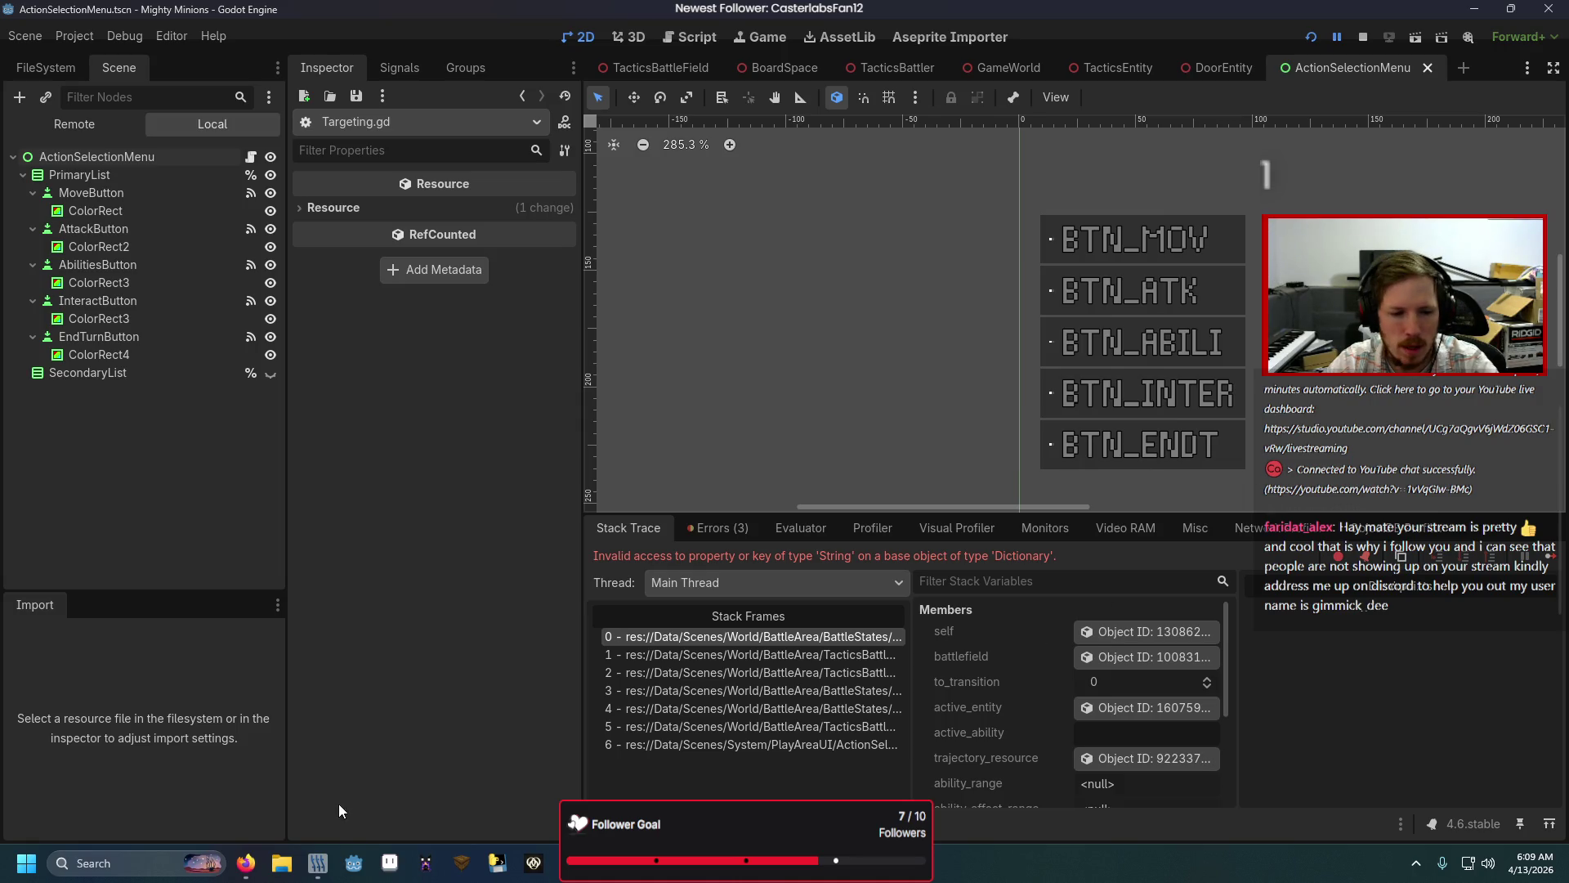
Step: Glance at the skills tab in the Google Sheets game sheet, then return to Godot
click(255, 864)
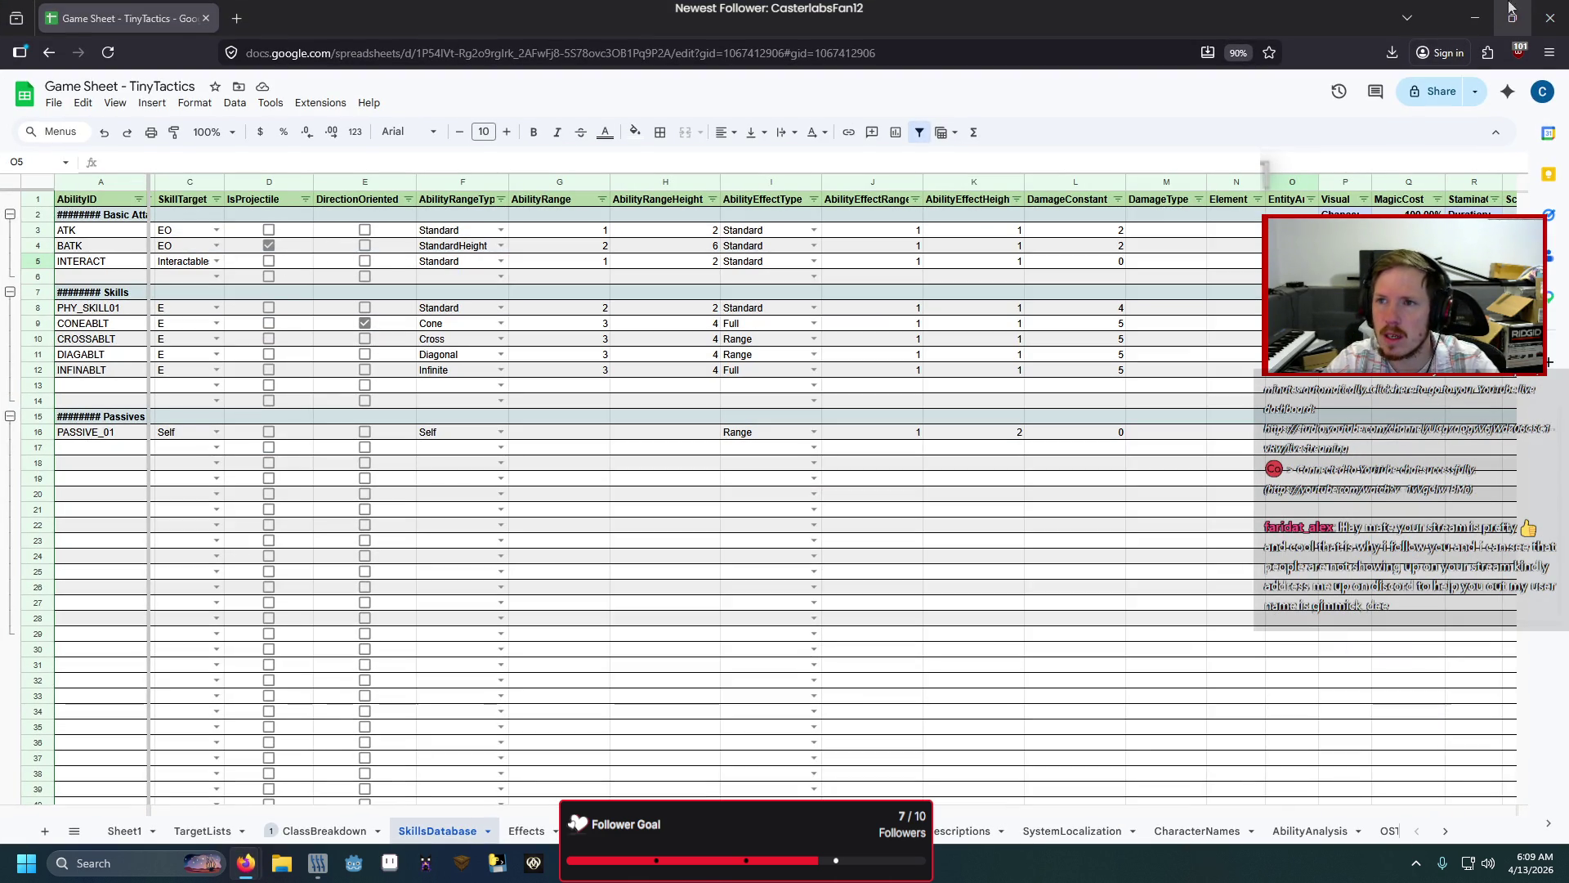
click(1476, 18)
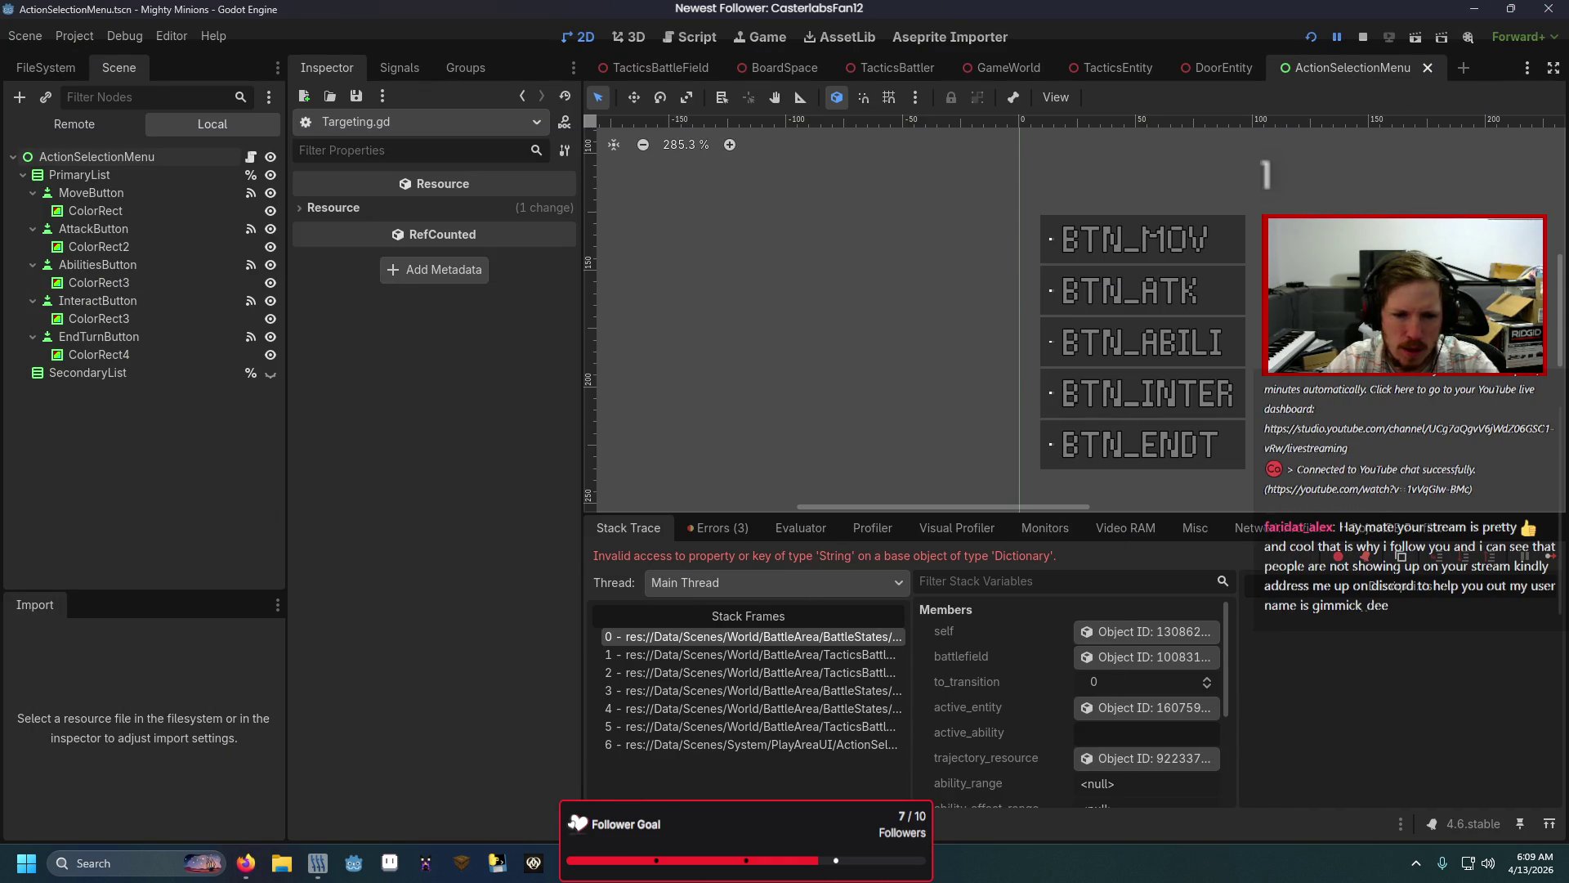
click(760, 824)
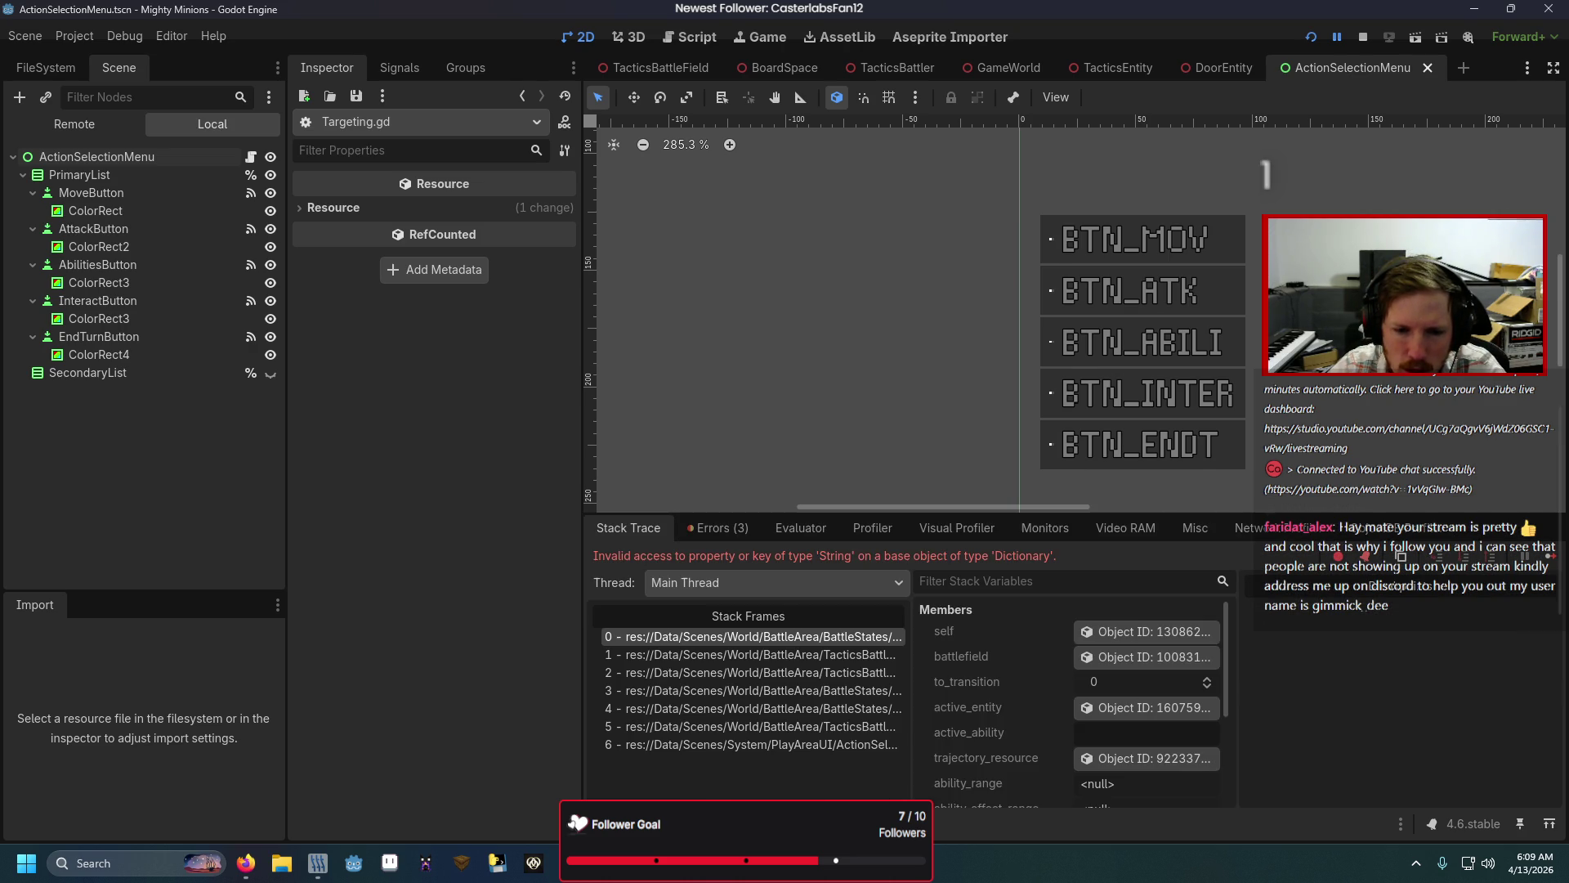
Step: Widen the debugger's Members panel and open TacticsBattleField.gd at line 83 from the stack frame
drag(1241, 619, 1293, 619)
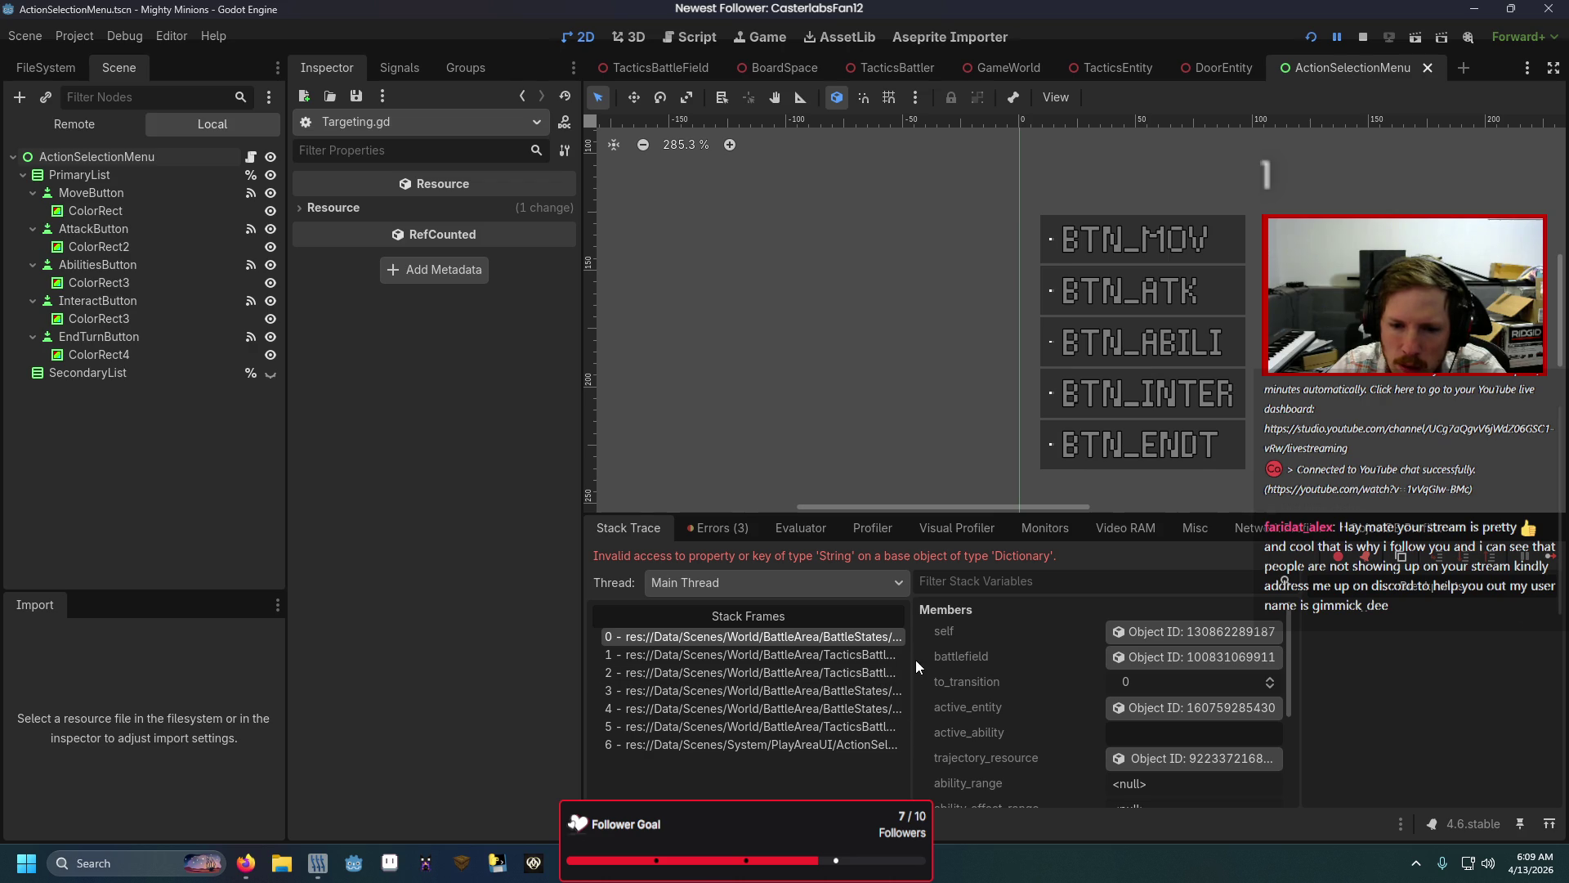
drag(921, 667, 969, 664)
click(937, 656)
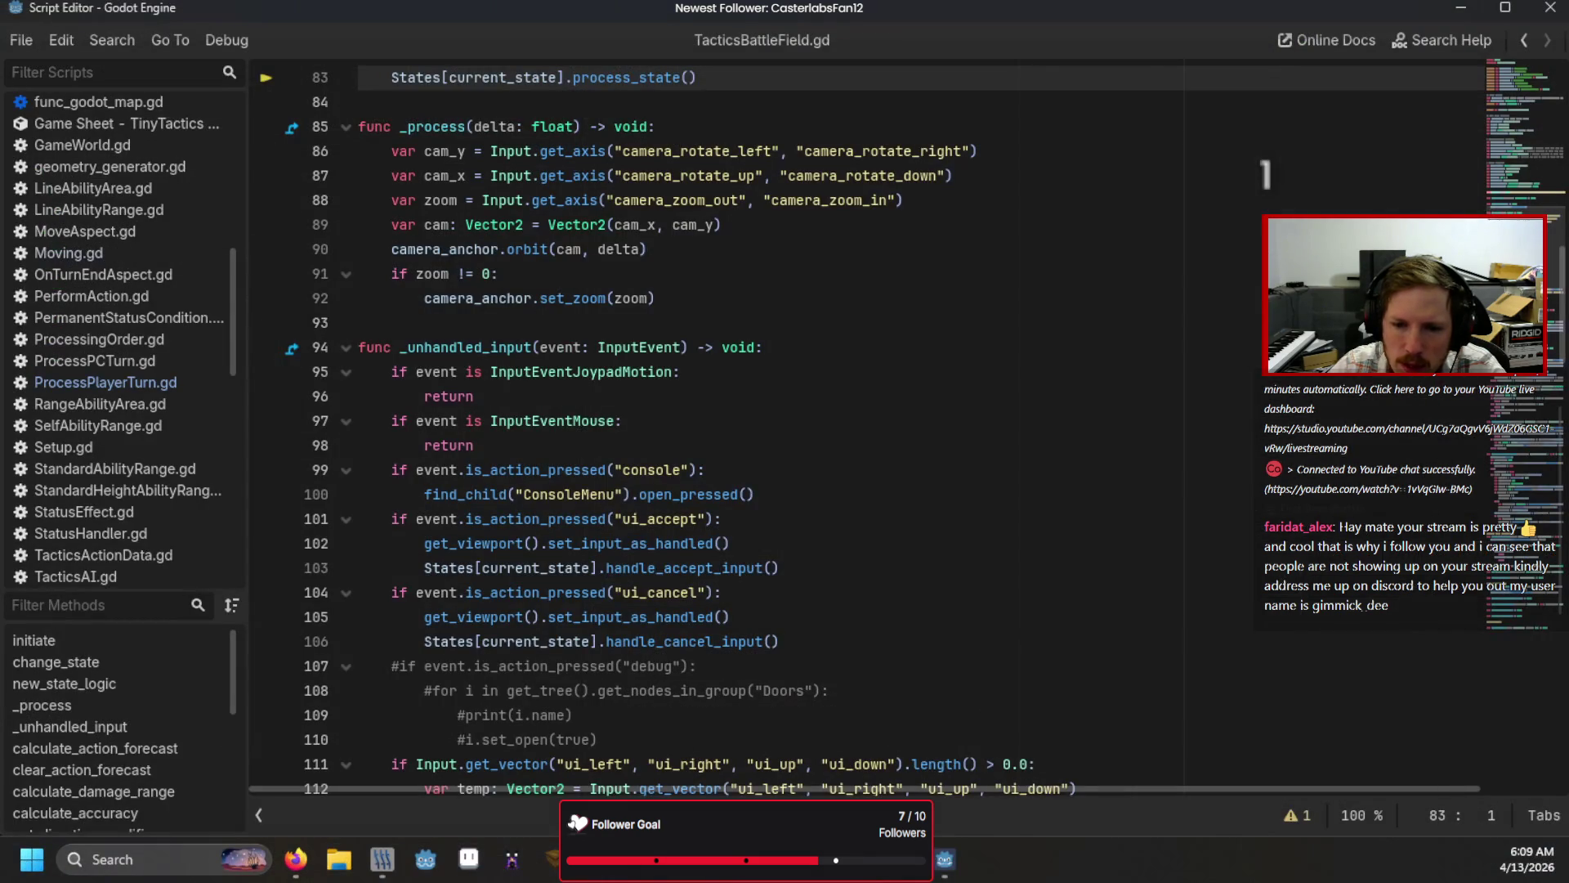
Step: Inspect Targeting.gd's active_ability lookup on line 20, then bring ProcessPlayerTurn.gd back in front
scroll(687, 730, up, 20)
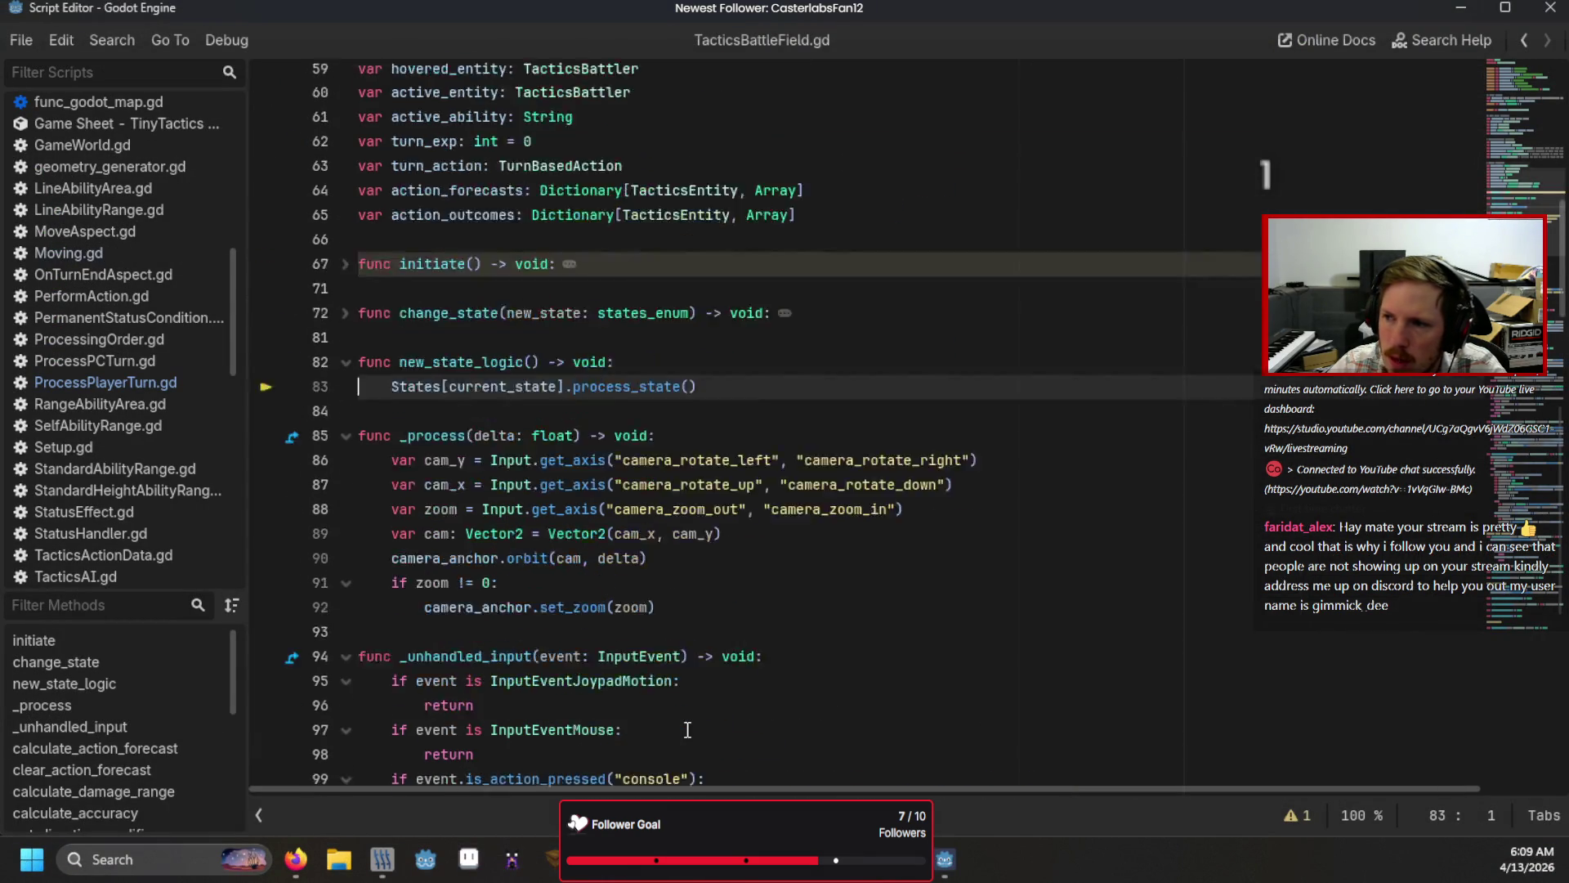
scroll(688, 730, up, 2)
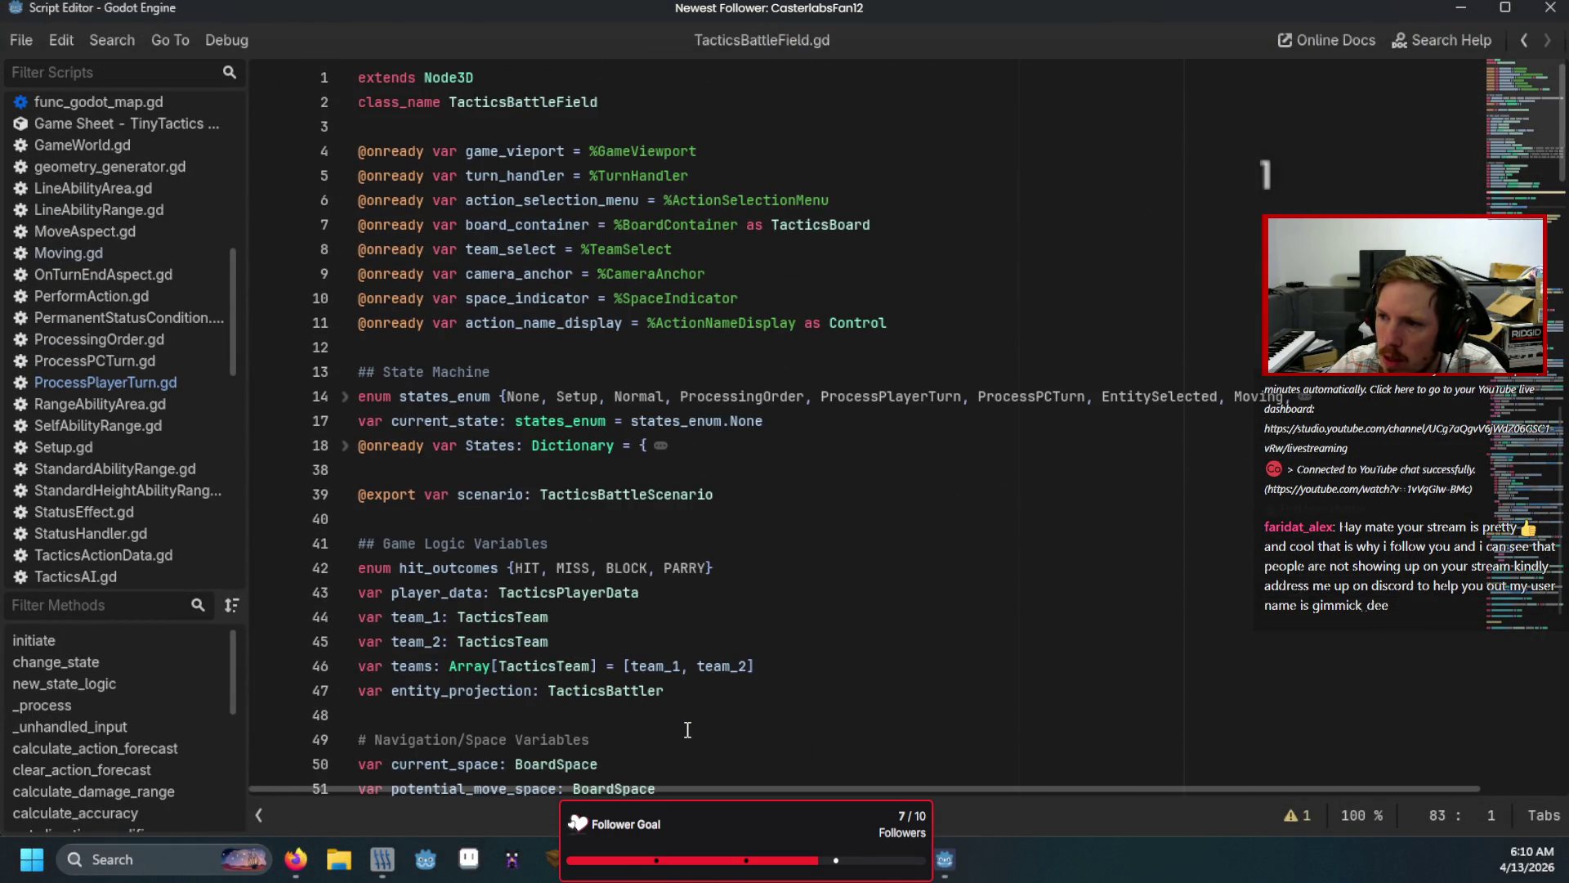
scroll(685, 524, down, 17)
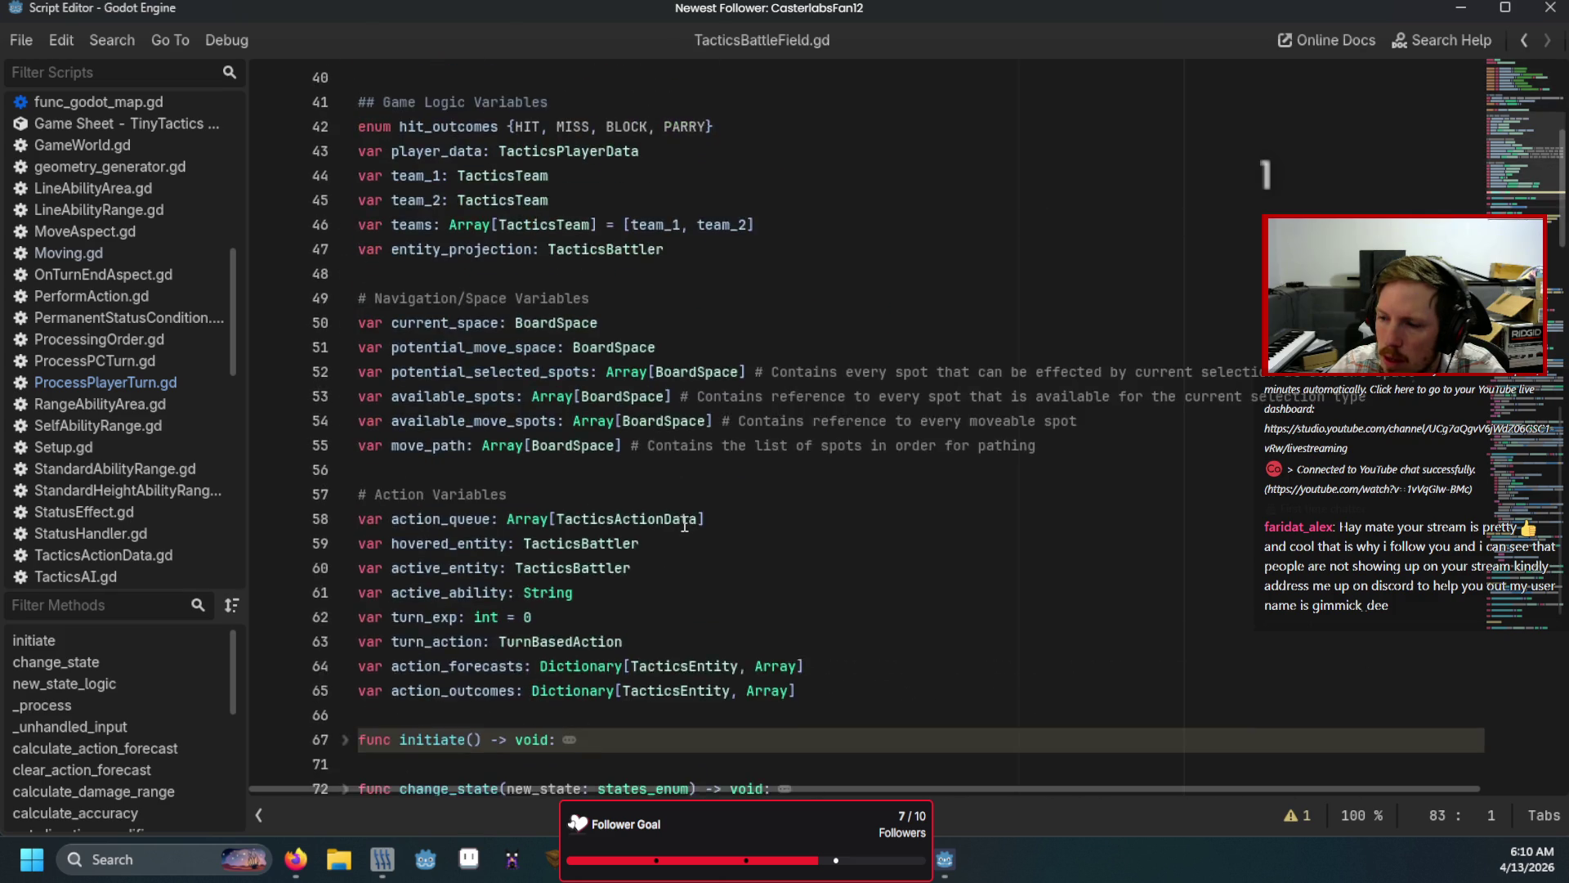
key(F12)
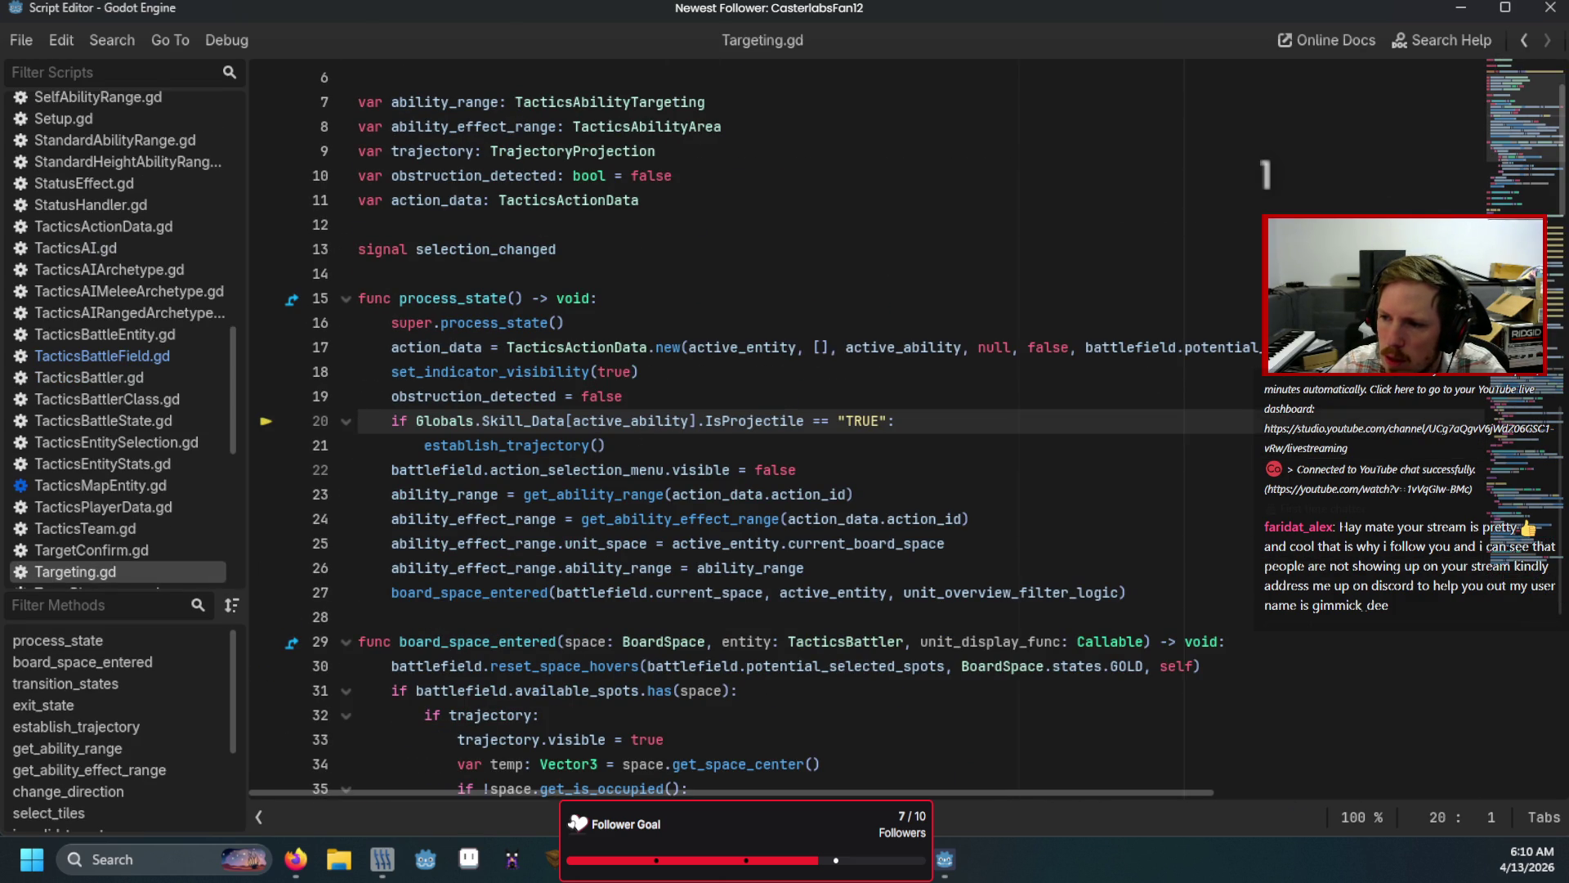
click(597, 420)
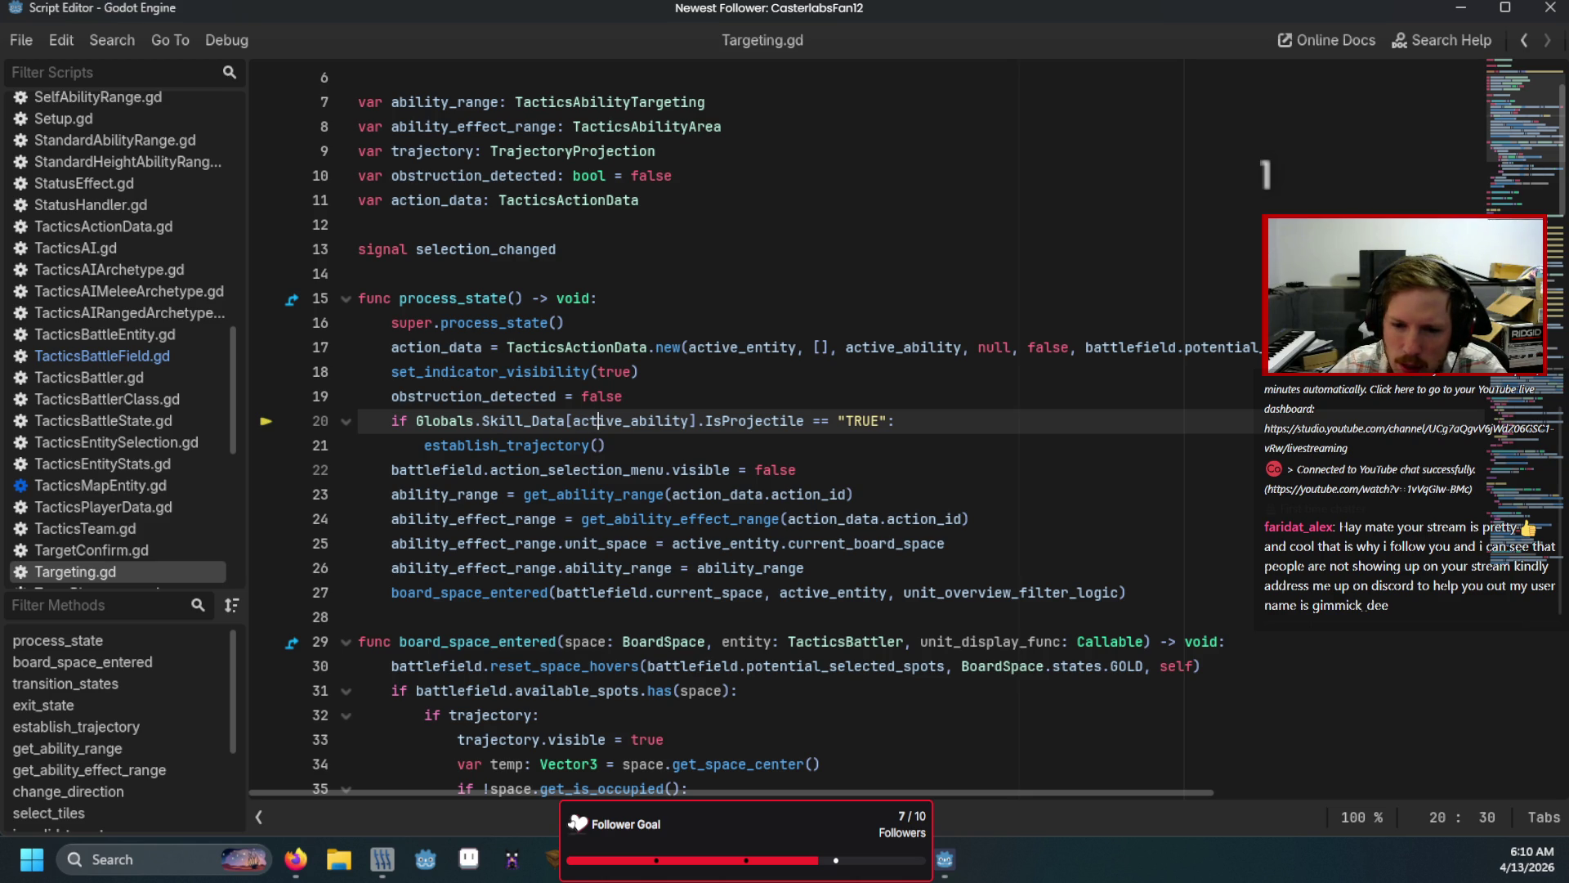
key(alt+Tab)
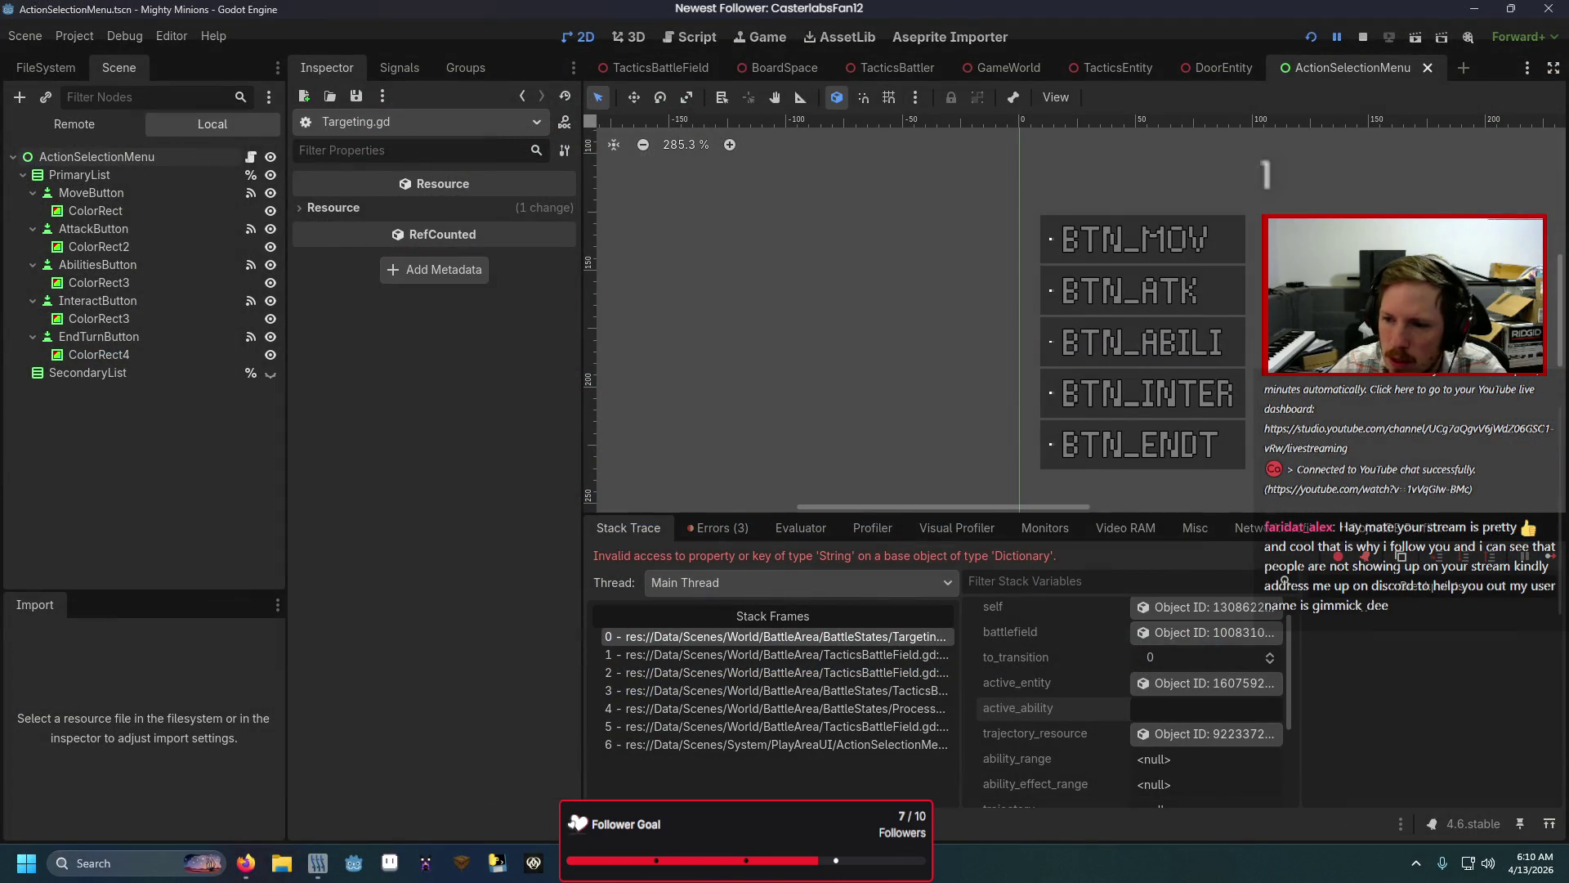
key(alt+Tab)
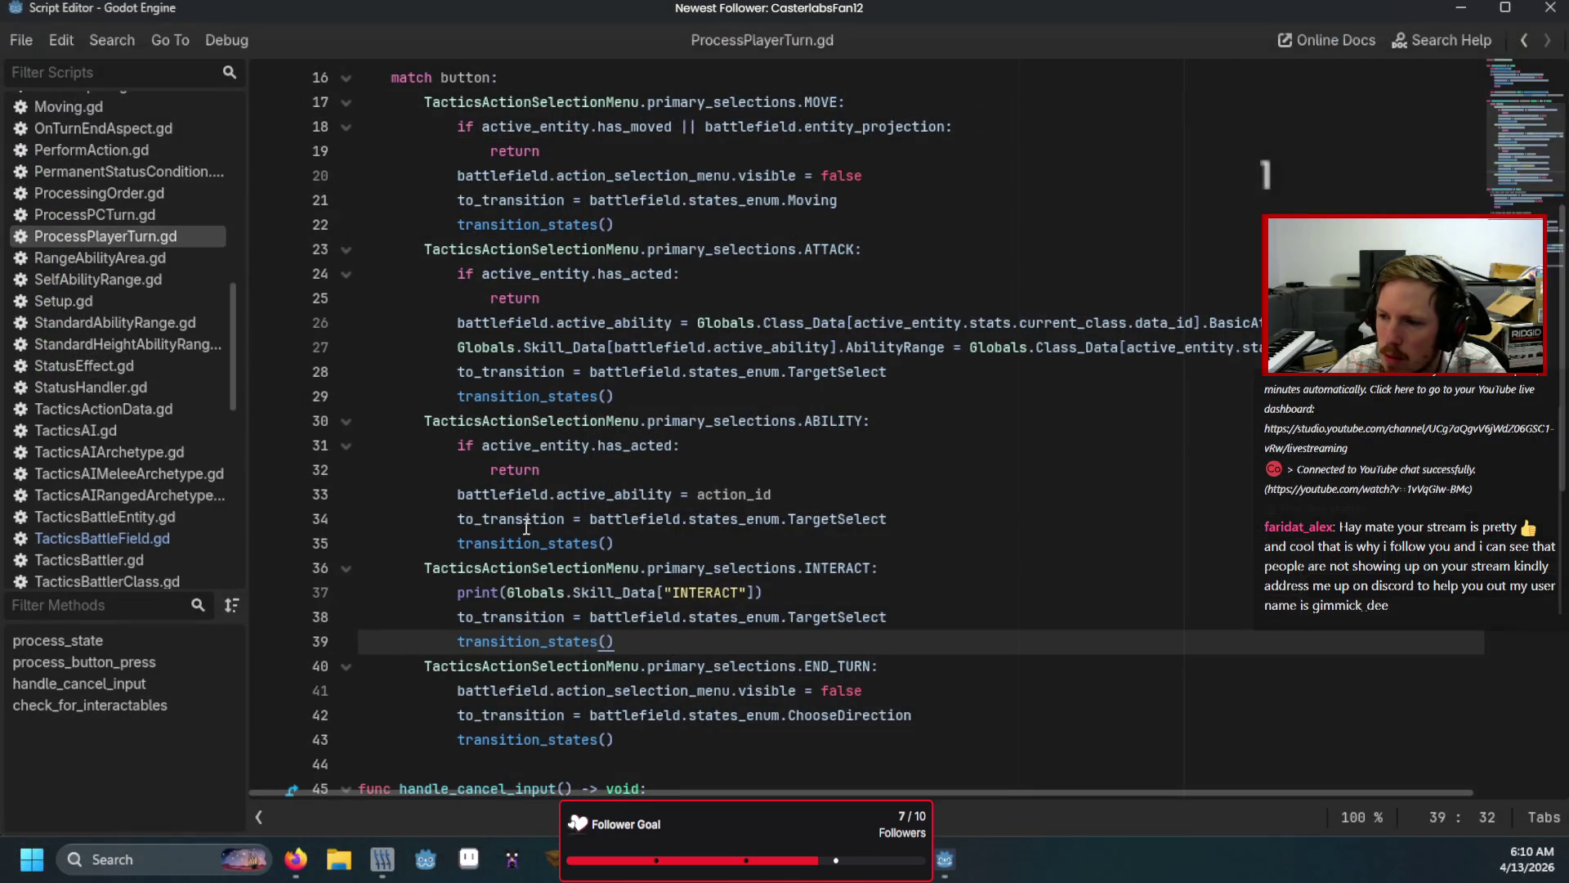
Step: Add battlefield.active_ability = "INTERACT" on a new line under the INTERACT case
drag(524, 323, 648, 323)
click(727, 528)
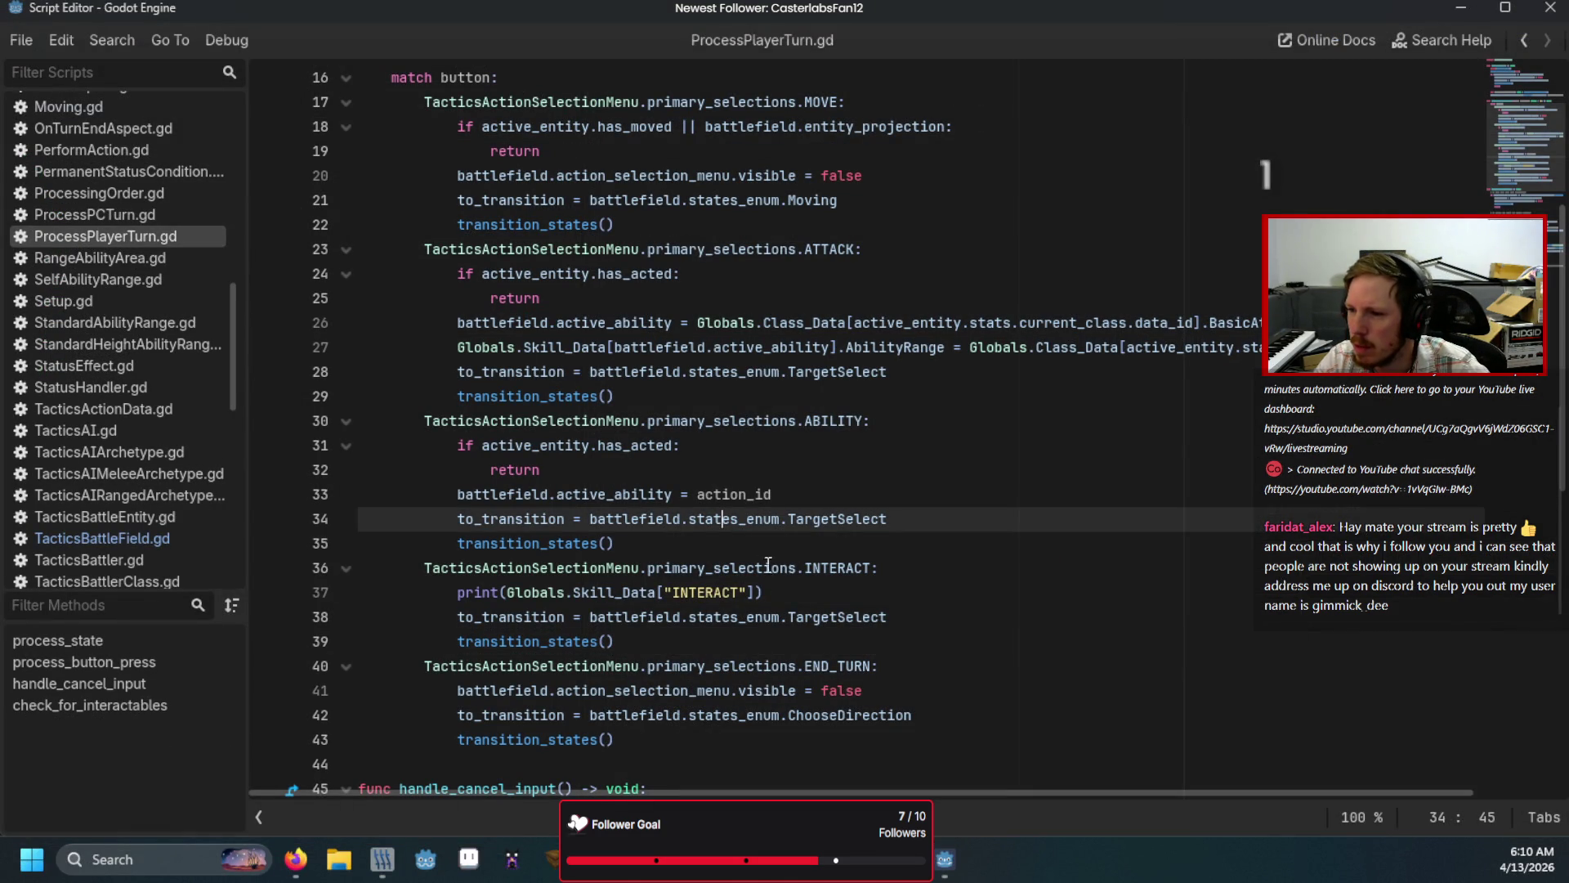
click(927, 563)
key(Return)
text(battle)
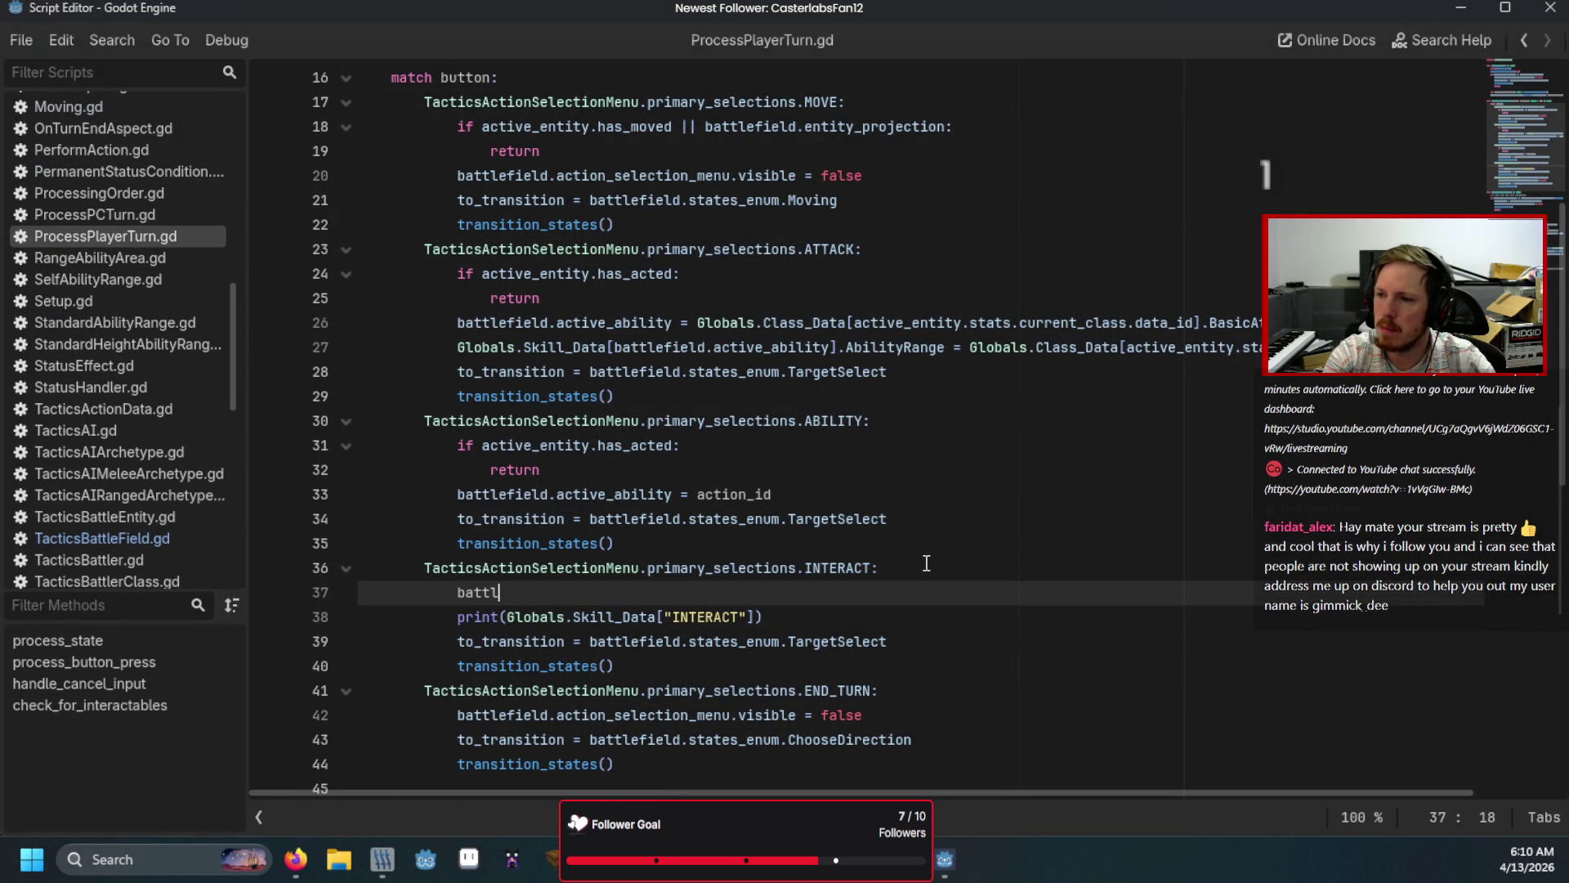
key(Return)
text(.a)
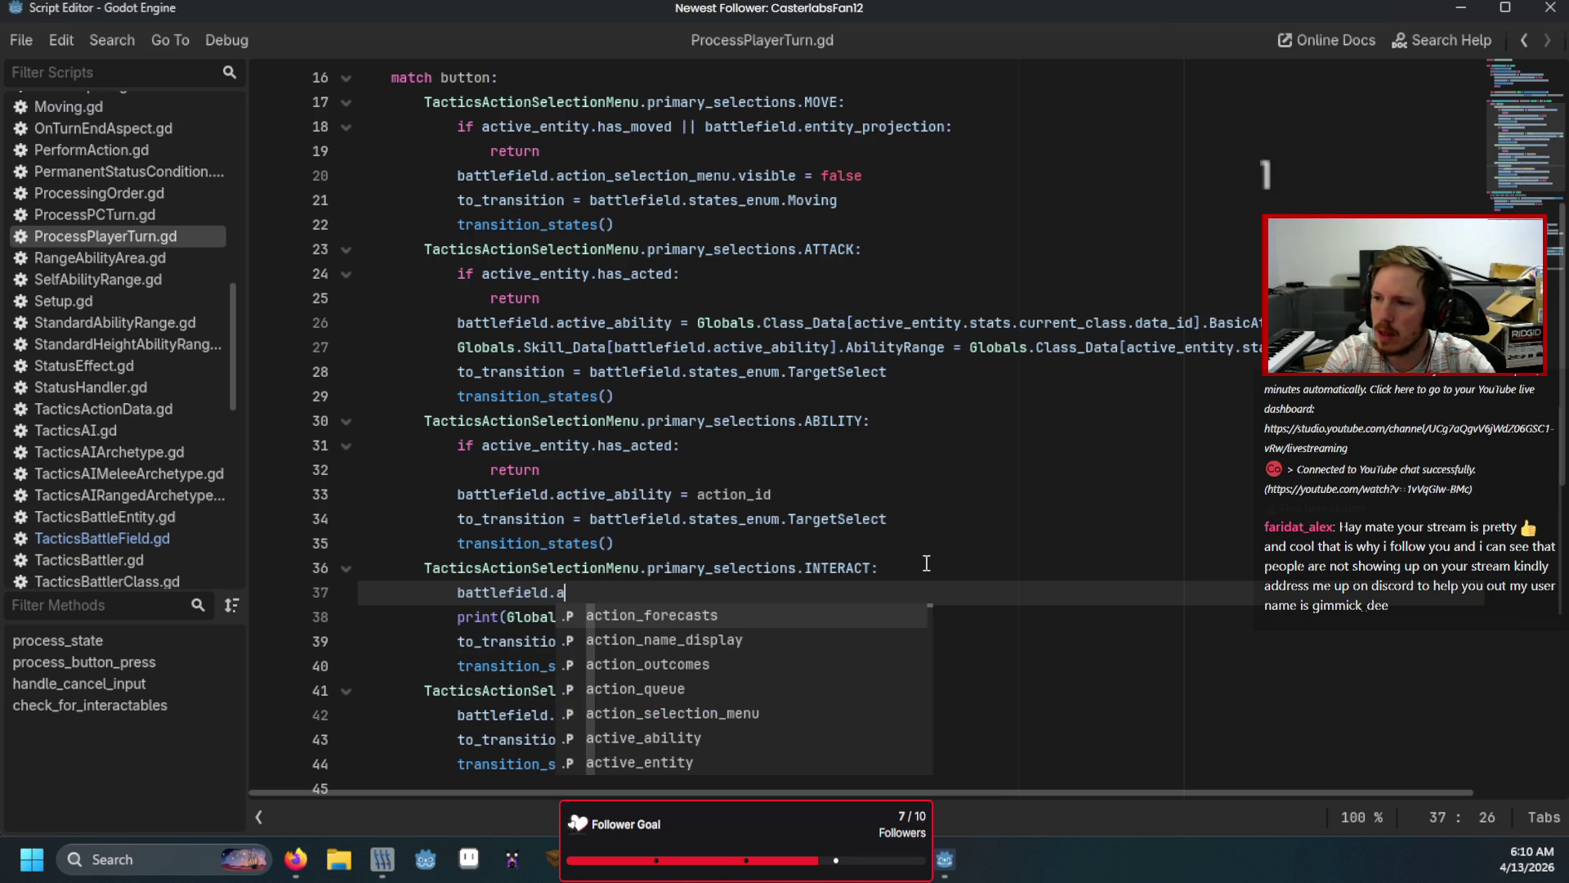
text(ctiv)
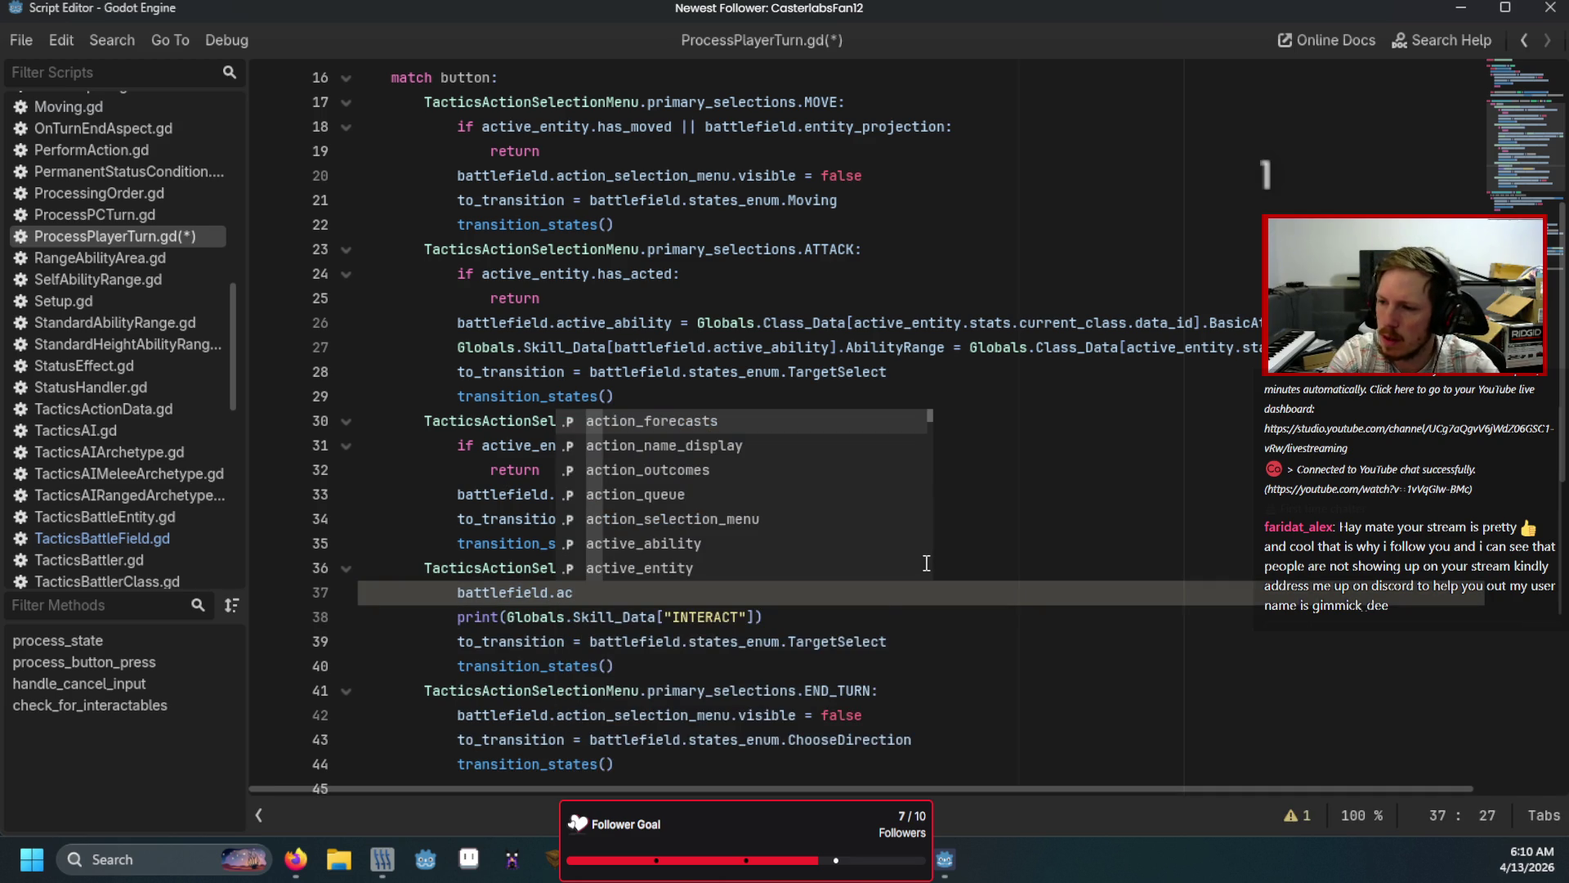
key(Return)
text(= "I)
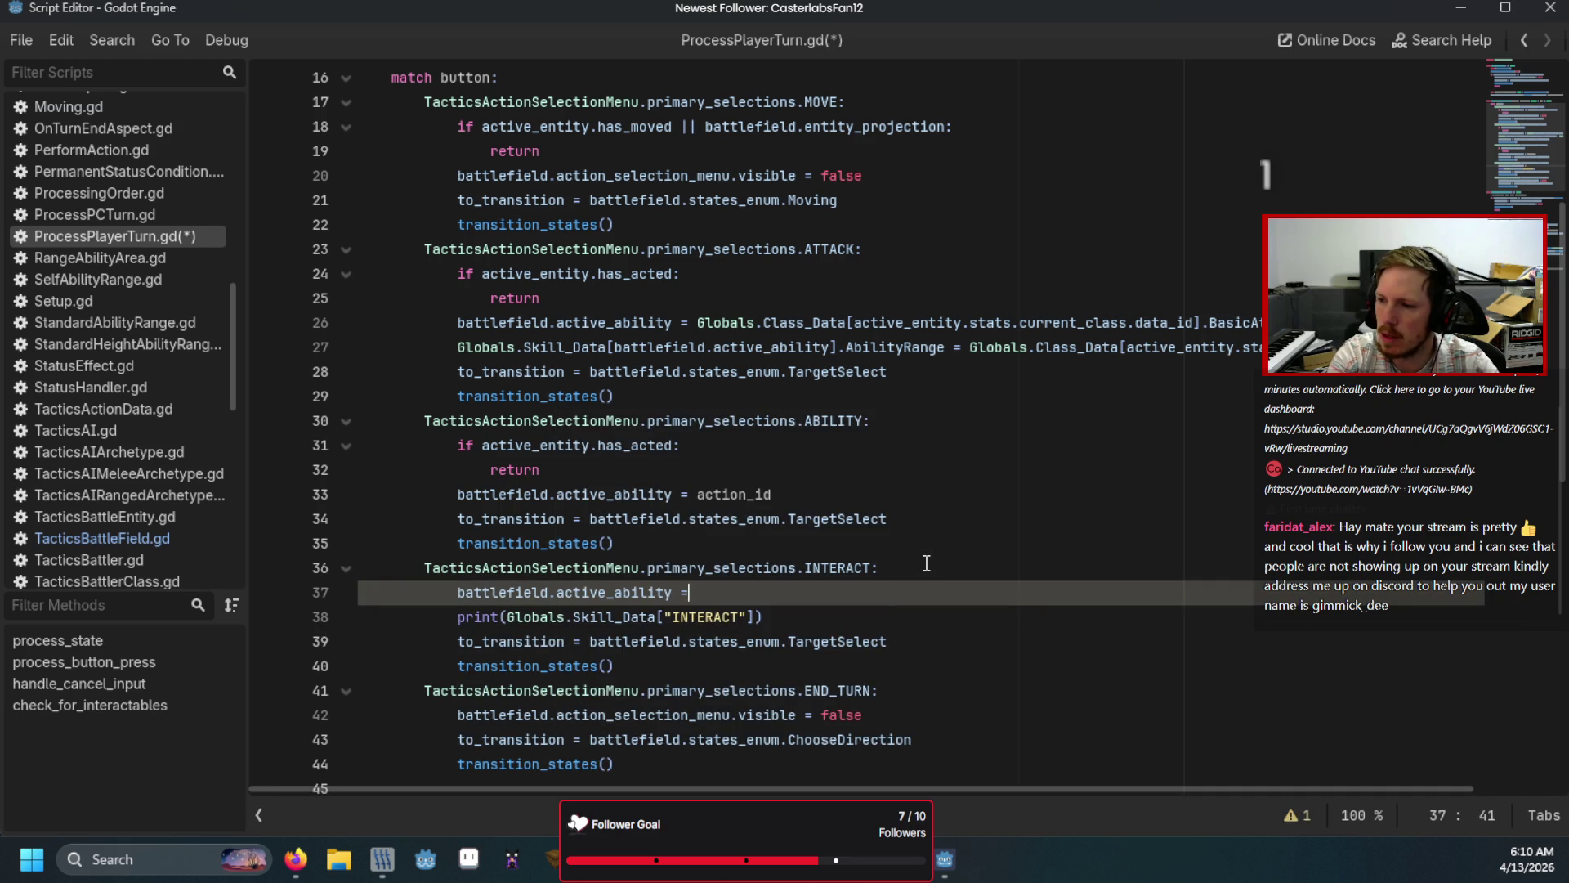
key(Escape)
text(NTERACT)
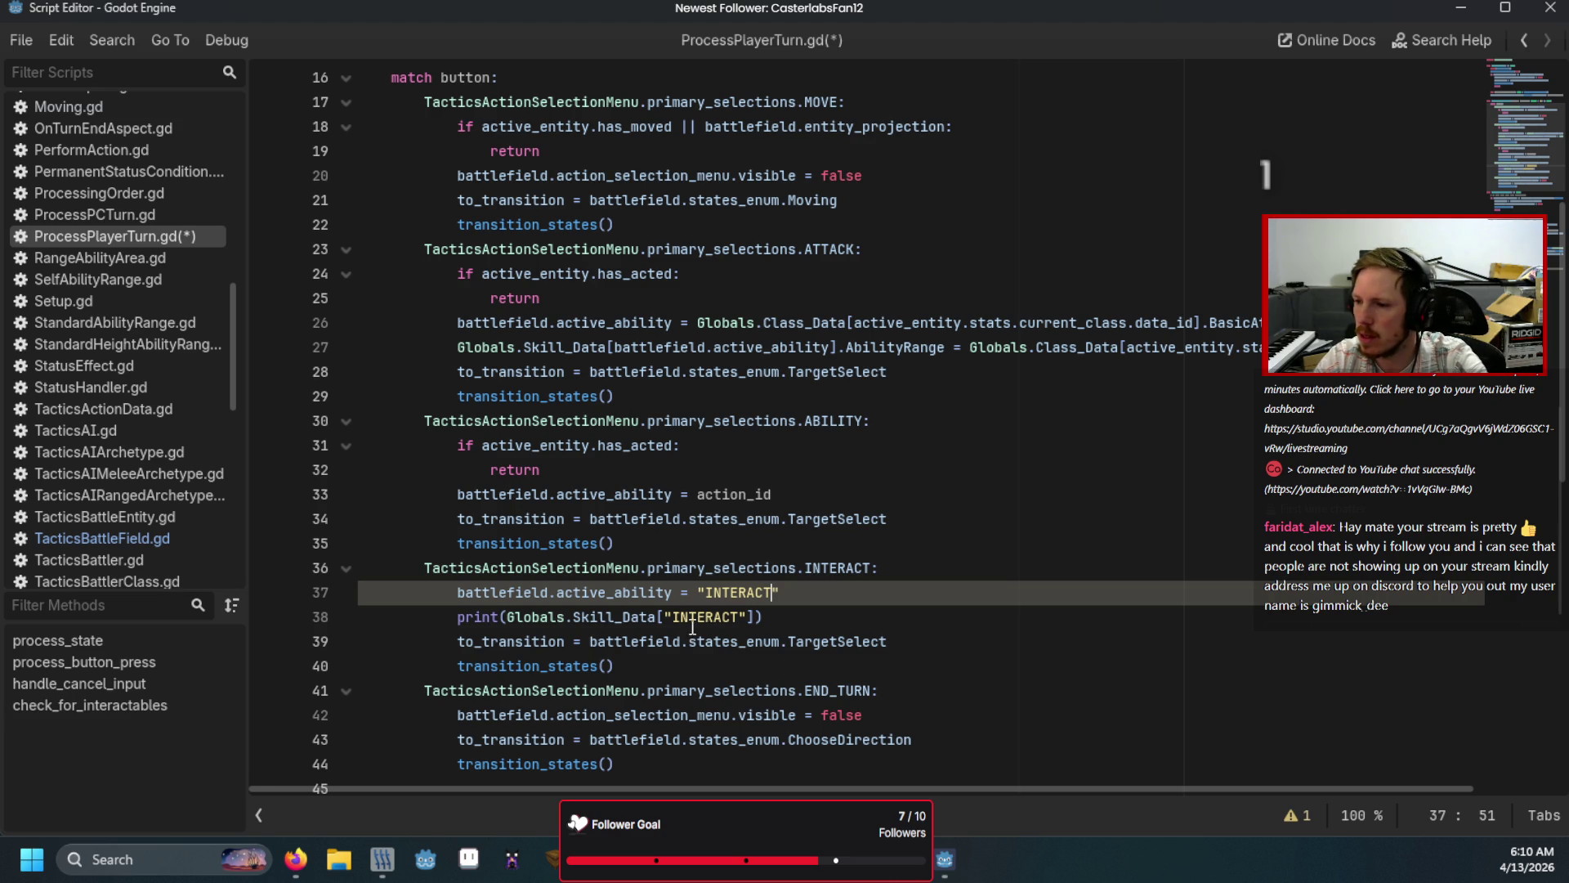
Step: Replace the hard-coded "INTERACT" string in the print call with battlefield.active_ability
double_click(700, 618)
key(BackSpace)
key(BackSpace)
text(b)
key(Return)
text(.active)
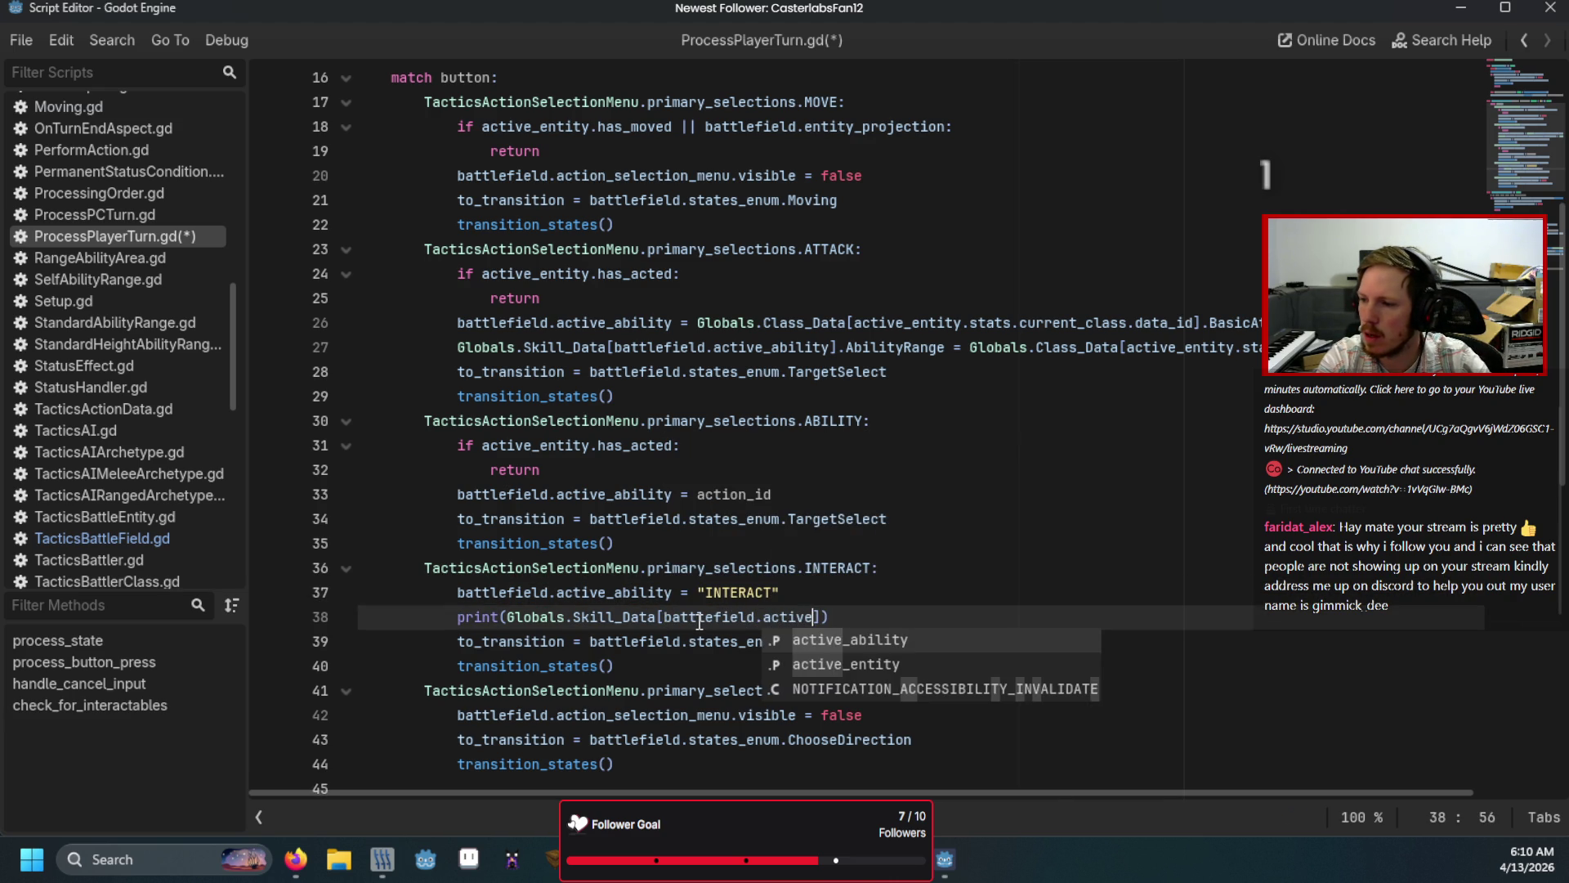
key(Return)
Step: Save ProcessPlayerTurn.gd, run the game with F5, and start the battle from the main menu
key(ctrl+s)
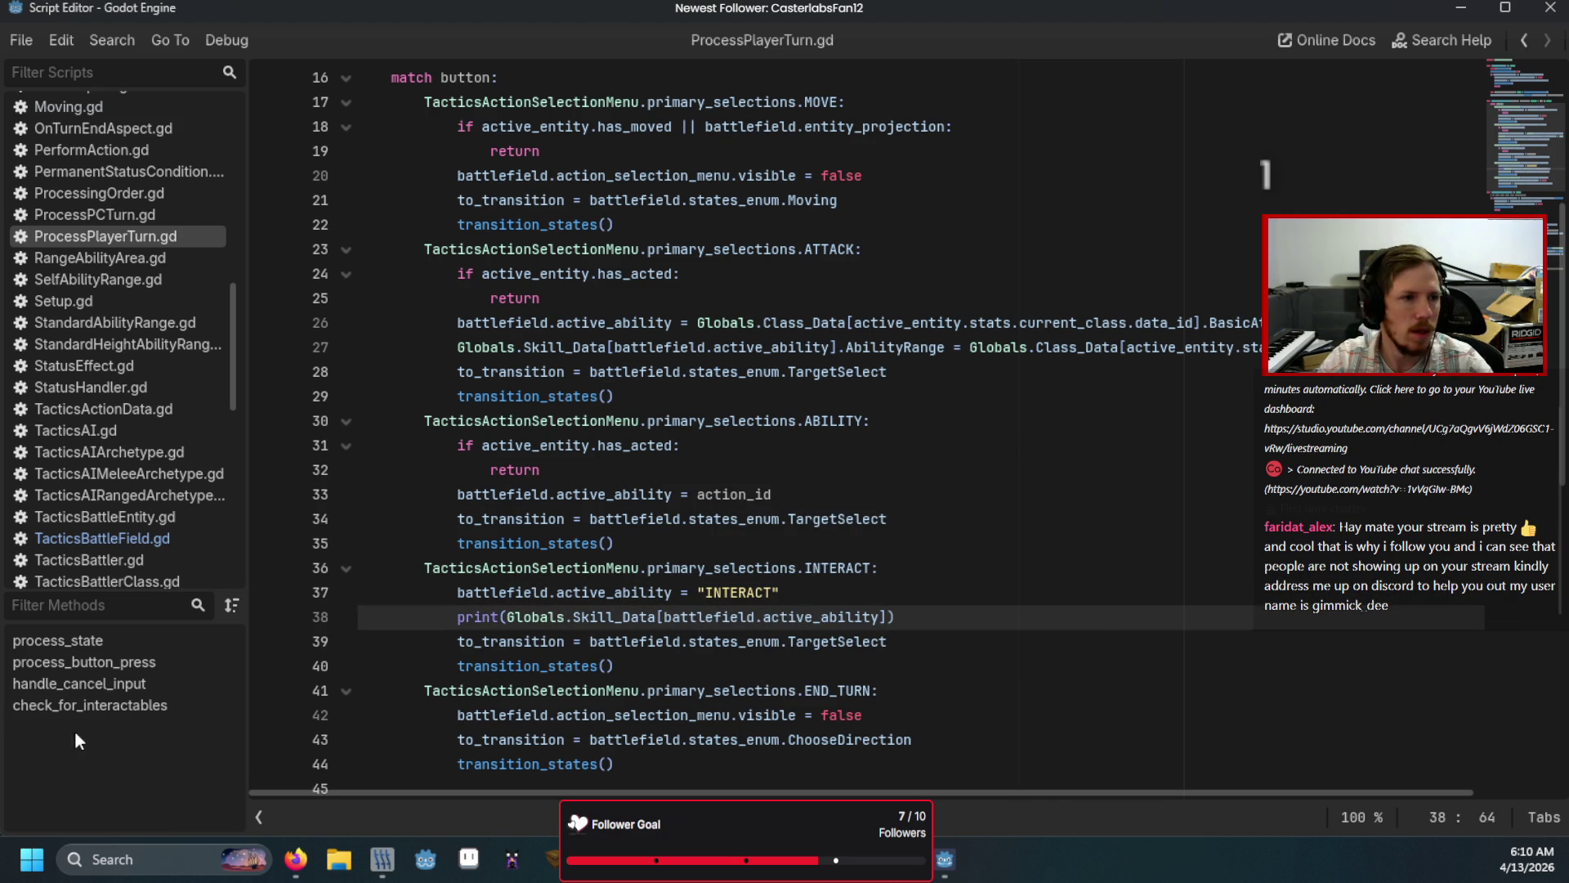
key(F5)
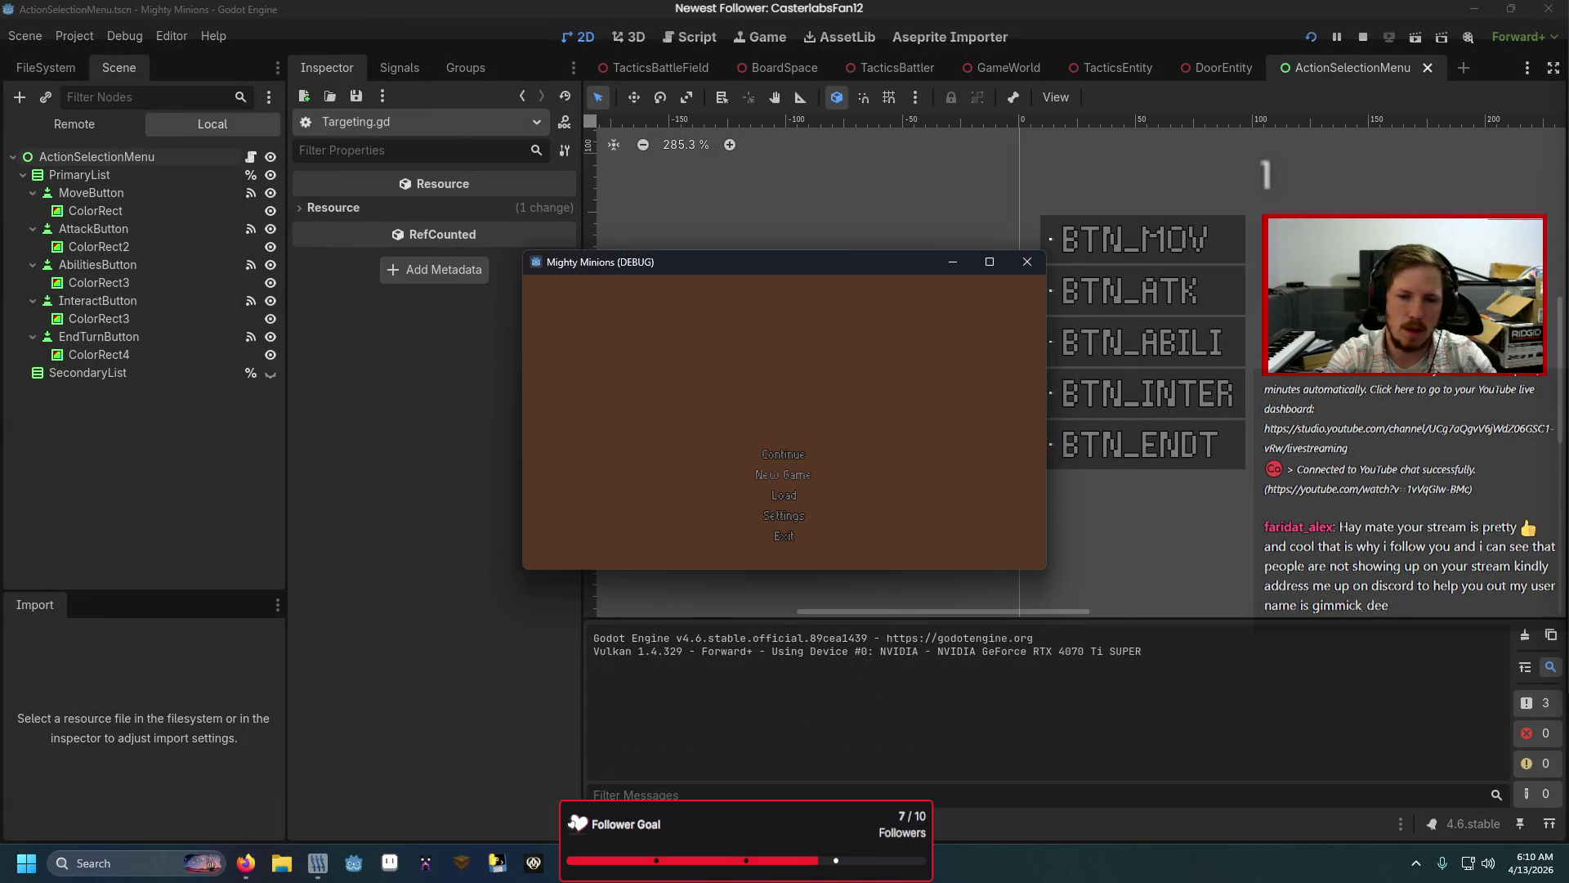
click(783, 453)
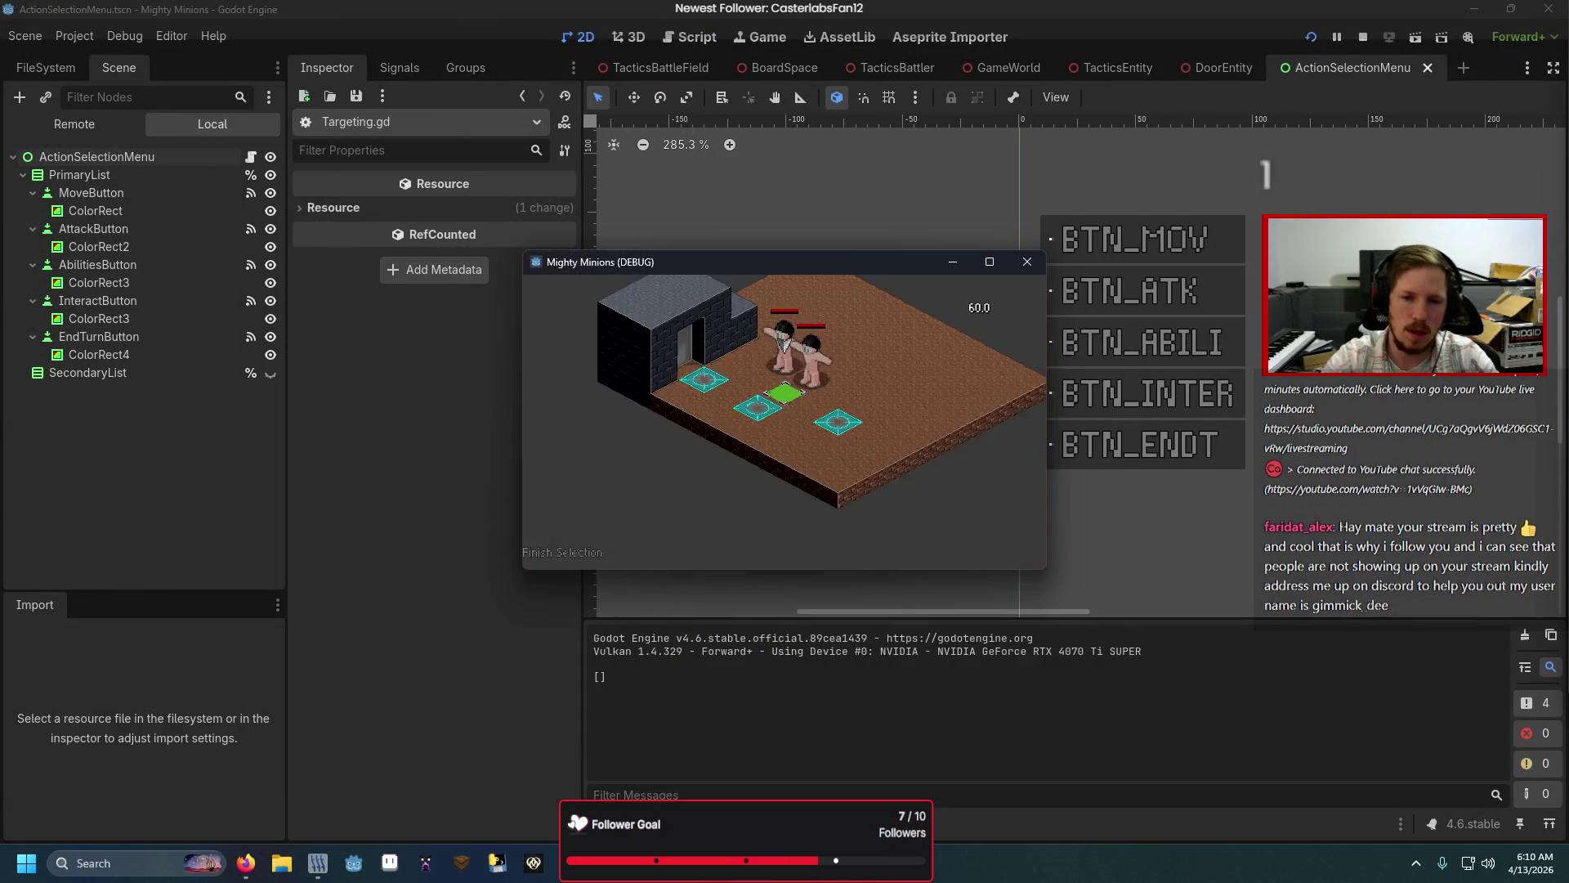
Step: Finish unit placement and choose Interact from the Fighter's action menu
click(582, 542)
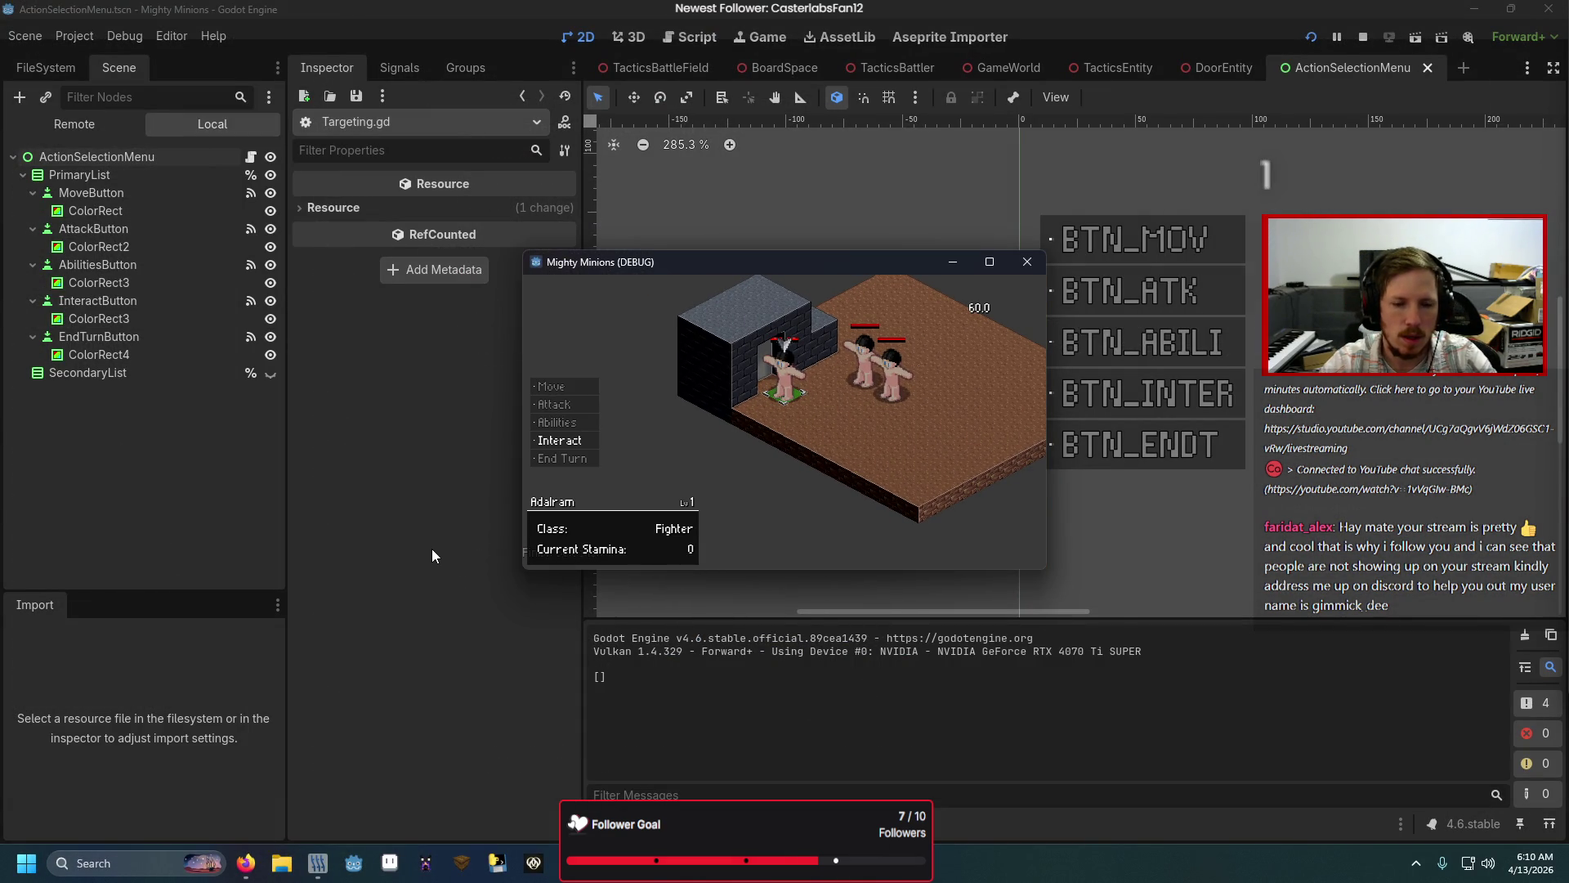
key(Return)
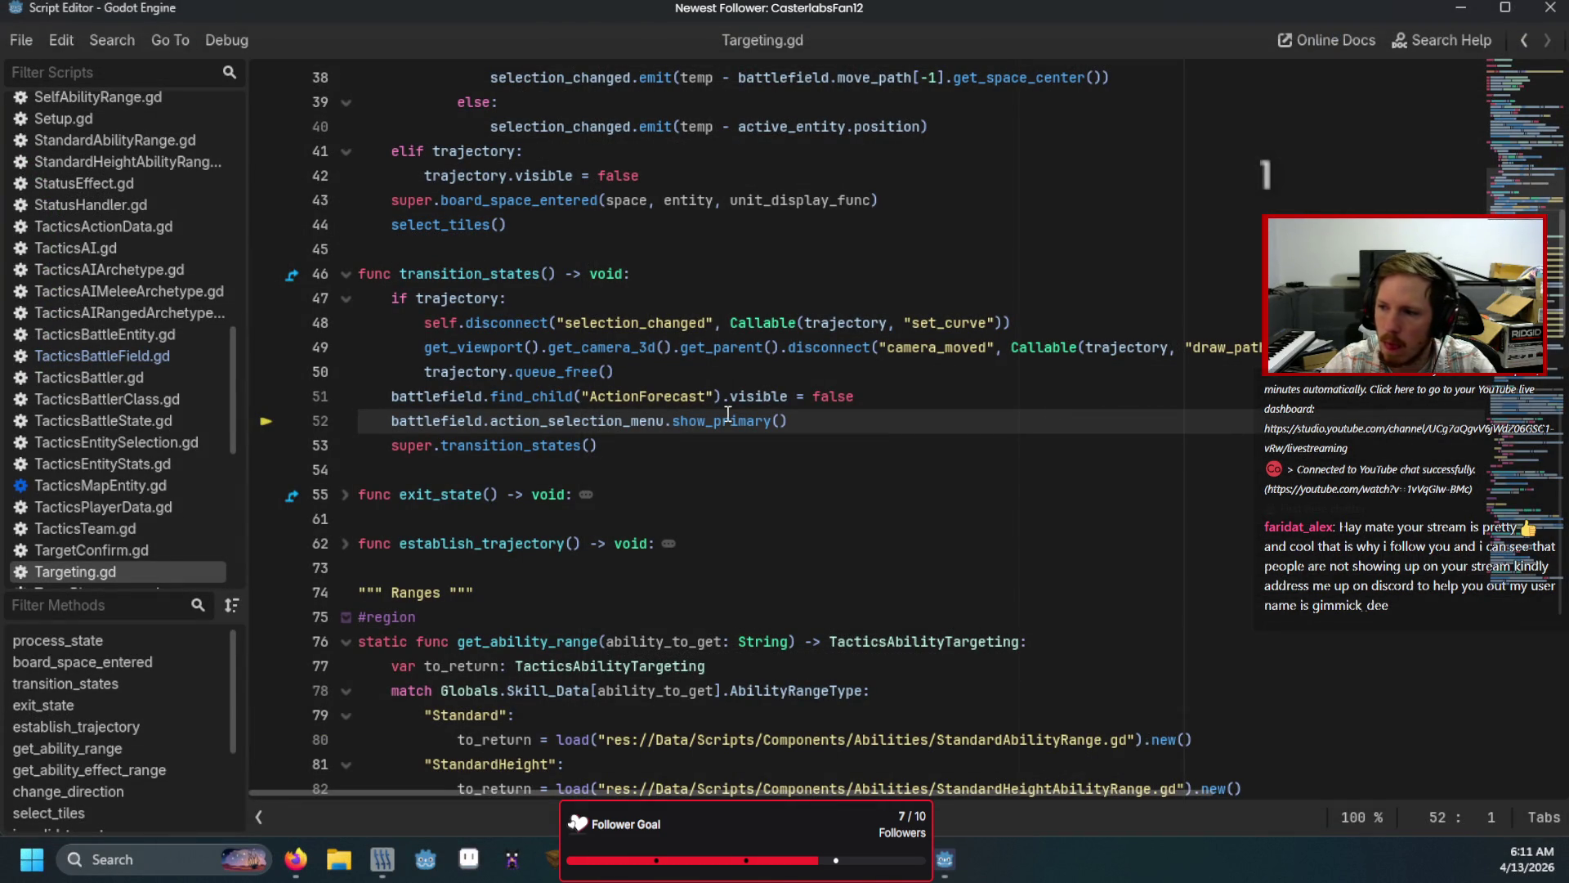
Step: In ActionSelectionMenu.gd, declare var interactable_available on line 8
click(786, 421)
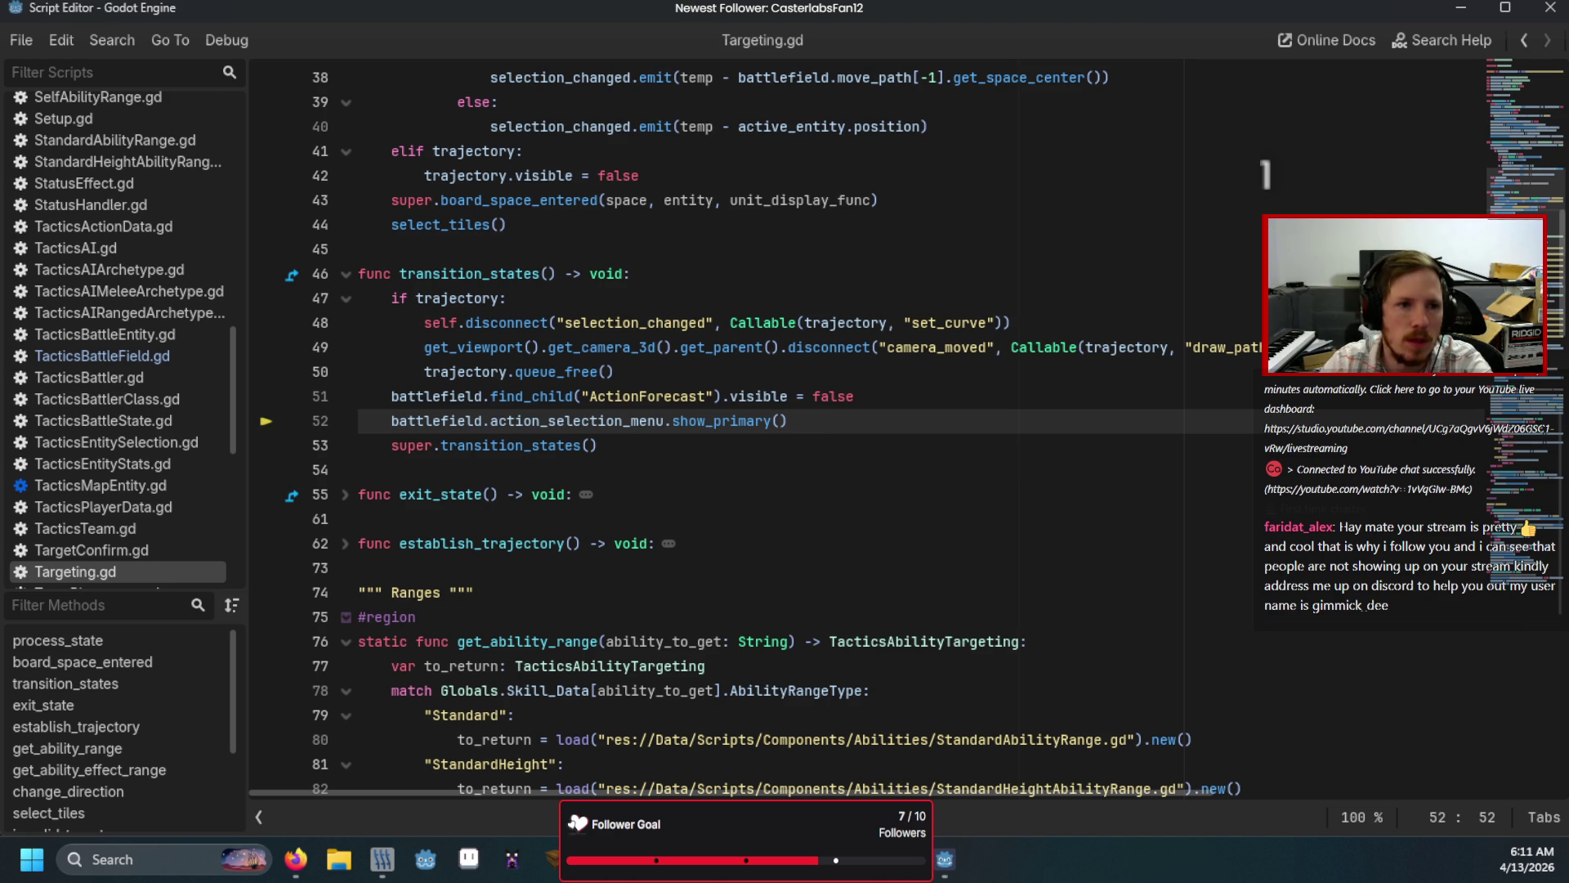
key(alt+Left)
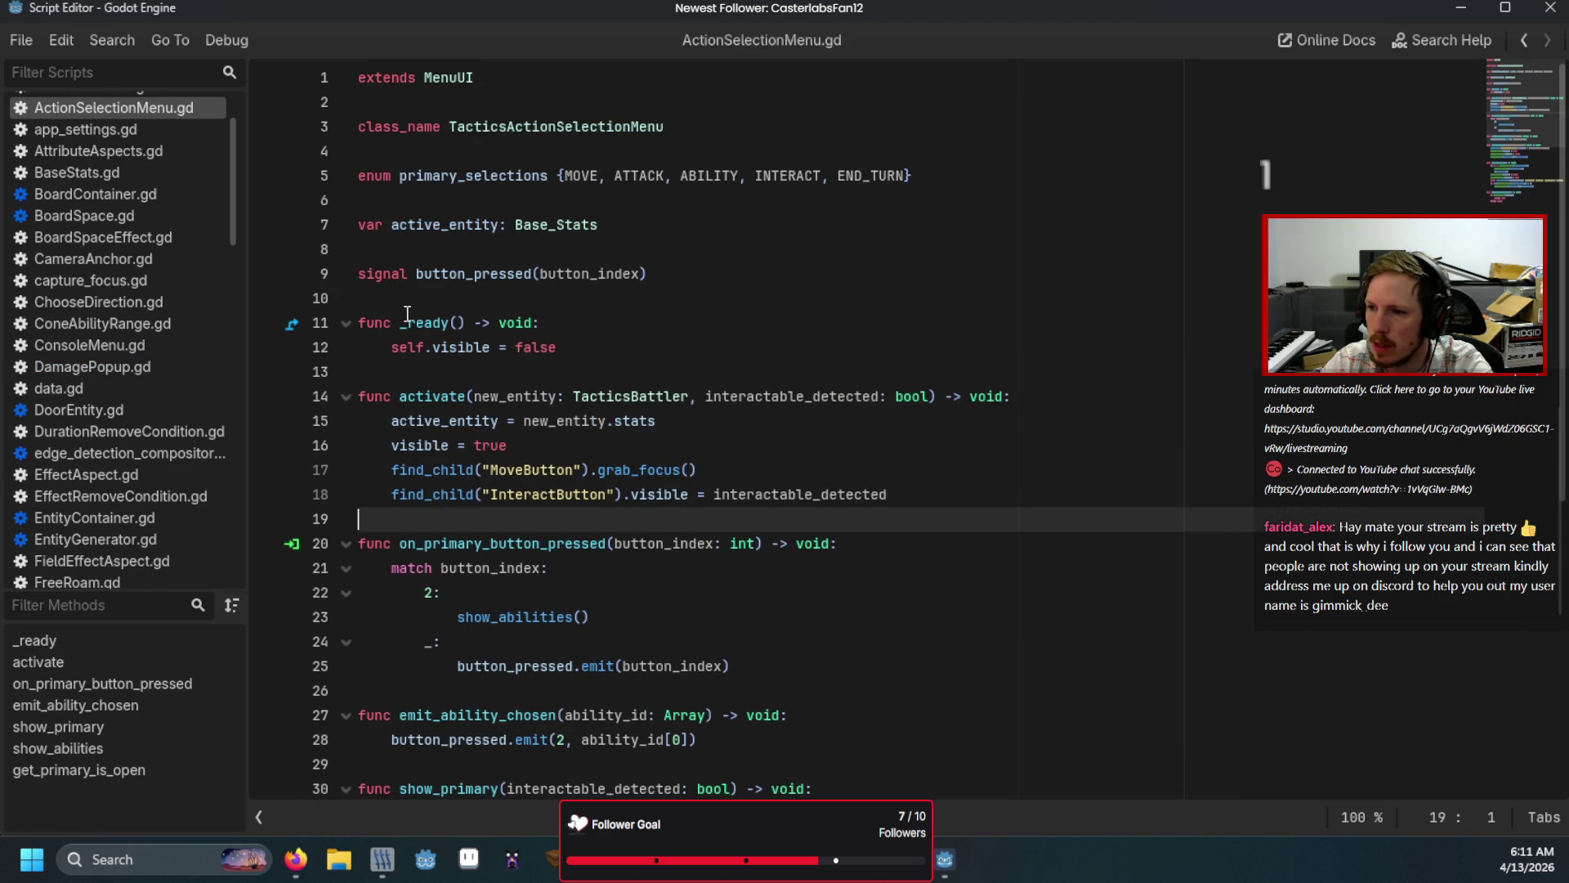
mouse_move(440, 488)
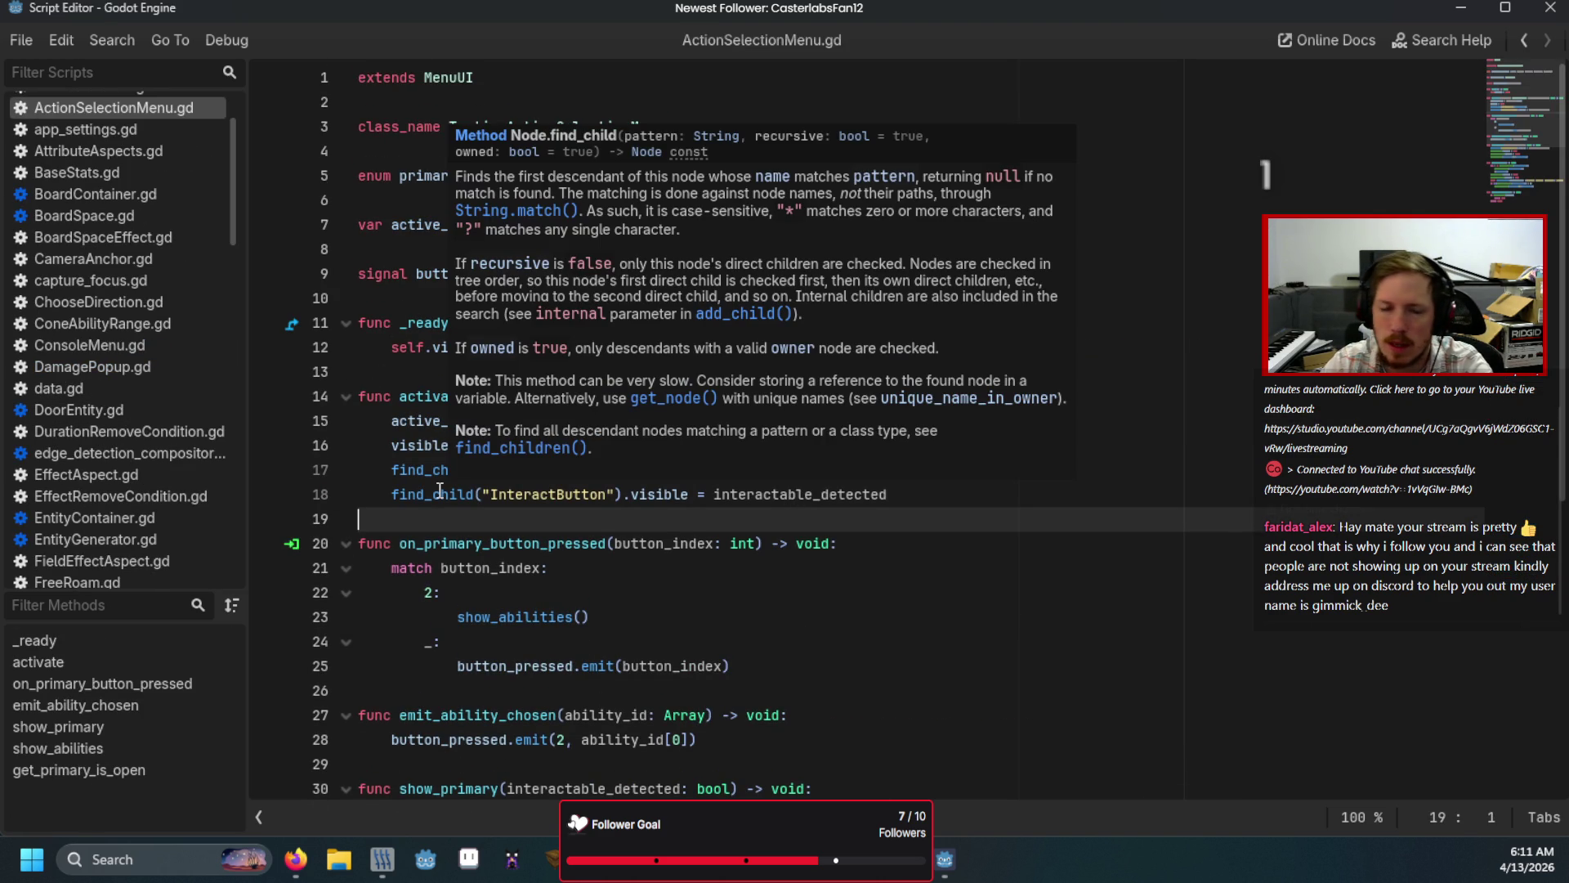
click(1231, 346)
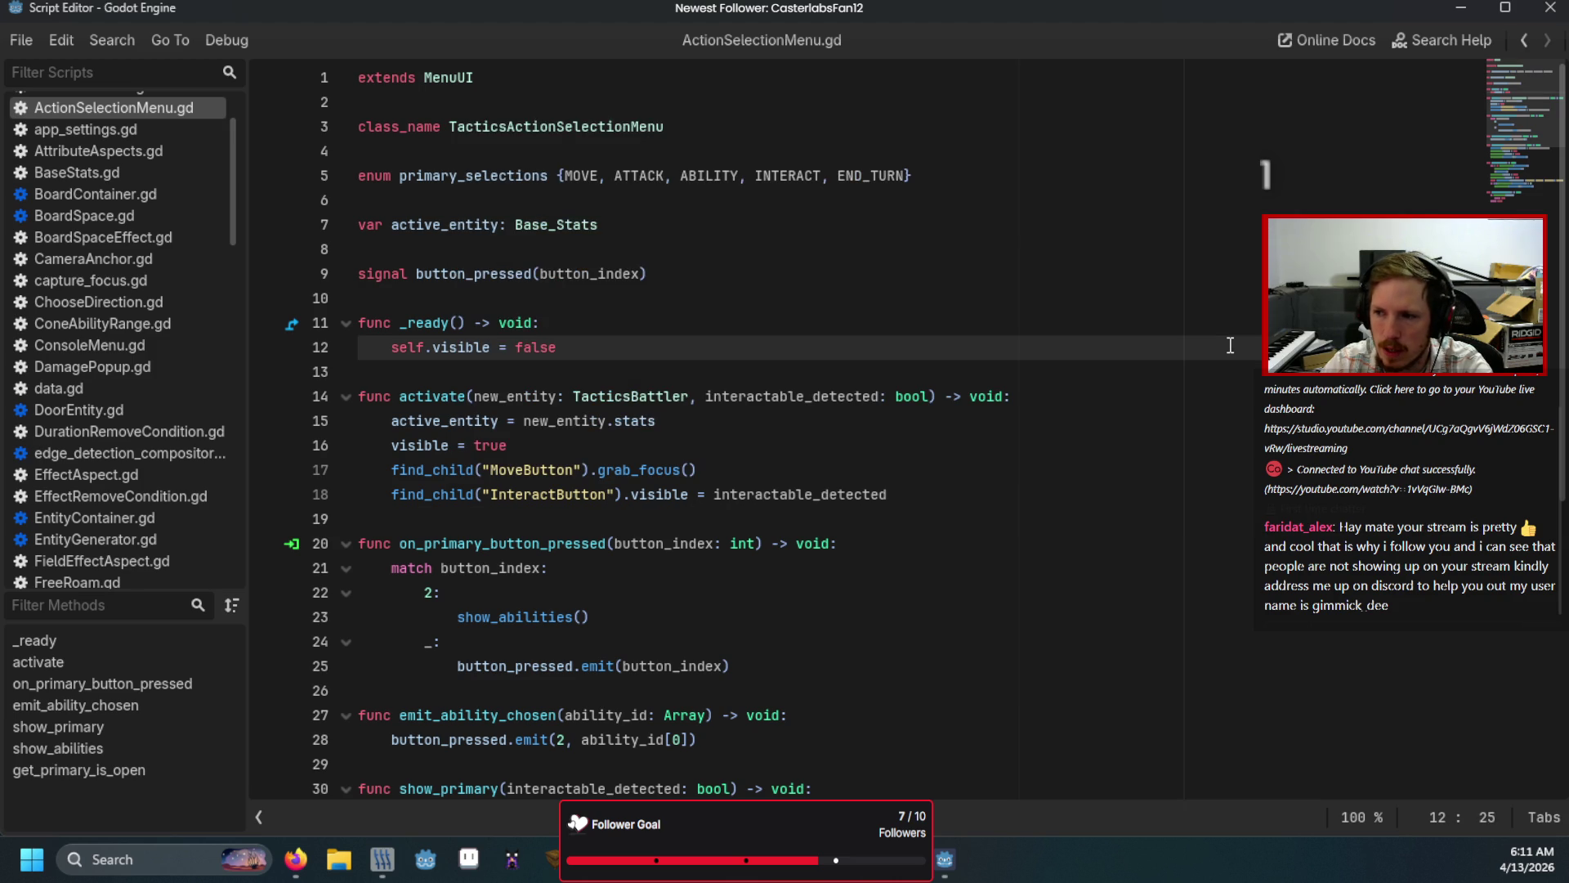
click(781, 241)
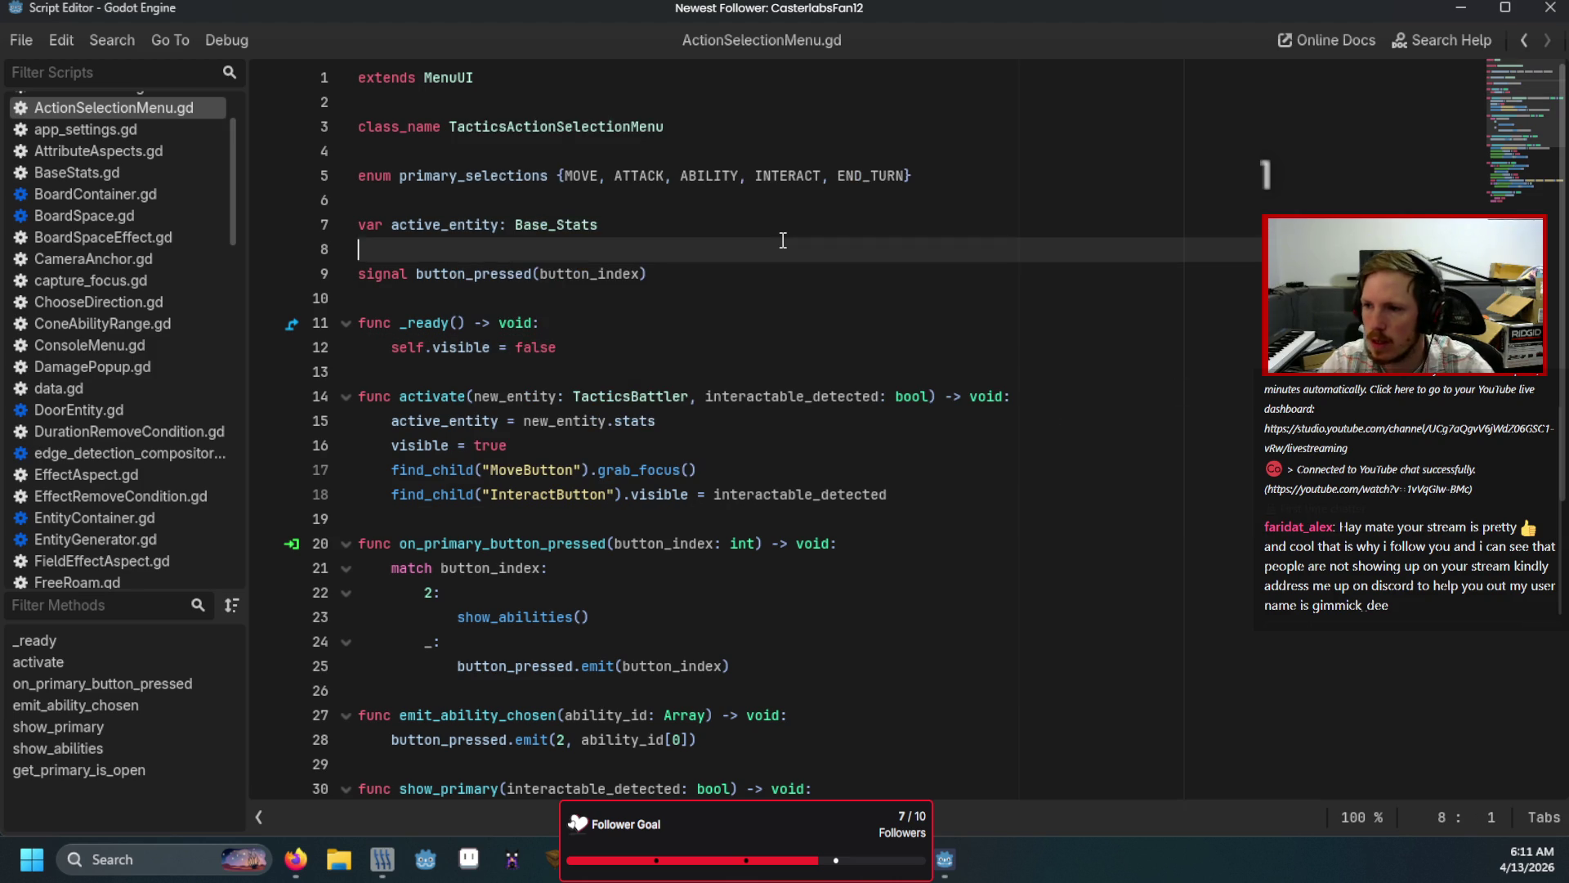
key(Return)
key(Up)
text(var )
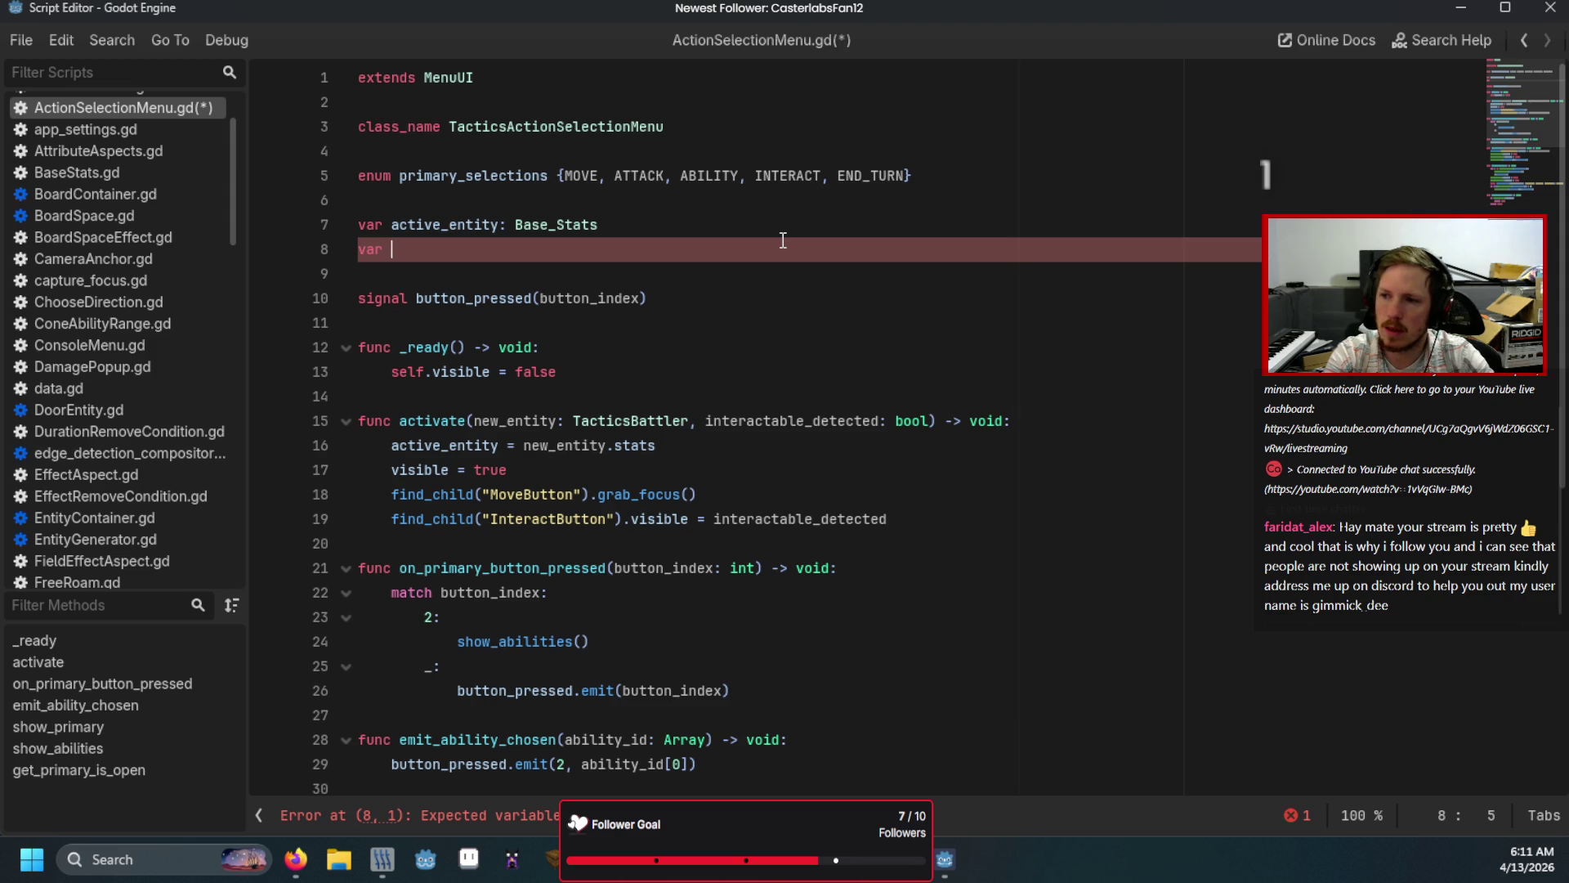
text(intera)
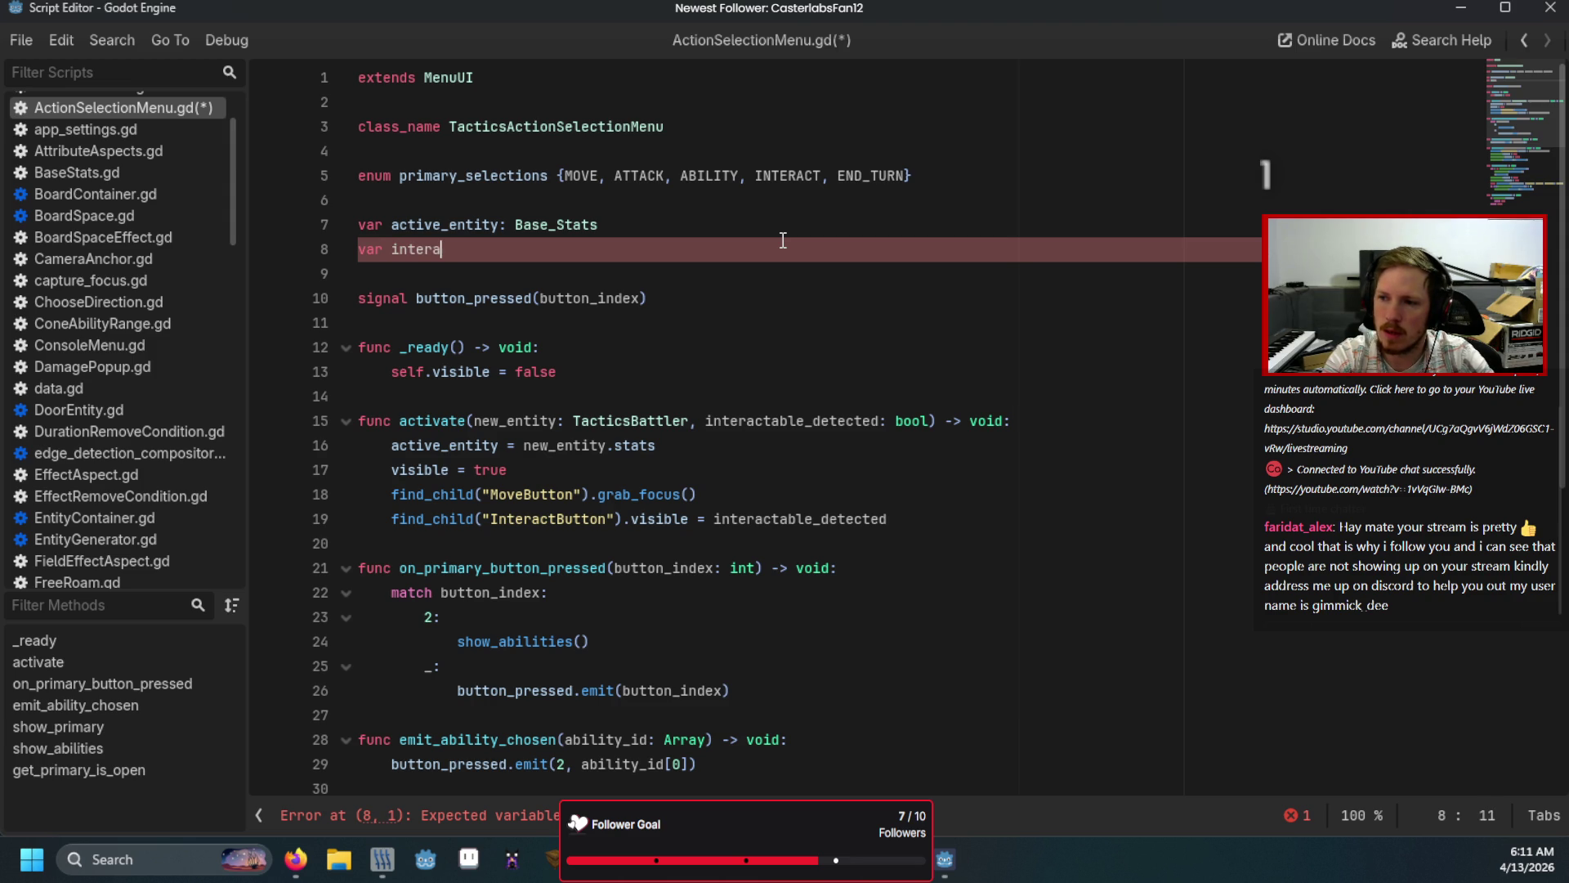
text(ctable_av)
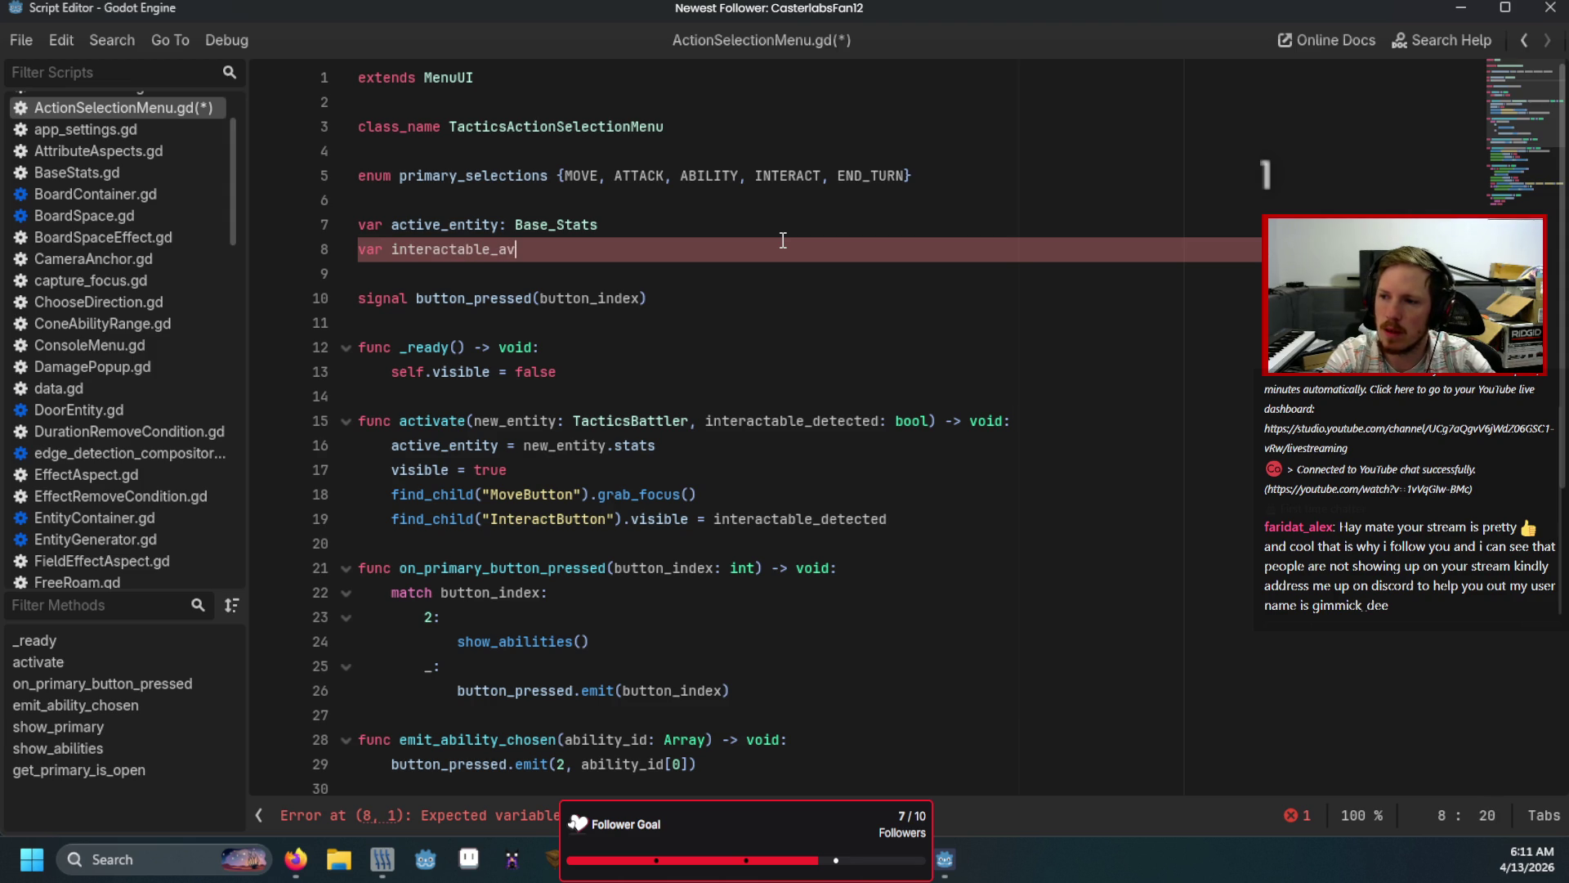
text(ailable)
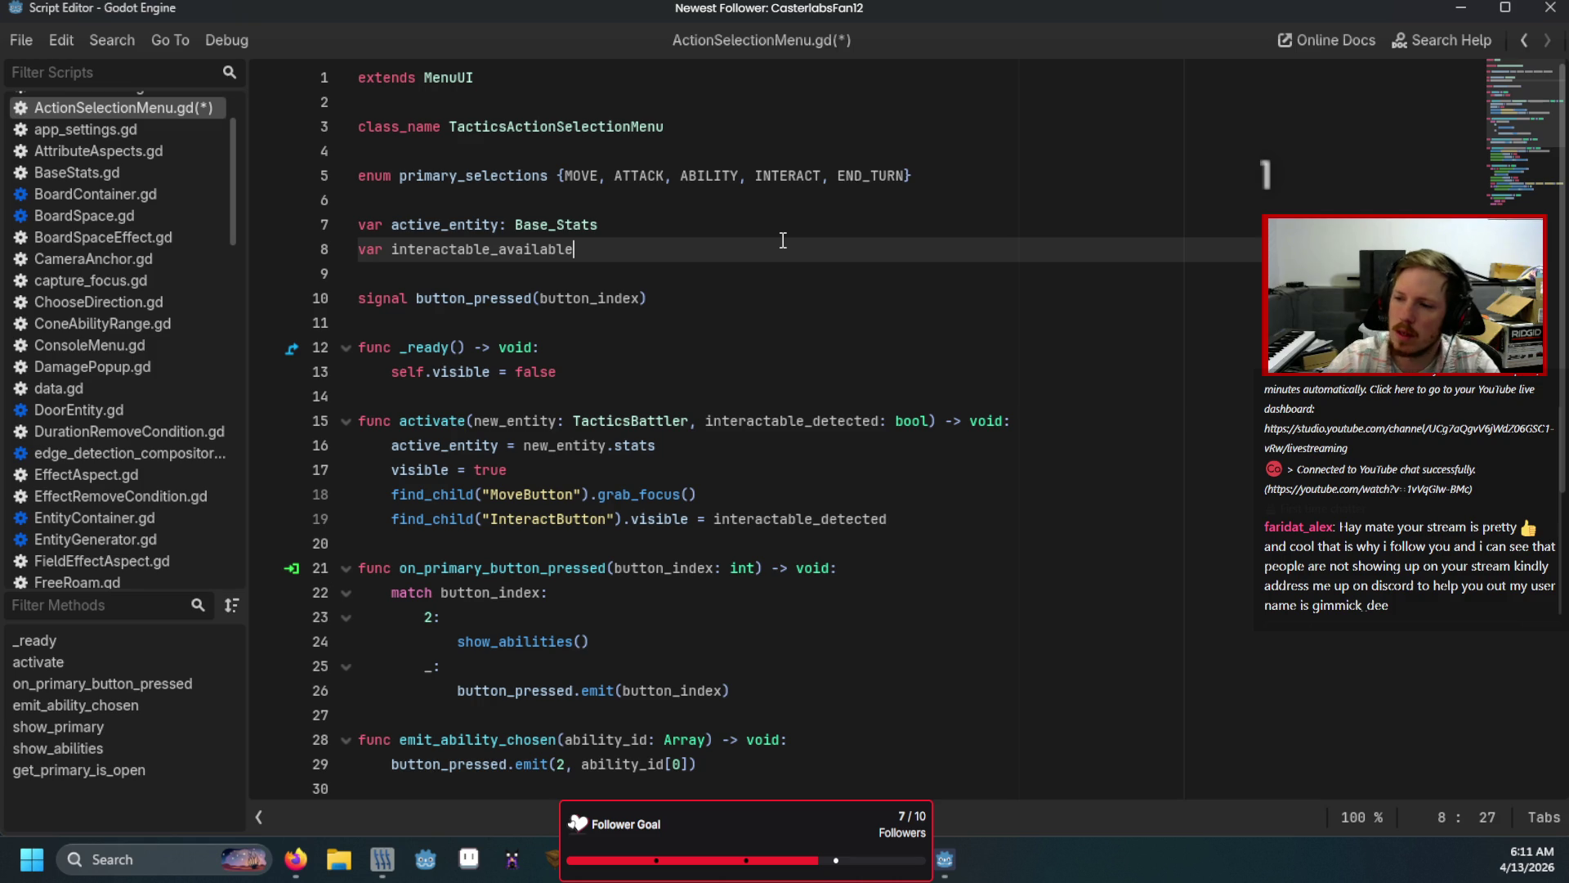
Step: Remove show_primary's interactable_detected parameter and its InteractButton visibility line, then save
scroll(617, 319, down, 7)
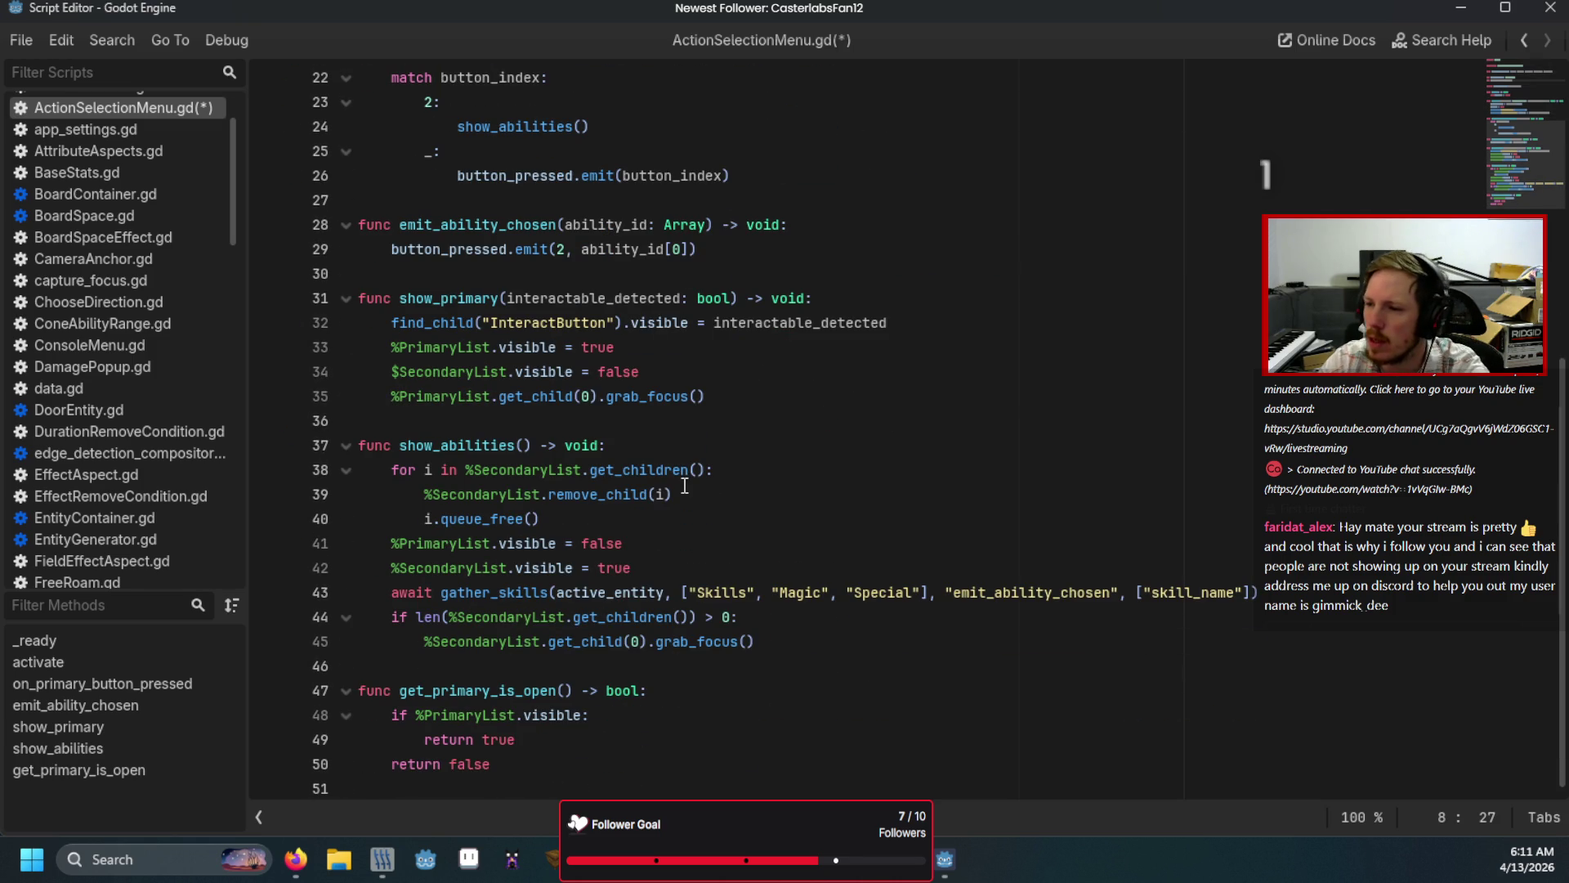
double_click(624, 299)
key(Delete)
key(Delete)
key(Delete)
key(Delete)
key(Delete)
click(909, 316)
key(ctrl+shift+k)
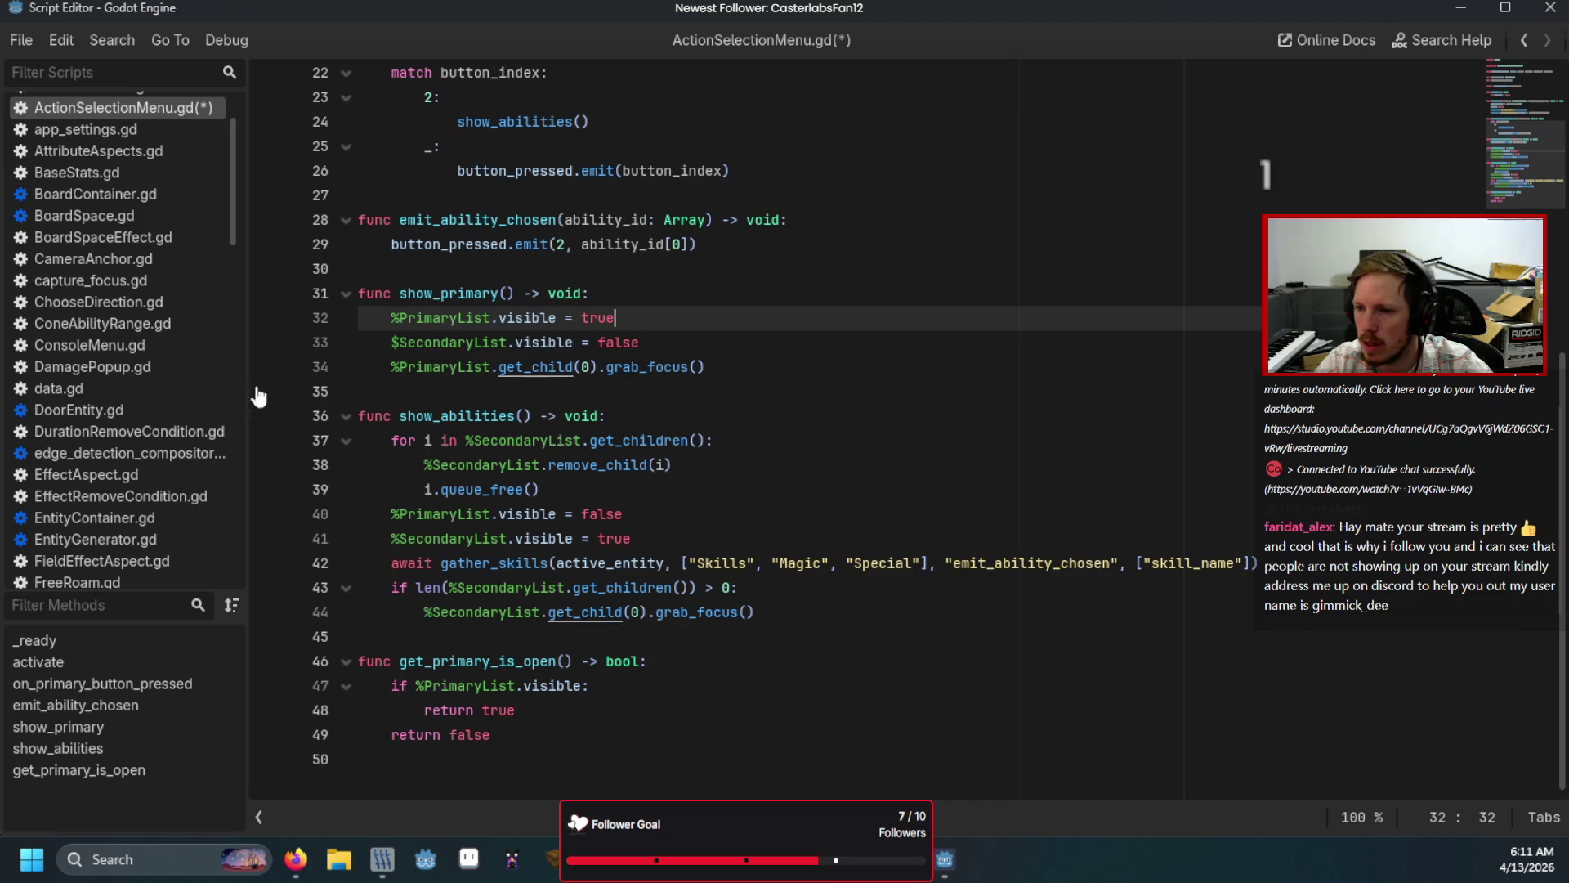
key(ctrl+s)
scroll(185, 396, down, 5)
scroll(185, 406, down, 4)
scroll(961, 390, up, 7)
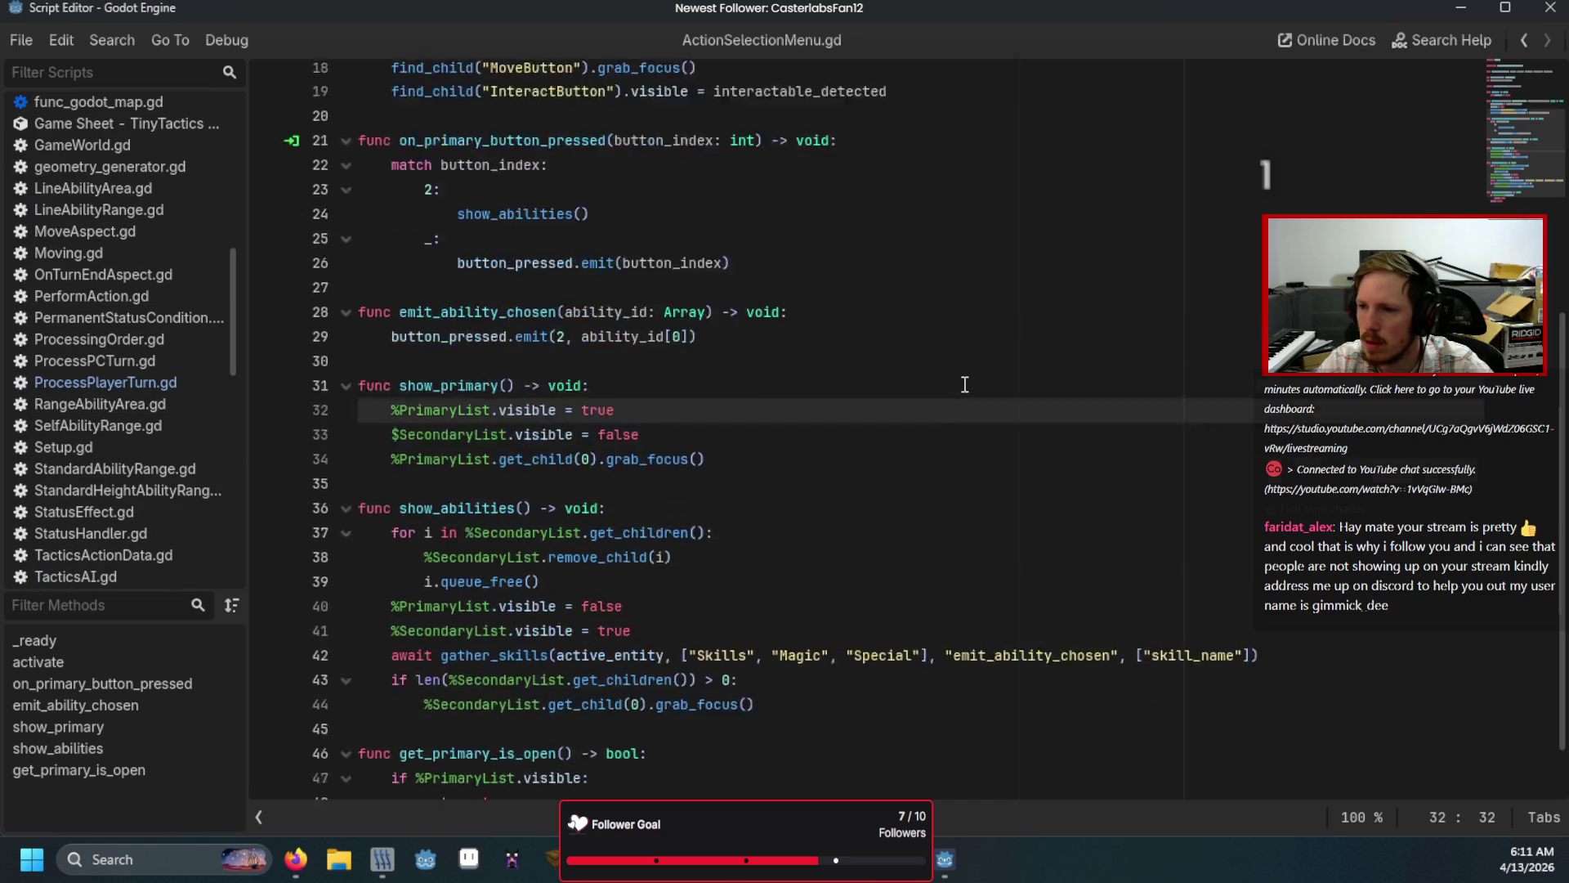
Step: Delete the interactable_available line and review the InteractButton visibility line in activate
drag(662, 249, 684, 234)
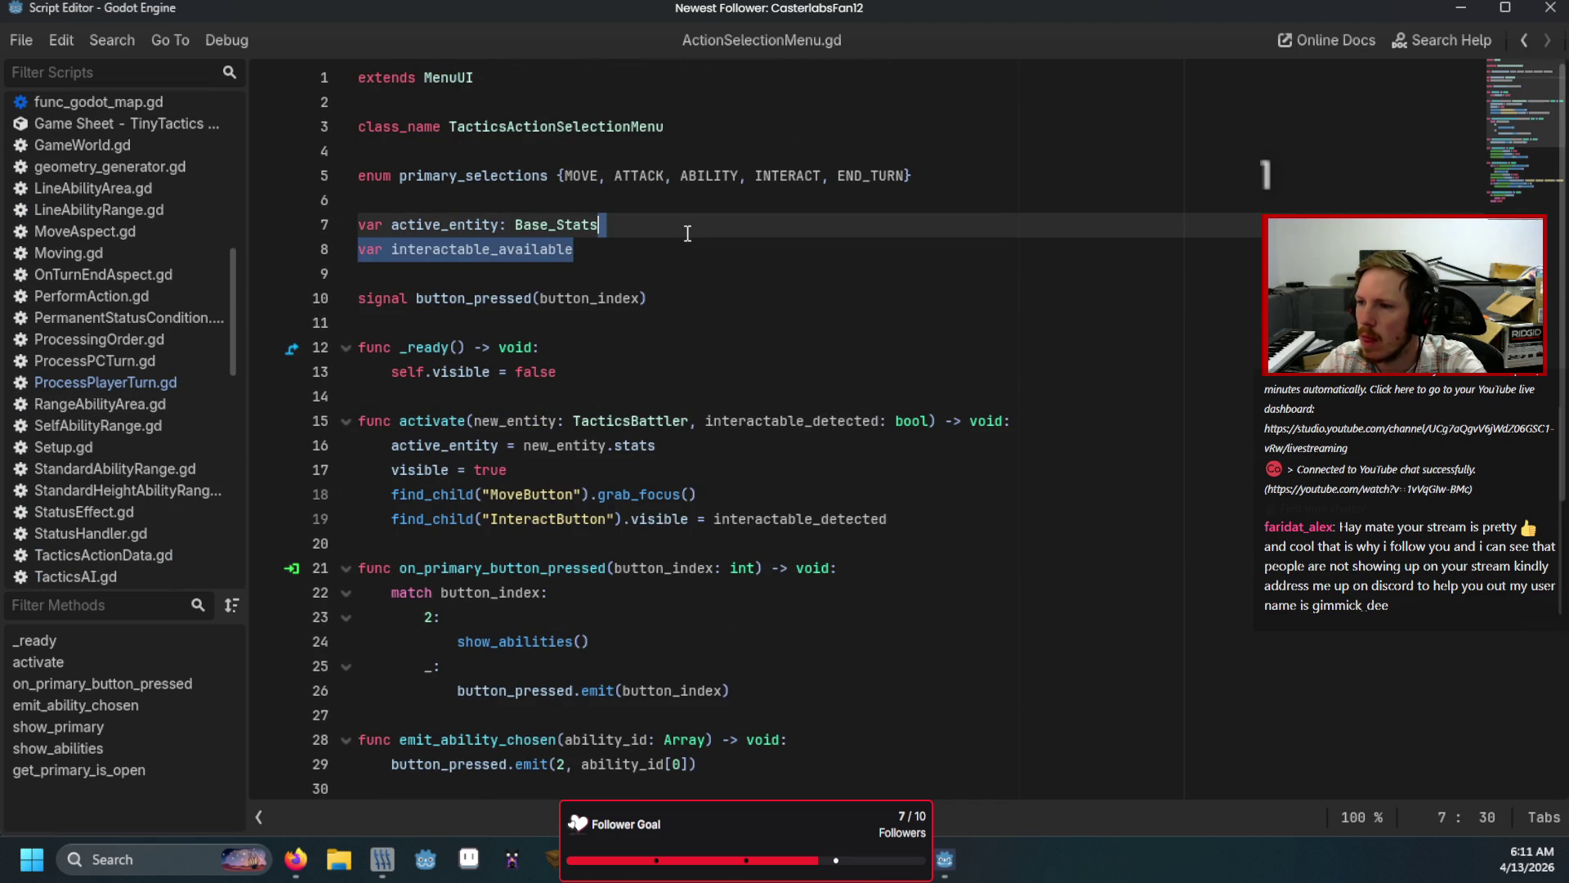
key(BackSpace)
click(687, 278)
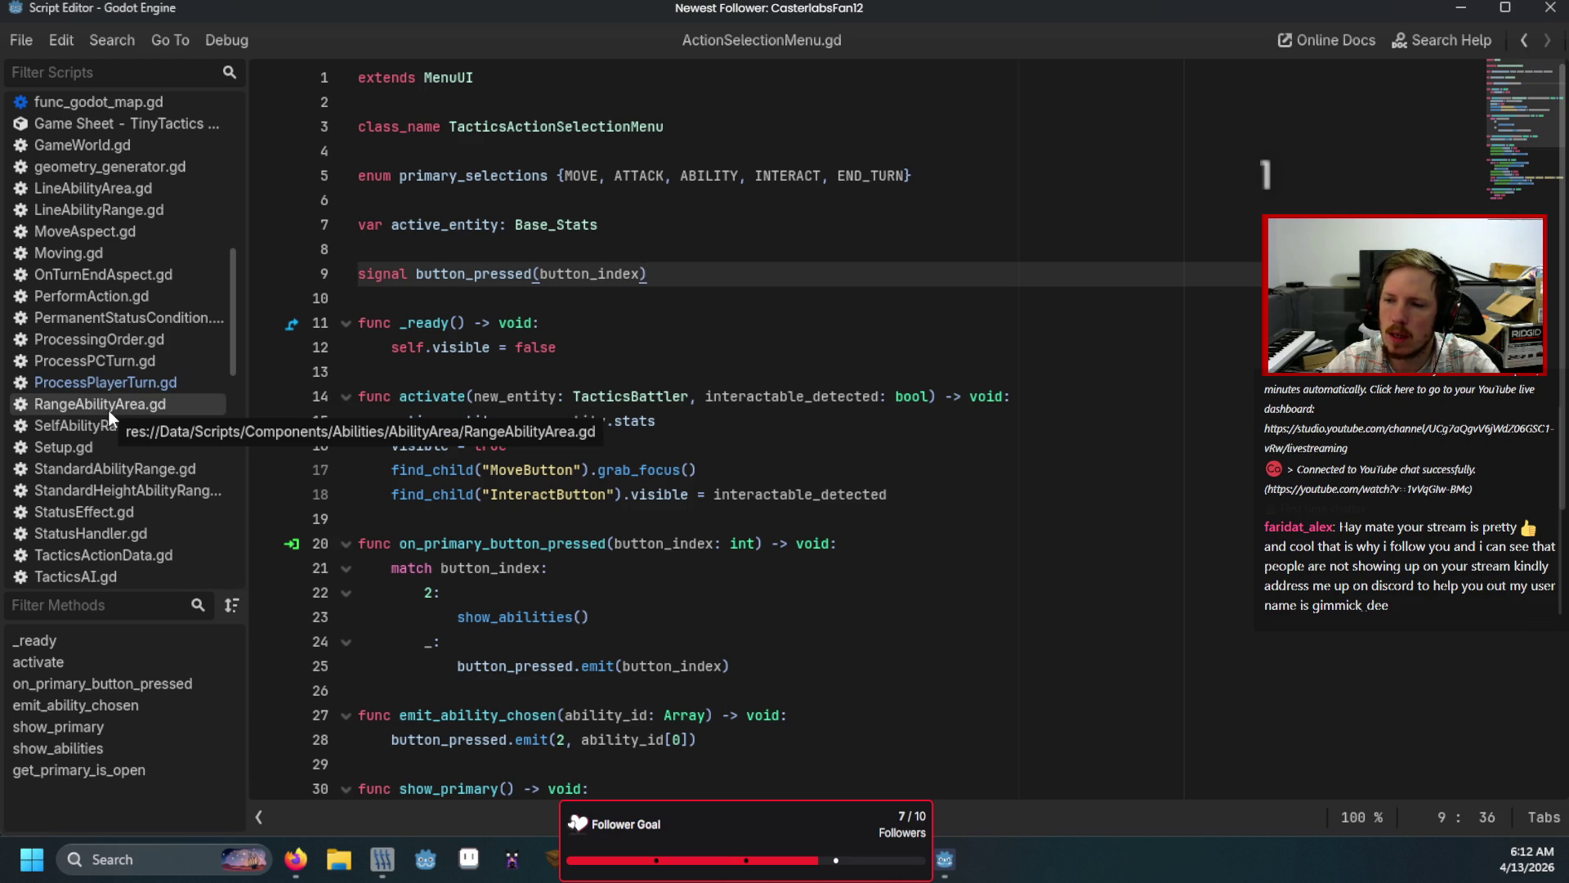
click(673, 493)
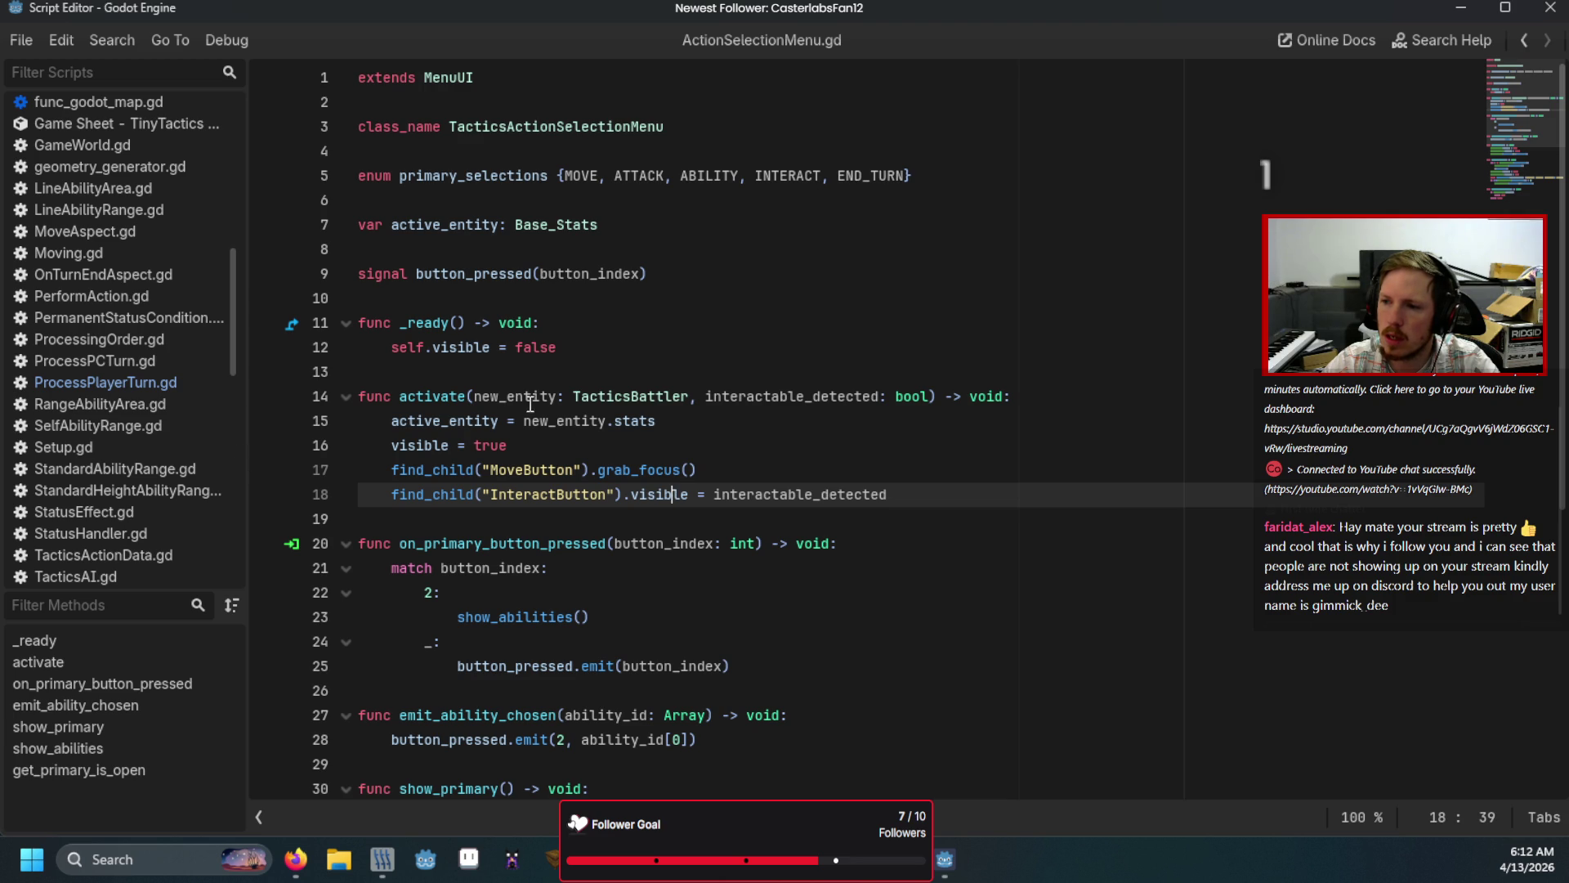
scroll(557, 460, down, 6)
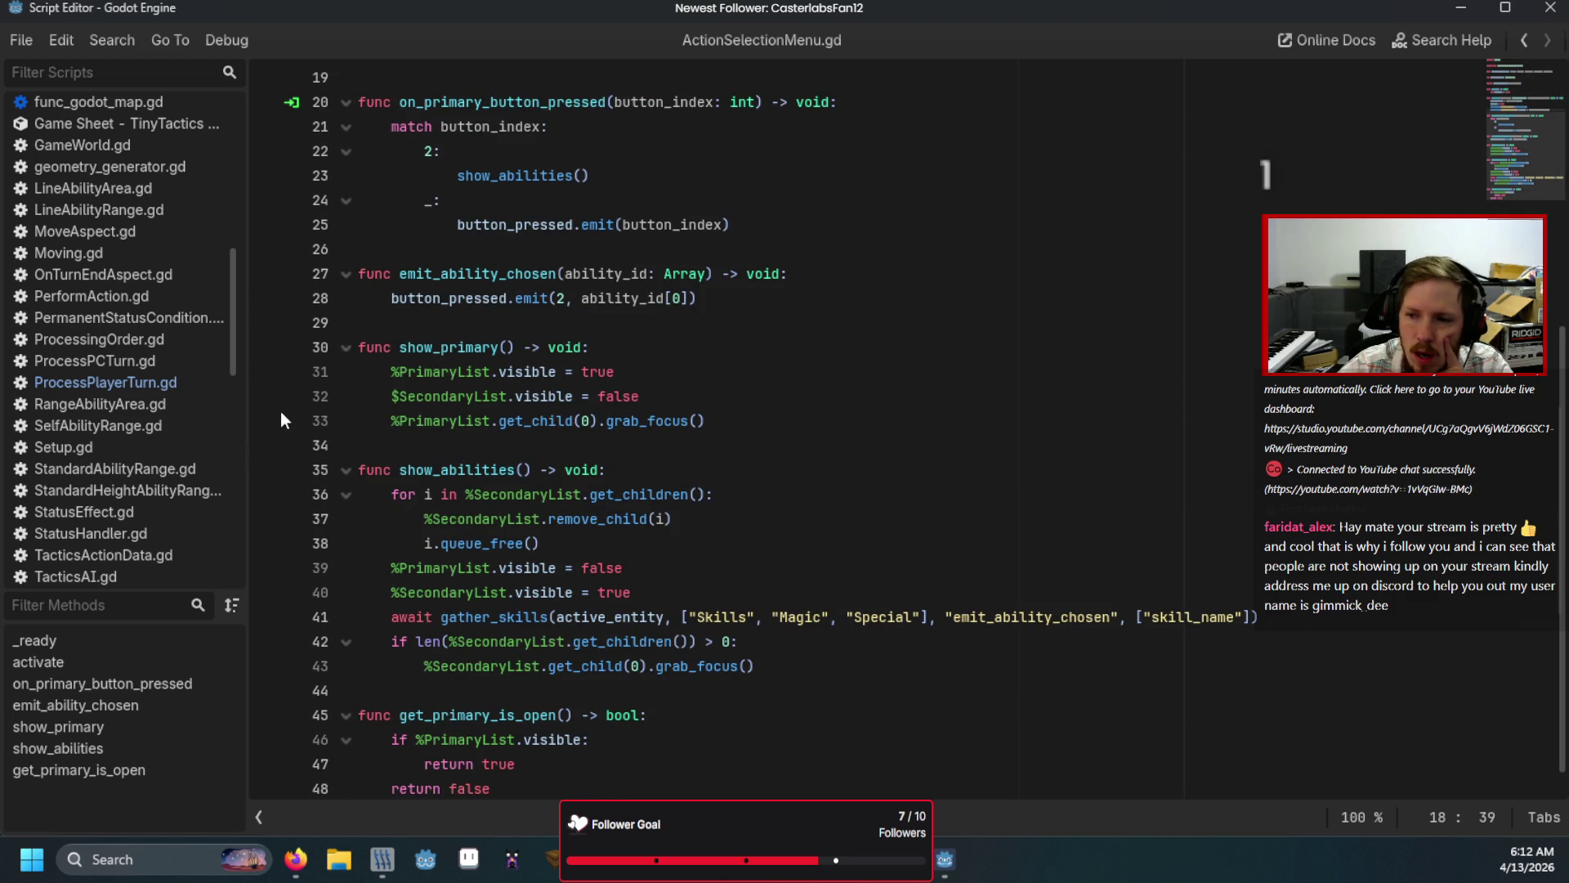
Step: Review ProcessPlayerTurn.gd's check_for_interactables call in process_state, then run Mighty Minions and finish unit selection
click(140, 389)
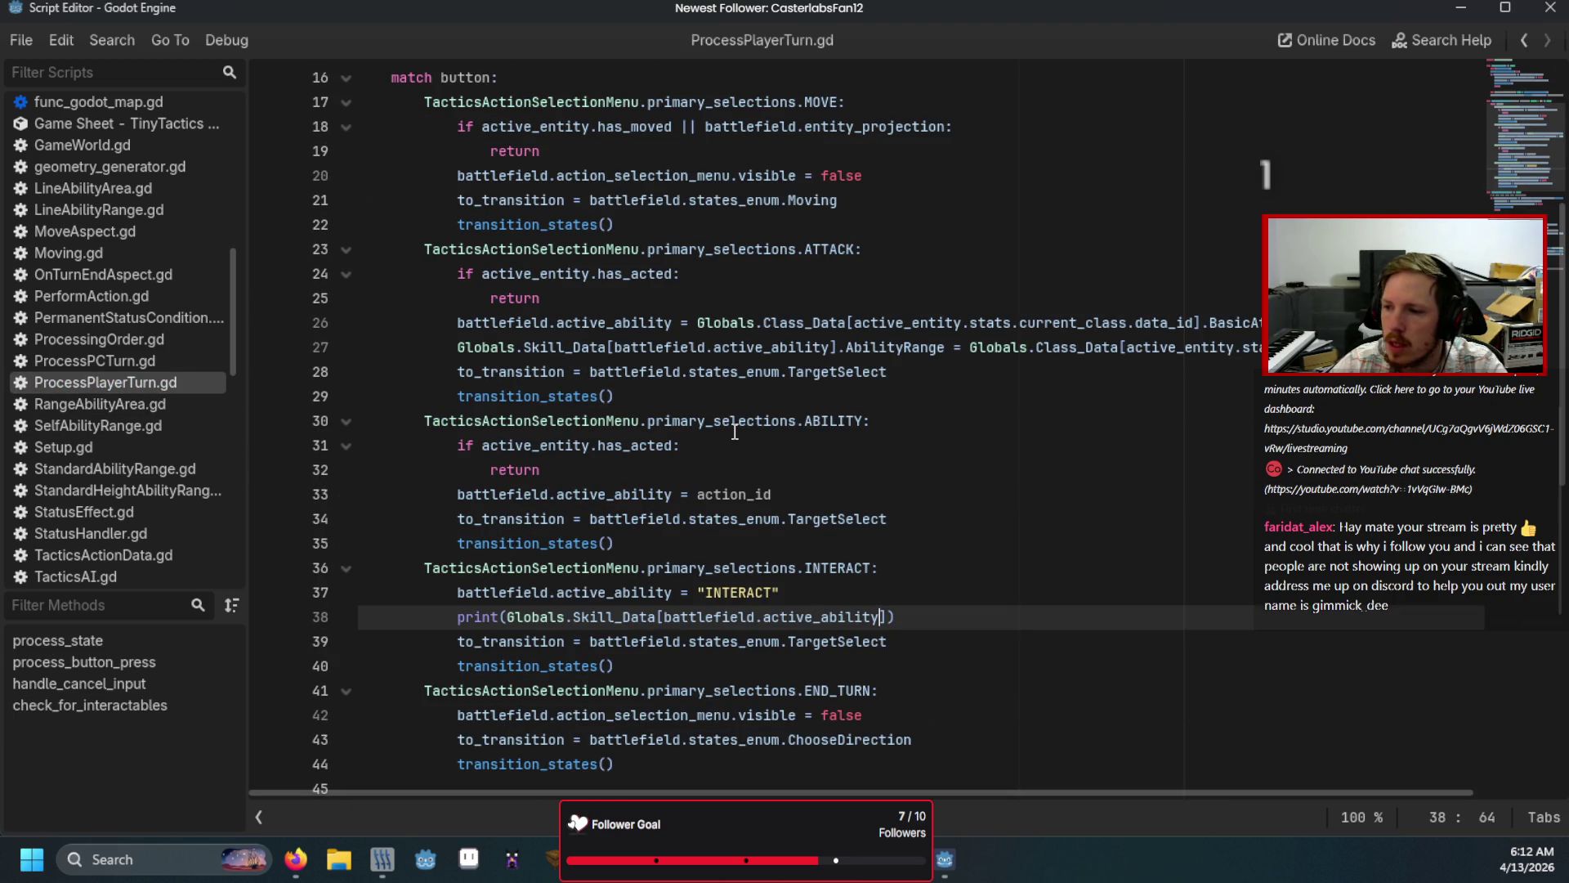
mouse_move(733, 429)
scroll(711, 493, up, 5)
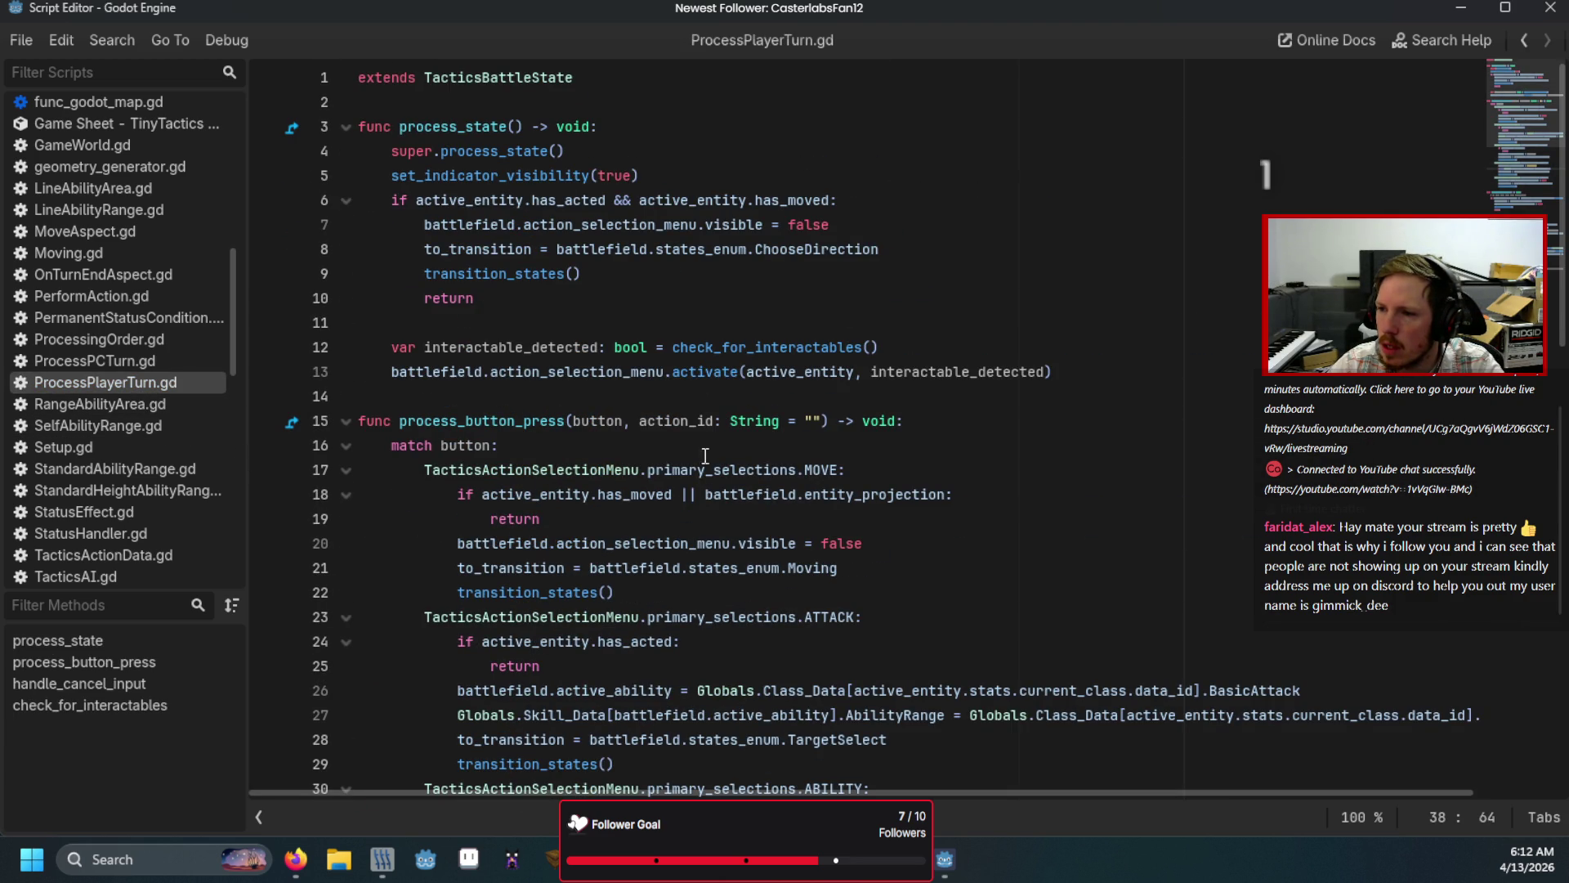
click(885, 347)
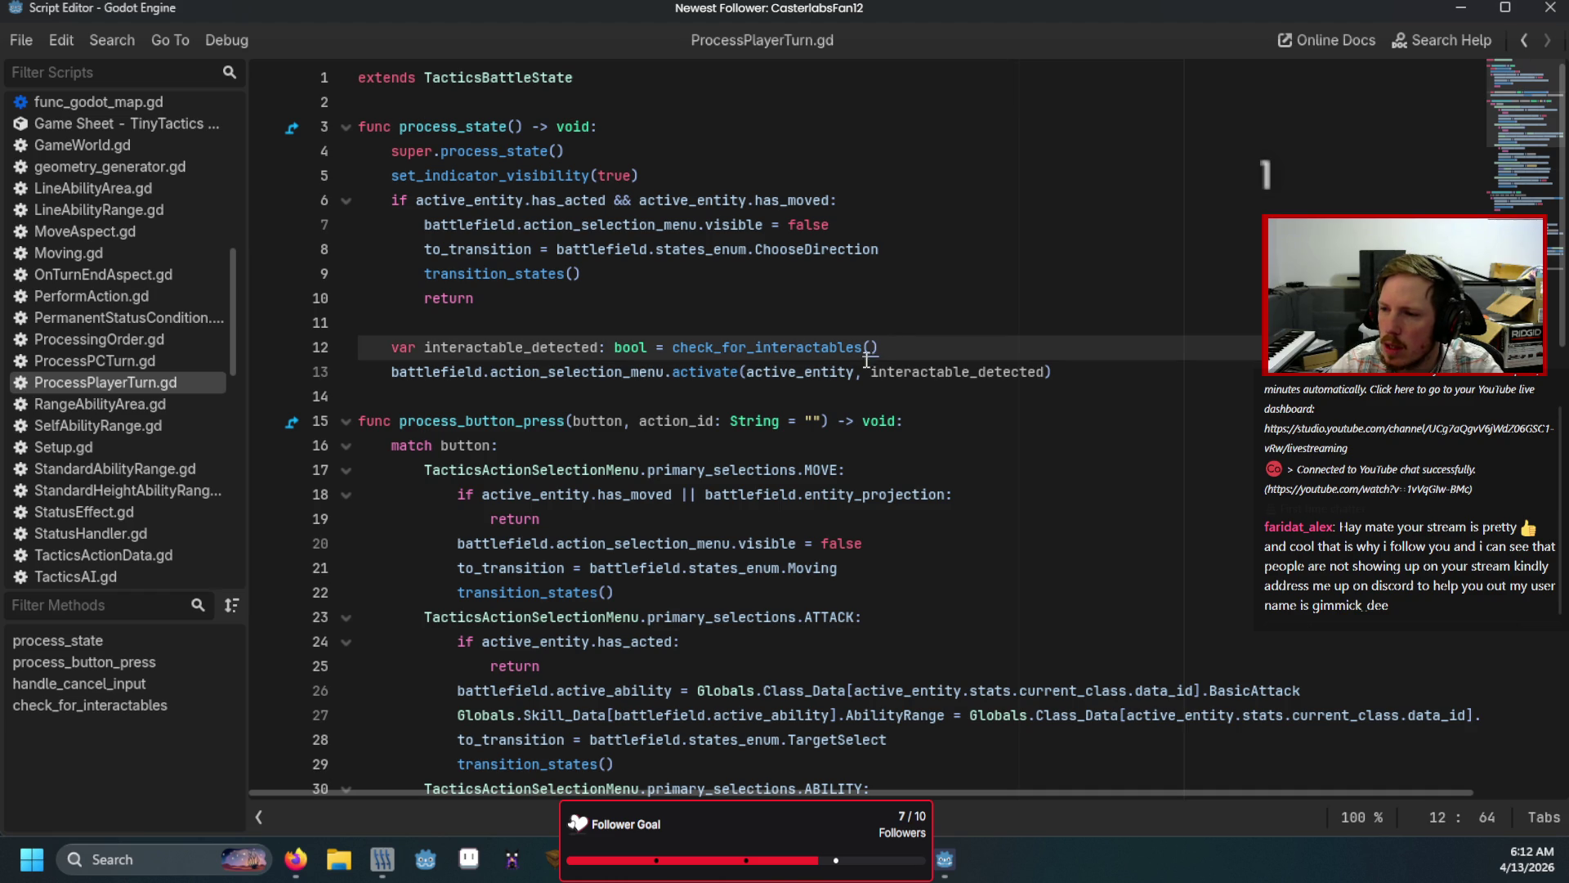
mouse_move(726, 473)
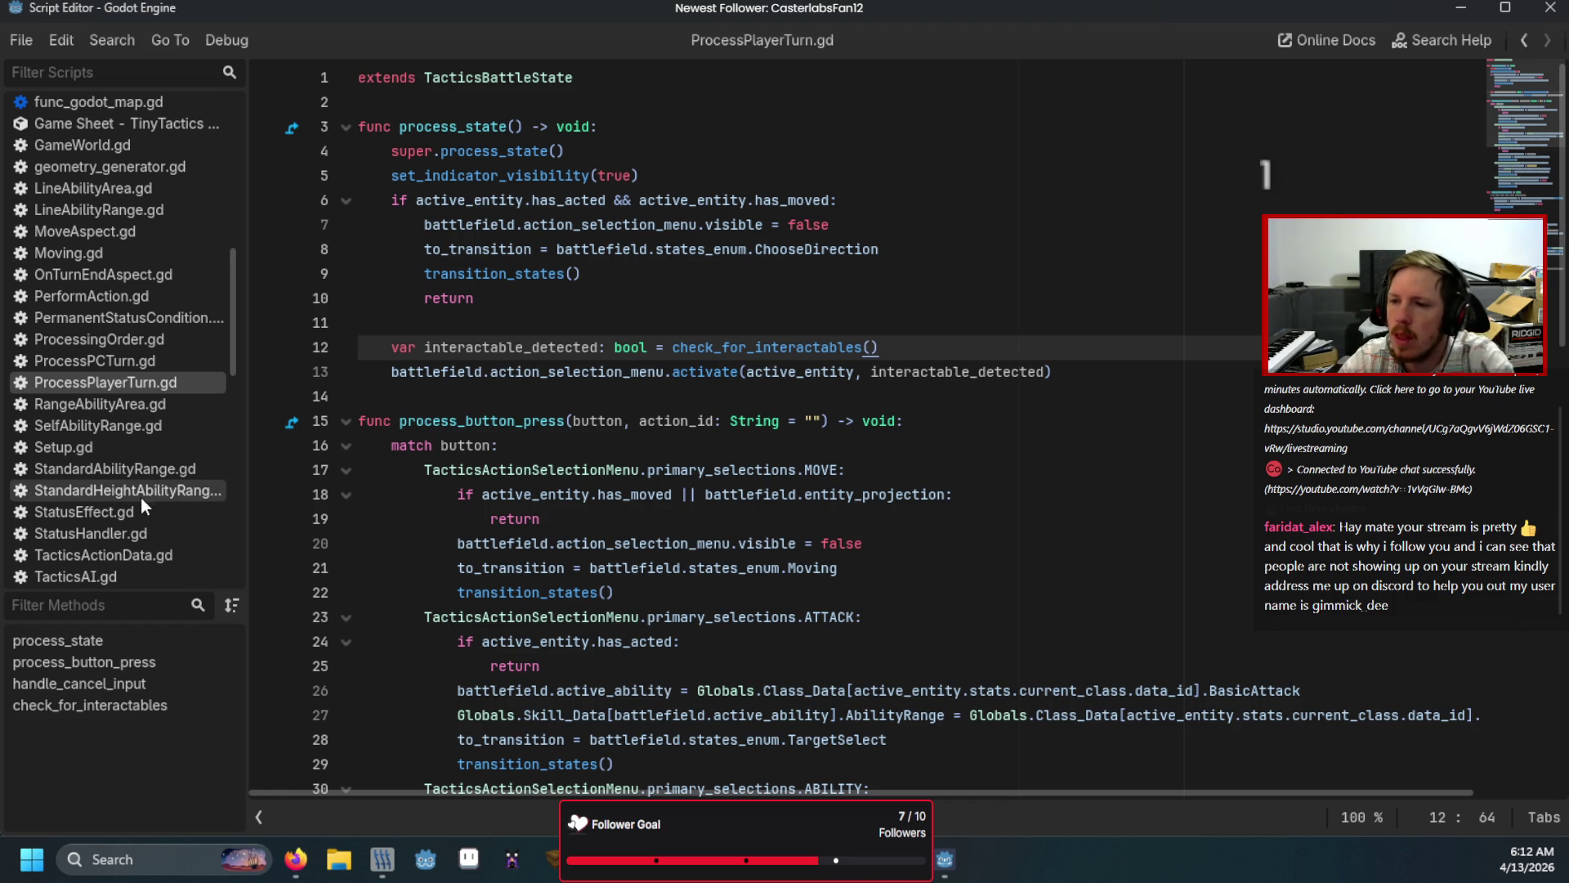
scroll(125, 402, down, 10)
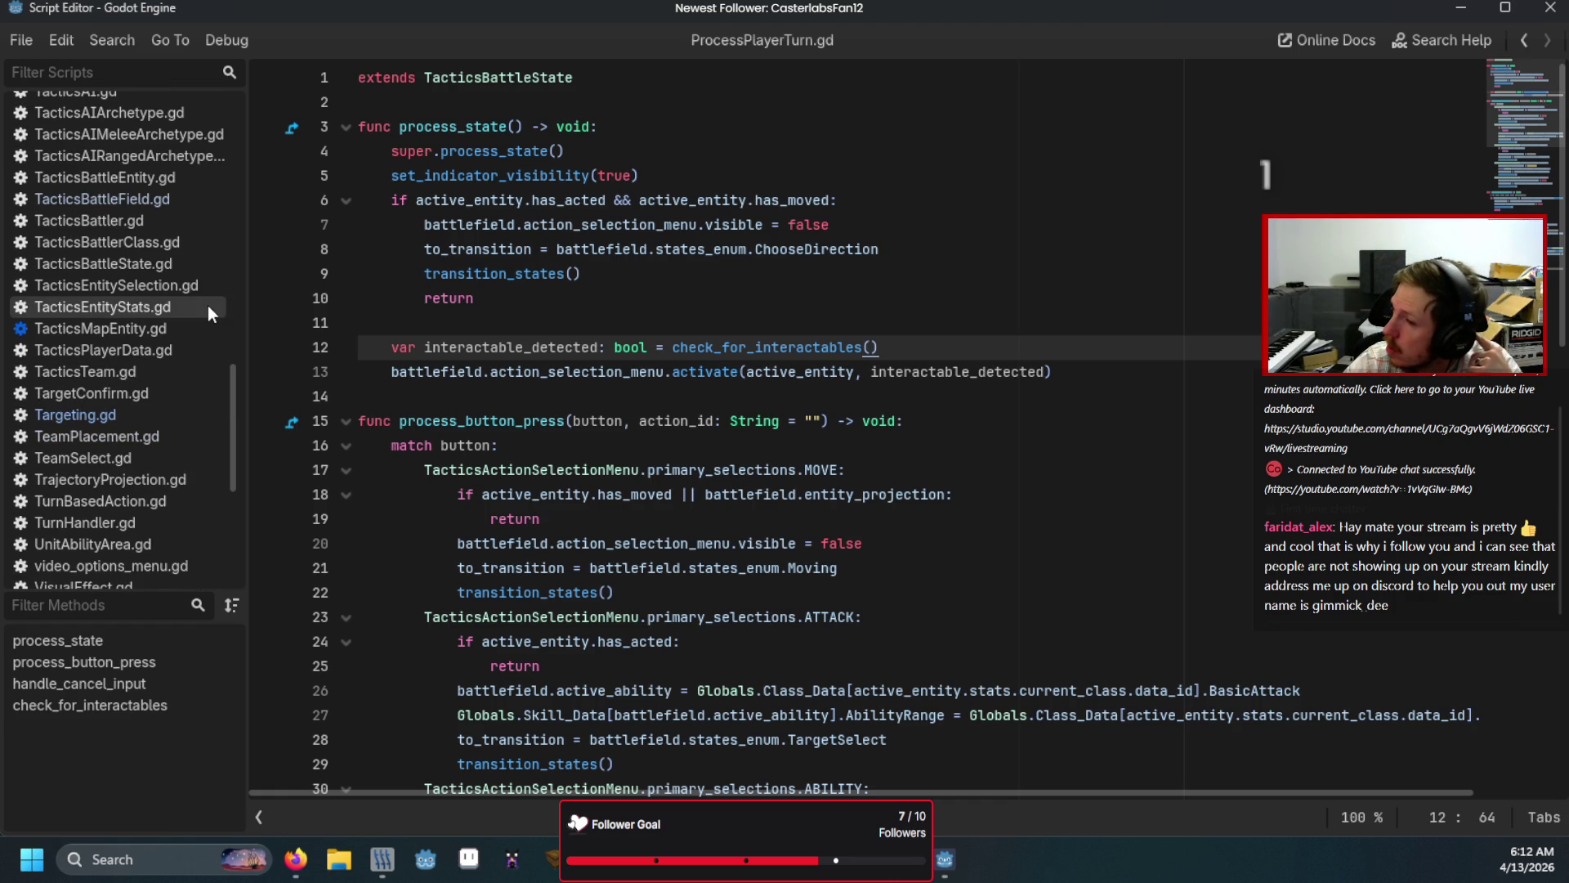
key(F5)
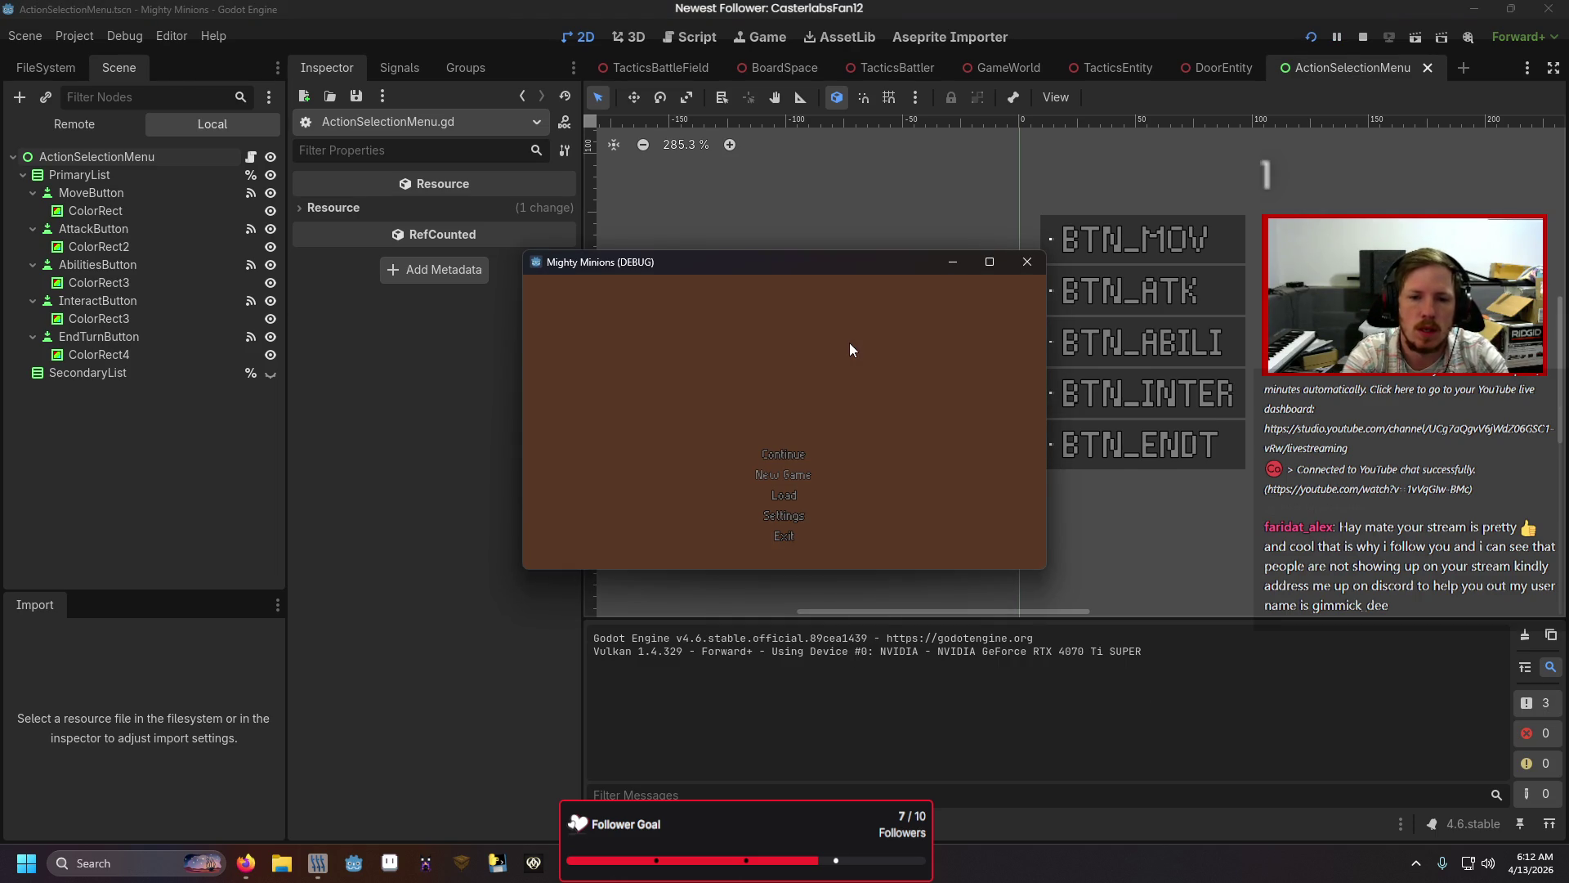
click(579, 556)
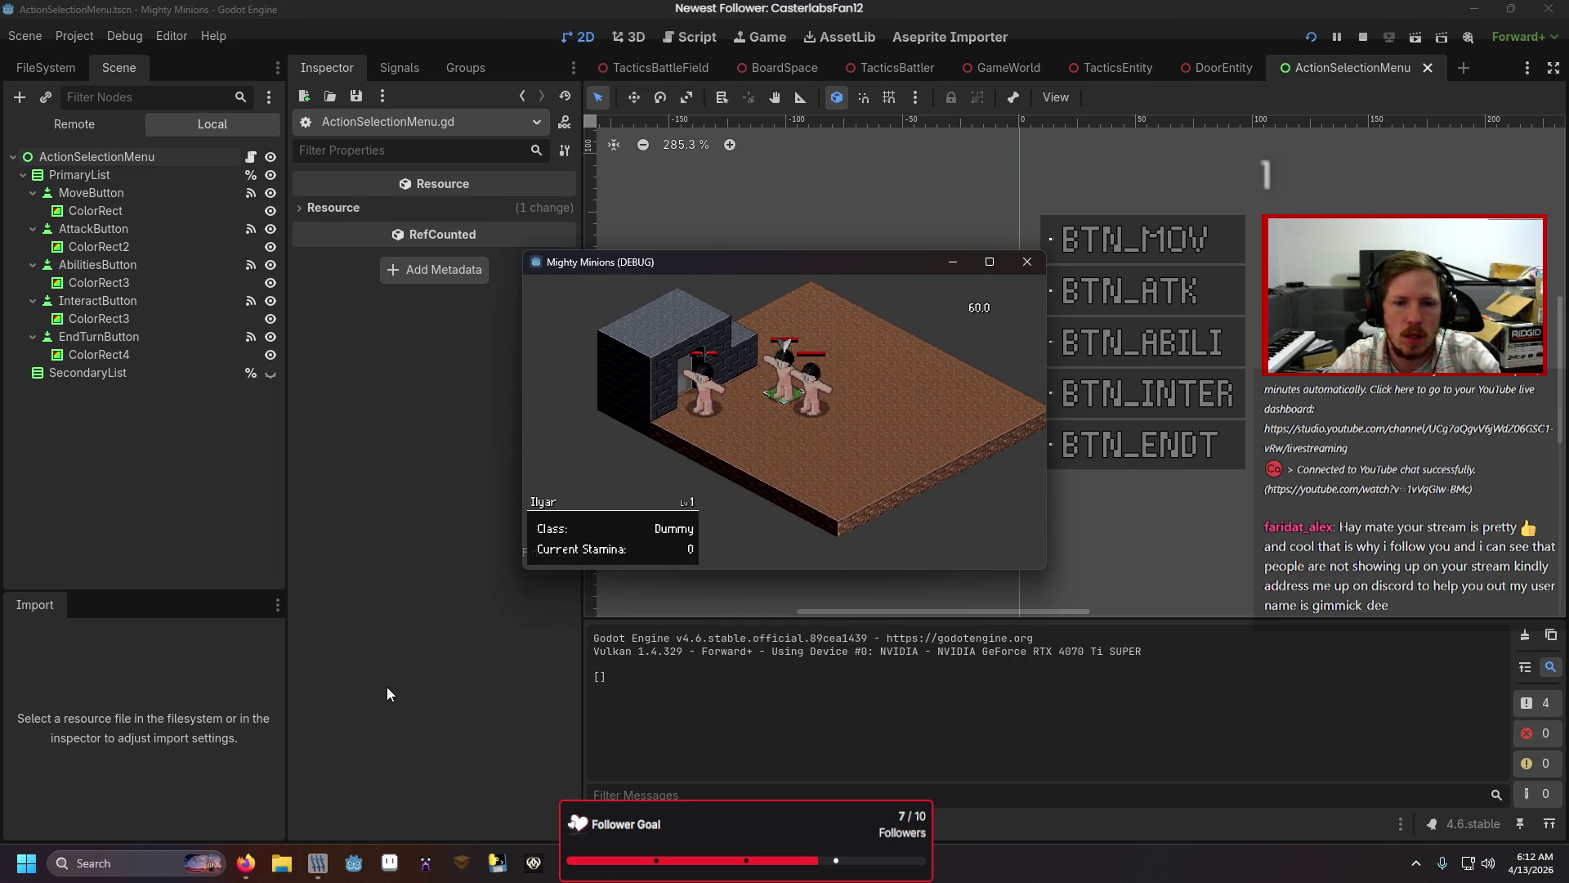
Step: Choose Interact from the Fighter's menu, then cancel back out until the debugger breaks at line 59
key(Down)
key(Down)
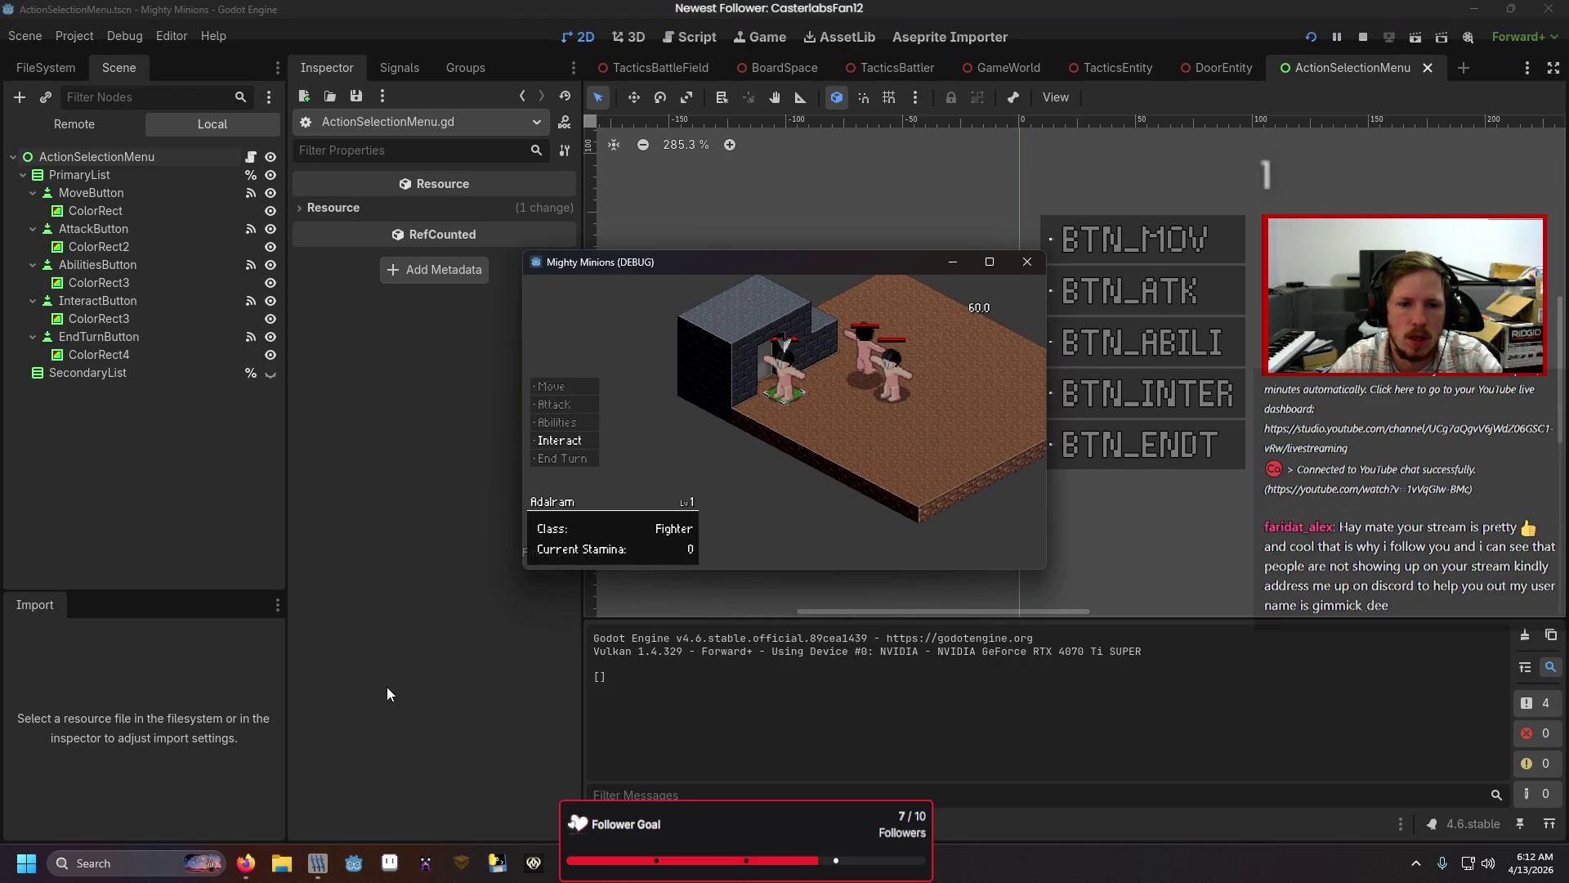
key(Return)
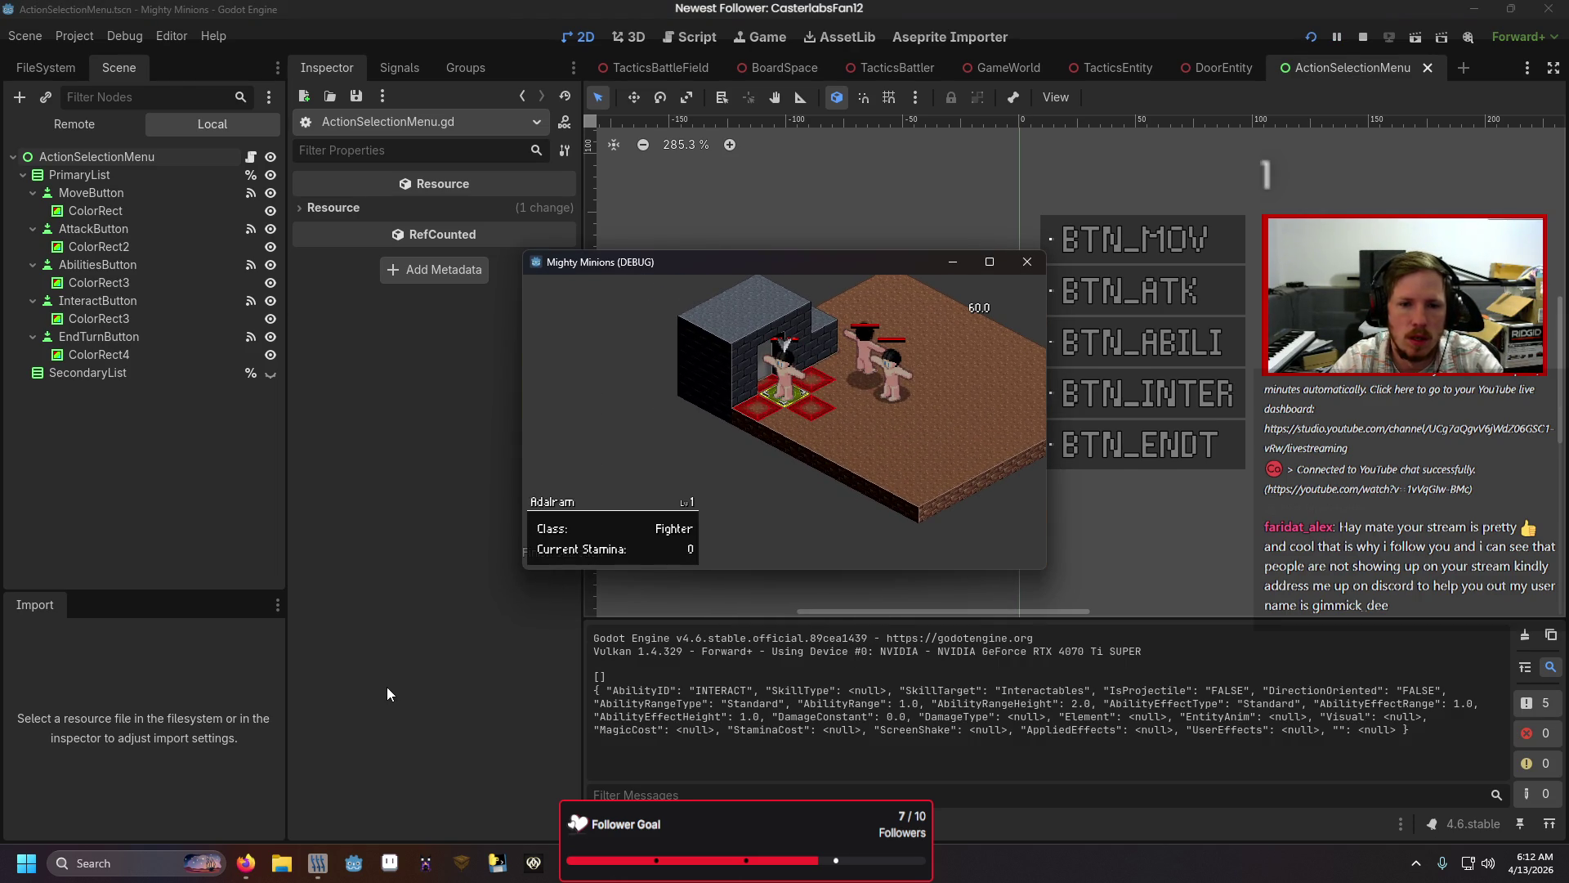
key(Escape)
key(Return)
key(Escape)
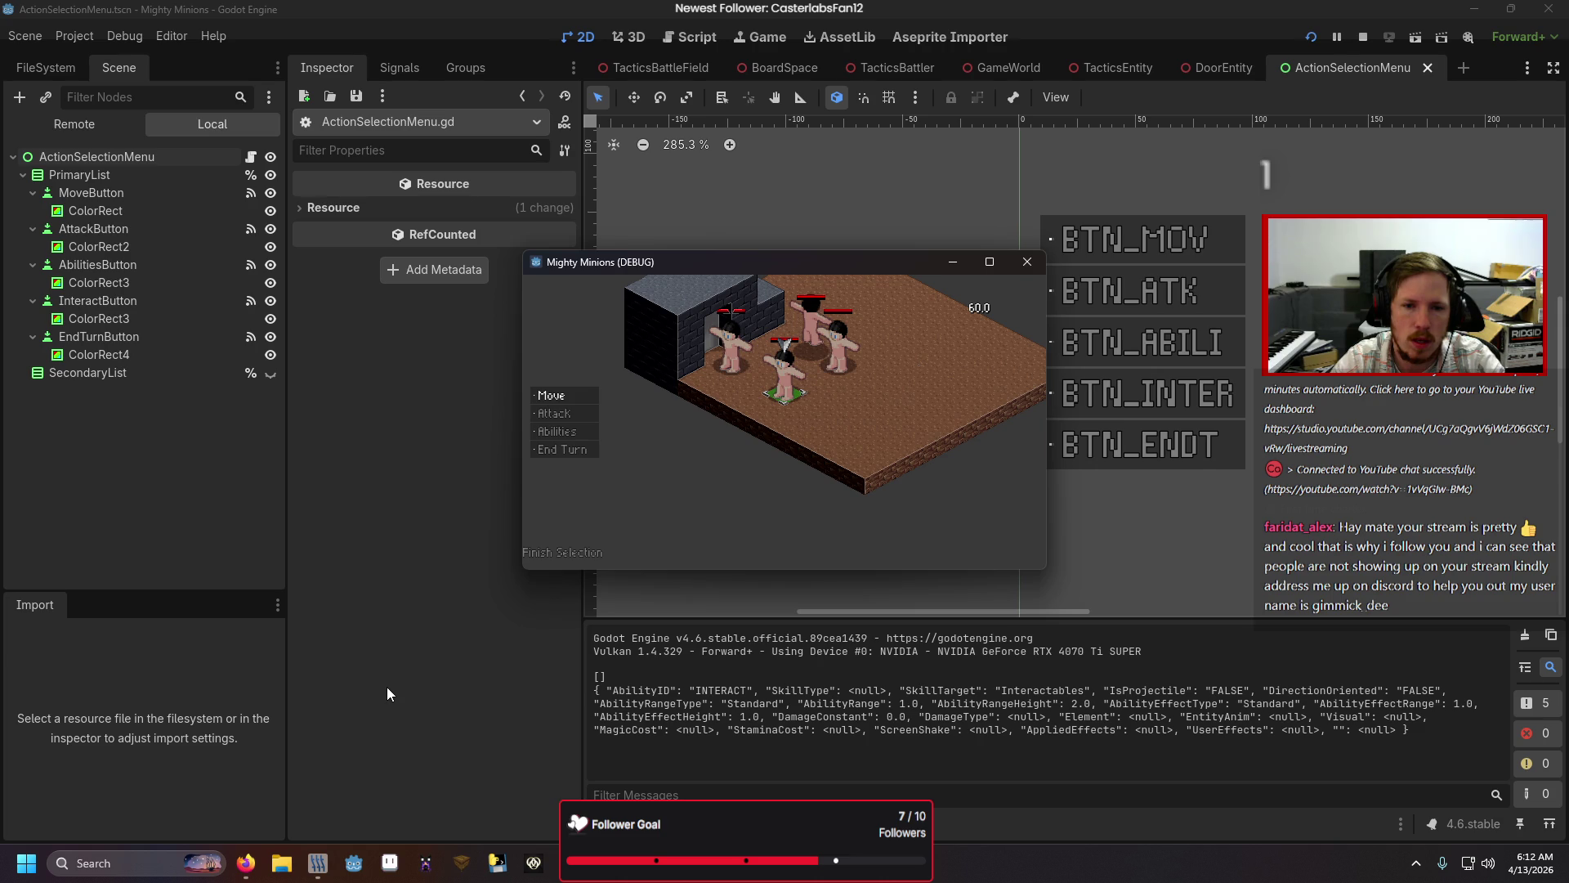
key(Down)
key(Escape)
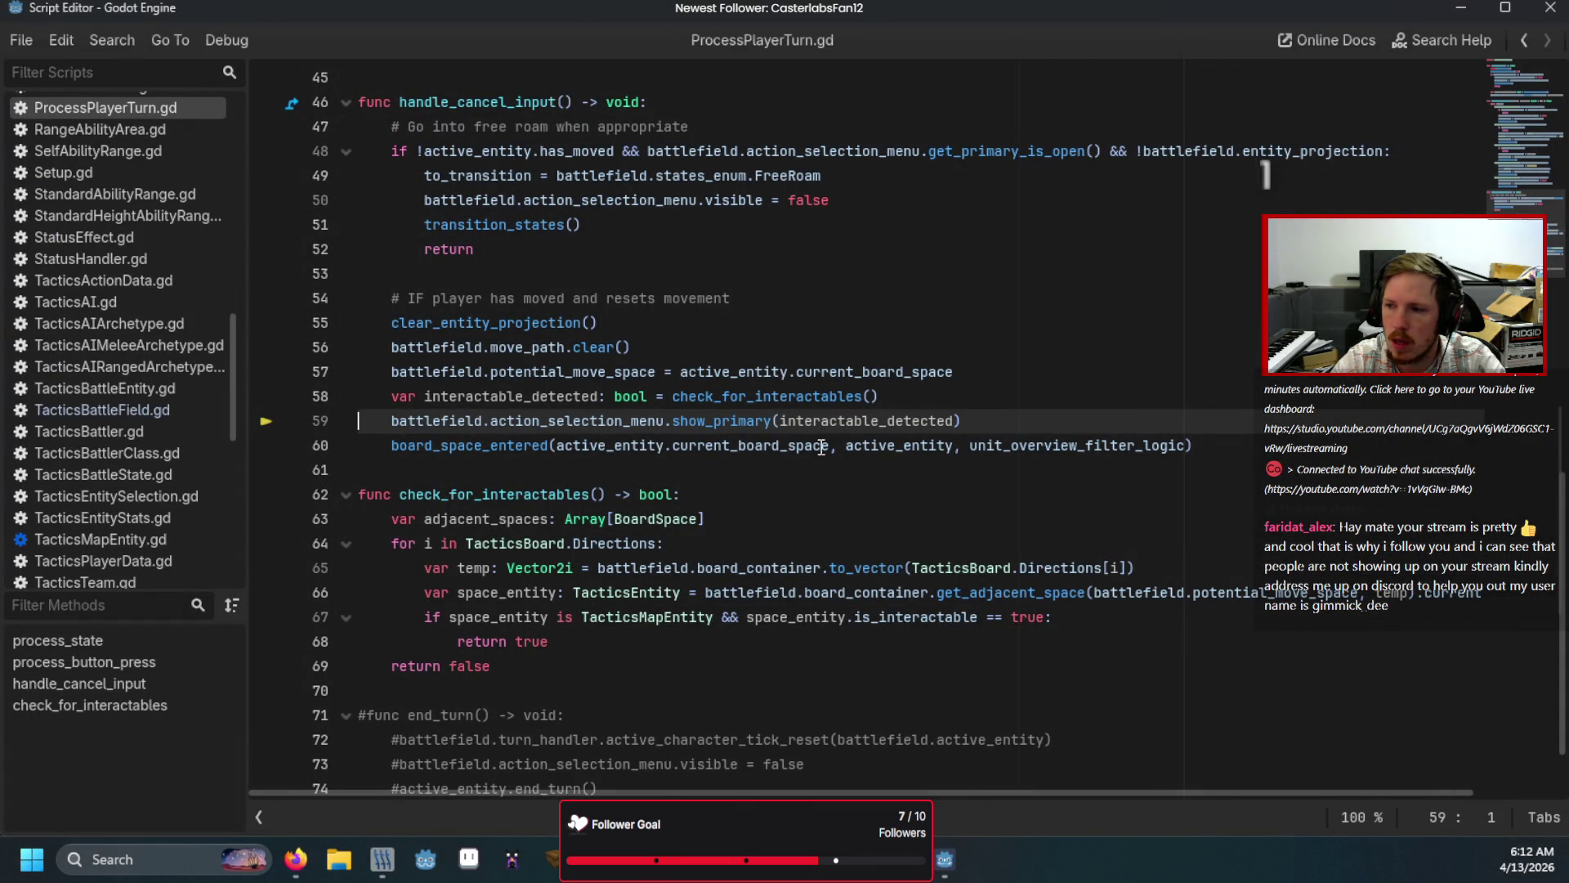
click(879, 400)
mouse_move(879, 415)
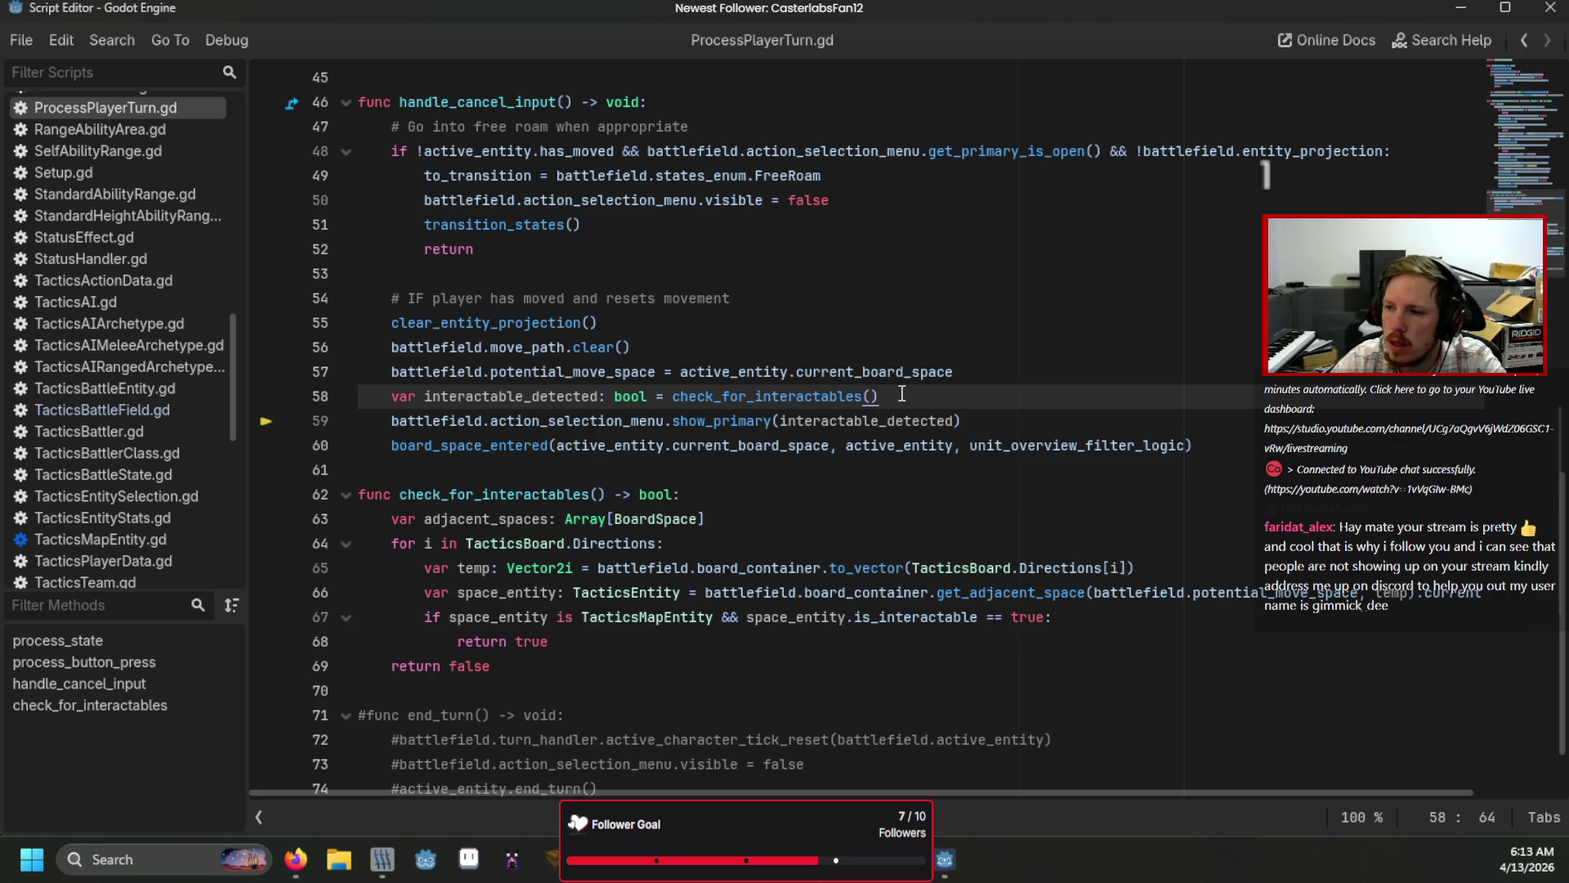
scroll(902, 400, down, 2)
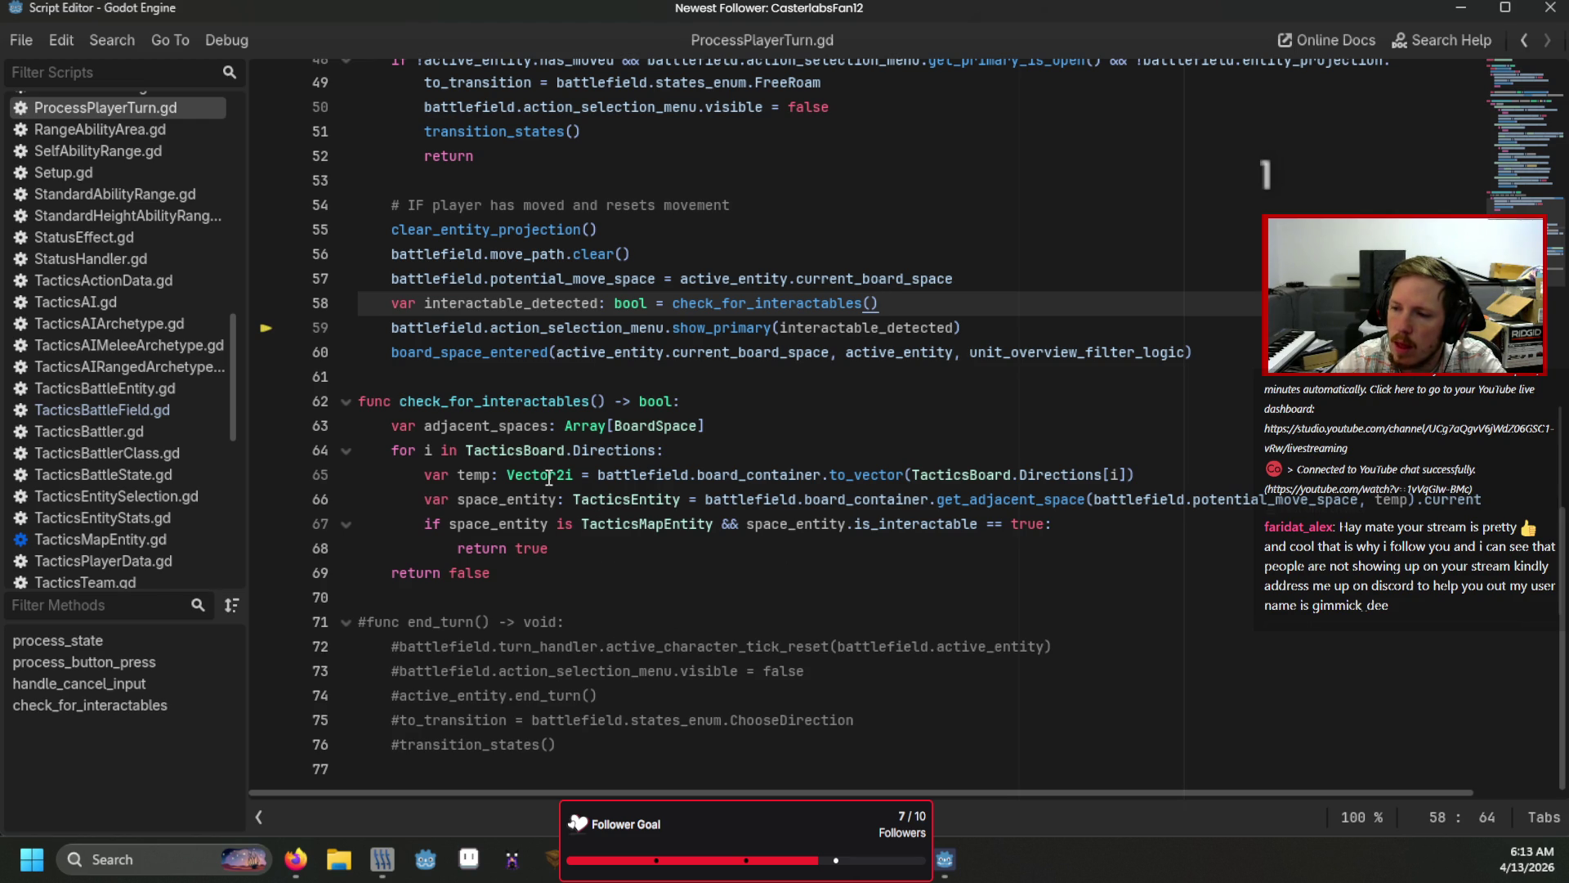
mouse_move(549, 478)
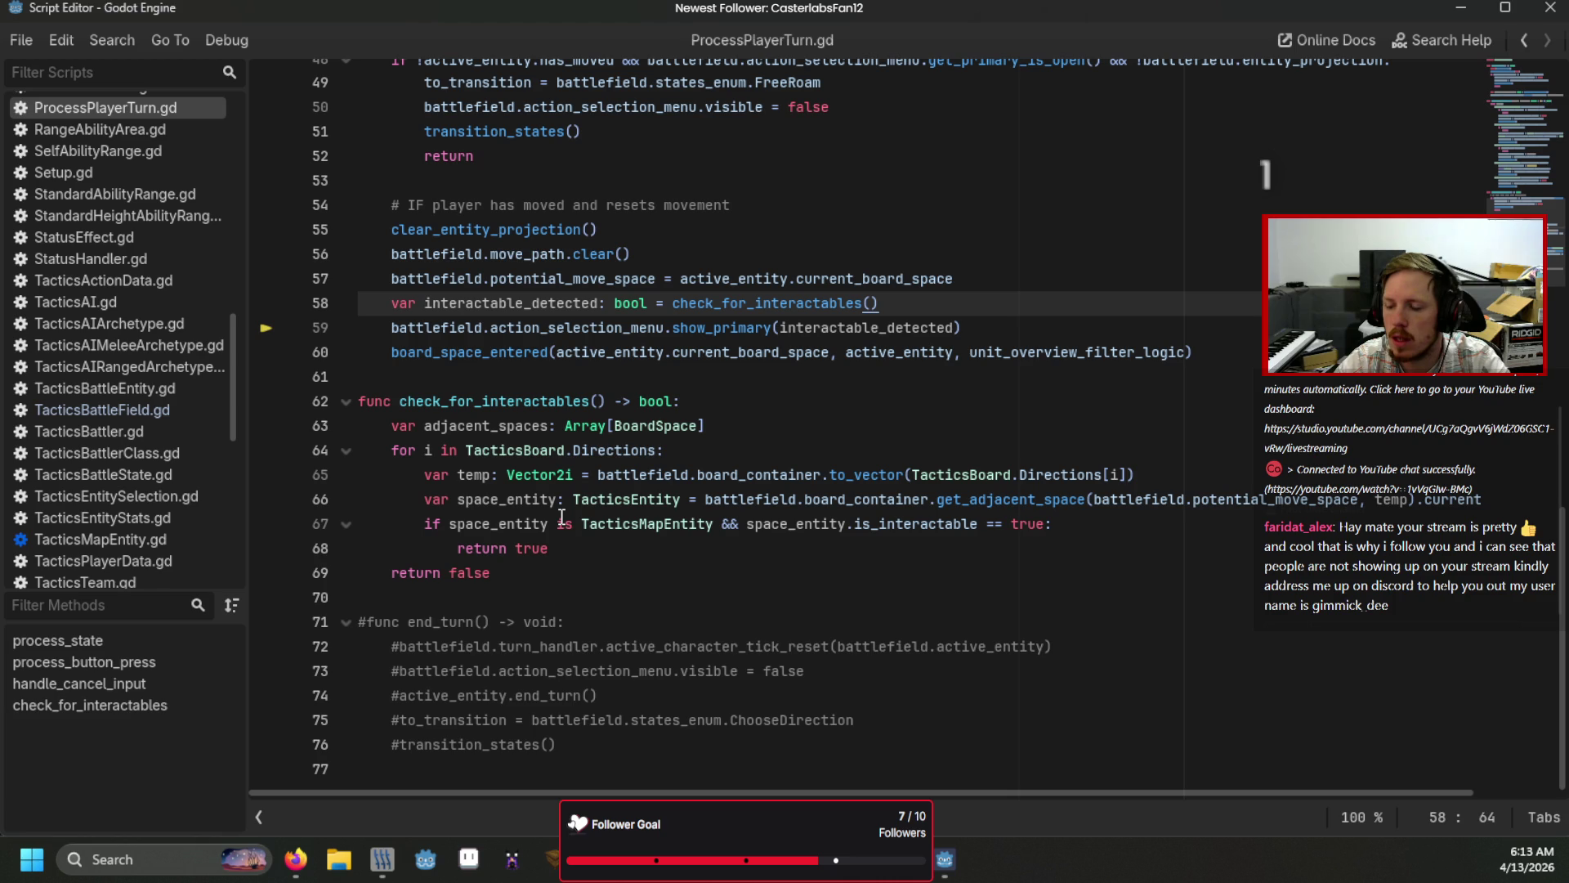
scroll(151, 303, up, 7)
scroll(150, 296, up, 4)
click(141, 103)
Step: Copy check_for_interactables from ProcessPlayerTurn.gd and paste it at the end of BoardContainer.gd
scroll(503, 415, down, 4)
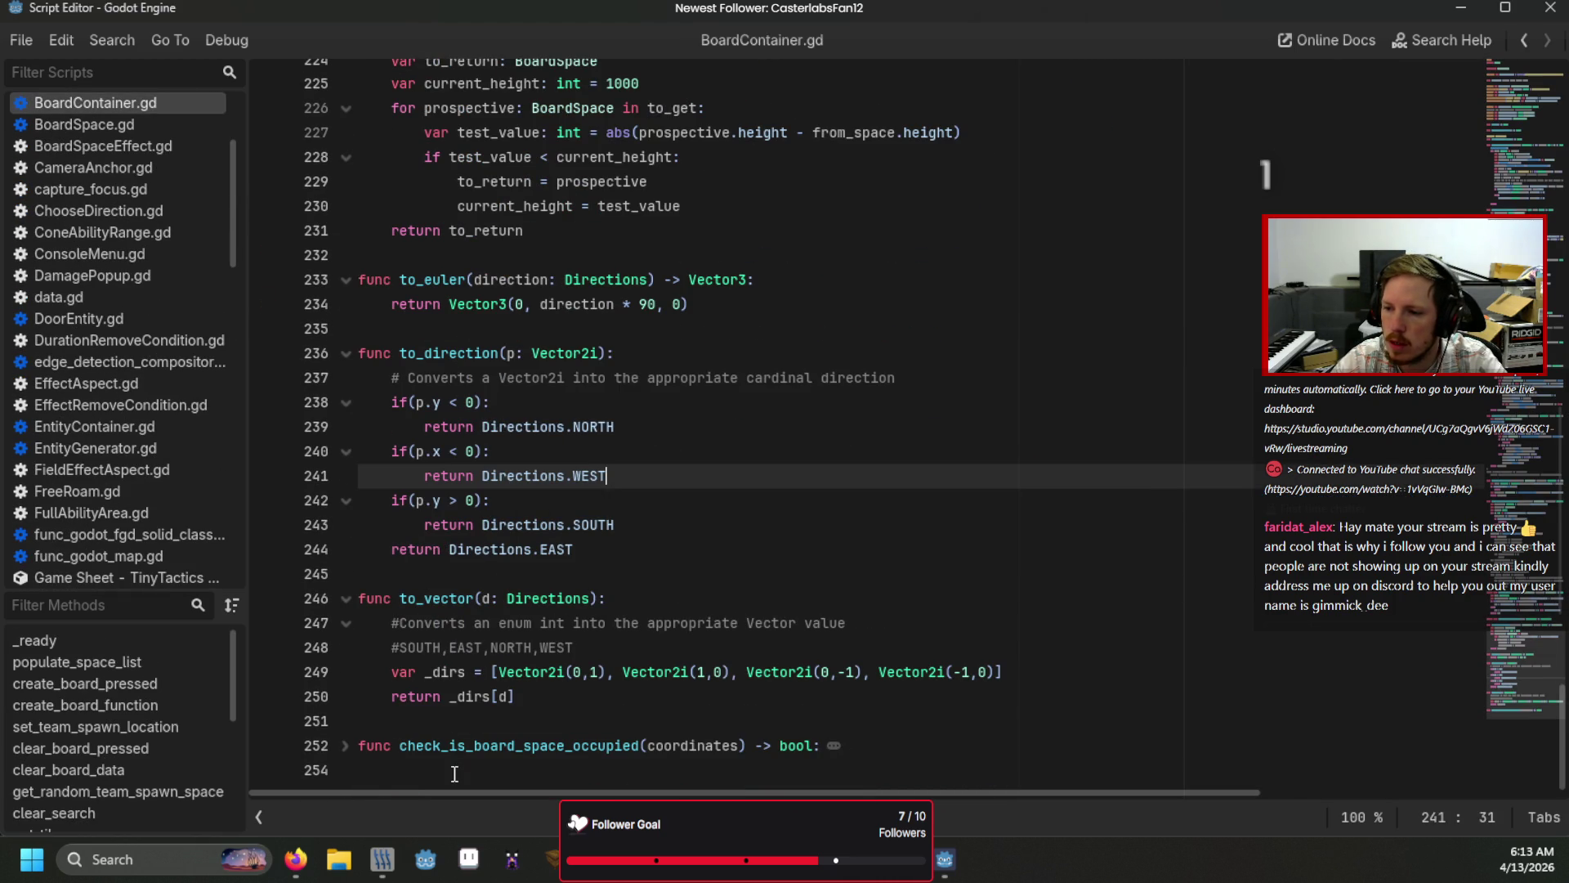
click(454, 773)
key(Return)
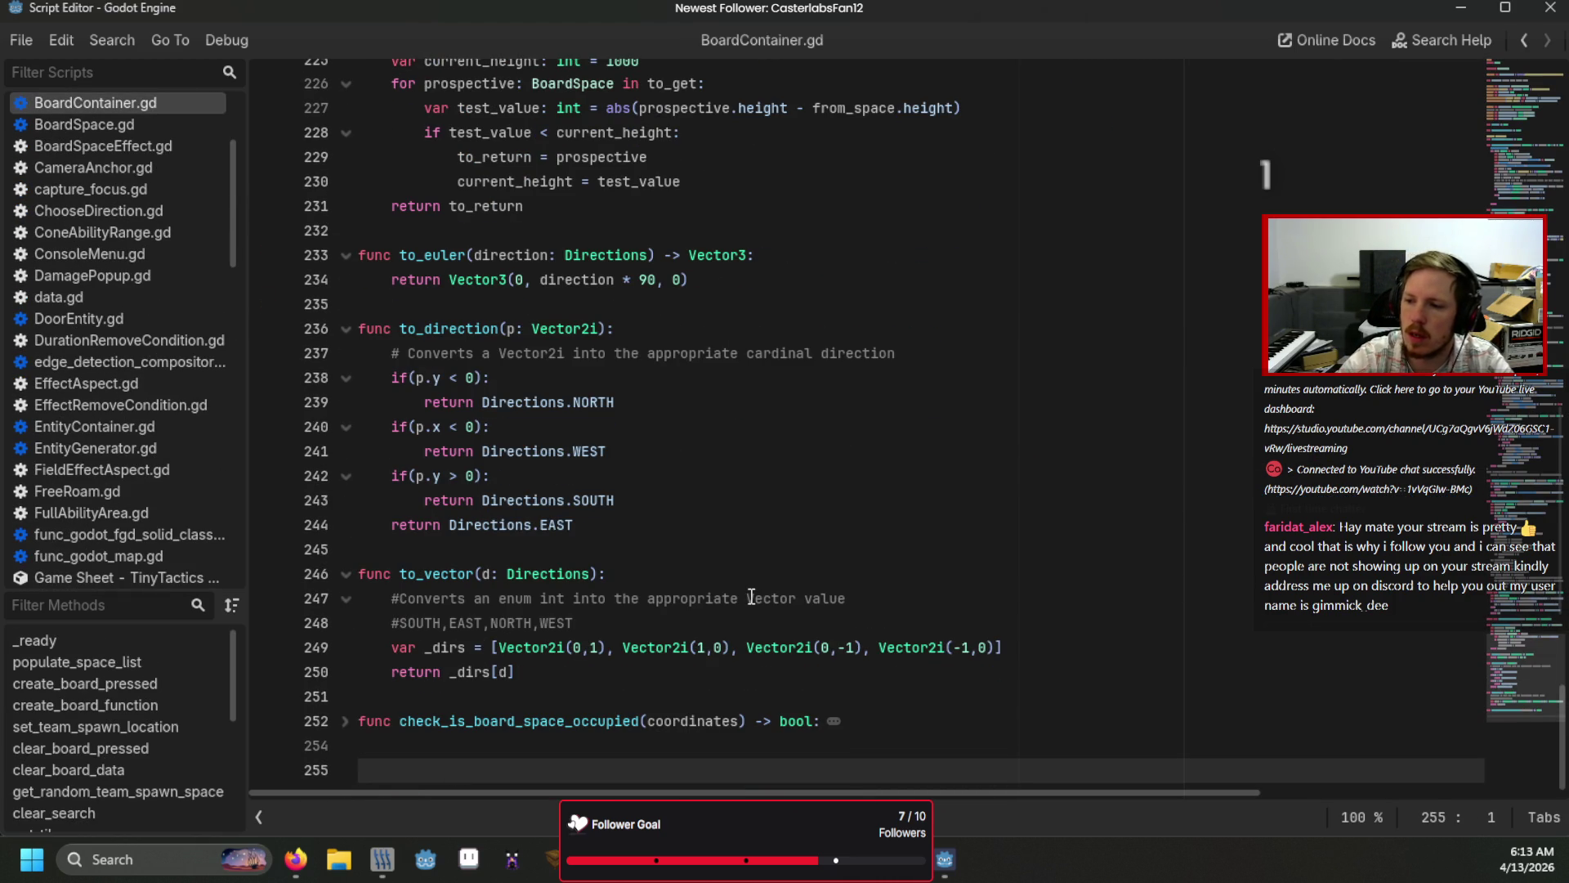
click(347, 724)
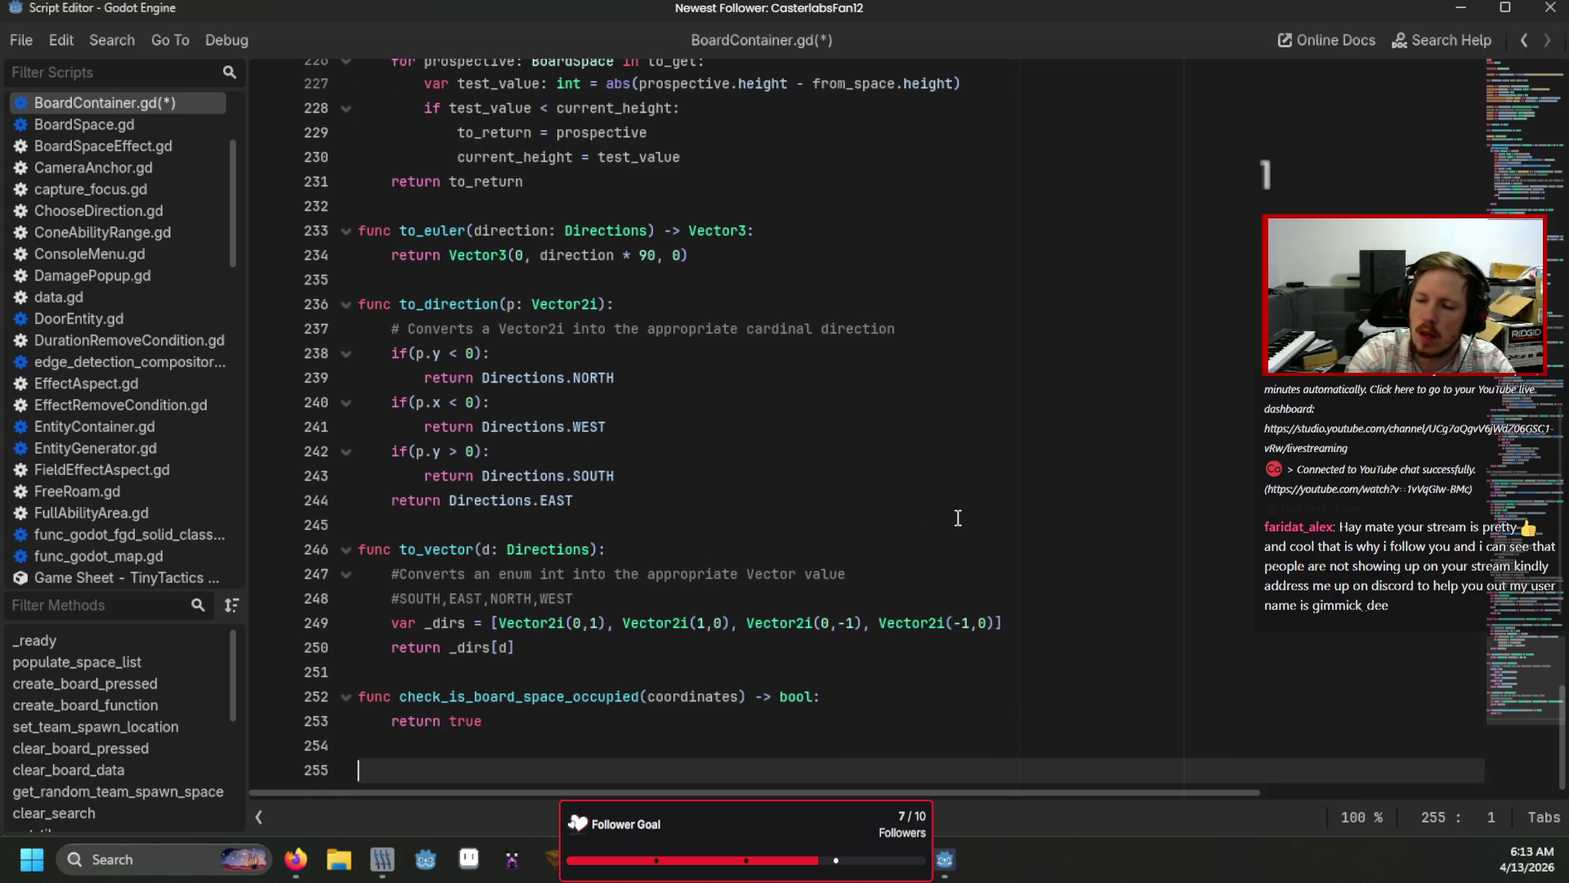
scroll(95, 478, down, 5)
click(108, 409)
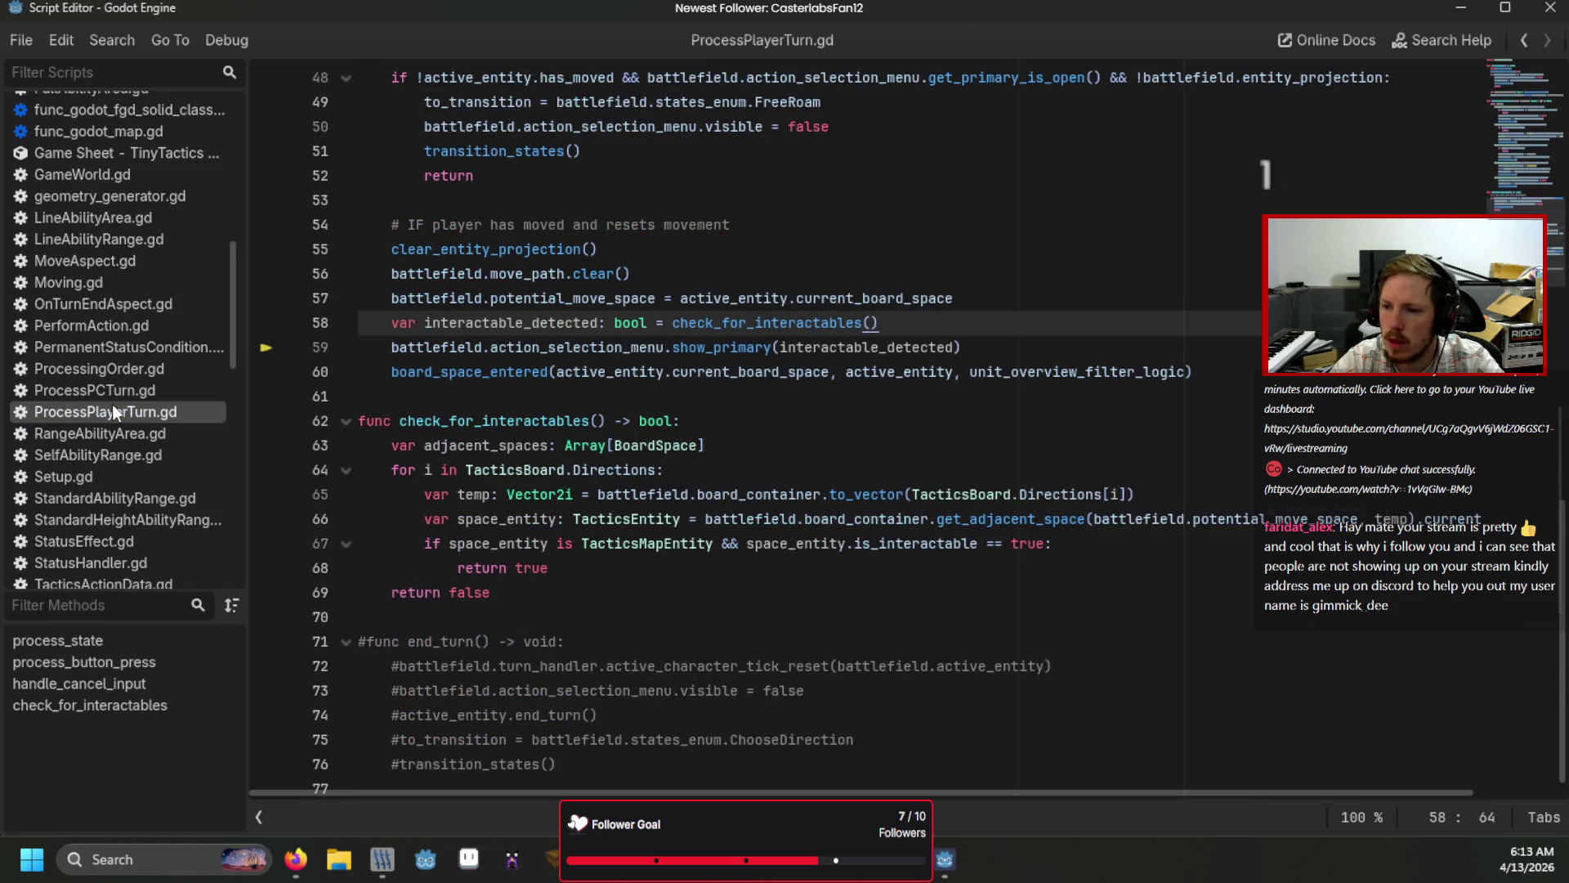
mouse_move(555, 600)
mouse_down()
mouse_move(400, 420)
mouse_move(321, 415)
mouse_up()
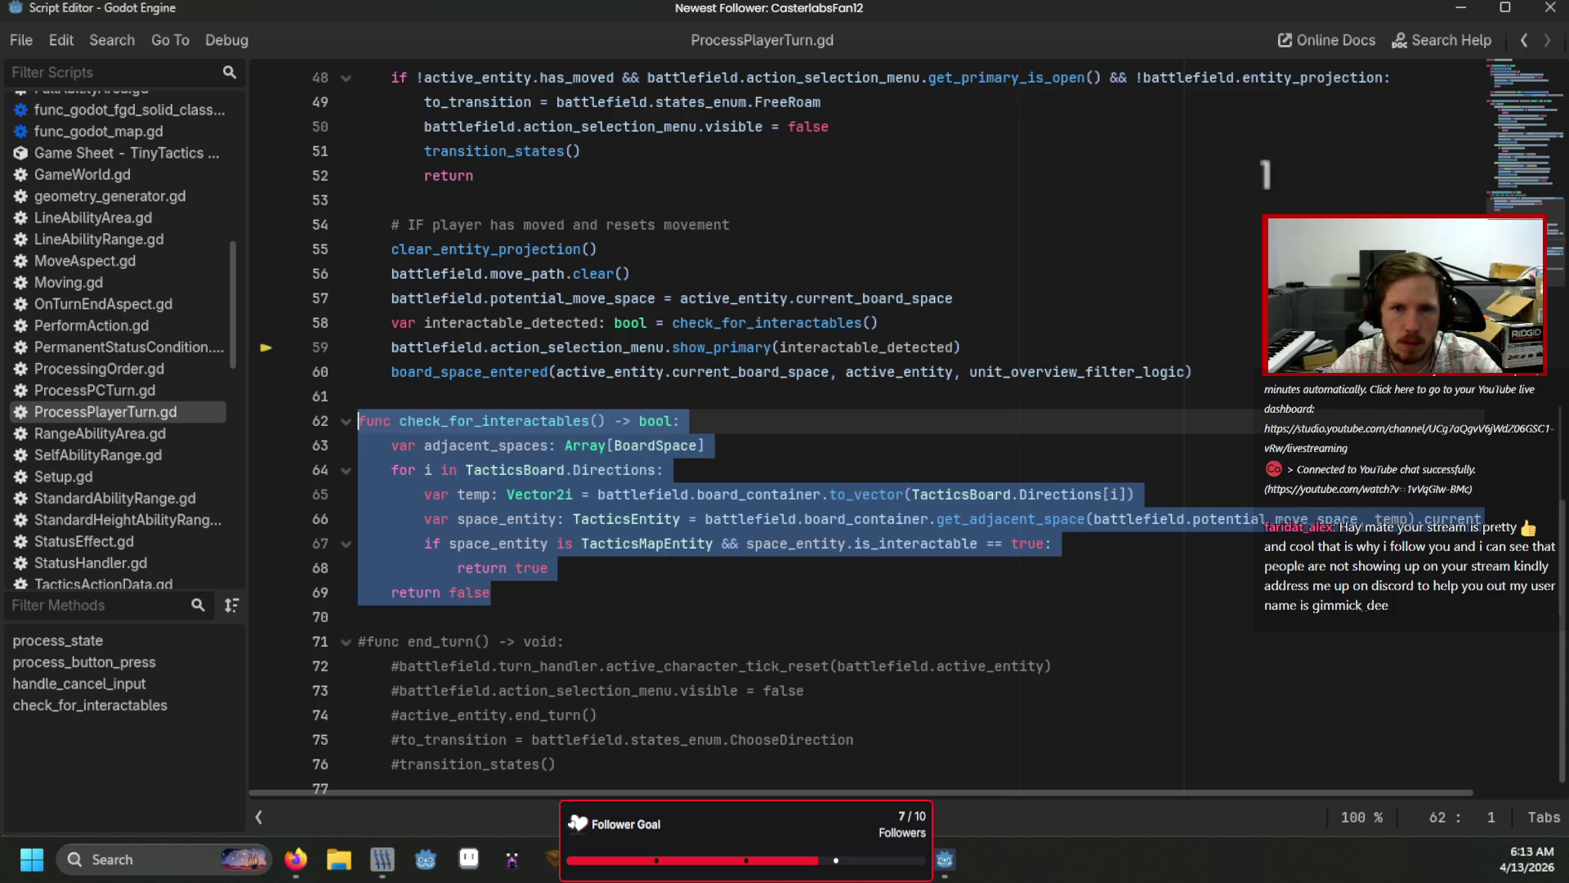
scroll(126, 317, up, 10)
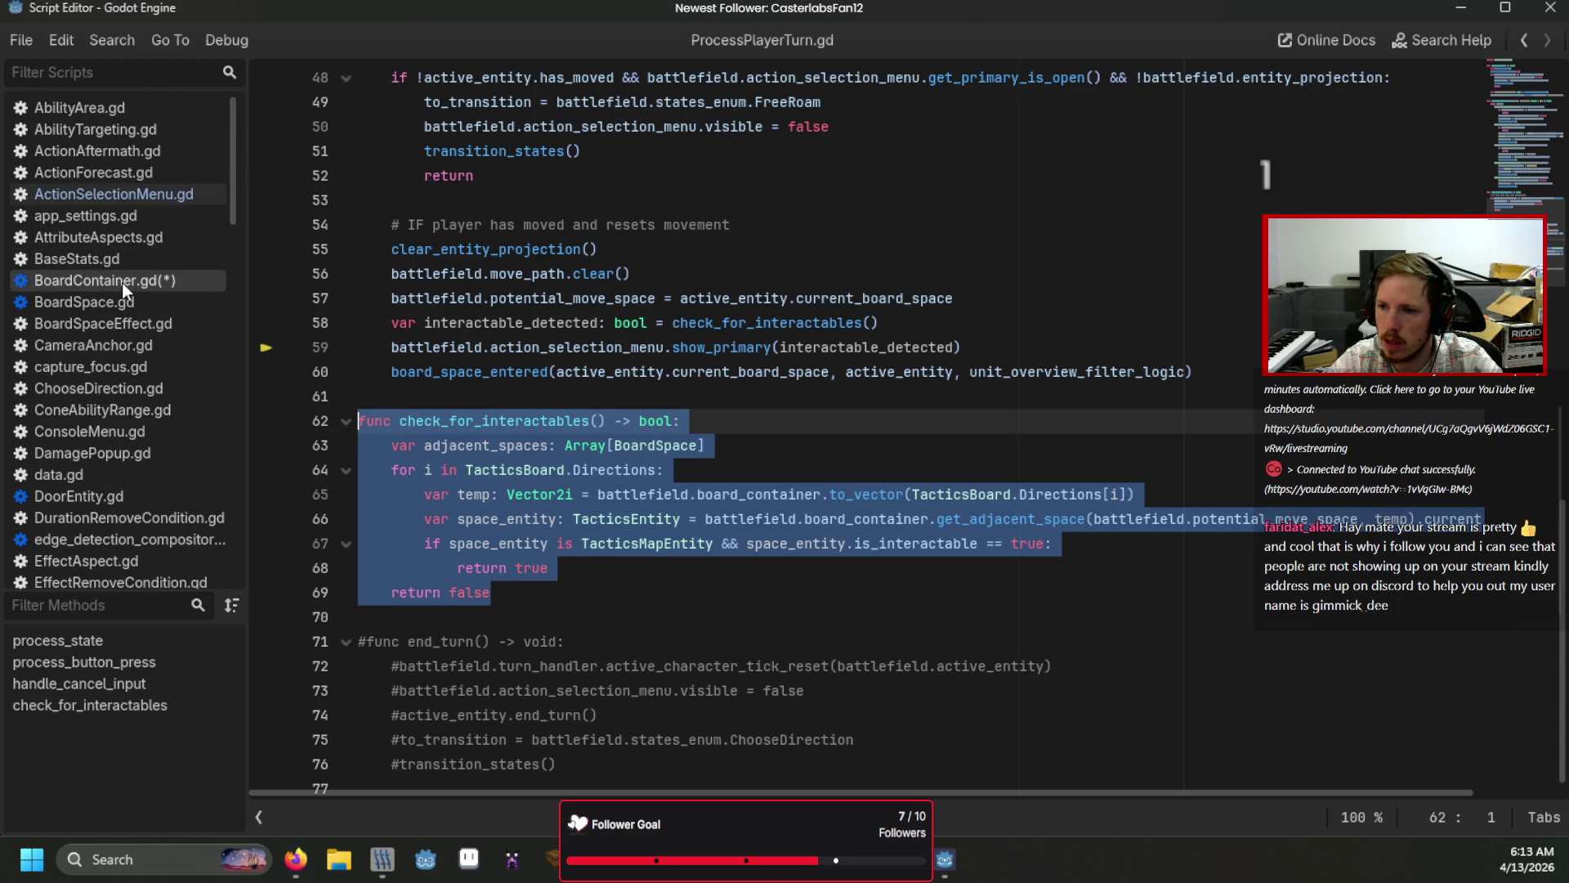
click(121, 283)
key(ctrl+v)
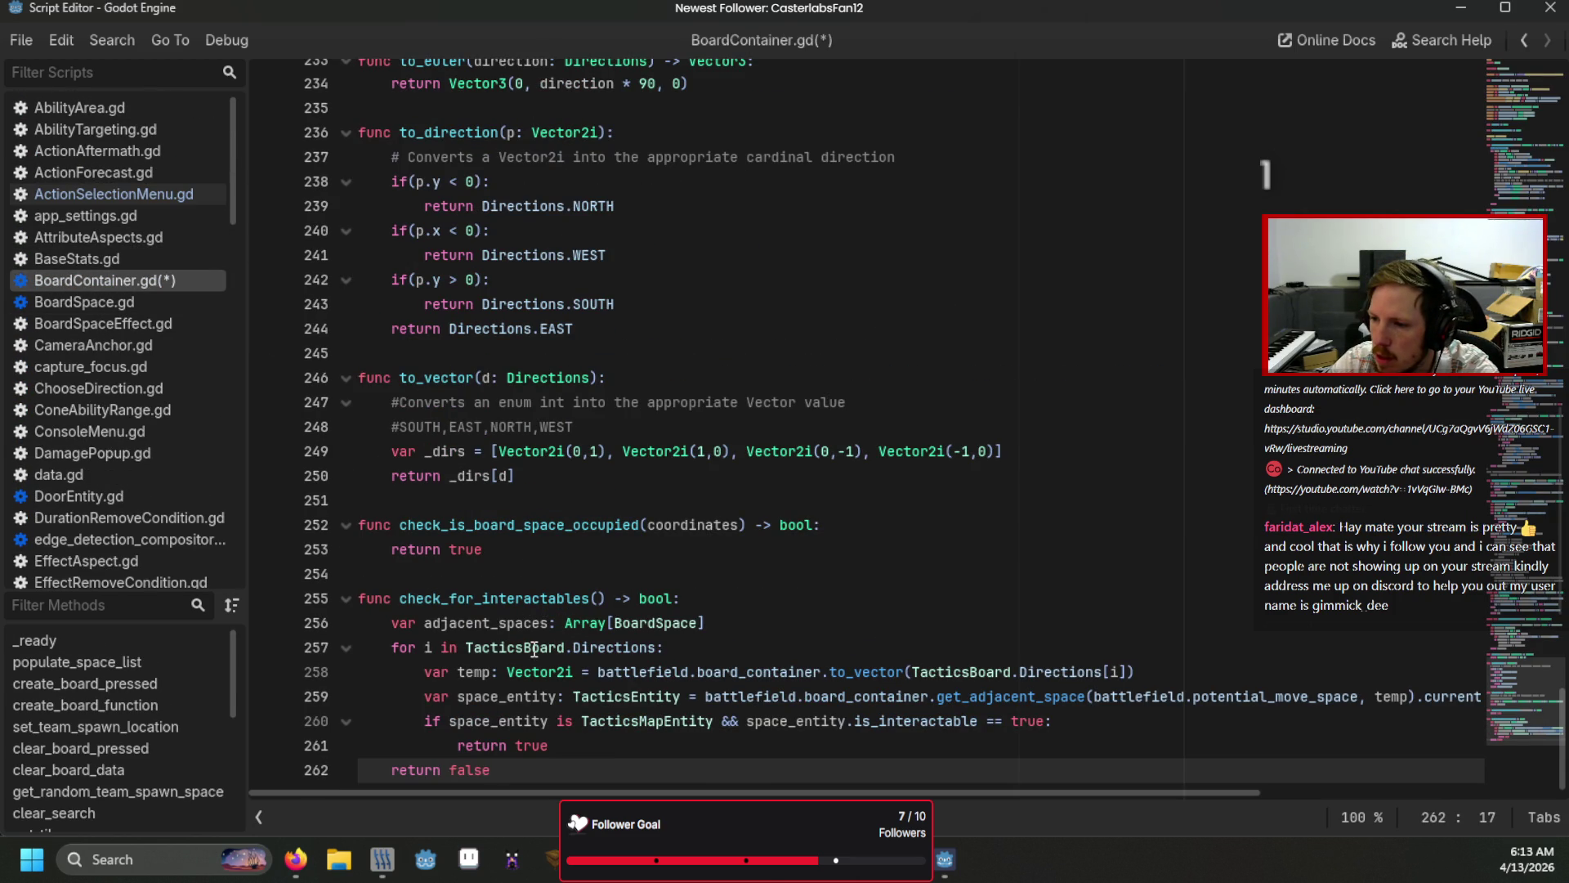
Step: Strip the TacticsBoard and battlefield.board_container prefixes so it calls Directions, to_vector and get_adjacent_space directly
double_click(534, 649)
key(BackSpace)
key(Delete)
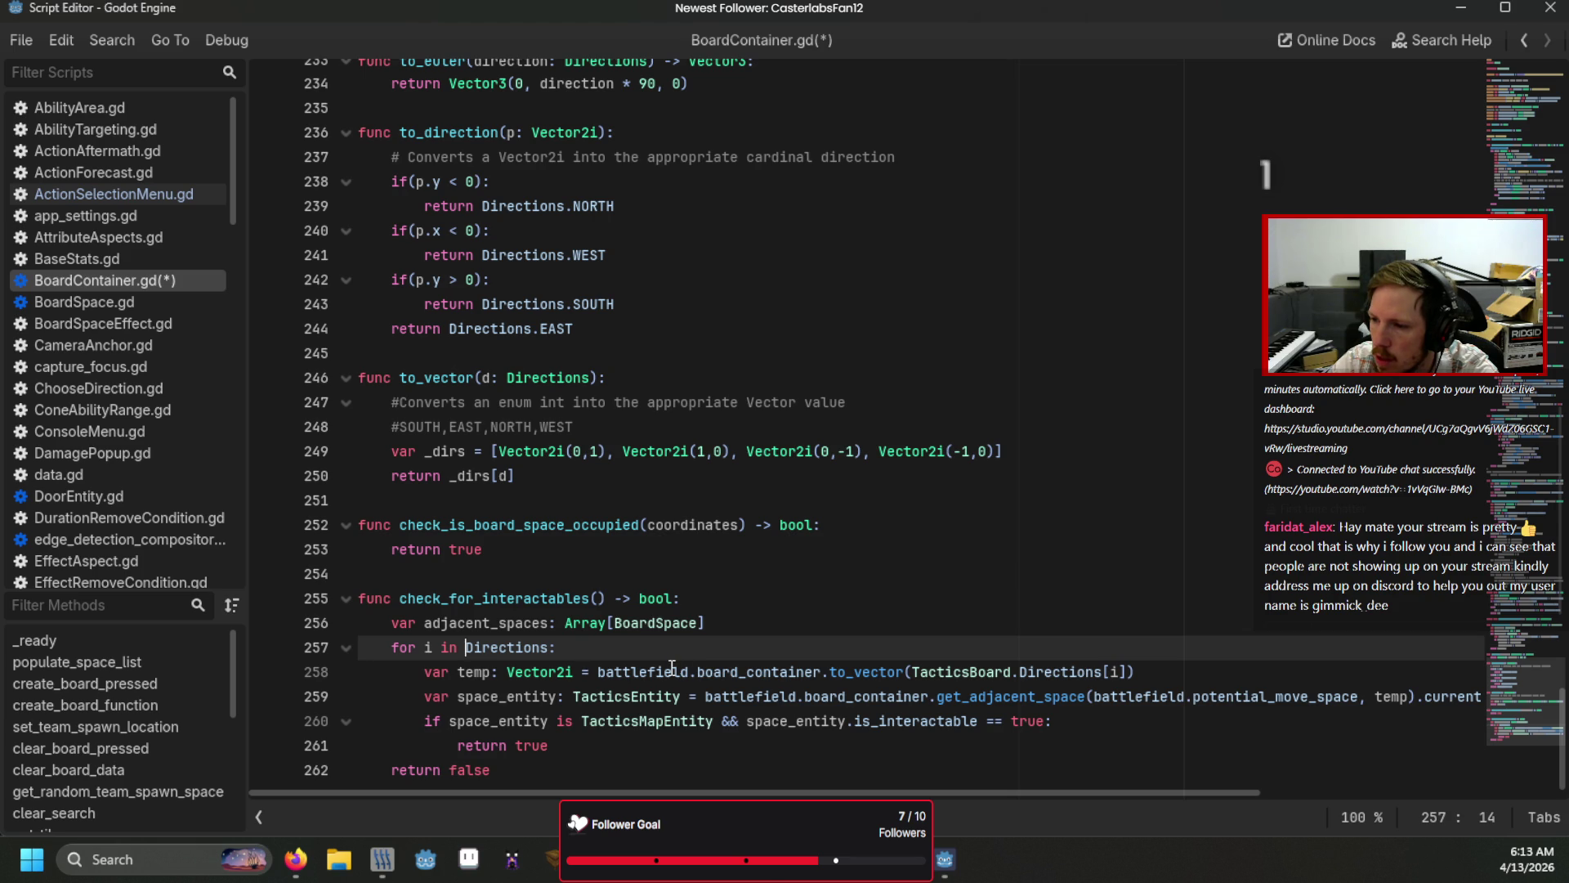
double_click(672, 672)
key(BackSpace)
key(Delete)
key(Delete)
key(Delete)
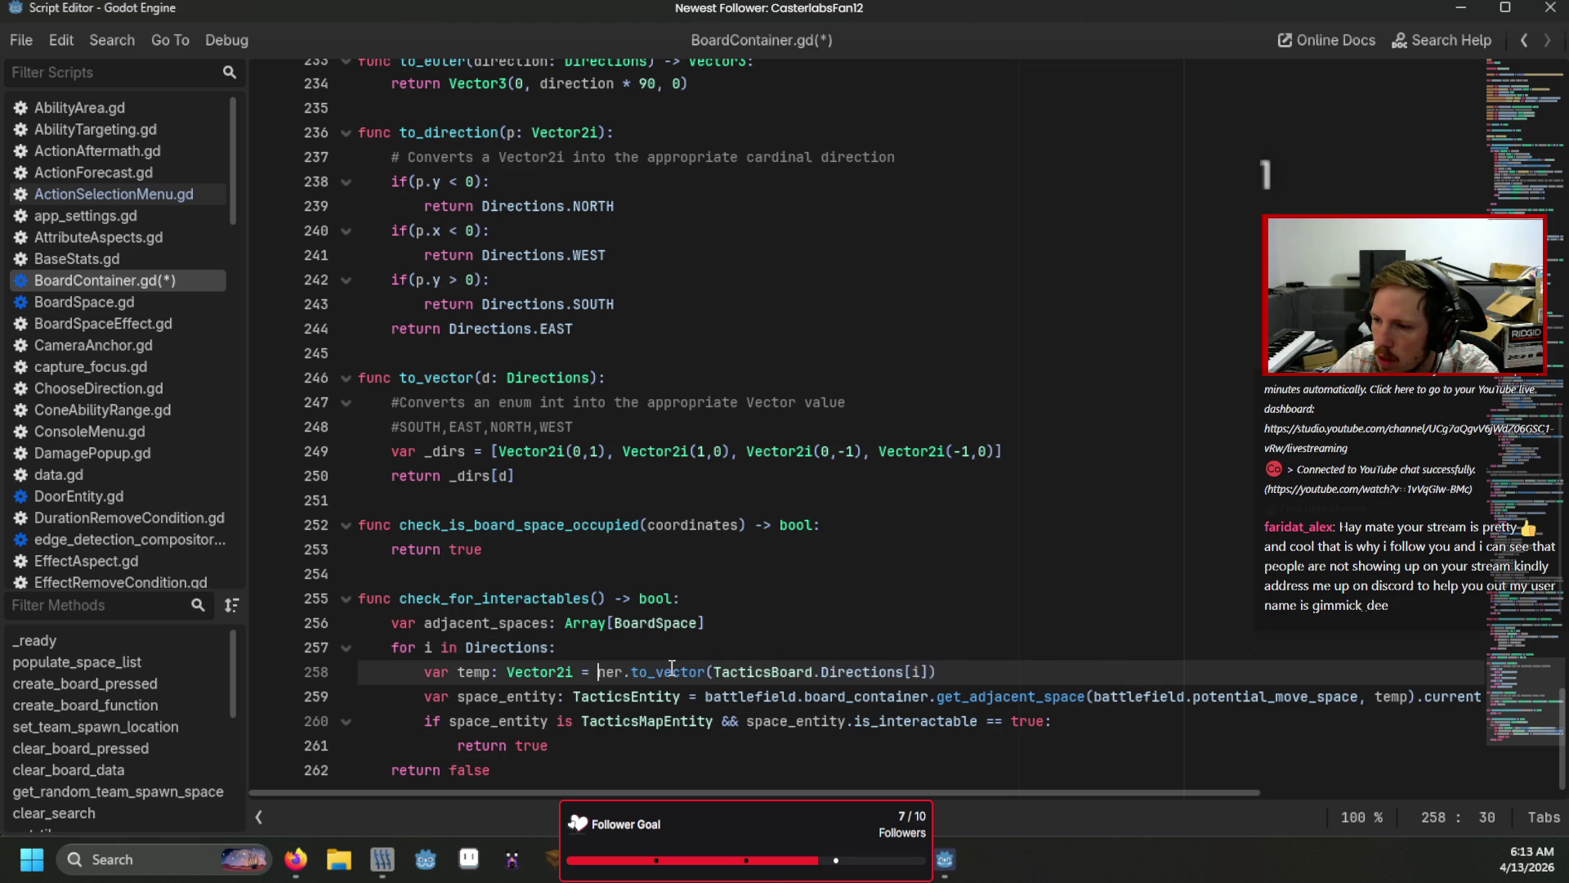
key(Delete)
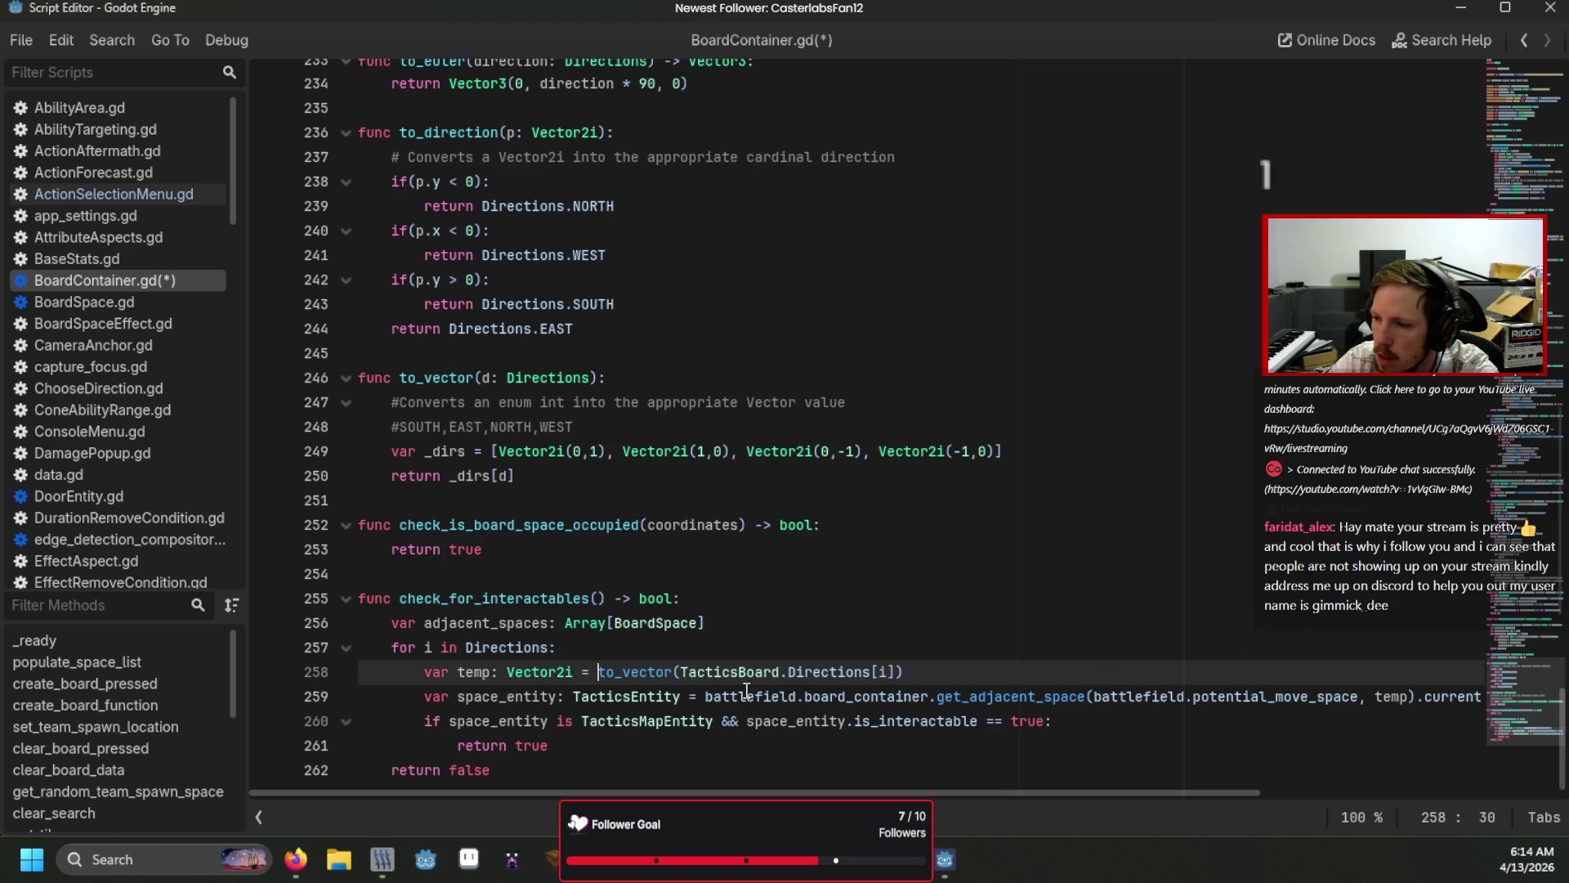
double_click(731, 696)
key(BackSpace)
double_click(752, 695)
key(BackSpace)
key(BackSpace)
key(Delete)
Step: Check line 258's direction lookup, then return to ProcessPlayerTurn.gd
click(844, 671)
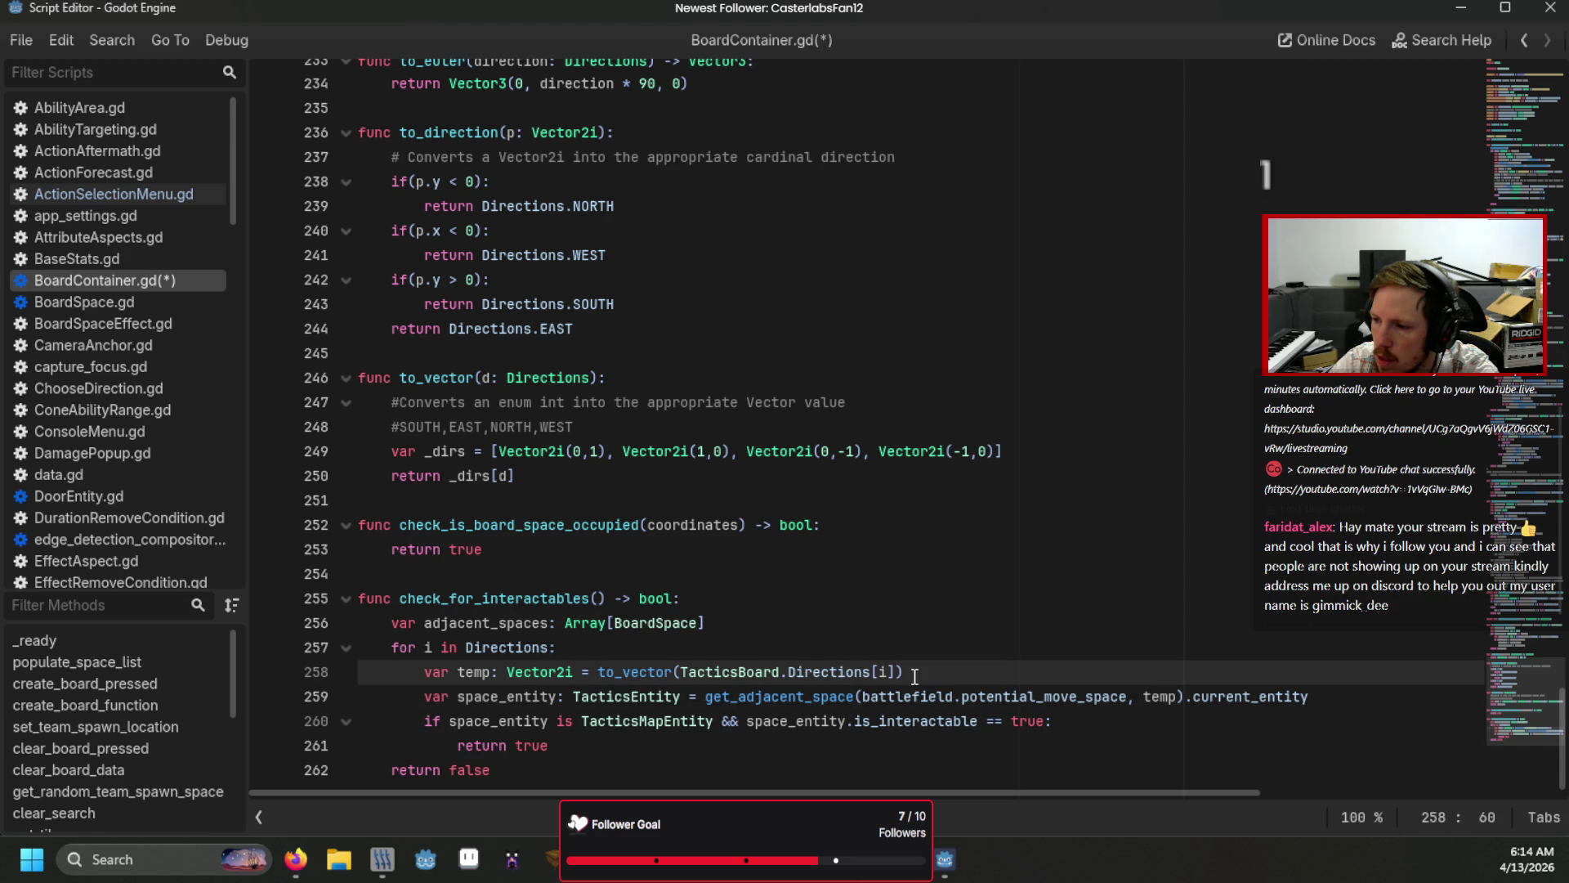
click(955, 669)
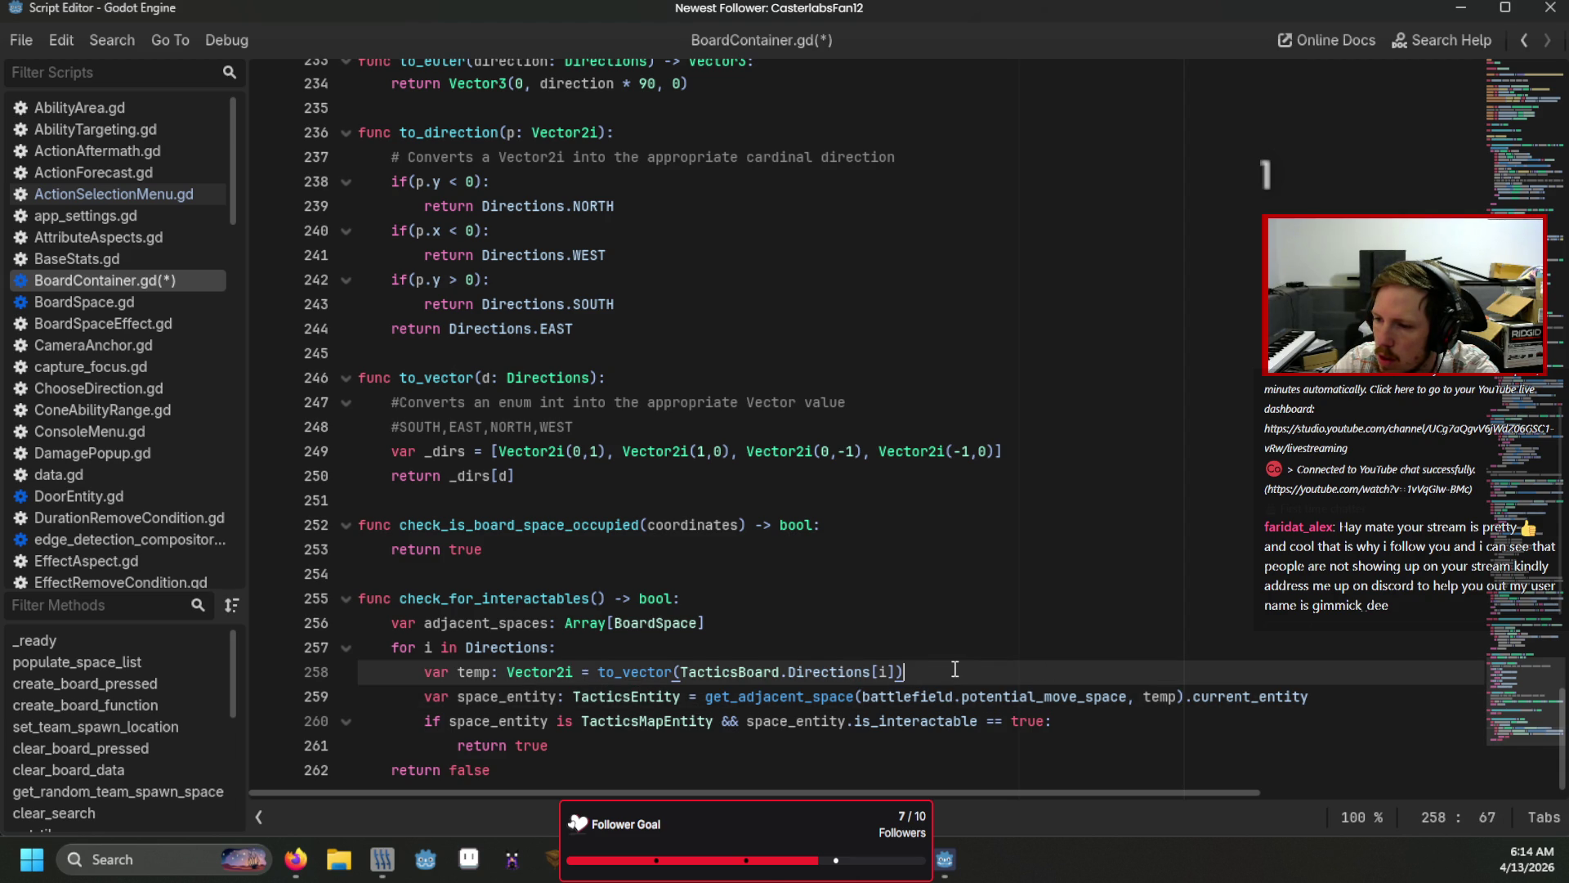
scroll(134, 287, down, 10)
scroll(131, 389, down, 3)
click(159, 287)
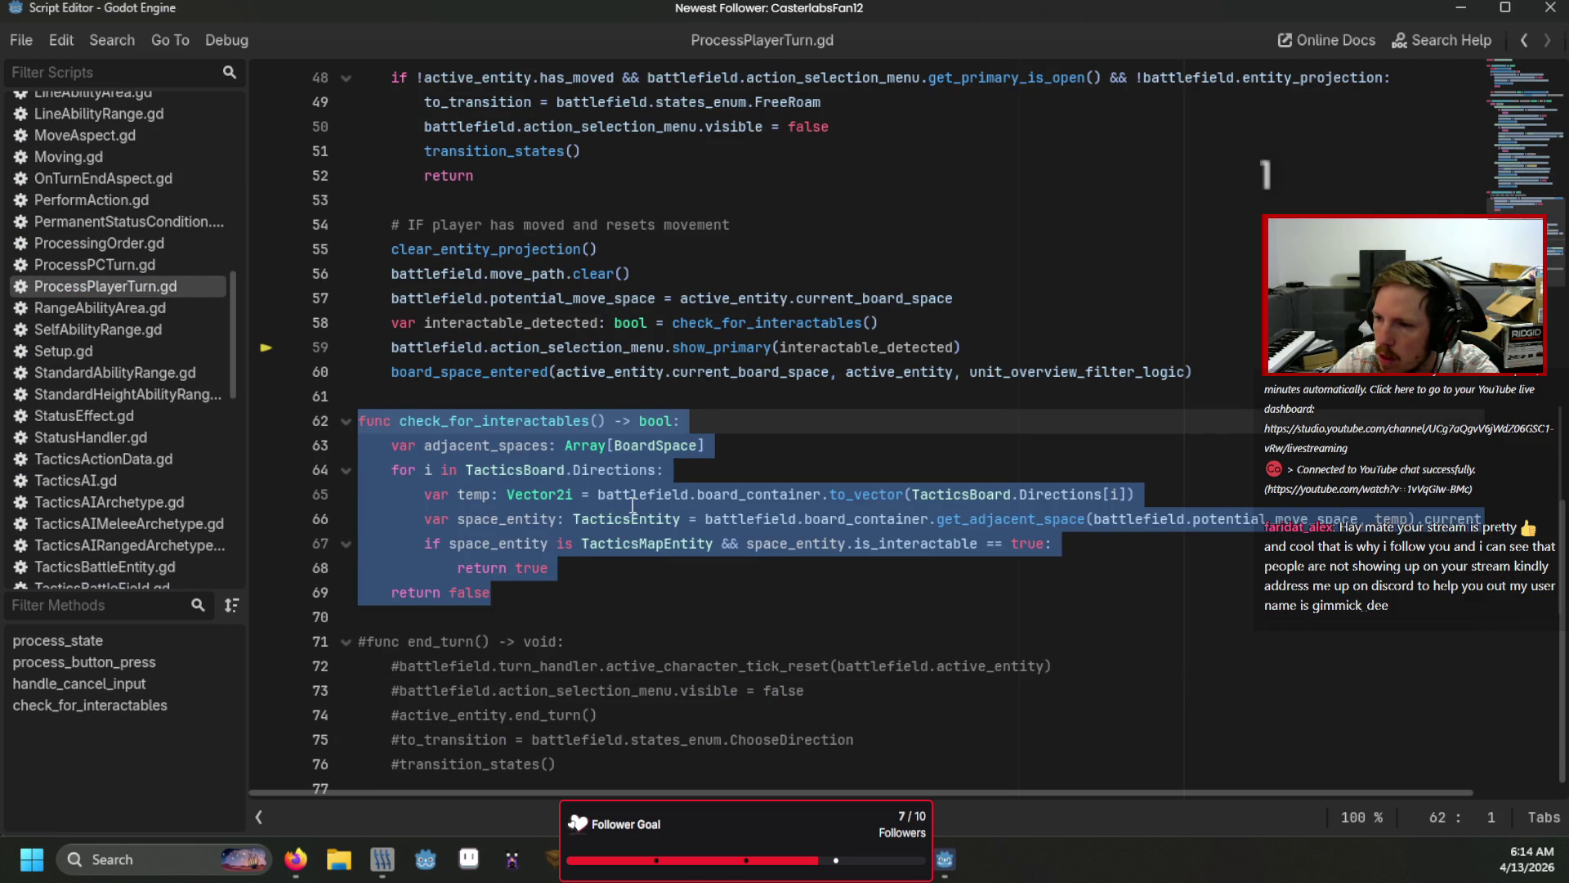
Step: Delete the old check_for_interactables function and make line 12 call battlefield.board_container.check_for_interactables()
key(Delete)
scroll(635, 505, up, 14)
scroll(637, 506, up, 2)
click(672, 351)
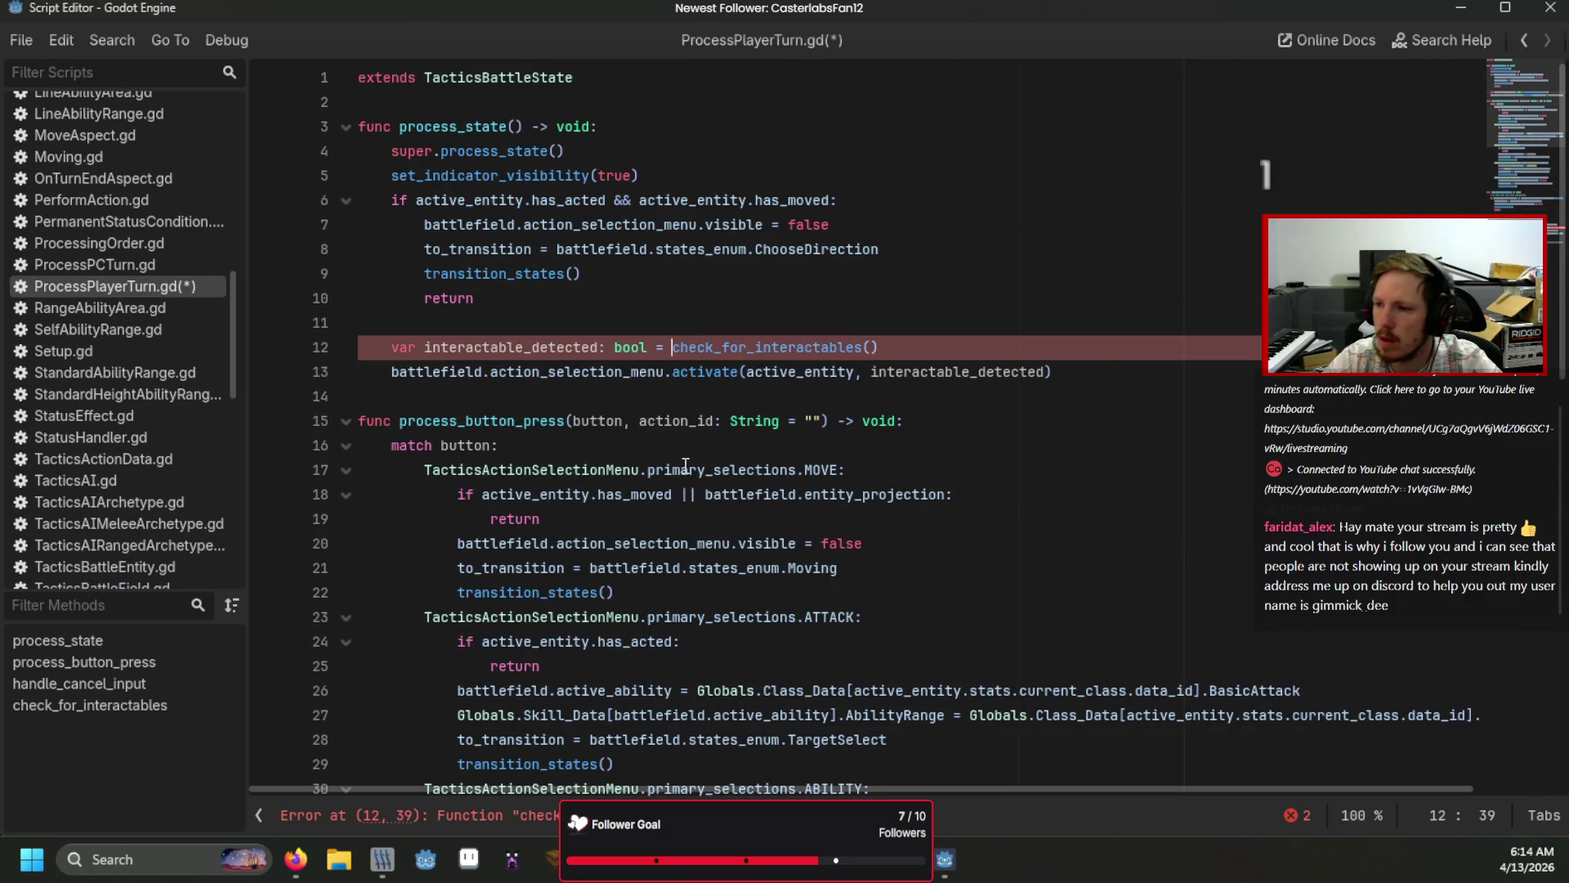
text(bat)
key(Tab)
text(.)
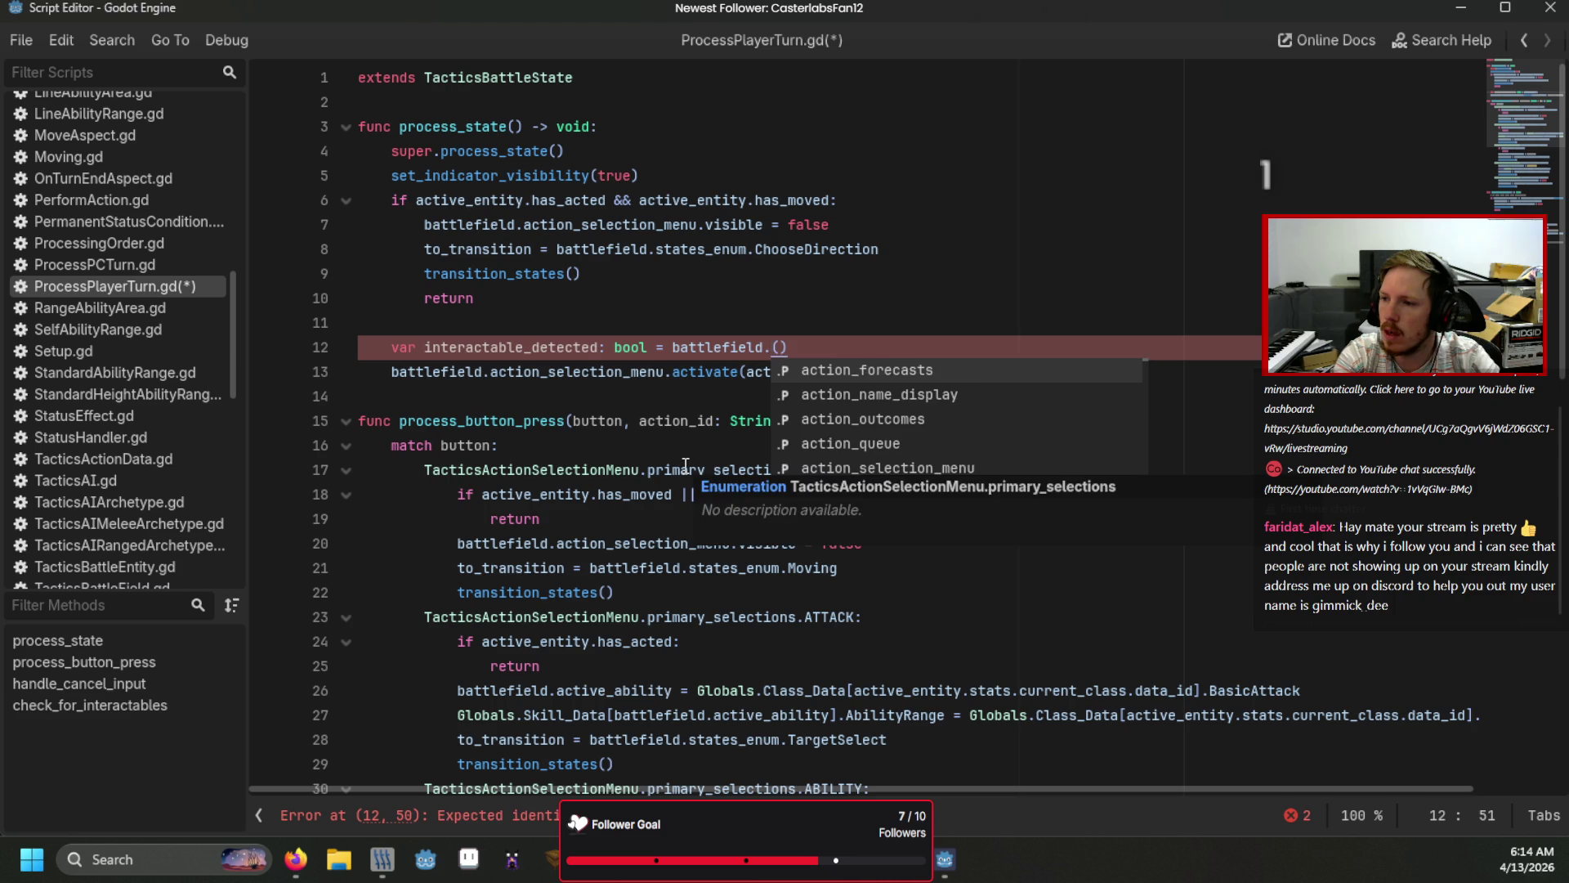
text(board_container.ch)
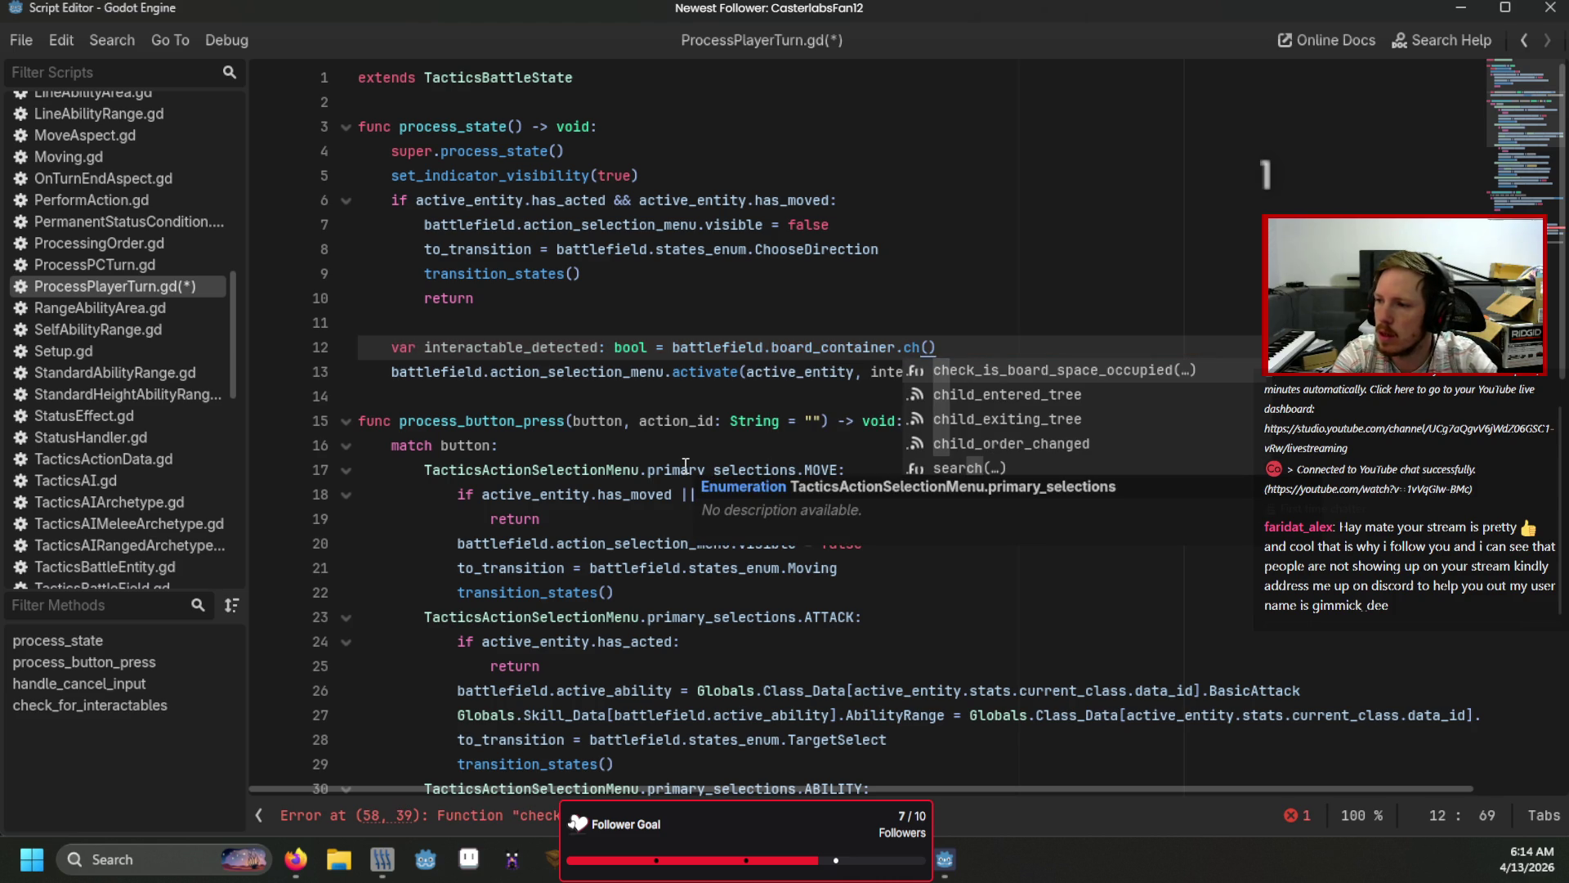
text(ec)
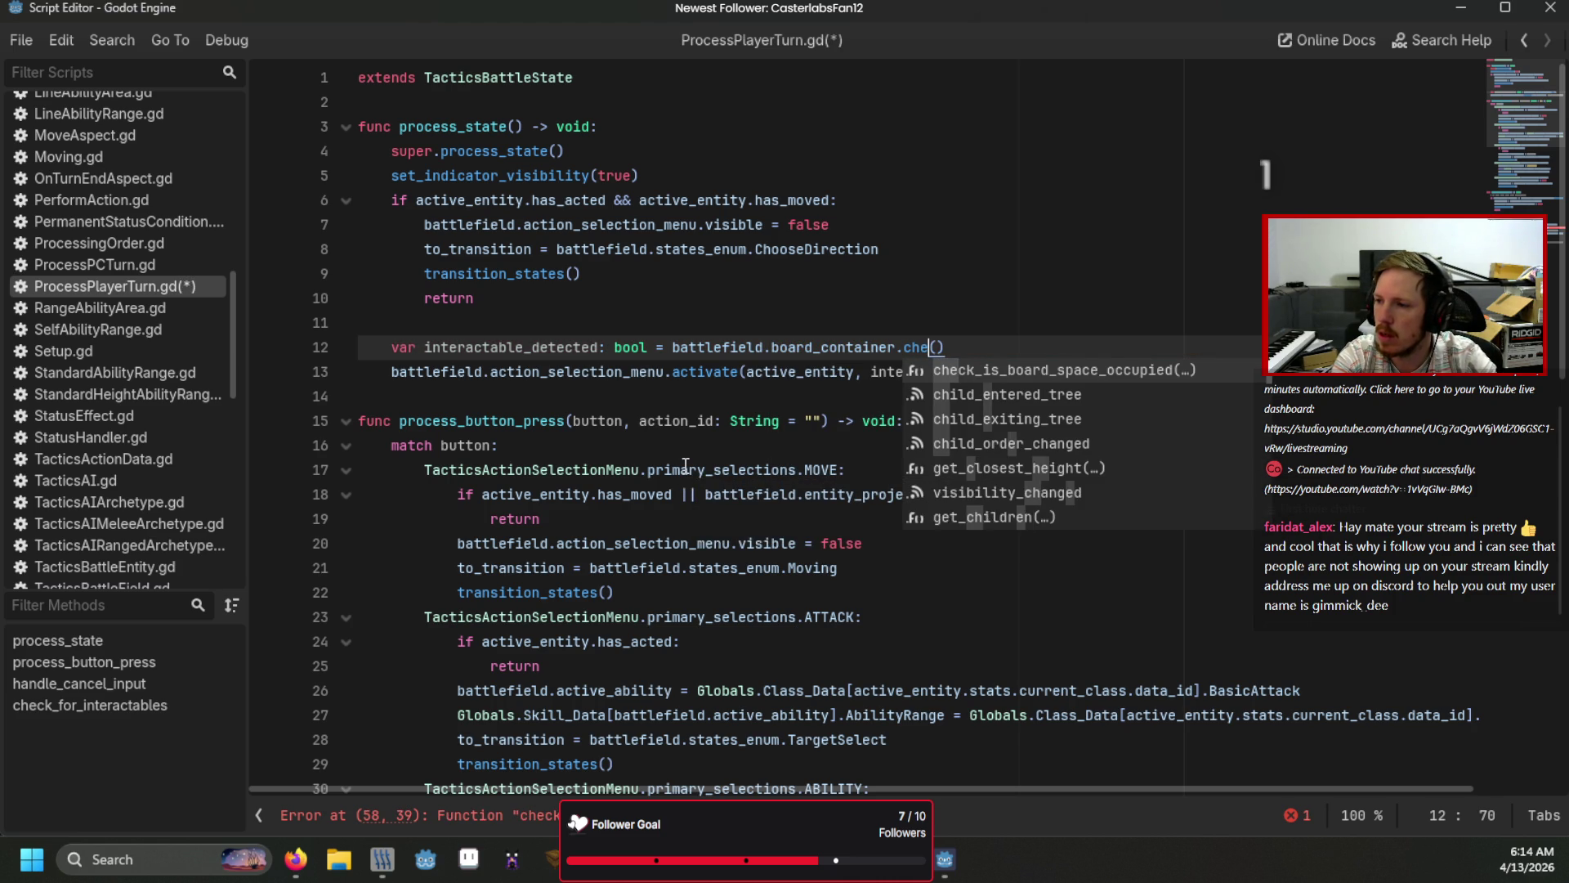
key(Tab)
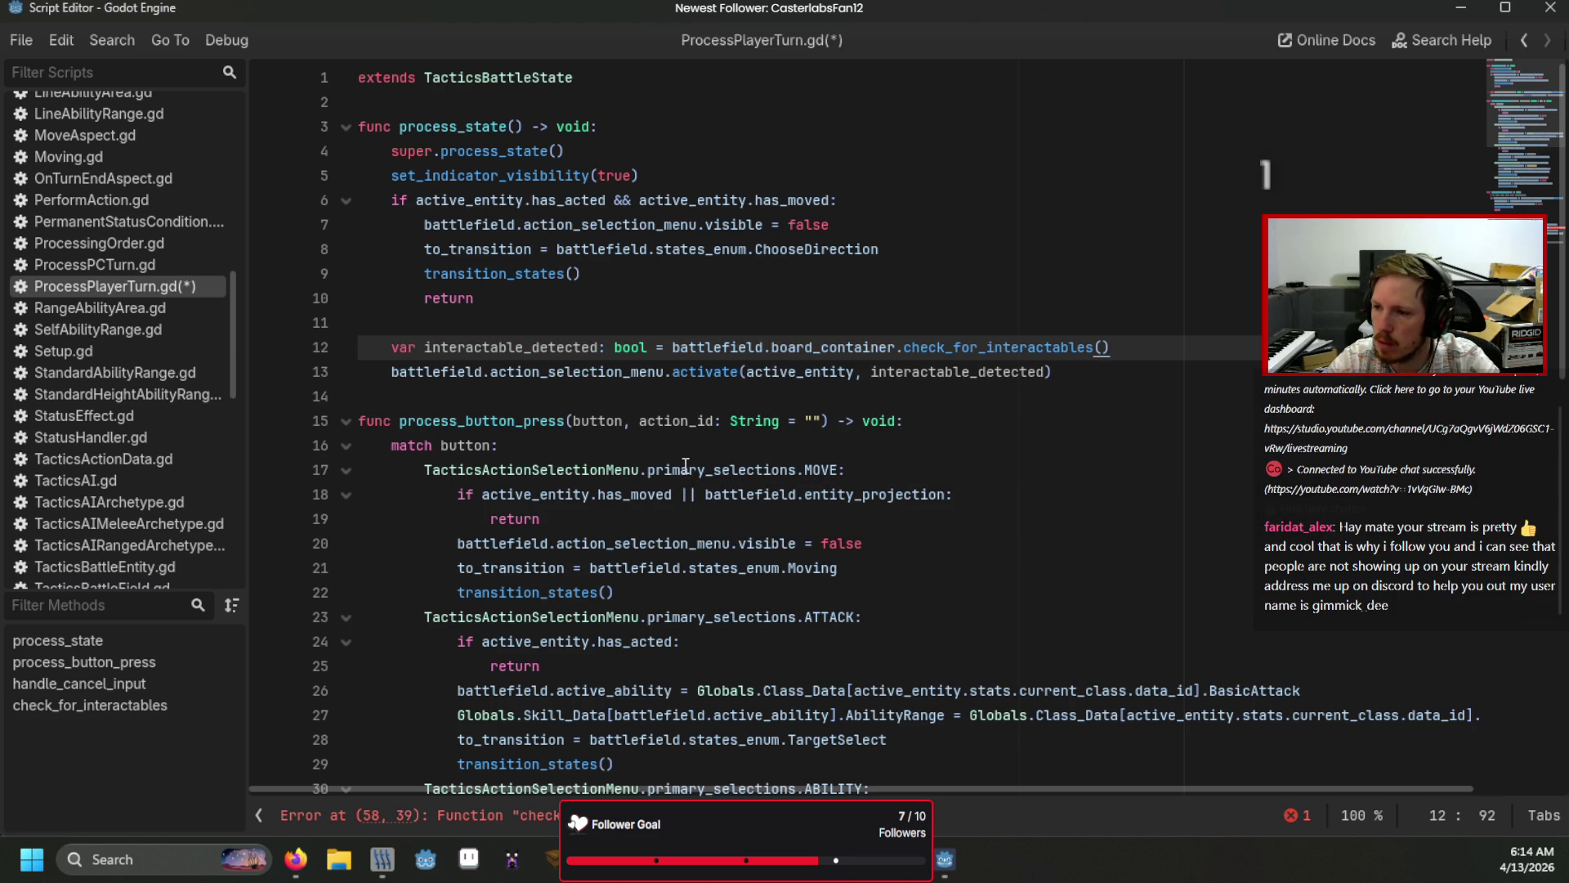
Step: Prefix the line 58 call with battlefield.board_container as well
scroll(686, 464, down, 13)
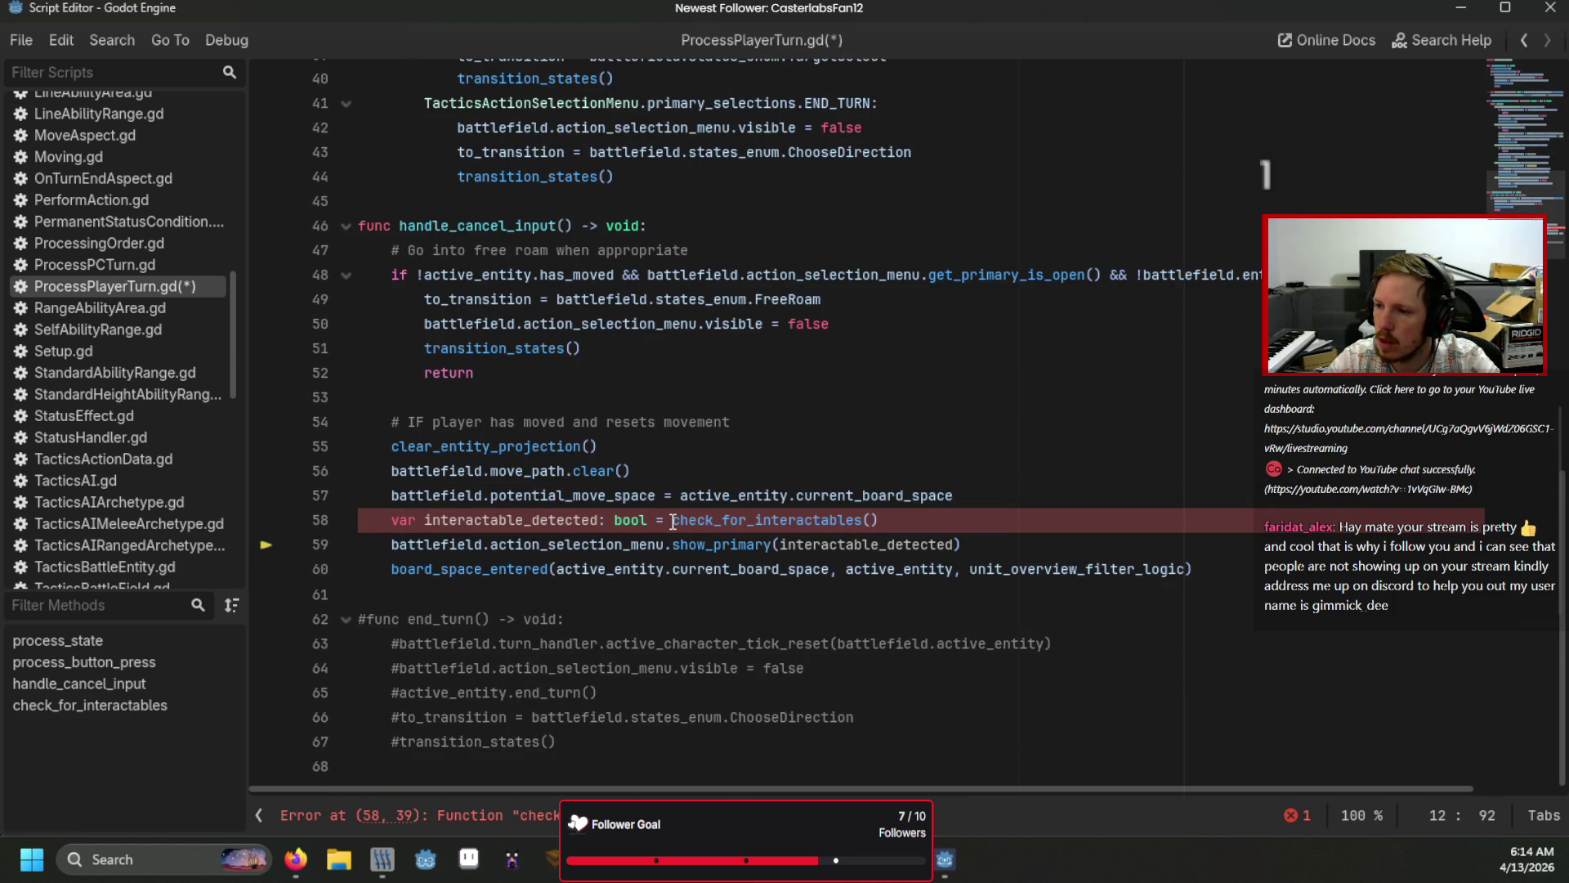
click(672, 521)
text(ba)
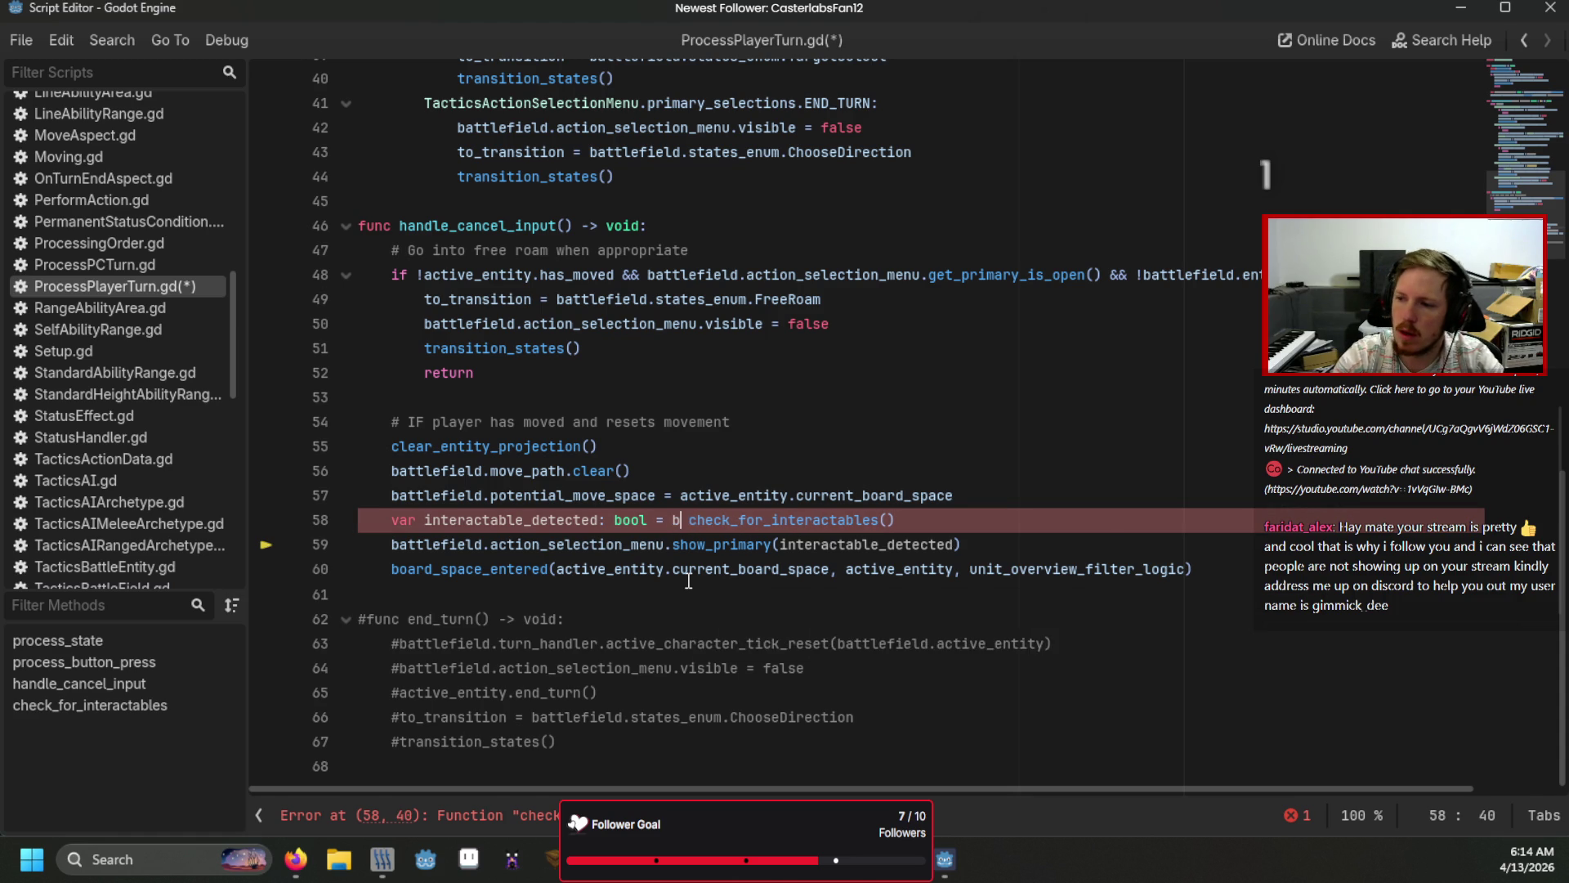
text(ttlefield.board_container.)
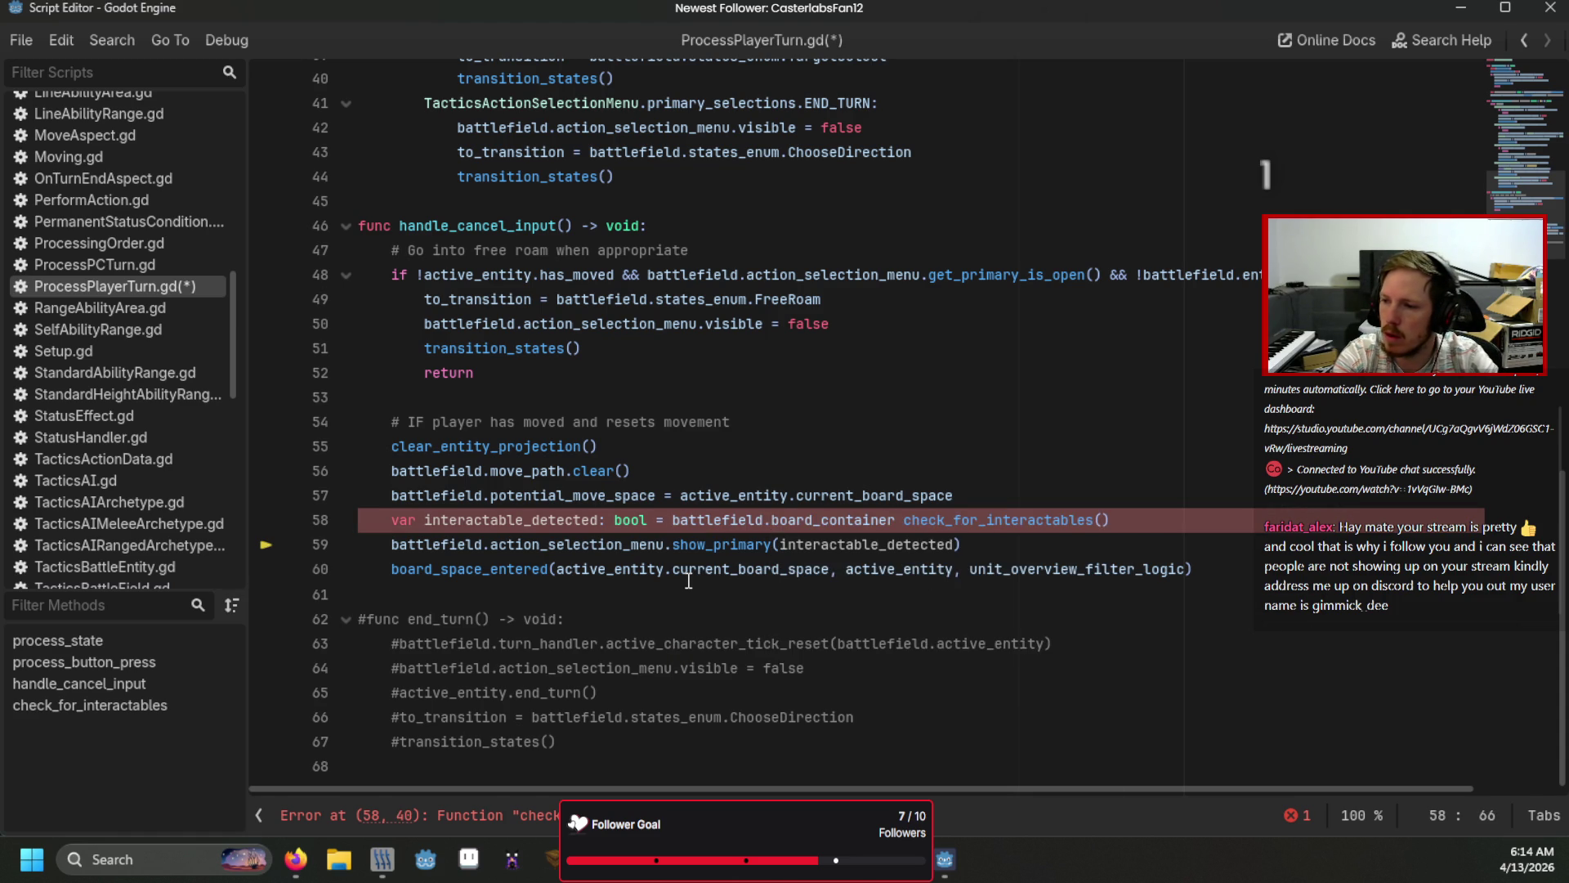
key(Delete)
click(792, 476)
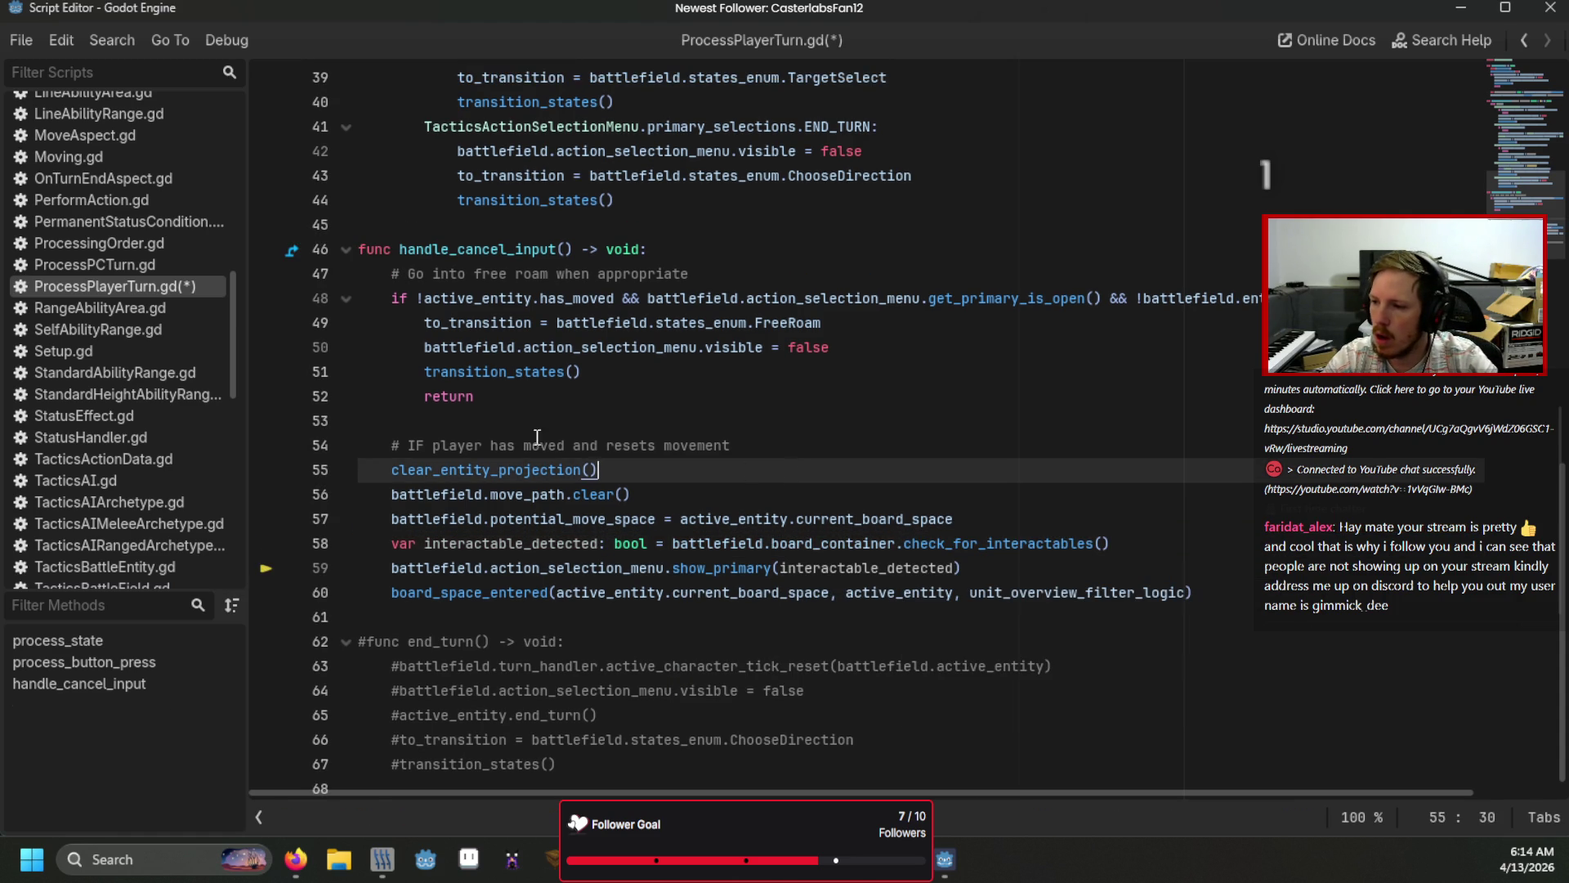
scroll(821, 539, up, 6)
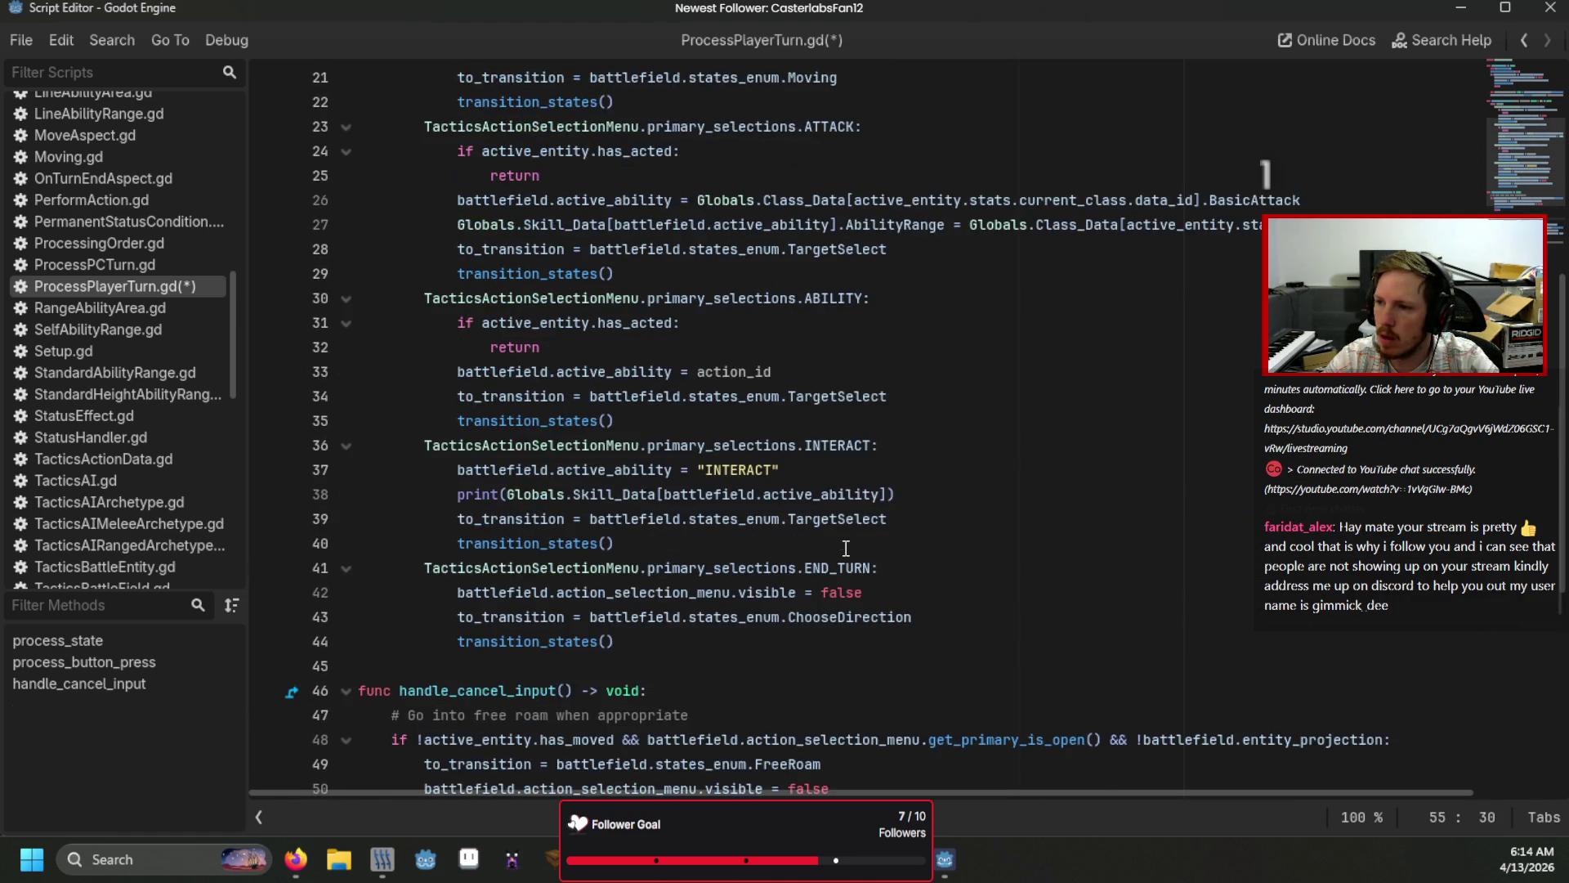
scroll(823, 526, up, 6)
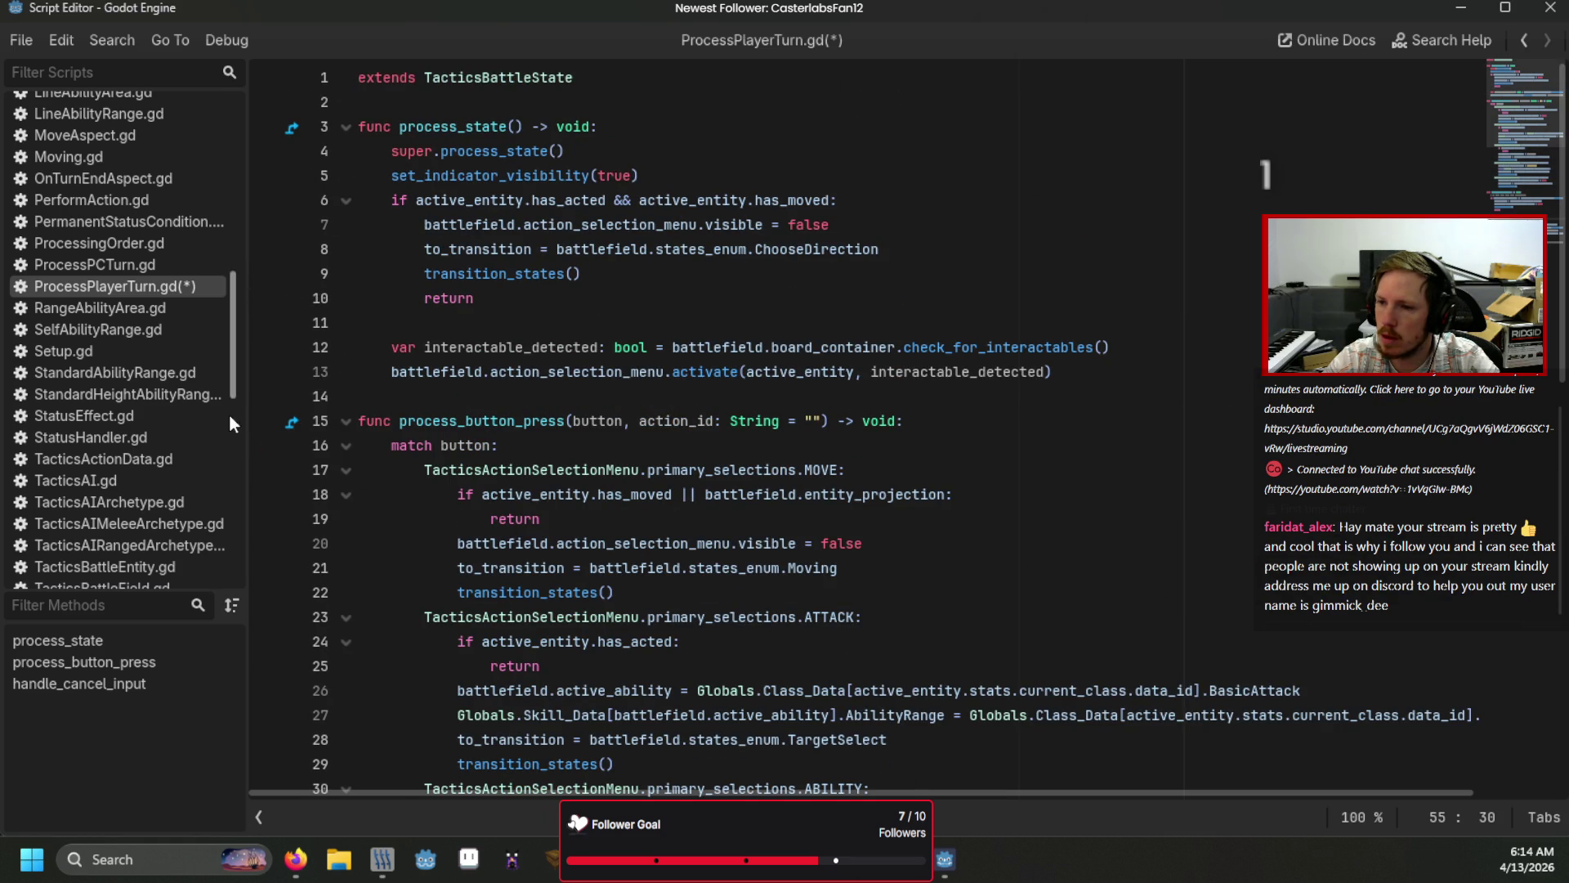
scroll(158, 381, down, 5)
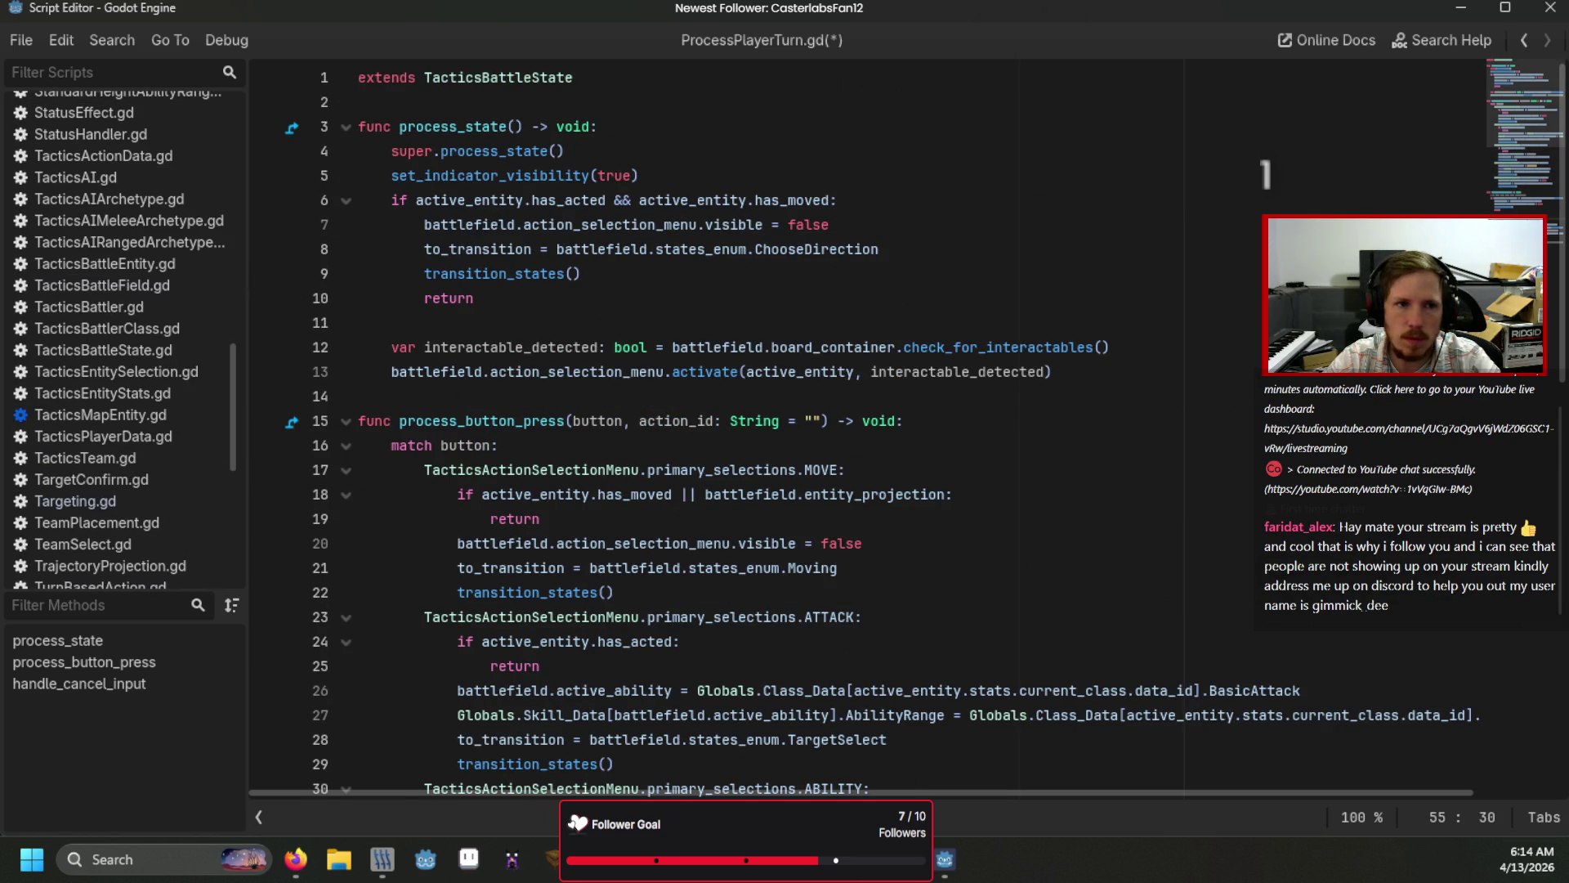
key(alt+Left)
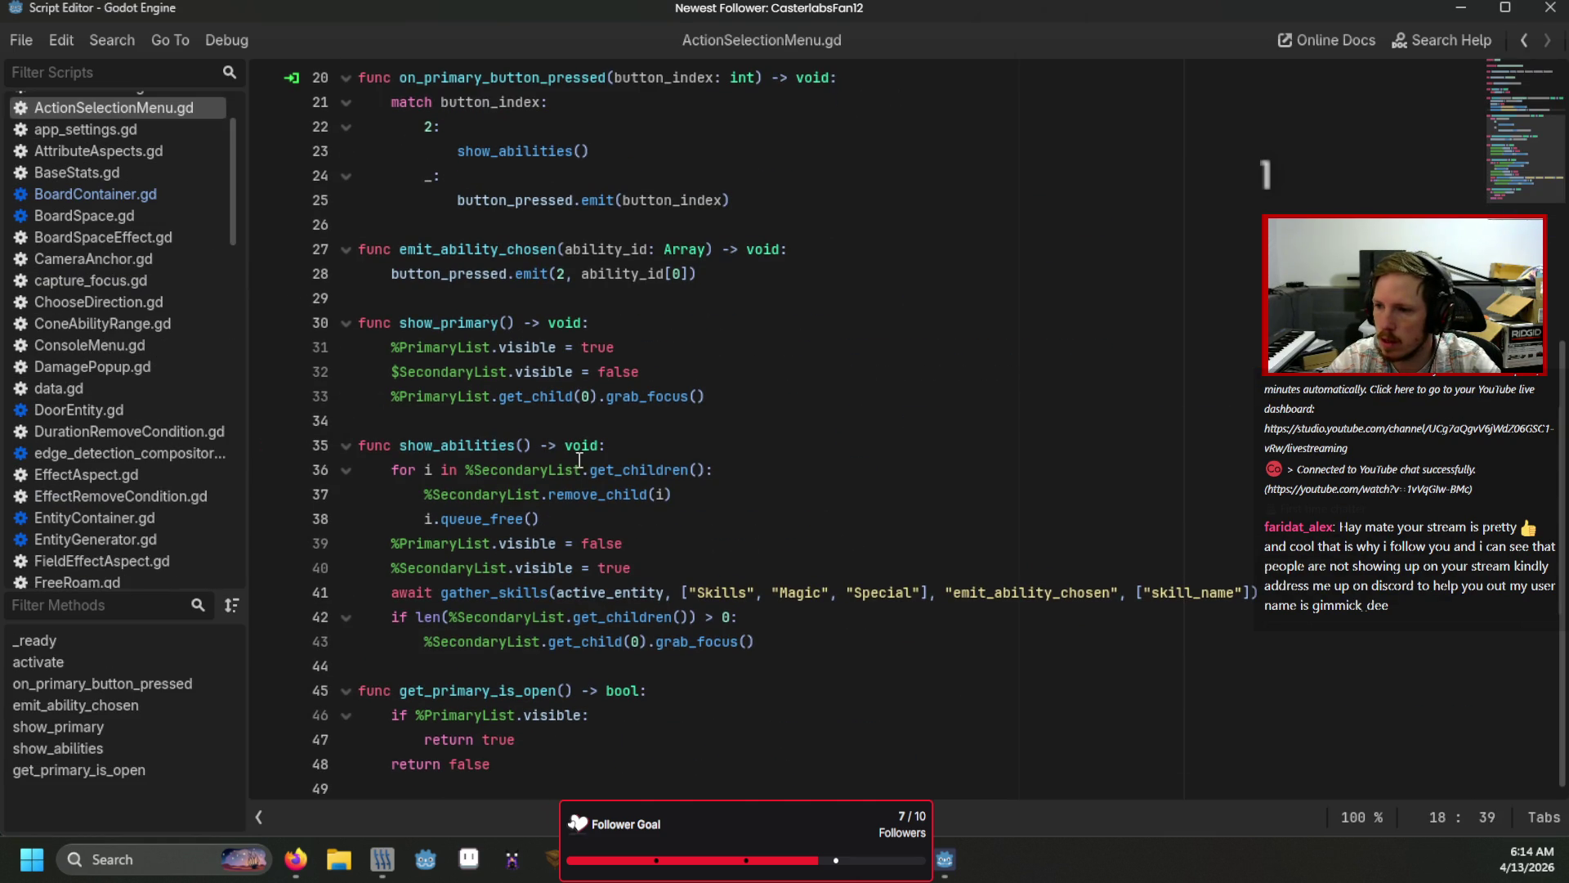
Step: Add an interactable_detected: bool parameter and find_child("InteractButton").visible = interactable_detected, then save
click(505, 324)
text(interactable_detected: bo)
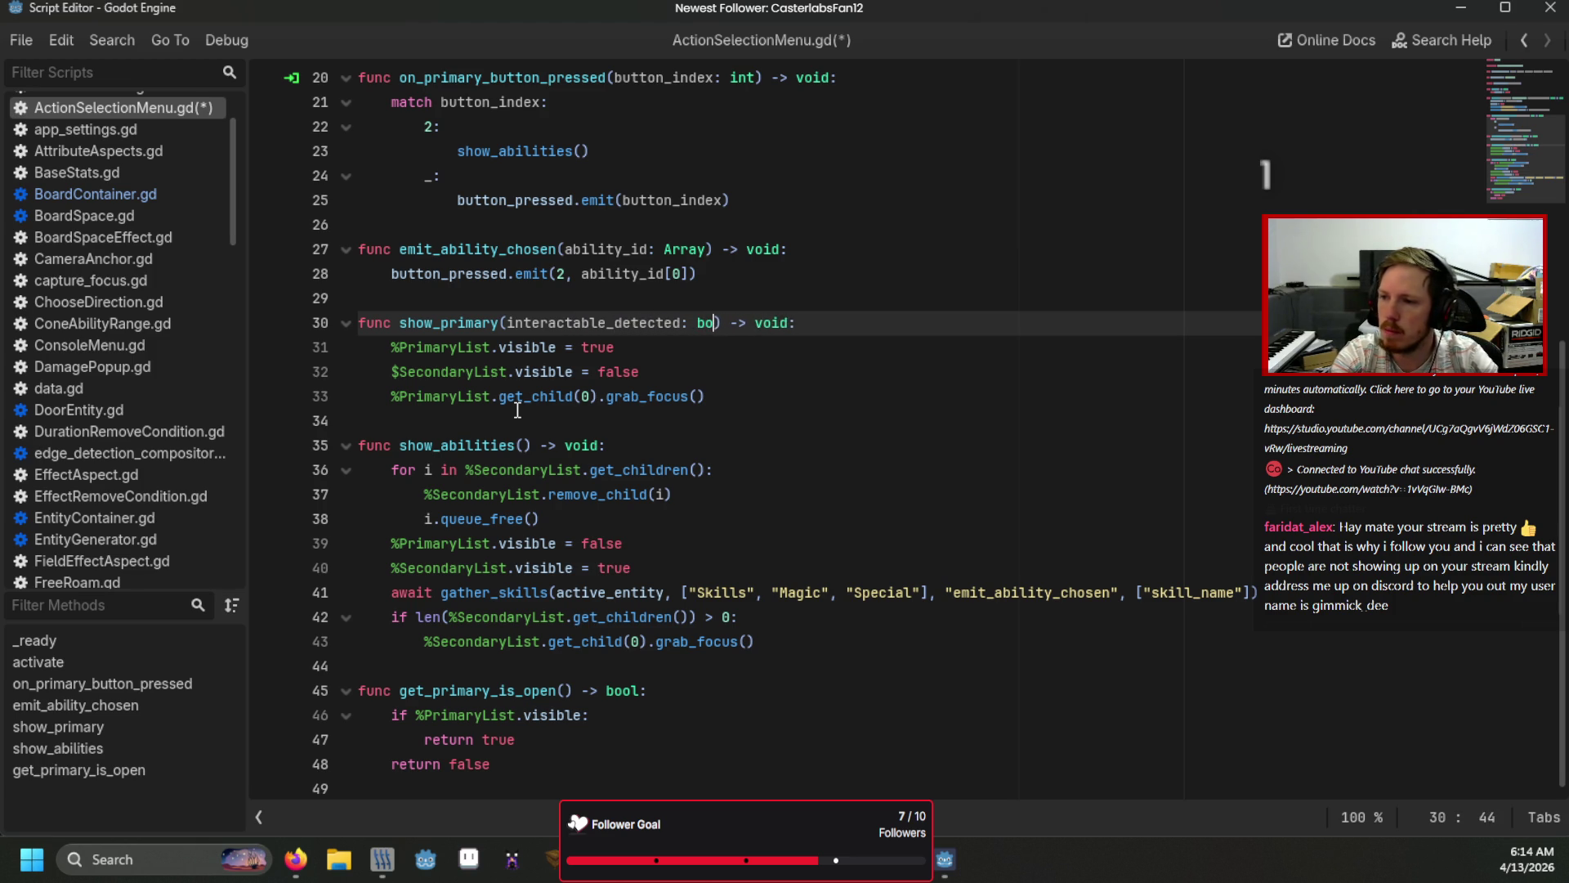
text(ol)
key(Escape)
key(Return)
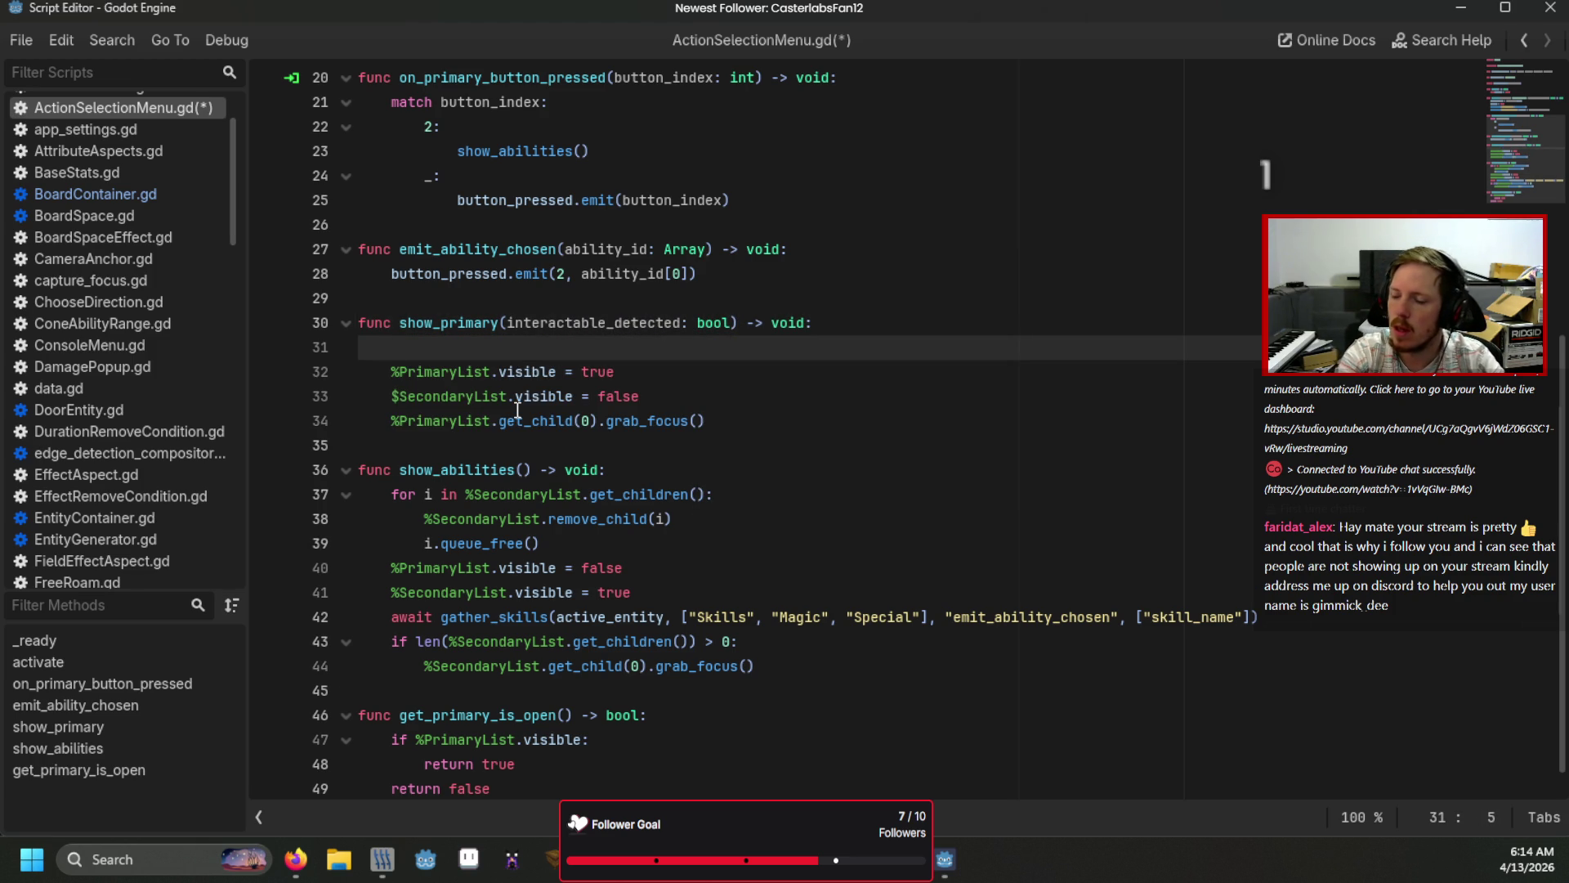
text(find)
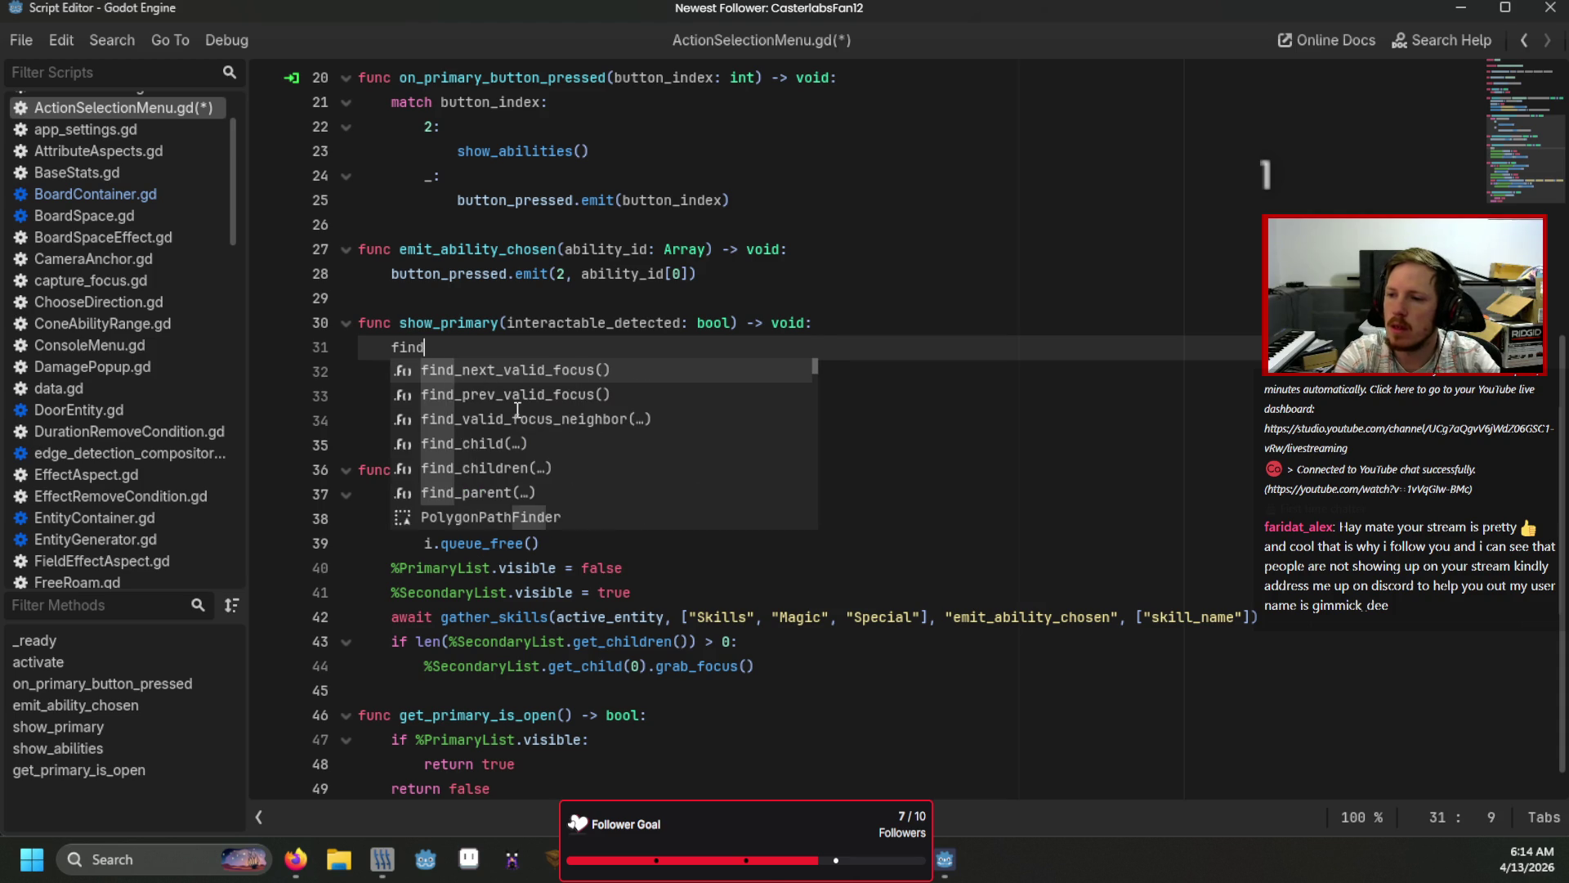
text(_child("Intera)
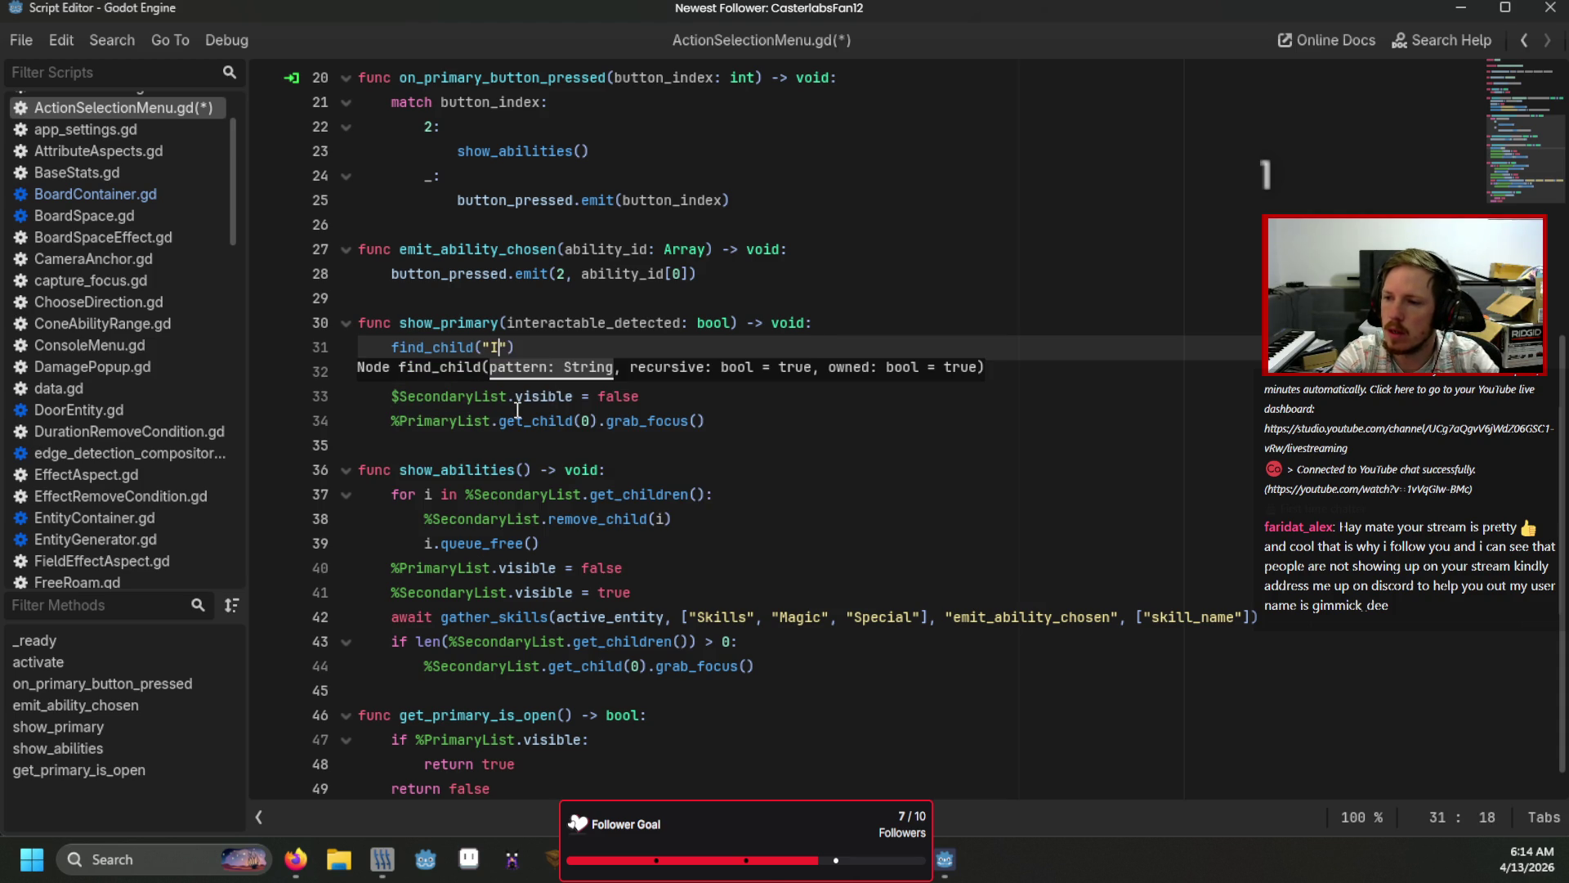
text(ctButton")
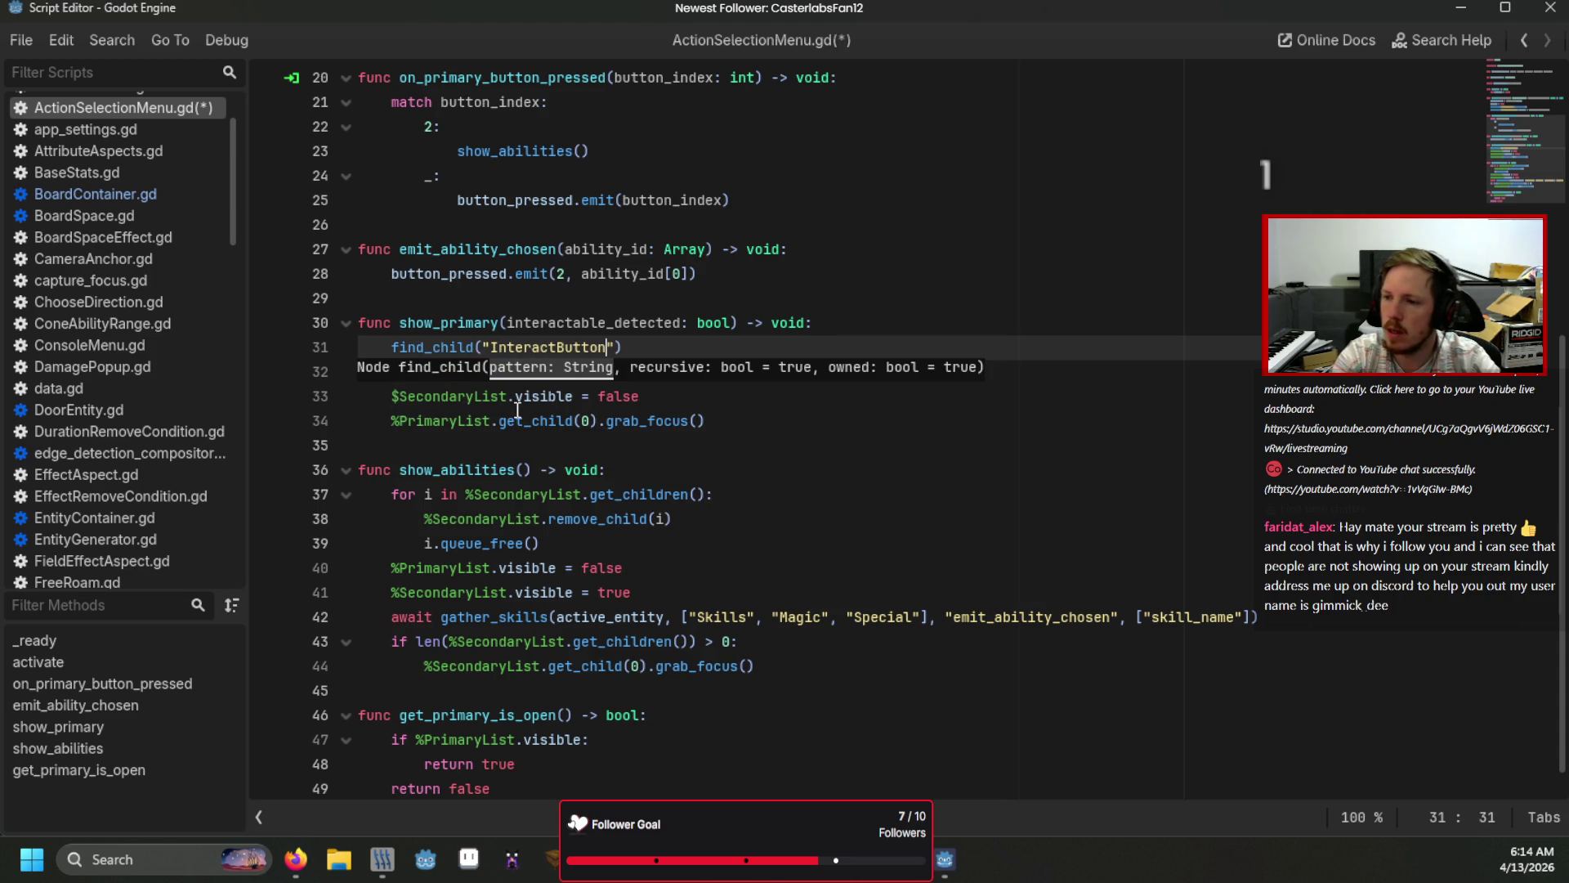
text().visible)
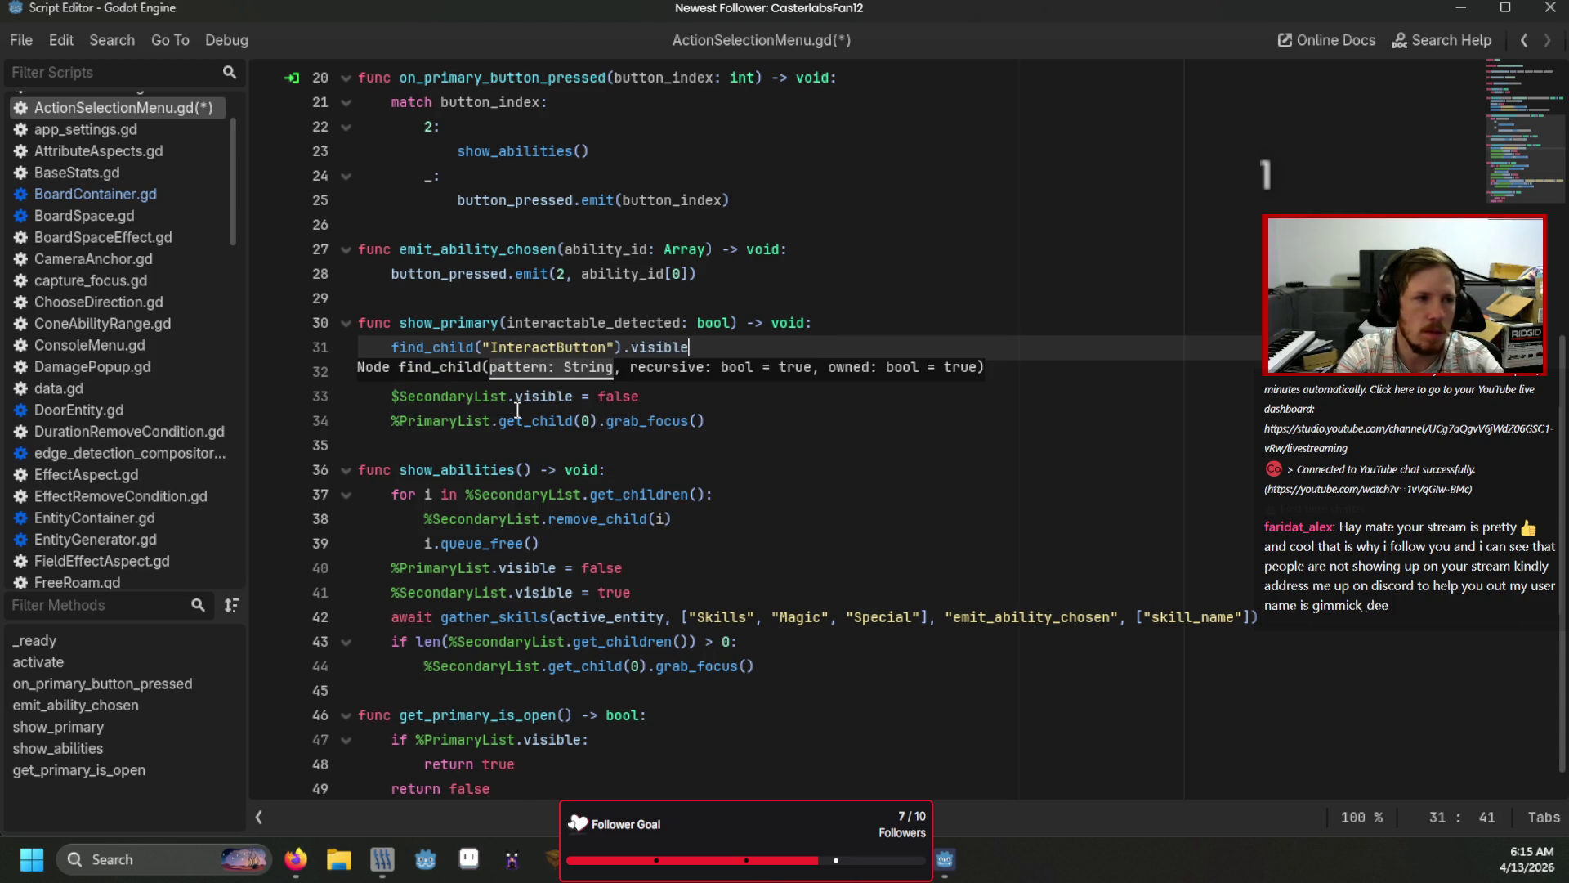
text( = intera)
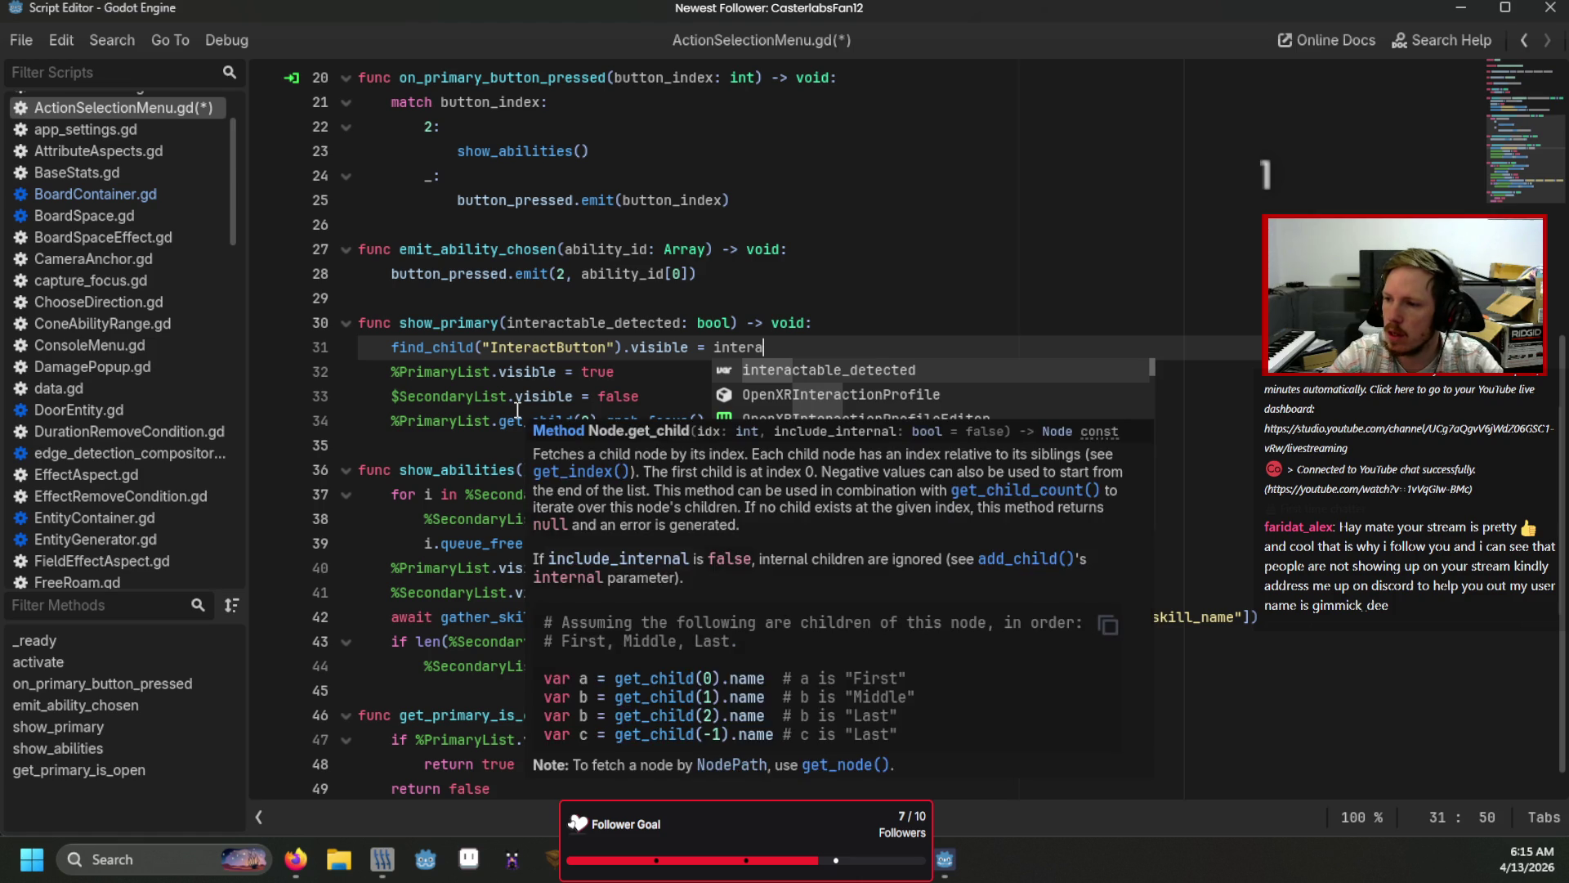
key(Return)
click(559, 297)
key(ctrl+s)
scroll(558, 327, up, 6)
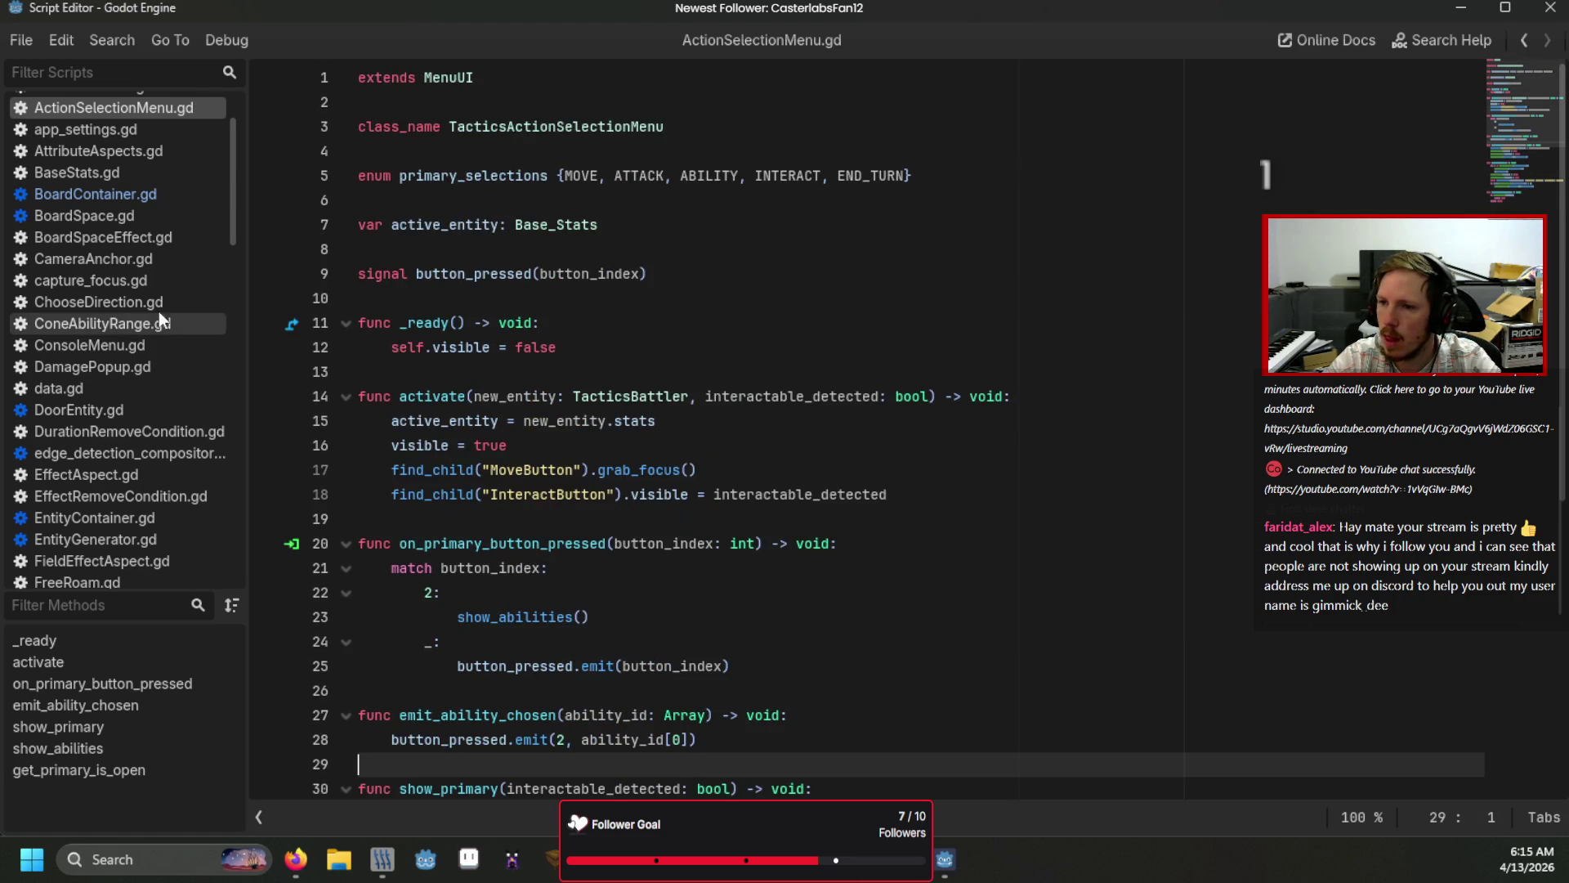
scroll(155, 343, down, 5)
scroll(150, 369, down, 5)
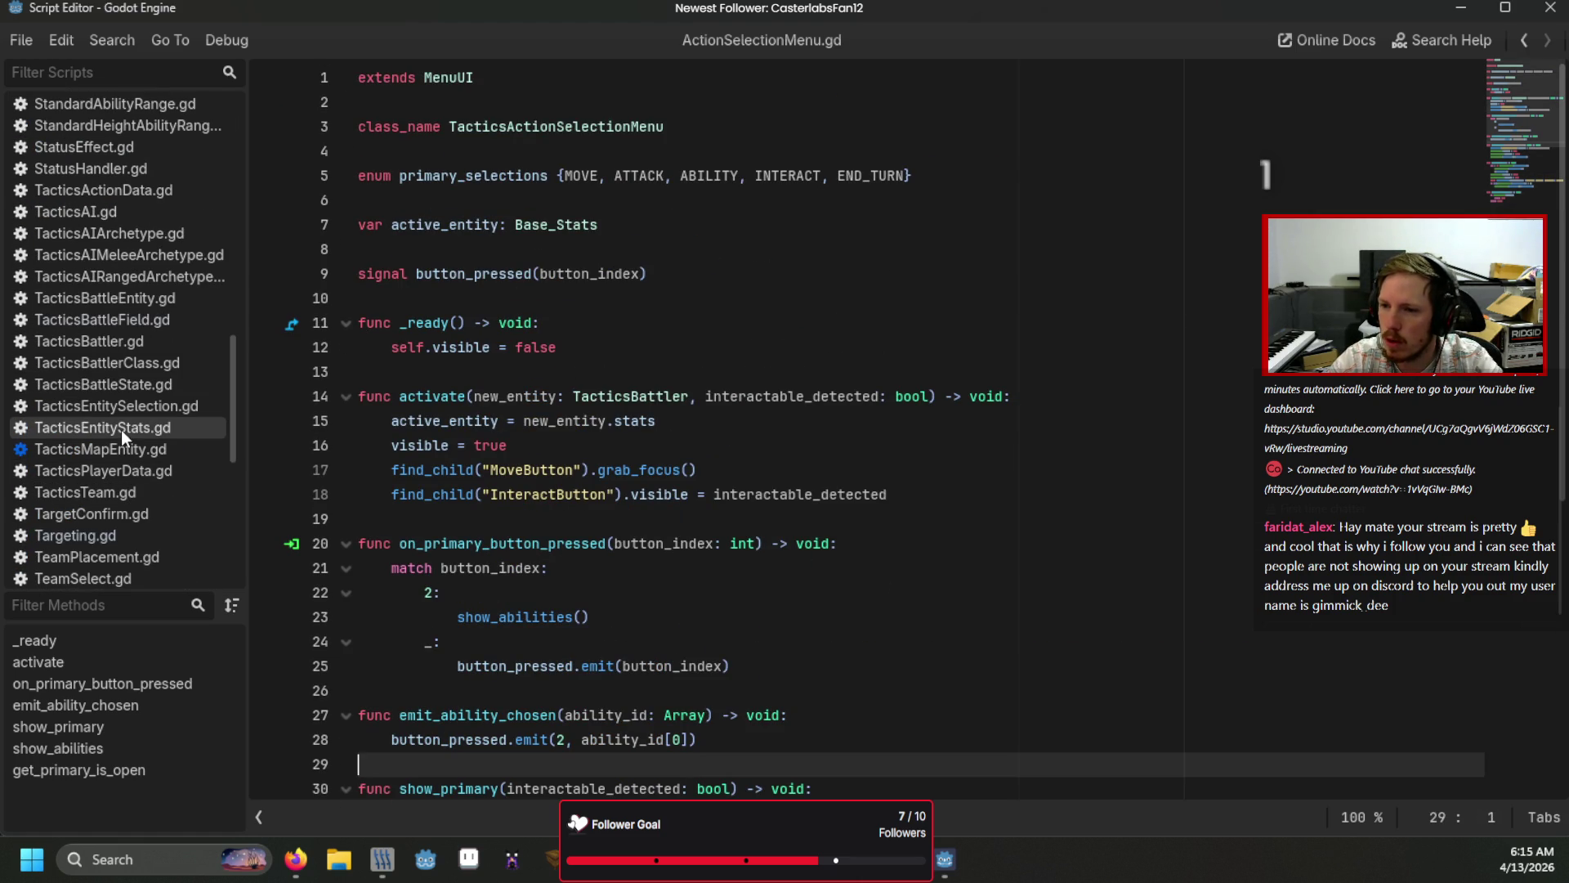
Step: Pass battlefield.board_container.check_for_interactables() into show_primary on Targeting.gd line 52, then run the game
click(82, 535)
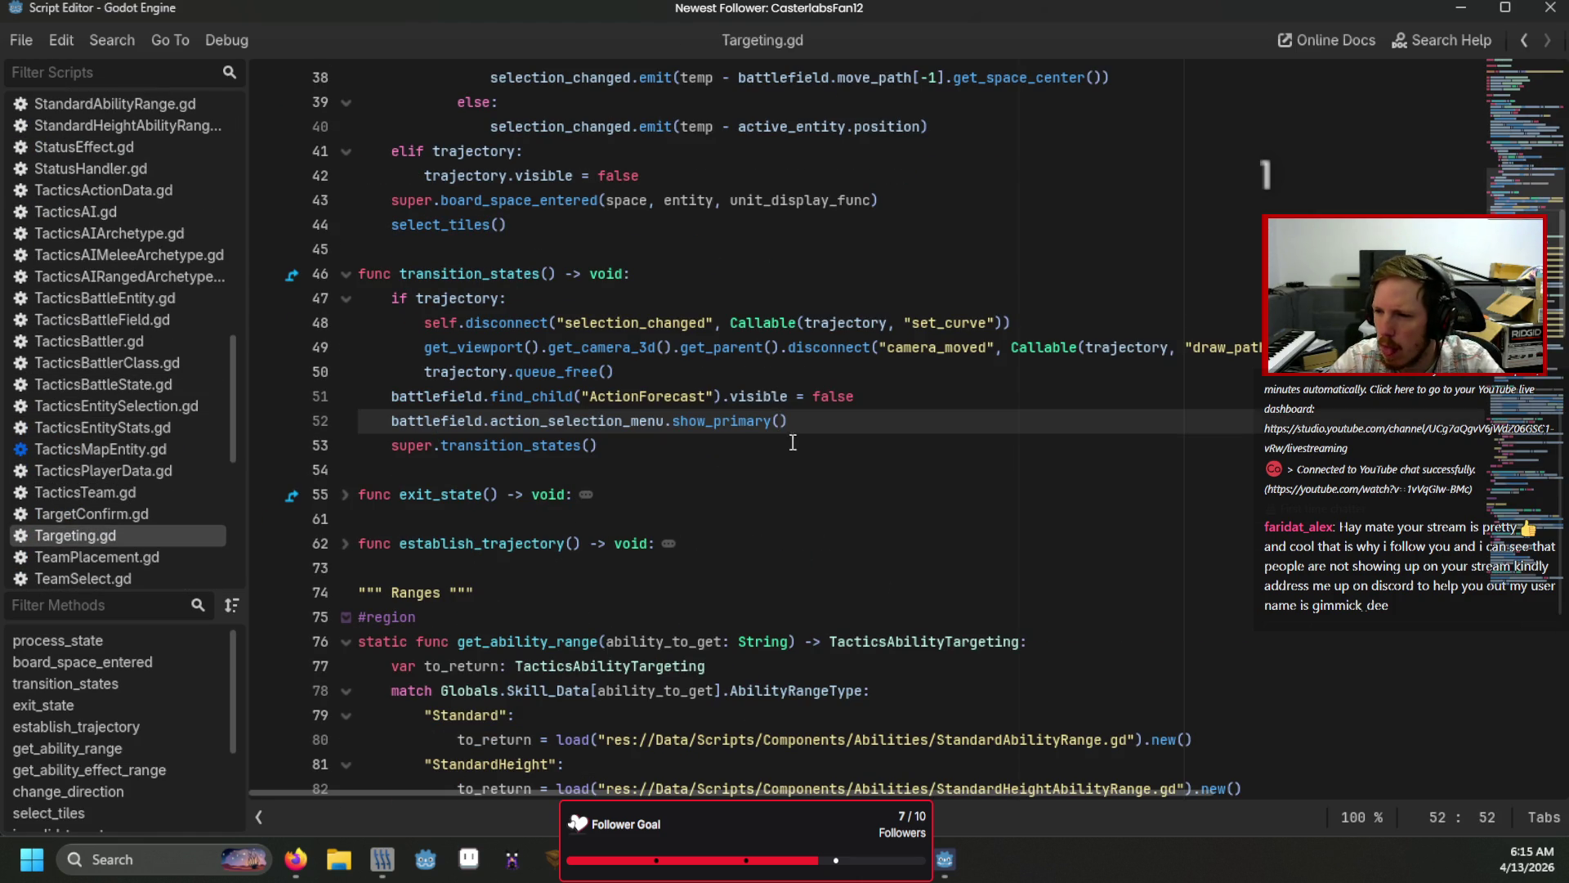
drag(893, 394, 832, 415)
click(786, 419)
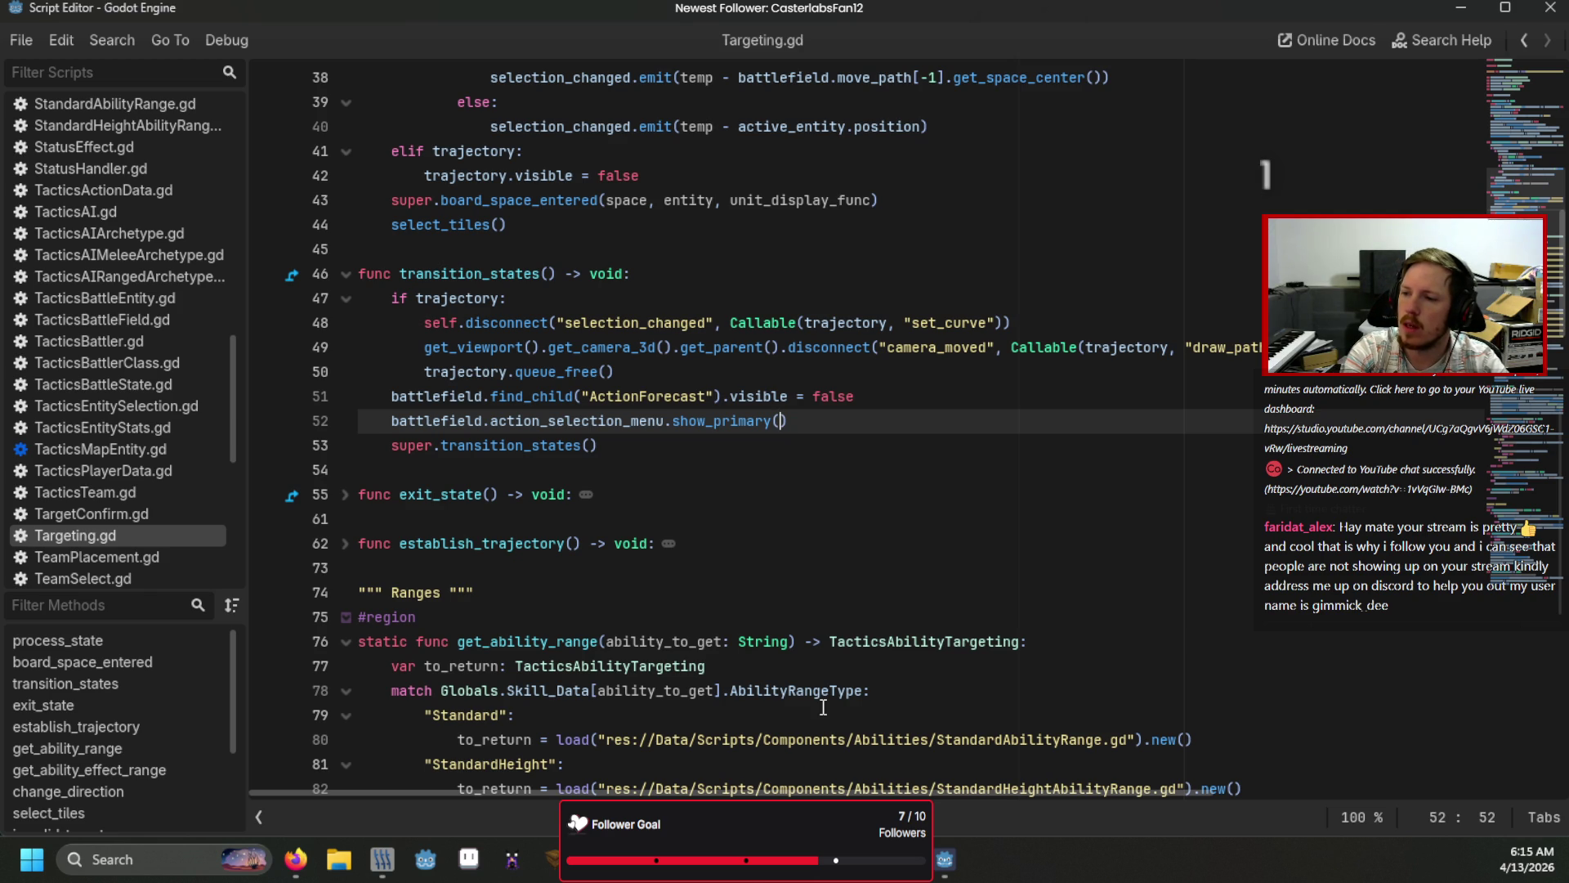
text(battlefield.bo)
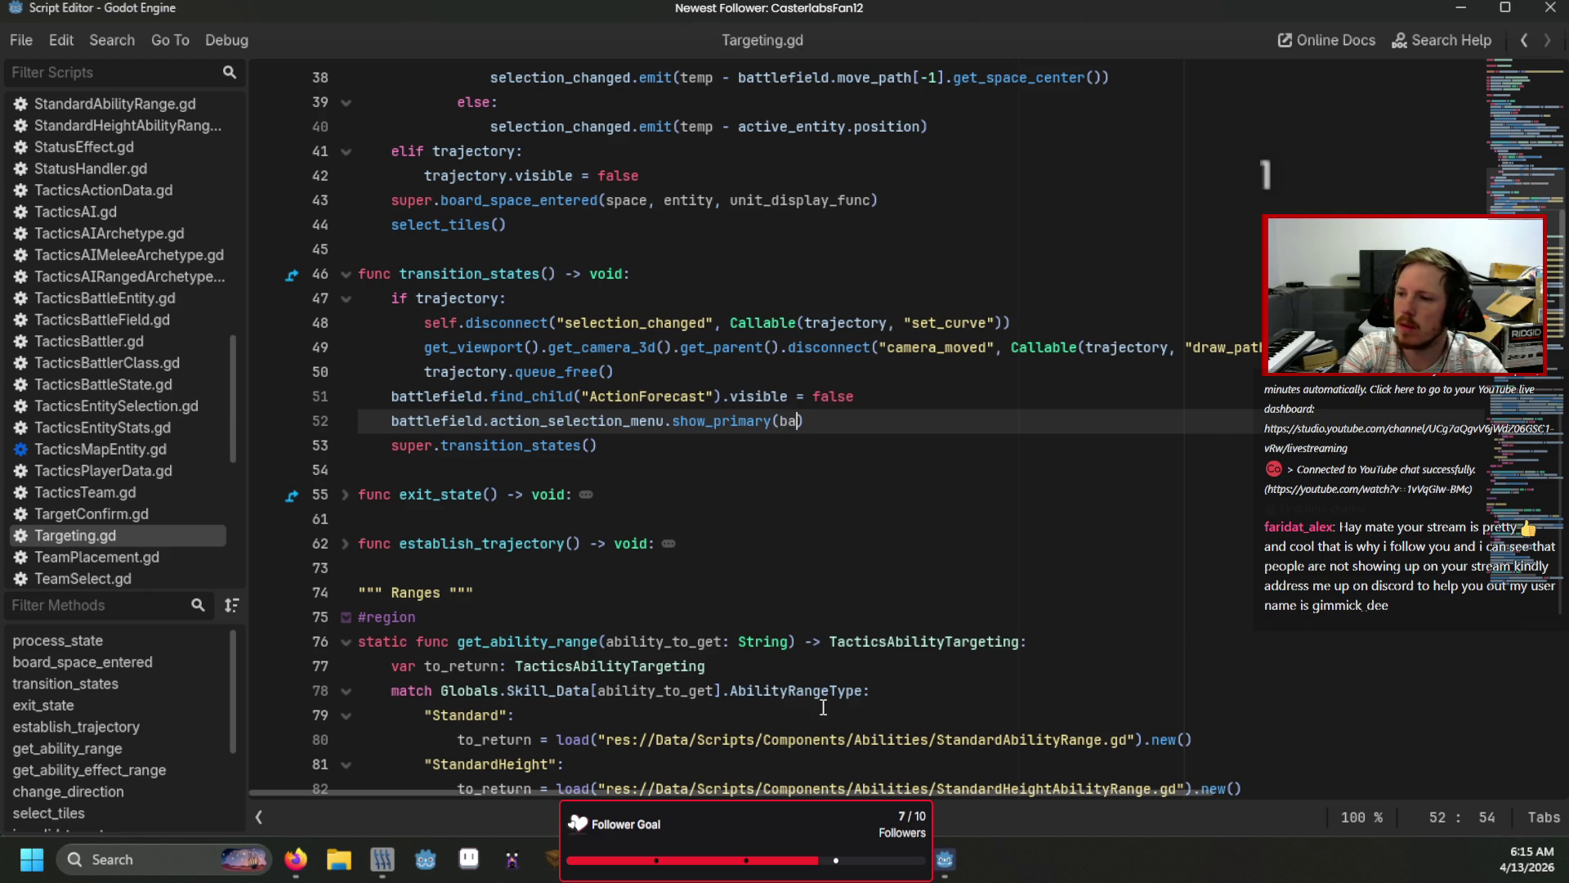
key(Return)
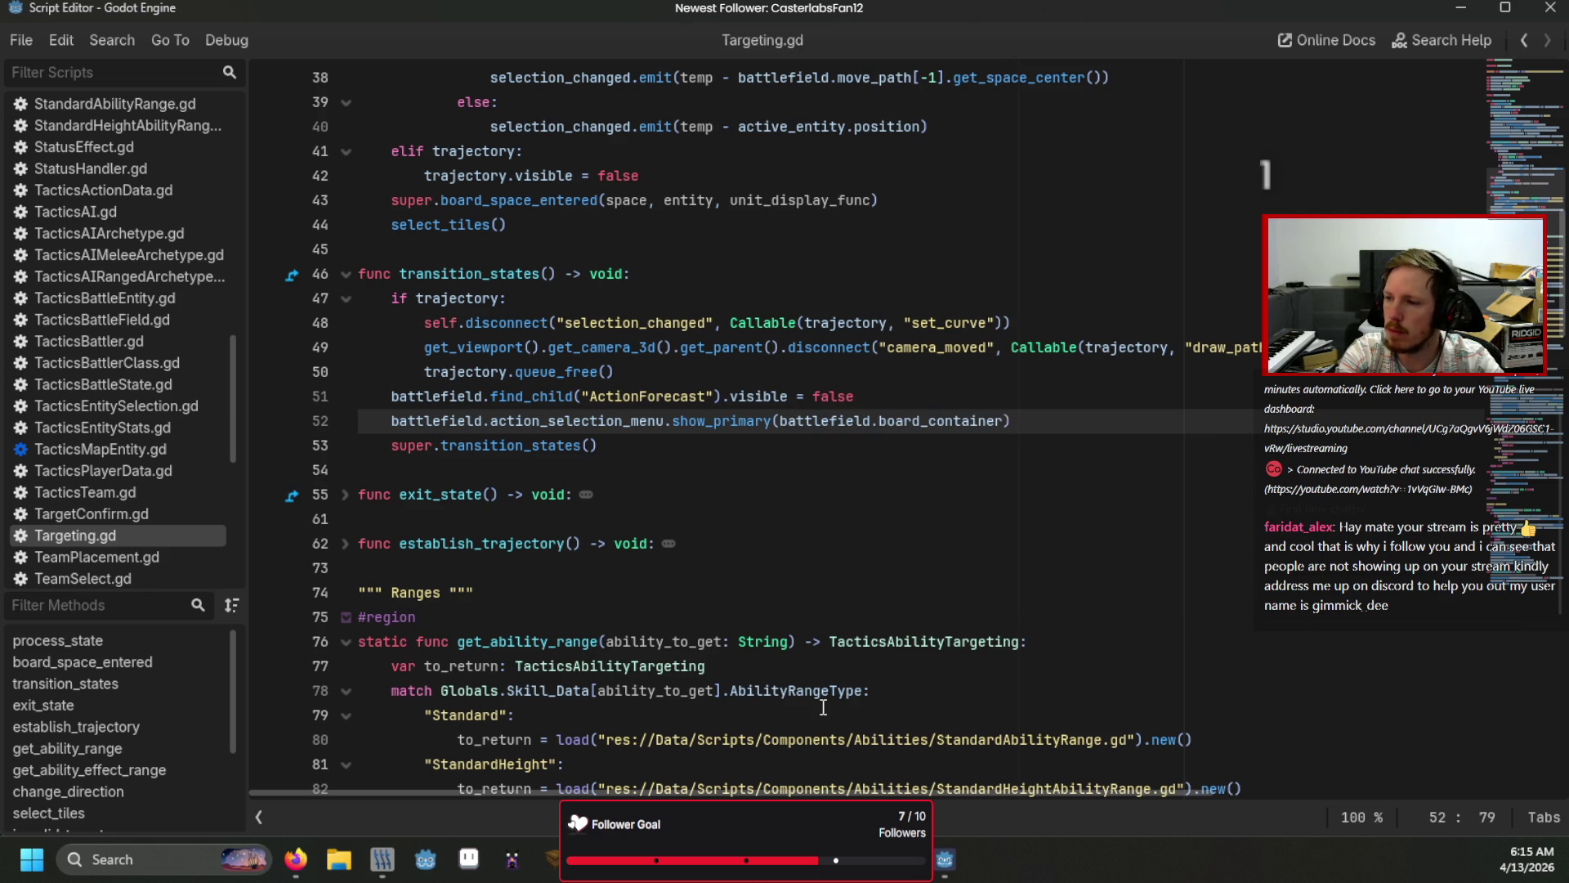
text(.che)
key(Return)
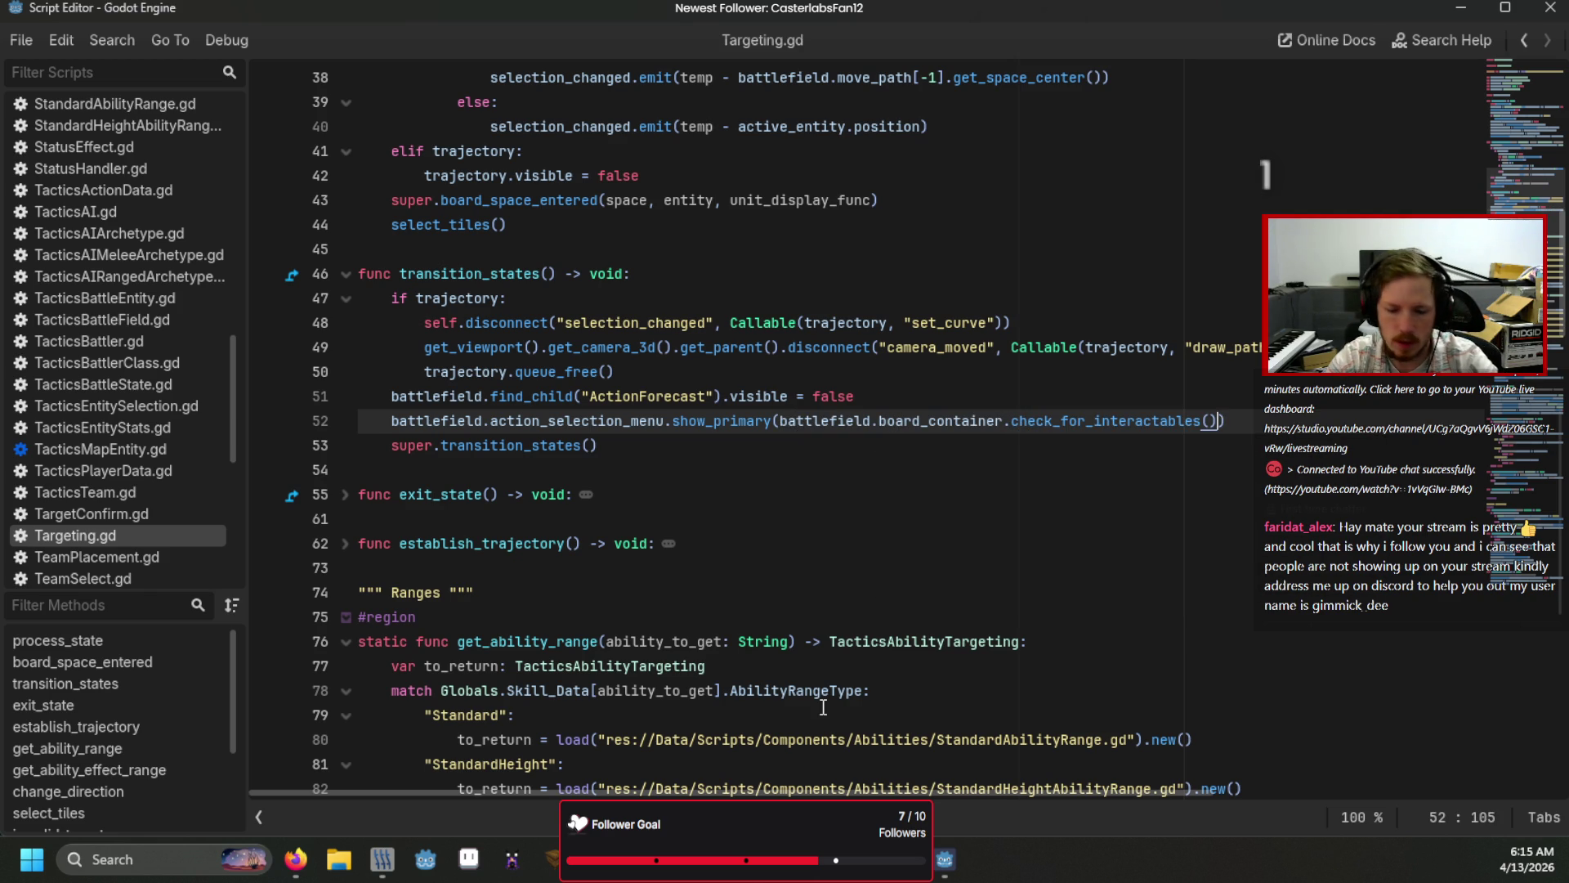
key(F5)
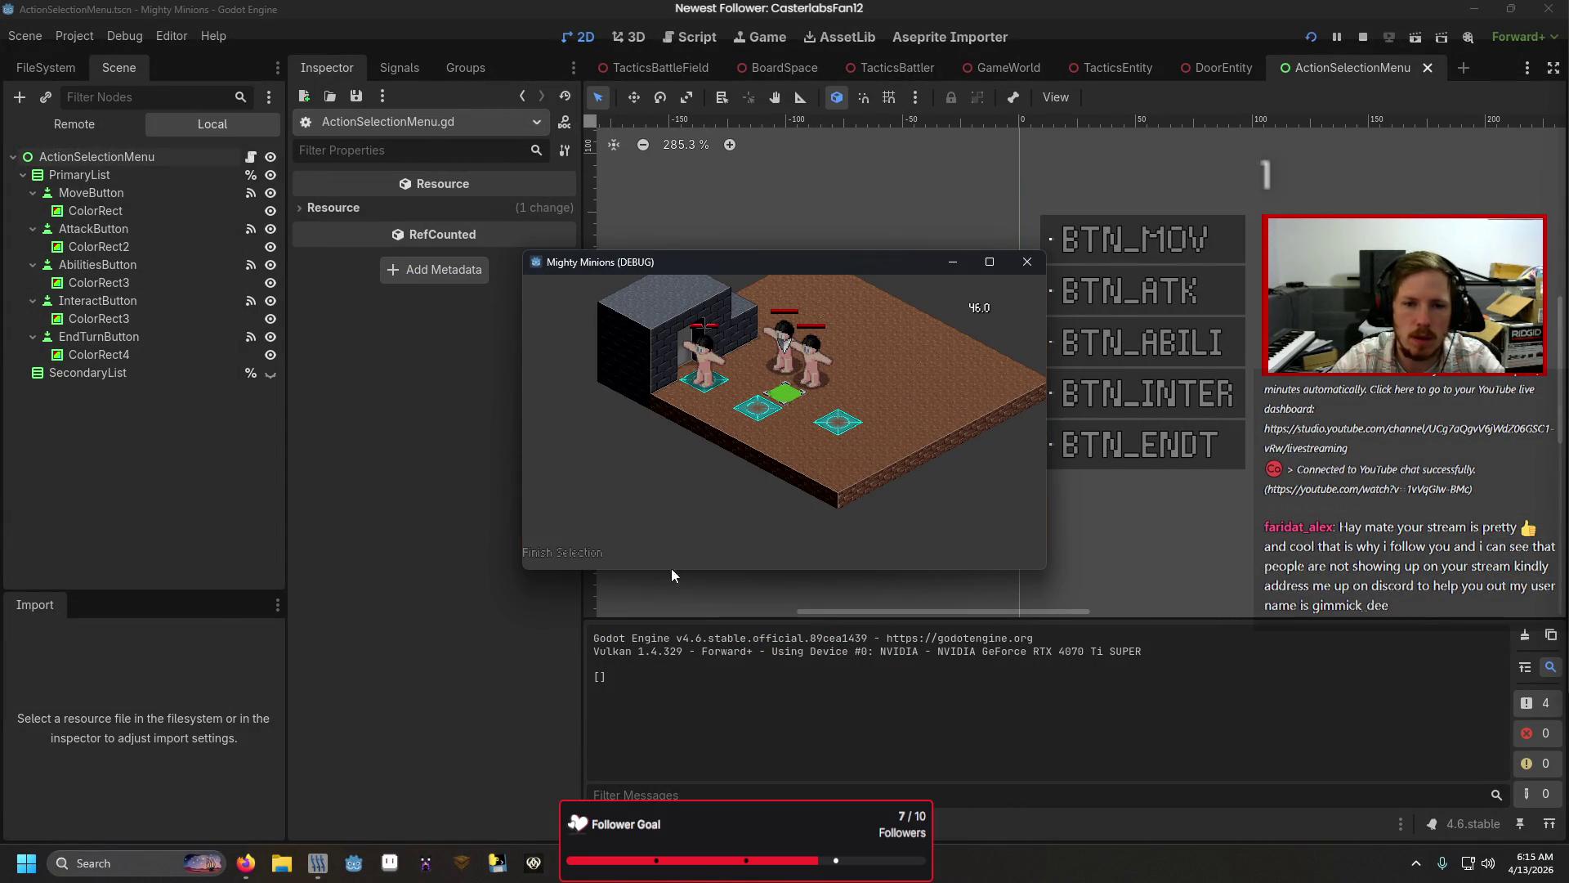
Step: In the running game, choose Interact from the action menu and target the door
click(586, 557)
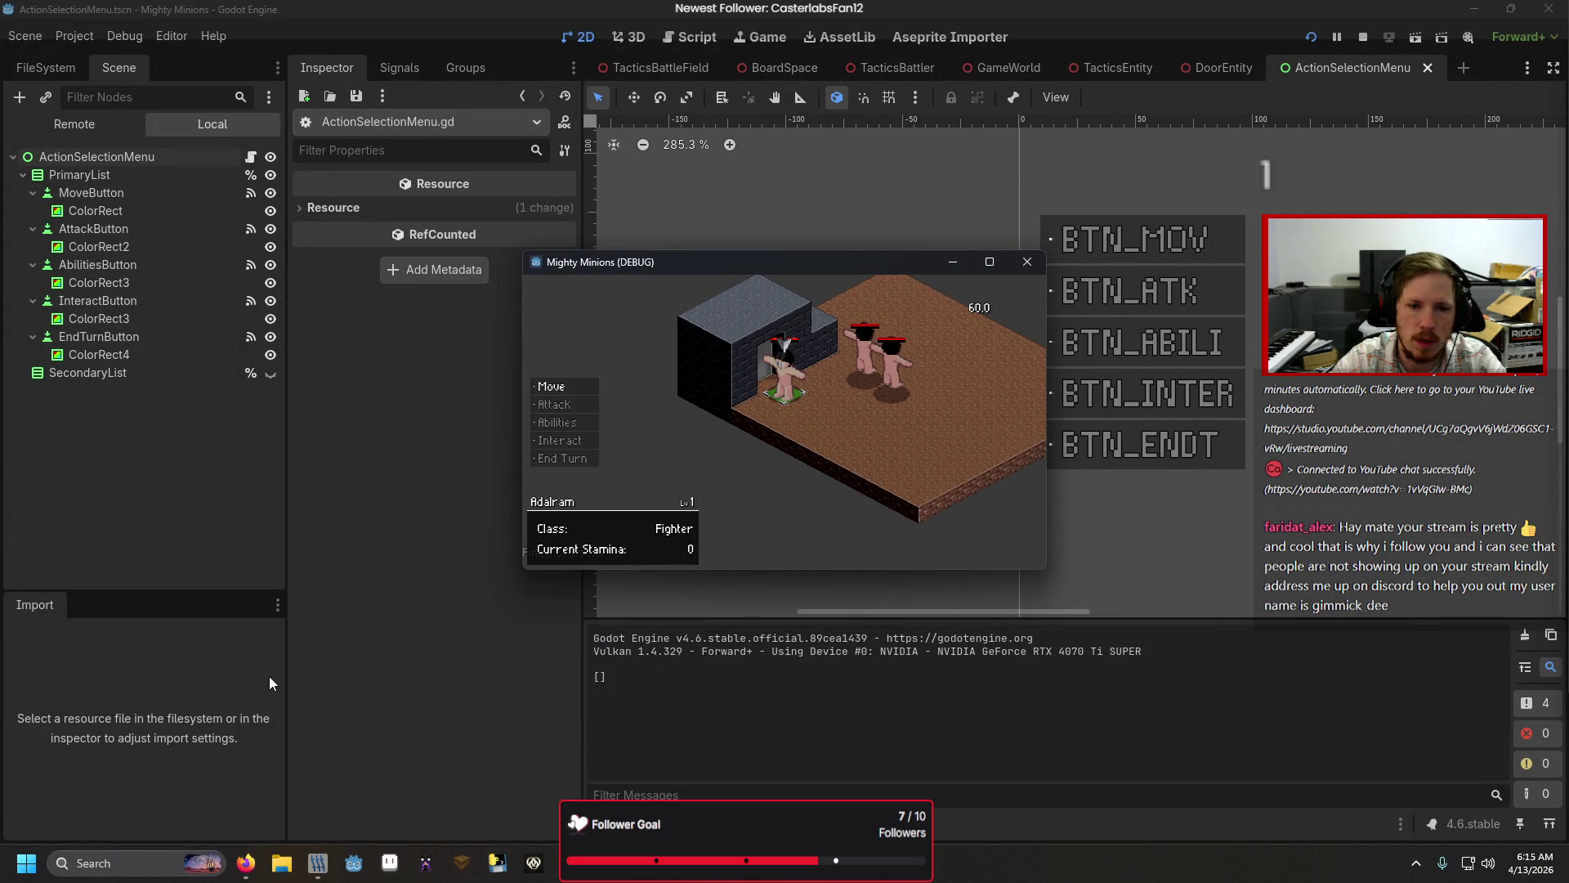
key(Down)
key(Down)
key(Down)
key(Return)
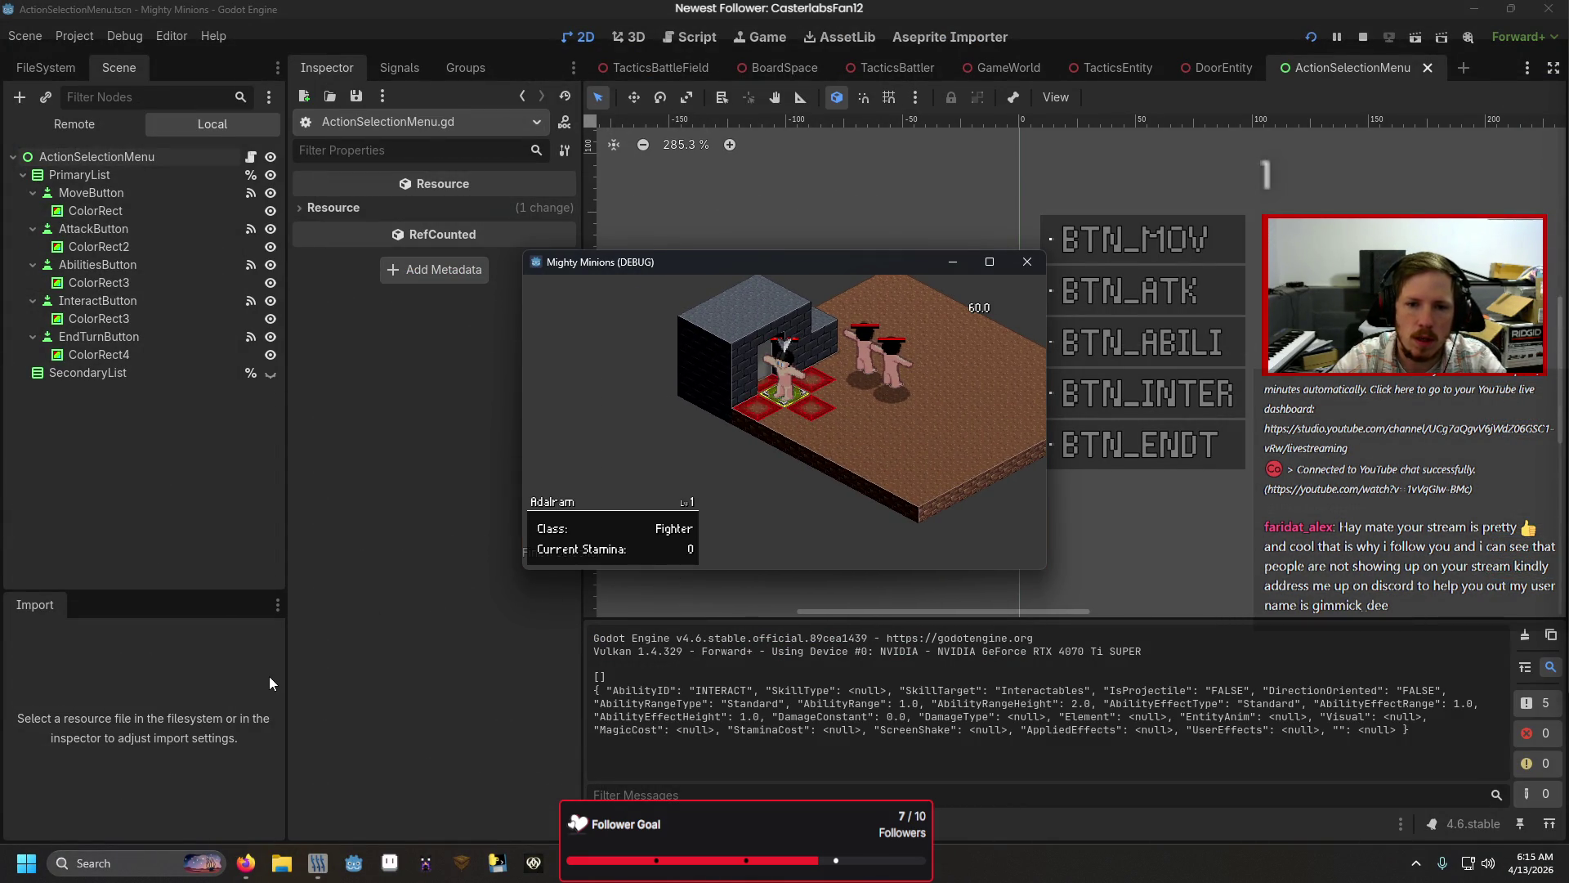
key(Return)
key(Down)
key(Down)
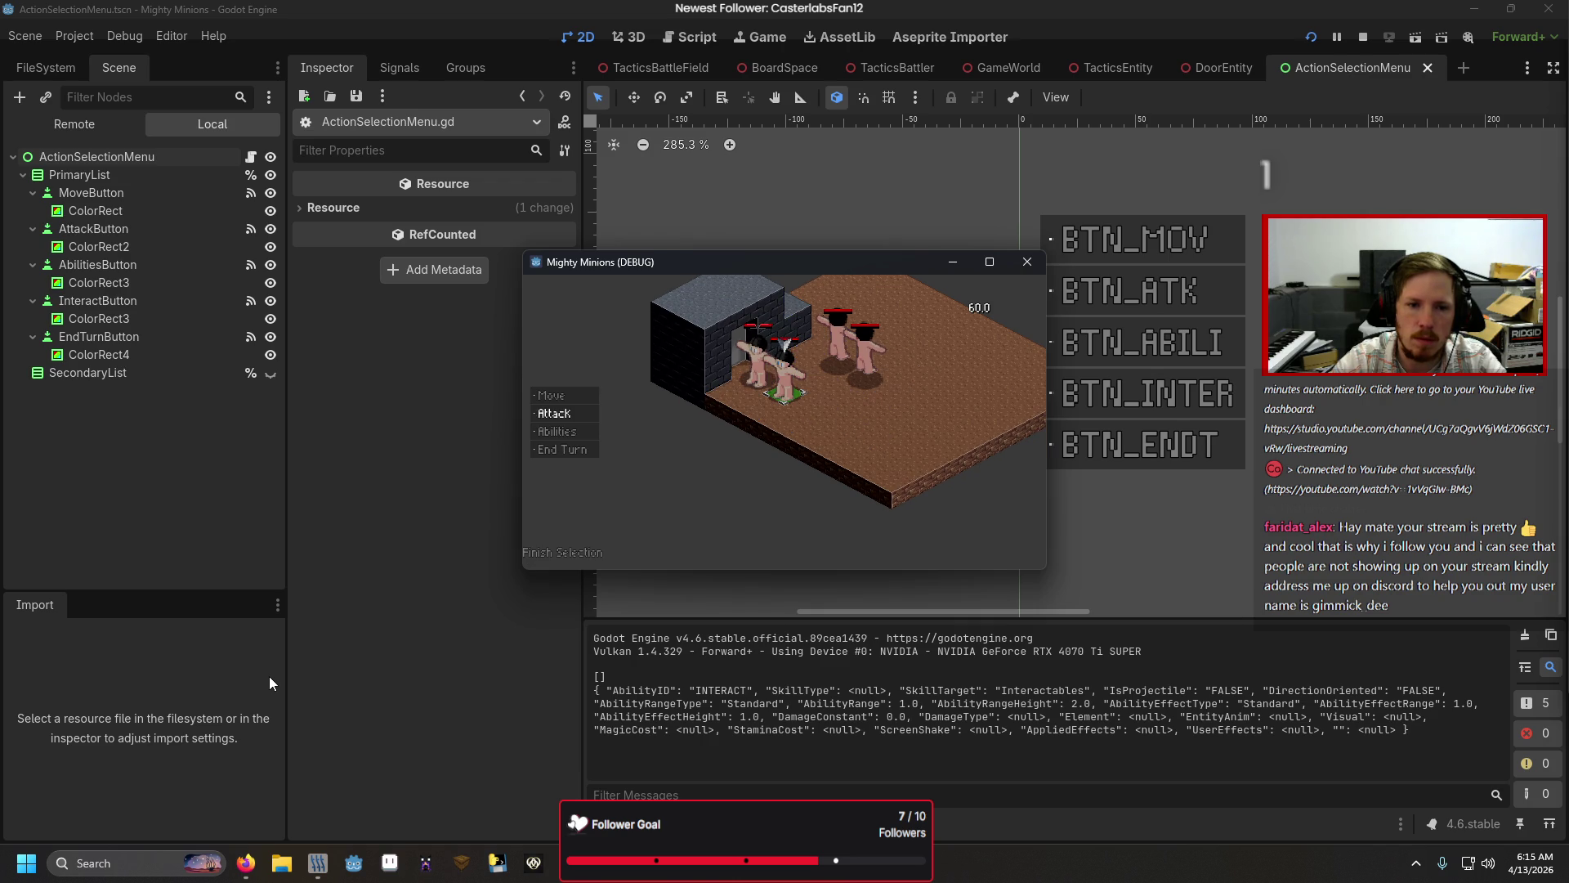
key(Down)
key(Down)
key(Return)
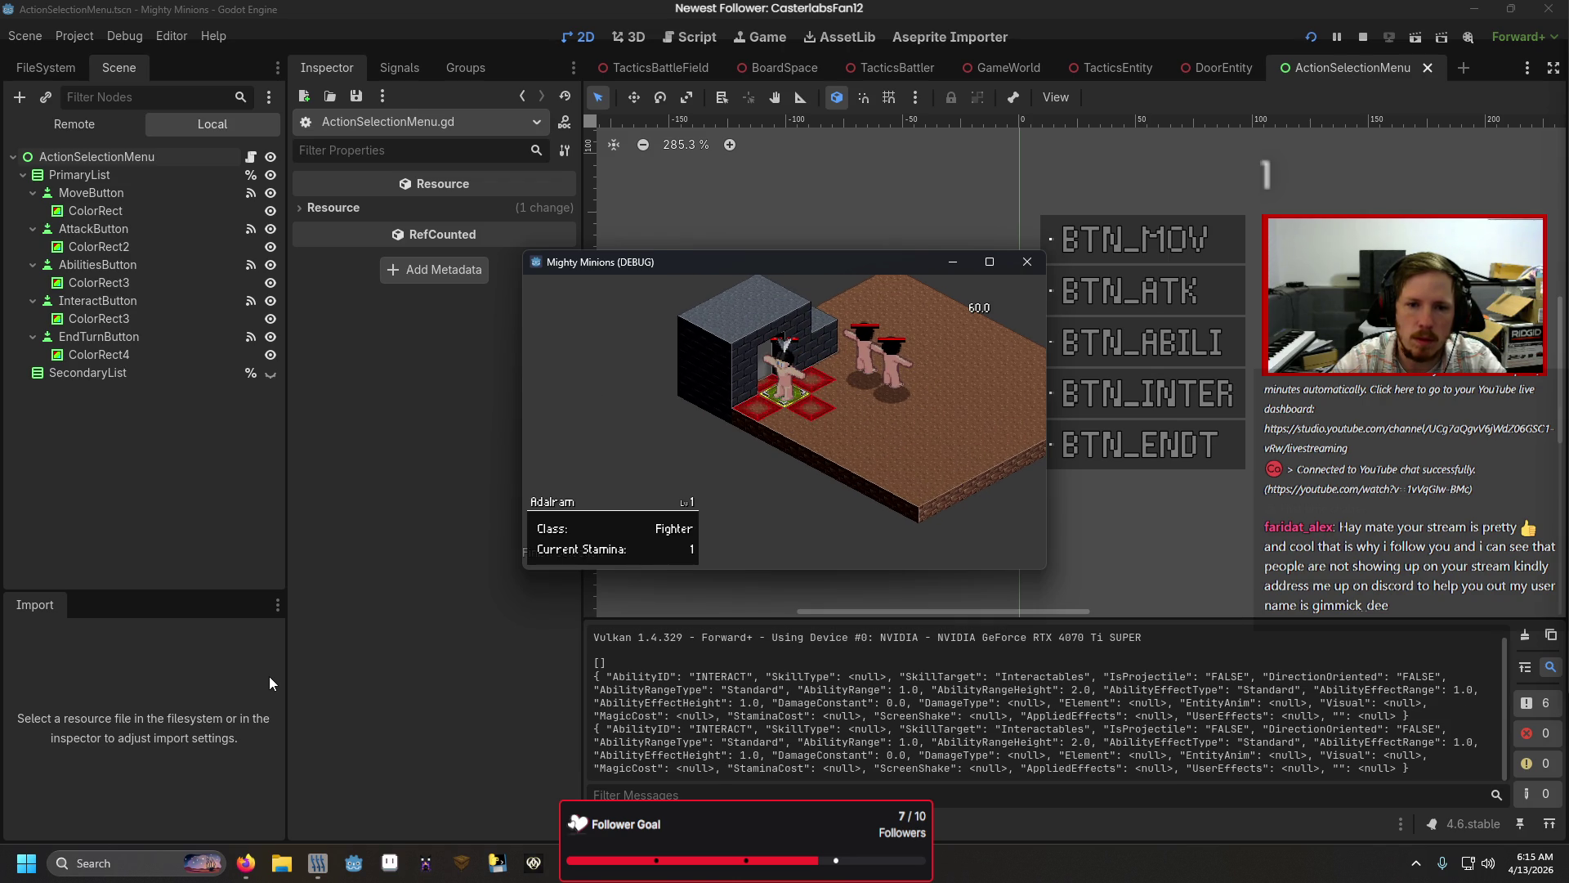
Step: Retest Move and then Interact to show the interact tiles, and close the game window
key(Return)
key(Escape)
key(Down)
key(Down)
key(Down)
key(Return)
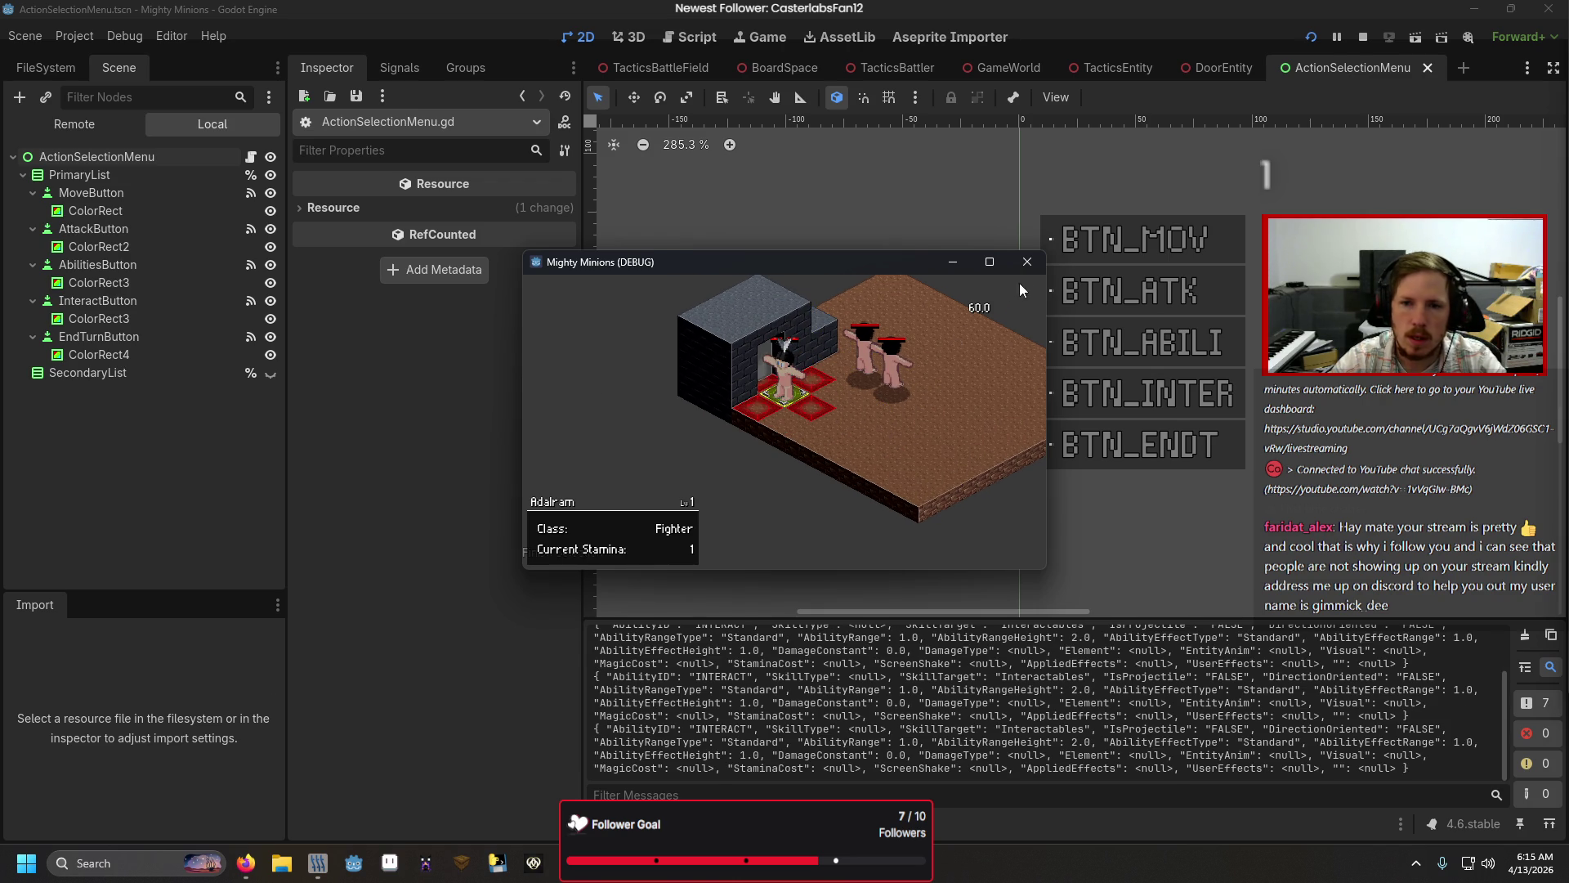
click(1027, 261)
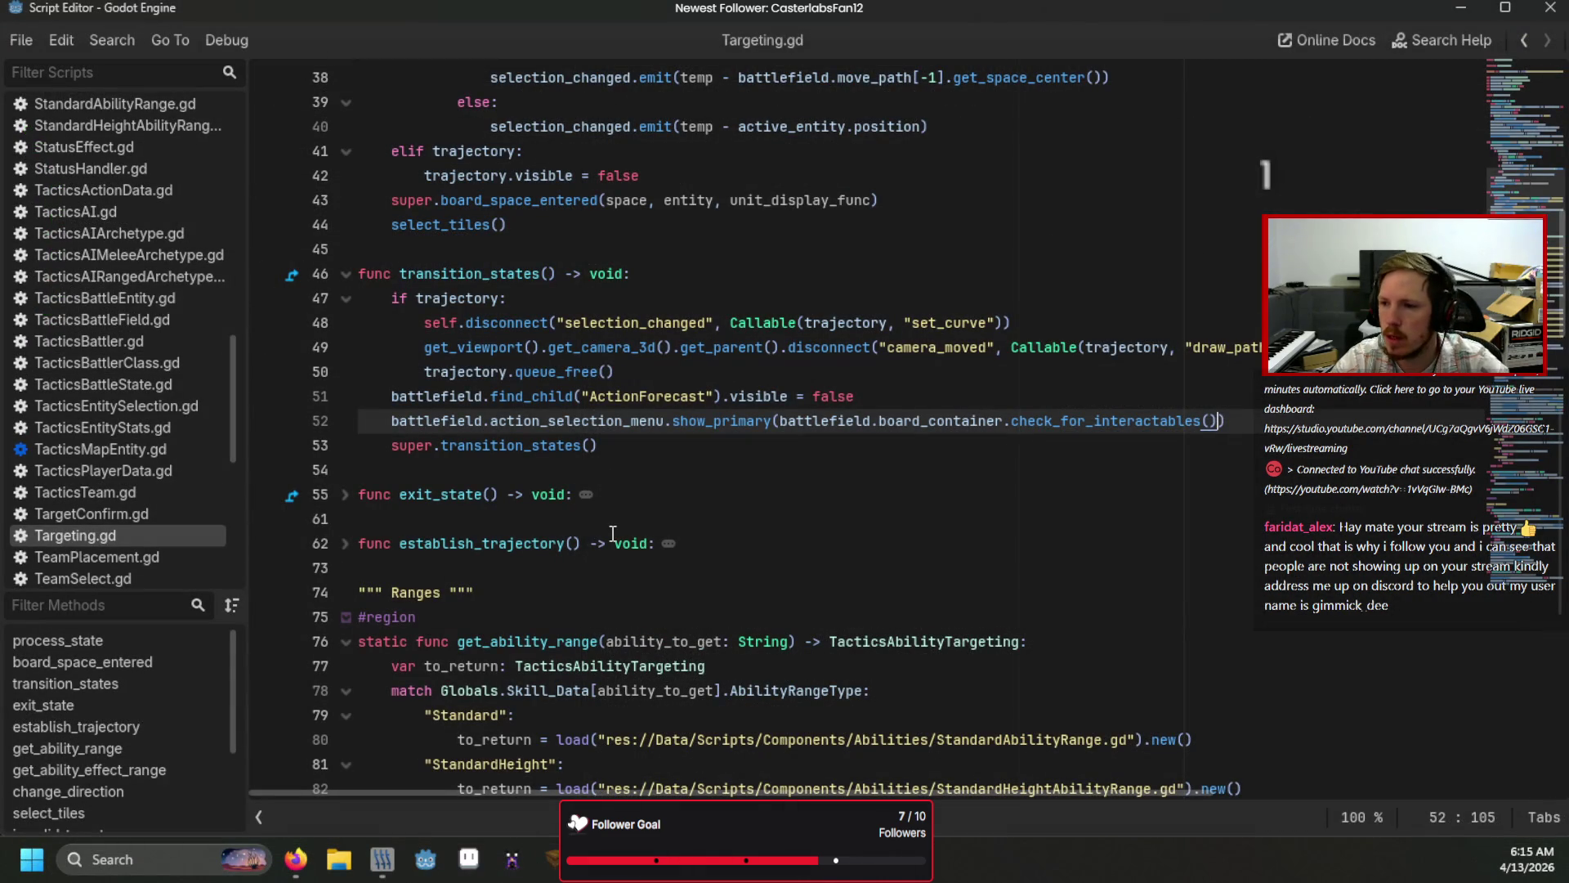
Step: Delete the check_for_interactables() argument from line 52's show_primary call and switch to ProcessPlayerTurn.gd
click(843, 467)
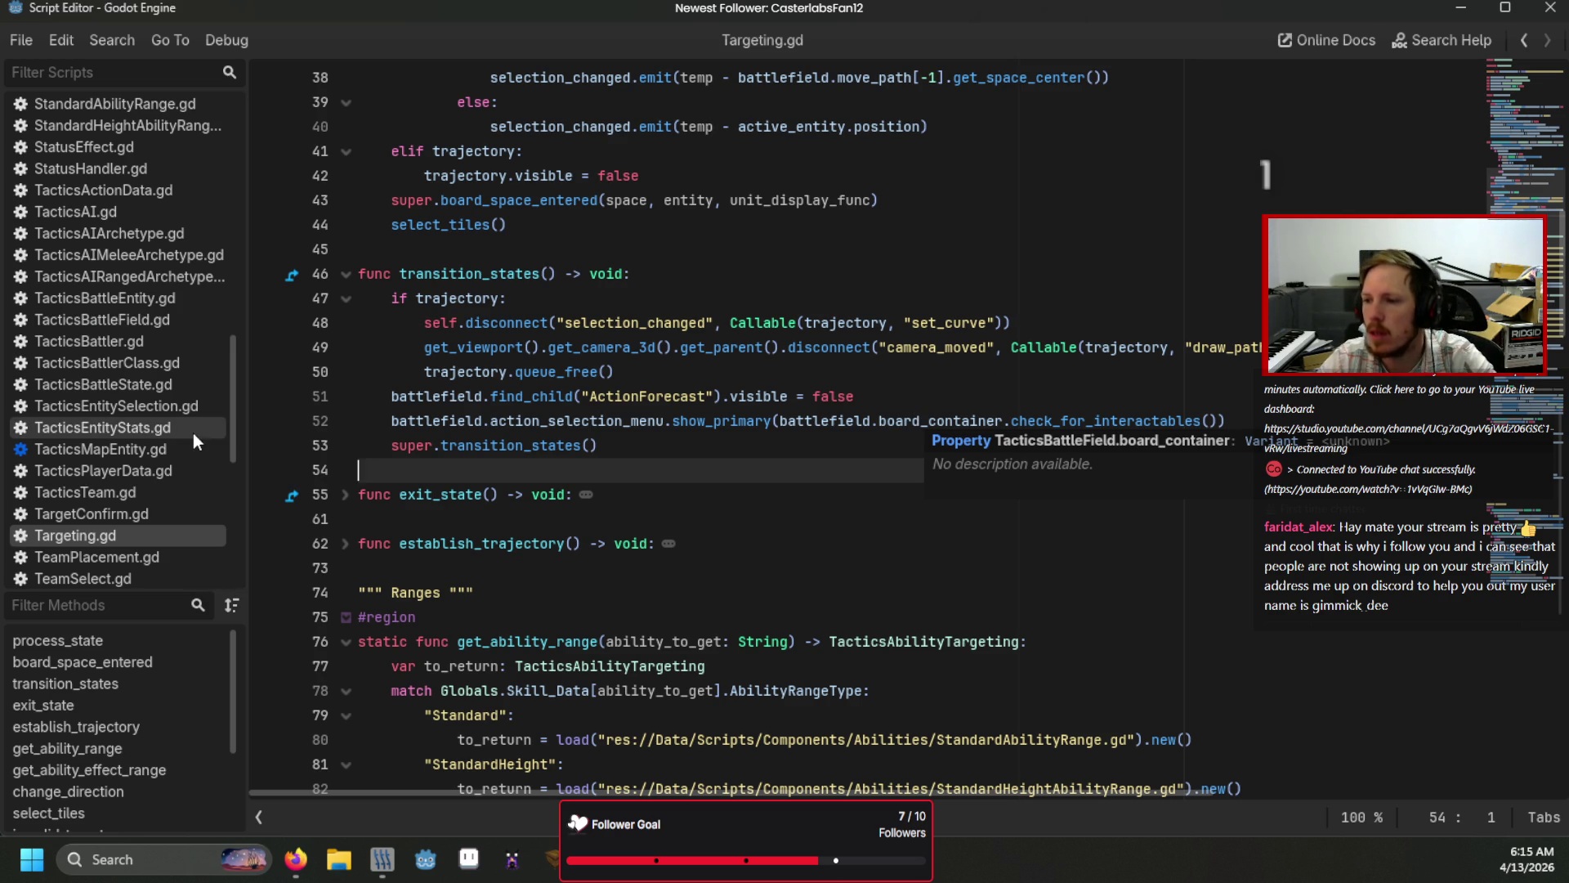
scroll(164, 438, up, 4)
scroll(163, 438, up, 10)
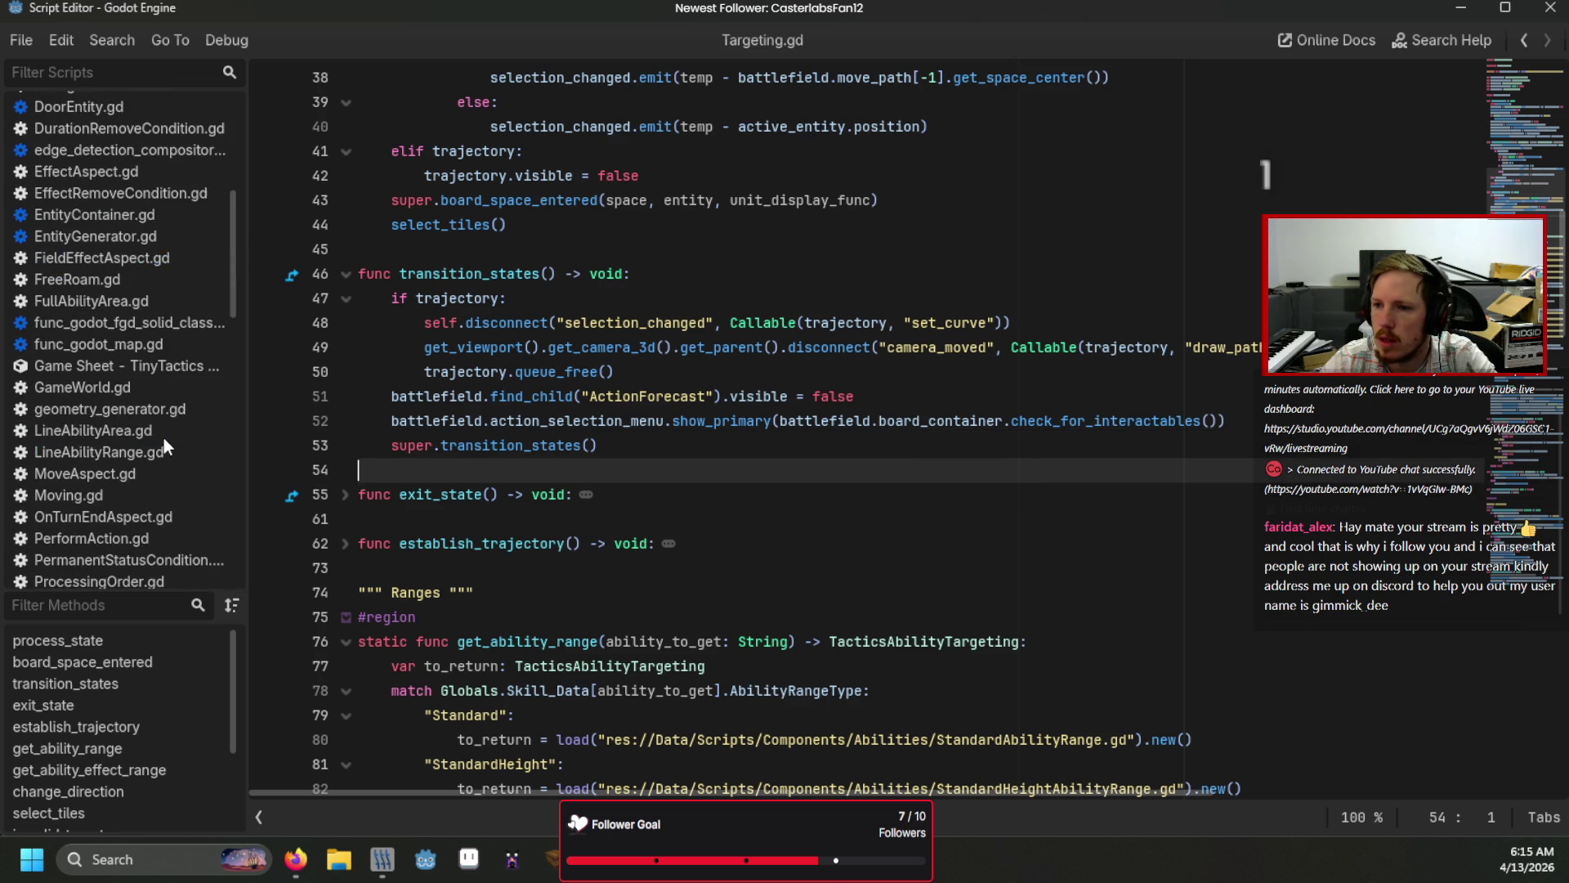
scroll(164, 439, up, 1)
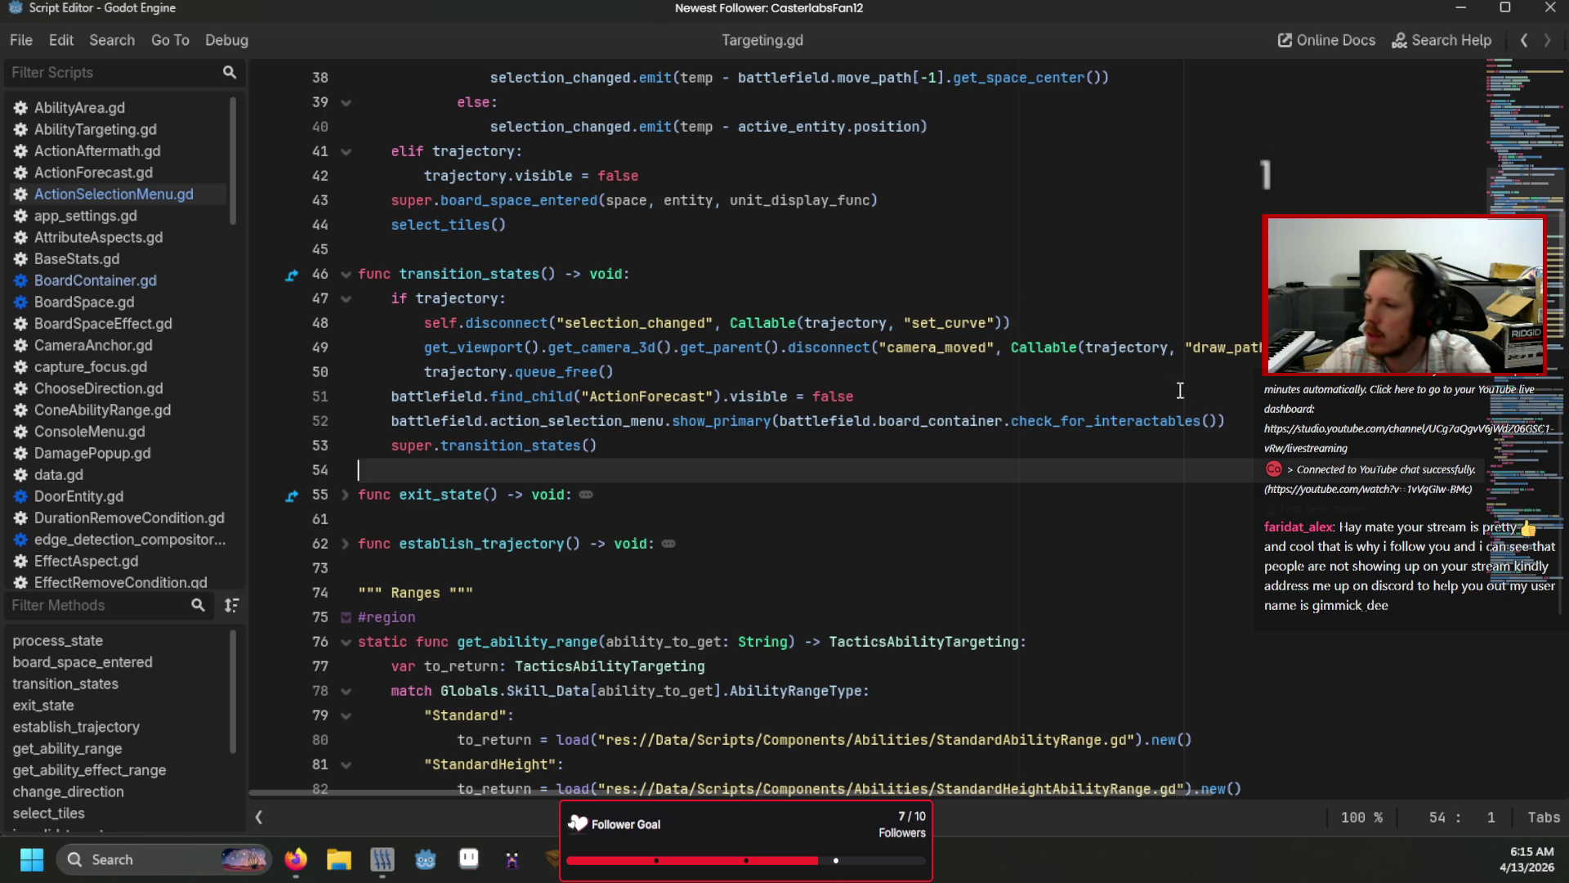
drag(1218, 421, 780, 422)
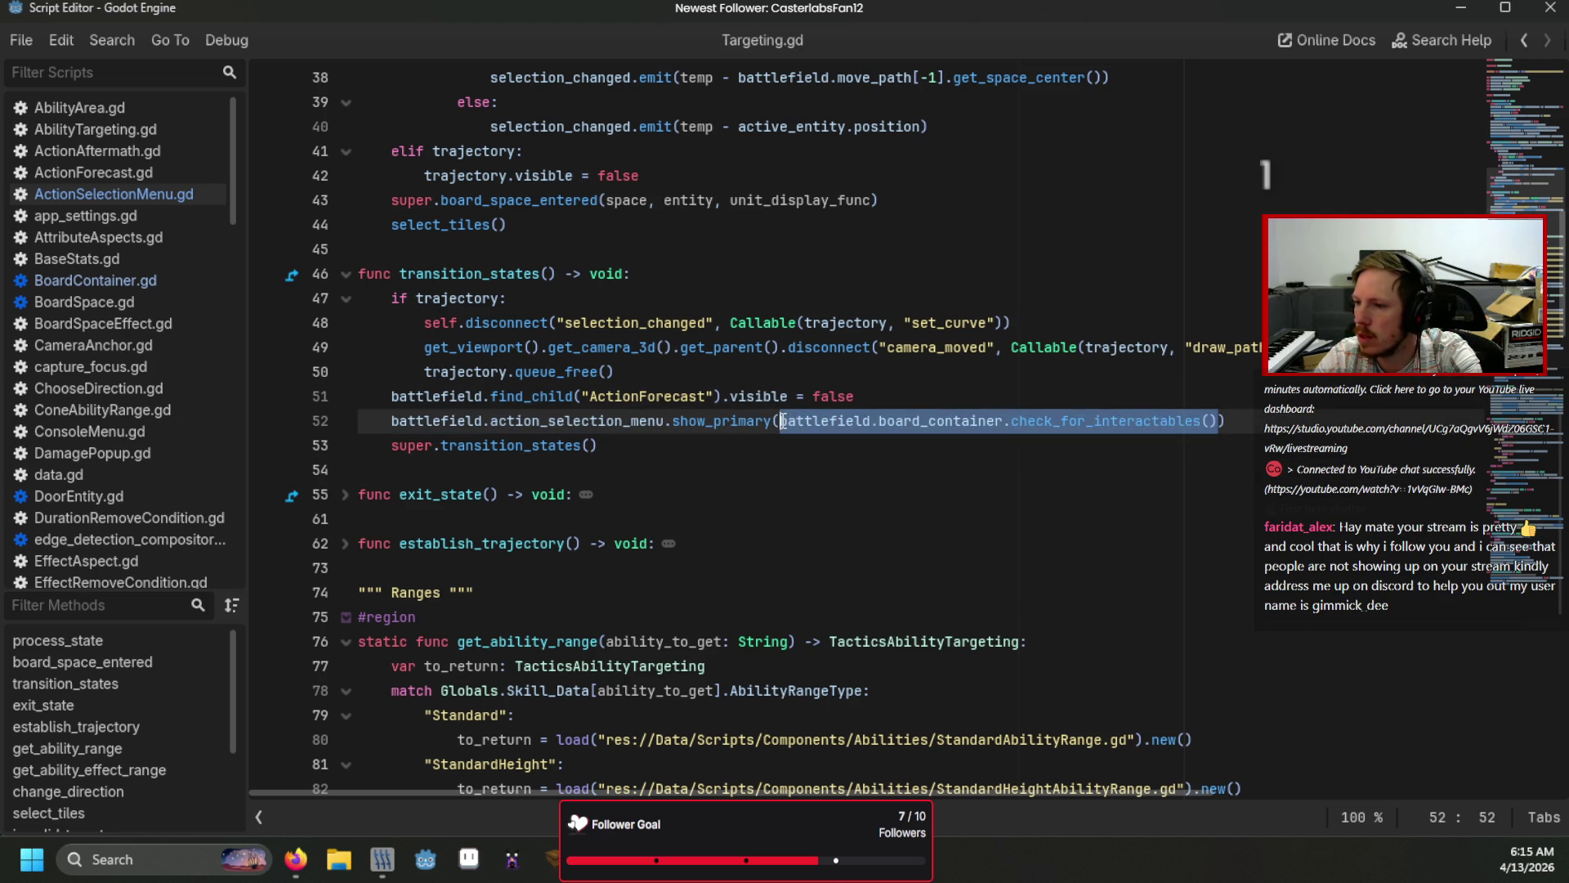
key(BackSpace)
scroll(184, 389, down, 5)
scroll(164, 390, down, 4)
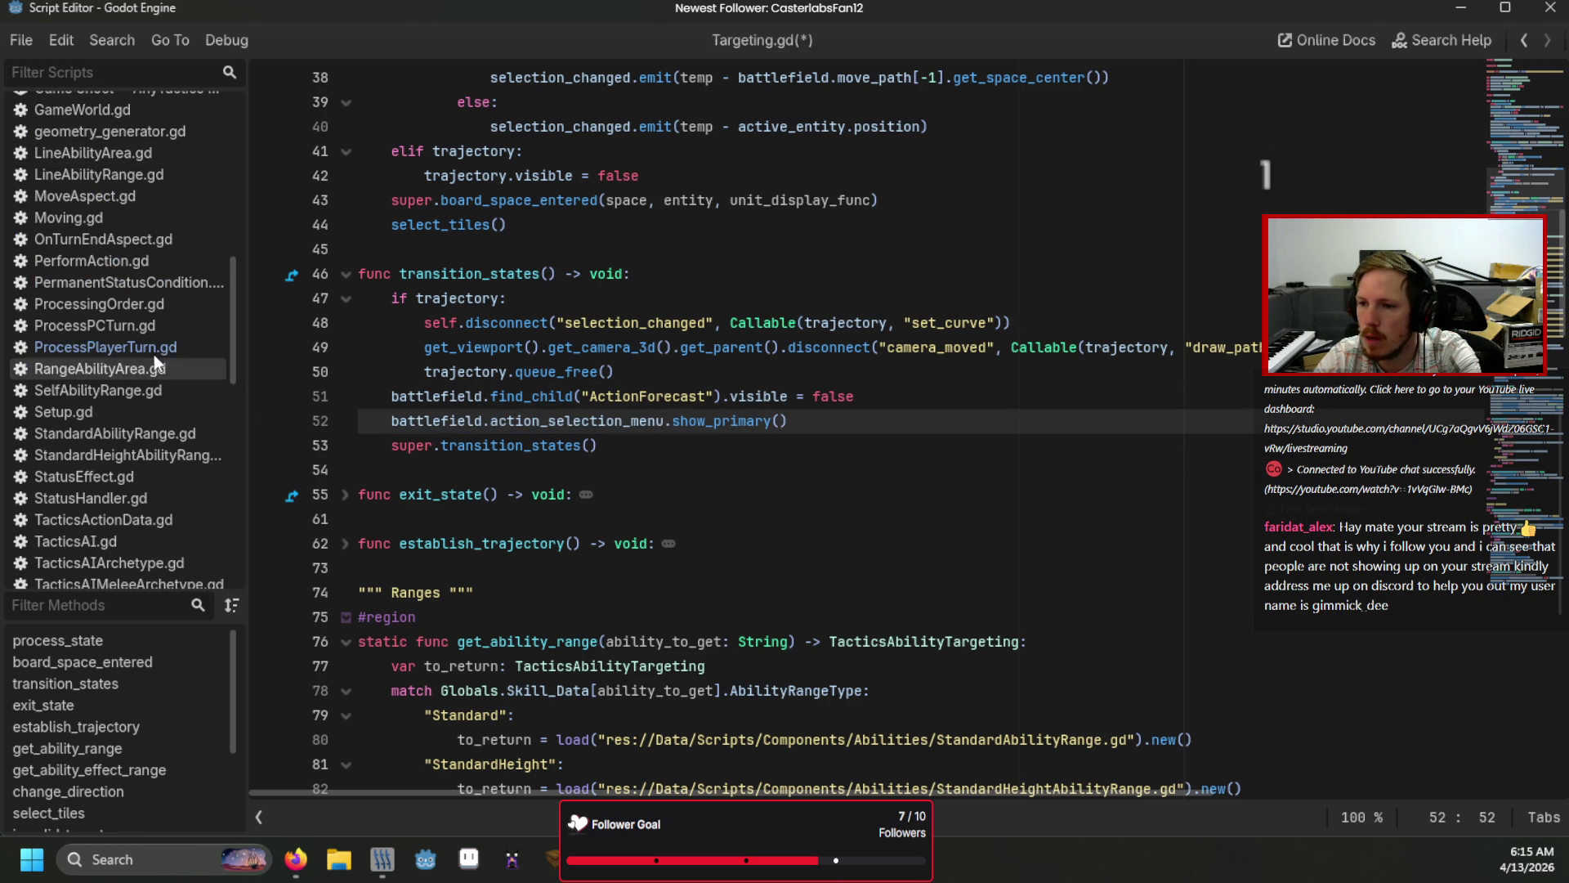
click(160, 347)
scroll(798, 381, down, 1)
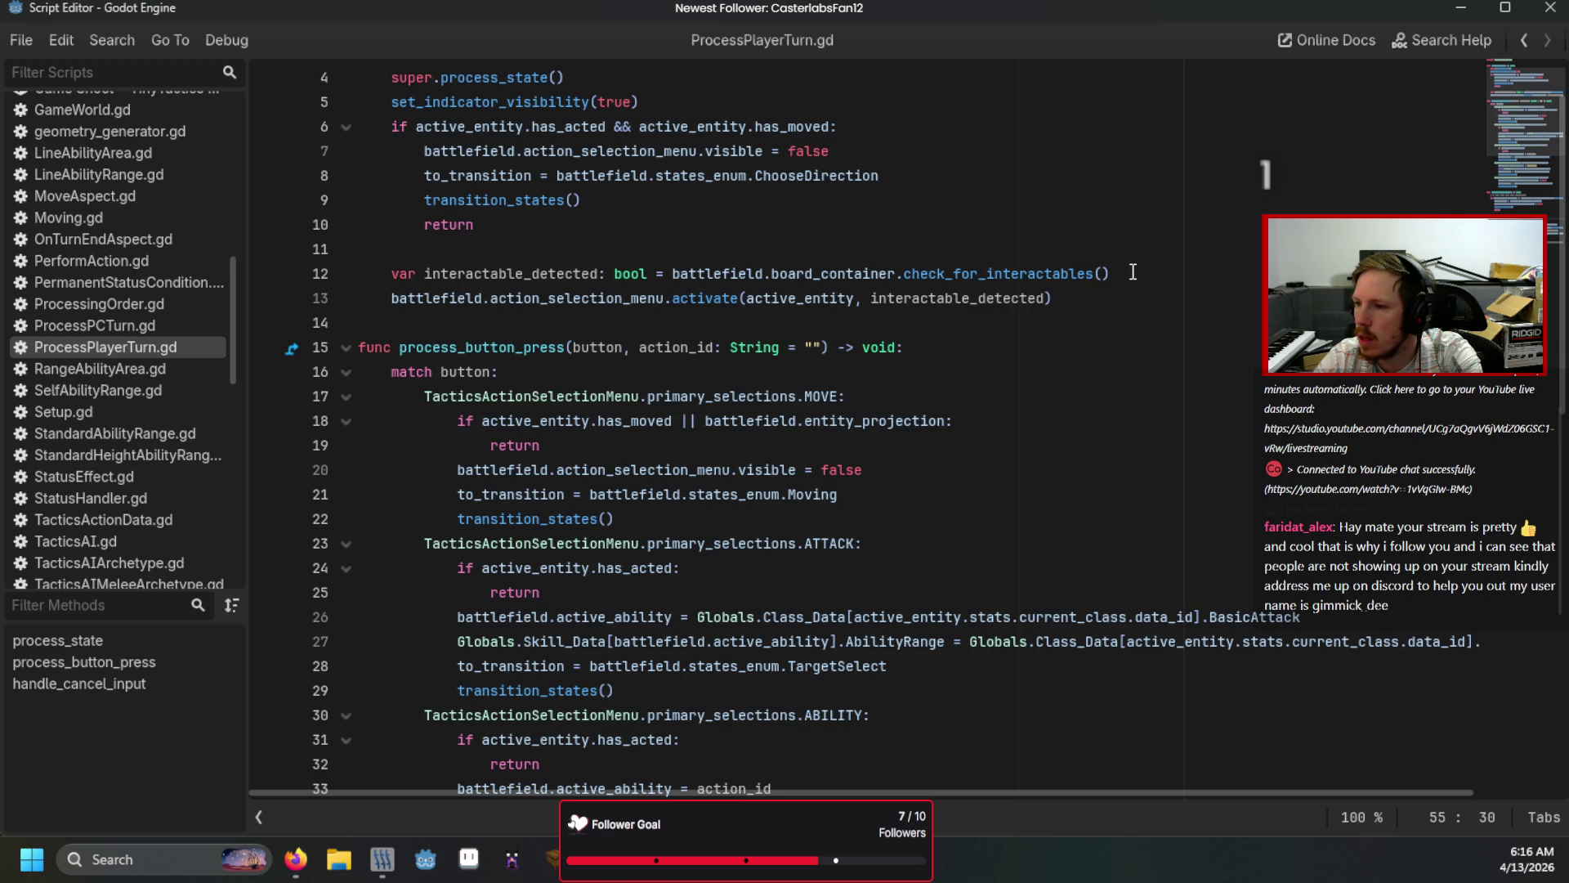
Step: Drop interactable_detected from line 13's activate call, delete the two cancel-handler interactable lines, and save
double_click(1021, 292)
key(BackSpace)
key(BackSpace)
key(BackSpace)
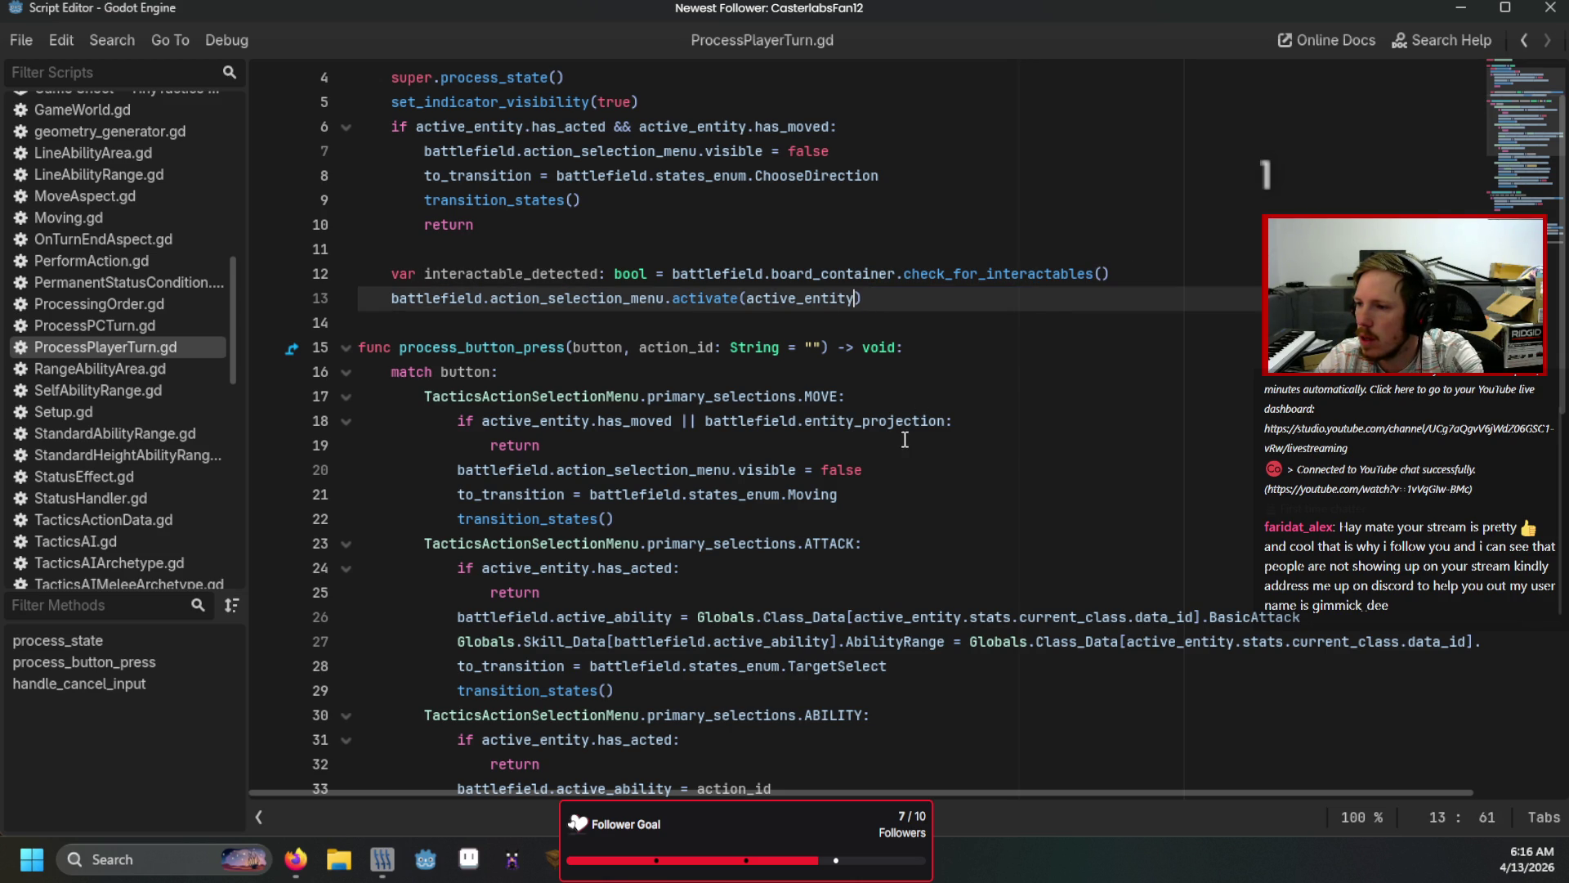
scroll(899, 442, down, 10)
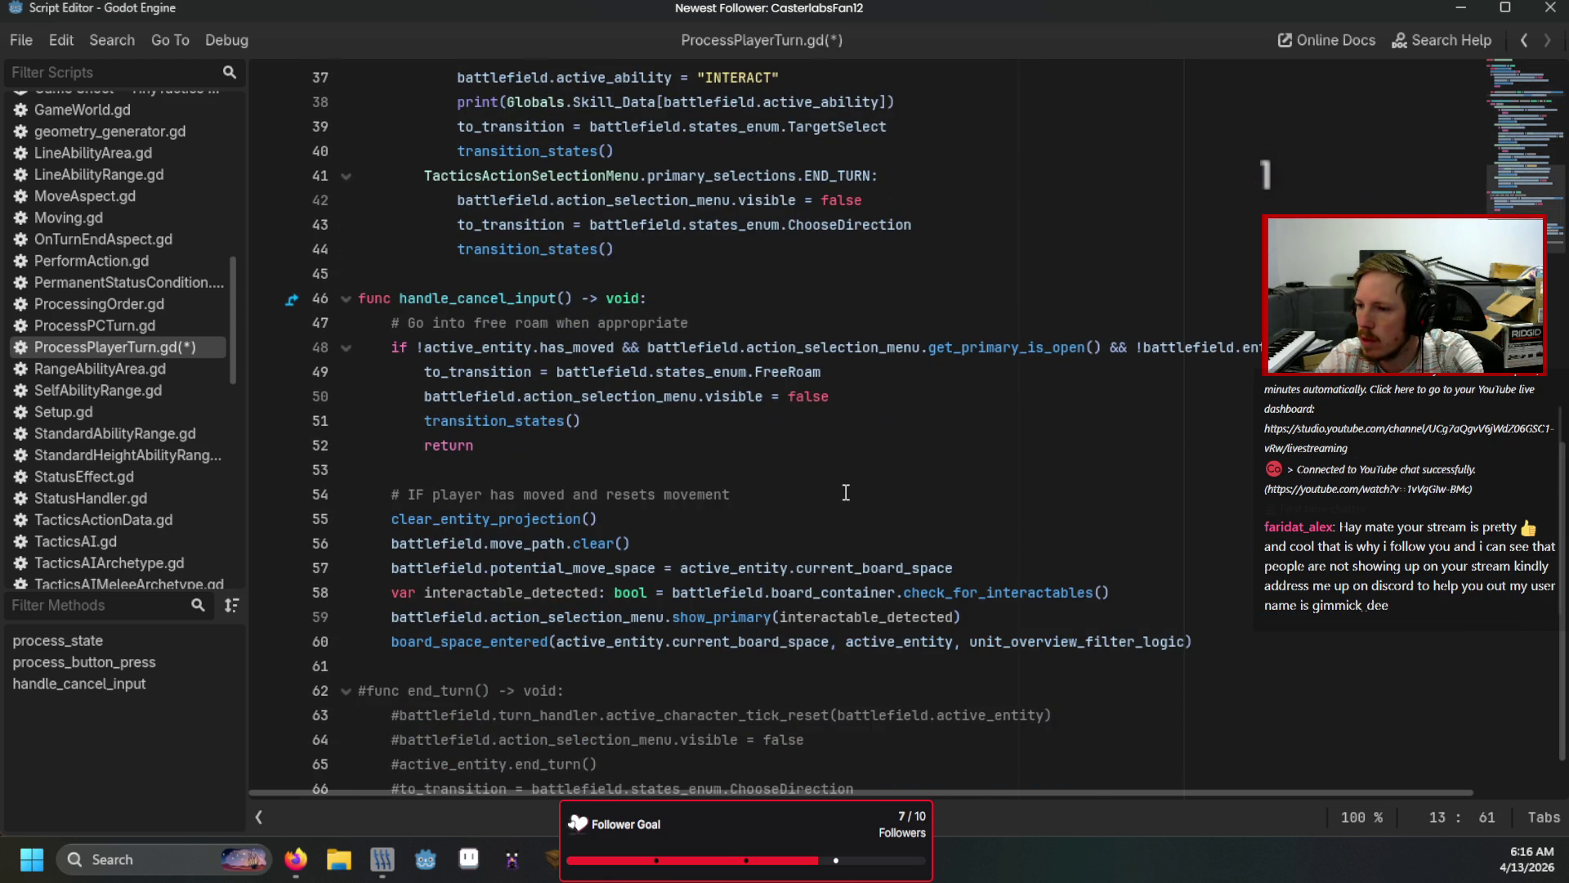
drag(988, 617, 1119, 568)
key(BackSpace)
scroll(1119, 568, up, 10)
click(906, 401)
key(ctrl+s)
Step: Jump from the activate call to its definition
scroll(907, 406, up, 1)
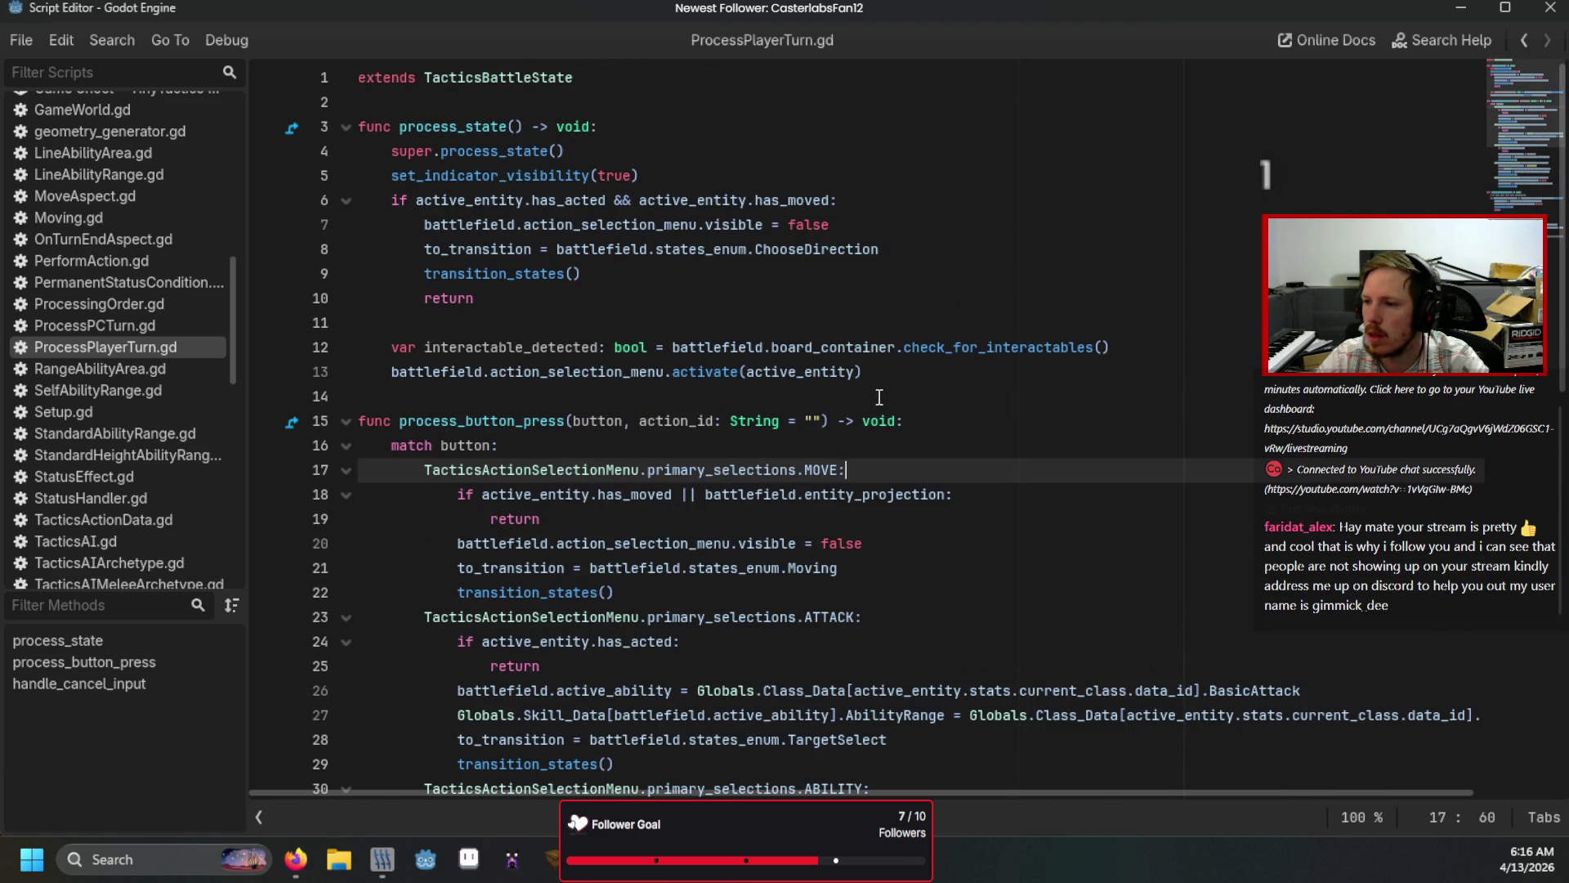
click(683, 393)
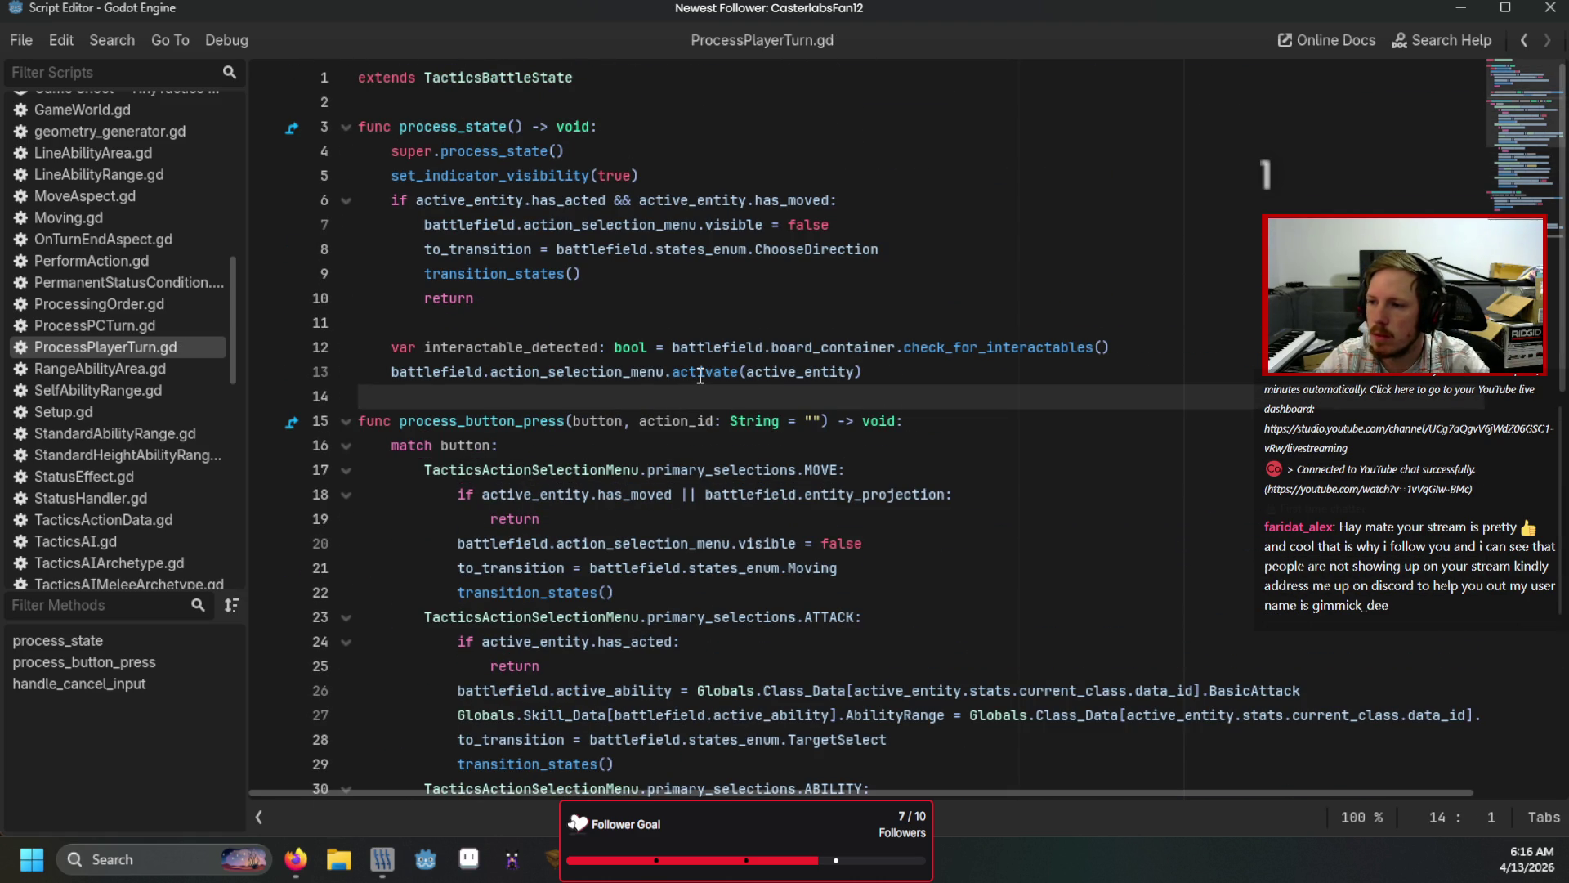
click(697, 373)
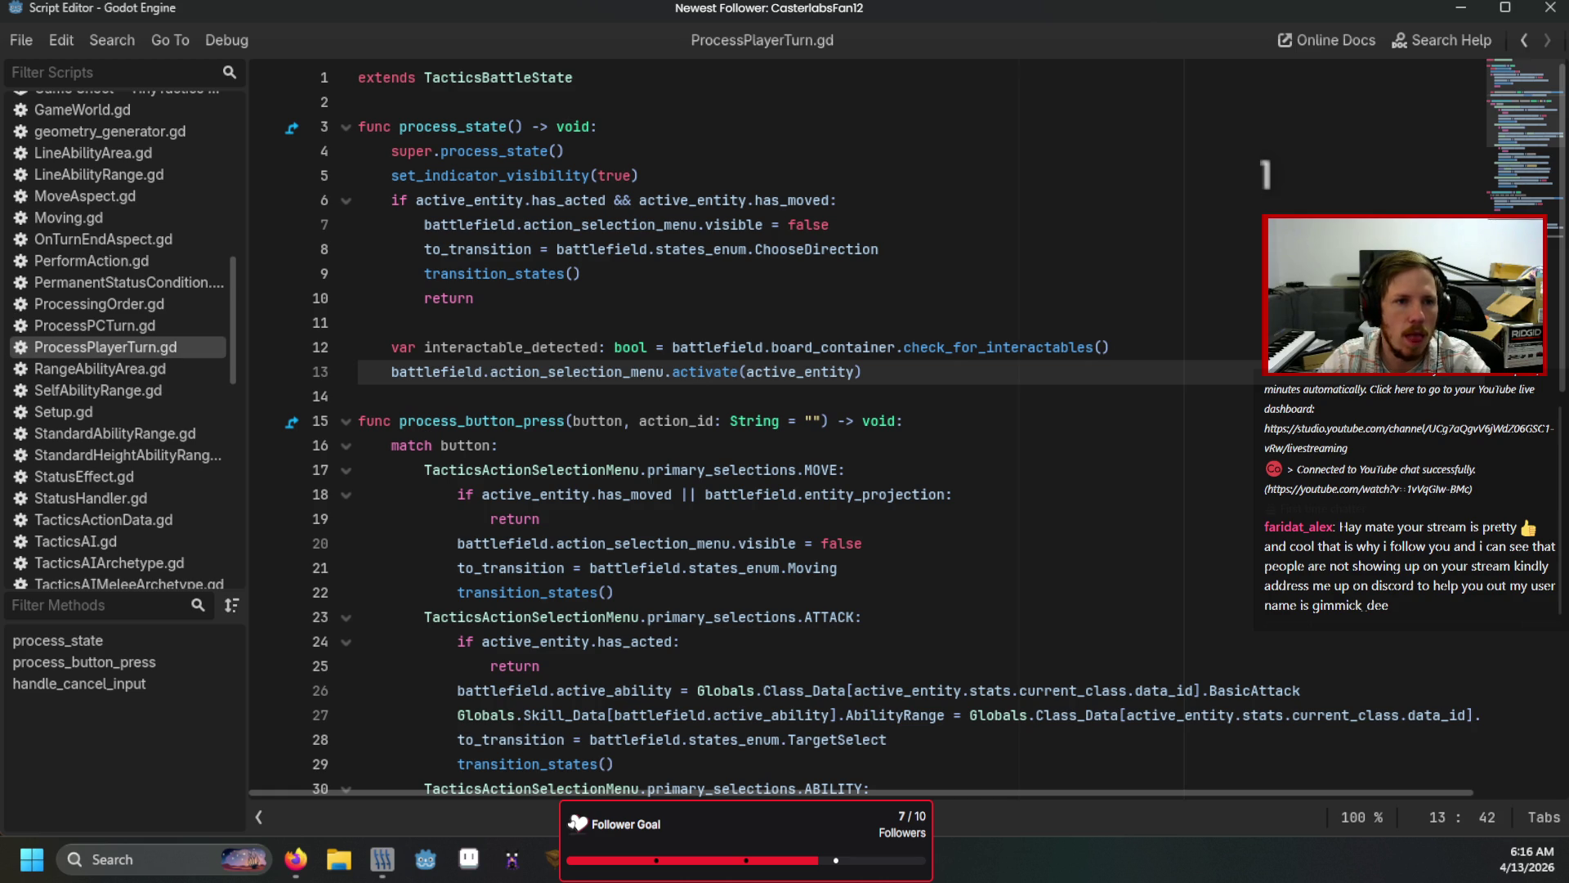
ctrl+click(697, 374)
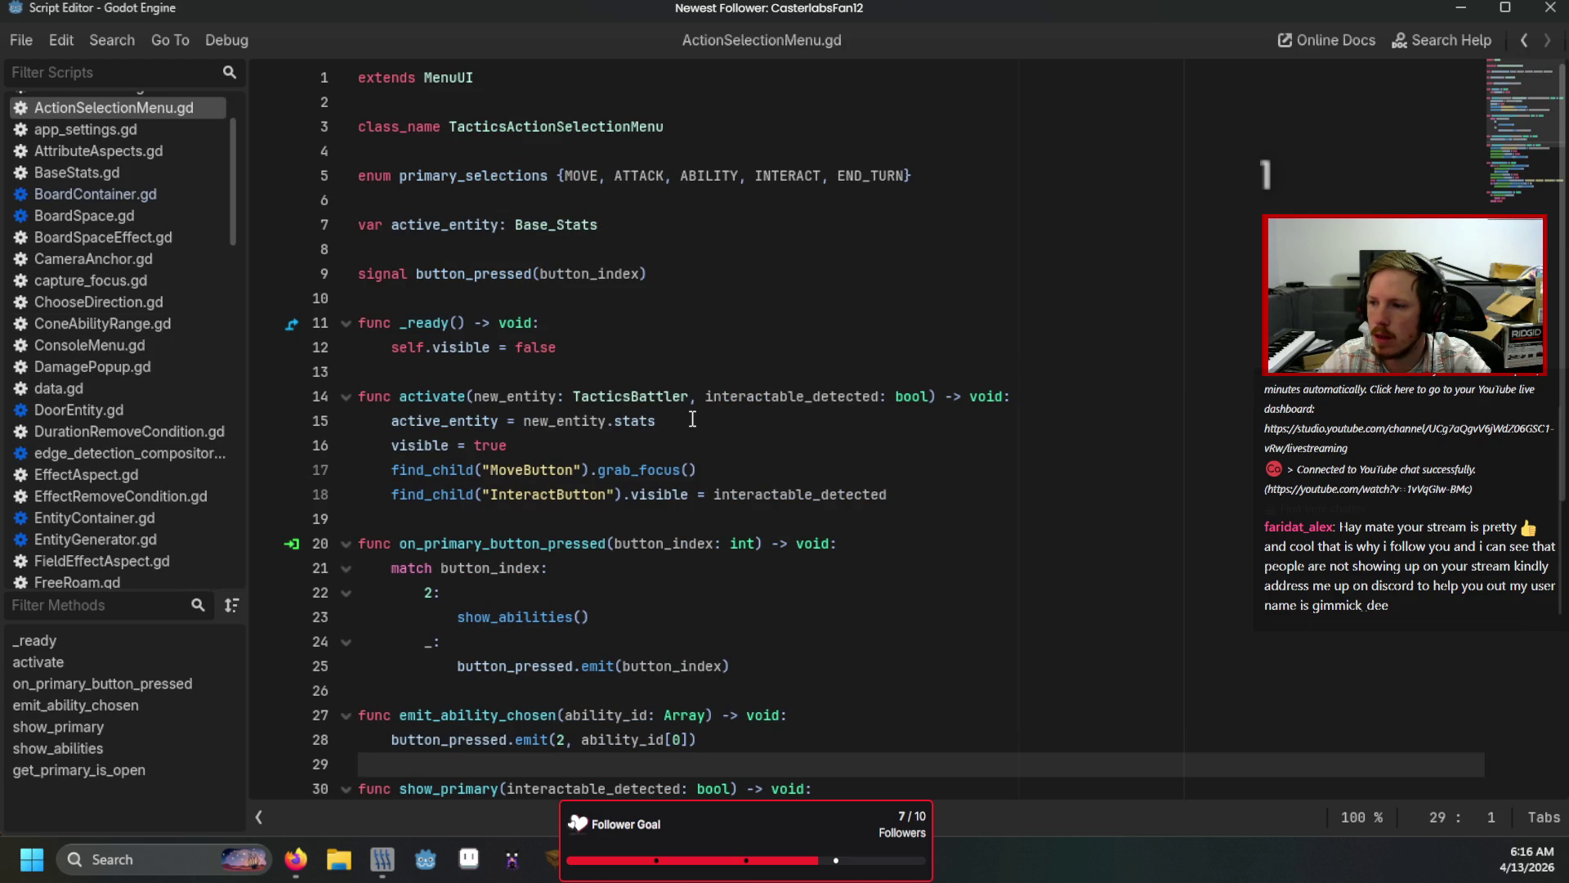
Step: Remove the interactable_detected parameter from the activate function signature
double_click(773, 397)
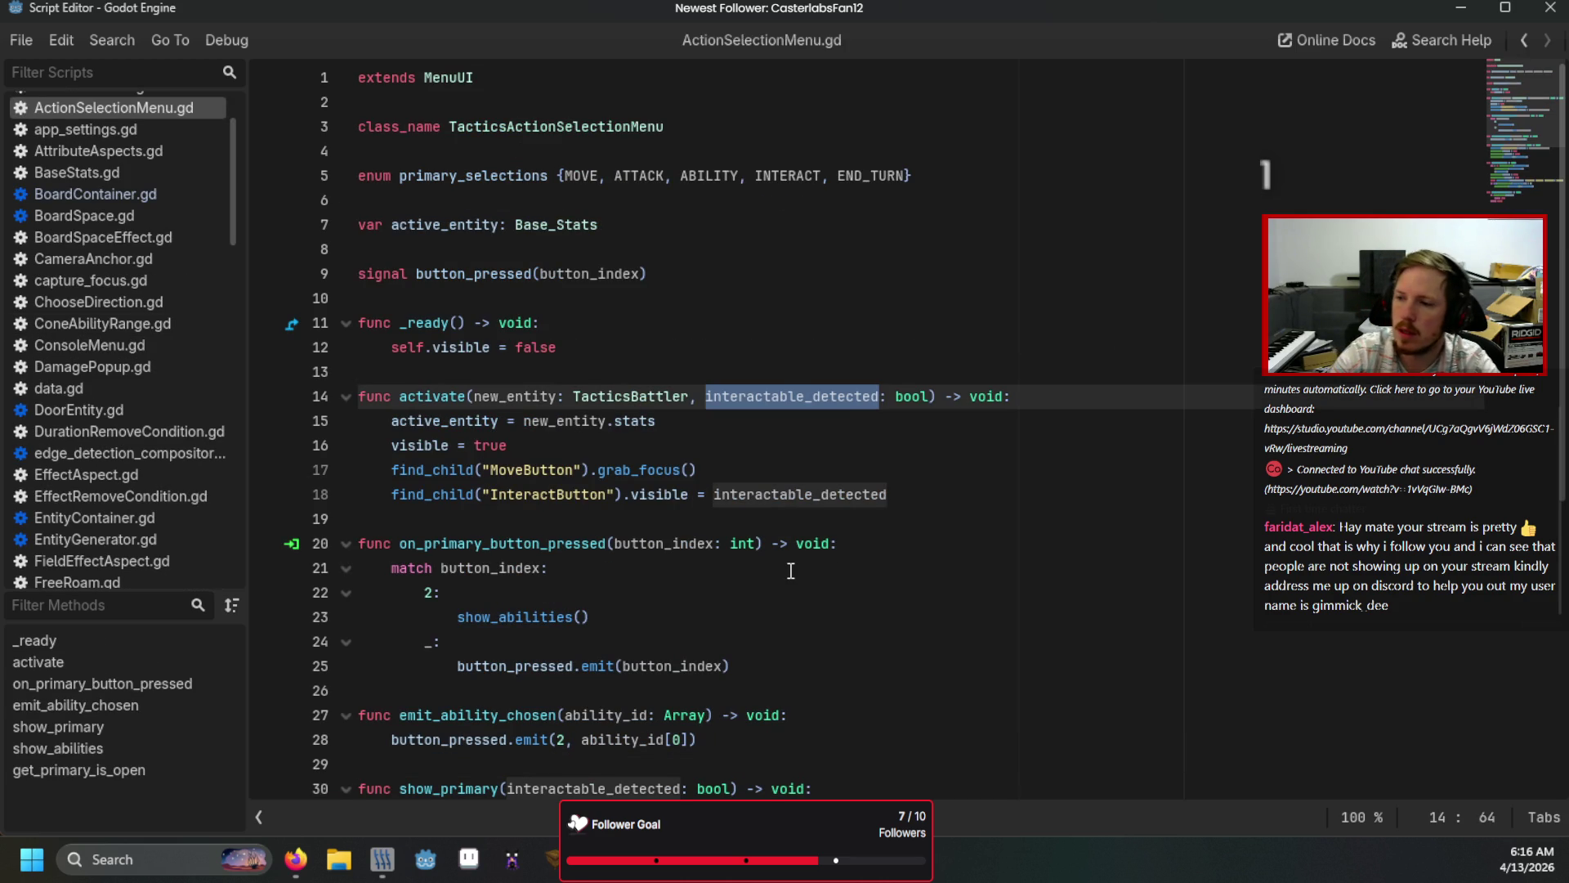
key(BackSpace)
key(Delete)
key(Delete)
key(Delete)
key(BackSpace)
key(BackSpace)
key(Delete)
Step: Reopen ActionSelectionMenu.gd, delete the '= interactable_detected' assignment on line 18, and save
key(alt+Tab)
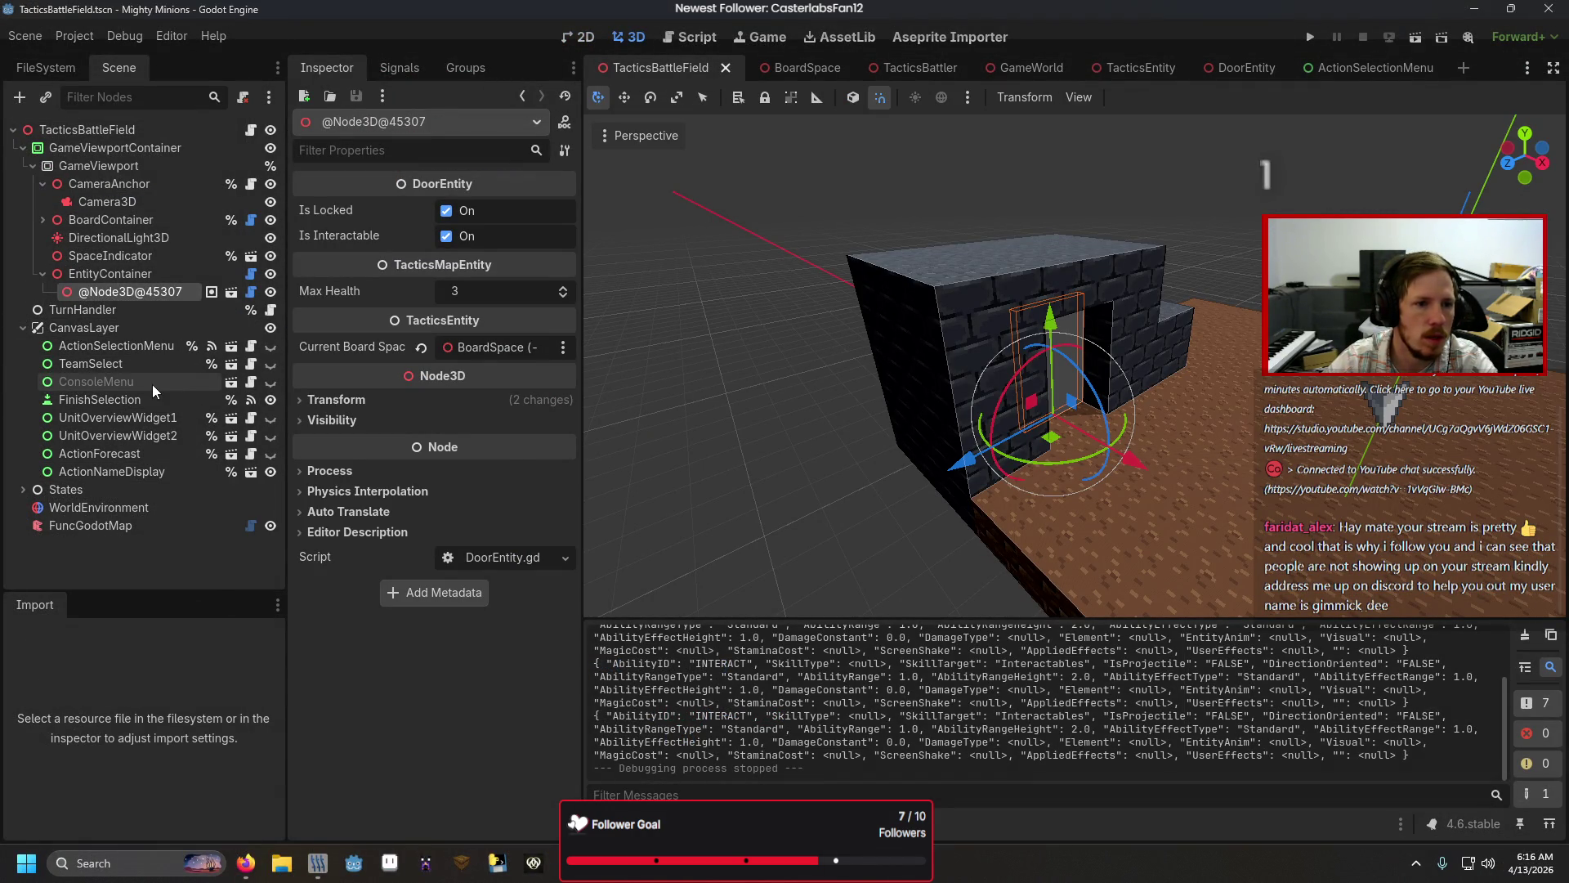
click(194, 348)
key(Escape)
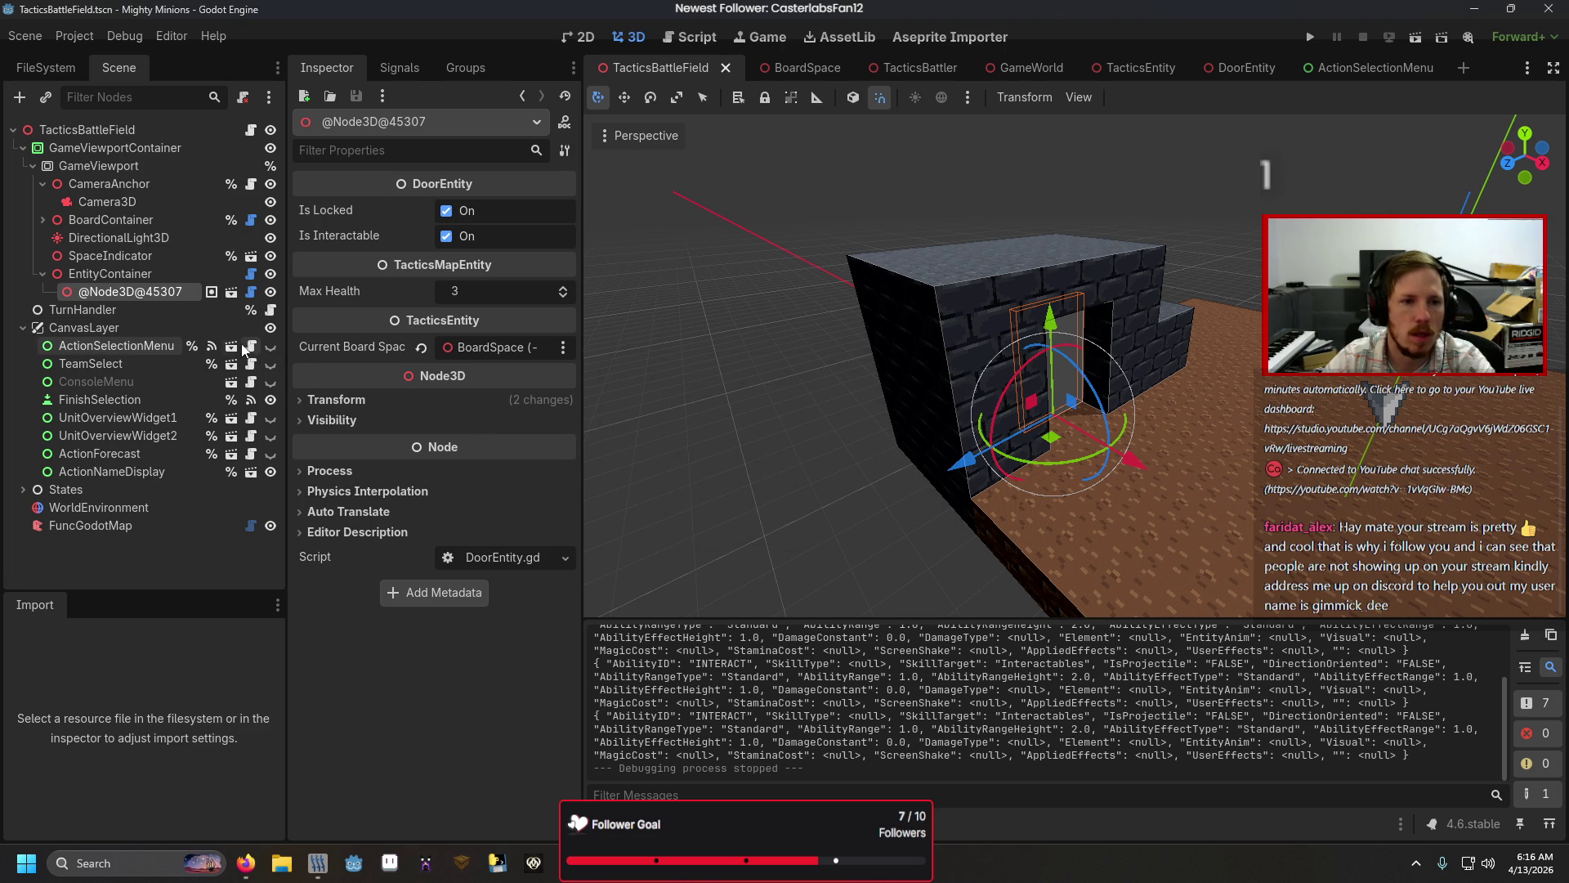
click(233, 345)
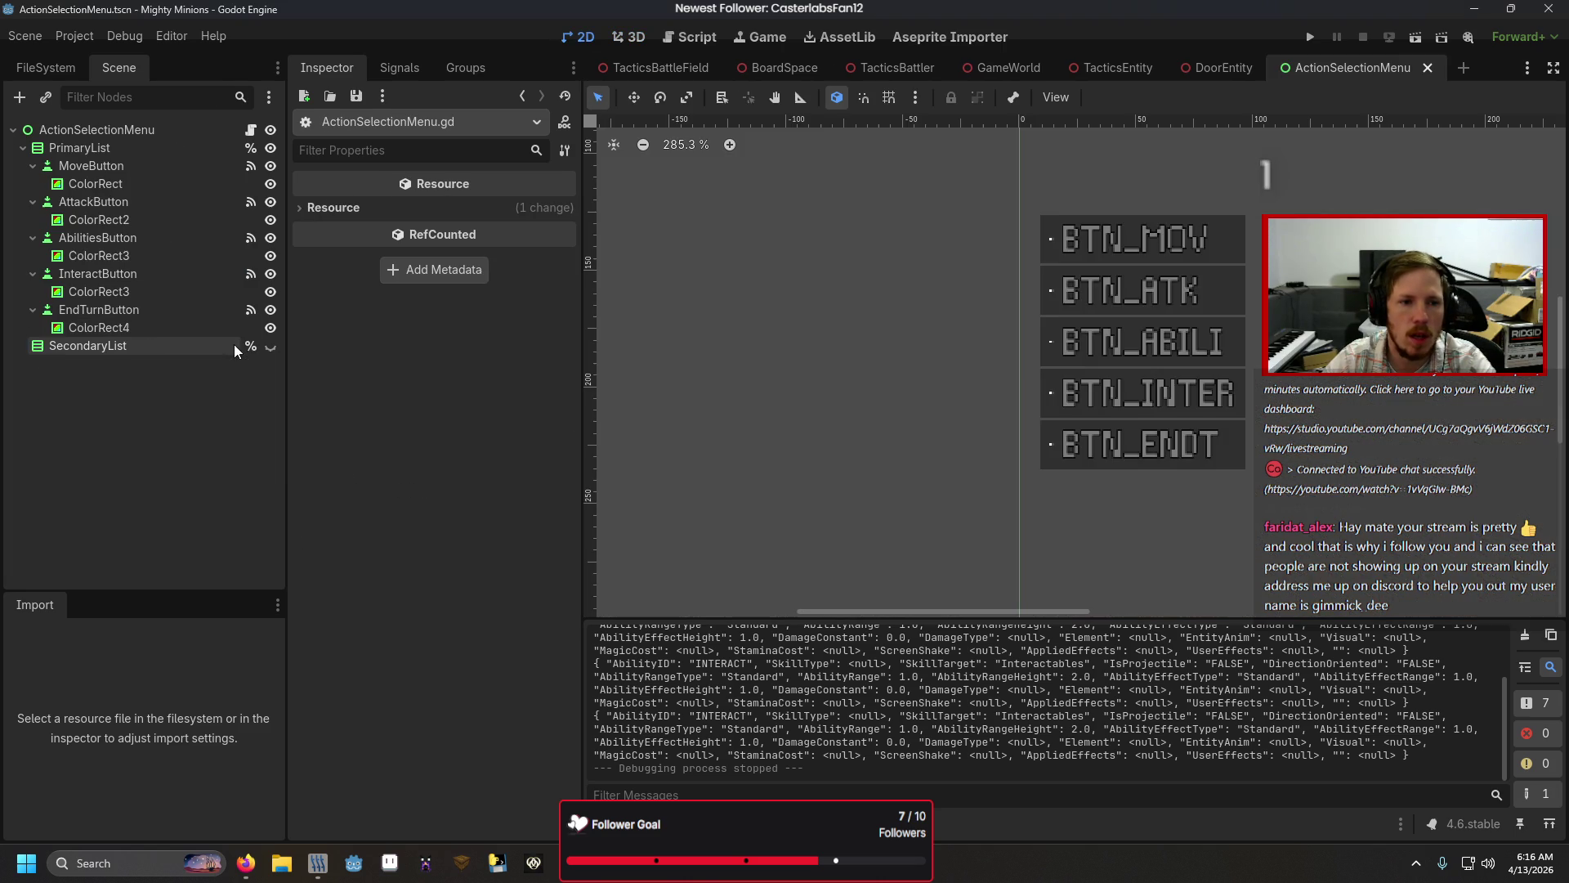
click(251, 129)
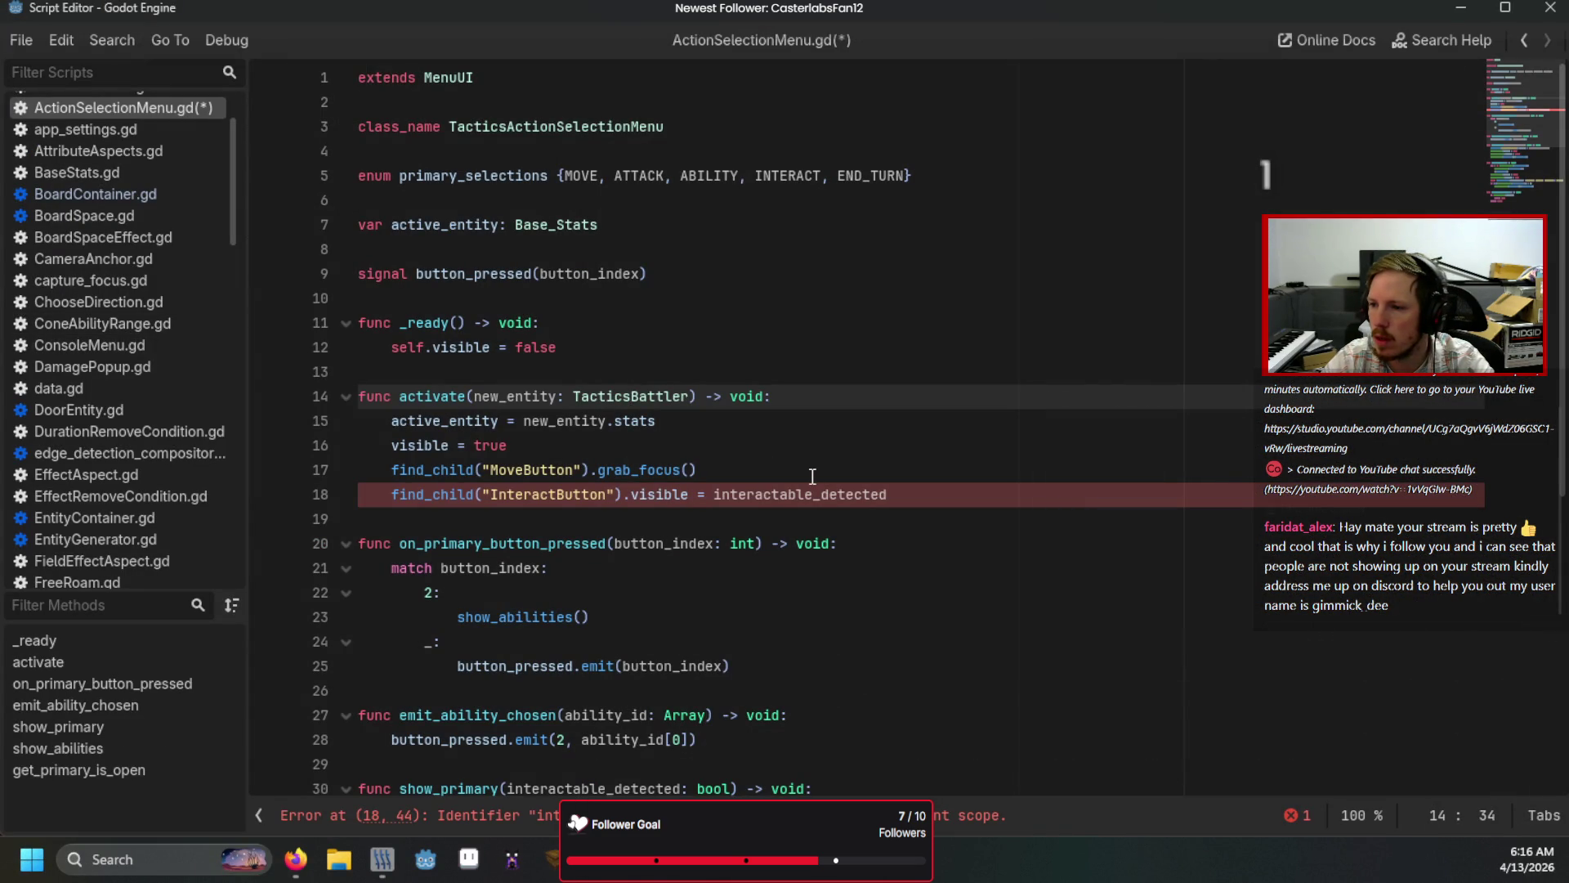
click(856, 496)
key(ctrl+BackSpace)
key(BackSpace)
key(BackSpace)
key(BackSpace)
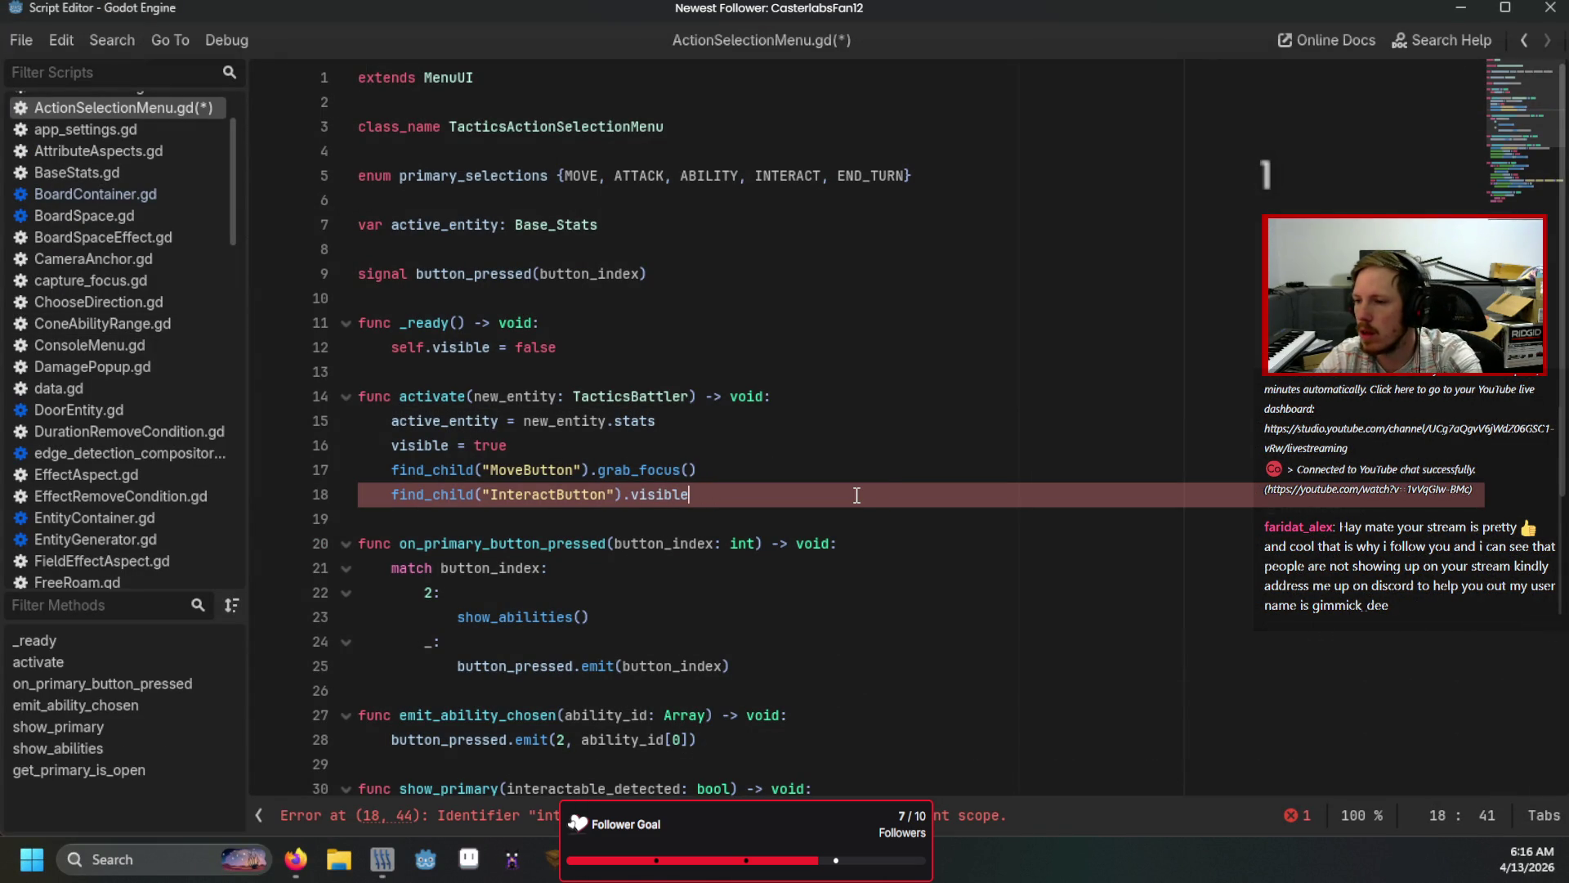
click(886, 470)
key(ctrl+s)
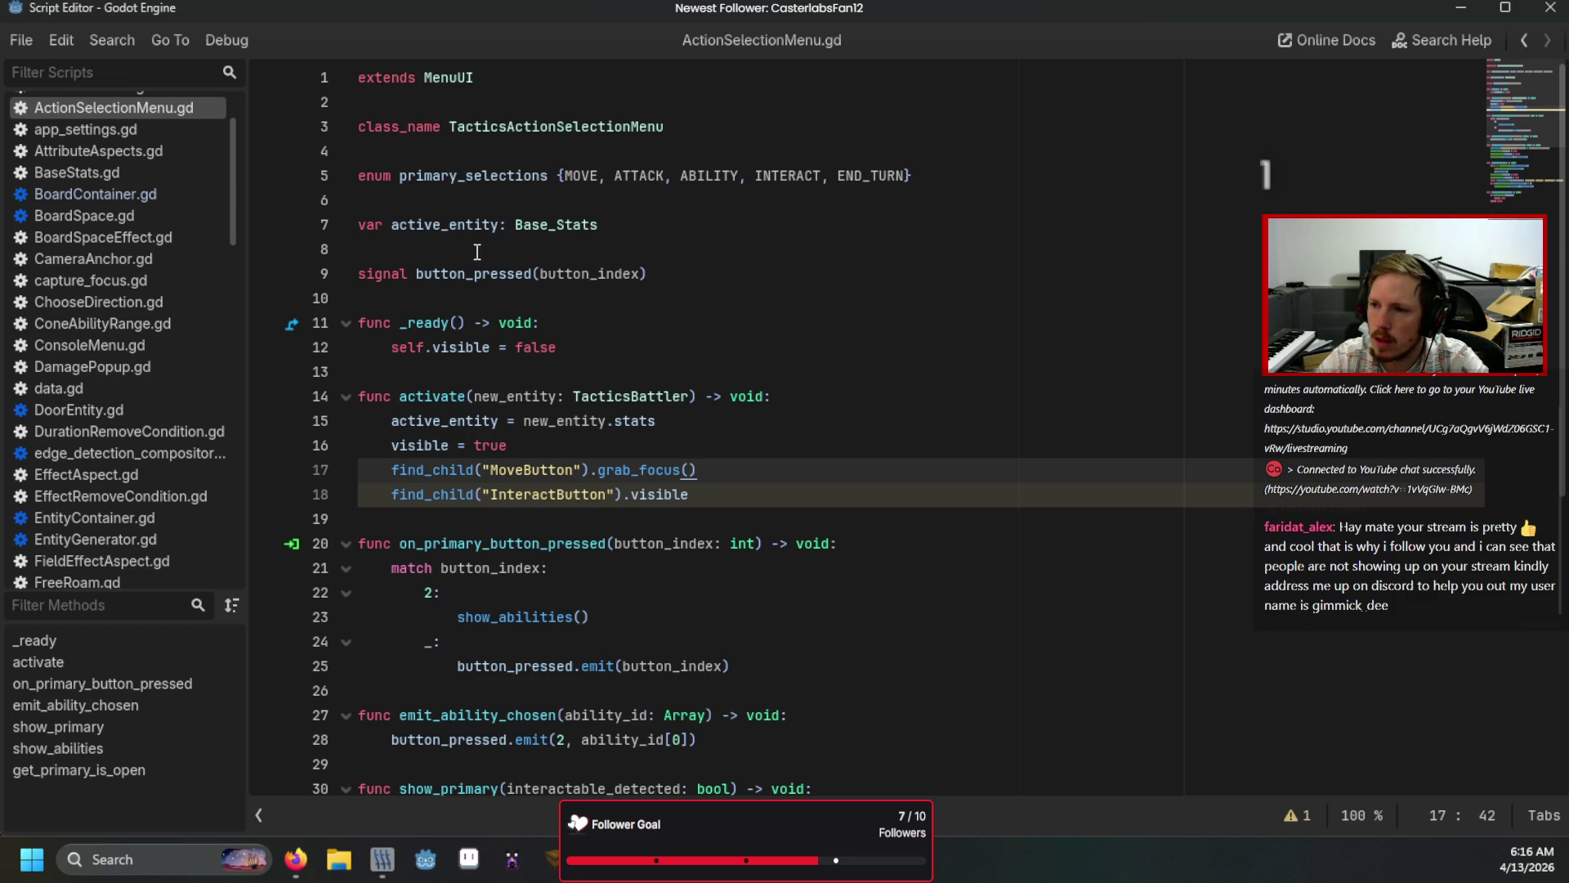
Step: Add 'var battlefield: TacticsBattleField' below the active_entity declaration and save
click(689, 129)
key(Return)
key(Return)
text(va)
key(BackSpace)
key(BackSpace)
key(BackSpace)
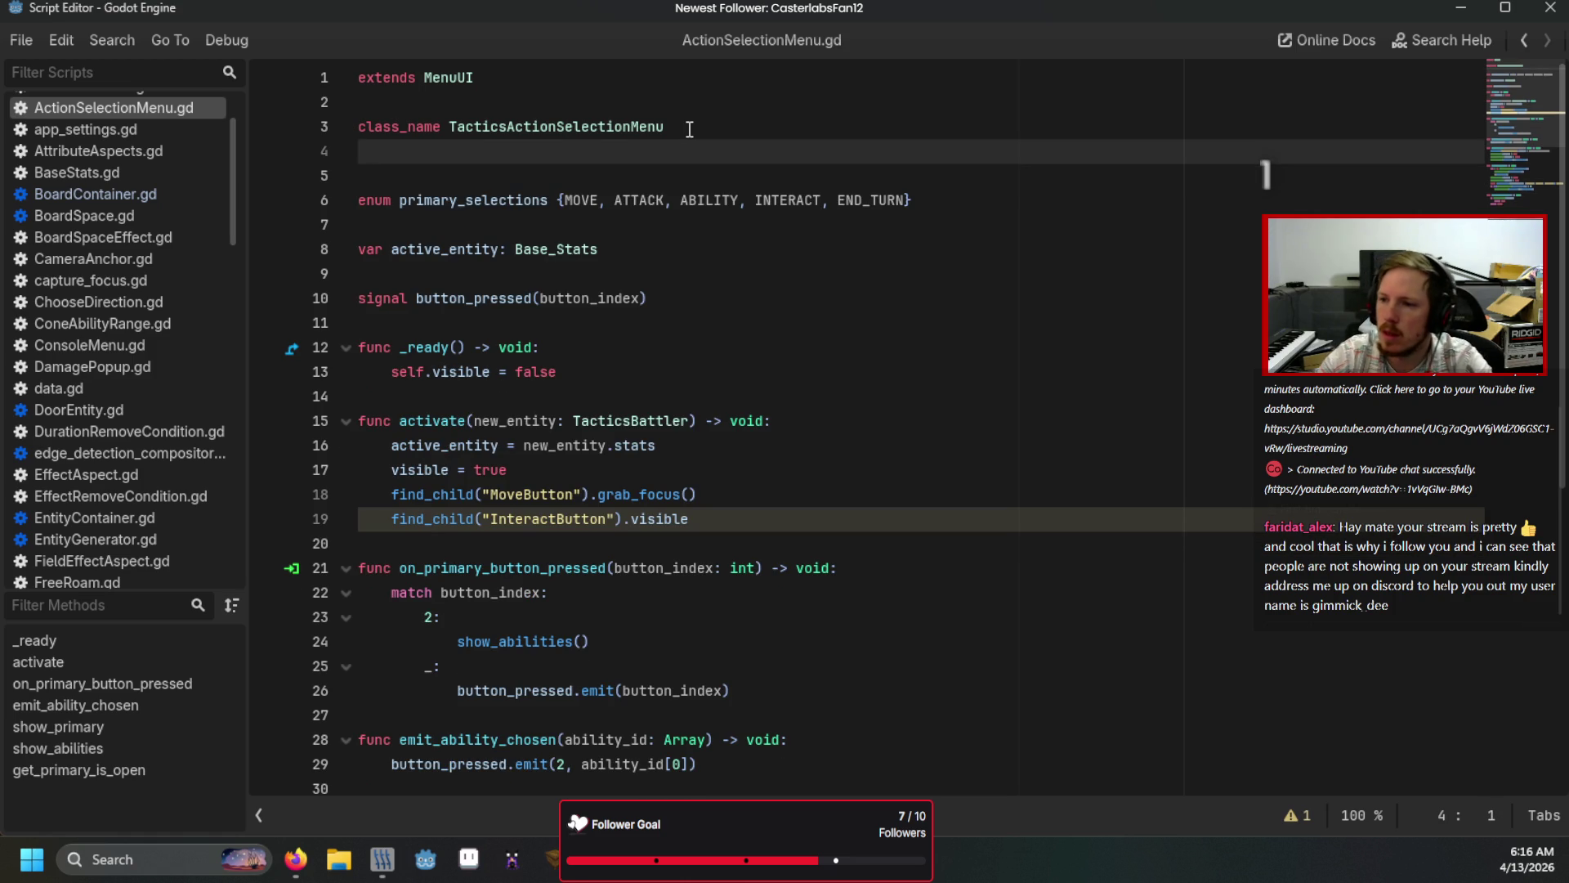
key(BackSpace)
click(664, 218)
key(Return)
text(var battlefield: B)
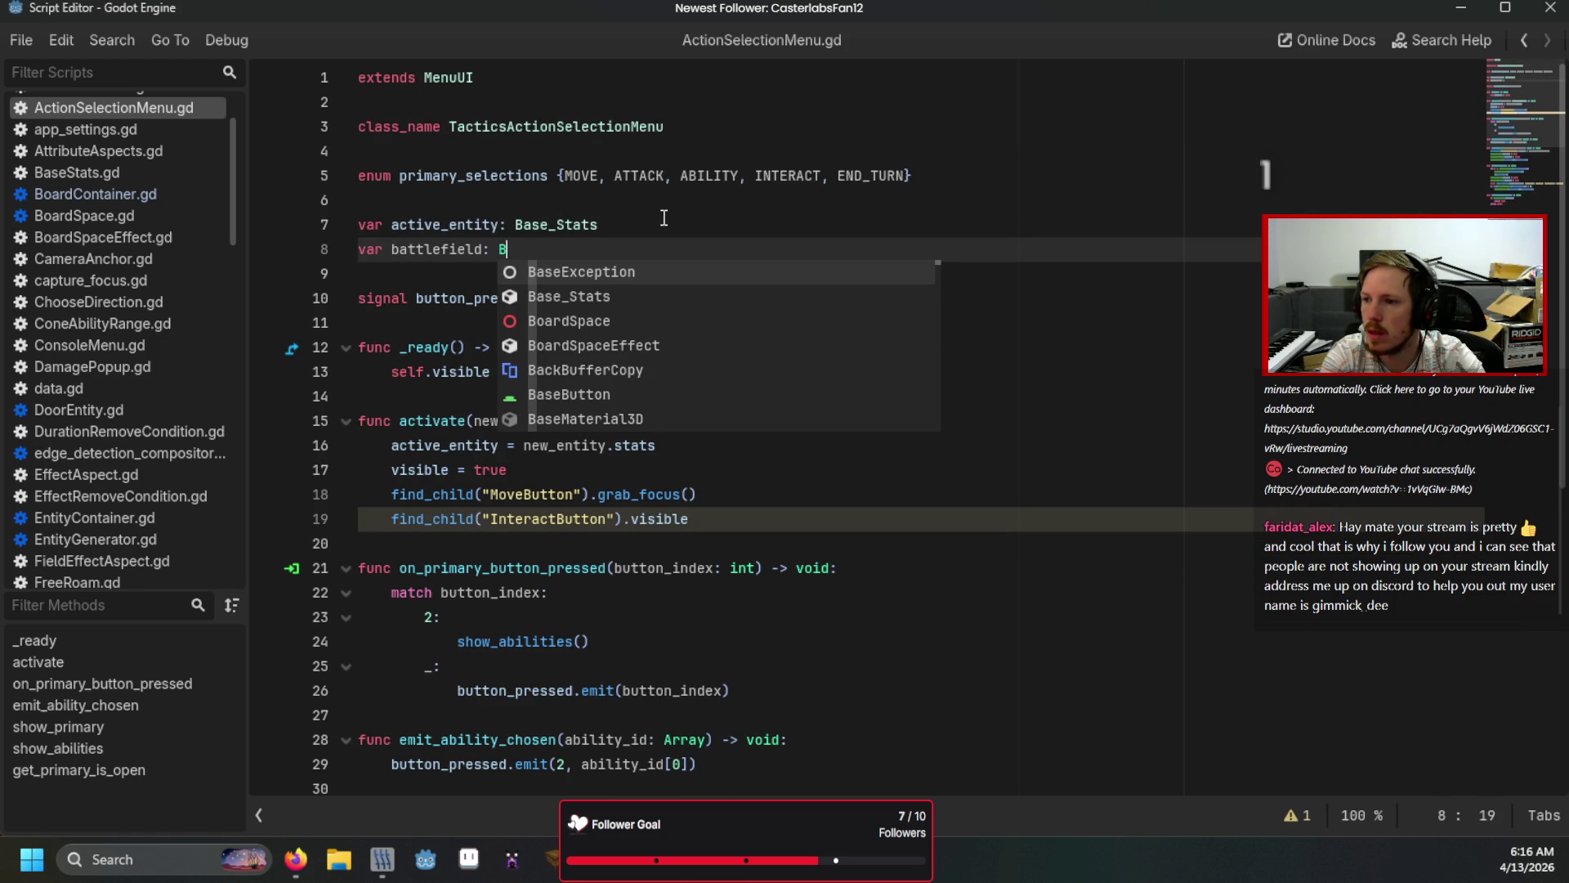
key(BackSpace)
text(TacticsBattle)
key(Down)
key(Return)
click(663, 217)
key(ctrl+s)
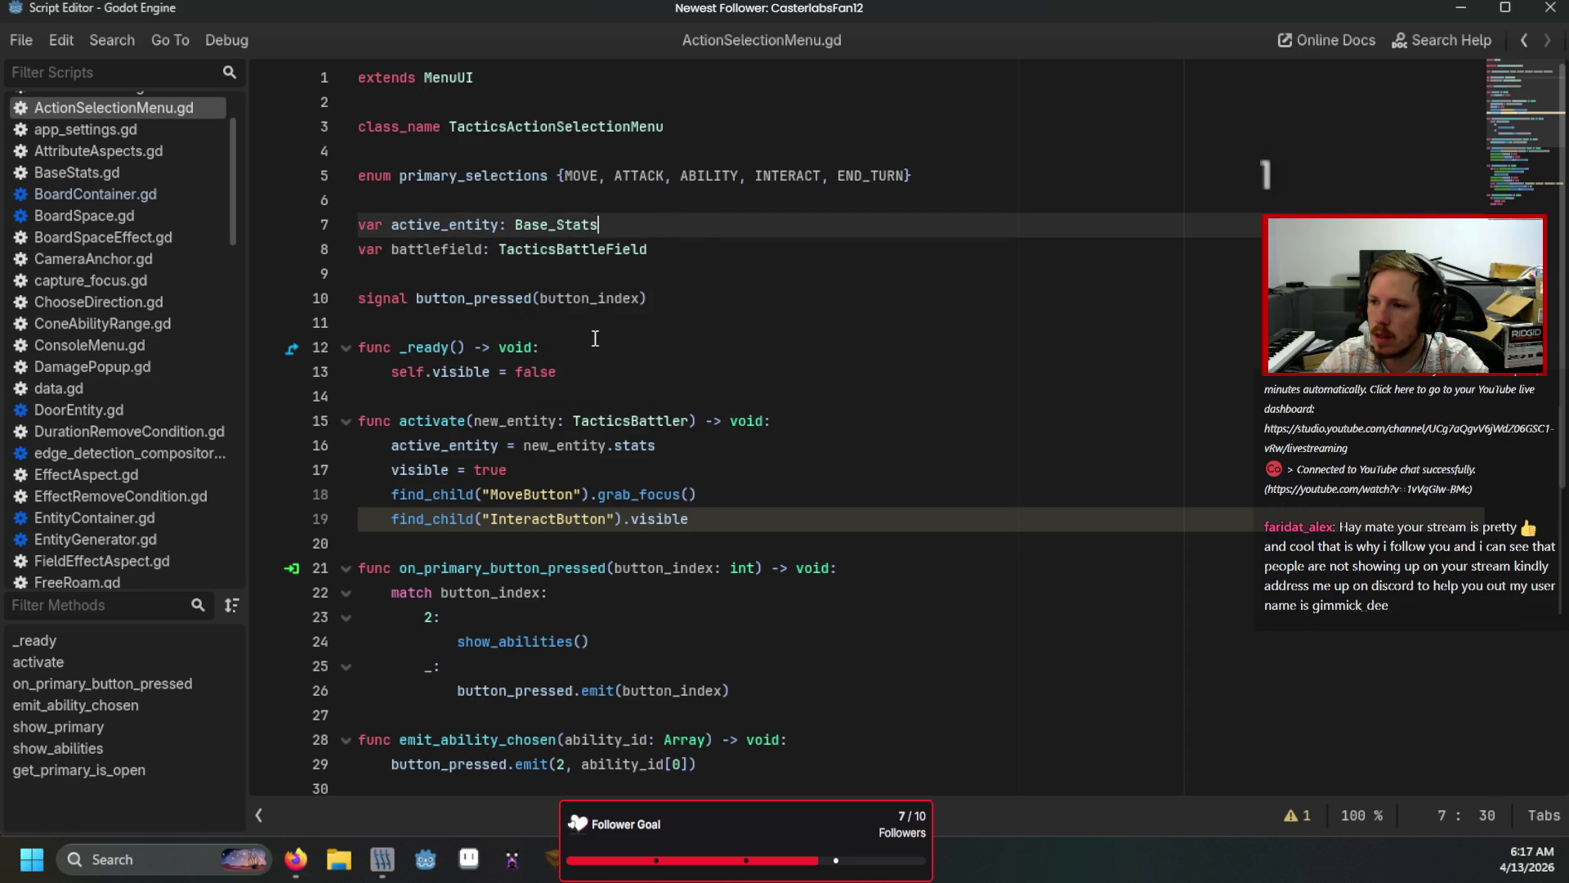
Step: Bring up the TacticsBattleField scene in the main editor
click(699, 272)
click(705, 250)
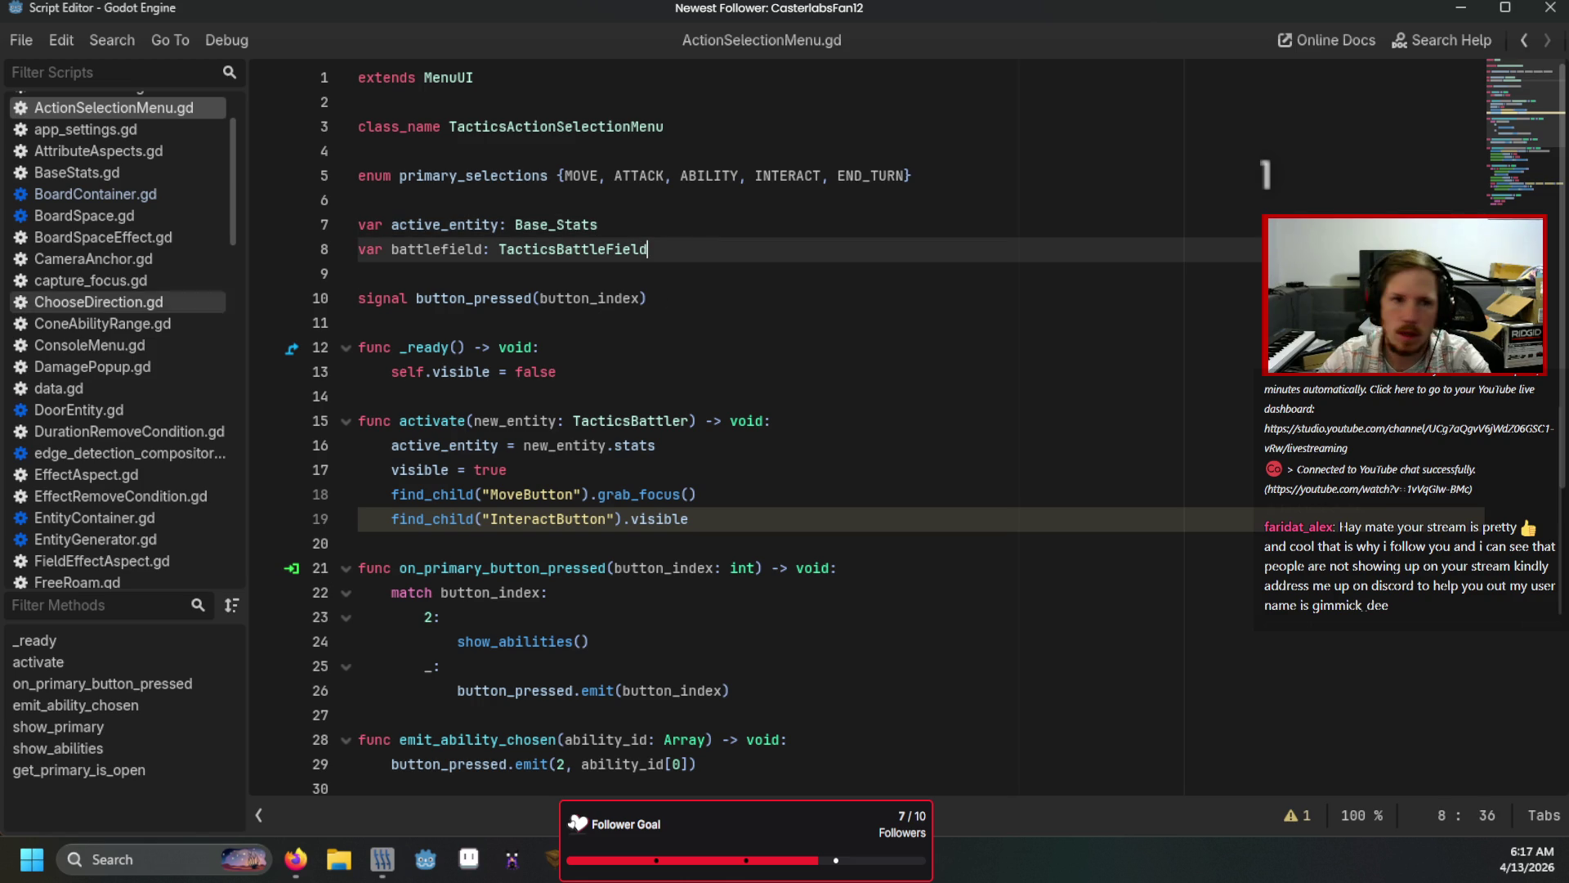
key(F5)
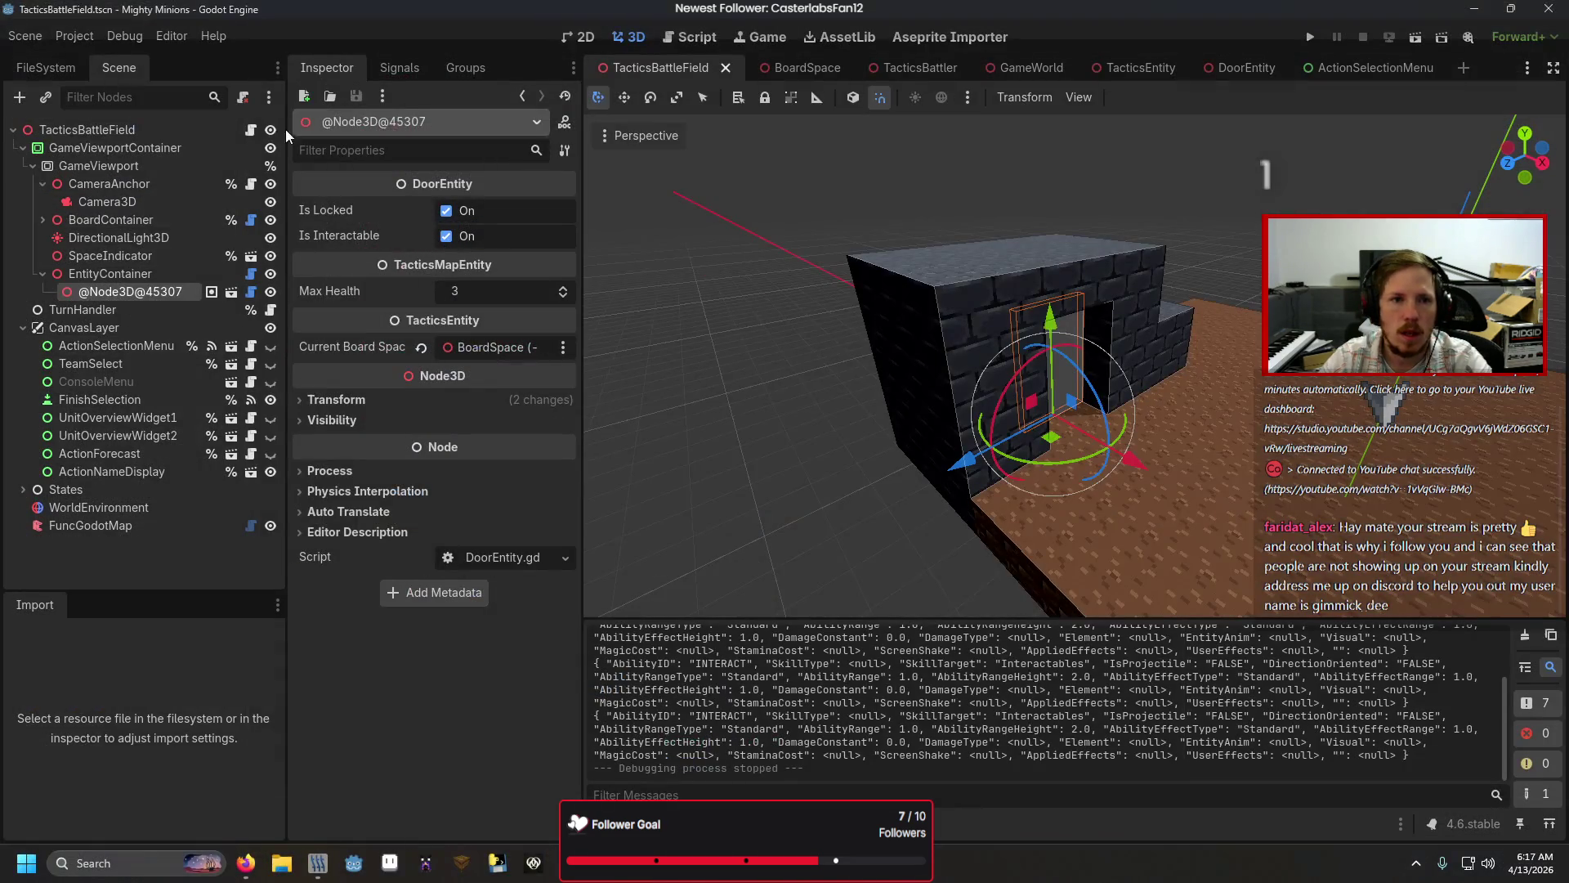
Step: In TacticsBattleField.gd's initiate(), add '%ActionSelectionMenu.battlefield = self' on line 70 and save
scroll(476, 388, up, 3)
scroll(640, 507, down, 4)
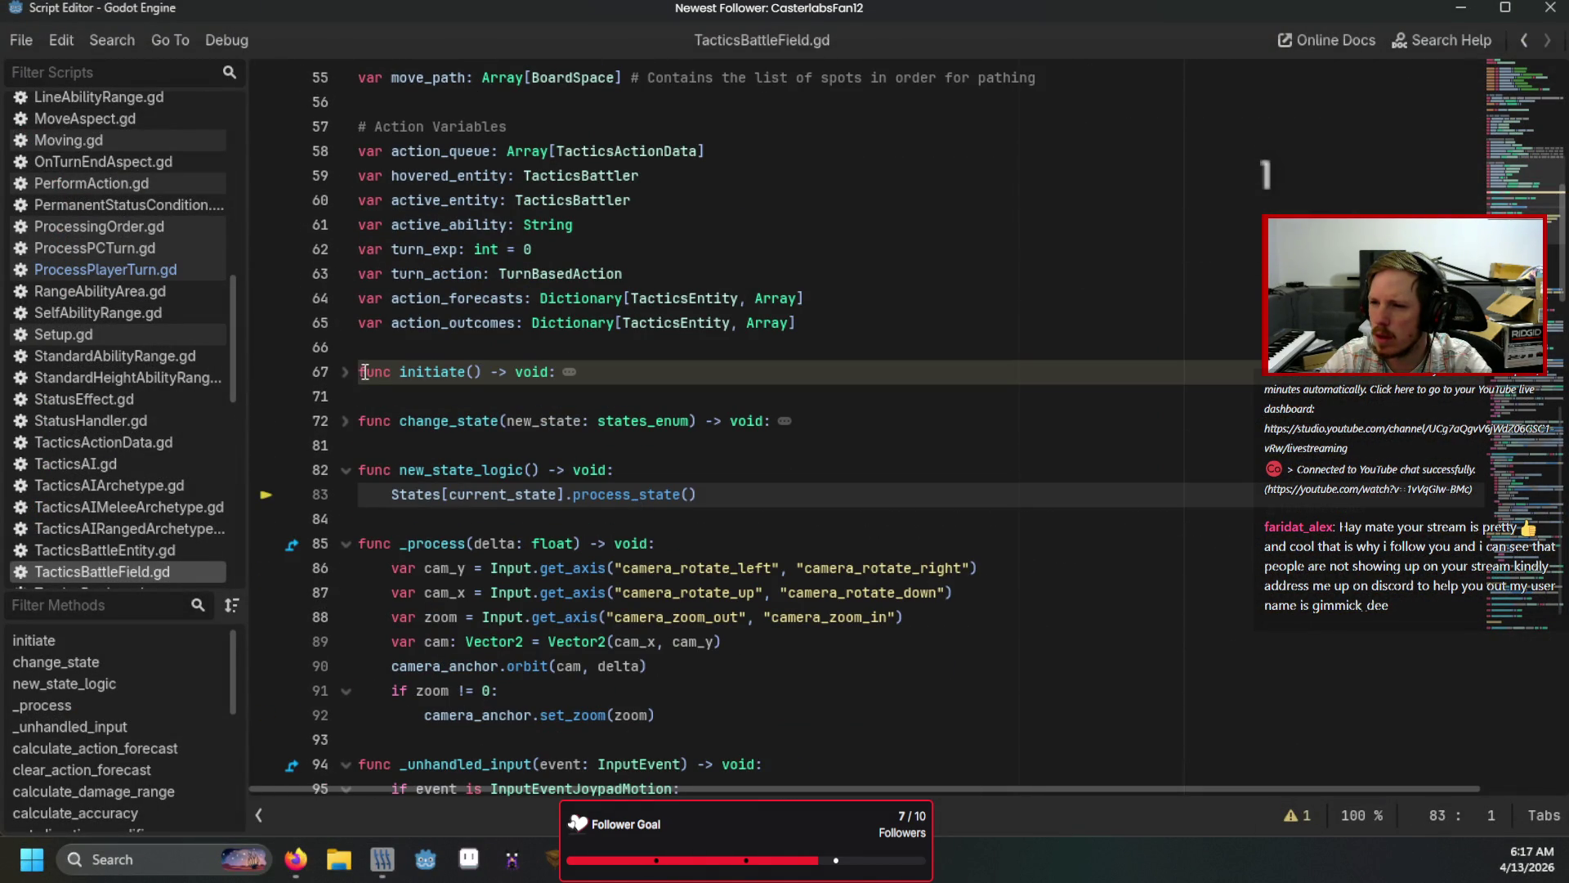
click(346, 372)
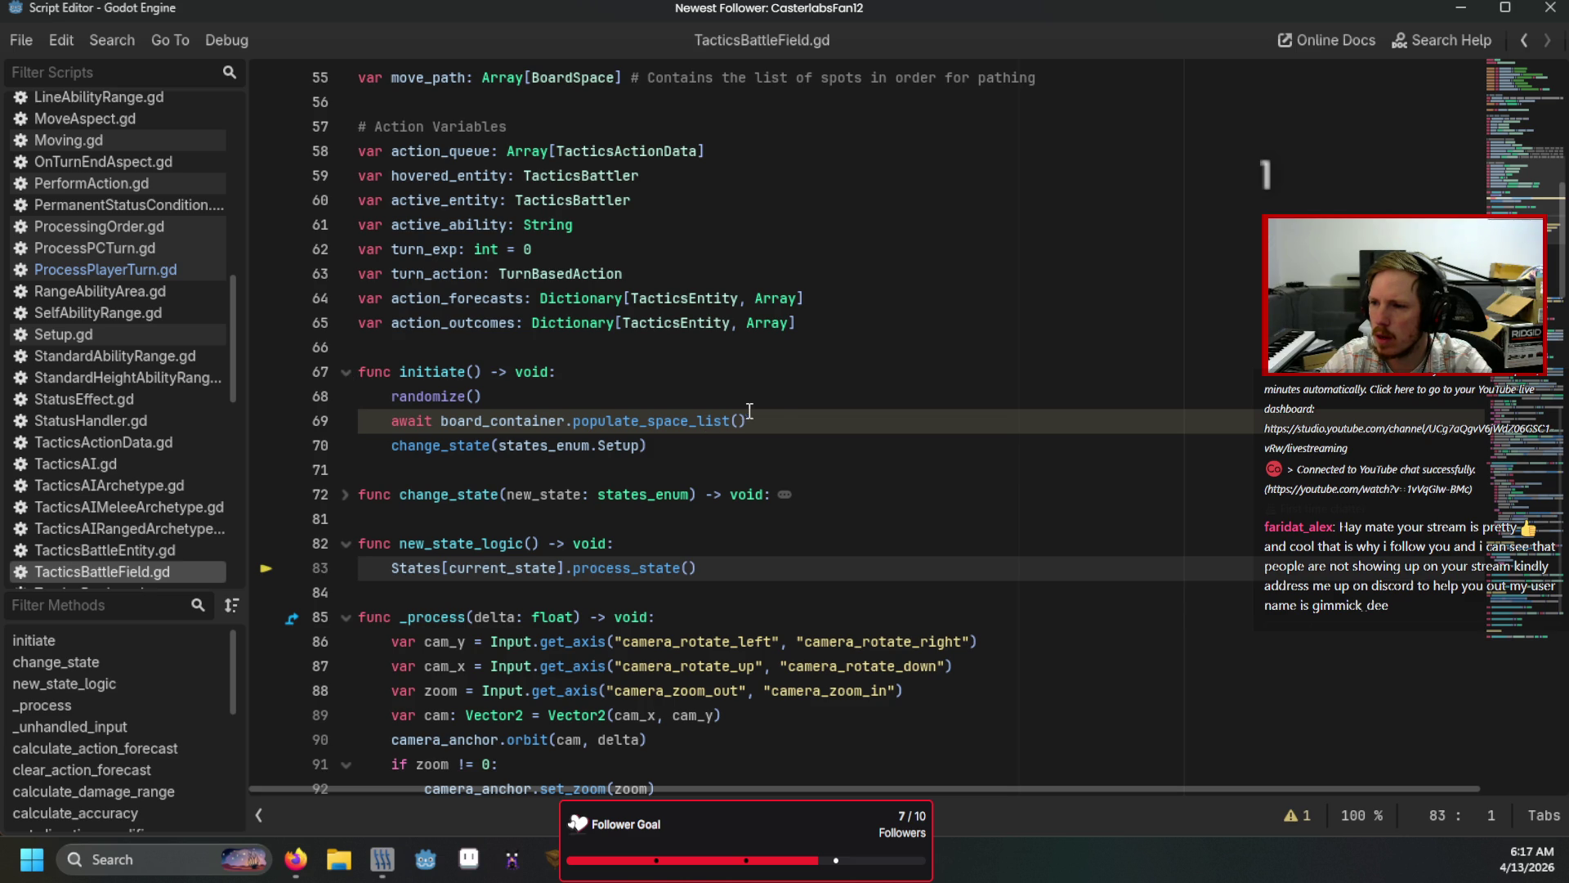
click(780, 419)
scroll(791, 443, down, 2)
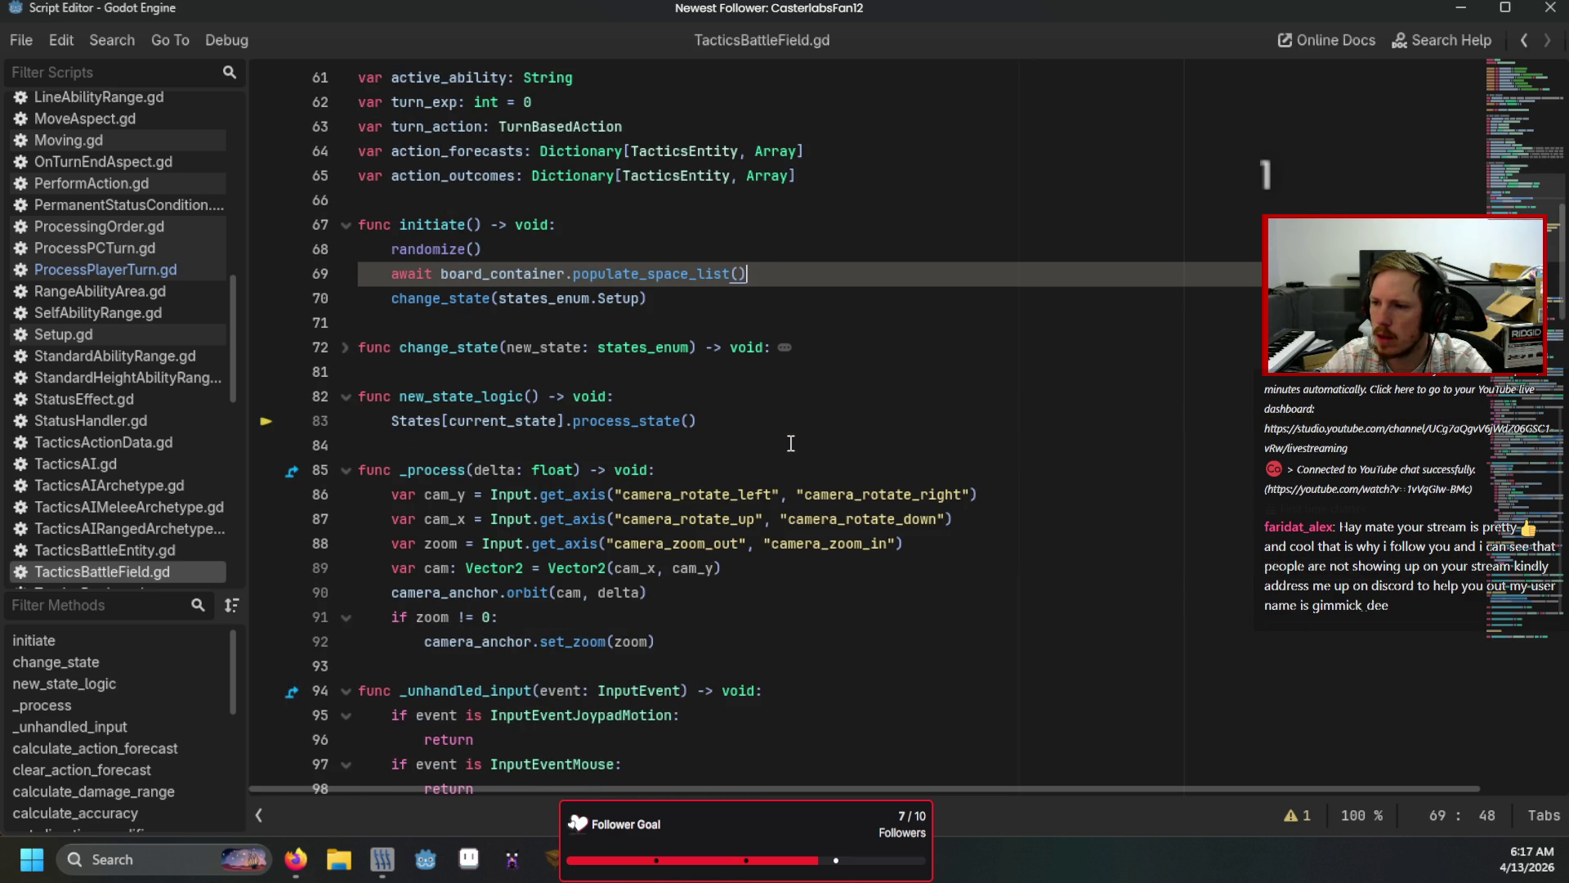
key(Return)
text(%Action)
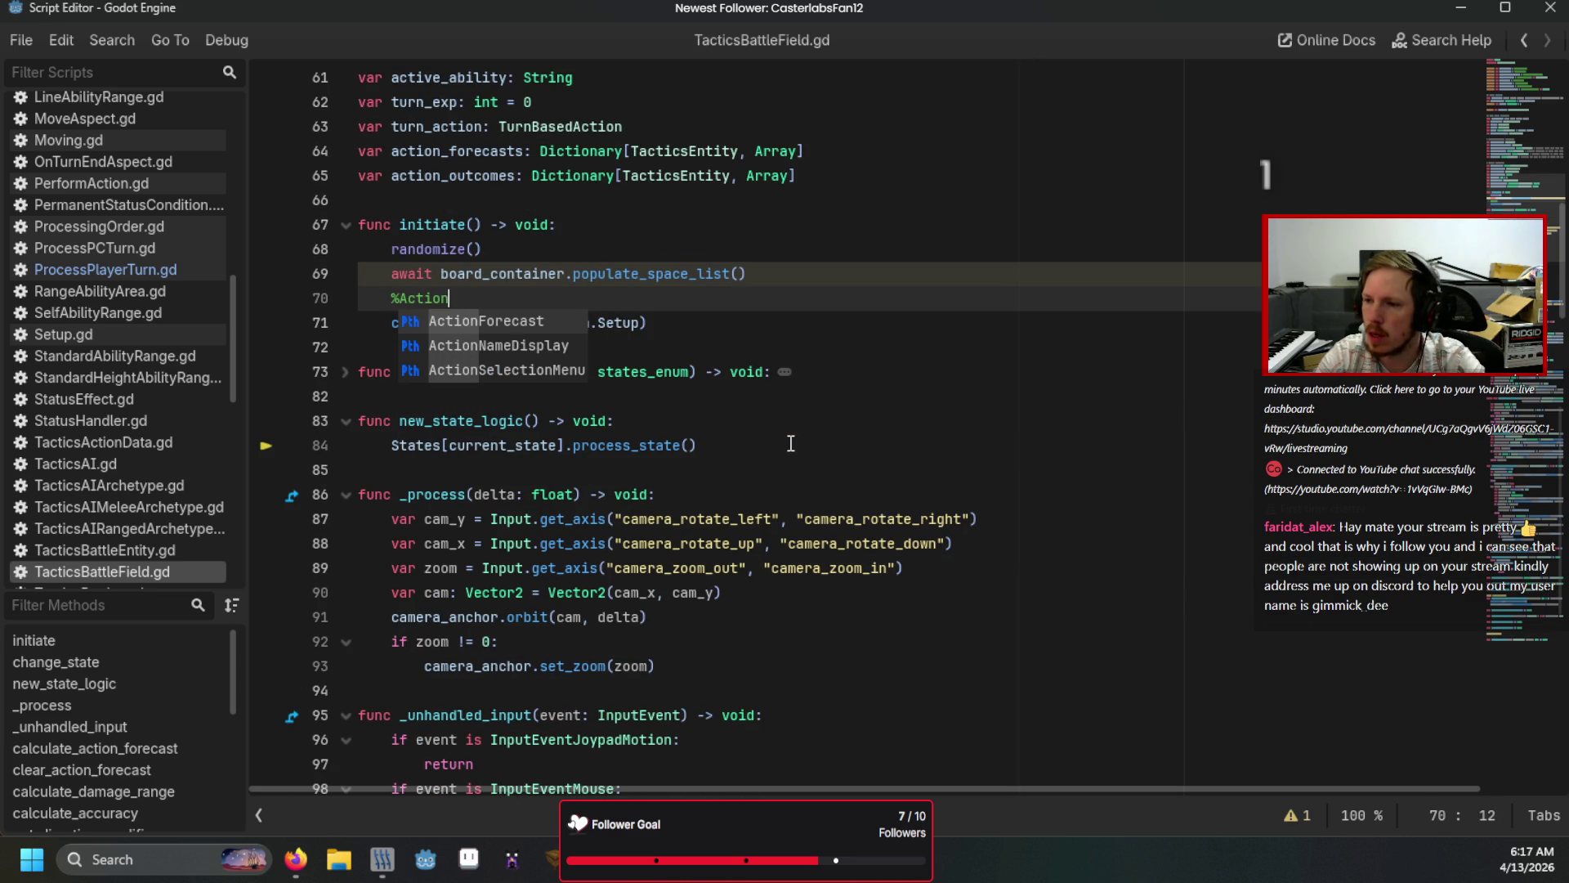
key(Down)
key(Down)
key(Return)
text(battlefield = self)
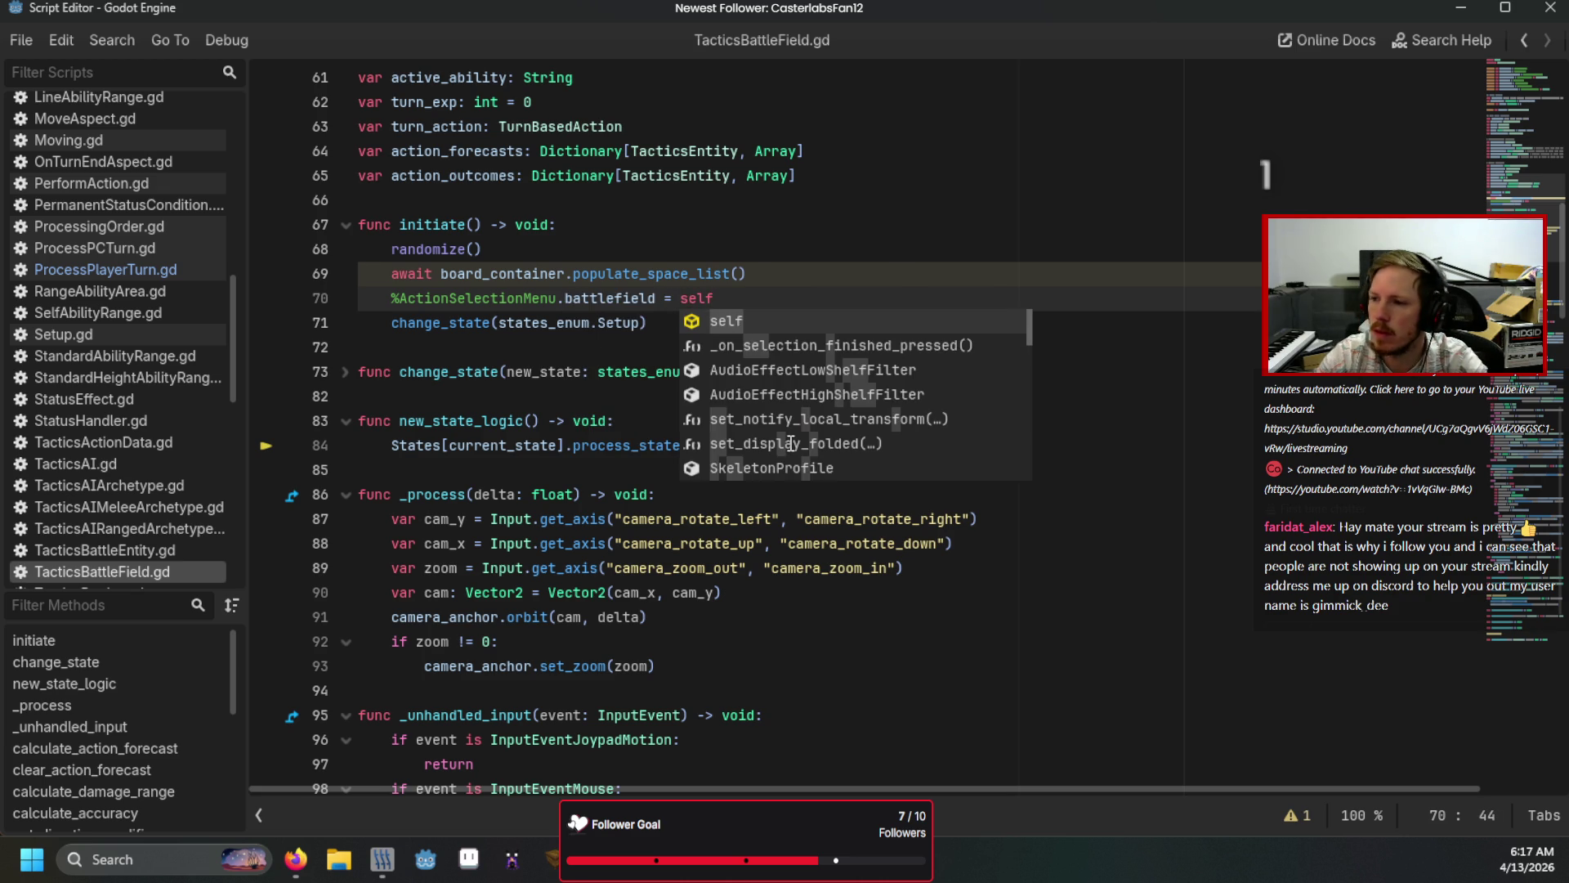
click(498, 446)
key(ctrl+s)
Step: Return to the main editor and open ActionSelectionMenu.gd
scroll(137, 469, down, 1)
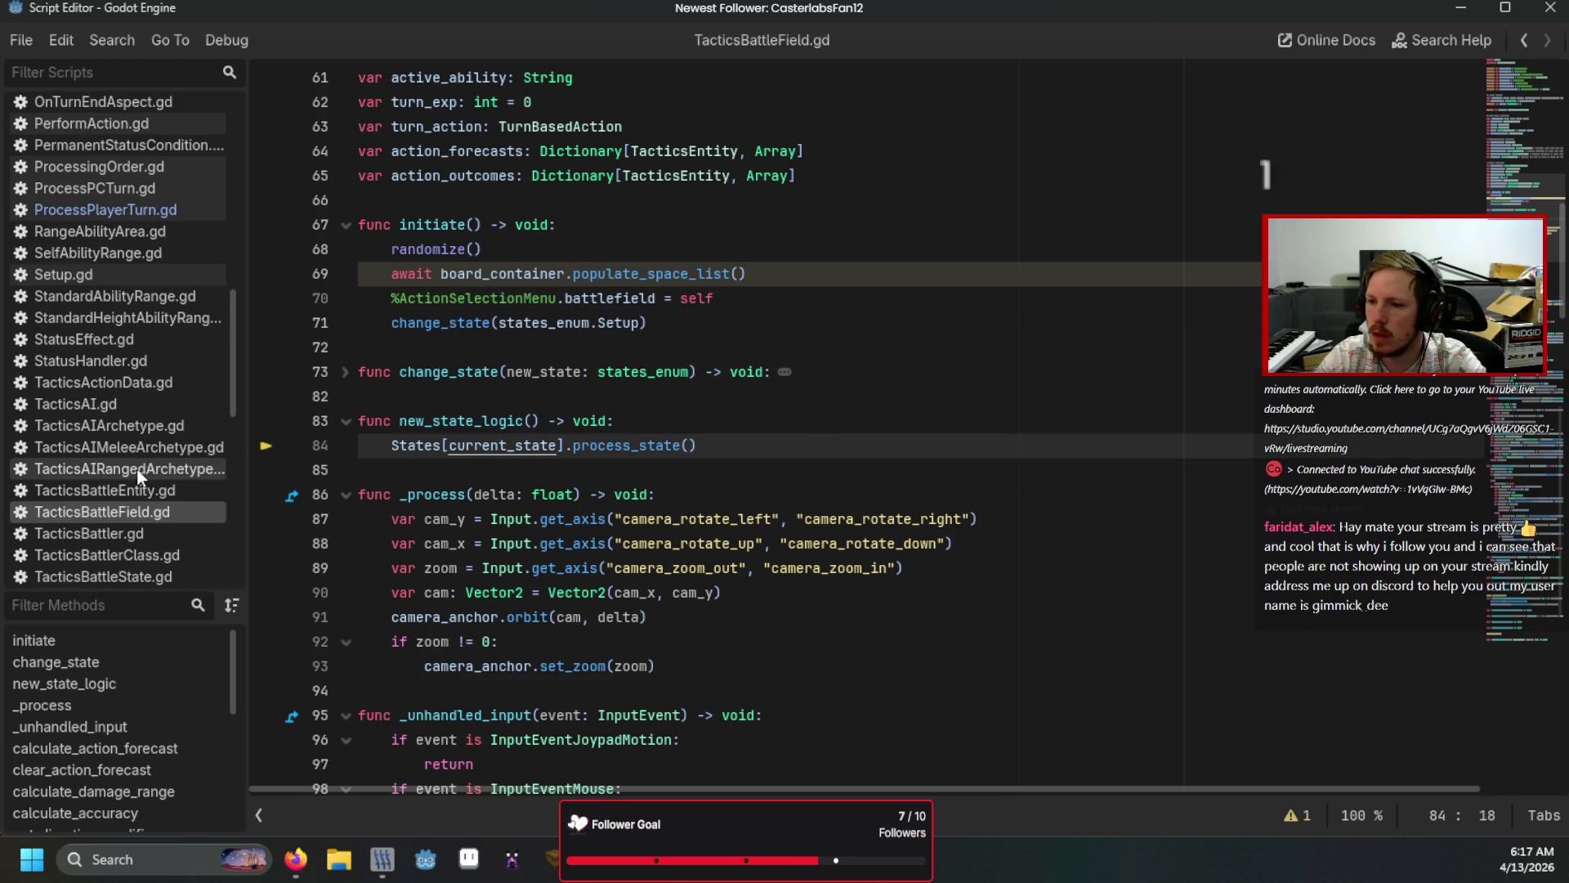
scroll(137, 468, down, 3)
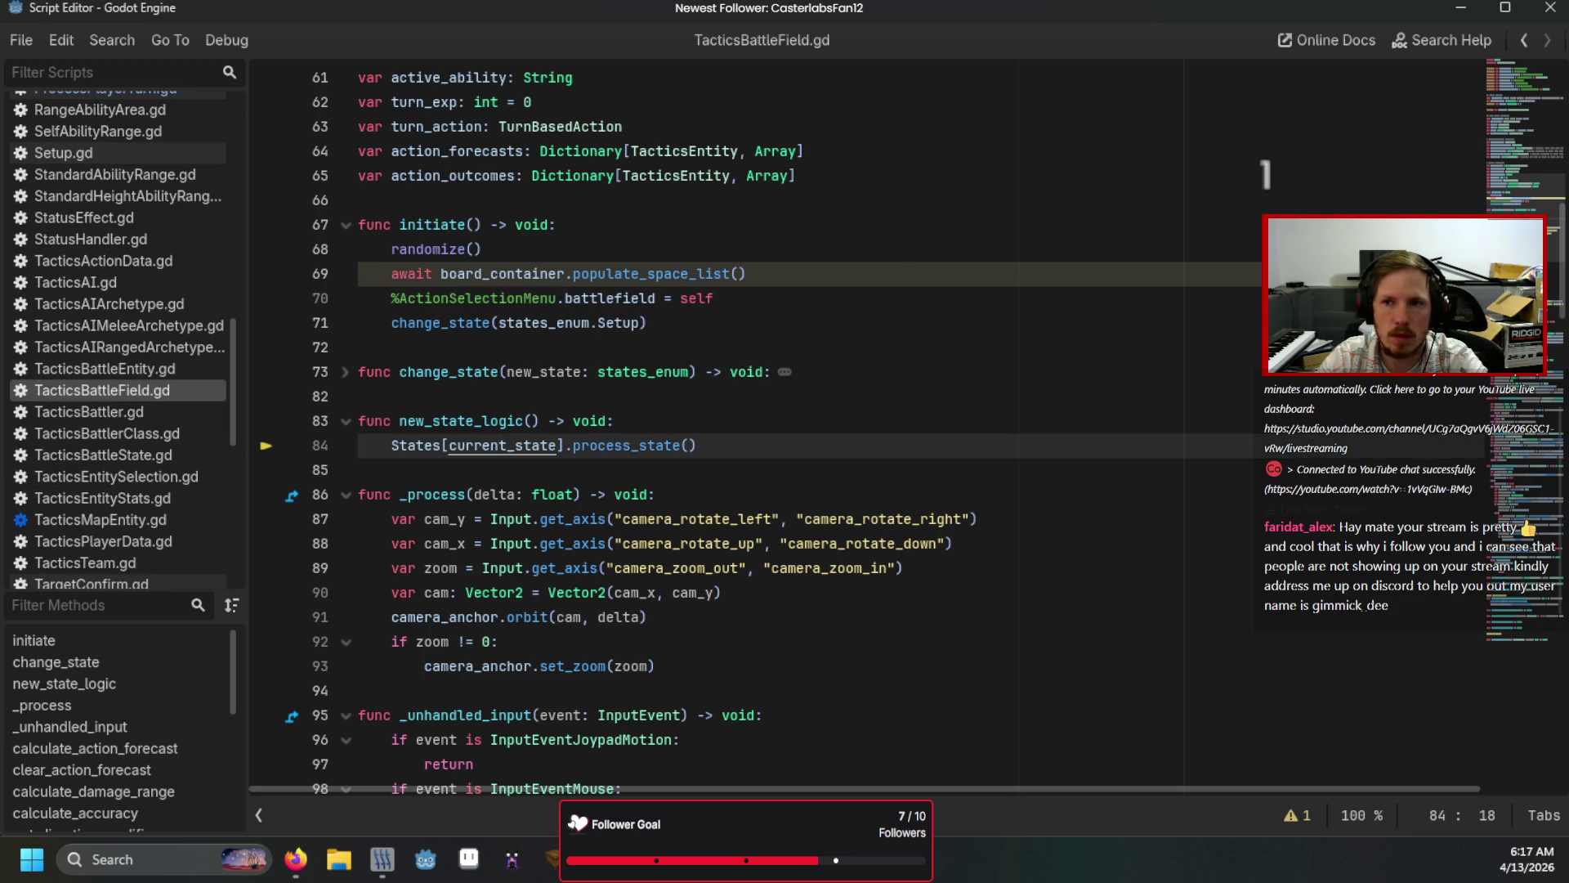
key(alt+Tab)
click(270, 130)
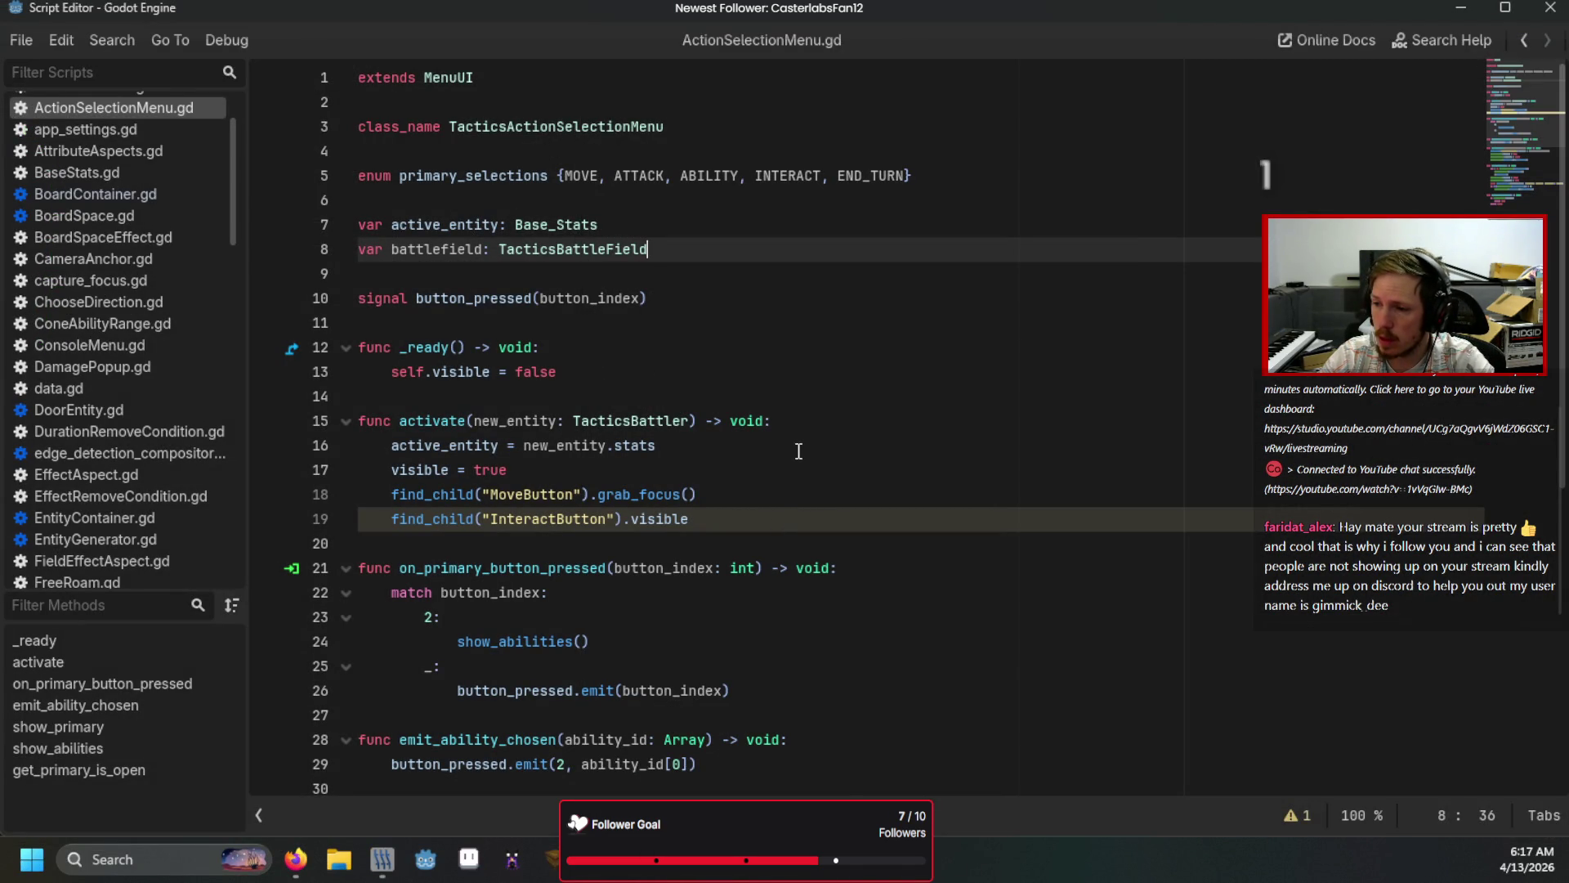
Step: In activate(), add find_child("InteractButton").visible = battlefield.board_container.check_for_interactables() after visible = true
click(779, 467)
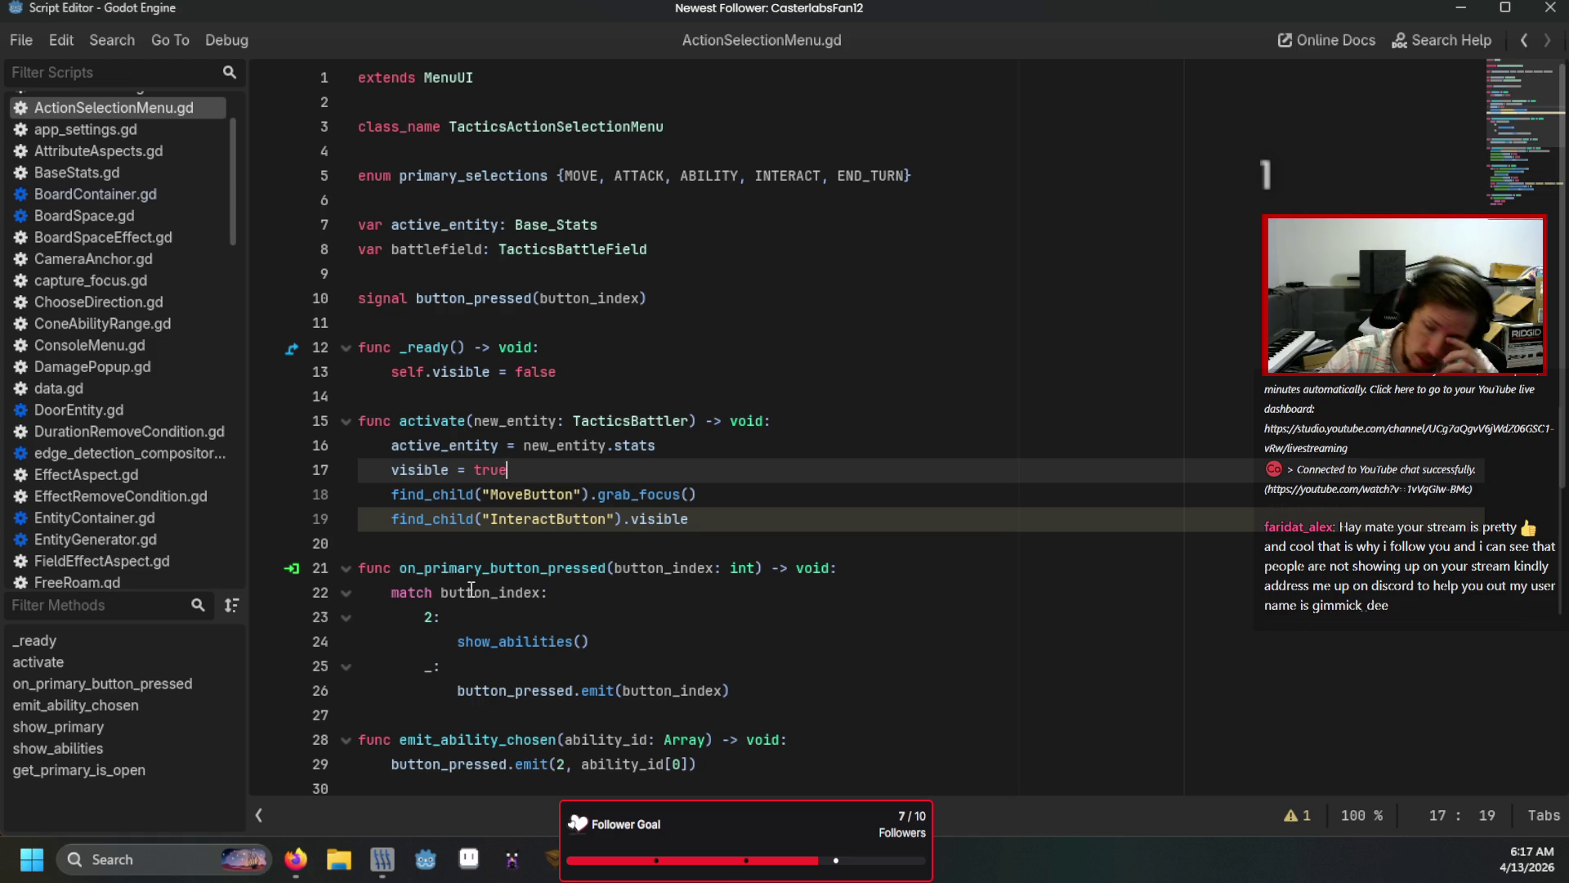
mouse_move(472, 589)
key(Return)
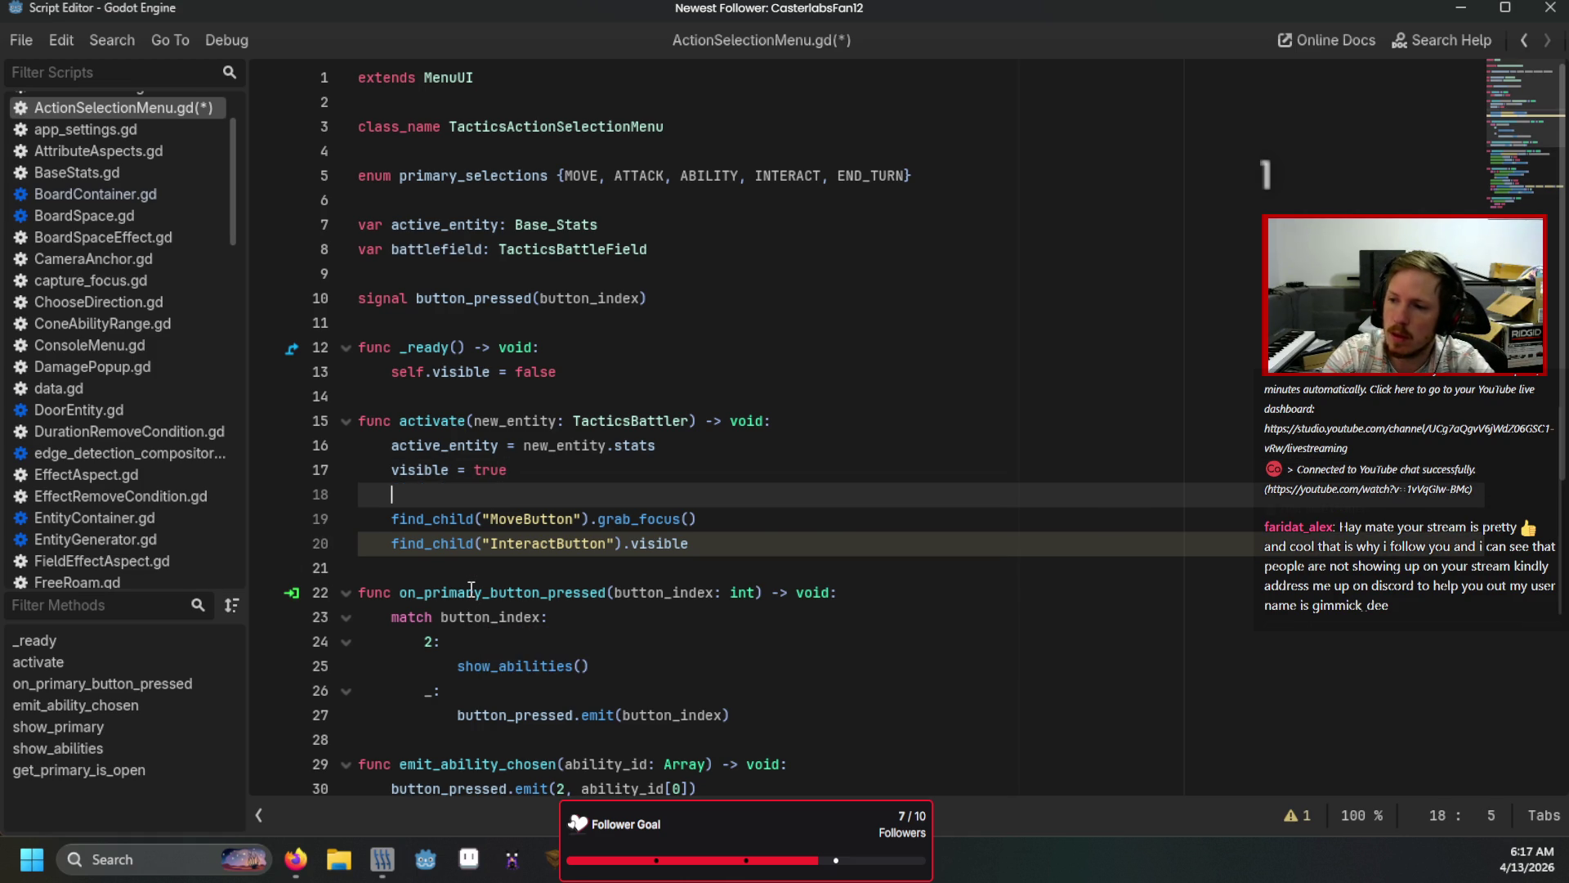
text(fi)
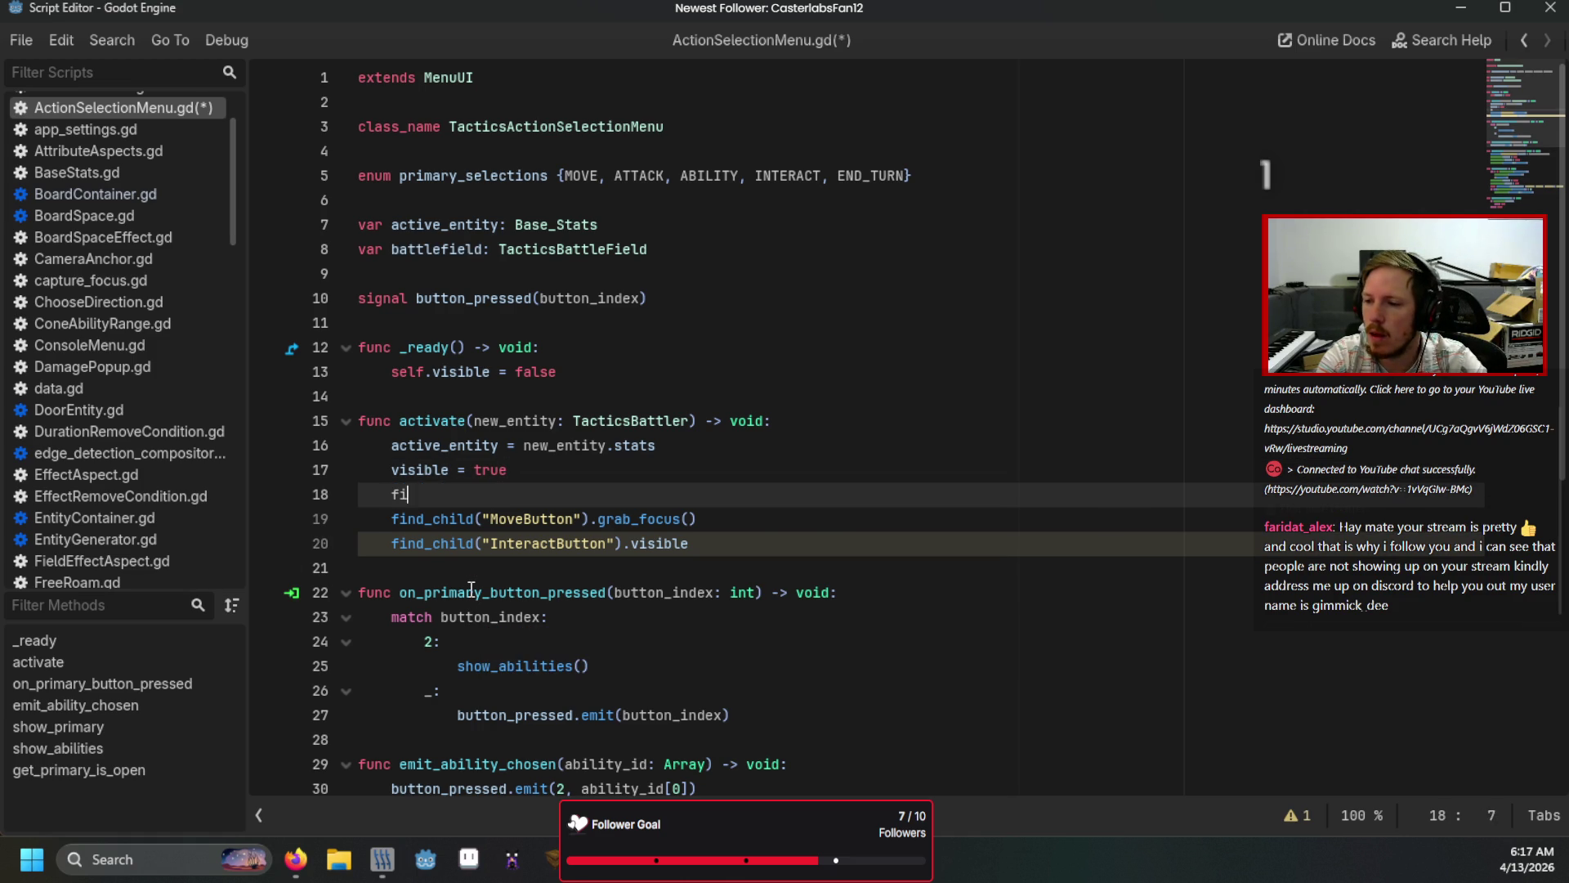
text(nd_child("Interact)
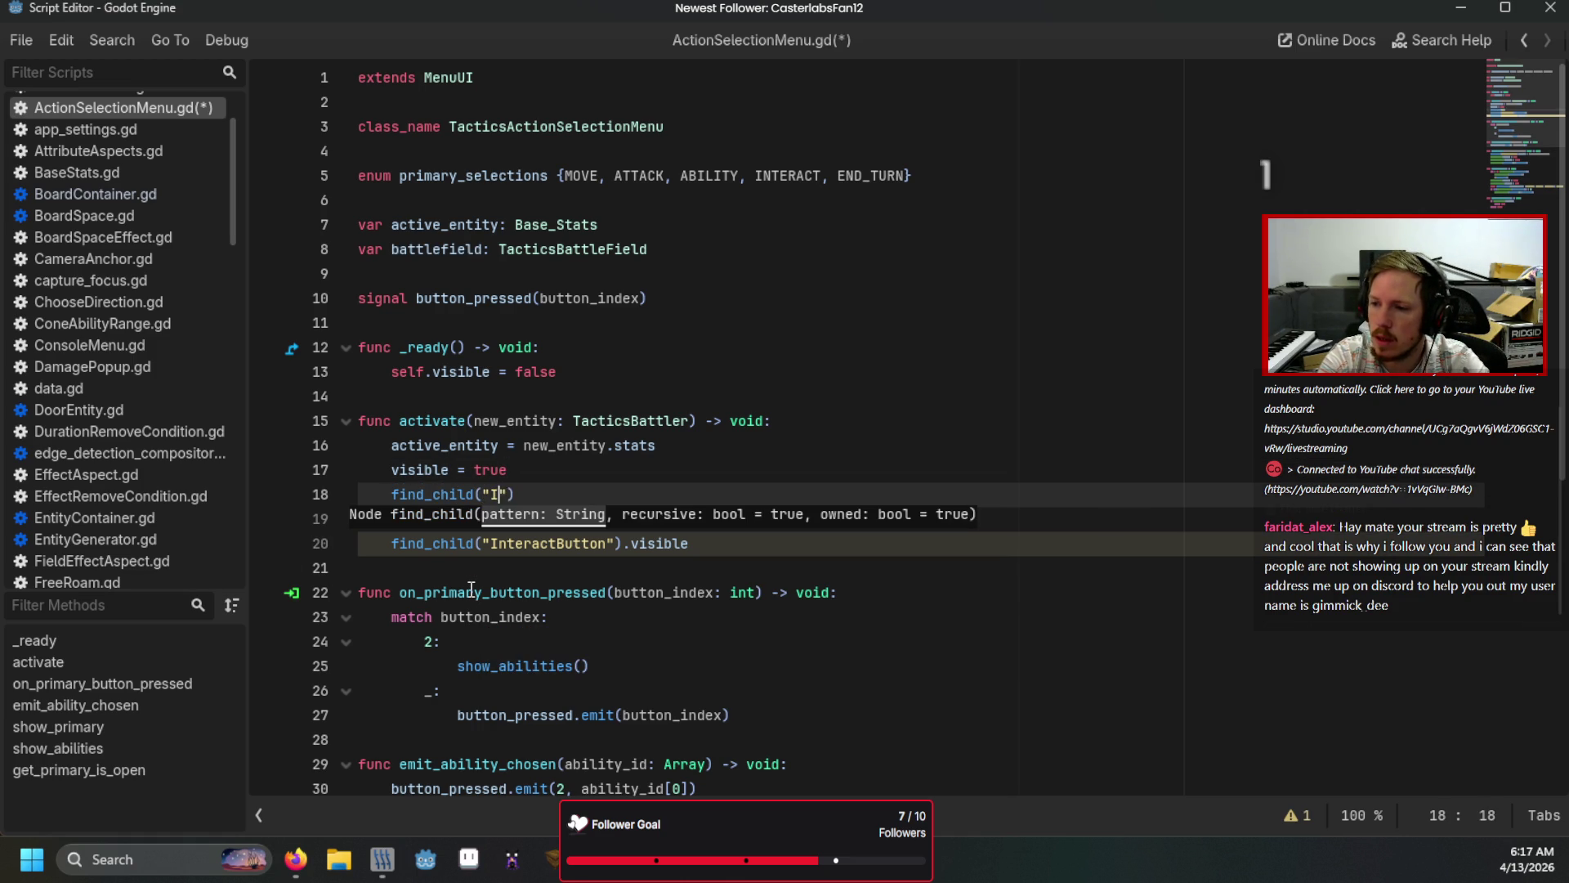
text(Button").)
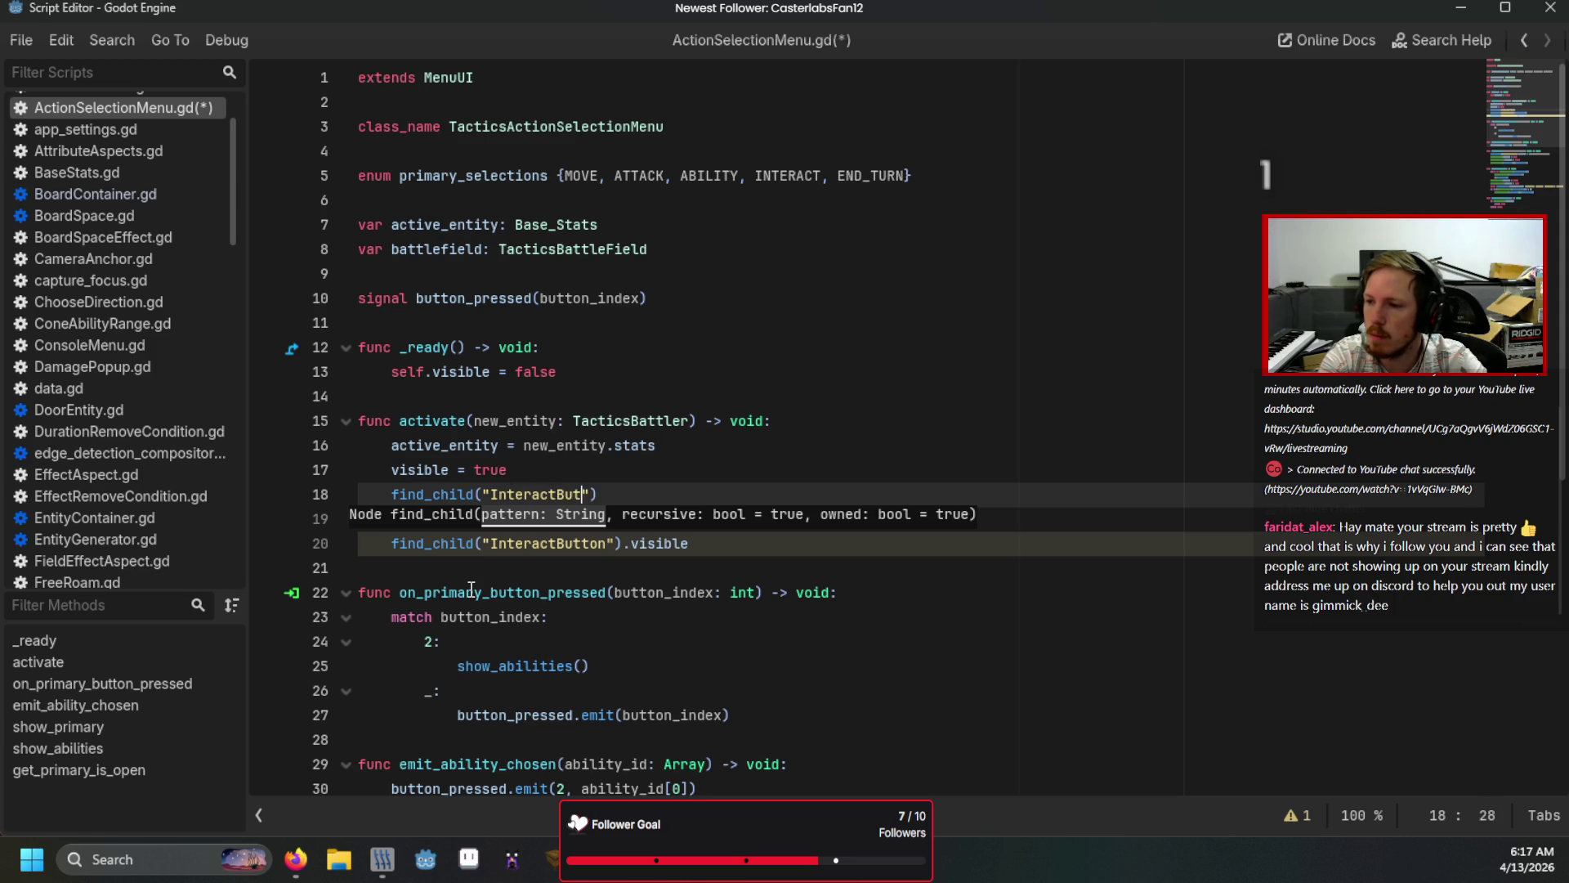
text(visi)
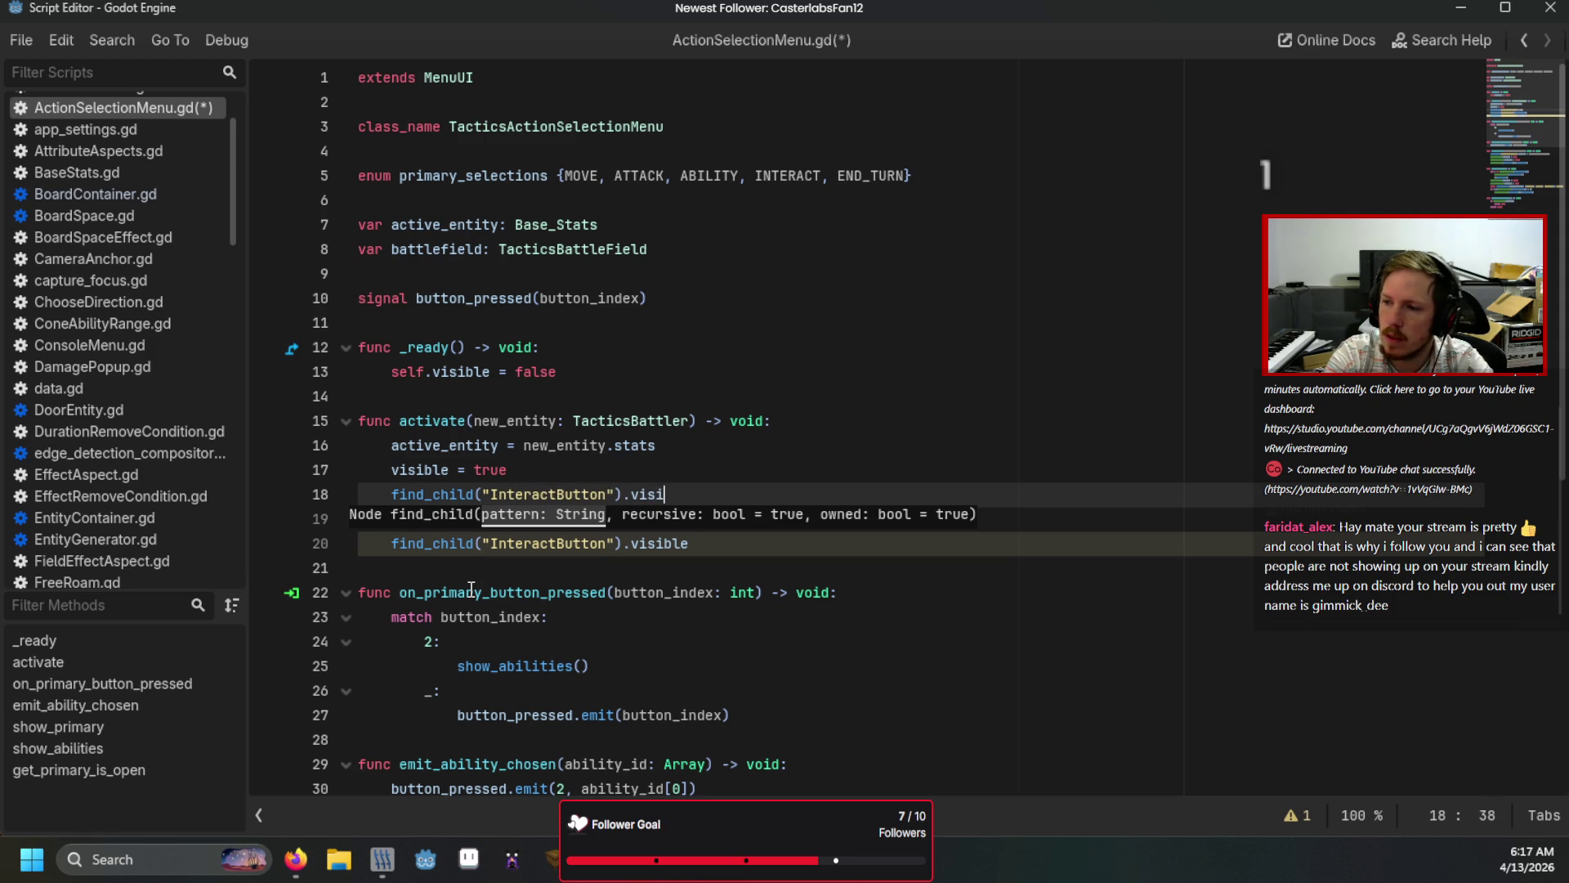
text(ble = battlefield.bo)
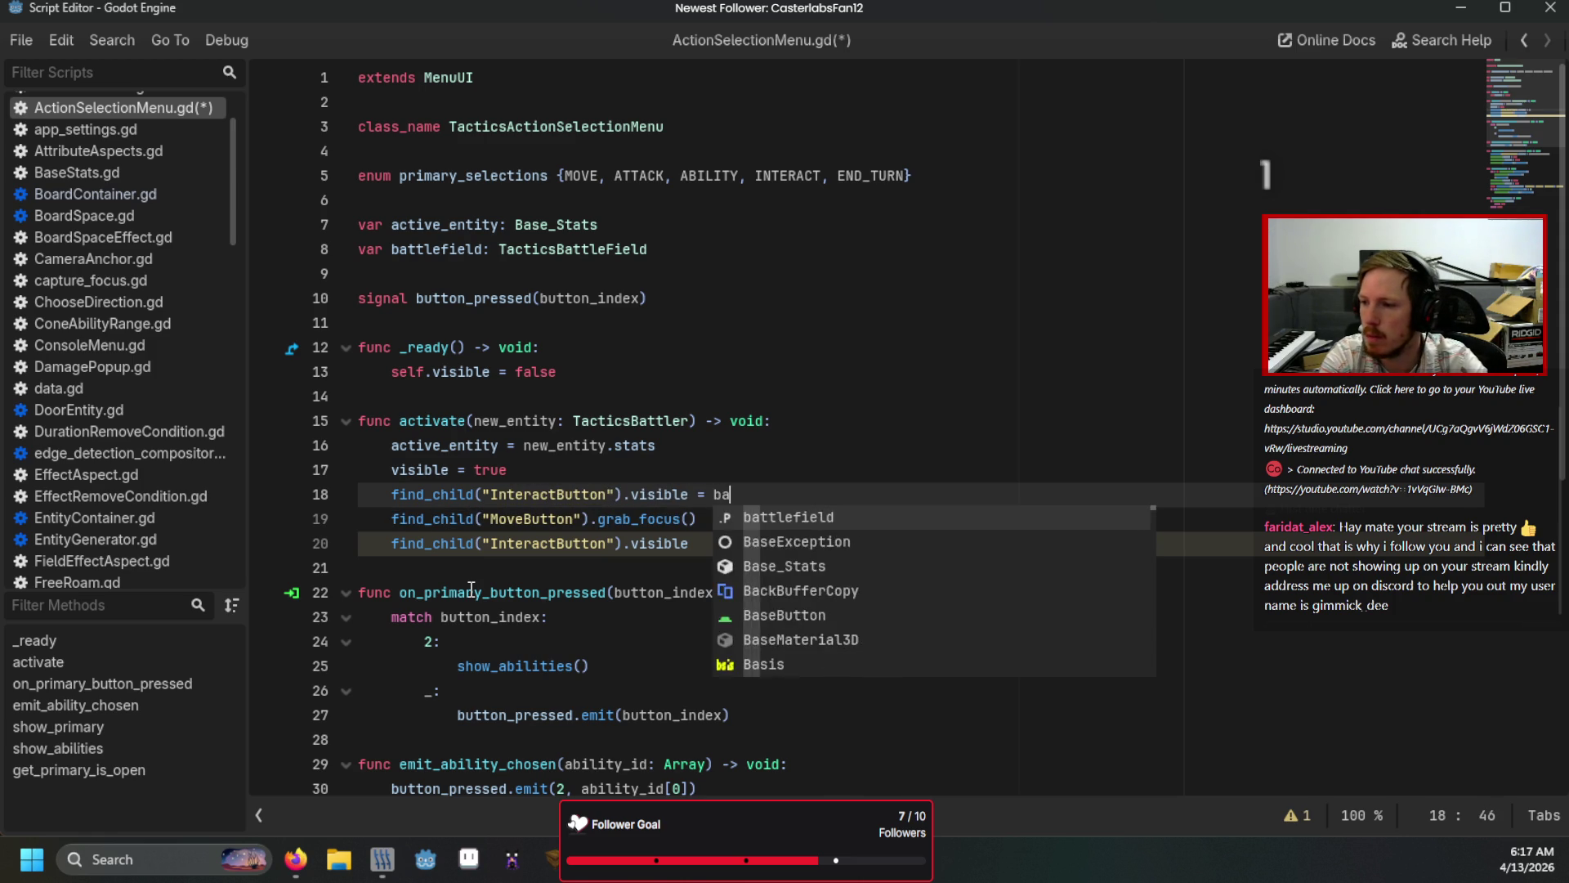
key(Return)
text(.c)
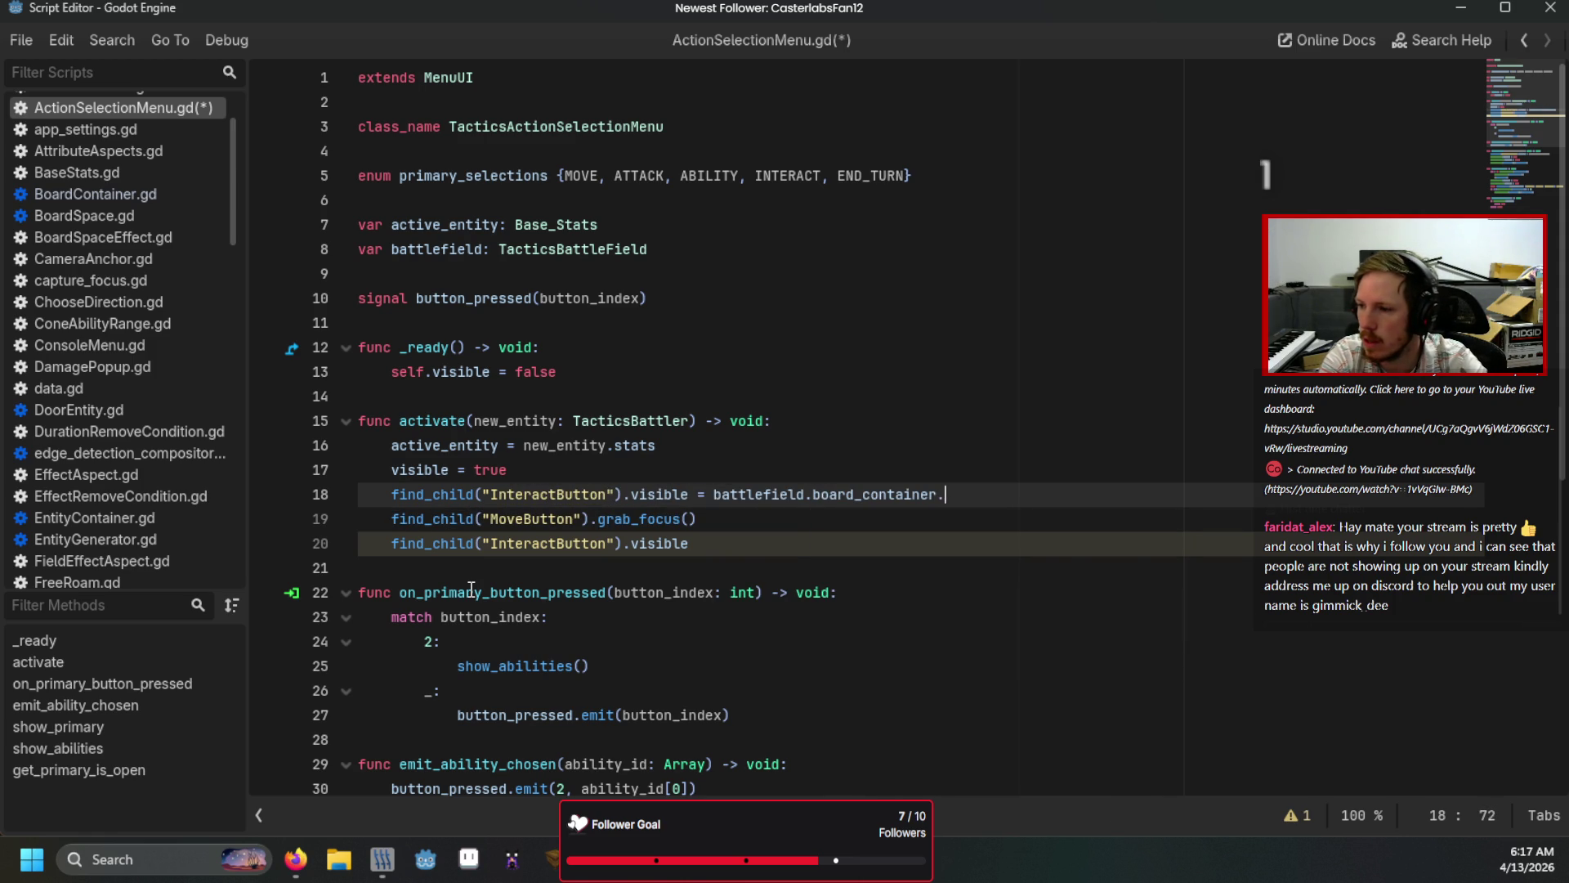
key(Return)
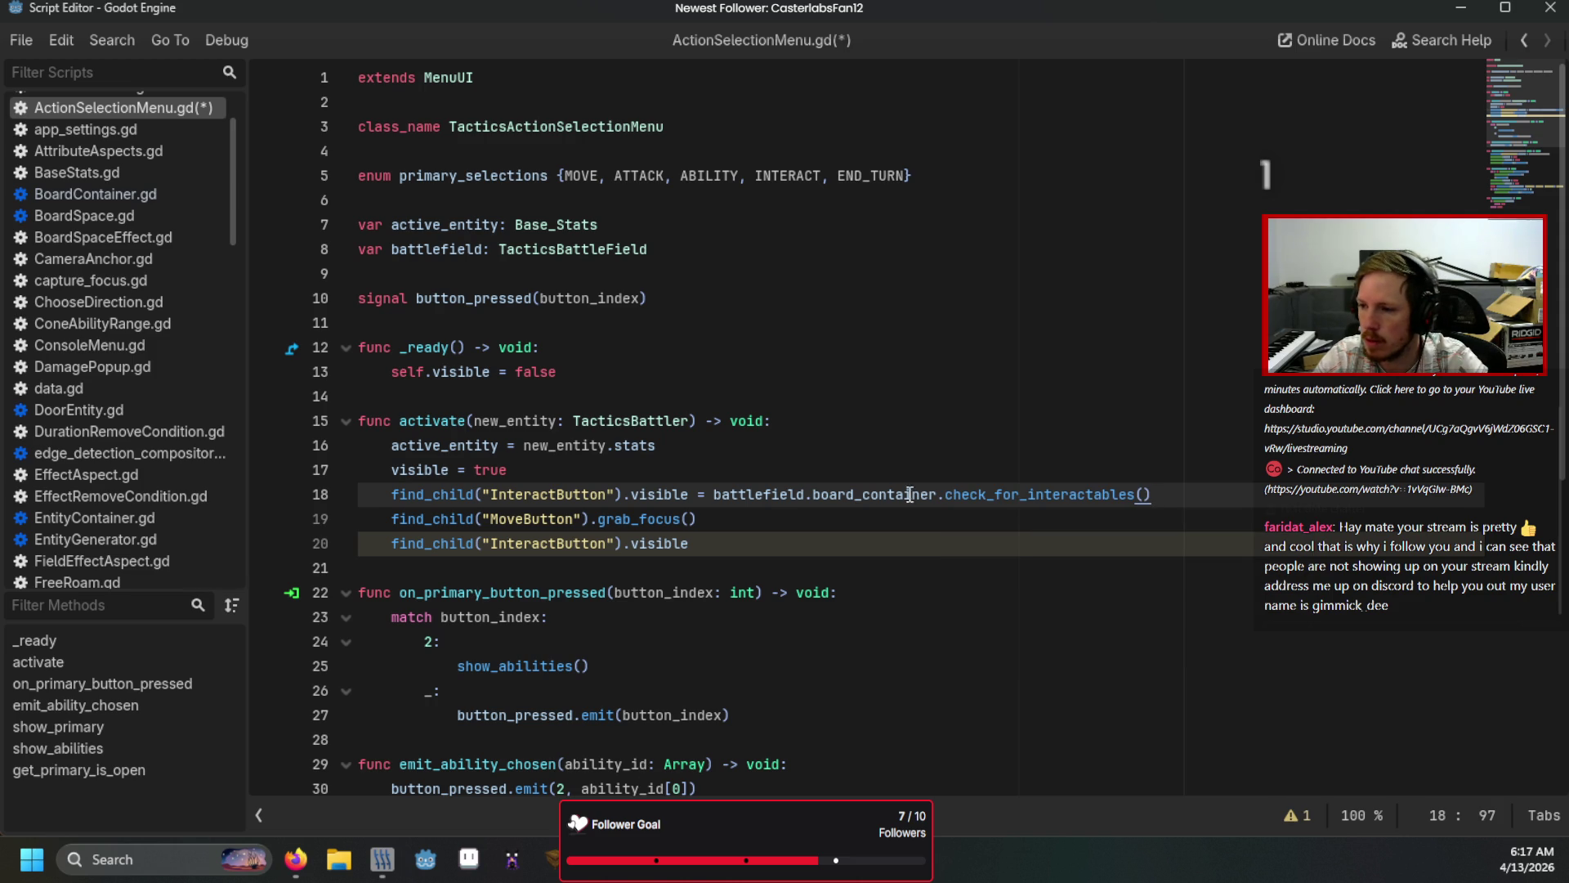
drag(1151, 495, 389, 502)
key(ctrl+c)
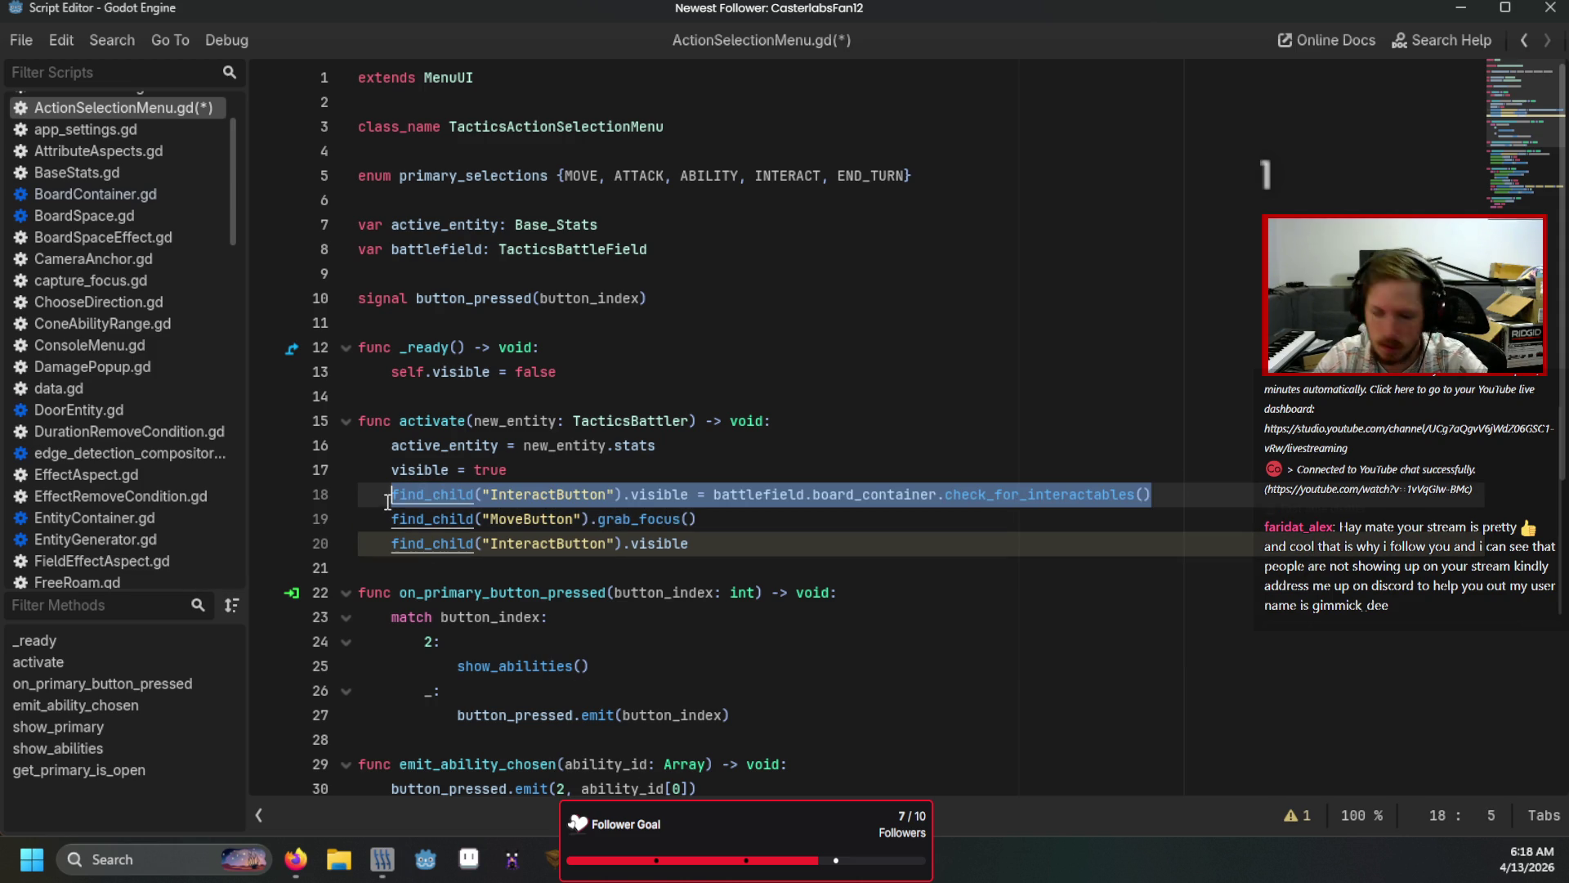
Step: Use that line in show_primary too, drop its interactable_detected parameter, and run the game
scroll(390, 501, down, 7)
click(417, 543)
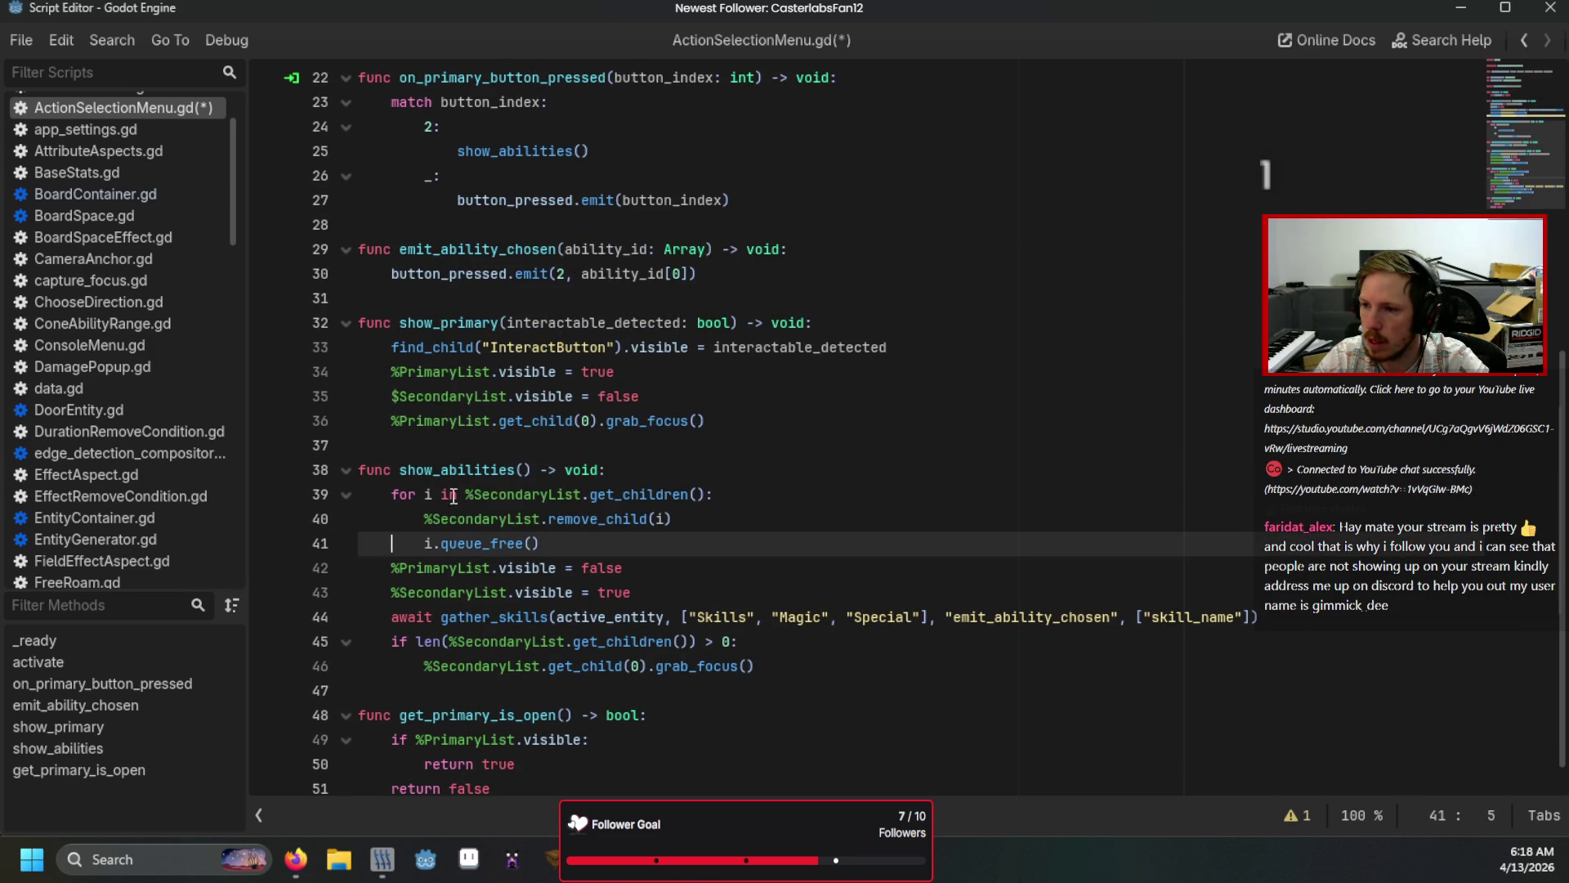
drag(940, 347, 392, 350)
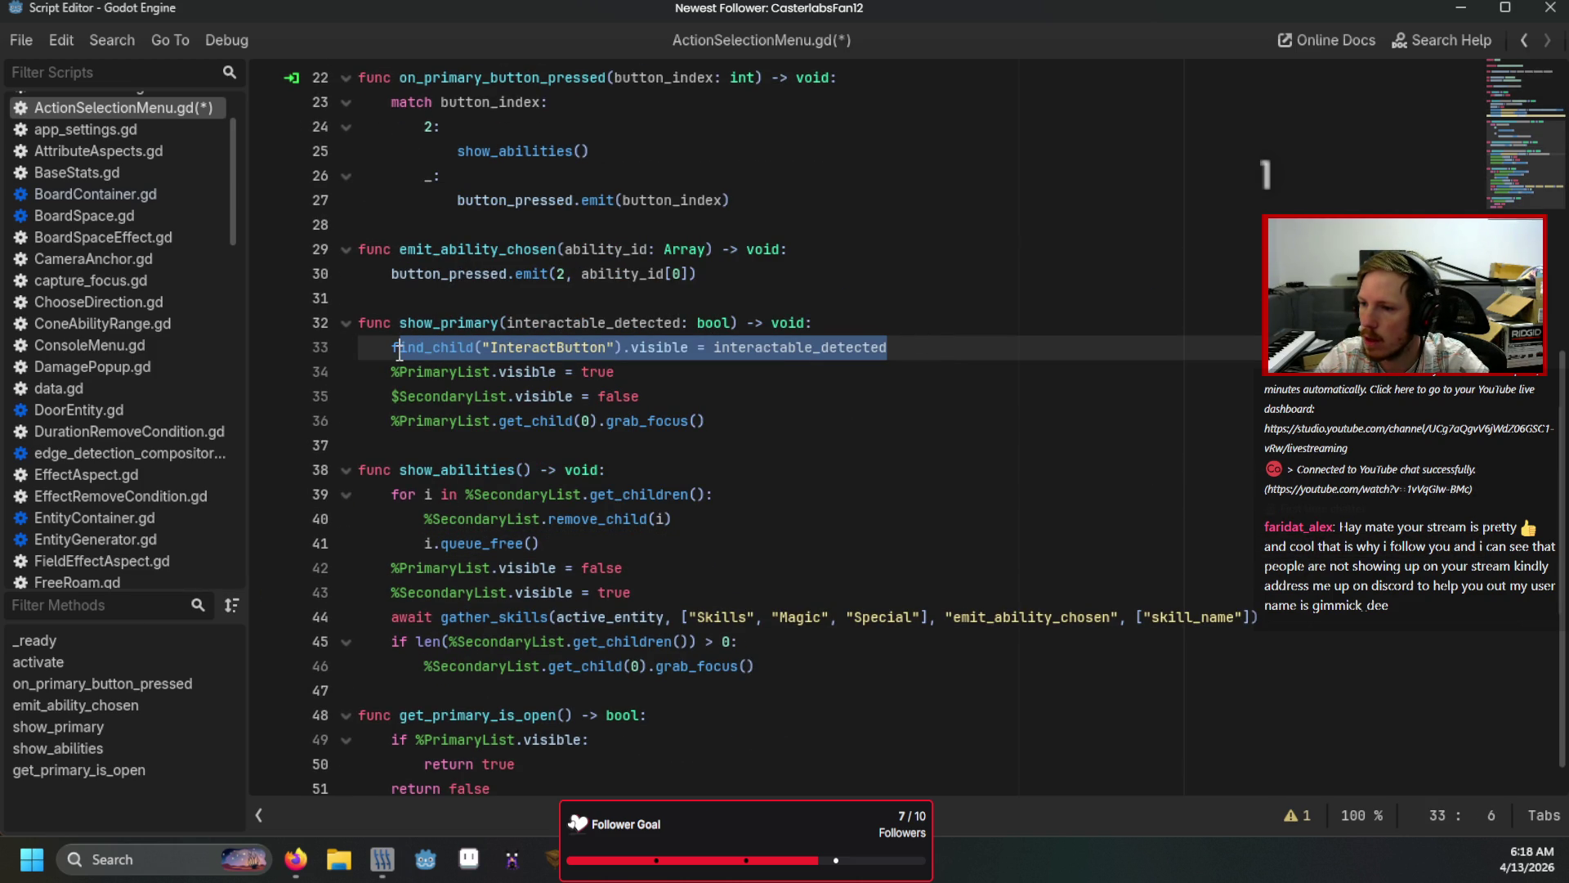
key(ctrl+v)
double_click(552, 325)
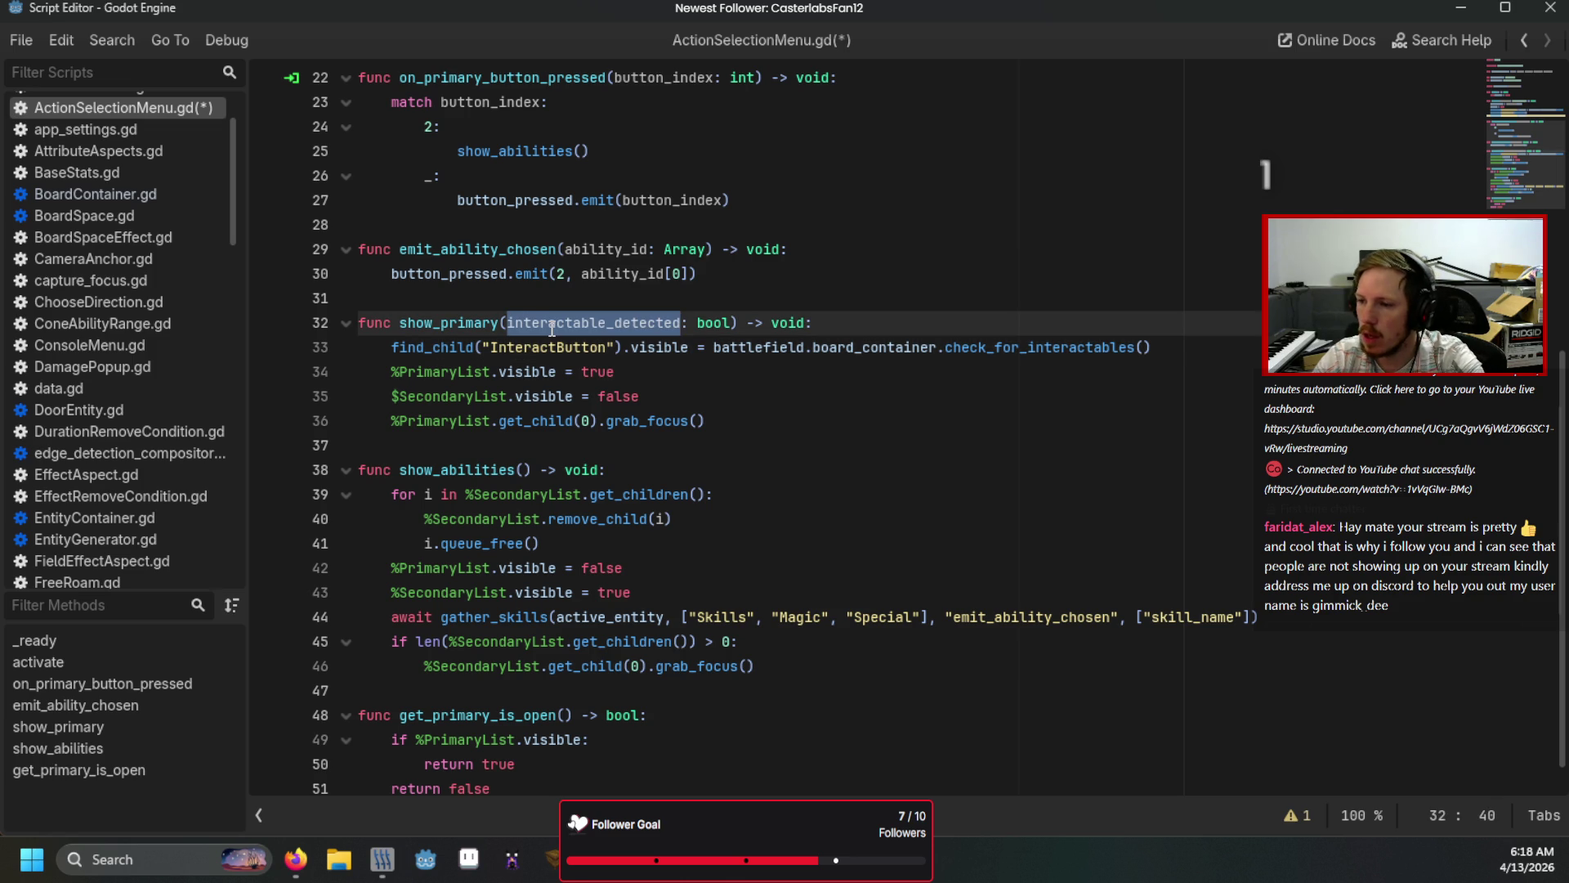
key(Delete)
key(Delete)
key(Delete)
click(654, 423)
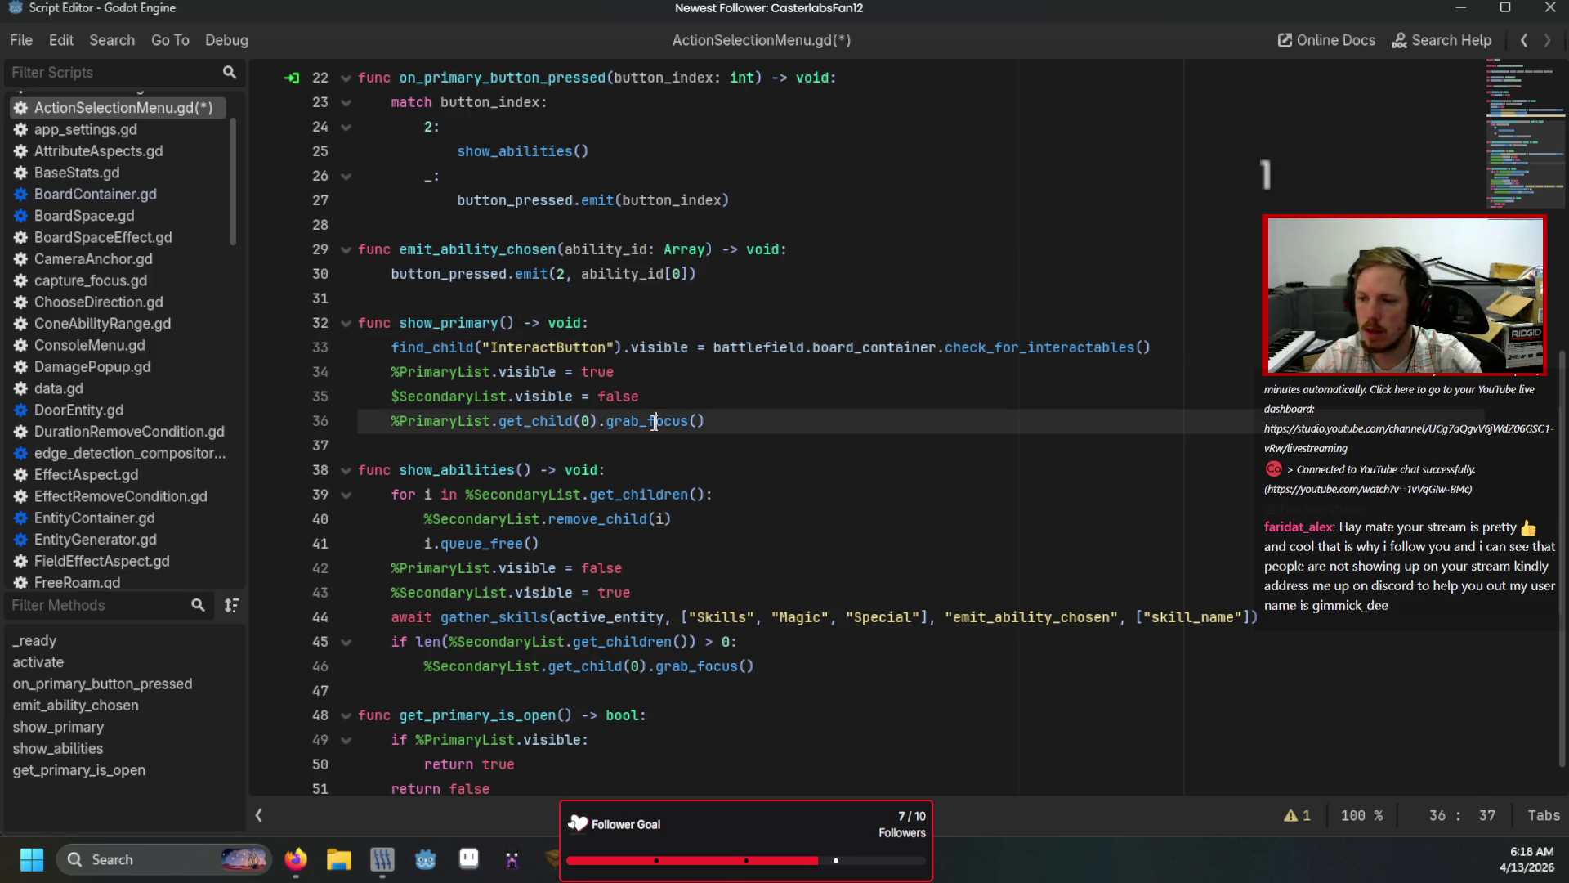
key(F5)
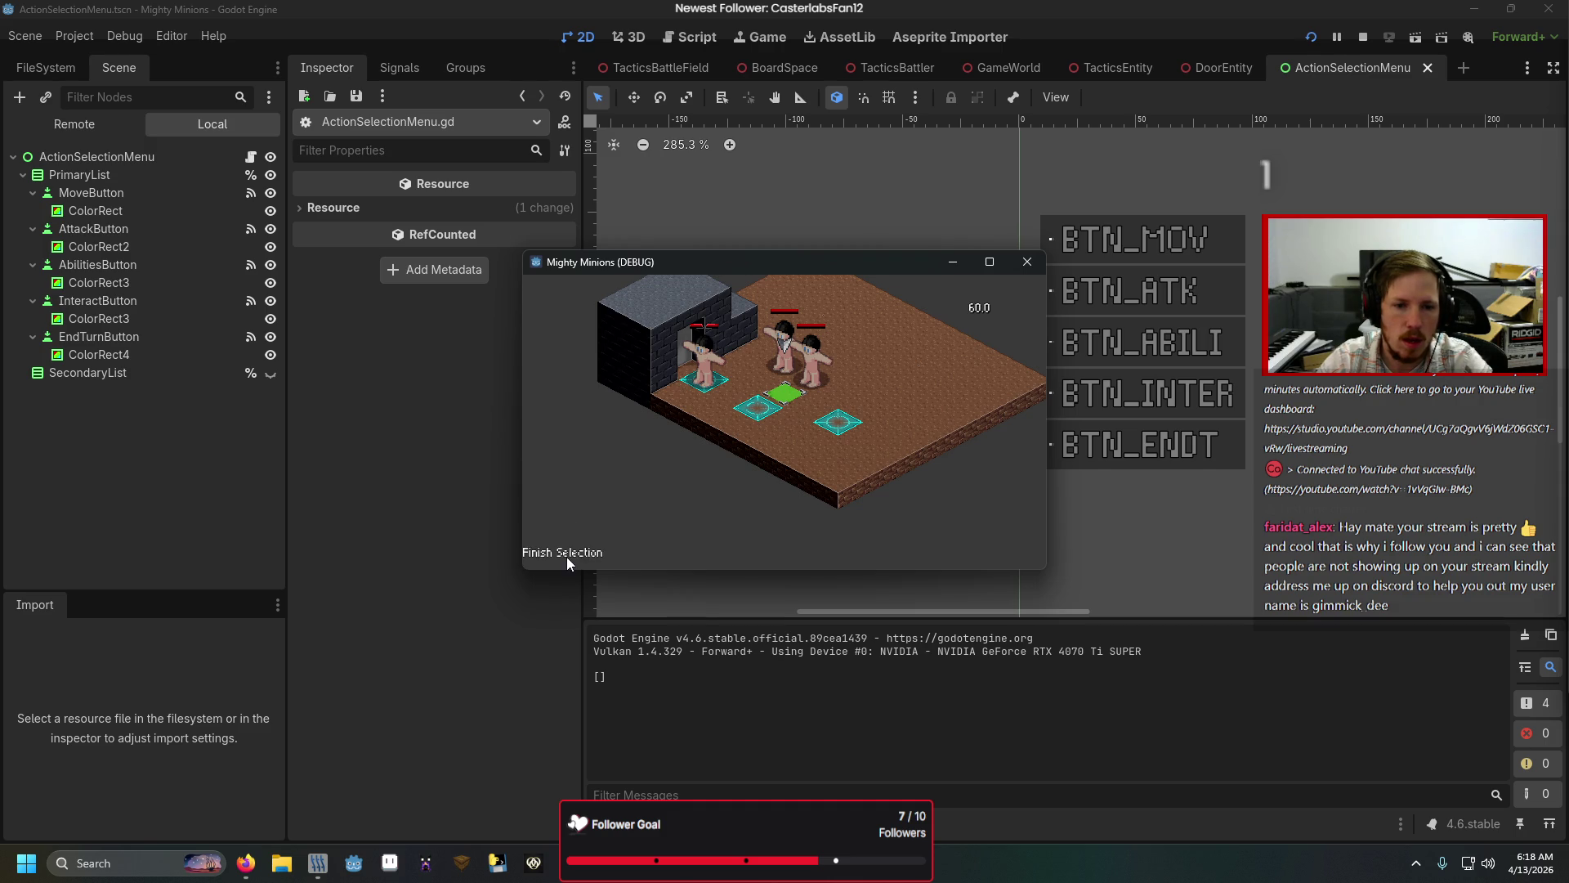
Step: In the running game, choose Move from the action menu, triggering the Nil current_entity error
key(Down)
key(Down)
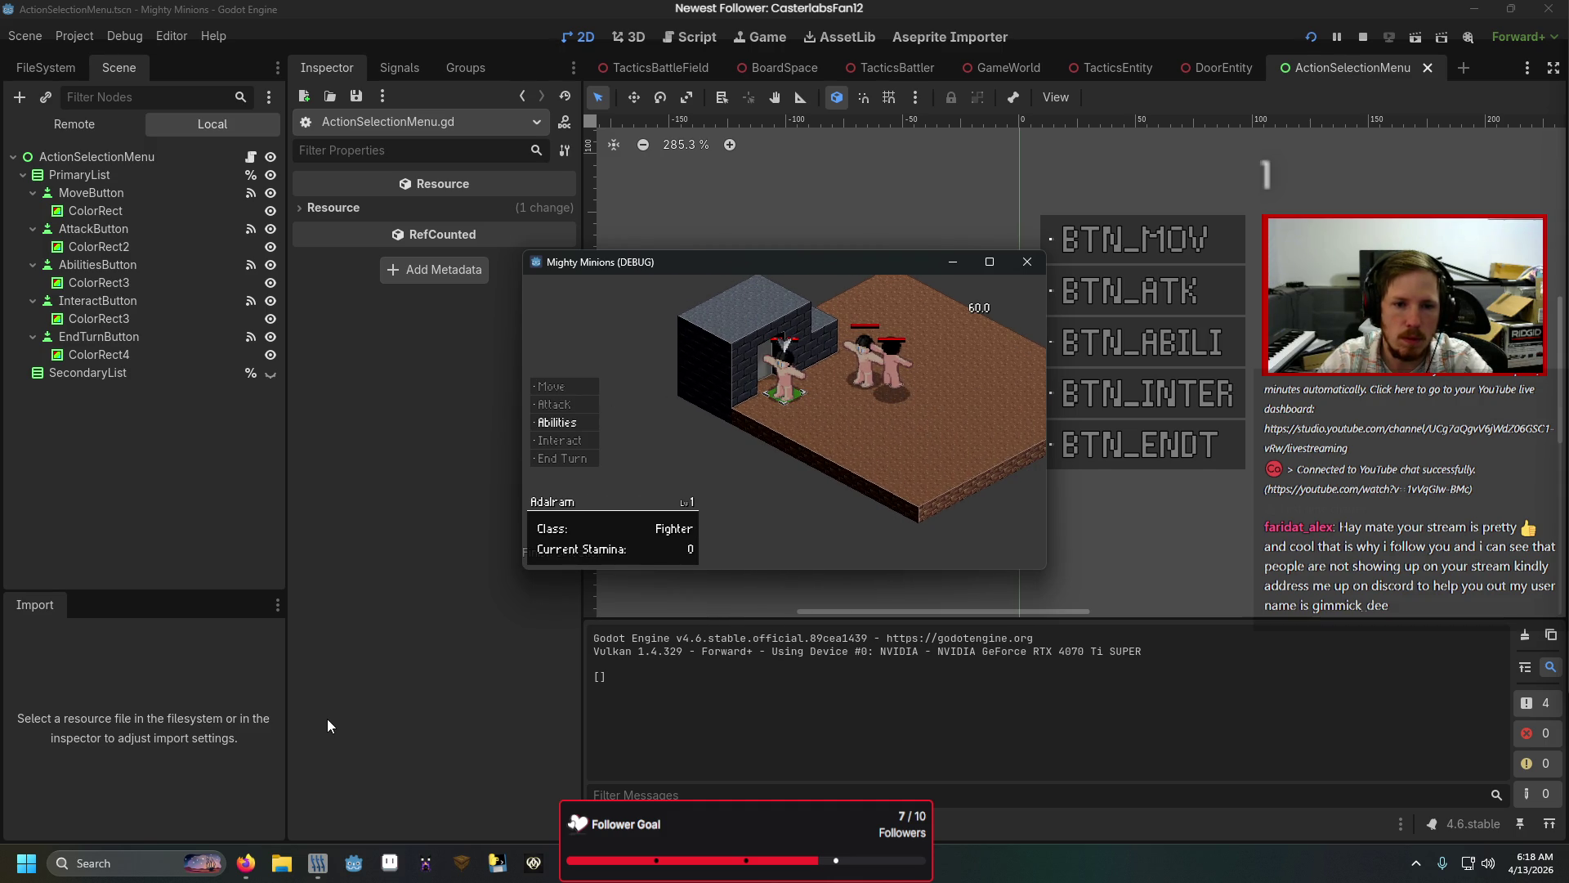
key(Up)
key(Up)
key(Return)
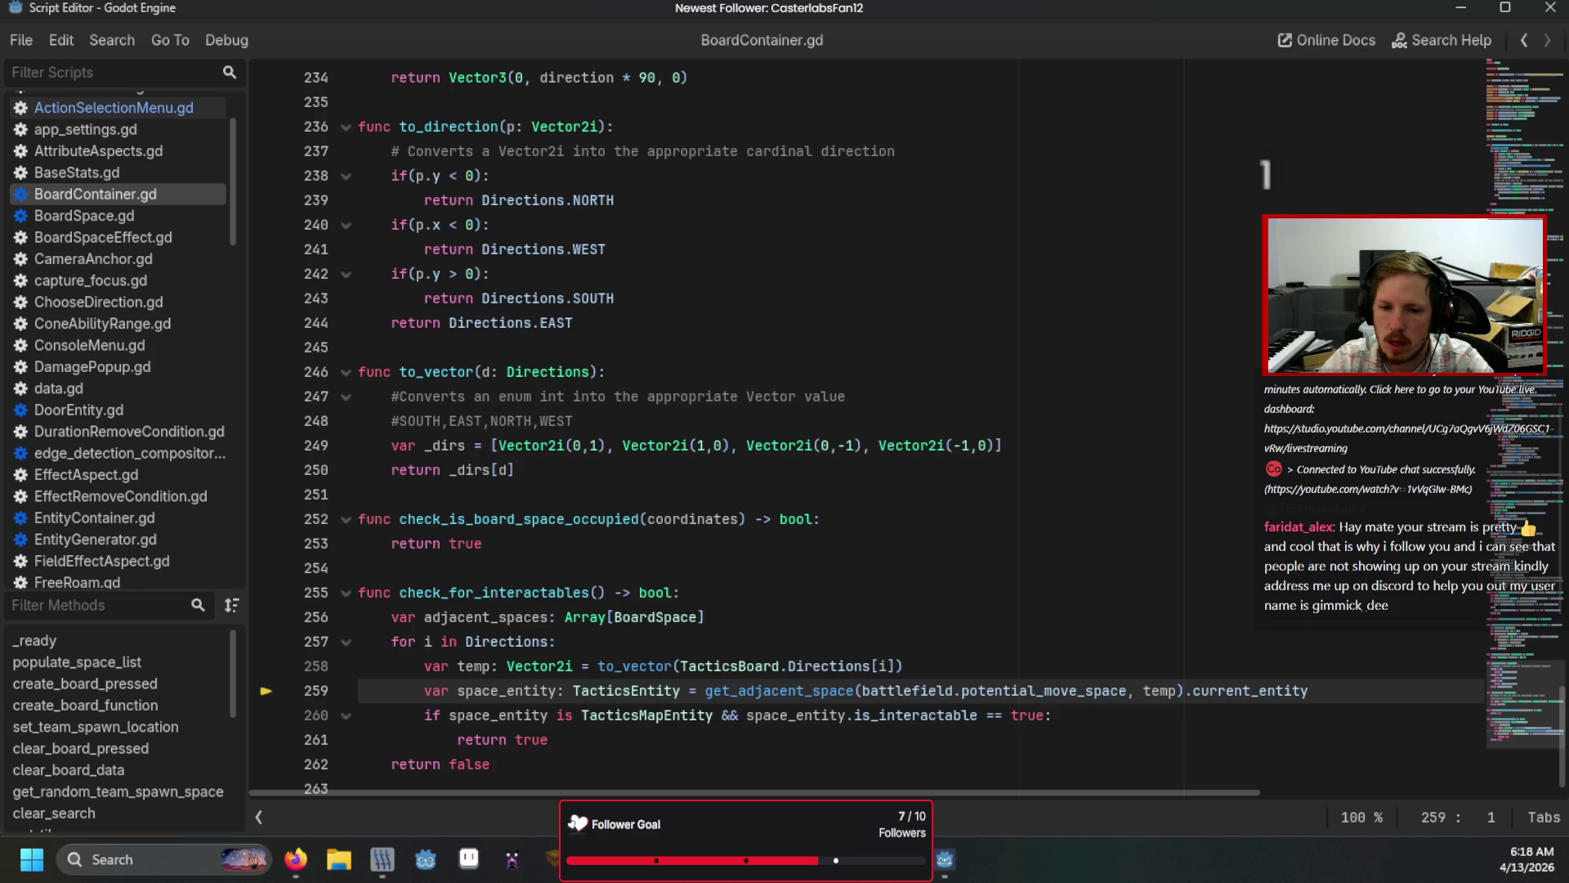
mouse_move(794, 648)
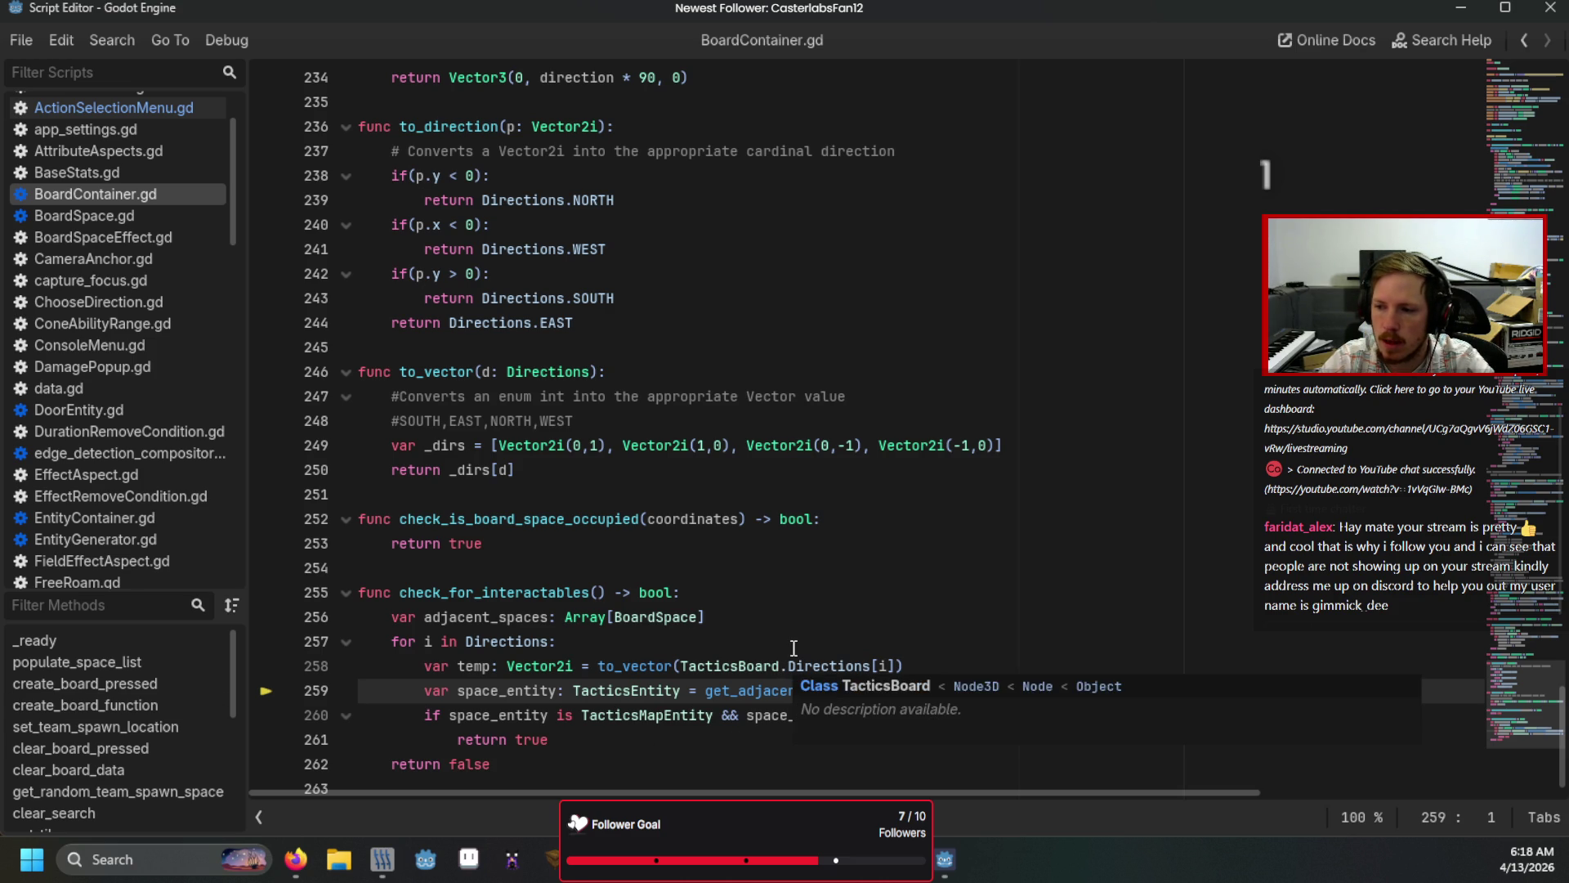
scroll(785, 618, down, 1)
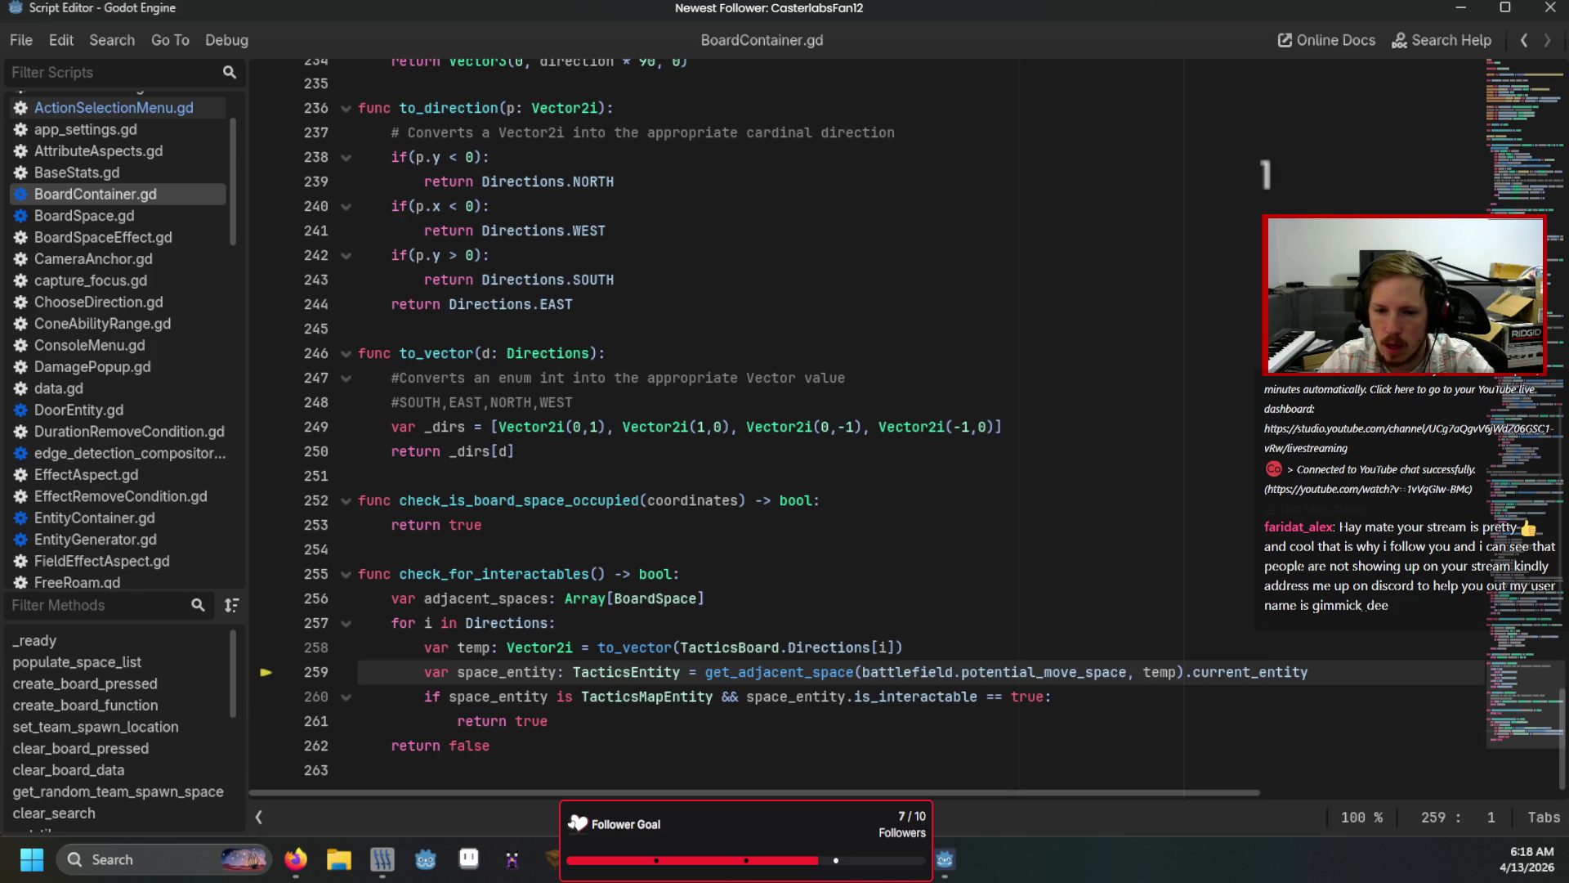
Step: Inspect the potential move space and the Moving.gd stack frame, then open BoardContainer.gd at line 259
key(alt+Tab)
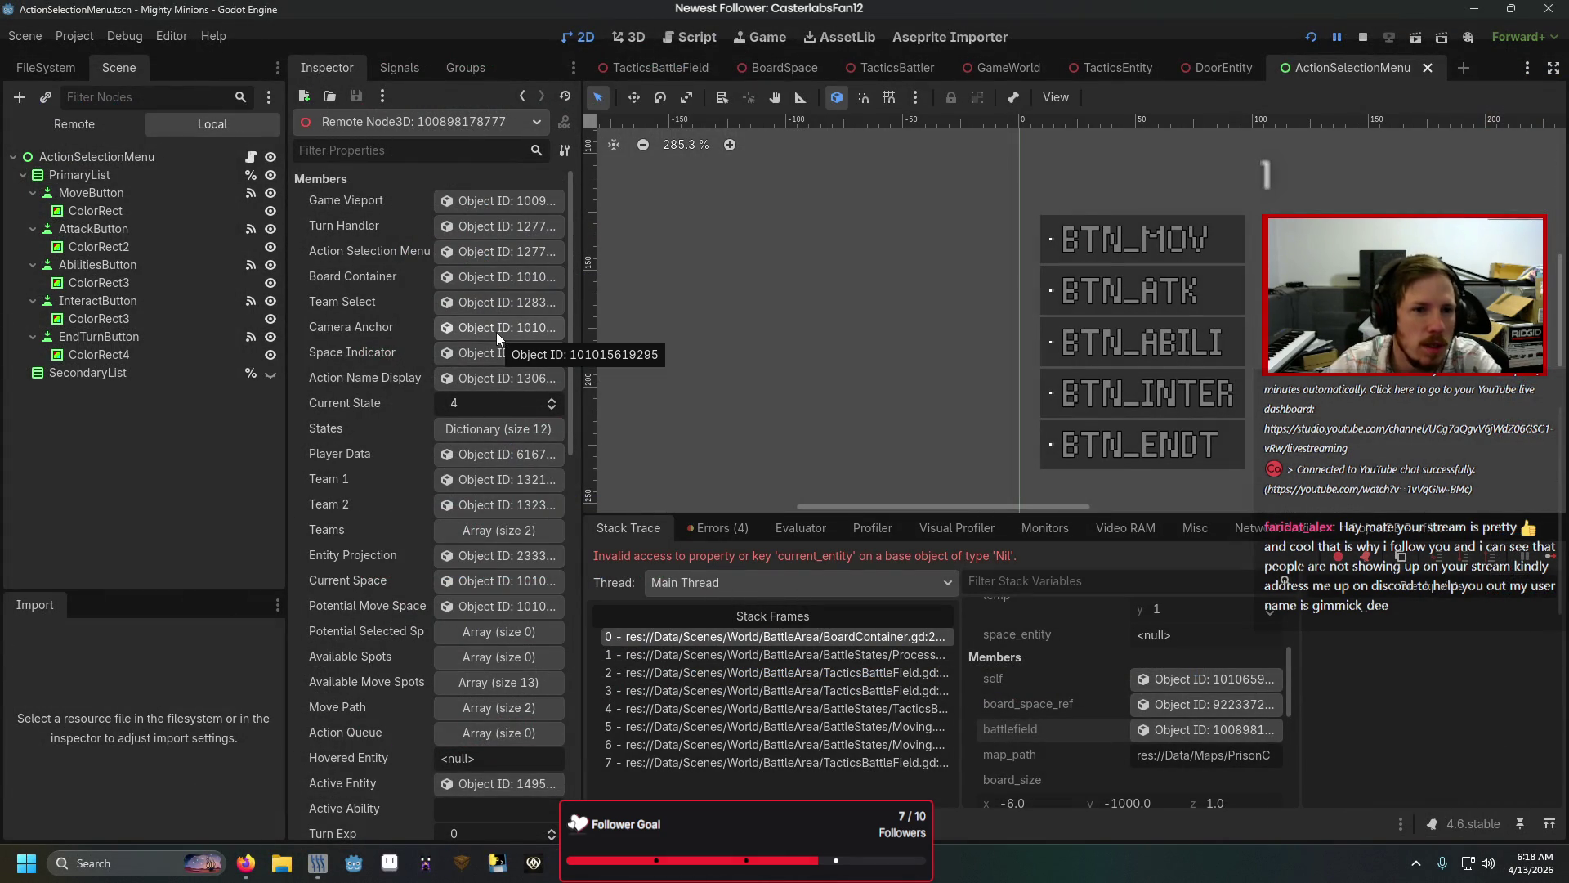
click(472, 608)
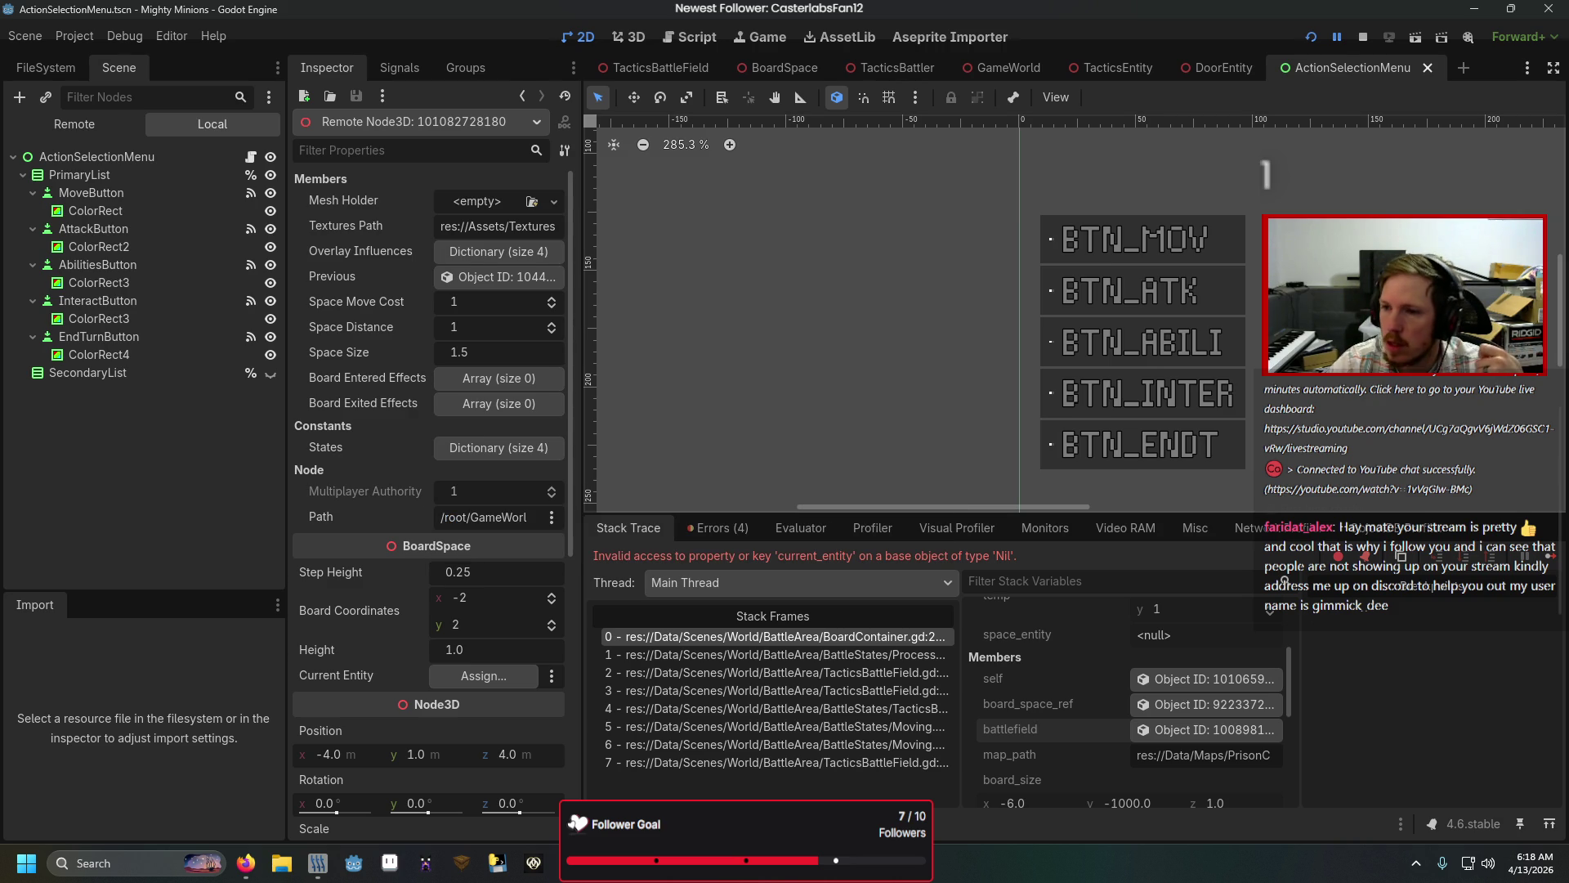
click(876, 728)
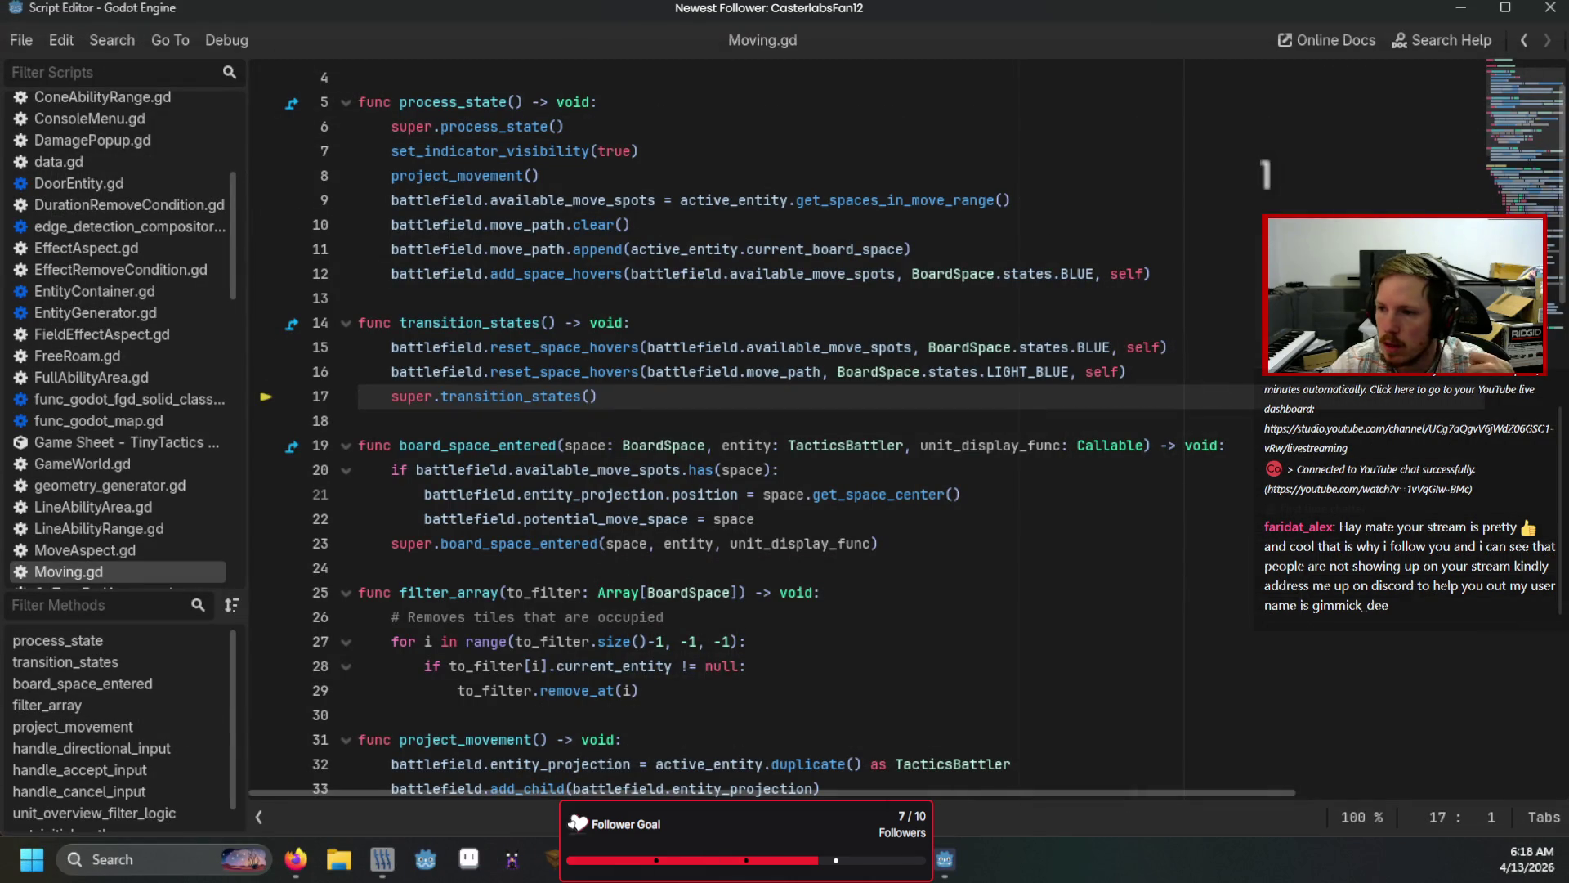
key(Down)
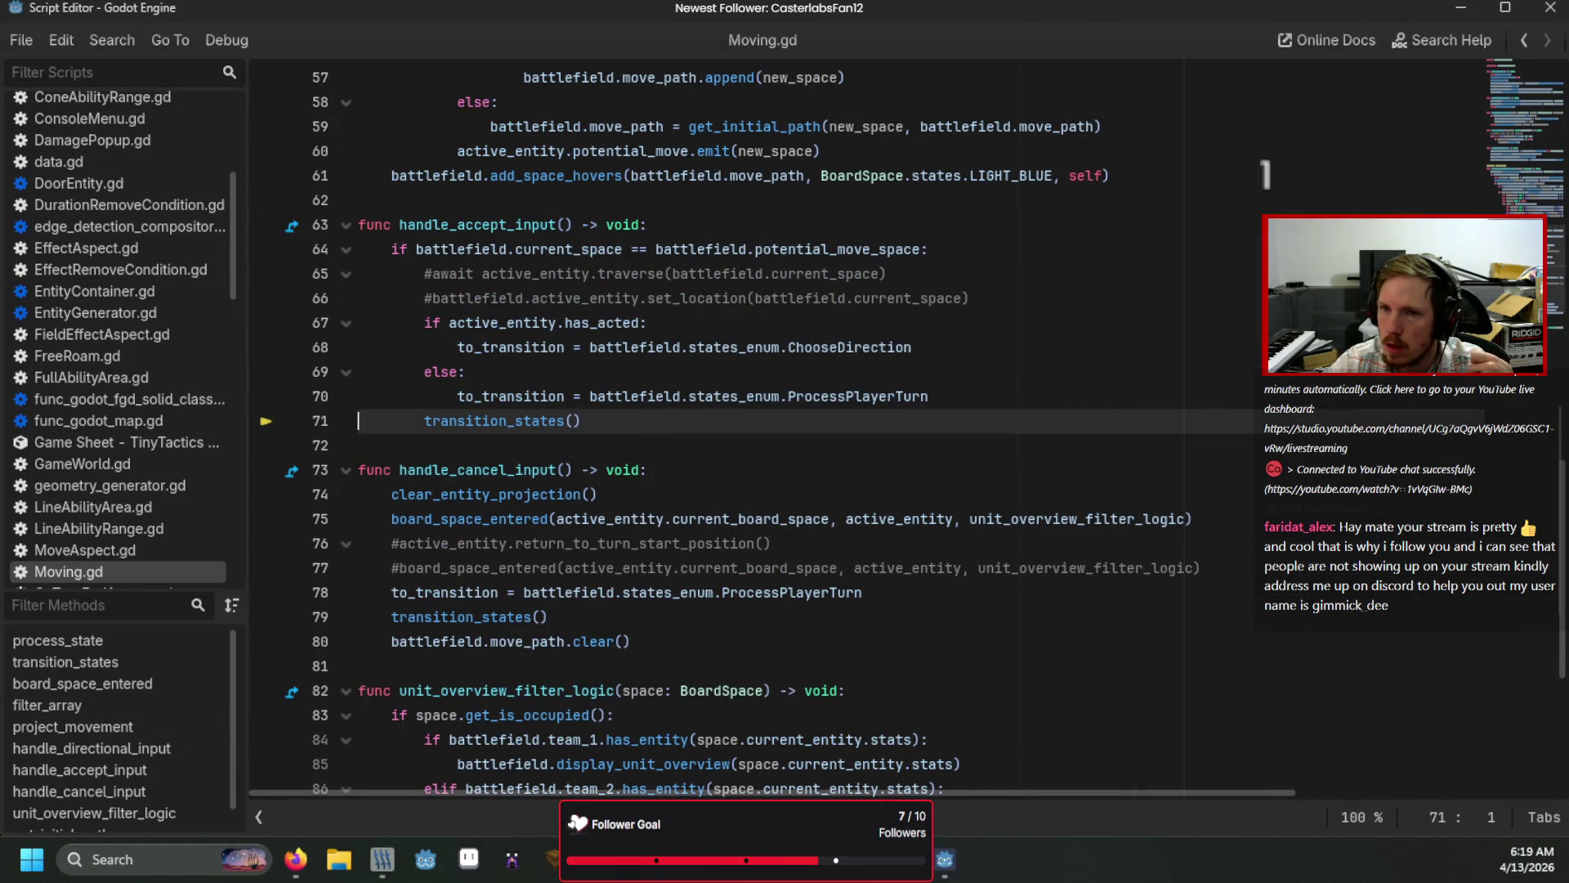
key(alt+Tab)
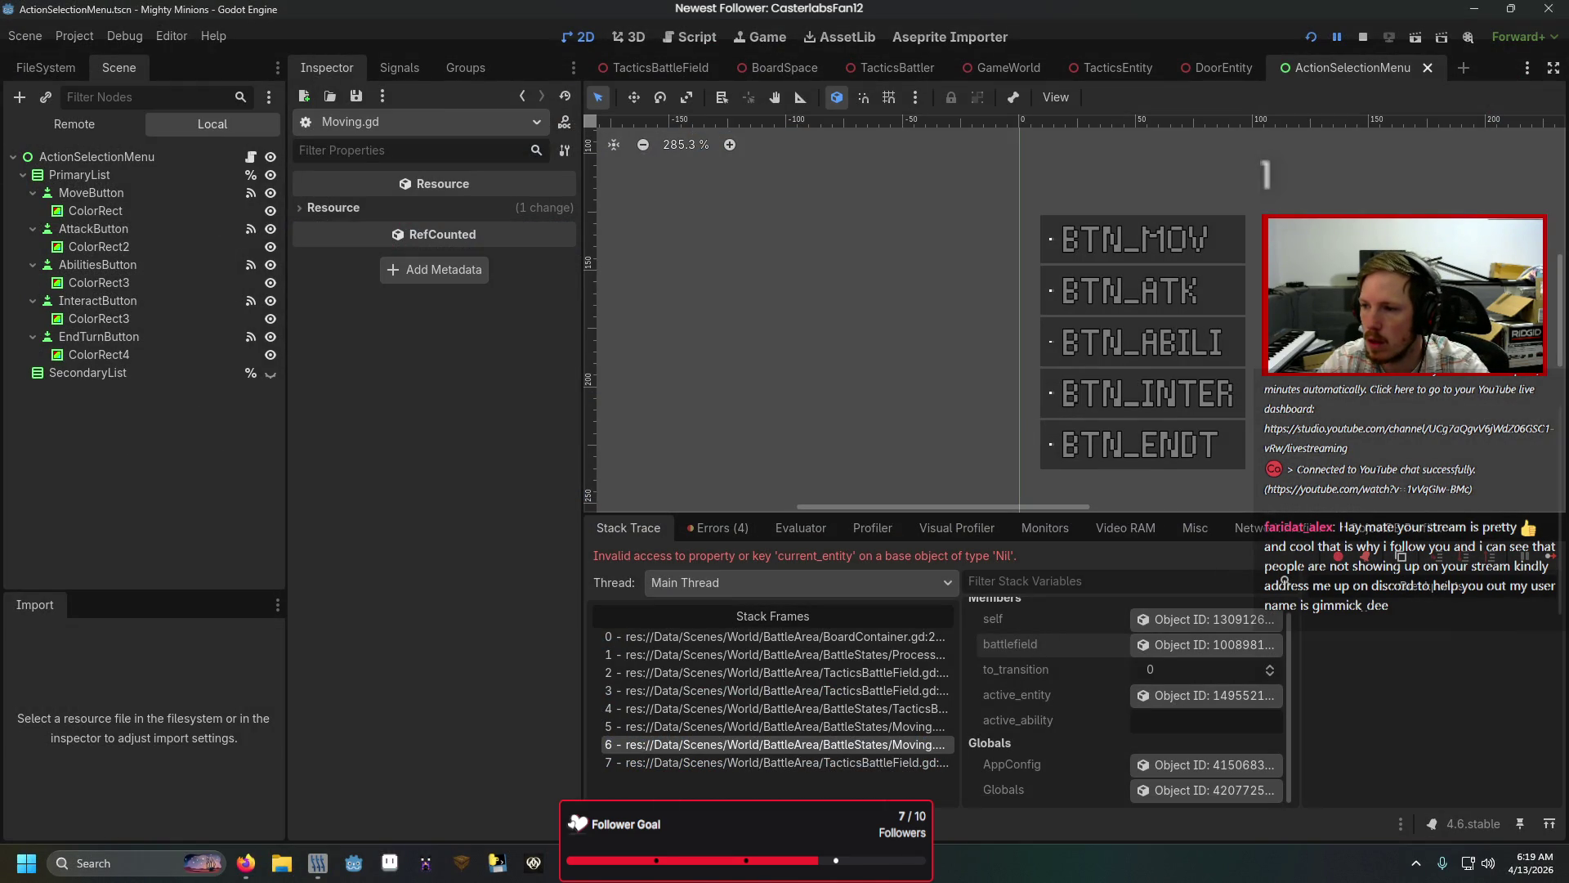
key(alt+Tab)
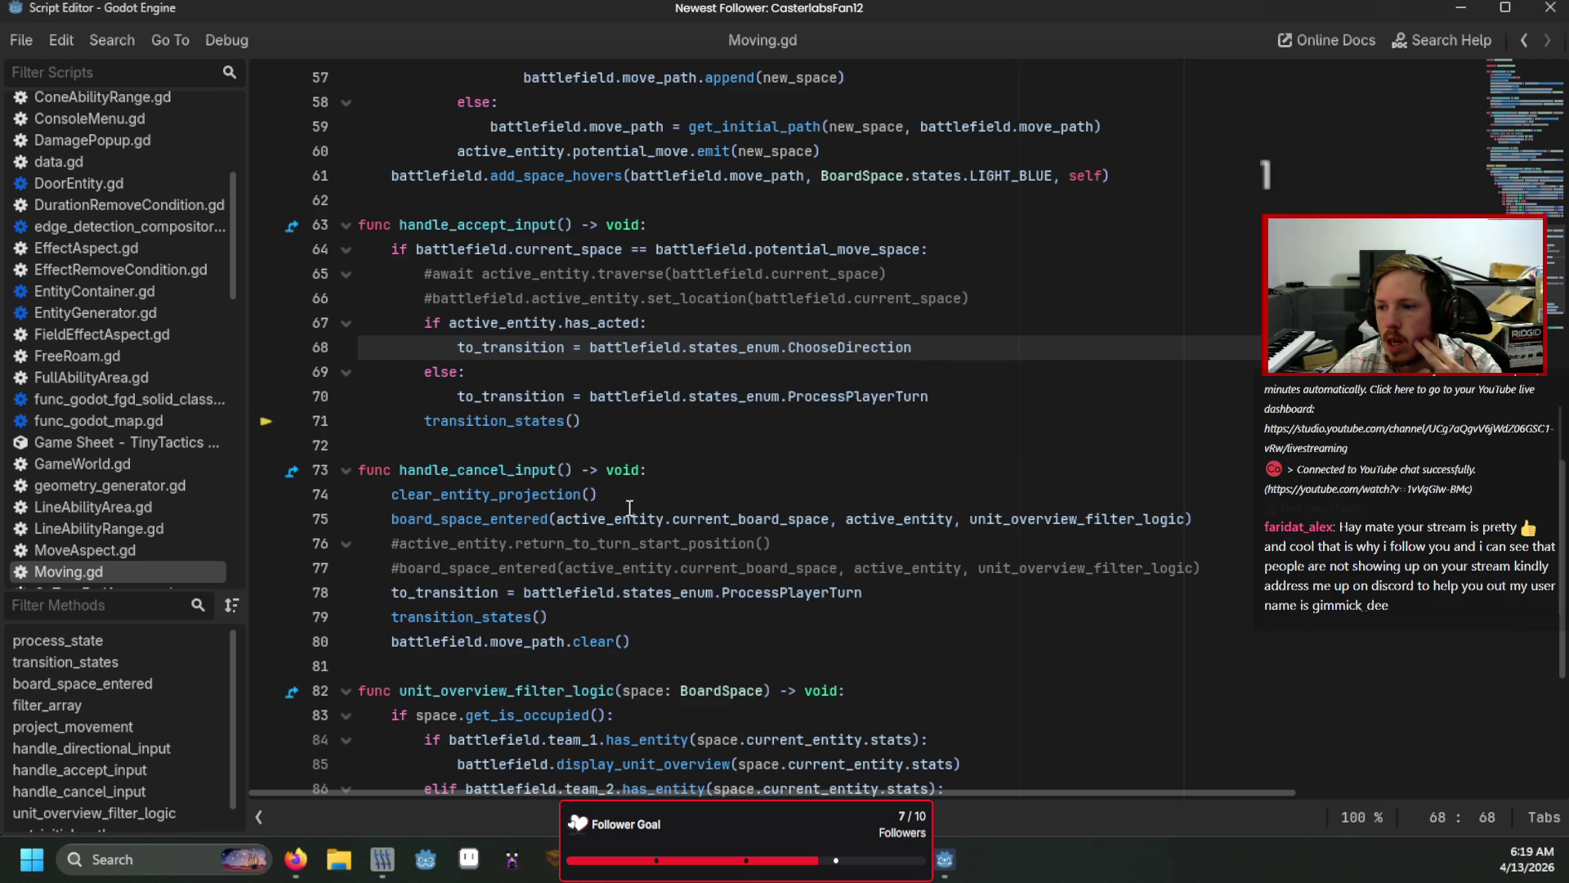
key(alt+Left)
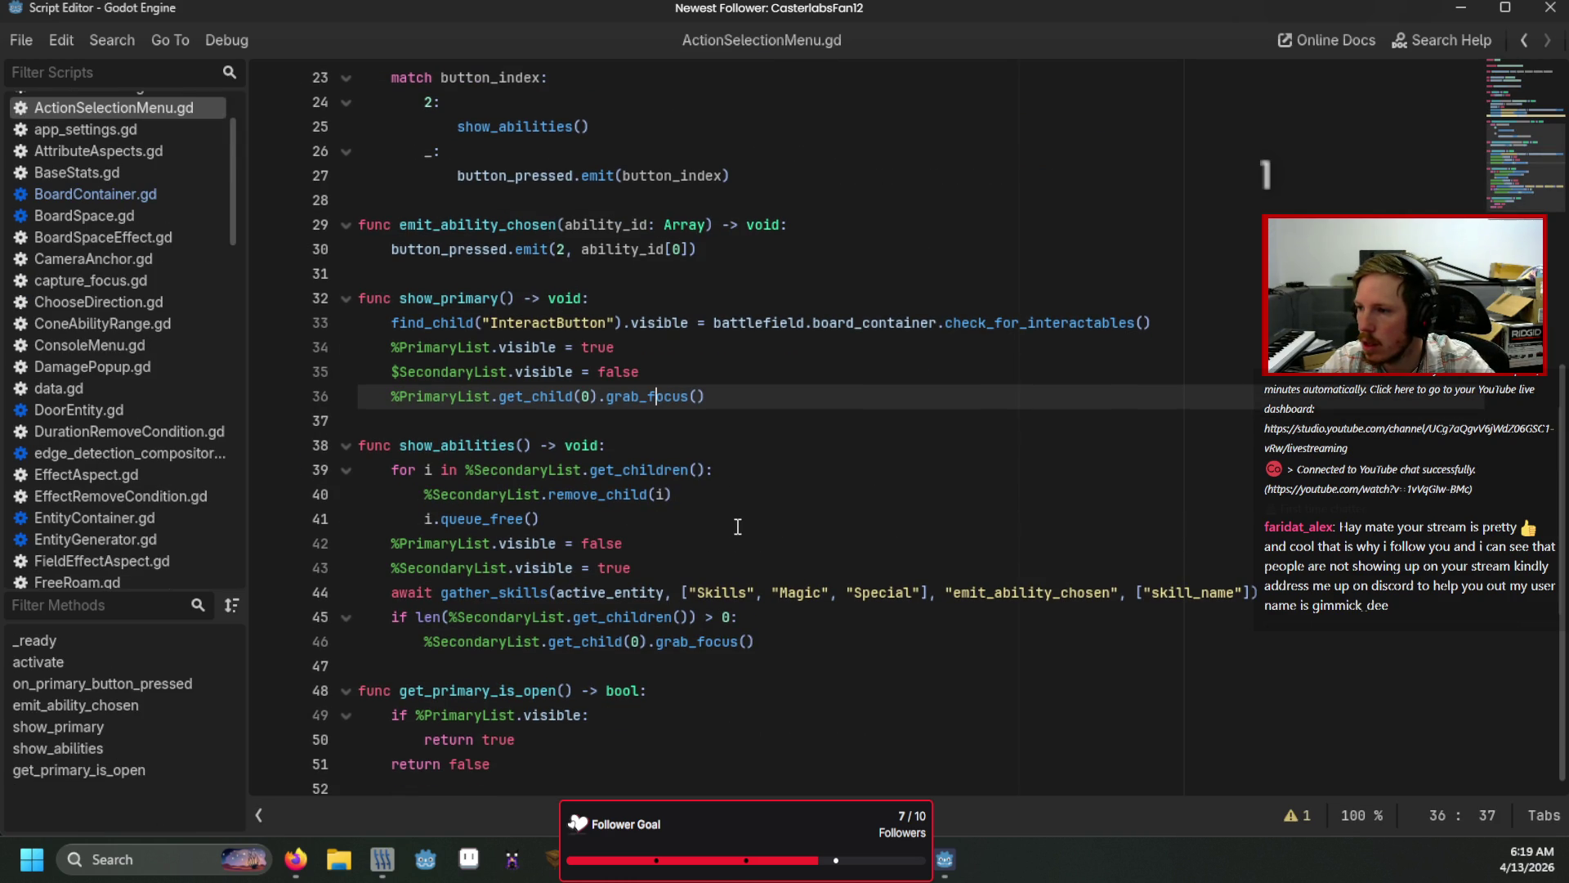
click(134, 194)
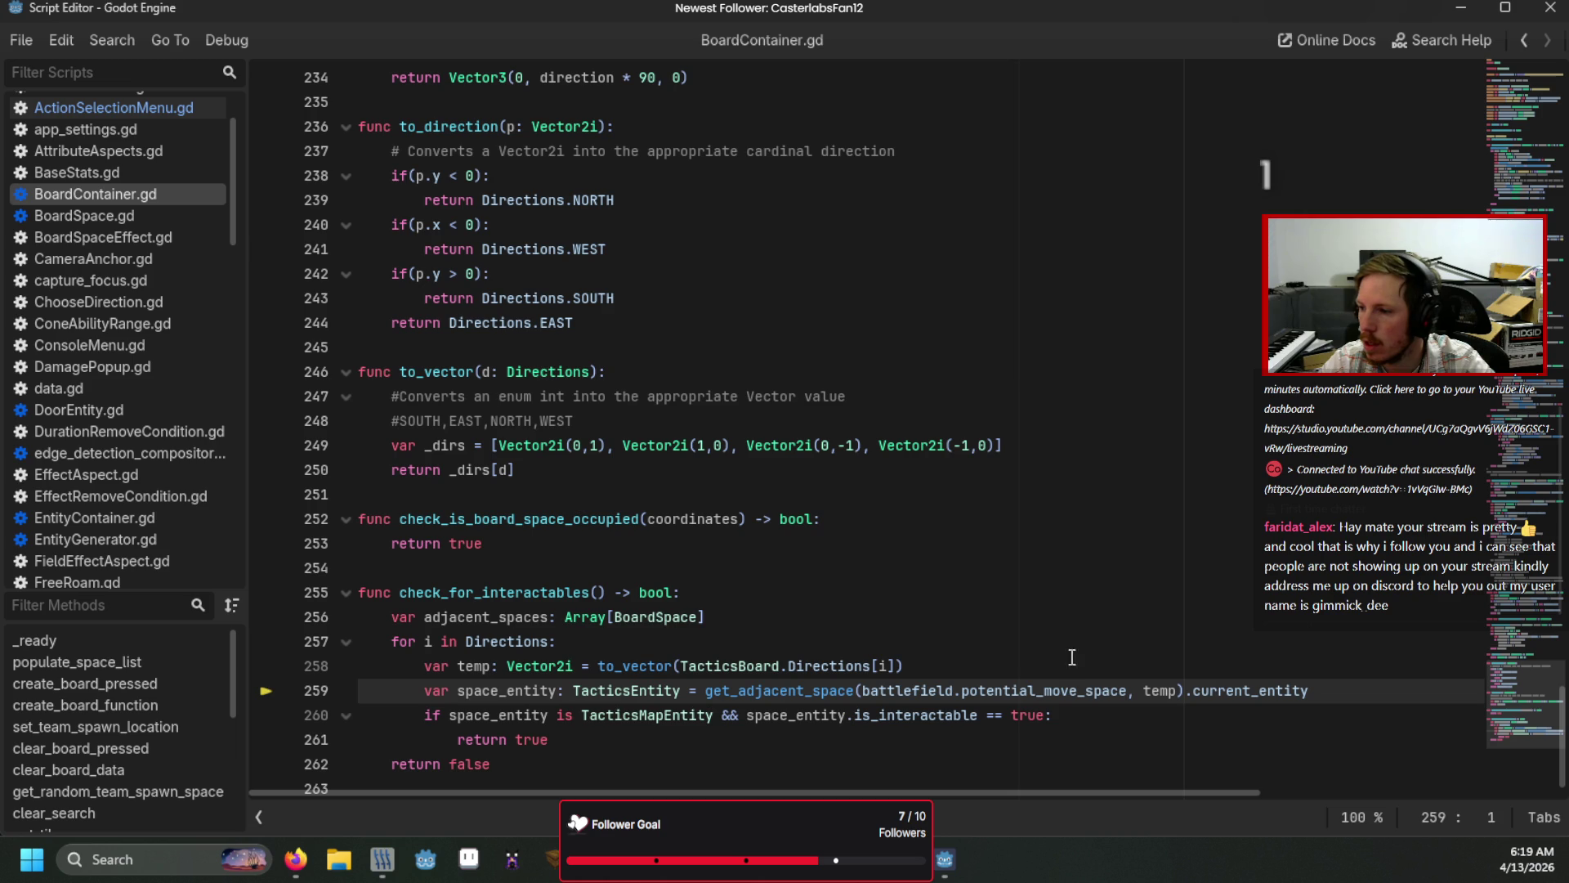
Step: Set line 259 to use current_space, then rerun the game and start the battle
double_click(1070, 690)
text(cu)
key(Return)
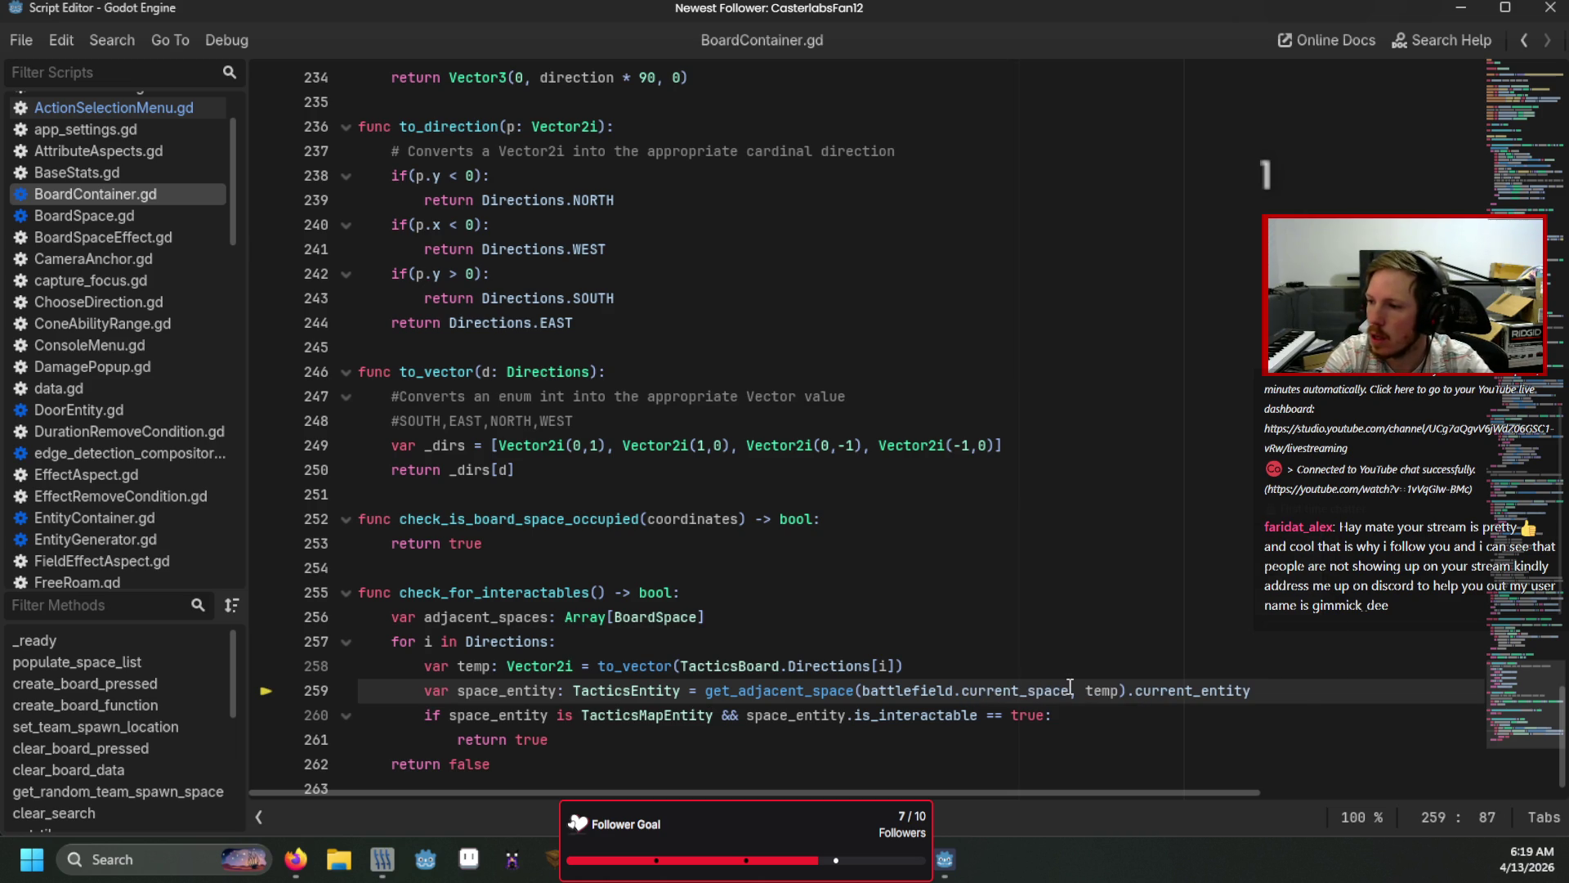
key(F5)
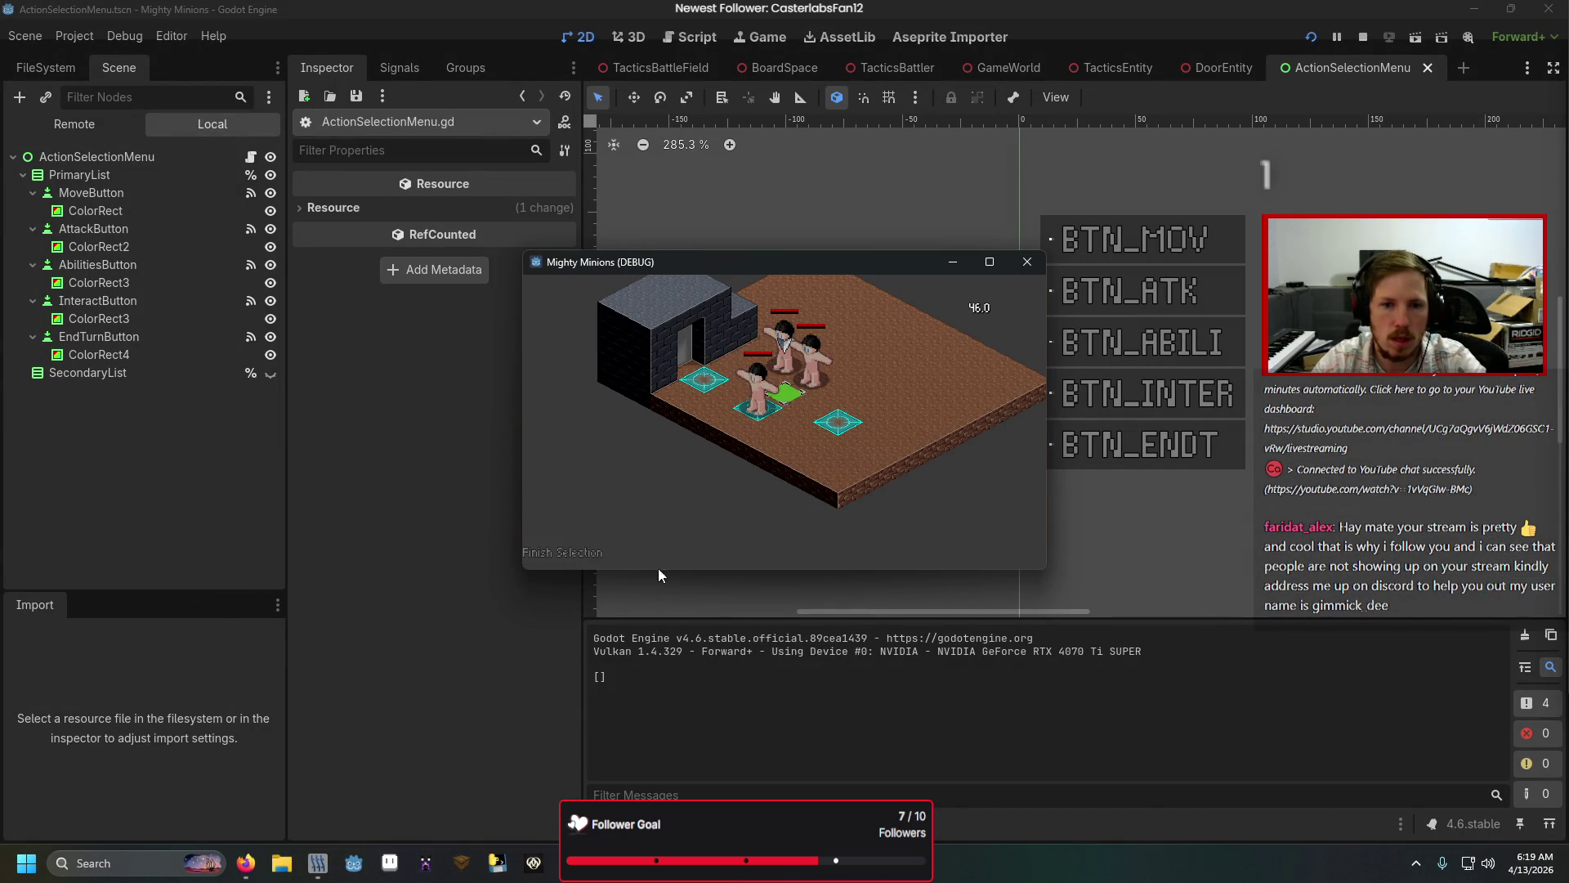
click(560, 548)
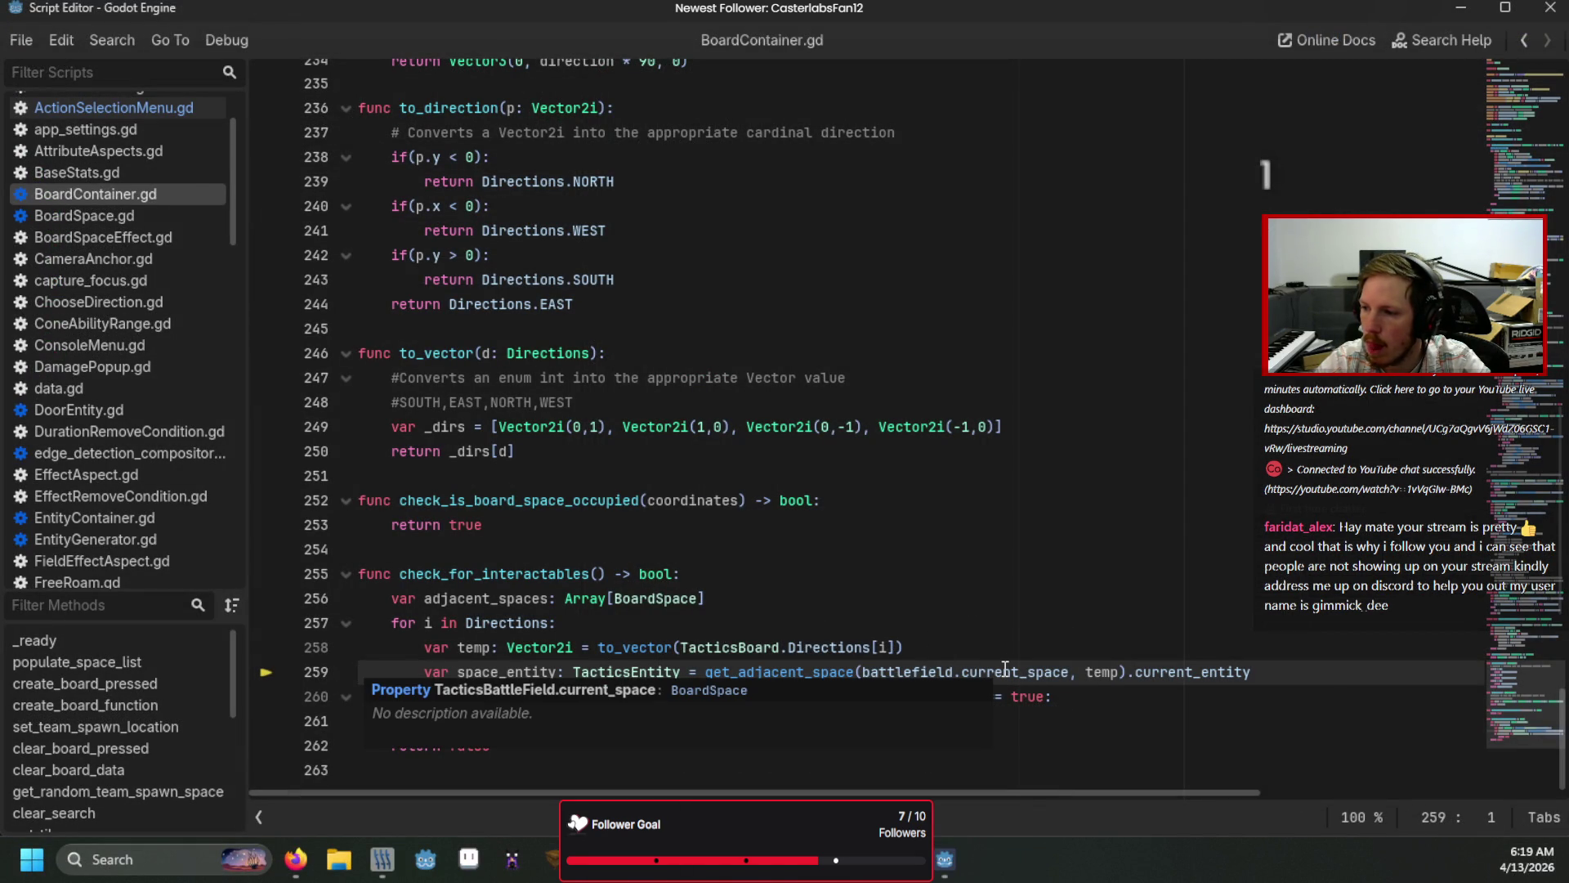
Step: Replace current_space with potential_move_space on line 259, save BoardContainer.gd, and switch to ActionSelectionMenu.gd
click(1027, 650)
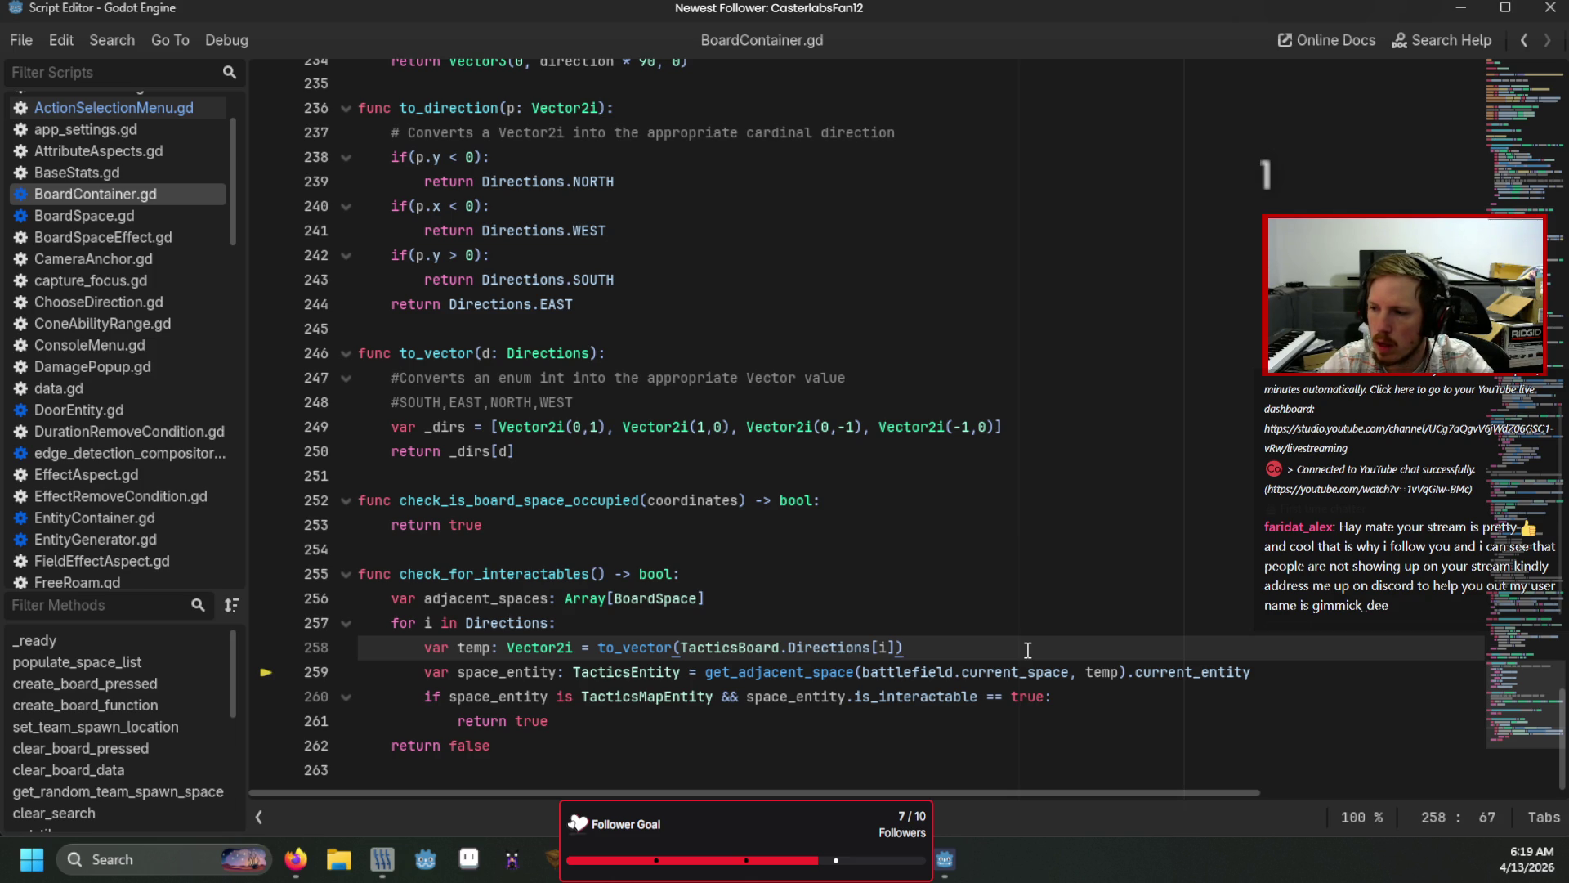
click(1022, 671)
double_click(1022, 672)
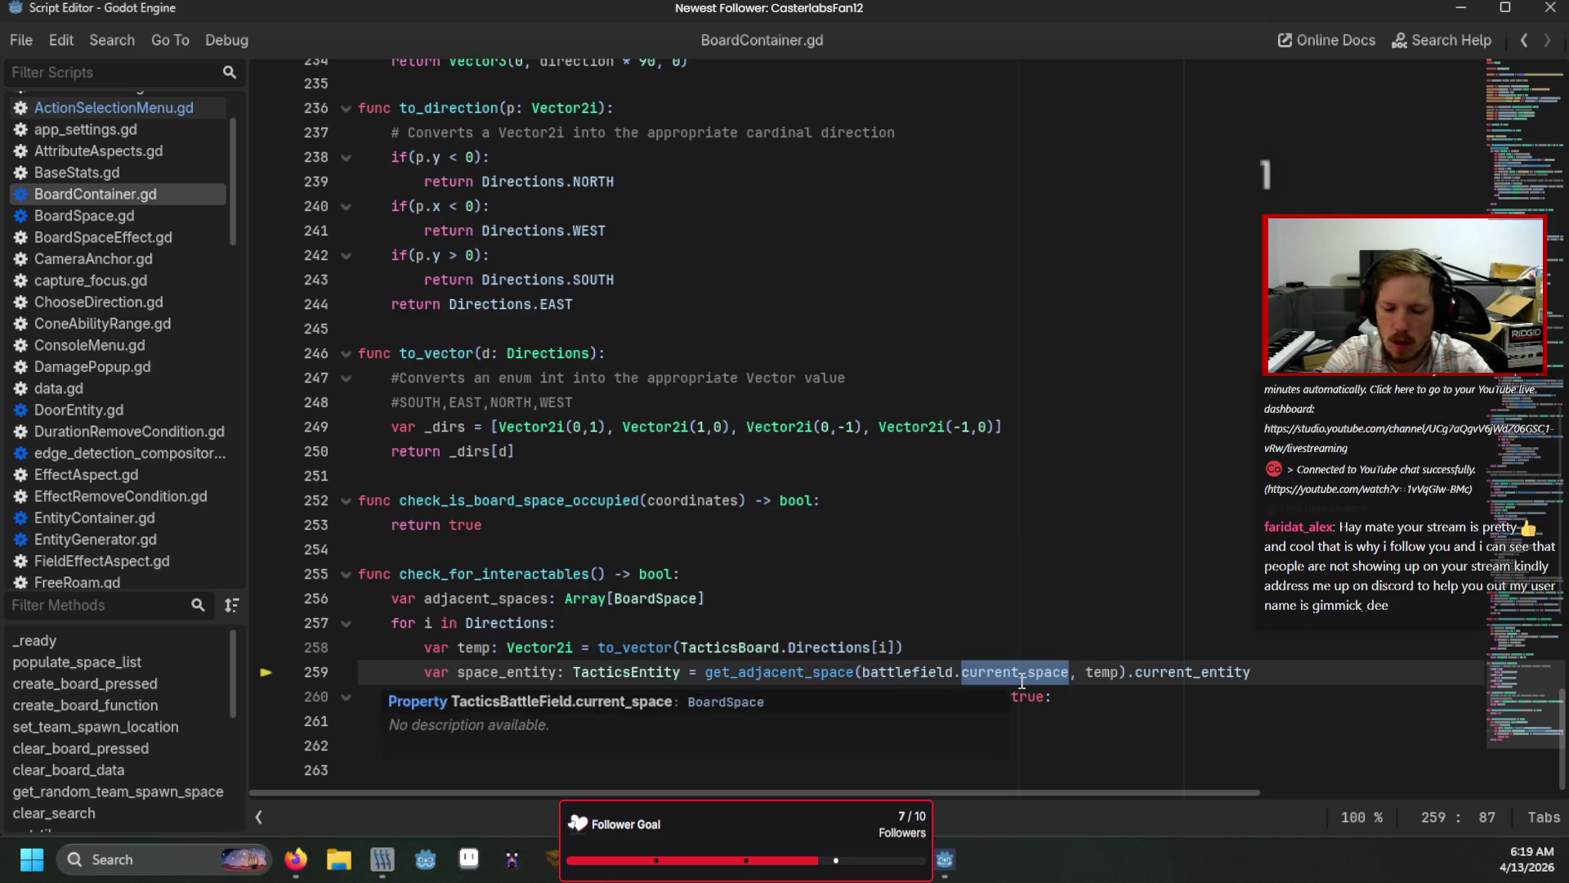
text(po)
key(Return)
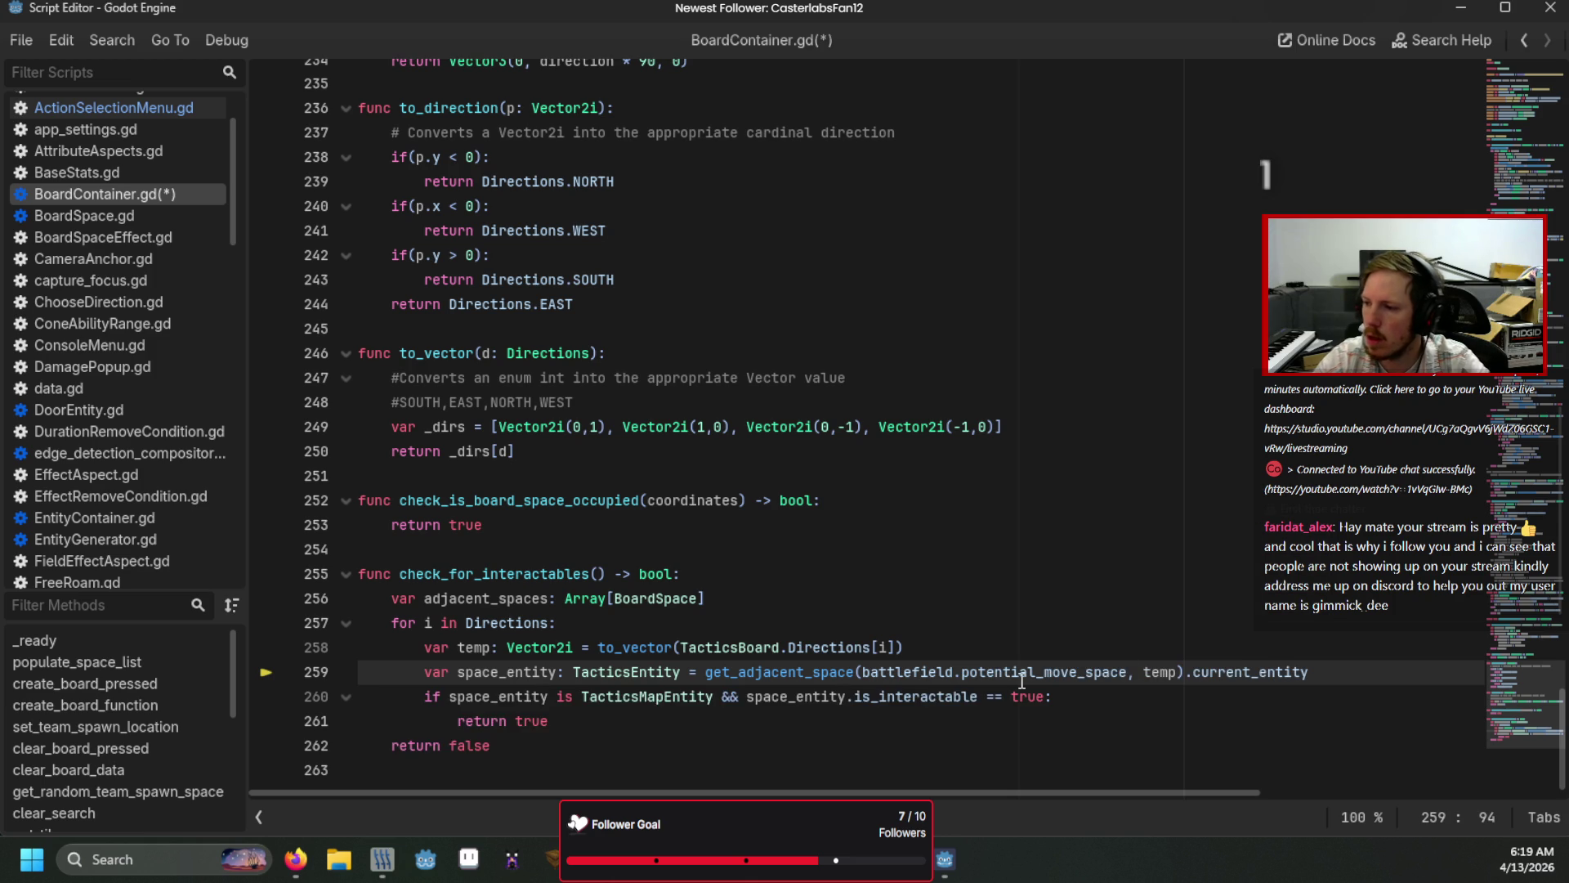
click(1037, 647)
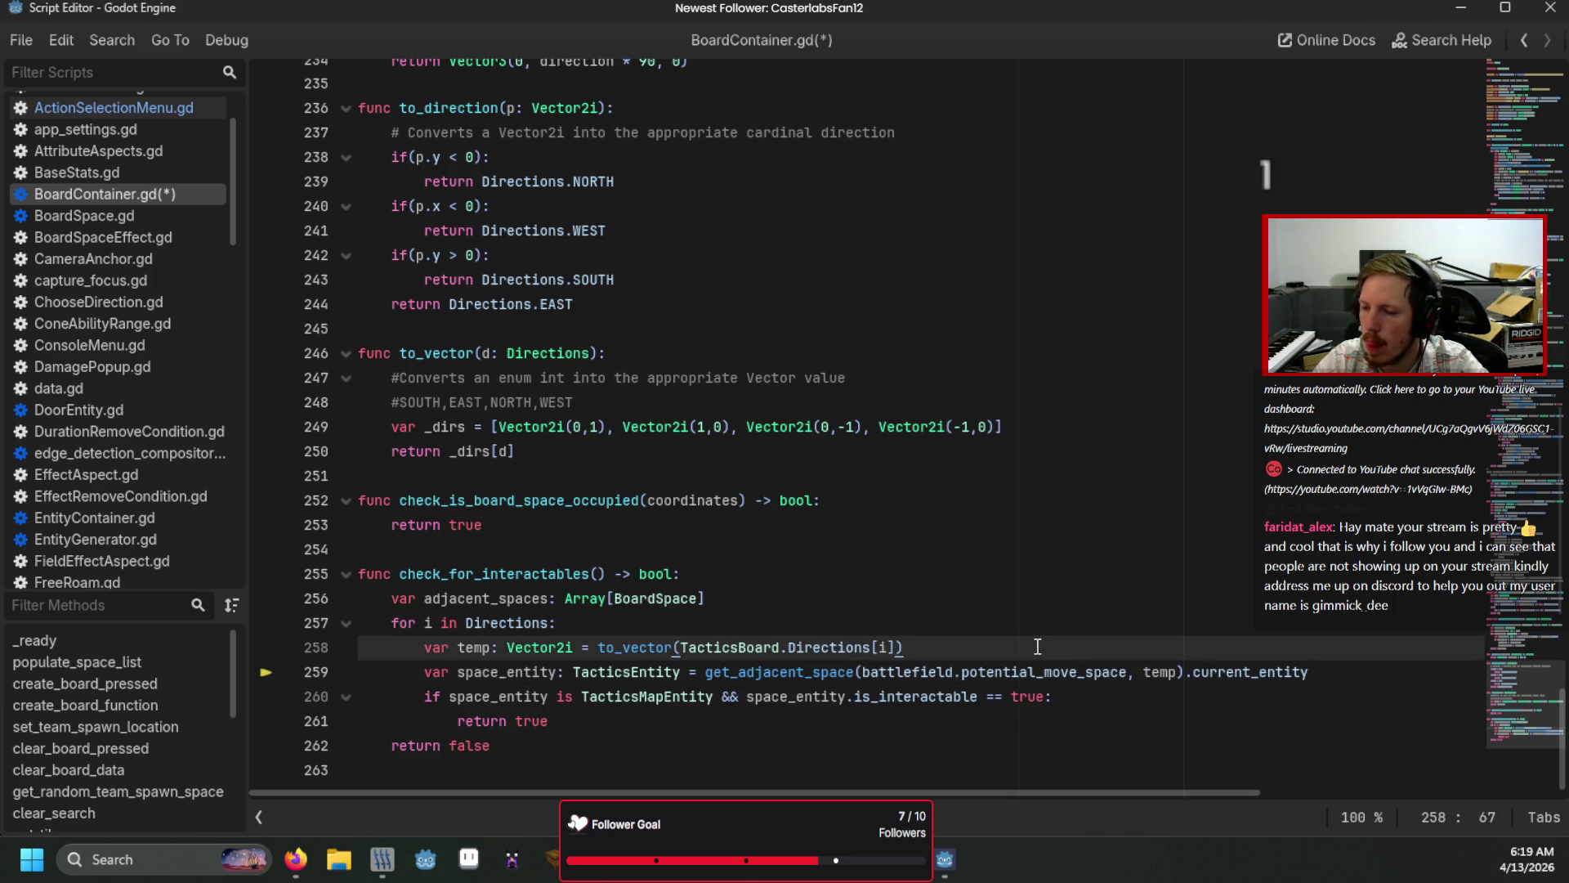
key(ctrl+s)
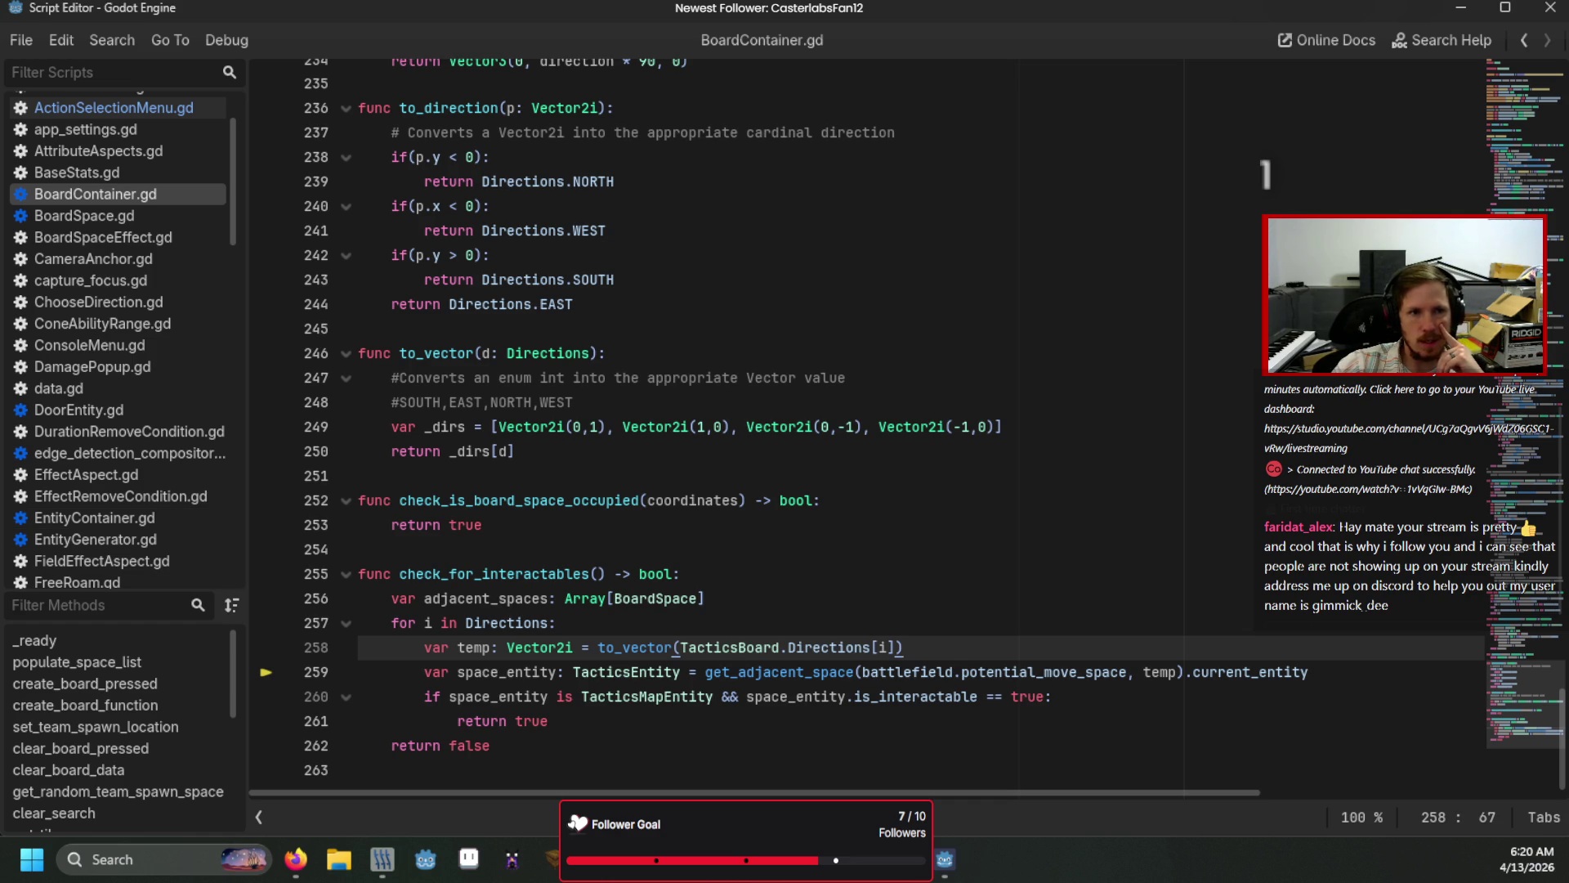
click(114, 107)
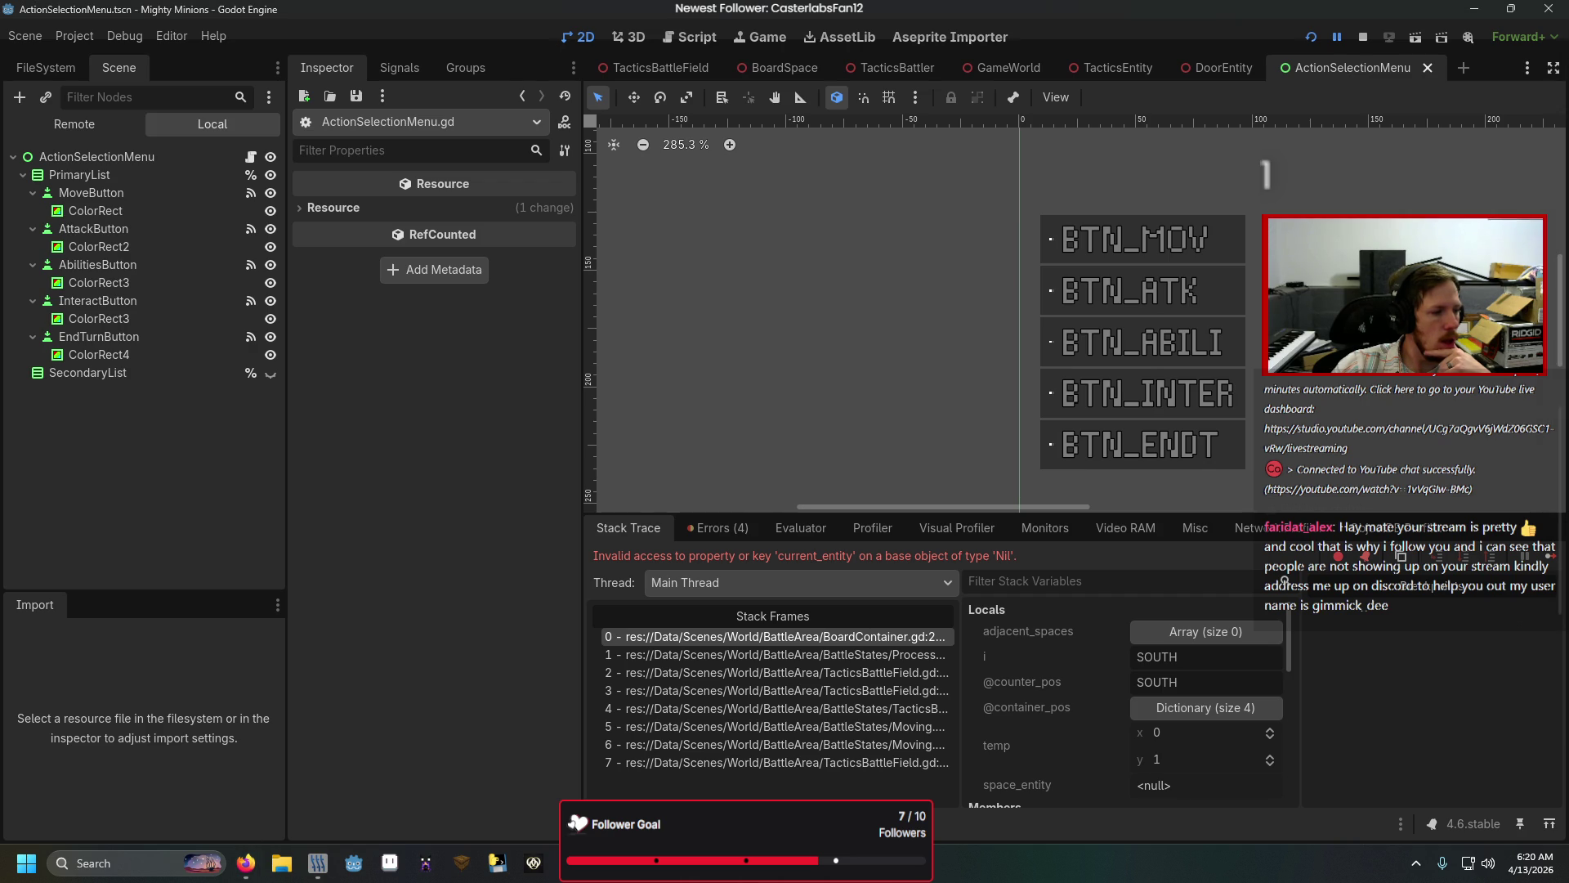
Step: Add print(battlefield.current_space) on a new line 65 inside the accept block of Moving.gd
key(ctrl+F3)
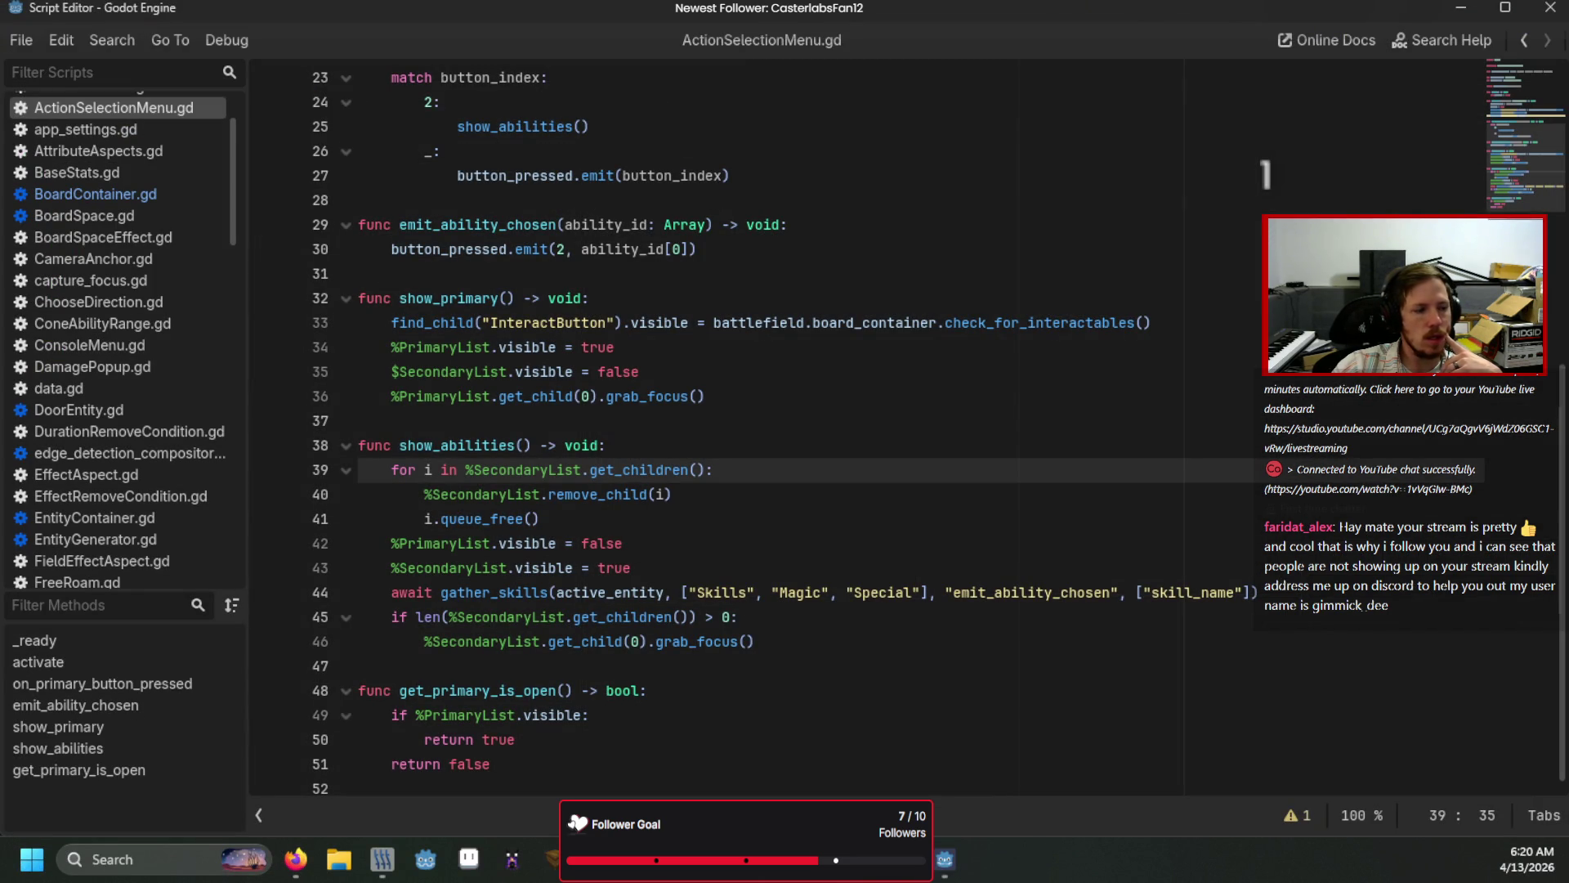
key(ctrl+F1)
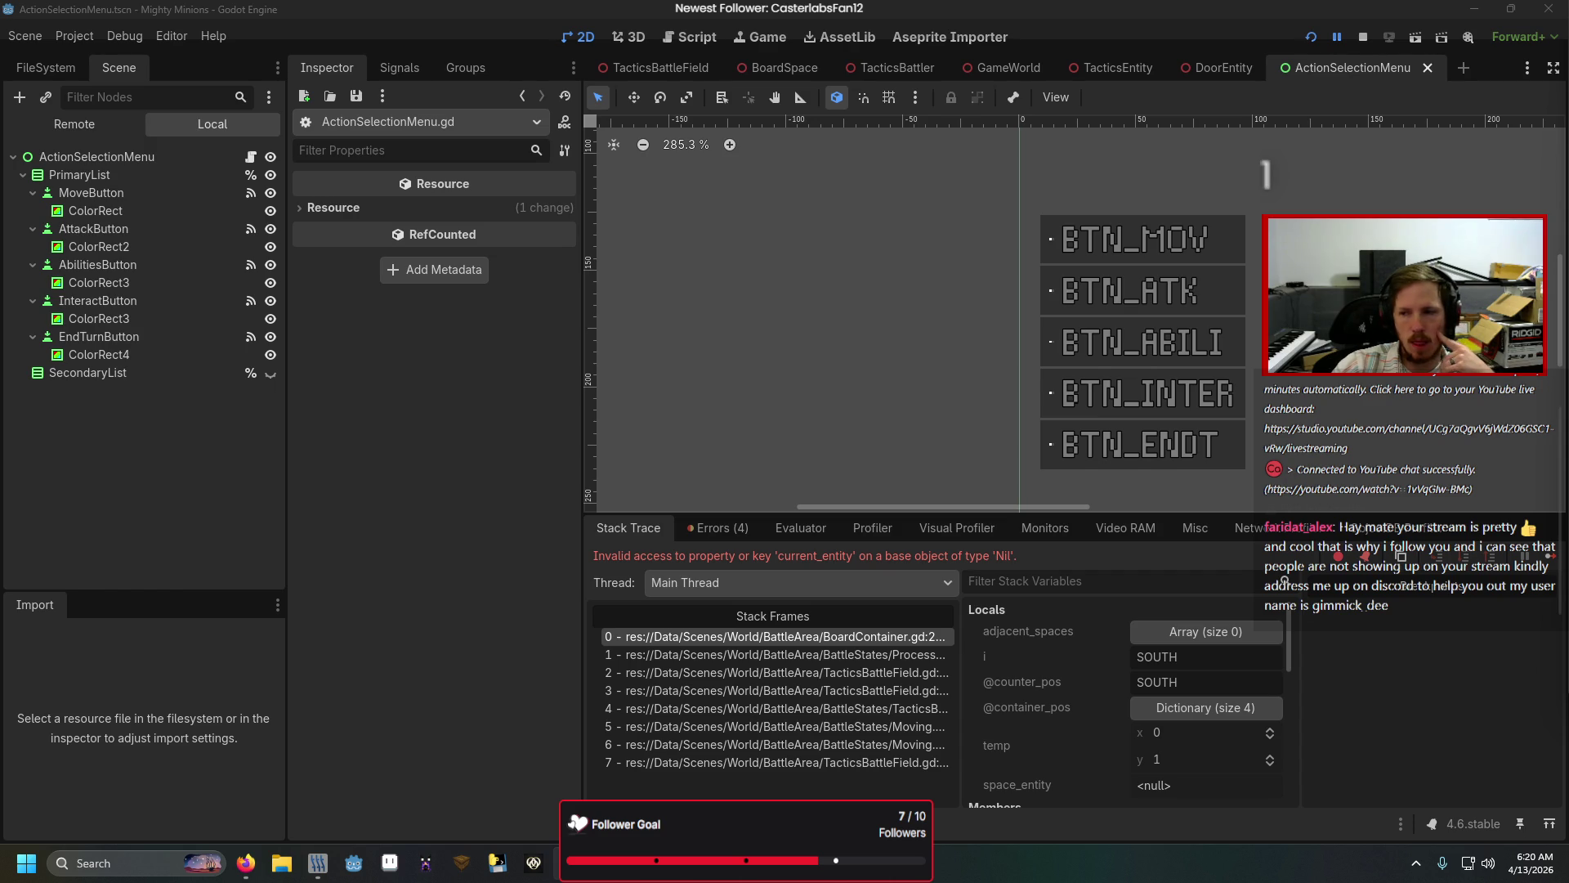
key(ctrl+F3)
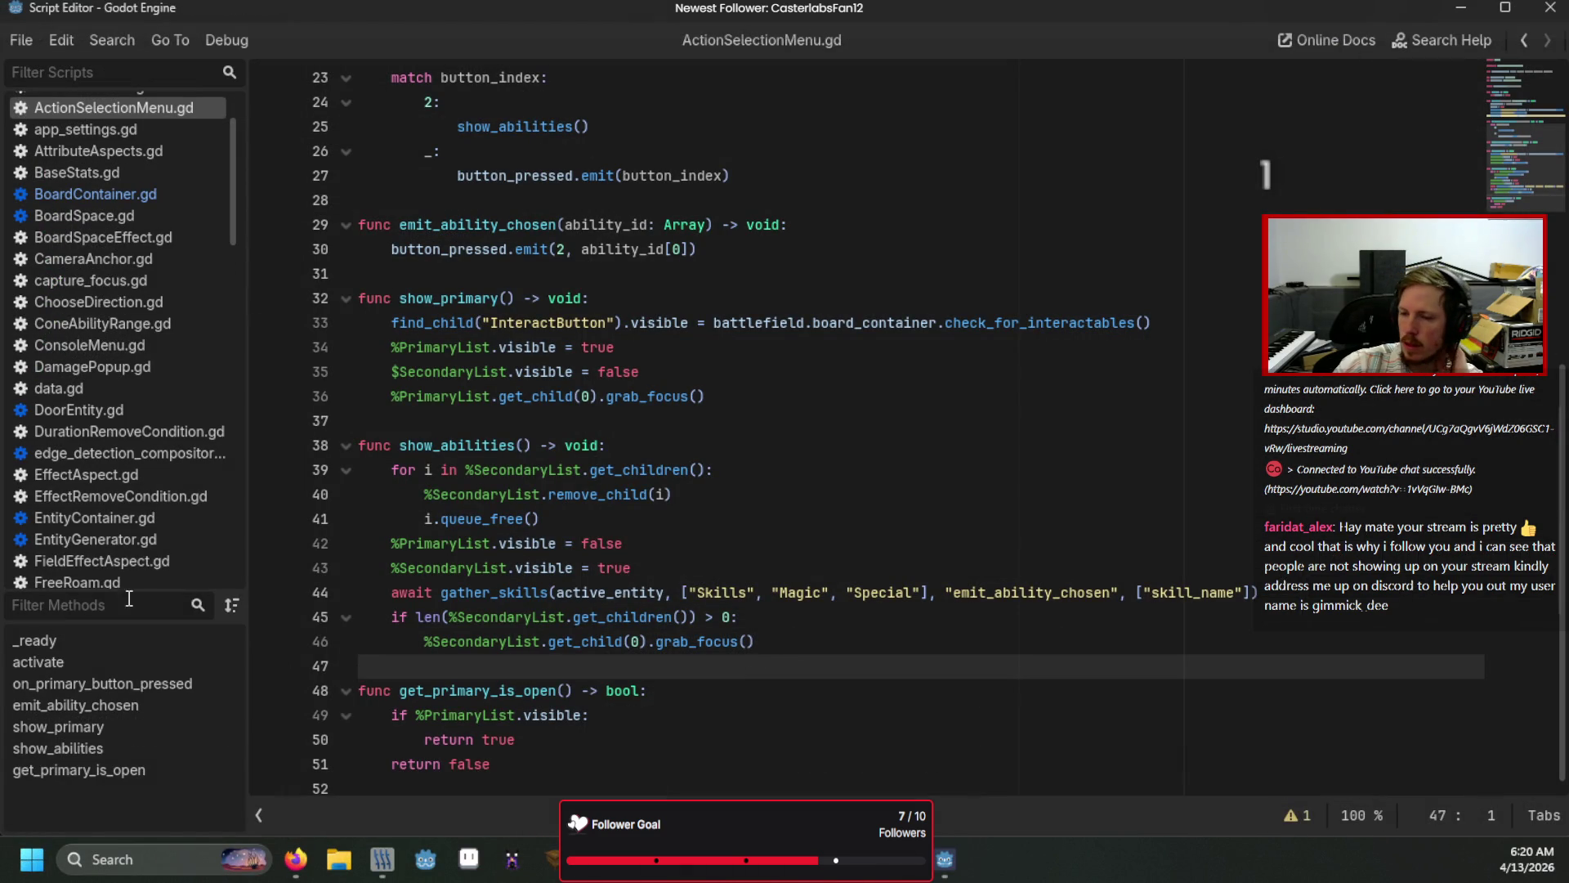
scroll(851, 408, up, 5)
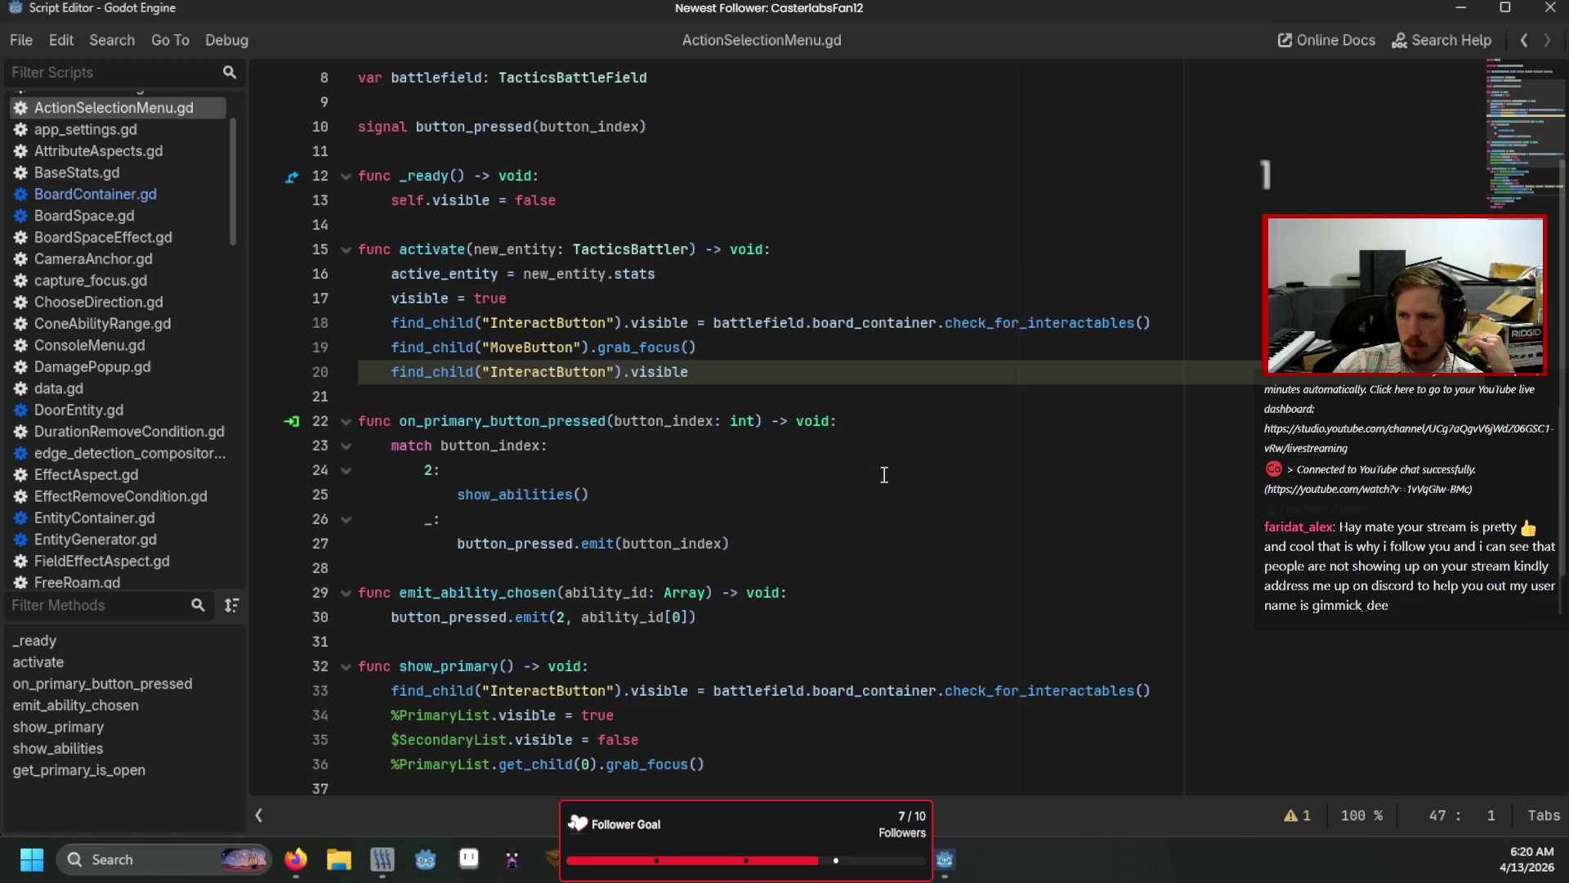
scroll(871, 476, down, 5)
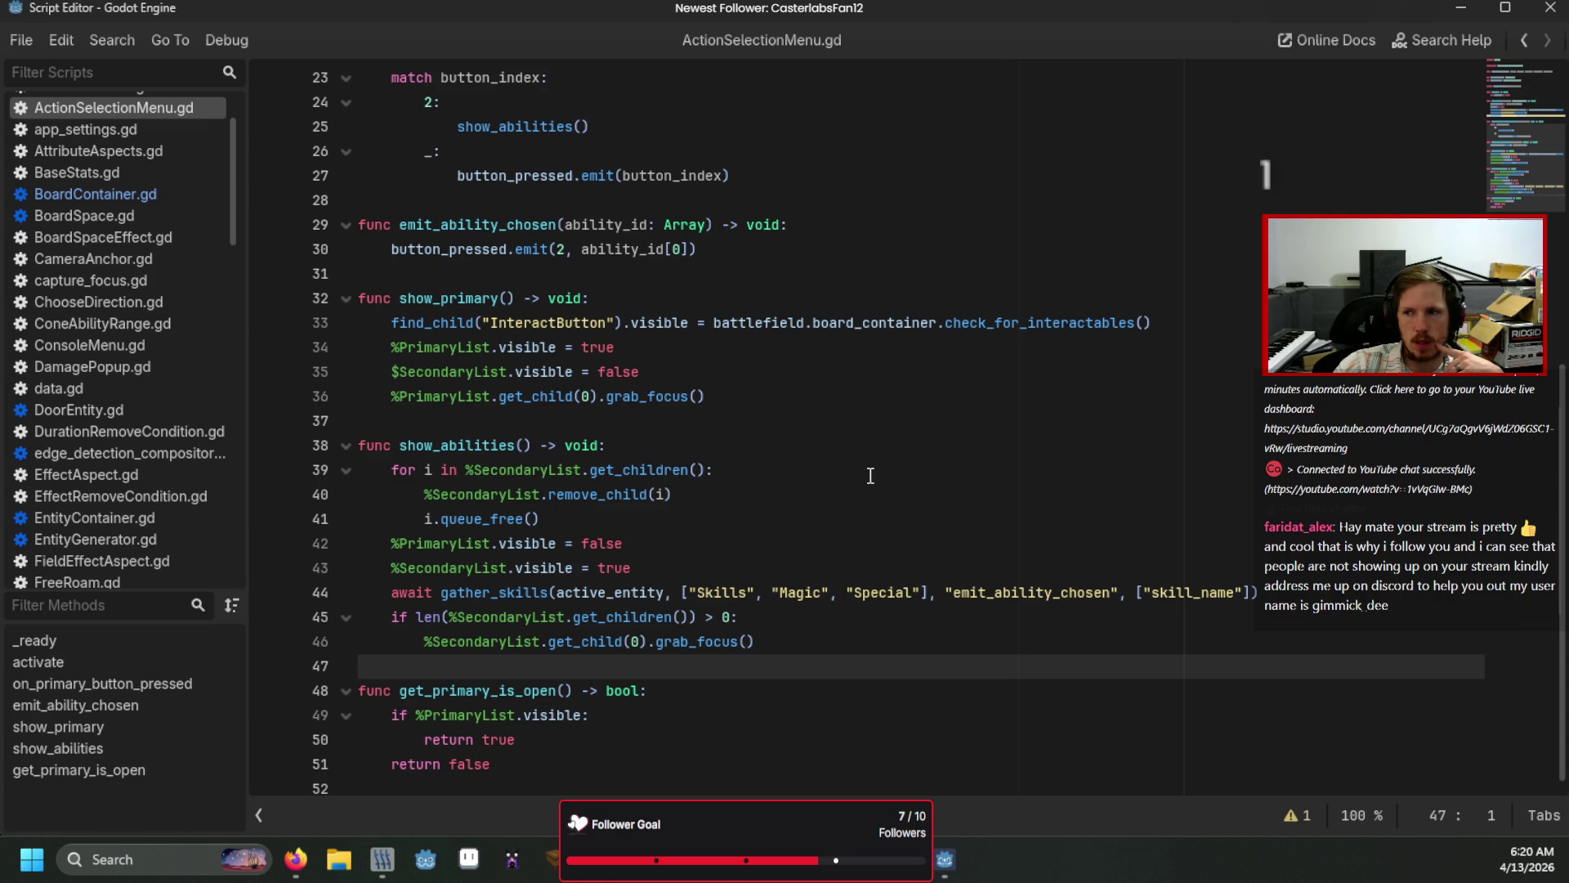
scroll(871, 476, up, 4)
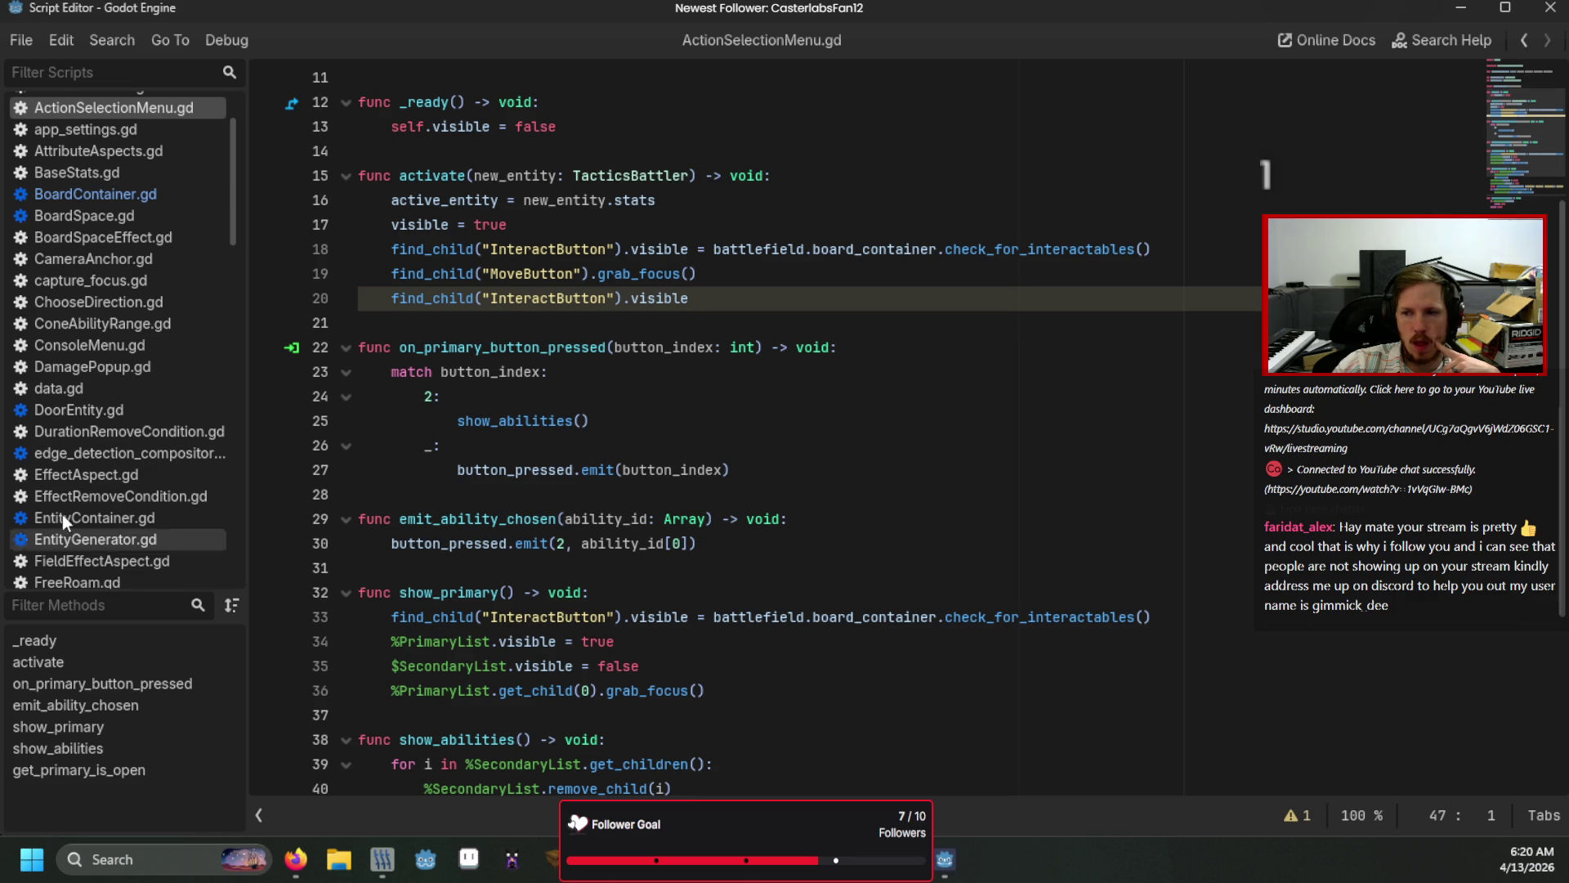
scroll(110, 484, down, 5)
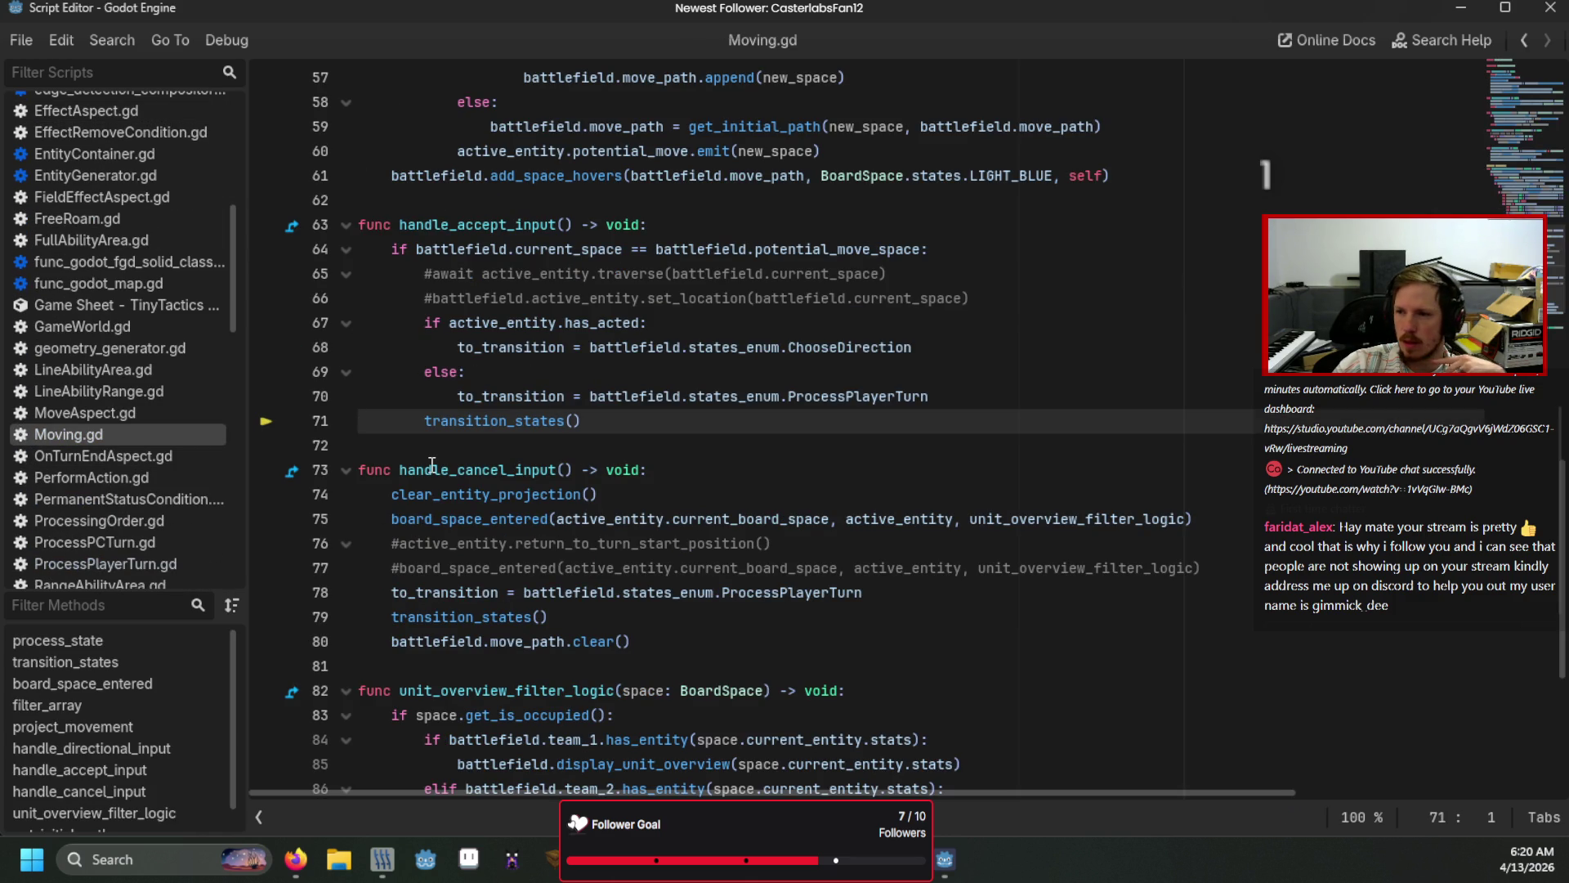
mouse_move(542, 411)
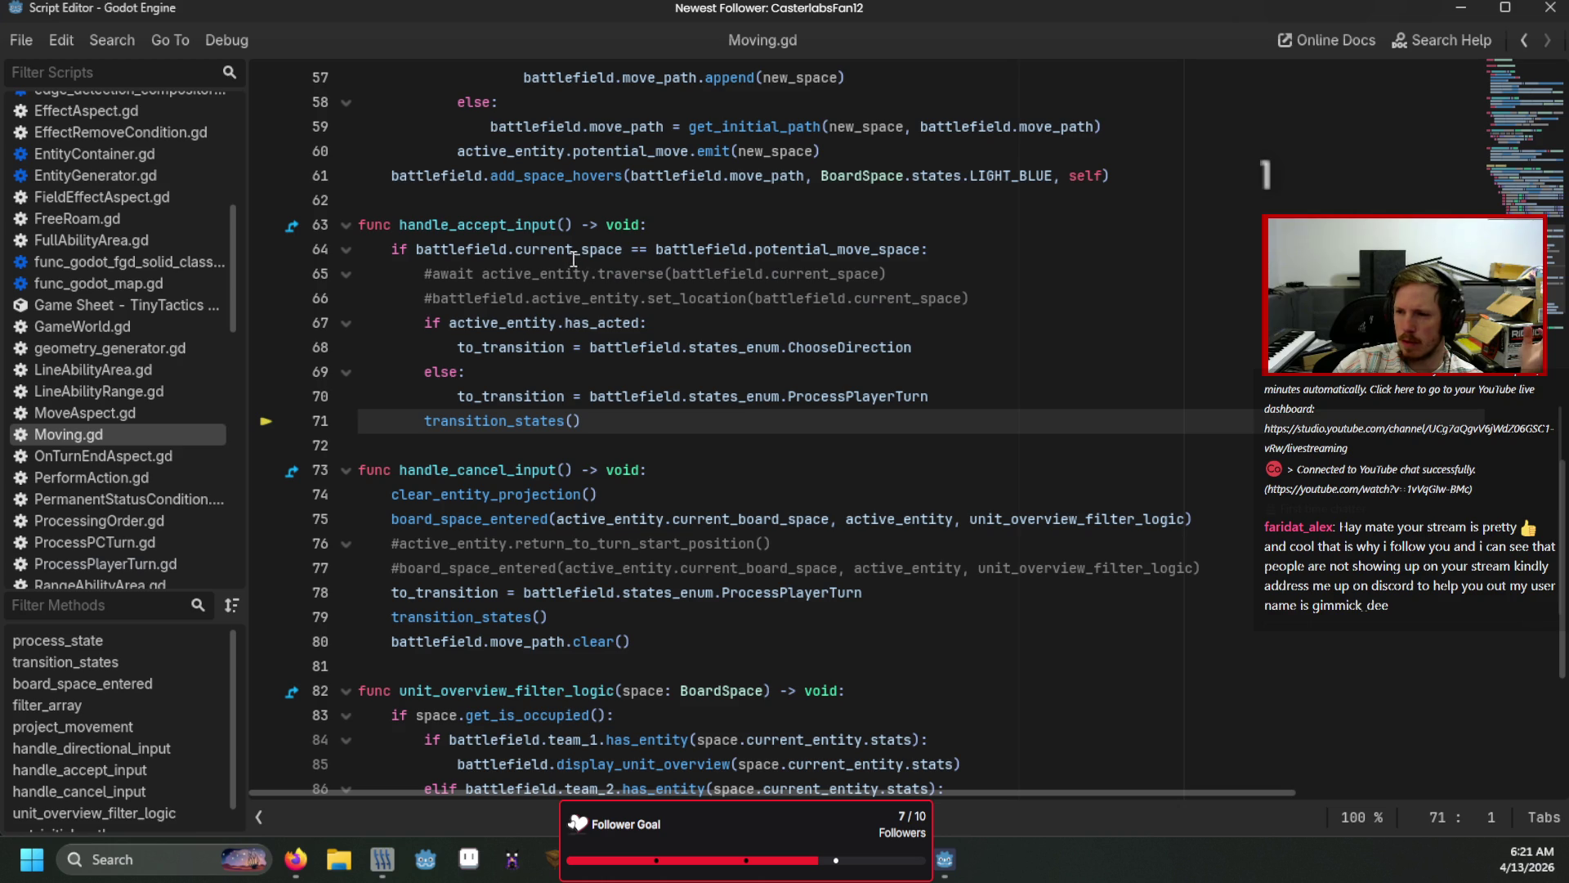
mouse_move(577, 259)
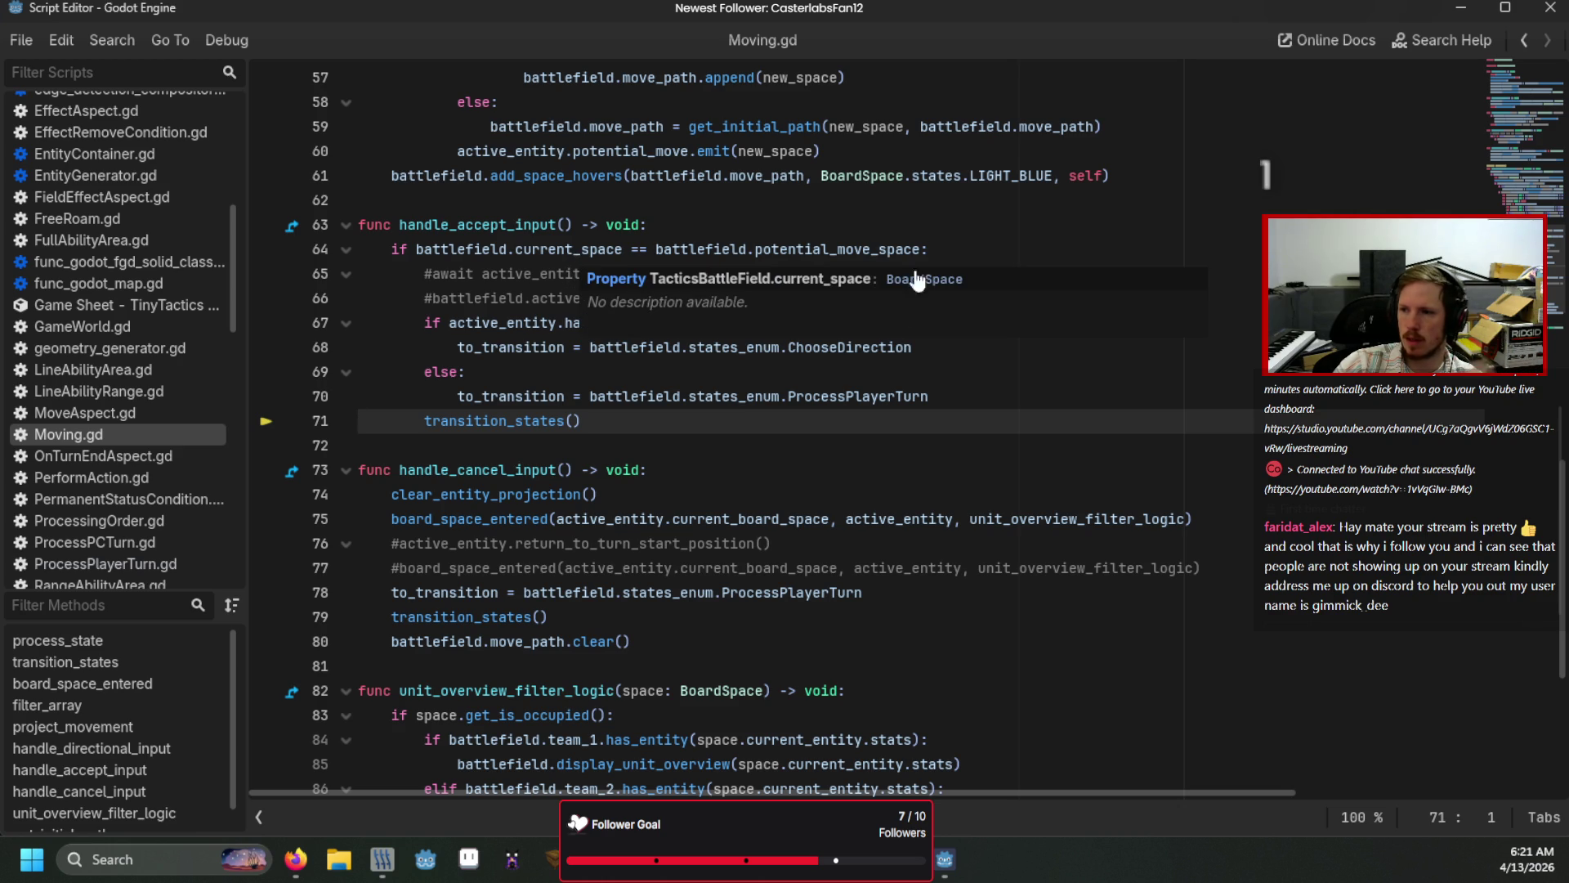
click(944, 245)
key(Return)
text(print)
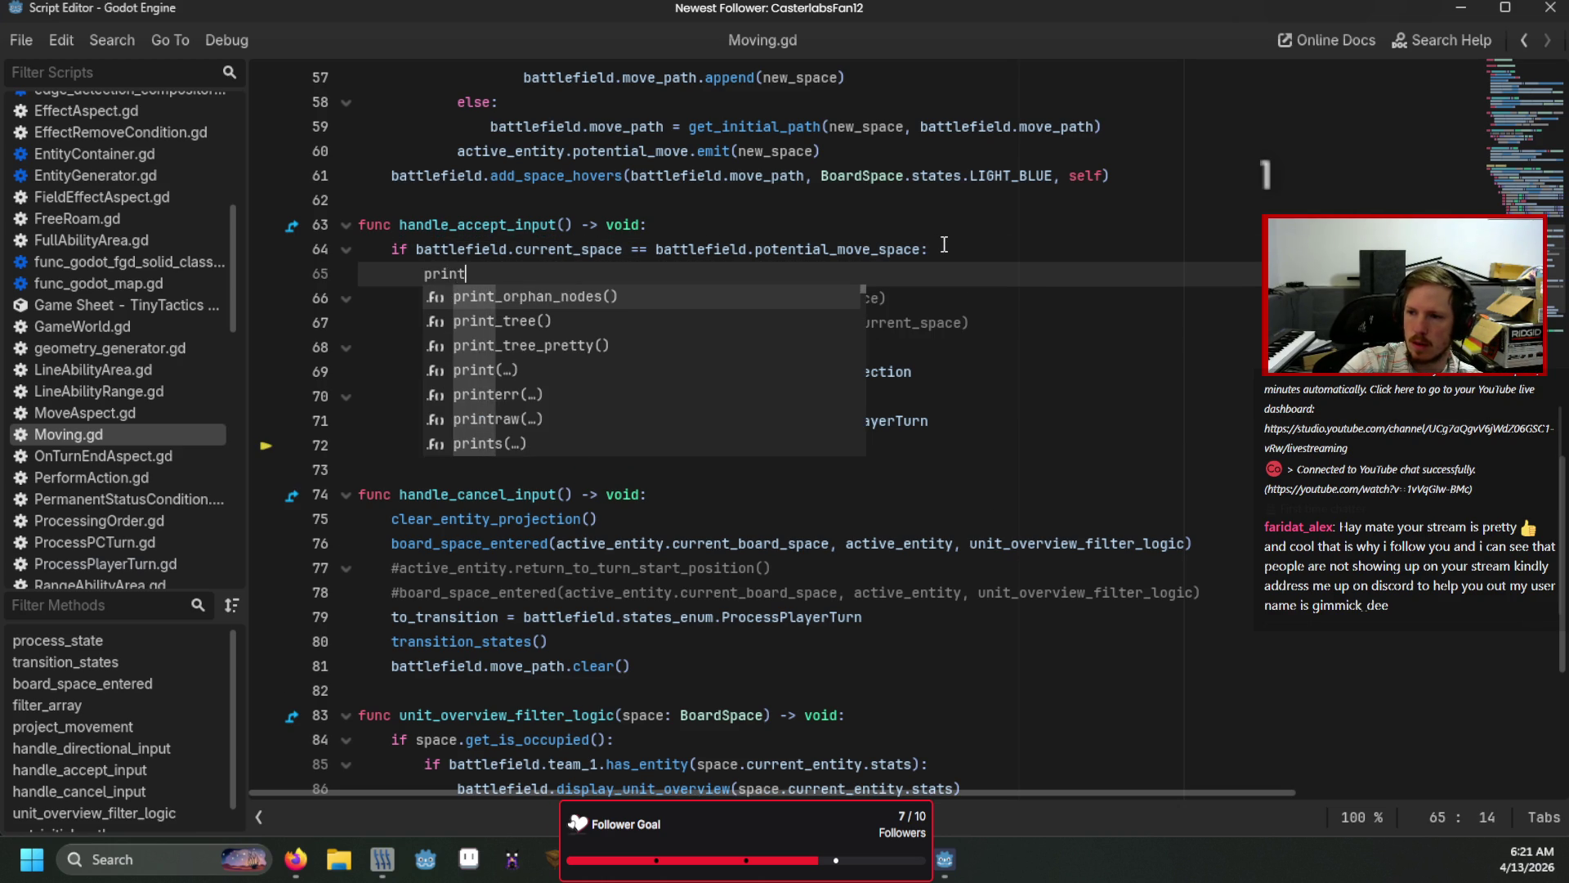
text((battlefield.cu)
key(Return)
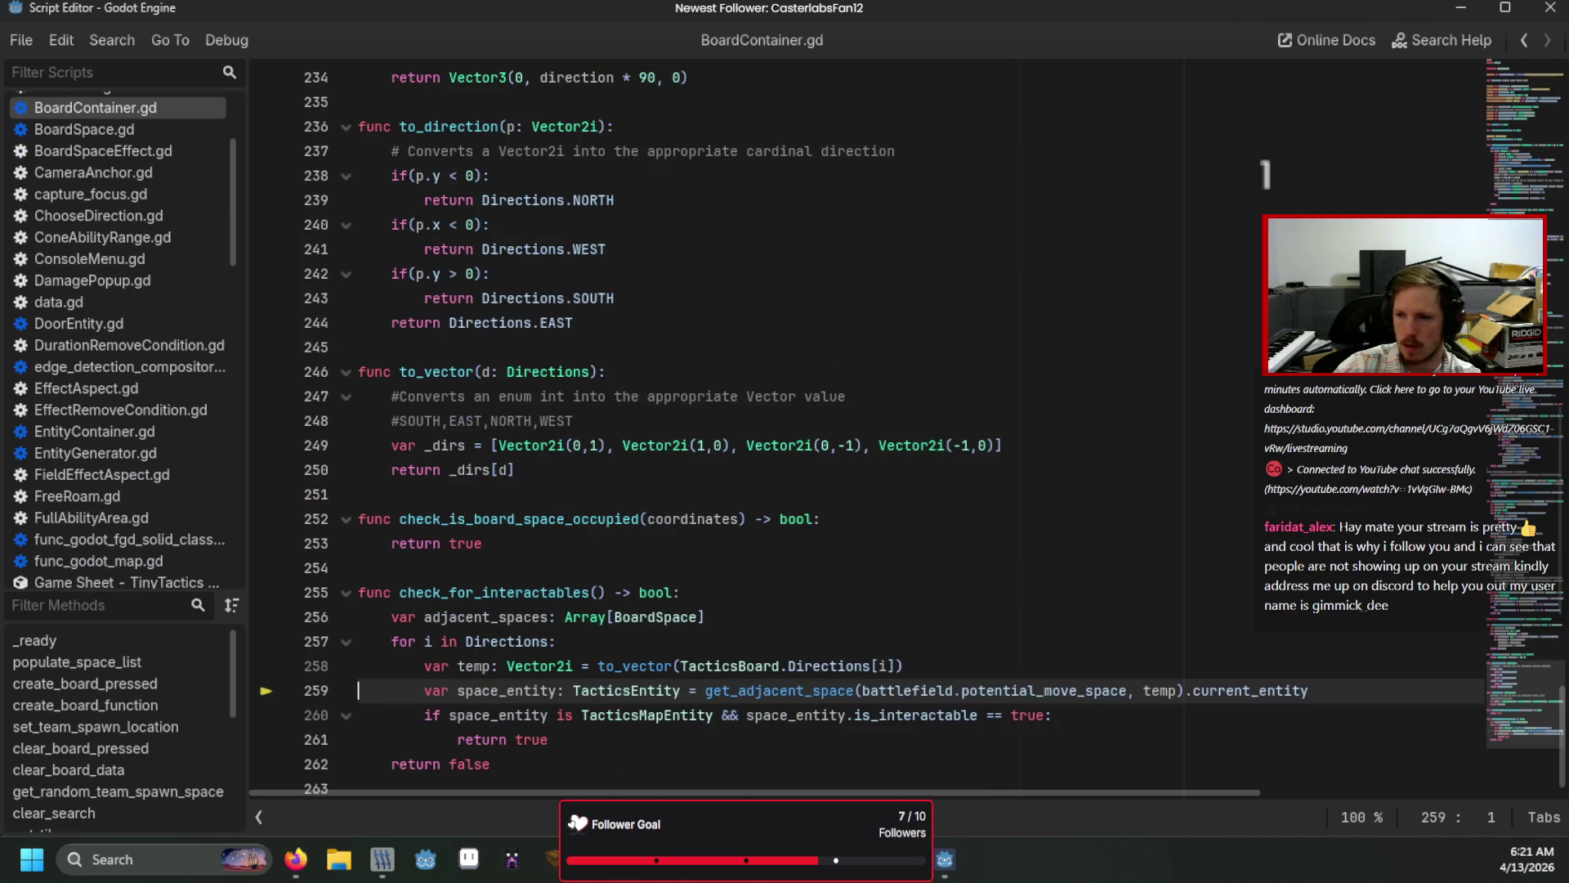
Step: Change line 259 of BoardContainer.gd from potential_move_space to current_space, then run and stop the game
double_click(1022, 691)
text(cu)
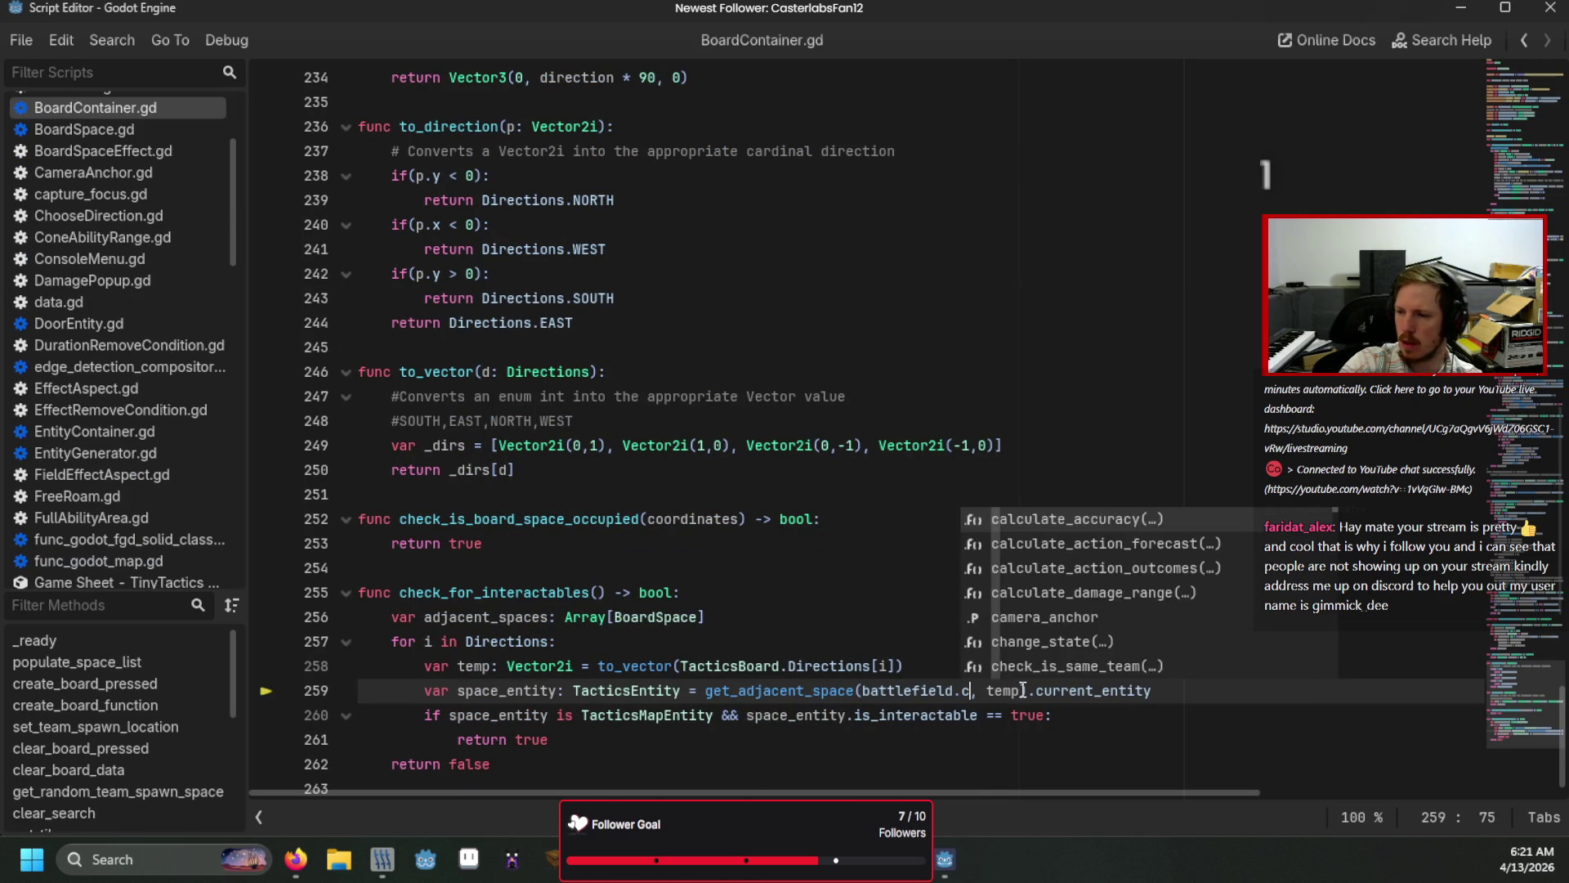
key(Return)
key(F5)
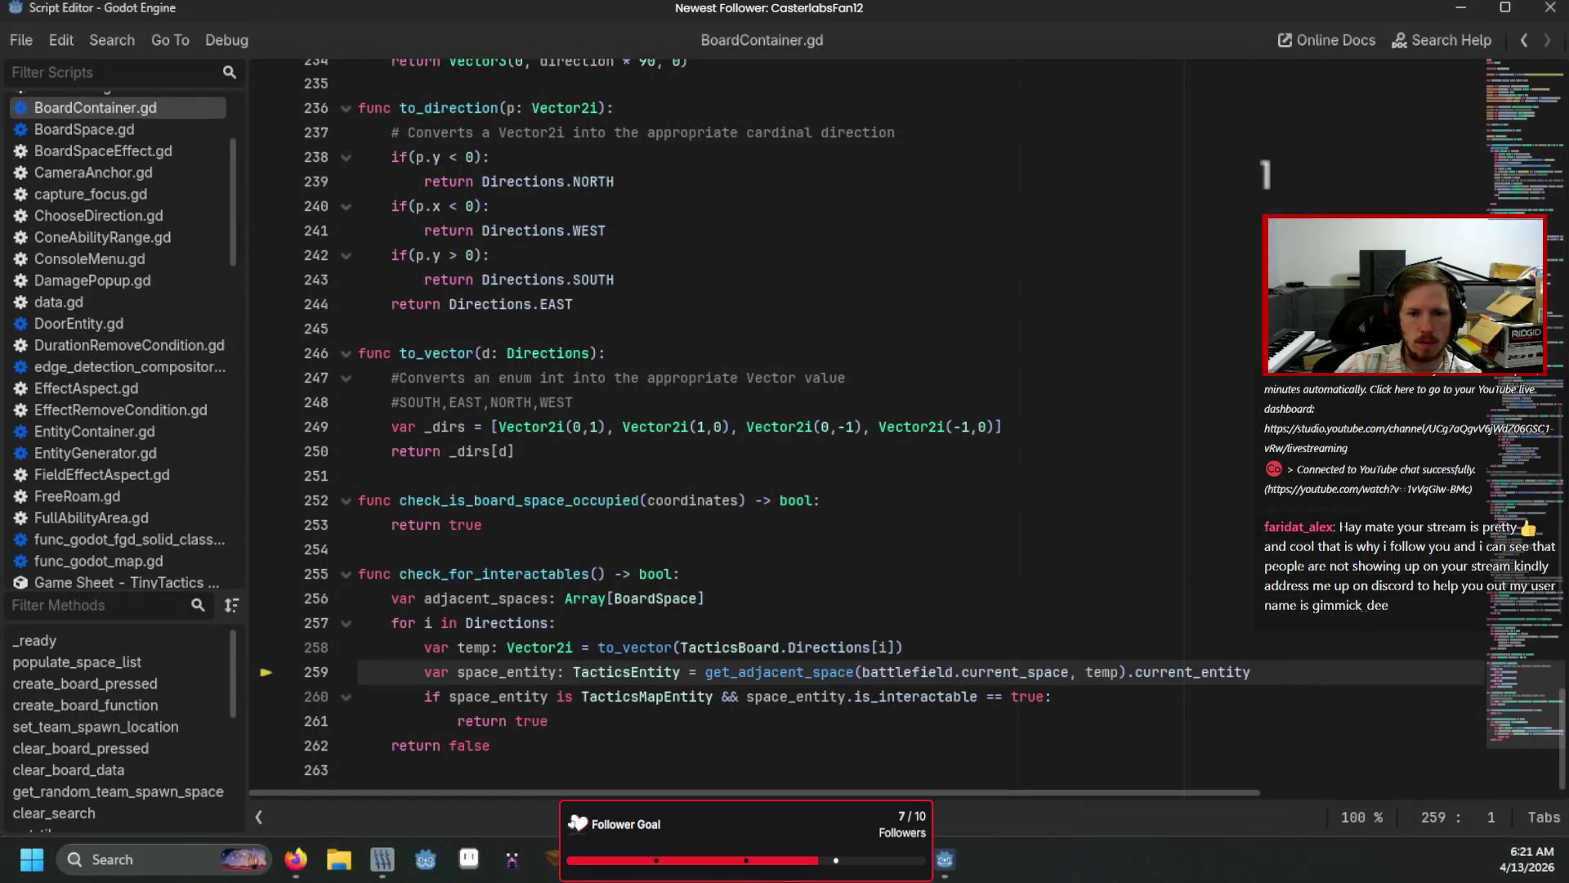
key(F8)
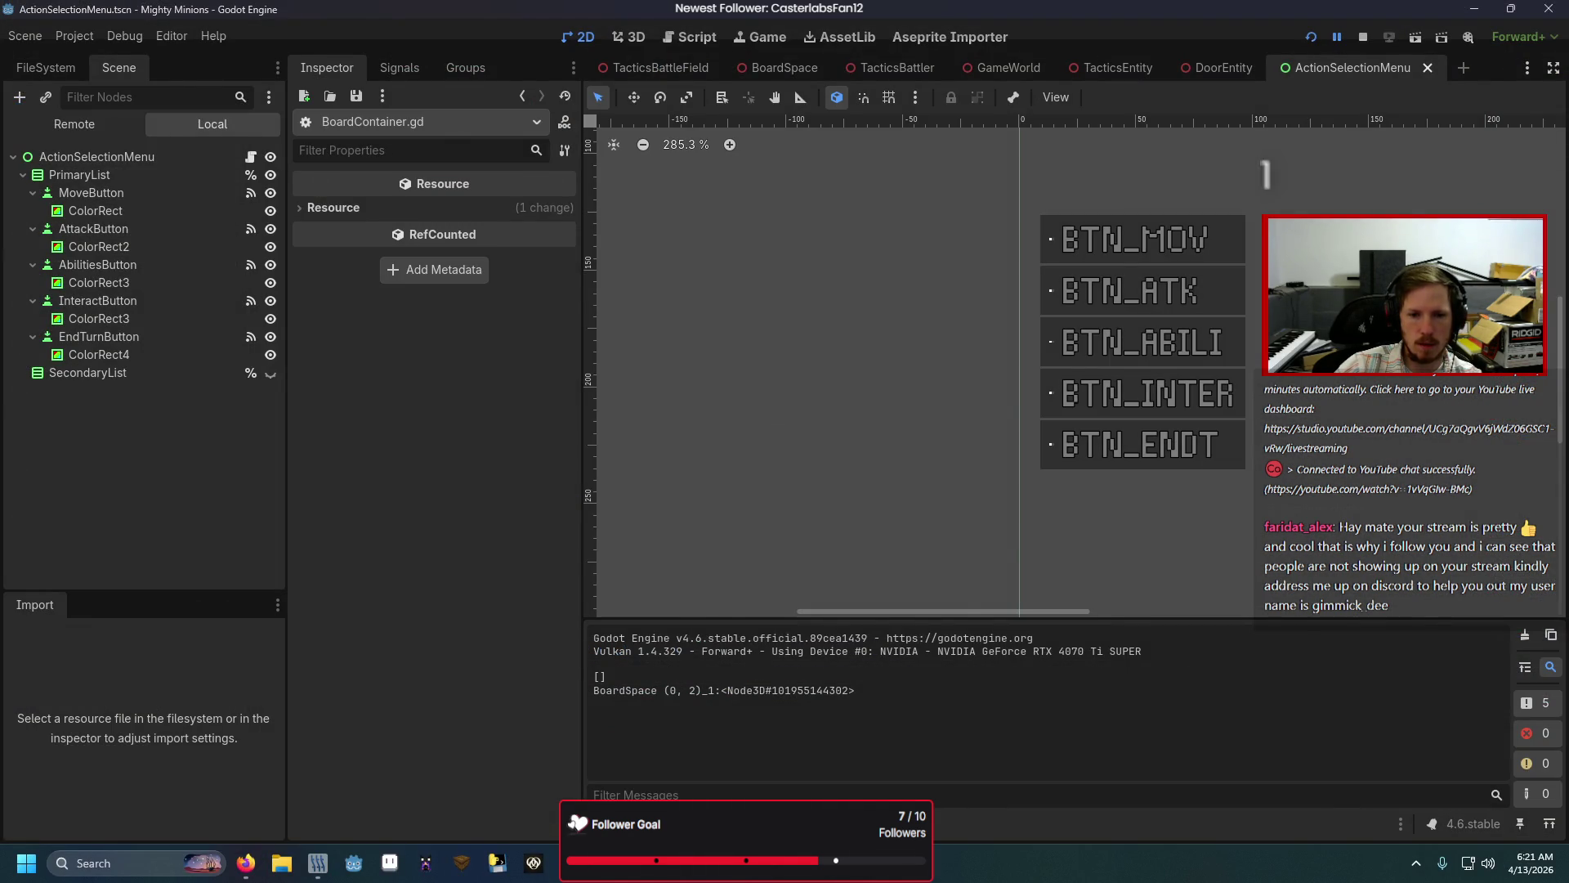
Step: Follow the stack trace from Moving.gd through TacticsBattleState.gd into change_state in TacticsBattleField.gd
click(774, 729)
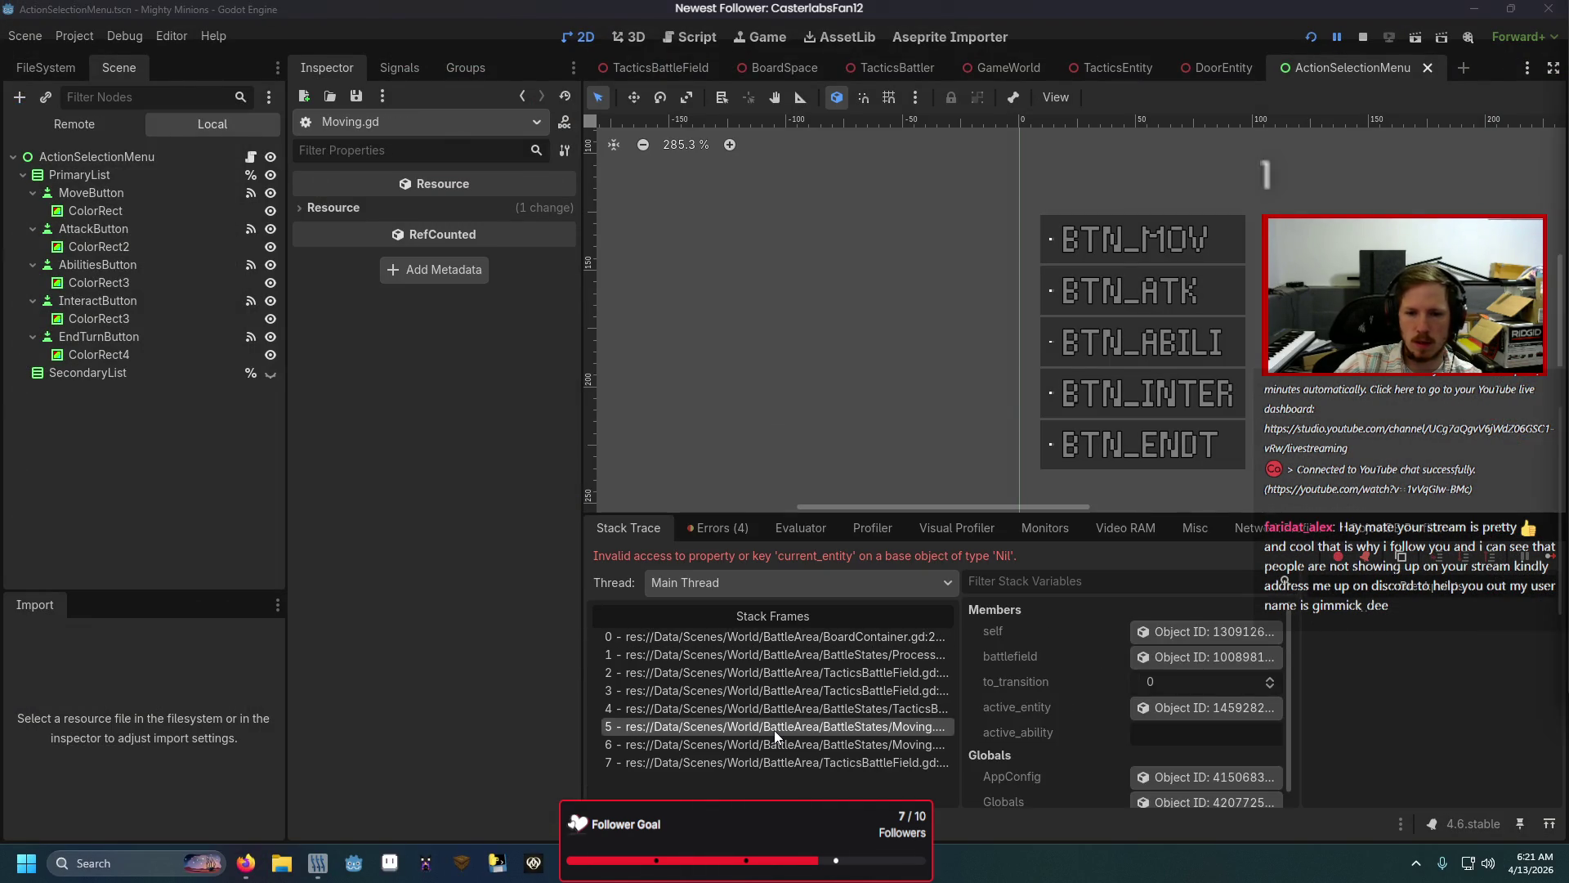
click(773, 729)
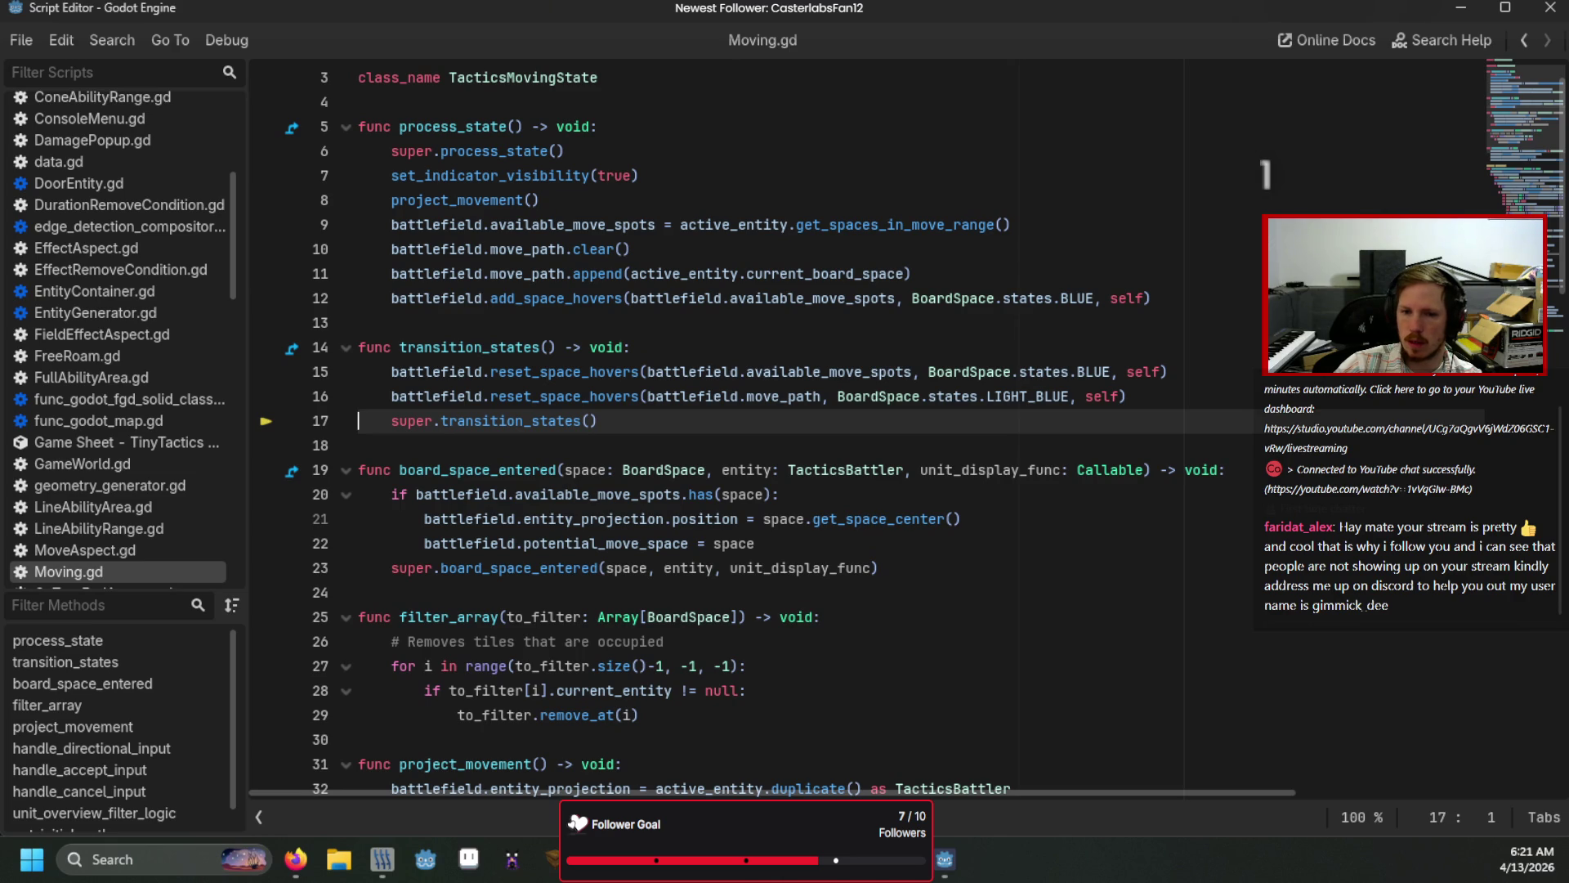
key(Up)
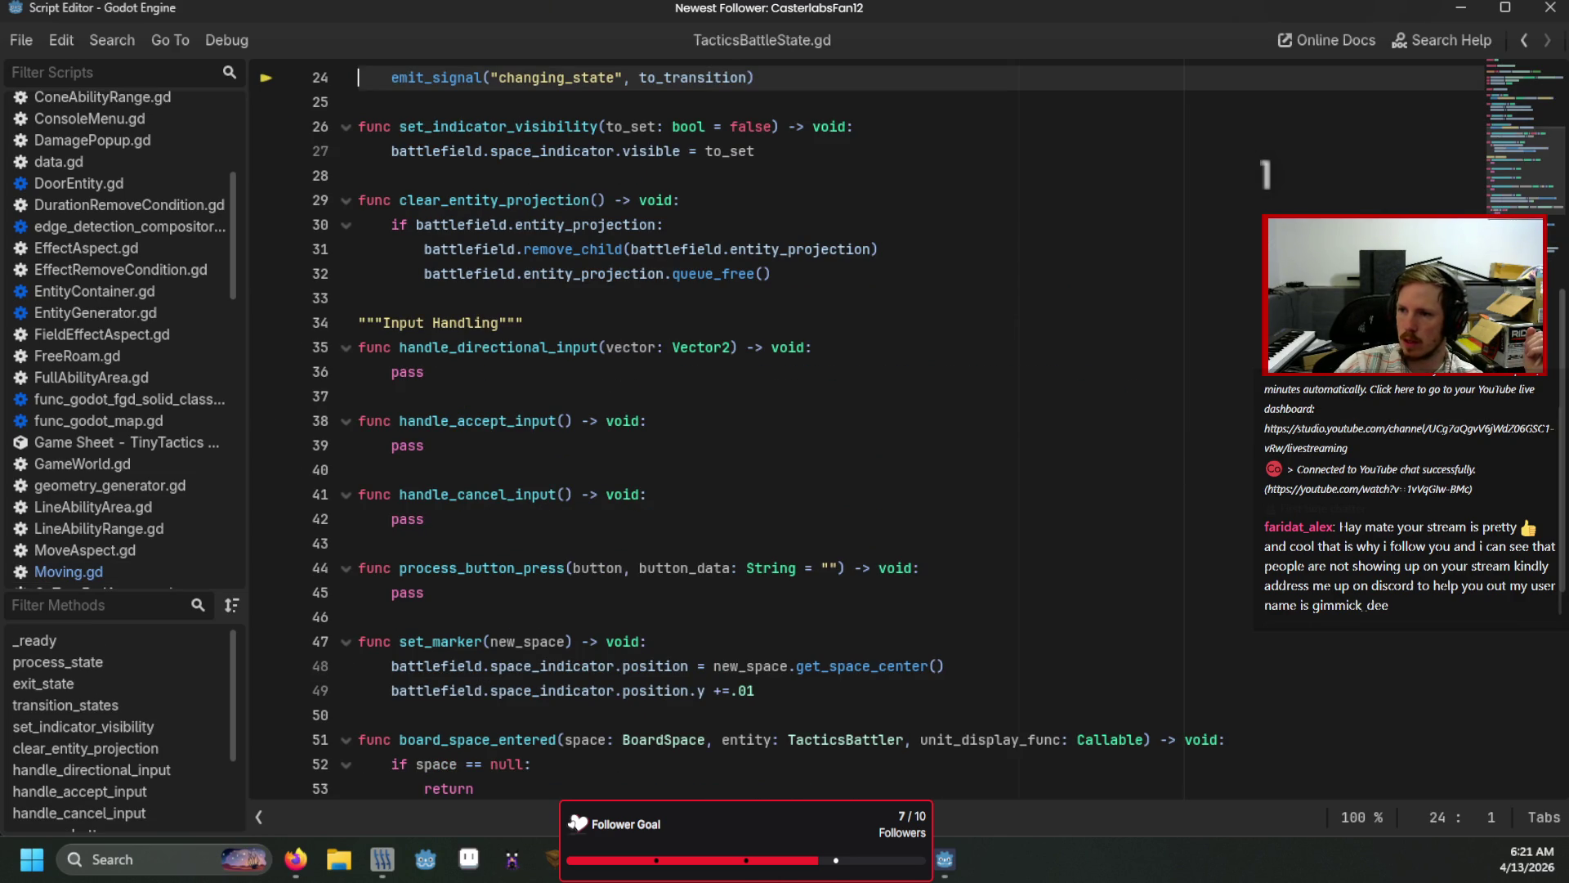
key(Up)
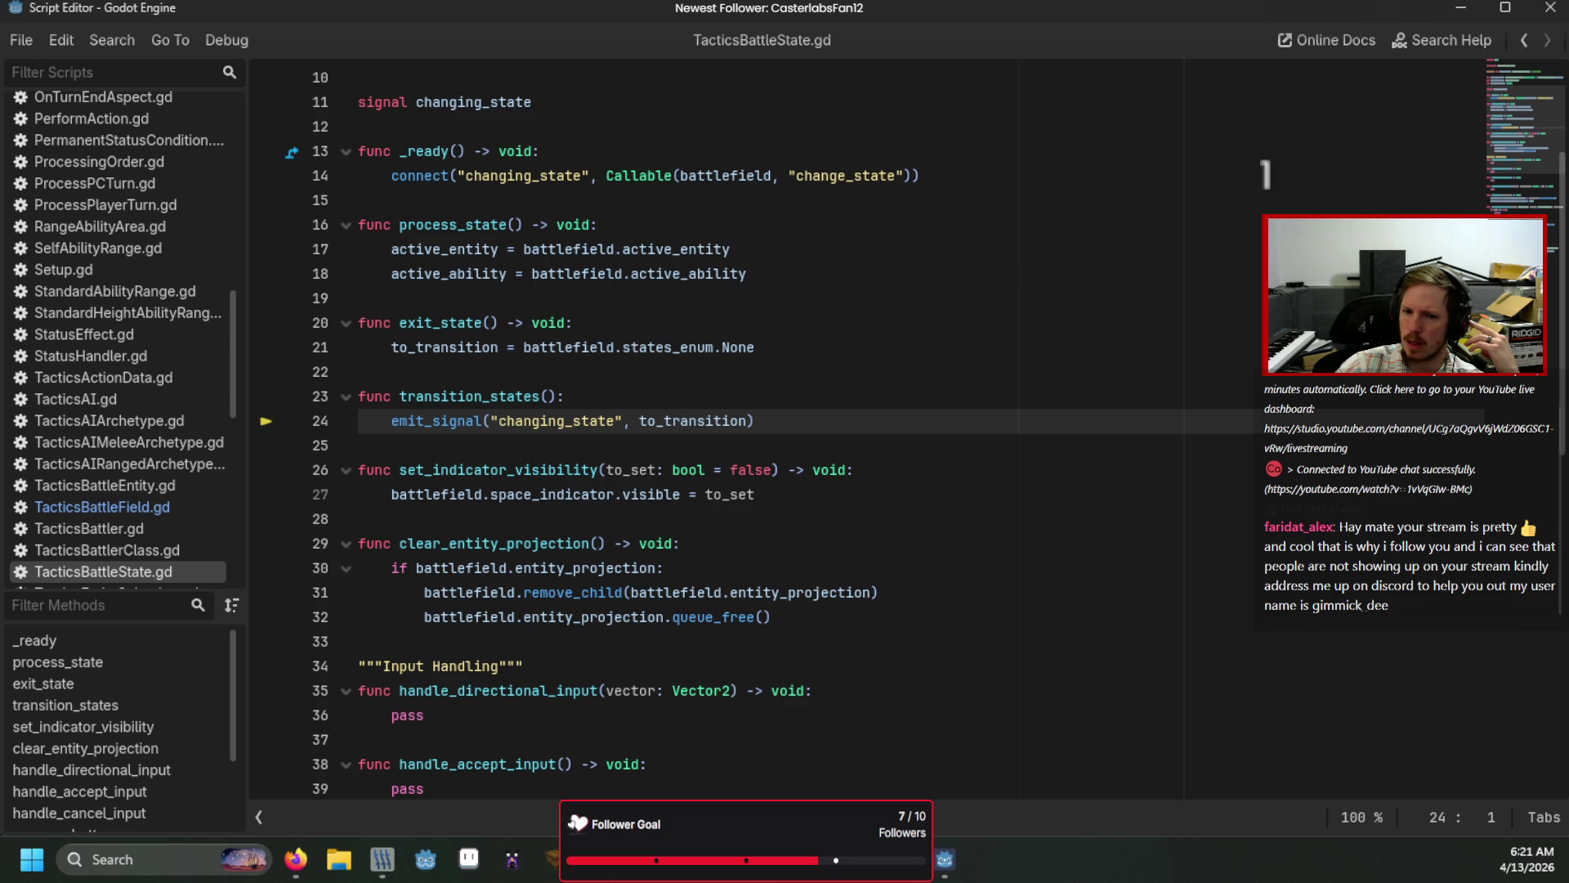
key(F10)
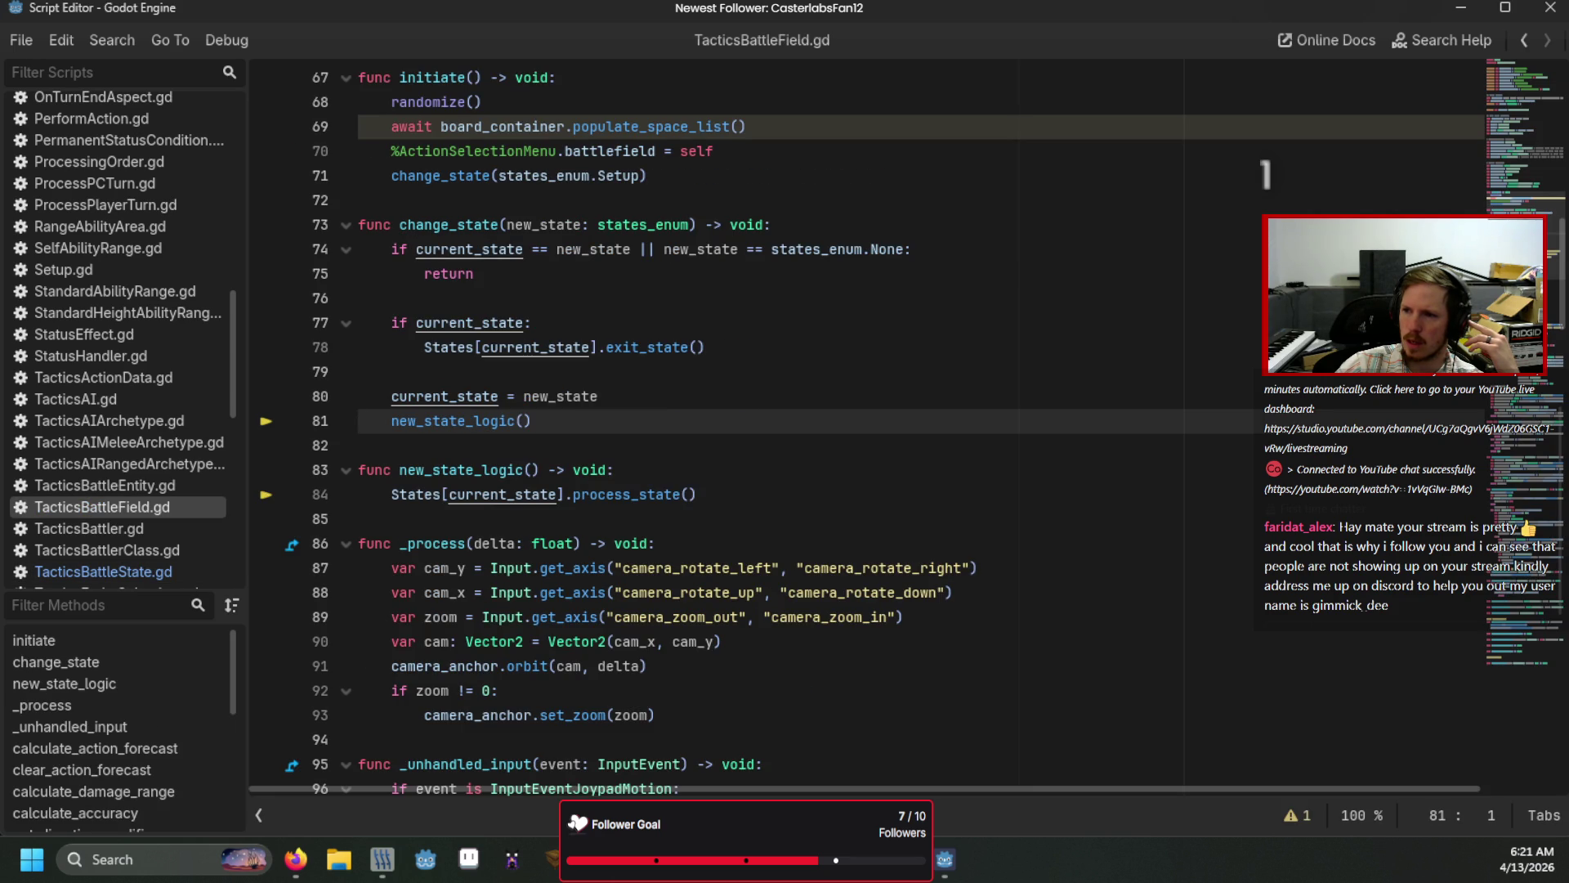
Step: Review the process_state and new_state_logic calls, then return to the main editor window
scroll(652, 589, up, 3)
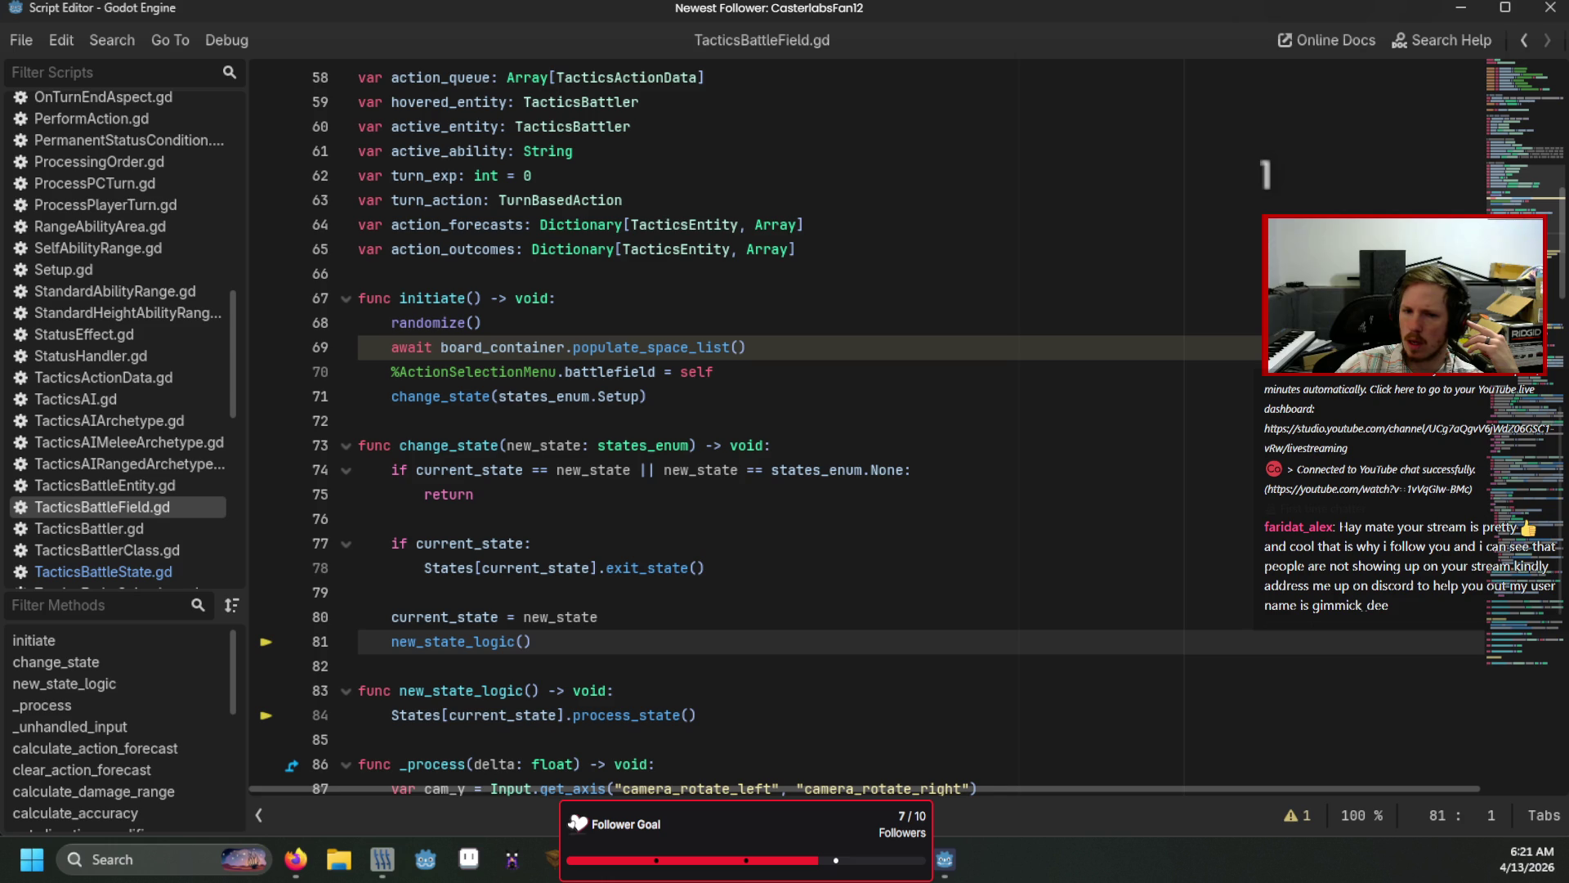
click(64, 683)
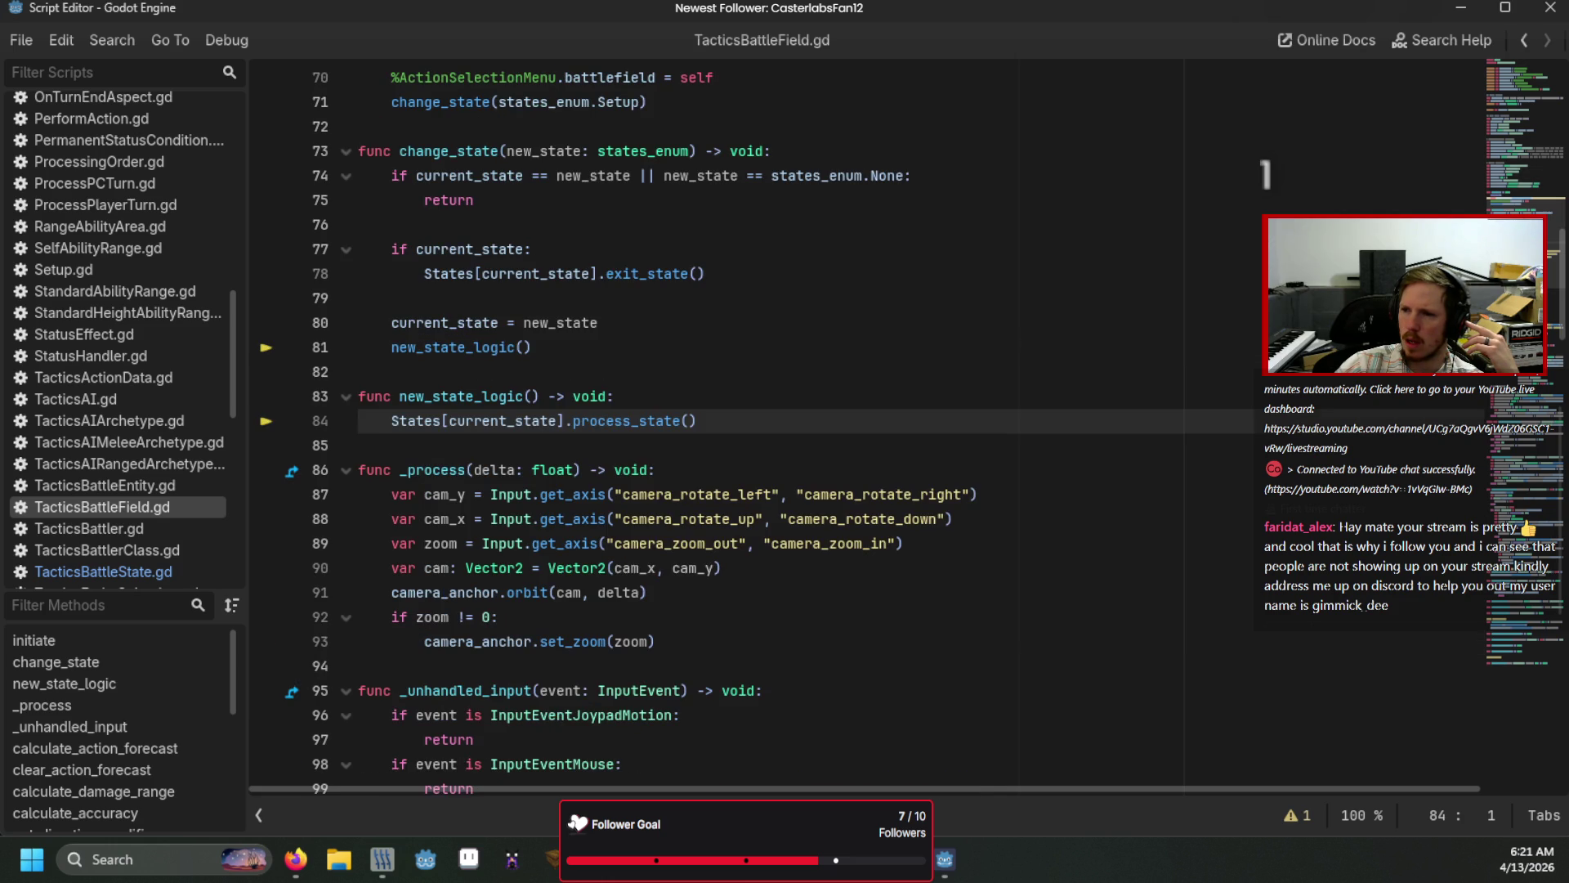
click(359, 347)
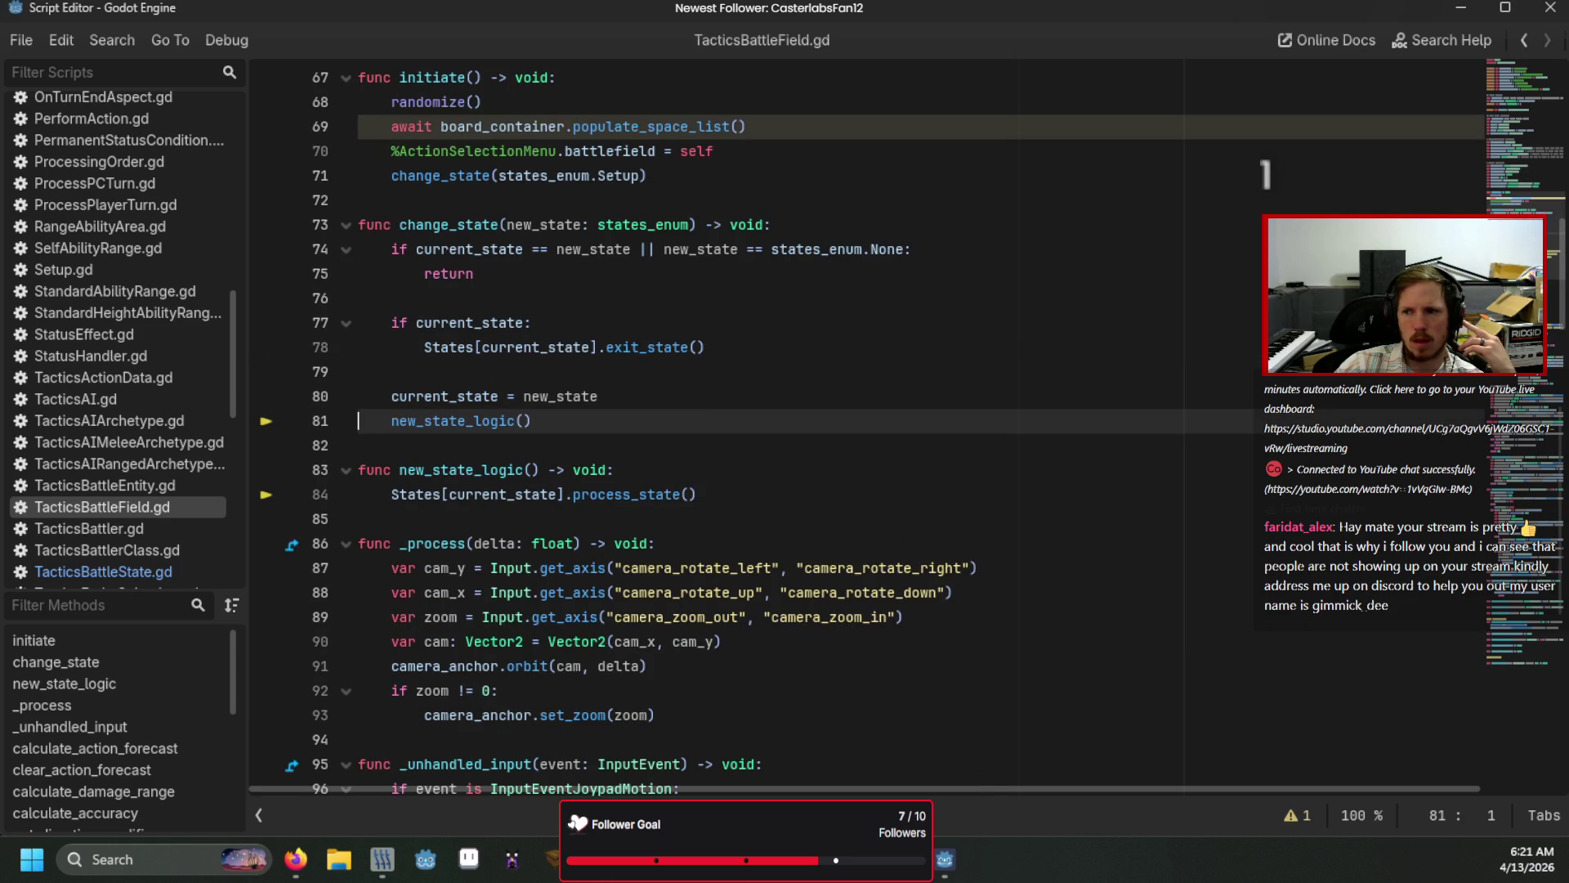
key(F12)
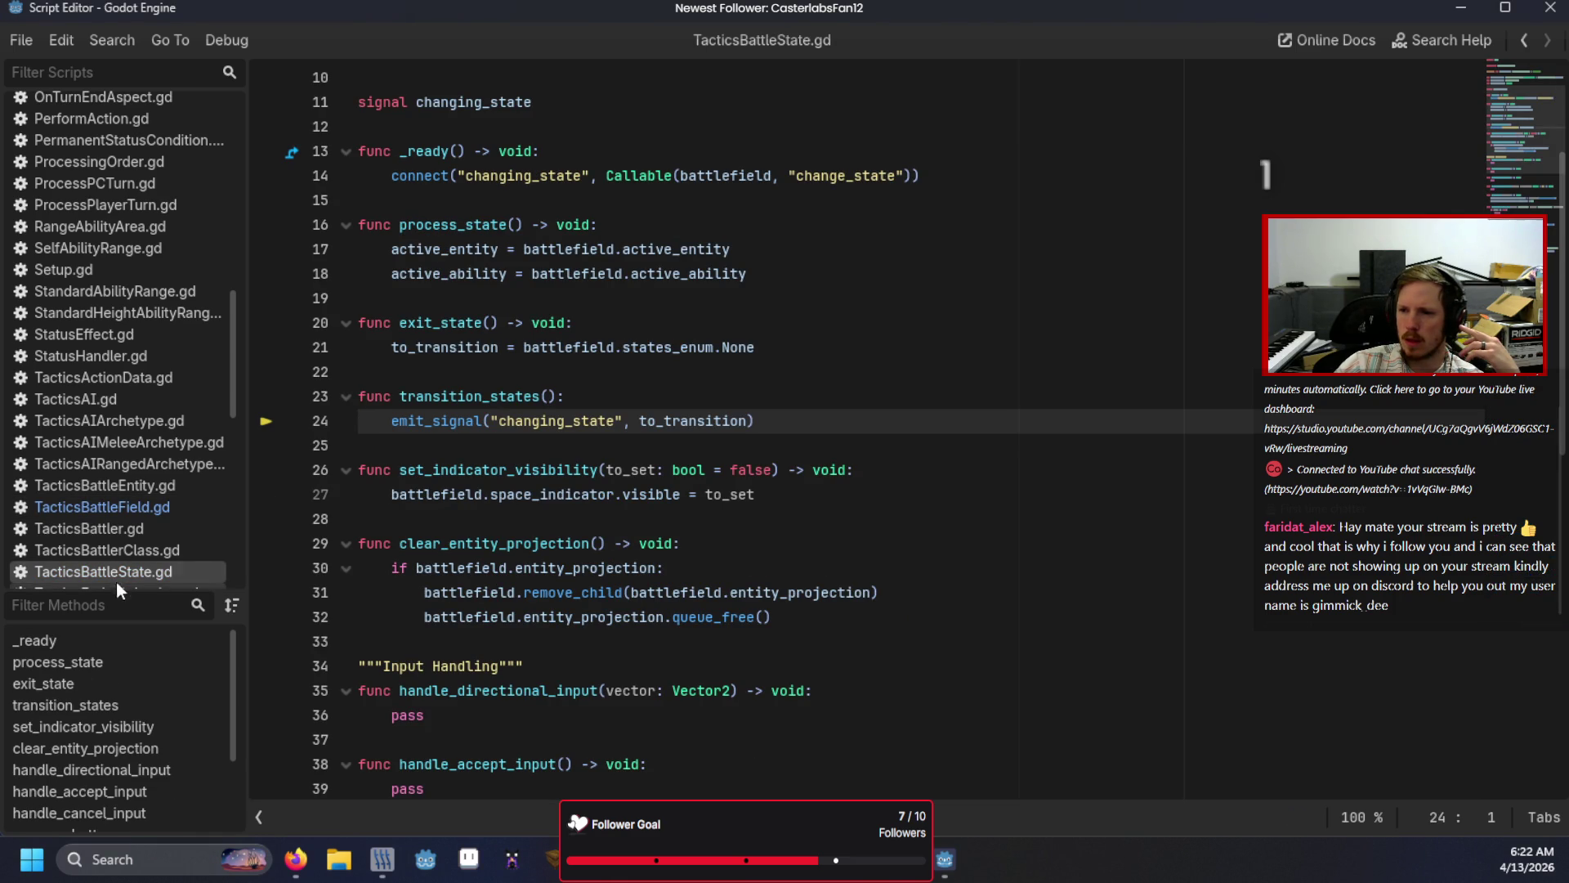
scroll(530, 558, up, 3)
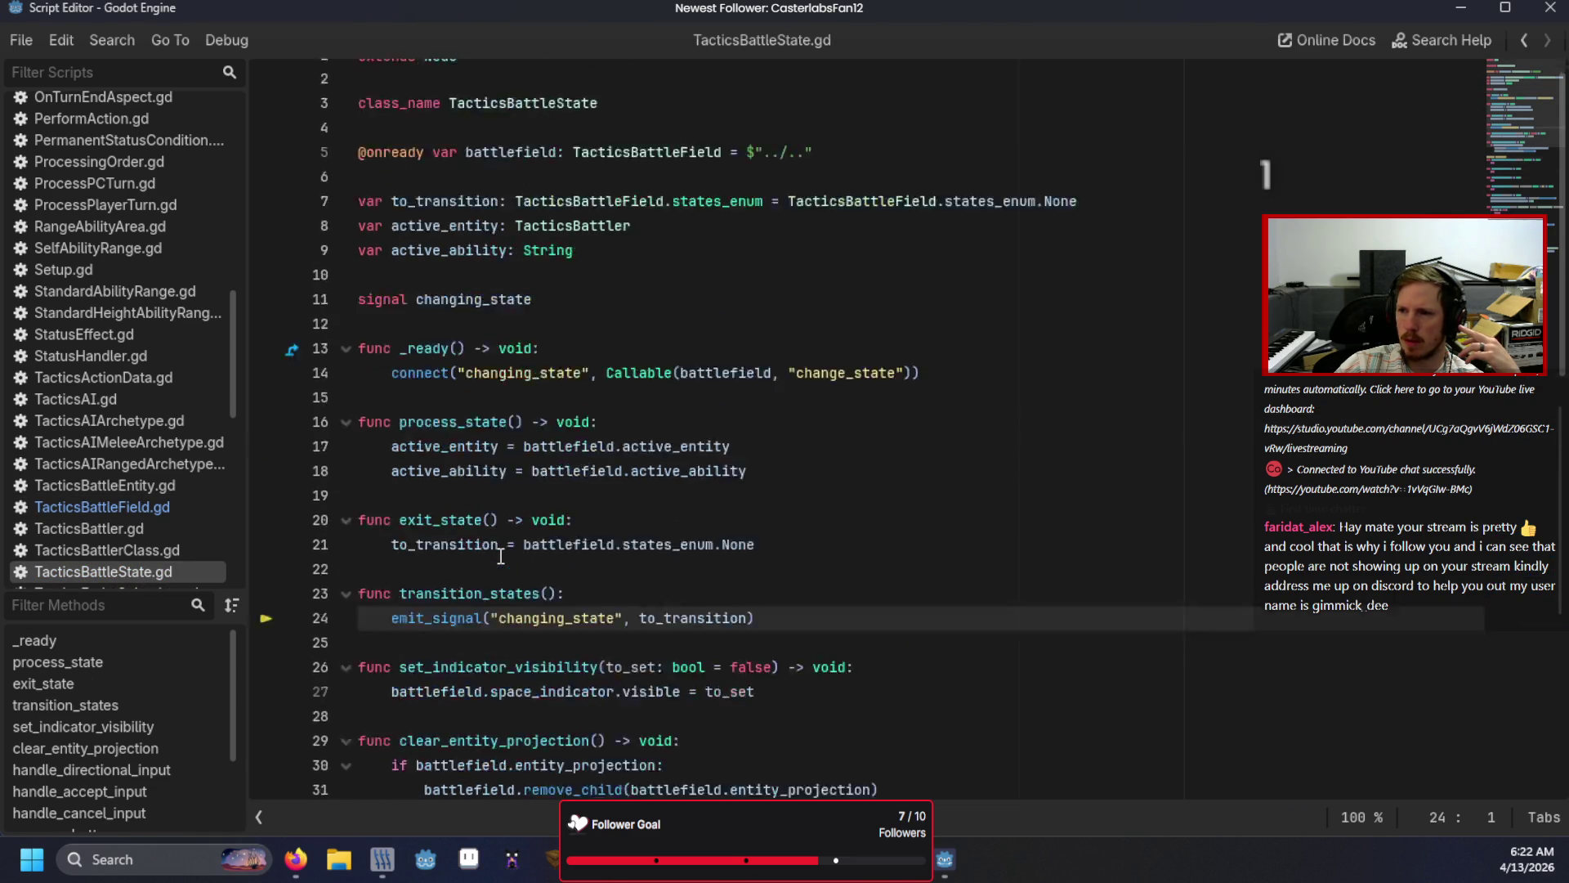
mouse_move(527, 557)
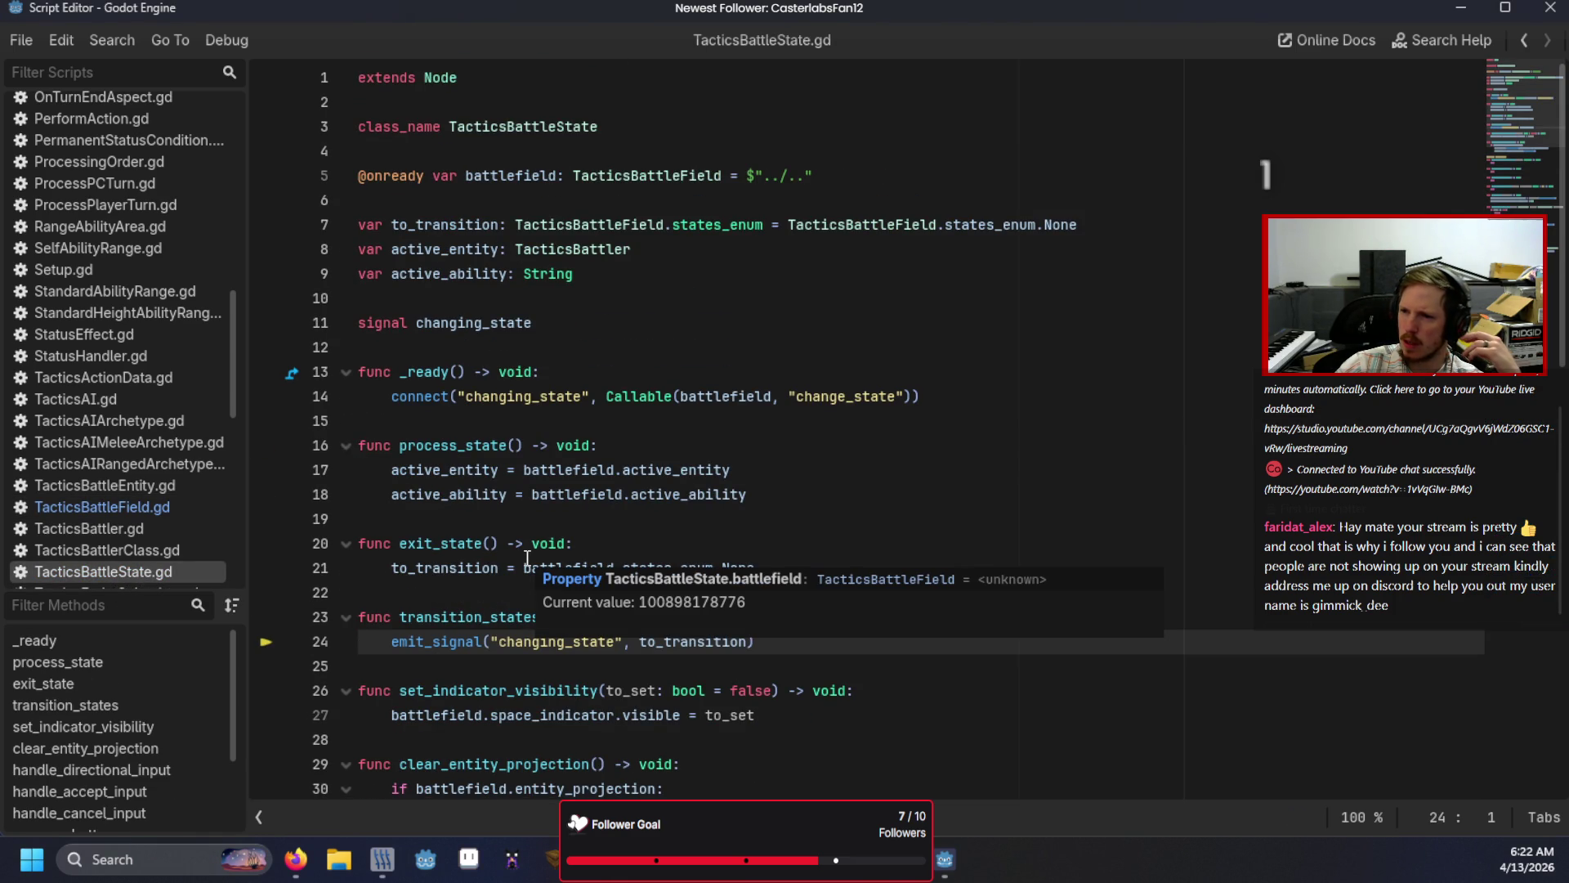
scroll(527, 557, down, 2)
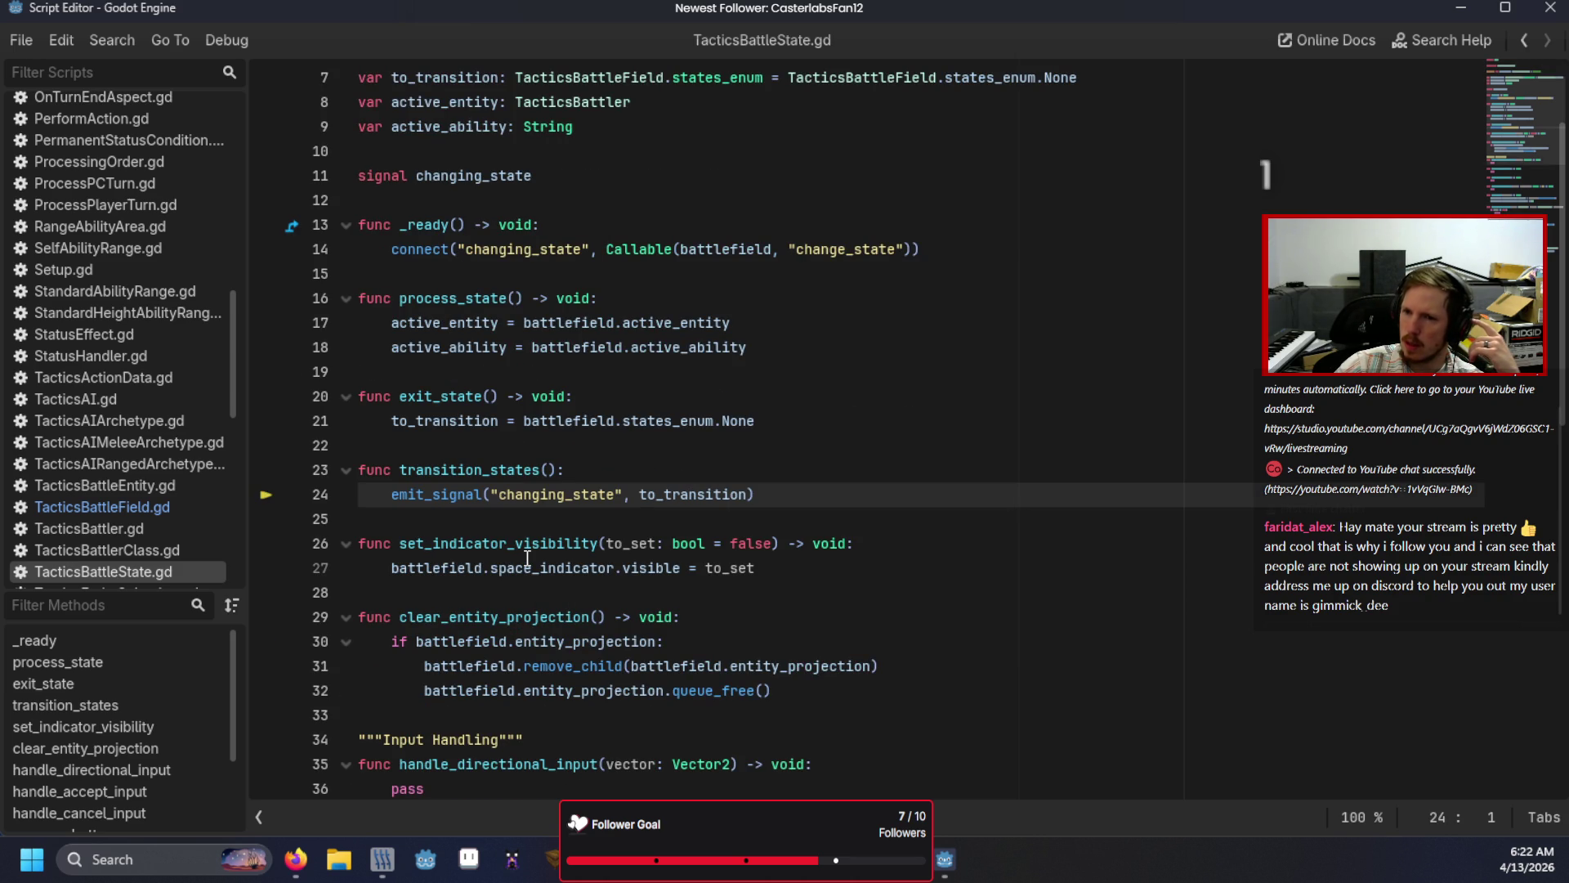
key(alt+Tab)
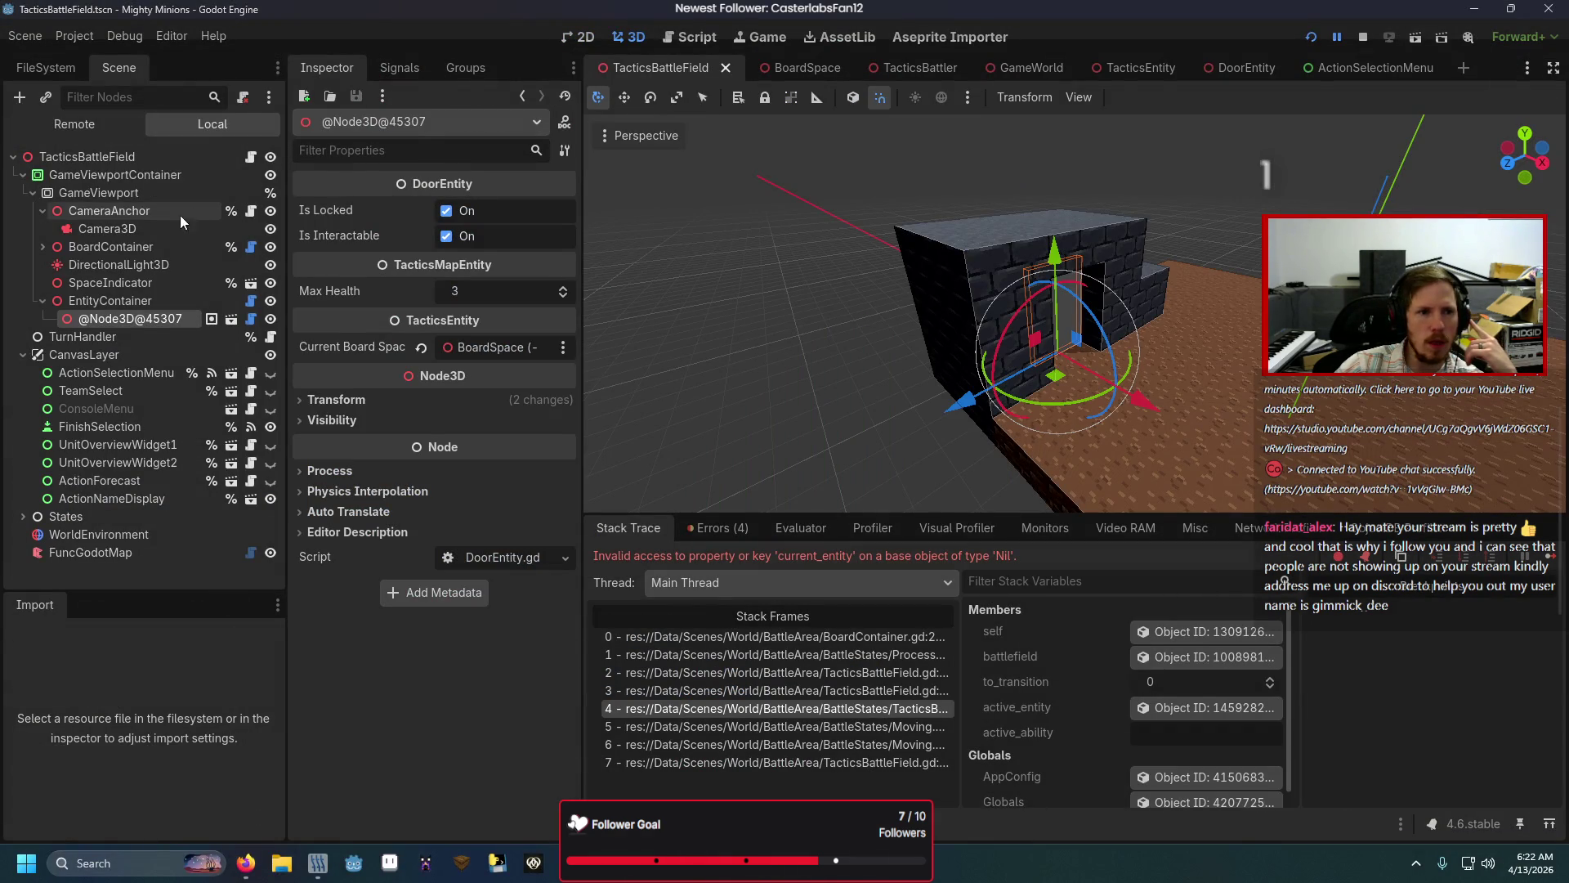
Step: Select BoardContainer, expand States, and jump from the paused stack frame into ProcessPlayerTurn.gd
click(159, 247)
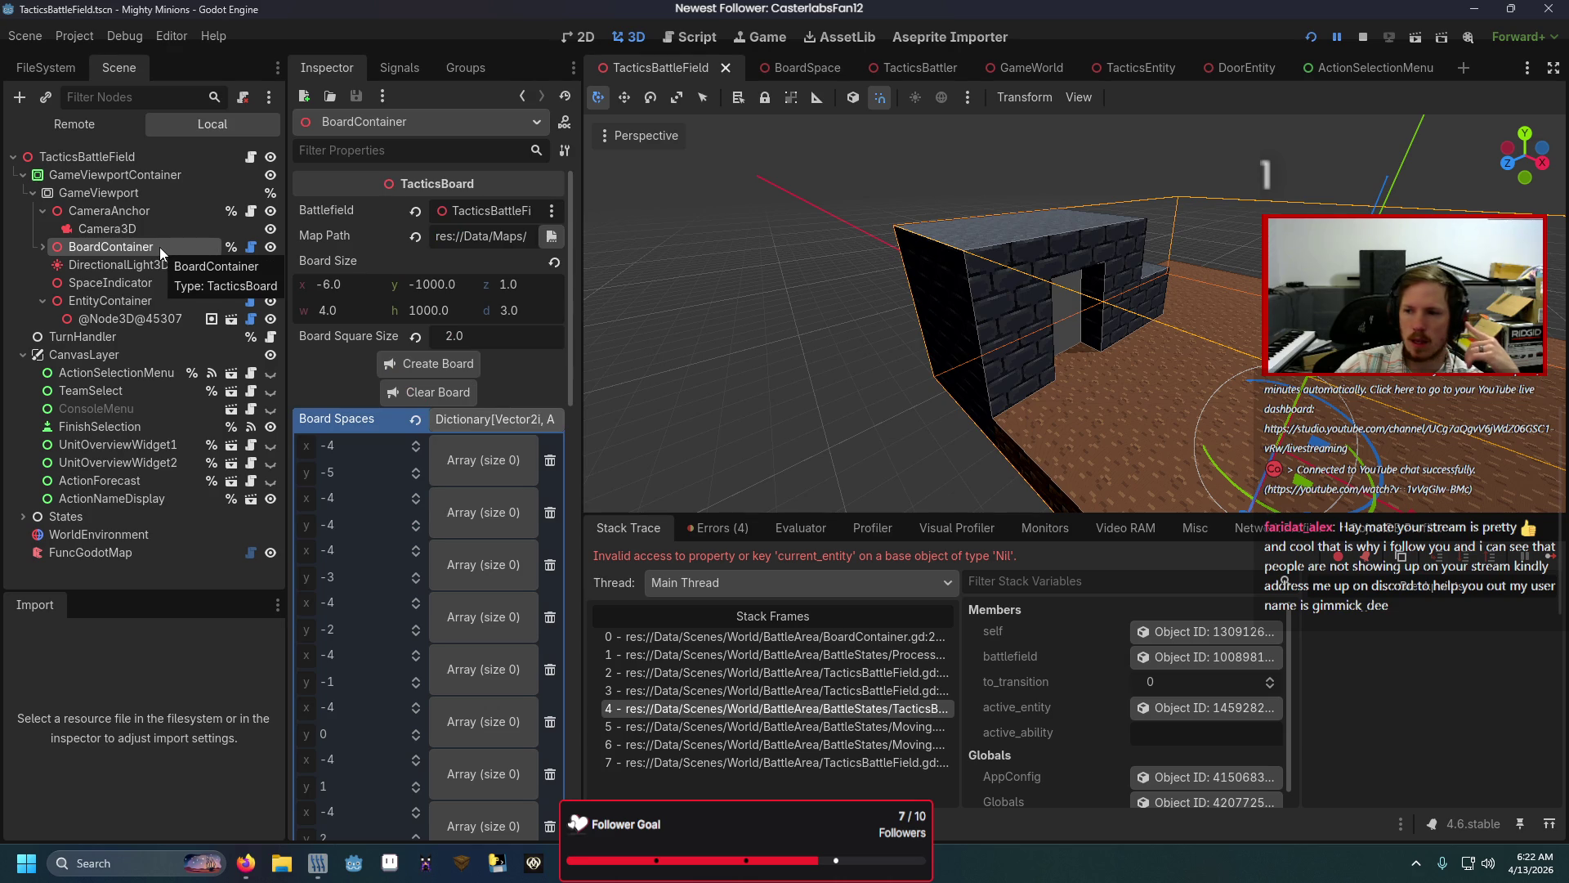
click(25, 175)
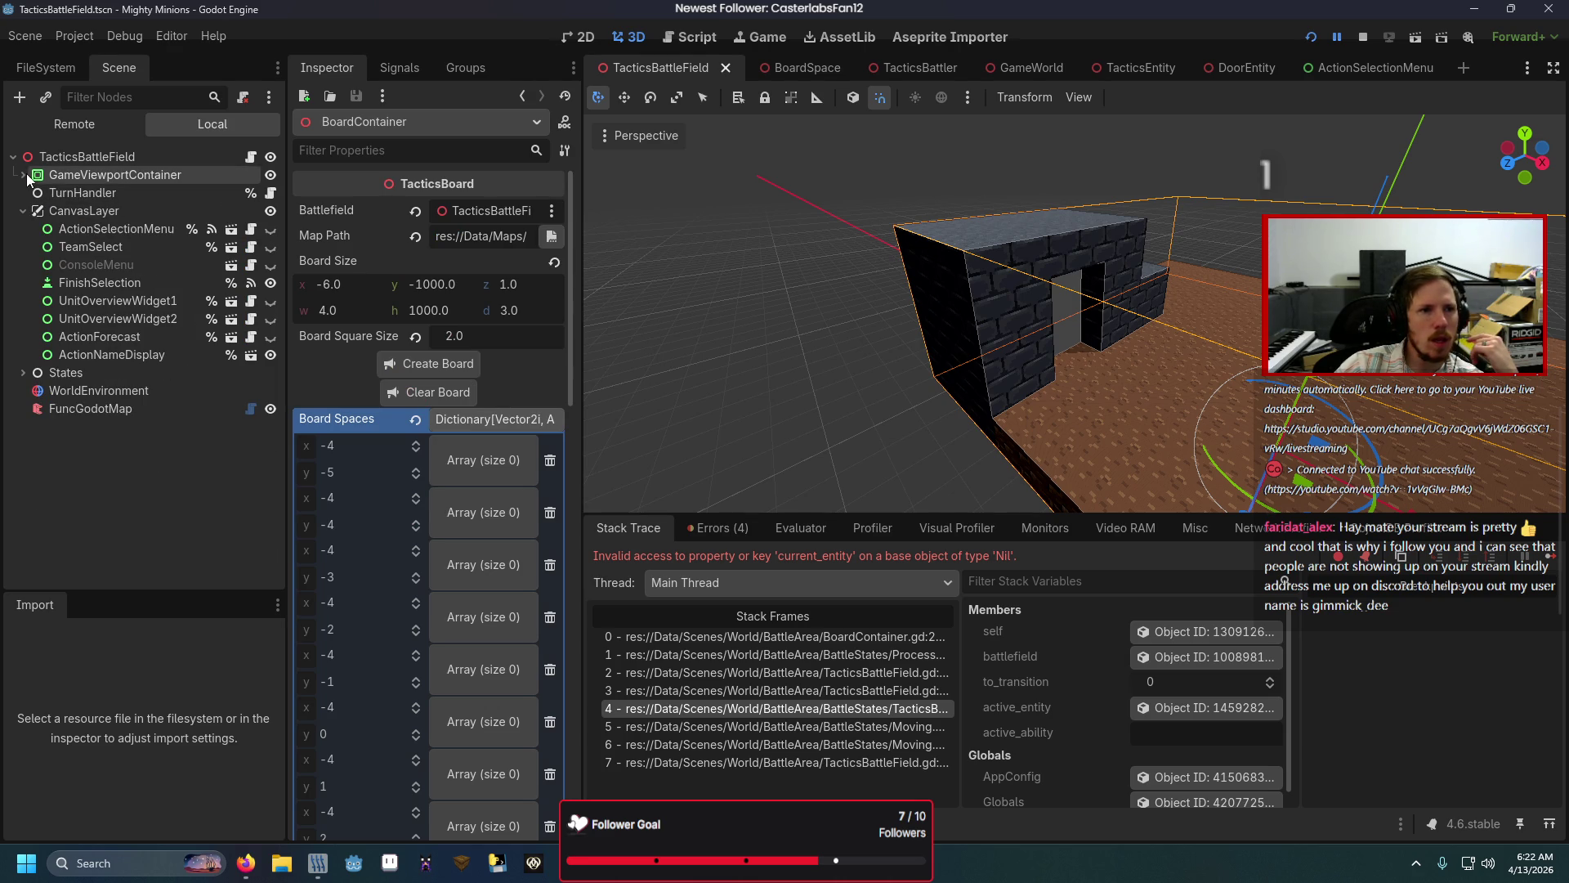
click(23, 372)
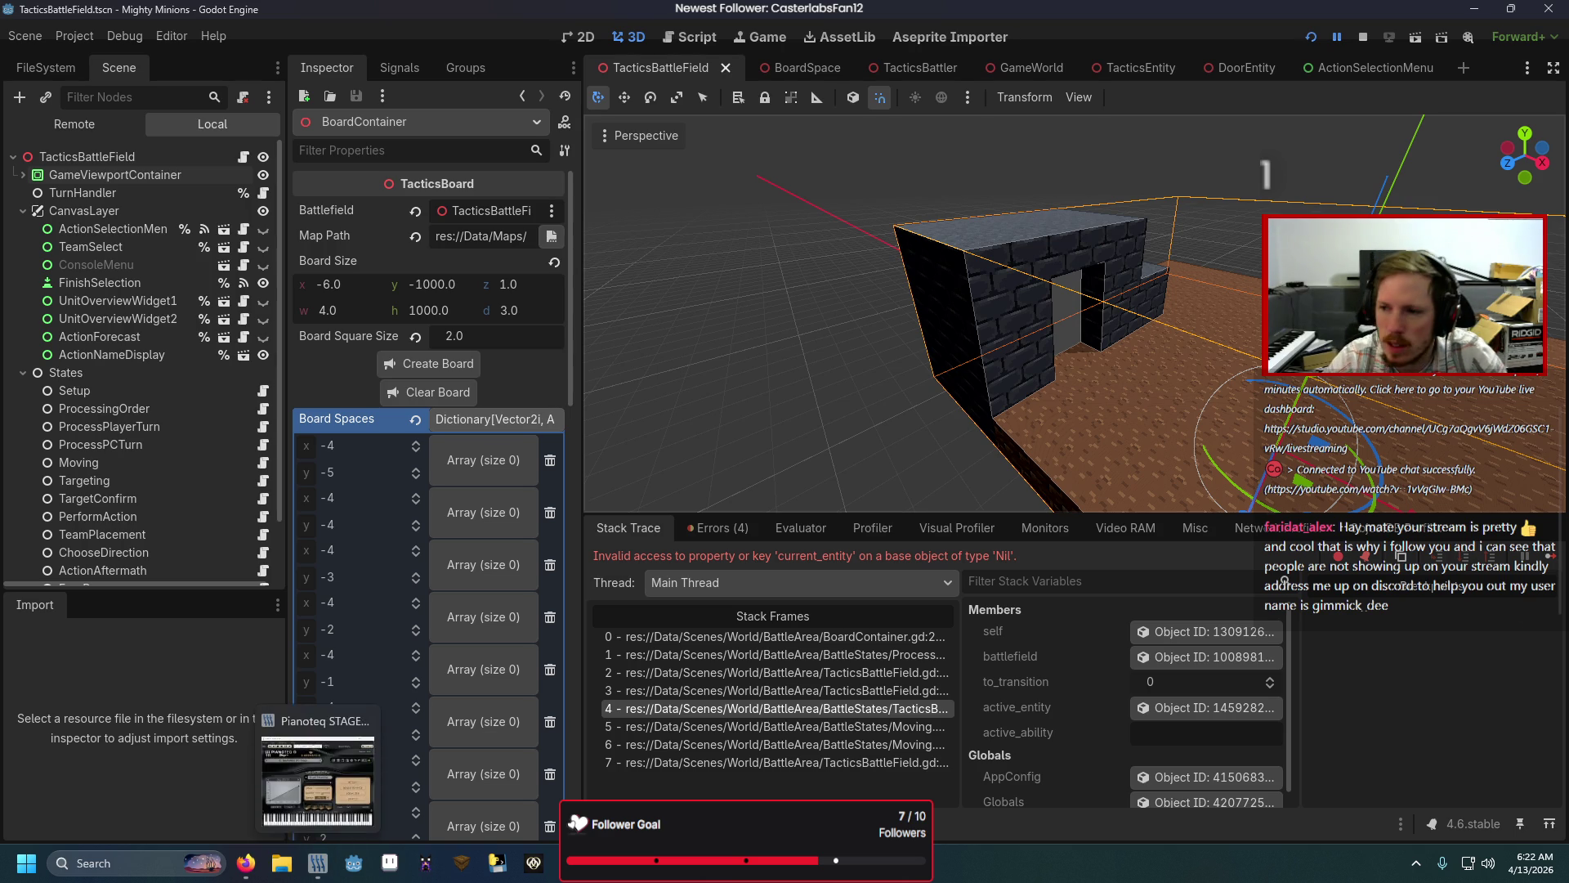
click(825, 690)
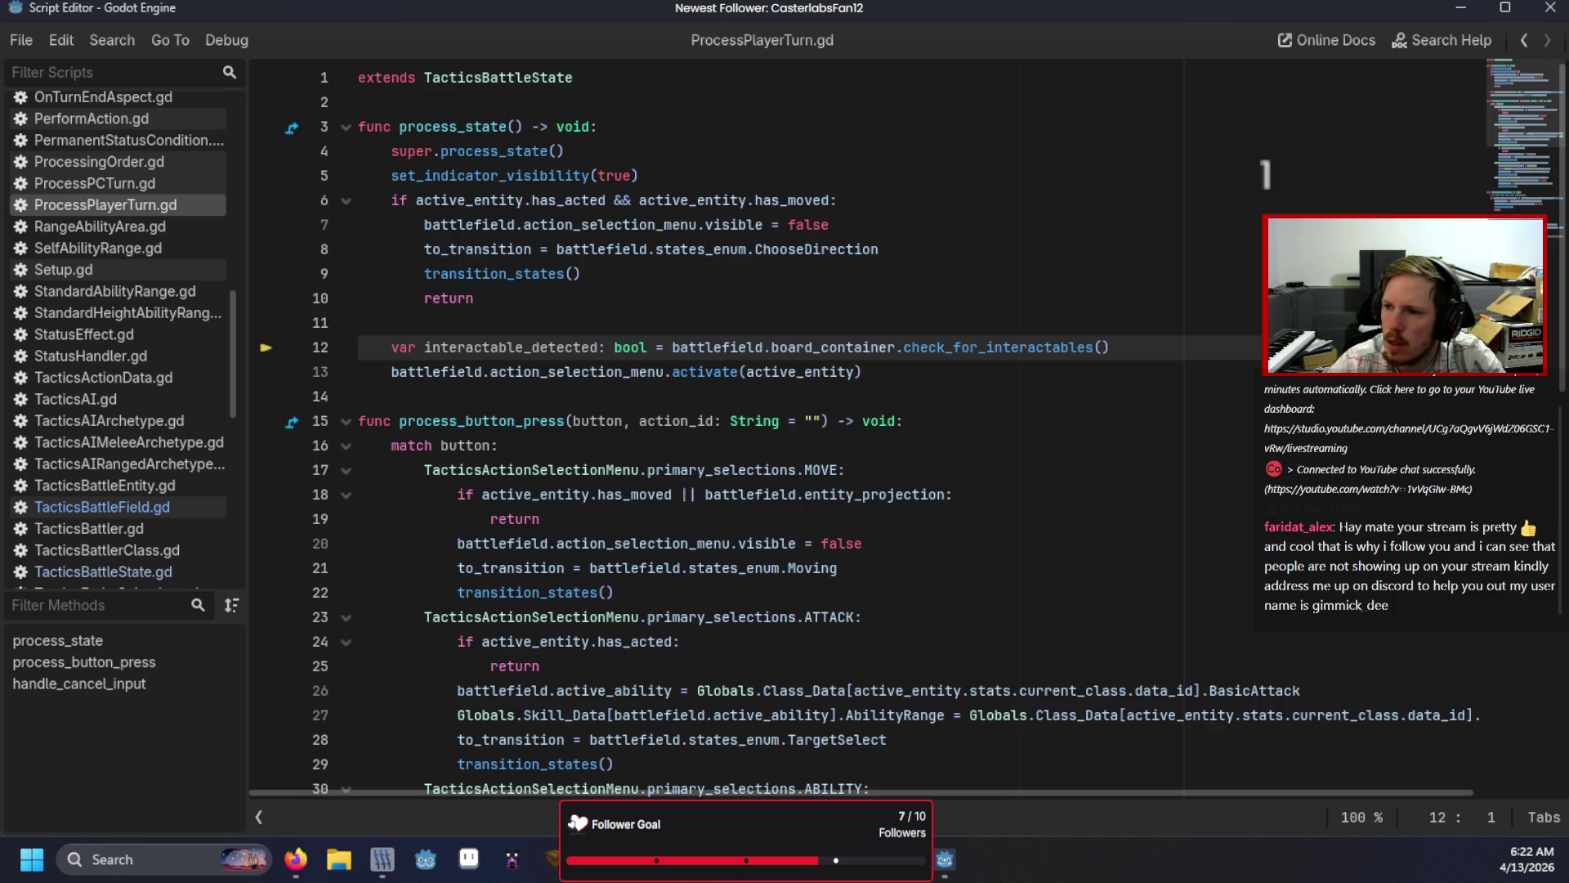
Step: Step into check_for_interactables and replace current_space with potential_move_space on line 259
key(F12)
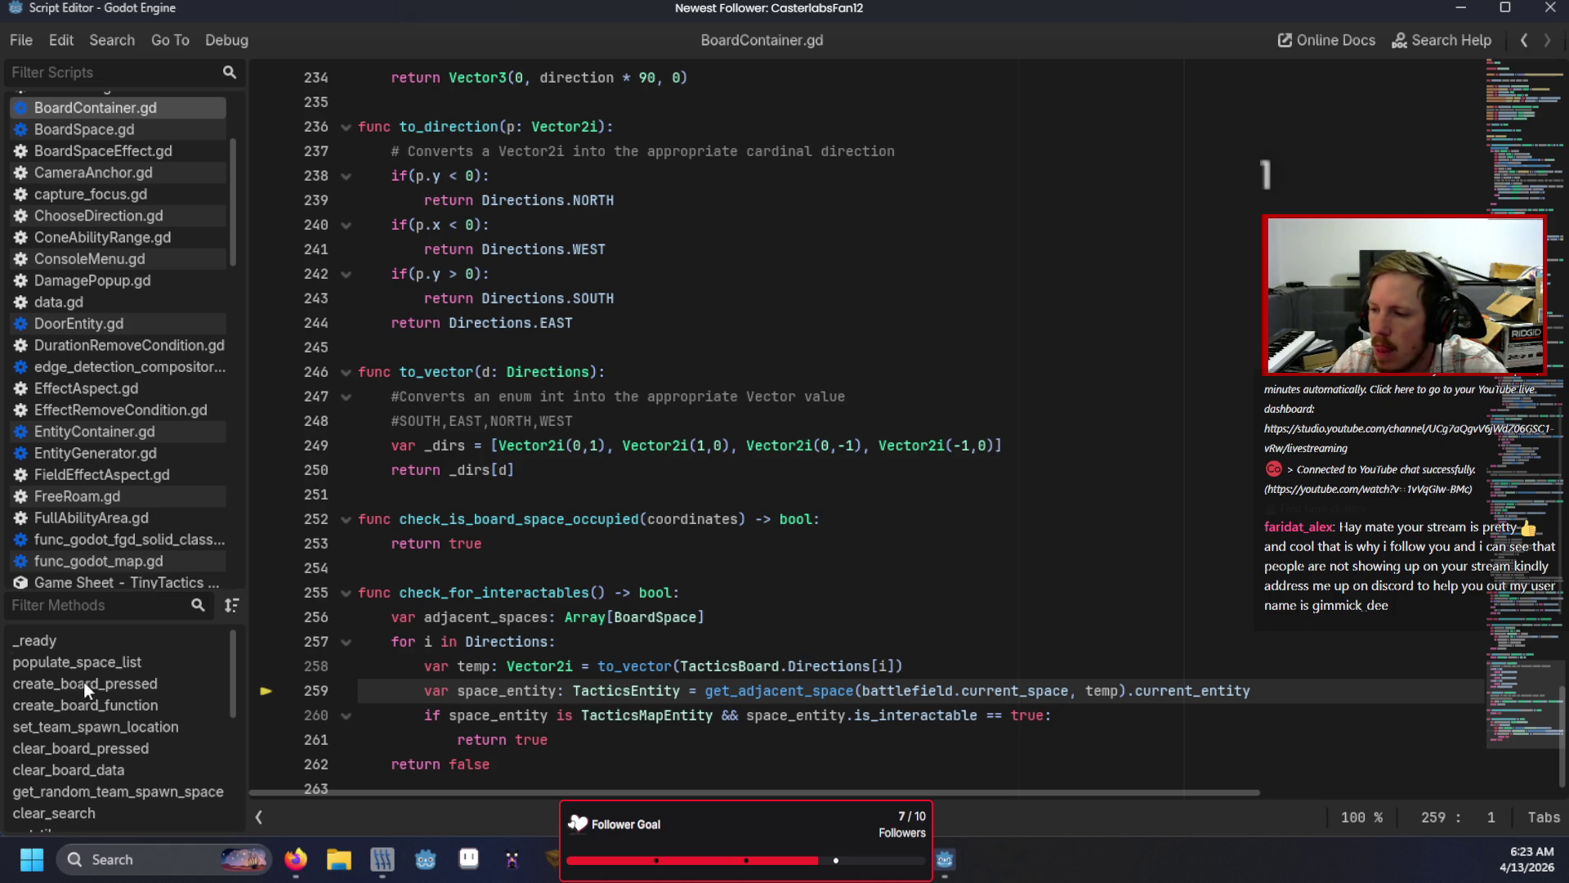
double_click(1047, 689)
text(pot)
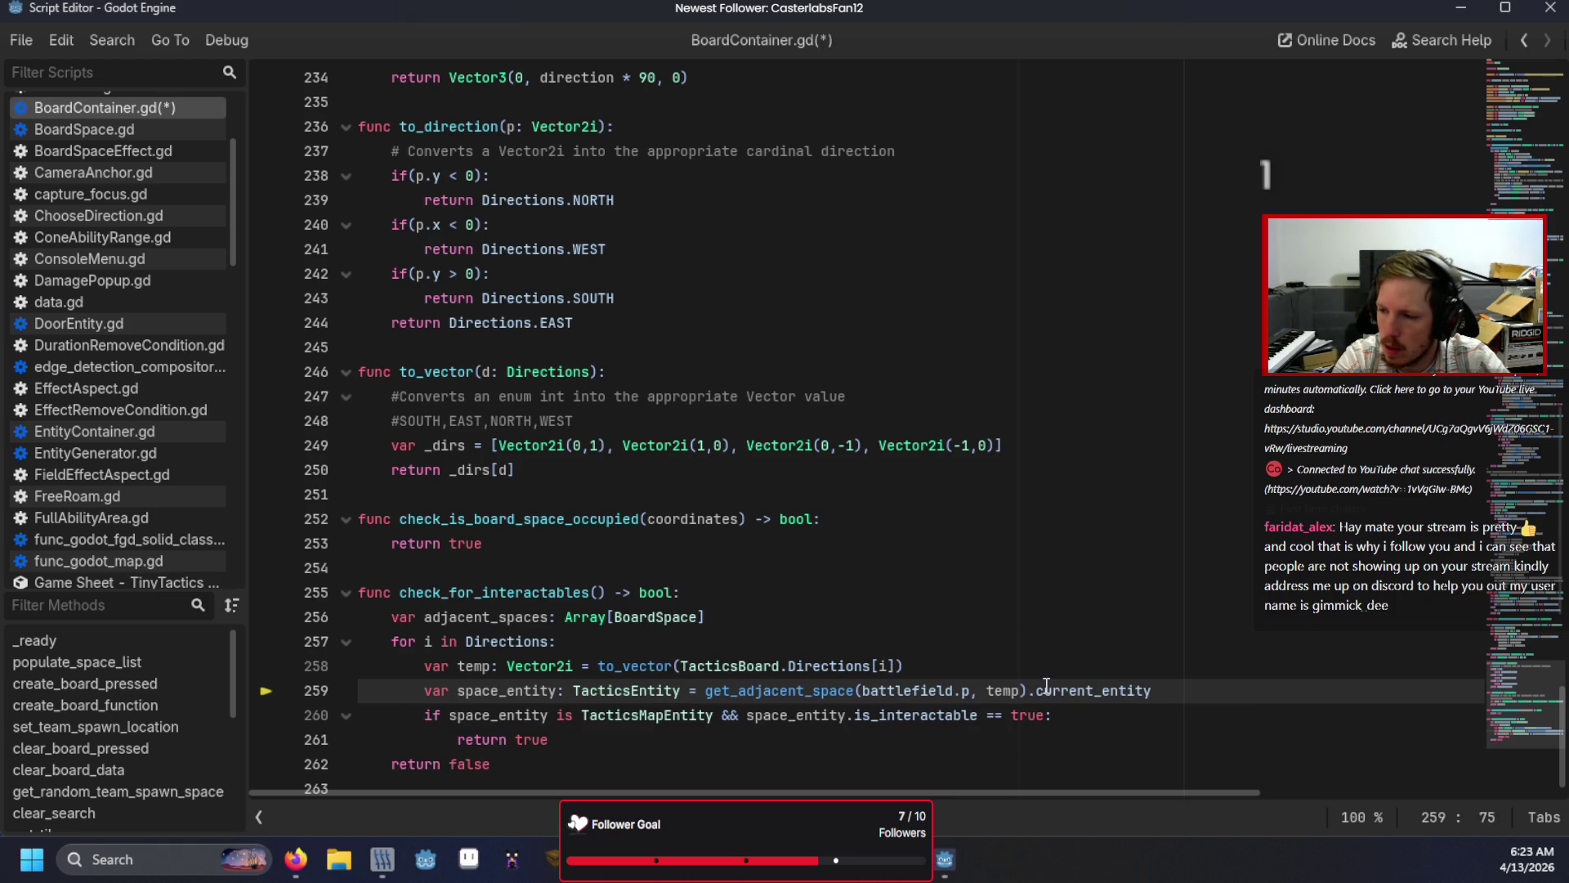
key(Return)
scroll(139, 413, down, 5)
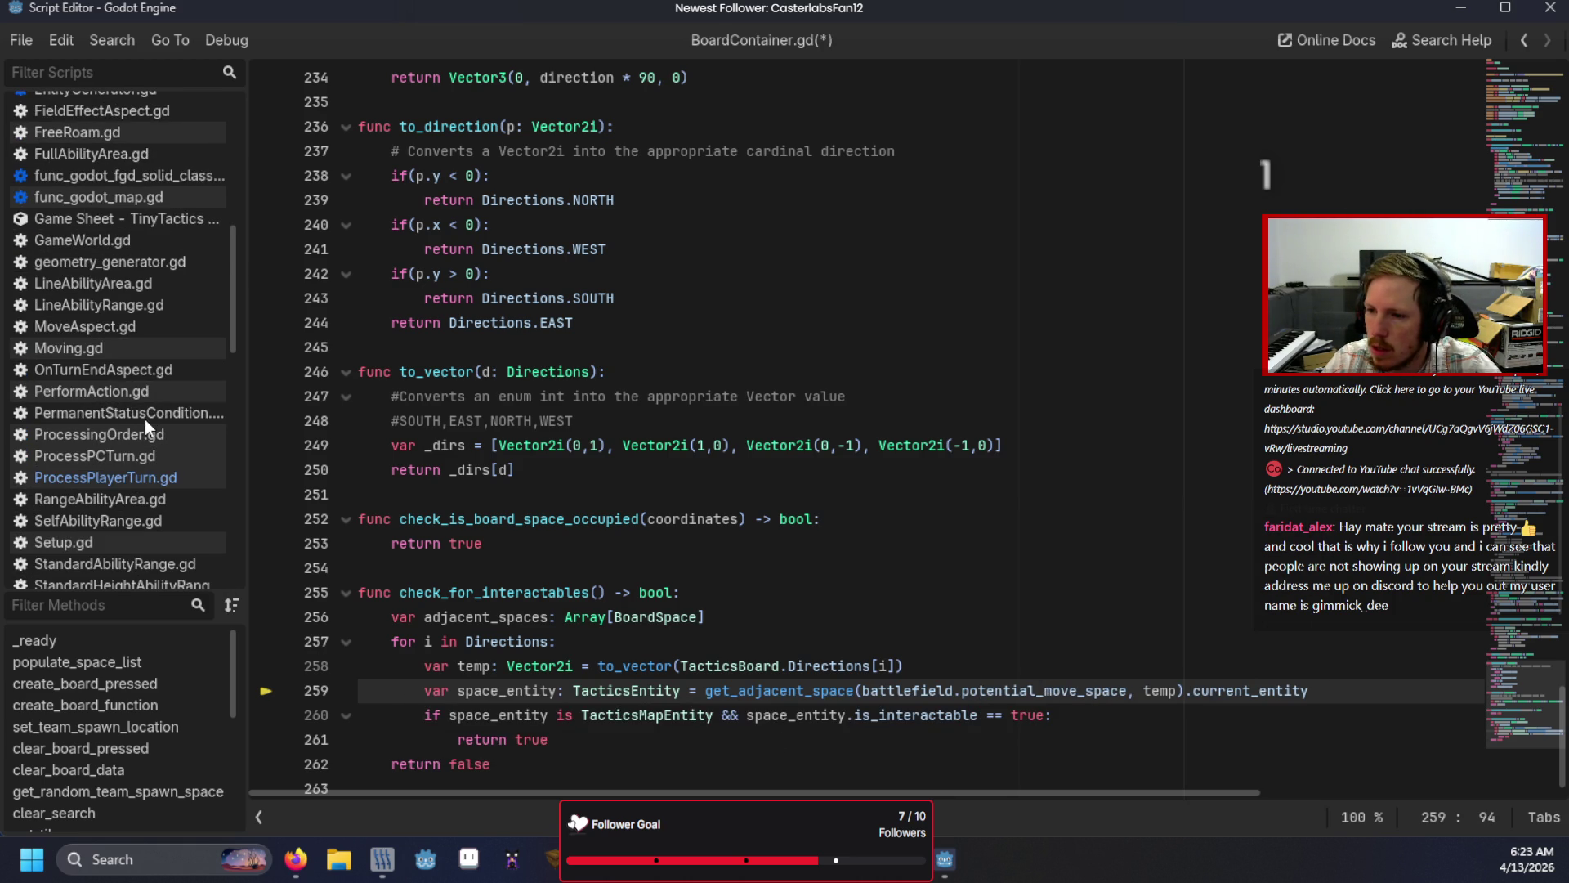
scroll(138, 474, down, 10)
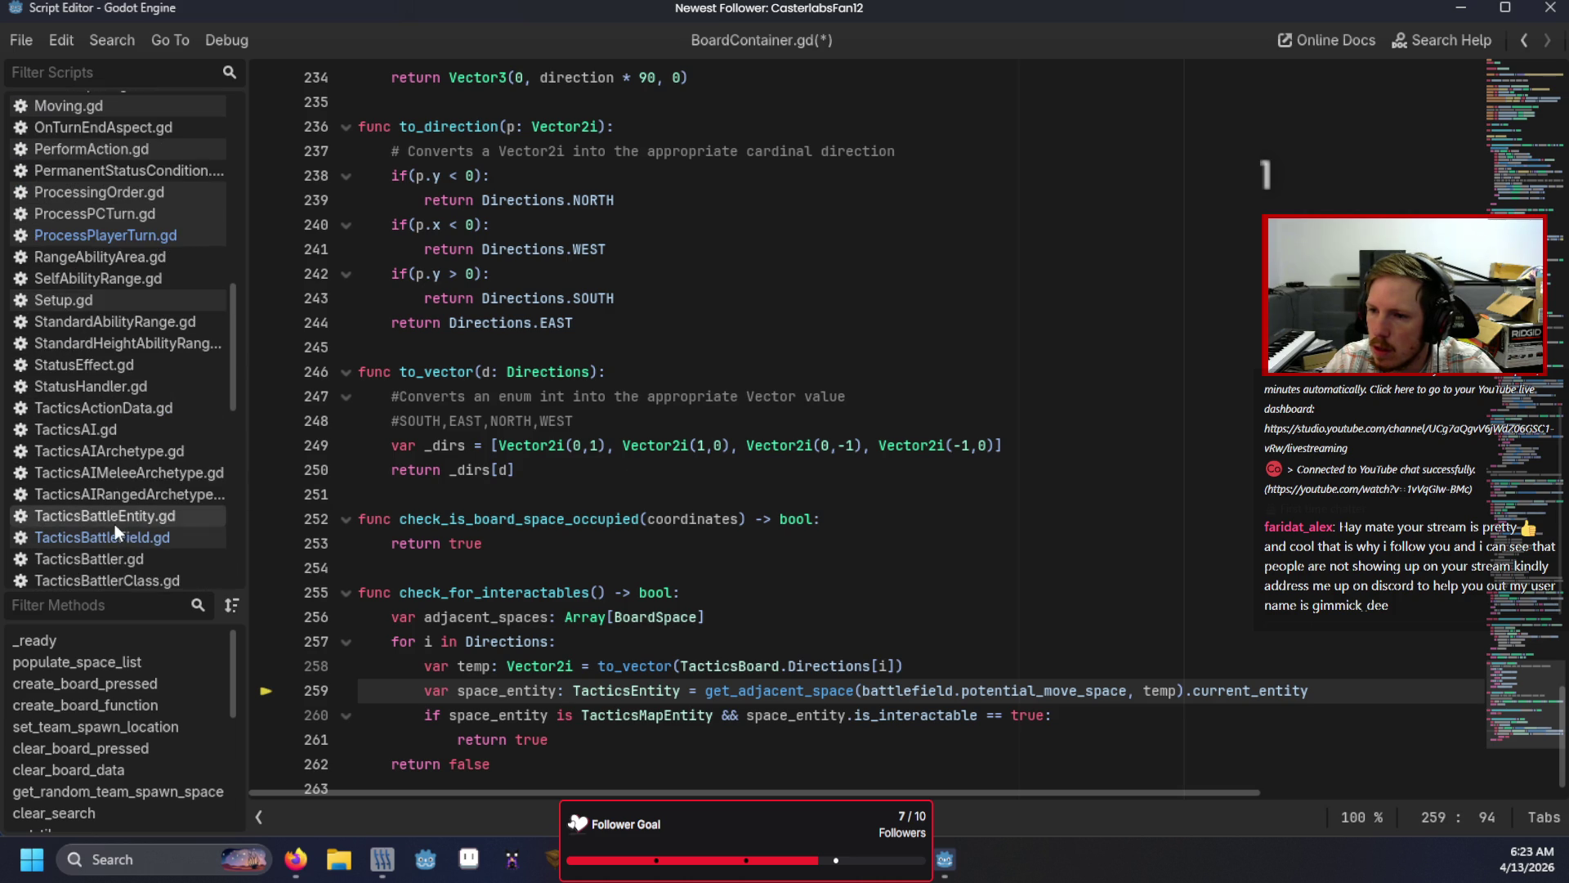
scroll(100, 484, up, 10)
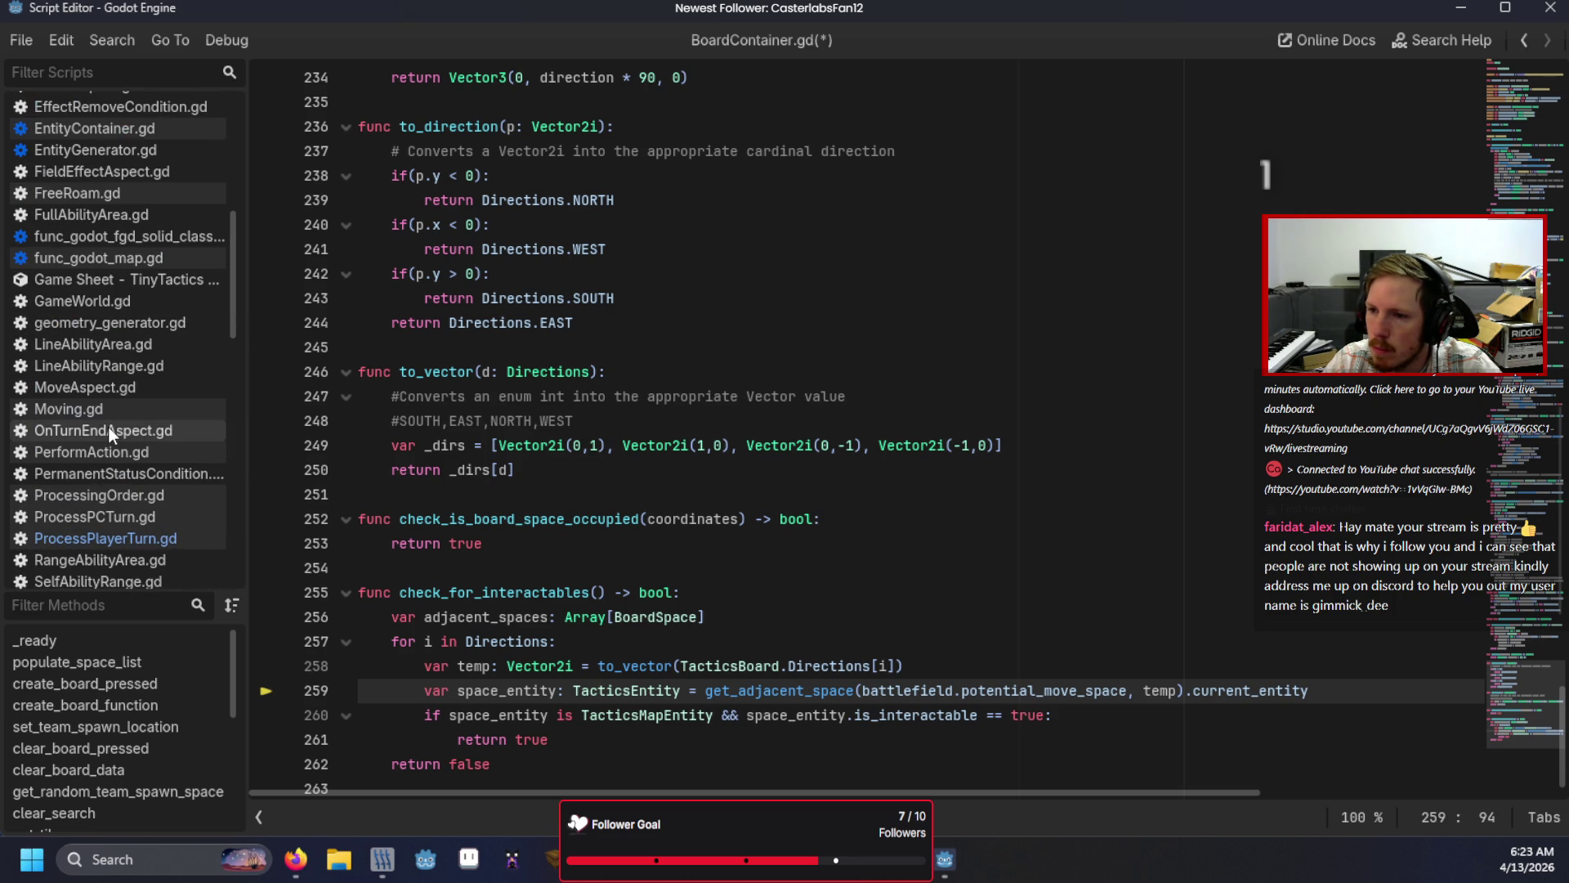
Step: Make Moving.gd's line 65 print battlefield.potential_move_space, save, and relaunch the game
click(86, 407)
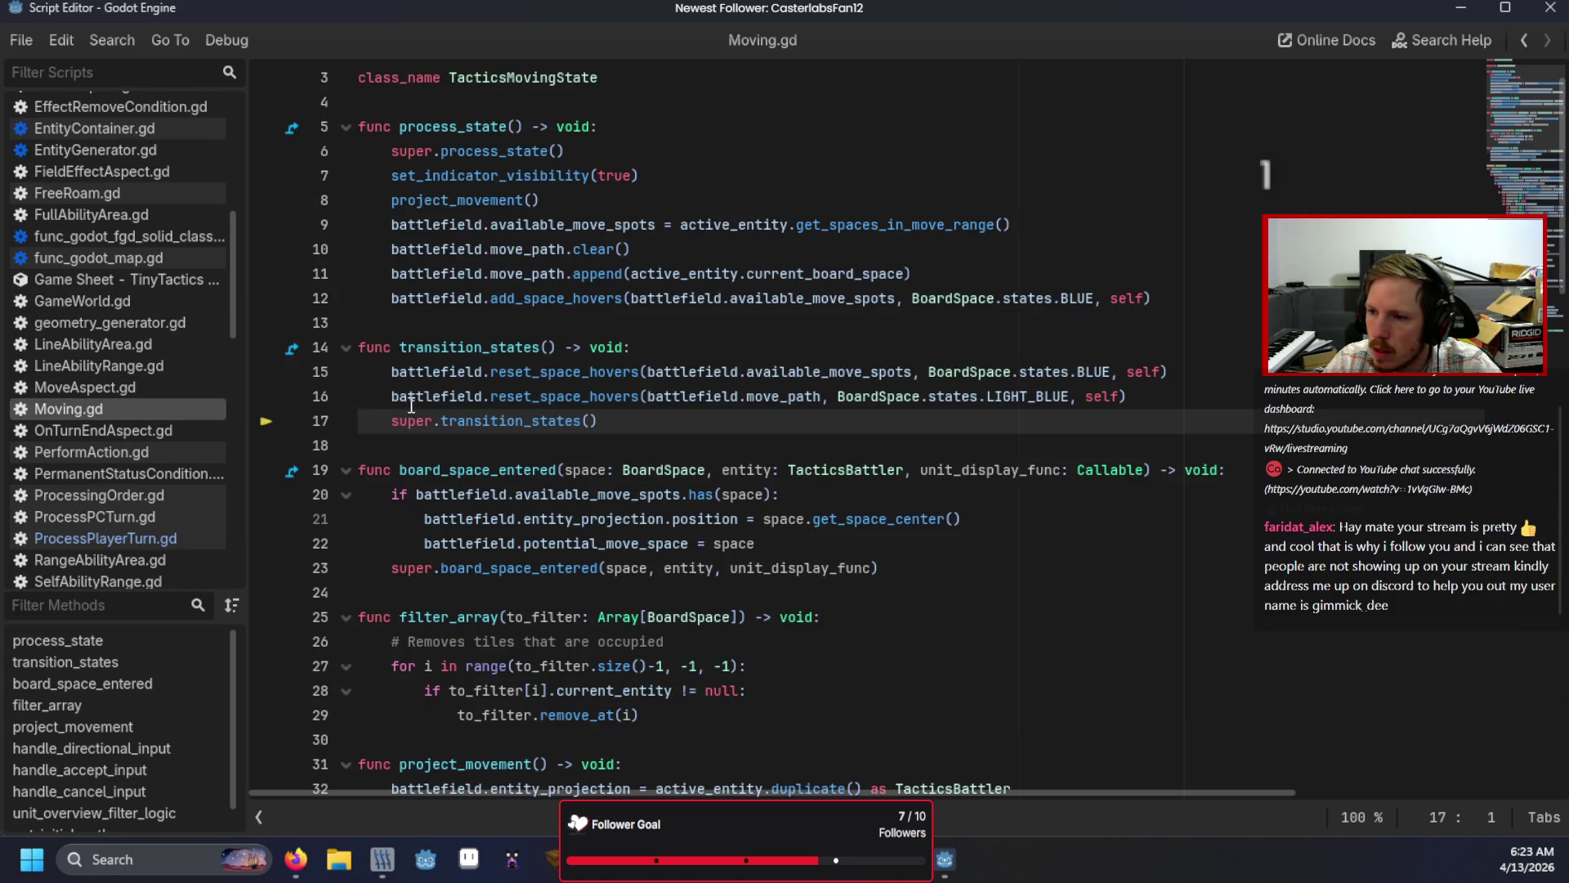
scroll(543, 502, down, 5)
scroll(544, 503, up, 5)
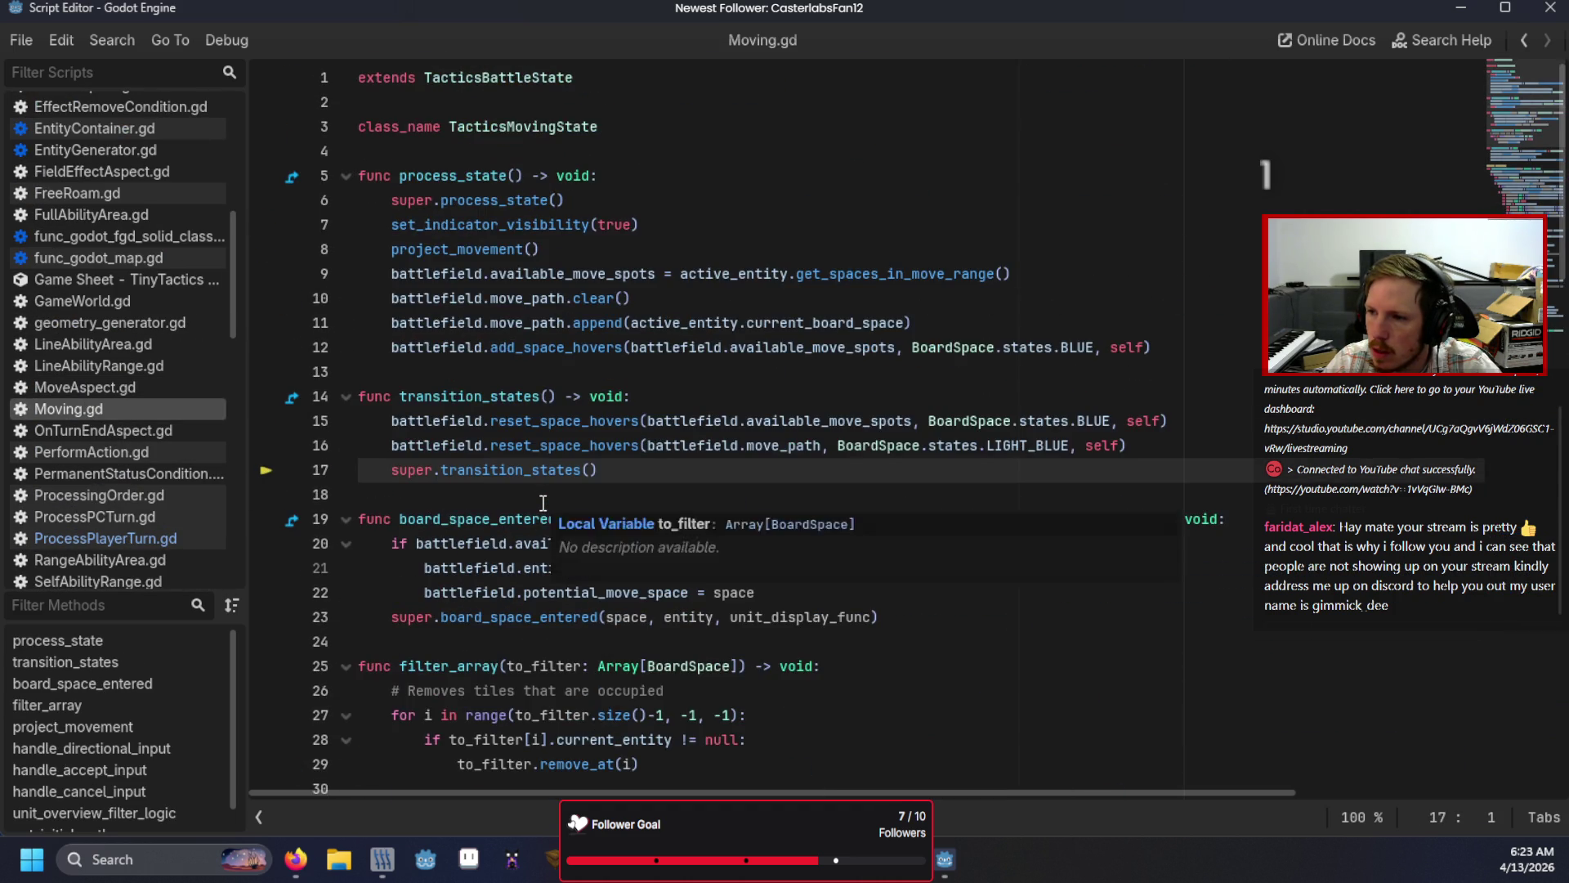
scroll(543, 503, down, 15)
scroll(543, 503, down, 6)
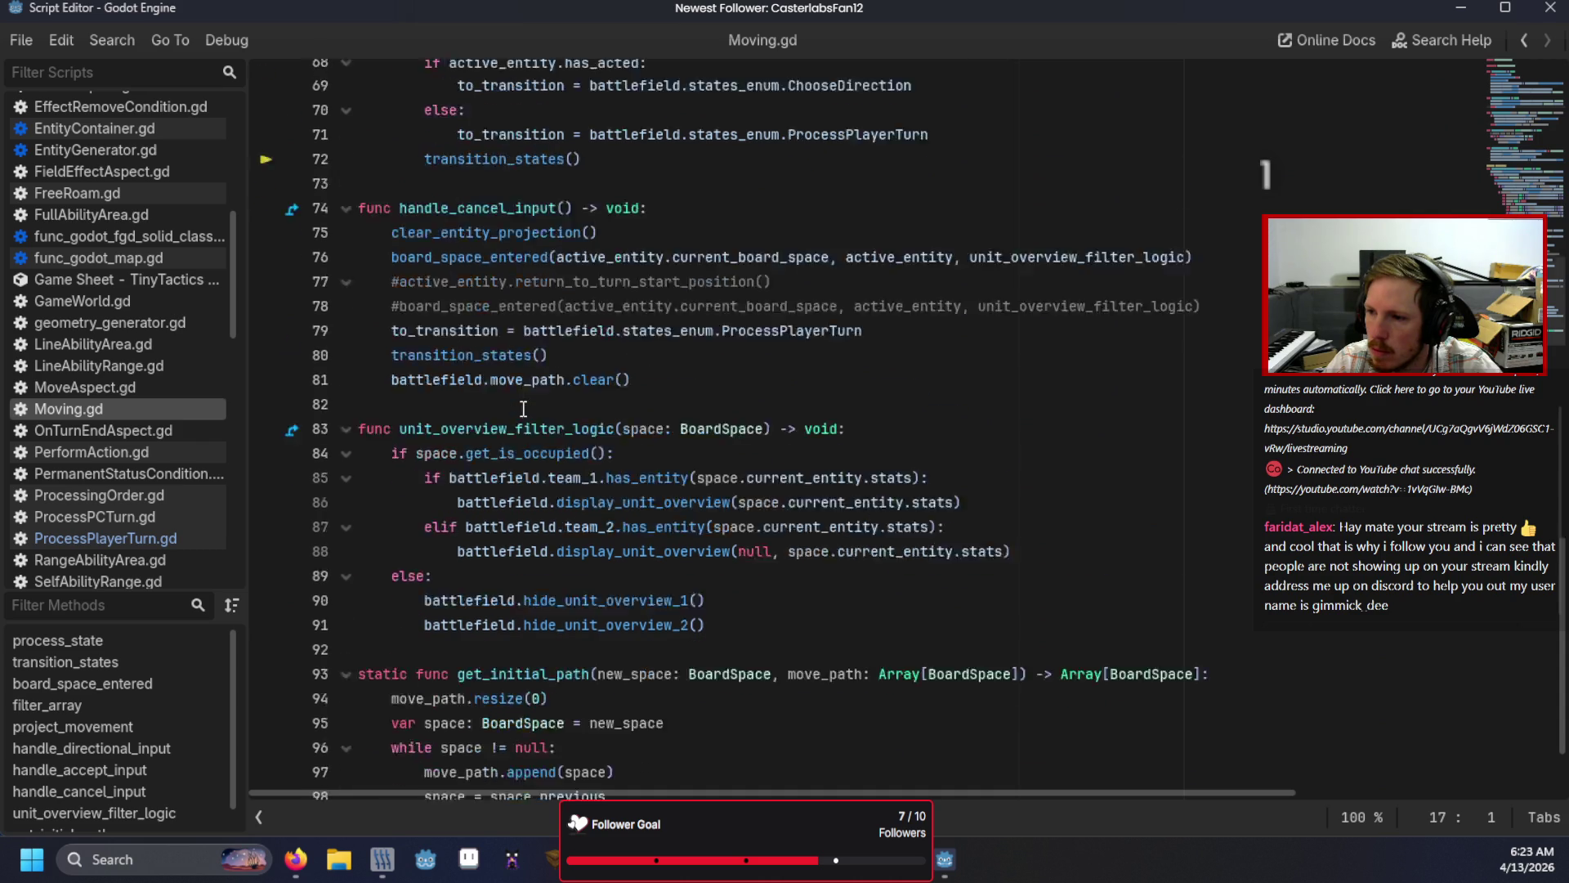
scroll(524, 409, up, 5)
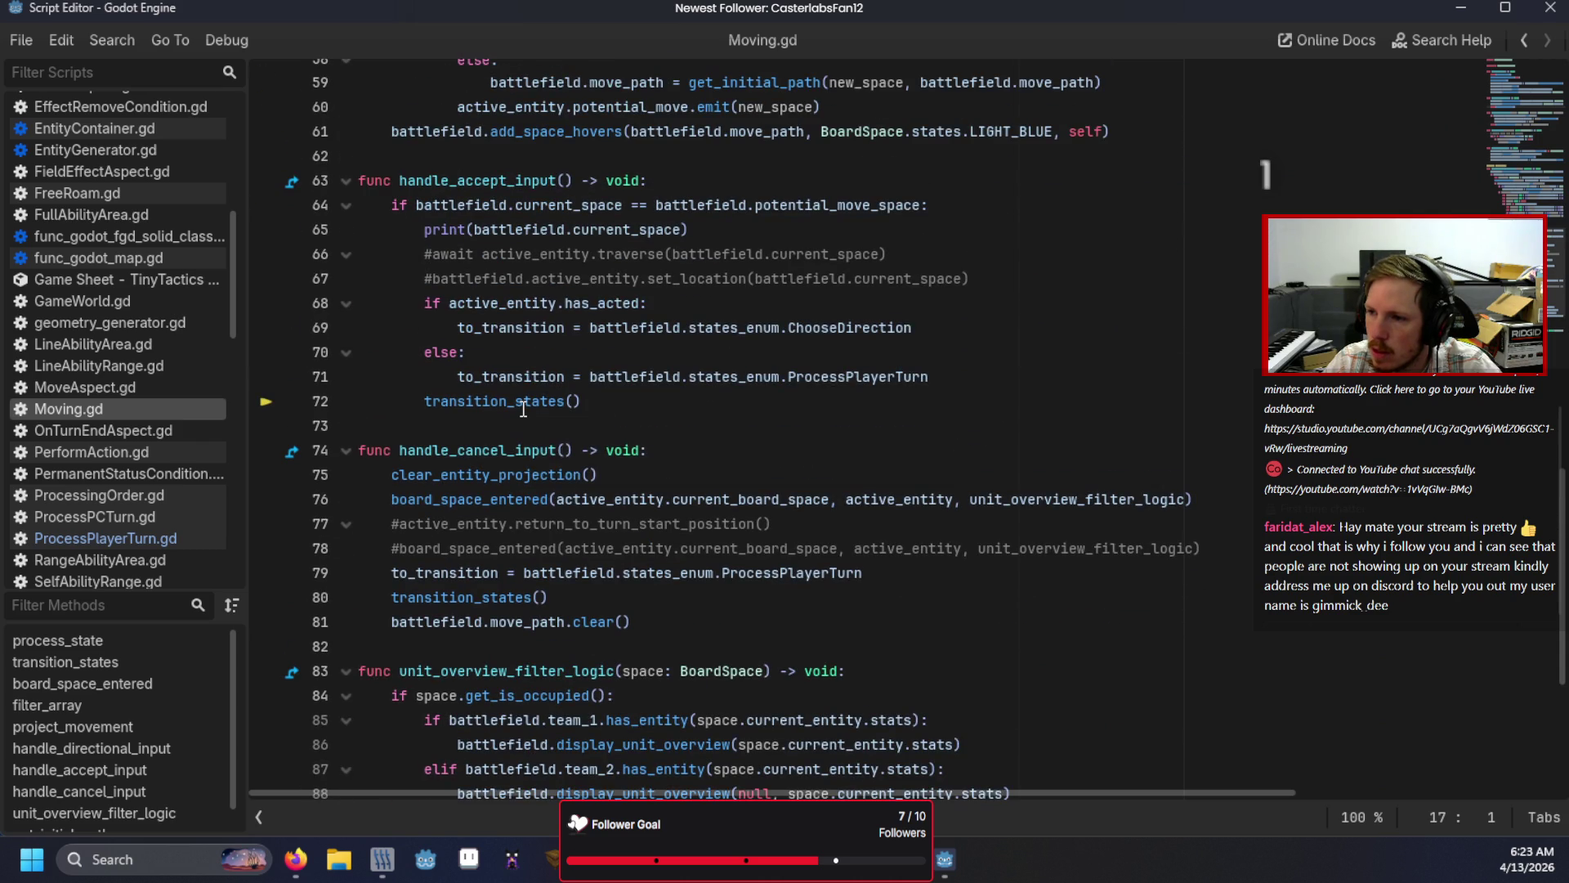
double_click(600, 231)
text(po)
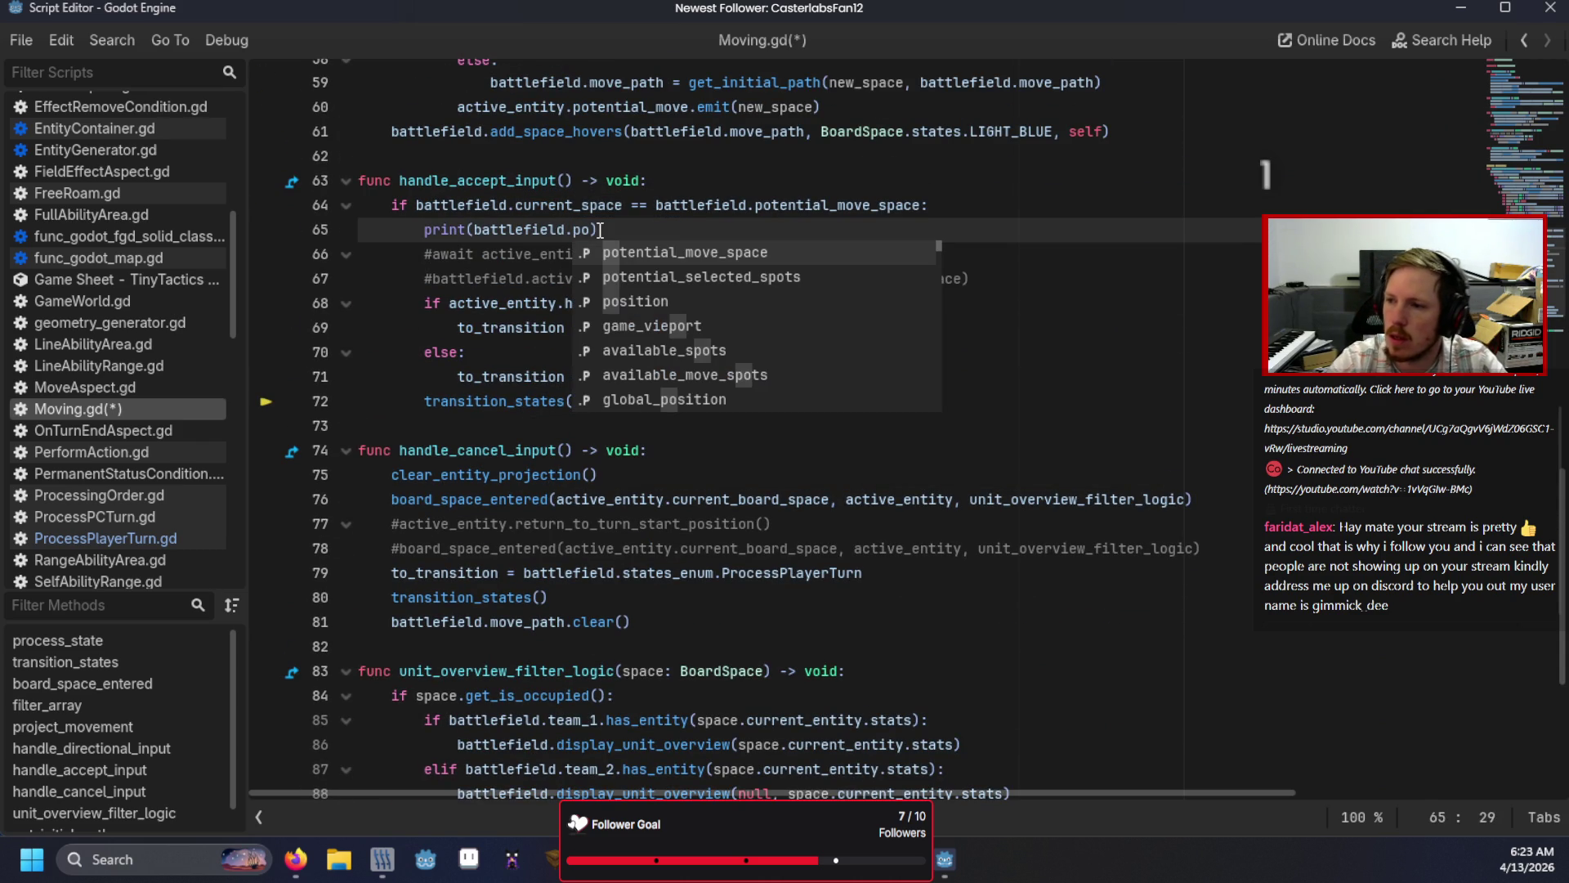
key(Return)
key(ctrl+s)
key(F5)
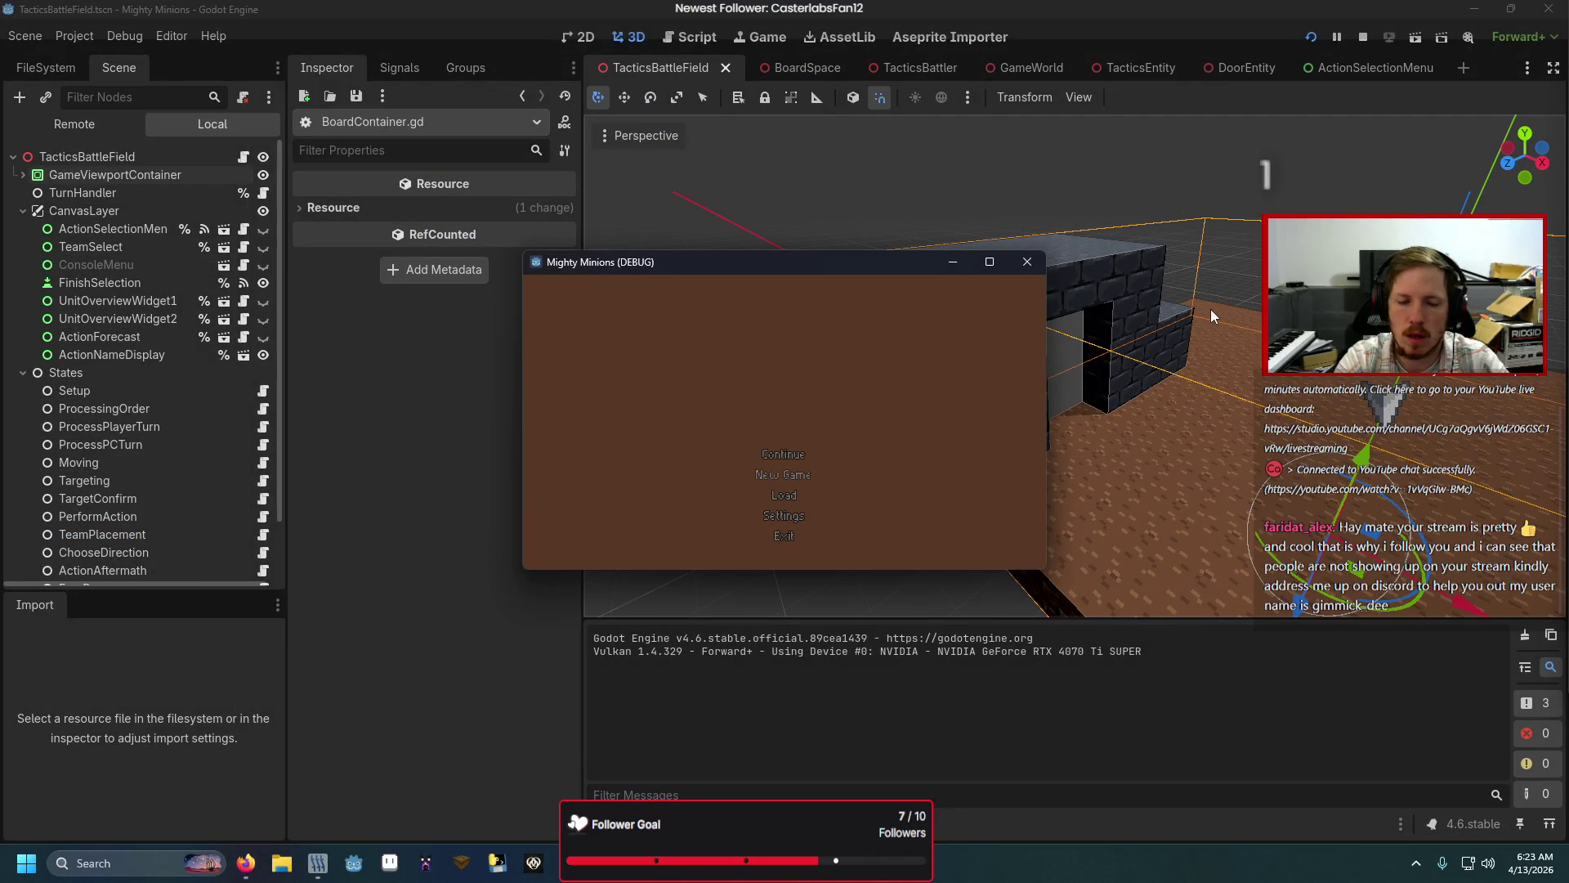
Step: Continue into the battle, check the stack trace and BoardContainer.gd, and relaunch the game
click(543, 557)
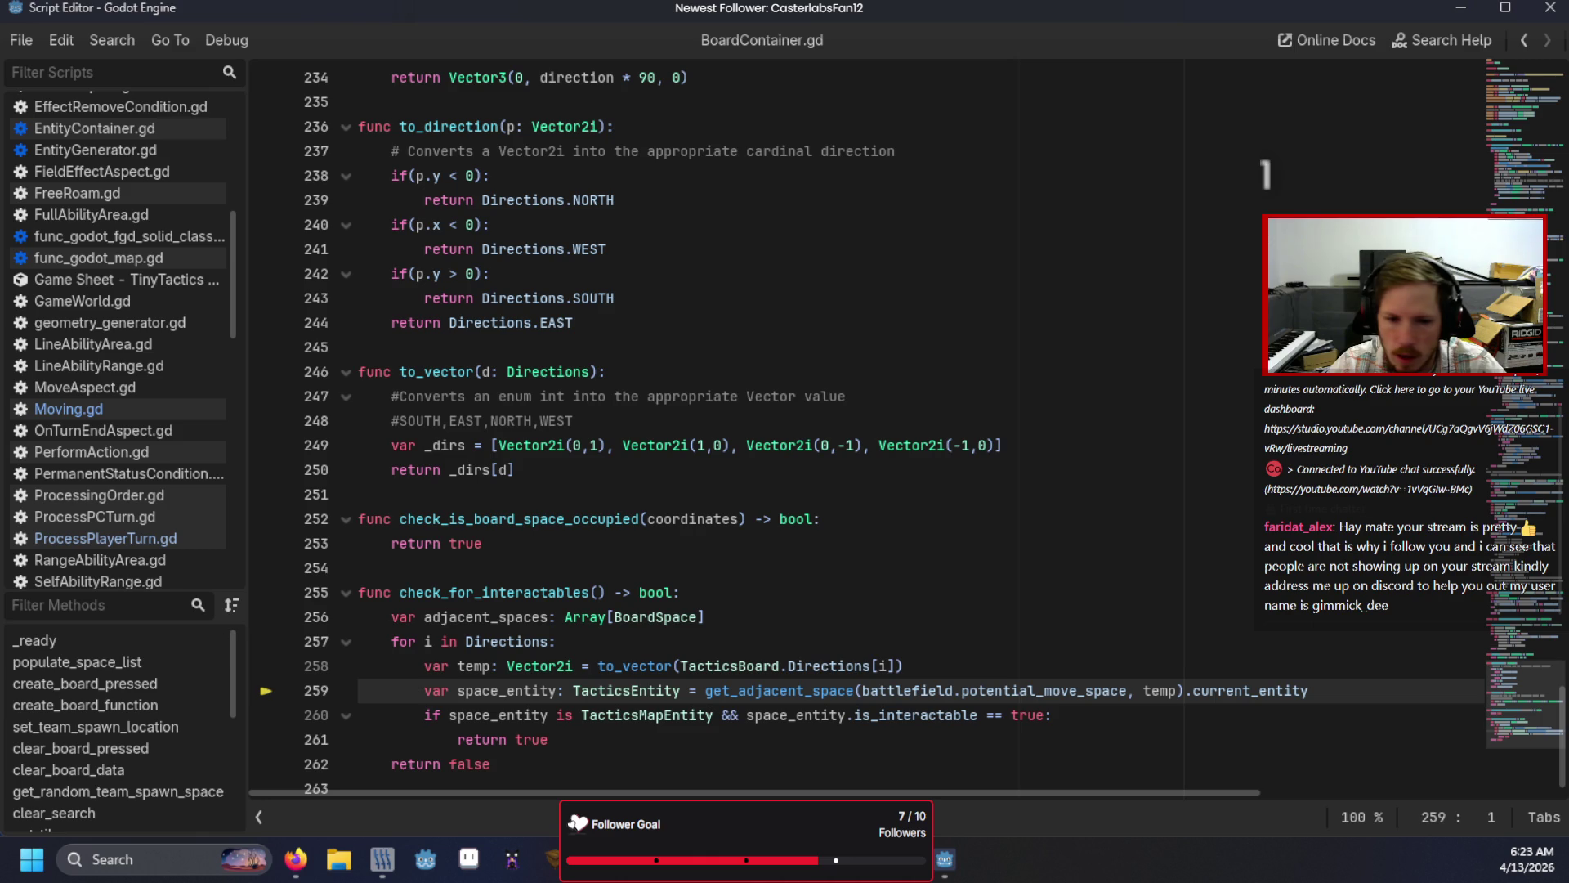
key(alt+Tab)
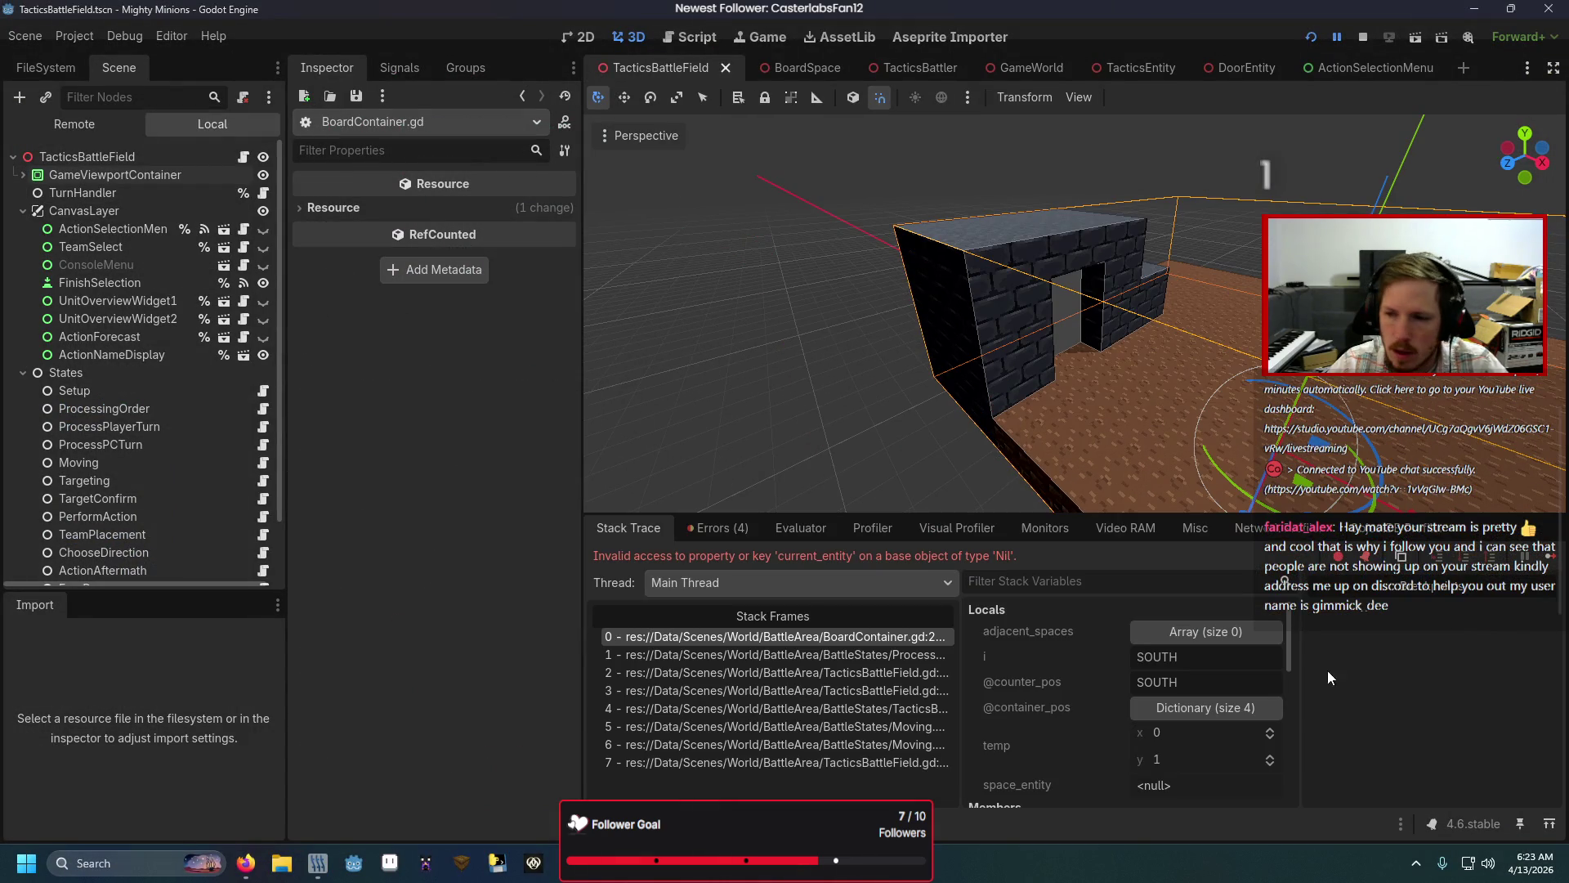
key(alt+Tab)
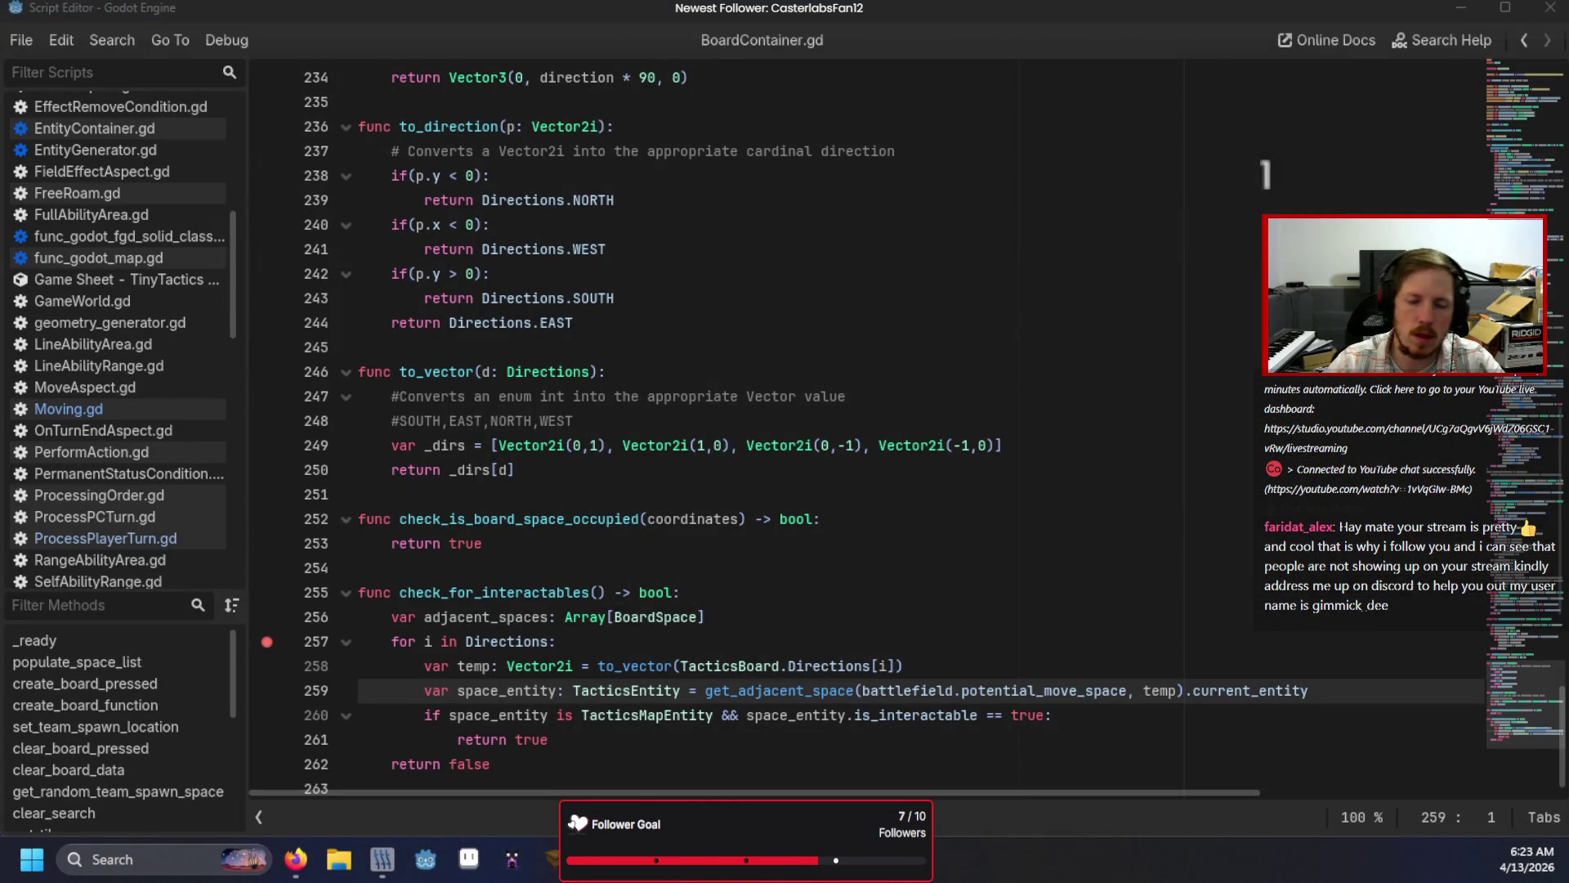
key(alt+Tab)
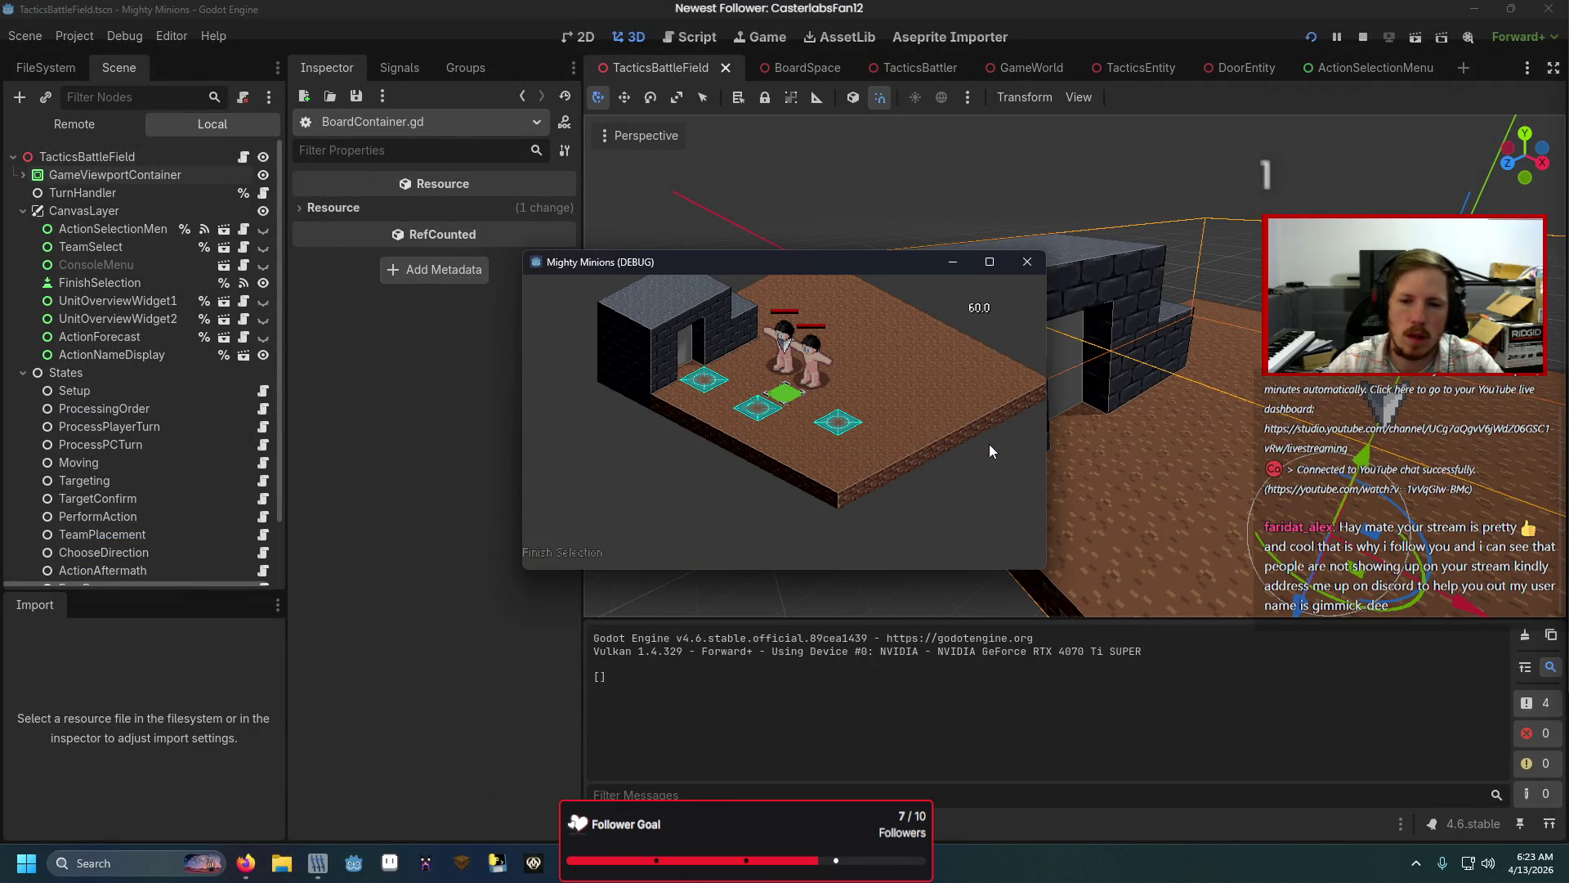
Step: Place units, choose Move, and step until execution breaks at line 257 of check_for_interactables
click(572, 552)
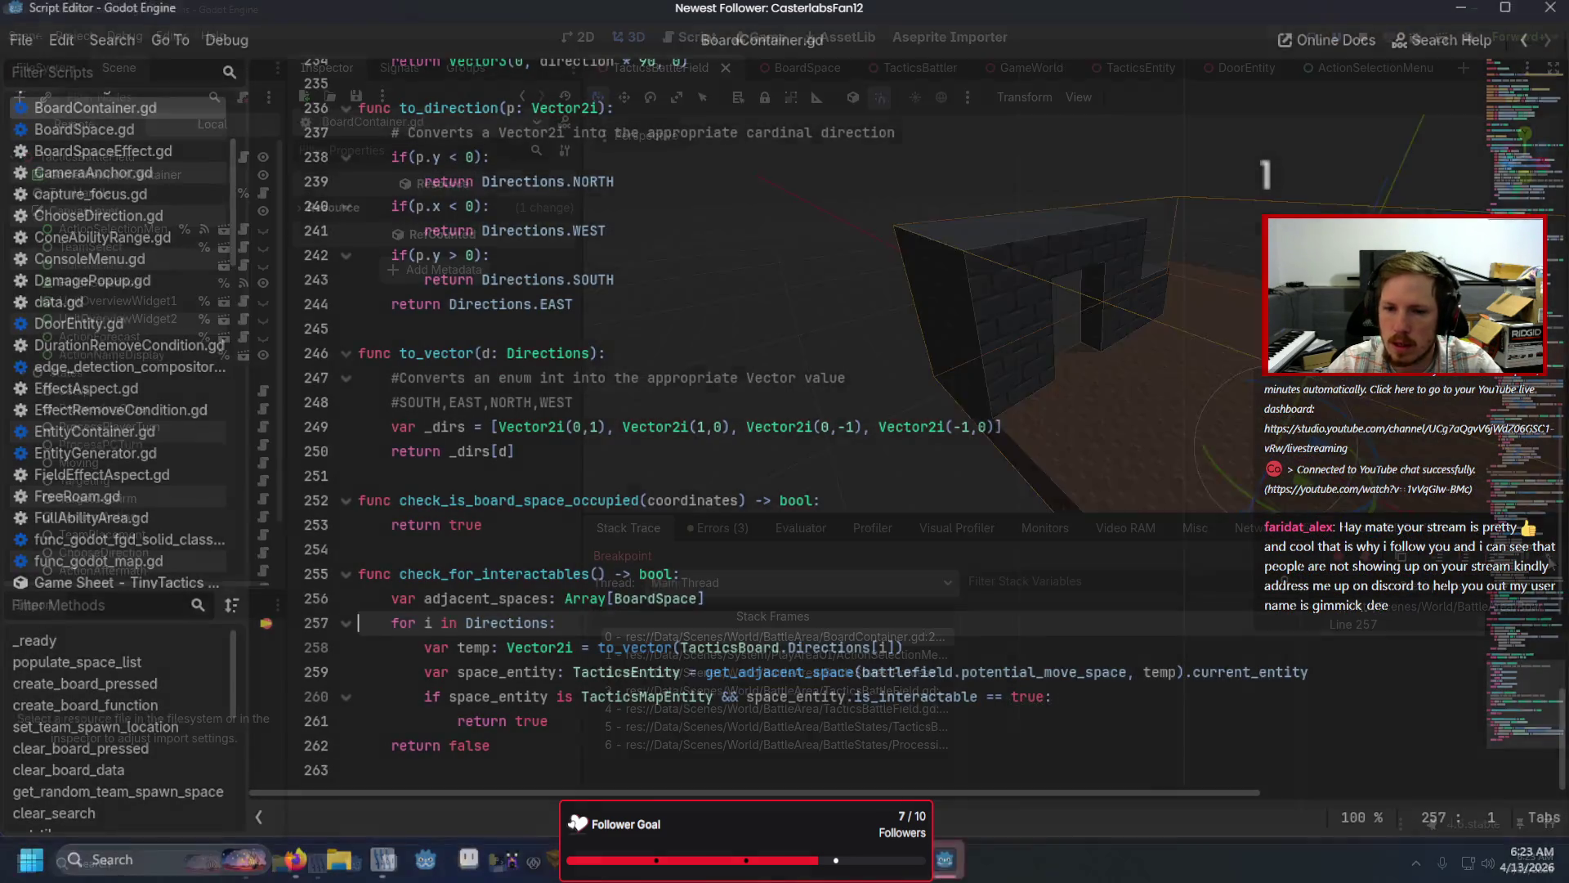
key(F12)
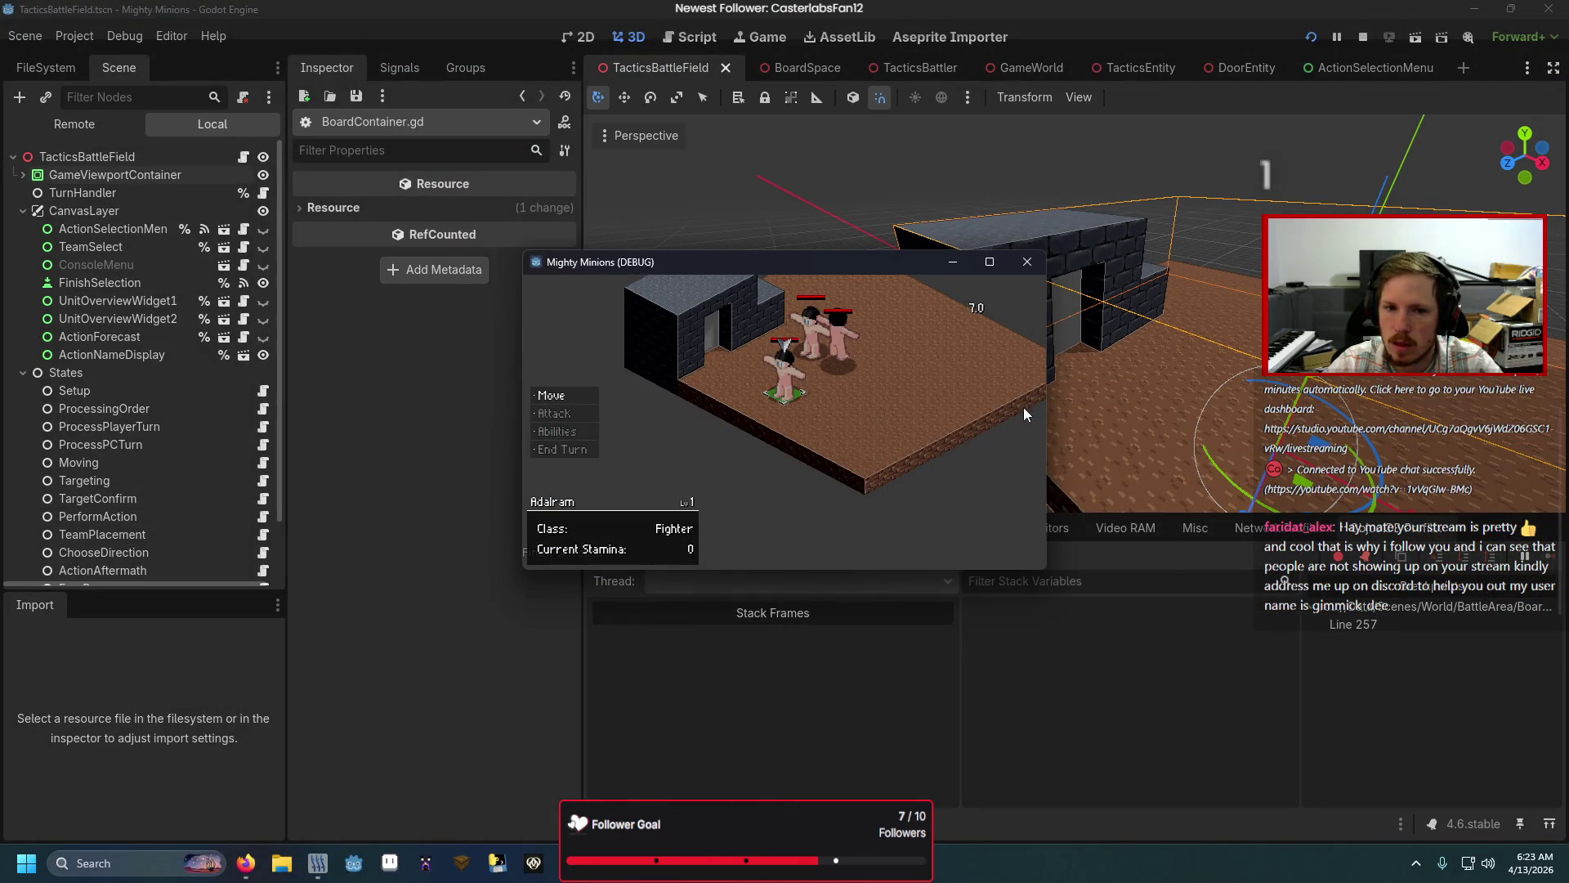
key(Return)
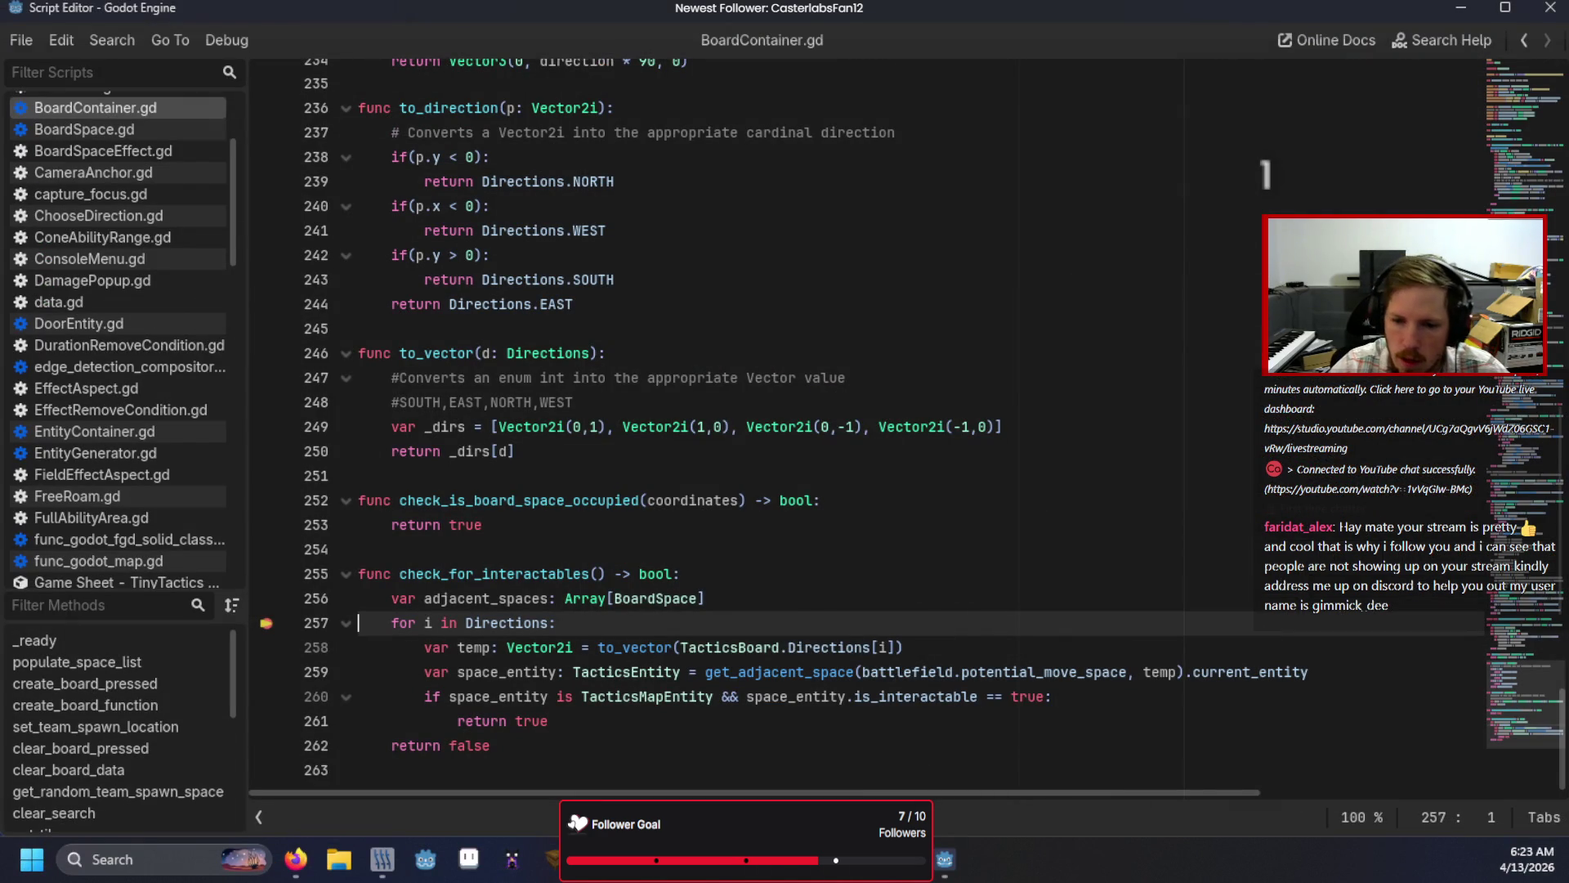
key(alt+Tab)
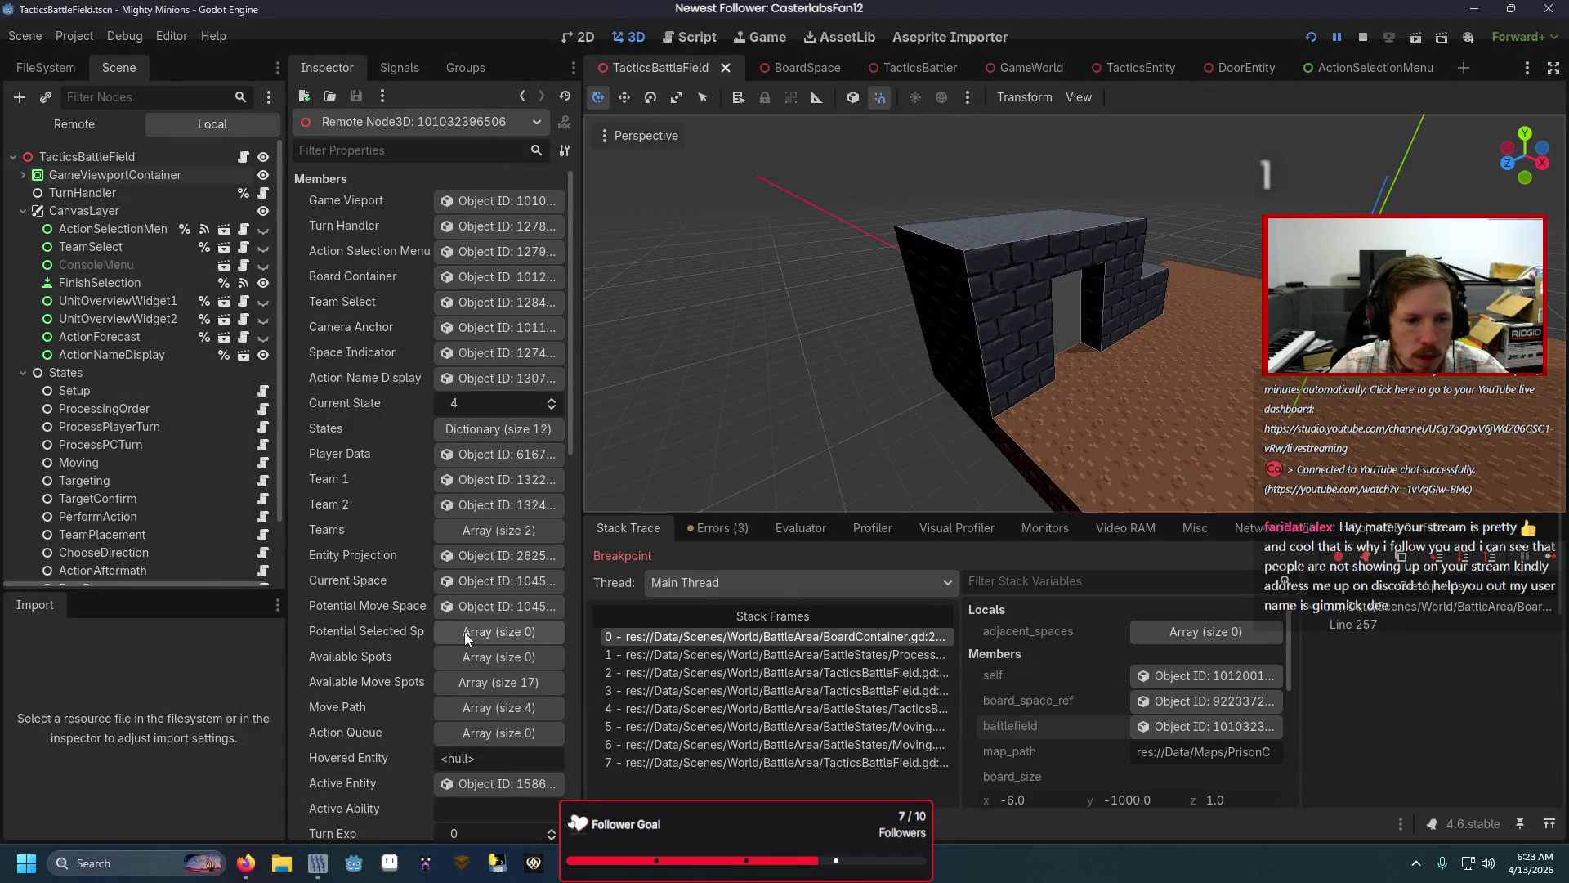
scroll(464, 631, down, 2)
scroll(465, 631, up, 3)
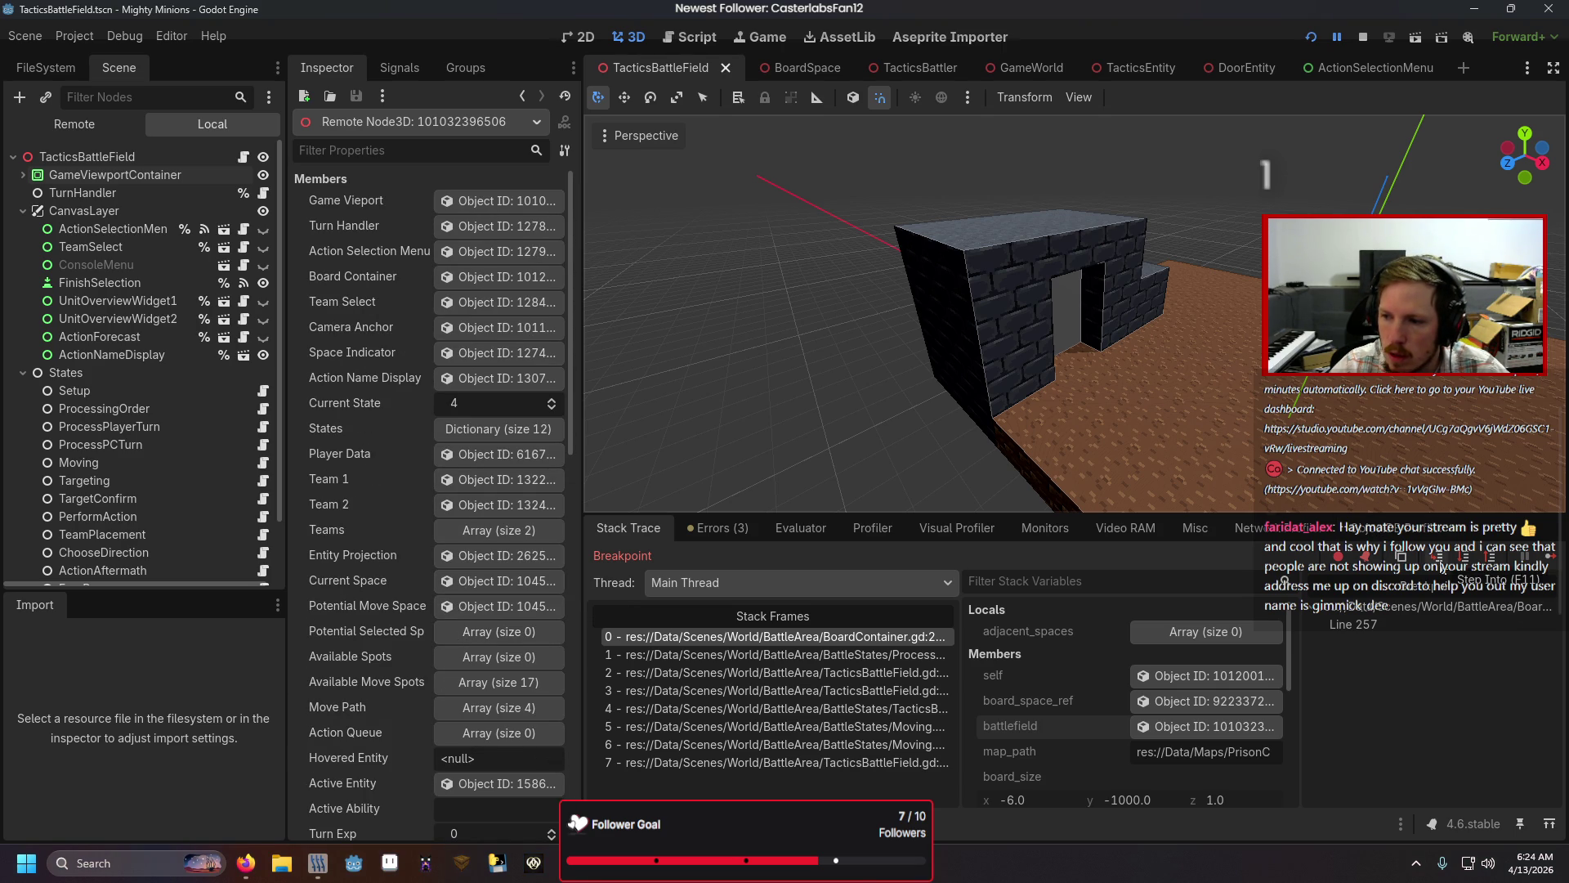
click(1551, 560)
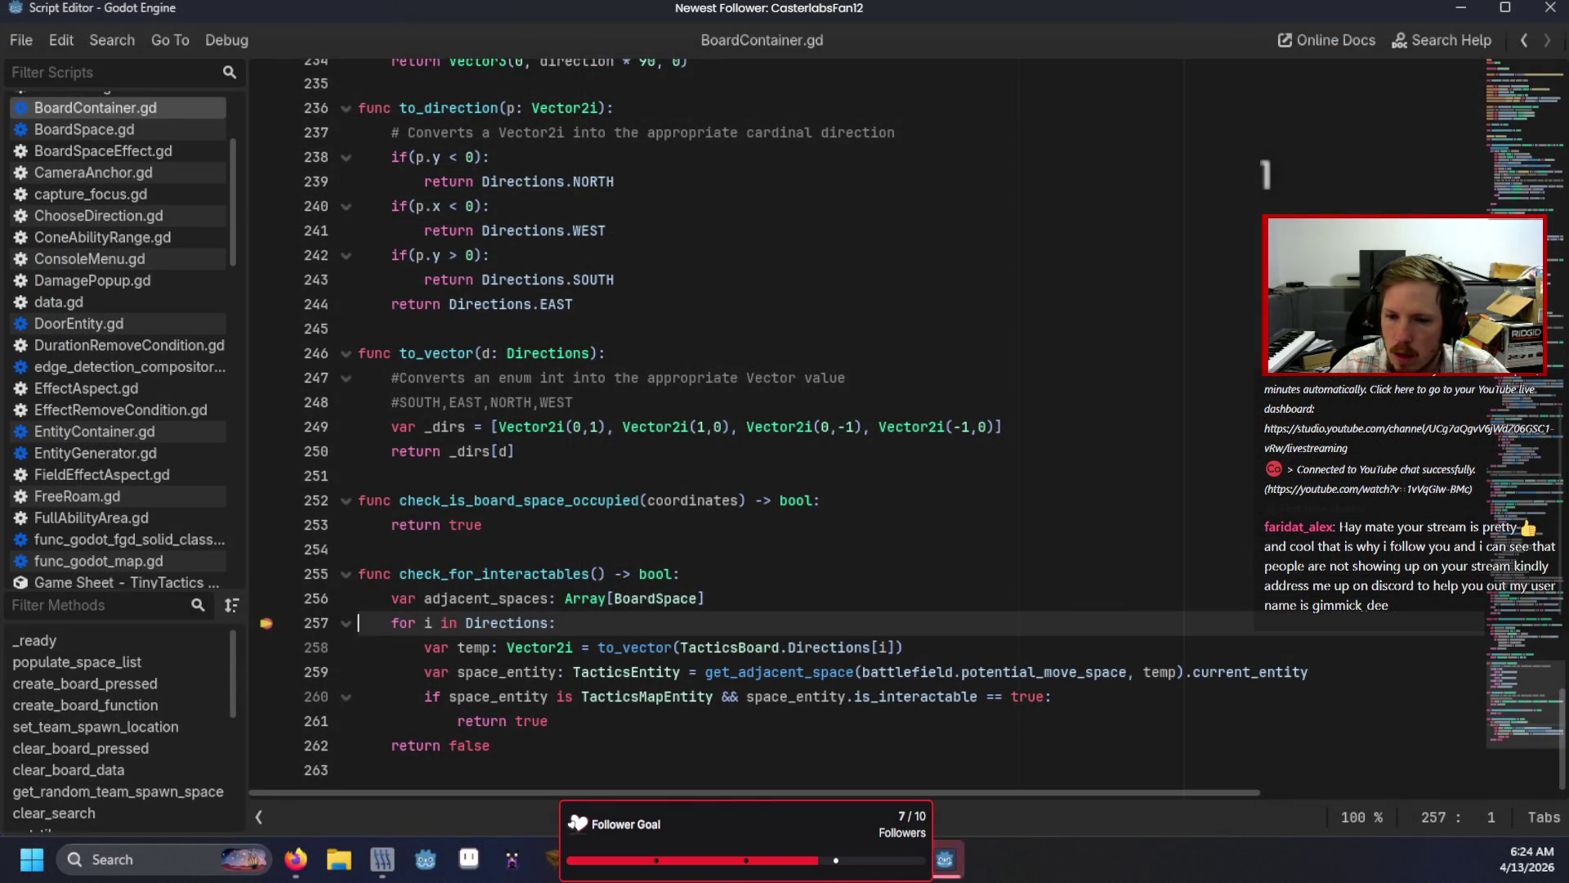
key(F11)
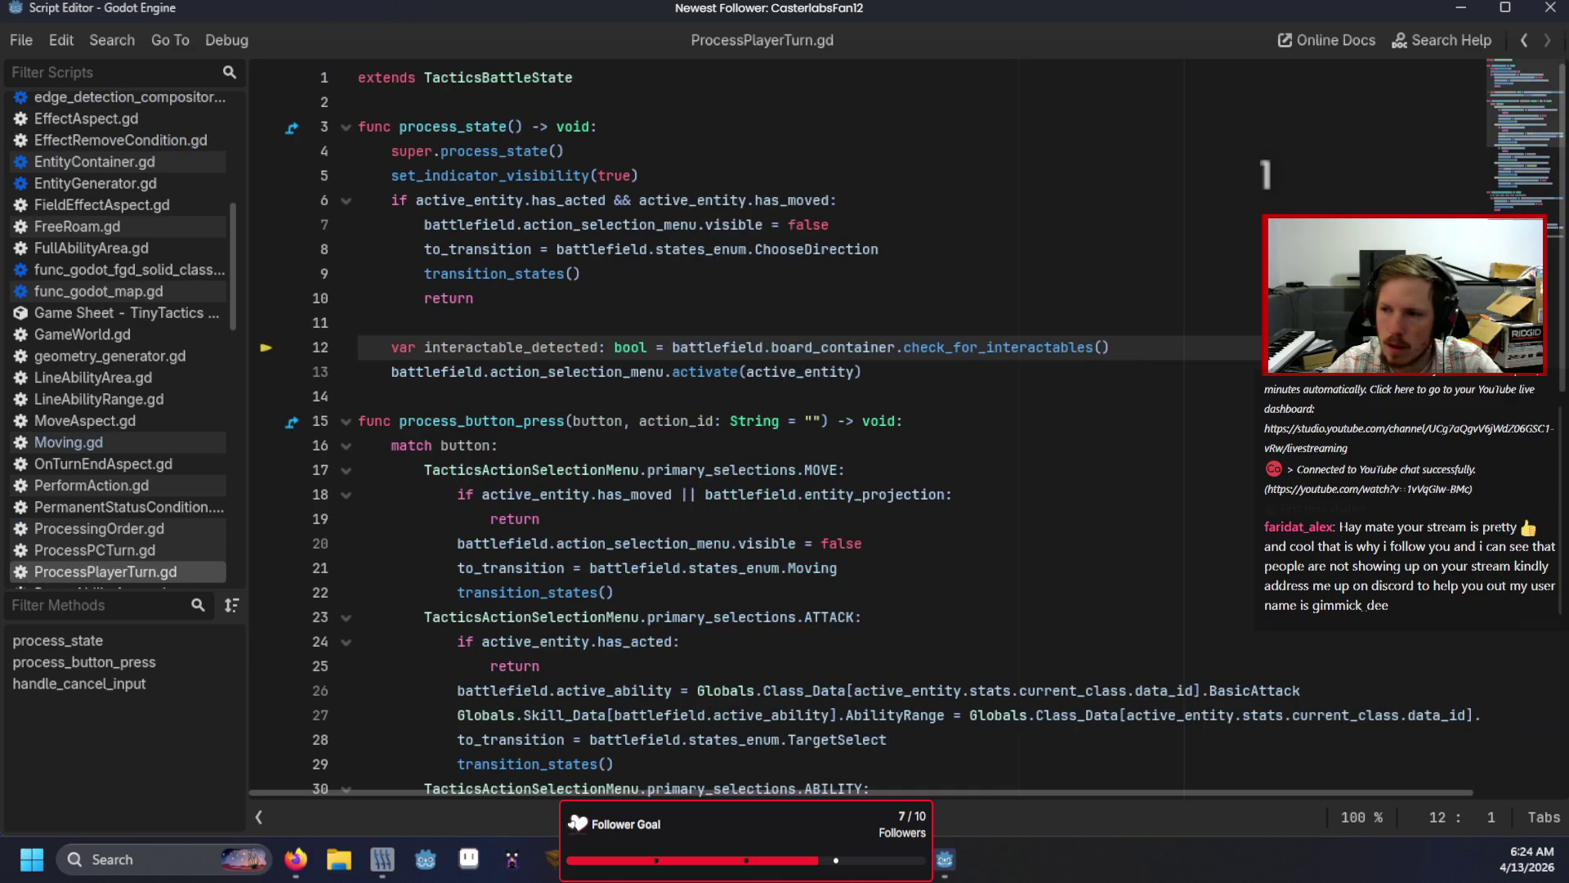
key(F11)
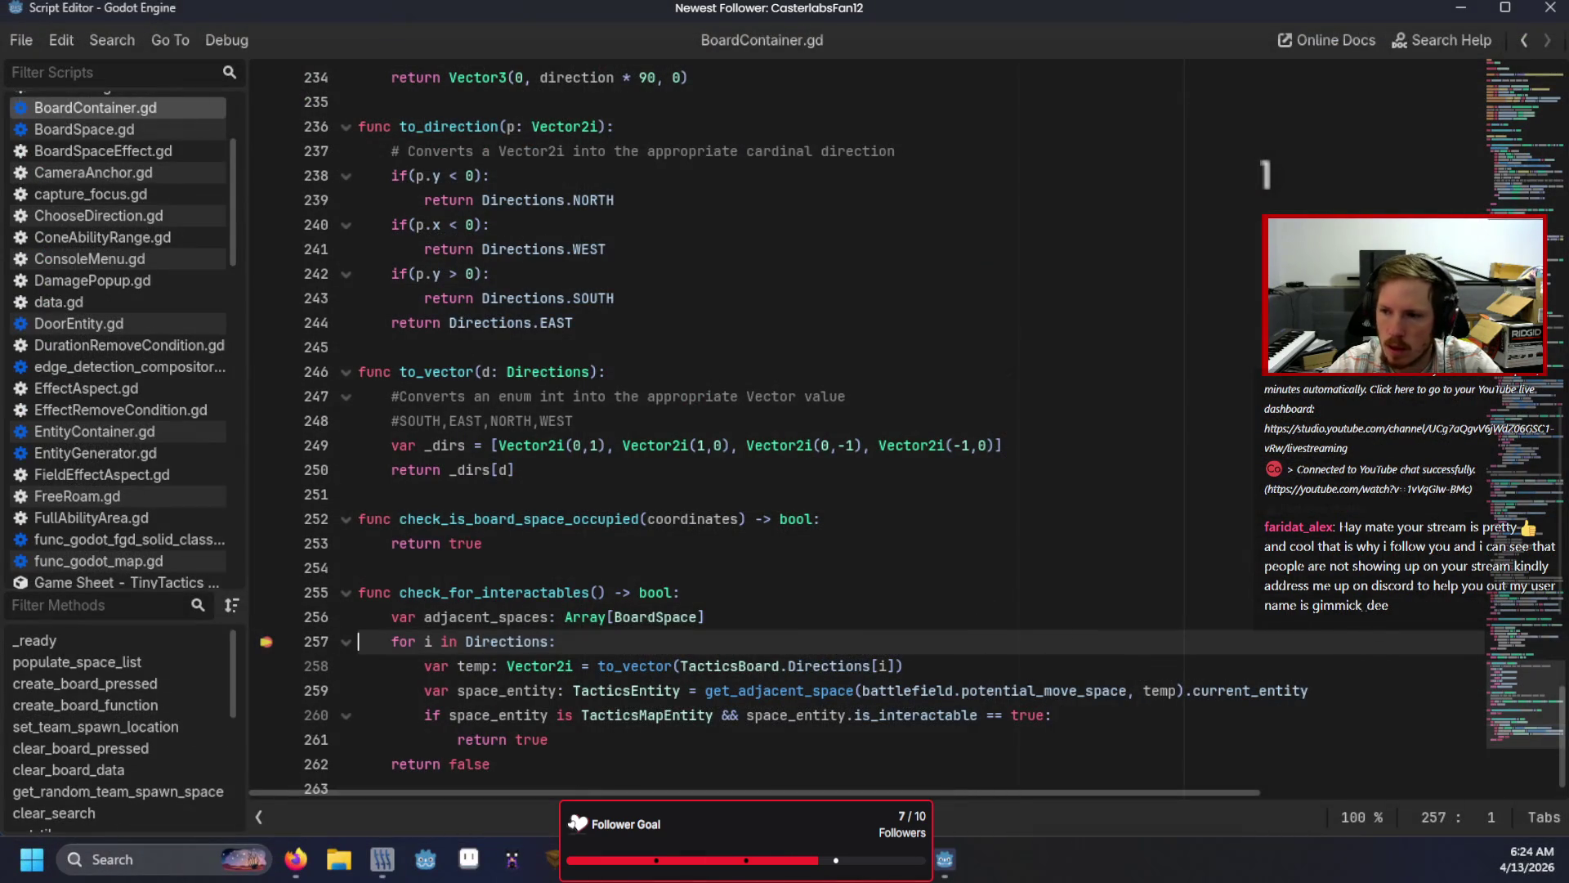
Step: Step out of check_for_interactables and delete the unused interactable_detected line in ProcessPlayerTurn.gd
key(F11)
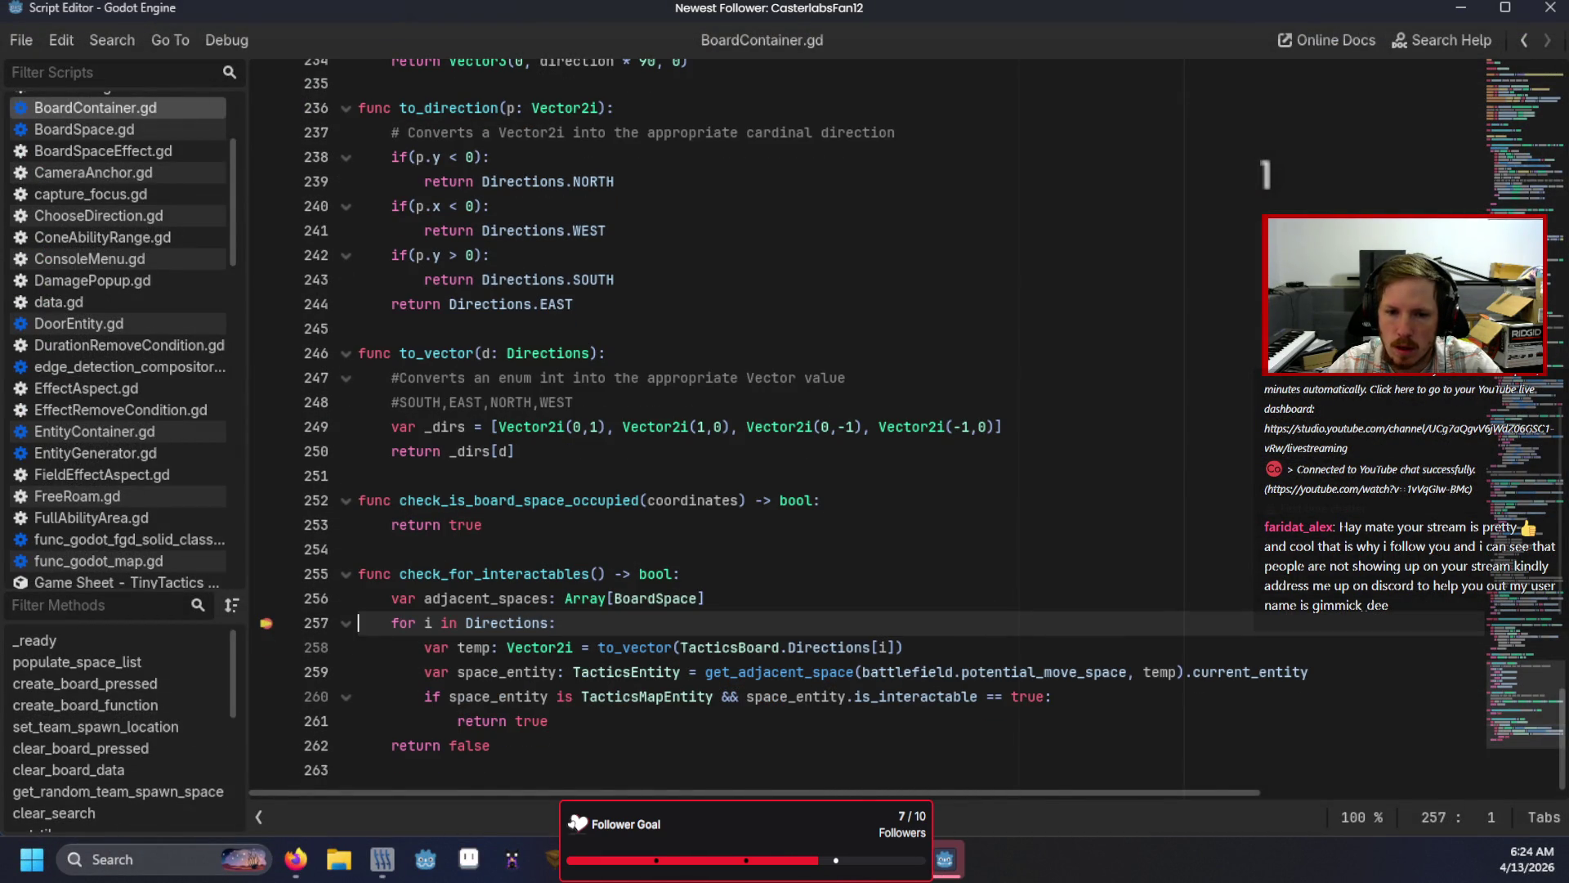
key(F11)
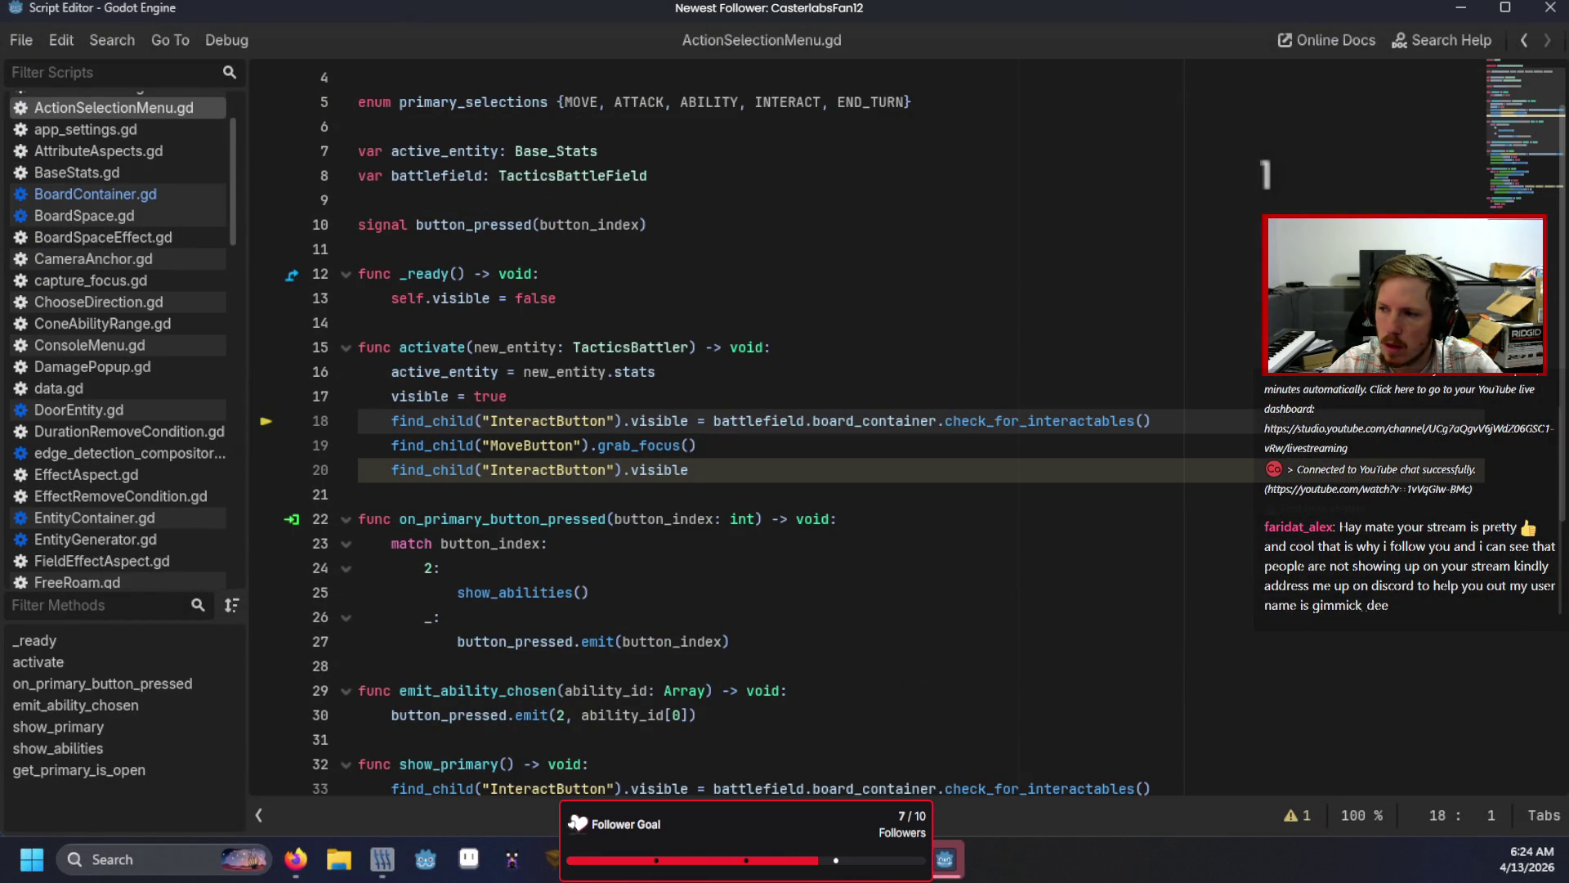
scroll(112, 502, down, 5)
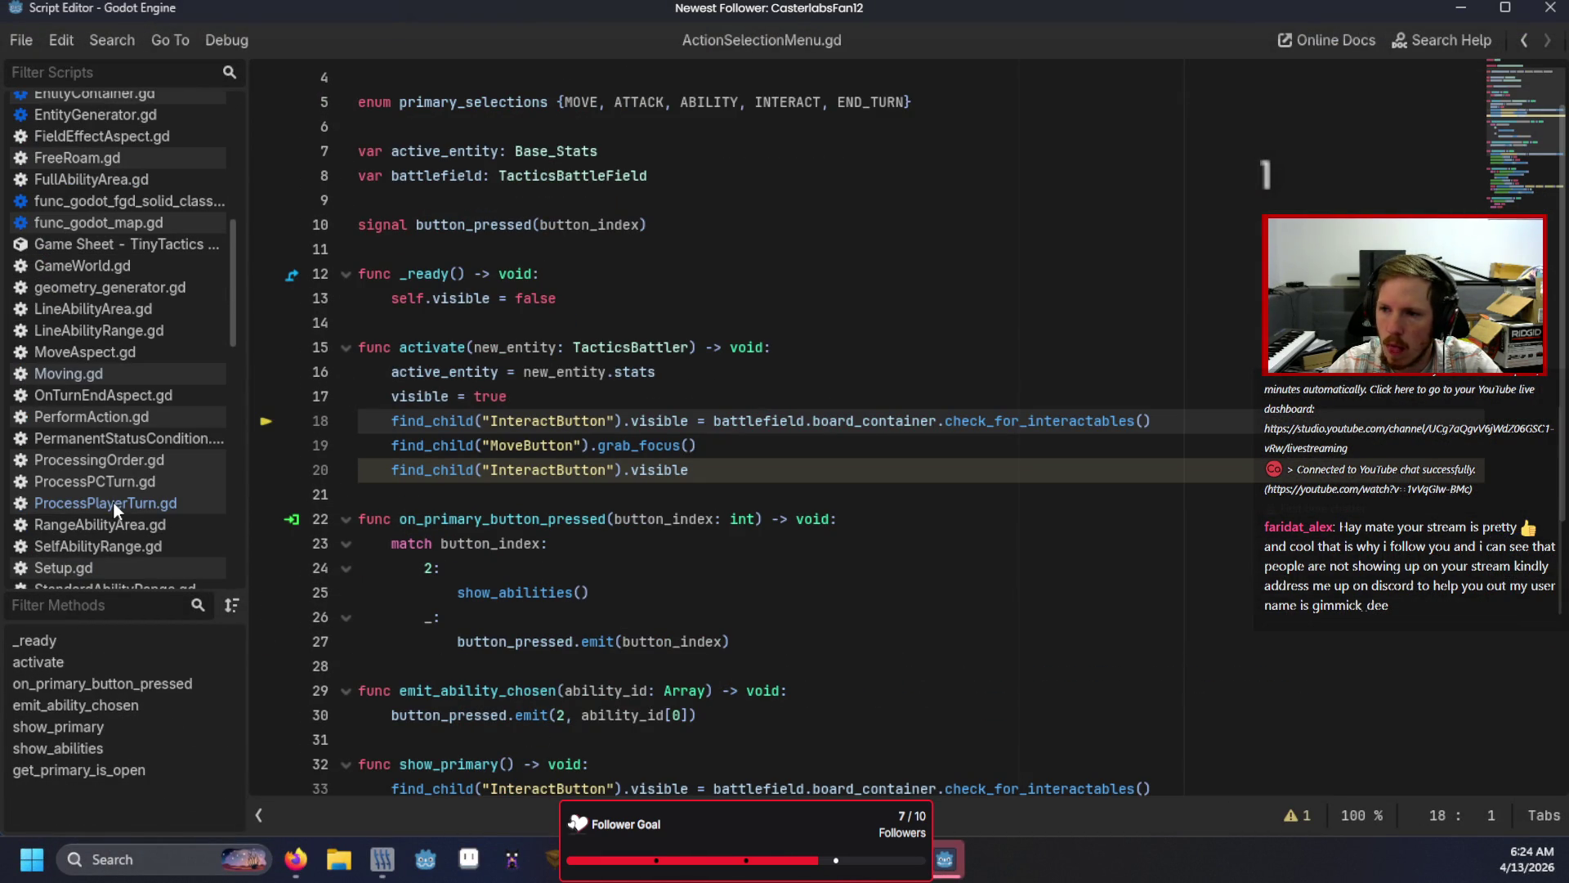
click(112, 502)
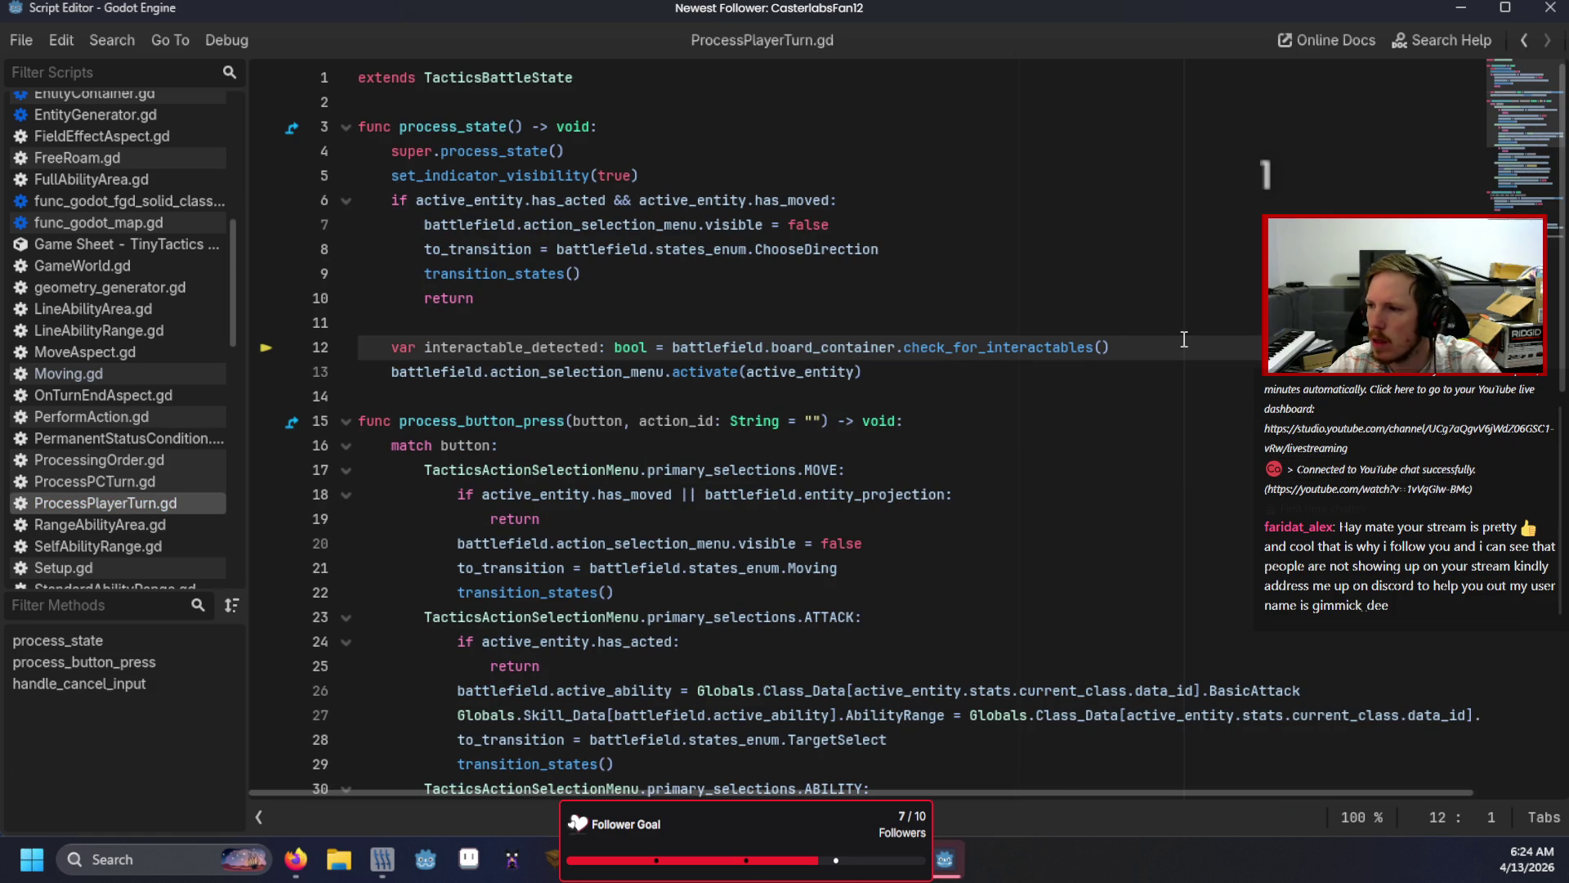
drag(1144, 333, 1144, 331)
key(BackSpace)
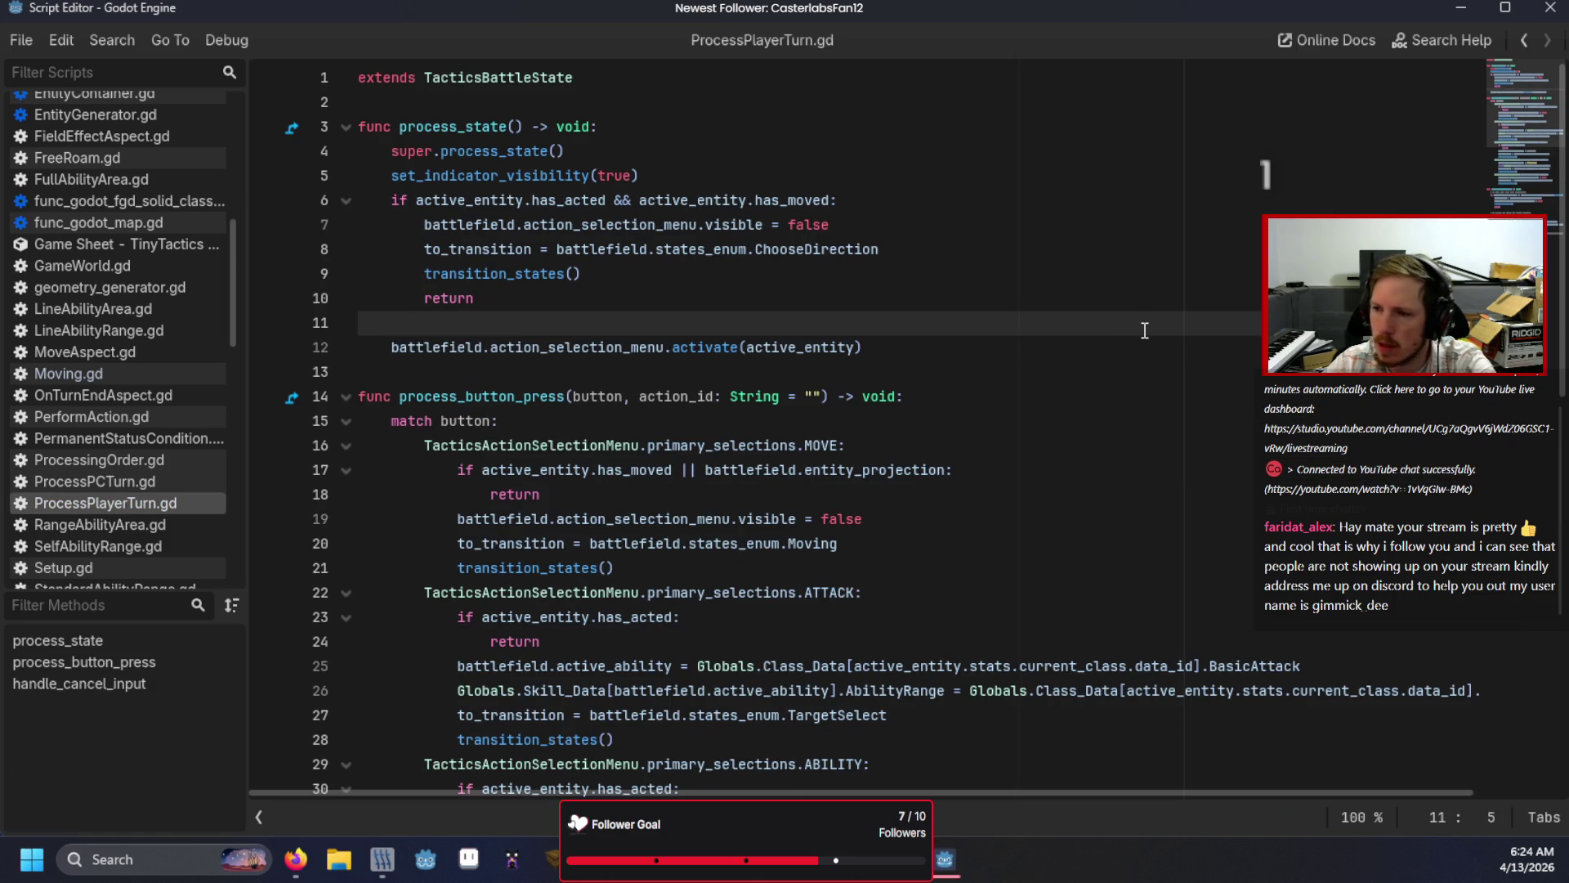
Step: Run the game, place units, choose Move, and step the debugger onto line 259
key(F5)
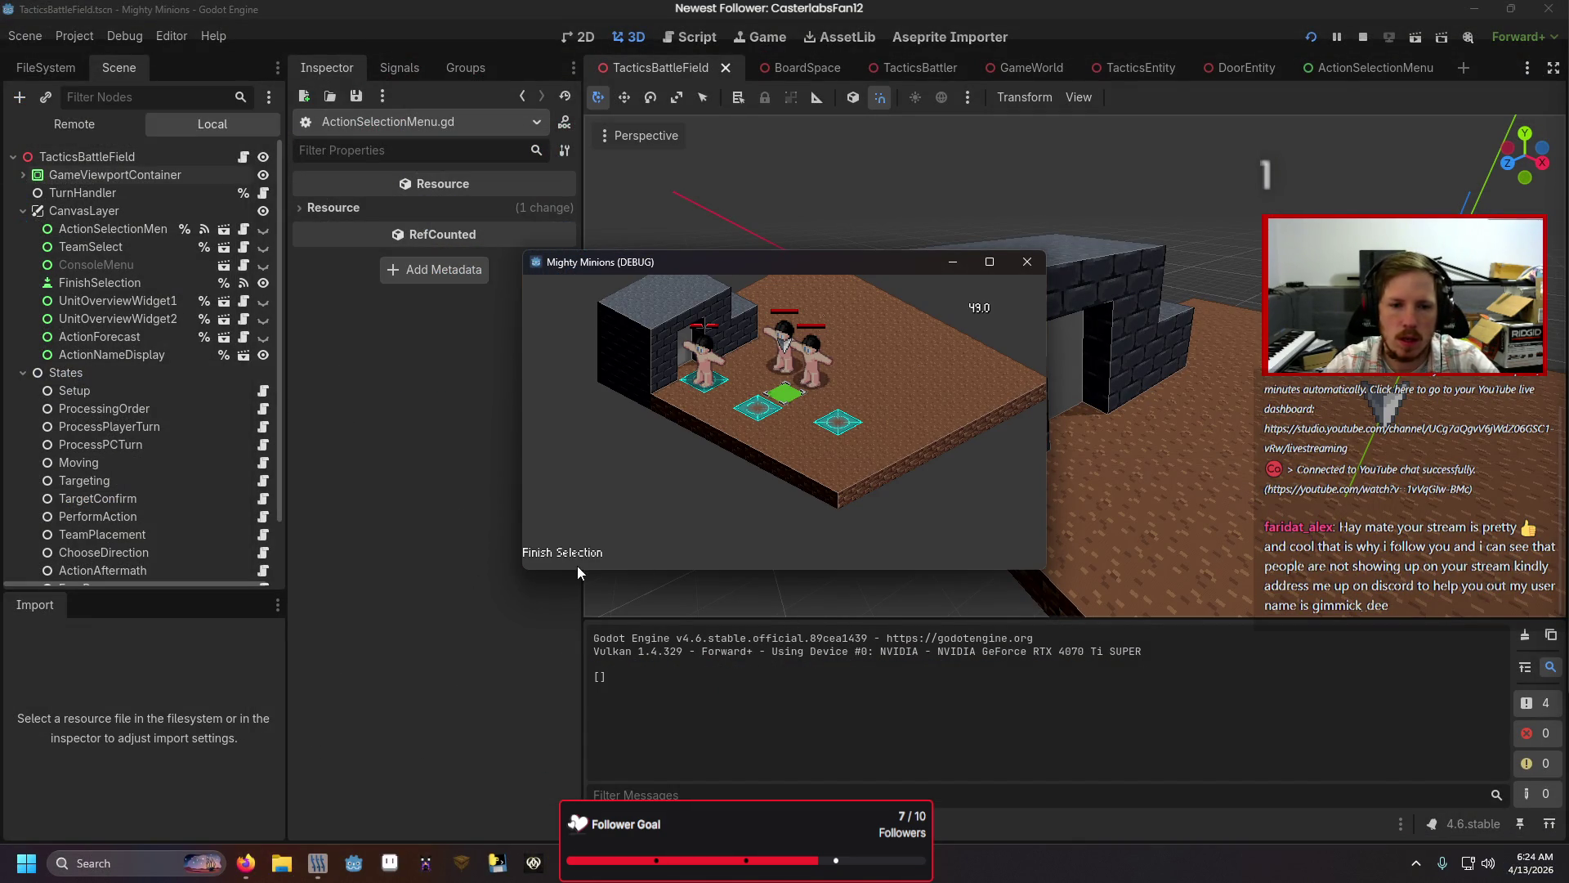
click(577, 570)
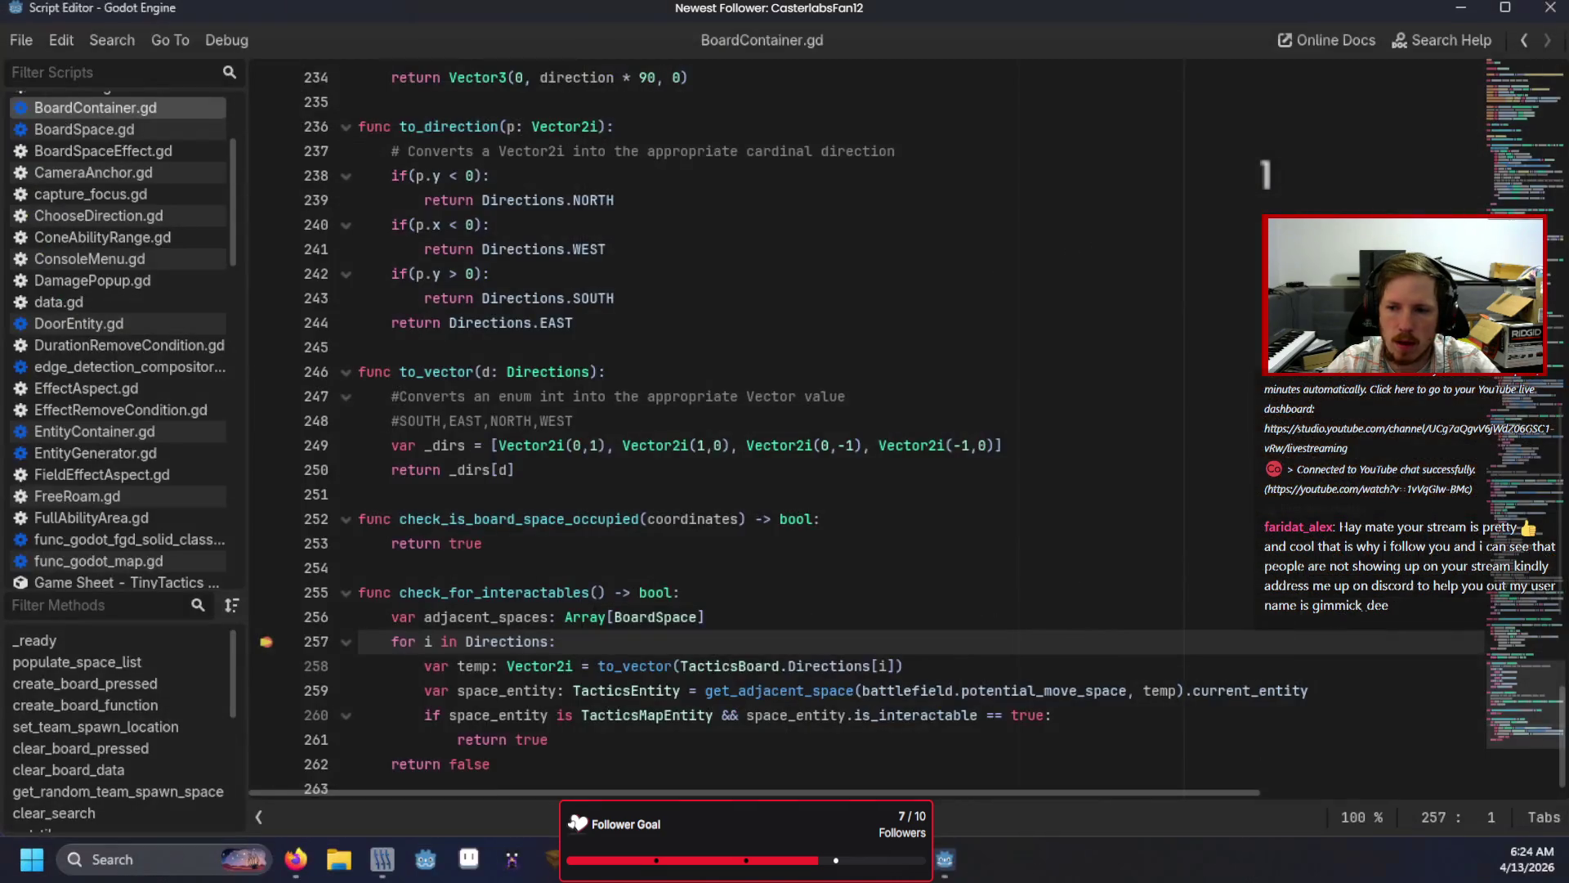
key(F12)
key(Return)
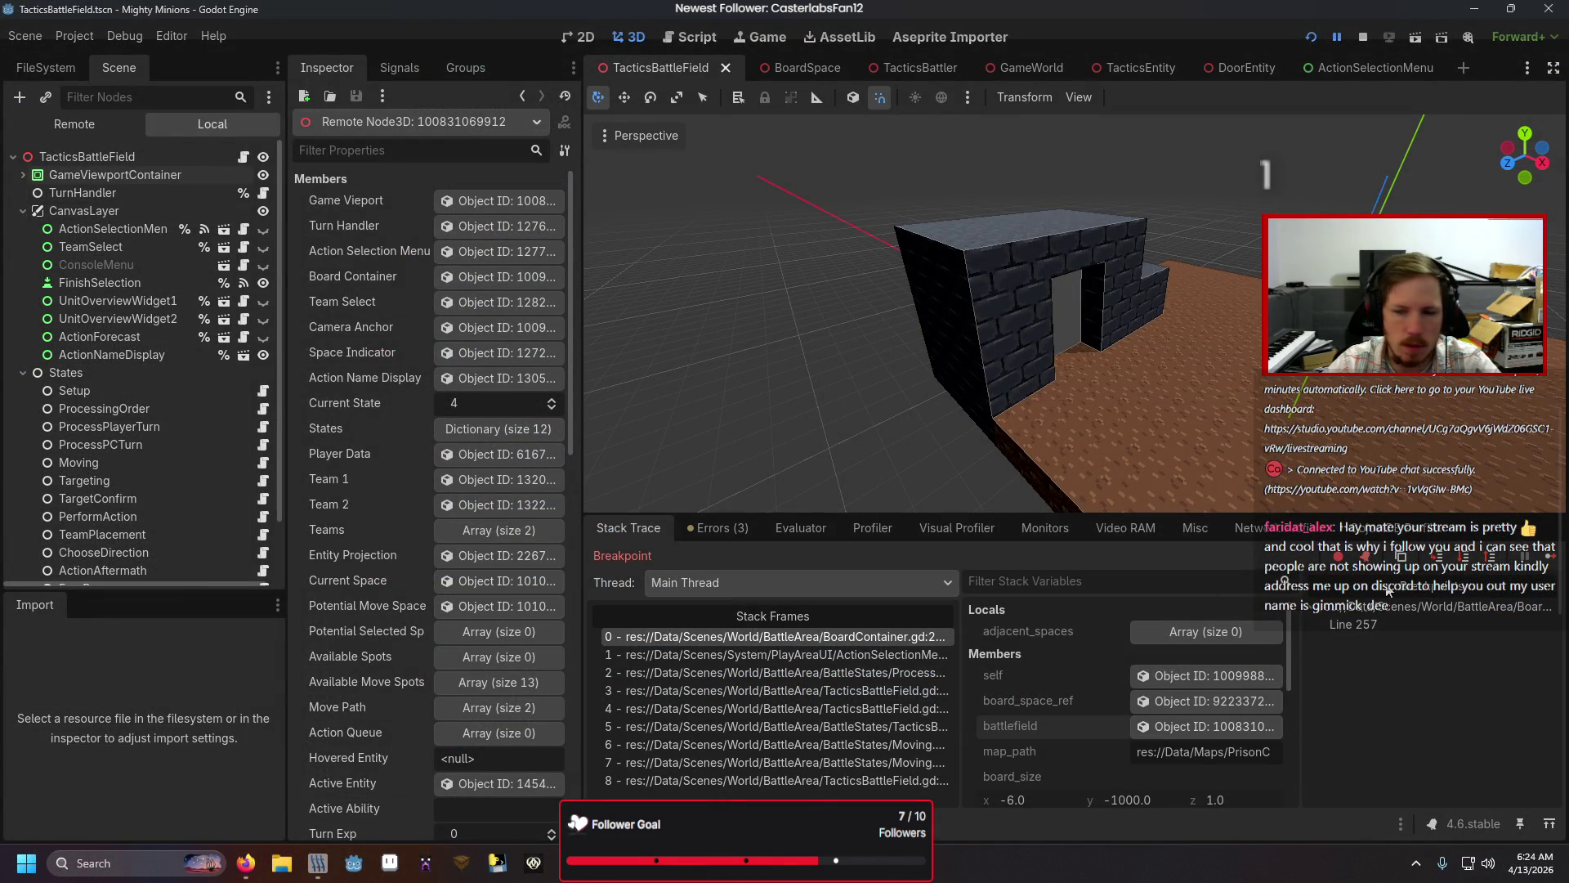
click(1444, 564)
key(F10)
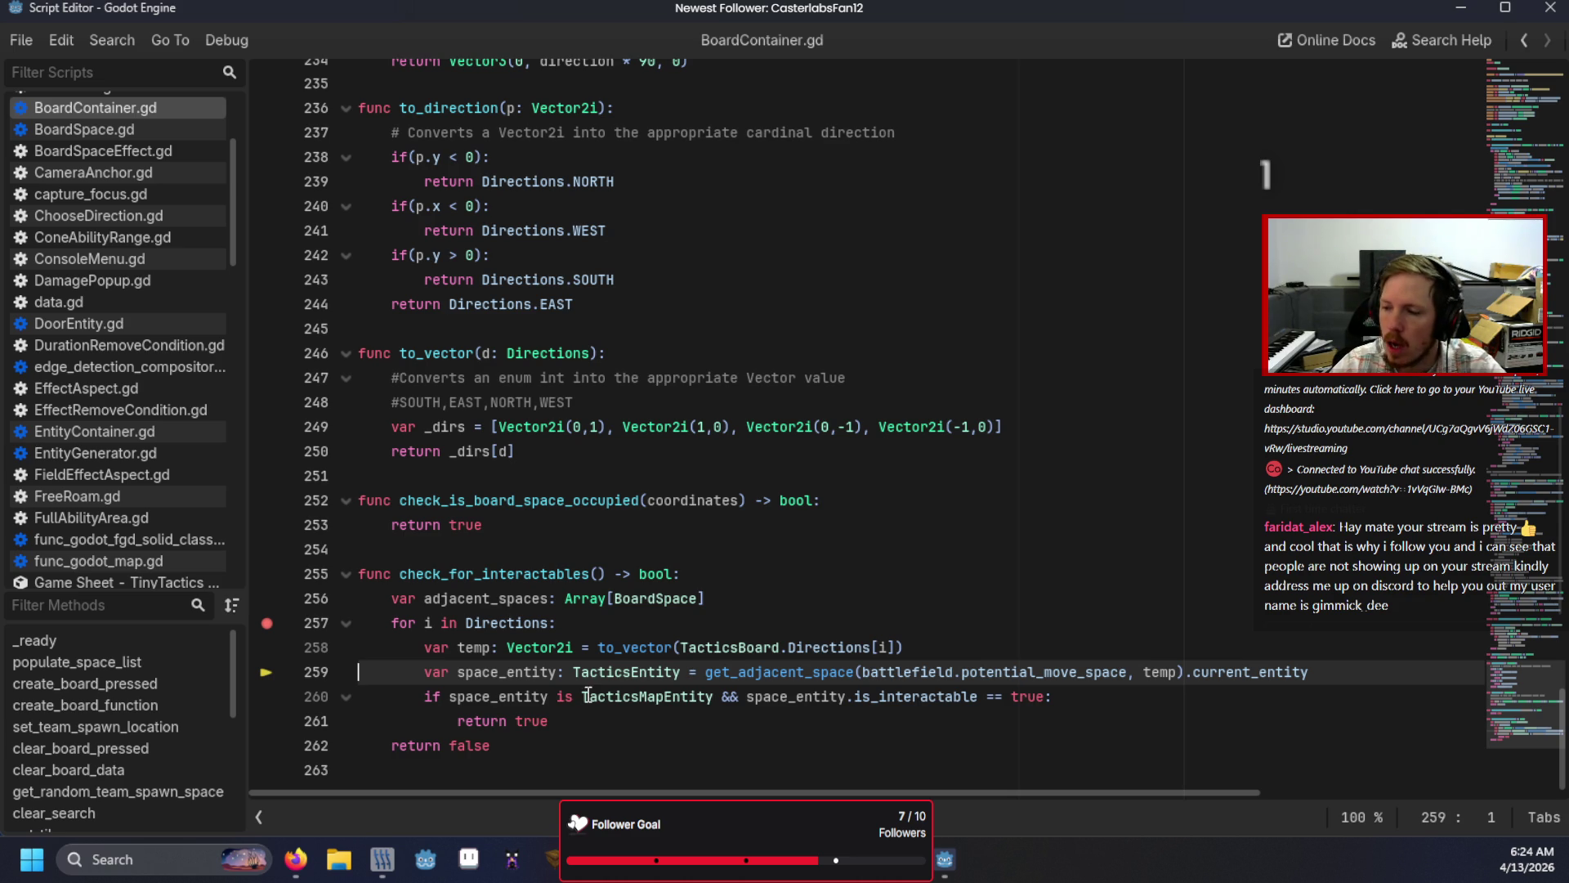
Step: Relaunch the game, remove a stray letter from line 257, continue, and close the game window
key(F5)
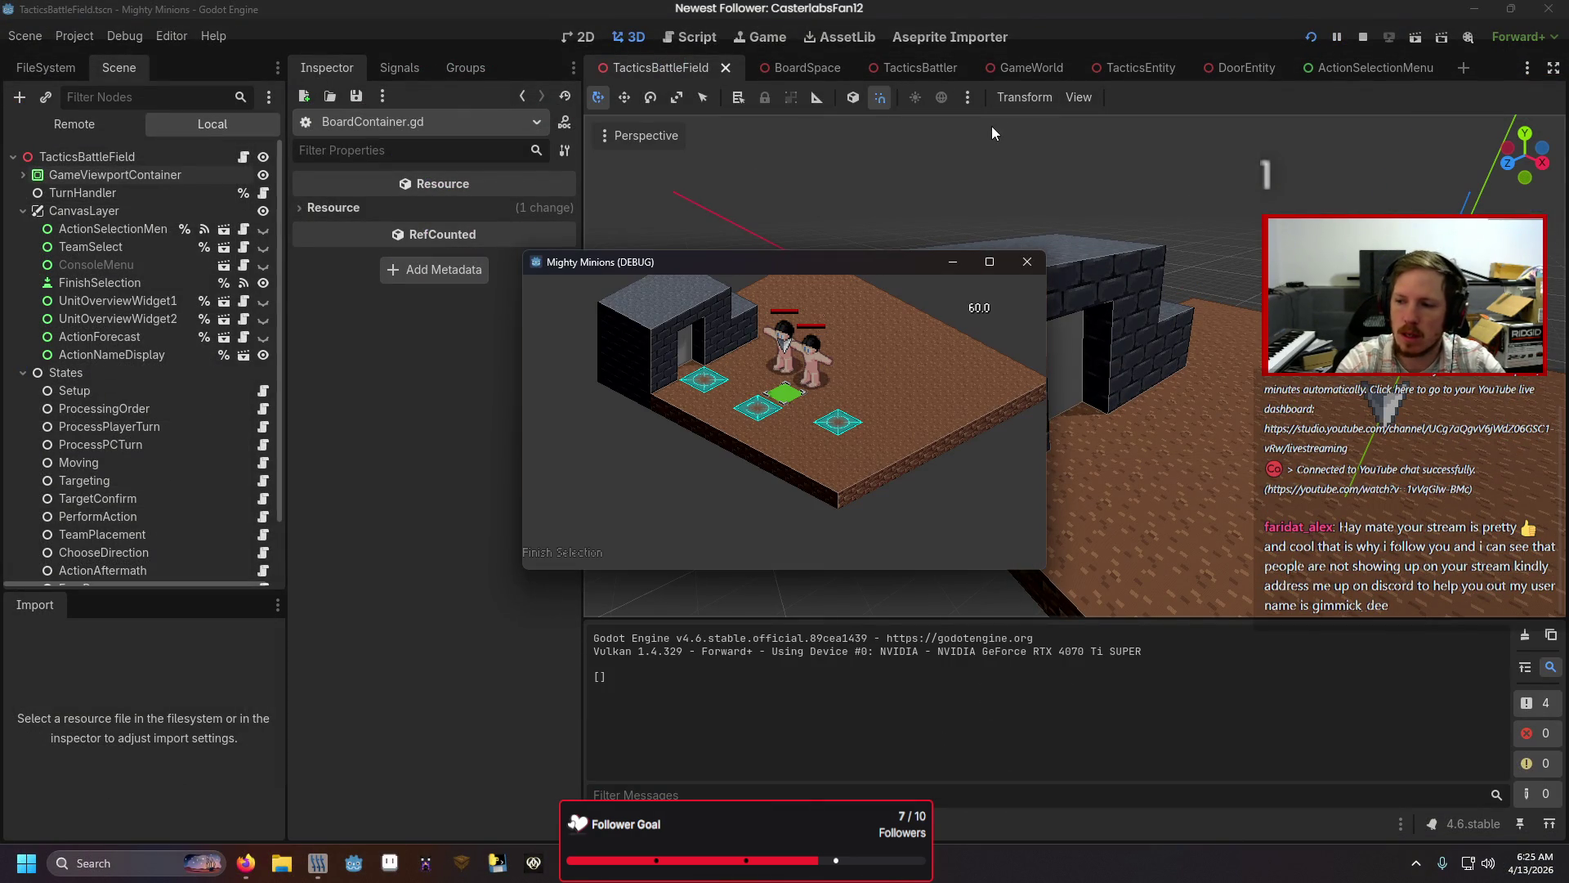
click(589, 555)
text(e)
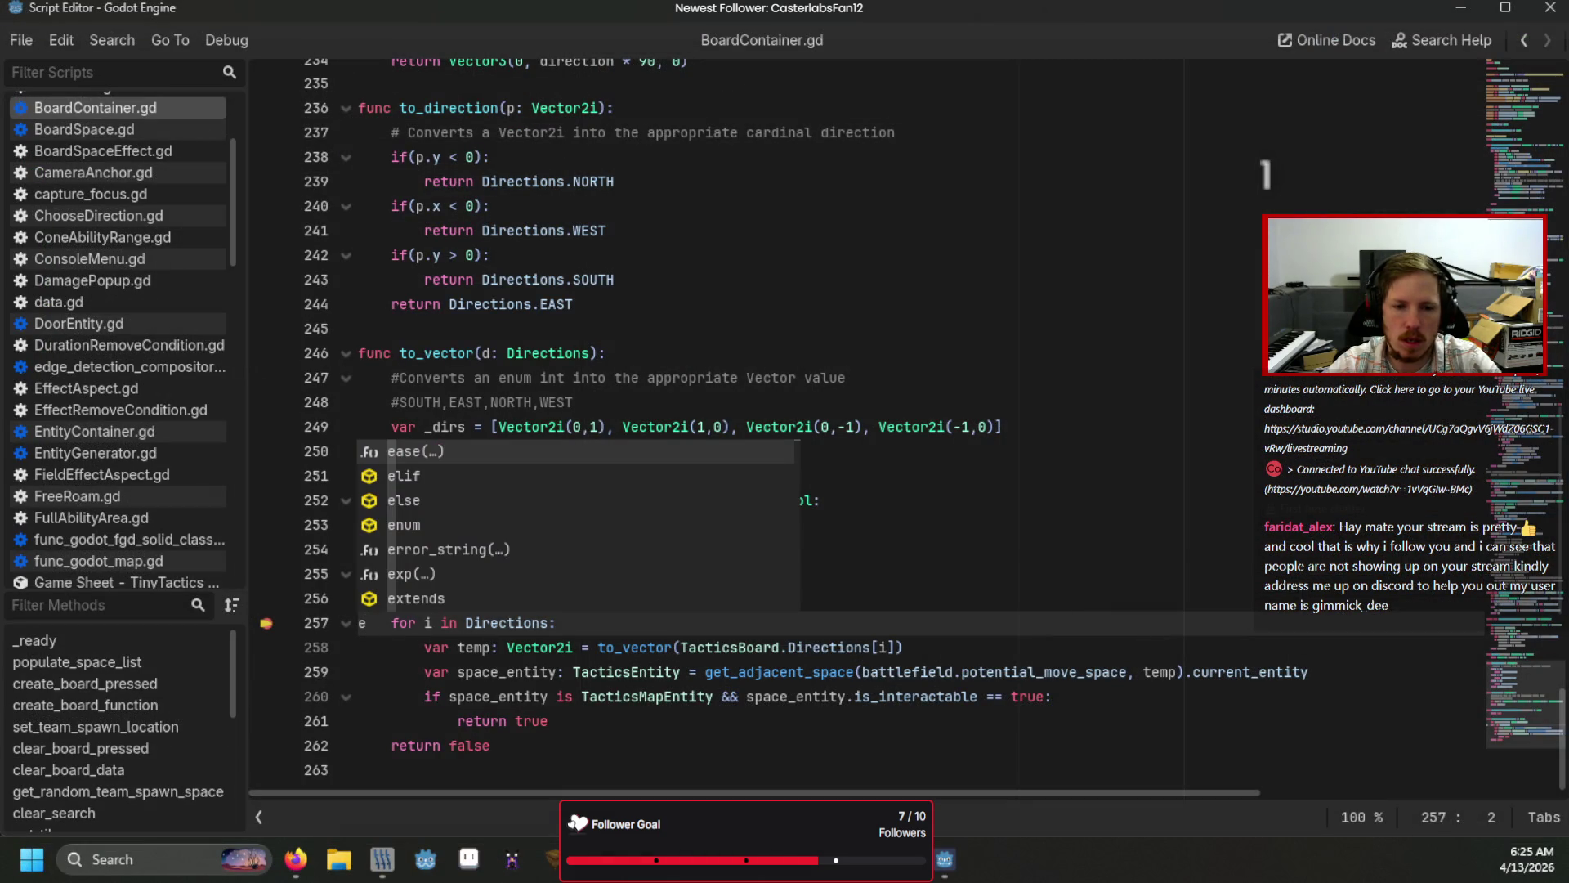
key(BackSpace)
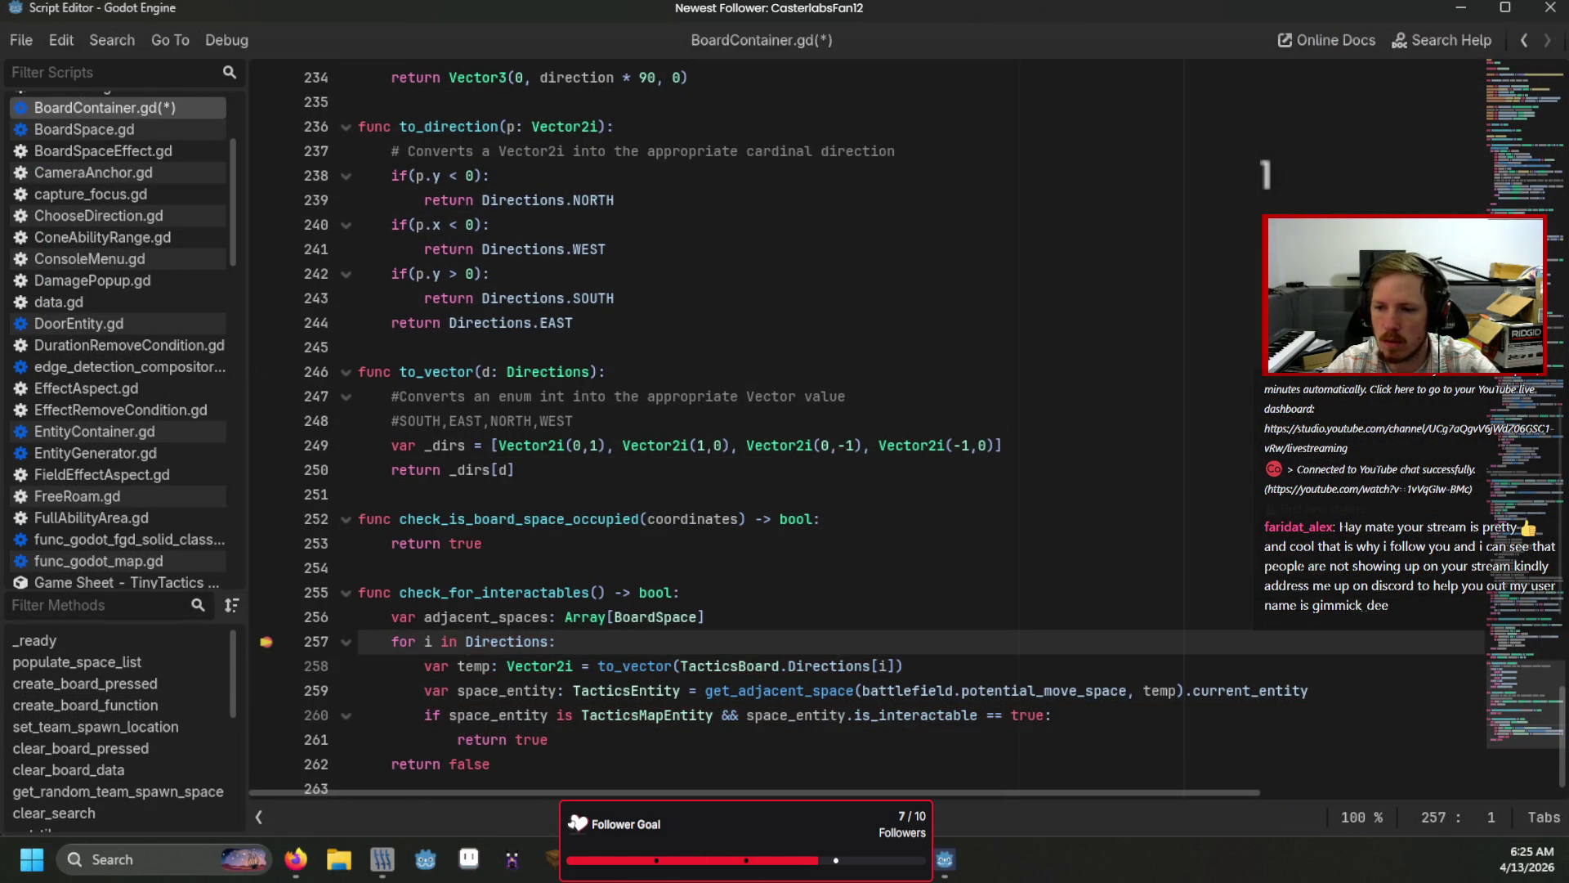
key(F12)
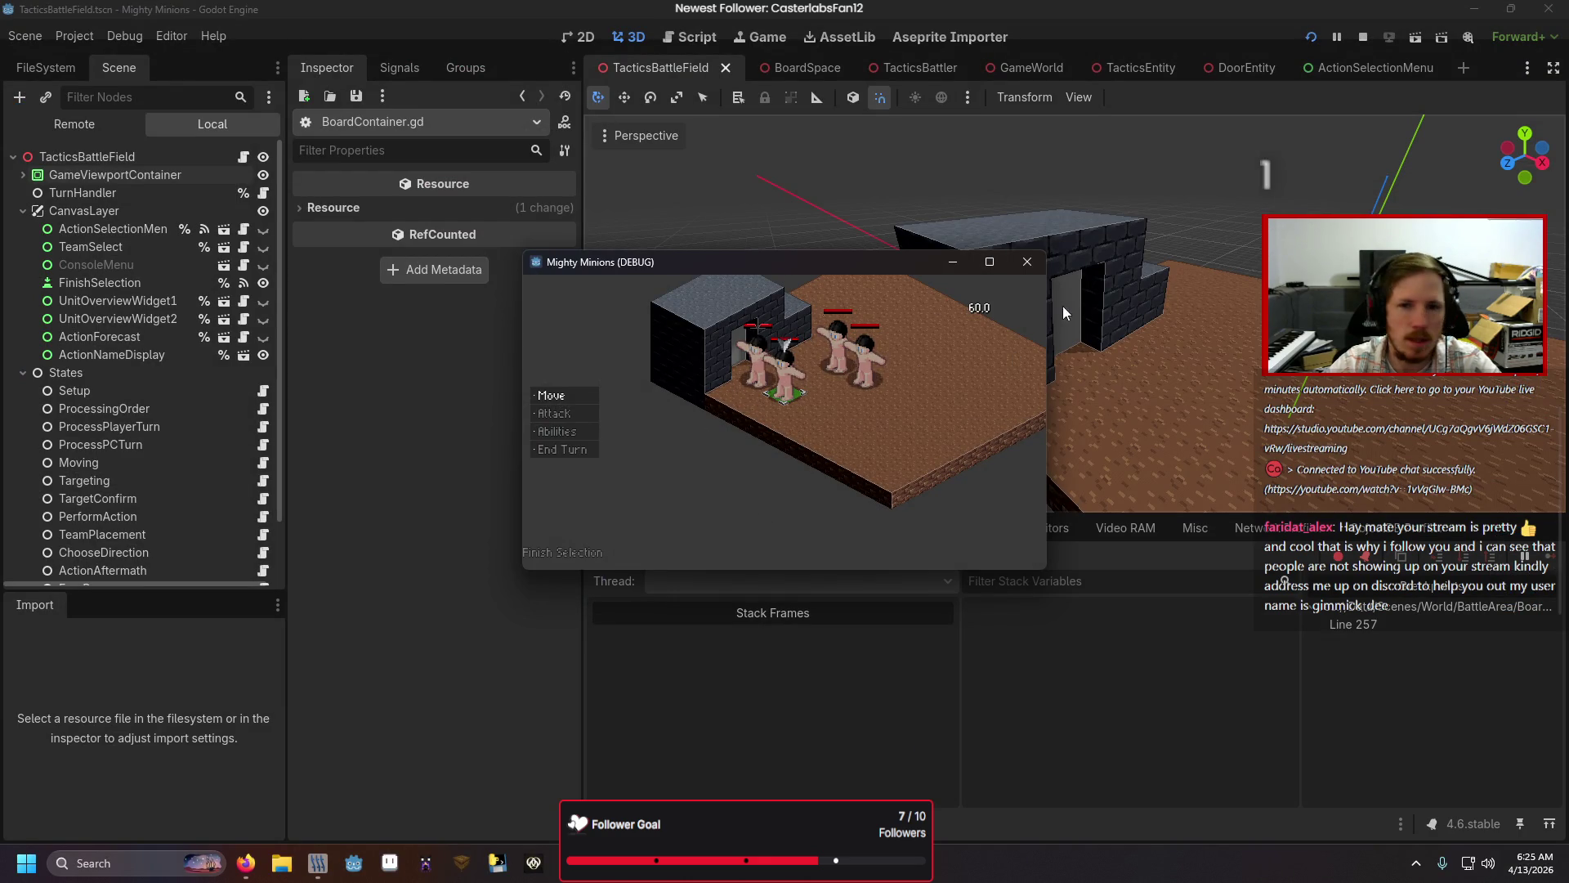
click(1028, 261)
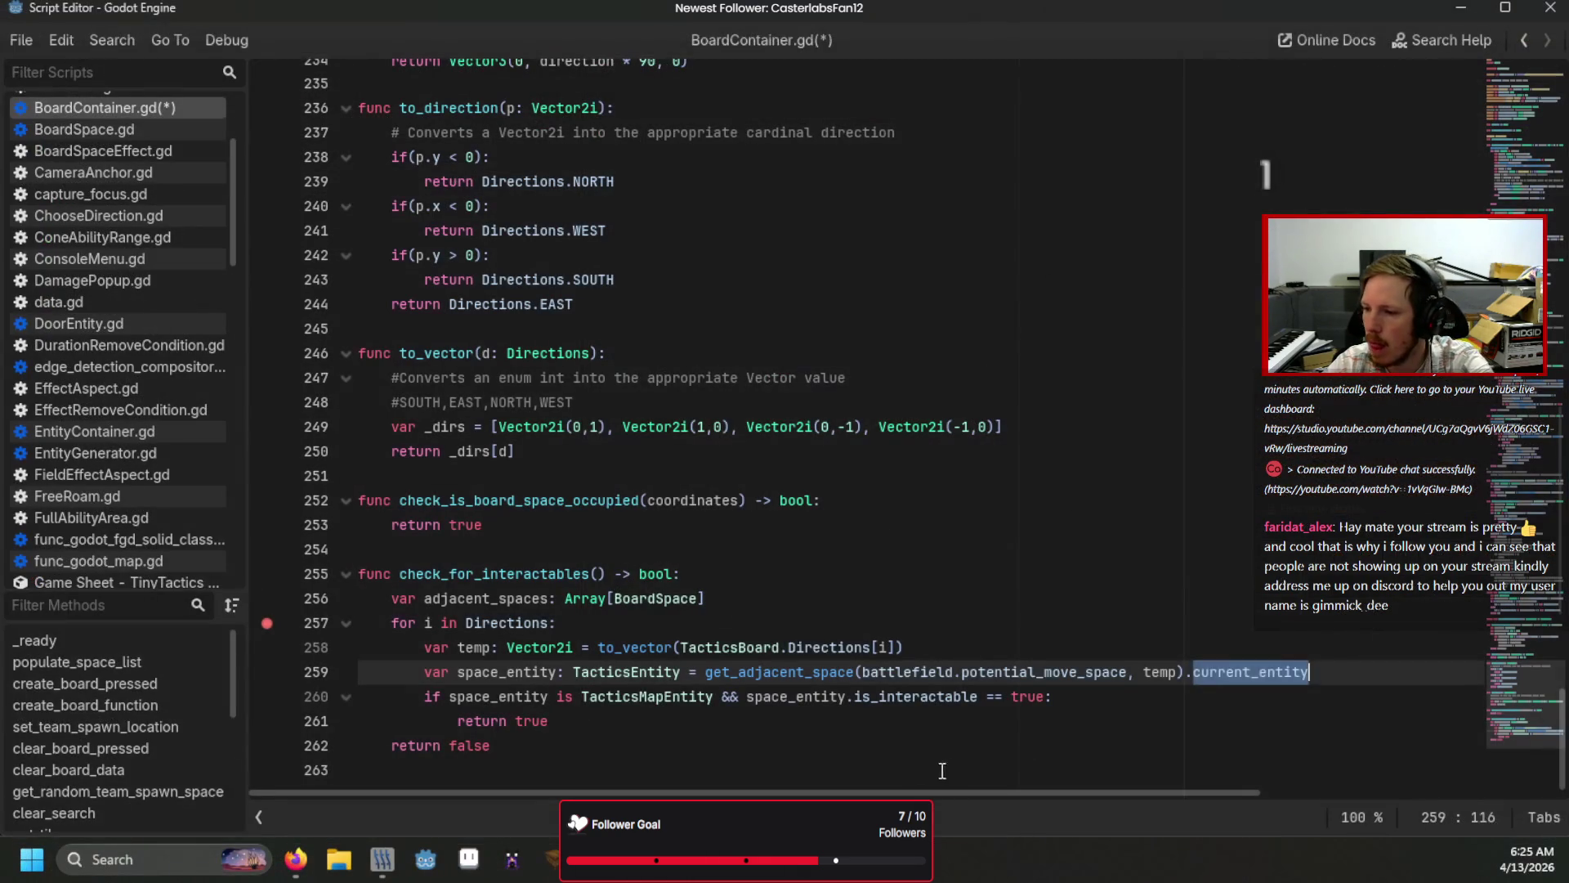
Step: Rewrite line 259 to store the adjacent space as 'space: BoardSpace' without .current_entity
key(BackSpace)
key(BackSpace)
double_click(638, 672)
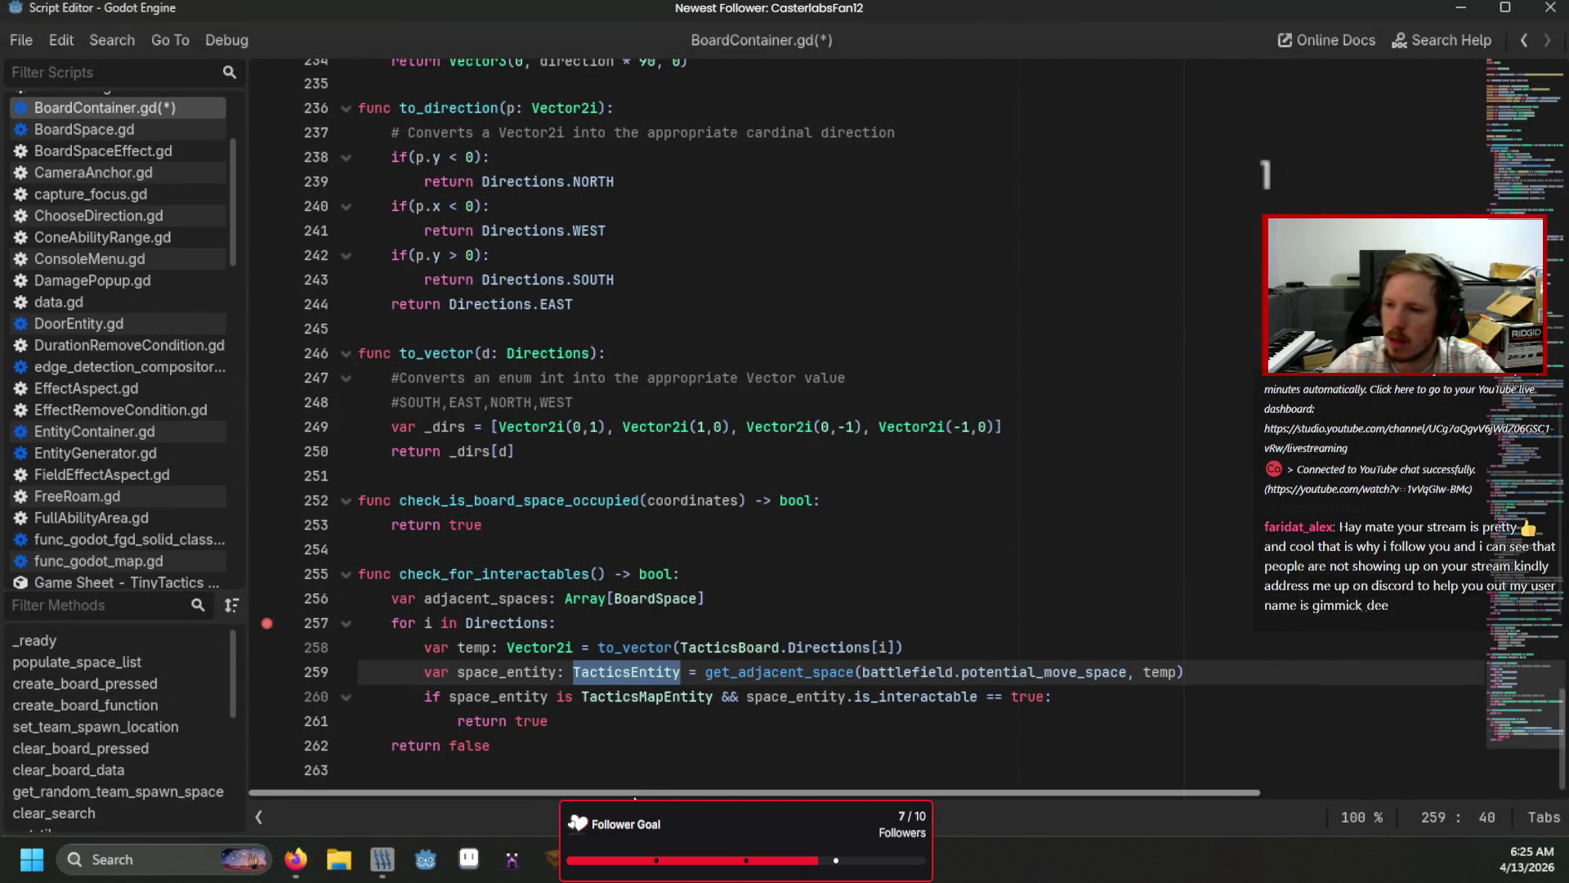
text(Bo)
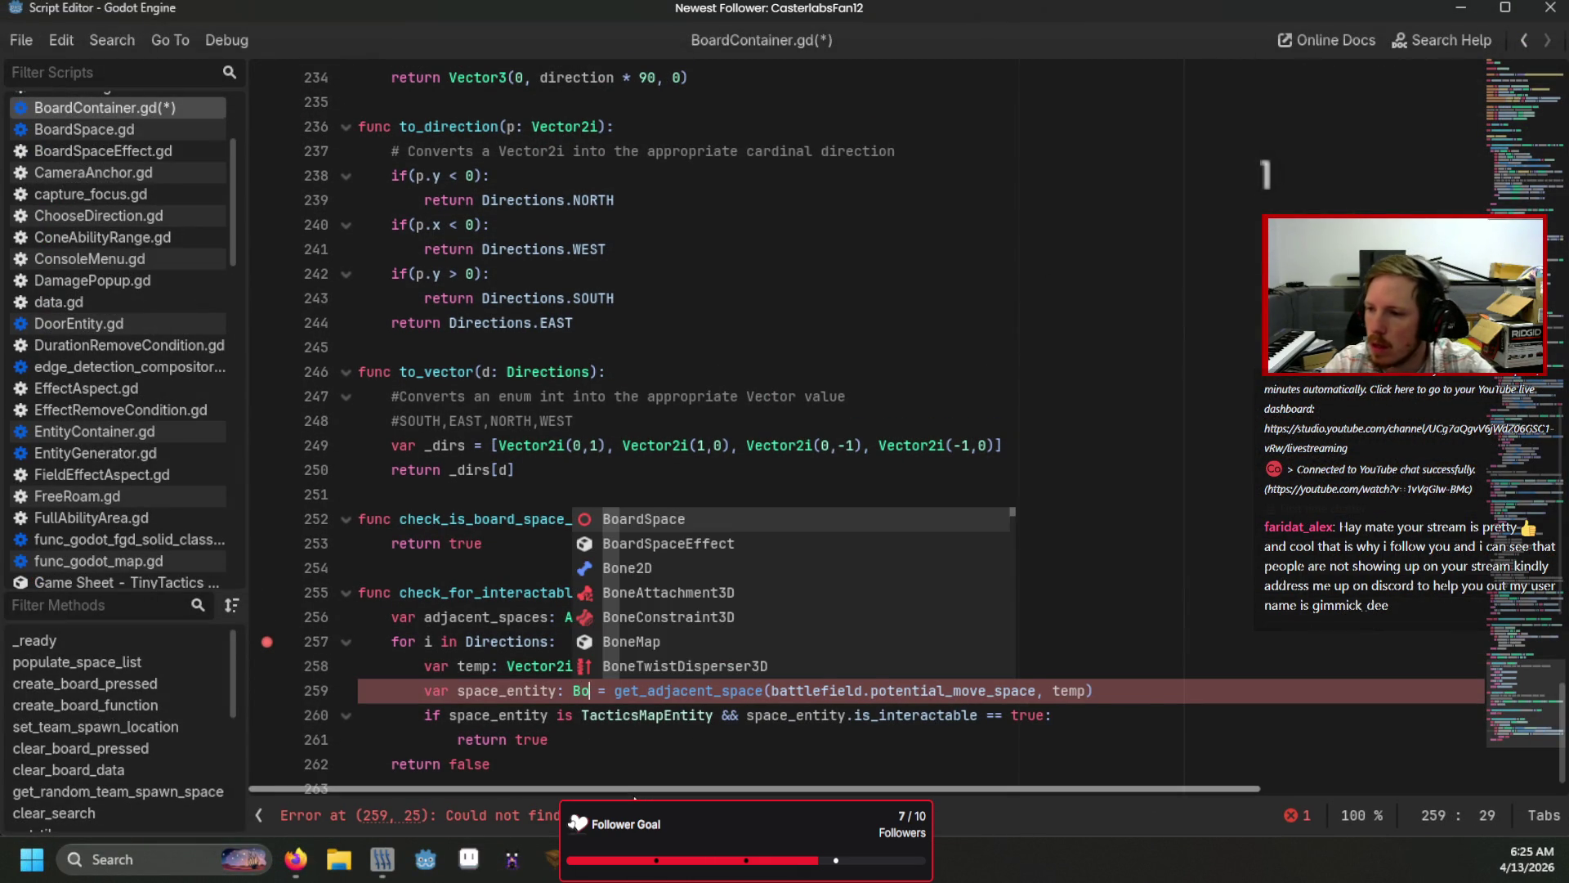
key(Return)
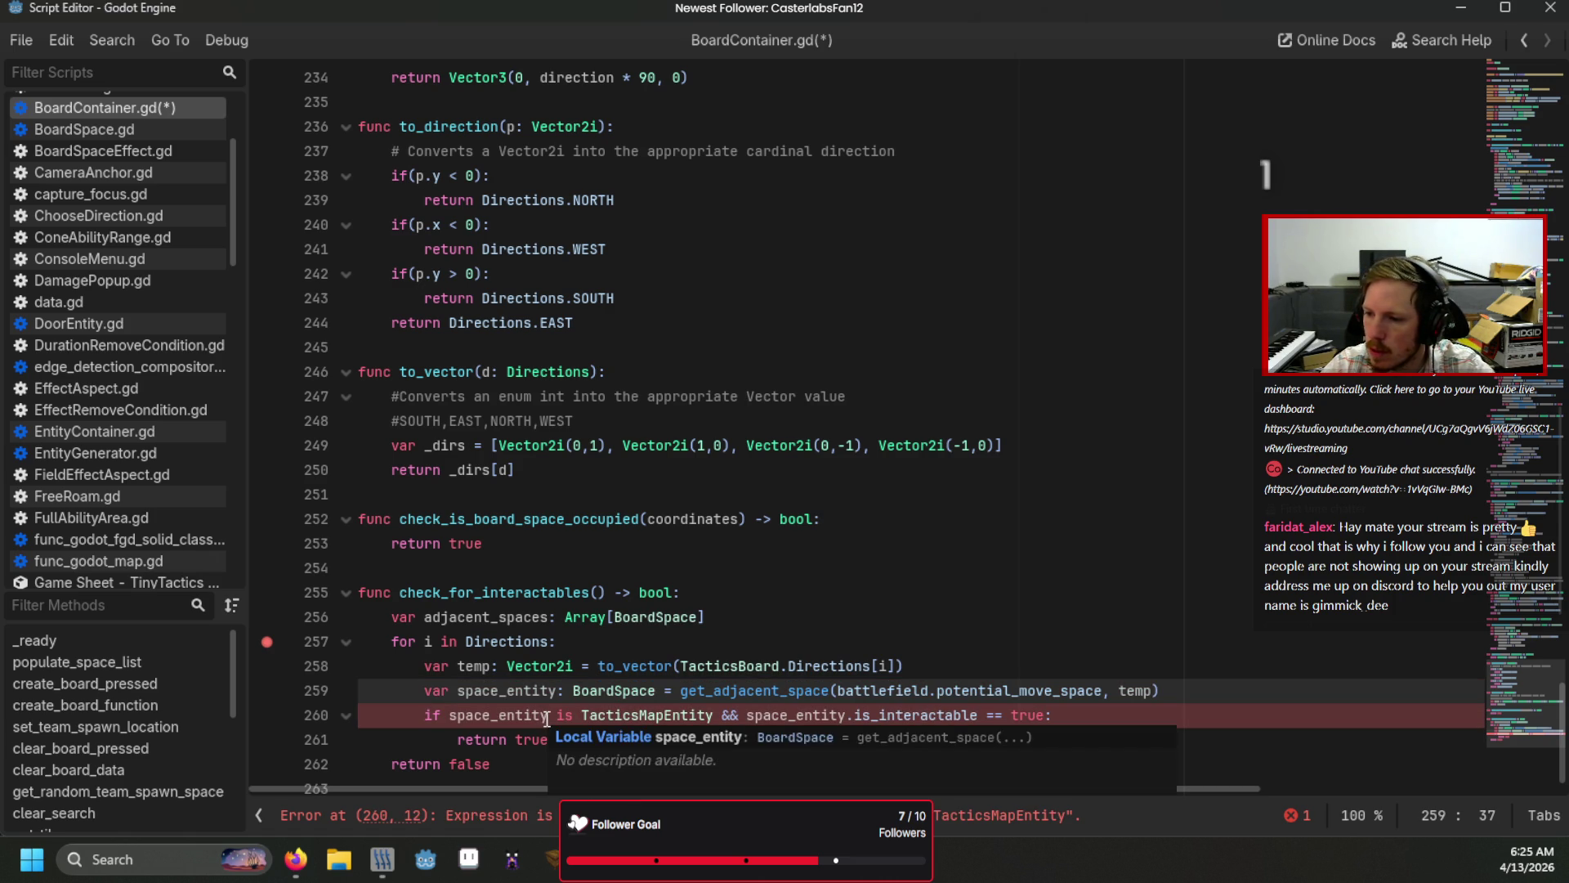
double_click(542, 690)
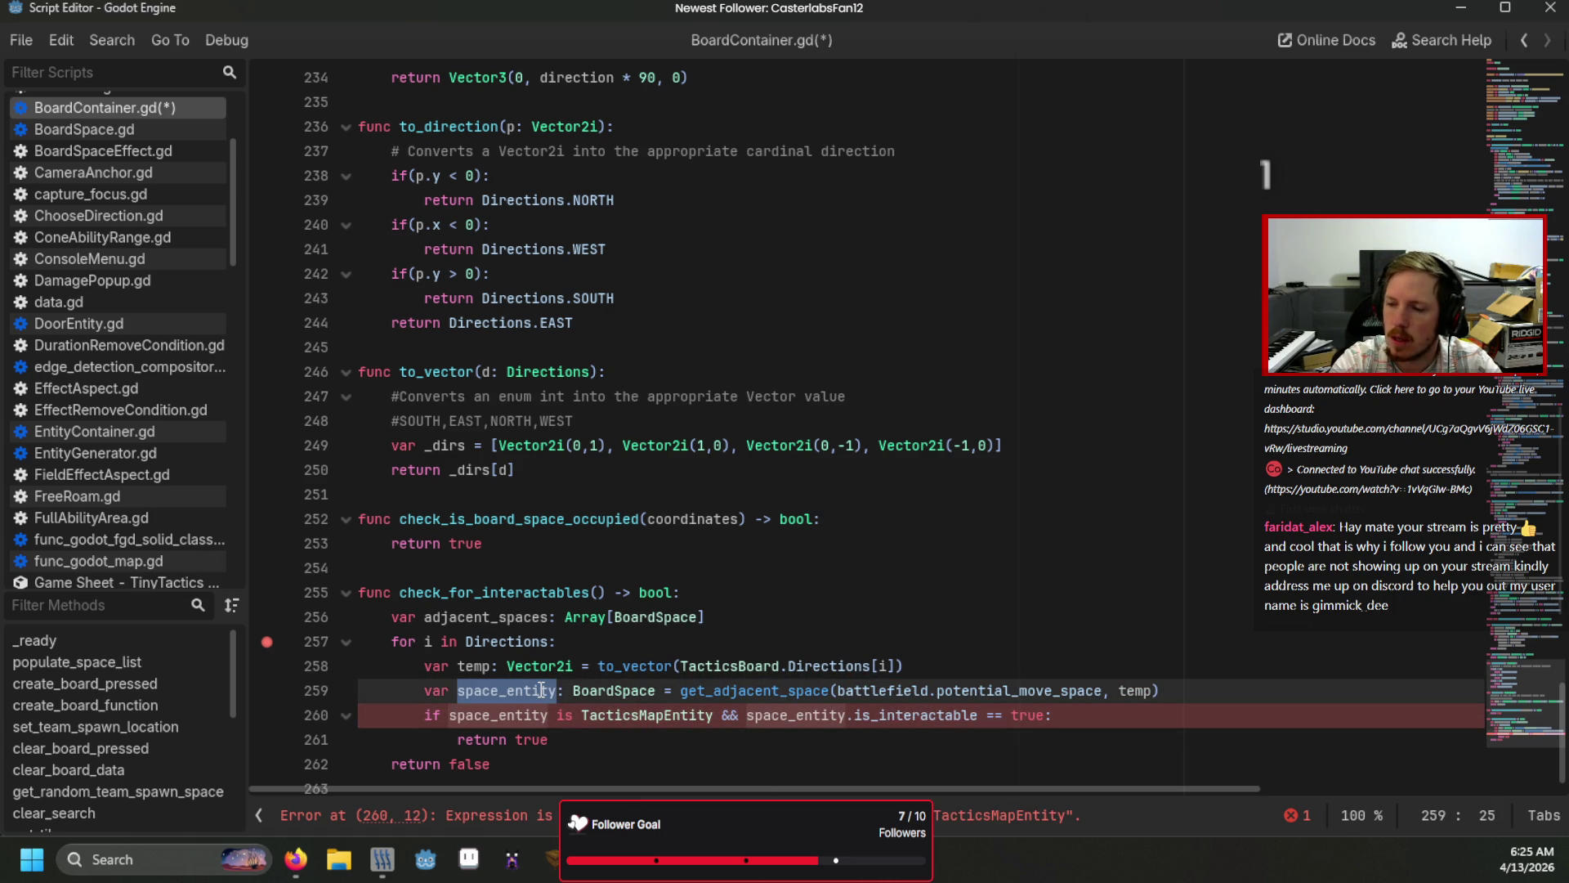
text(space)
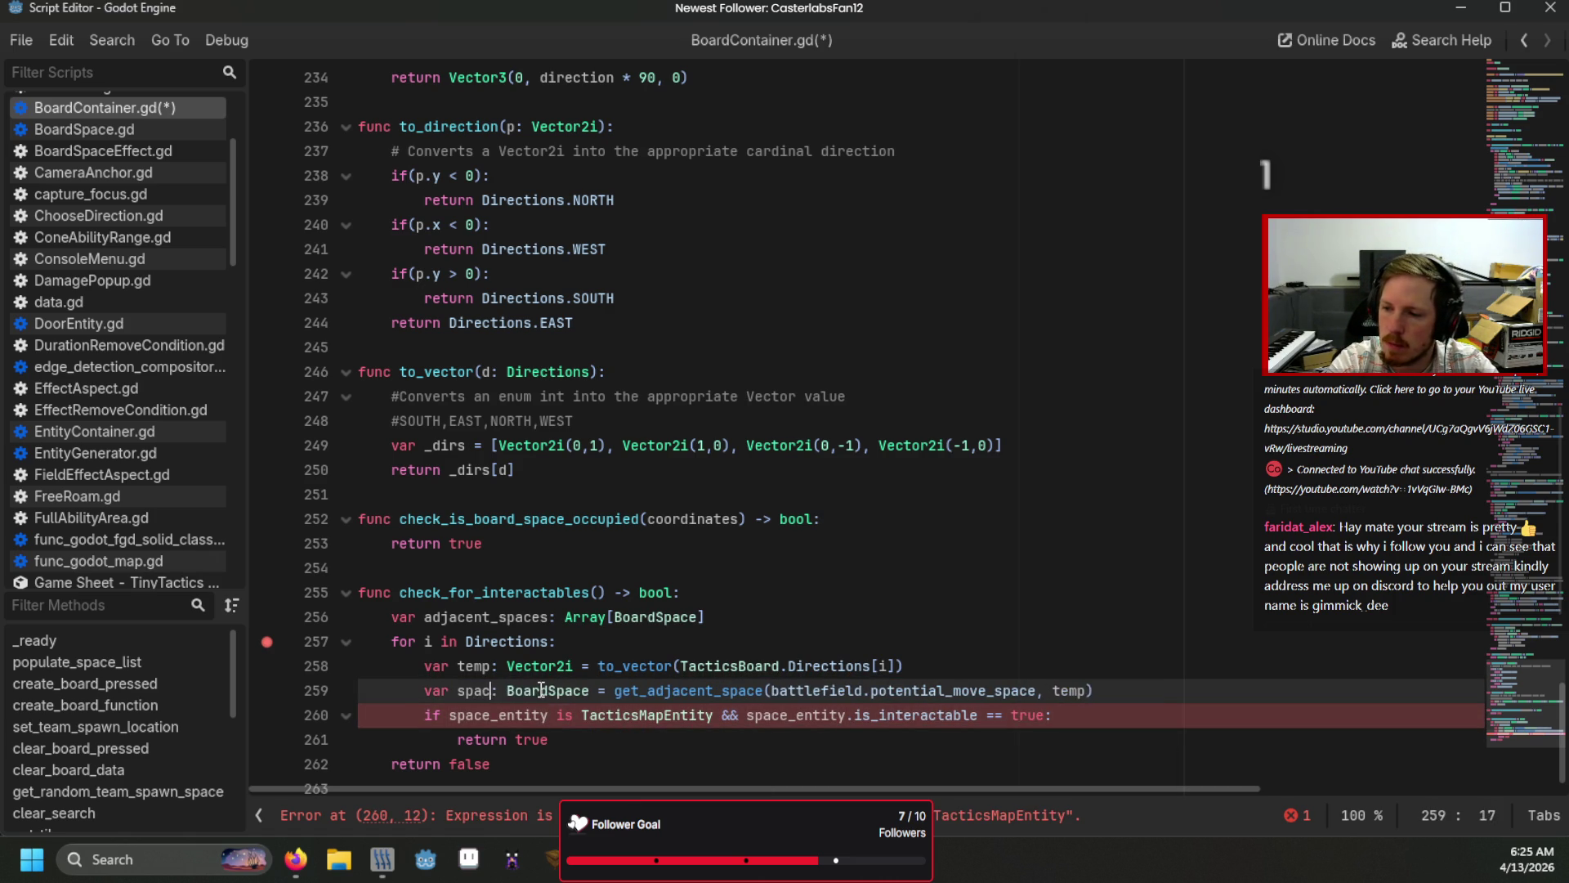
Step: Make line 260 test 'space.current_entity is TacticsMapEntity &&' and save BoardContainer.gd
double_click(501, 715)
key(shift+Right)
key(shift+Right)
key(shift+Right)
text(space)
key(Delete)
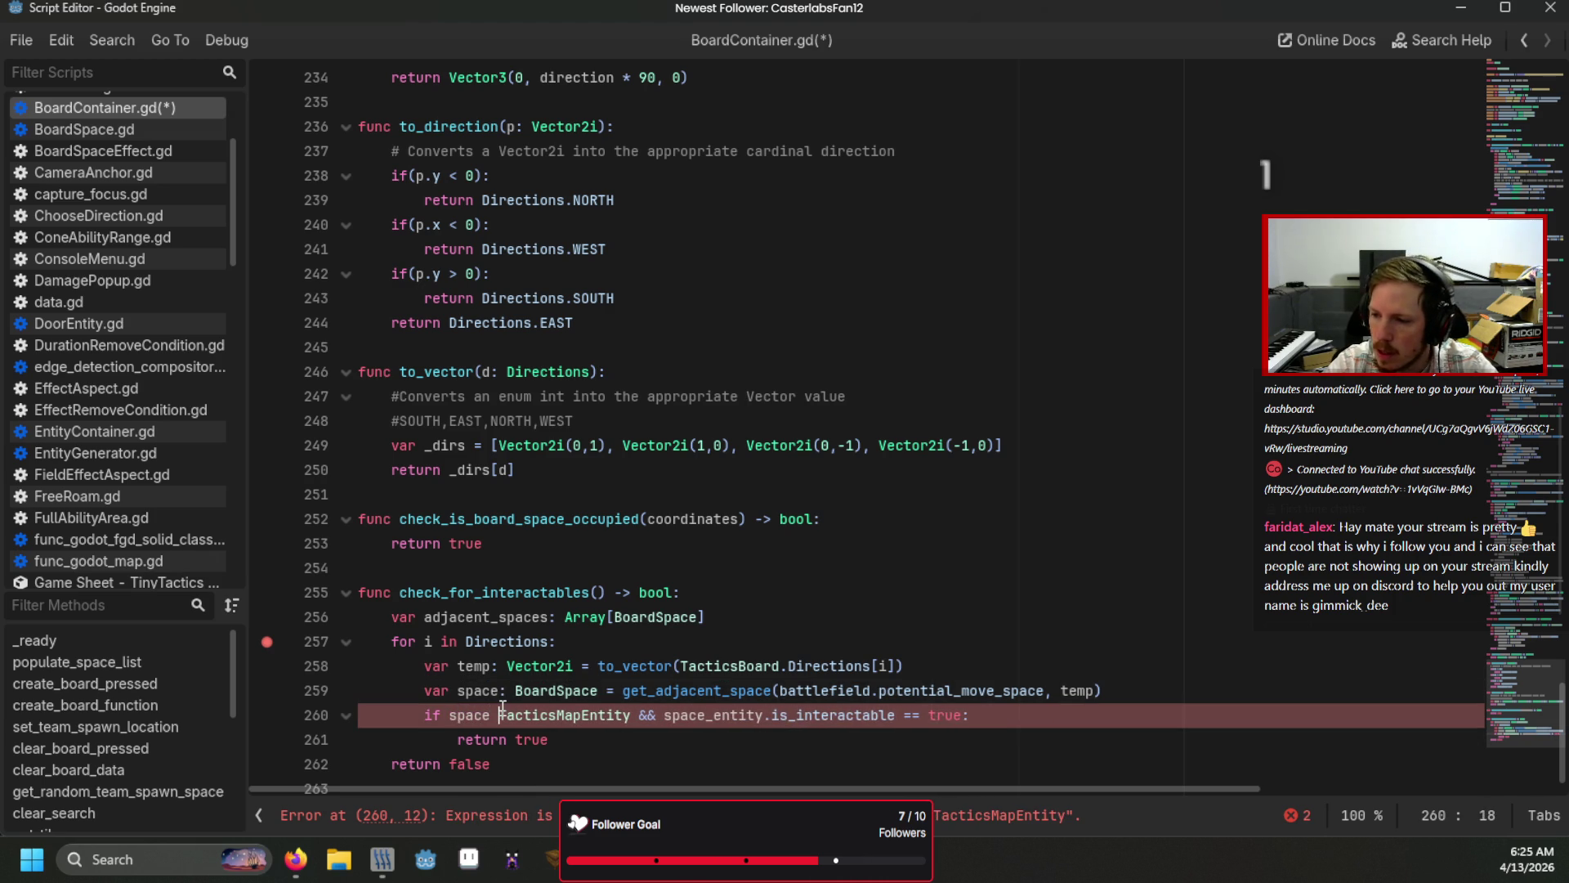
key(ctrl)
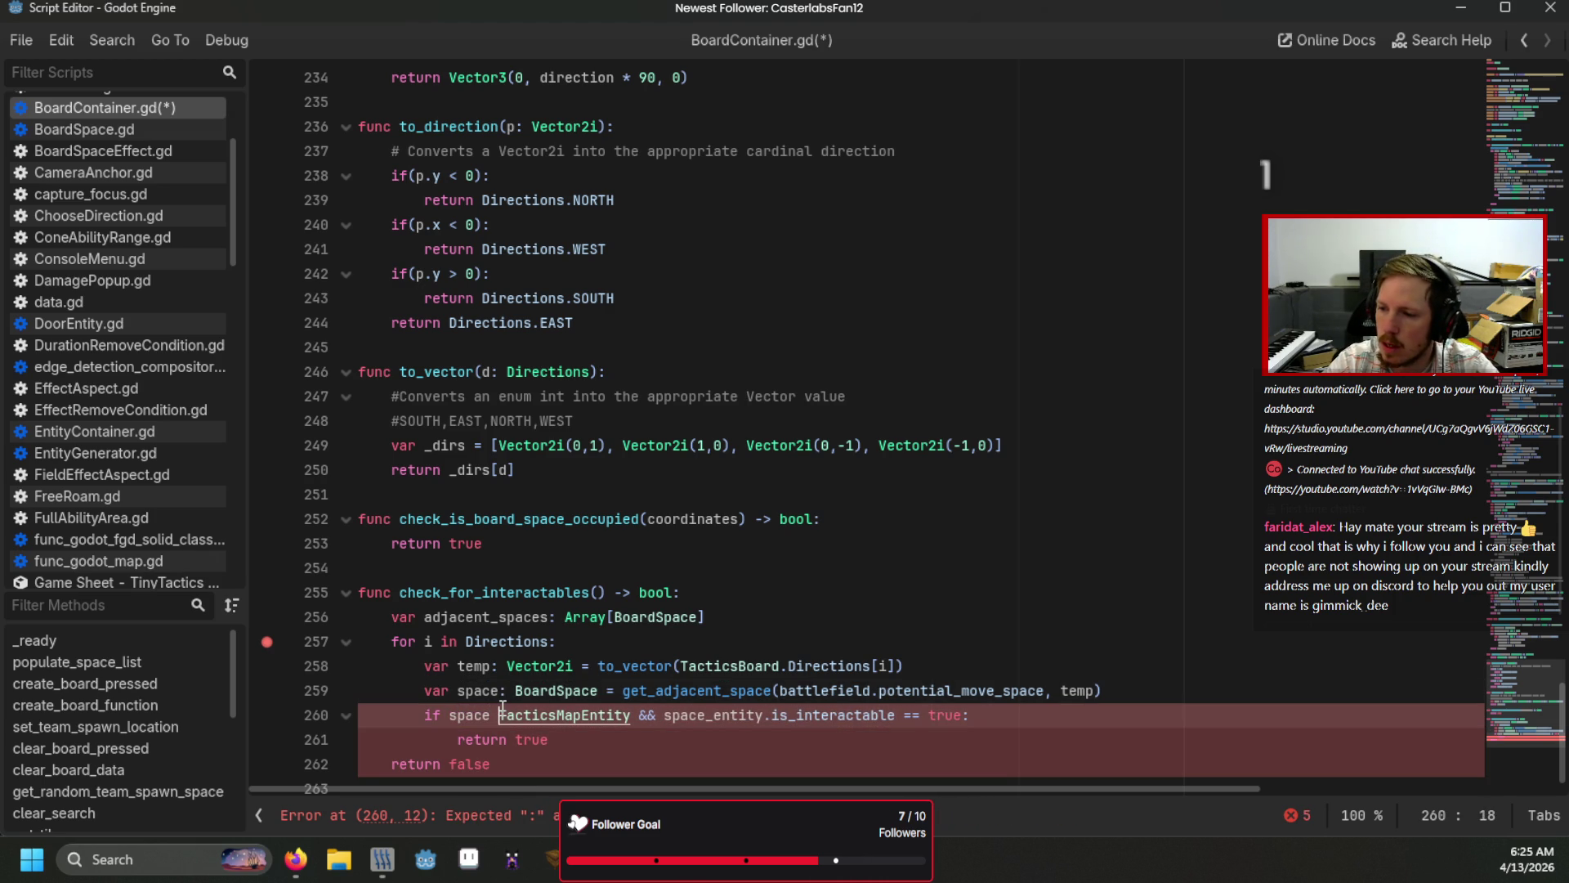
key(ctrl+shift+Right)
key(Delete)
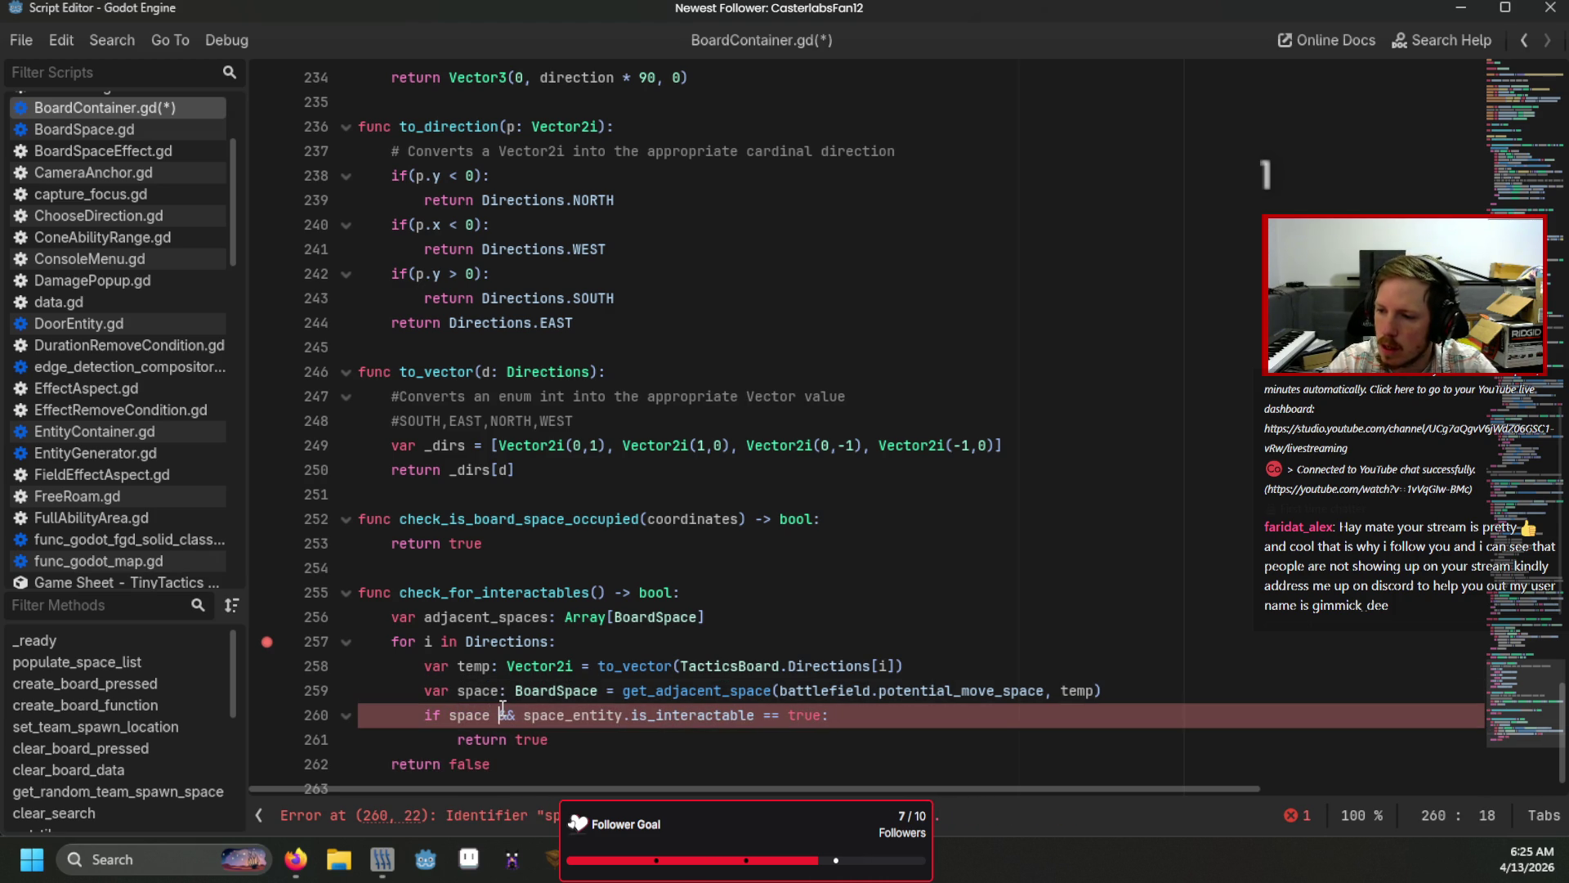
text(space.)
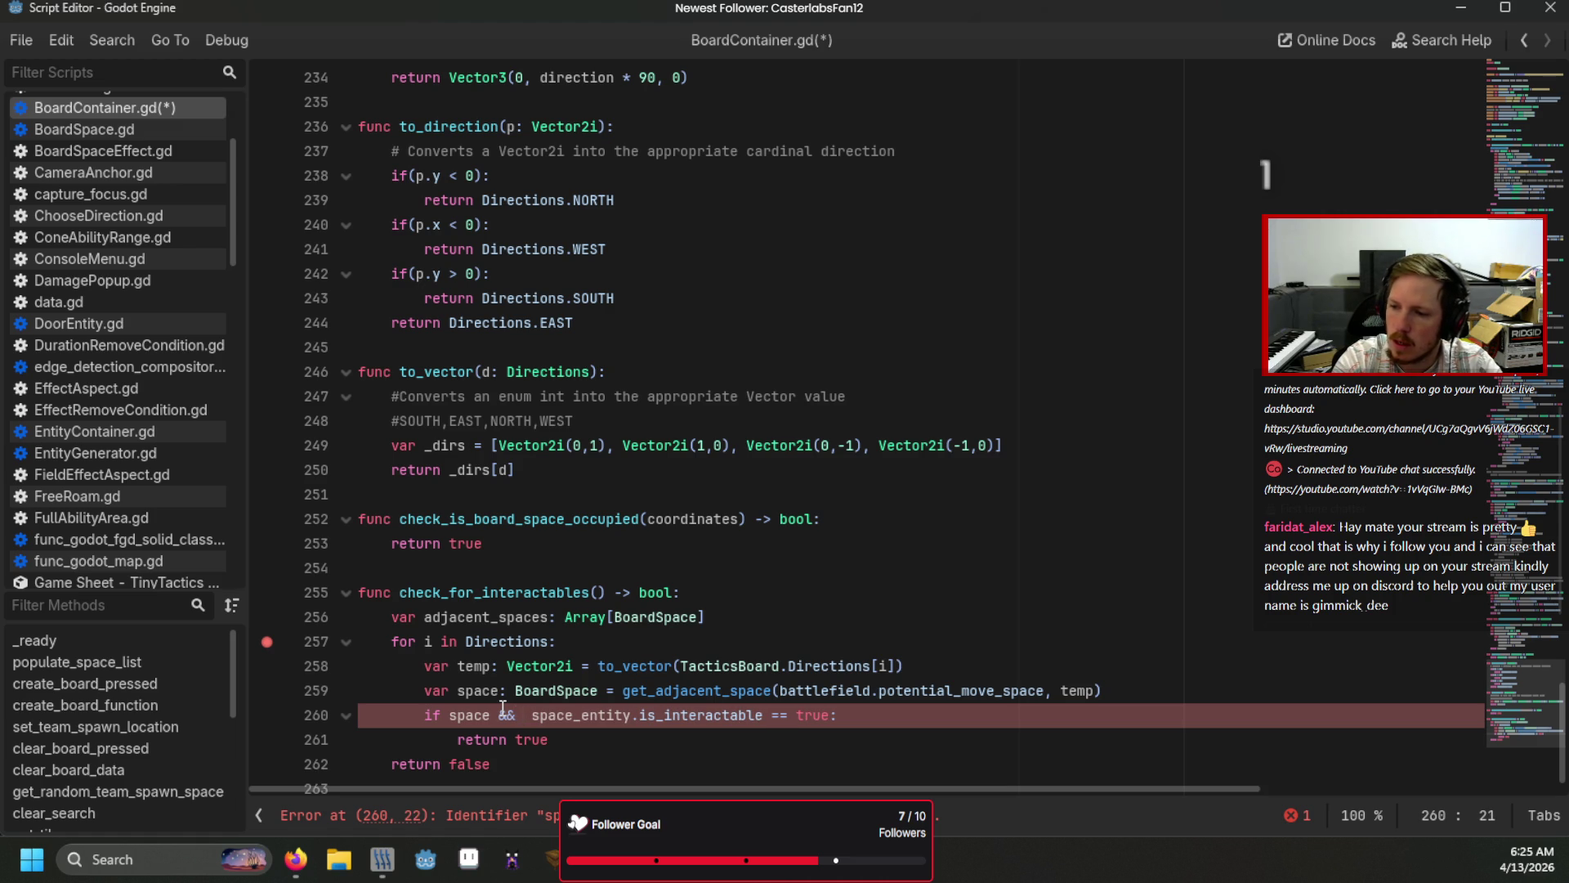
text(cu)
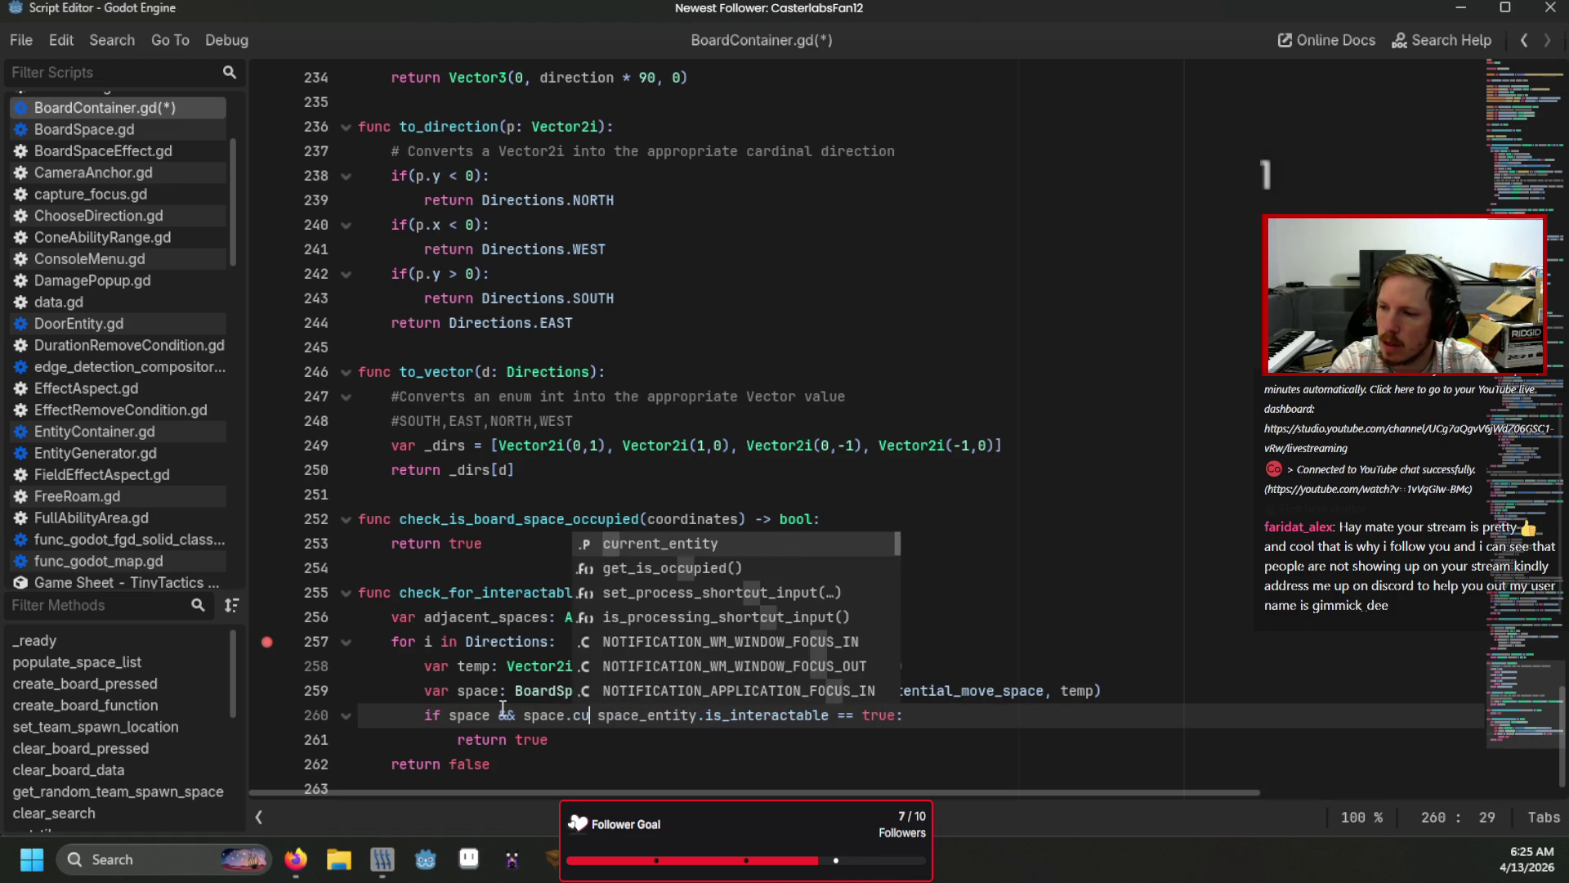
key(Return)
text(is TacticsM)
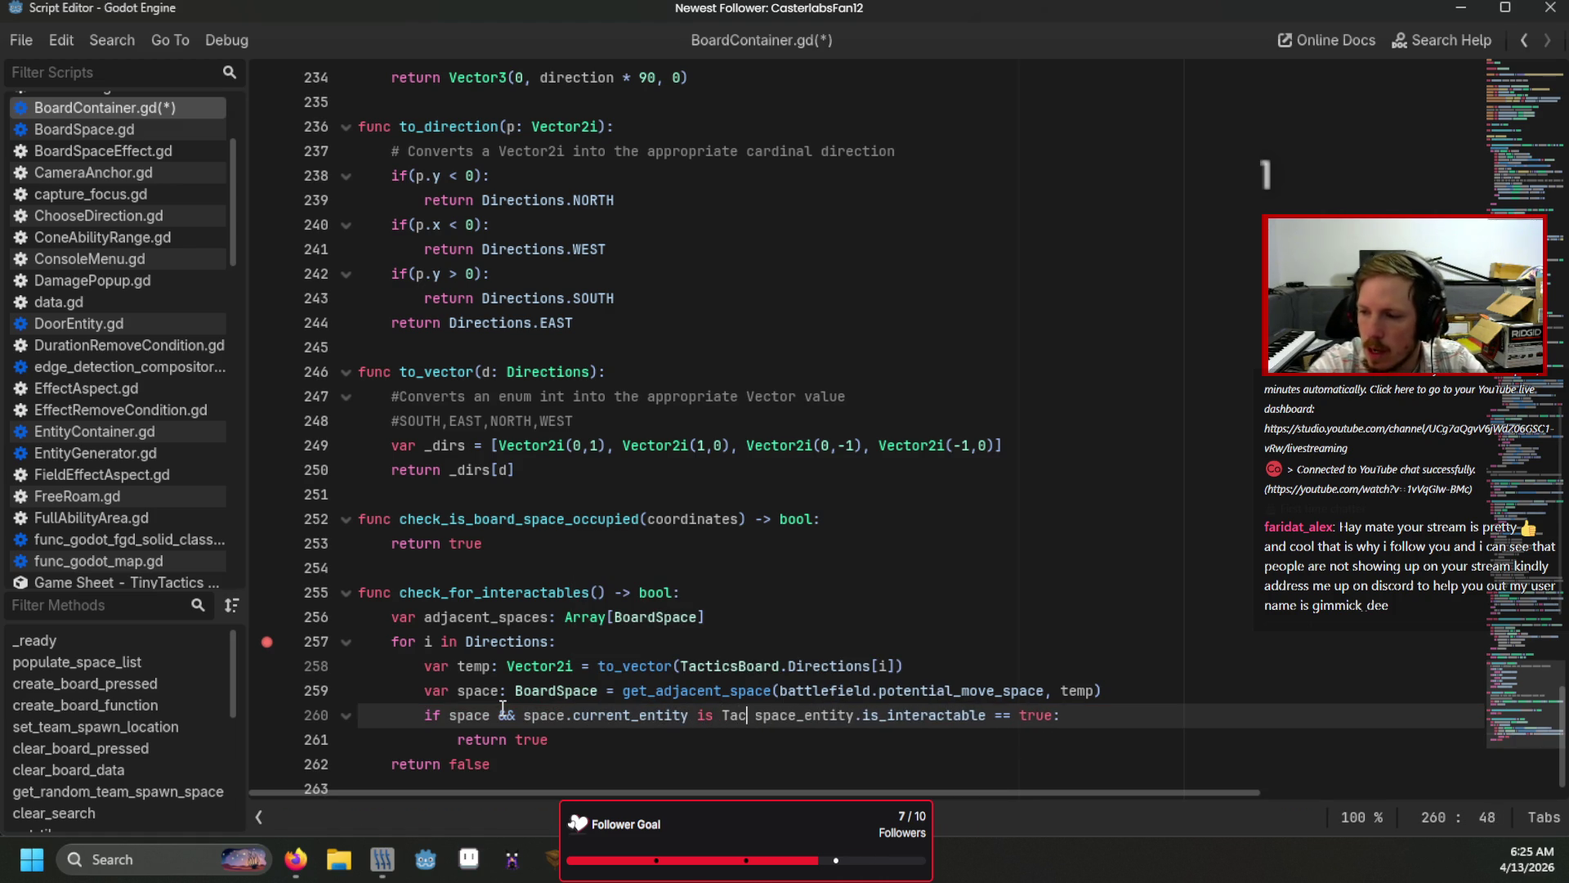
key(Return)
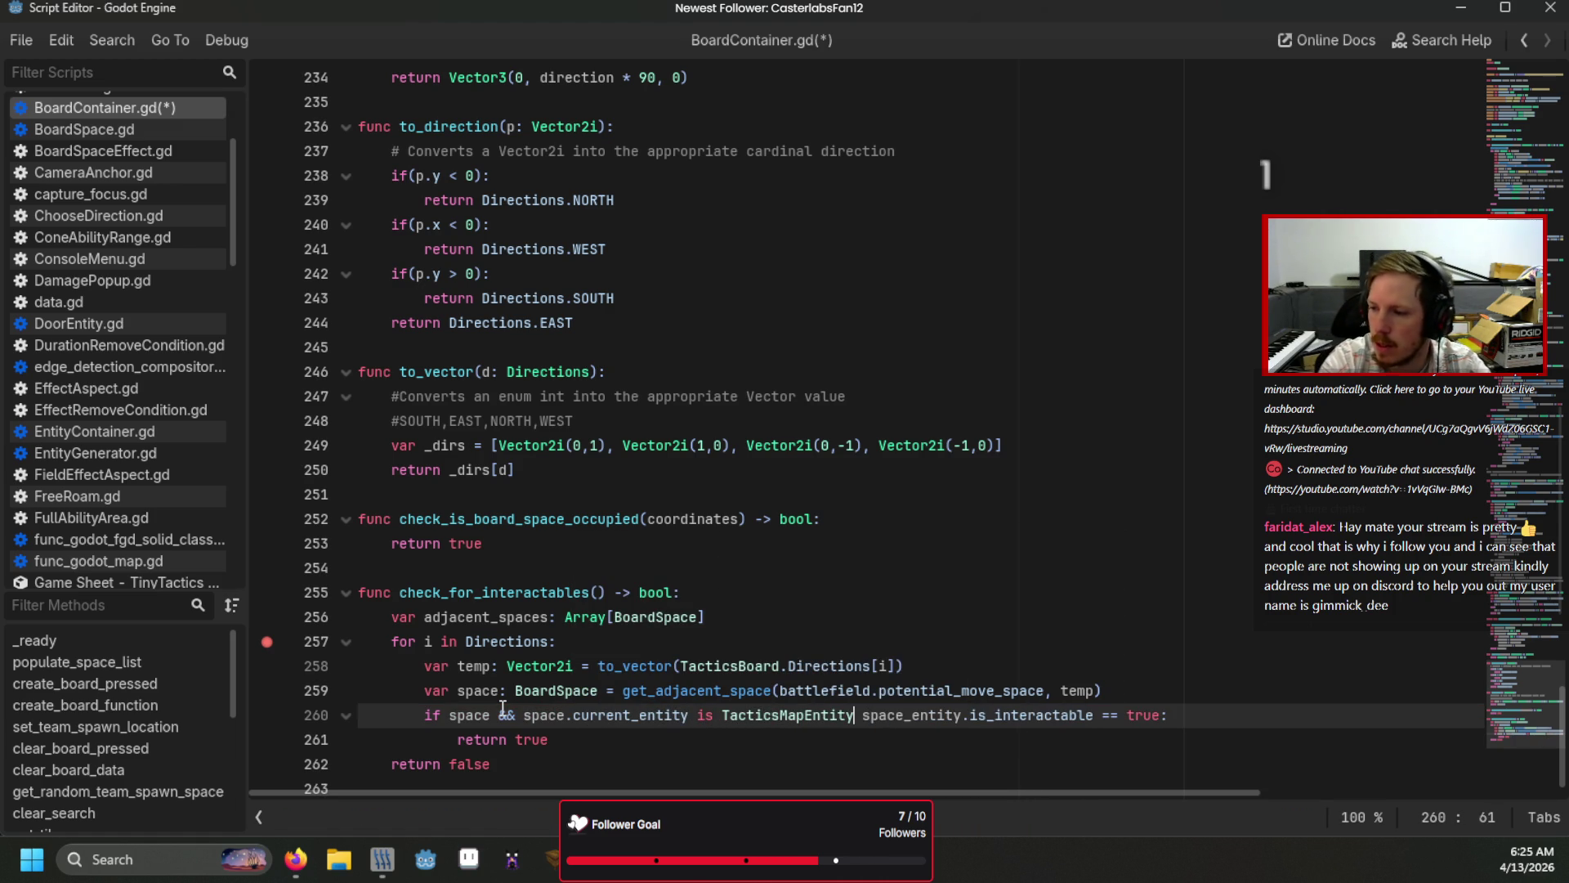
text(&&)
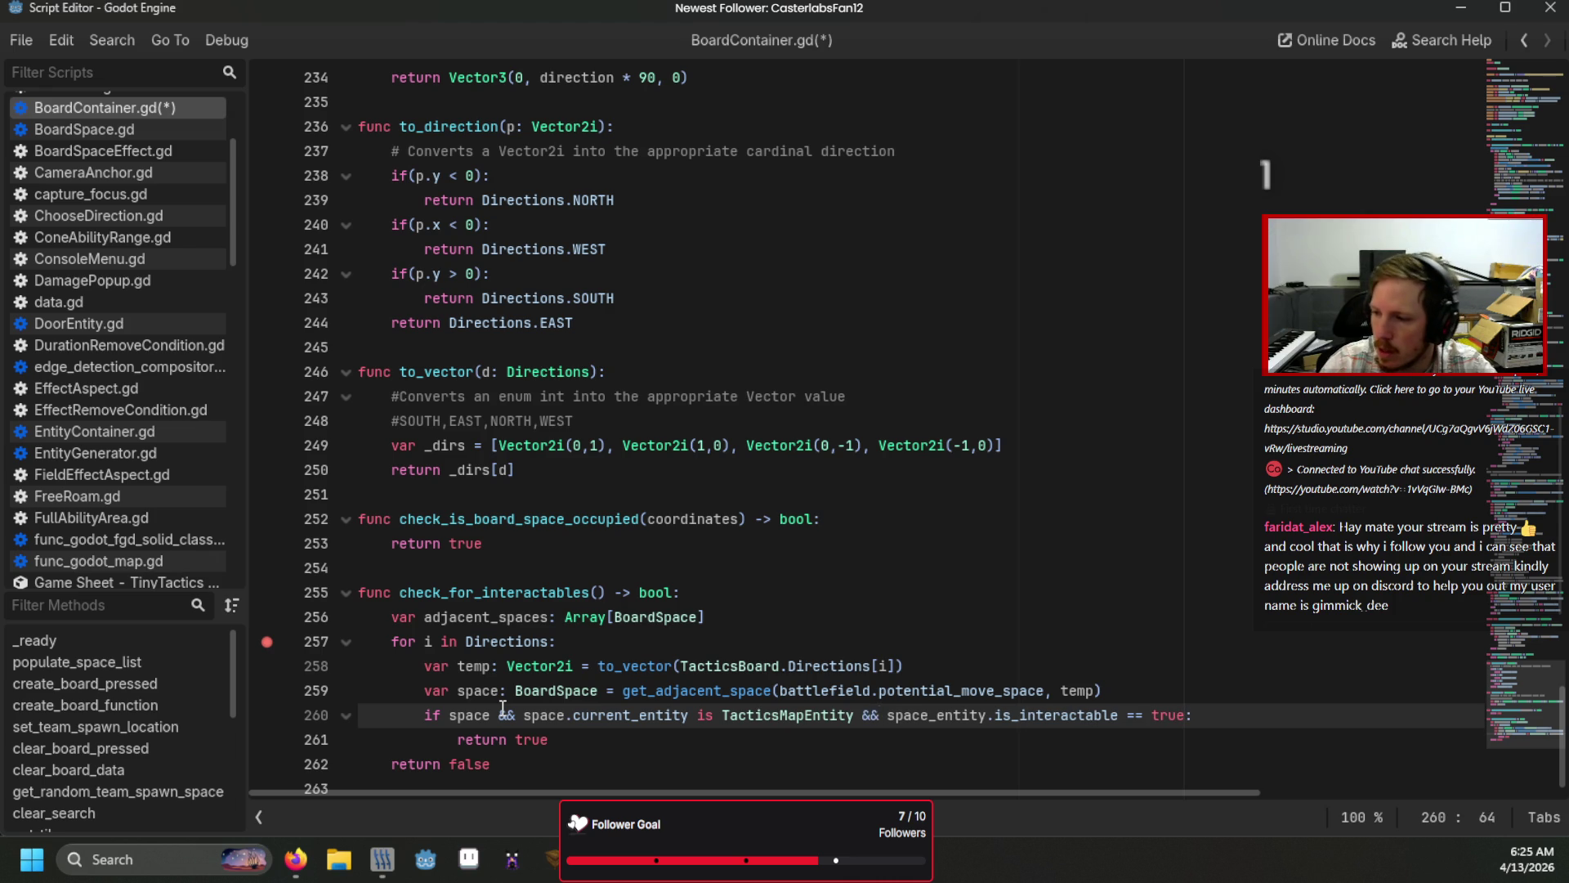
key(Up)
key(Up)
key(Up)
key(ctrl+s)
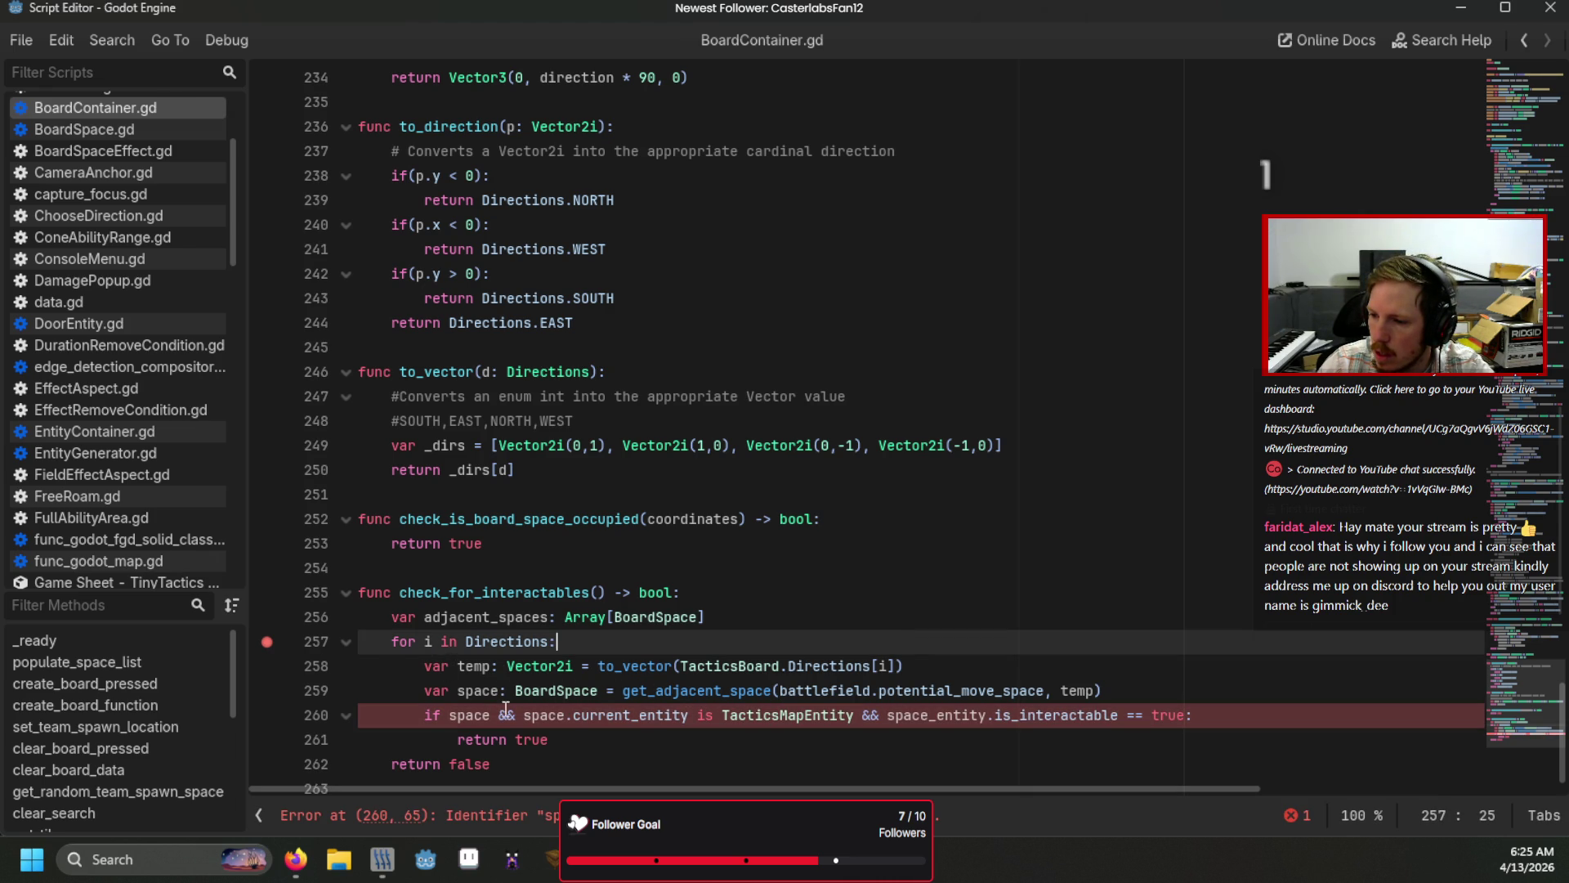
Step: Replace the stale space_entity reference on line 260 with space.current_entity and run the game
click(490, 691)
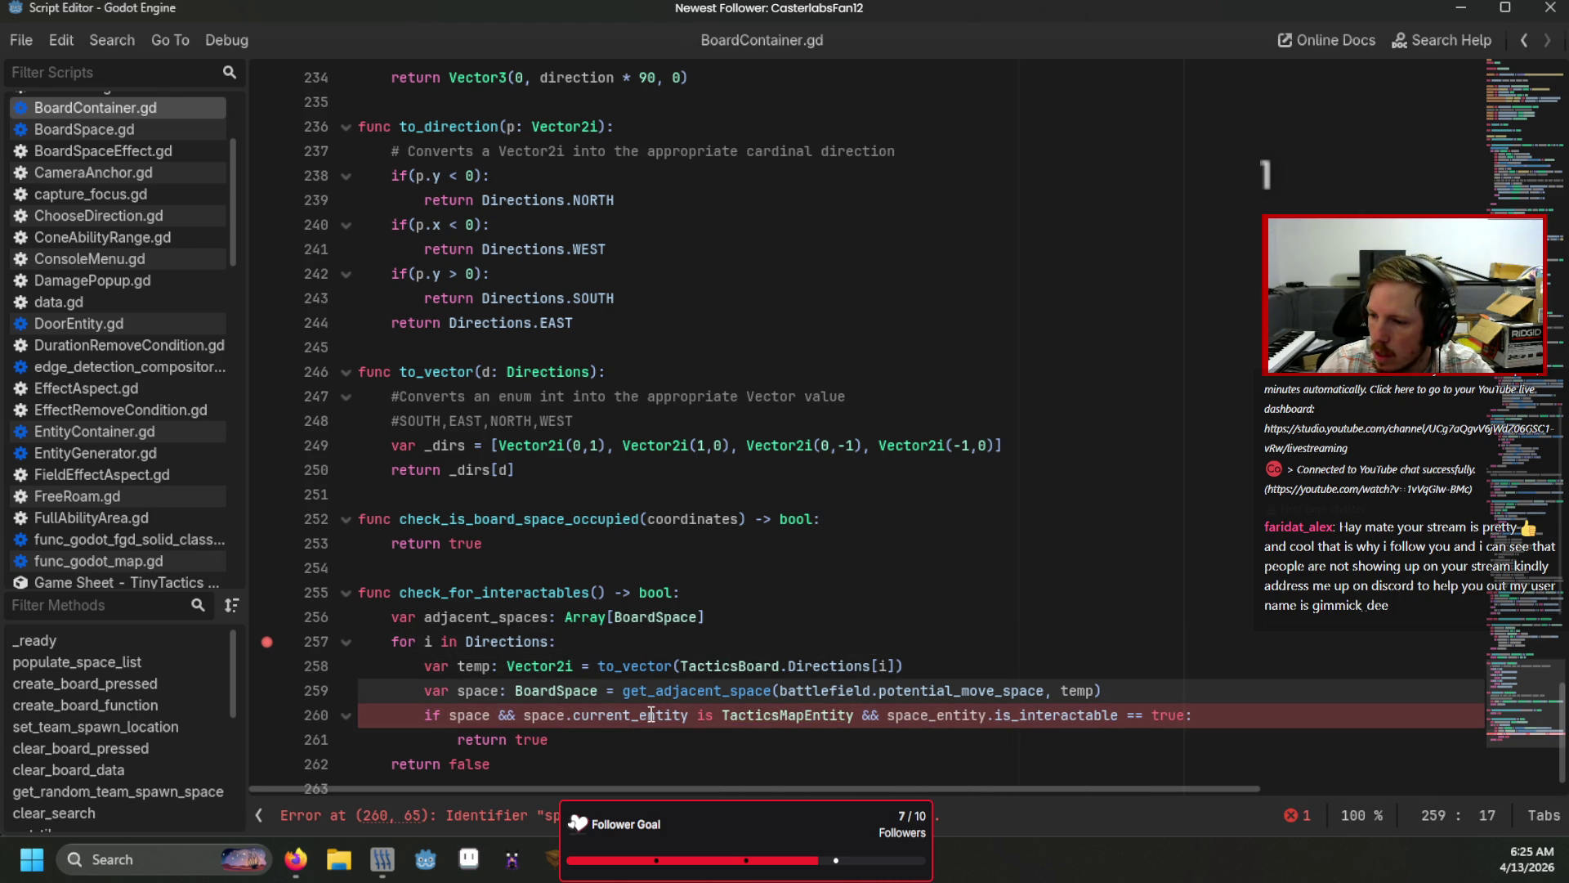
mouse_move(654, 715)
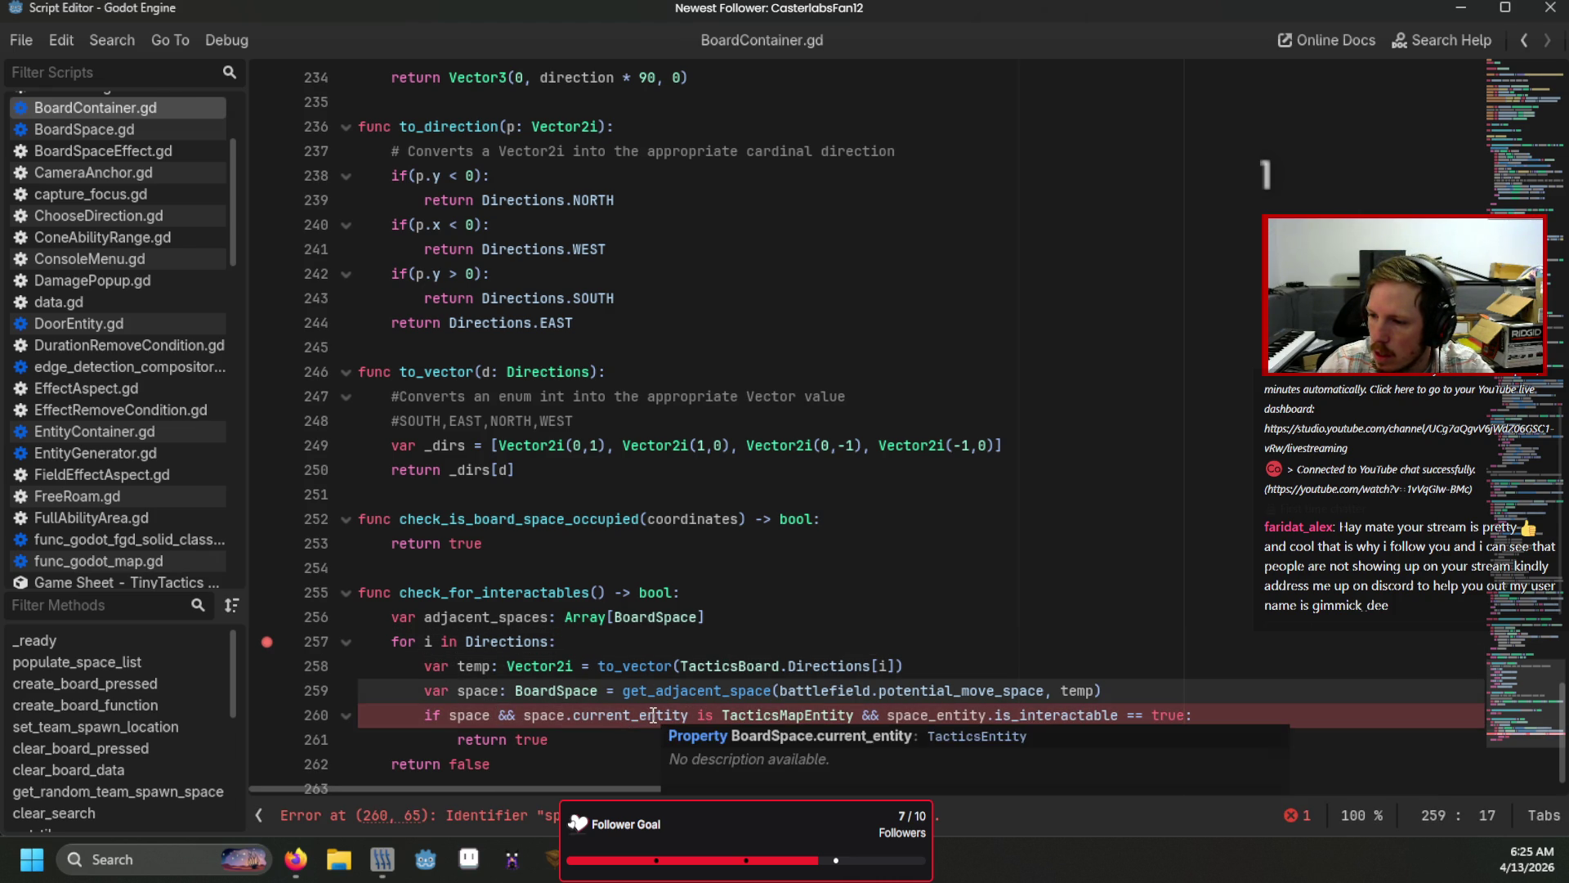
double_click(938, 714)
text(space.cu)
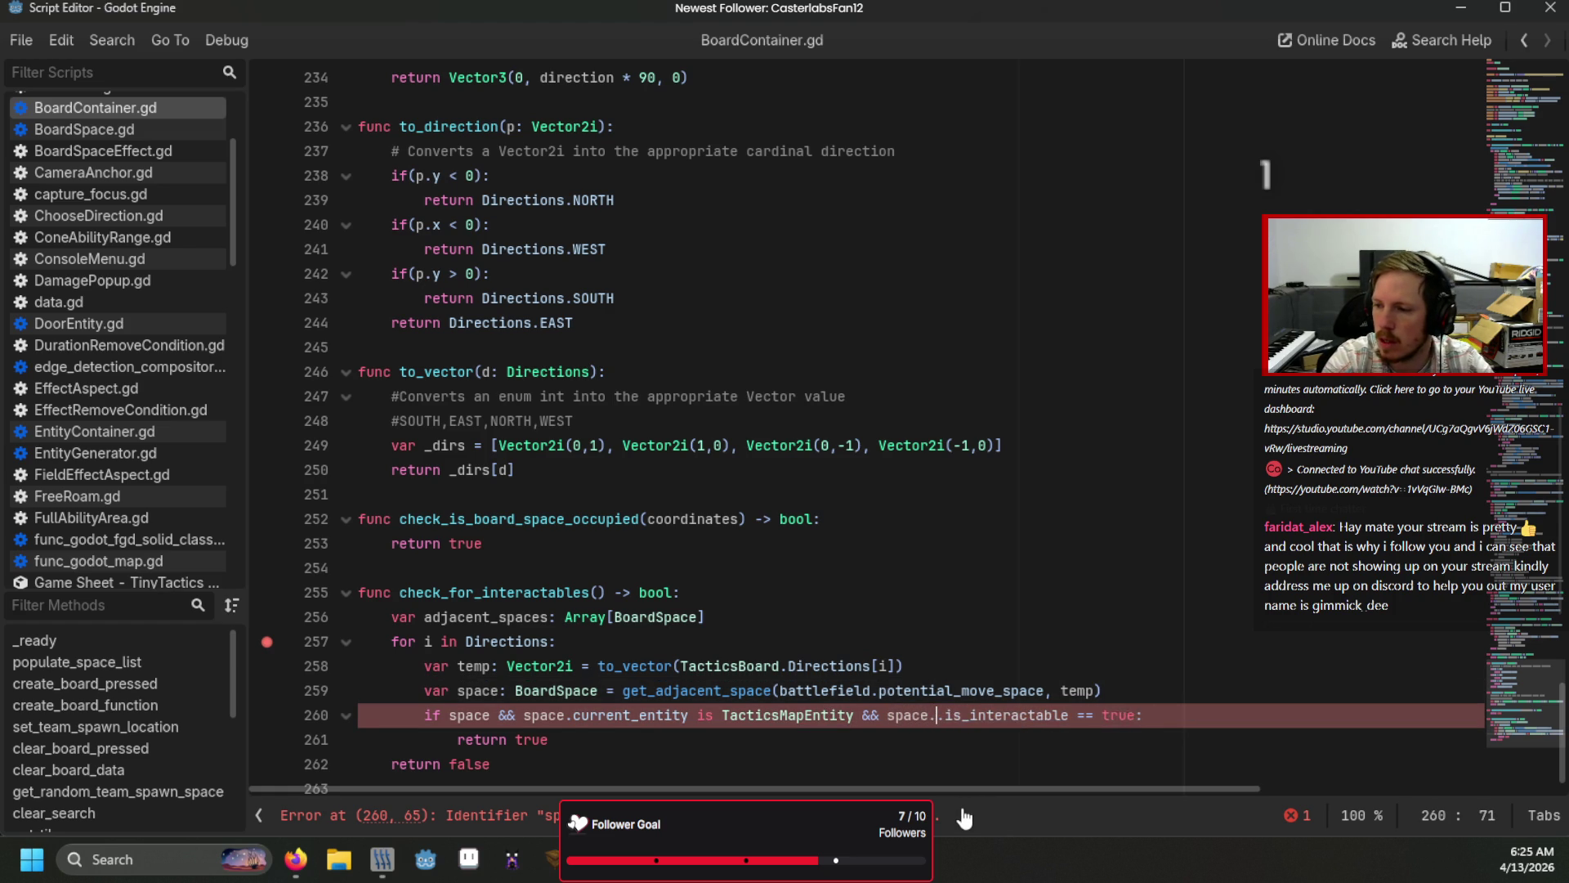
key(Return)
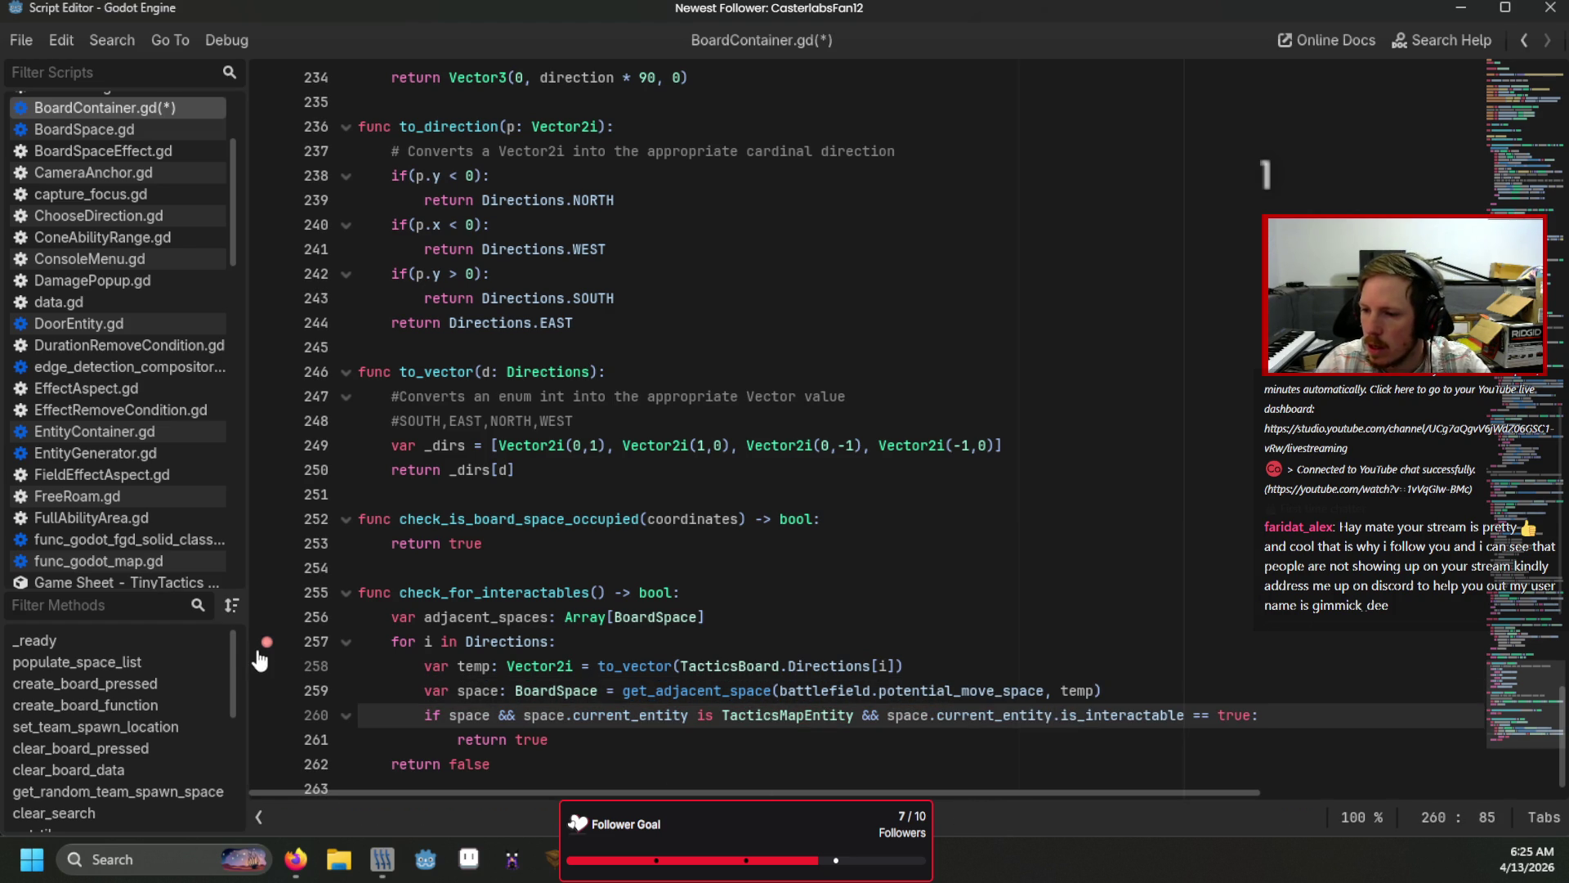
key(F5)
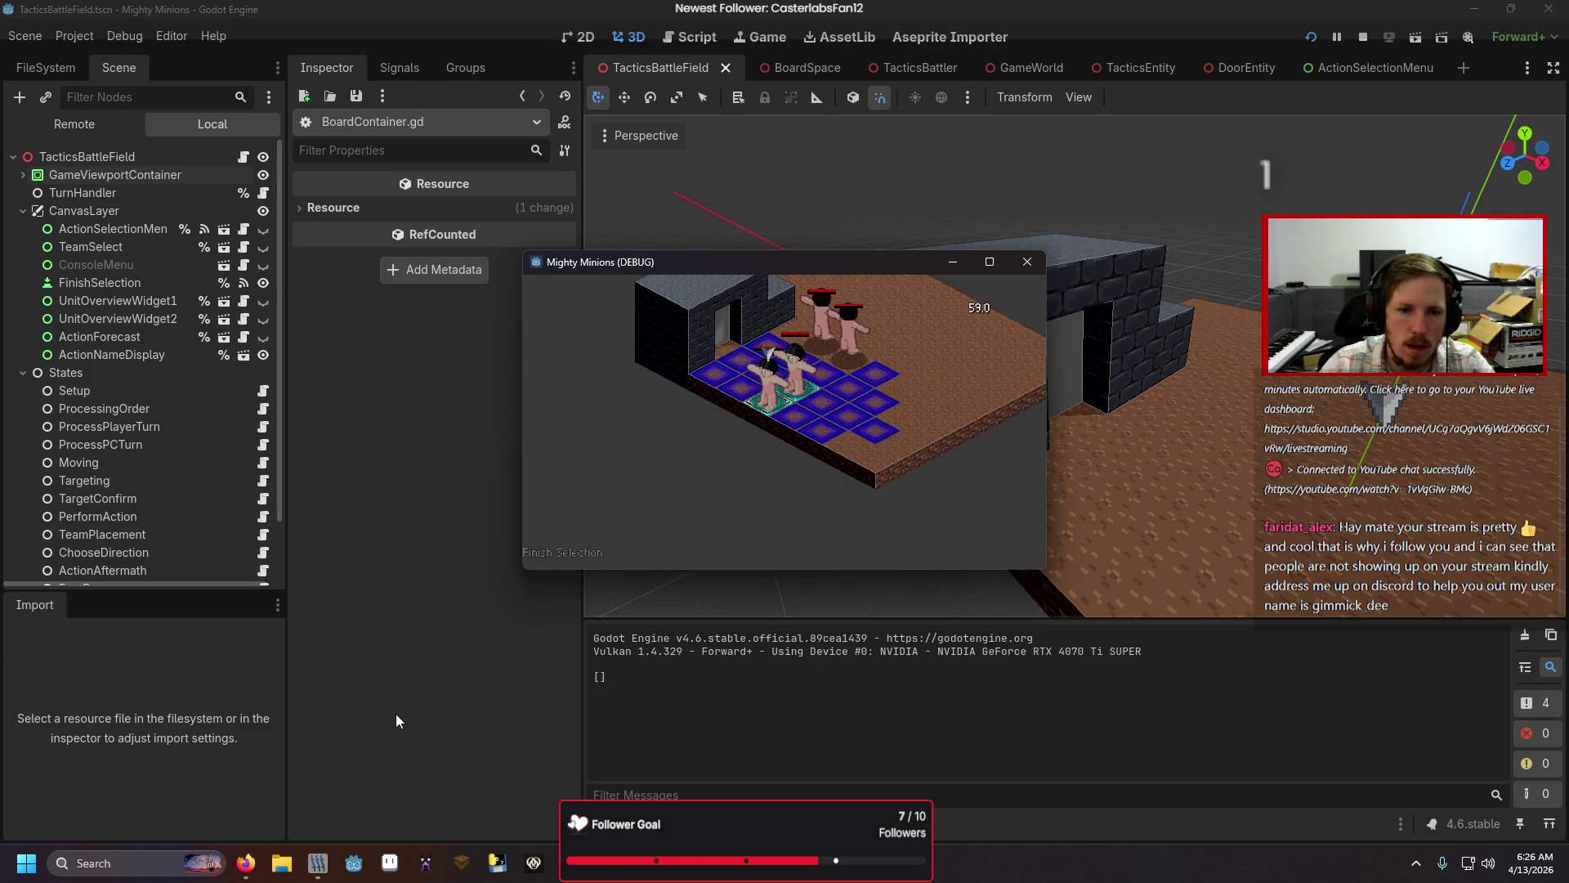
Step: Select the active unit, choose Interact from the action menu, back out, try Move, then stop the game
key(Return)
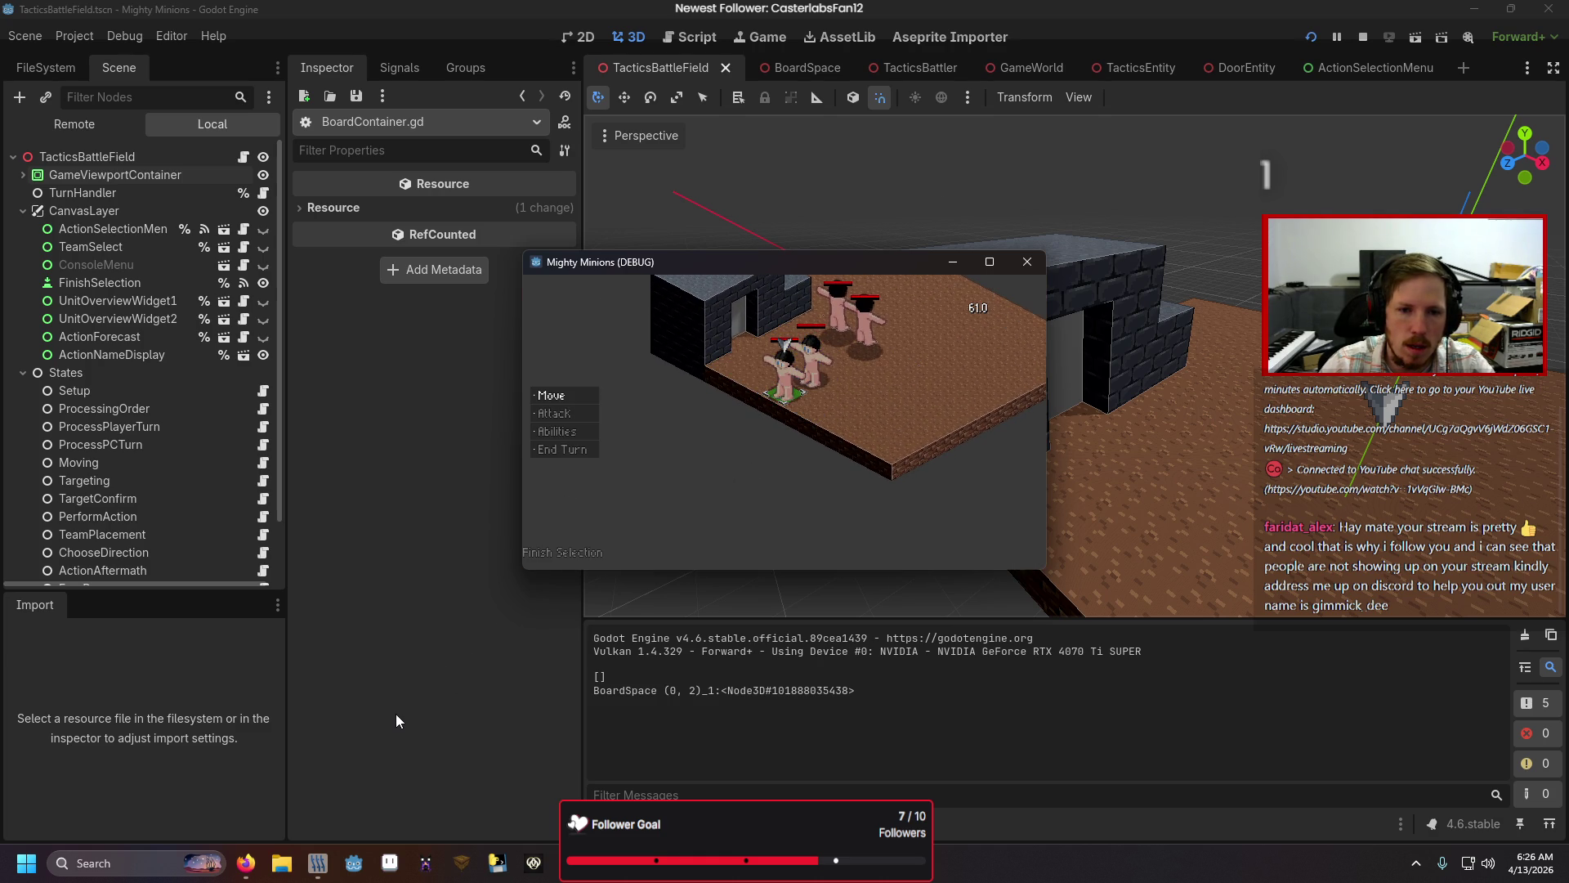
key(Return)
key(Down)
key(Down)
key(Down)
key(Return)
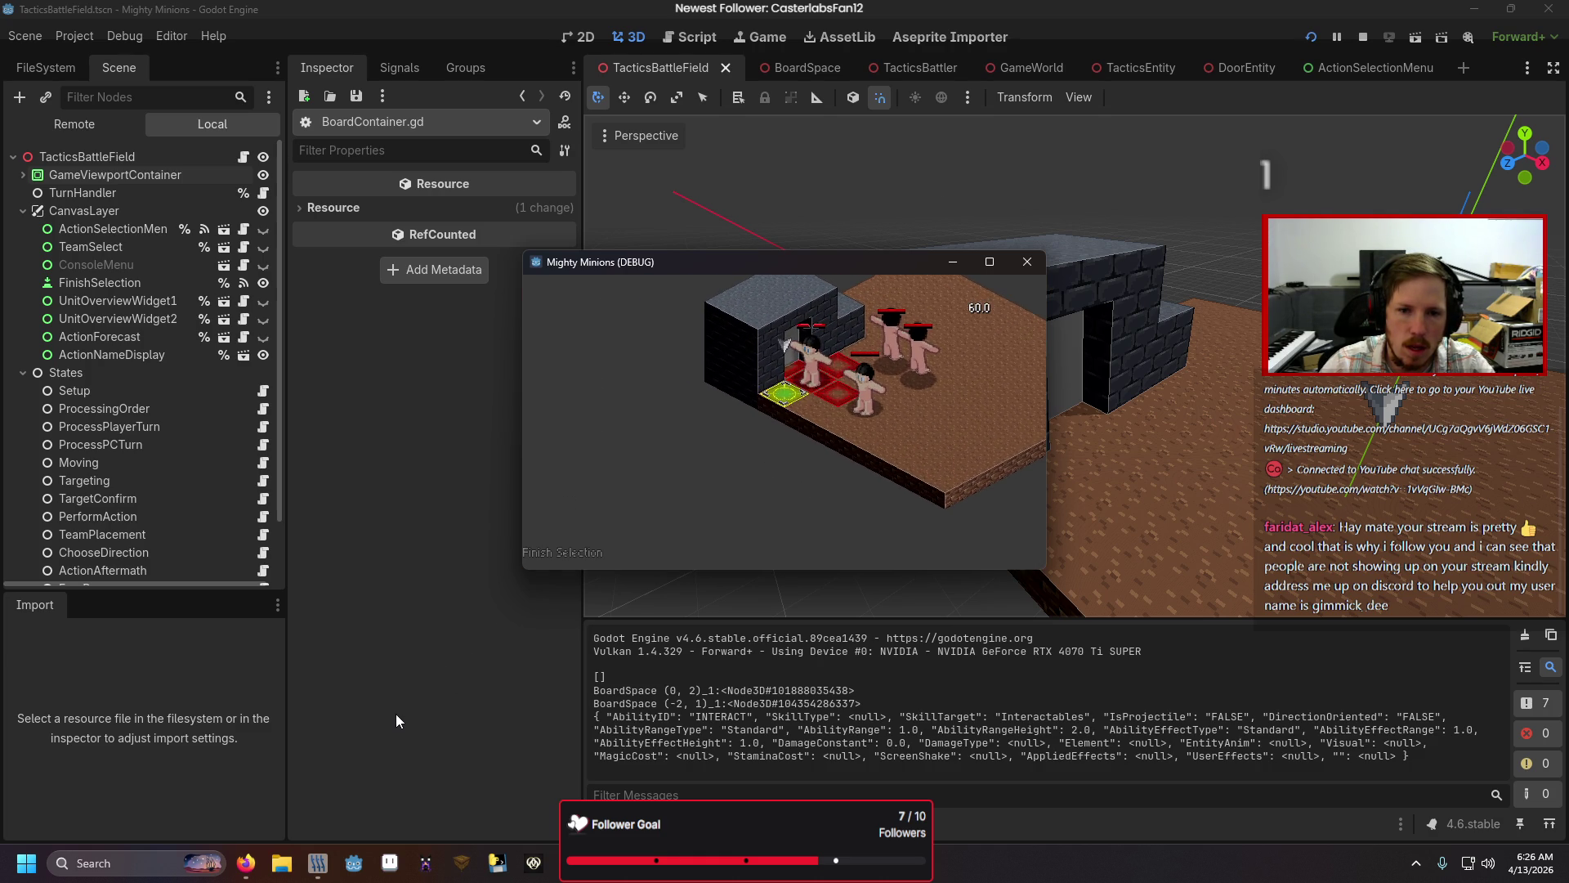
key(Escape)
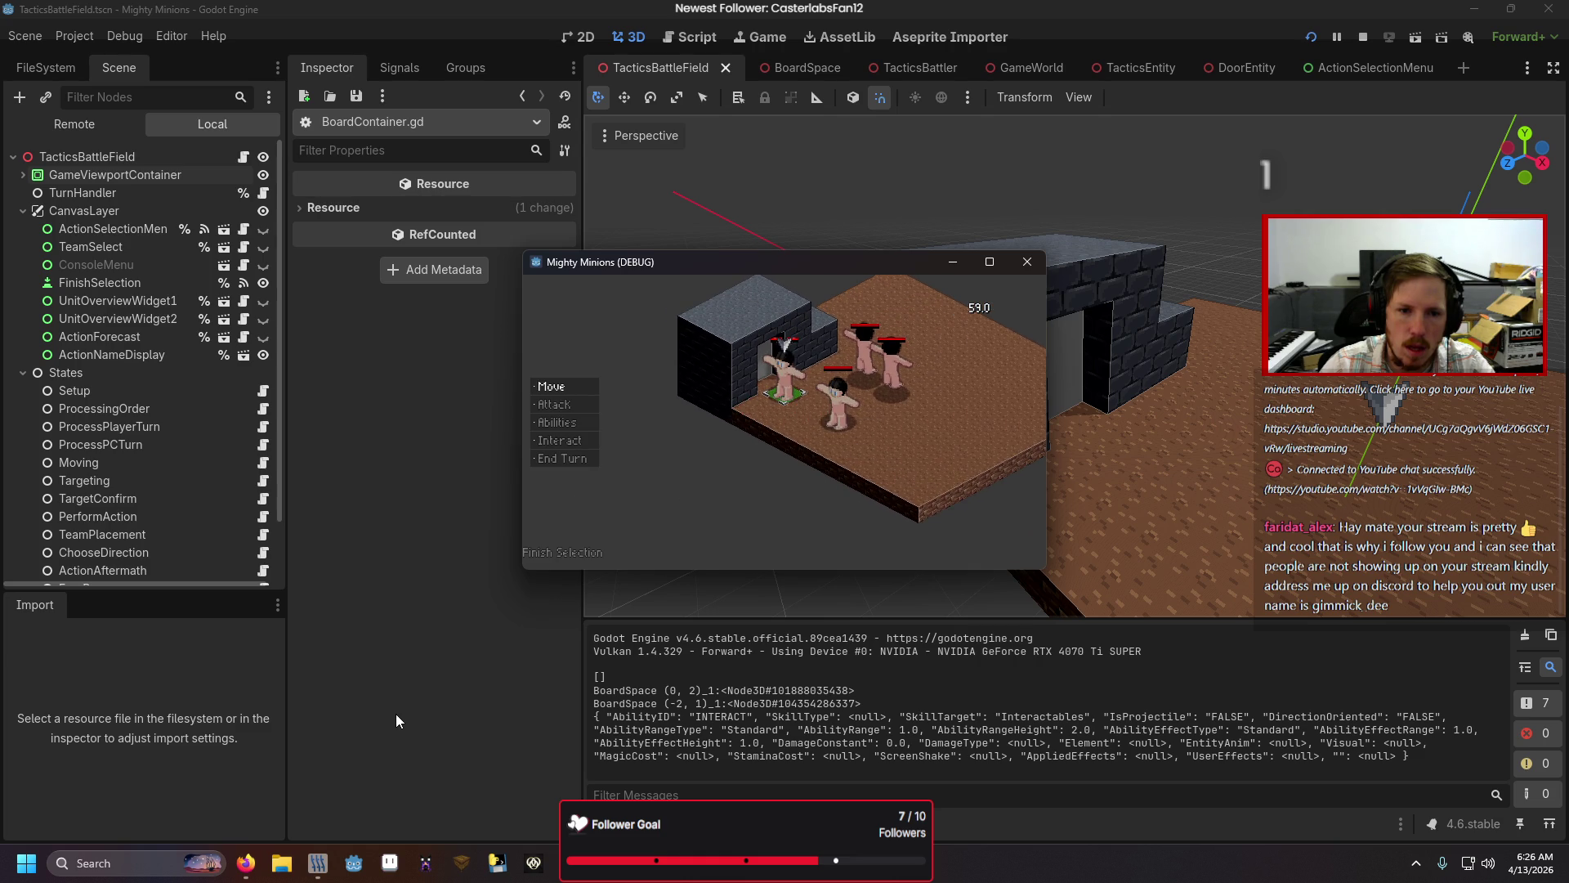
key(Return)
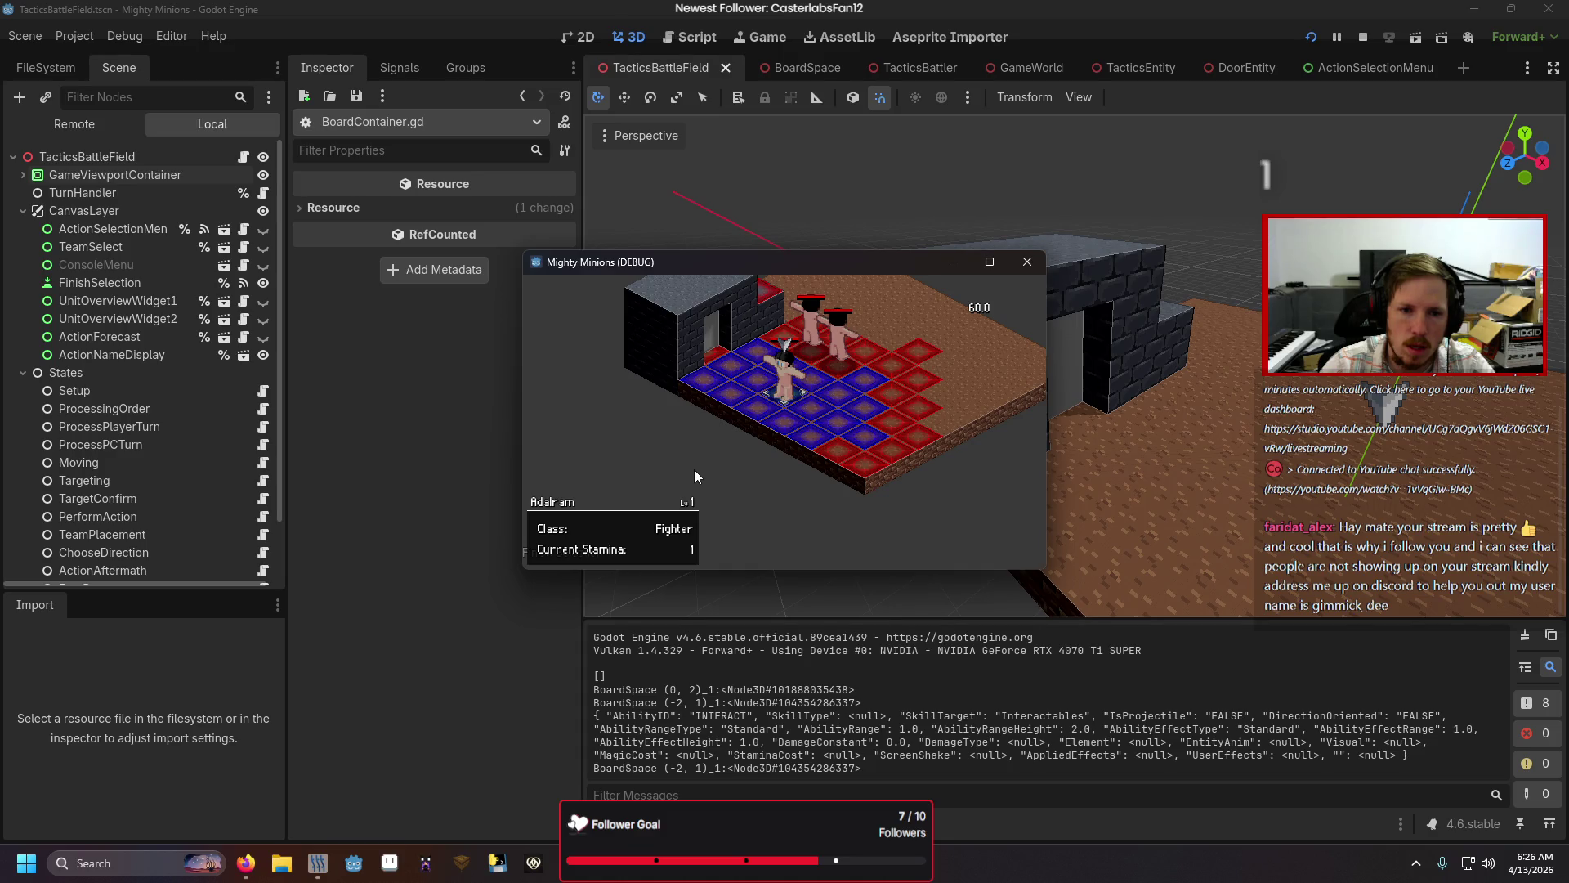
key(Escape)
key(Return)
key(Escape)
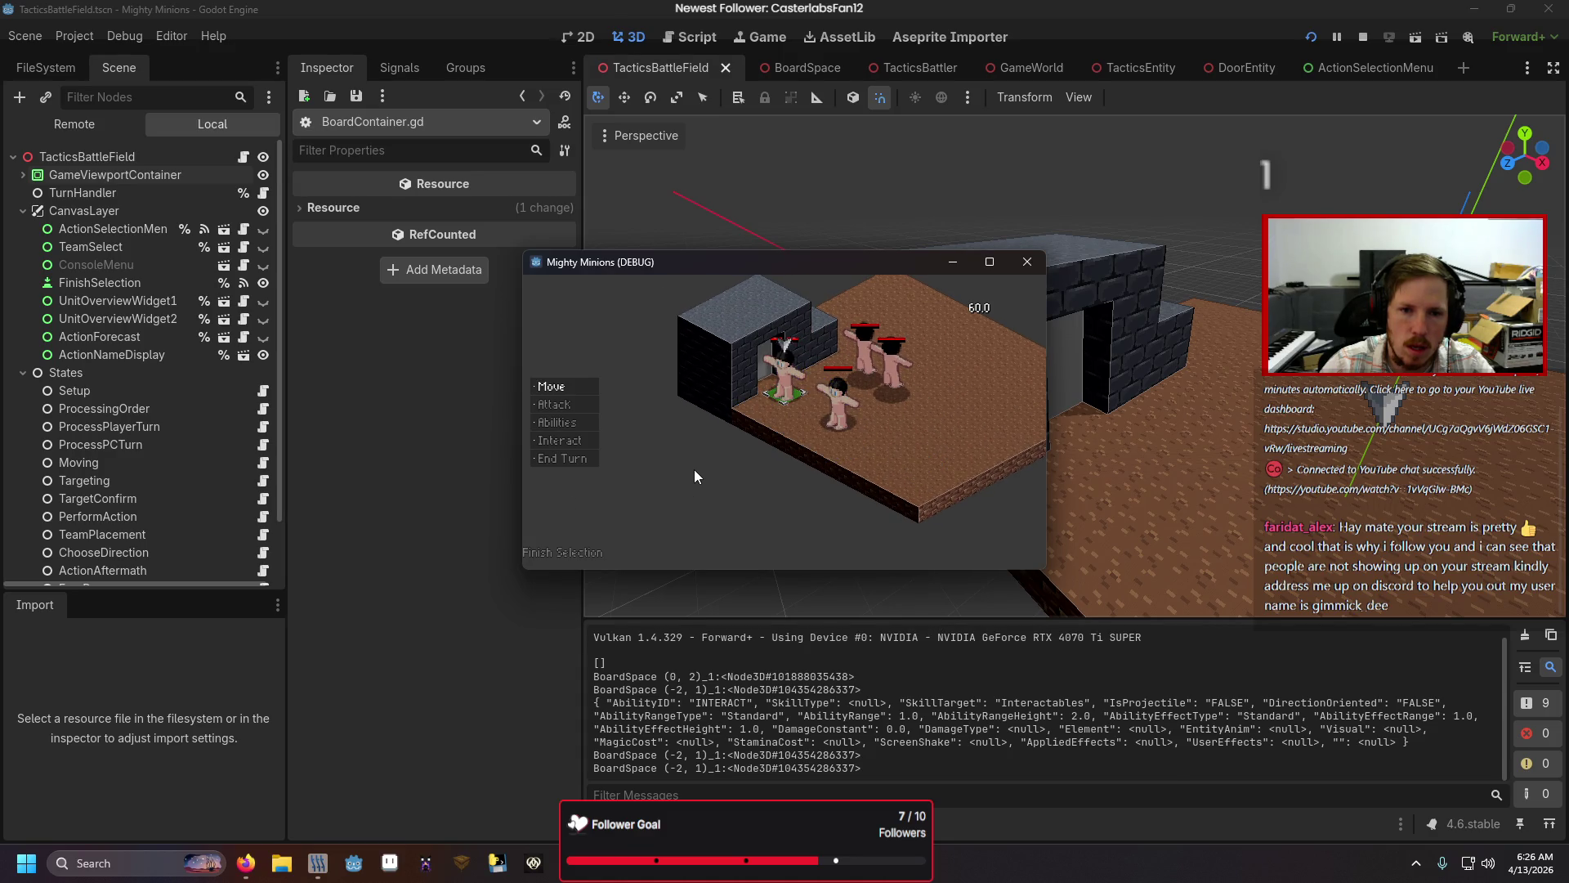
click(1027, 262)
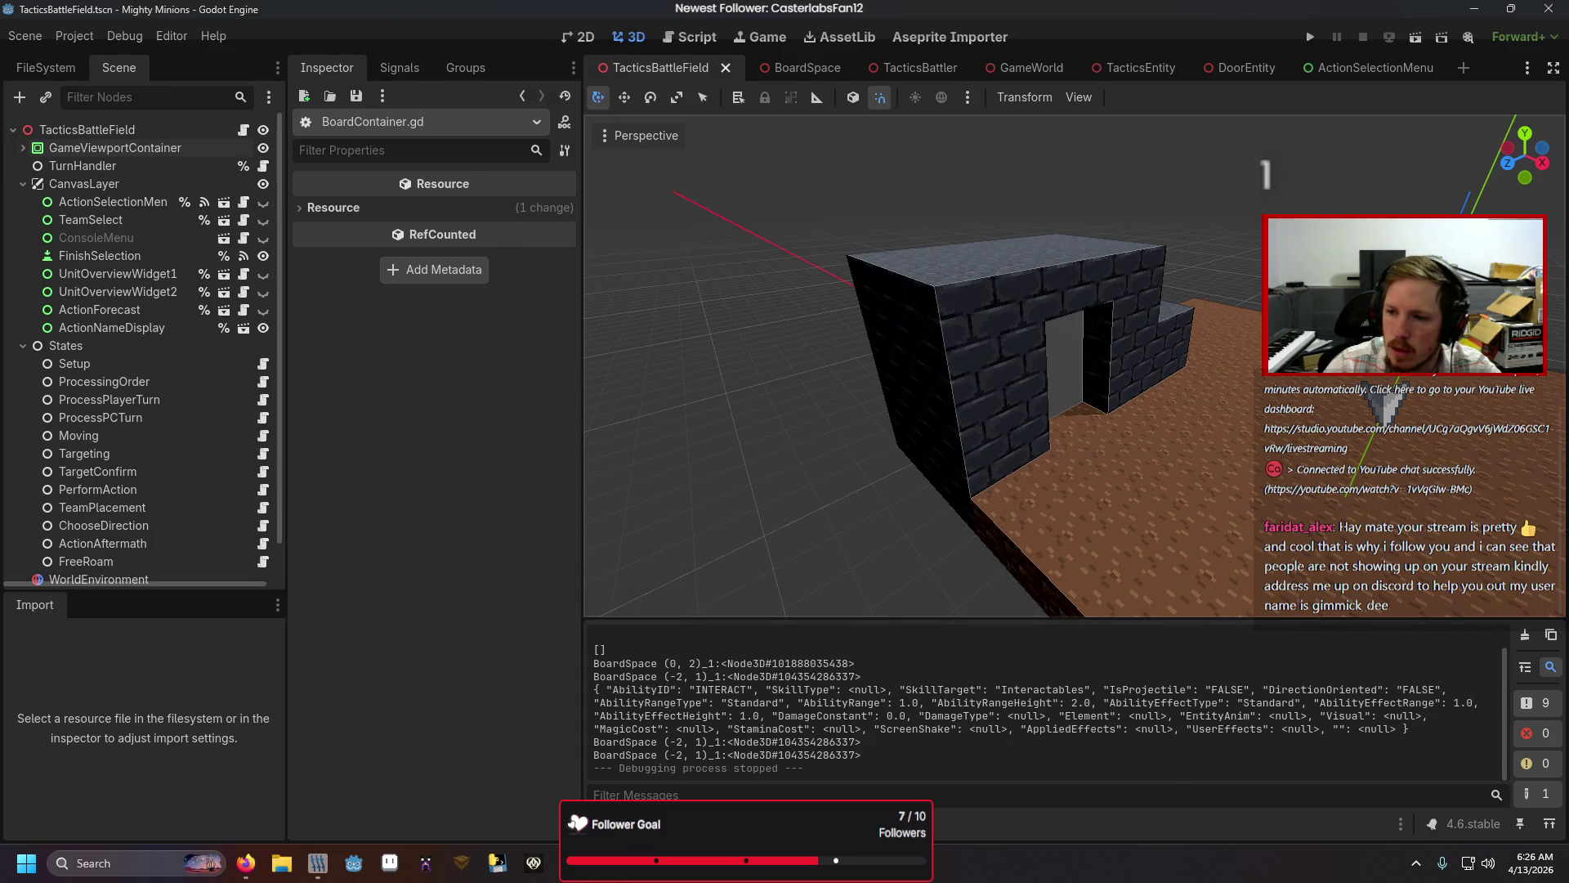
Step: Switch line 259 of BoardContainer.gd back to current_space, then run the game into the battle
key(alt+Tab)
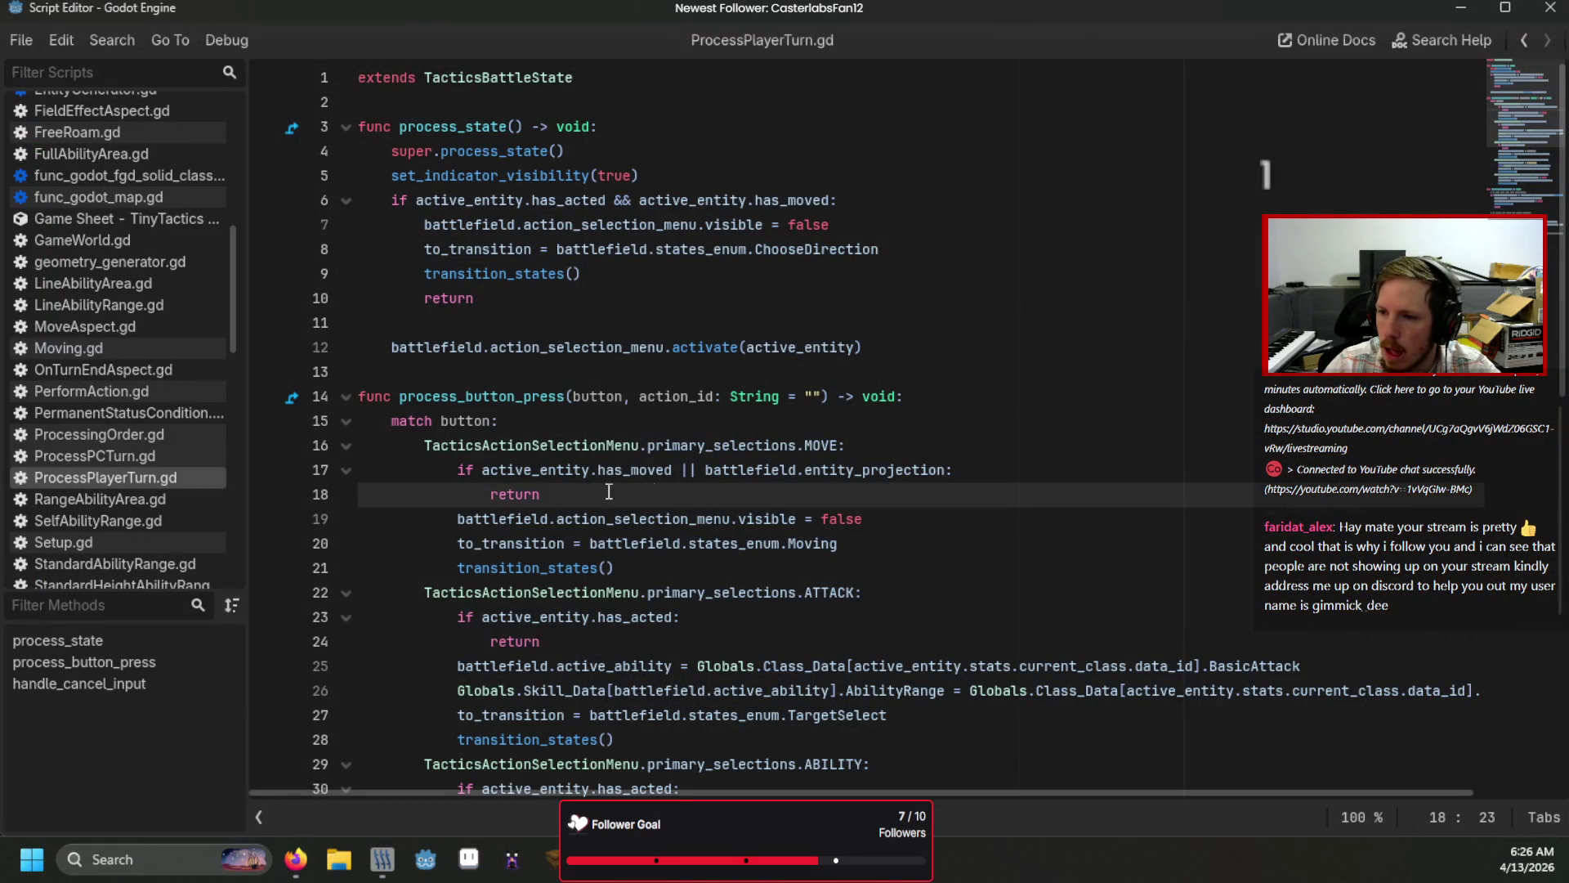
scroll(102, 336, up, 4)
scroll(102, 336, up, 3)
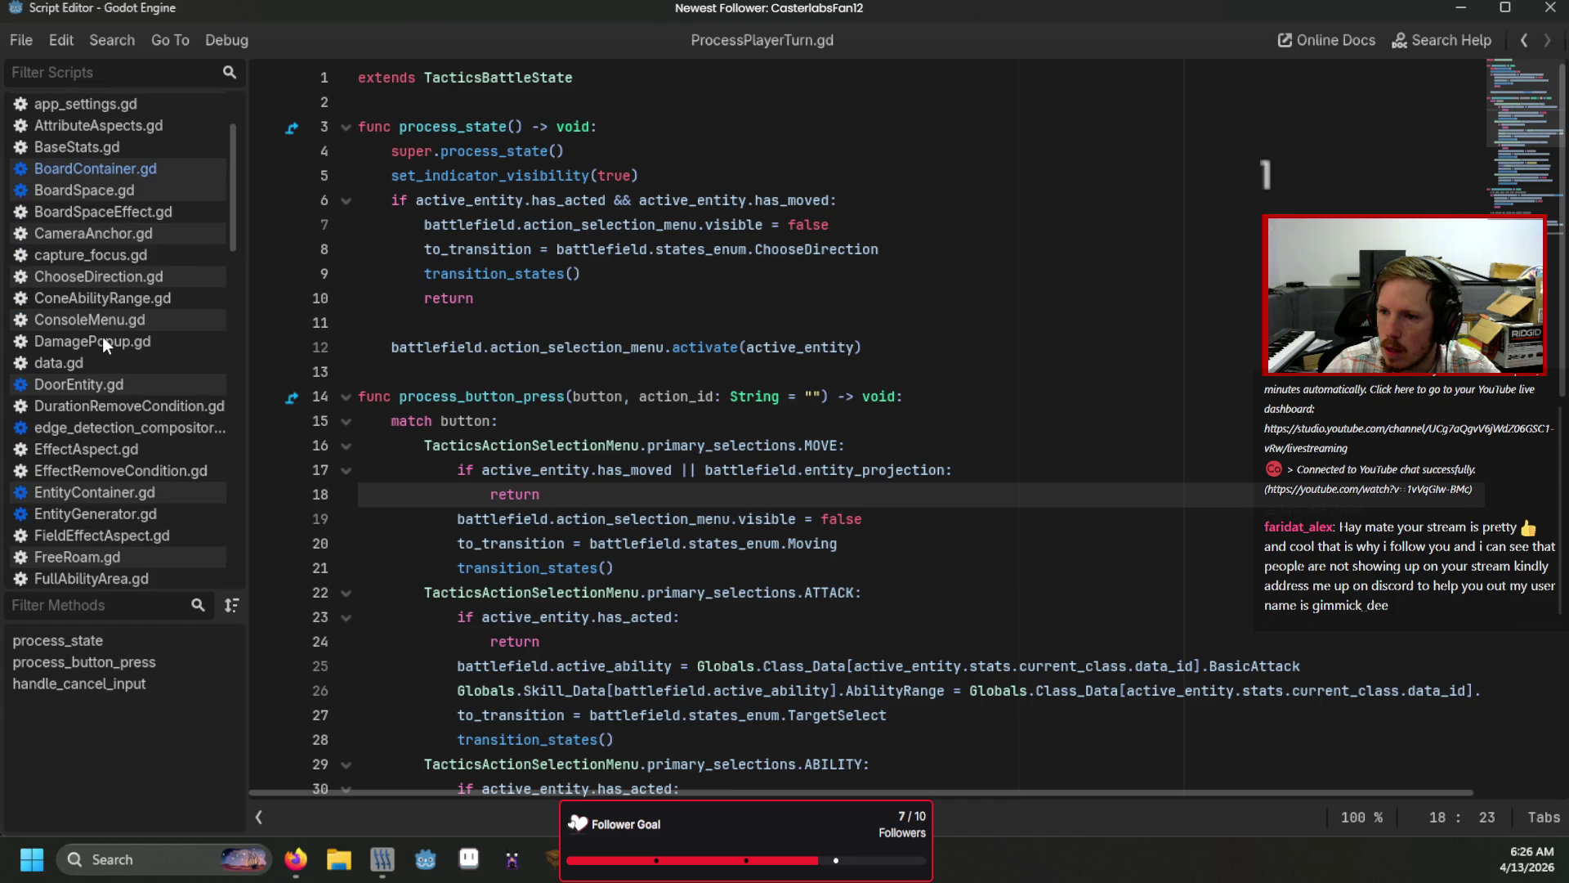
click(141, 171)
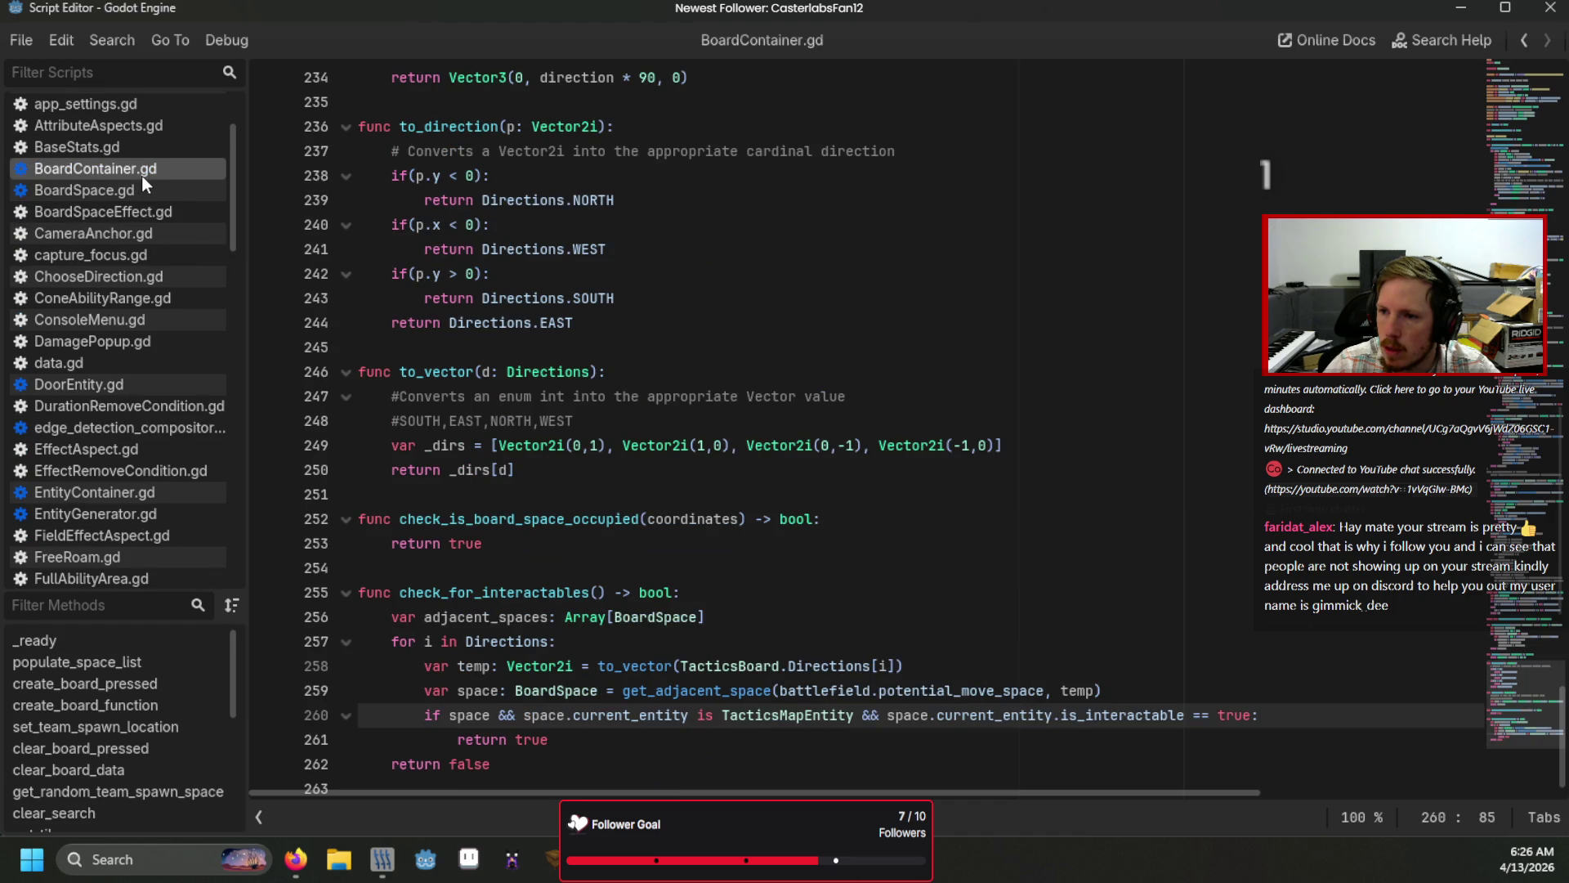
double_click(938, 693)
text(curr)
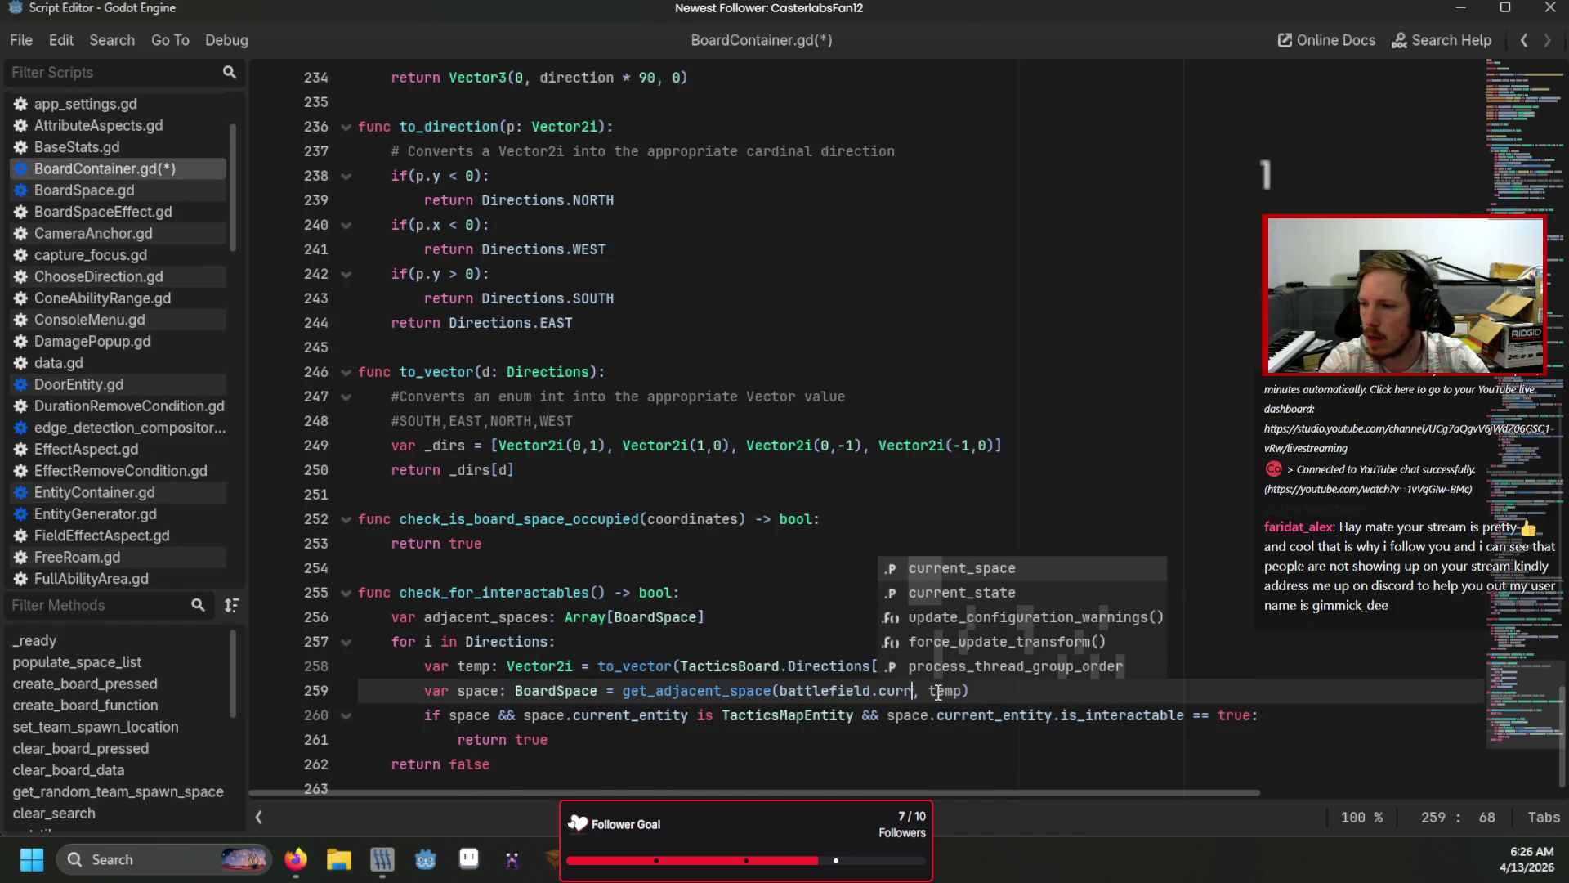
key(Return)
key(F5)
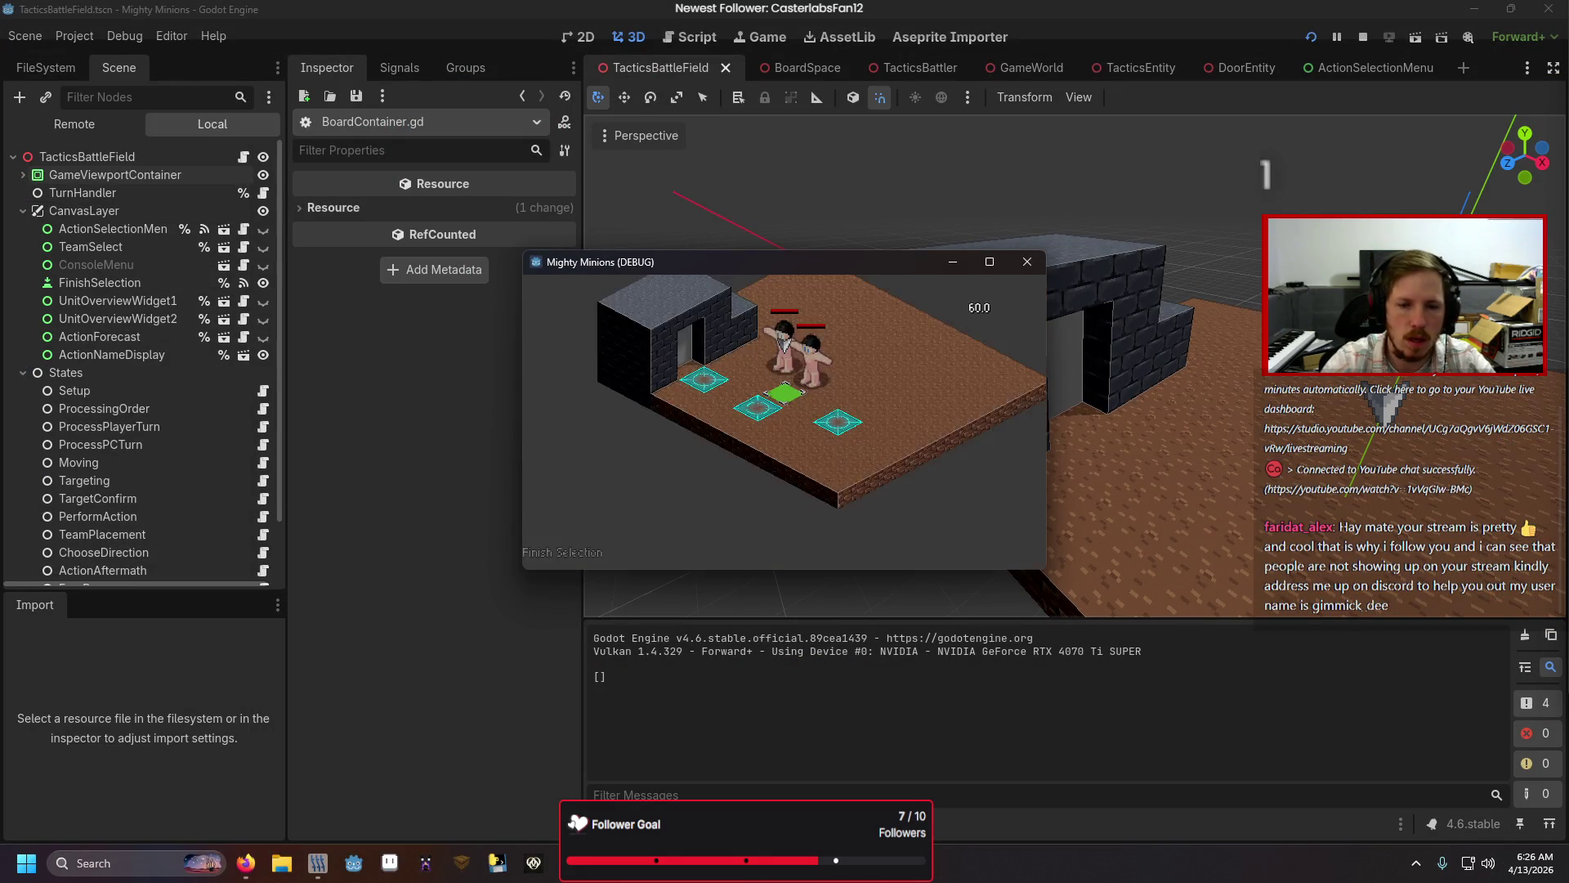
click(563, 552)
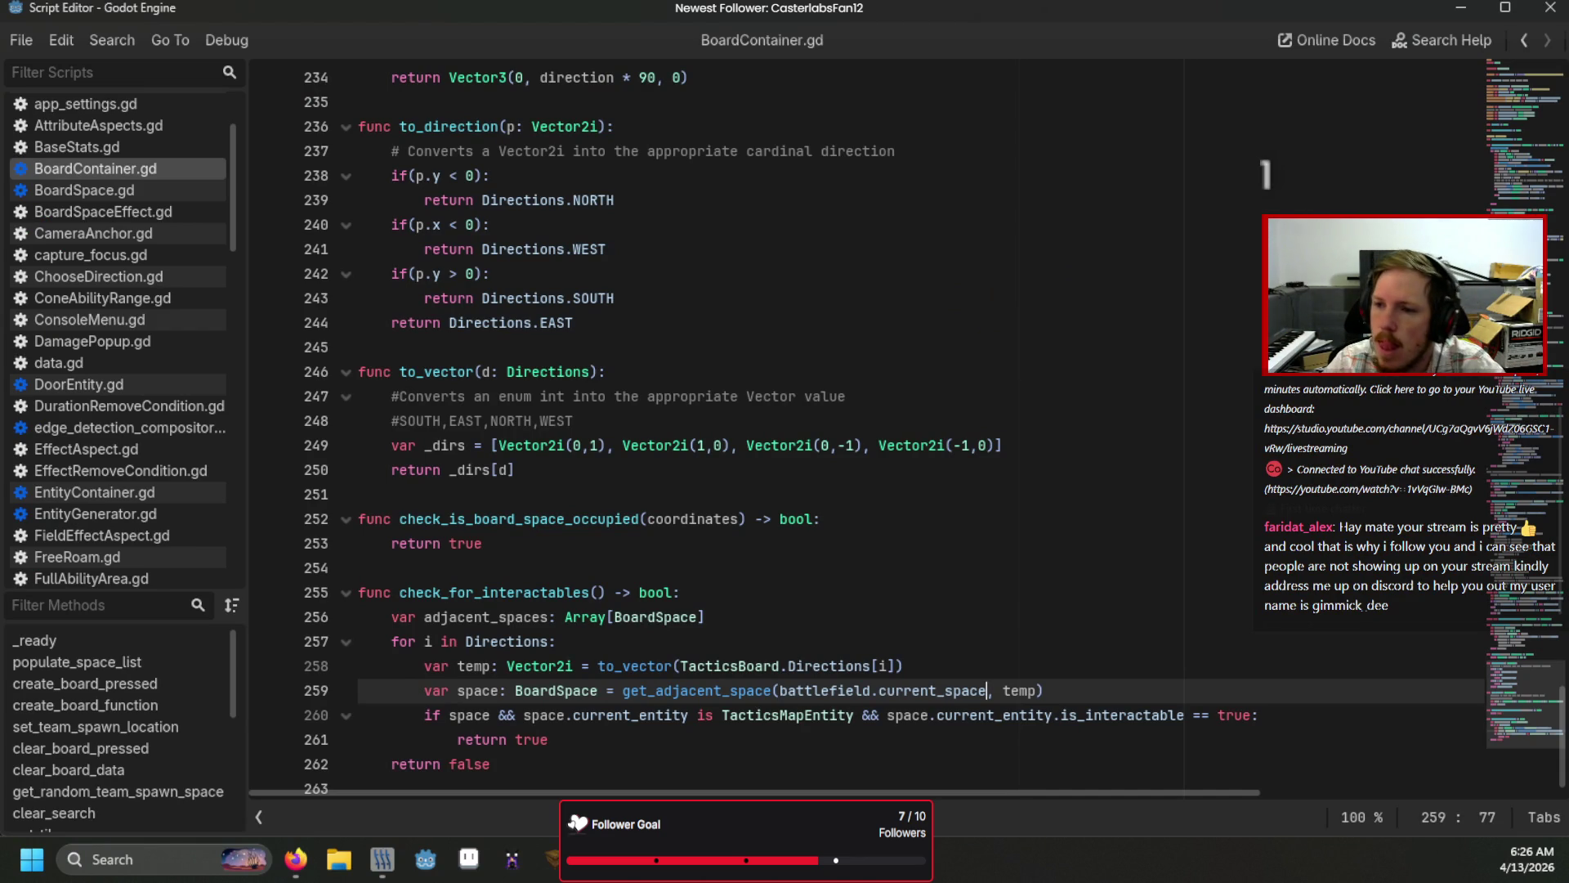
Step: Open Moving.gd and follow board_space_entered to its parent definition
scroll(163, 524, down, 10)
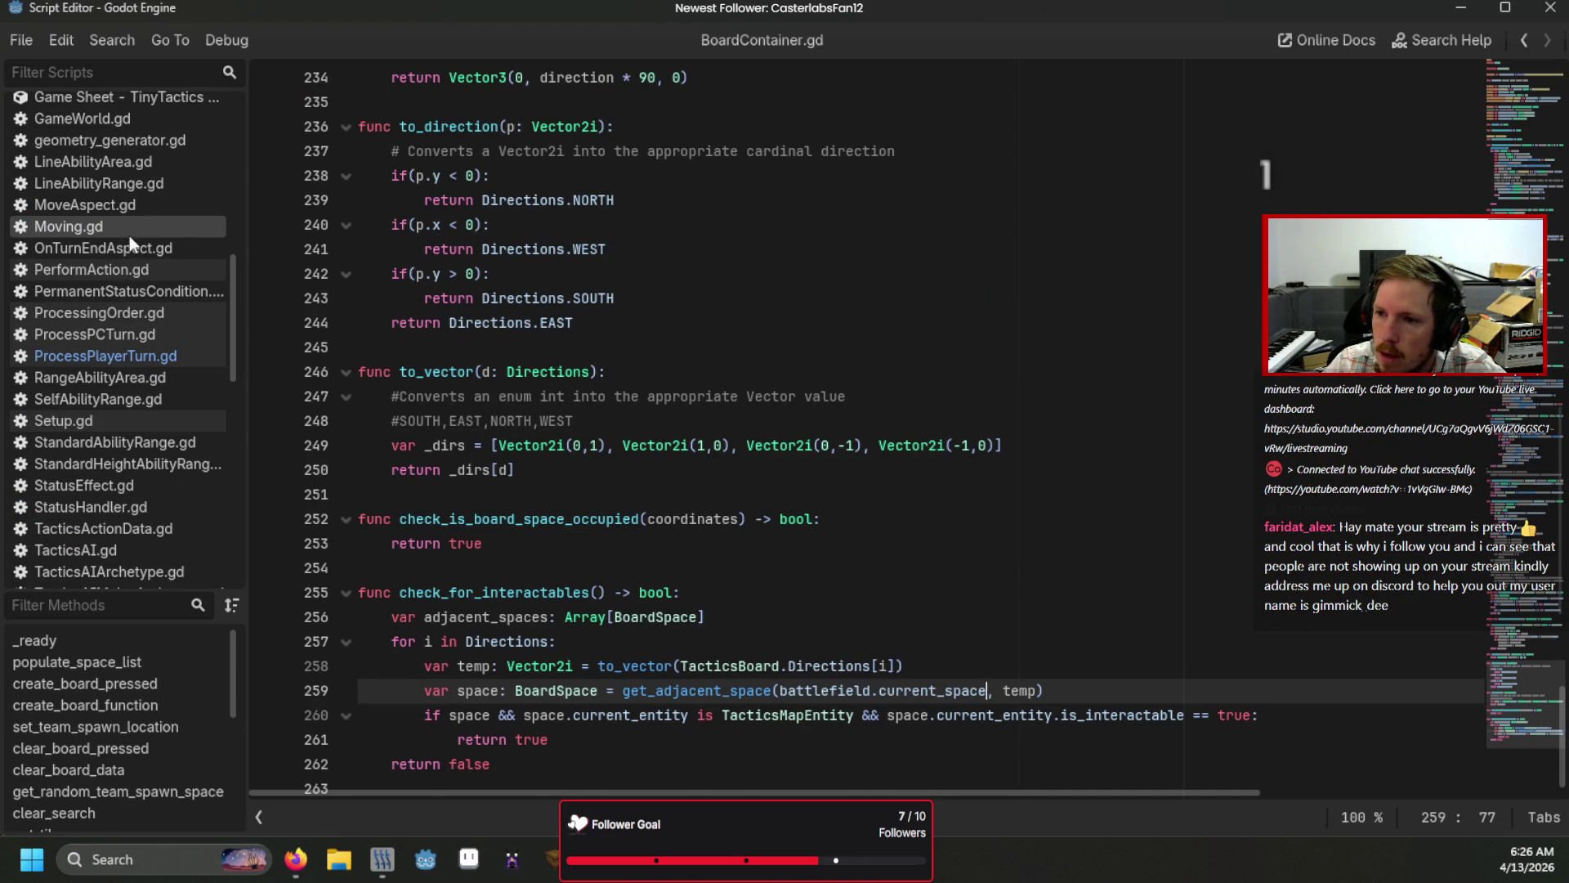
click(130, 232)
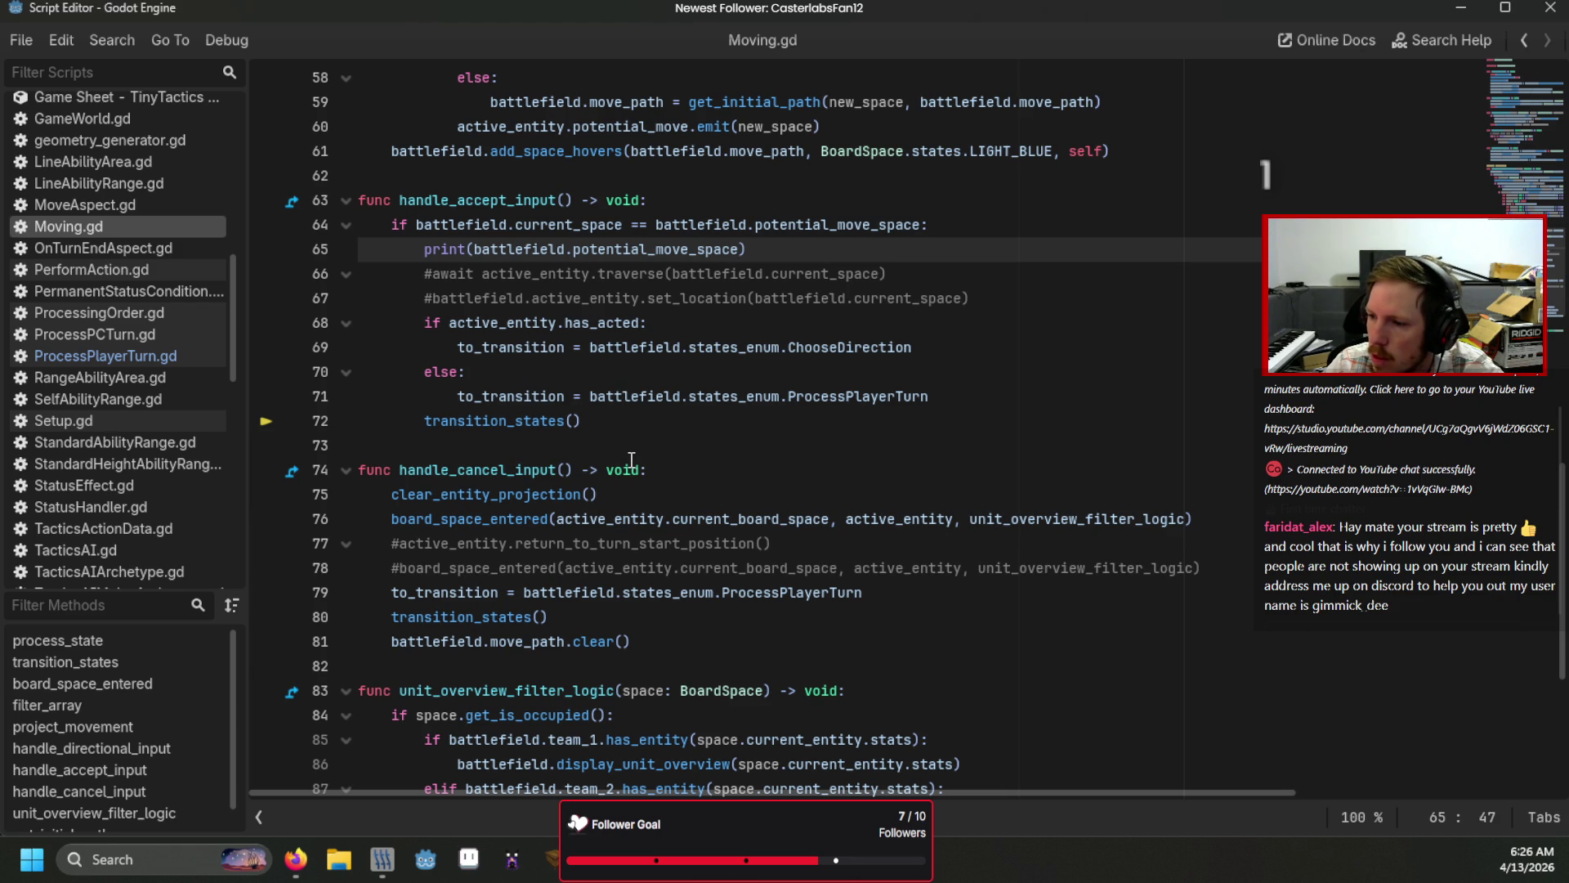
click(516, 518)
ctrl+click(517, 518)
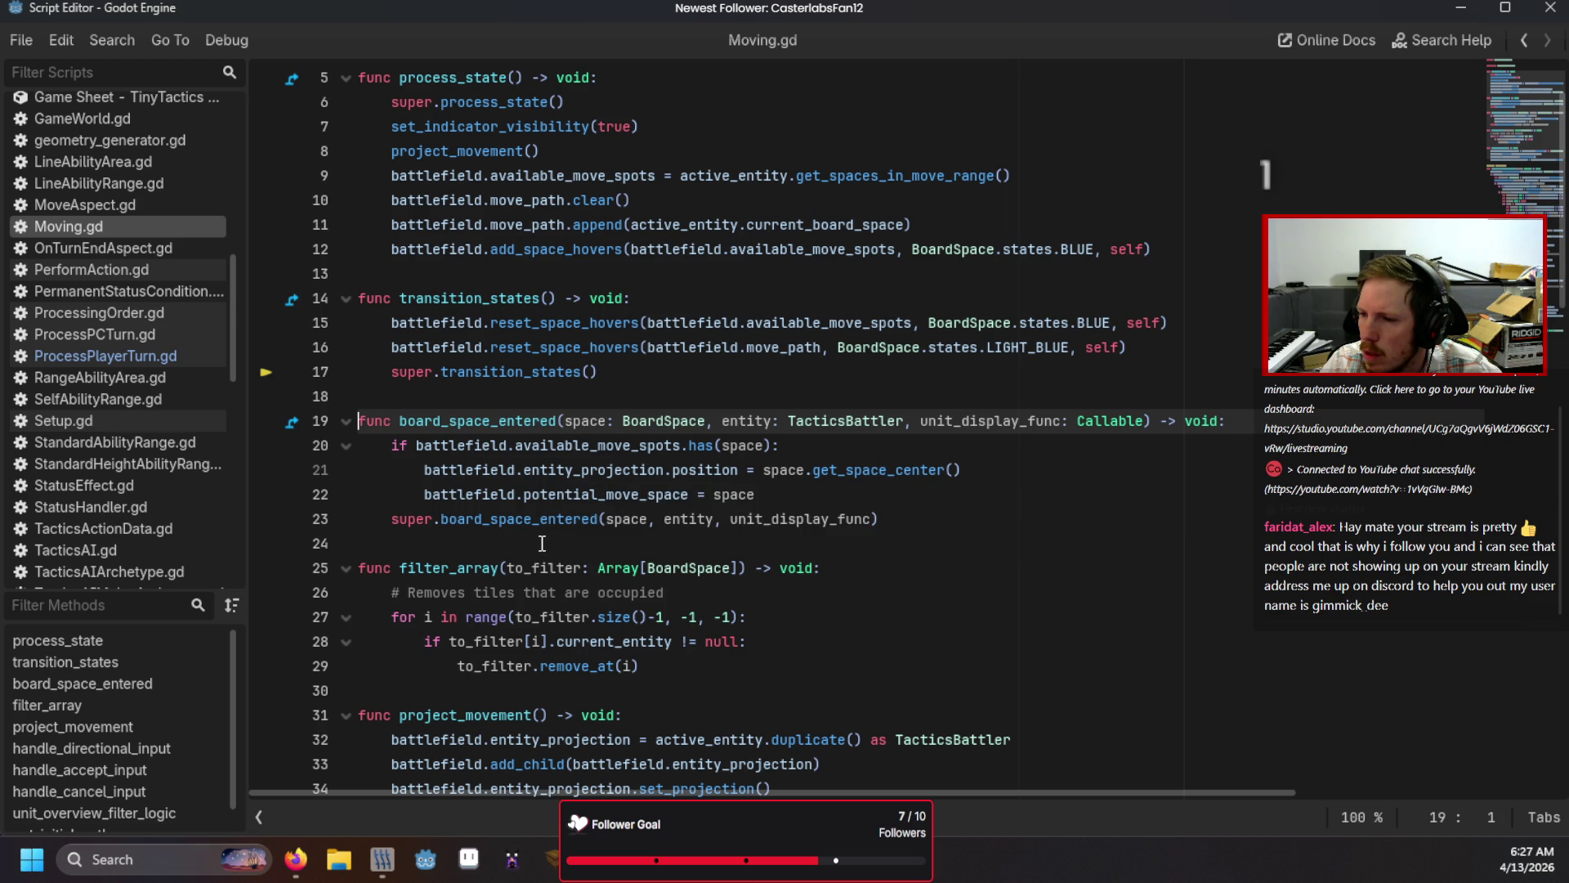
ctrl+click(523, 519)
click(1032, 471)
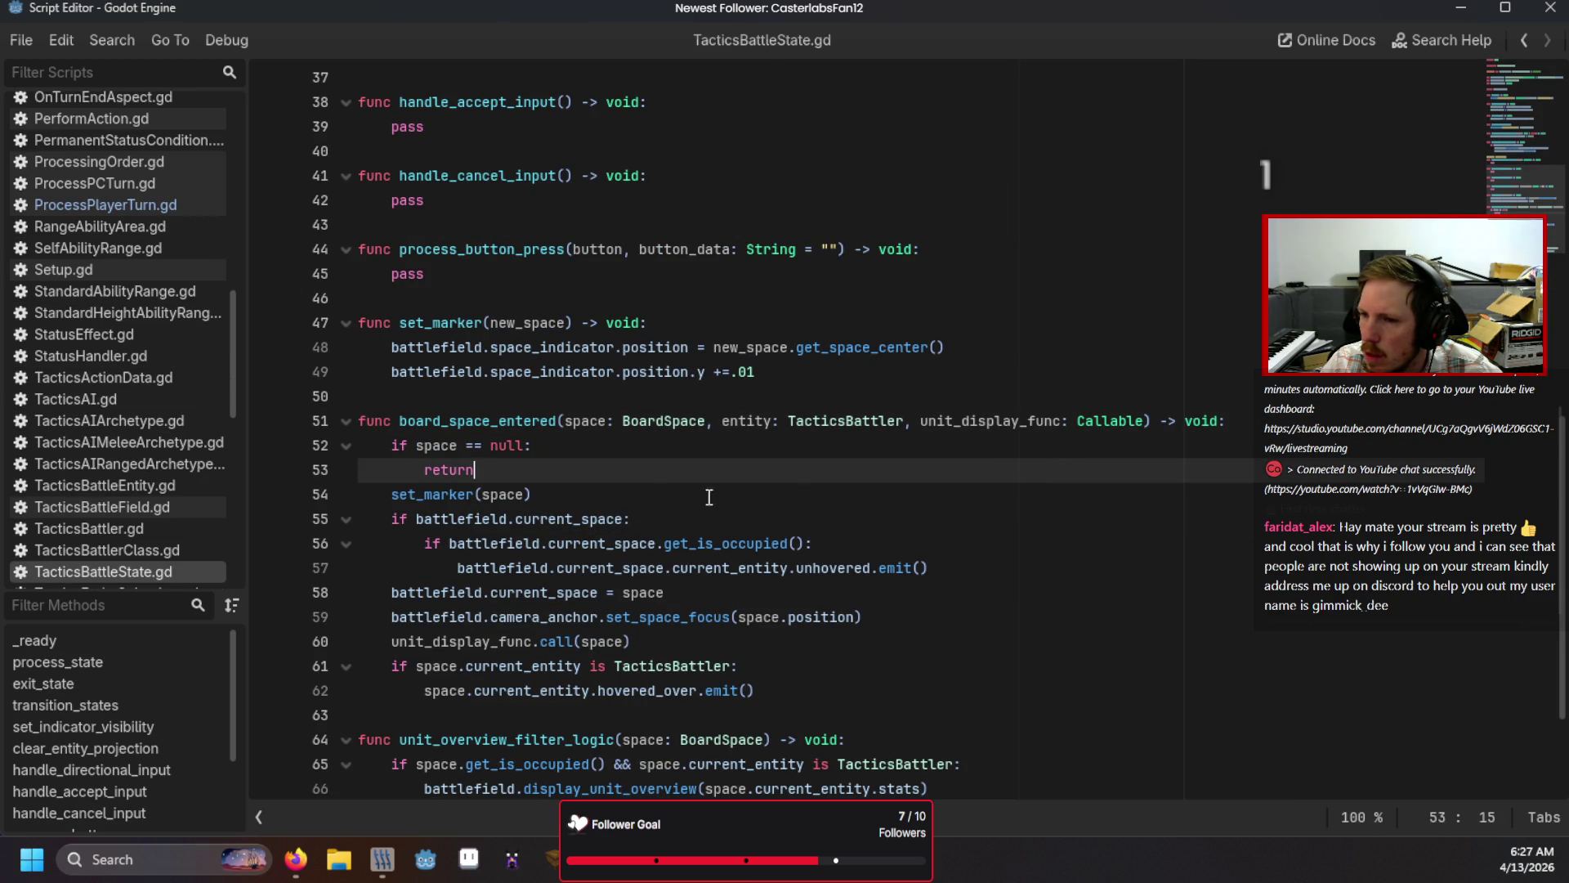
scroll(130, 459, down, 5)
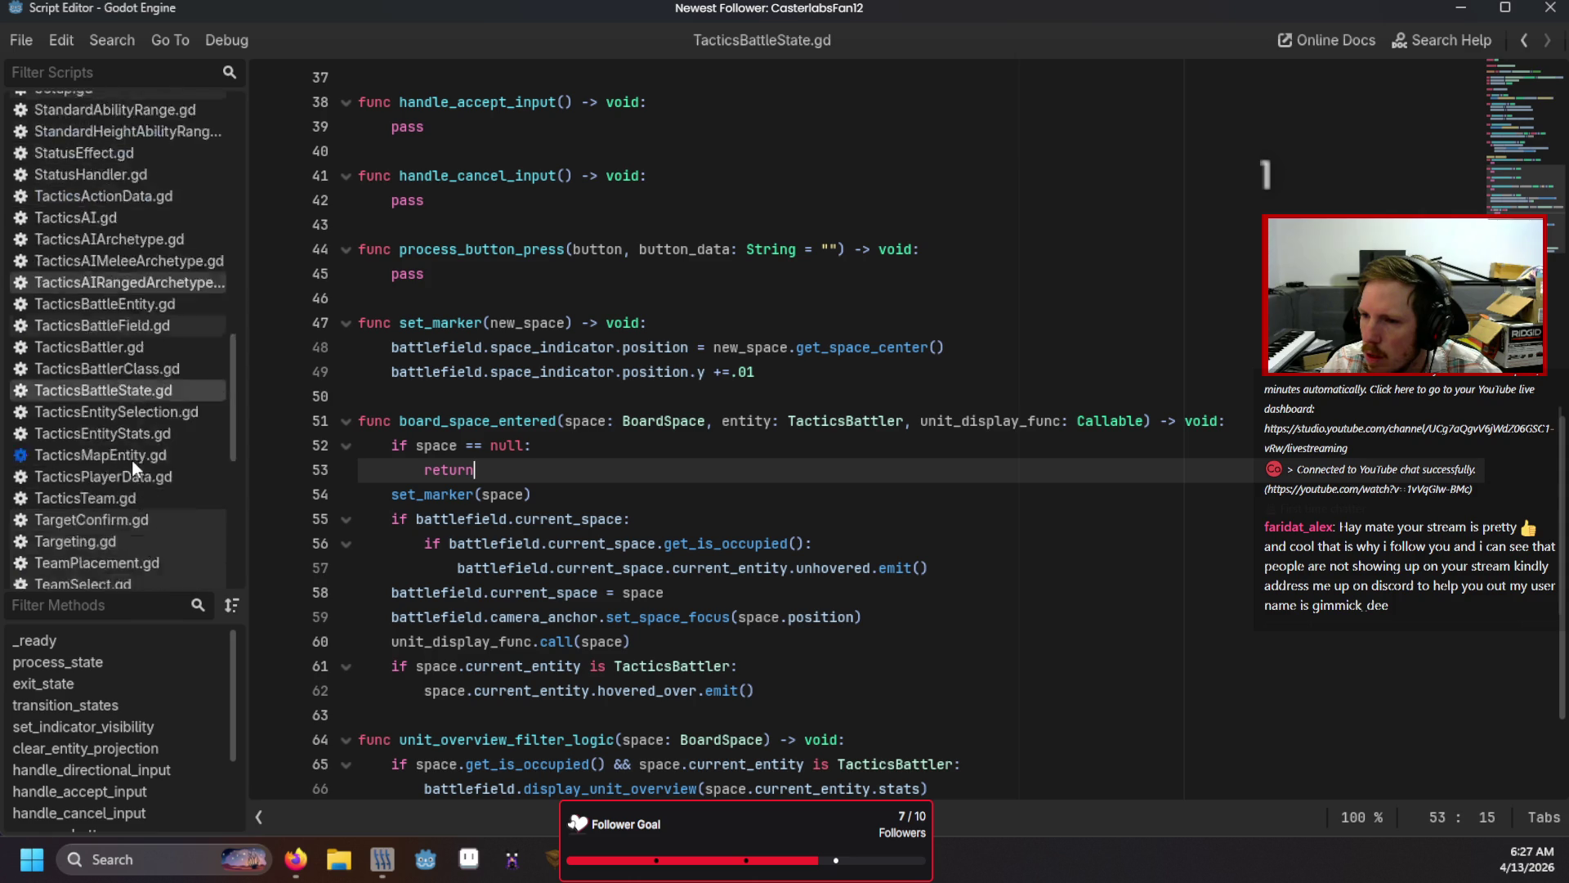
scroll(389, 587, down, 2)
scroll(114, 449, up, 6)
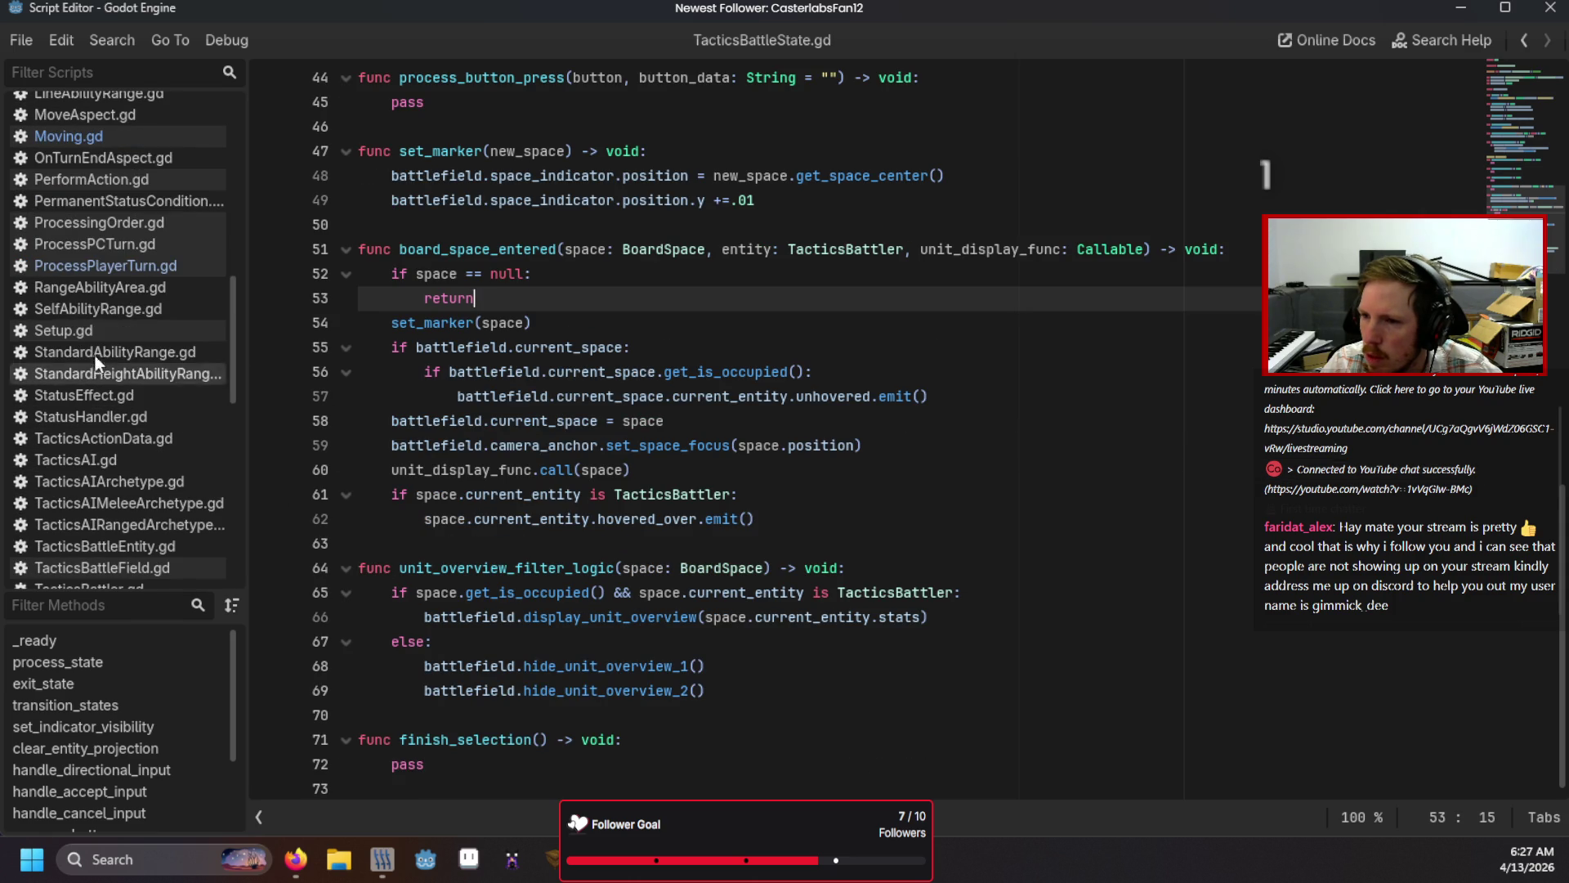
Step: Back in Moving.gd, delete the potential_move_space debug print line
click(91, 152)
click(101, 136)
scroll(601, 536, down, 3)
scroll(601, 536, up, 3)
scroll(601, 536, down, 17)
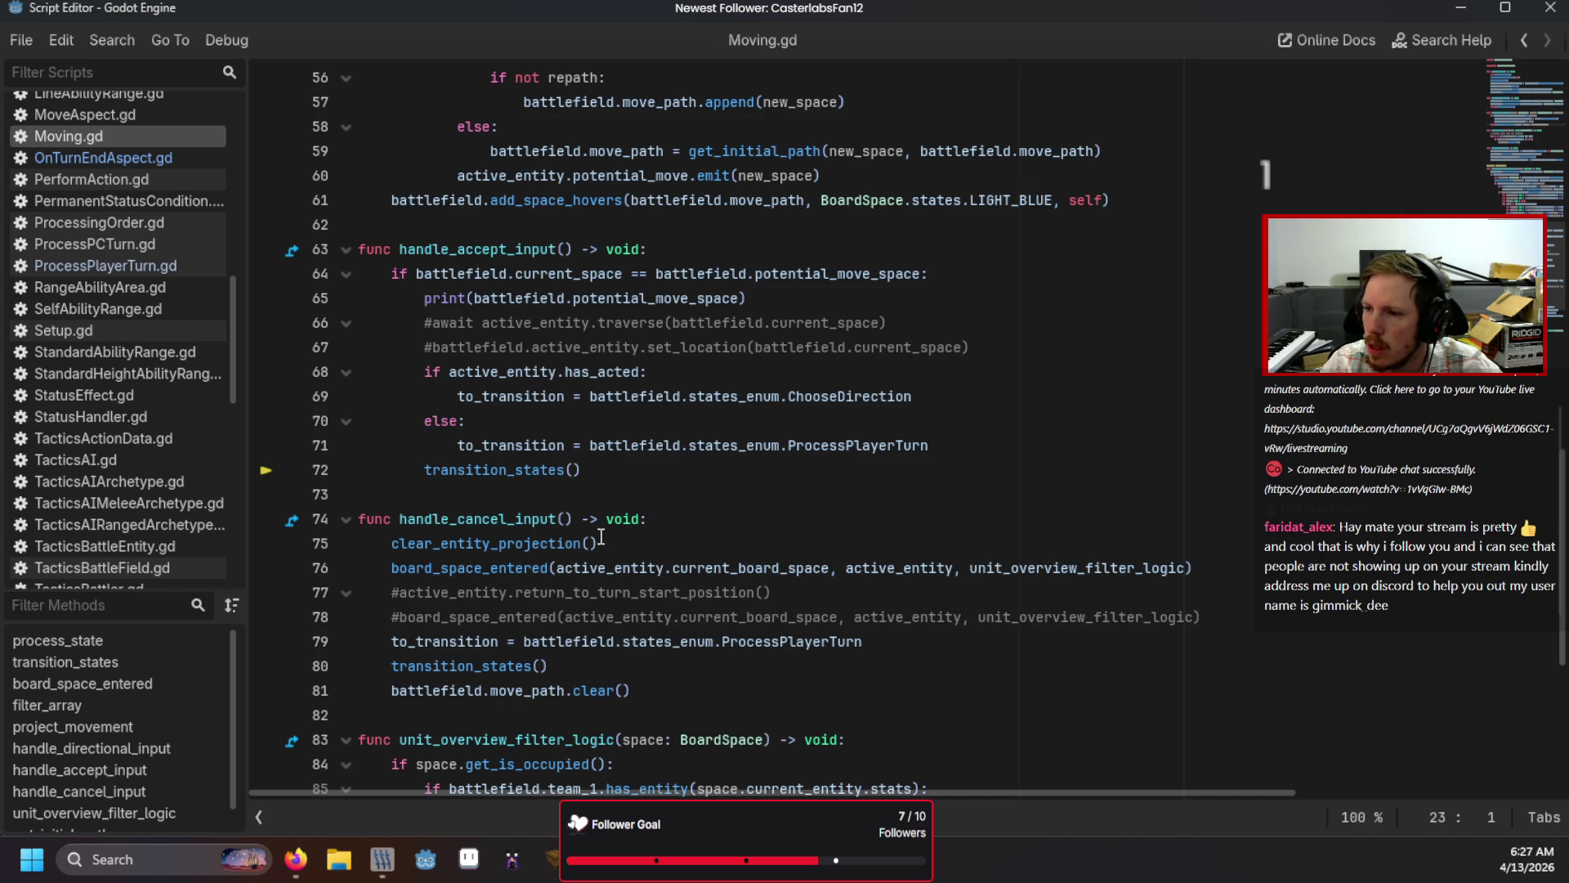
drag(747, 298, 370, 296)
key(BackSpace)
key(BackSpace)
Step: Add print(battlefield.current_space) after line 78 in handle_cancel_input, save, and run the game
scroll(507, 493, down, 1)
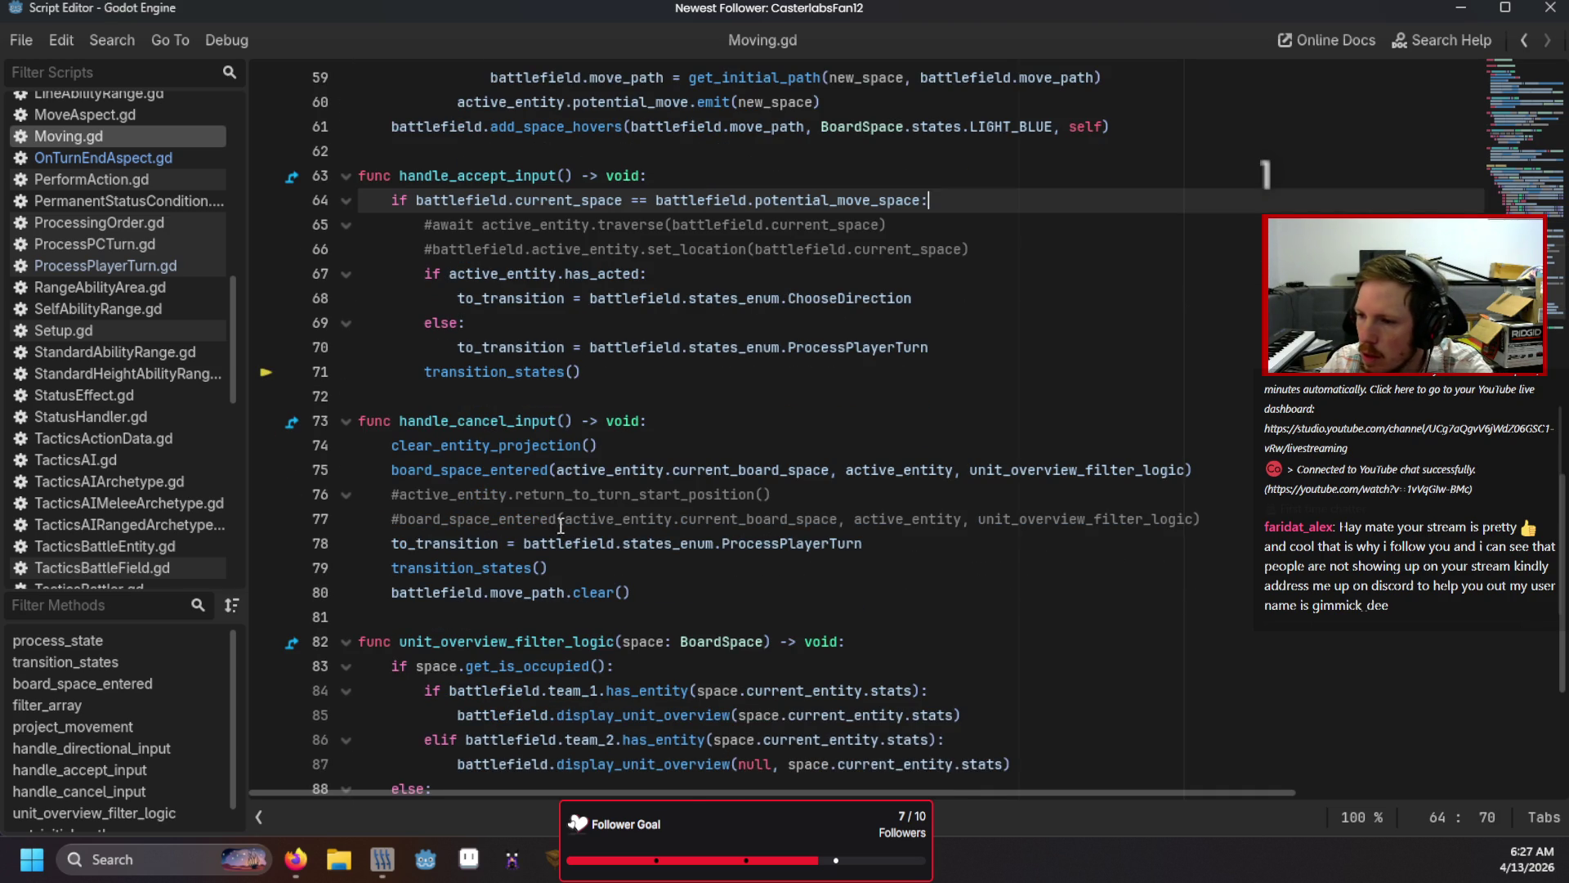
click(931, 536)
key(Return)
text(print(battlefield.cur)
key(Return)
key(ctrl+s)
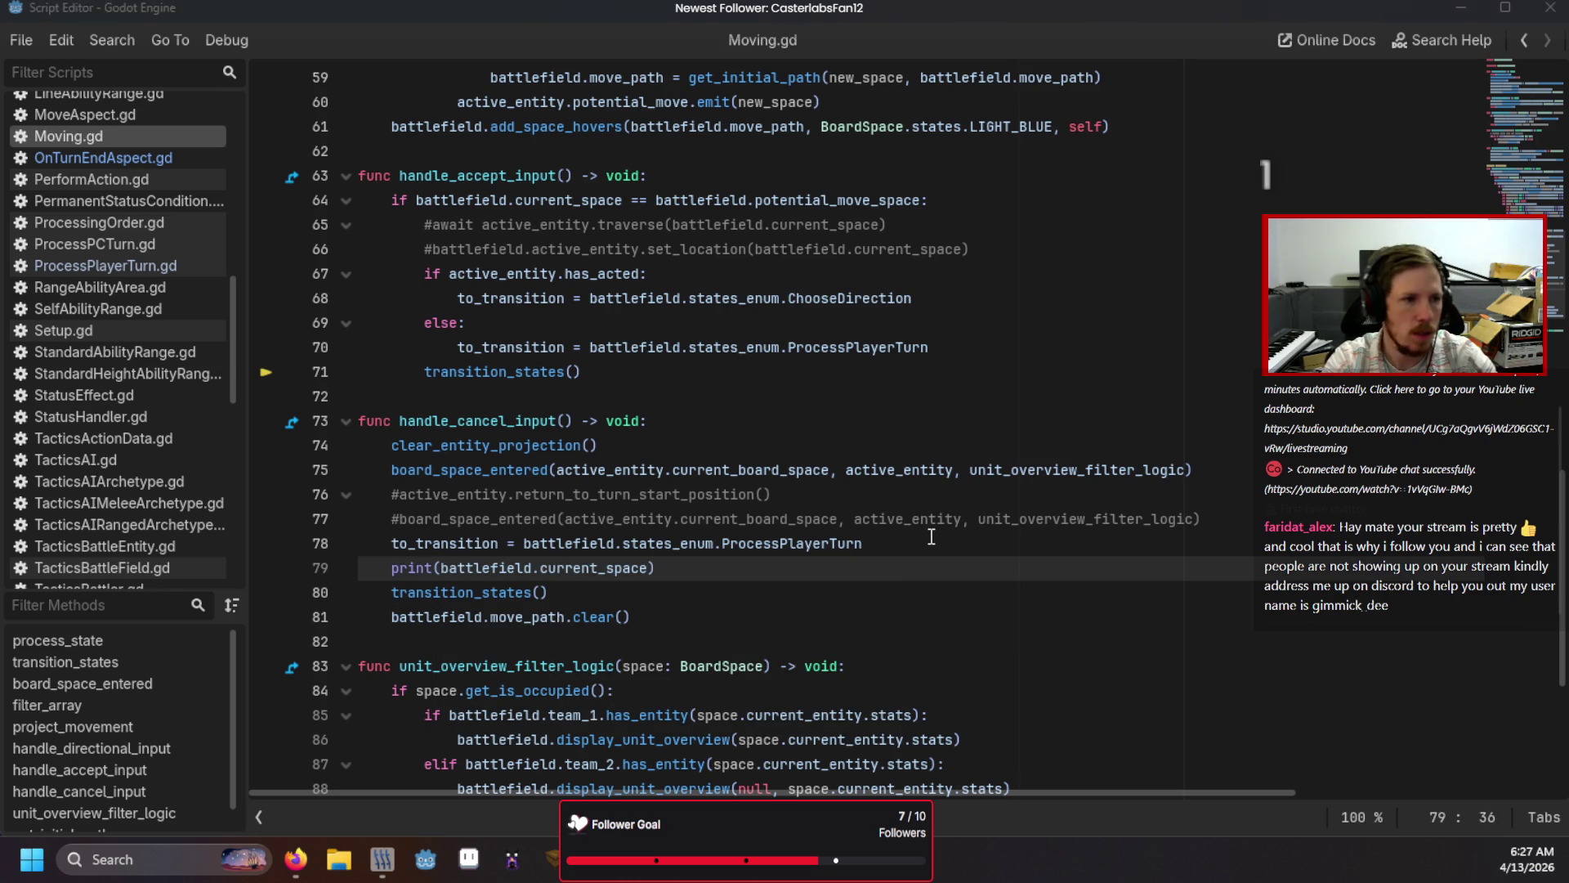
key(F5)
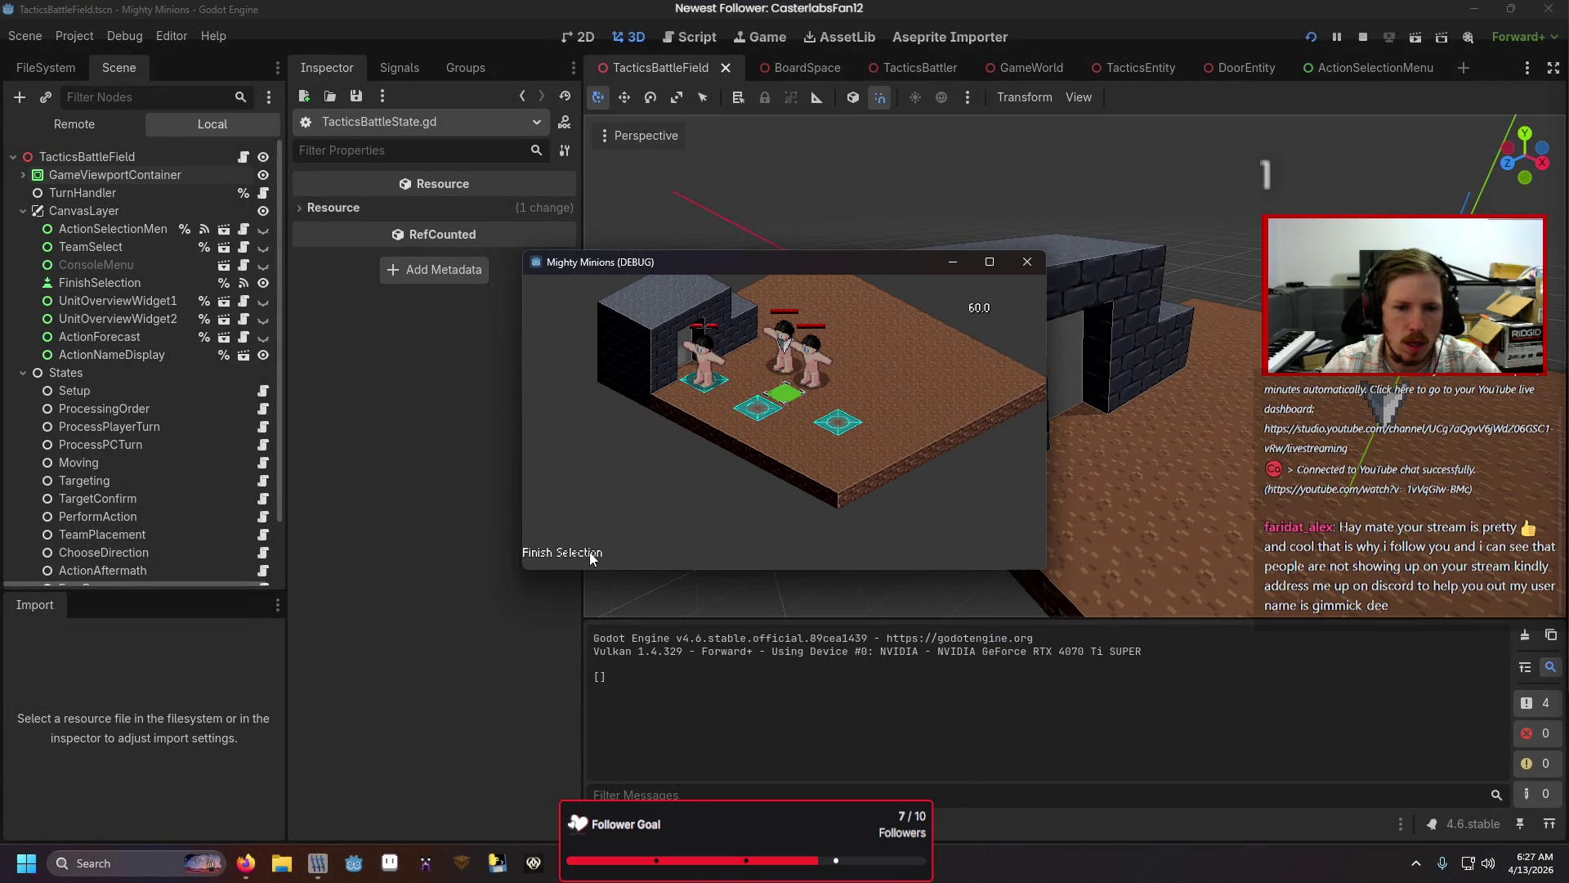
Step: Choose Move for the Fighter and cancel twice; the console logs BoardSpace (-2, 1) and the menu has no Interact
key(Return)
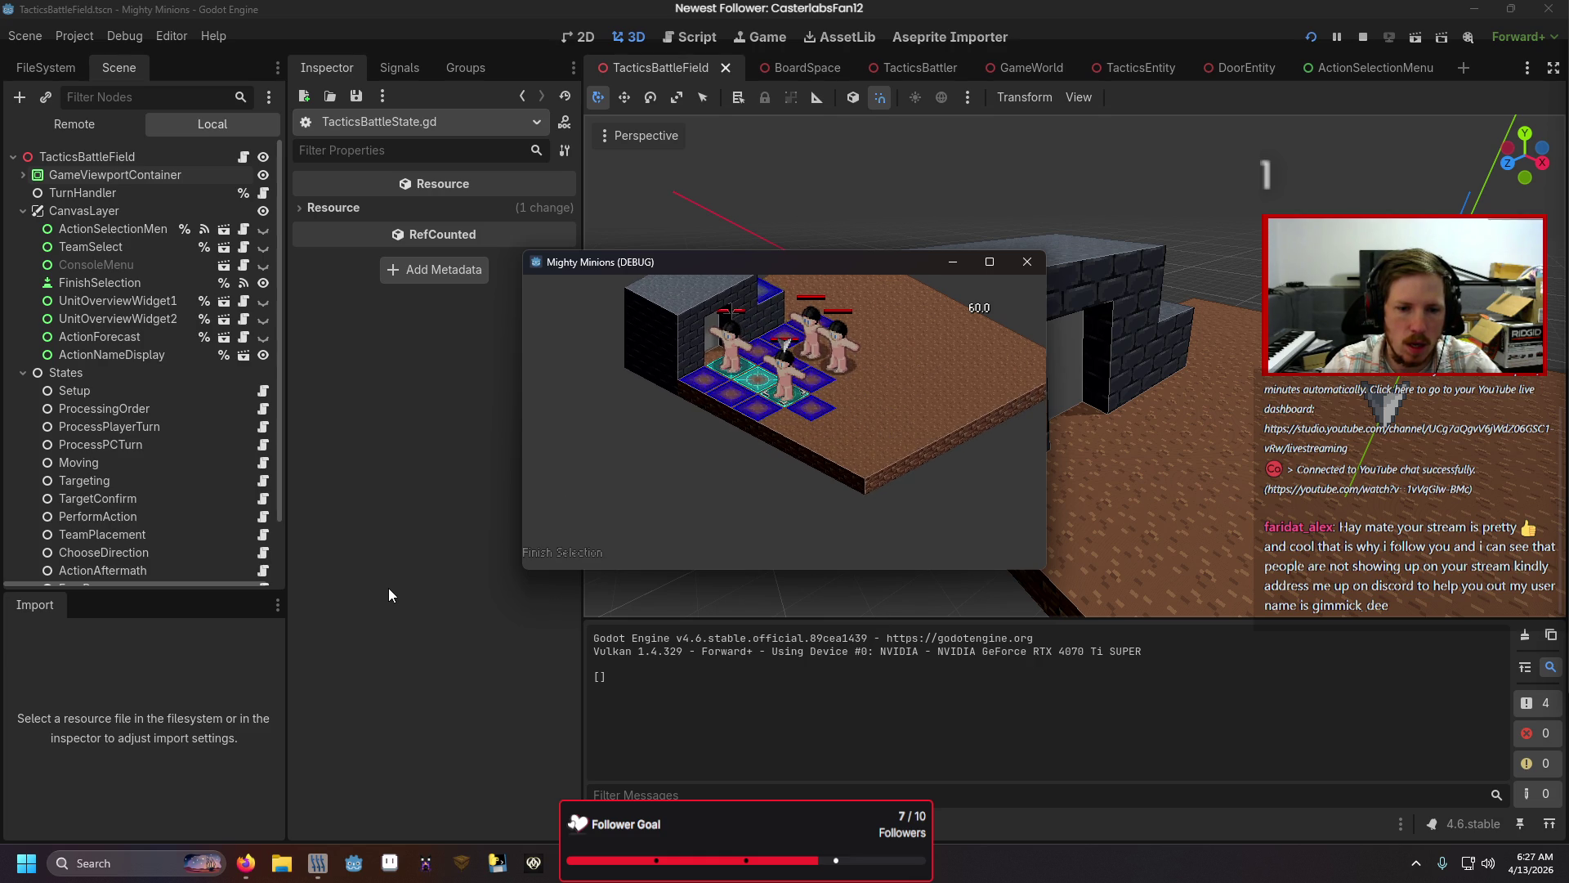
key(Return)
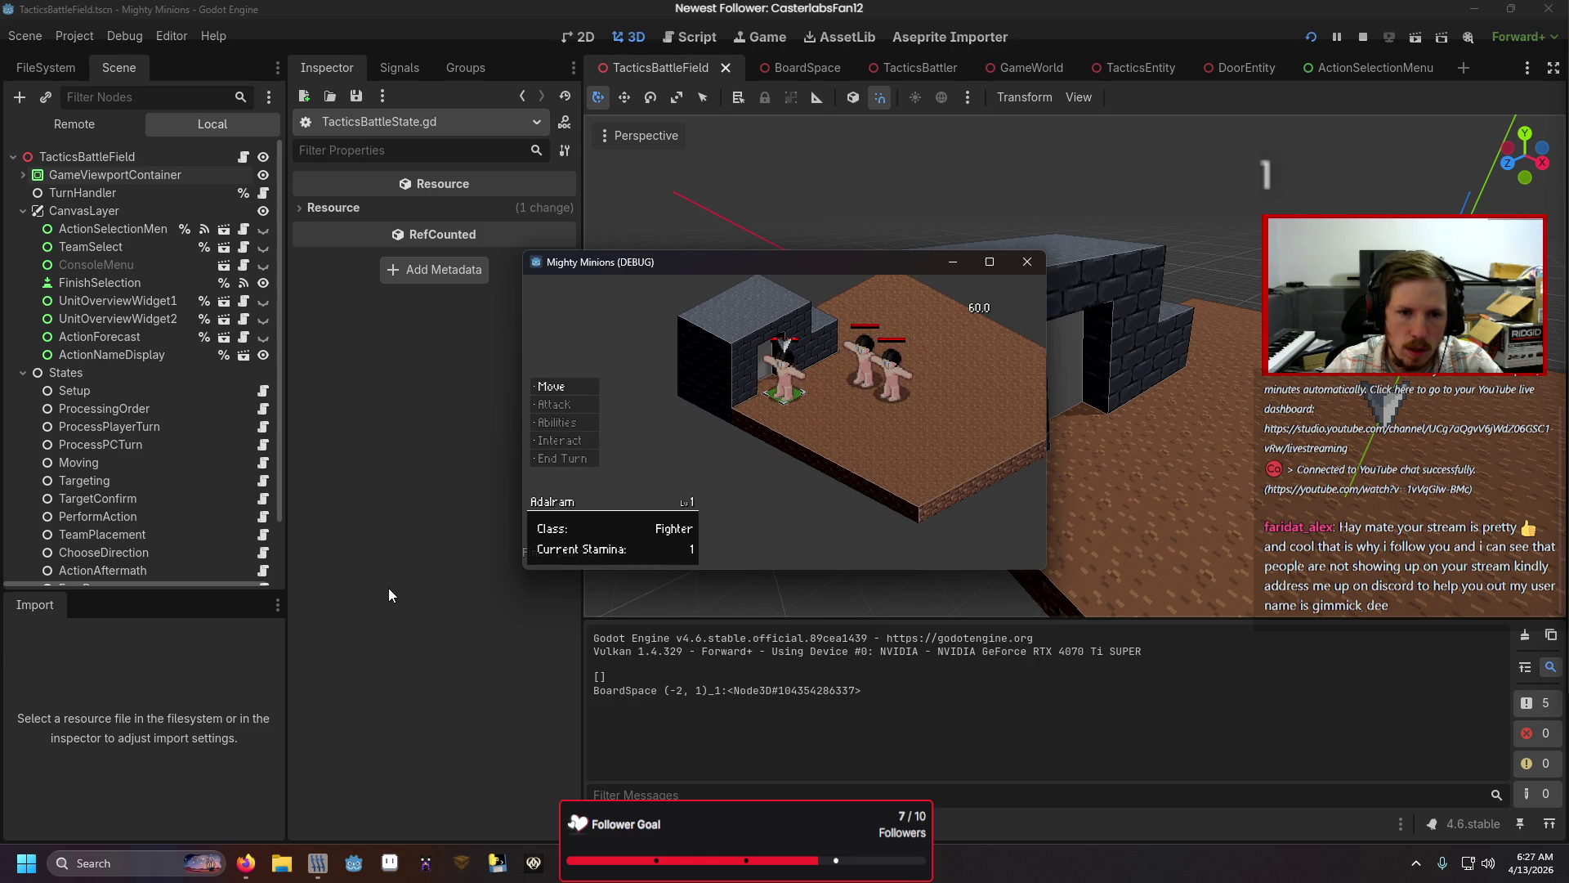
key(Return)
key(Return)
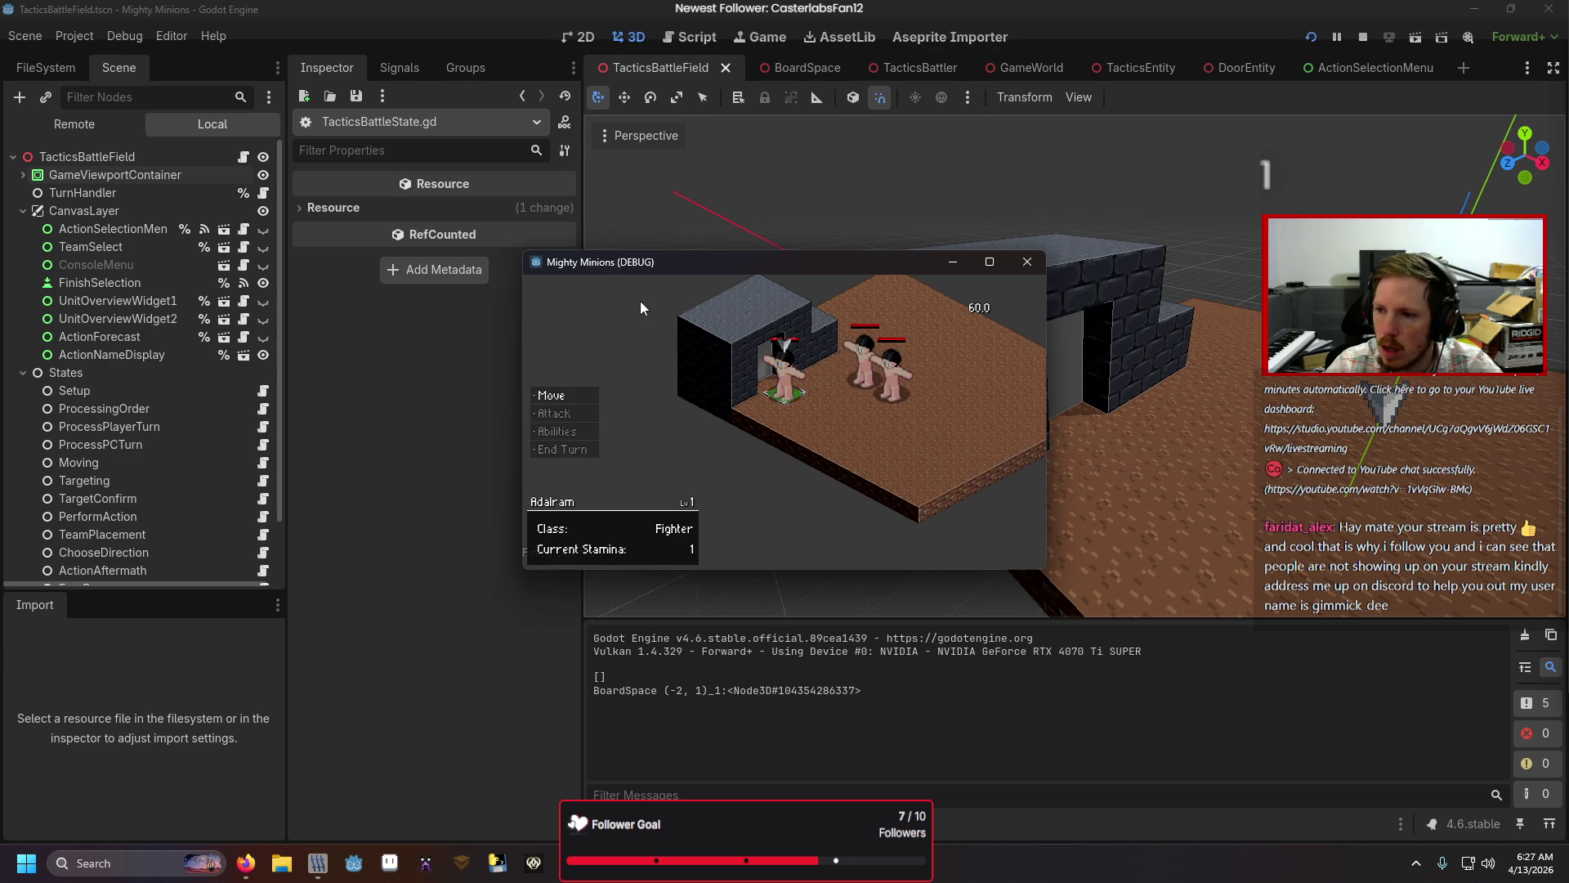
Step: Close the game and delete the current_space print from Moving.gd's handle_cancel_input
click(1029, 265)
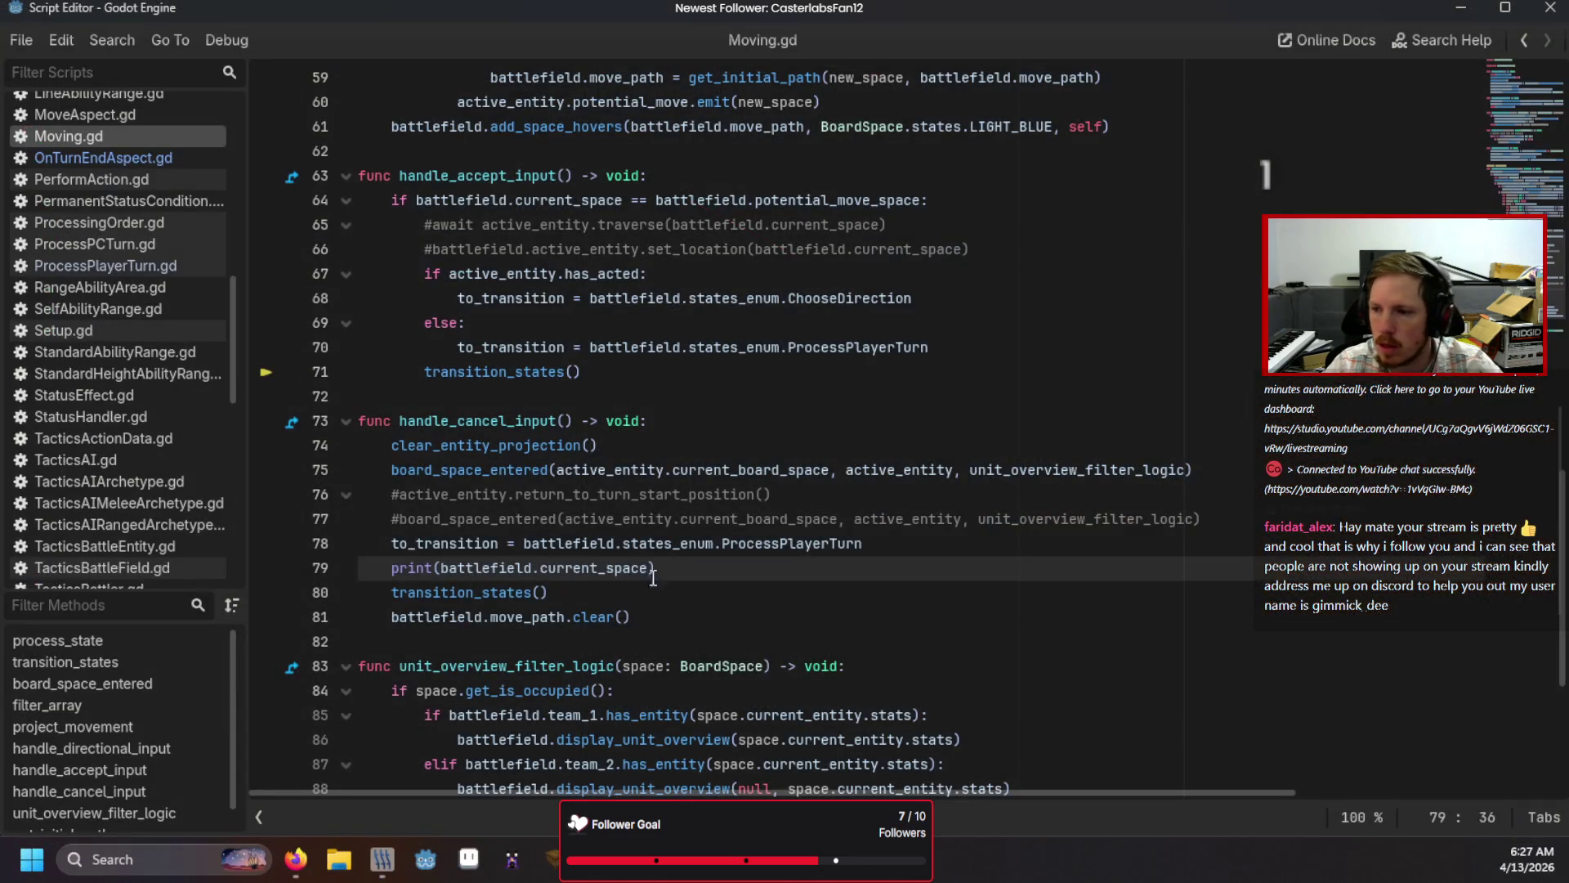
drag(656, 568, 279, 564)
key(BackSpace)
key(BackSpace)
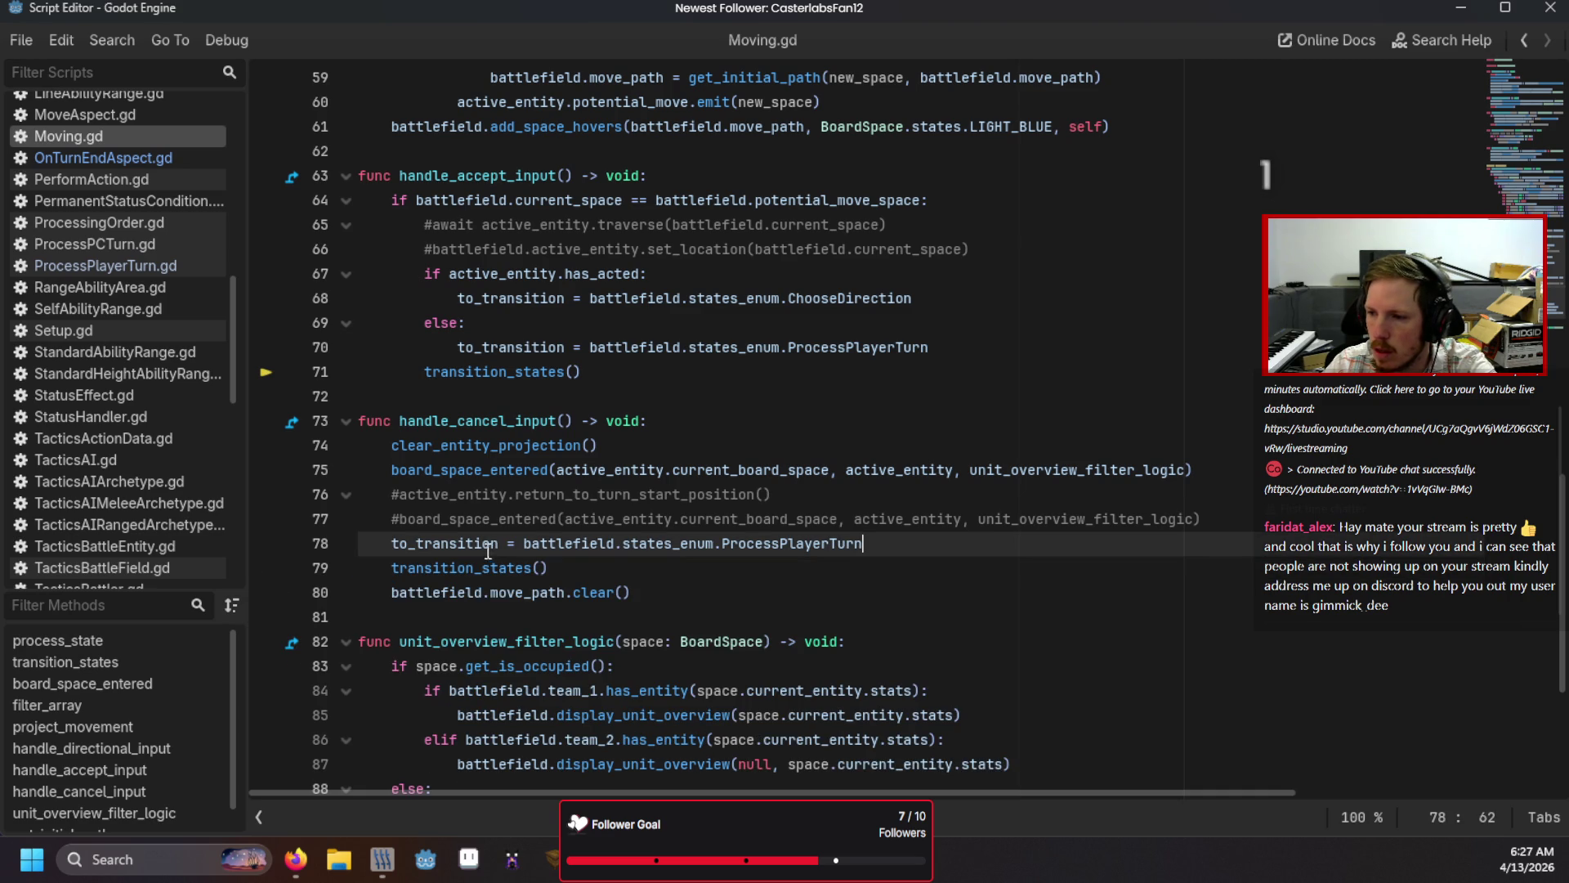
scroll(81, 292, down, 1)
Step: Open ProcessPlayerTurn.gd and scroll down to its cancel handling
click(101, 206)
scroll(644, 506, down, 8)
scroll(644, 506, down, 3)
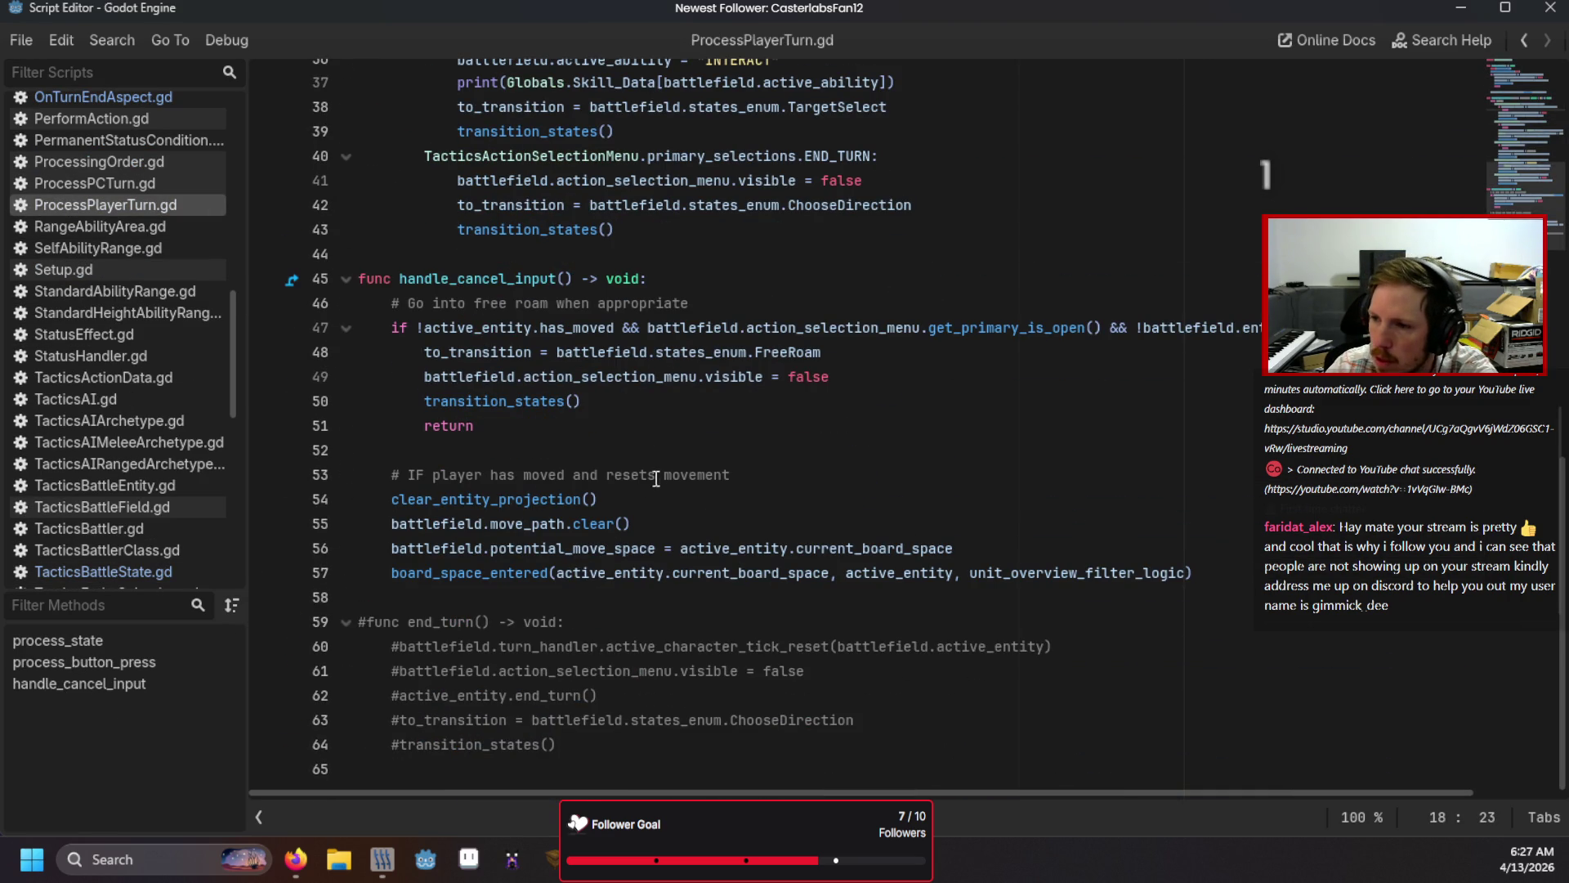
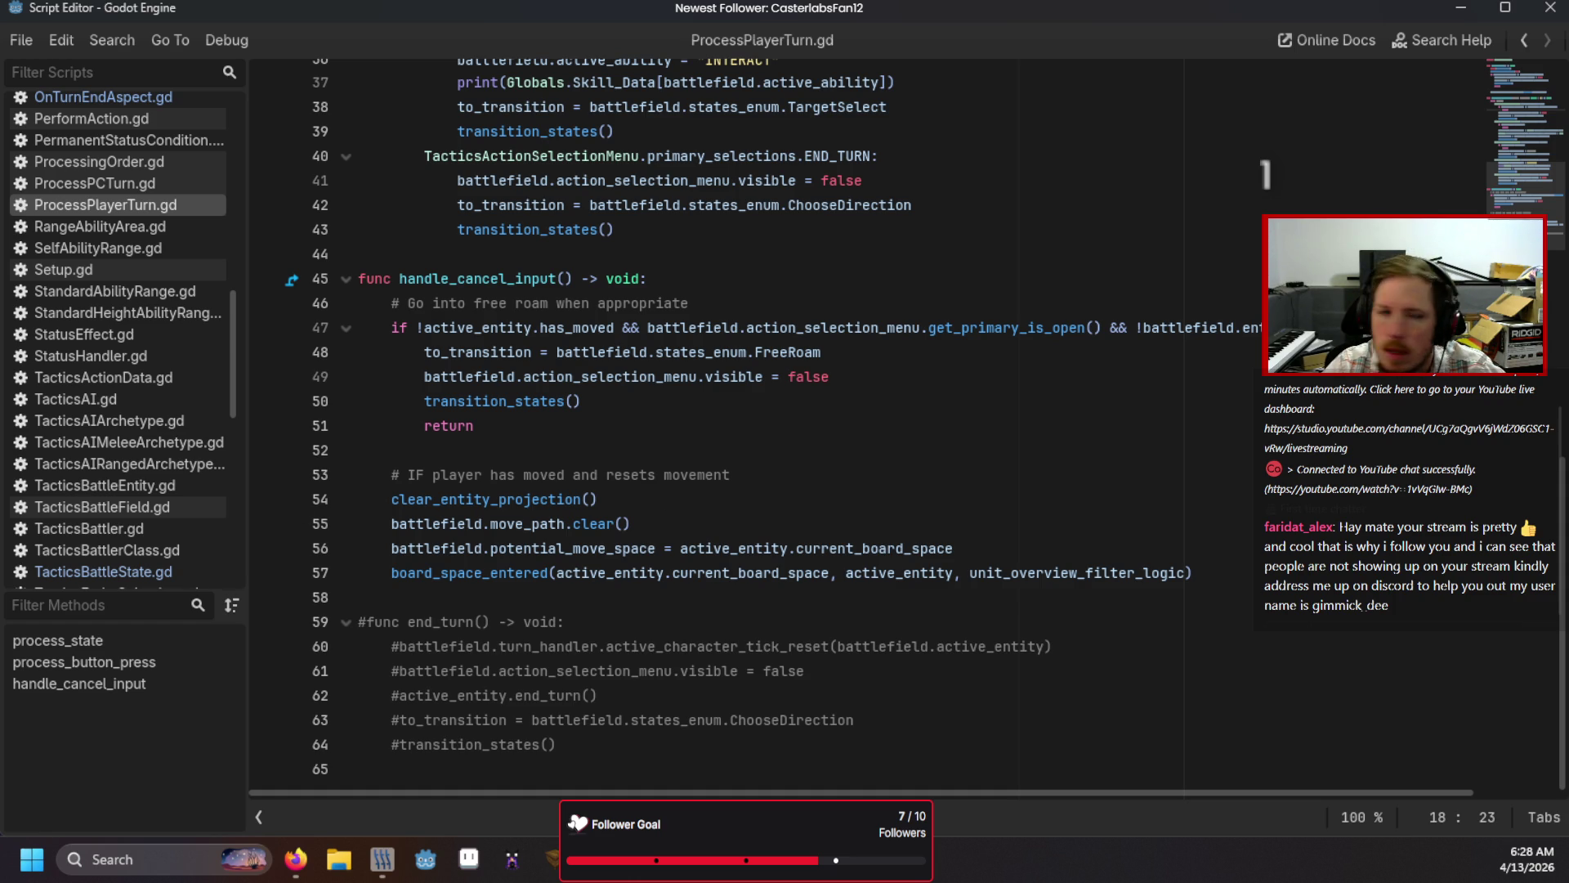
Step: Open the BoardContainer script from the TacticsBattleField scene tree
key(alt+Tab)
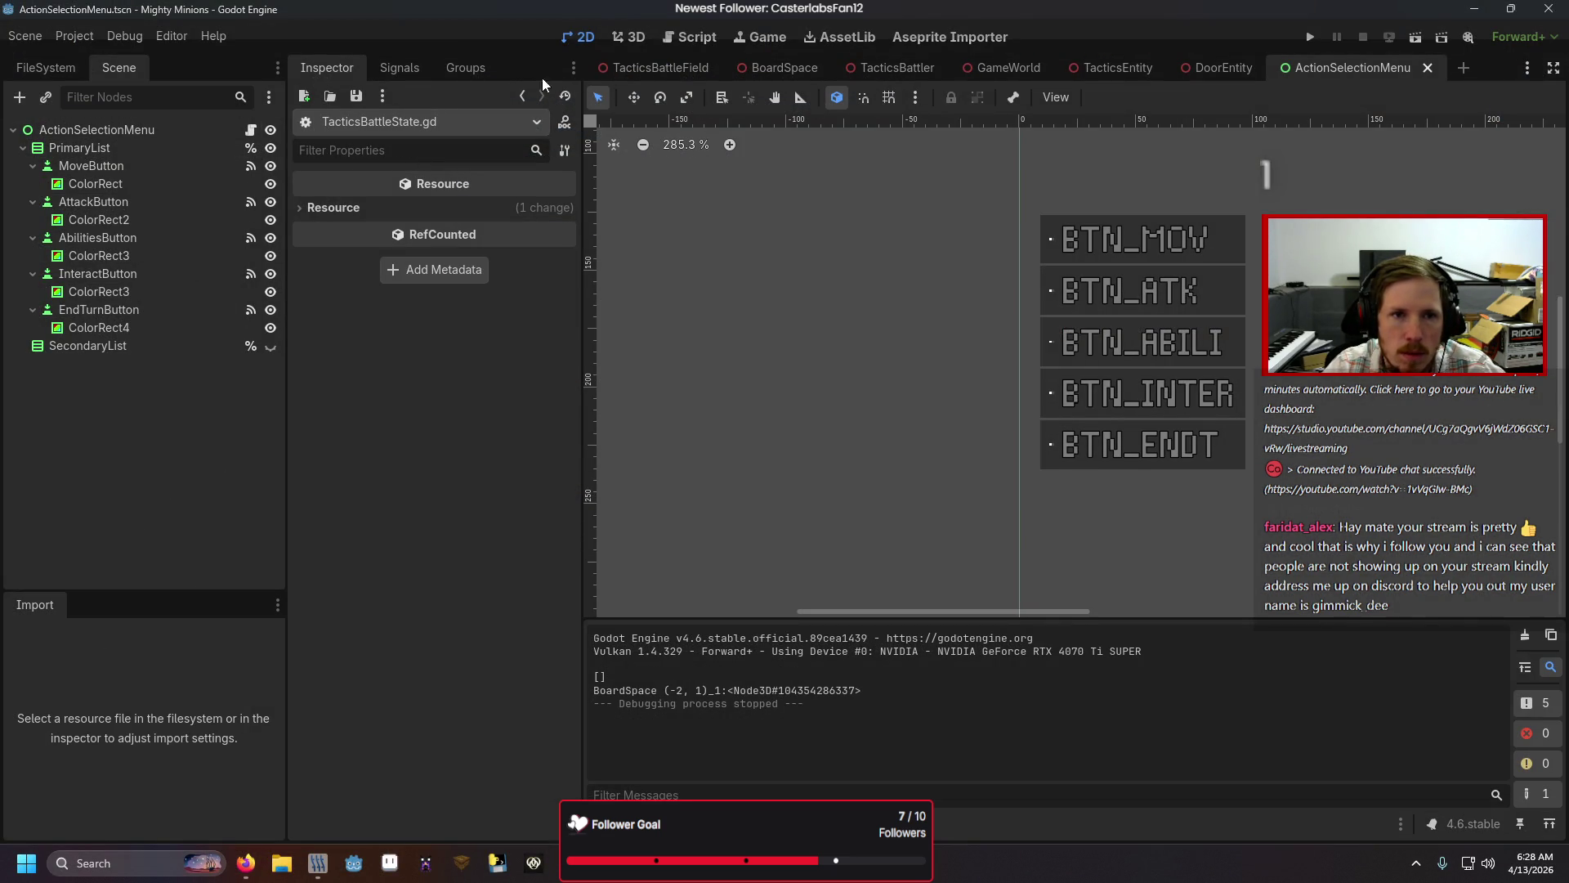
key(ctrl+Tab)
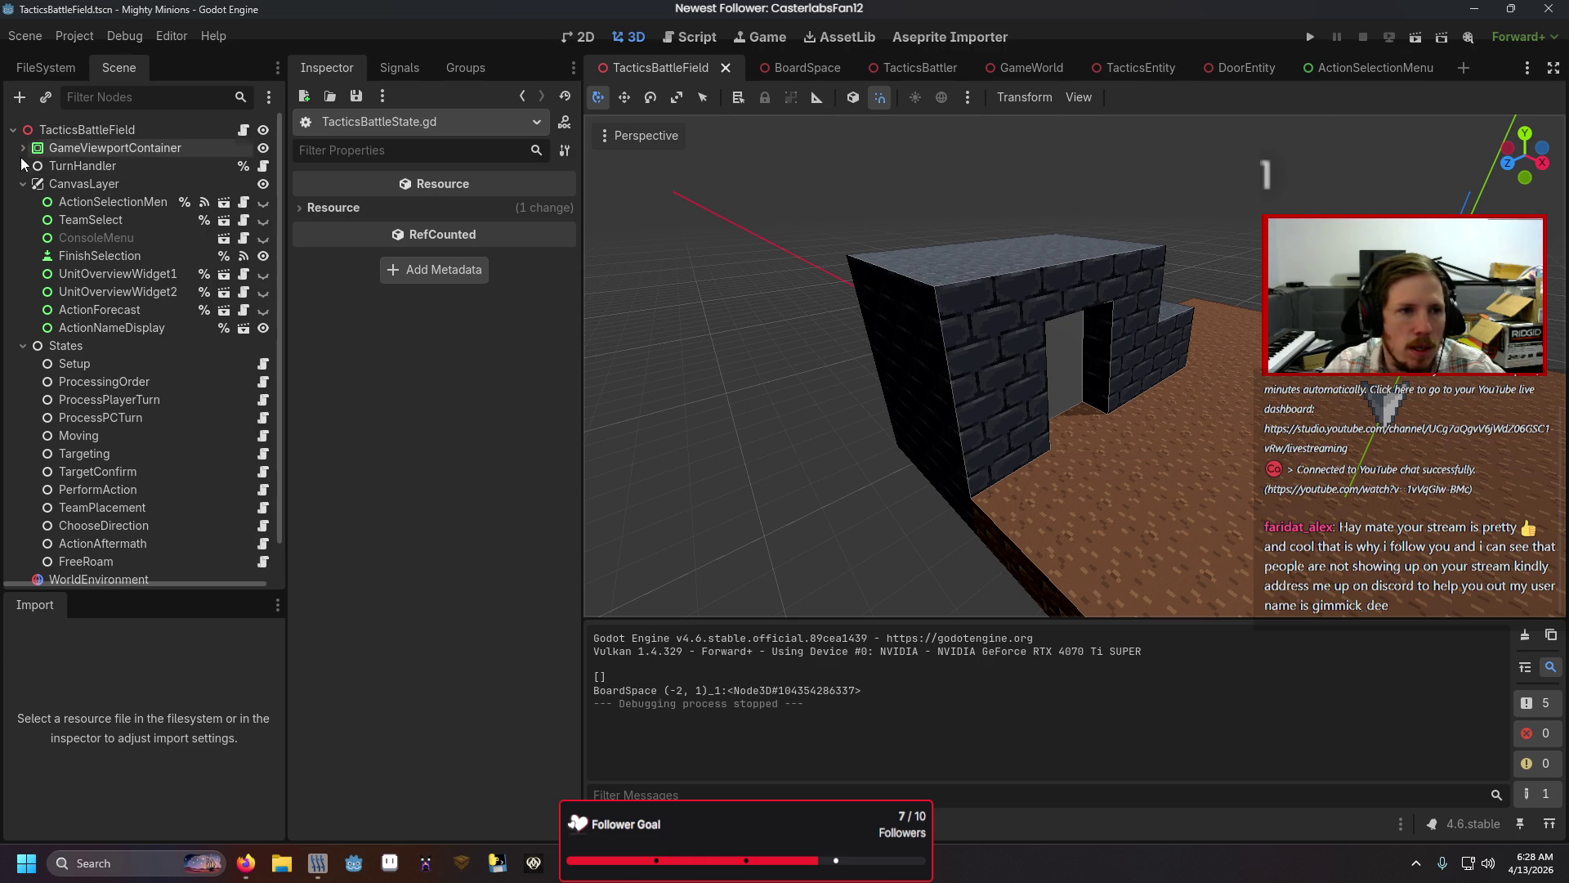
click(22, 346)
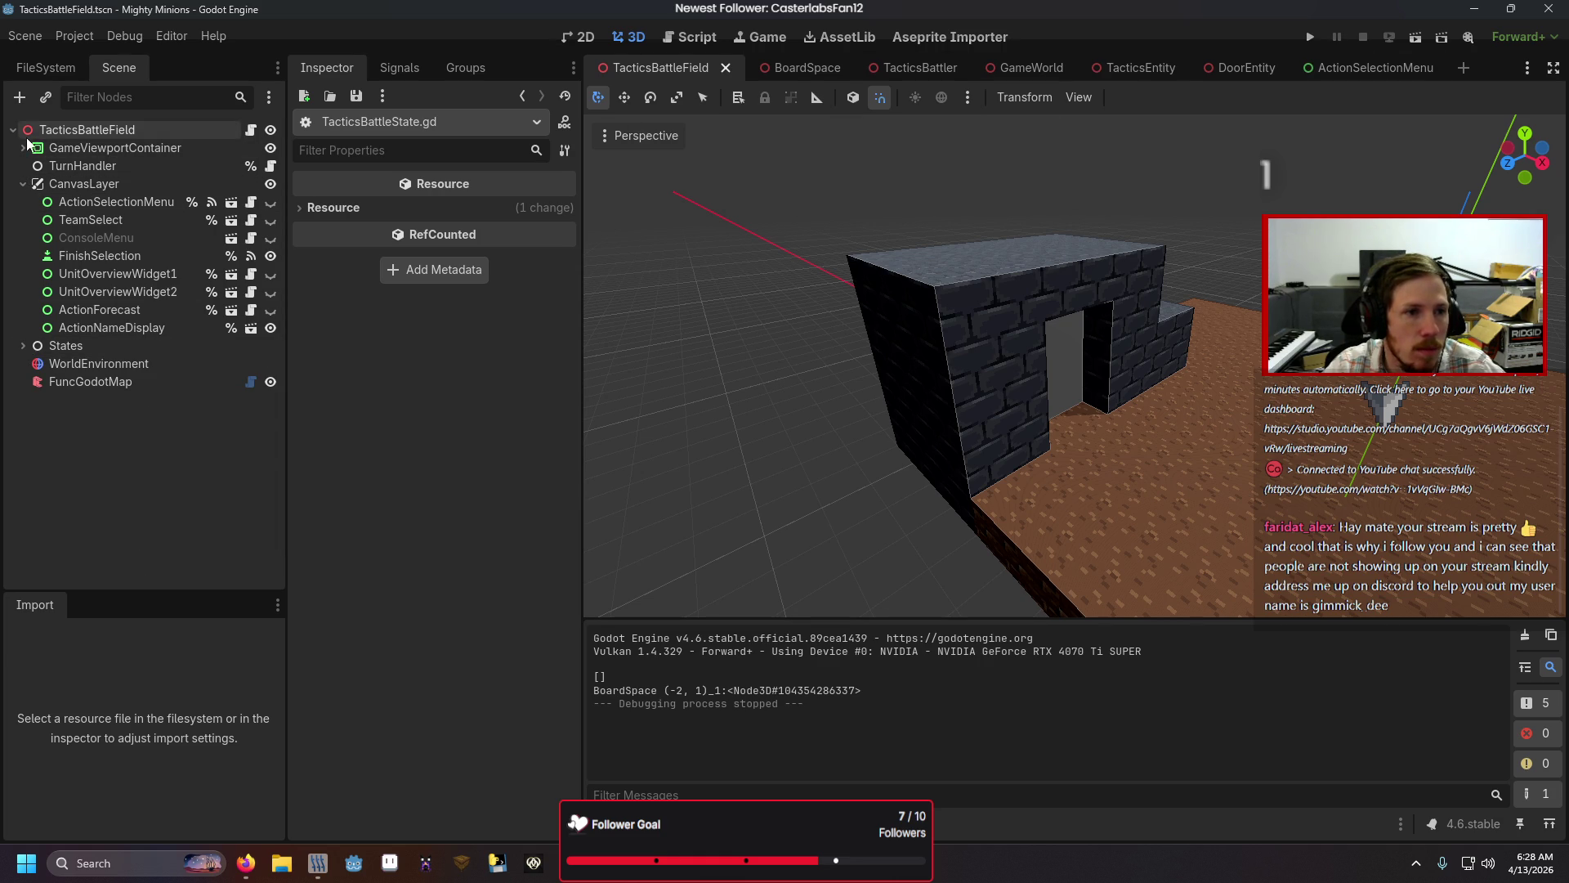
click(82, 129)
click(23, 148)
click(85, 220)
click(251, 220)
Step: Replace current_space with potential_move_space on line 259
double_click(938, 690)
text(pot)
key(Return)
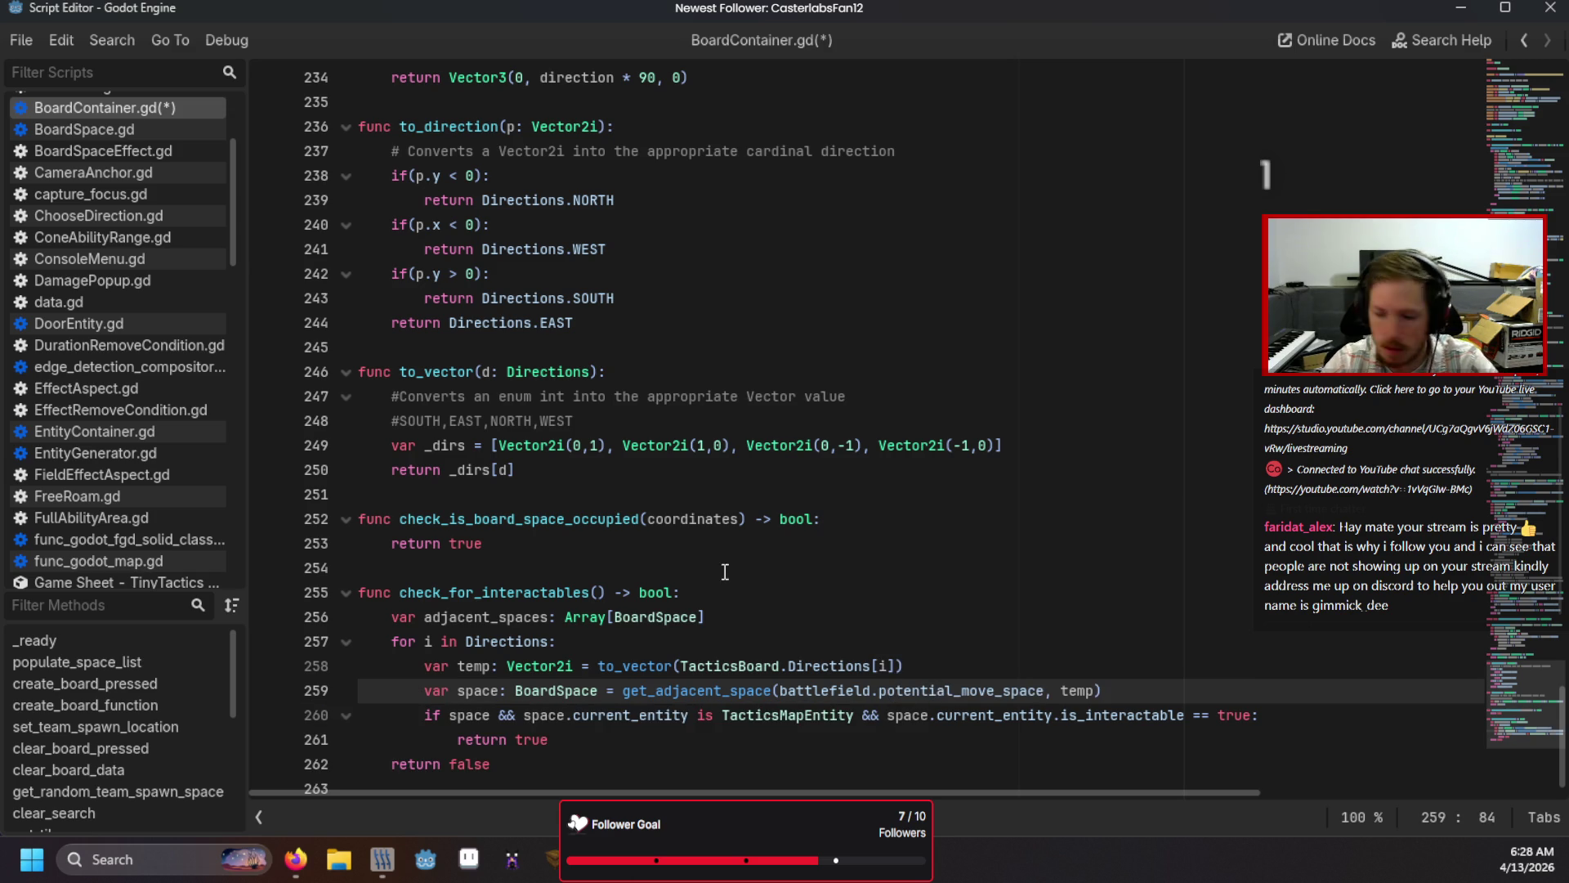
Step: Save, run the game into a battle, and stop the test run
key(F5)
key(Return)
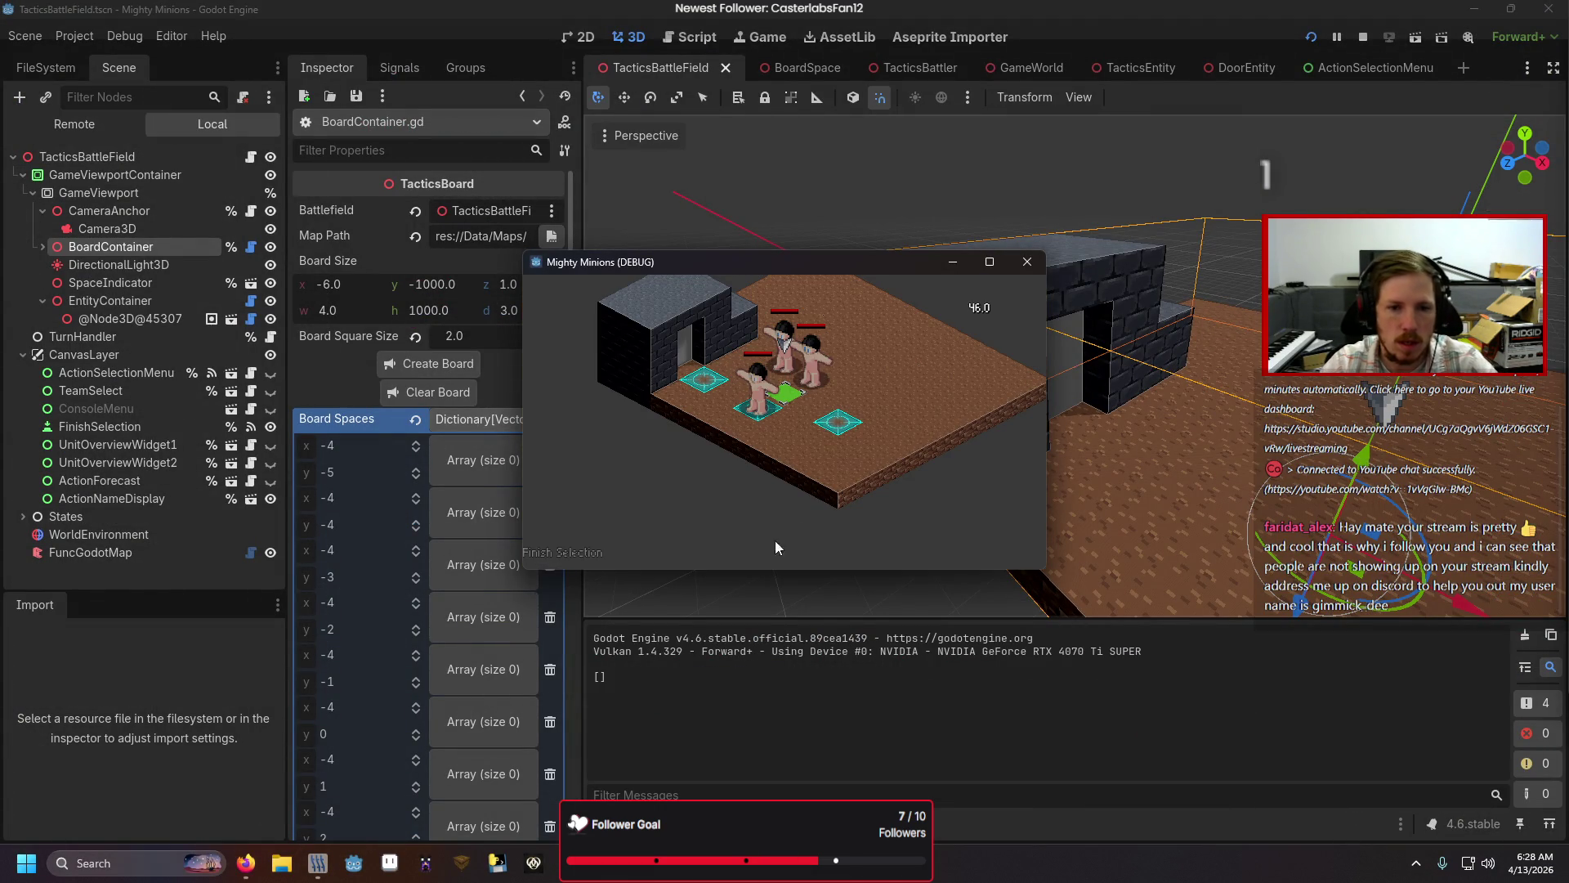
click(562, 553)
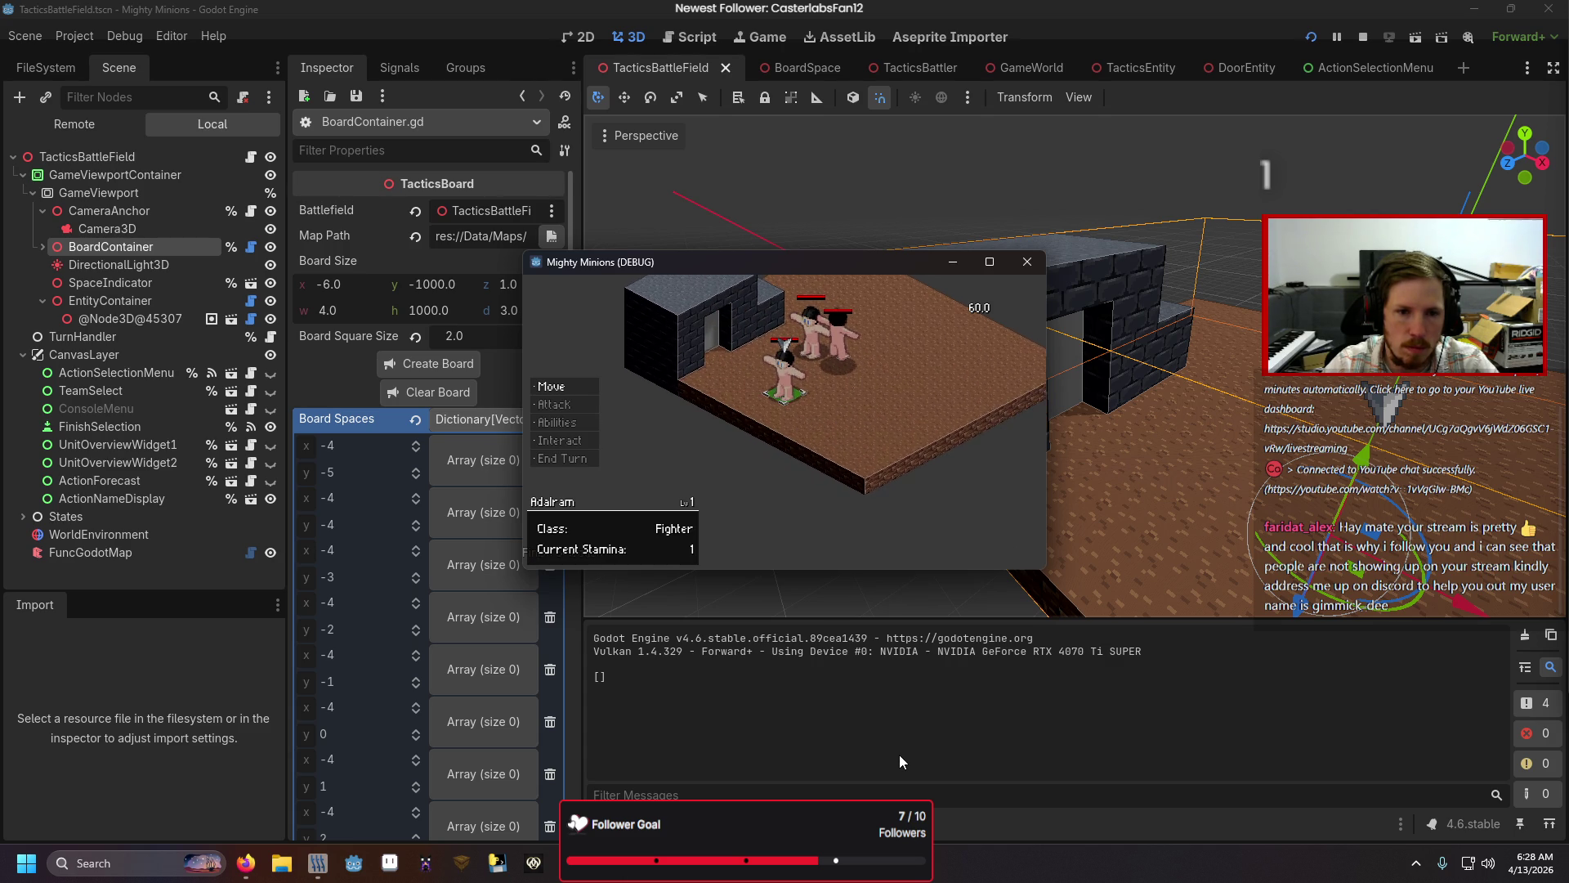
click(1034, 267)
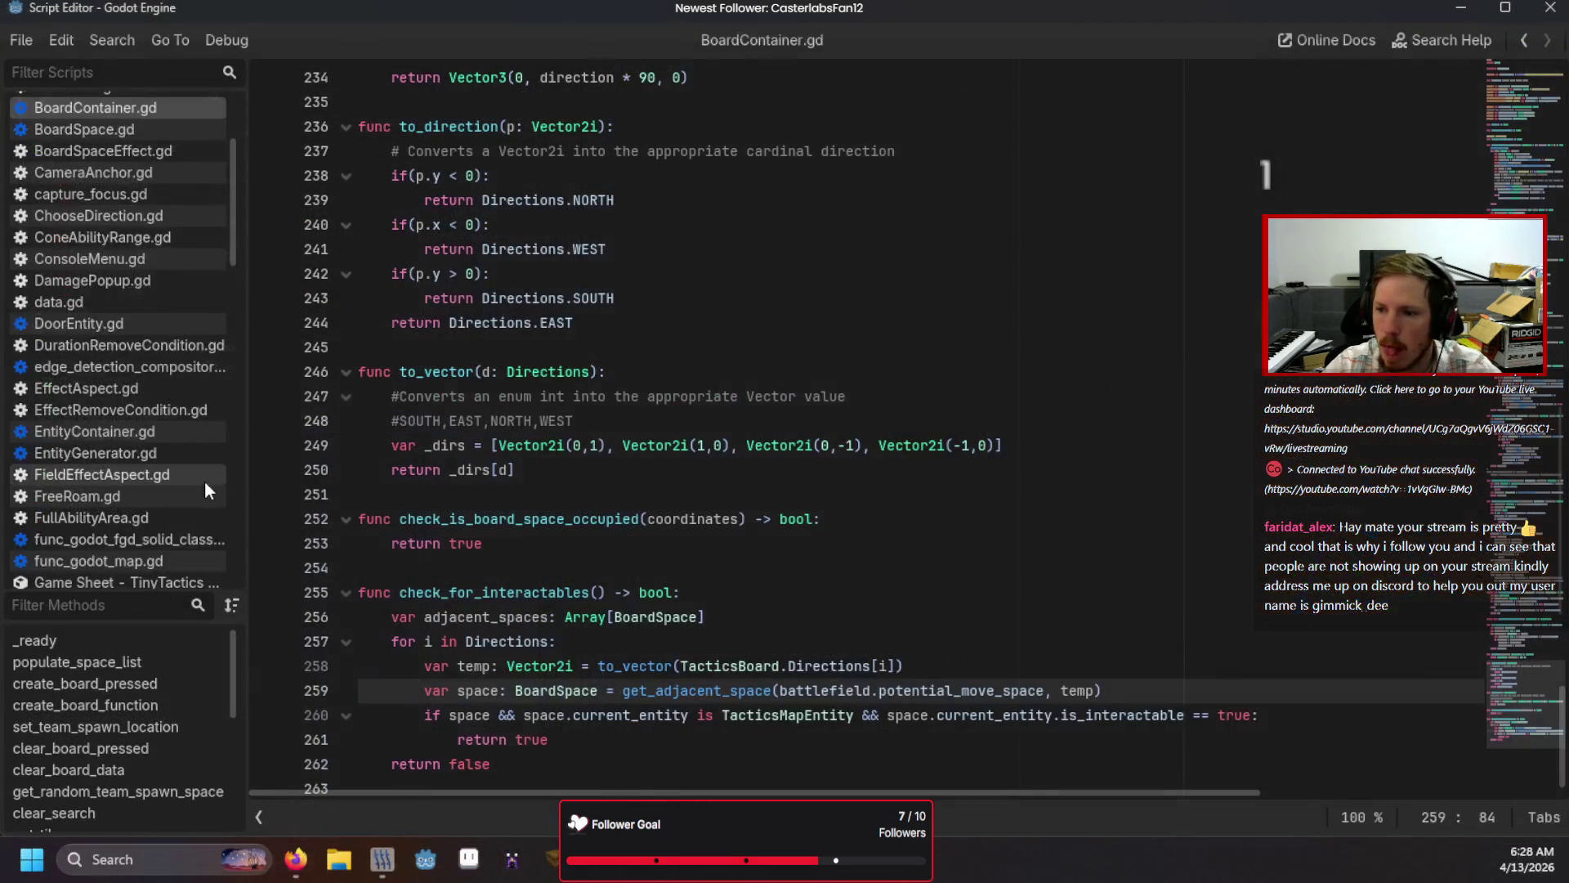
scroll(194, 487, down, 5)
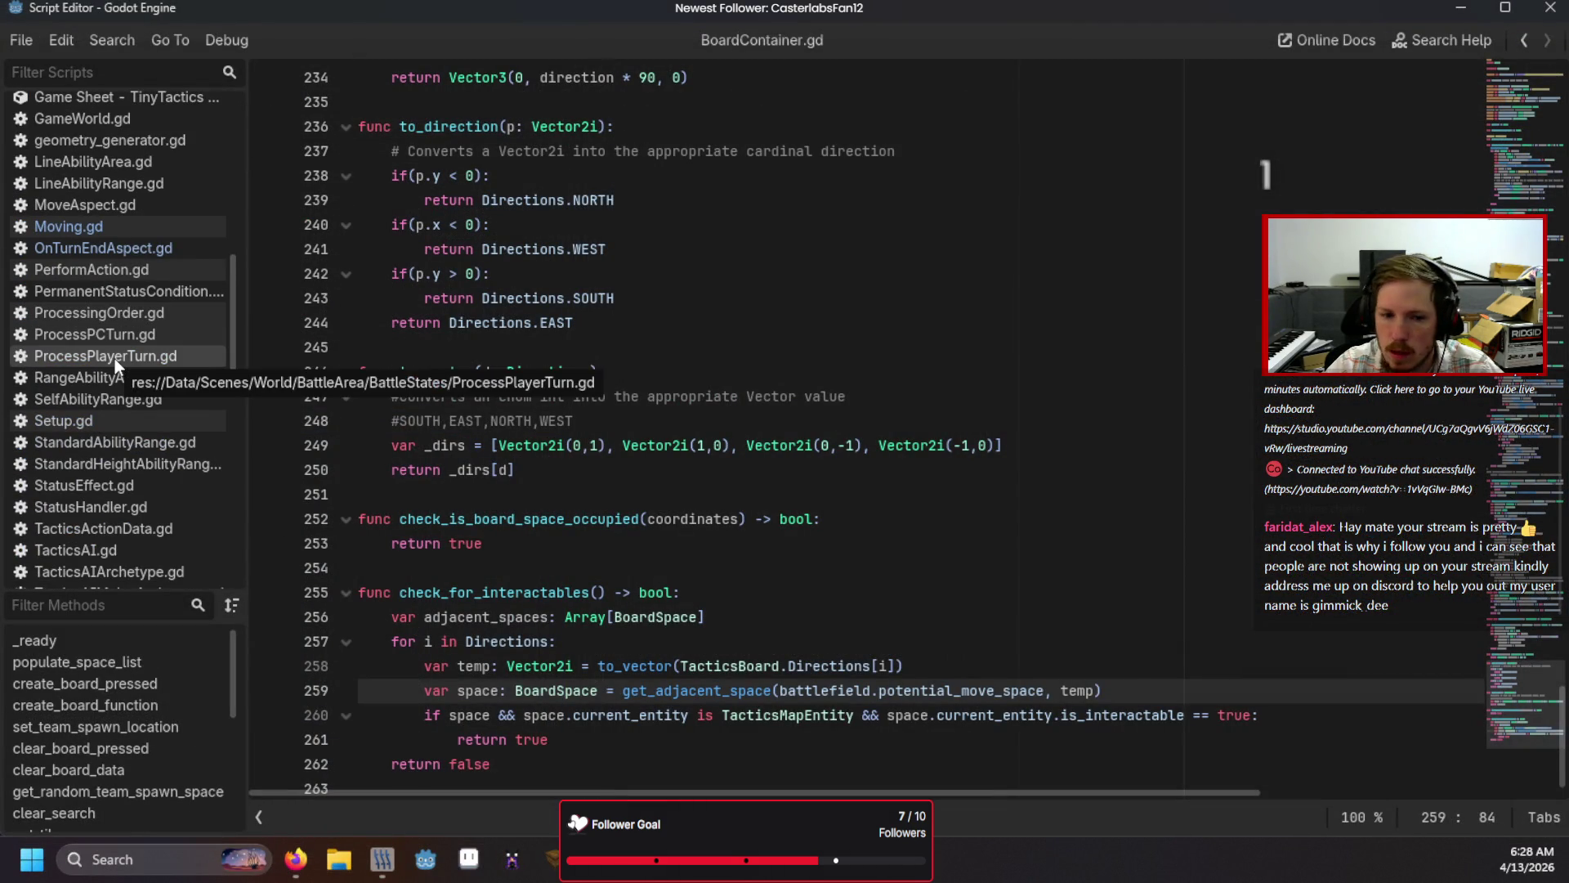
Step: Add a debug print of battlefield.potential_move_space in ProcessPlayerTurn.gd and test-run a battle
click(114, 358)
click(995, 572)
key(Return)
text(print)
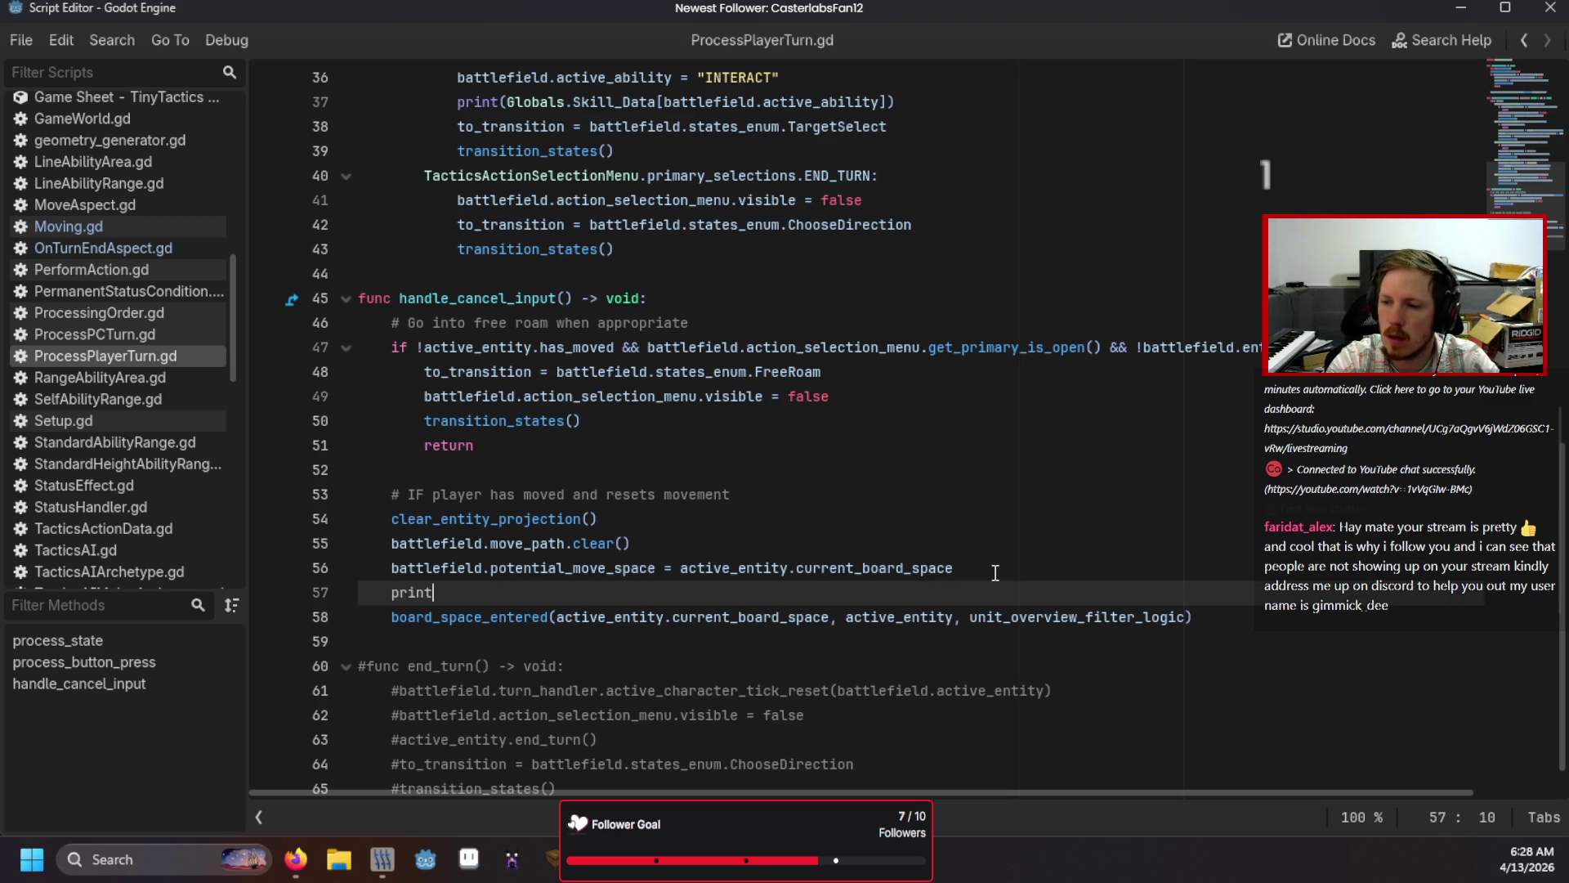
text((bat)
key(Return)
text(.po)
key(Return)
key(F5)
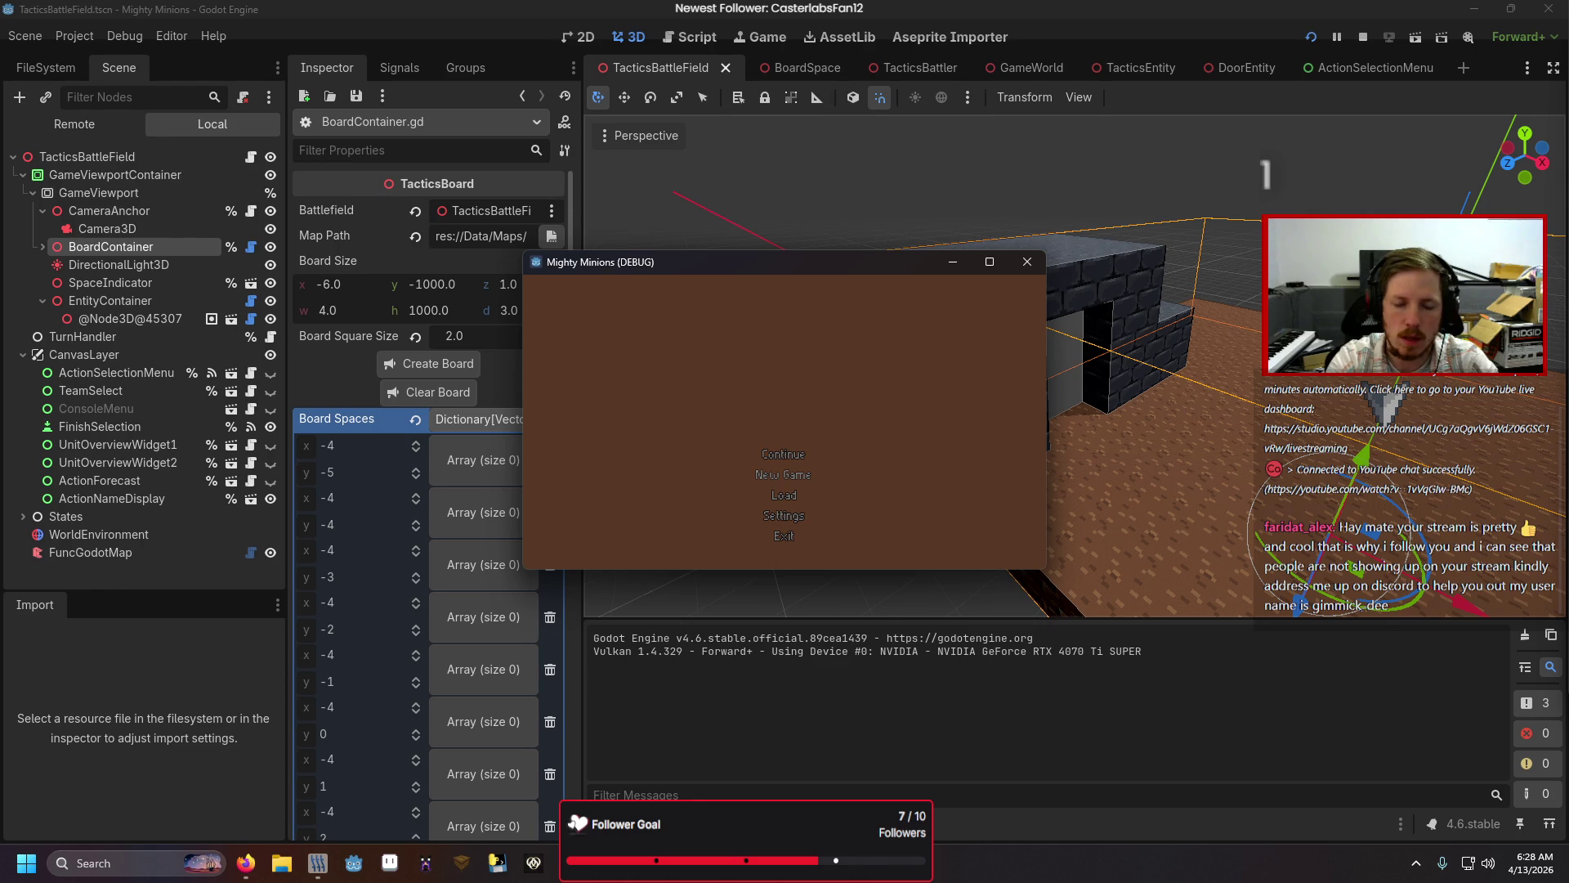
click(592, 551)
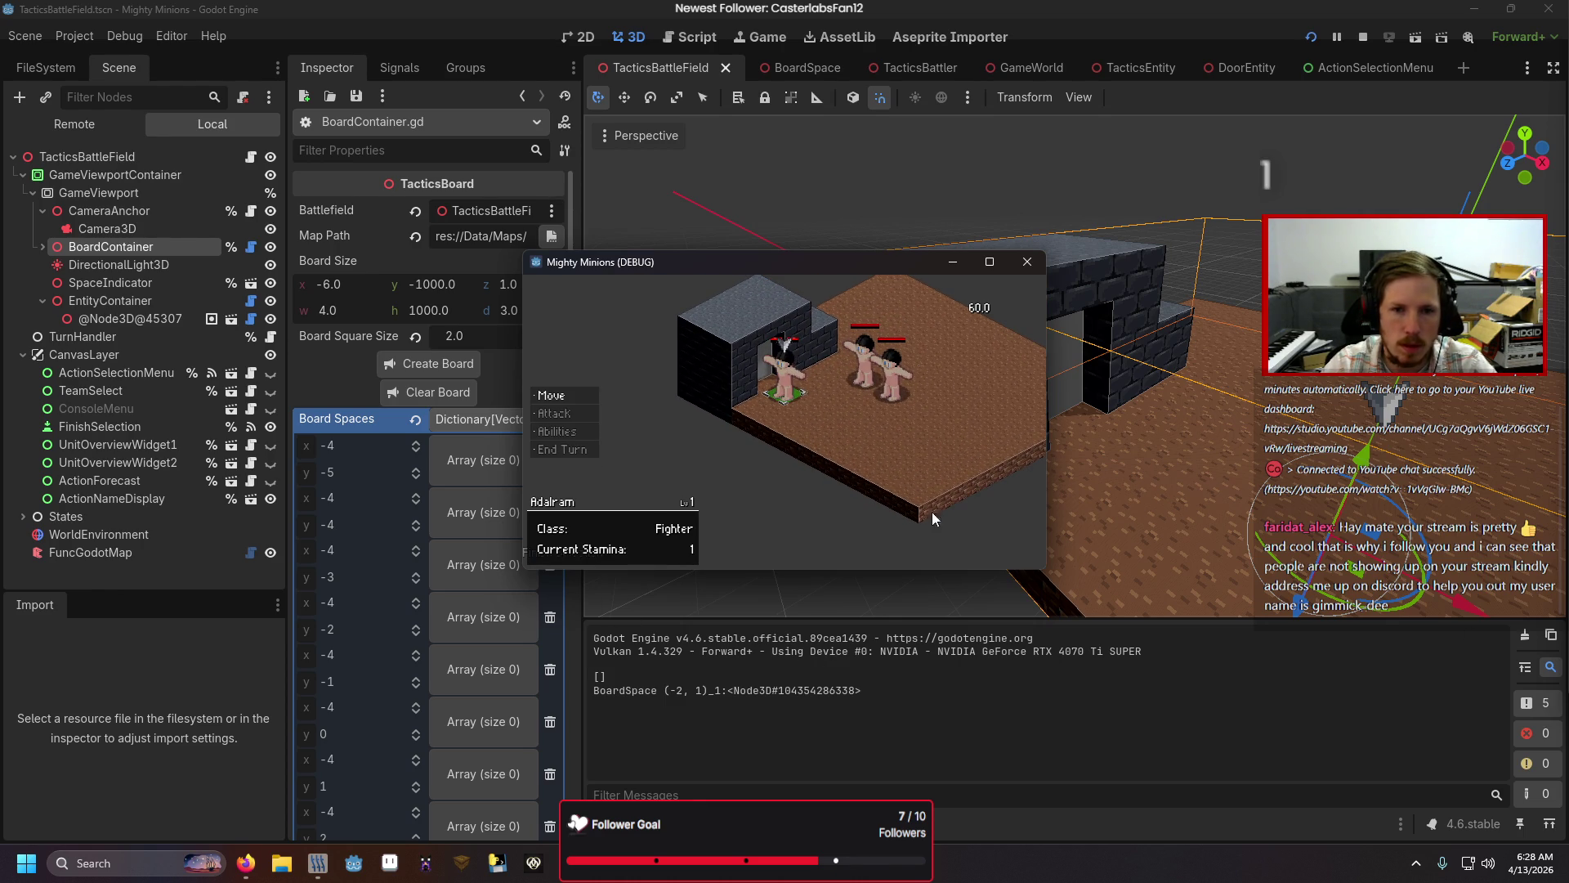
click(1029, 263)
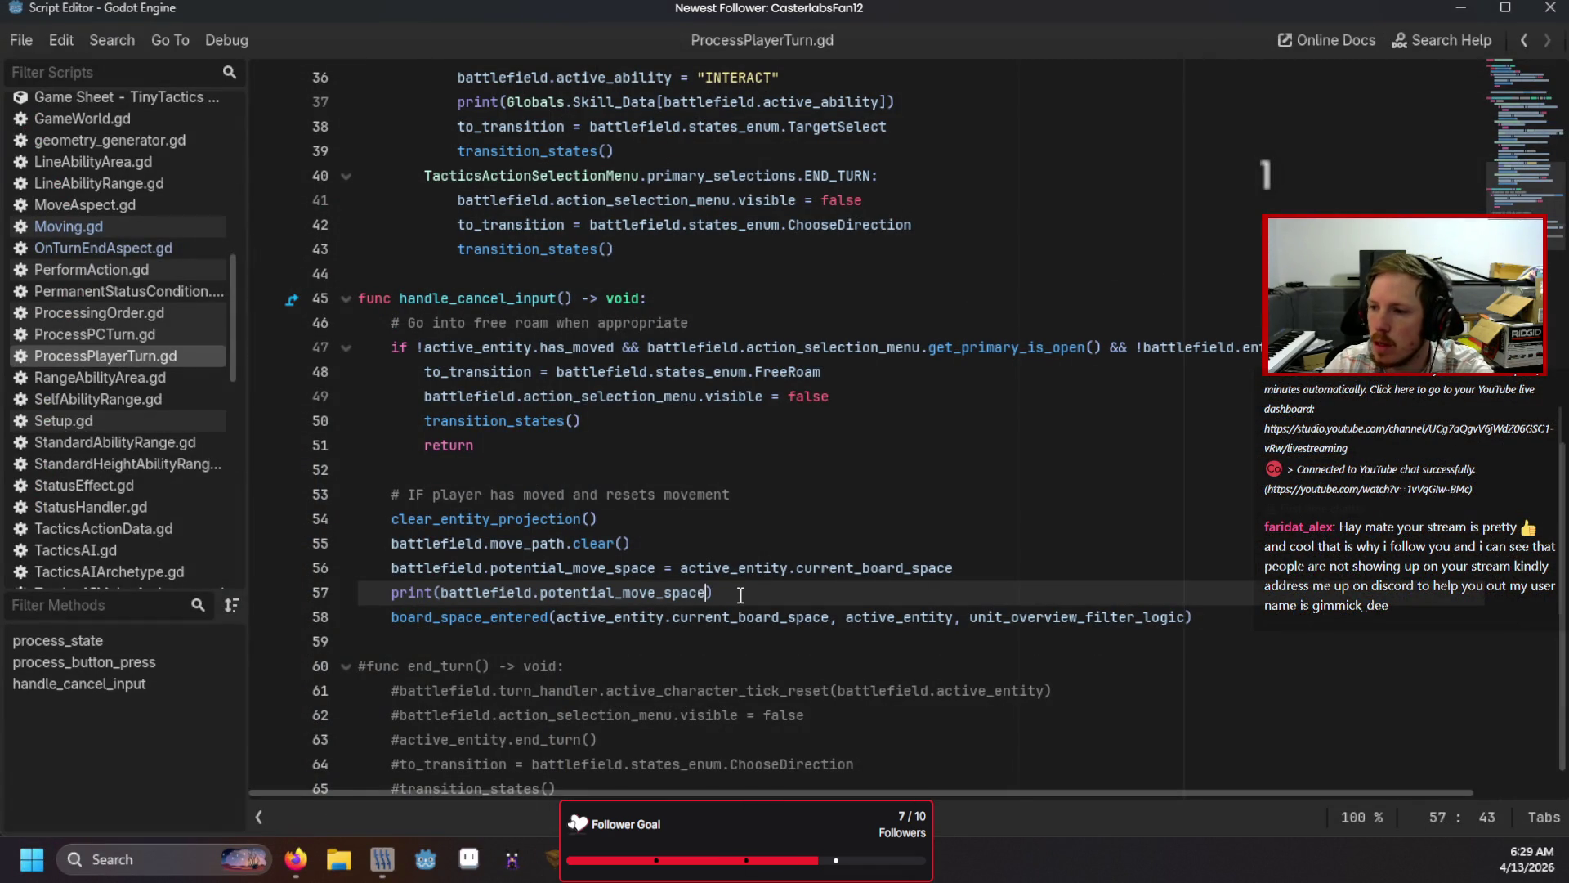
Step: Delete the debug print line and its leftover blank line
mouse_move(728, 594)
mouse_down()
mouse_move(588, 617)
mouse_move(334, 590)
mouse_up()
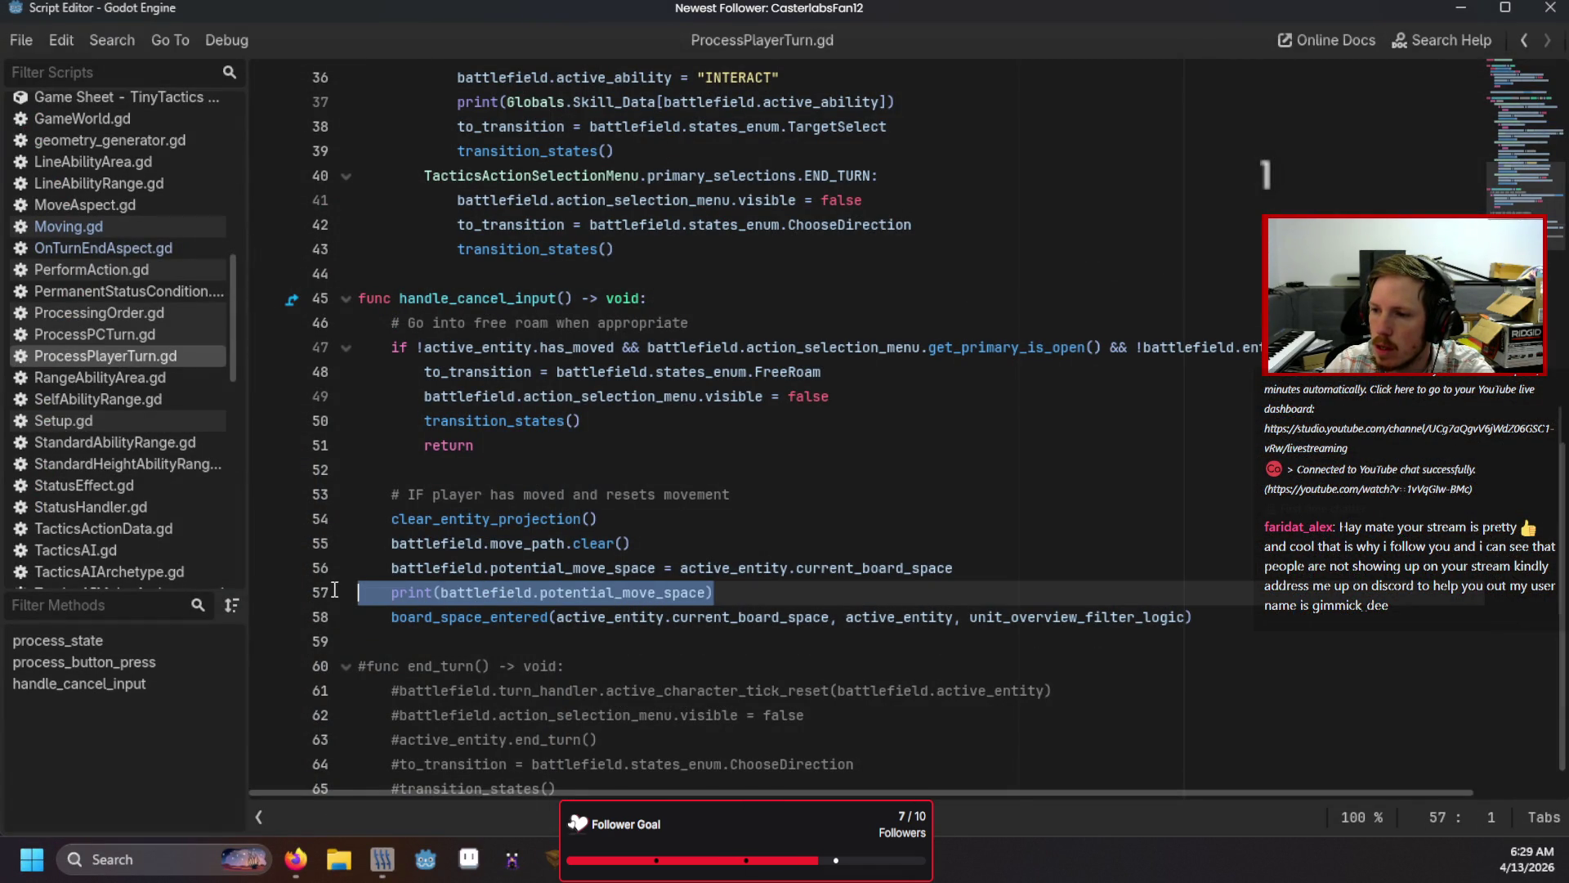
key(BackSpace)
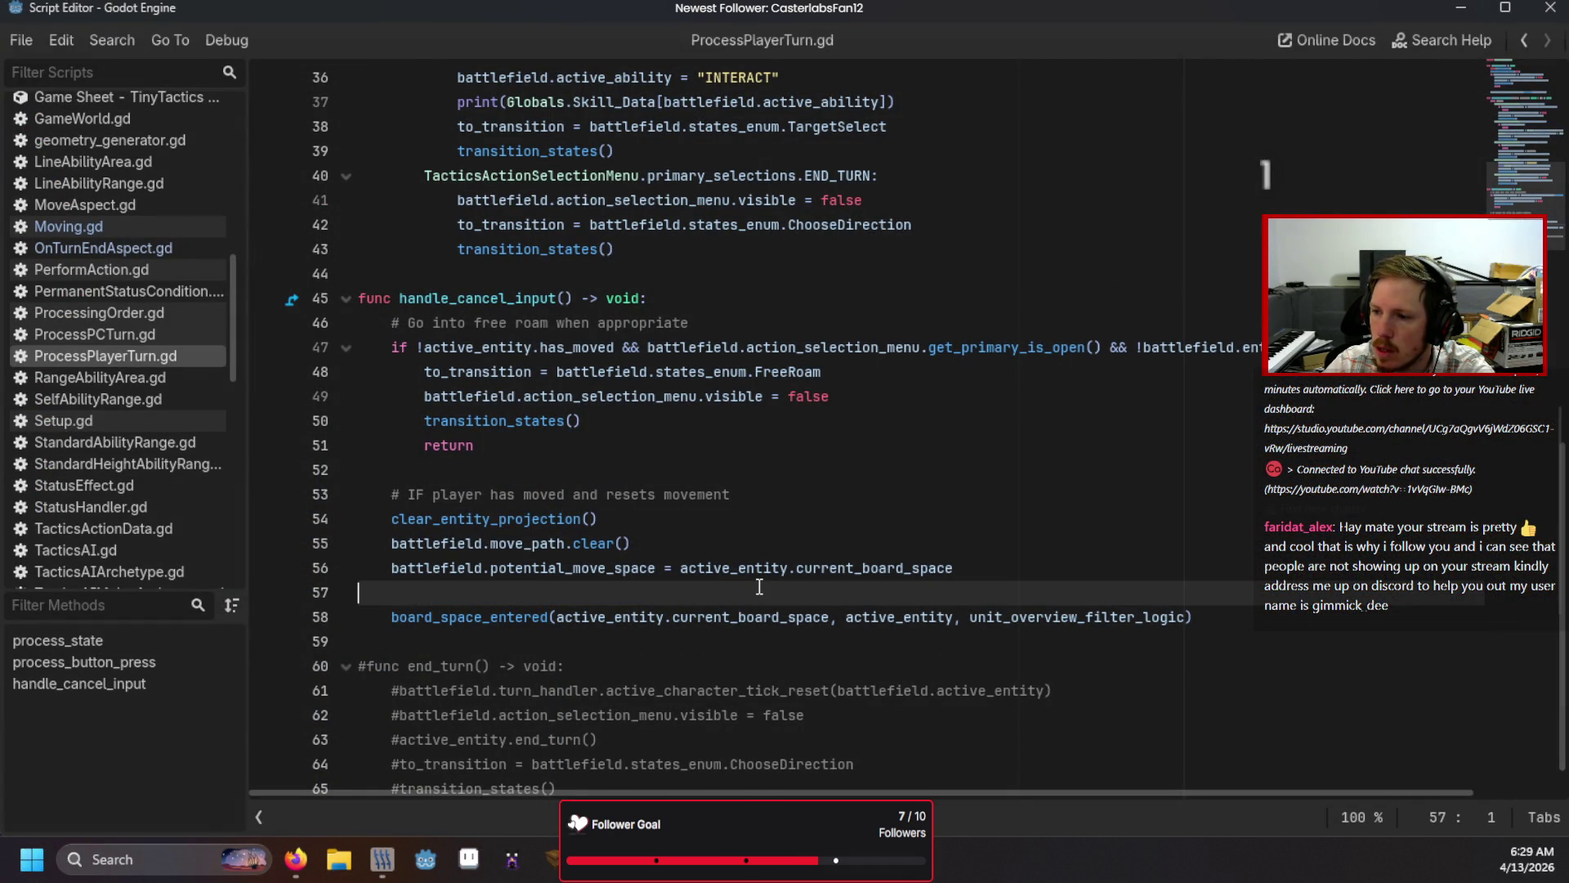
key(BackSpace)
click(708, 542)
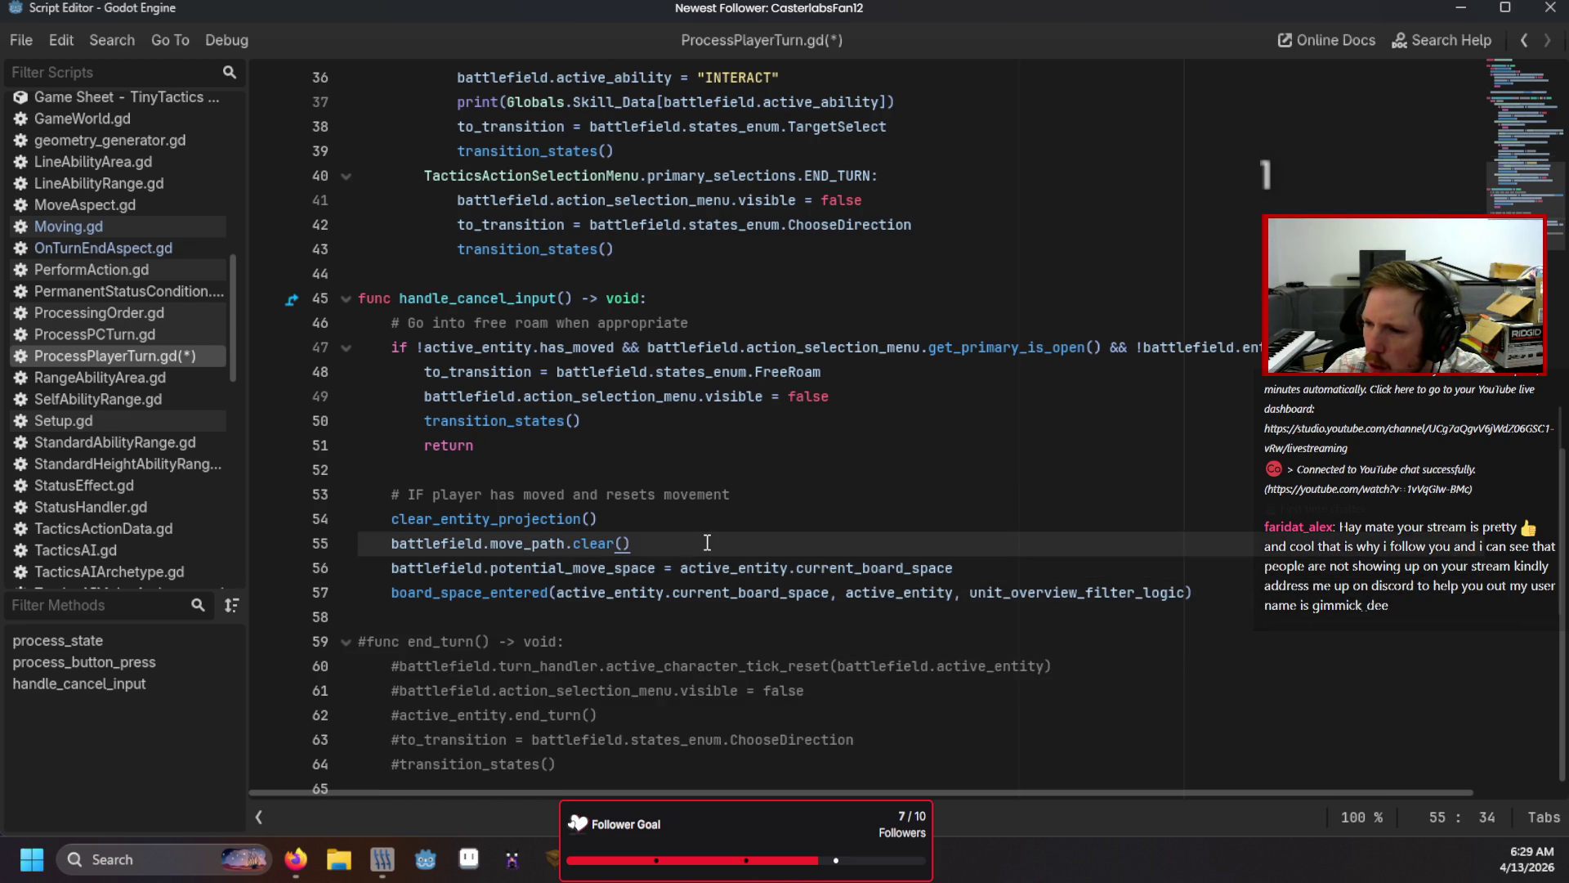
scroll(707, 543, up, 5)
scroll(707, 543, down, 4)
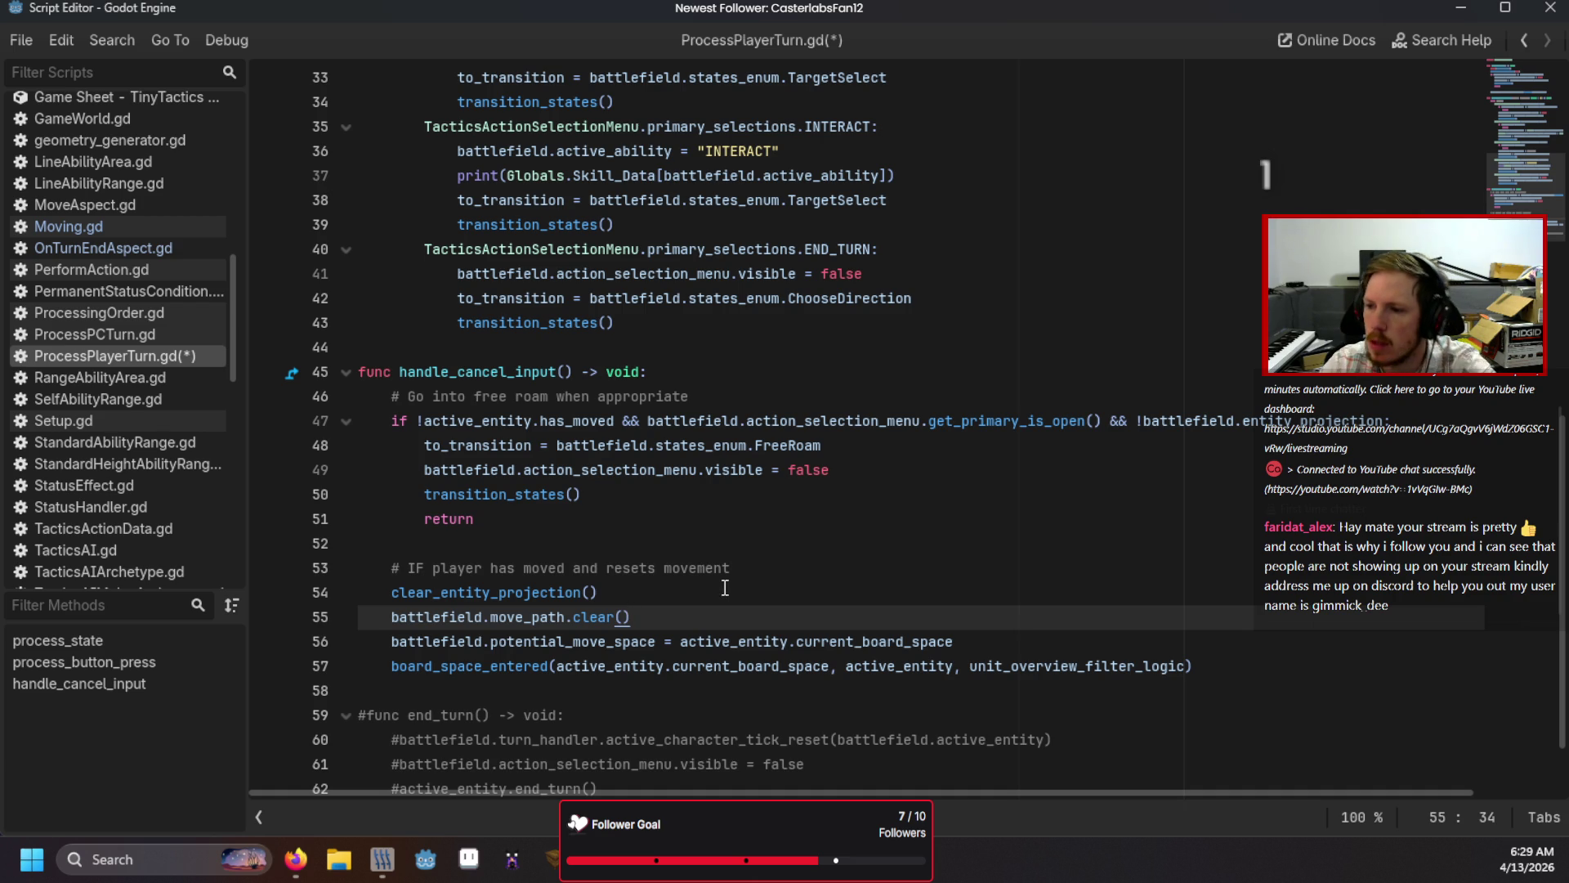
Step: Write battlefield.action_selection_menu.show_primary() on a new line below line 54
click(785, 583)
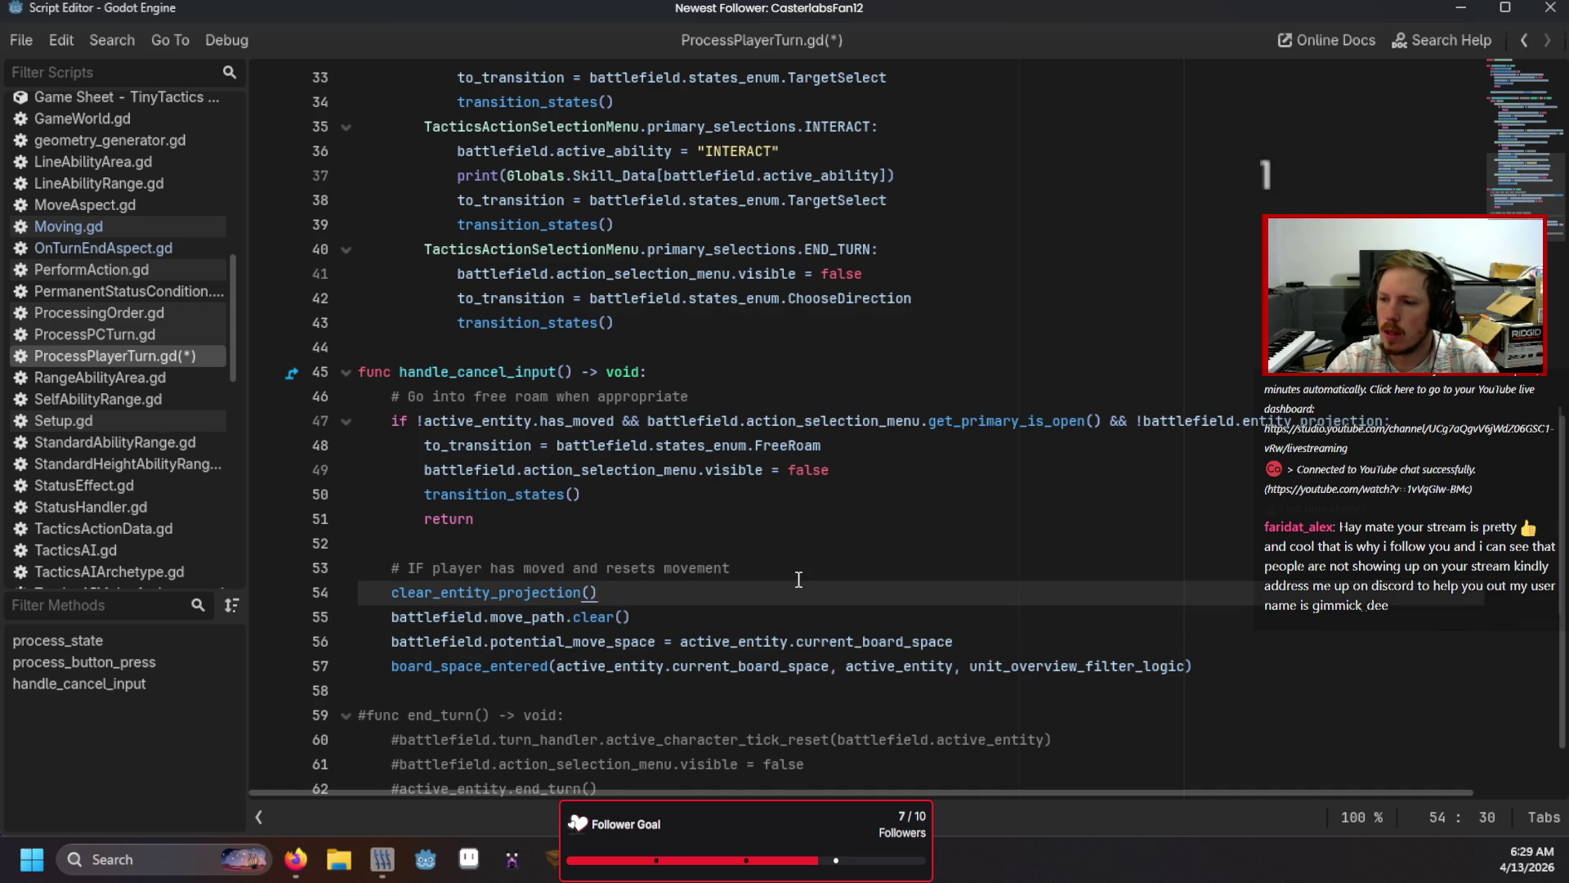
key(Return)
text(batt)
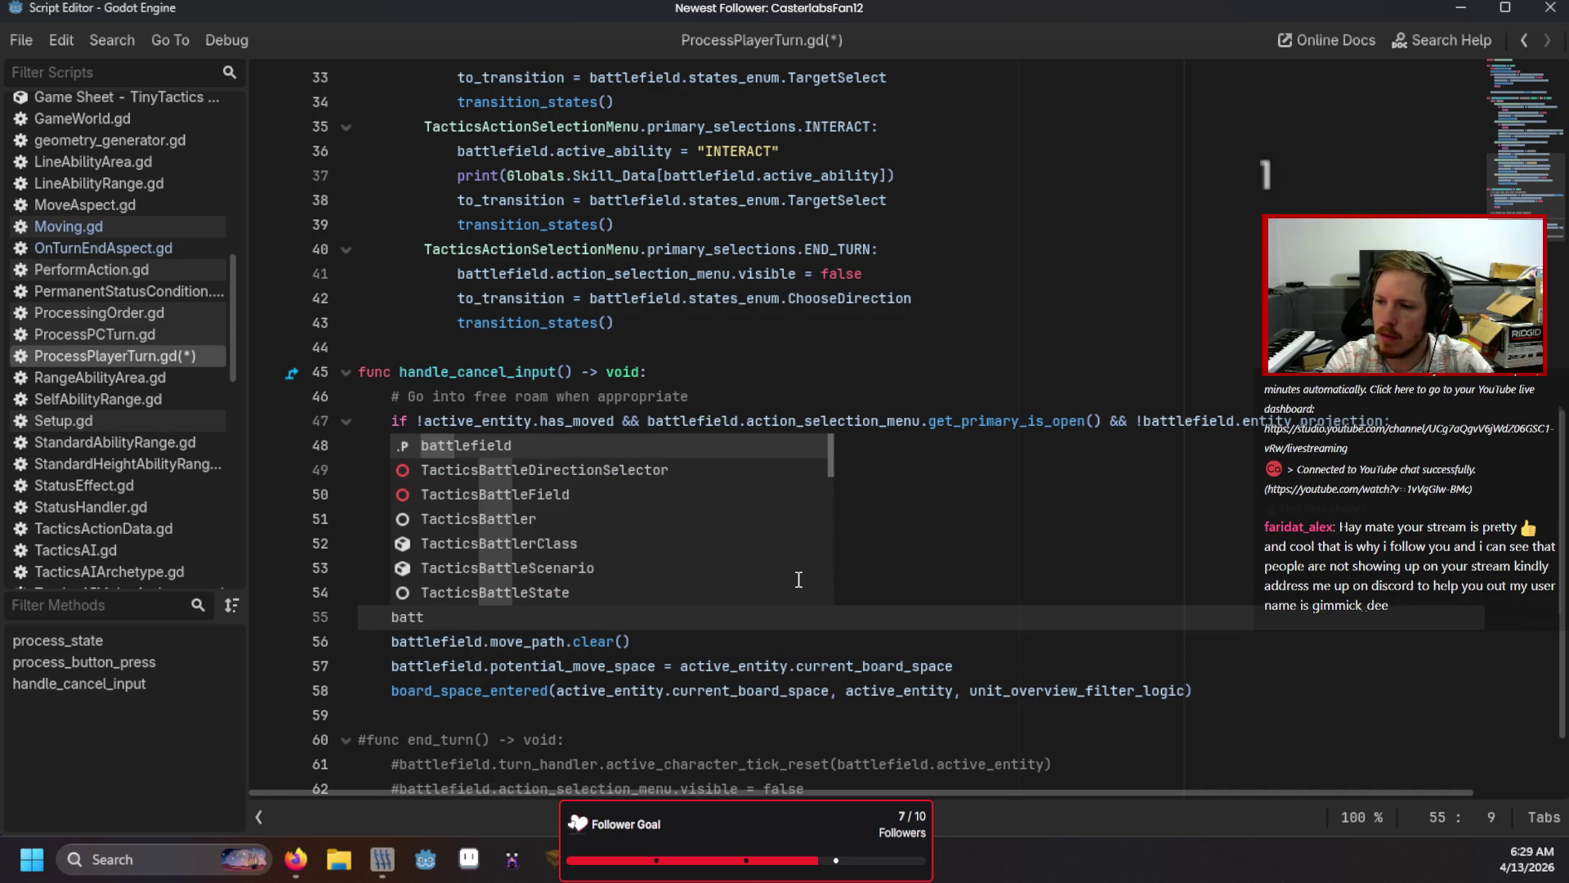
key(Return)
text(.a)
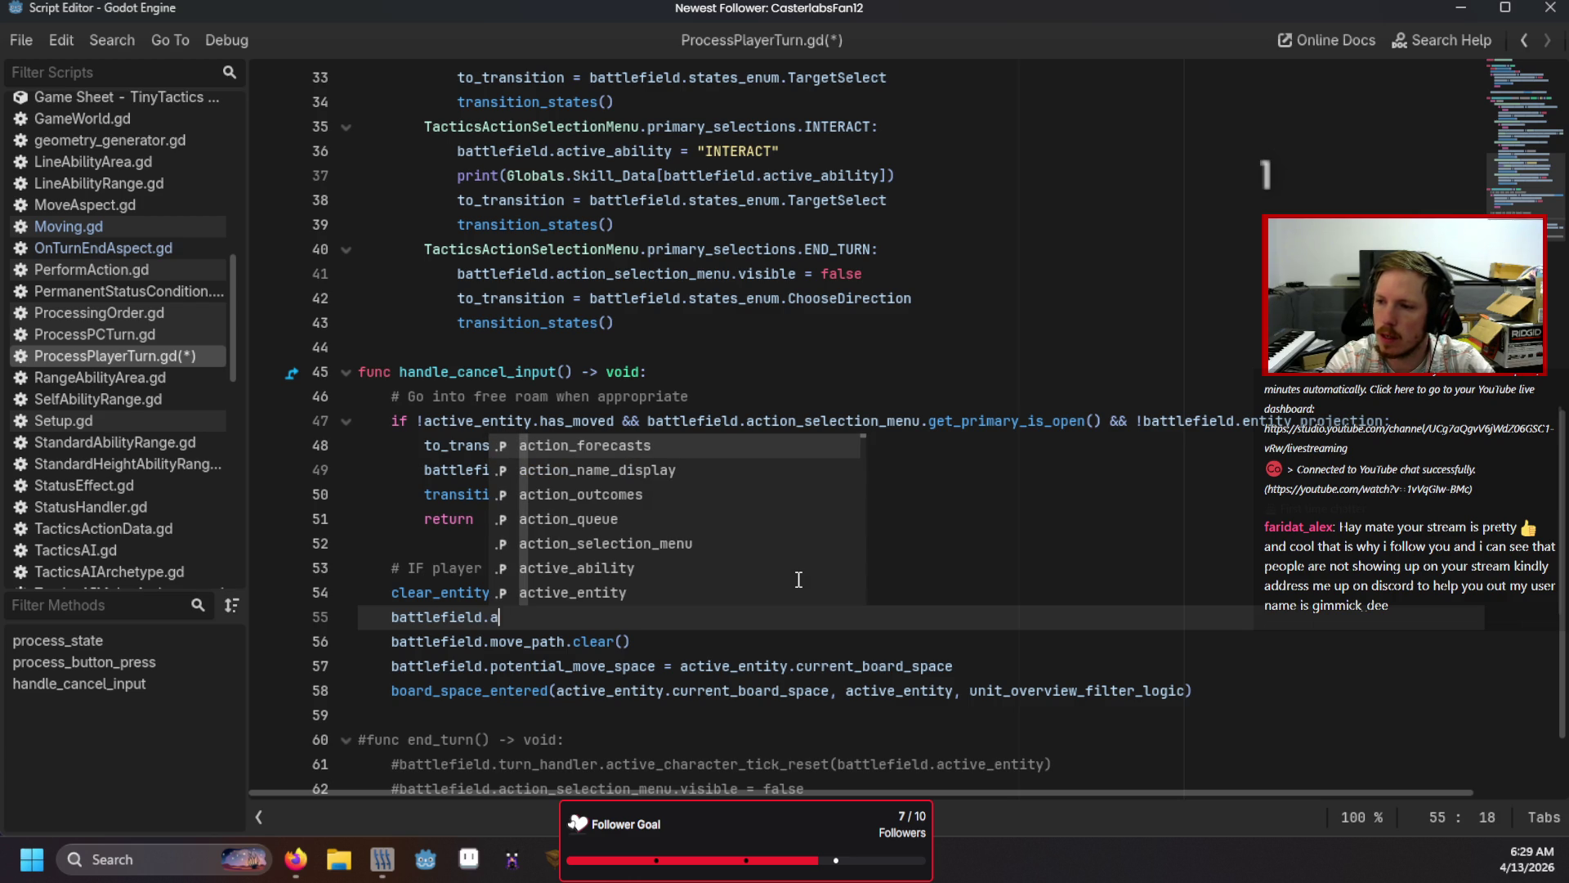
key(Down)
key(Down)
key(Down)
key(Return)
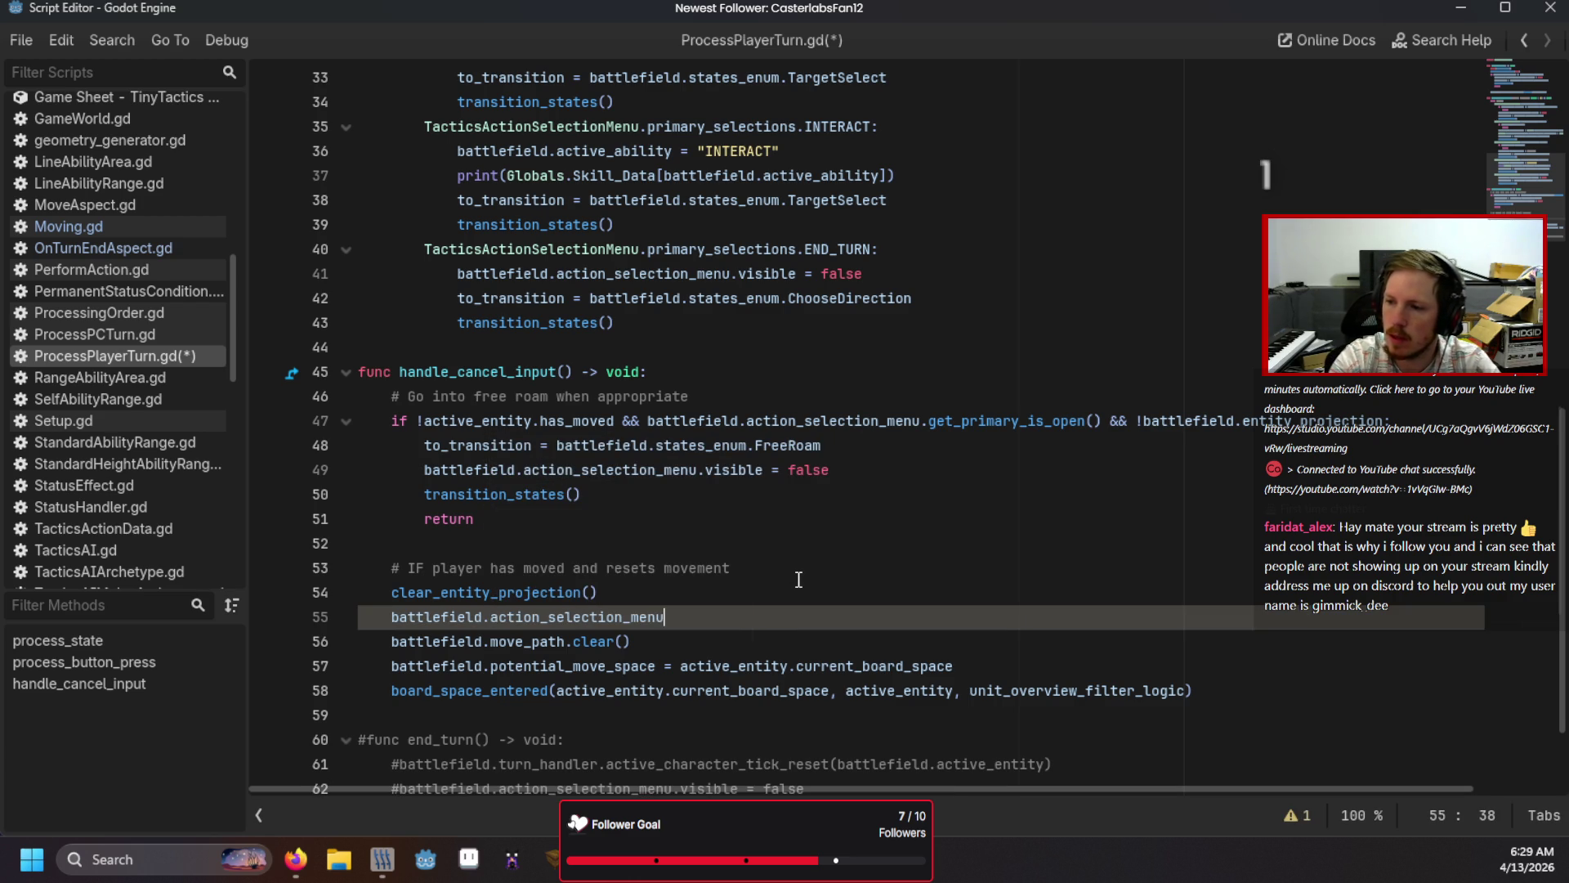
text(.sho)
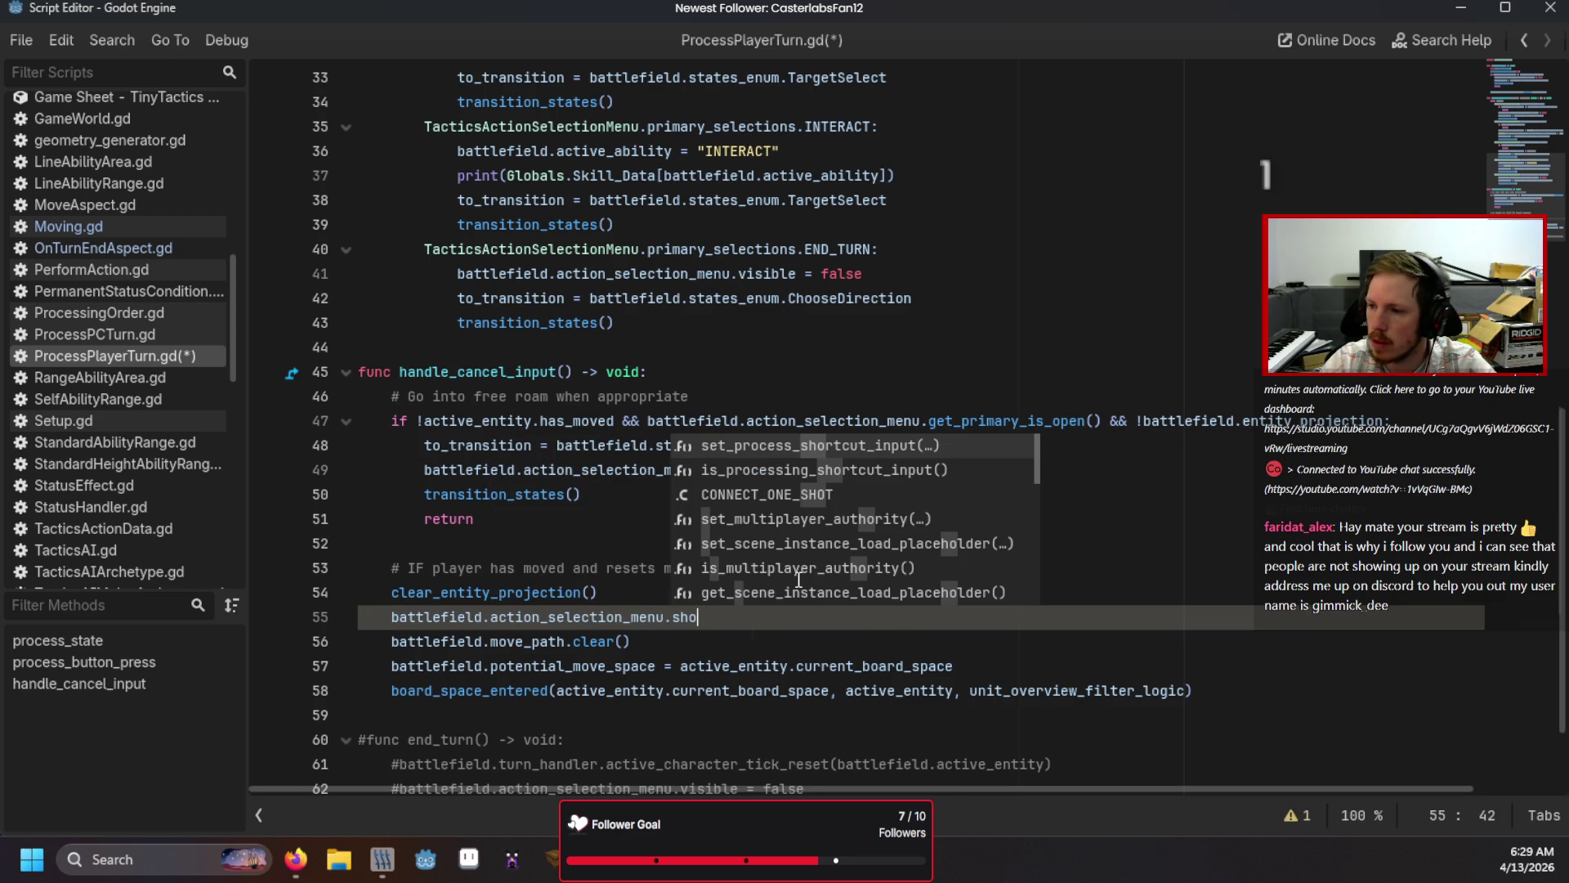
text(w_pri)
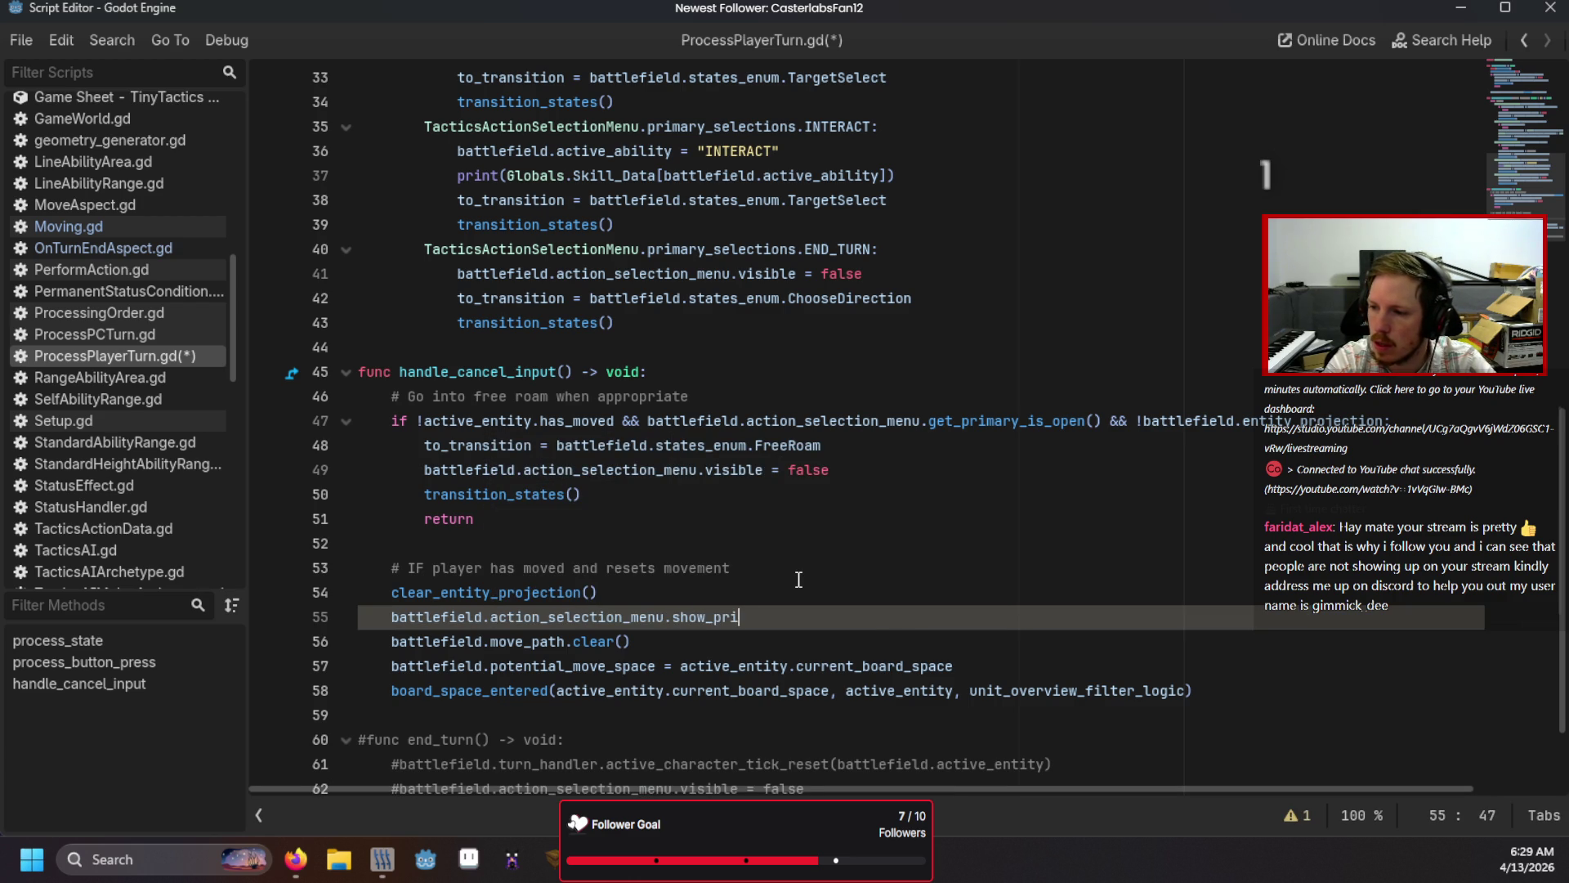
text(mary()
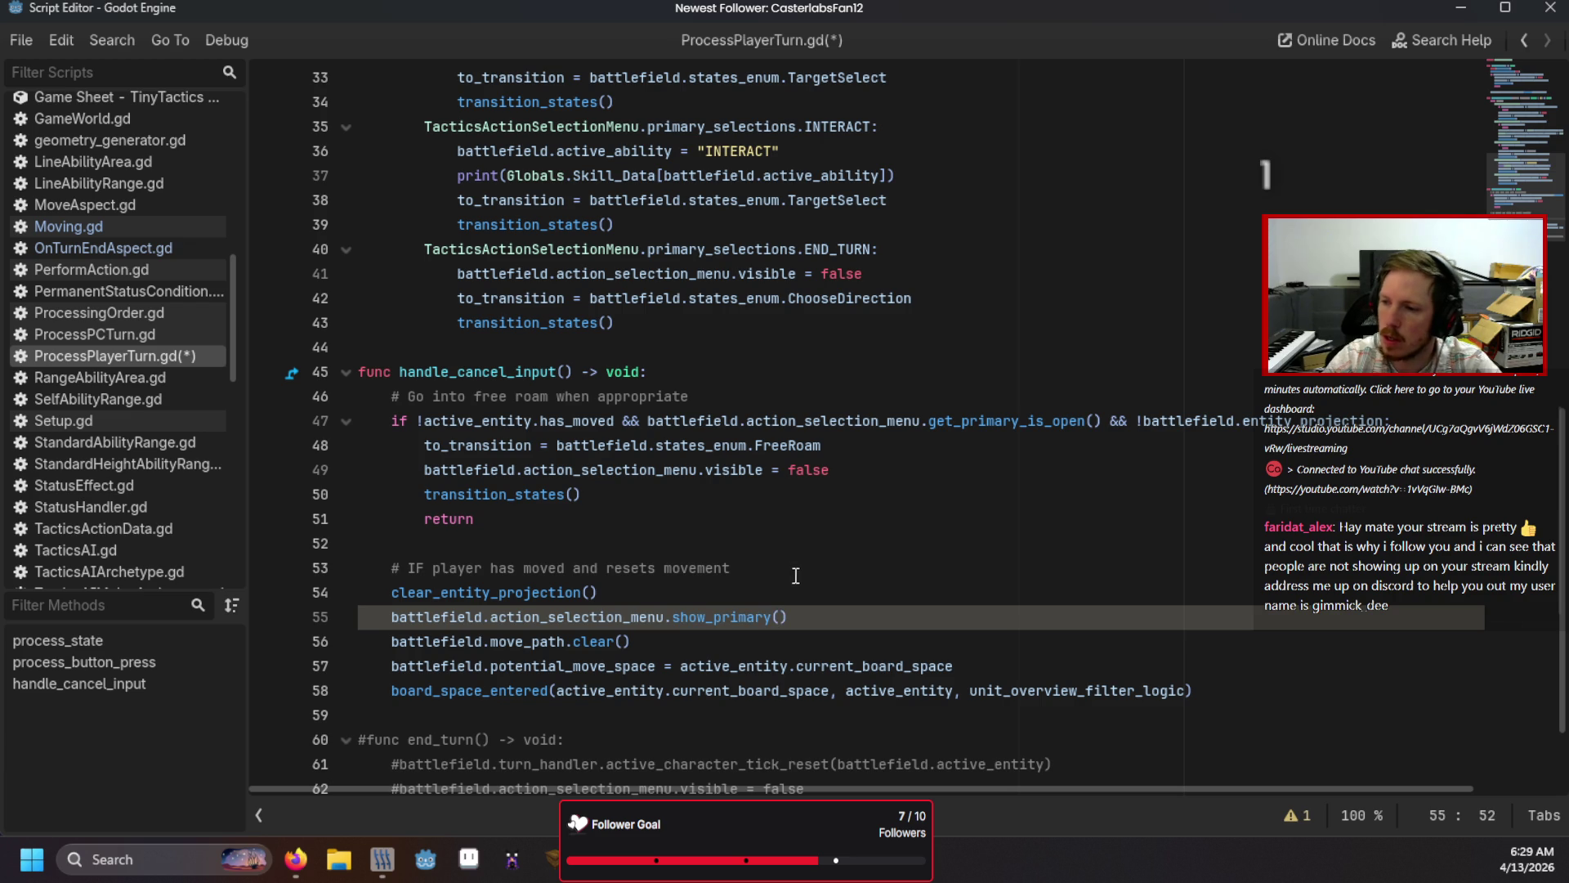
Step: Move the show_primary() call below line 56, save, and run the game
drag(806, 617, 804, 593)
key(BackSpace)
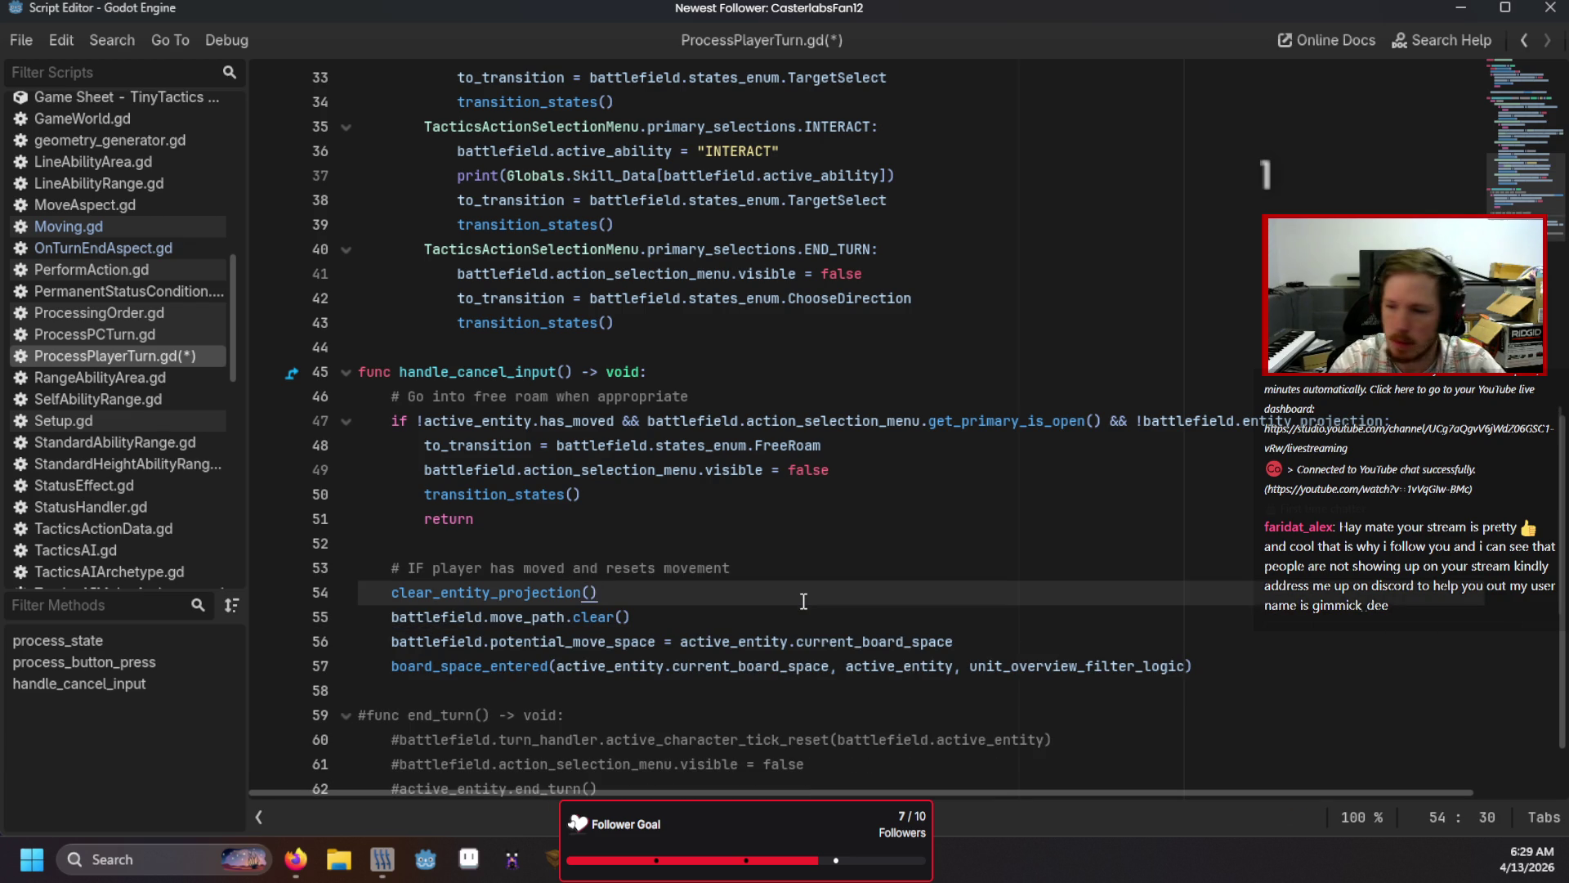
click(1008, 650)
key(Return)
key(Return)
text(battlefield.action_selection_menu.show_primary())
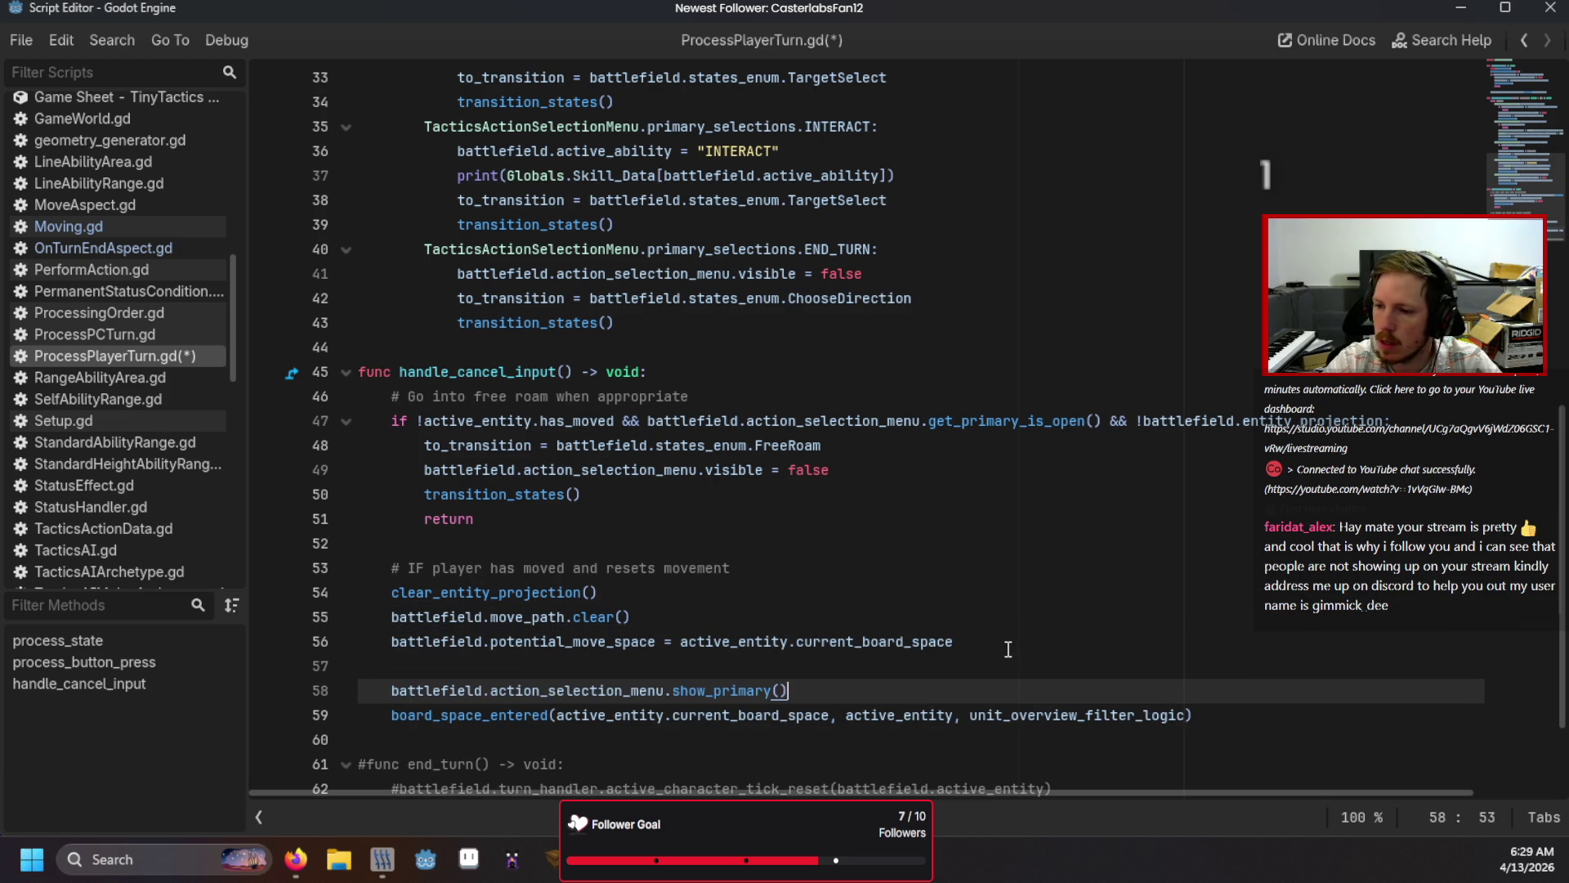
key(Up)
key(BackSpace)
key(ctrl+s)
key(F5)
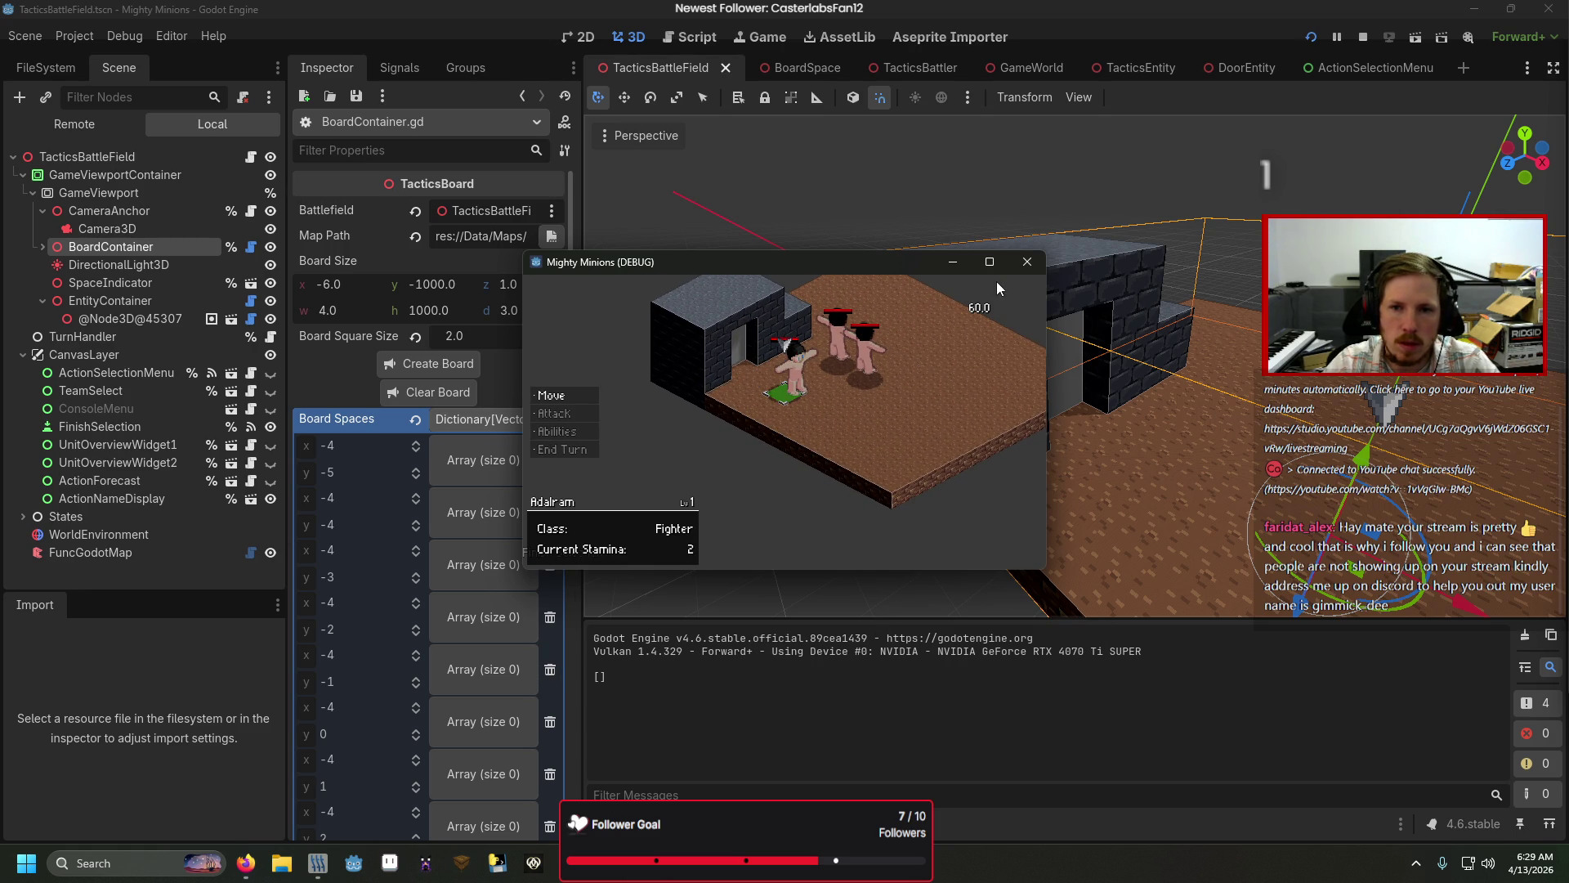
Step: Test cancelling Move and Interact in the battle, then end the unit's turn
key(Return)
key(Escape)
key(Down)
key(Down)
key(Down)
key(Return)
key(Escape)
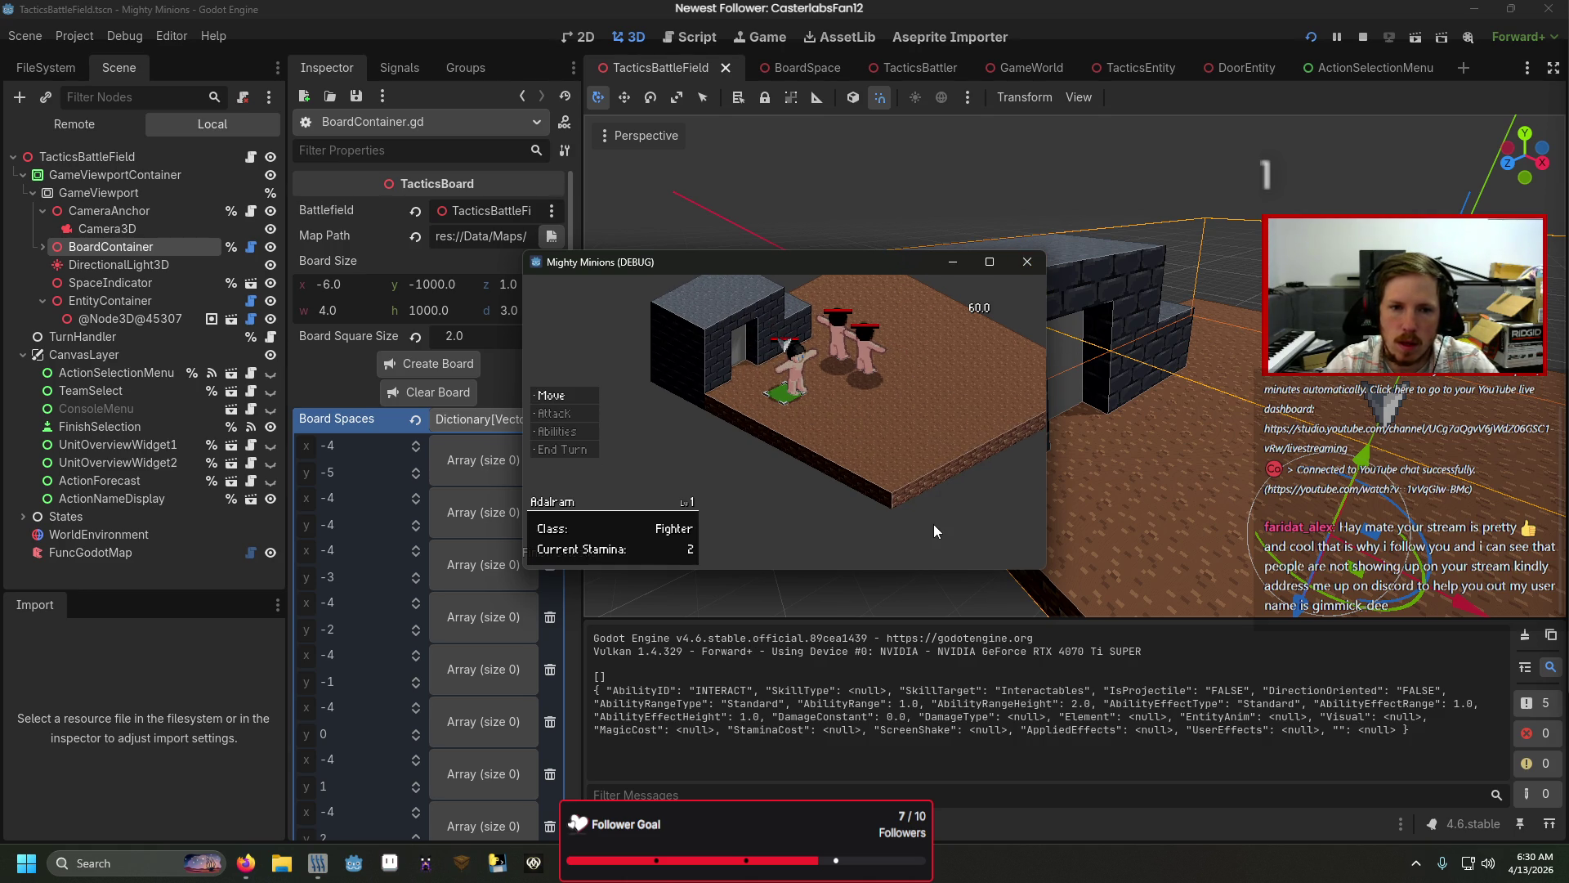
key(Down)
key(Down)
key(Down)
key(Return)
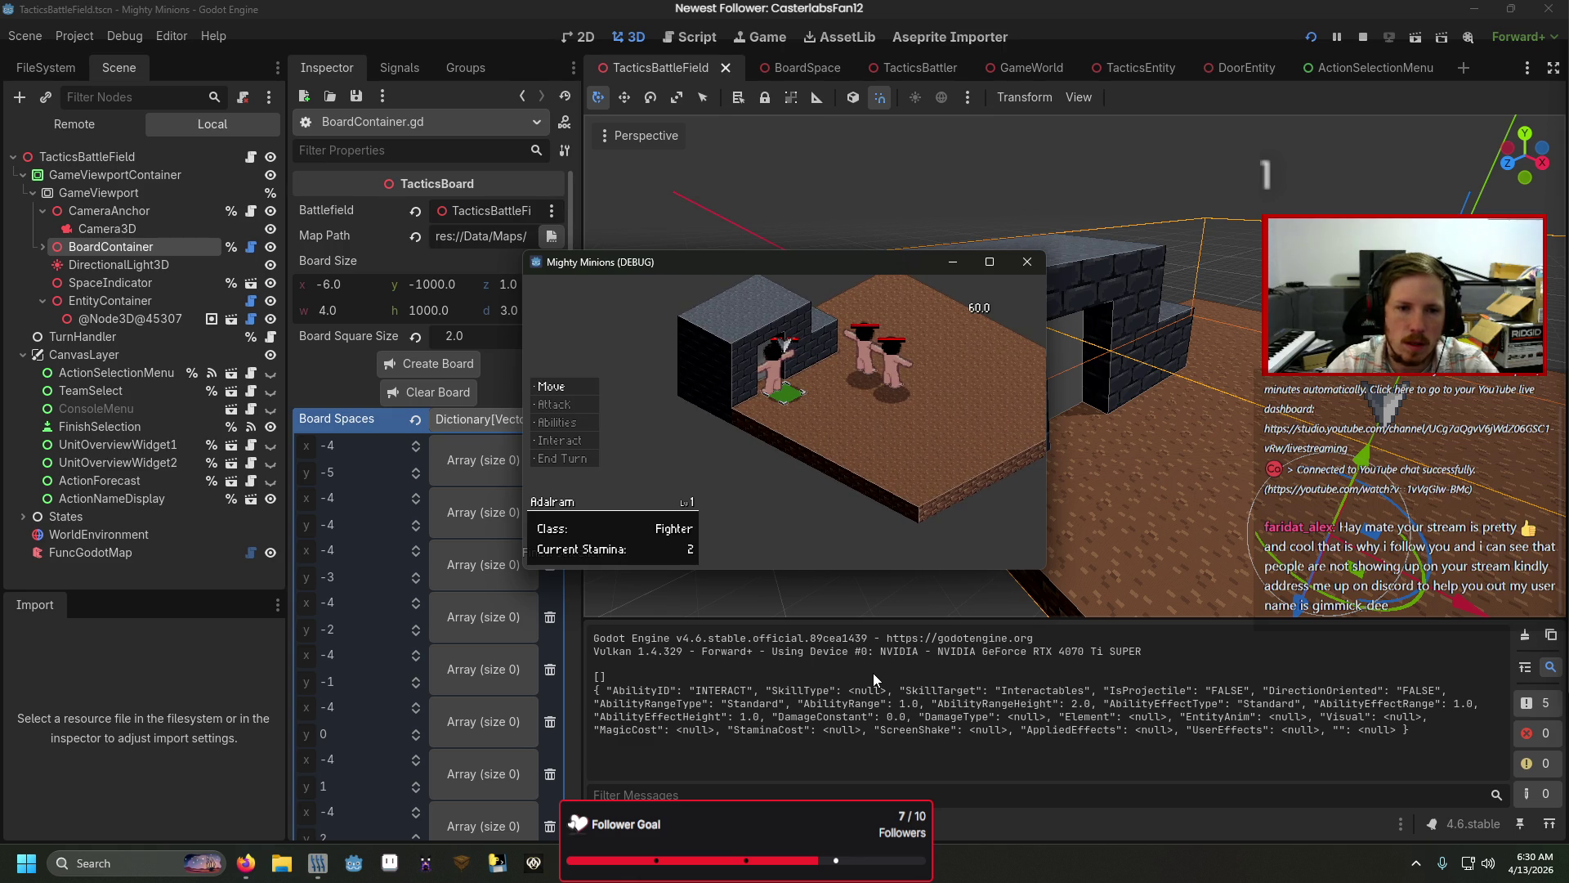
Step: Test Interact and Move cancelling on the next unit, then stop the game
key(Down)
key(Down)
key(Return)
key(Return)
key(Escape)
key(Return)
key(Escape)
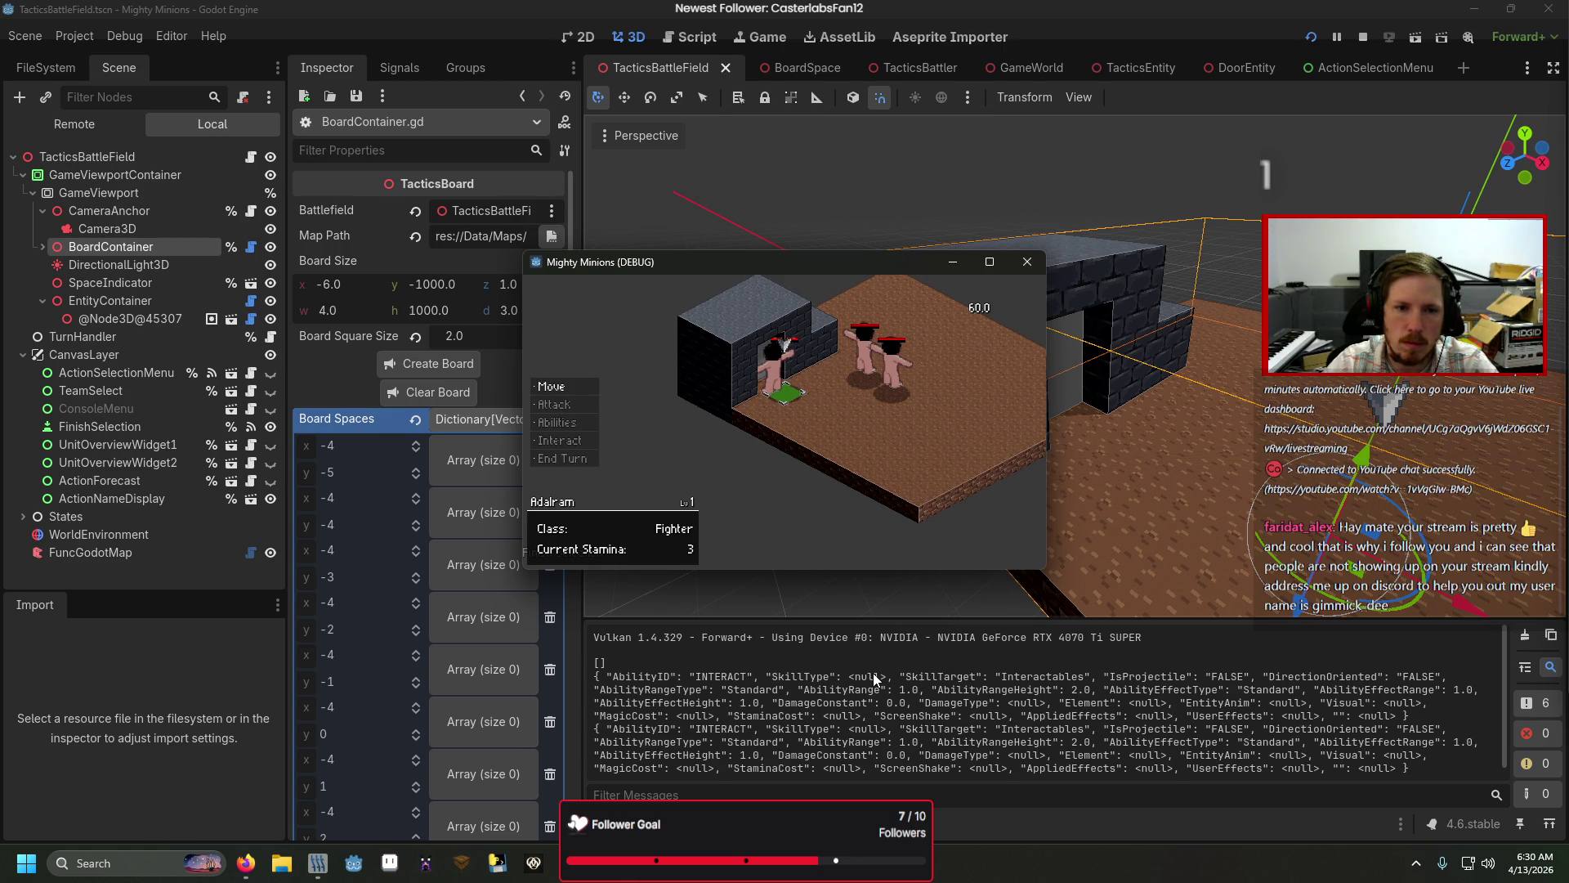
key(Return)
key(Escape)
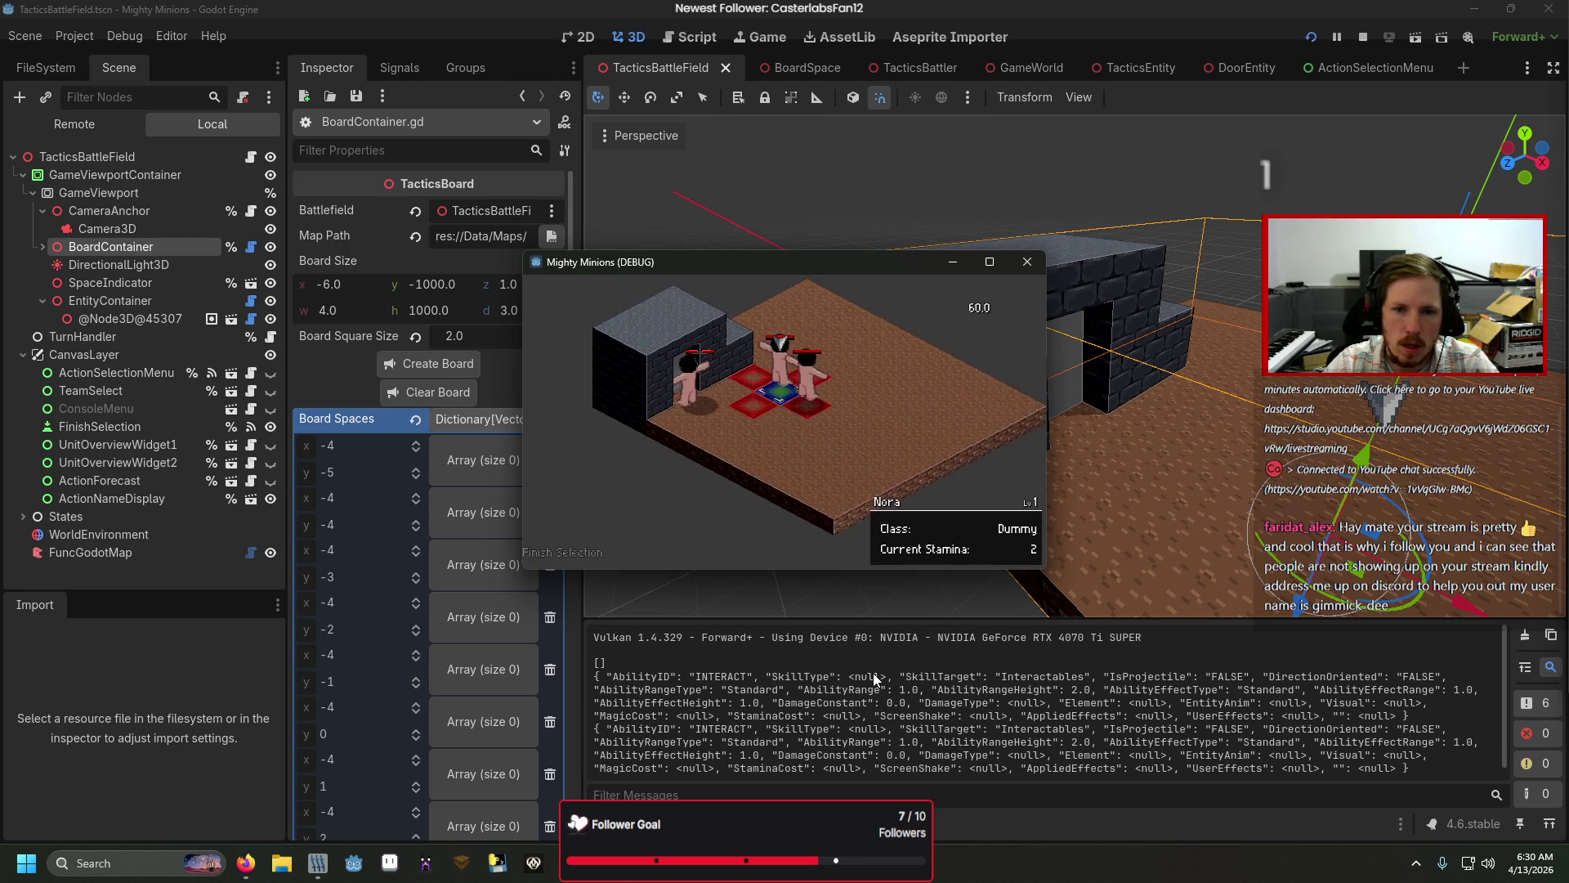
click(1028, 262)
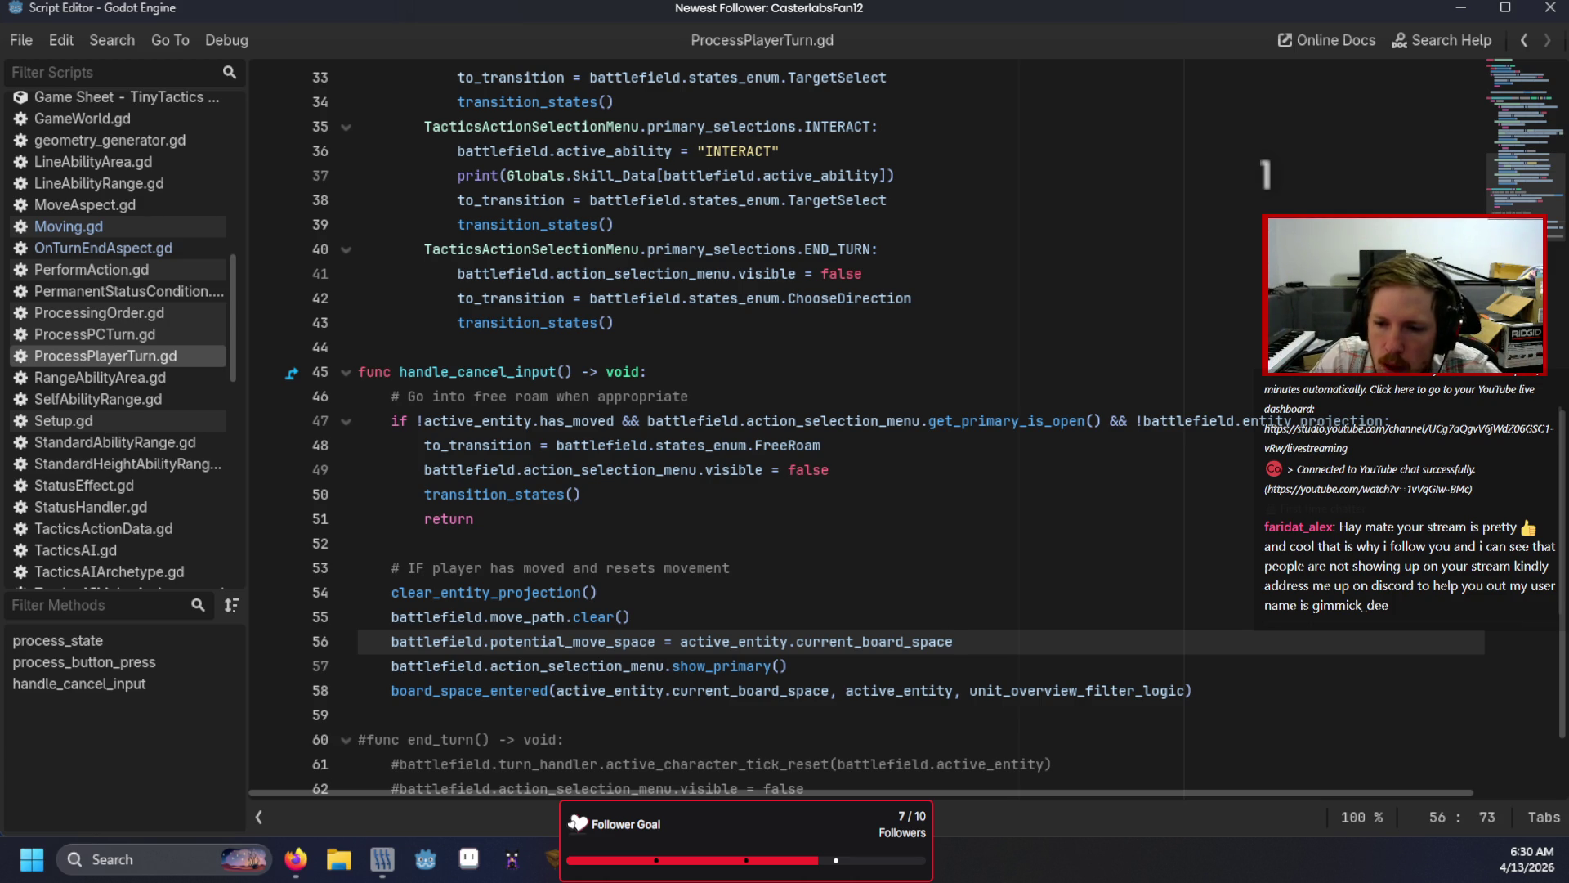
Step: Open Targeting.gd and start a new match case after DeadPlayer on line 153
scroll(214, 410, down, 5)
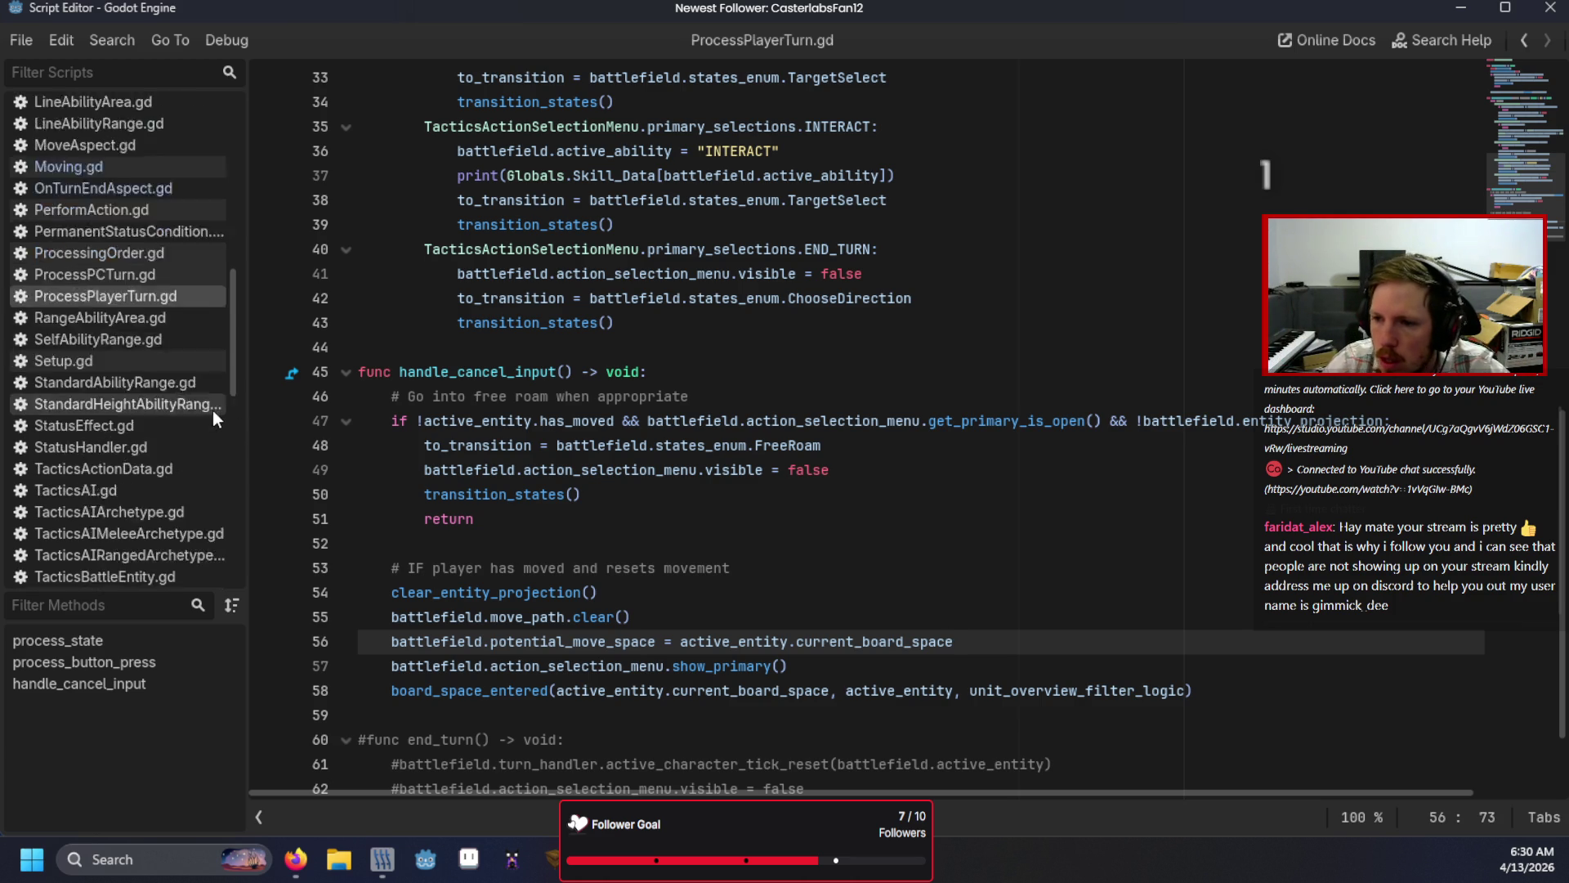
scroll(94, 441, down, 1)
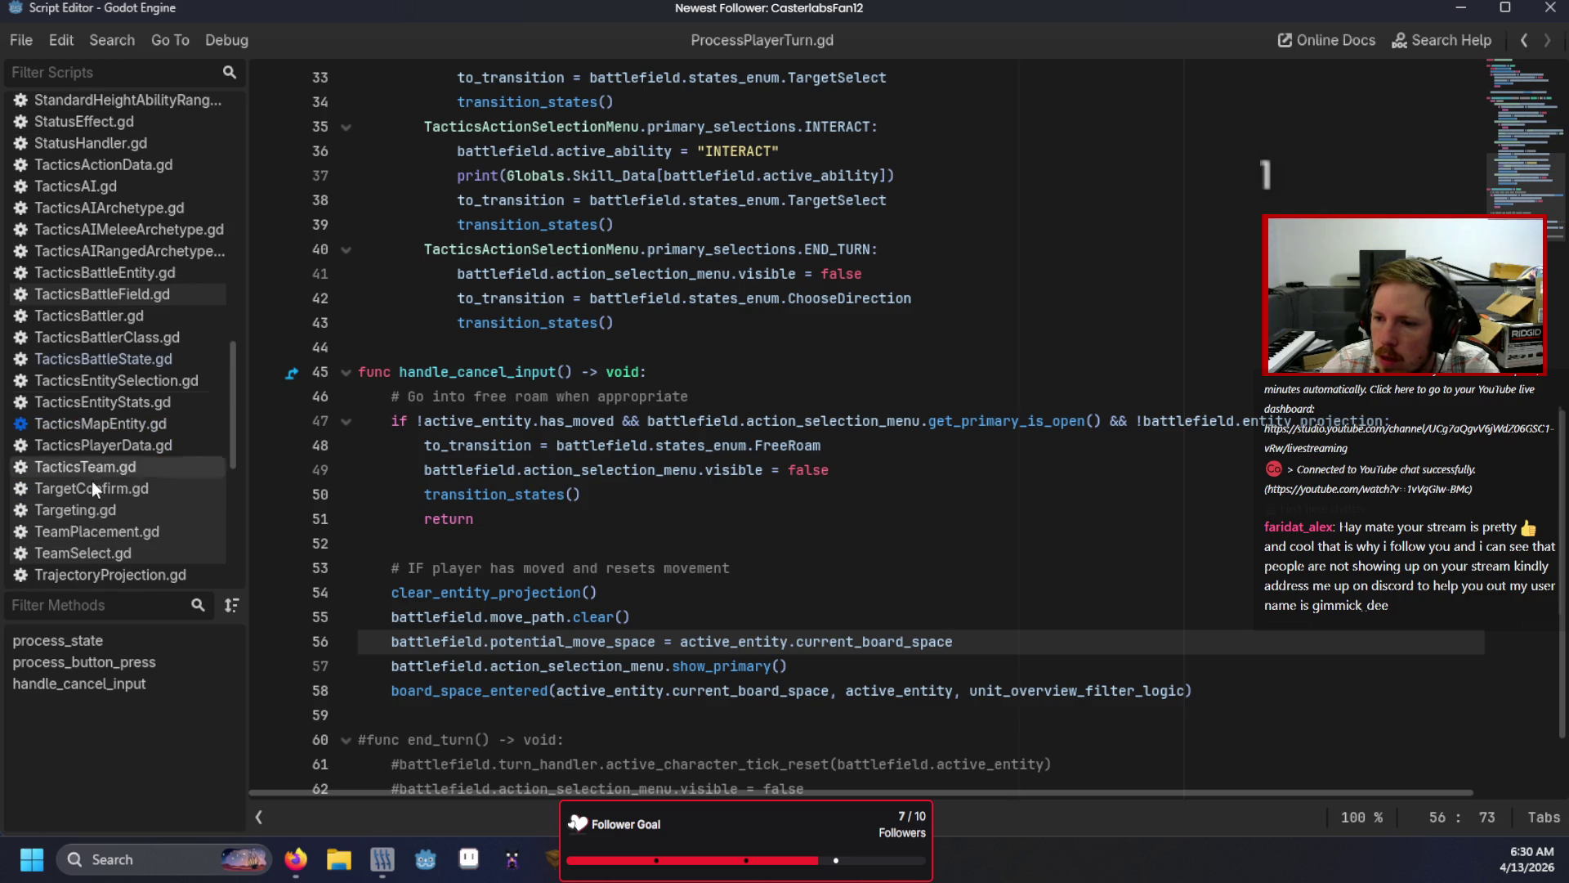
click(91, 511)
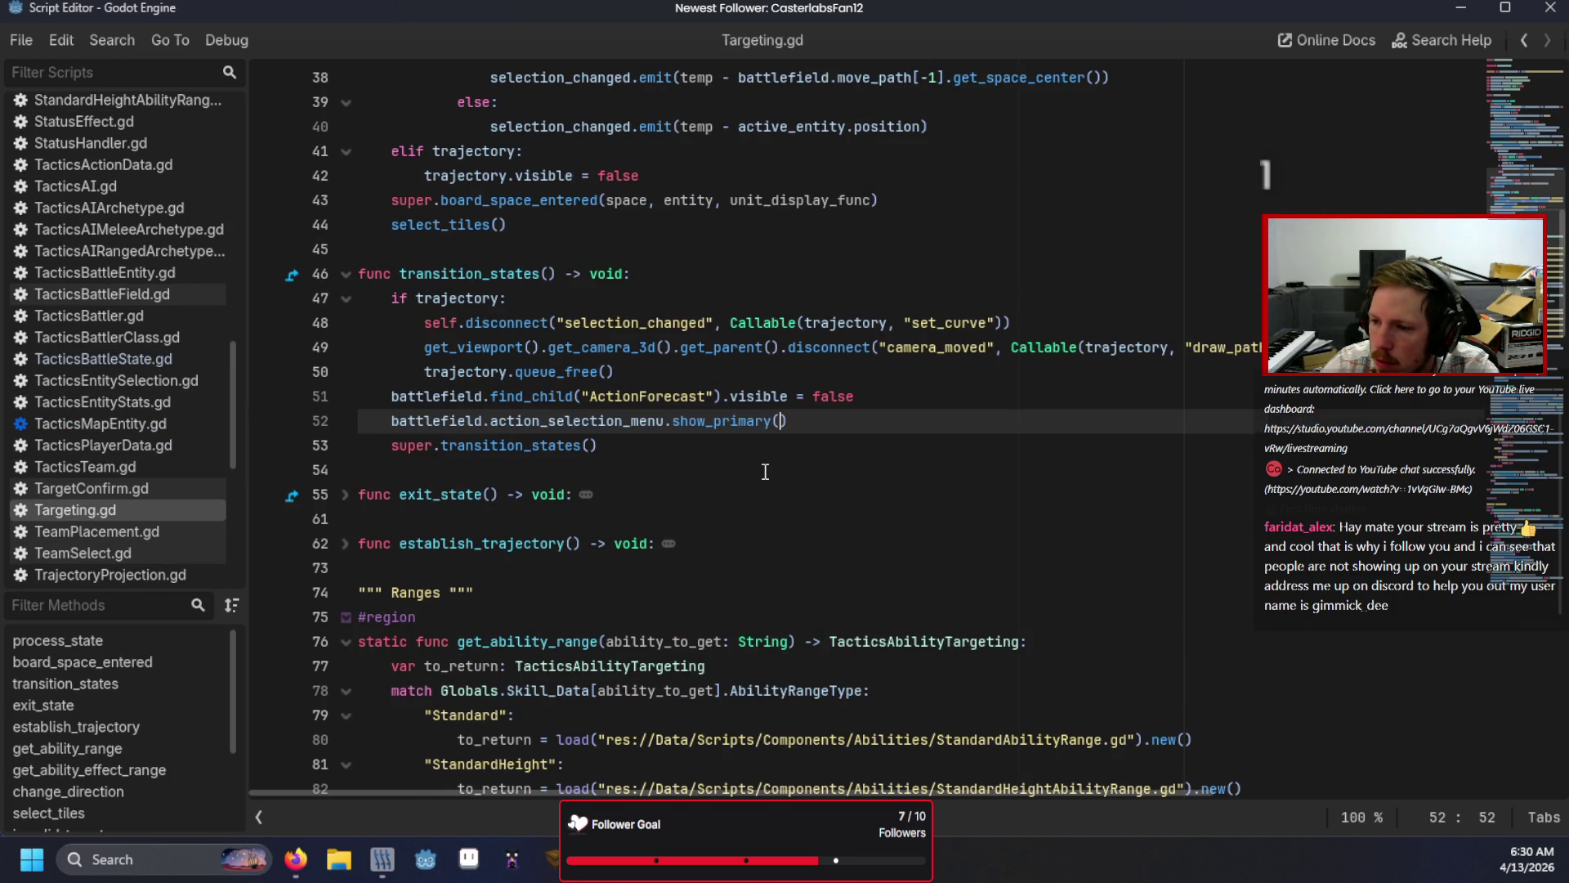
scroll(765, 471, down, 16)
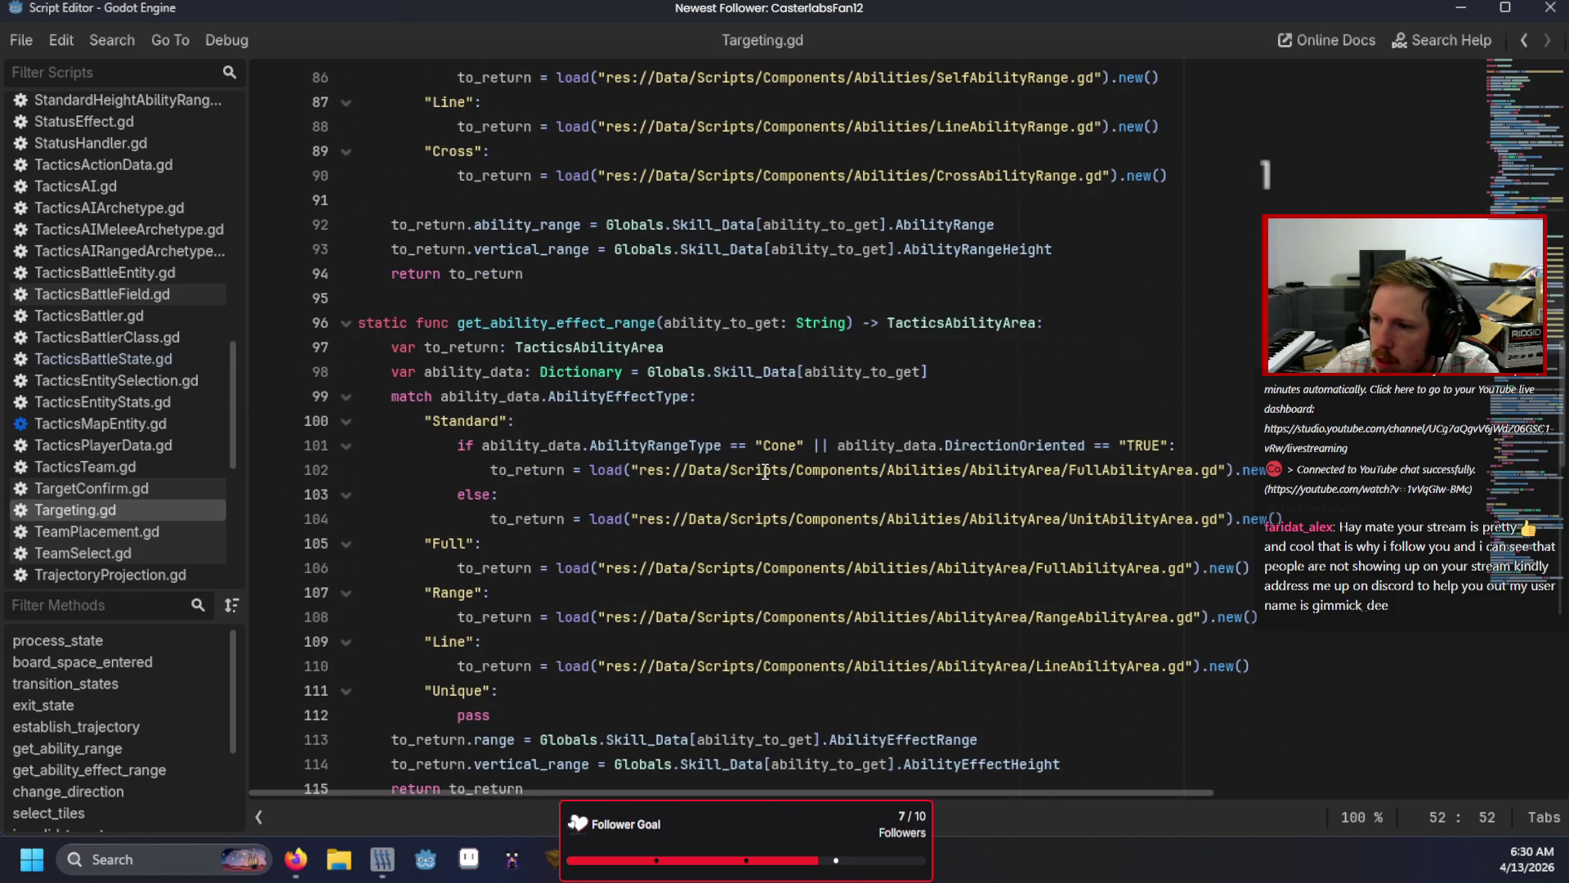
scroll(765, 472, down, 7)
scroll(765, 472, down, 10)
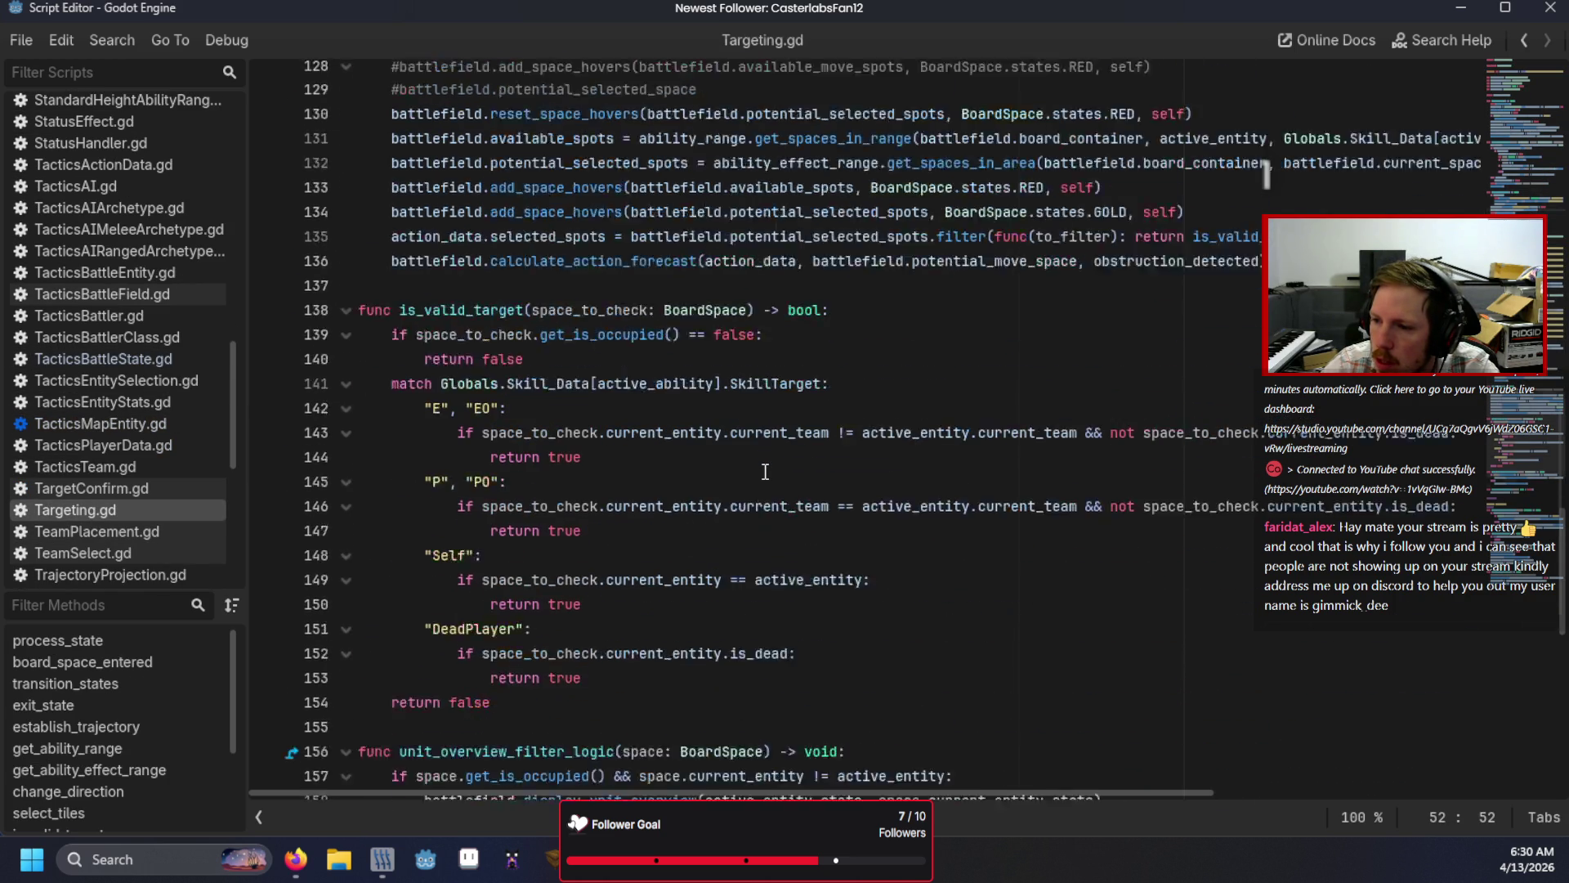
scroll(765, 471, up, 1)
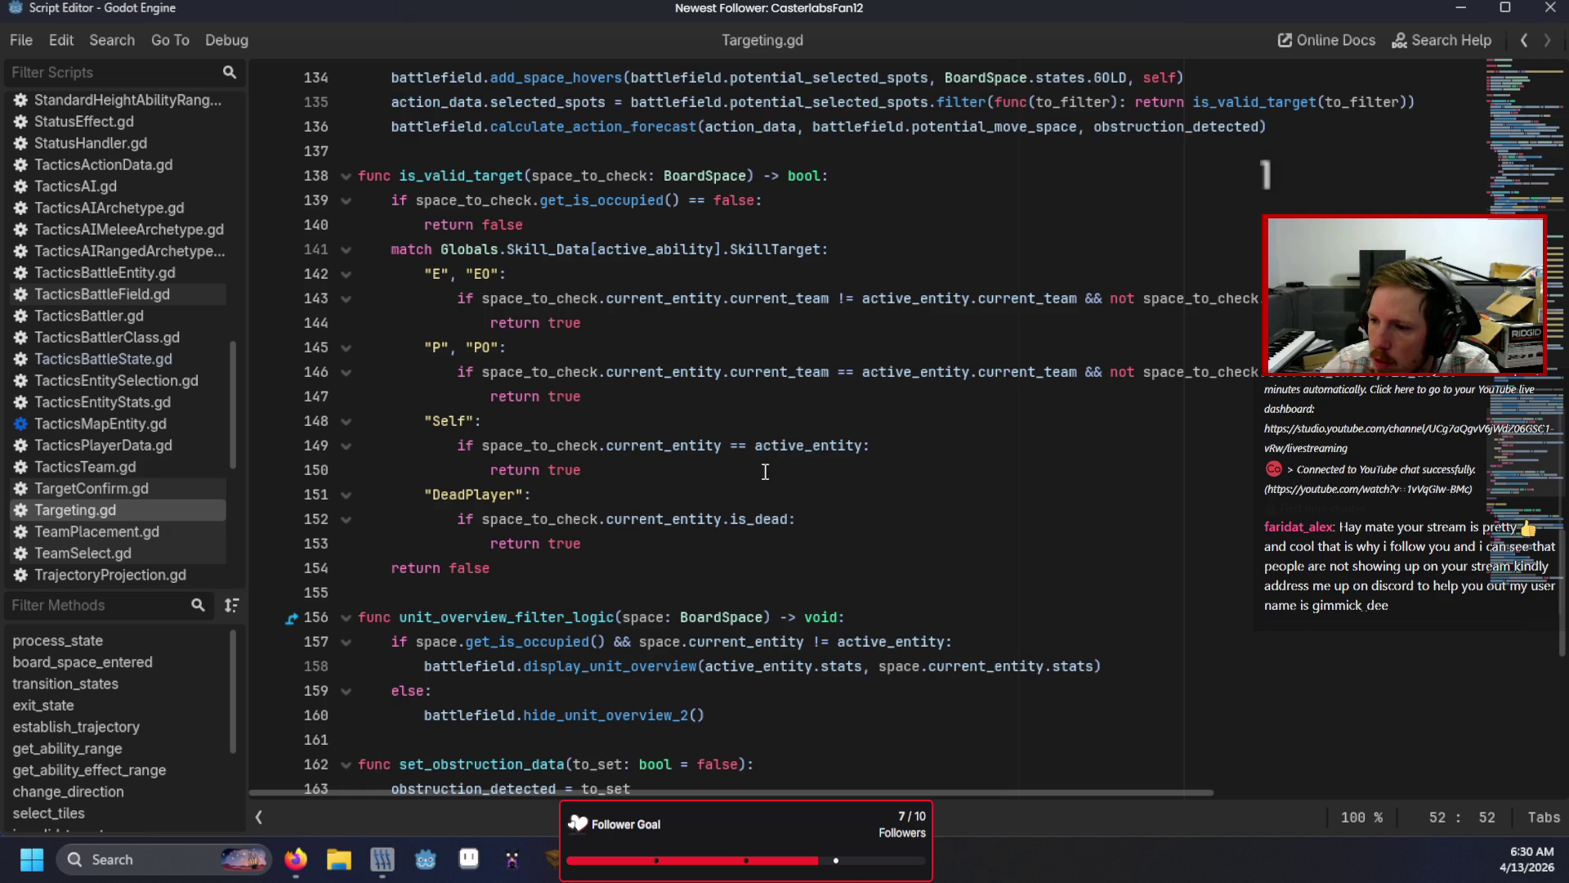
click(793, 536)
key(Return)
key(BackSpace)
key(BackSpace)
Step: Add the "Interactable": case label after checking SkillTarget values in the Game Sheet
text("Intera)
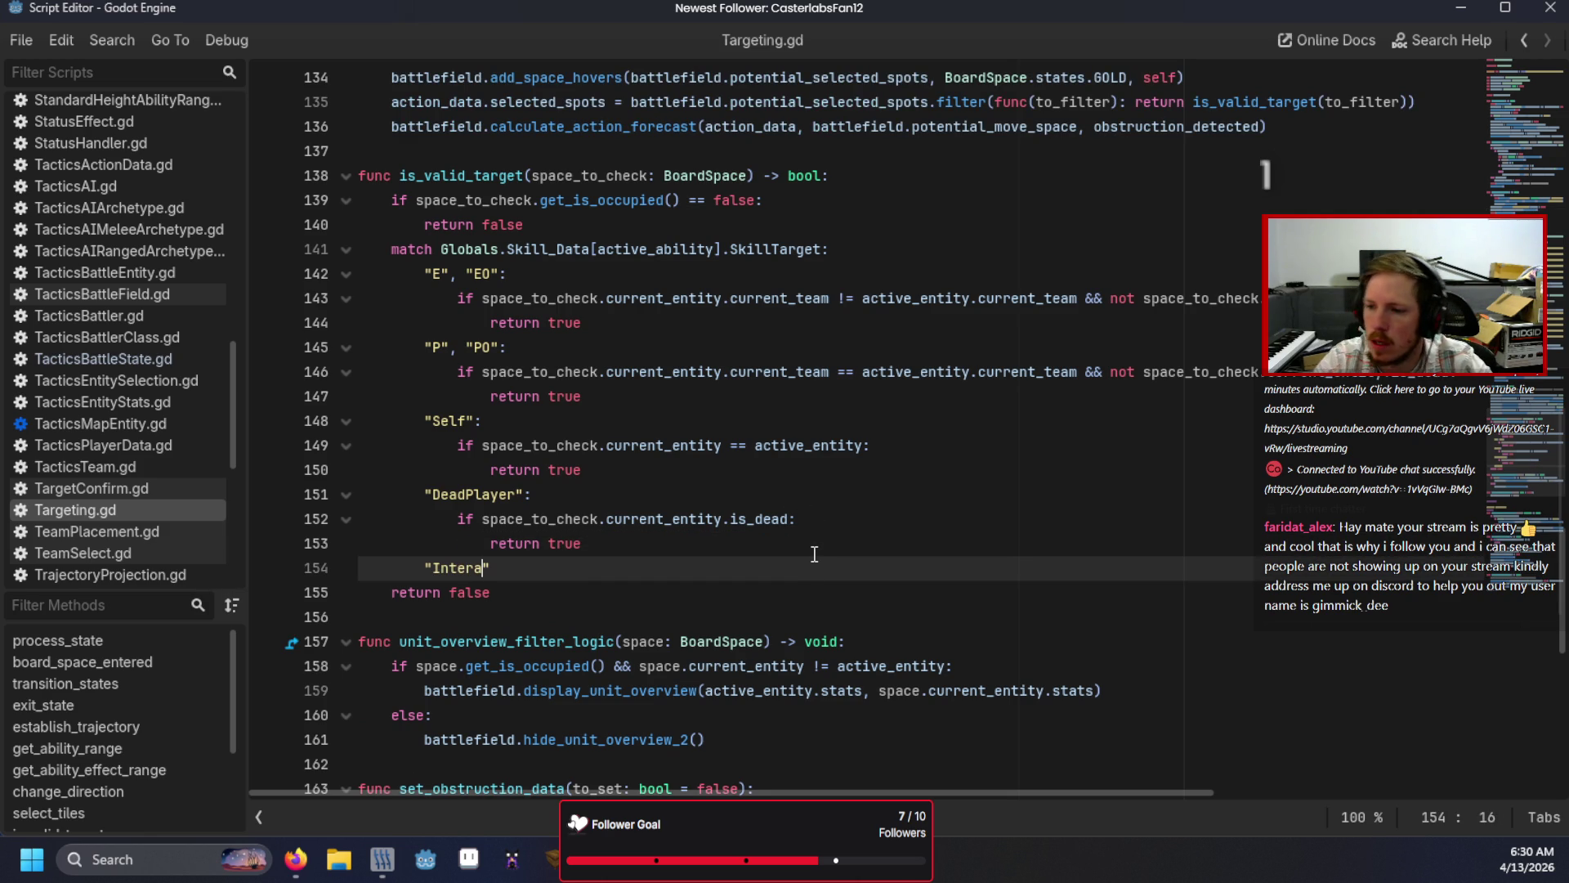
mouse_move(296, 859)
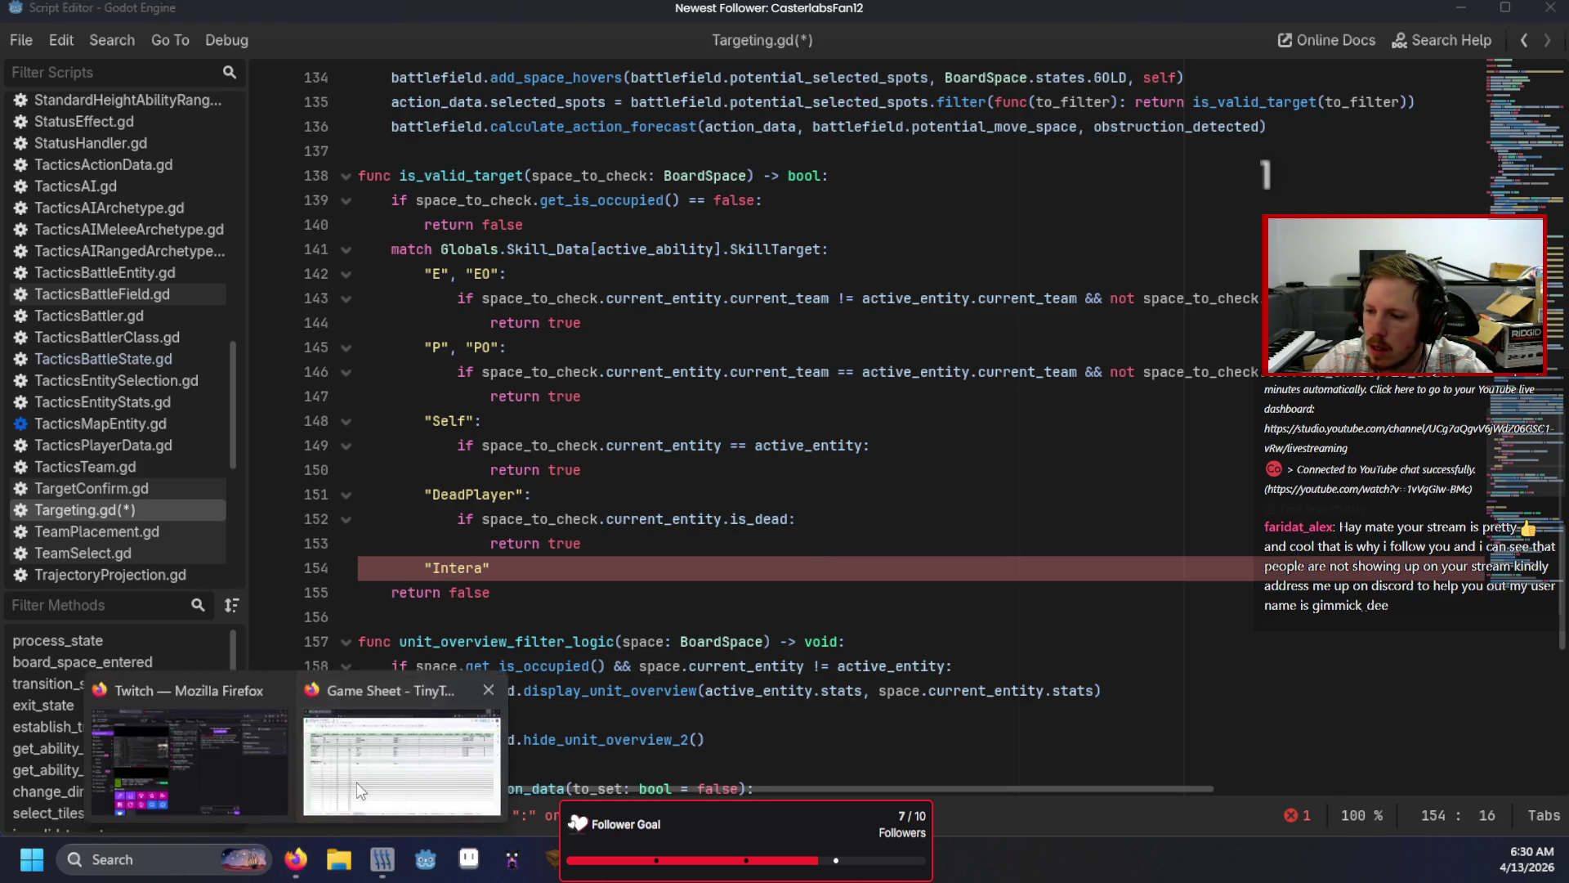
click(384, 809)
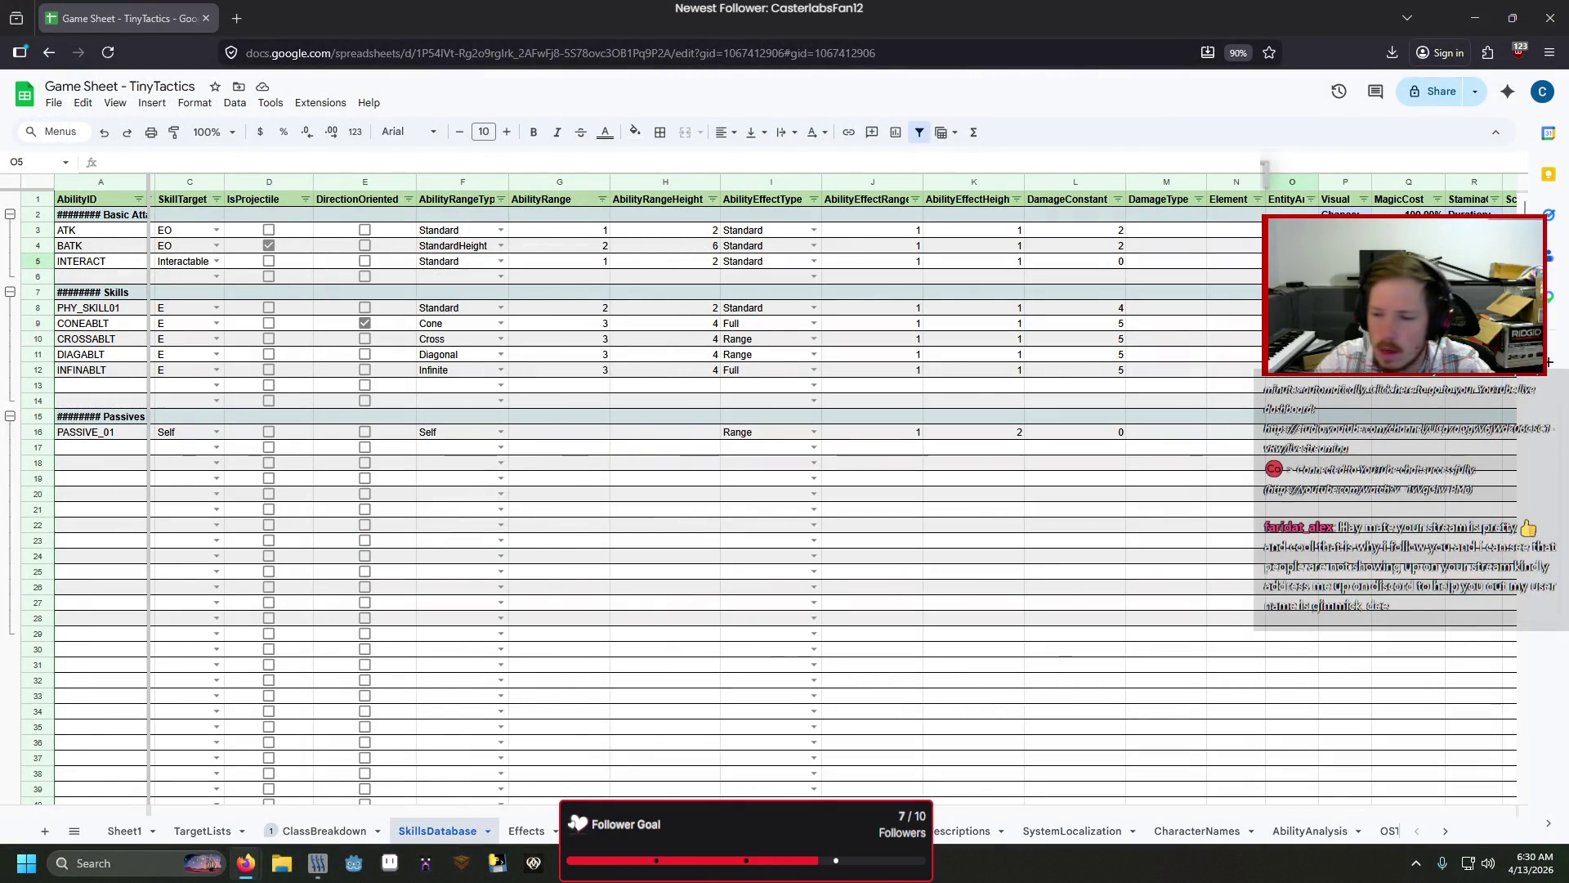
key(alt+Tab)
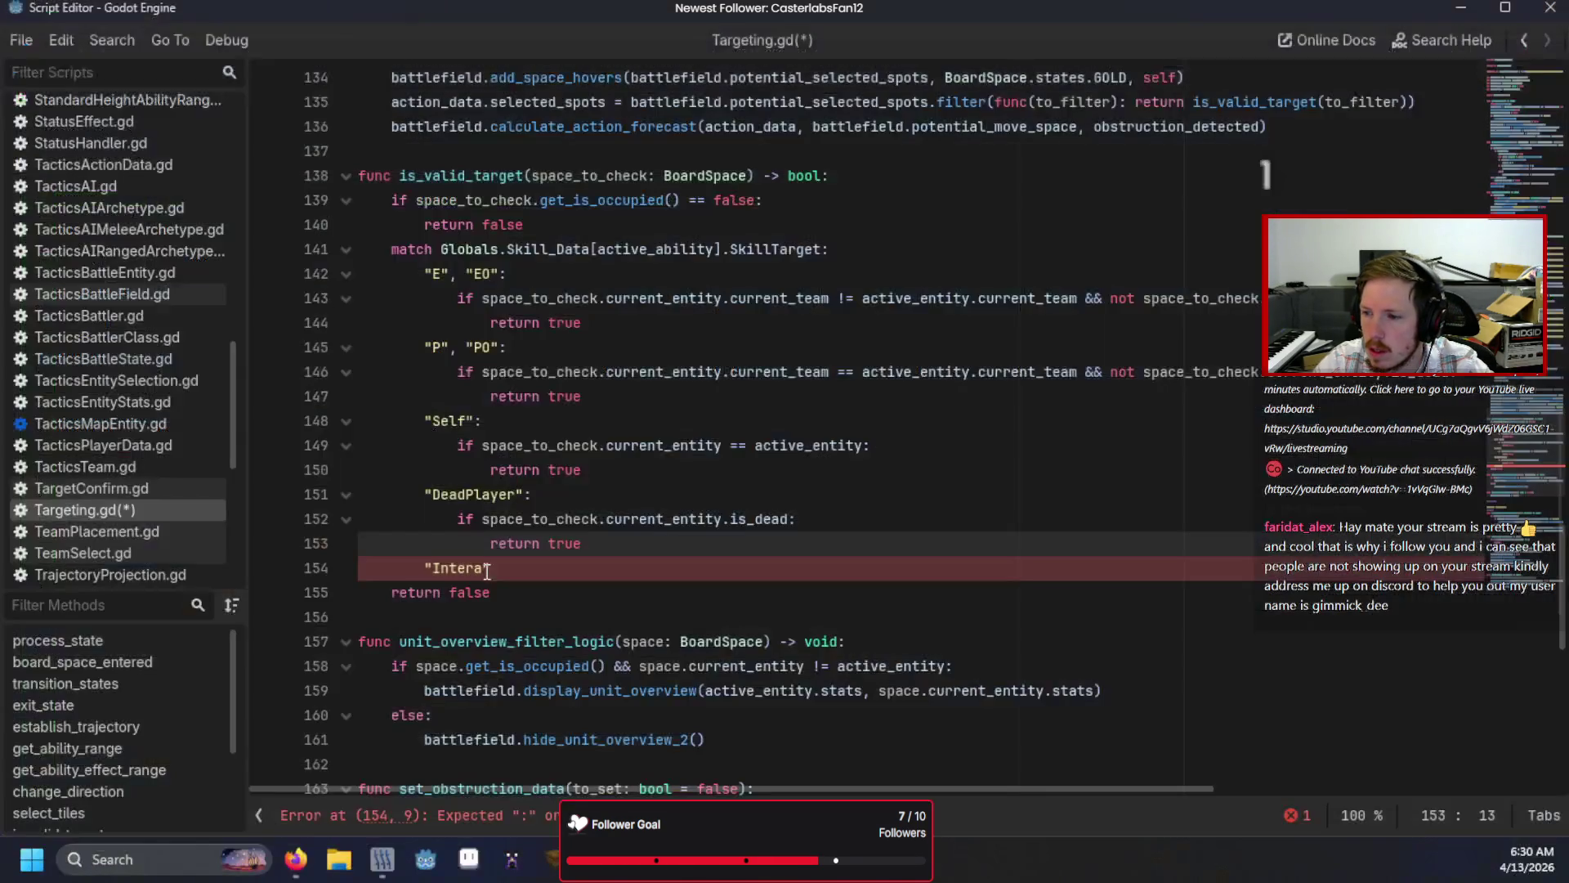
text(ctable")
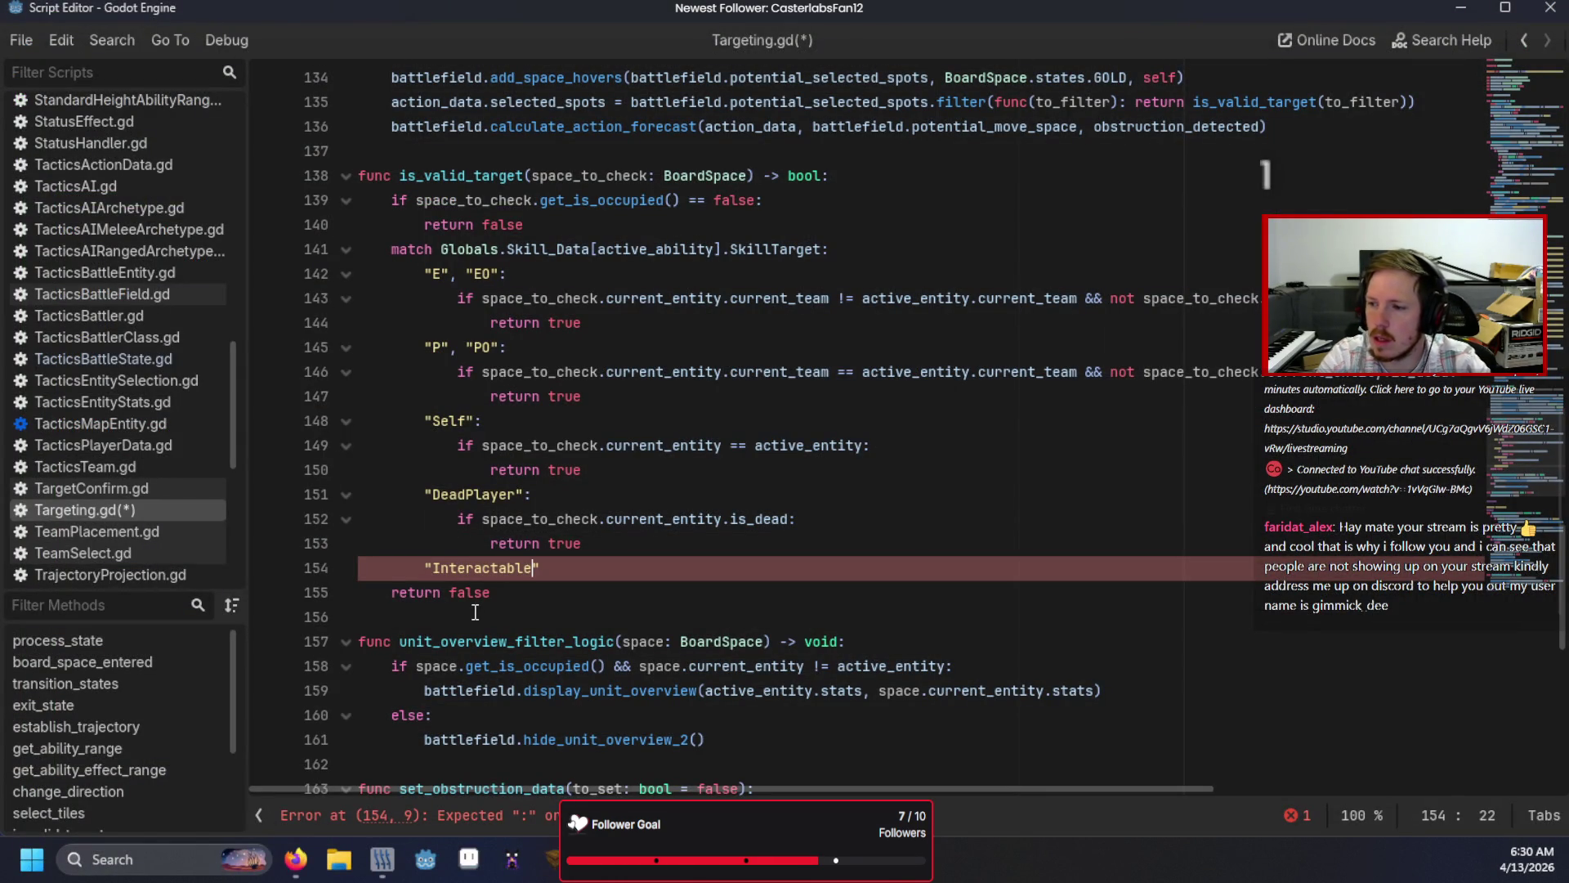
text(:)
key(Return)
Step: Return true when space_to_check.current_entity is a TacticsMapEntity and is_interactable
text(if space)
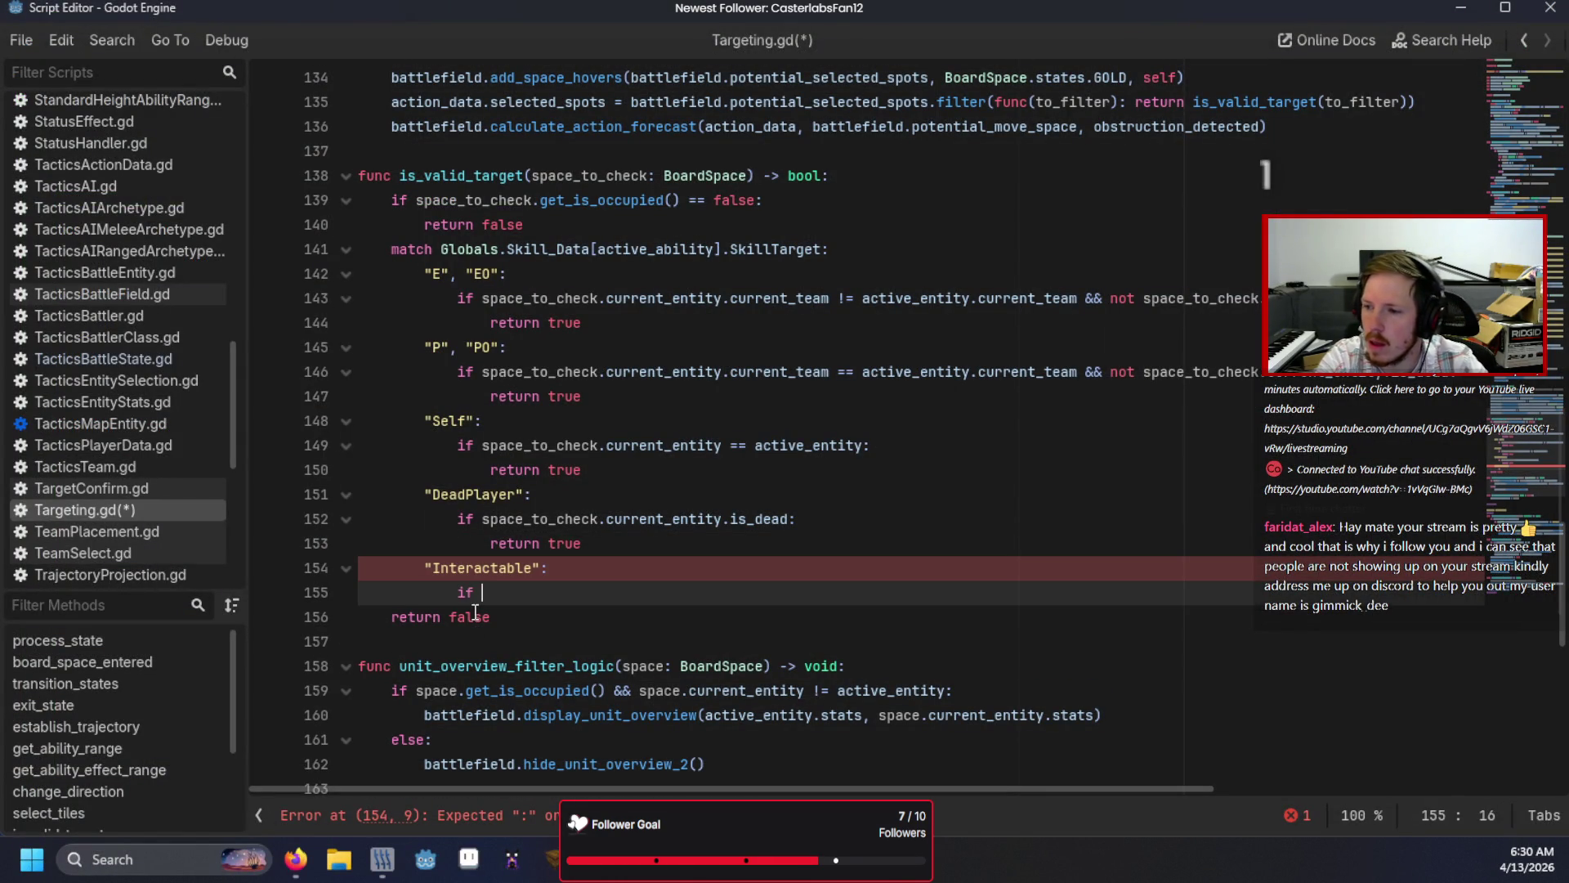
key(Return)
text(.cu)
key(Return)
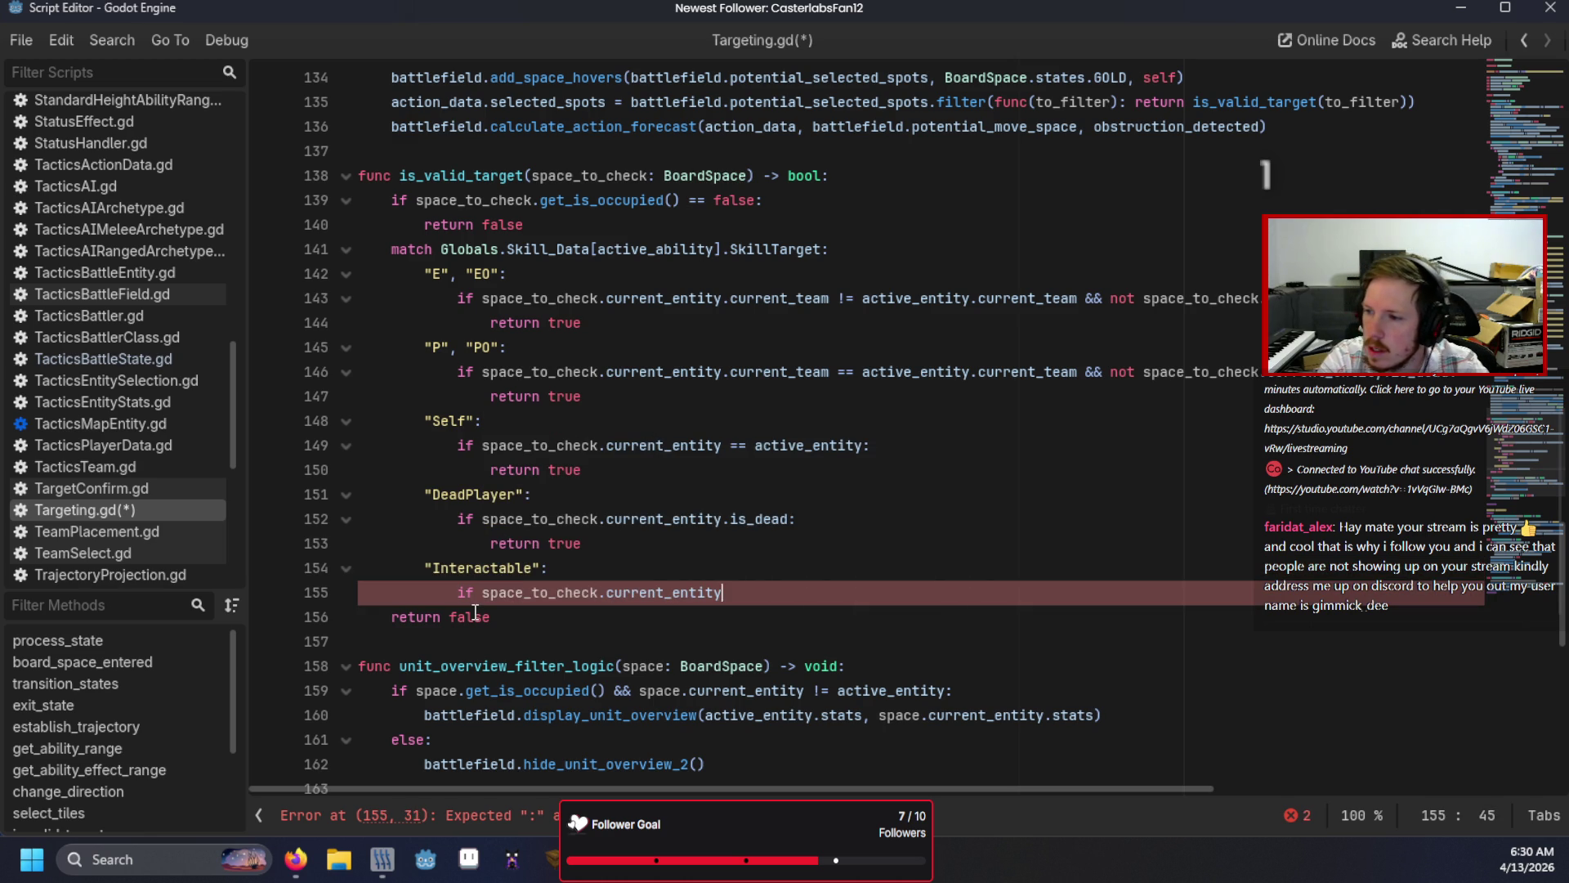
text( is Ta)
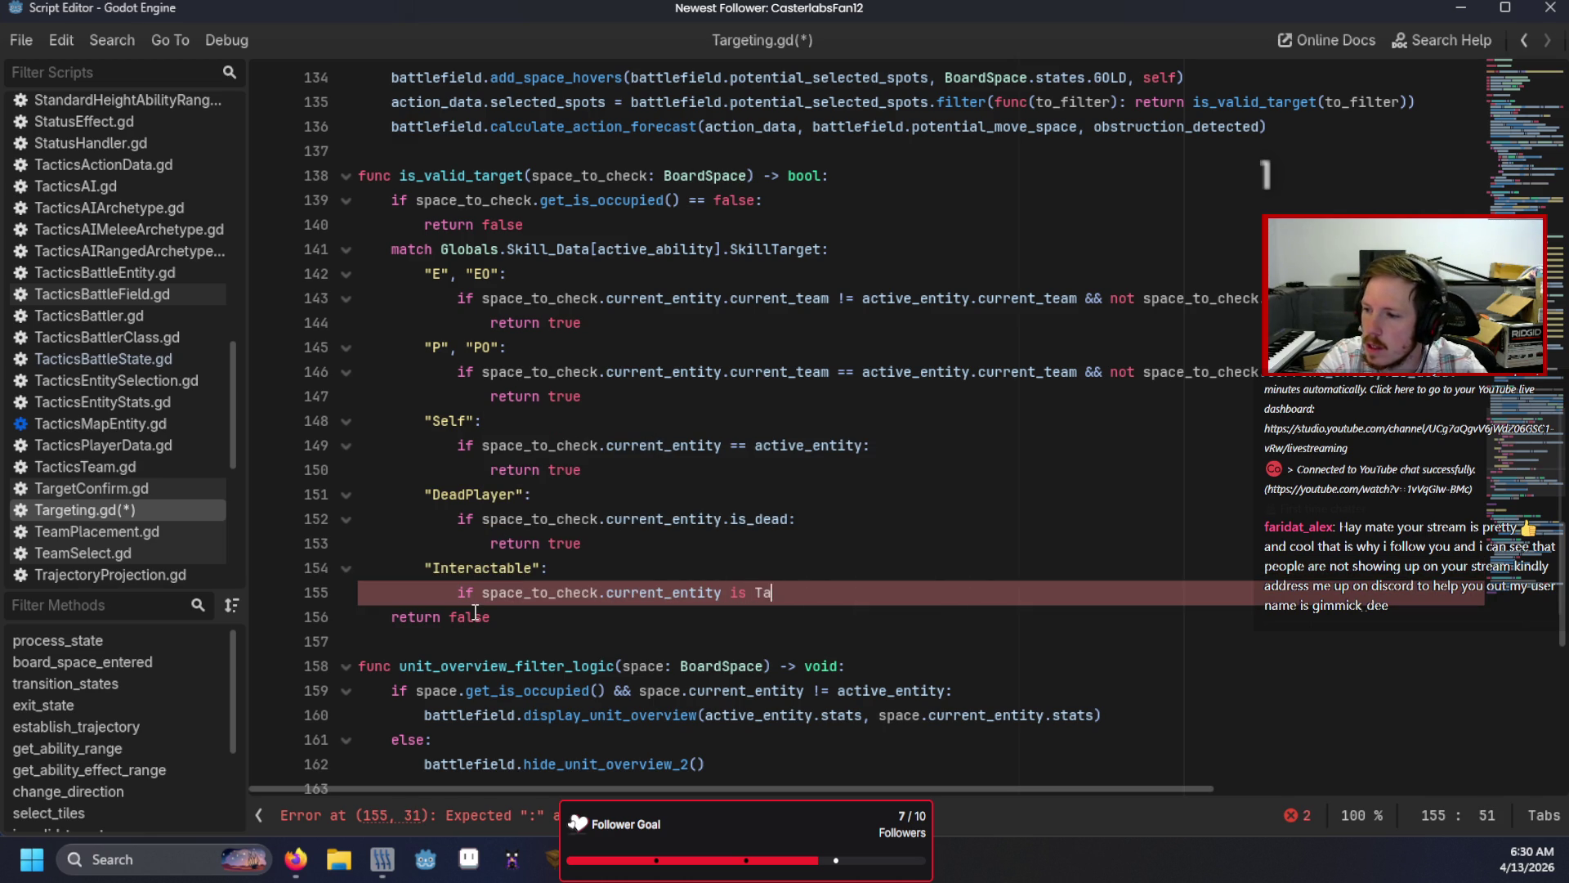
text(cticsMap)
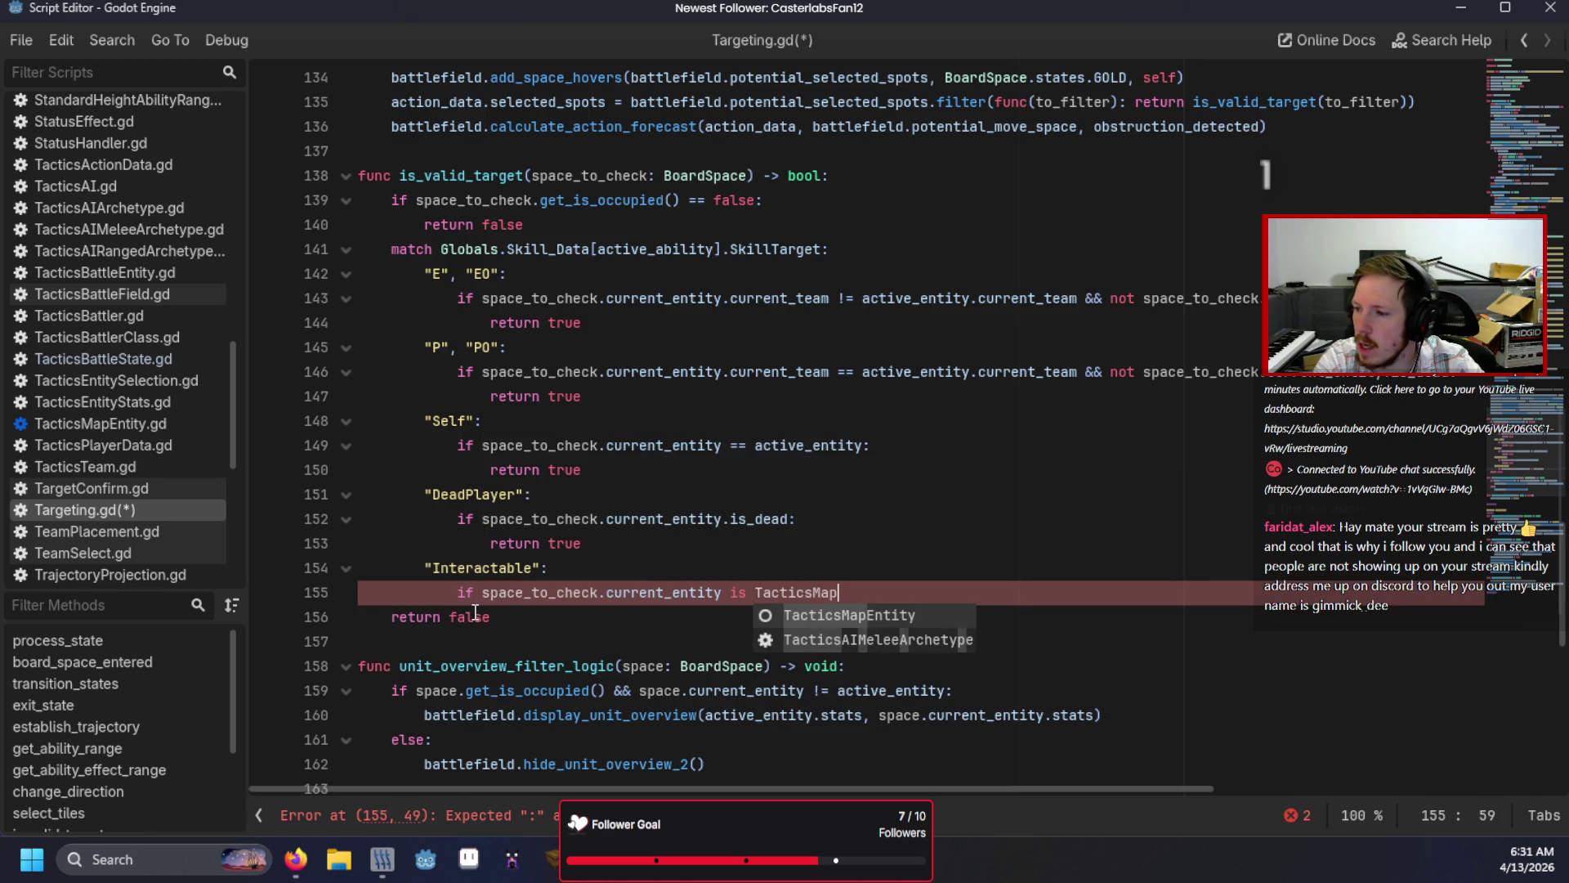
key(Return)
text(&& s)
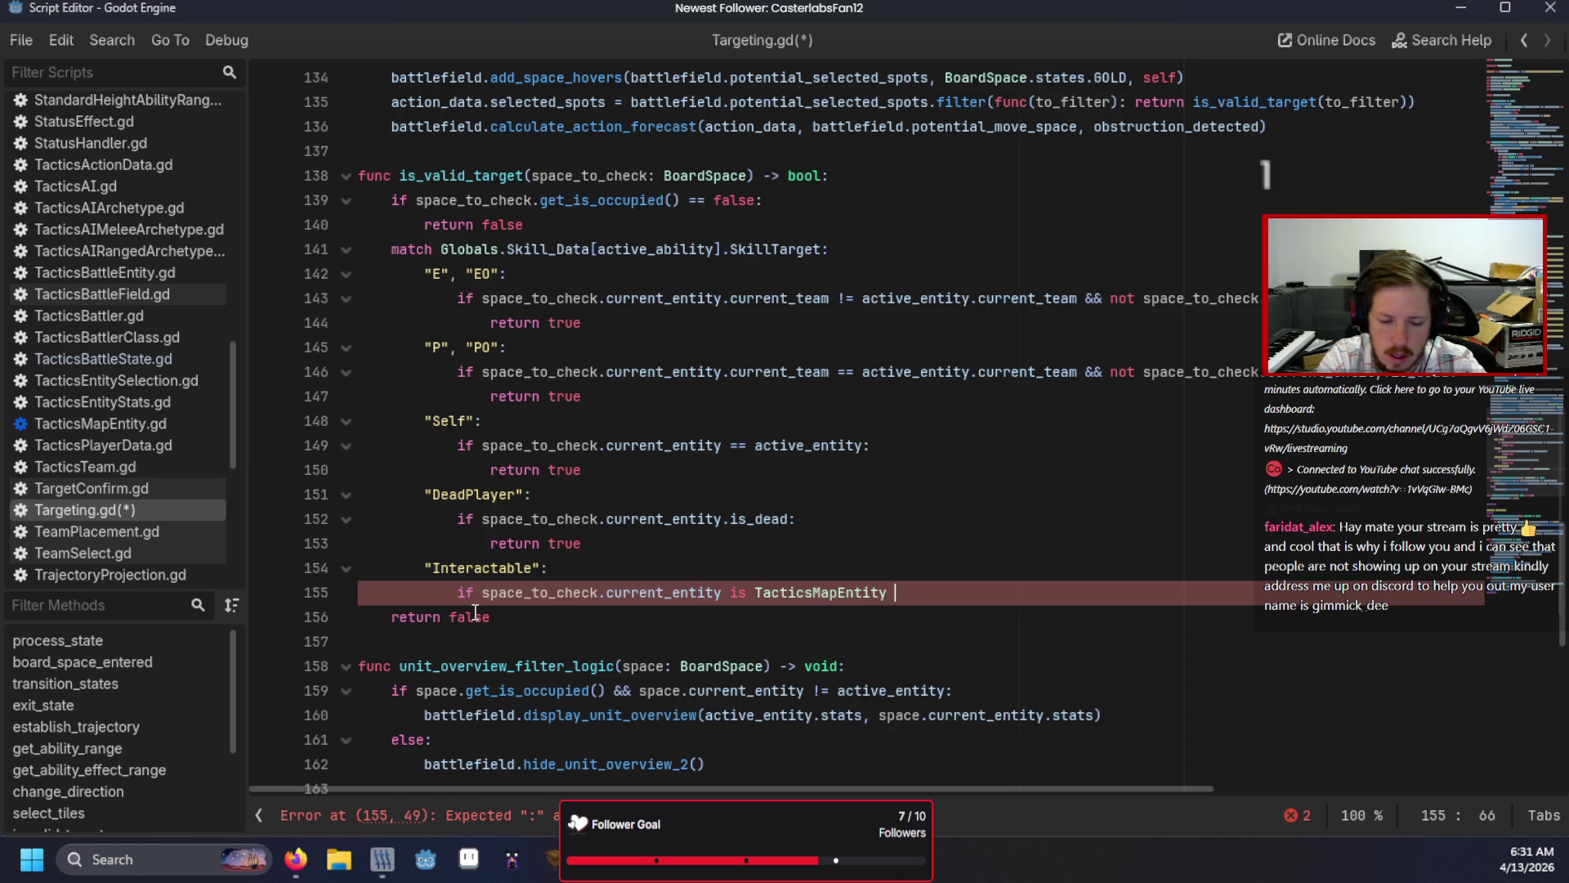
text(p)
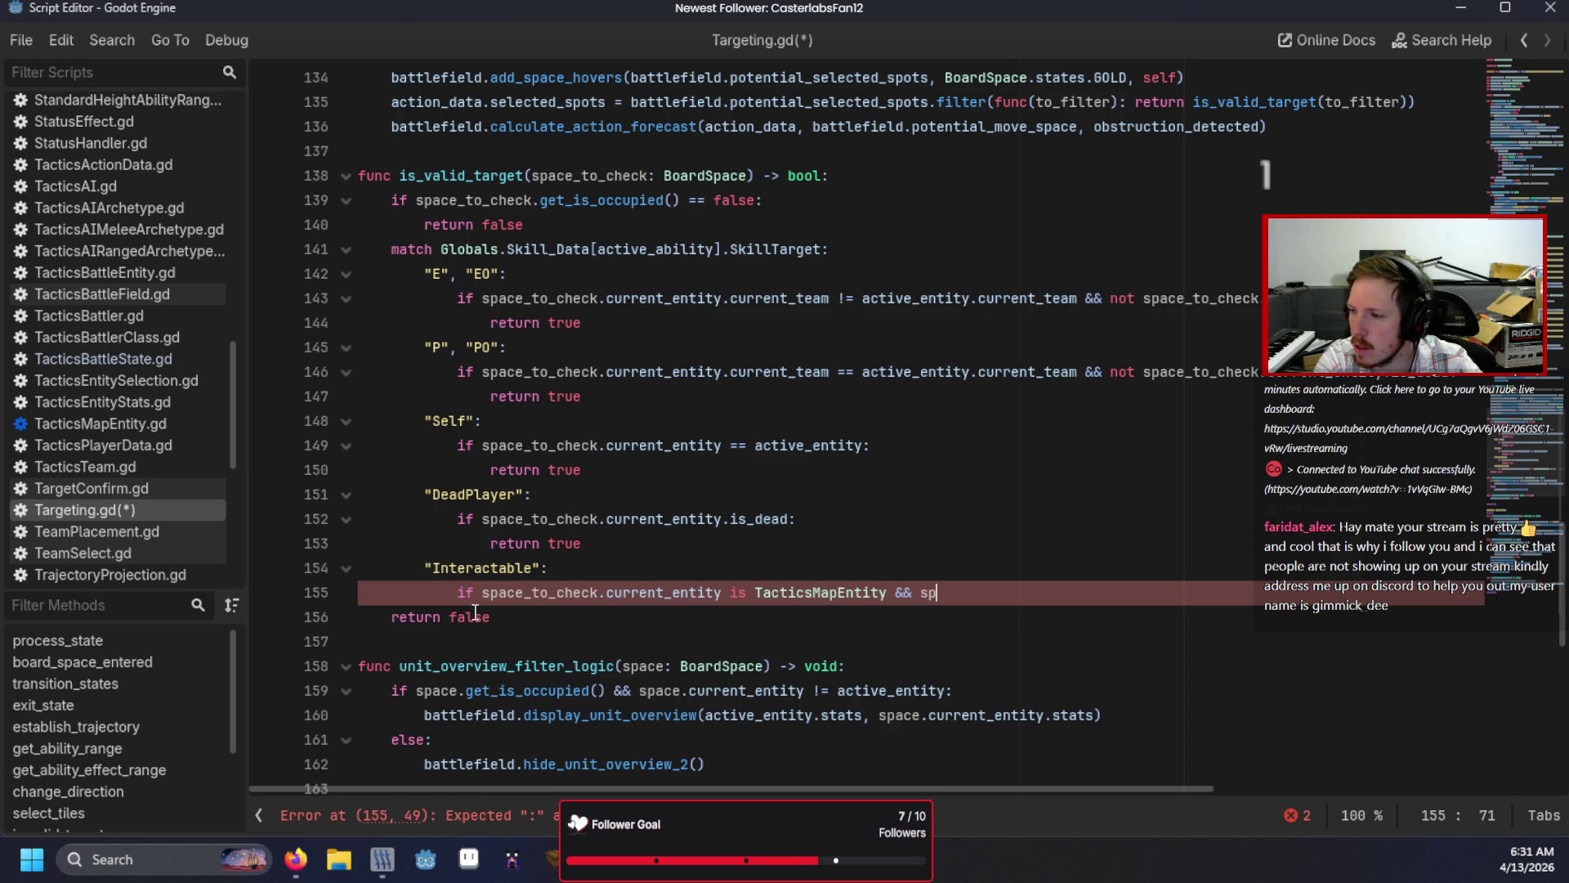
key(Return)
text(.cur)
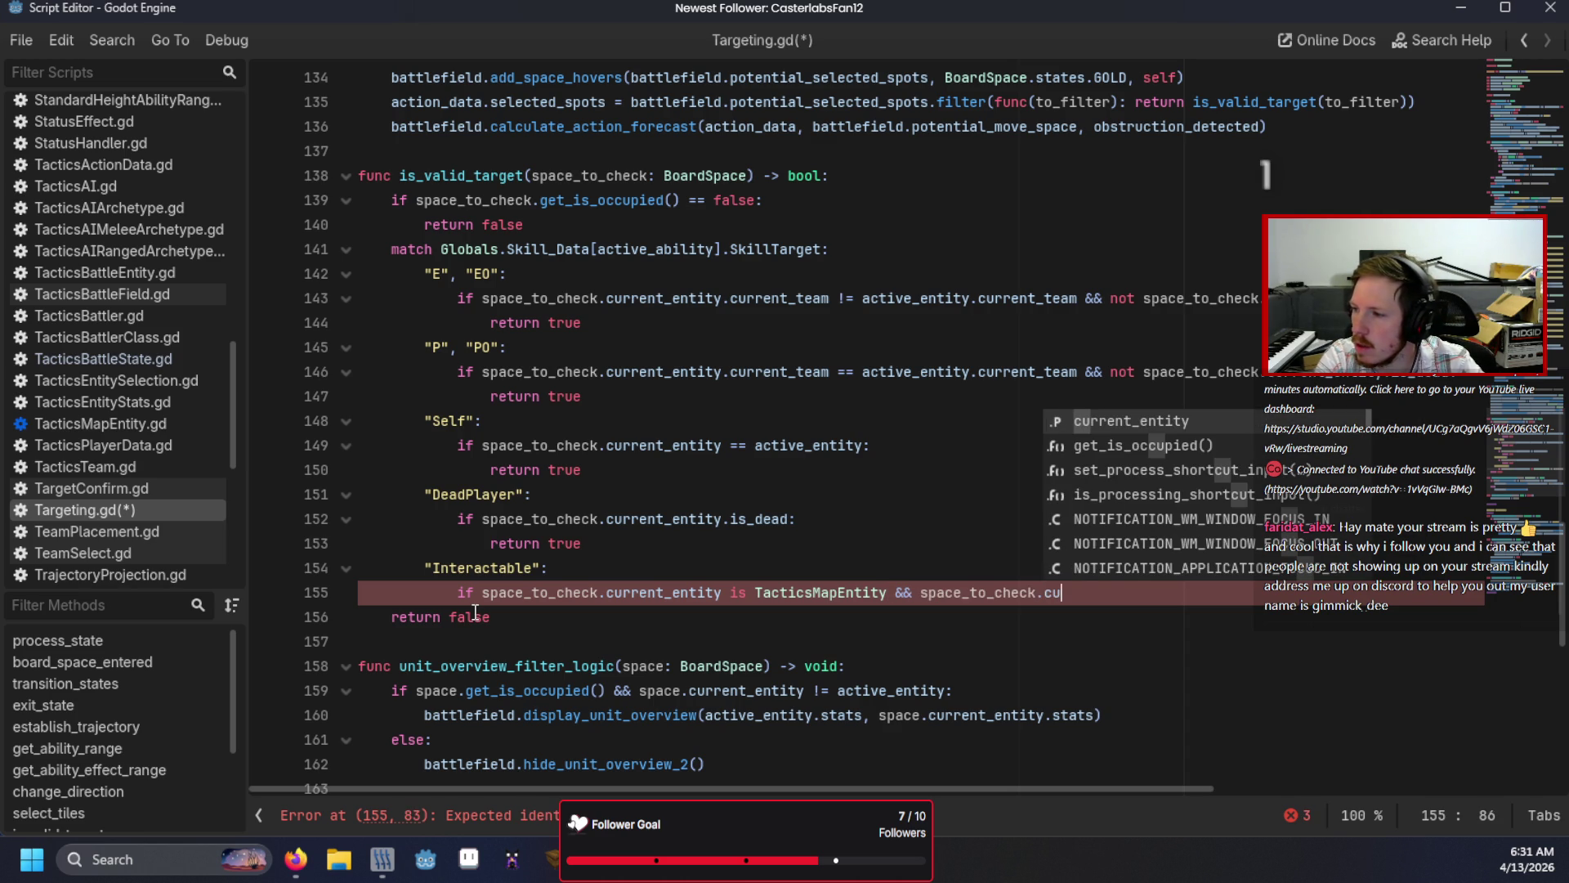
key(Return)
text(.is_interactable:)
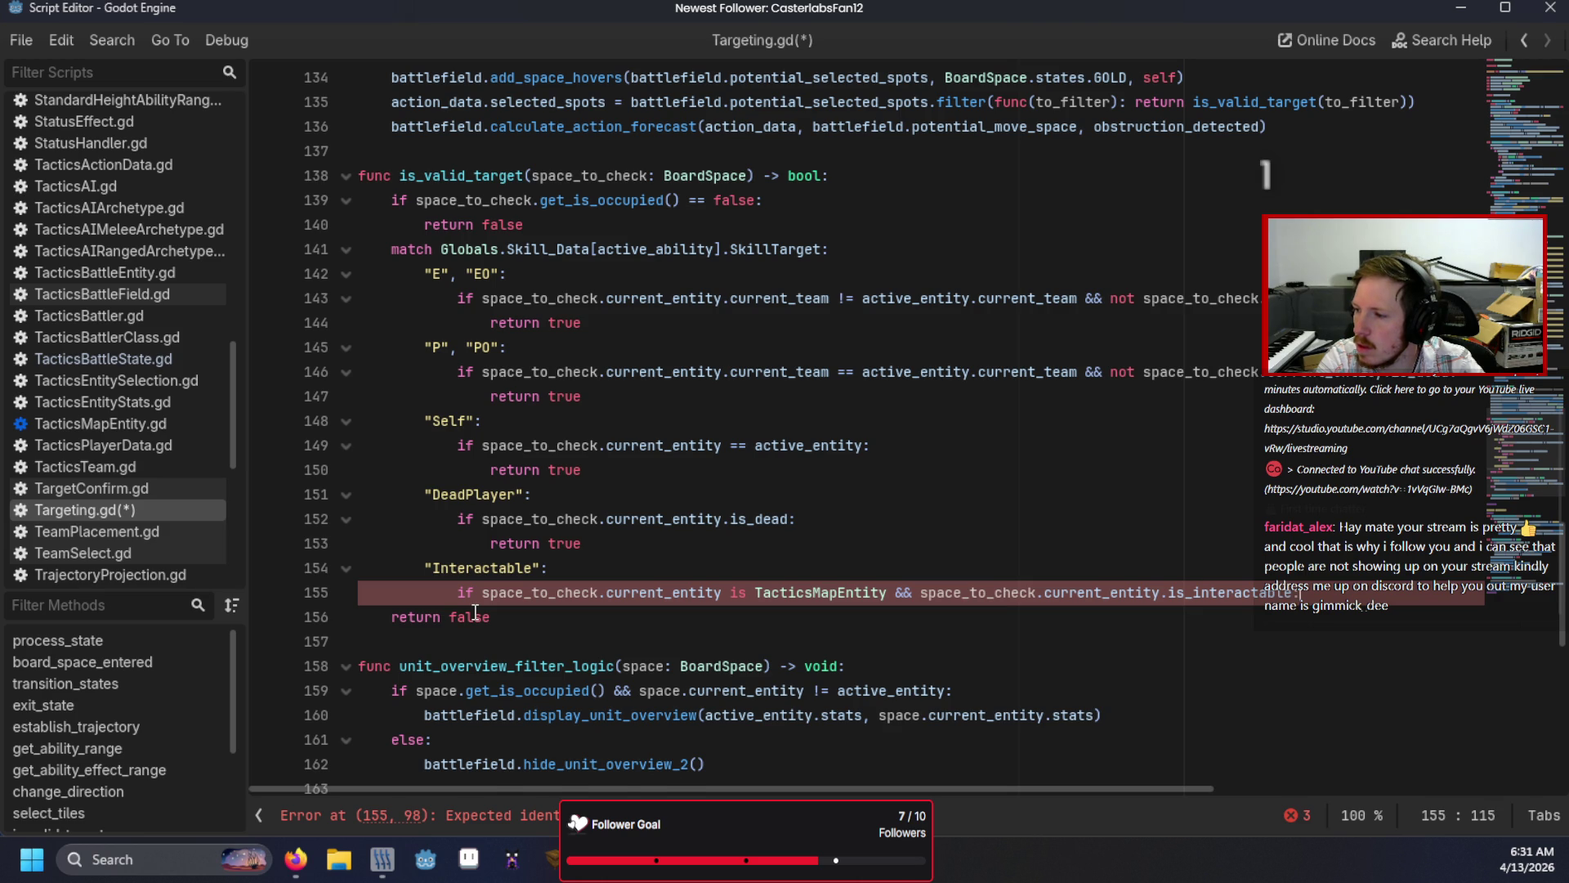
key(Return)
text(p)
text(eturn true)
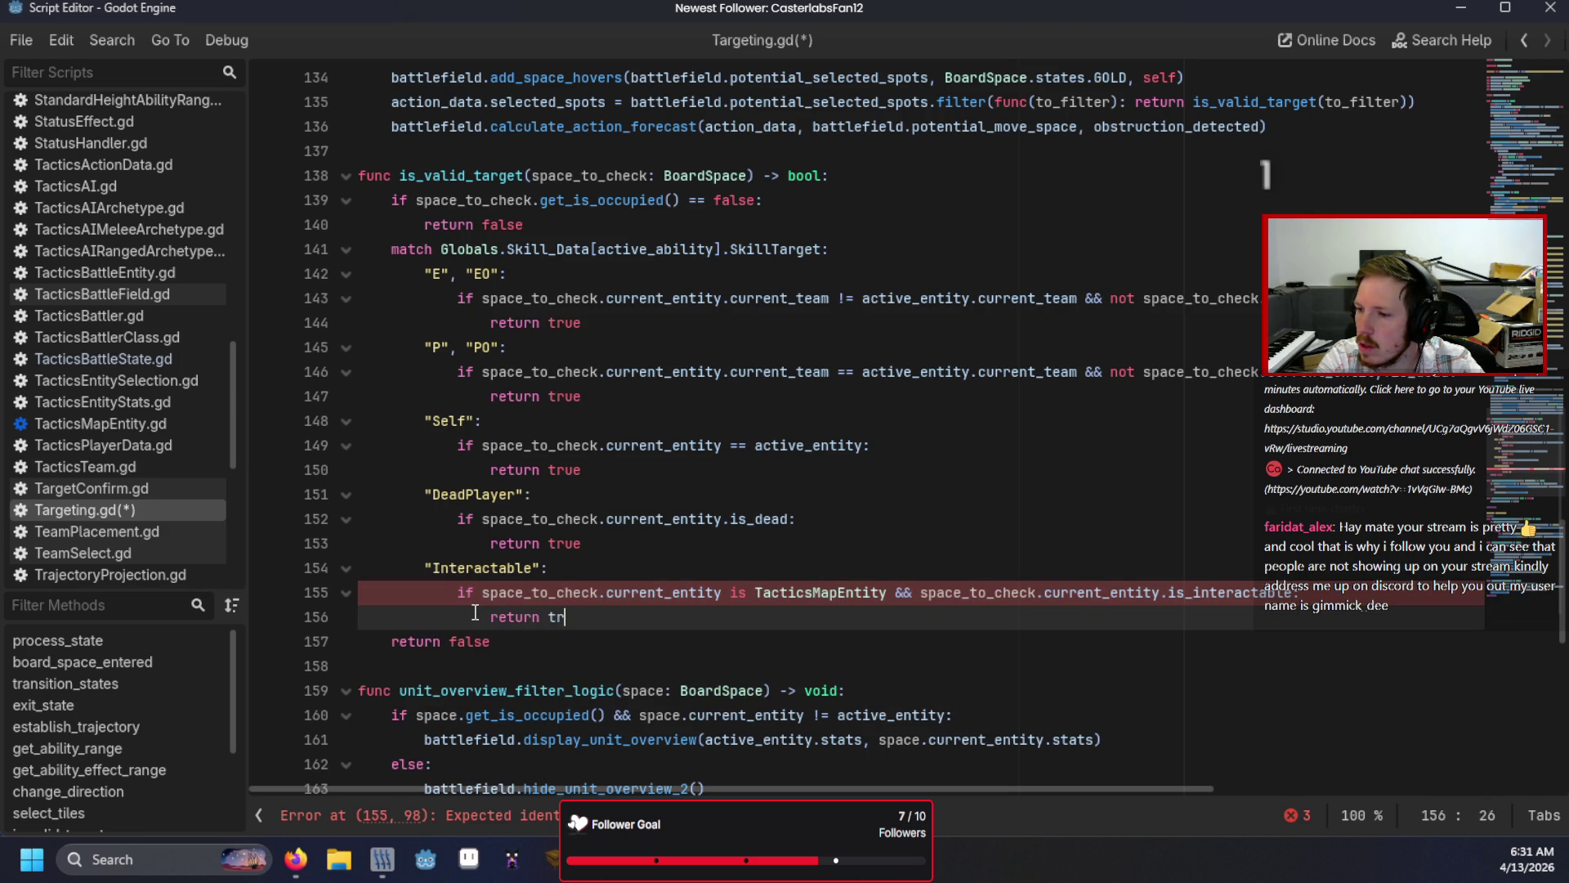
click(578, 564)
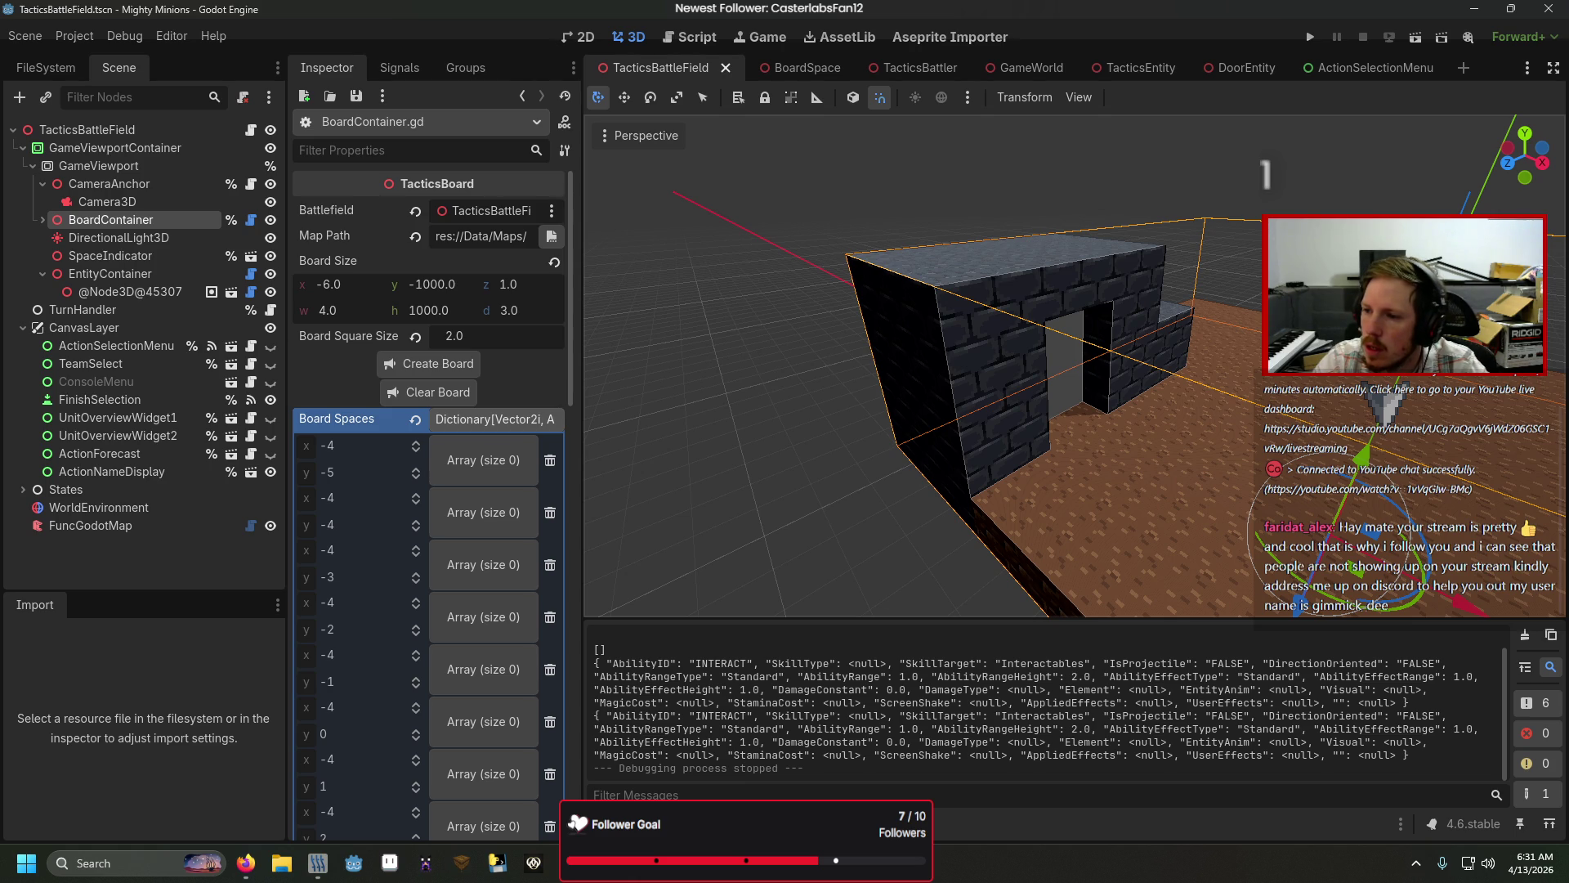
Step: Search for is_valid_target and inspect its definition and the call on line 135
key(alt+Tab)
key(ctrl+f)
text(is_val)
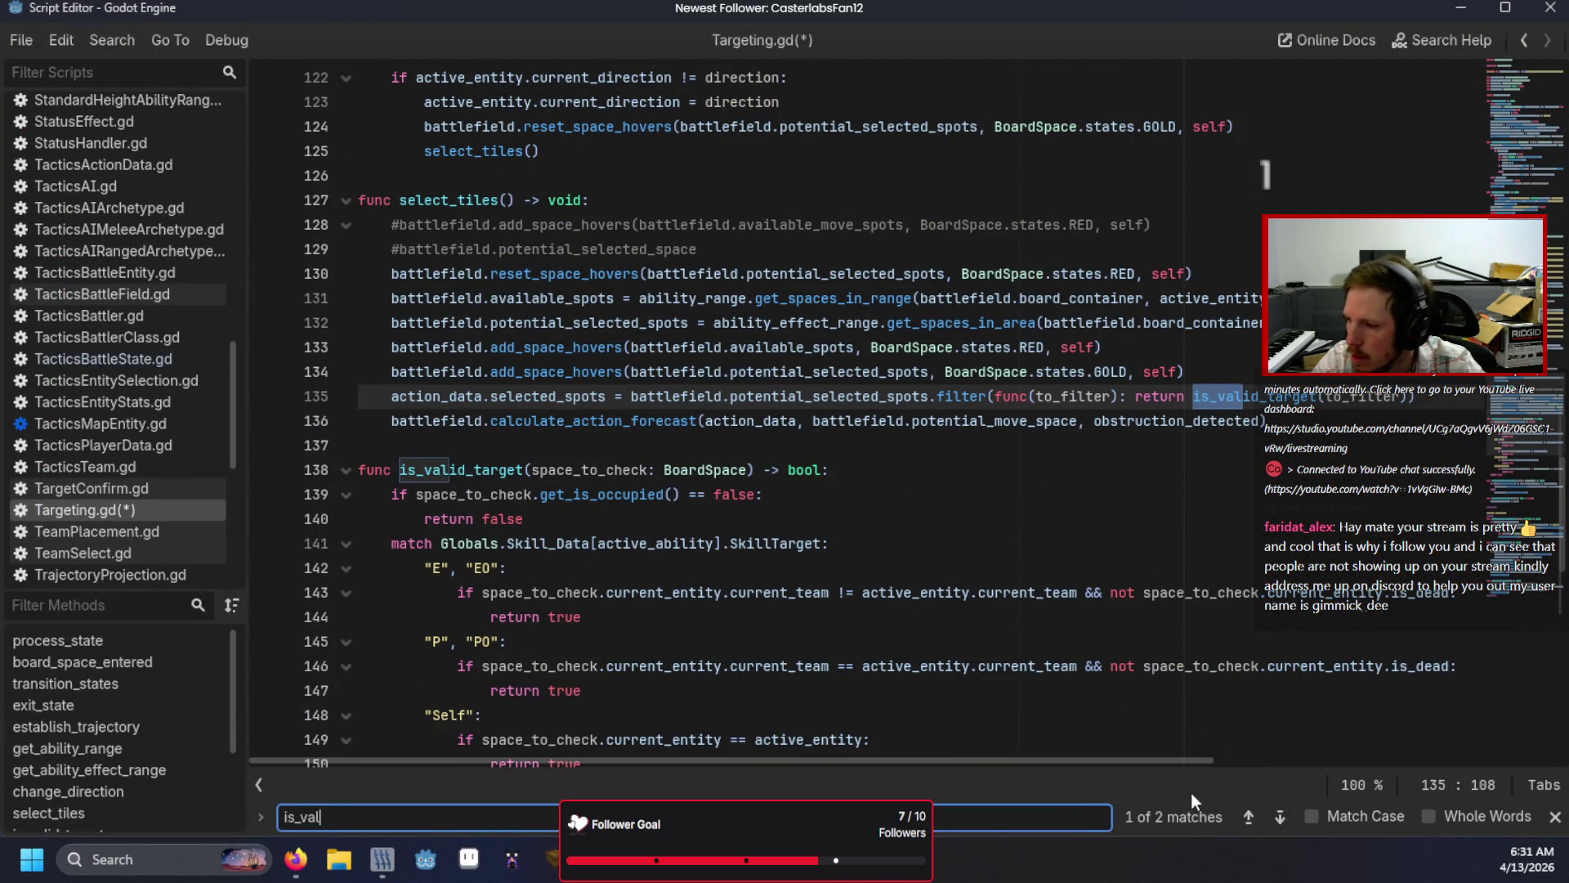
click(1281, 814)
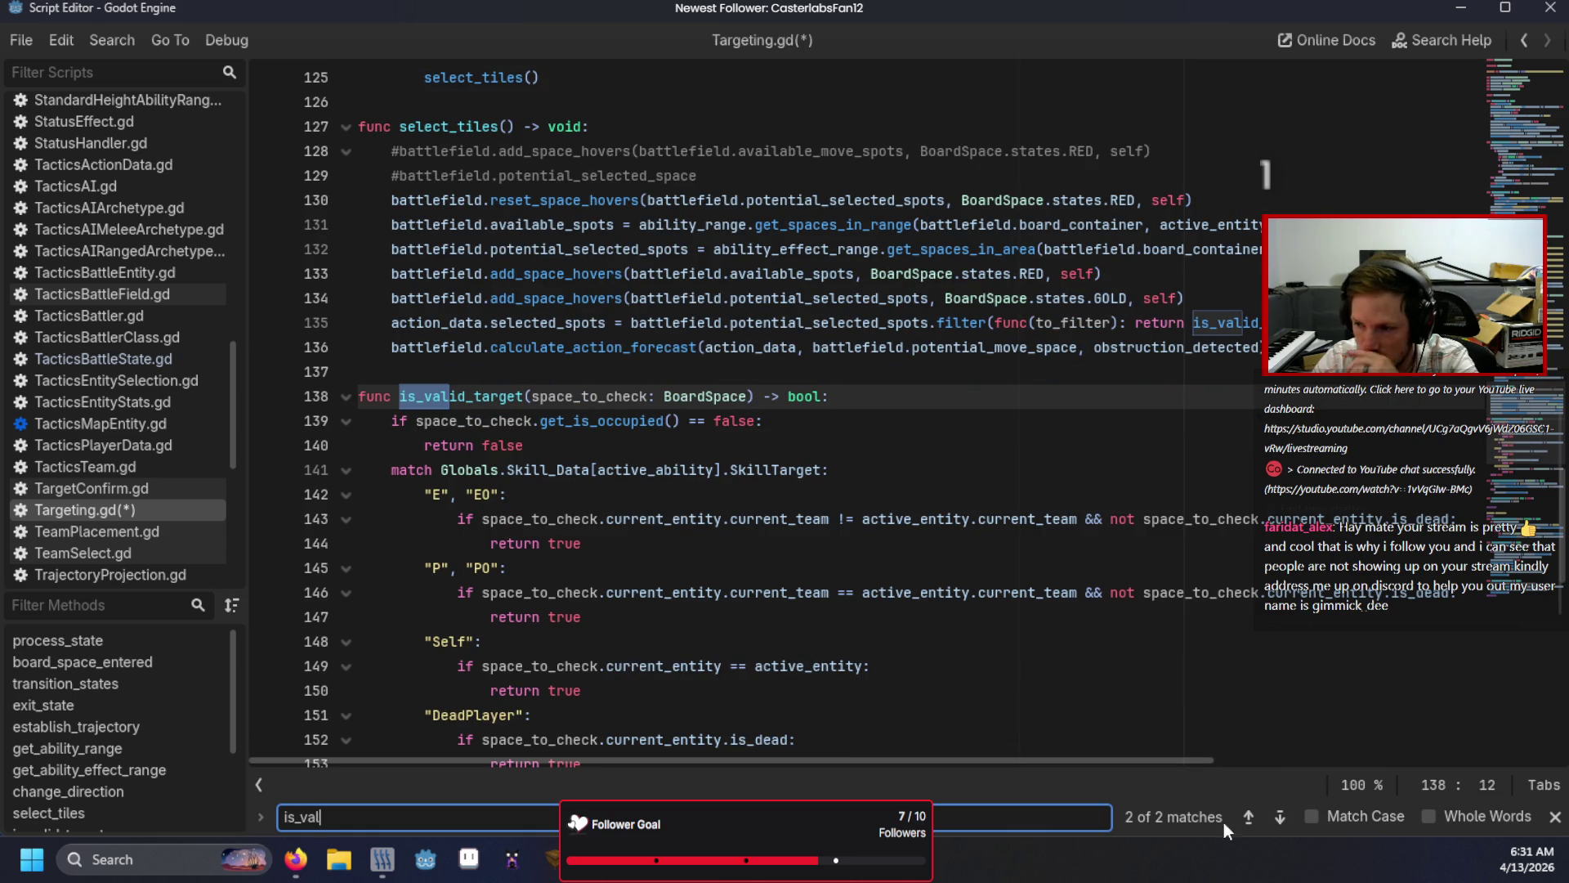
click(1278, 825)
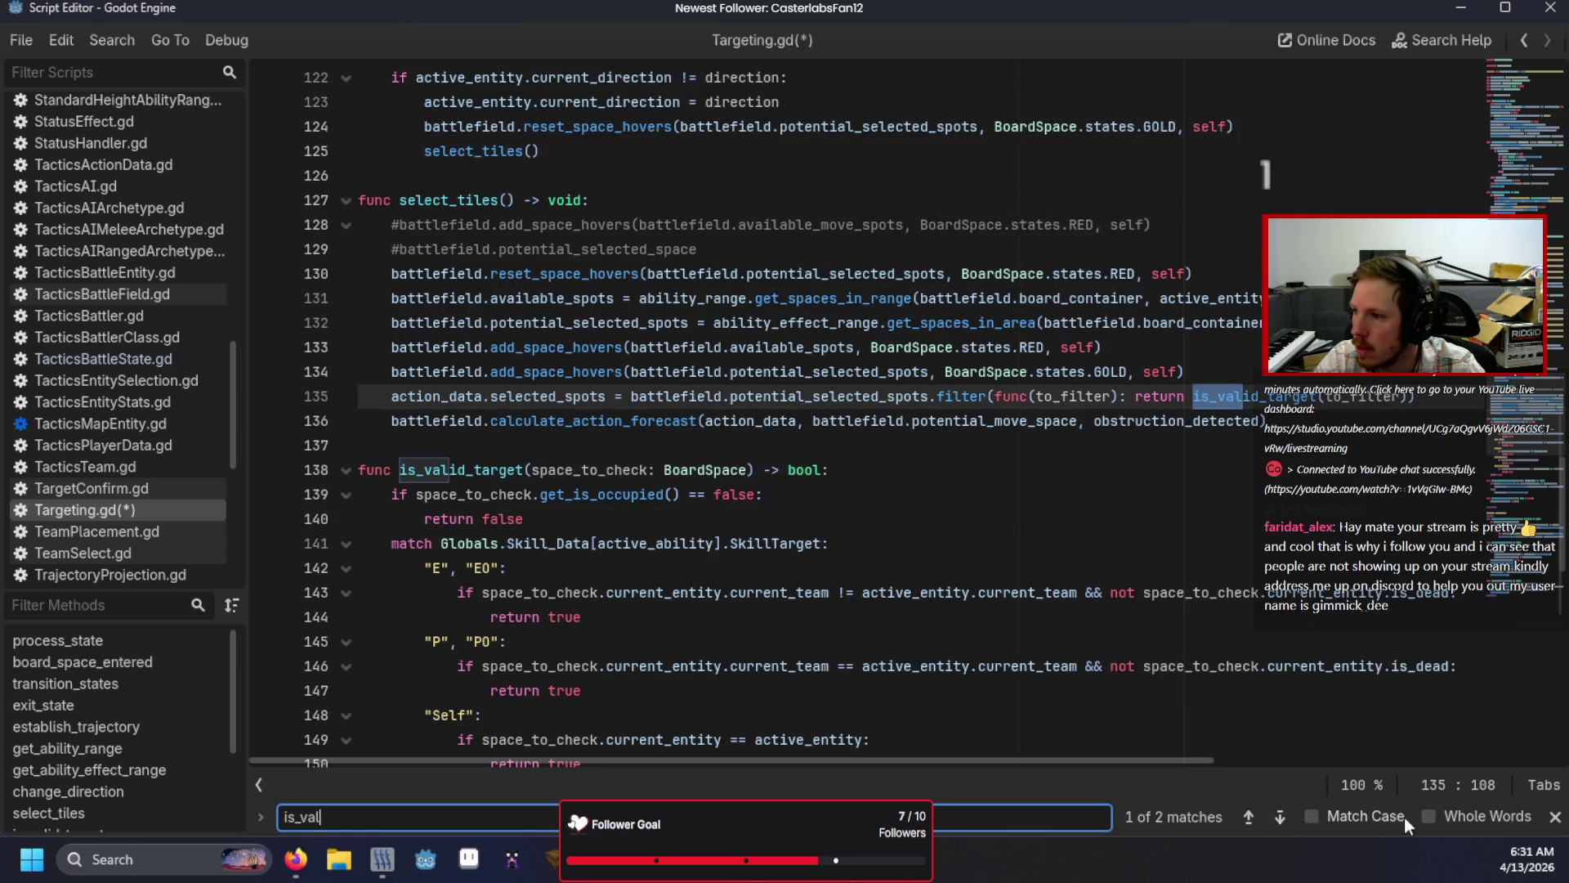
click(1555, 817)
click(1245, 396)
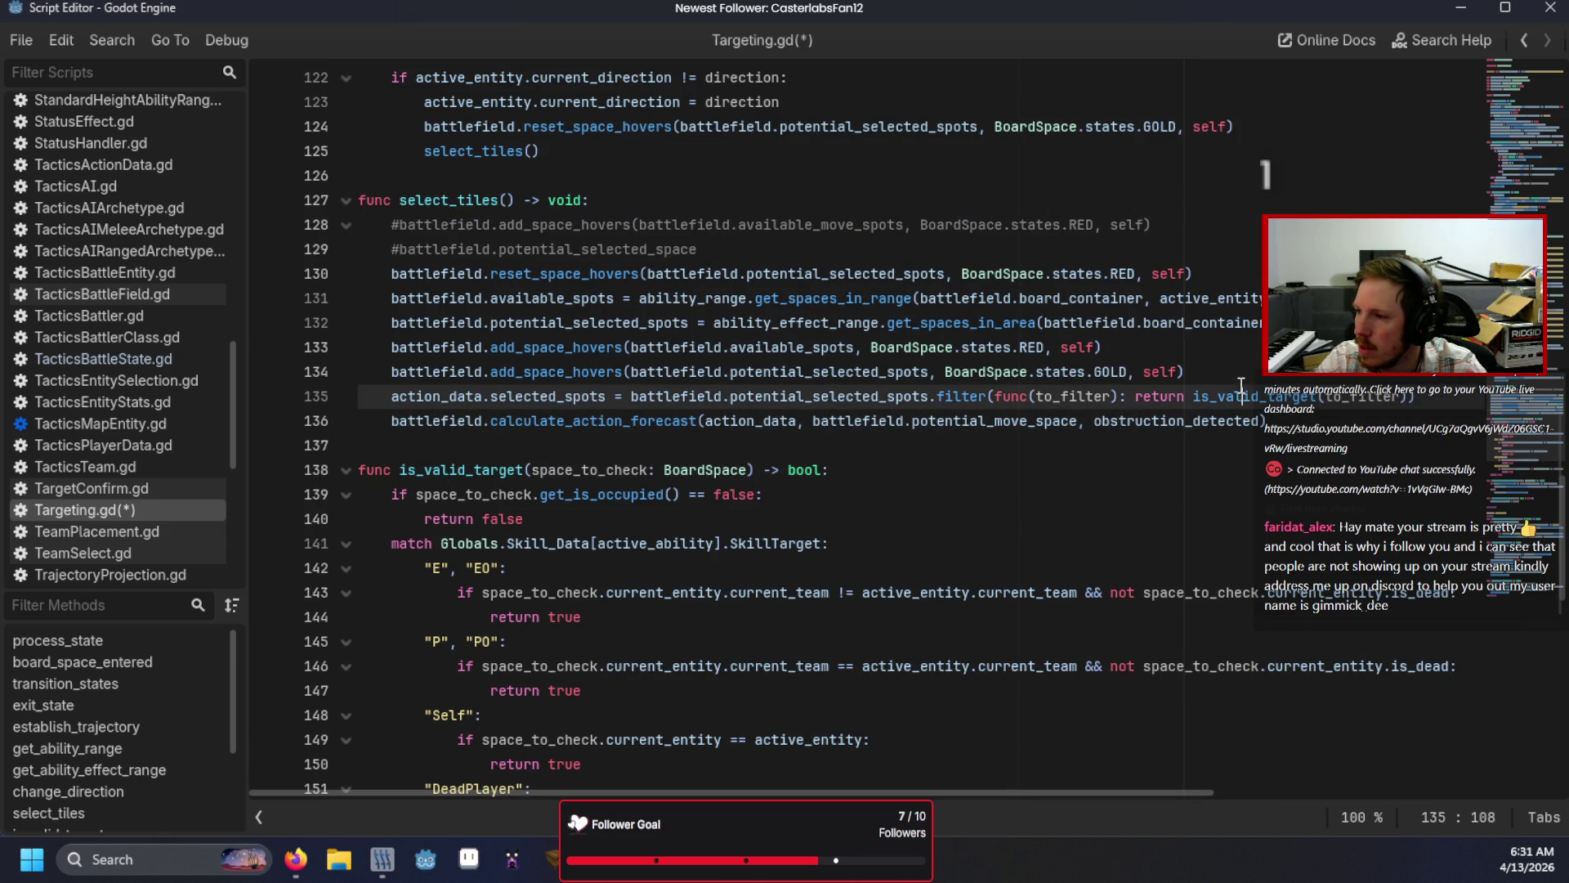
drag(1245, 396, 1201, 396)
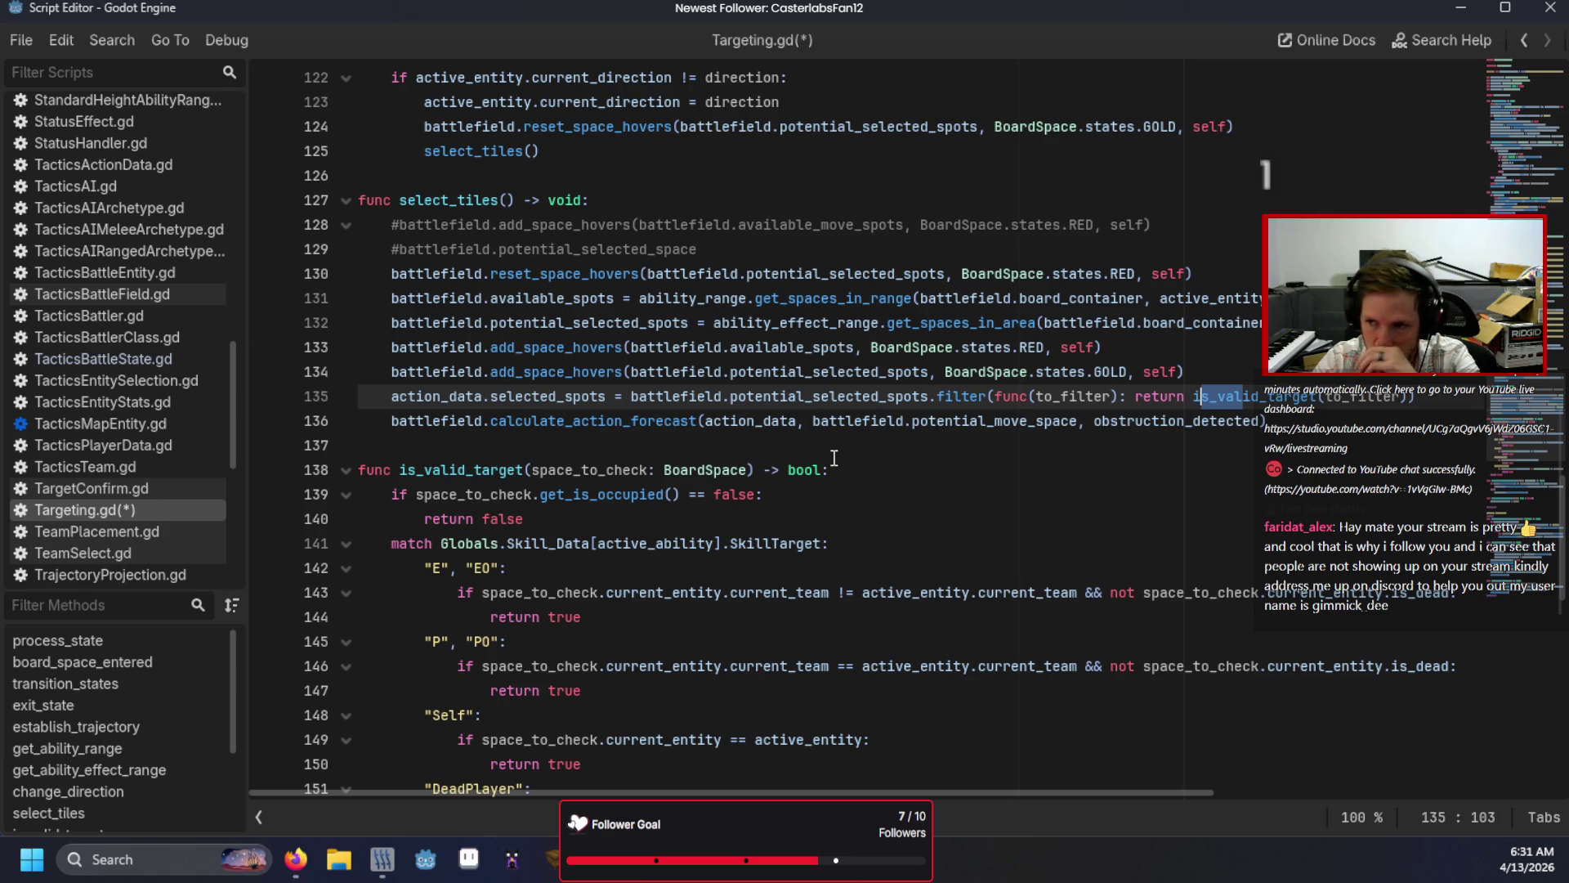
Step: Save Targeting.gd and run the game with F5
scroll(834, 458, down, 12)
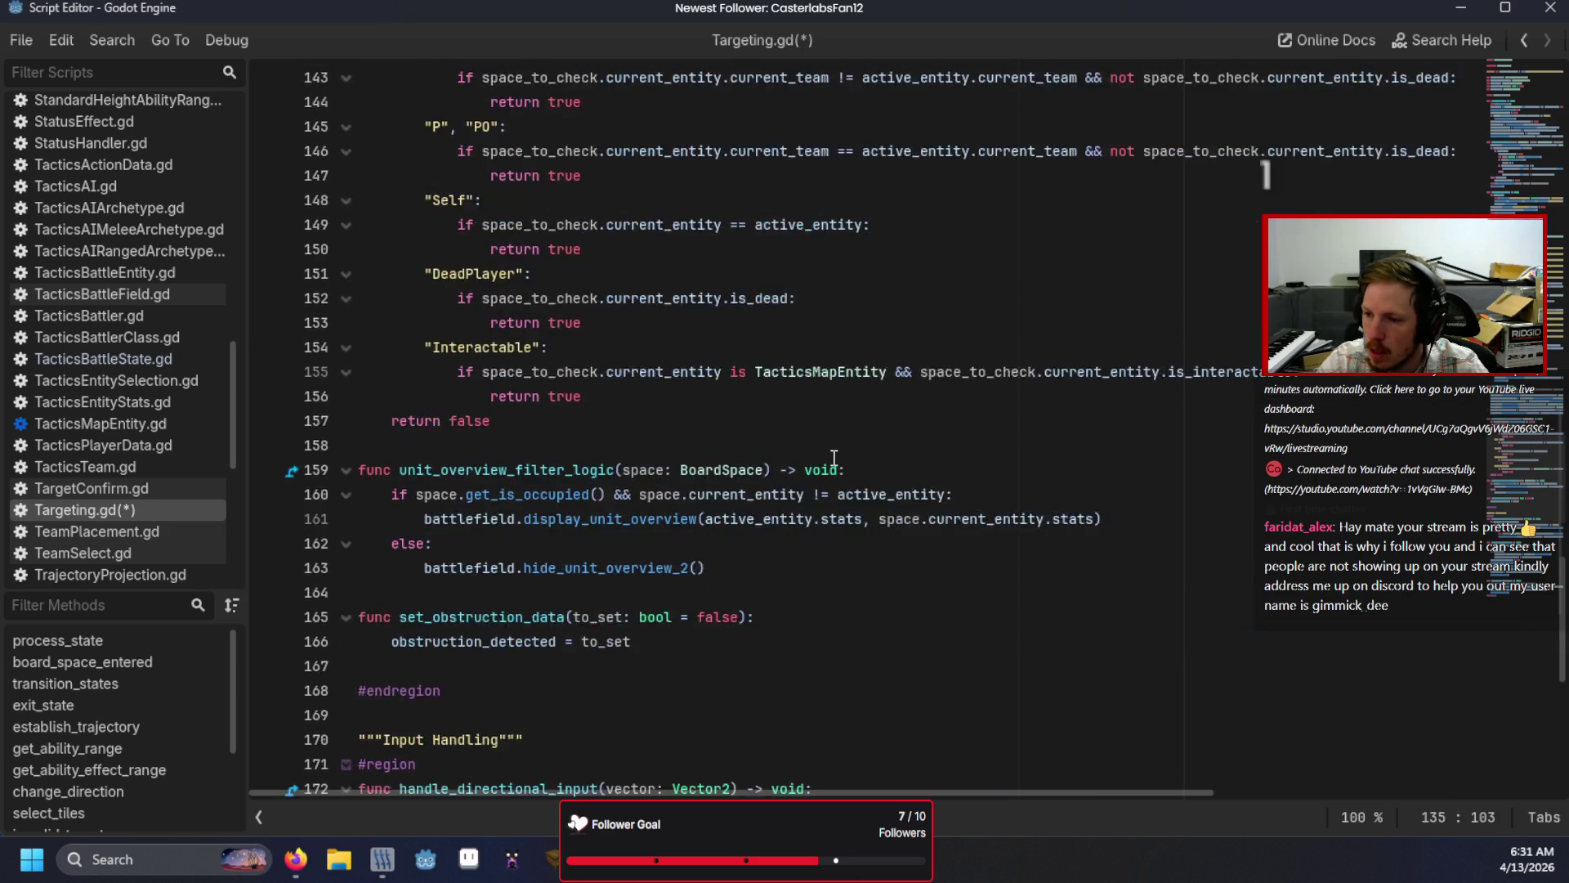
scroll(824, 477, down, 4)
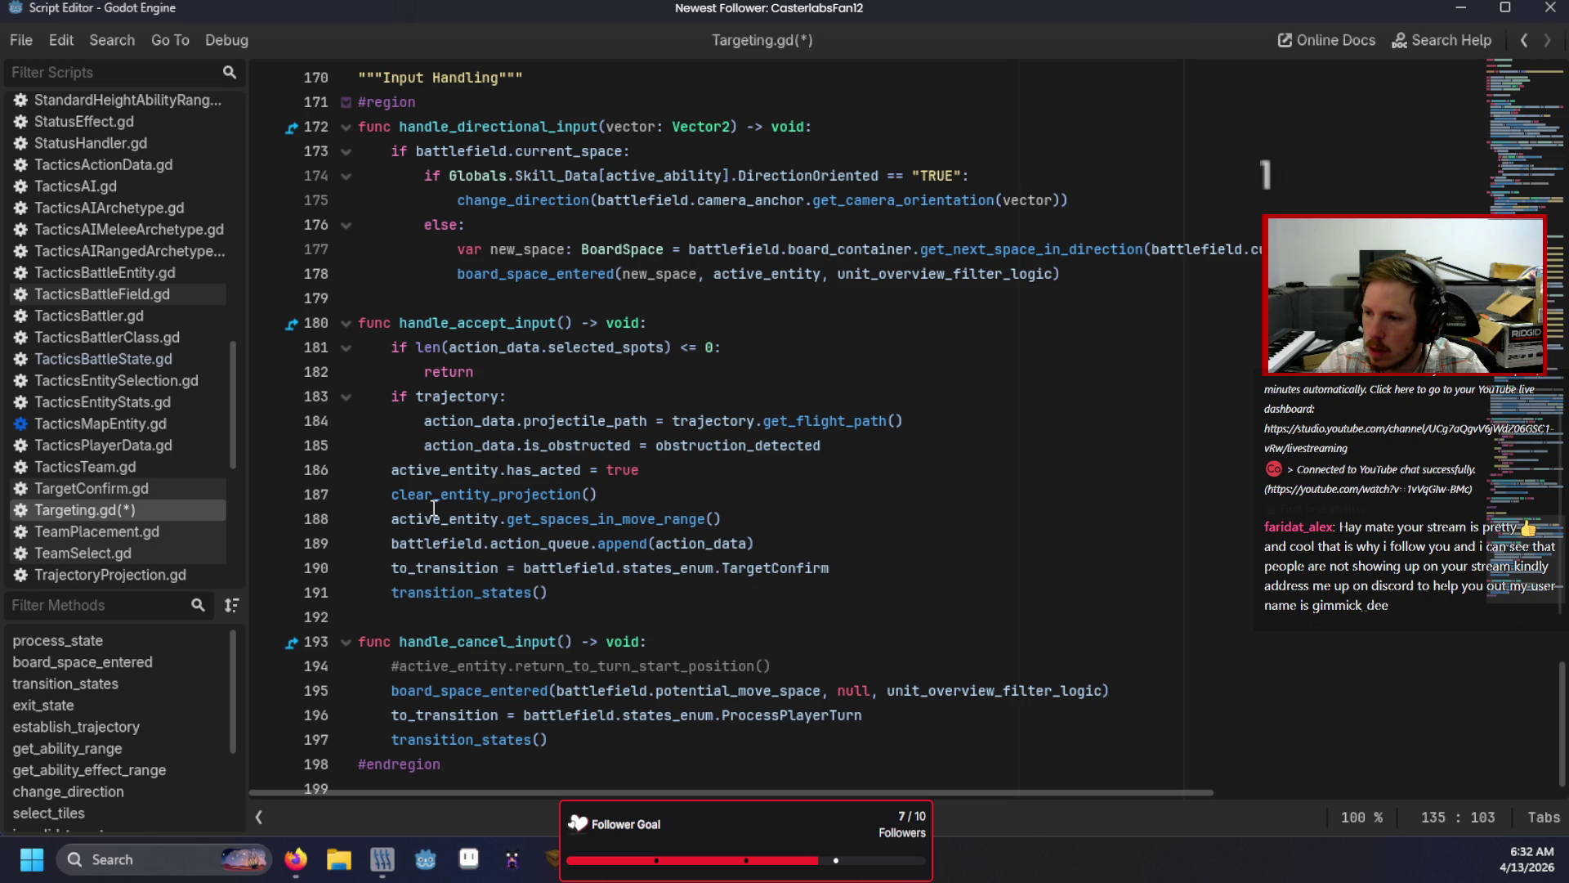
mouse_move(431, 508)
click(730, 445)
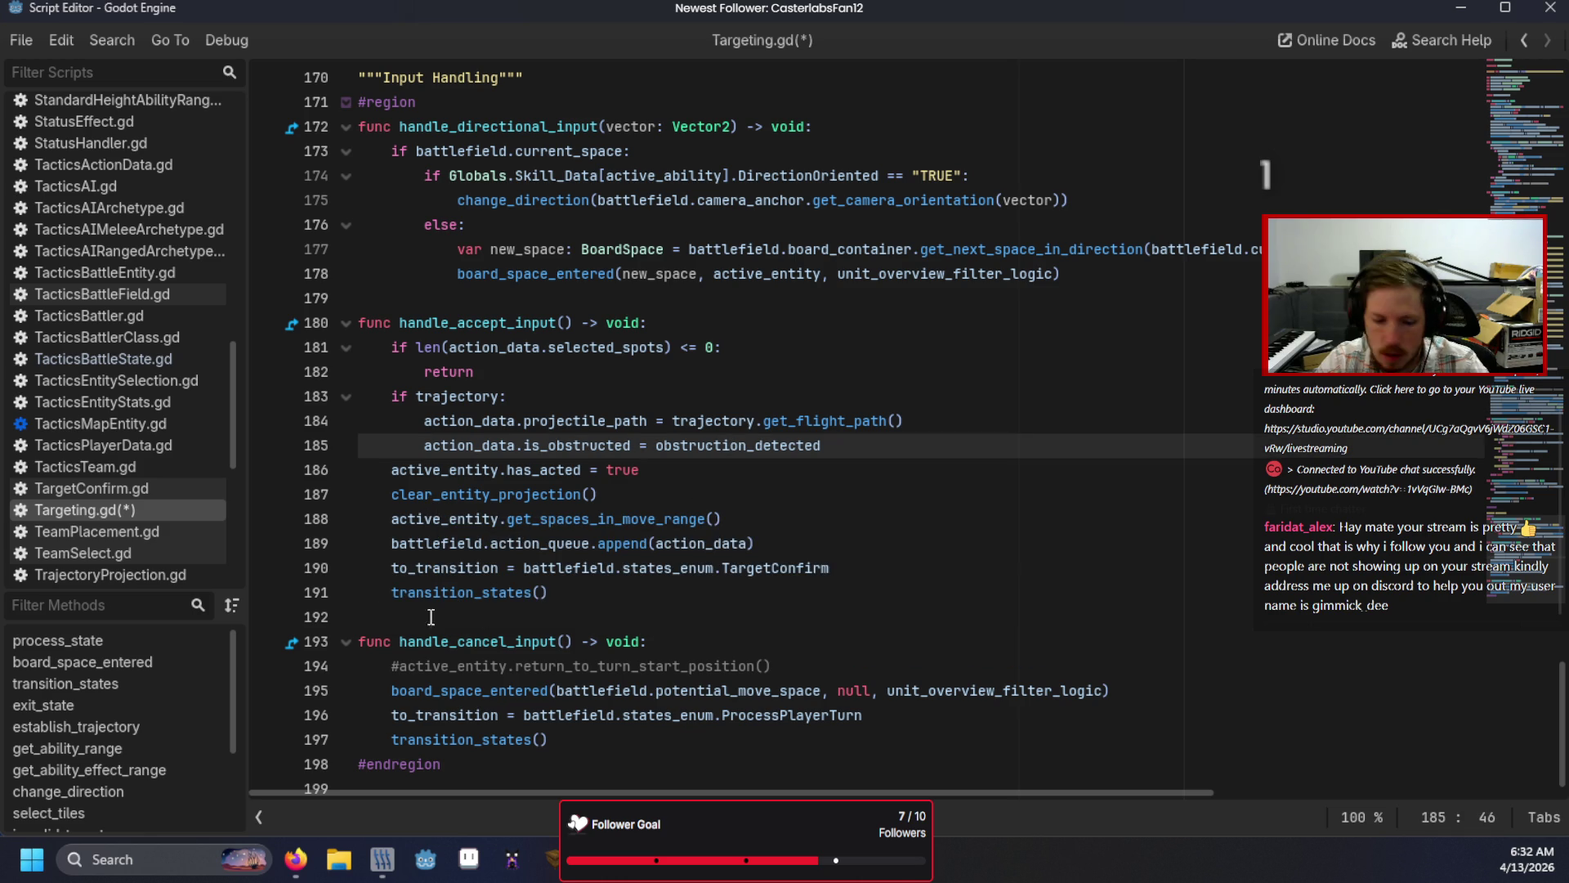
key(F5)
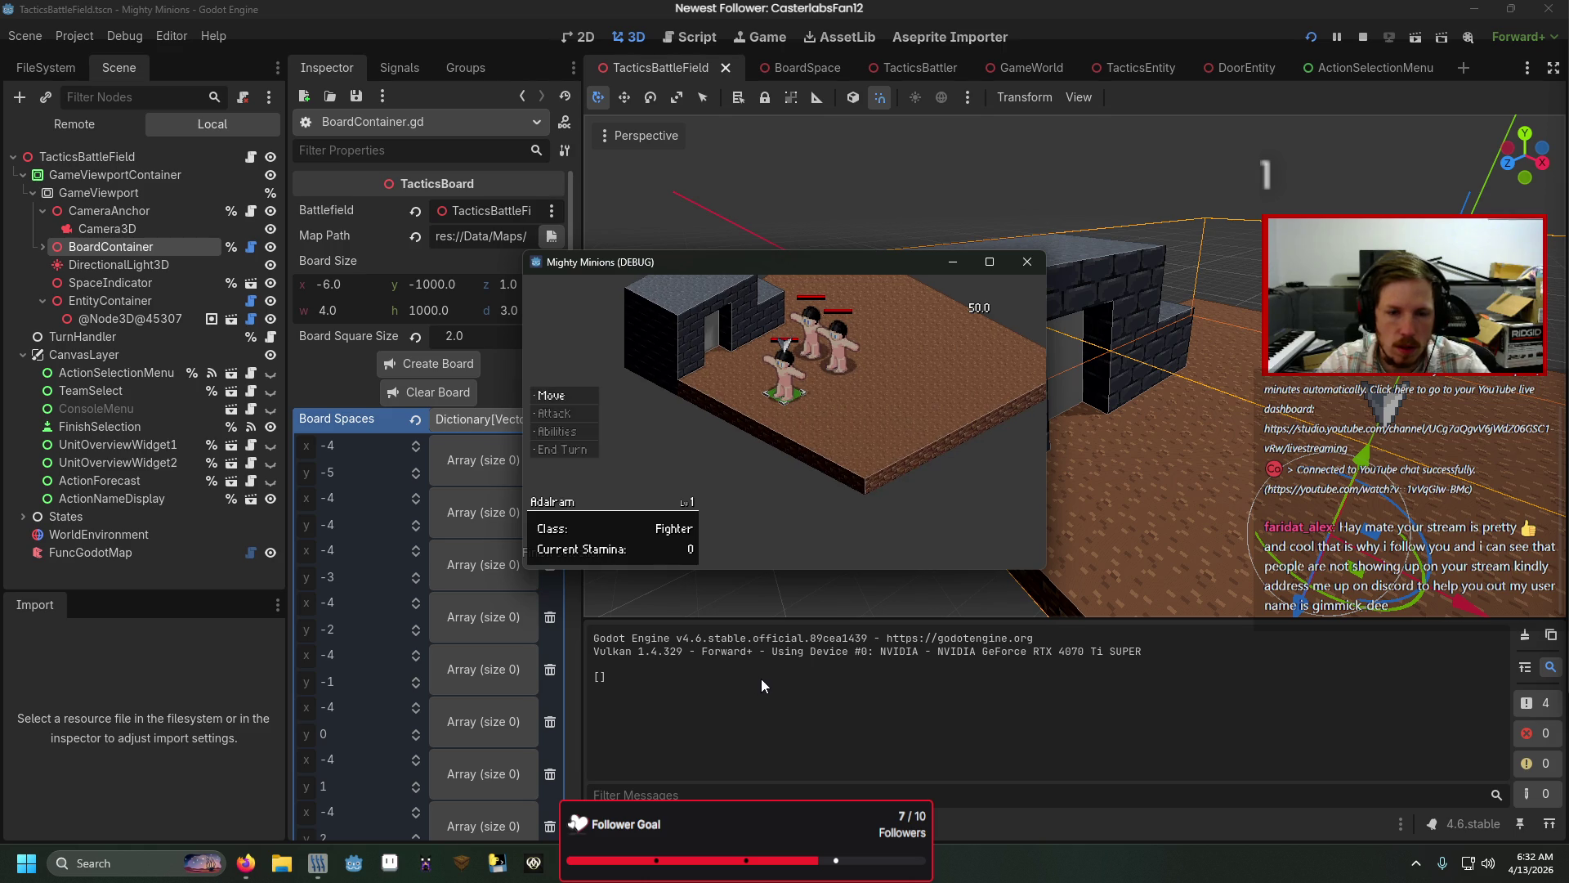
Step: Choose Interact in the game, then add and undo a temporary print("HI") line after line 185
key(Down)
key(Down)
key(Down)
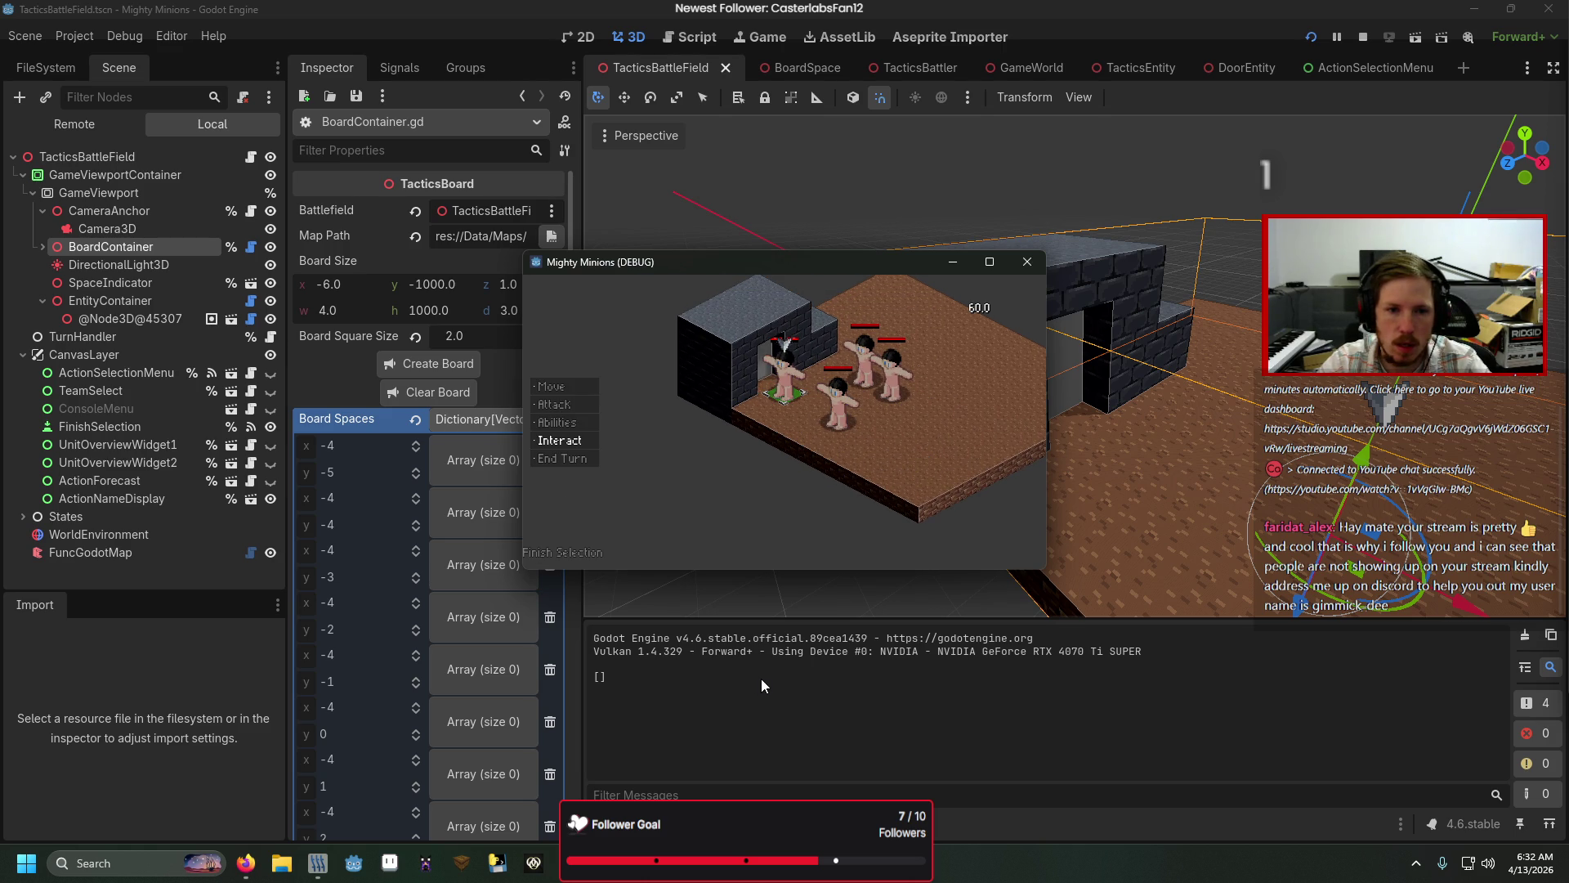
key(Return)
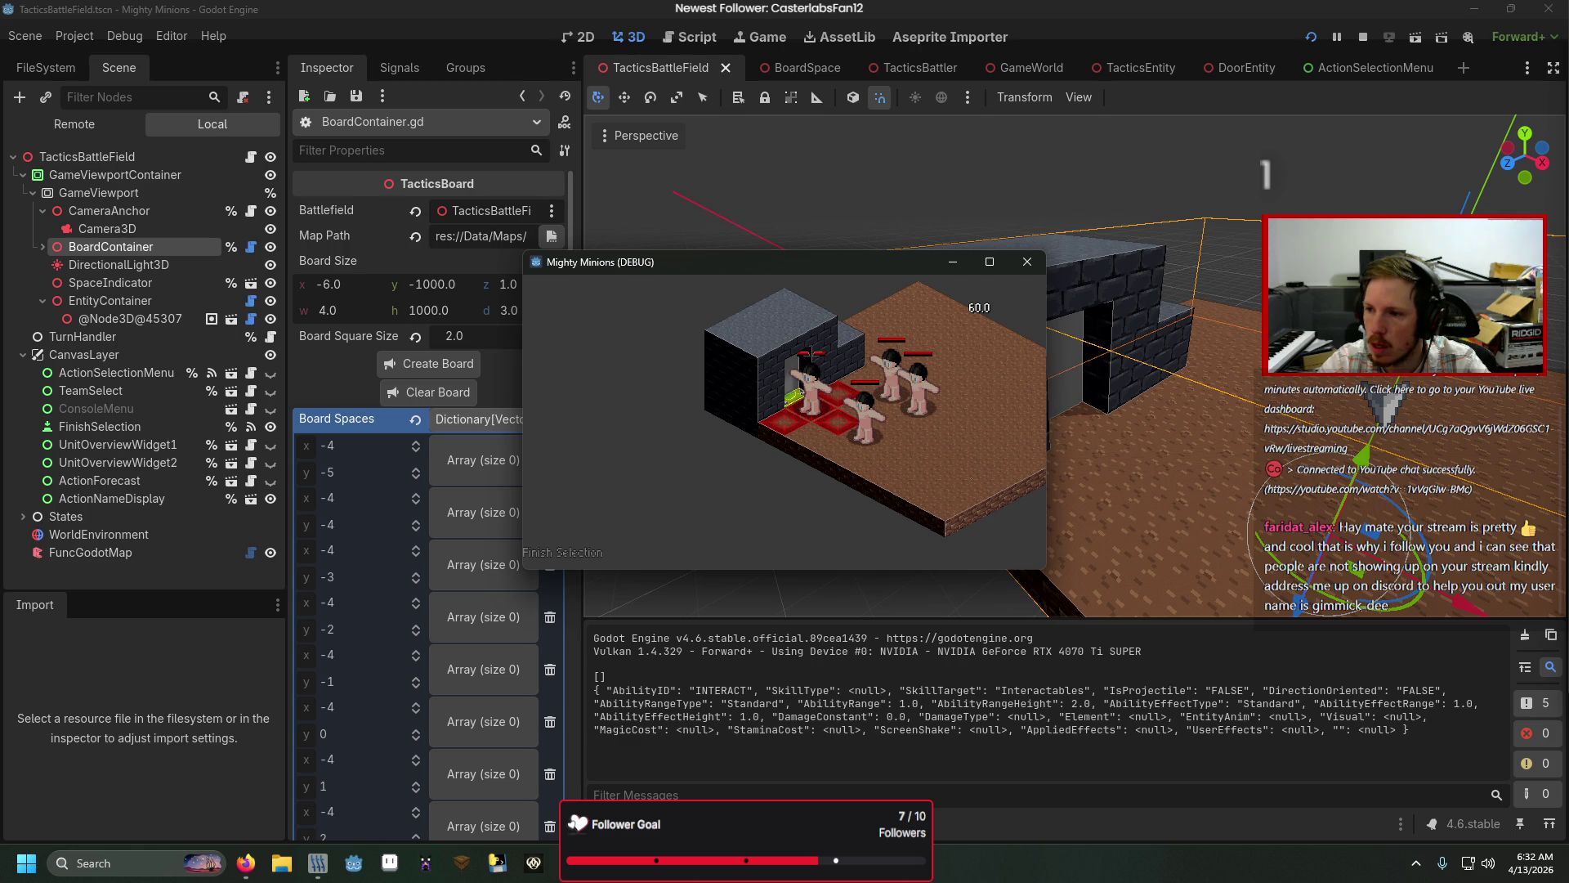
key(alt+Tab)
click(890, 444)
key(Return)
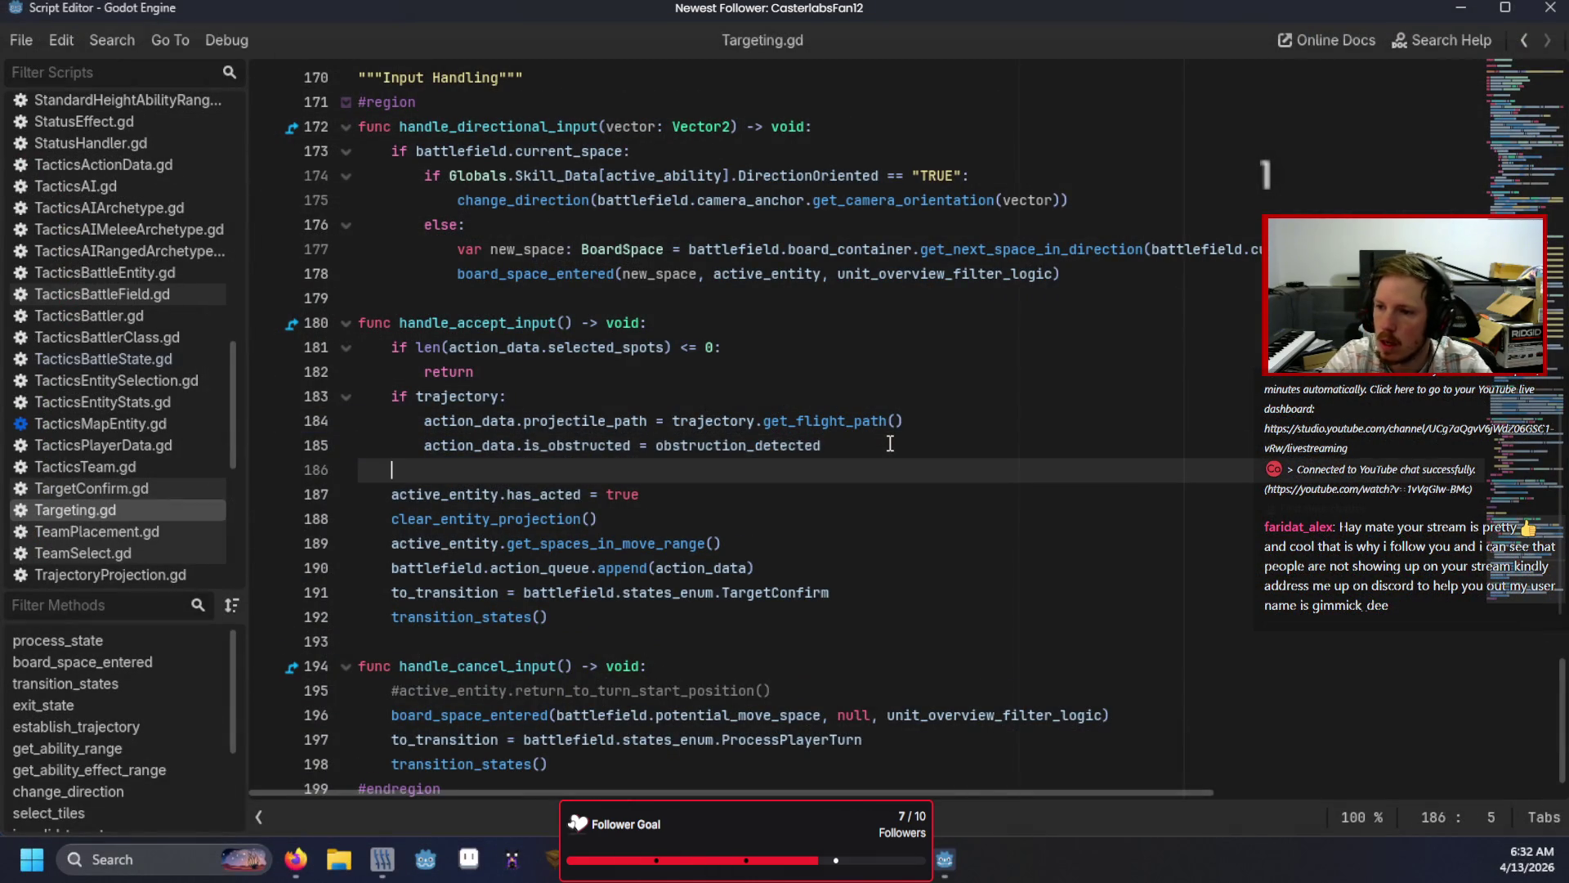
text(print("HI)
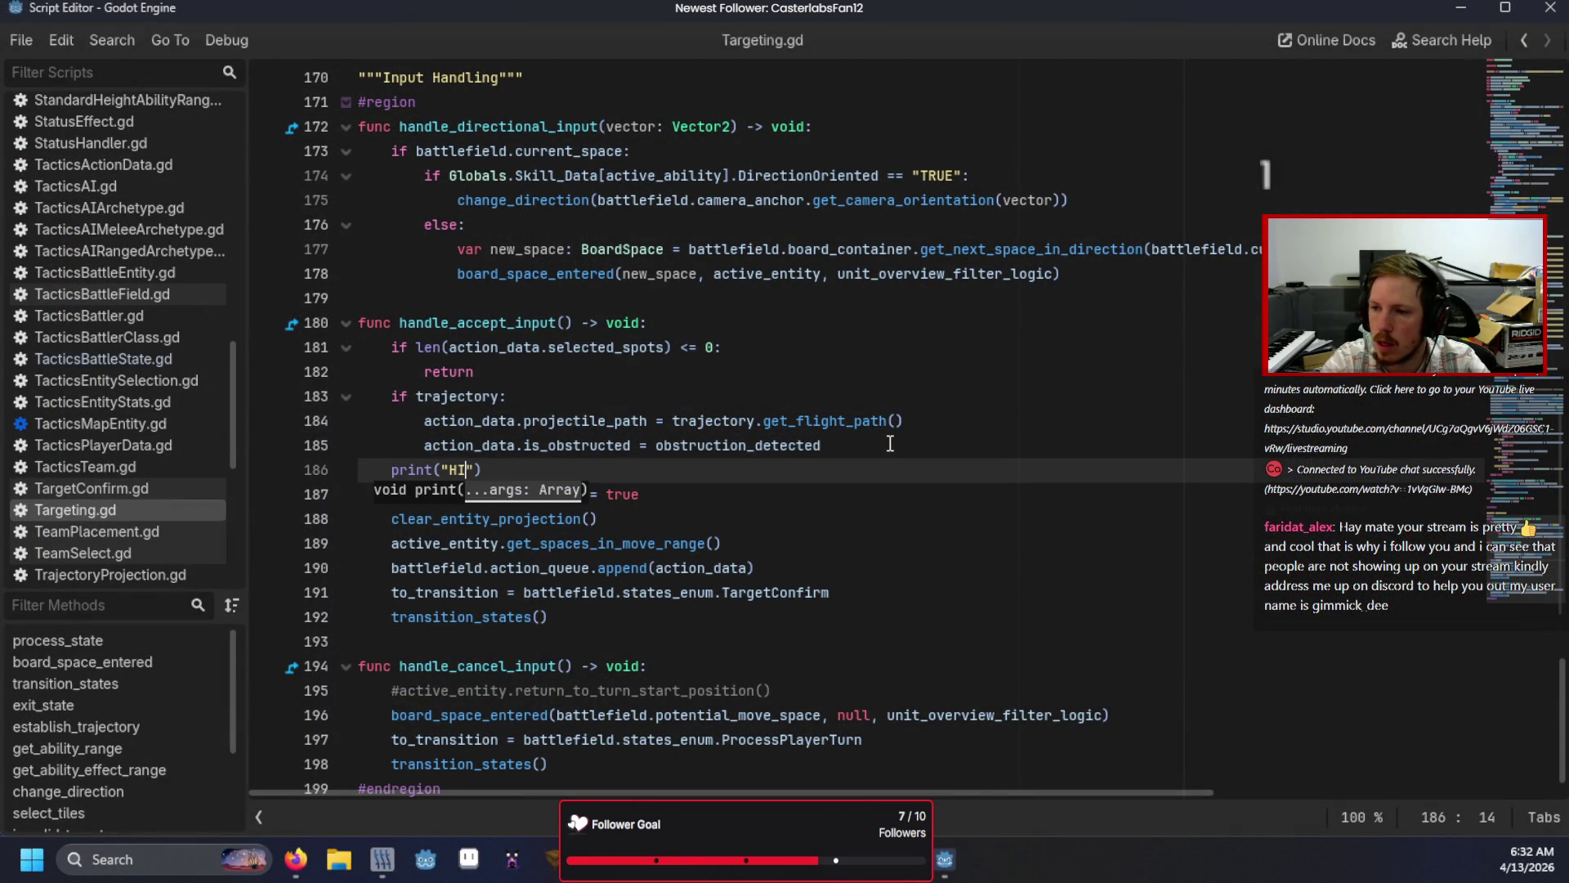
key(alt+Tab)
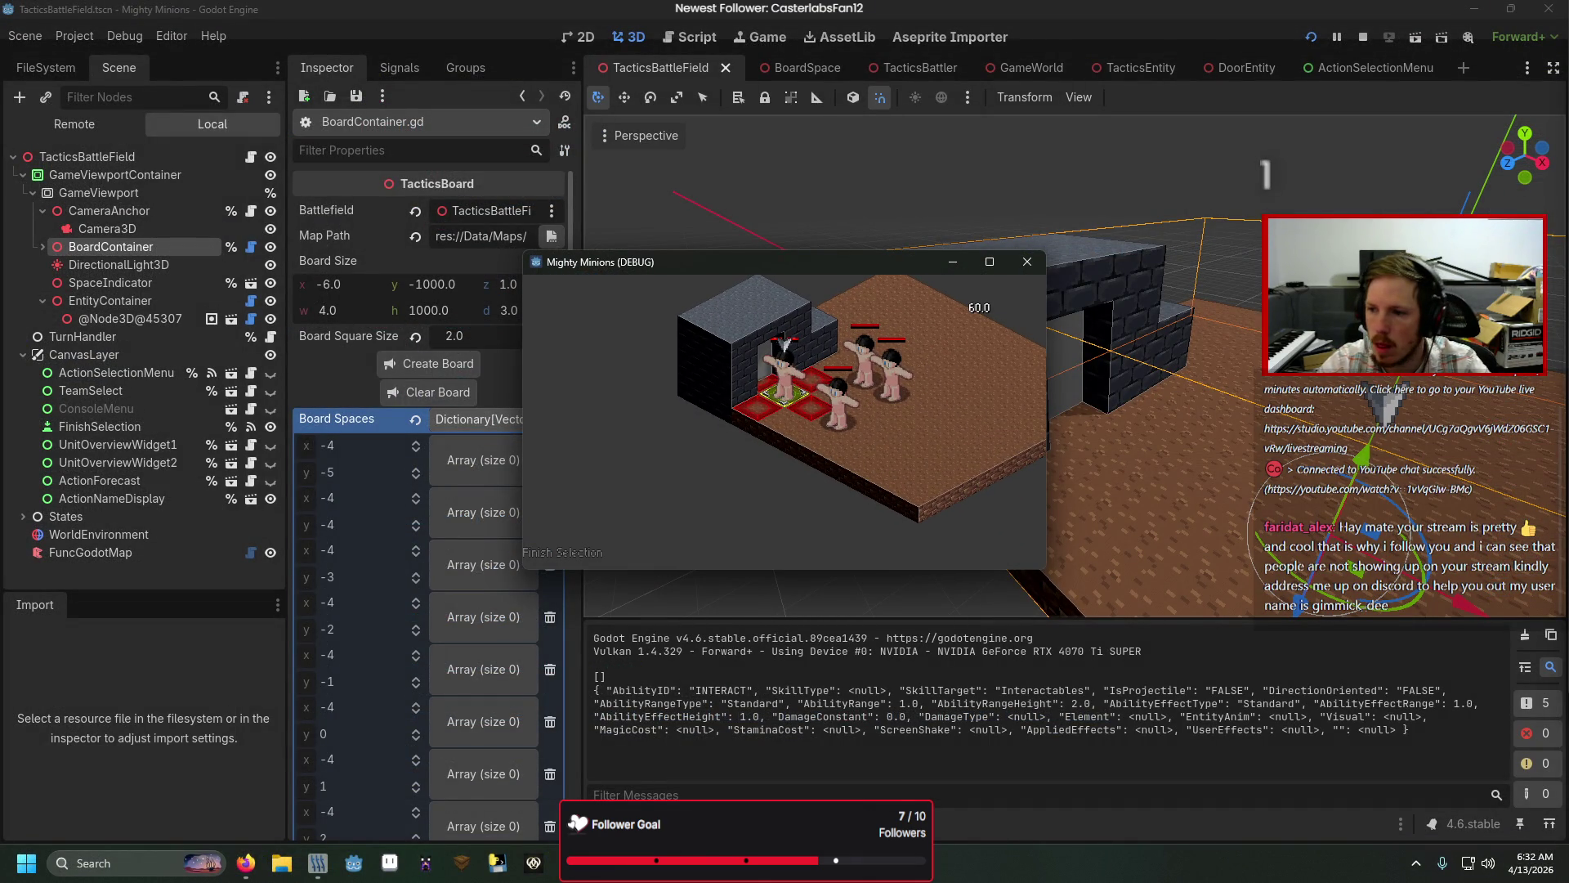
key(alt+Tab)
key(ctrl+z)
key(ctrl+z)
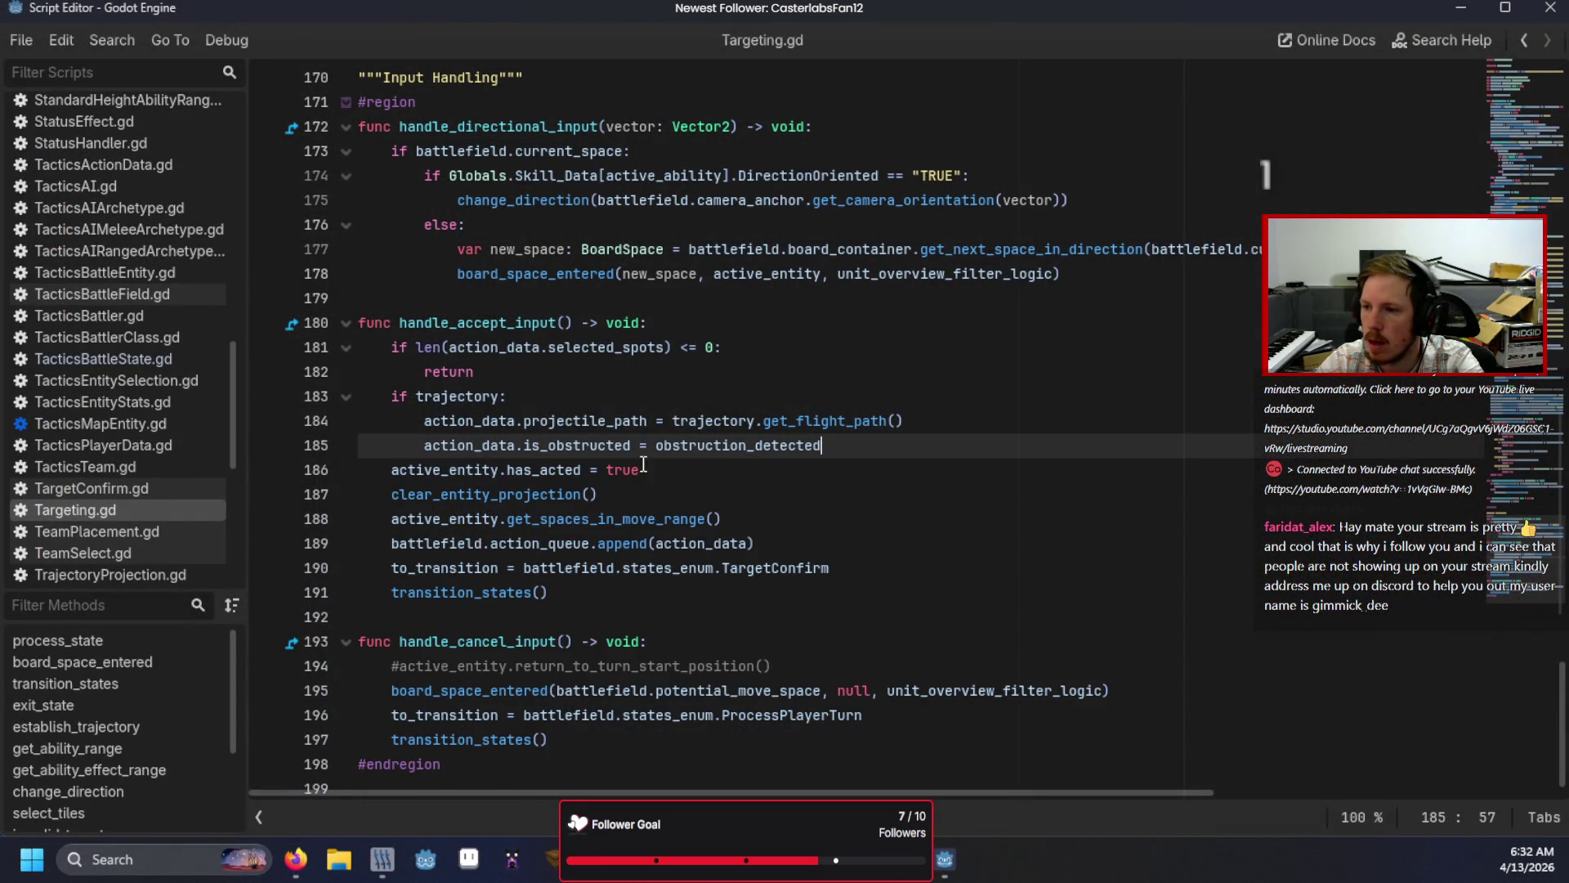
Step: Set a breakpoint on the Interactable check at line 155
scroll(729, 467, up, 5)
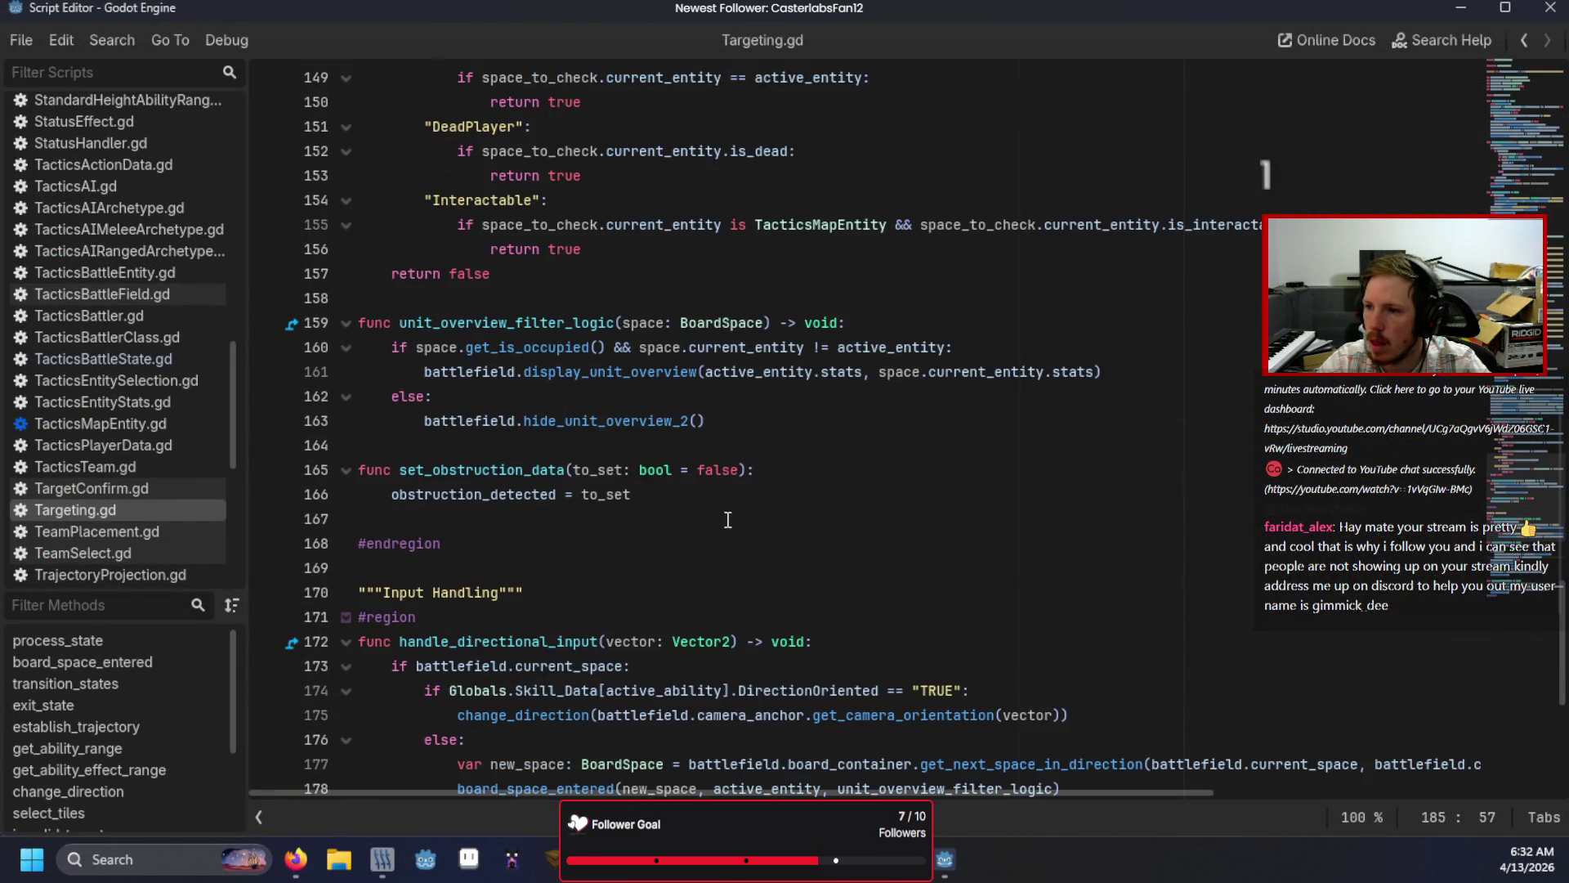
scroll(719, 507, up, 3)
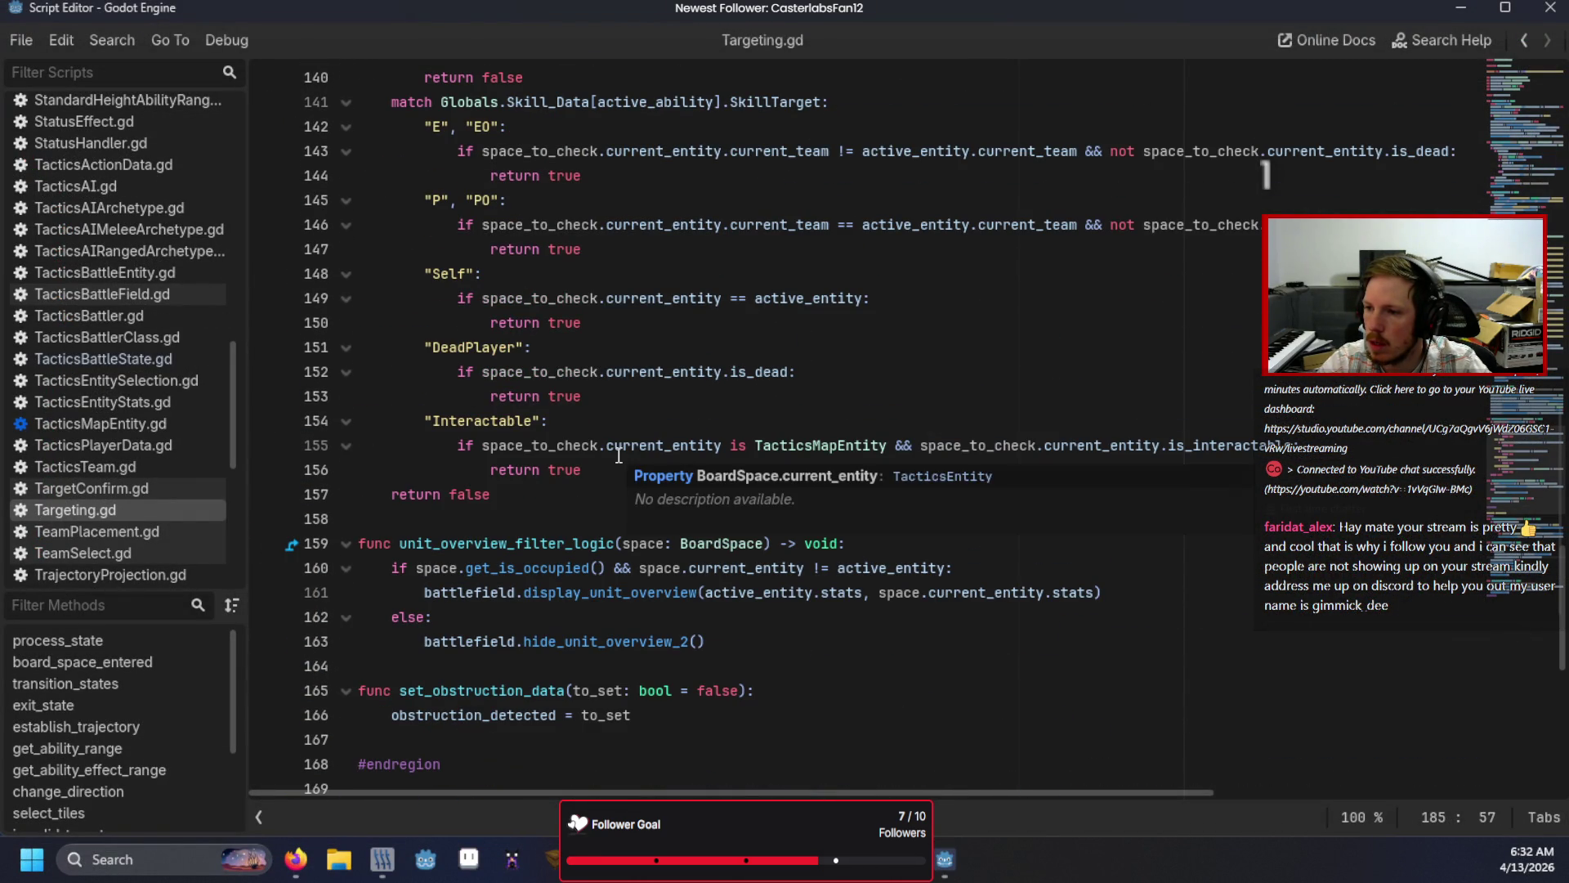
click(266, 445)
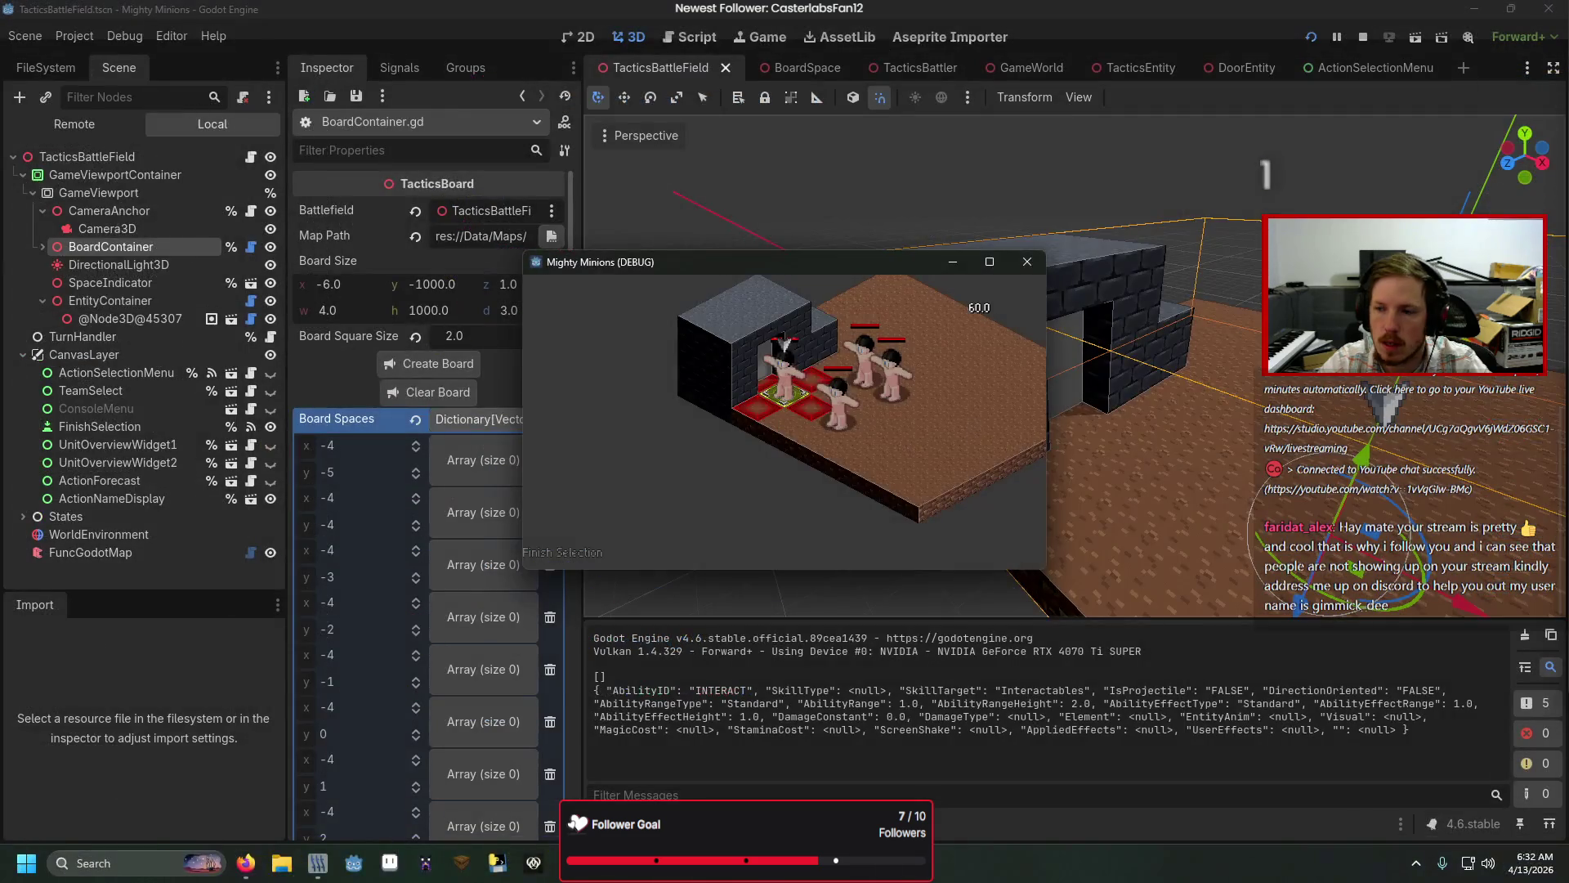
click(474, 495)
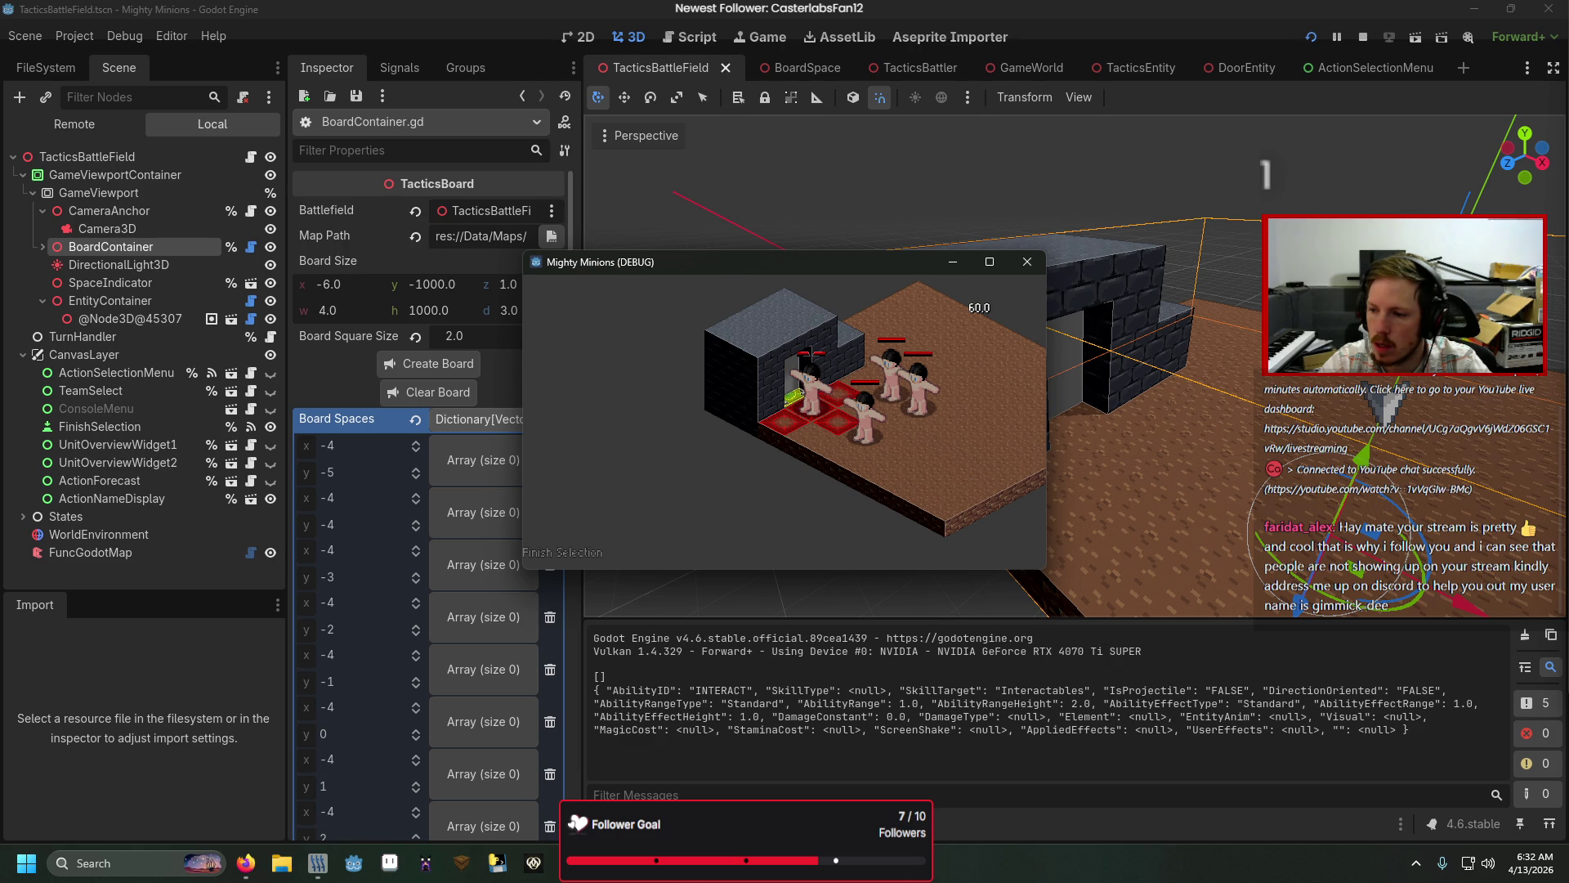
key(alt+Tab)
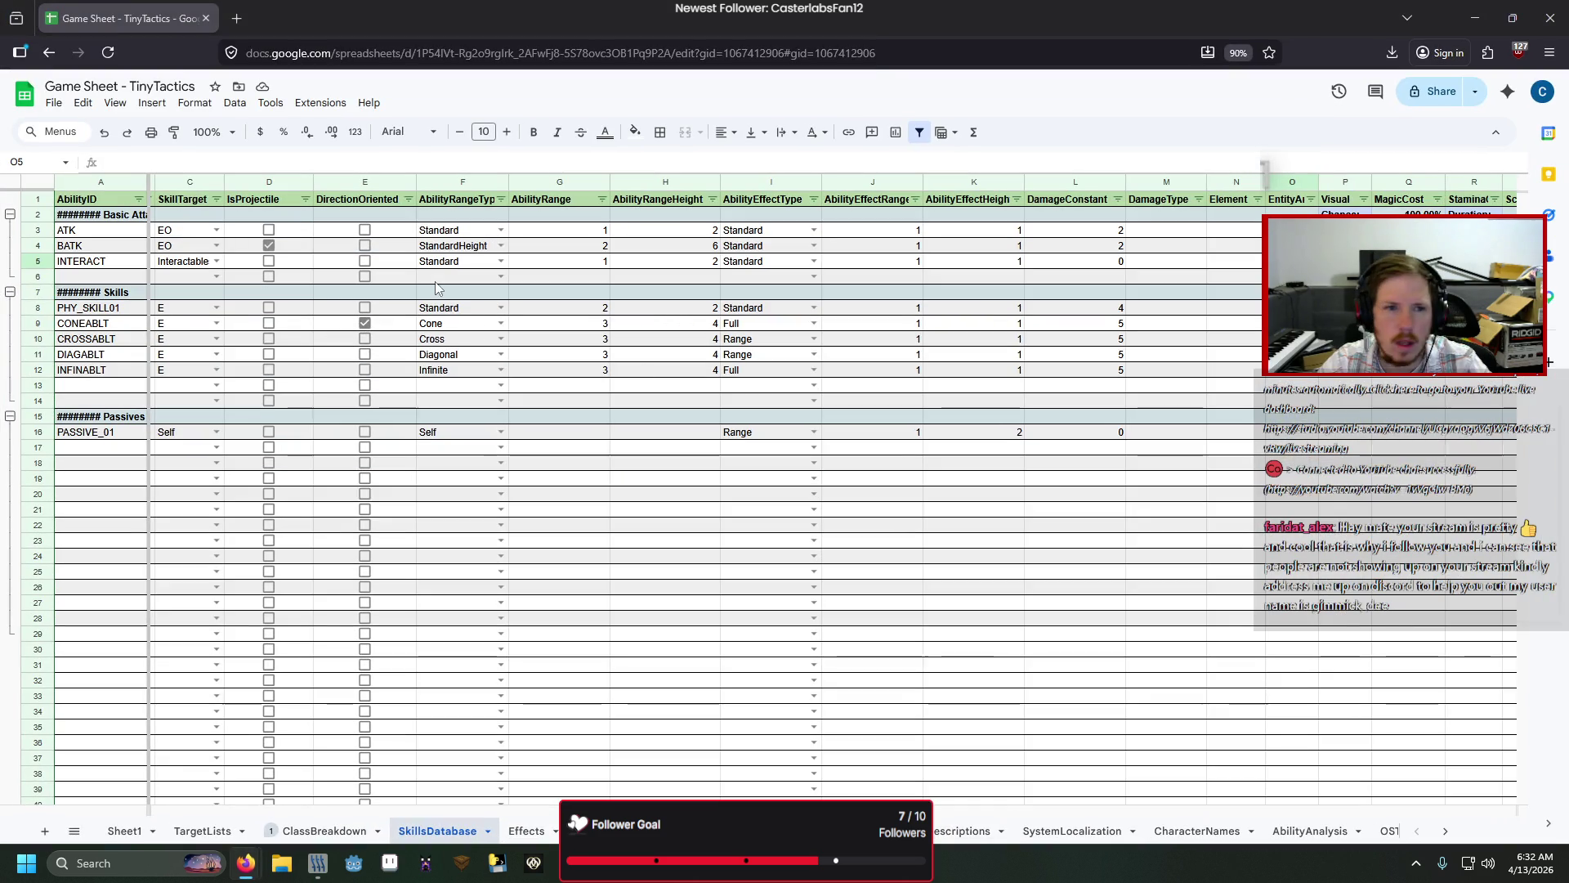
Step: Read INTERACT's SkillTarget in cell C5 and rename the match case to "Interactables"
click(189, 262)
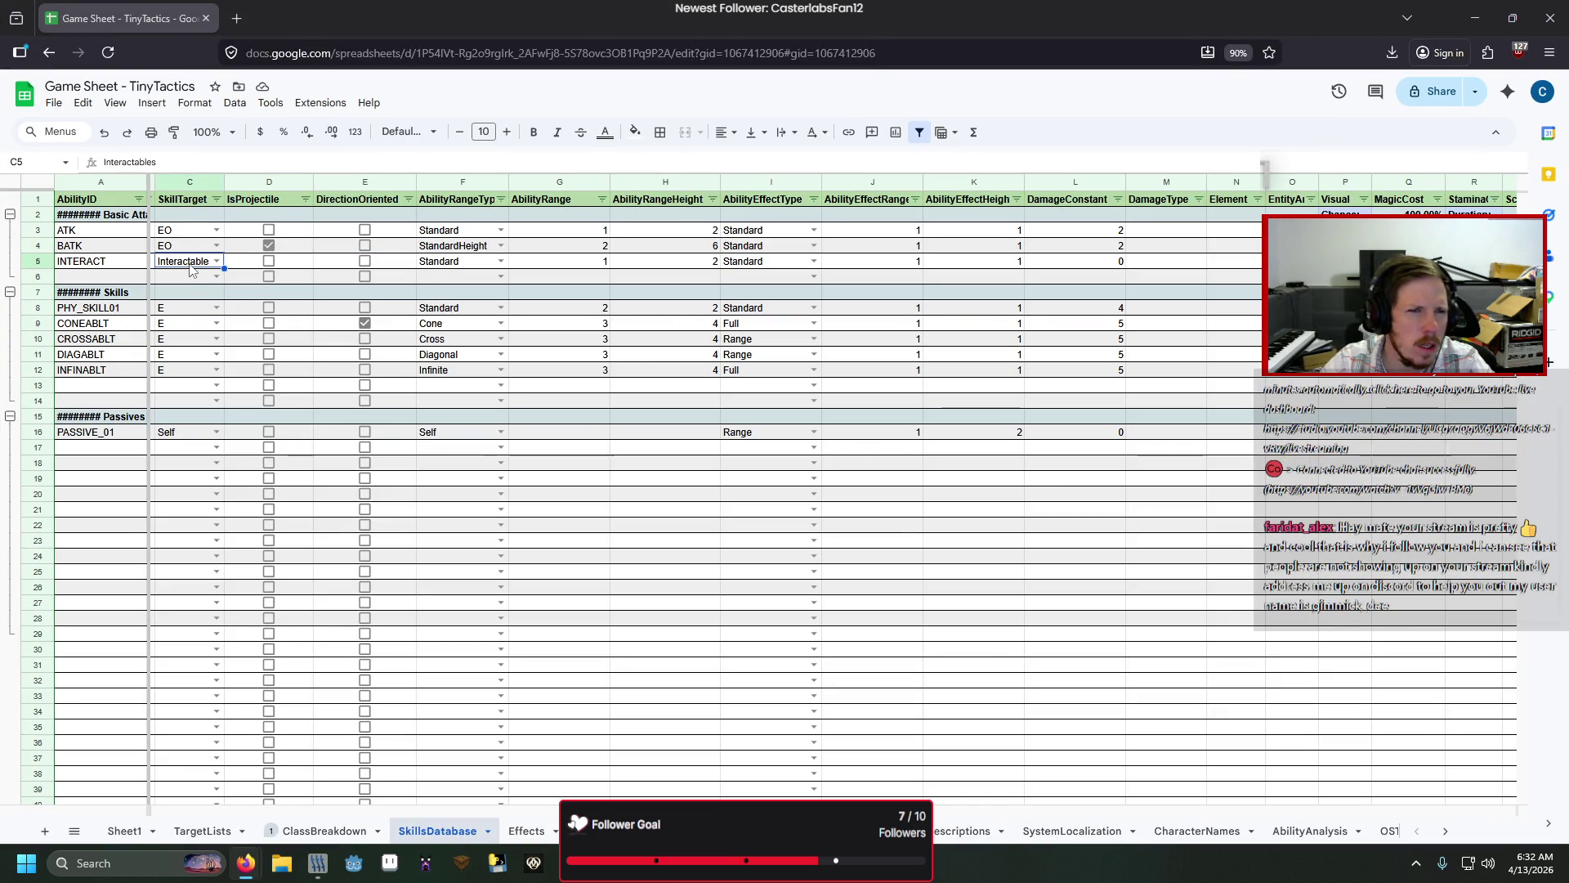
click(164, 164)
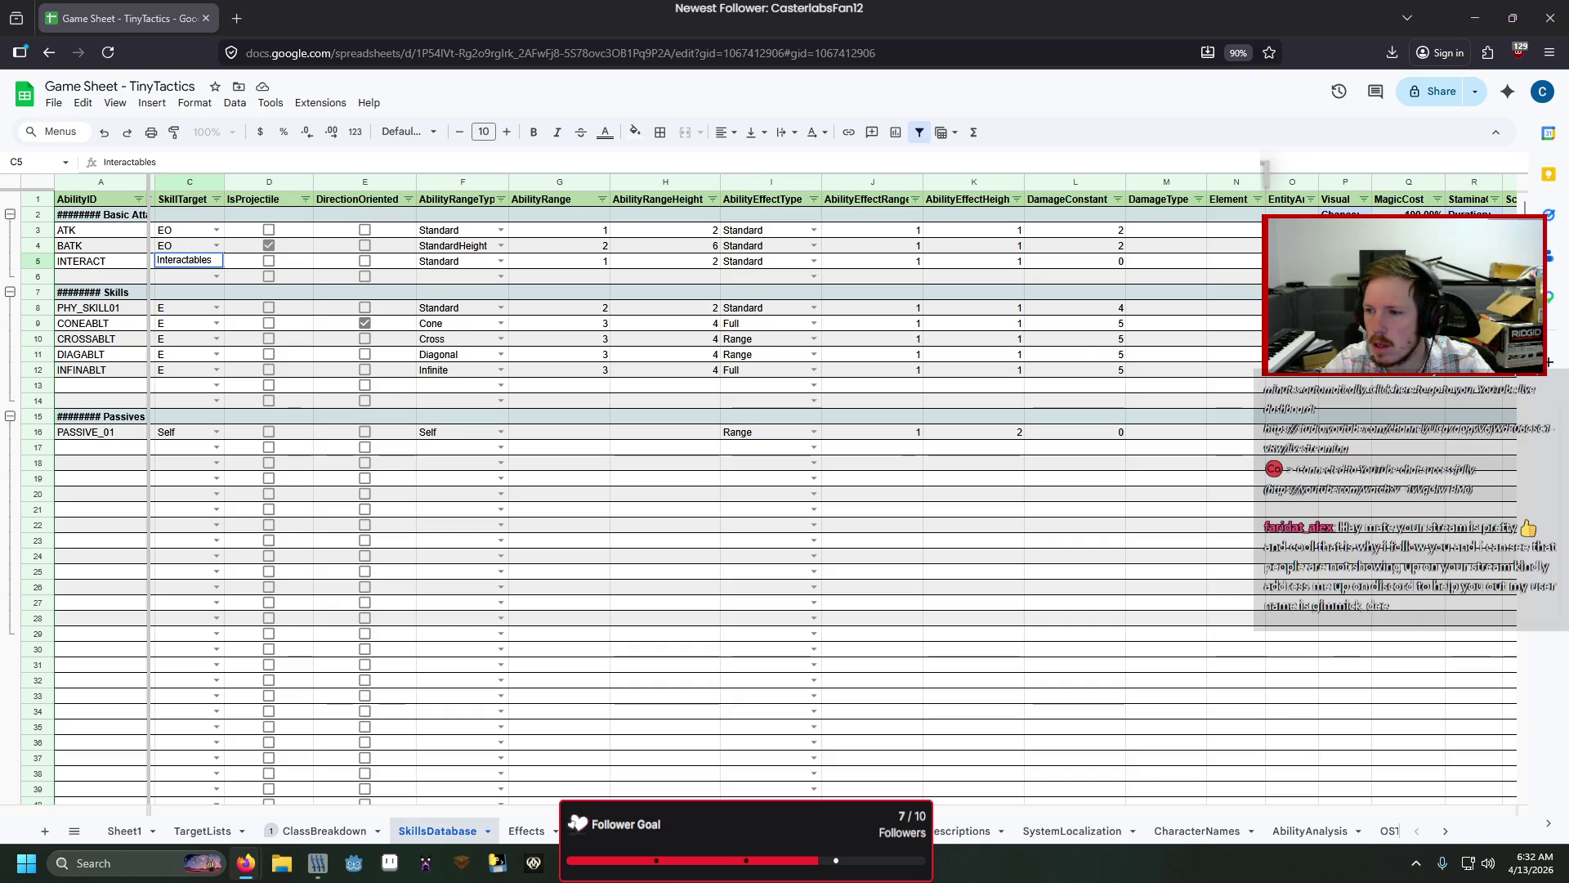
key(alt+Tab)
text(s)
key(Up)
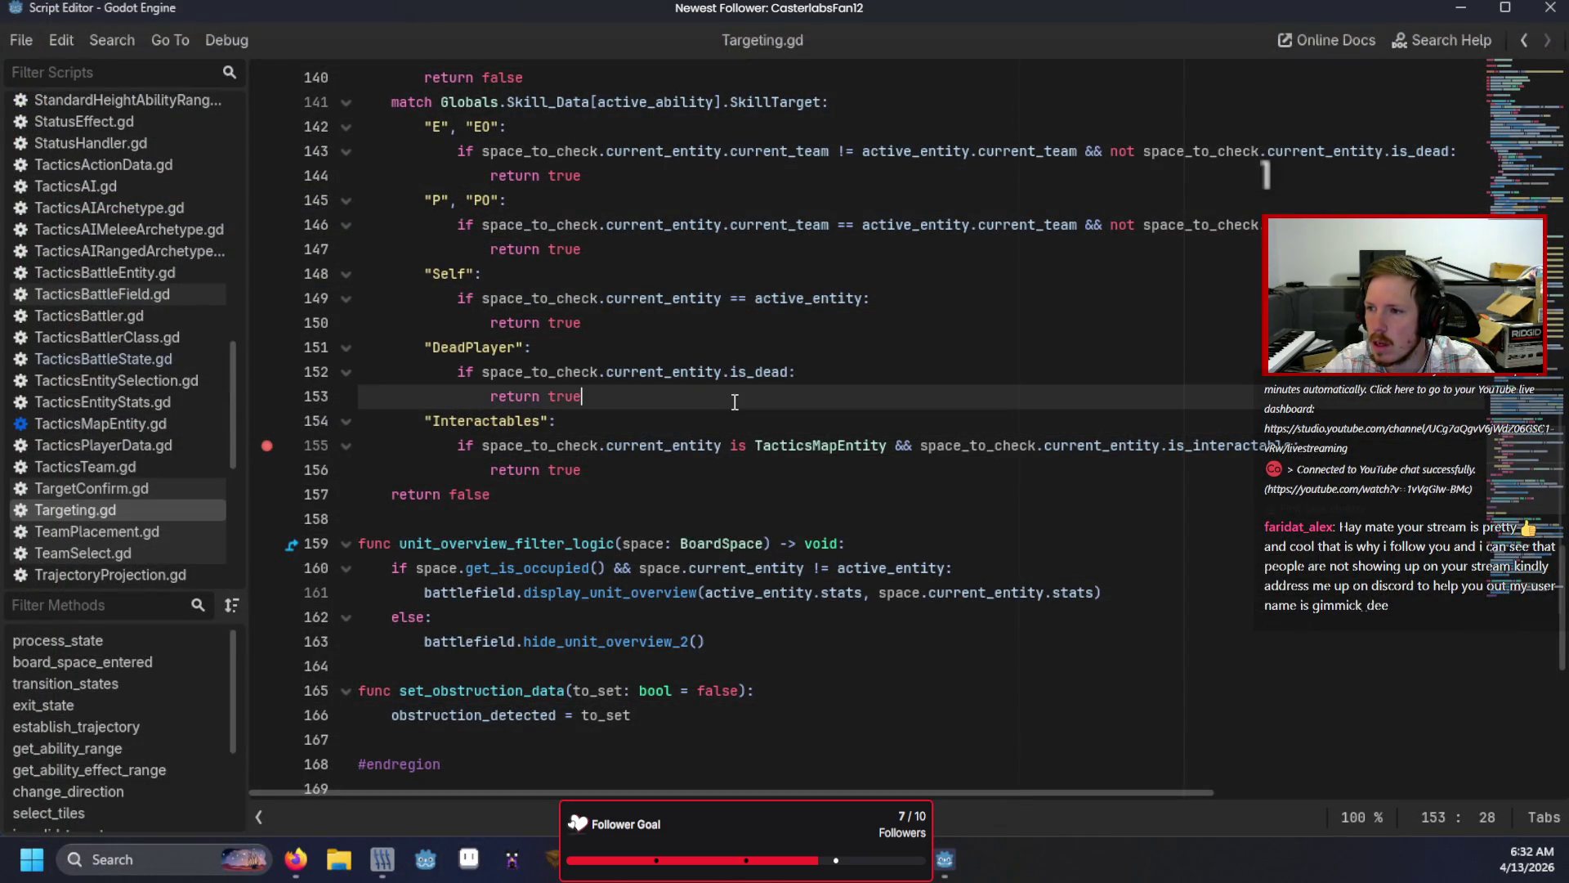
Step: Run the game again and step through the action menu
key(alt+Tab)
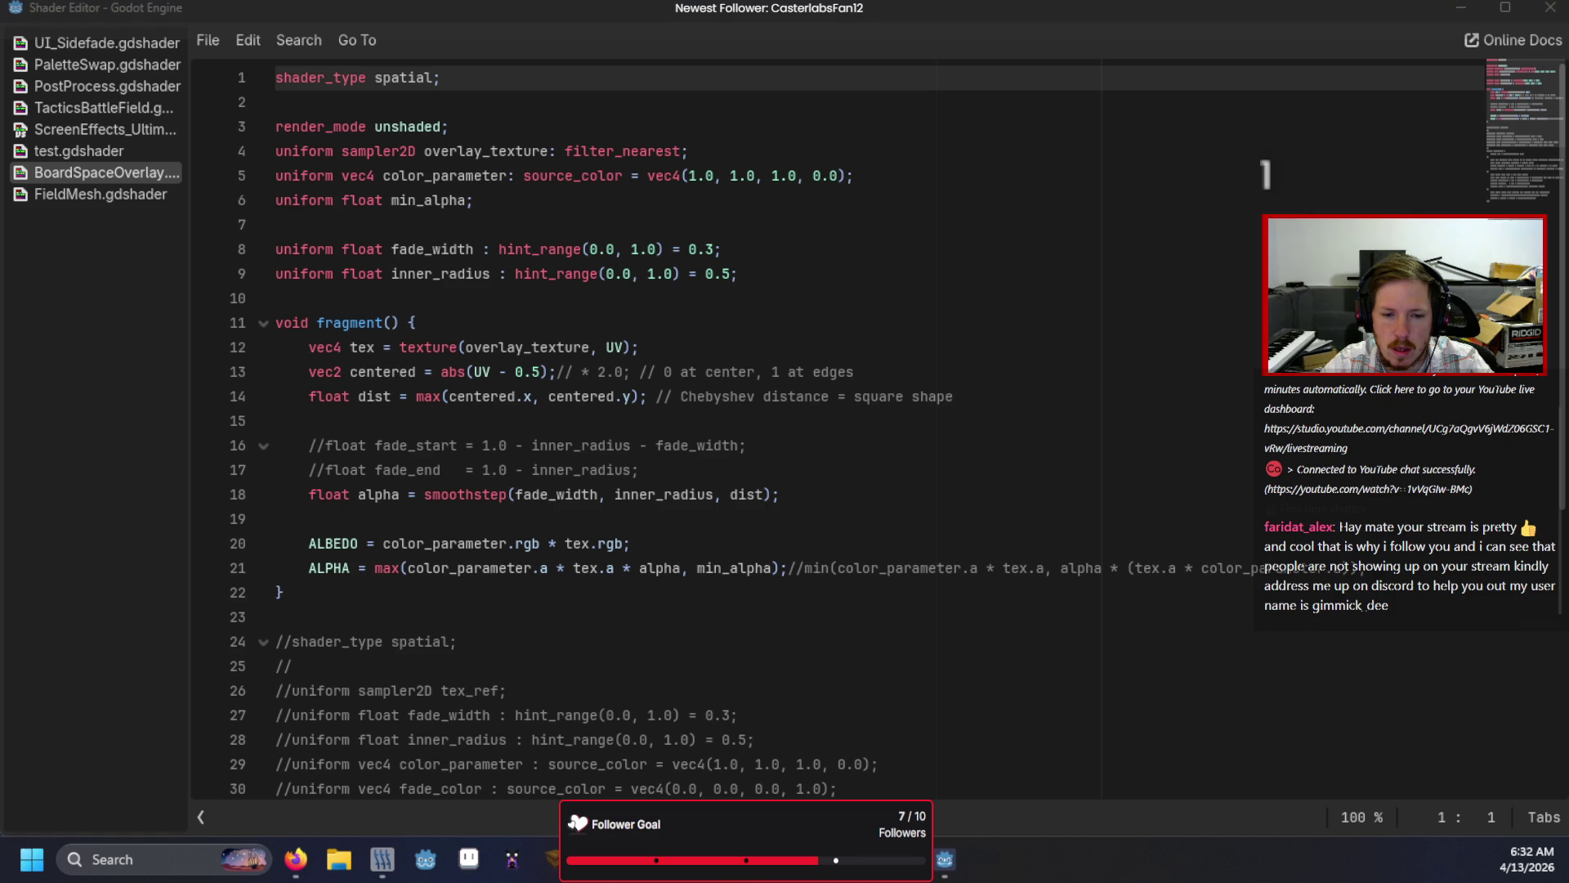
key(alt+Tab)
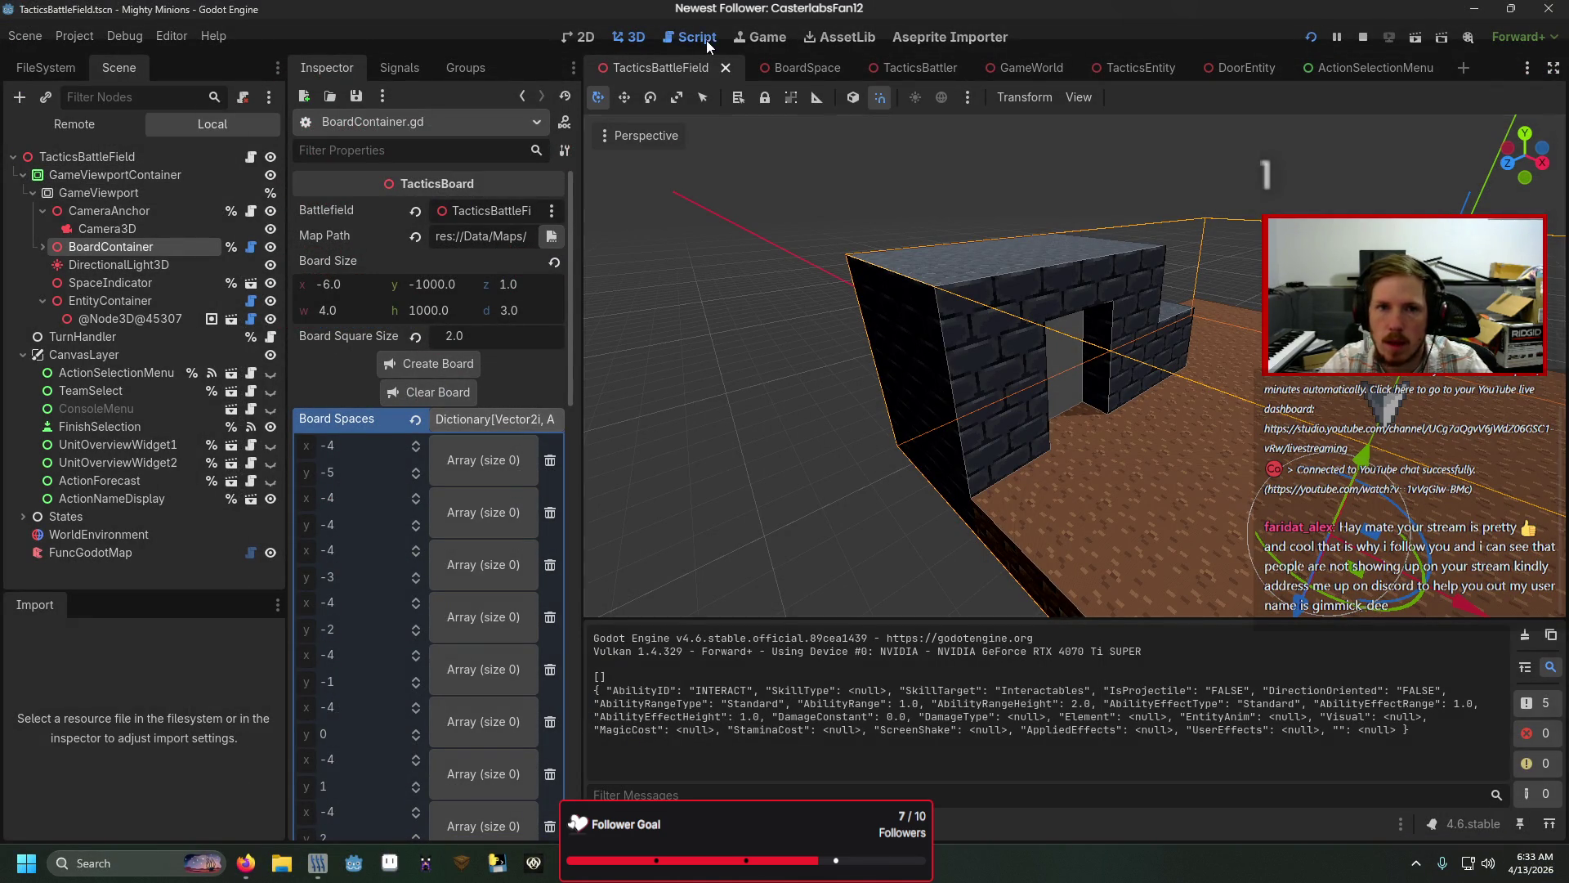
key(alt+Tab)
key(F5)
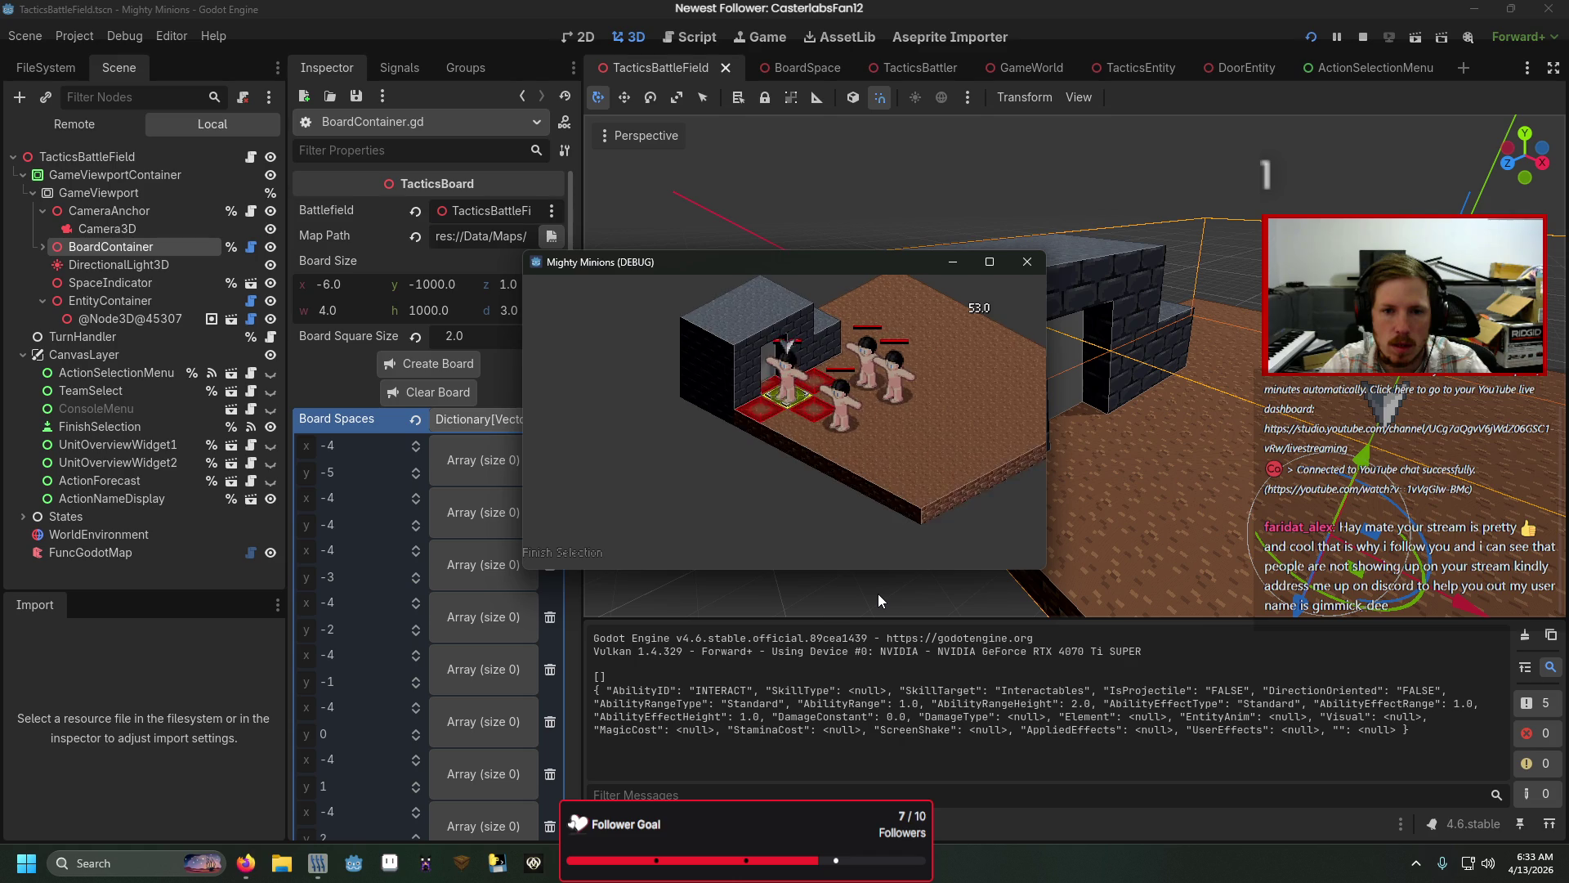
key(Down)
key(Down)
key(Up)
key(Up)
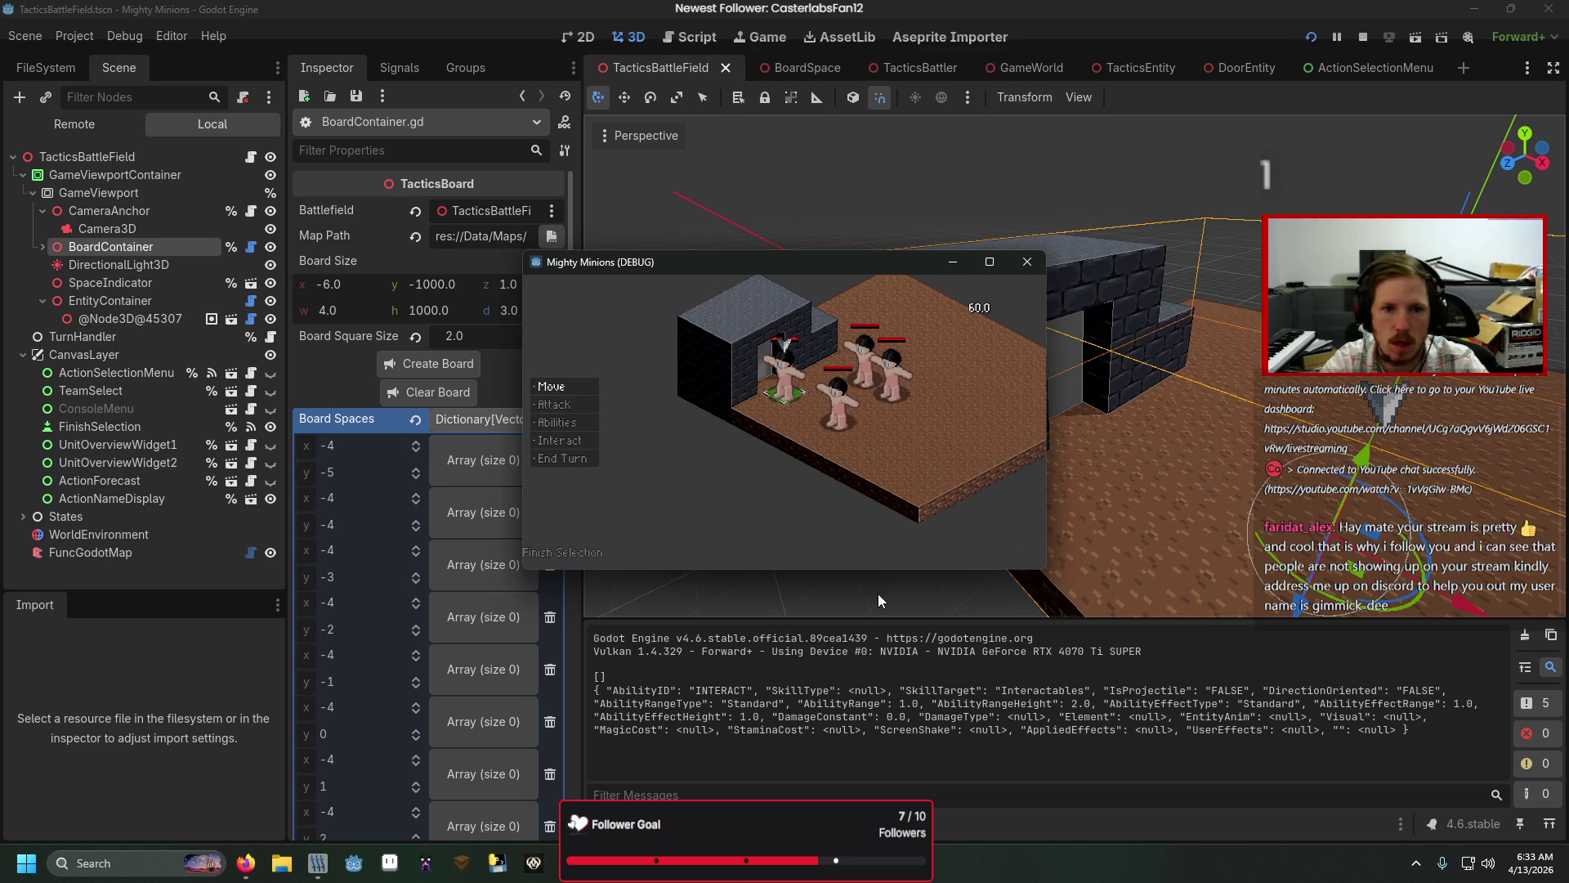
Step: Restart into the battle, choose Interact to show its targets, and stop with F8
key(F5)
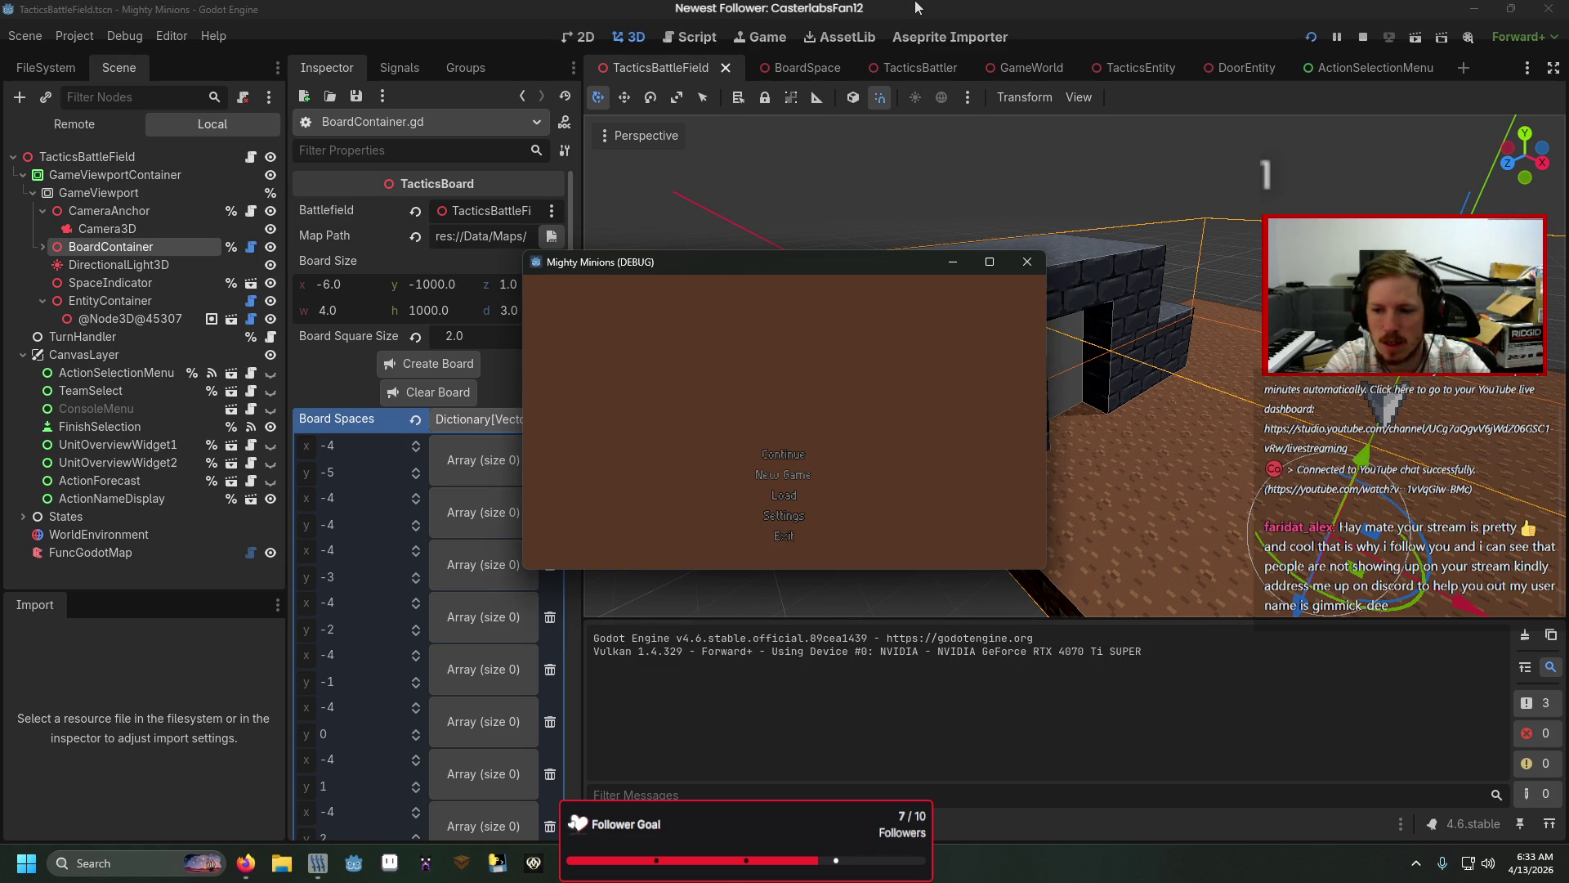
key(Return)
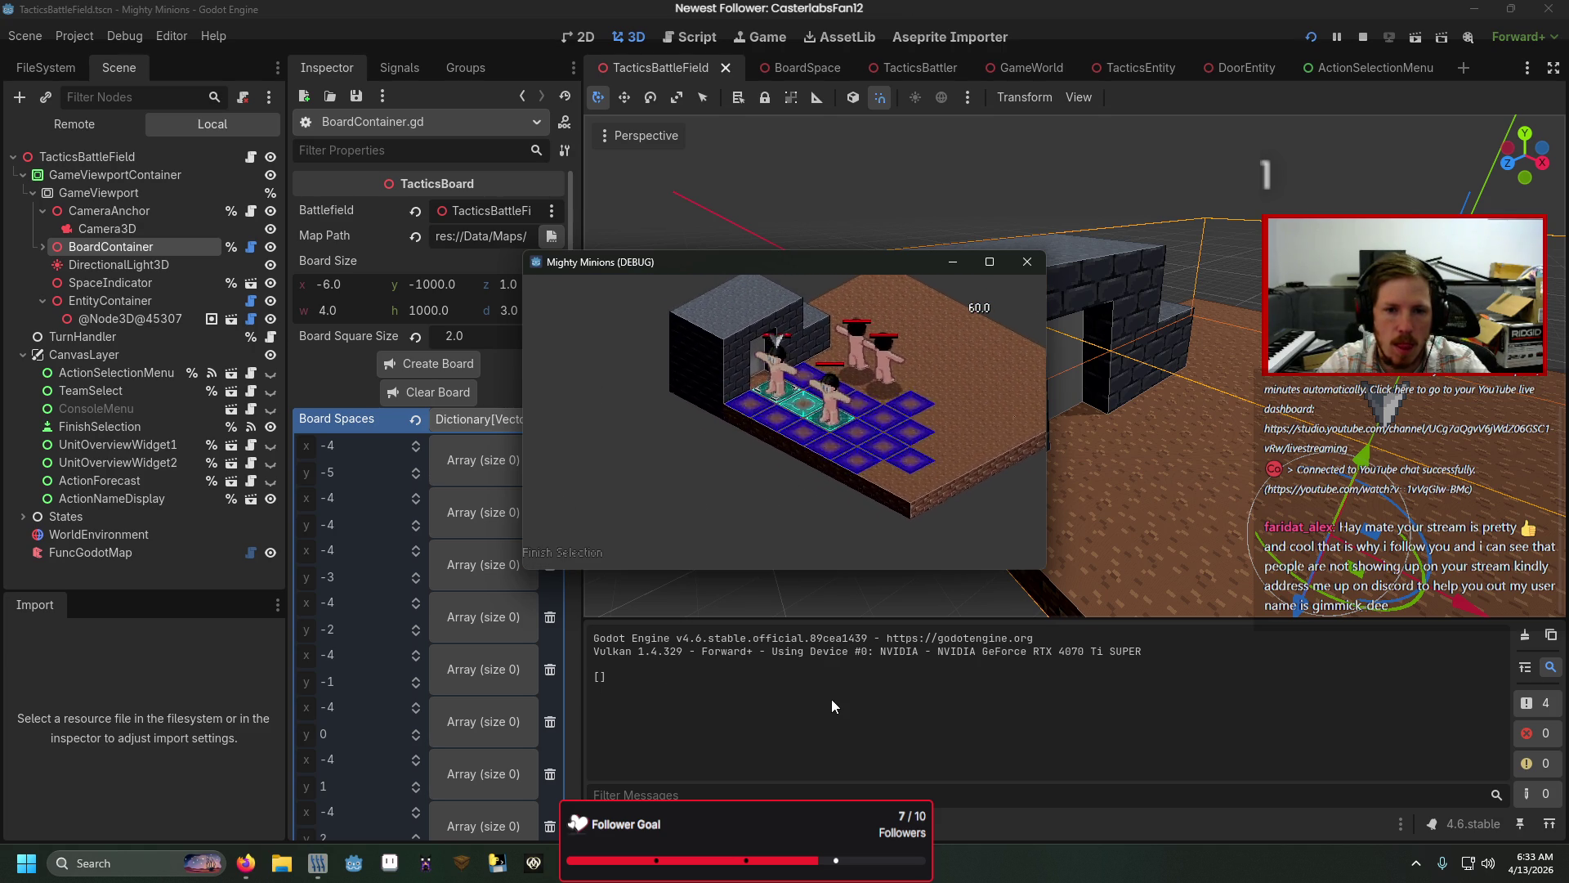
key(Down)
key(Down)
key(Down)
key(Return)
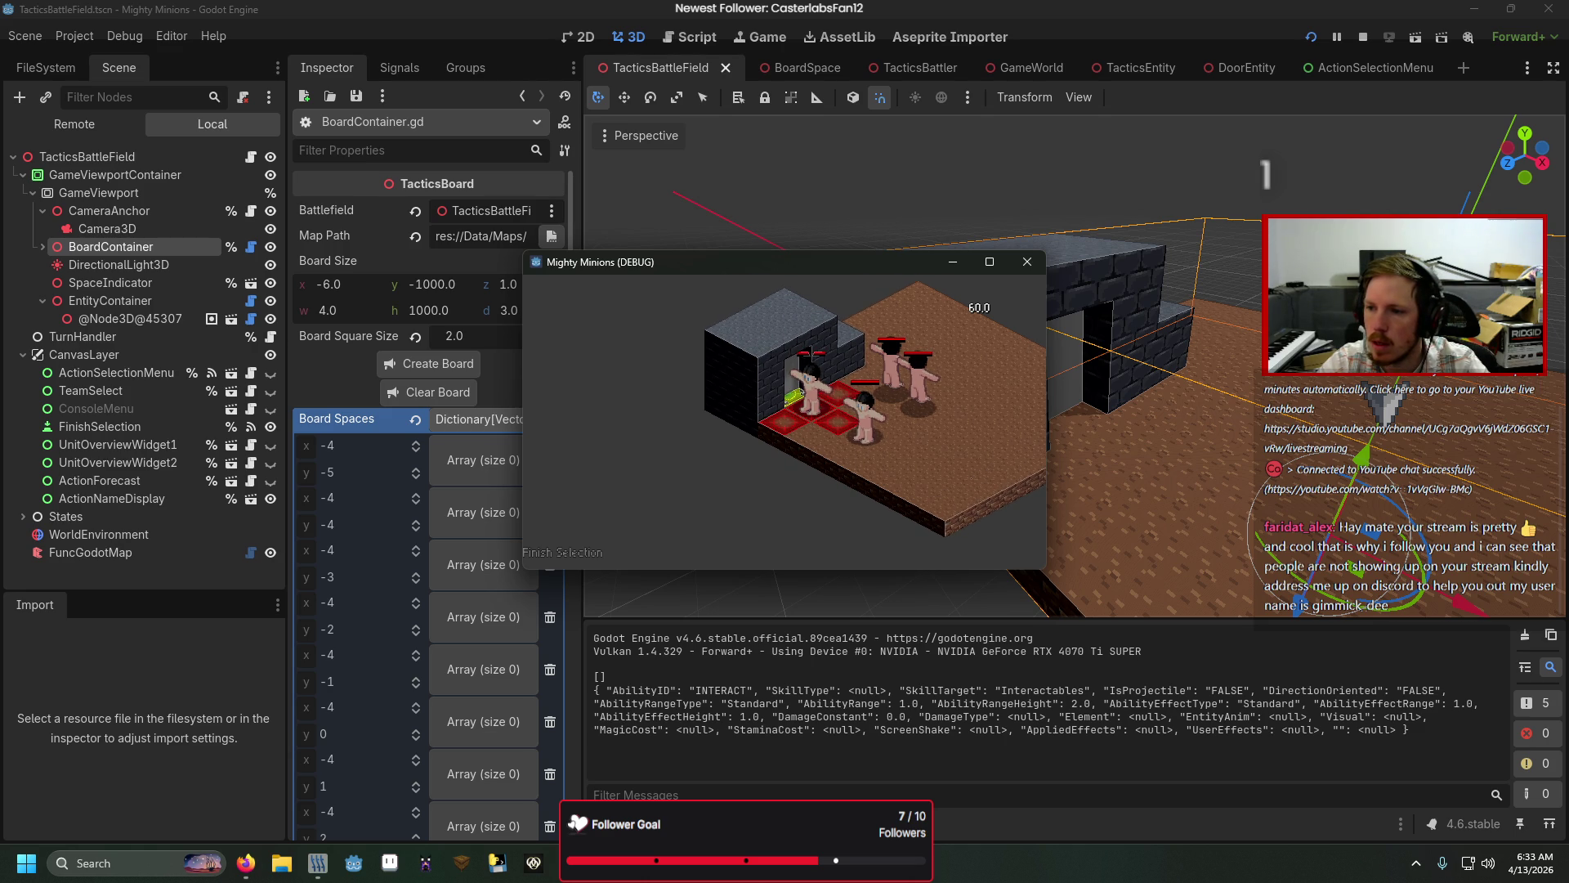
key(F8)
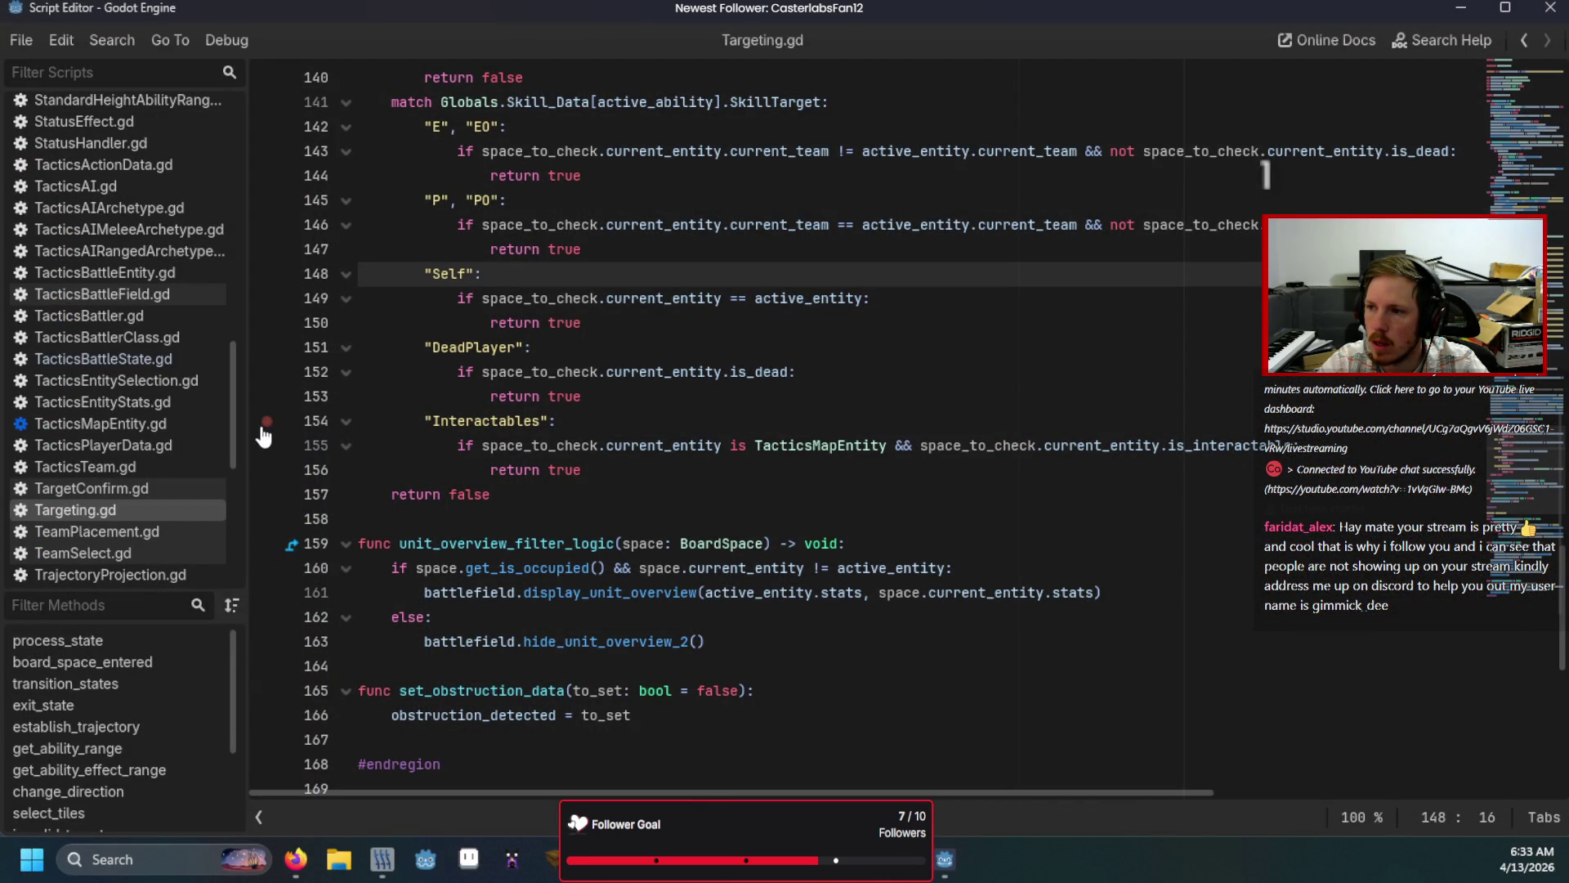
Step: Set a breakpoint in Targeting.gd's target-matching code and run the game with F5
scroll(263, 437, up, 2)
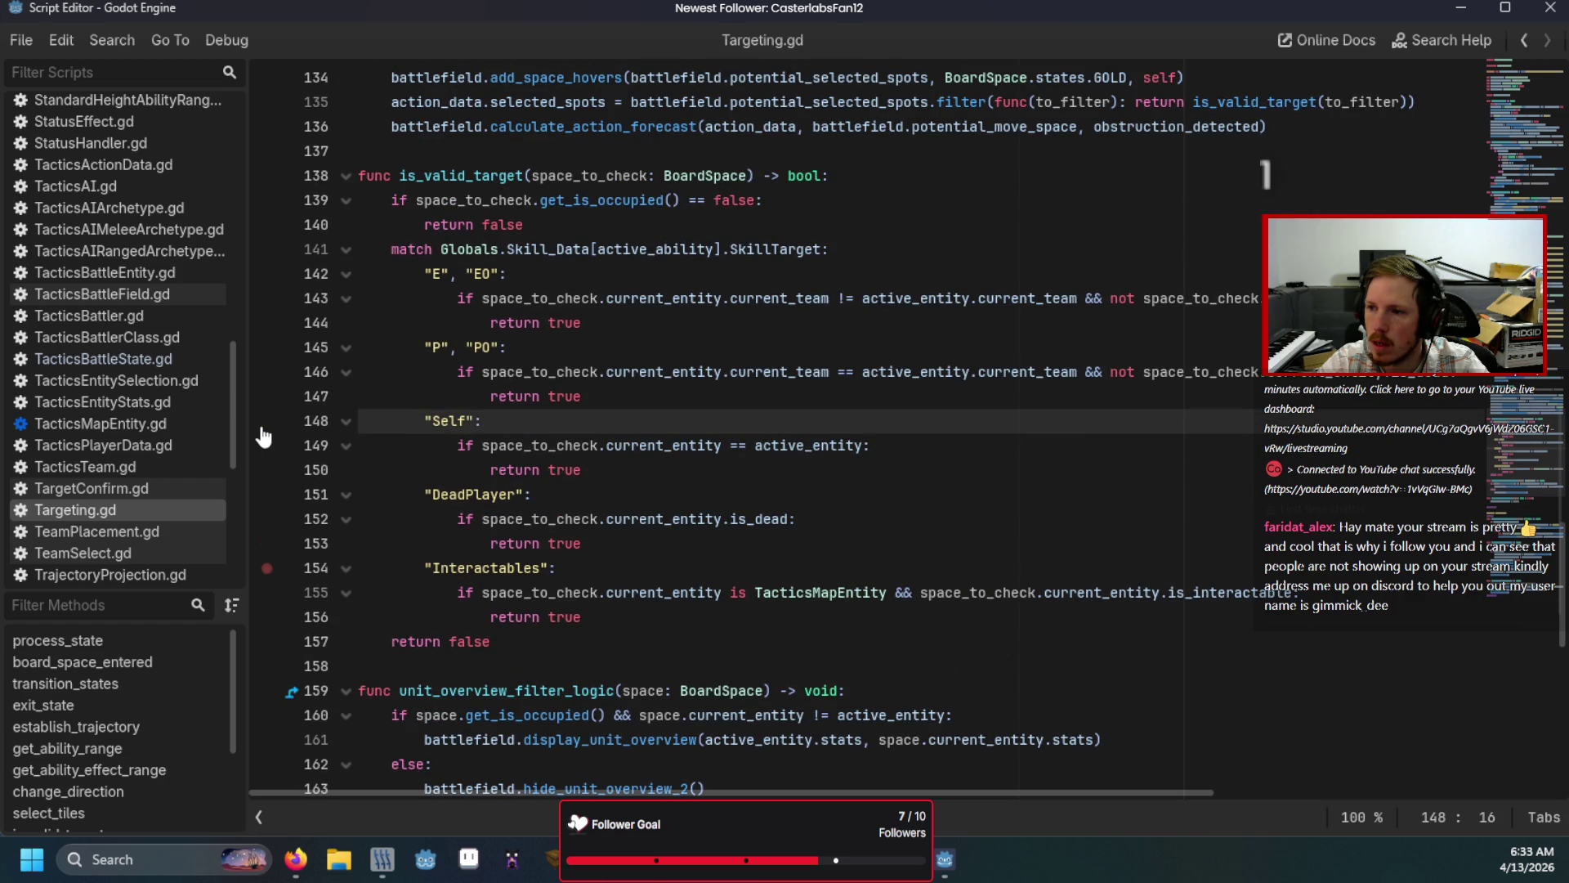
click(267, 250)
key(F5)
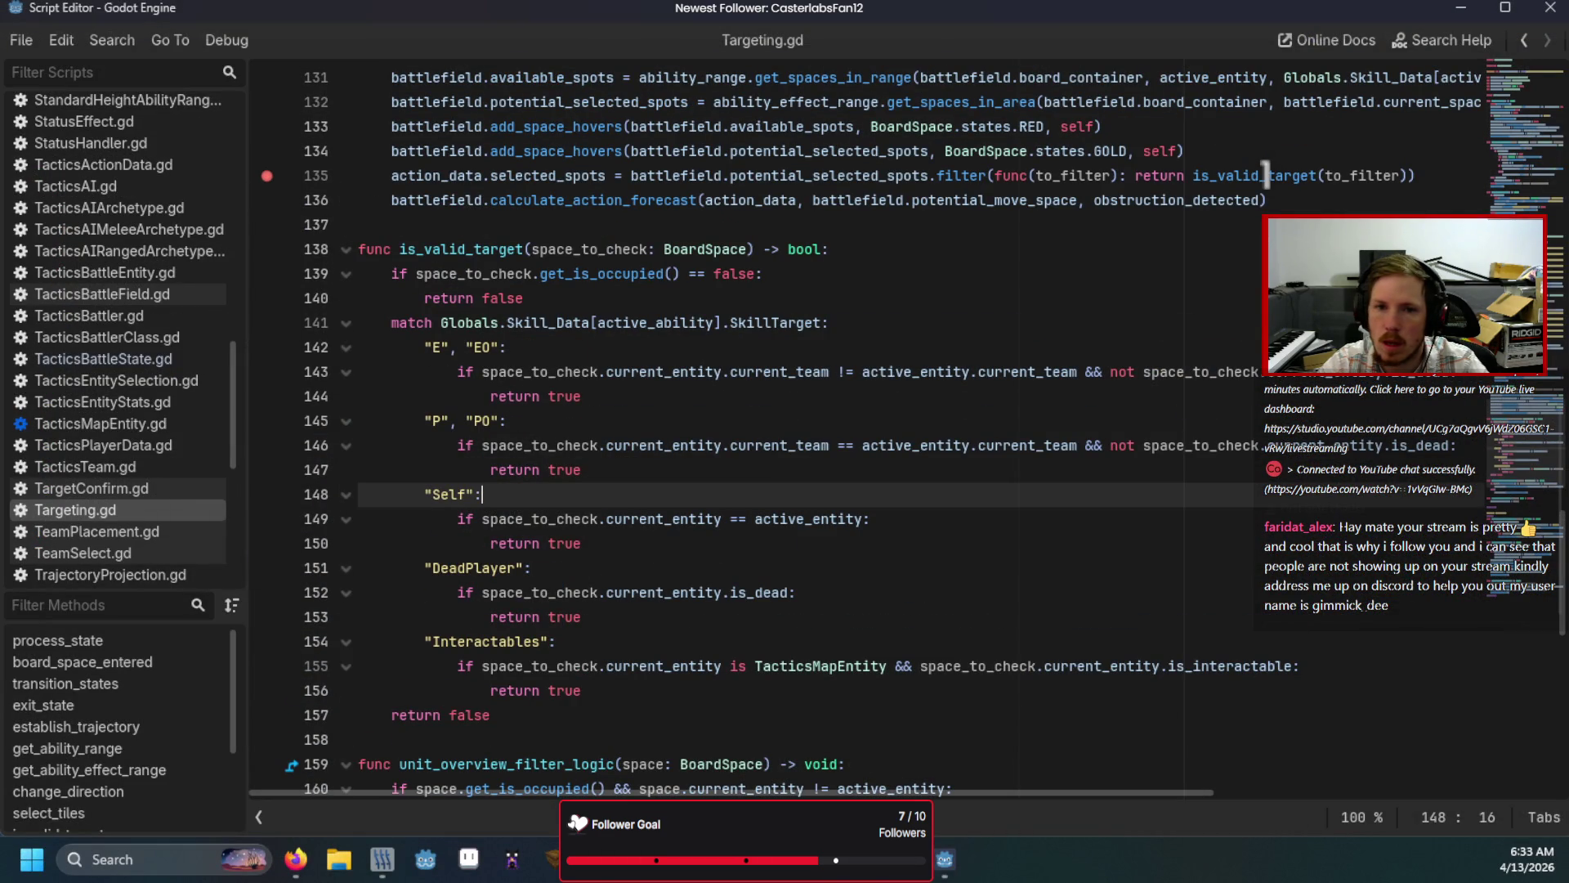
text(a)
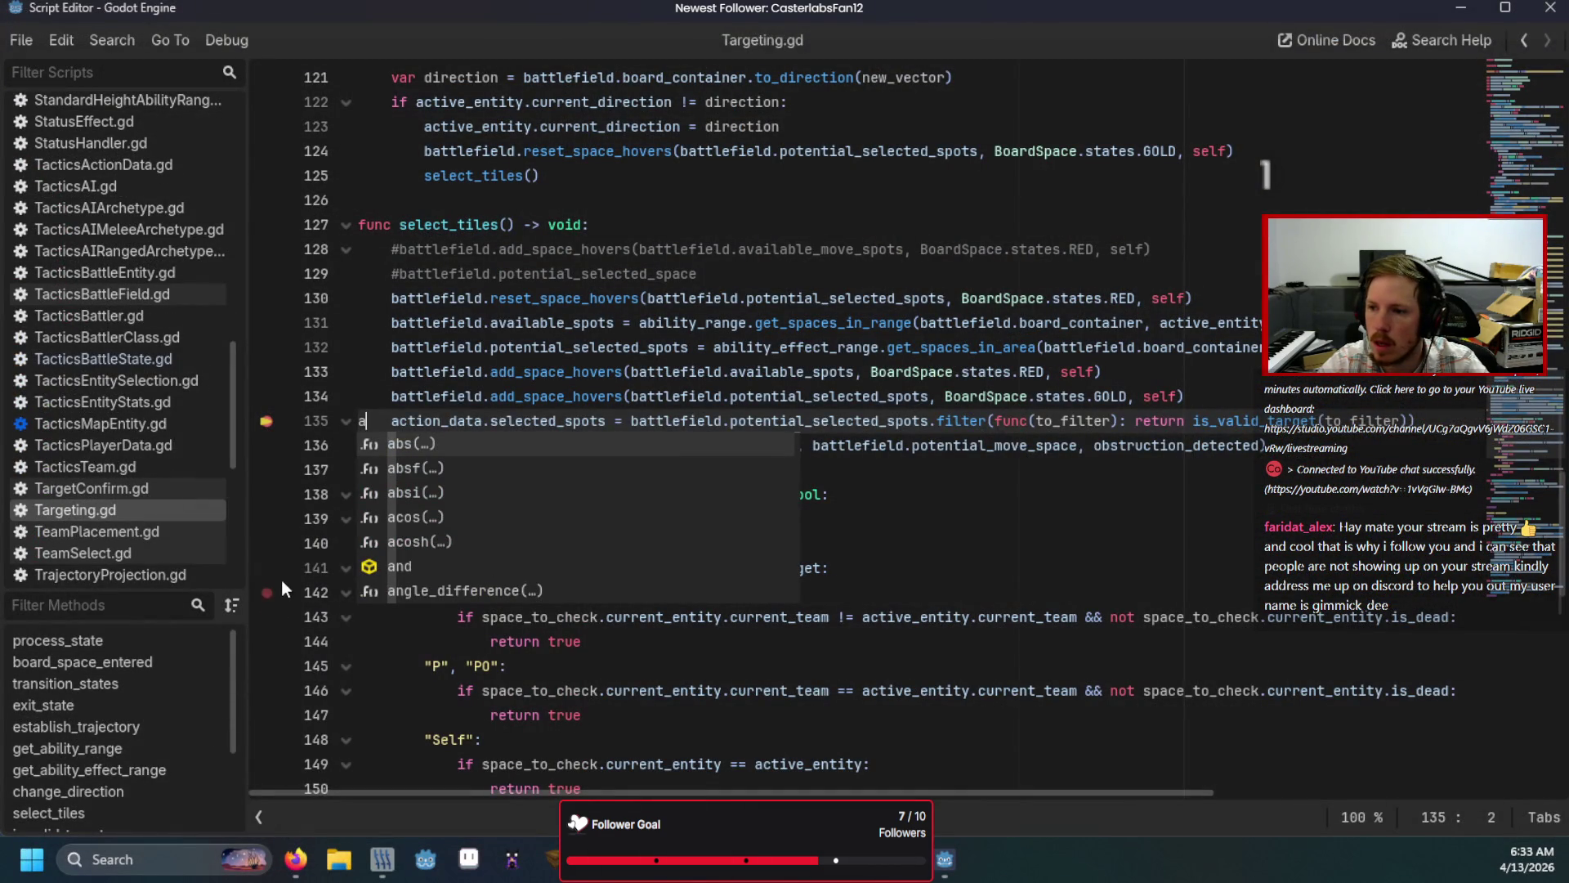
key(BackSpace)
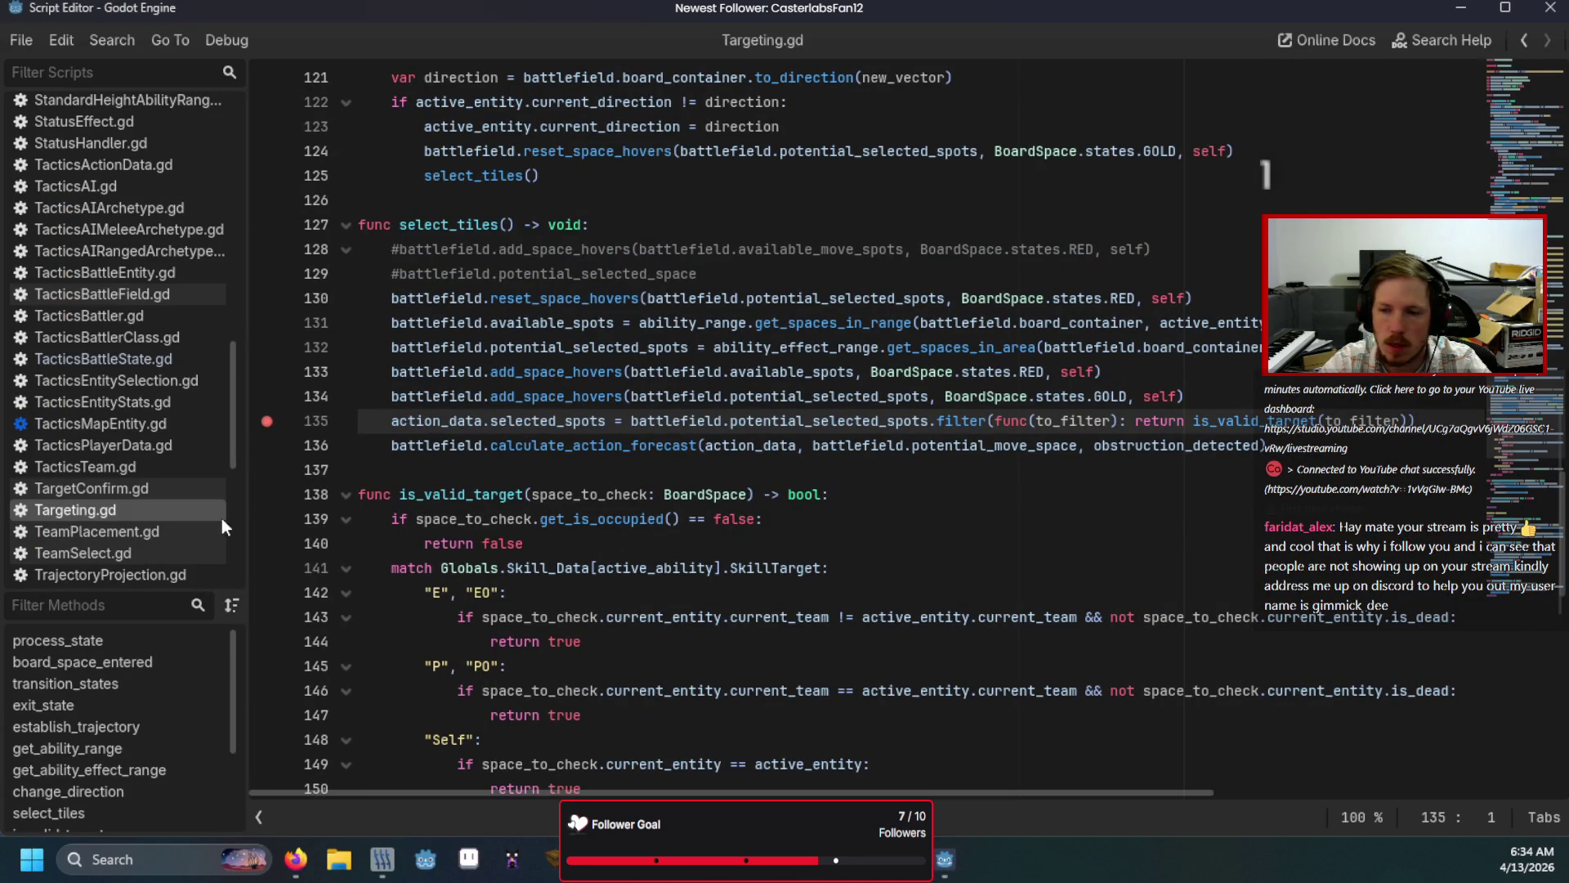
Step: Remove the line 135 breakpoint, continue twice with F12, and step into is_valid_target
click(267, 421)
key(F12)
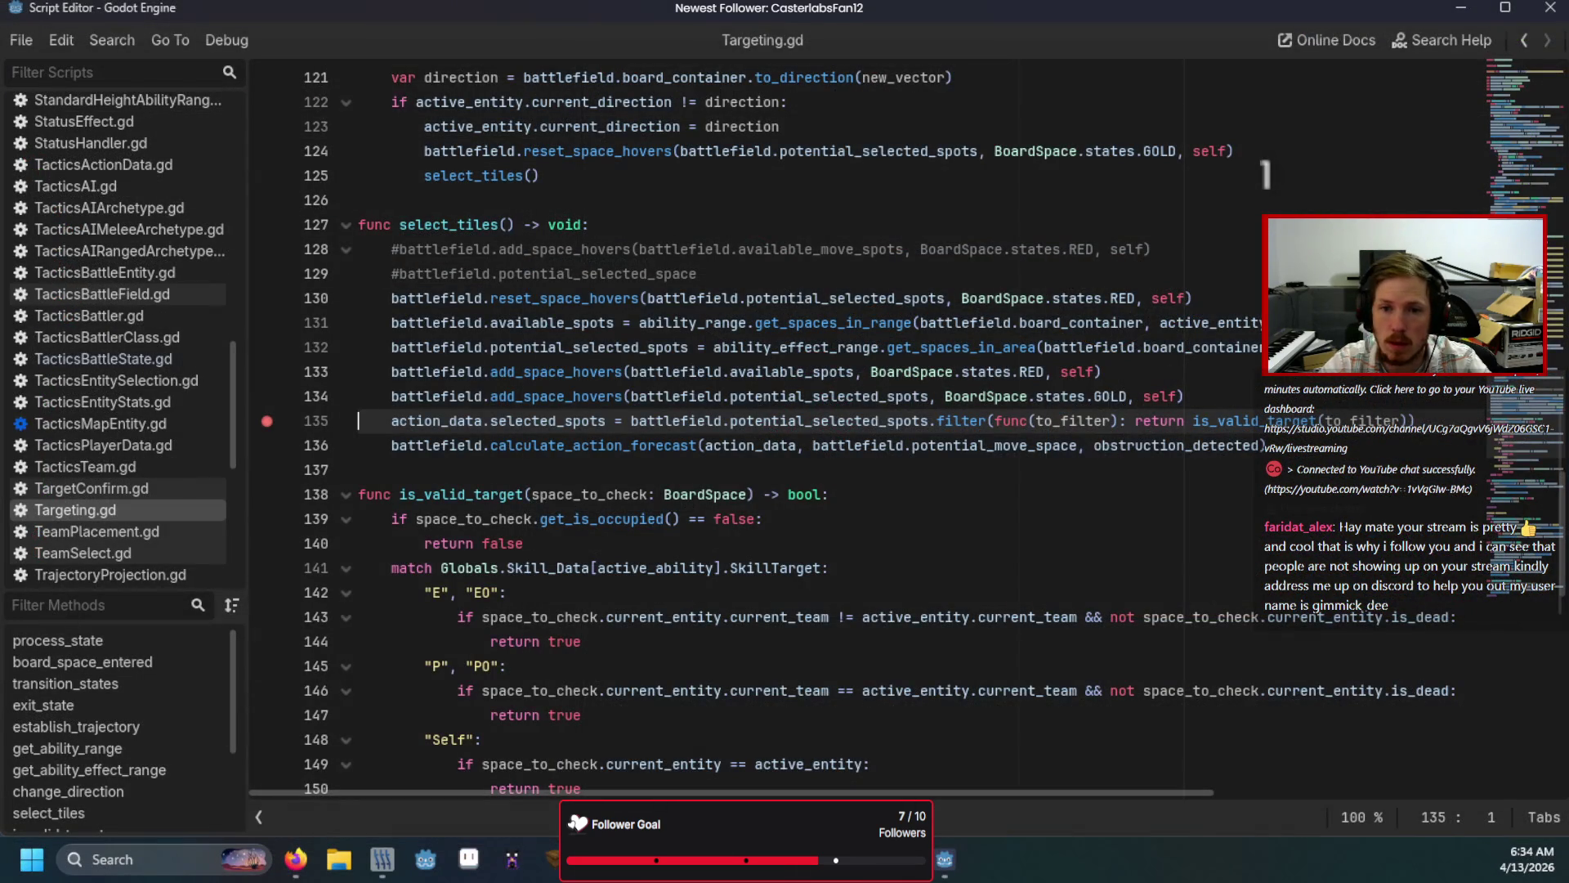
key(F12)
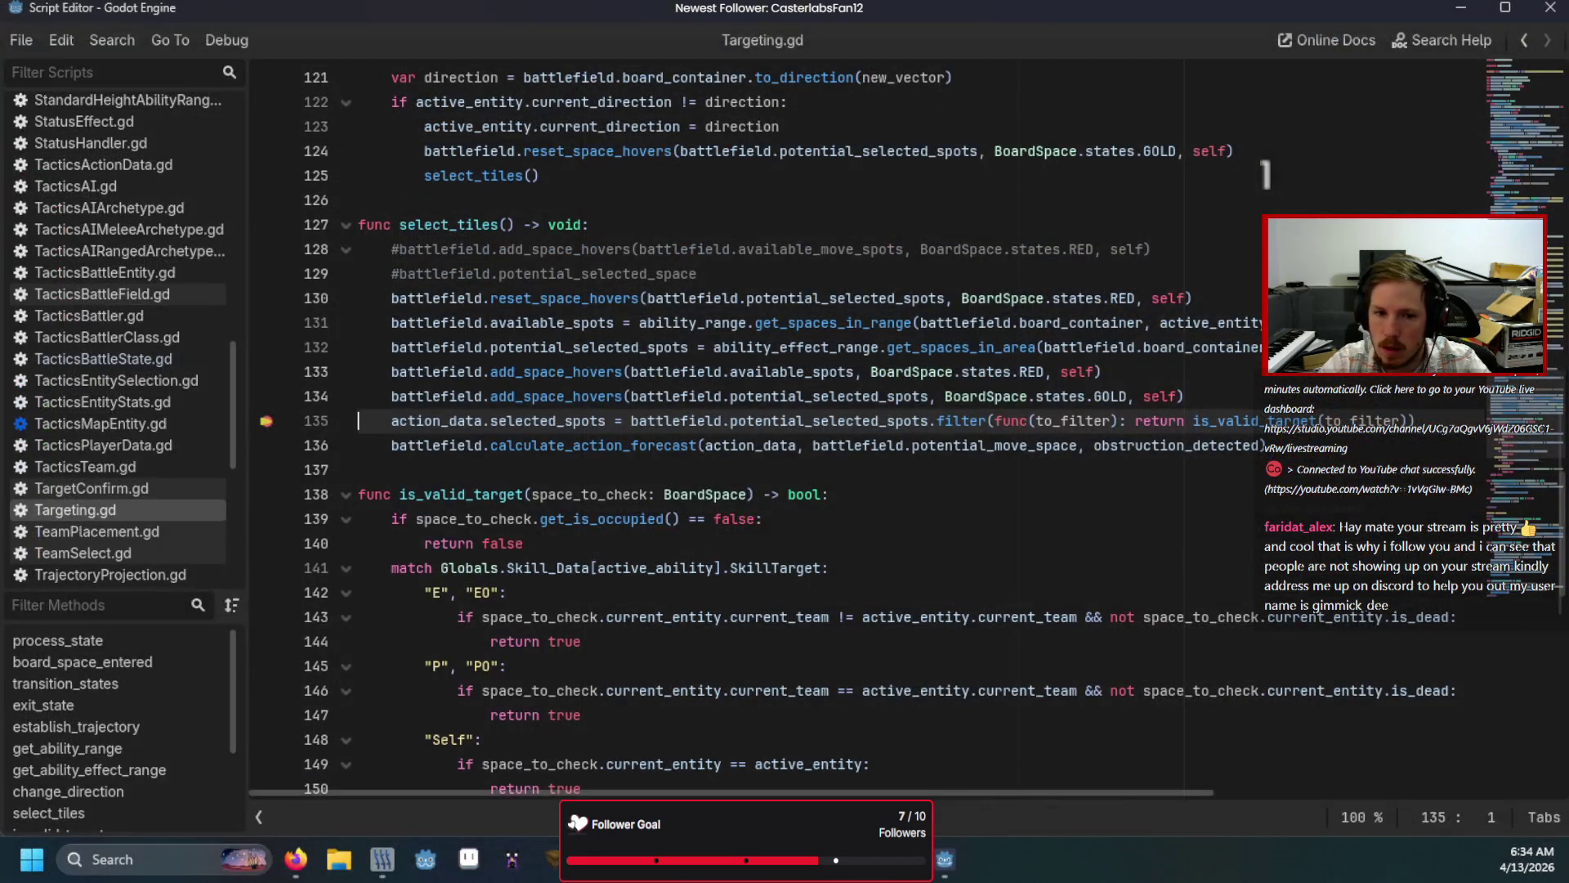
key(F11)
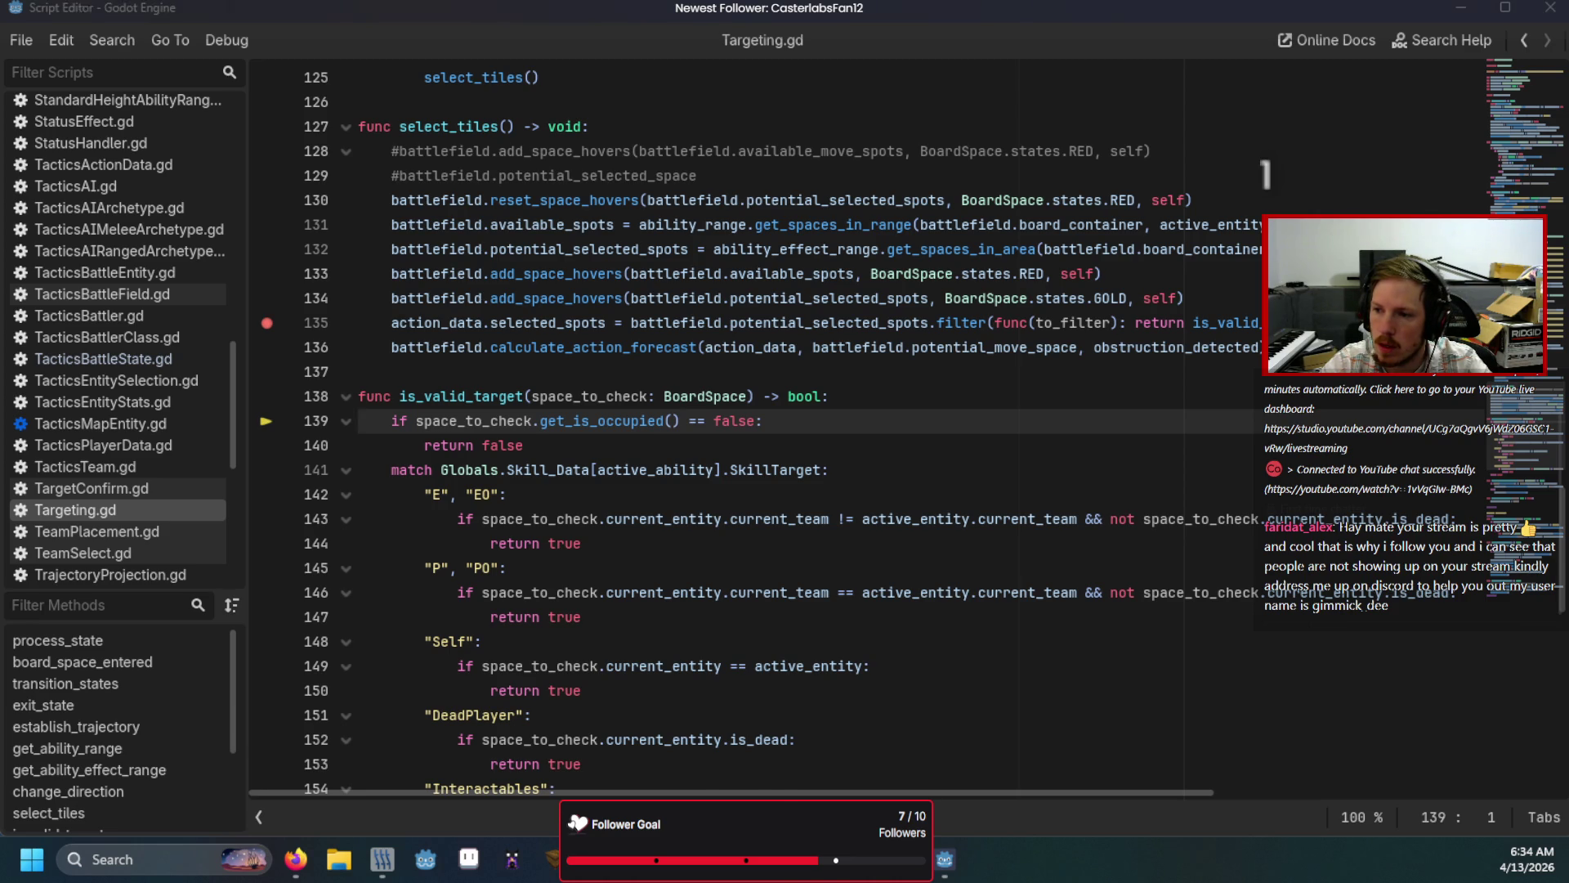
Step: Step into get_is_occupied, change TacticsBattler to TacticsEntity on line 71, and resume the game
key(F11)
key(F11)
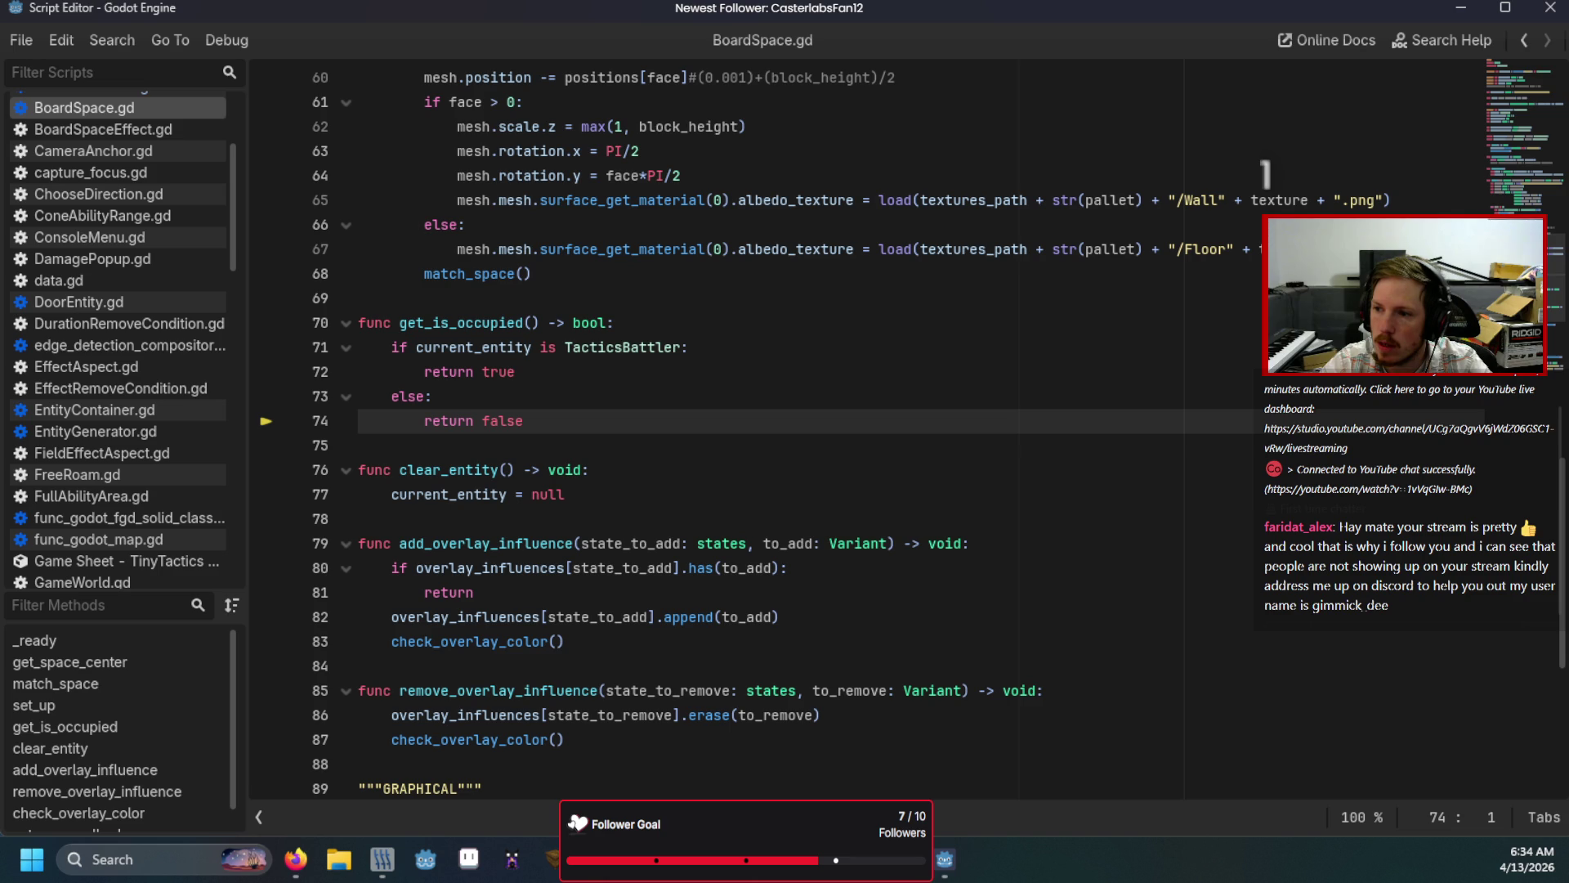
double_click(607, 349)
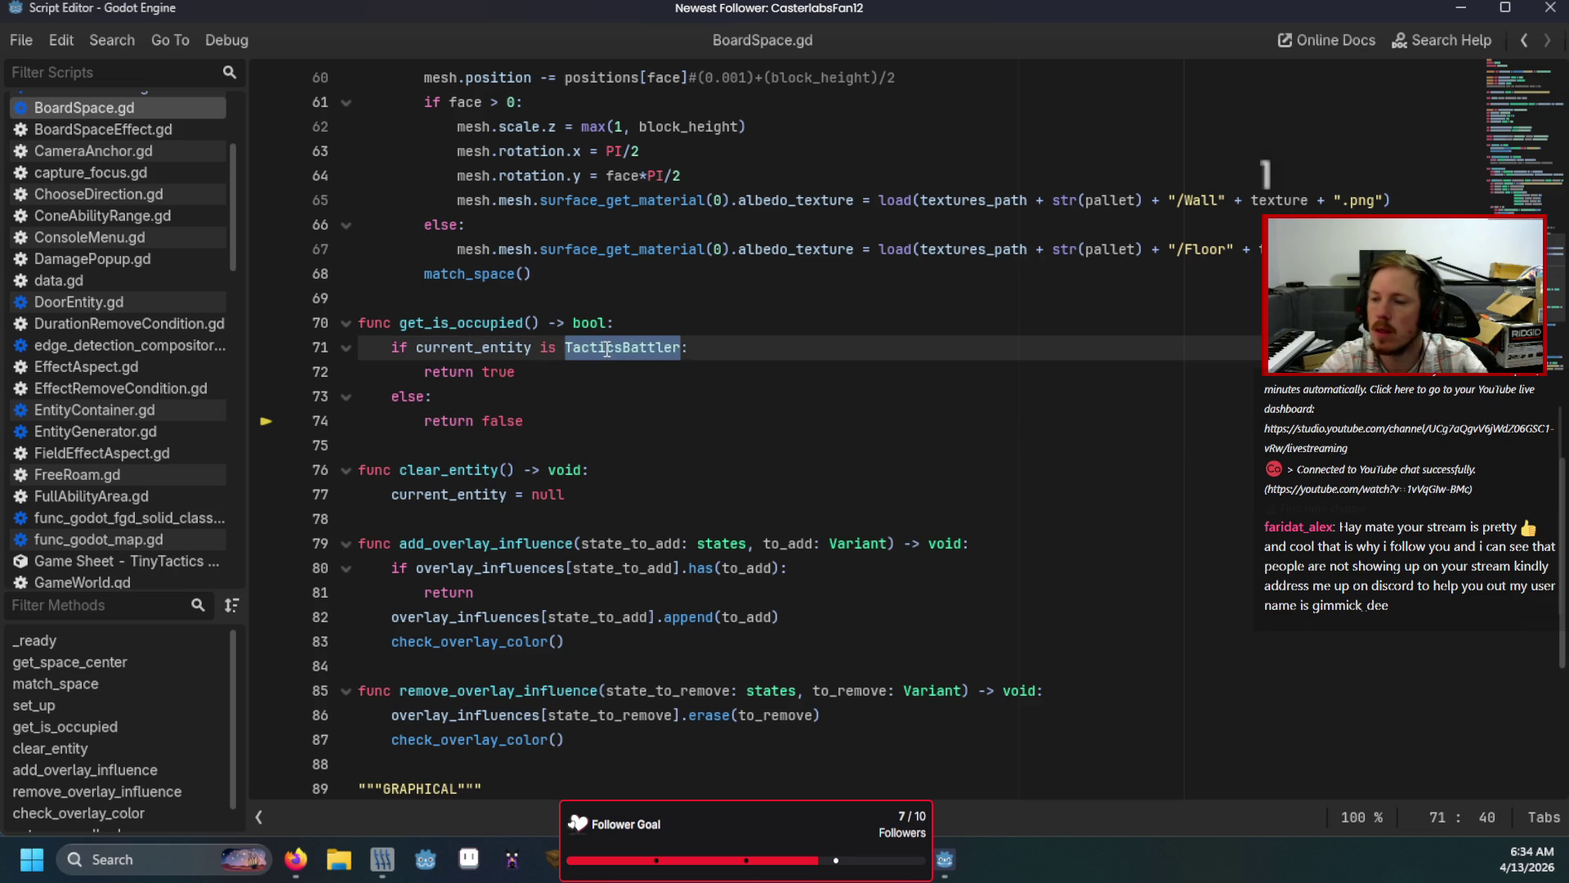
text(TacticsEntity)
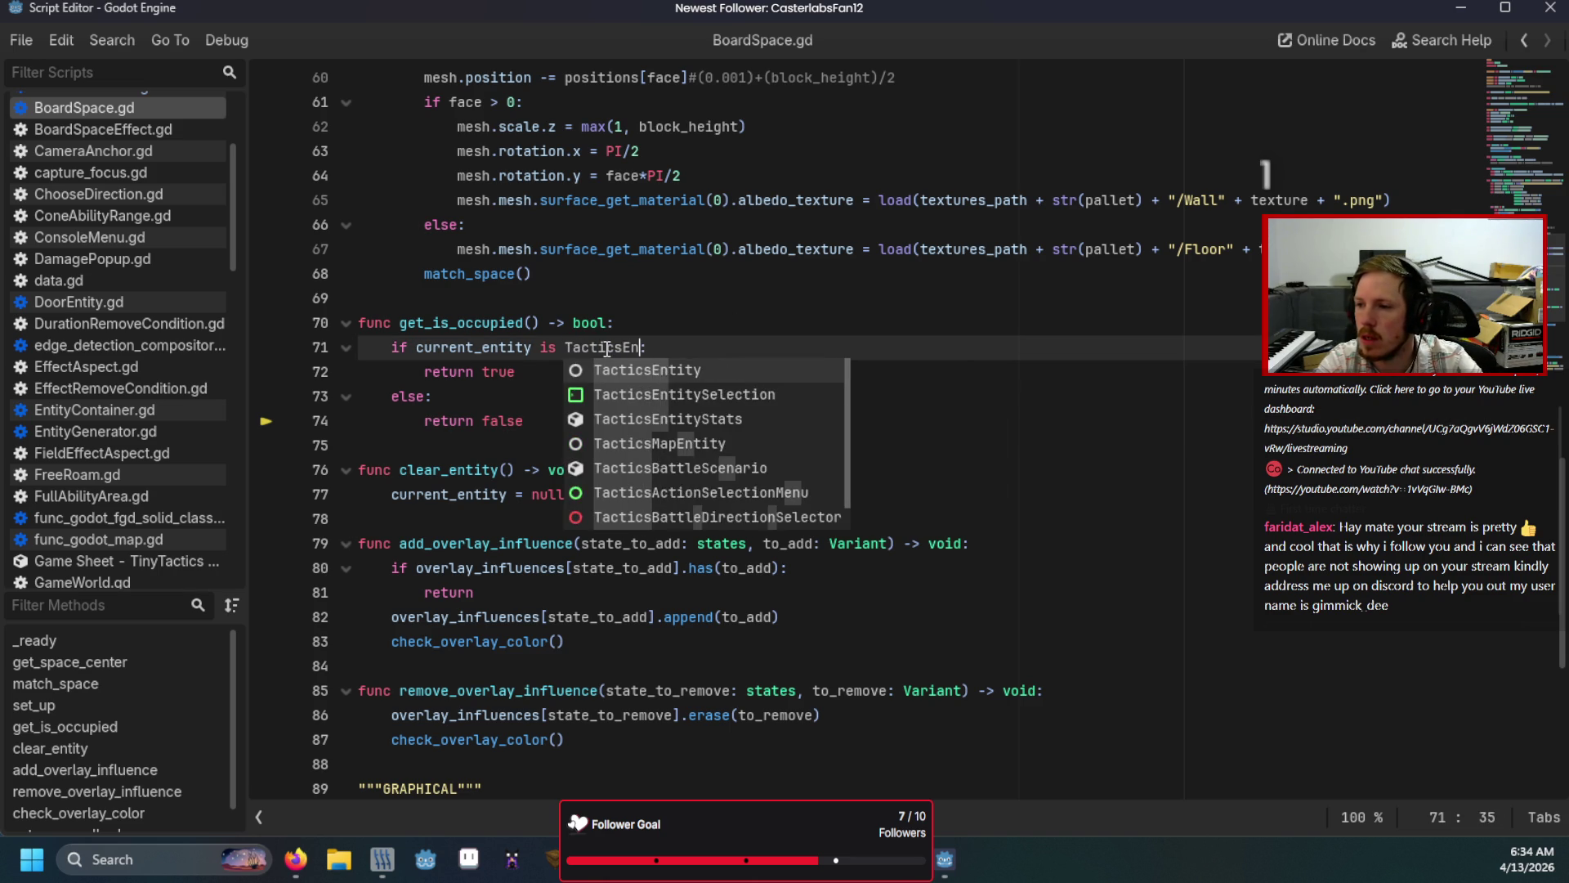
key(Return)
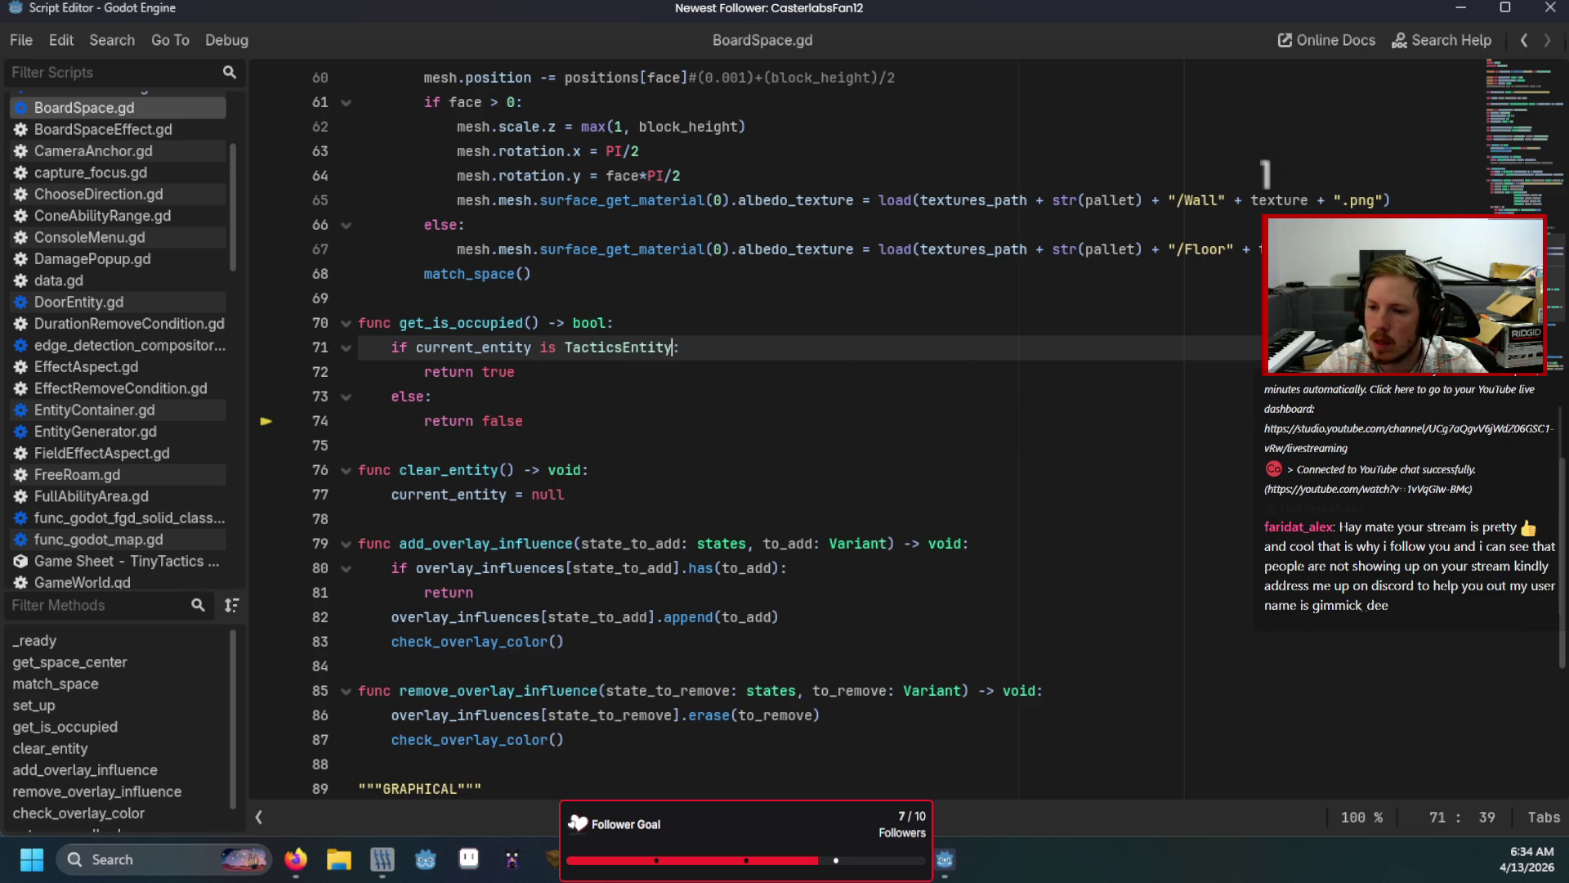
key(F5)
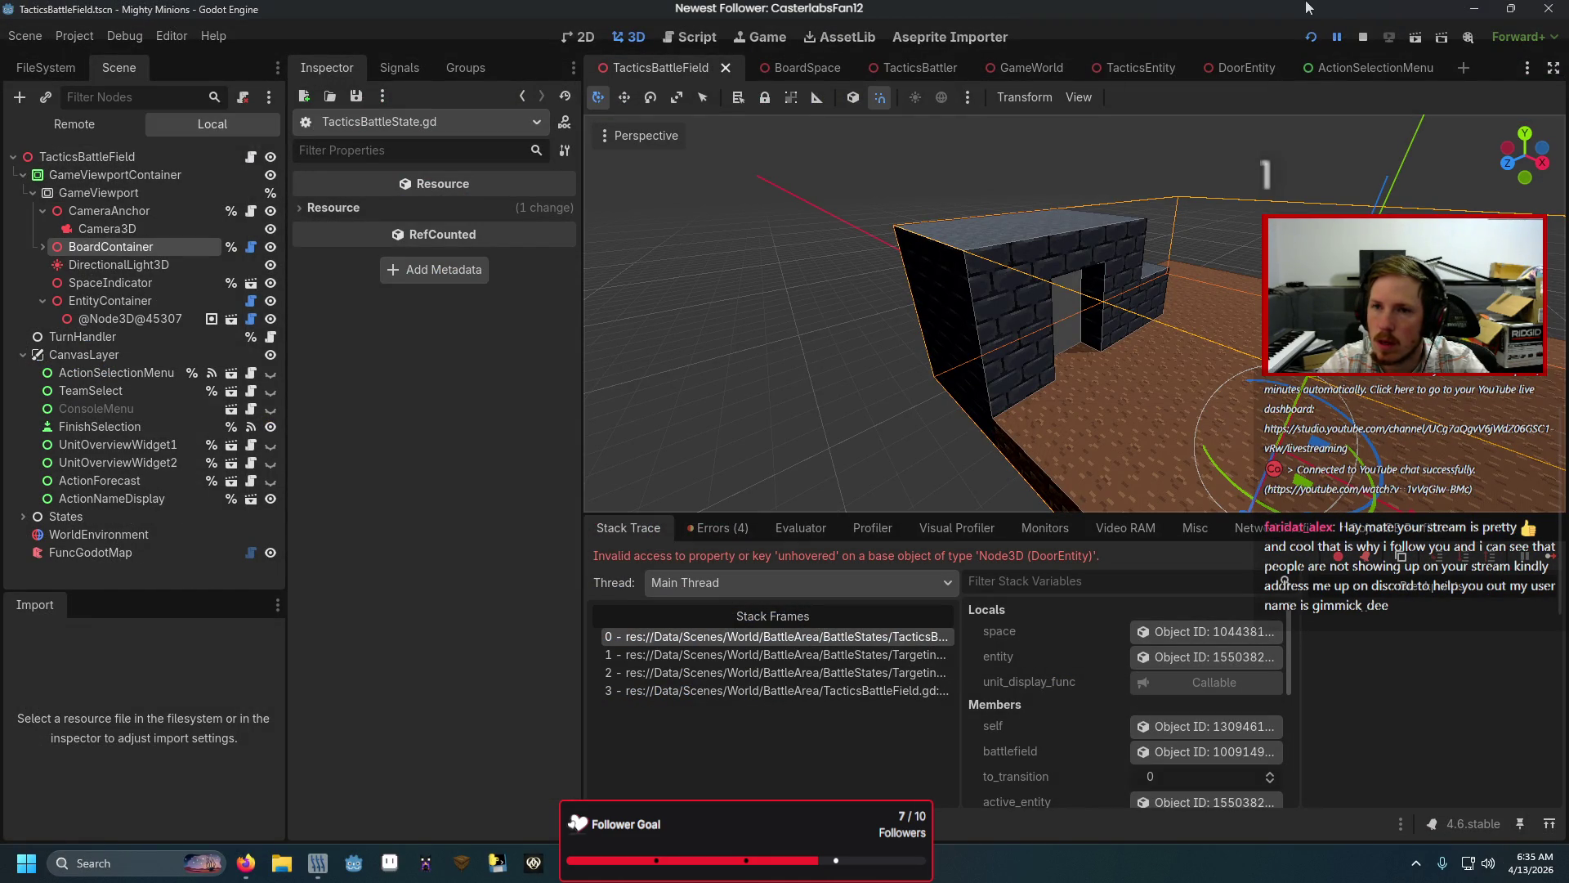
Step: Restart the running game and start a New Game to reach team selection
click(1311, 37)
key(Return)
key(Return)
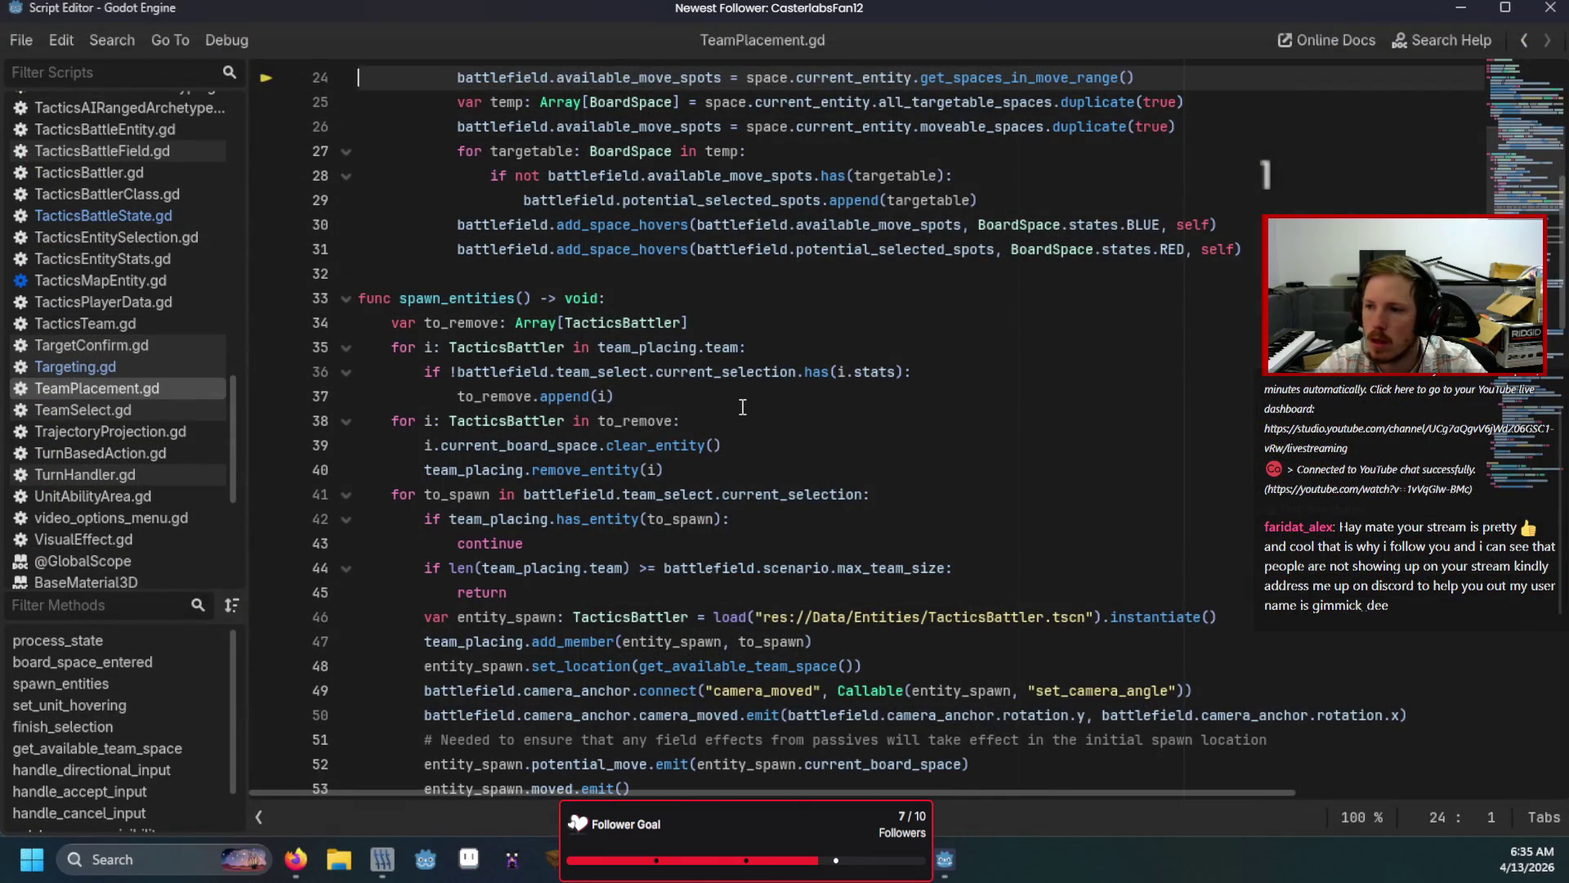
scroll(743, 406, up, 4)
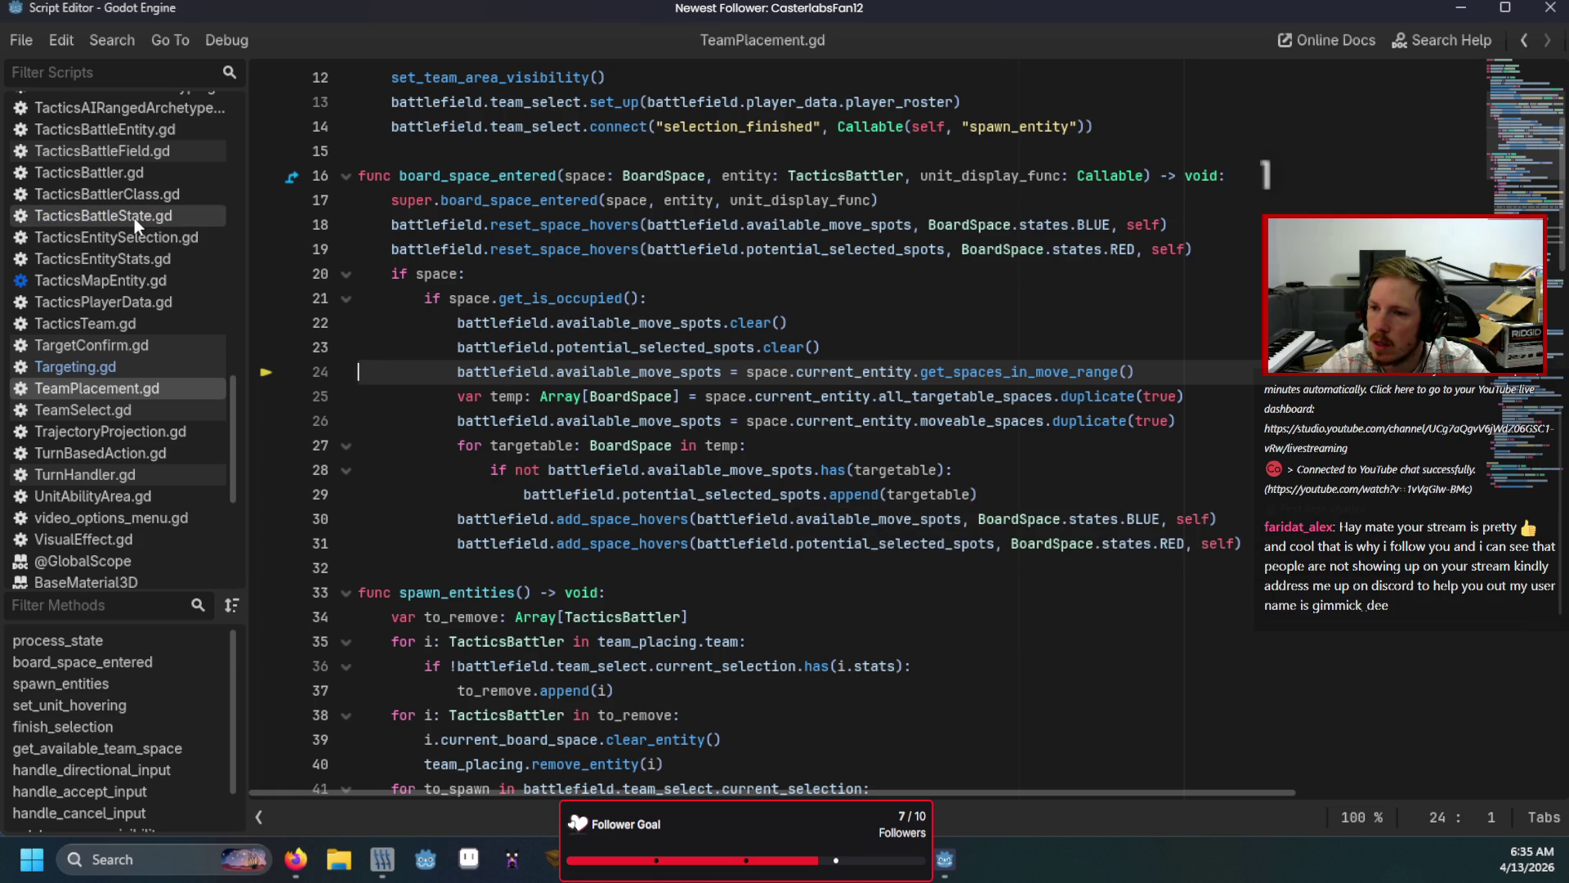
click(747, 372)
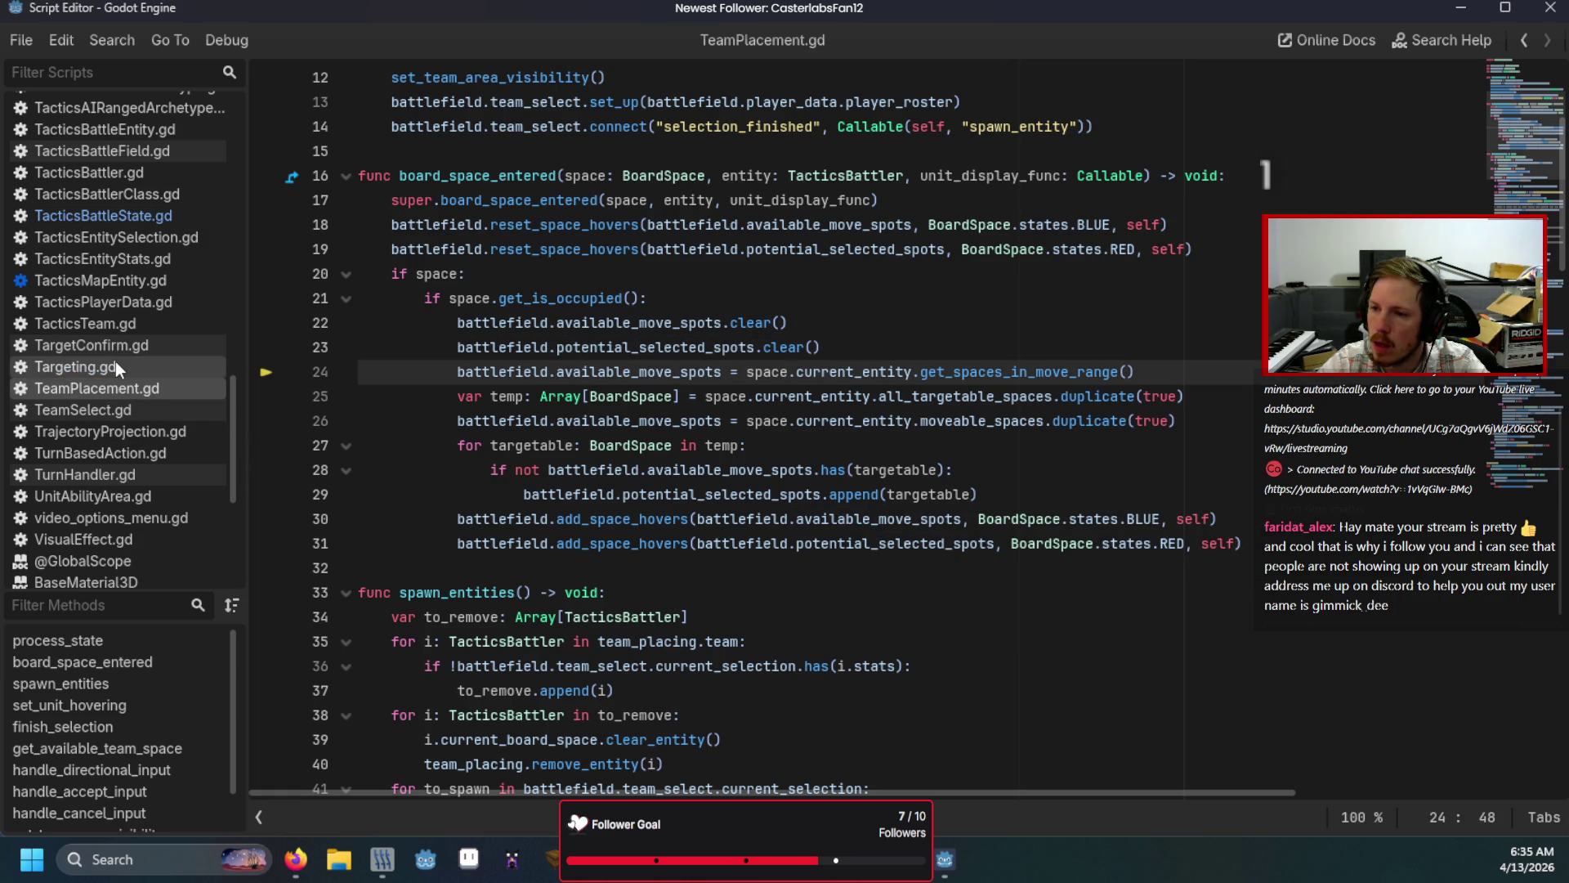
scroll(116, 361, up, 10)
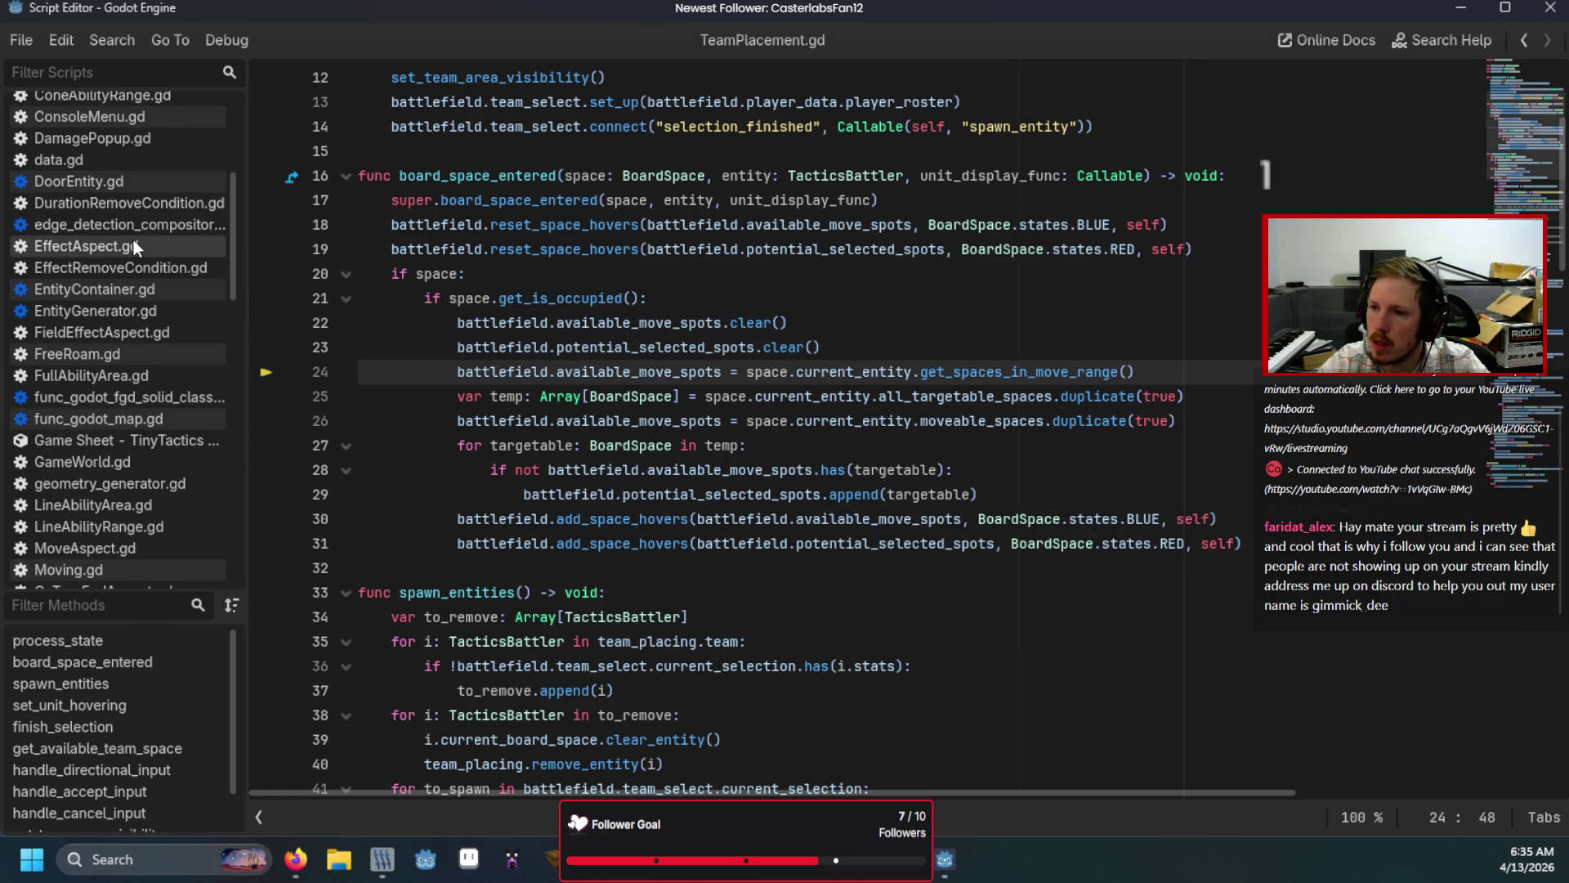
scroll(134, 239, up, 4)
Step: Change BoardSpace.gd line 71's get_is_occupied check back to TacticsBattler, then return to Targeting.gd
click(145, 170)
double_click(593, 351)
text(Tactic)
text(sBa)
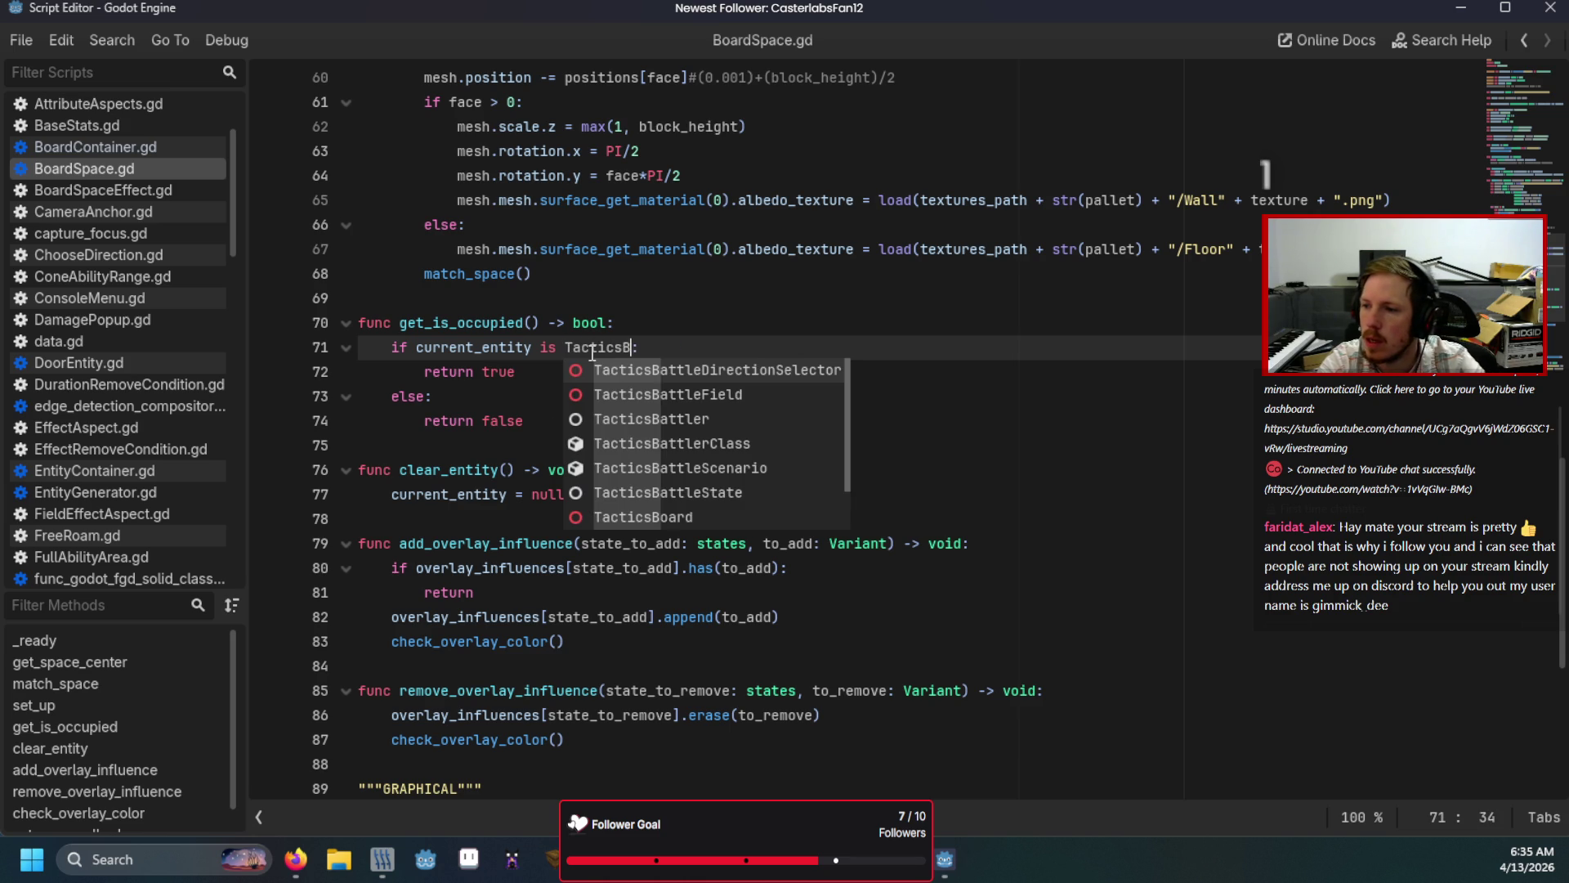
key(Down)
key(Down)
key(Return)
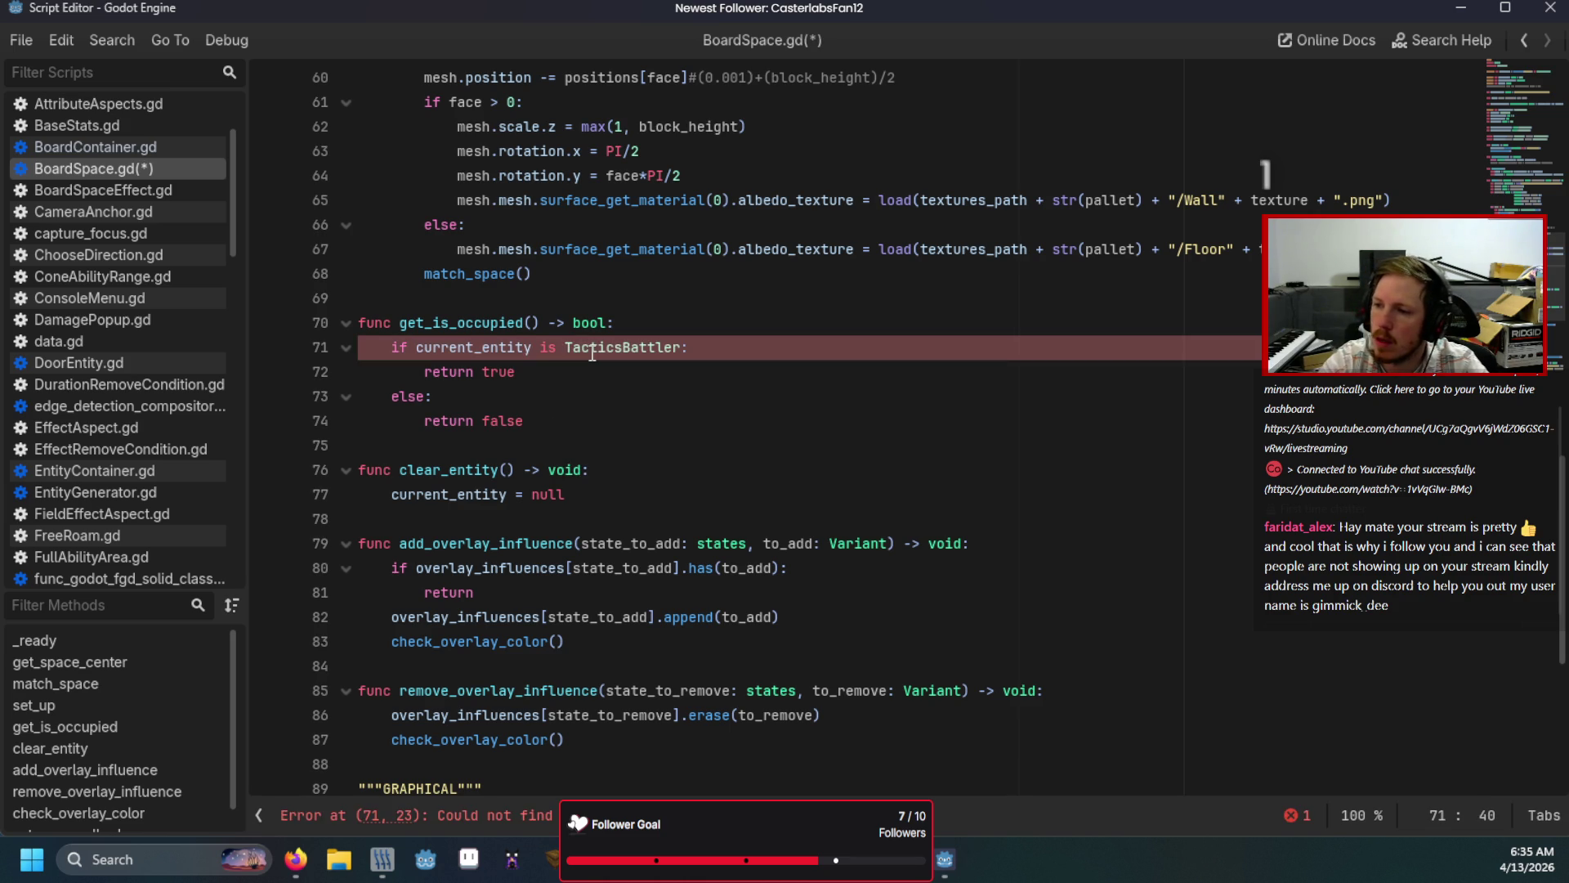
scroll(180, 415, down, 10)
scroll(65, 421, down, 5)
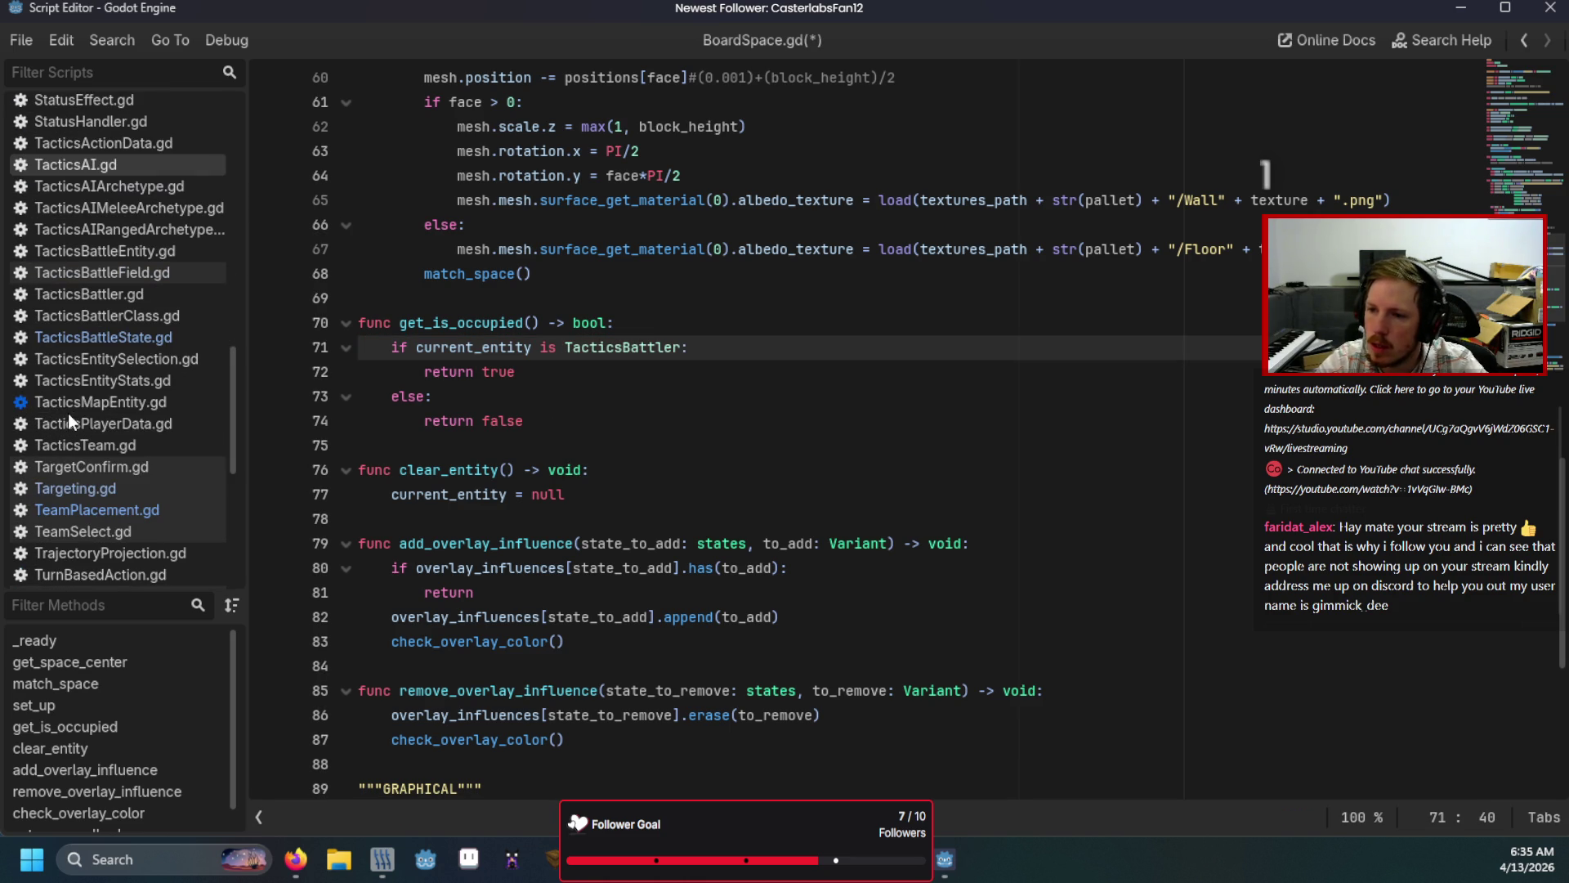
click(91, 488)
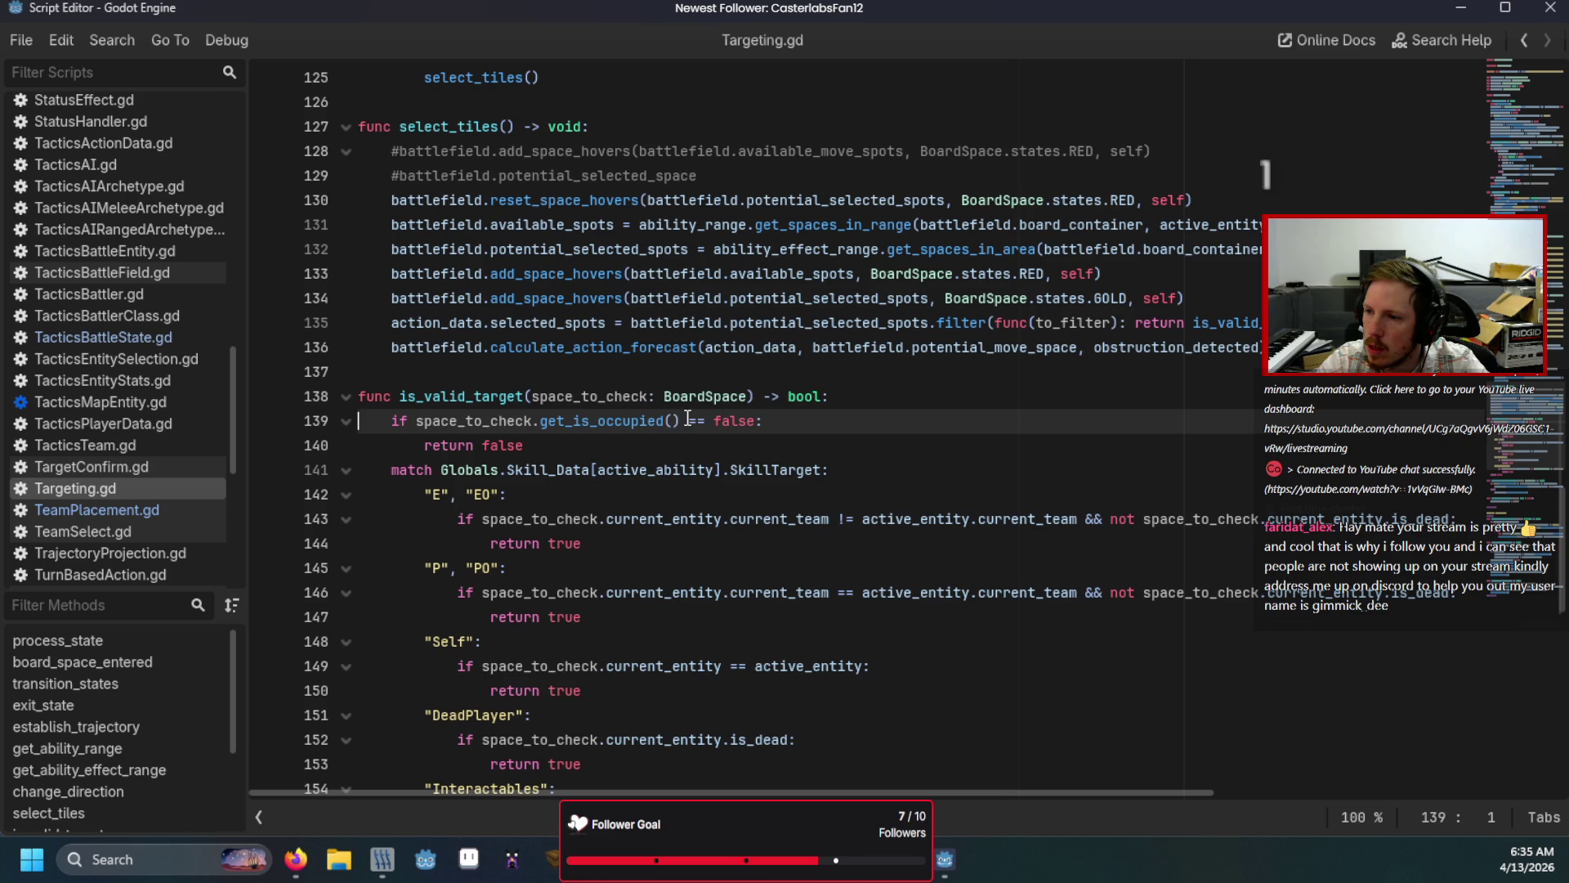
Step: Replace the get_is_occupied() == false check with space_to_check.current_entity == null
drag(756, 422, 539, 423)
text(cu:)
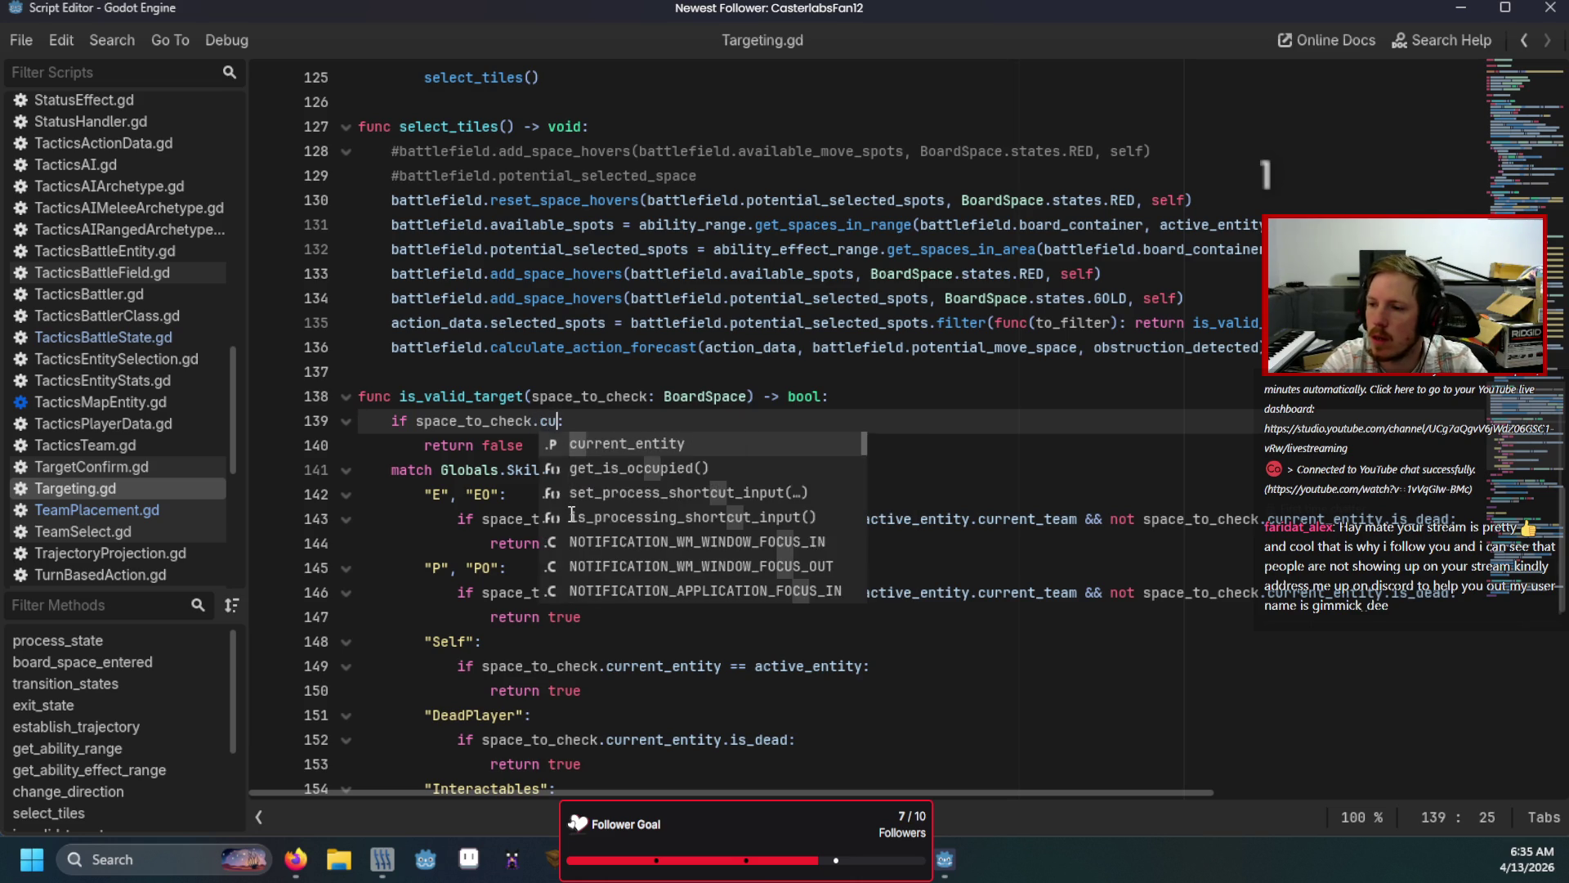
key(Return)
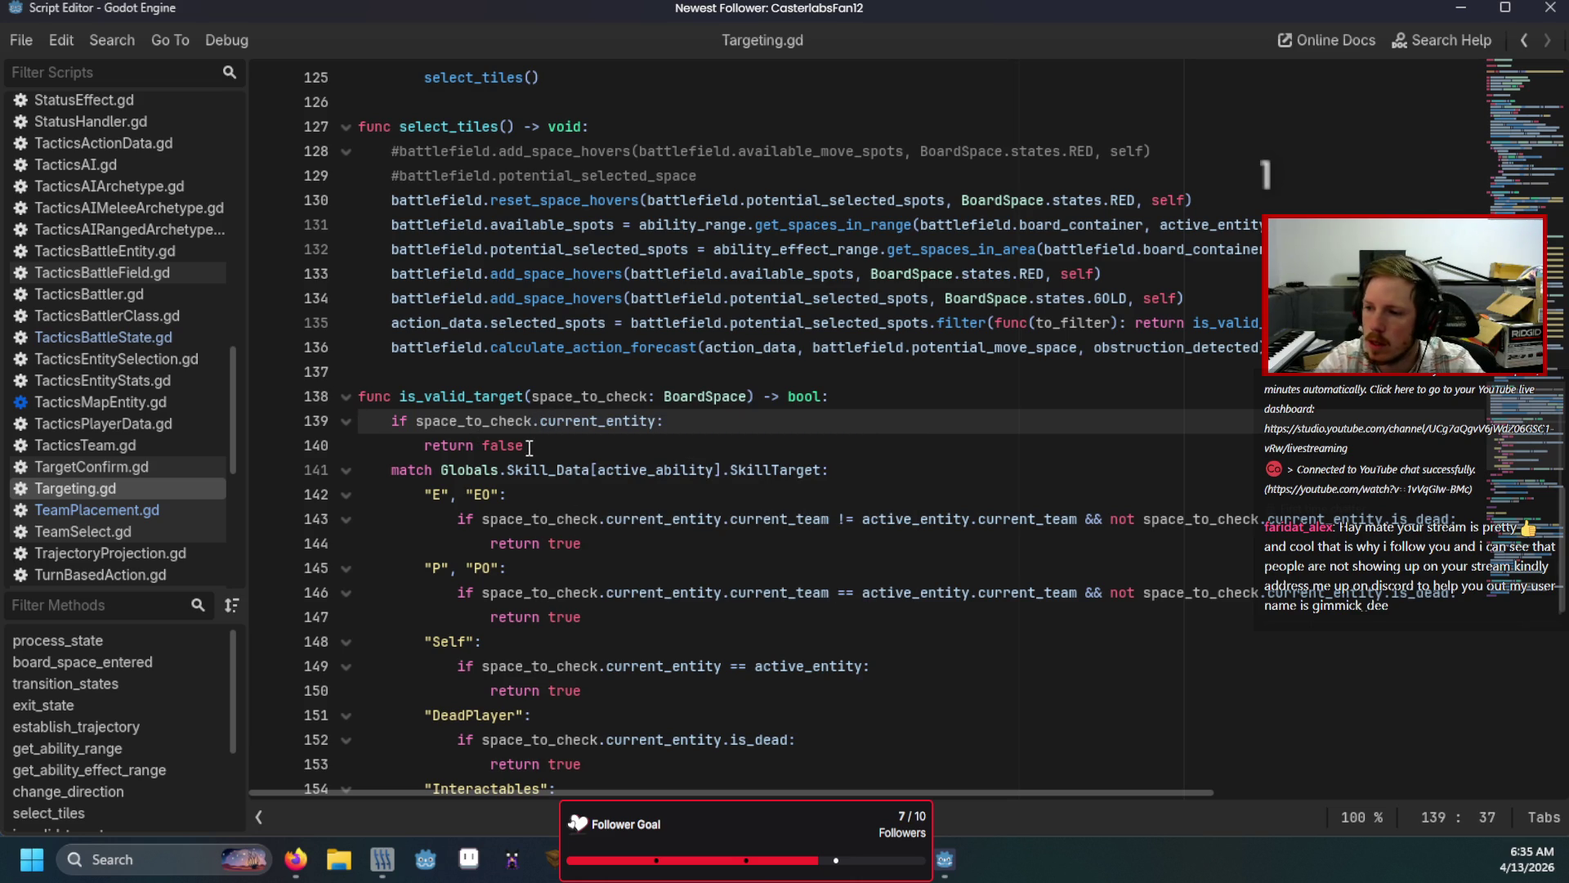
text(== jull)
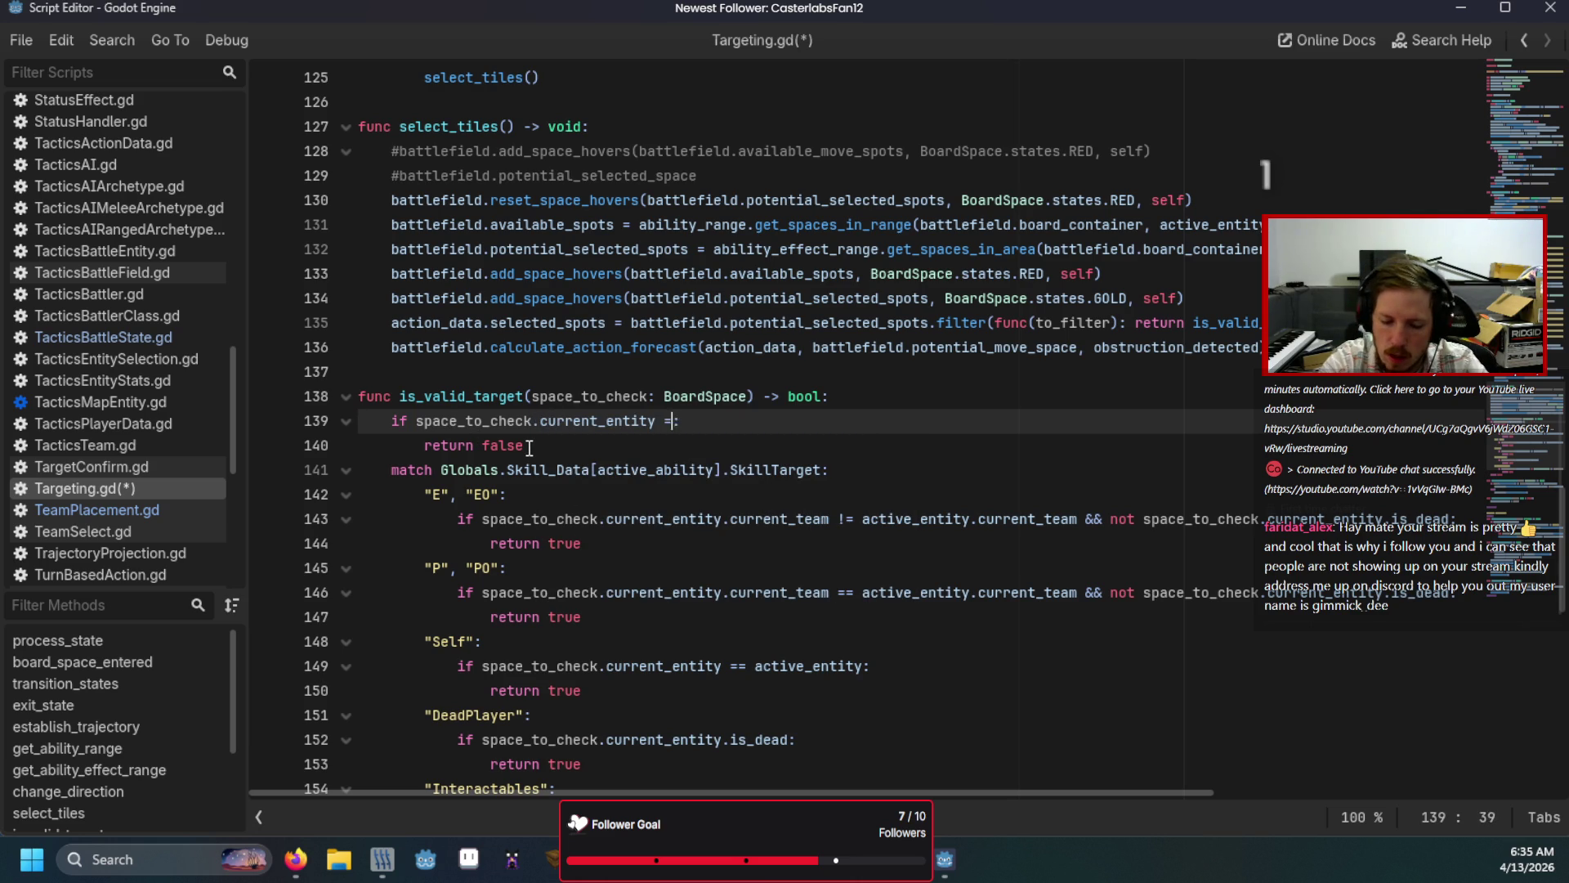
key(BackSpace)
key(BackSpace)
key(BackSpace)
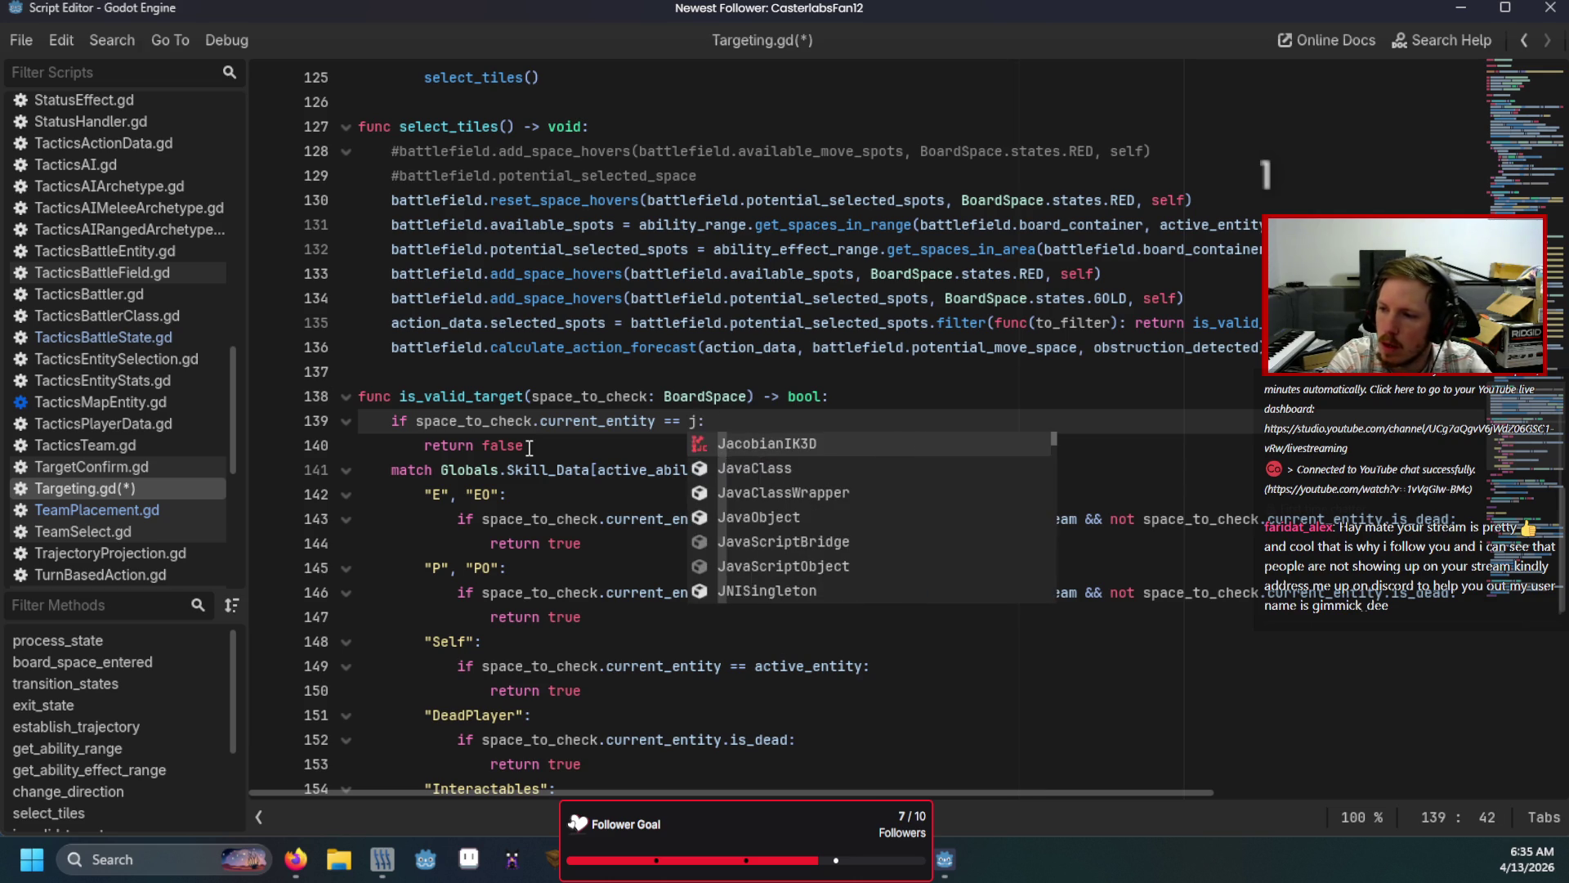
text(null)
Step: Save and run the game, finish team selection, and choose the Interact action
key(F5)
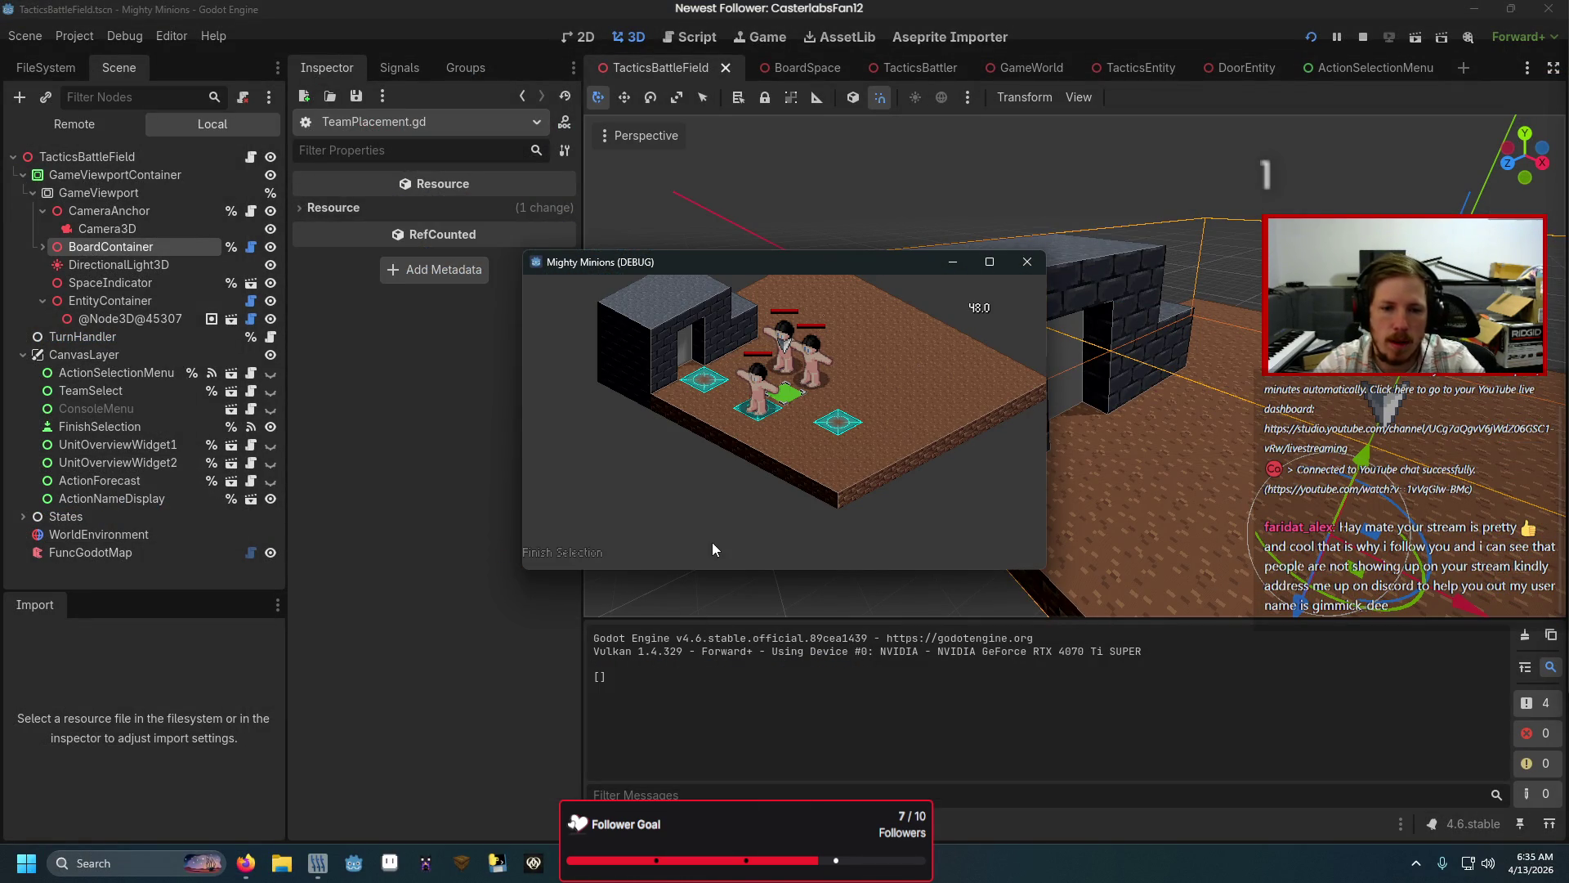
click(600, 552)
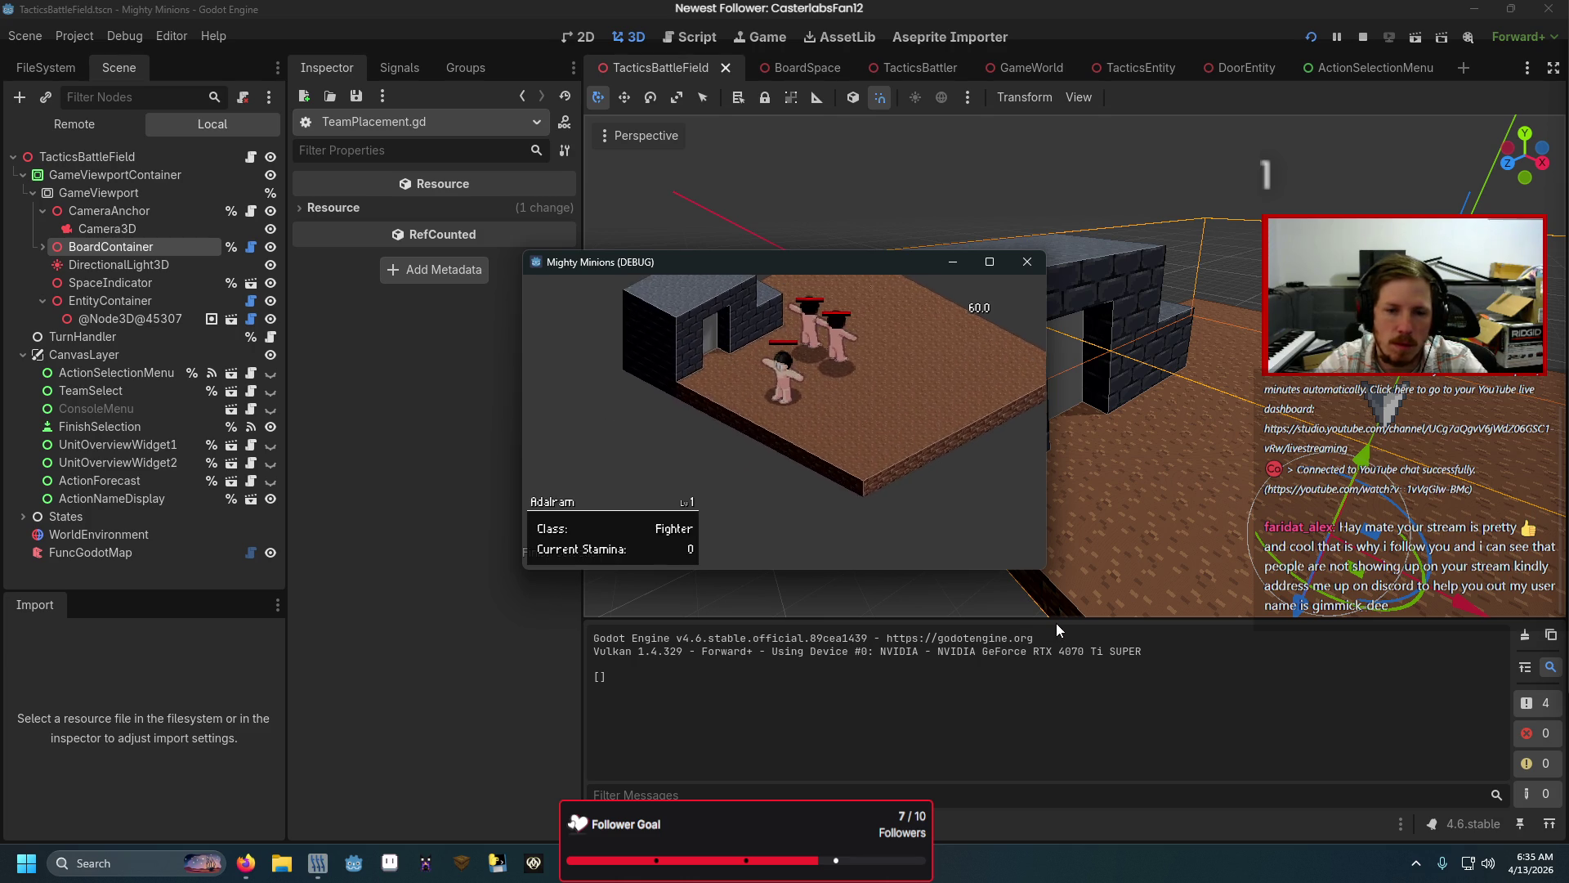
key(Down)
key(Down)
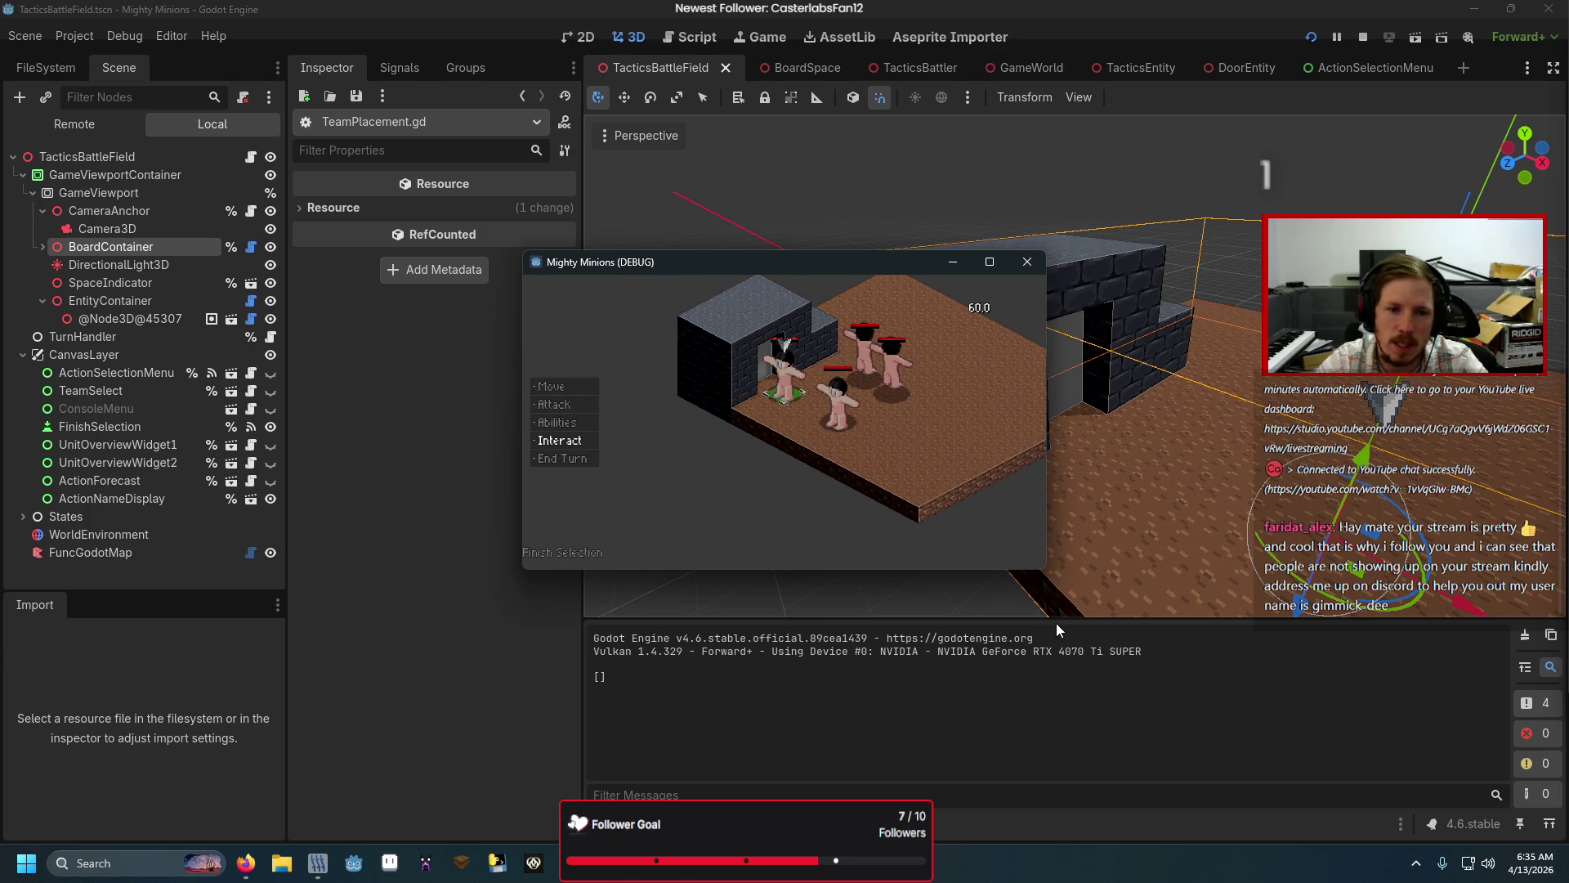
key(Return)
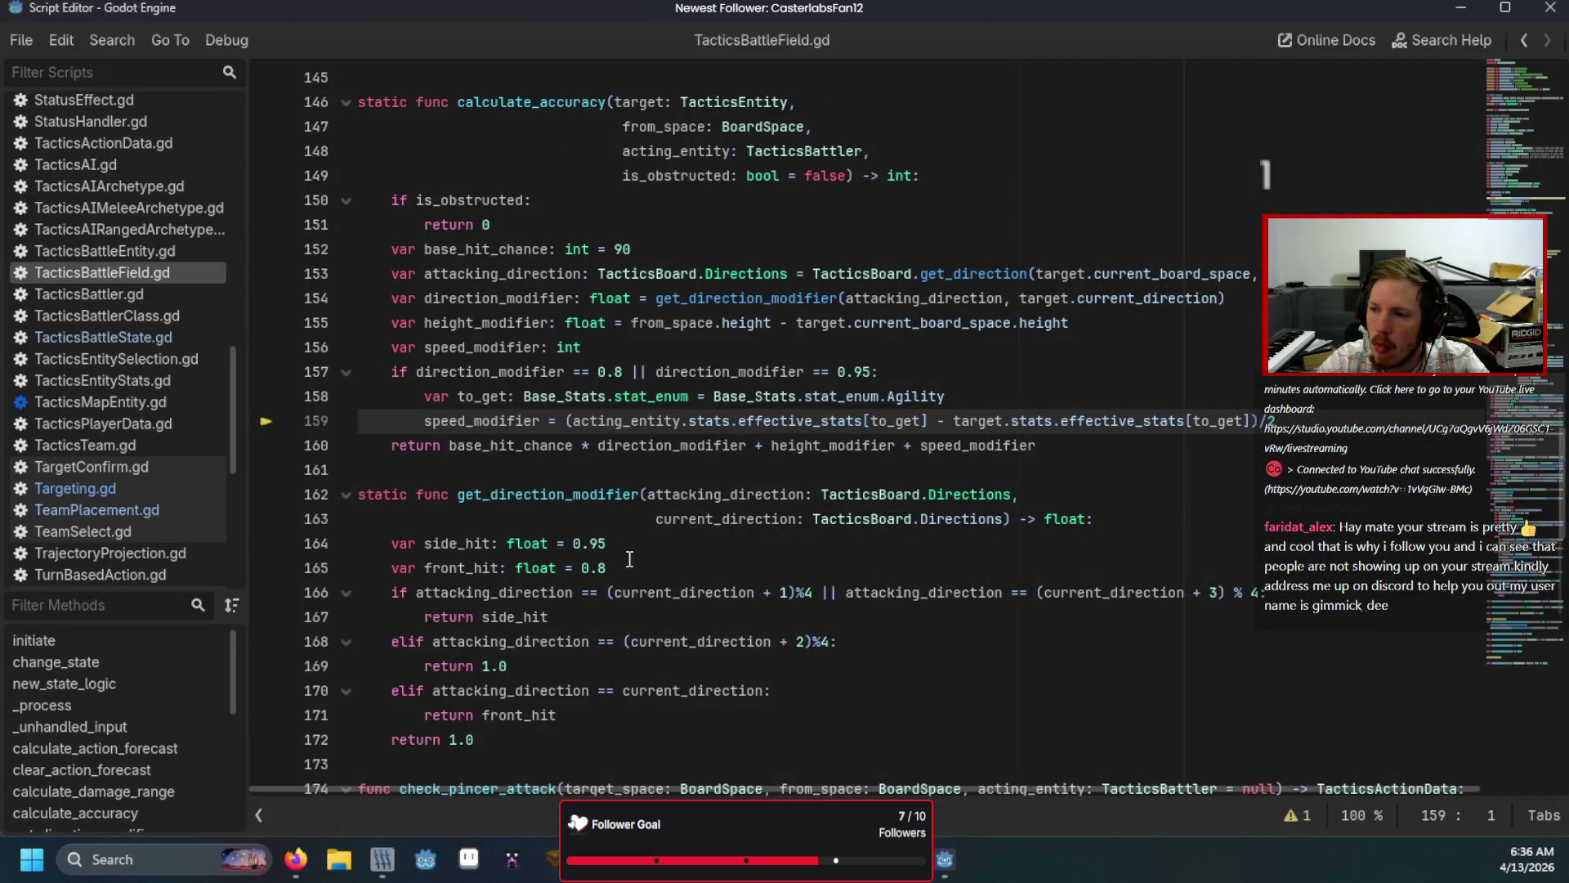
Step: Step back to the targeting code, then advance into the forecast and accuracy calculations
scroll(709, 535, up, 2)
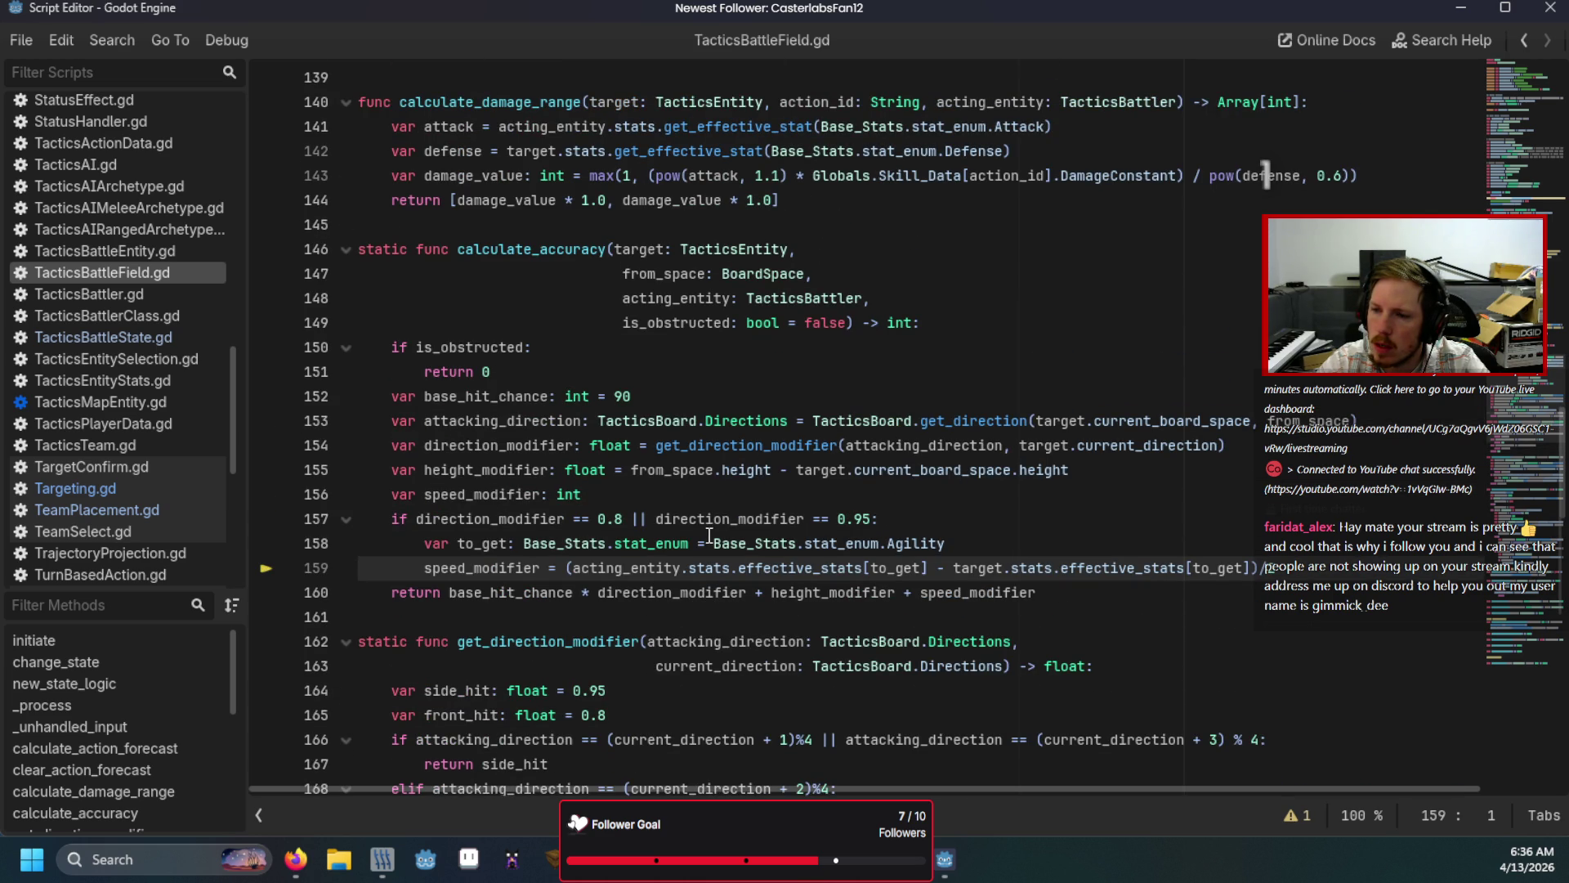
key(alt+Left)
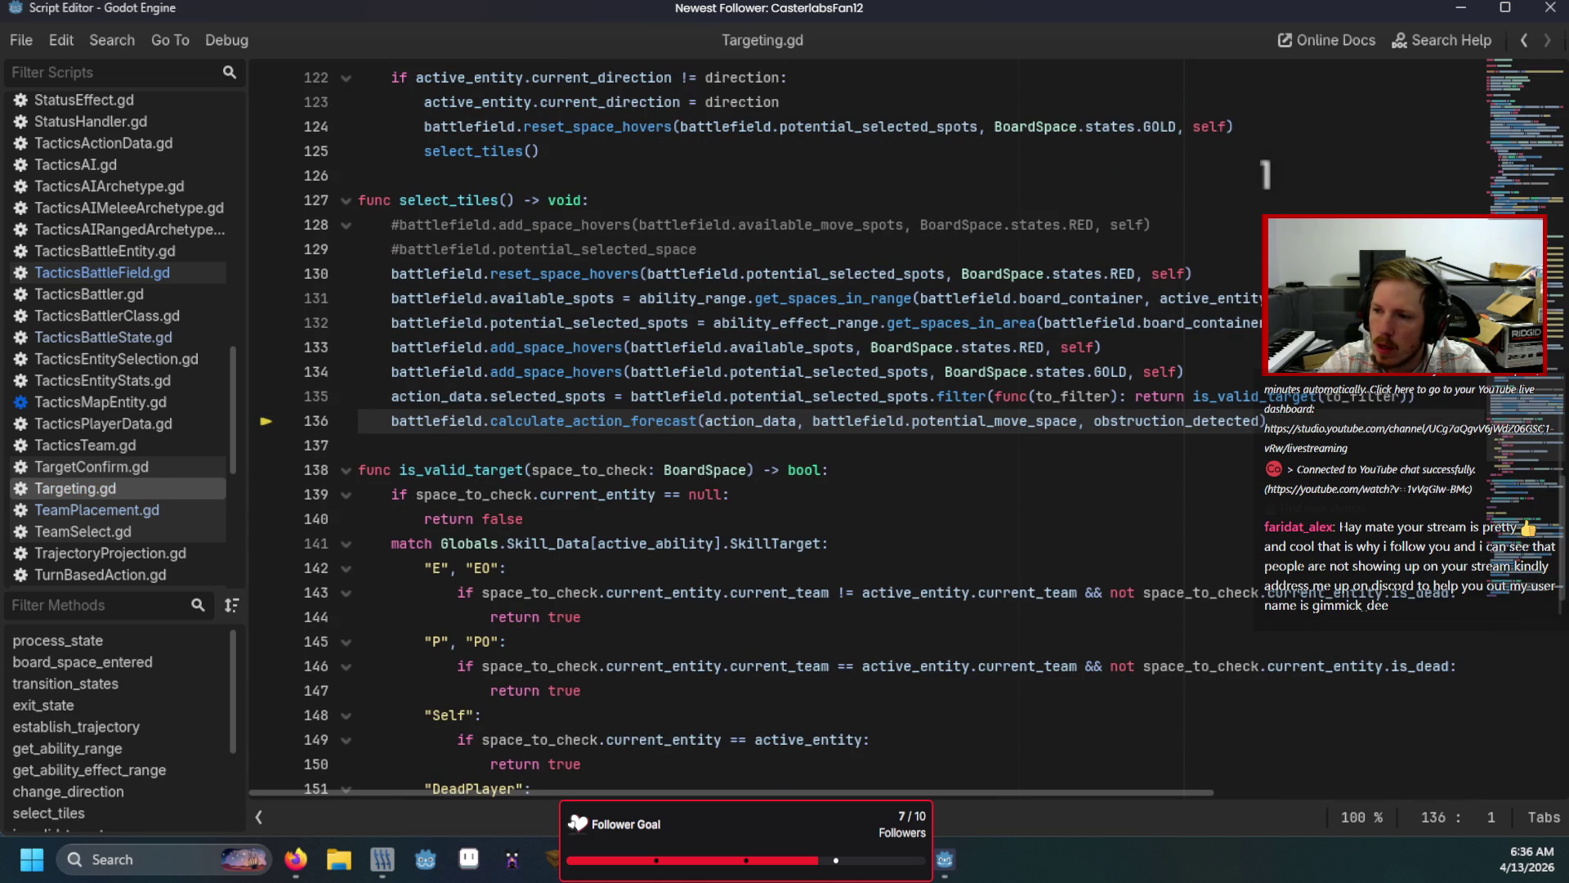
key(F12)
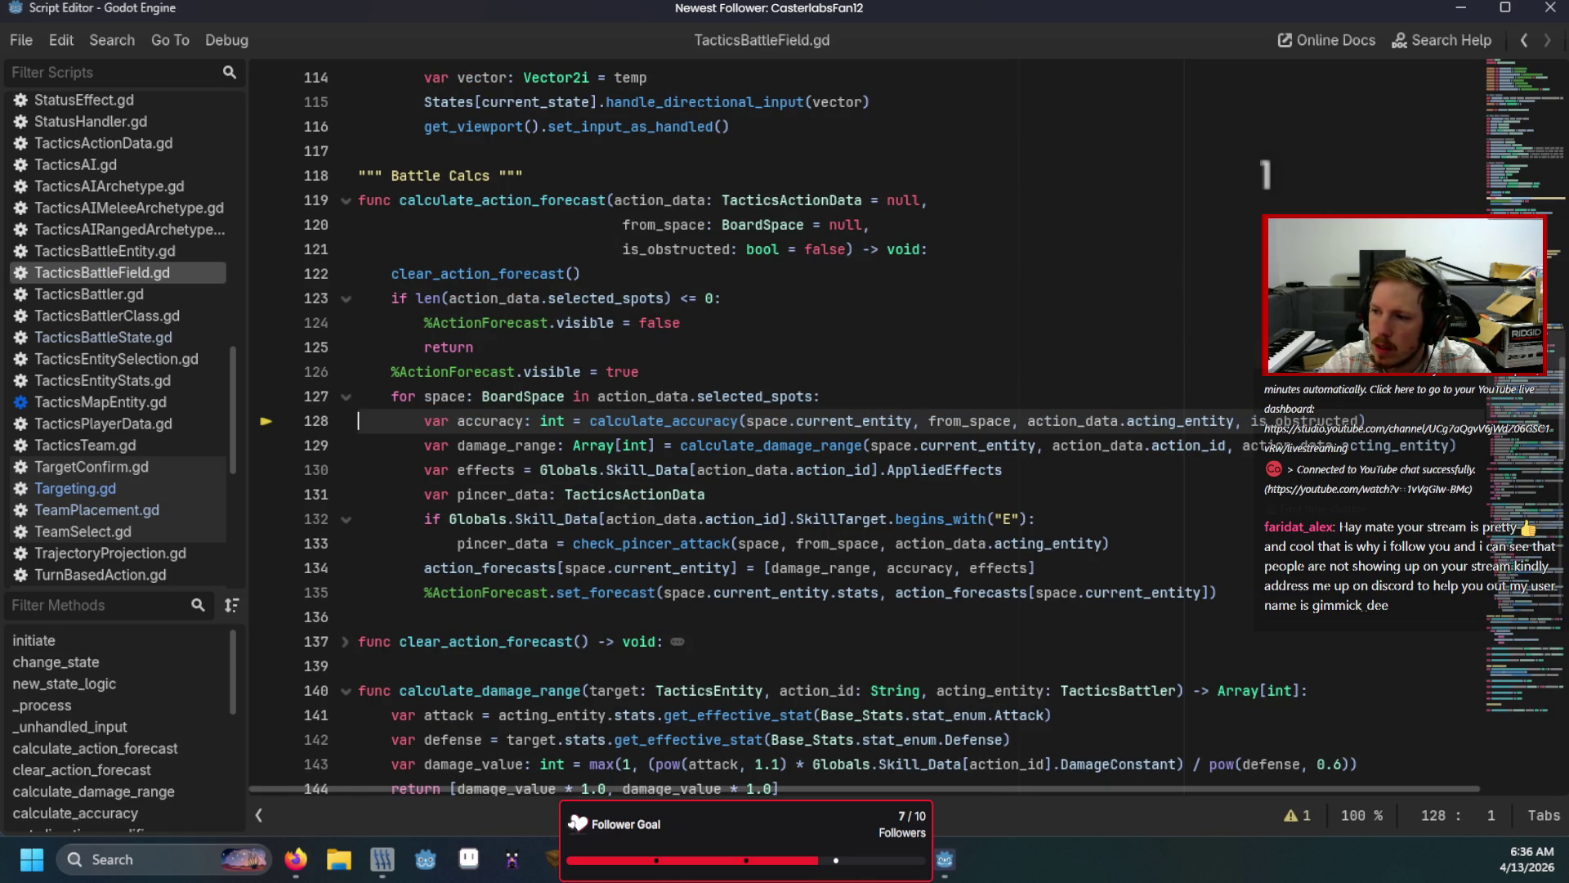
key(F12)
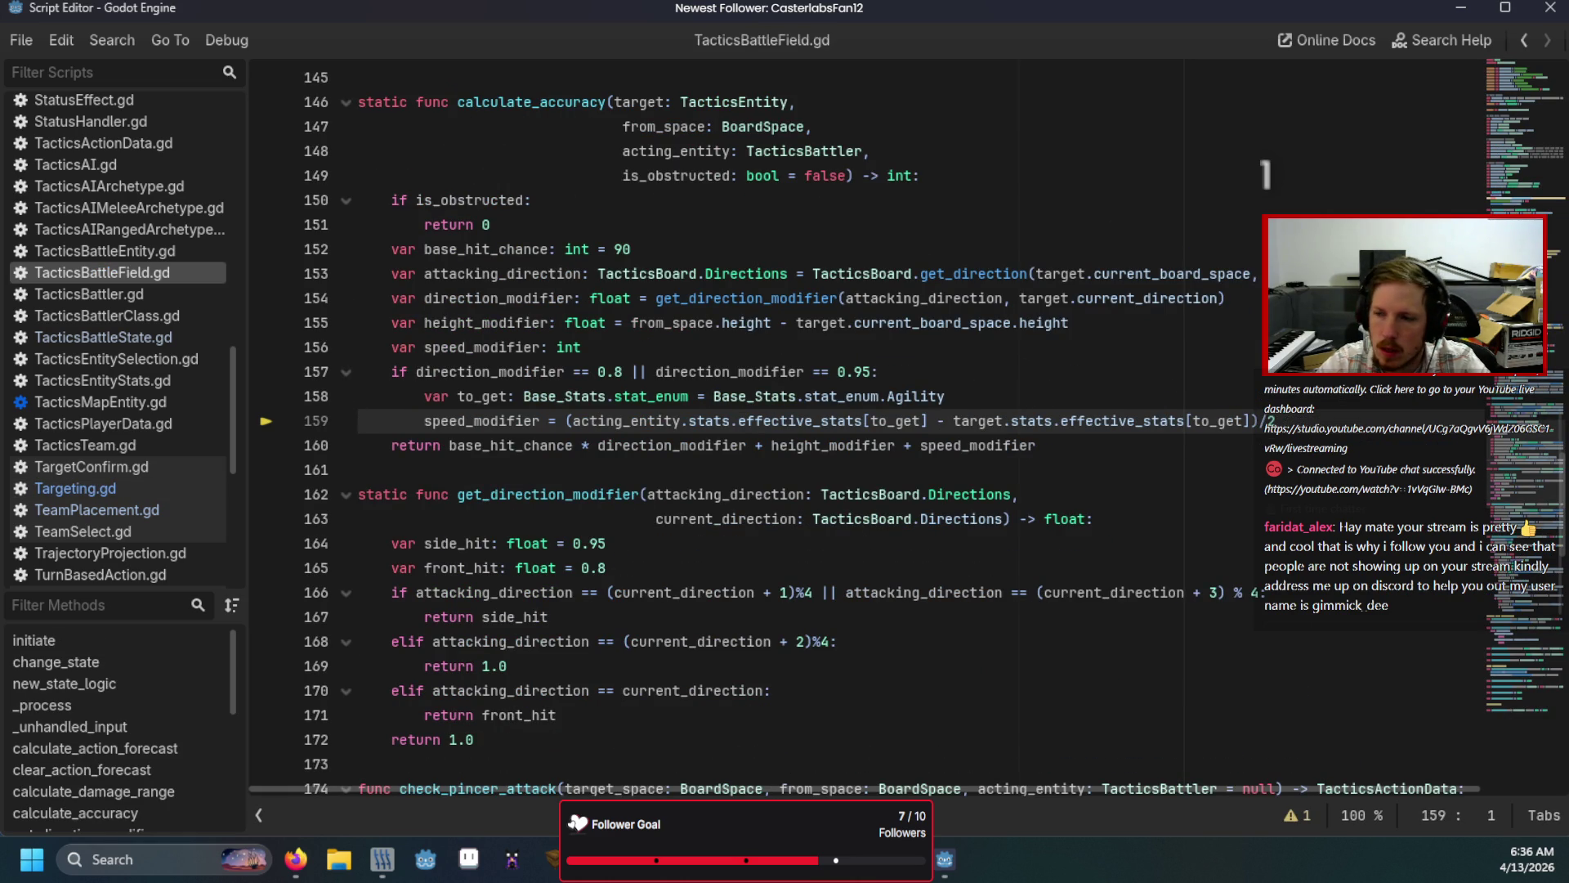
Step: Show the calling line in Targeting.gd and jump to the calculate_action_forecast definition
click(75, 488)
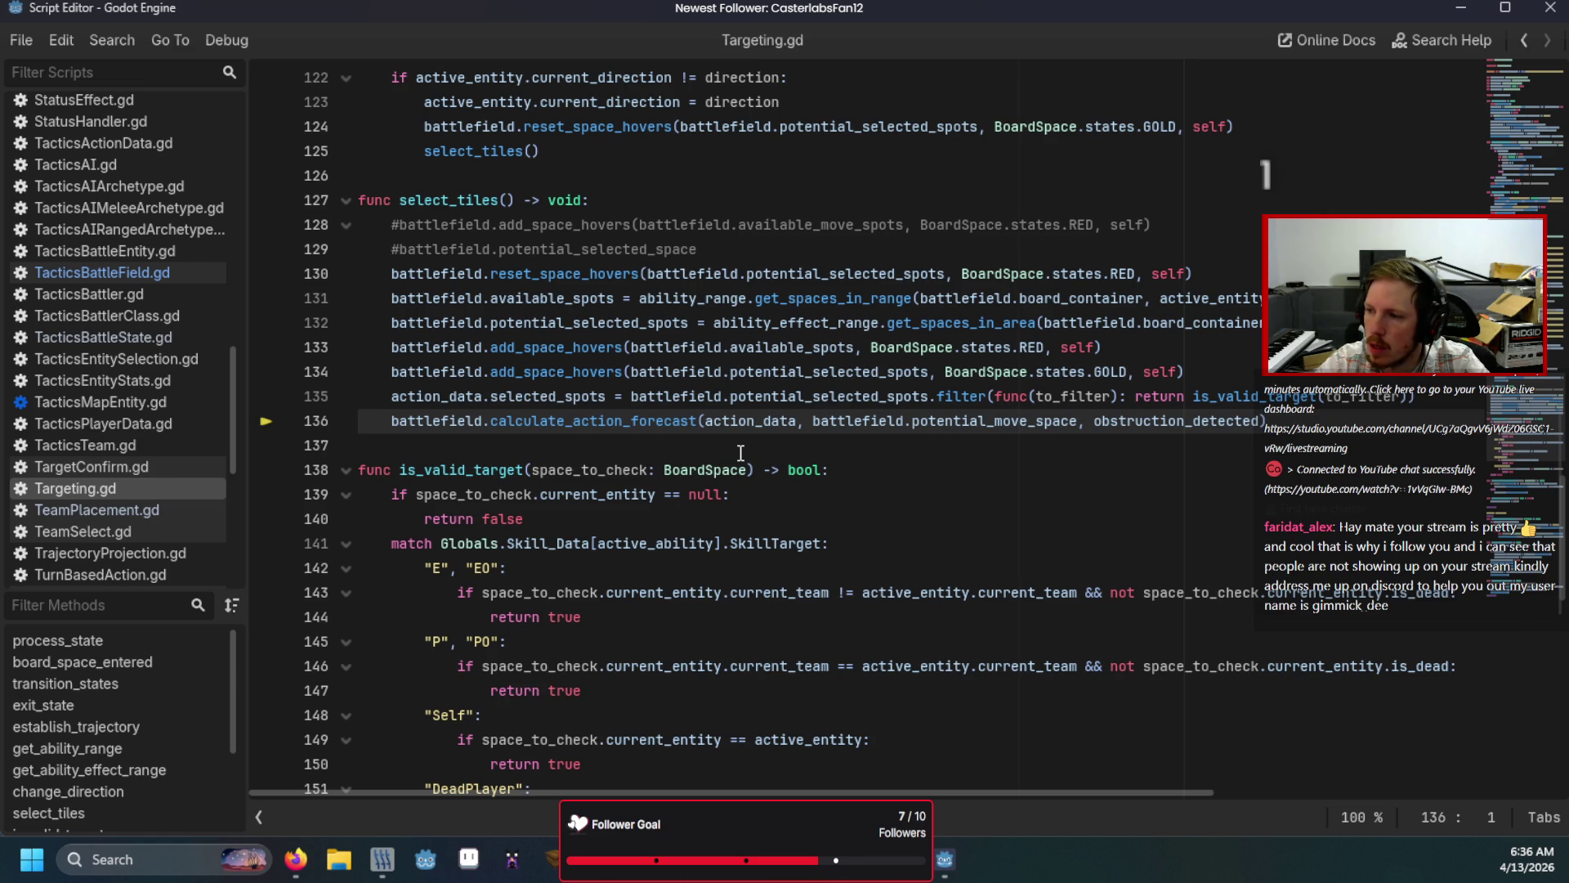
ctrl+click(588, 420)
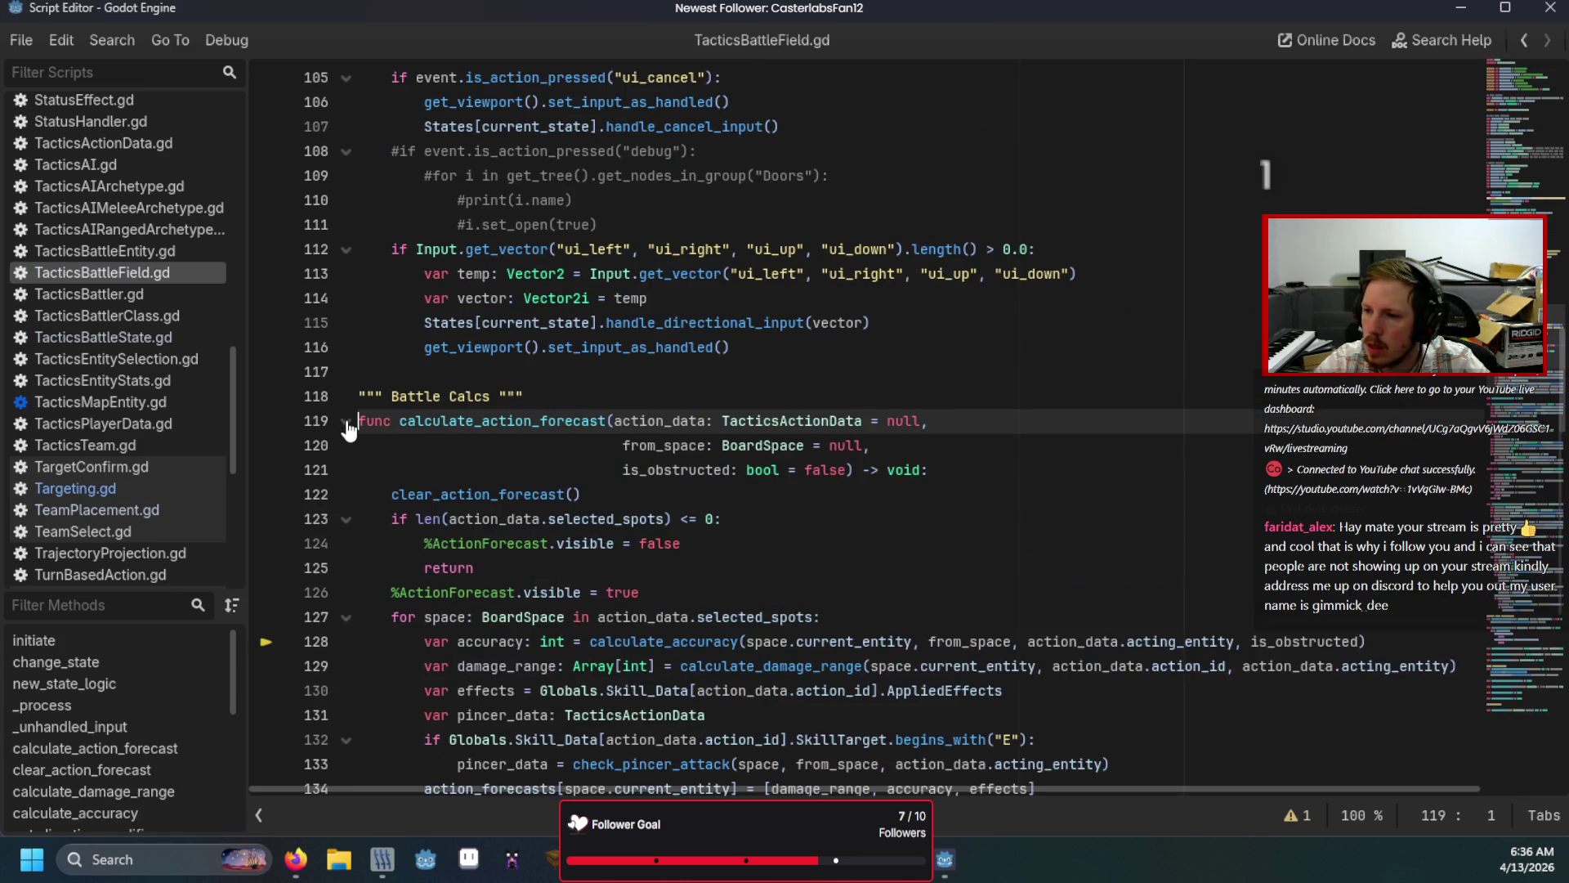
click(672, 518)
scroll(713, 542, down, 3)
mouse_move(765, 559)
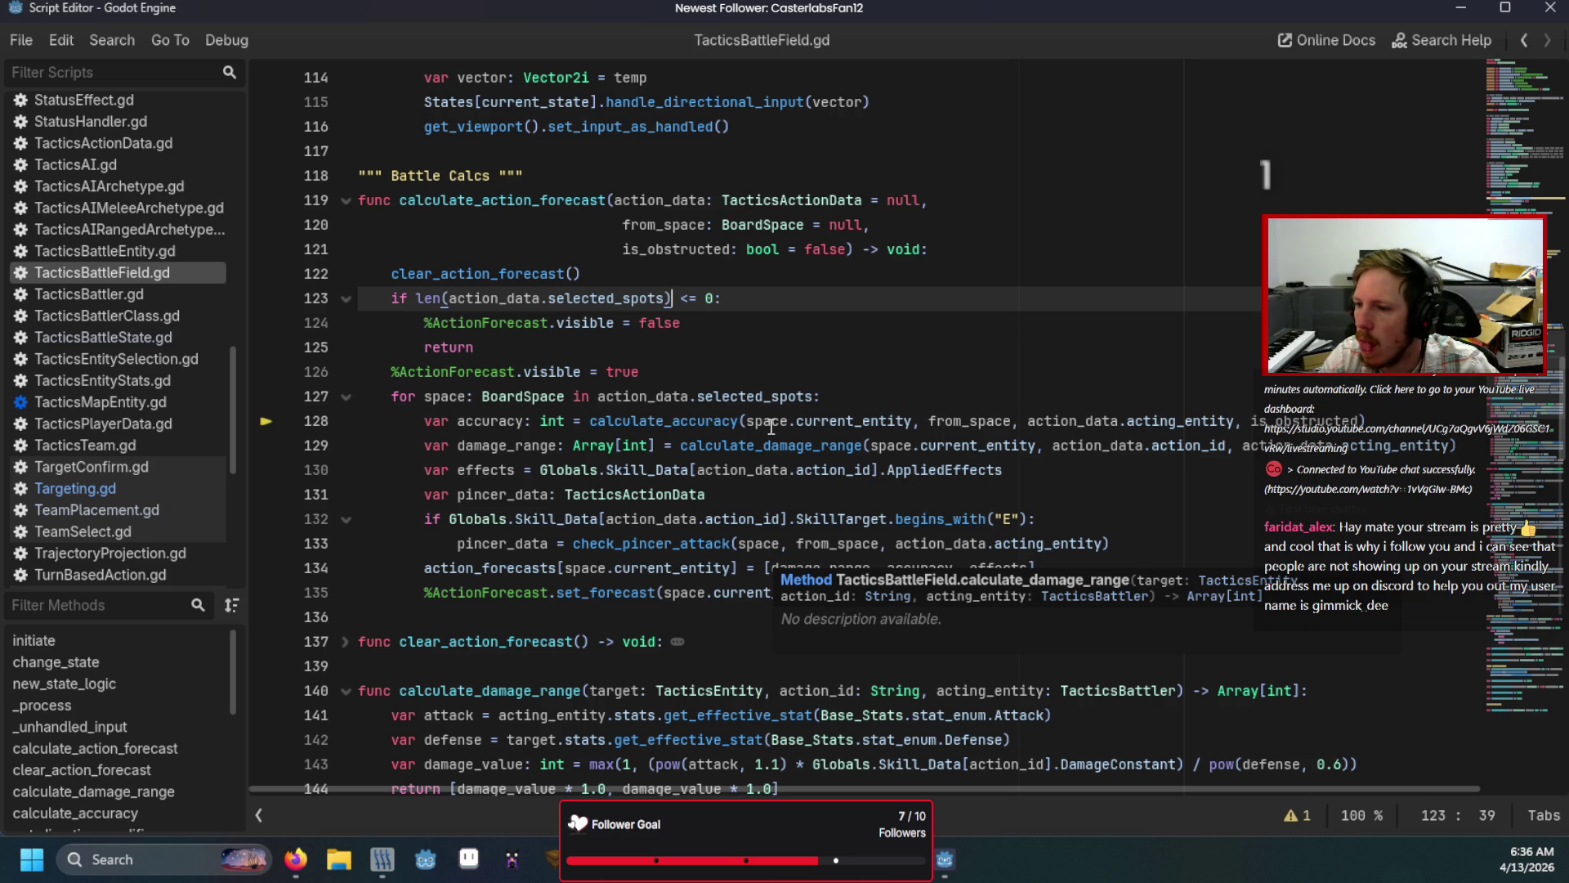
Step: Add 'if space.current_entity is TacticsMapEntity: continue' inside the for loop on line 128
click(840, 400)
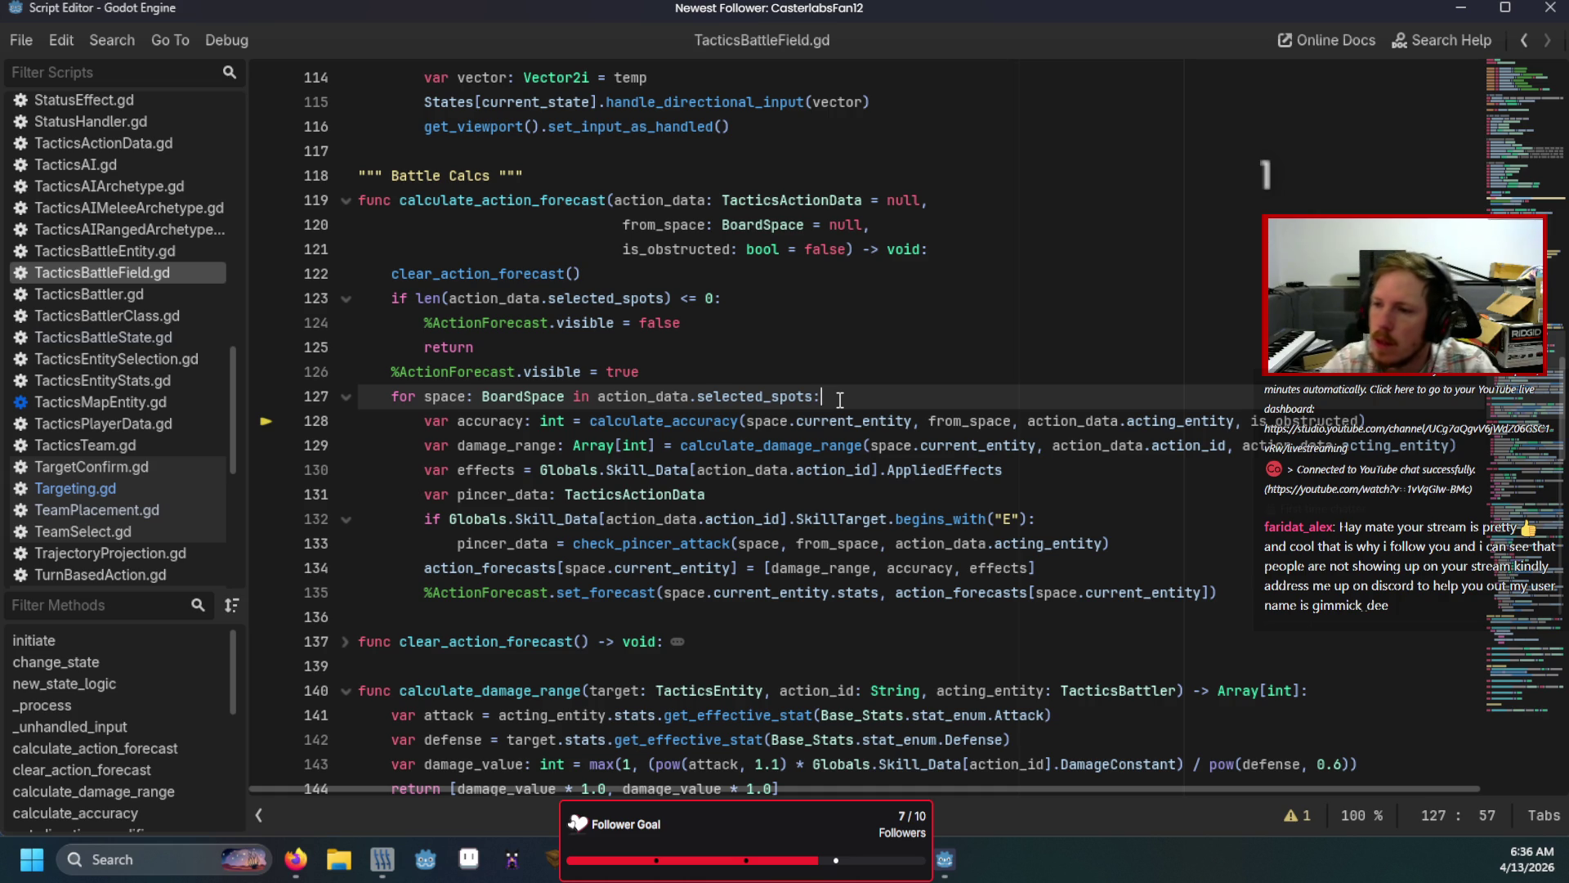
key(Return)
text(if )
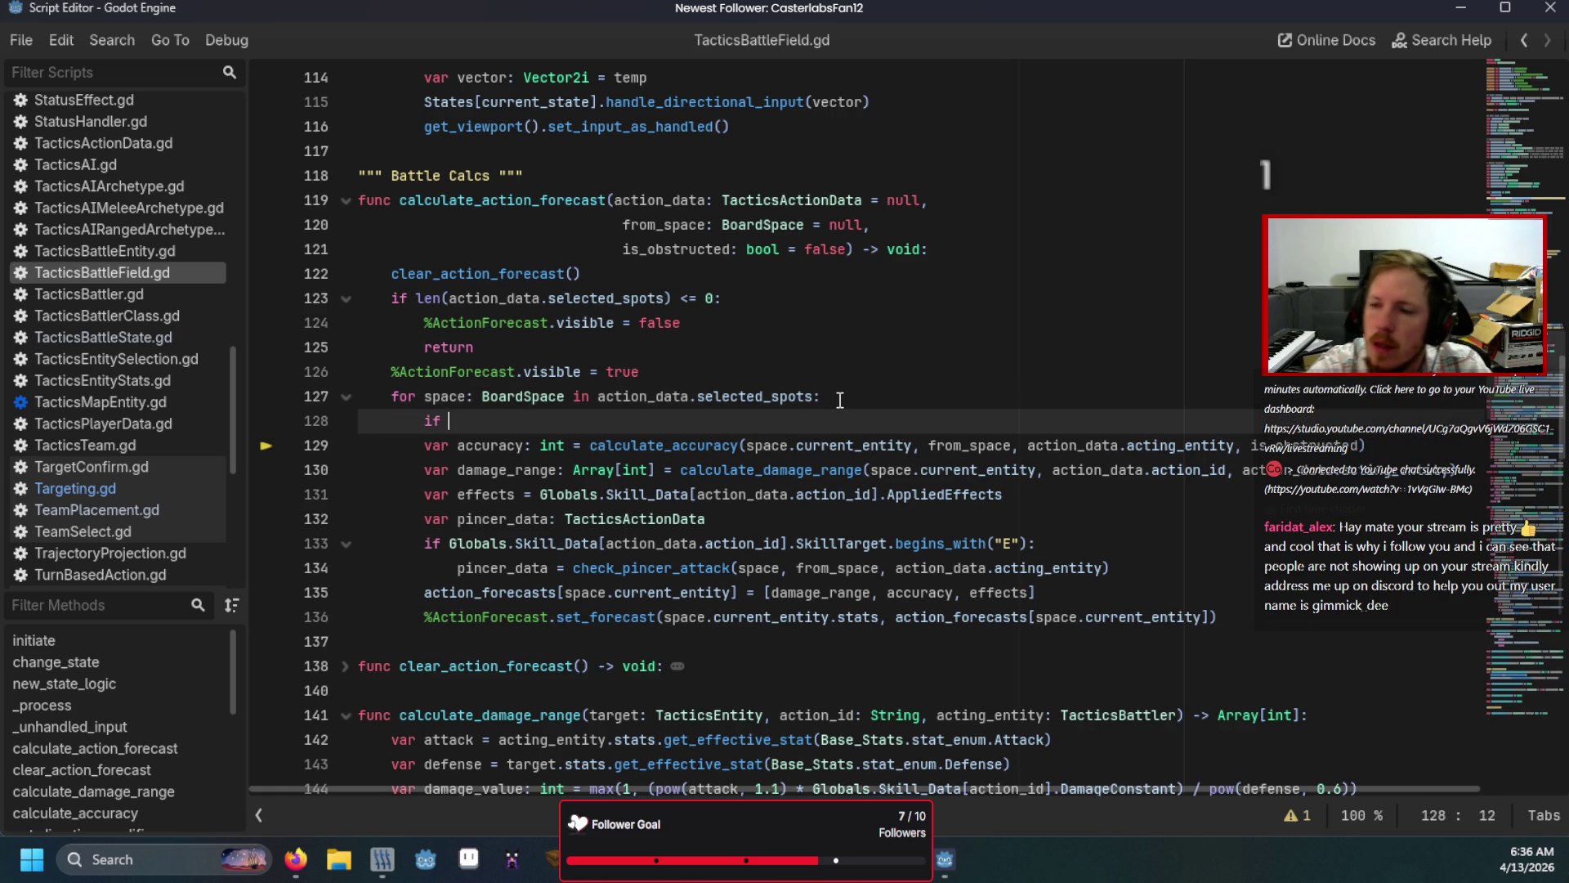
text(space.cu)
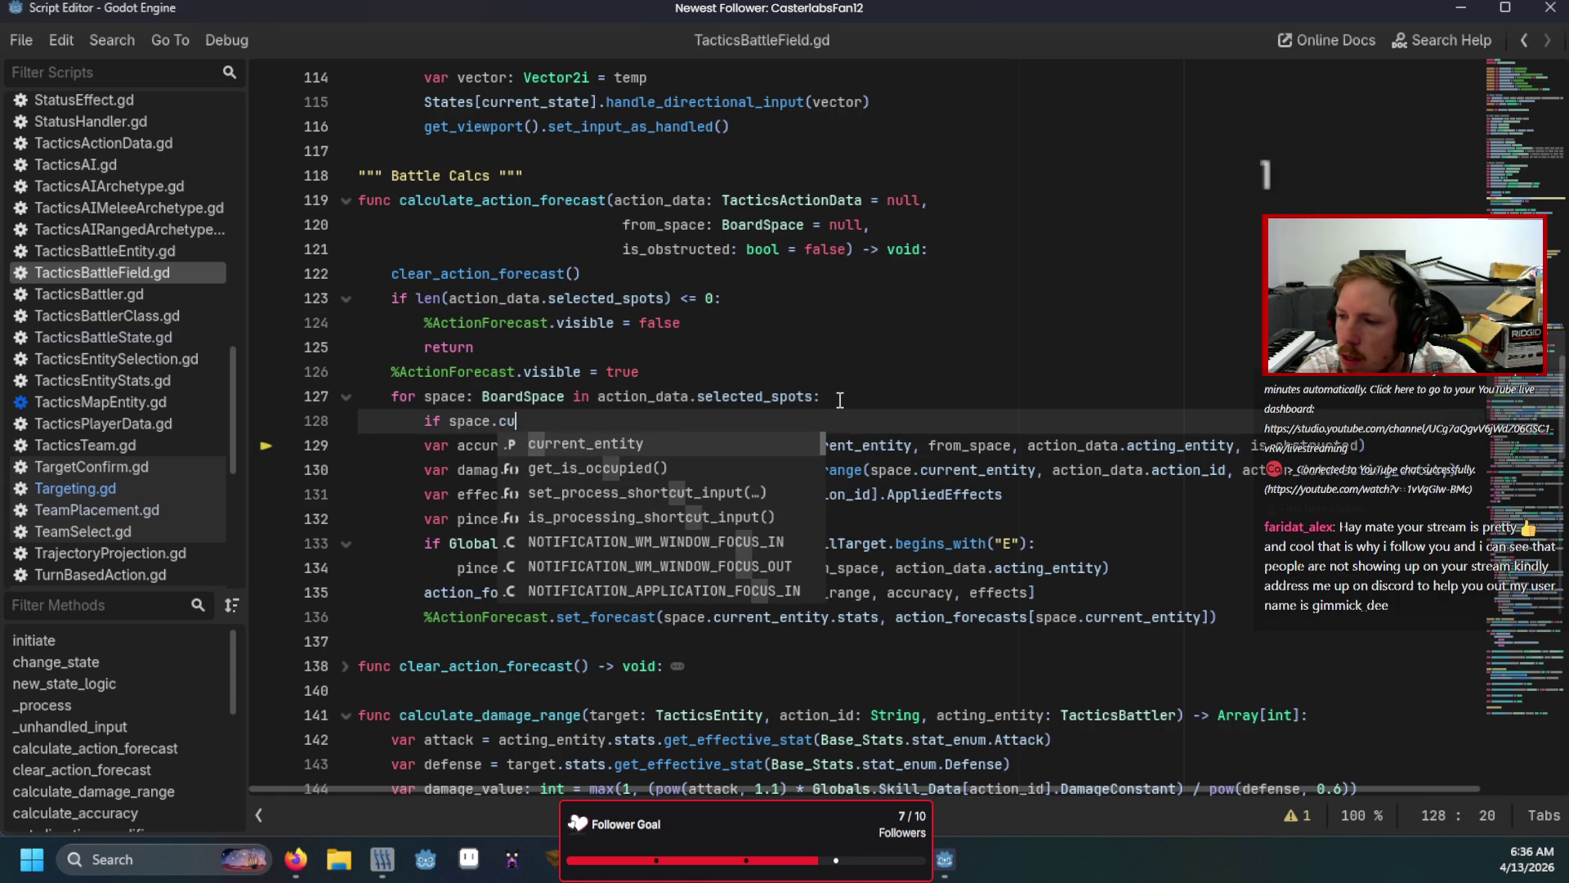
key(Return)
text(is )
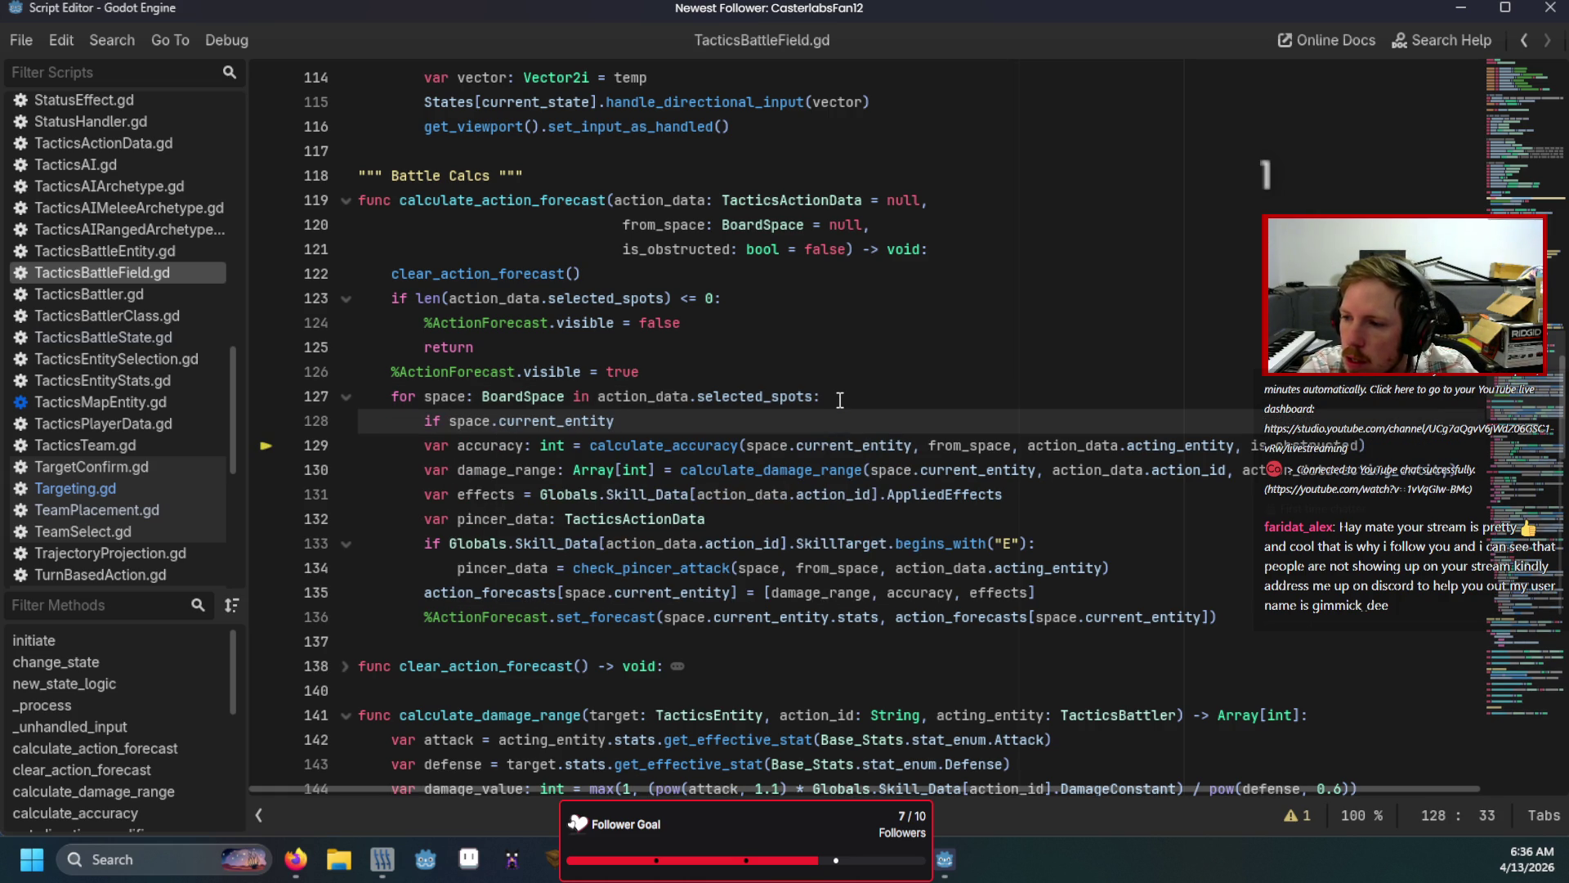
text(Tact)
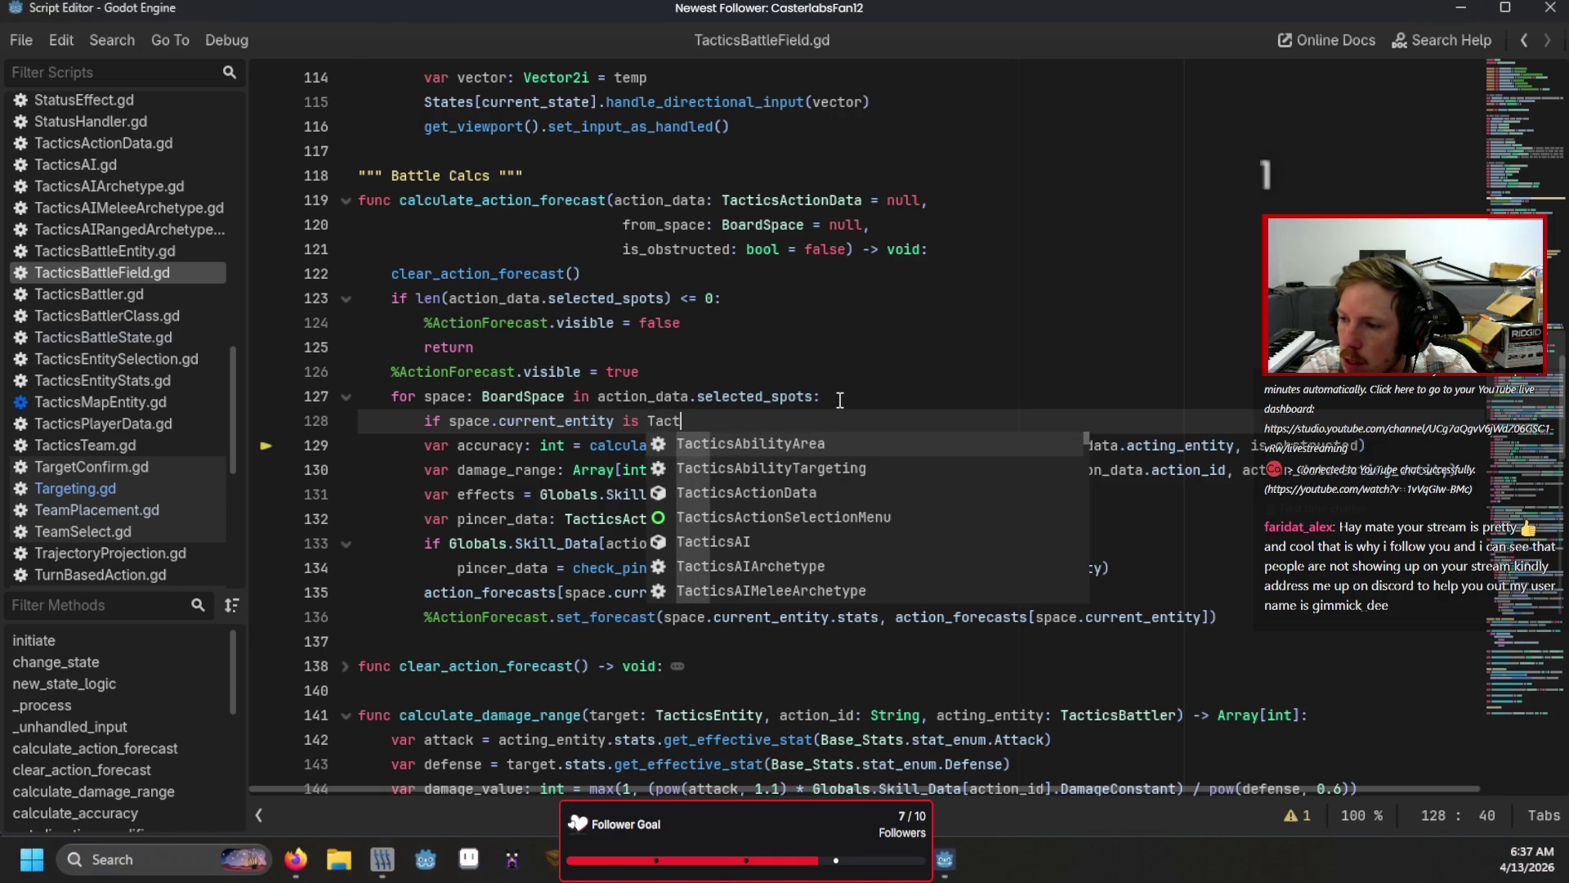
text(icsMap)
key(Return)
text(:)
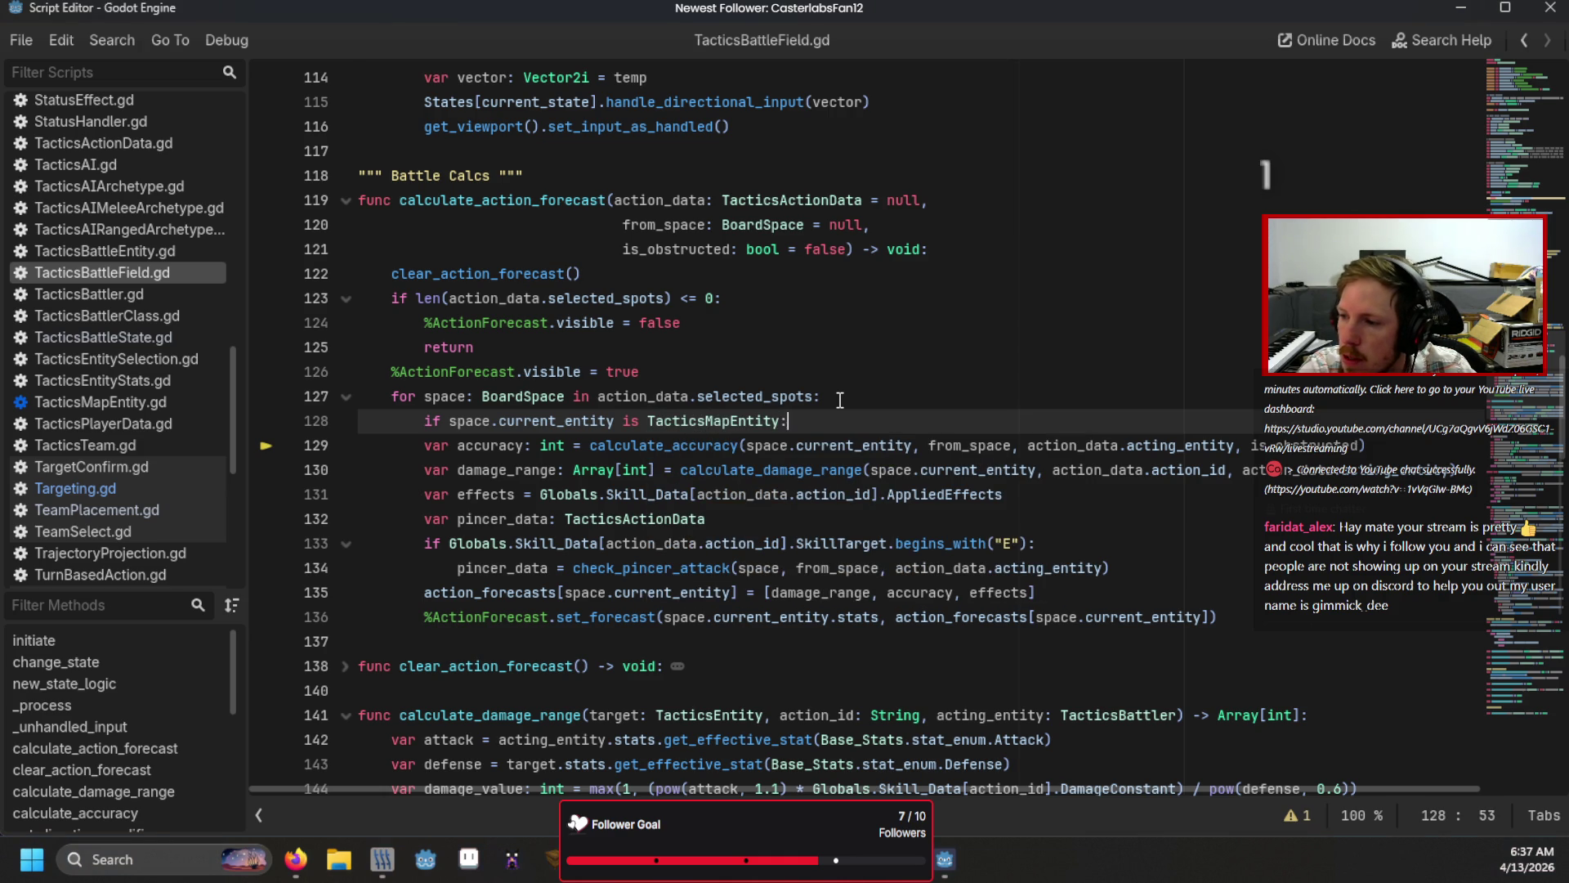
key(Return)
text(continue)
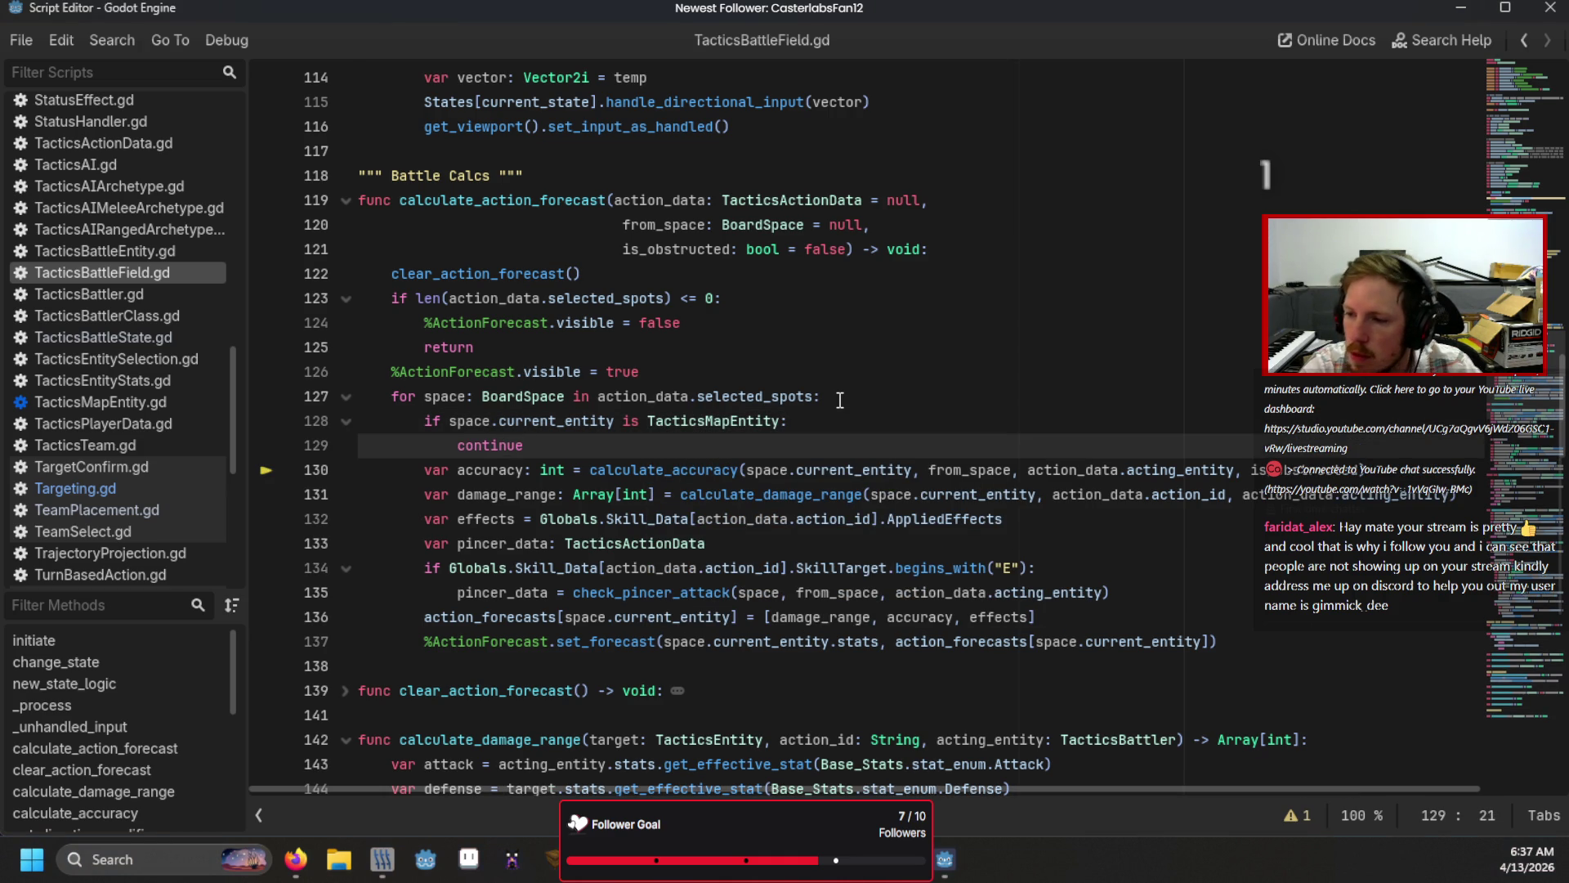
click(841, 399)
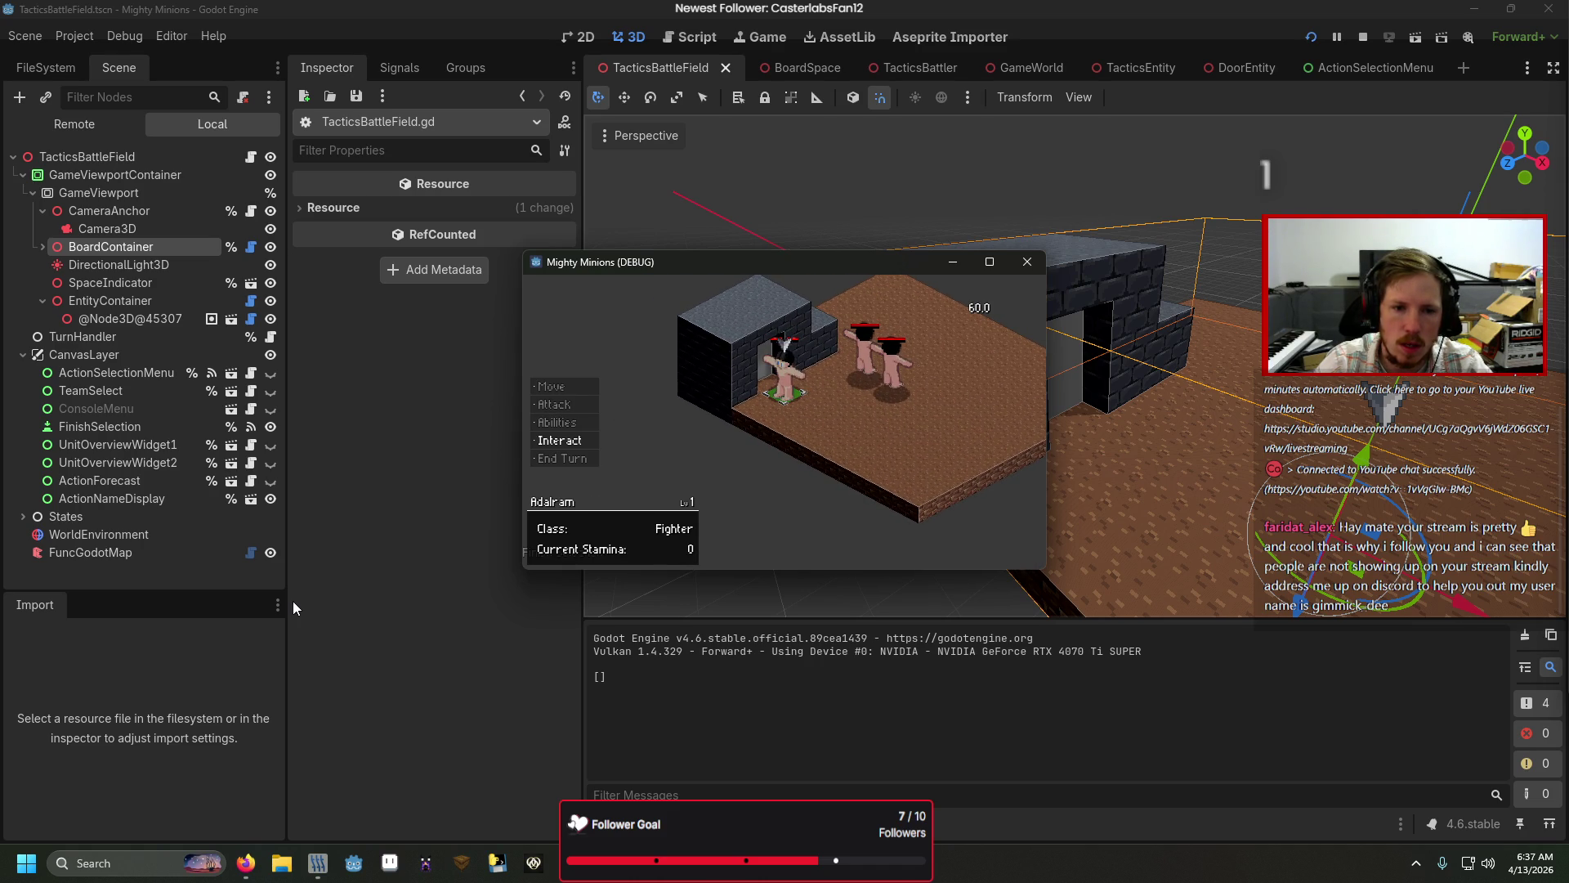
Step: Choose Interact in the game, then step through calculate_action_outcomes toward PerformAction.gd
key(Return)
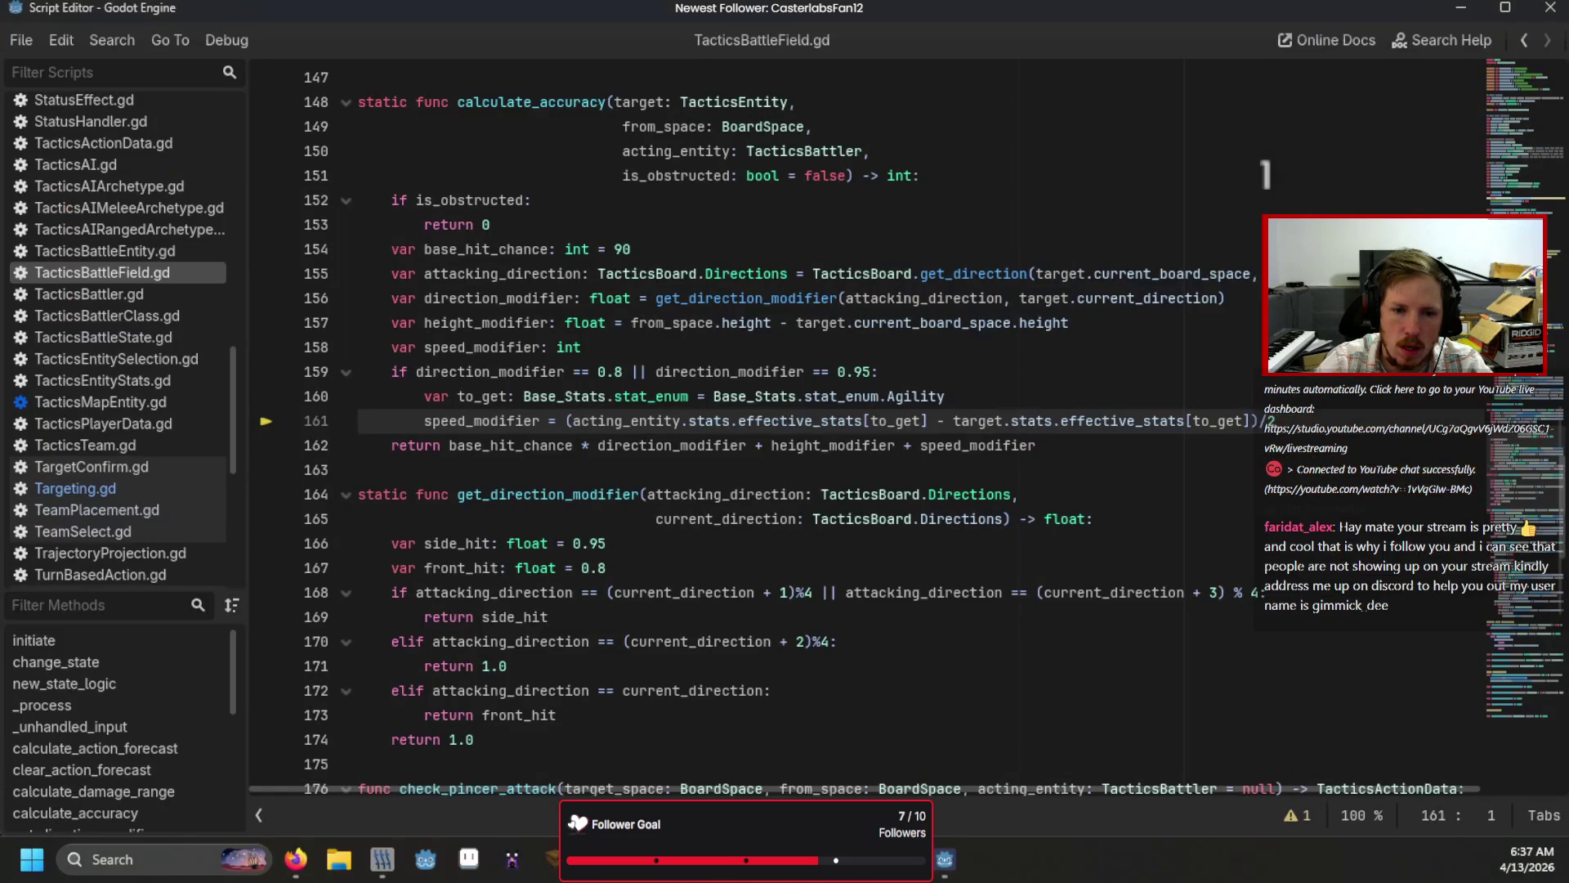
scroll(853, 541, up, 2)
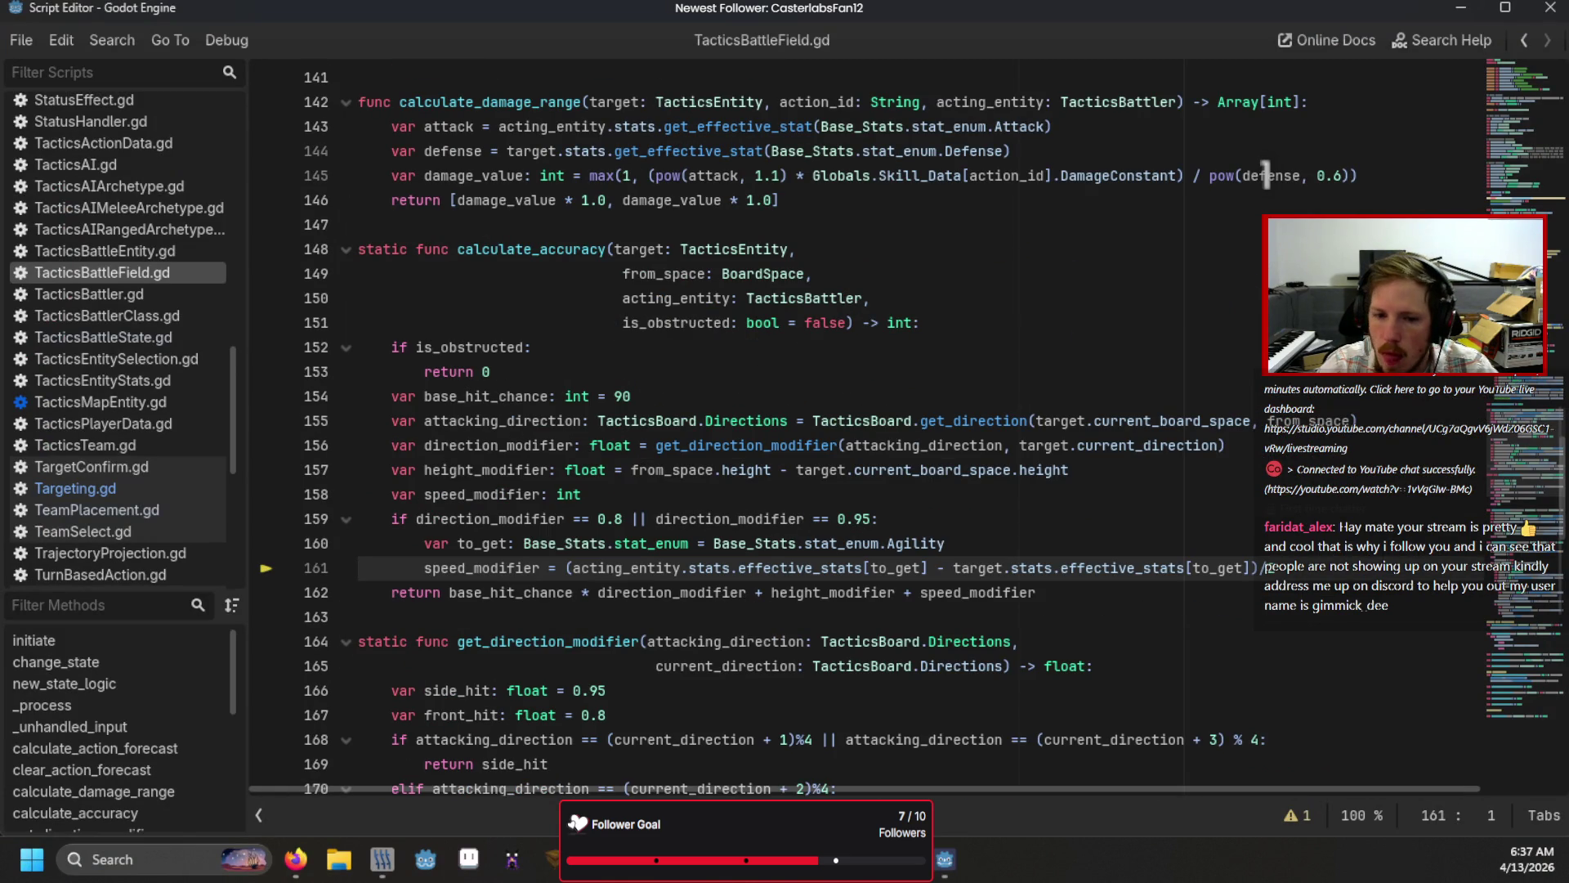
key(F10)
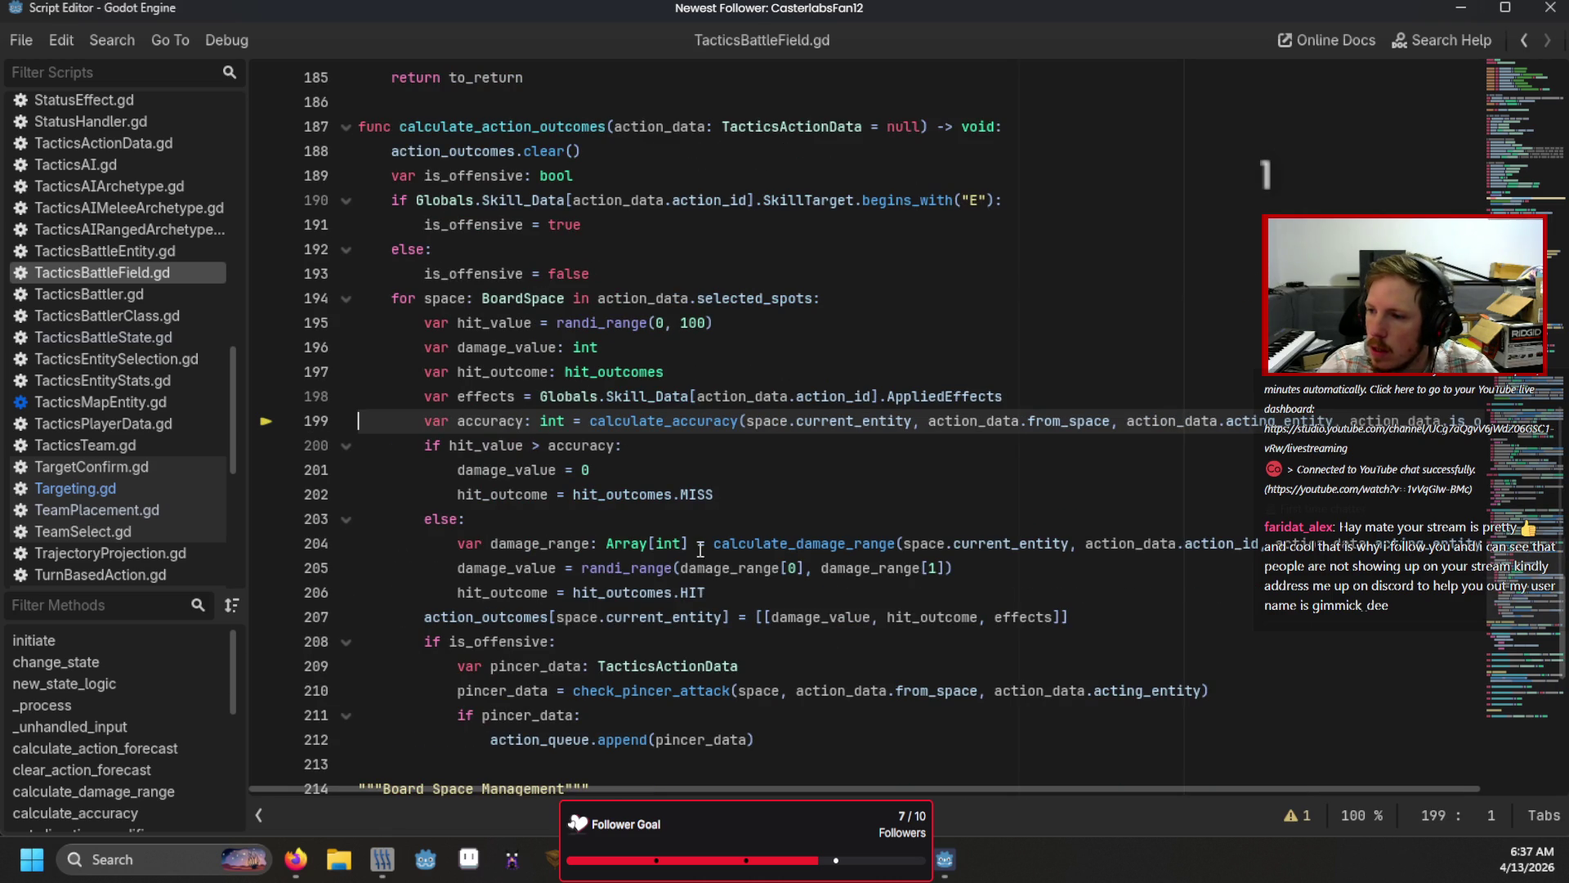
key(F12)
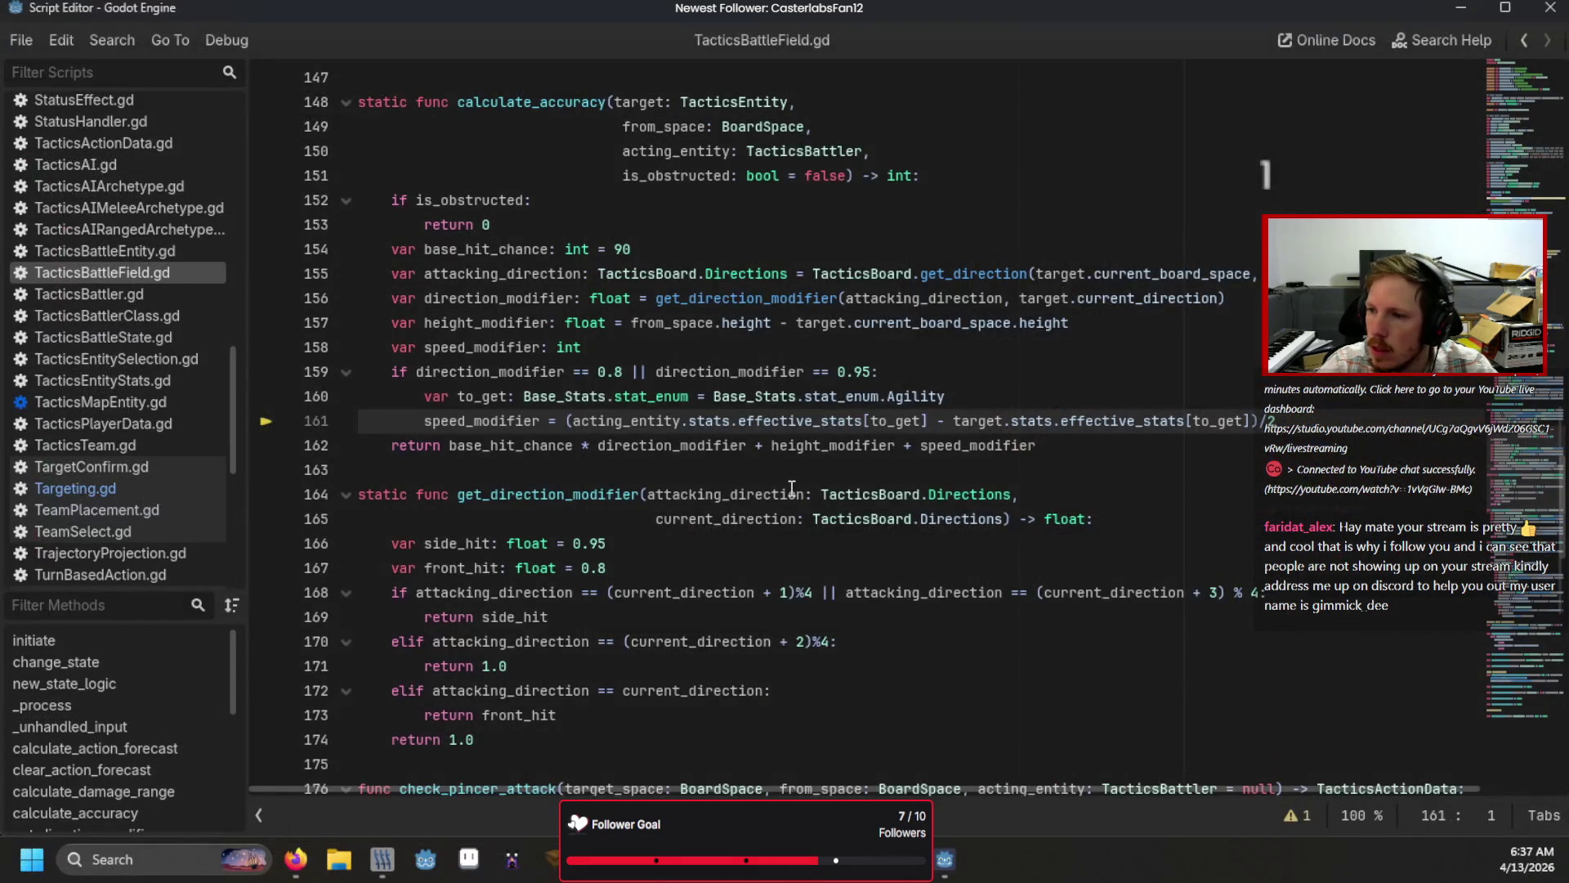
scroll(792, 488, up, 1)
scroll(791, 488, up, 4)
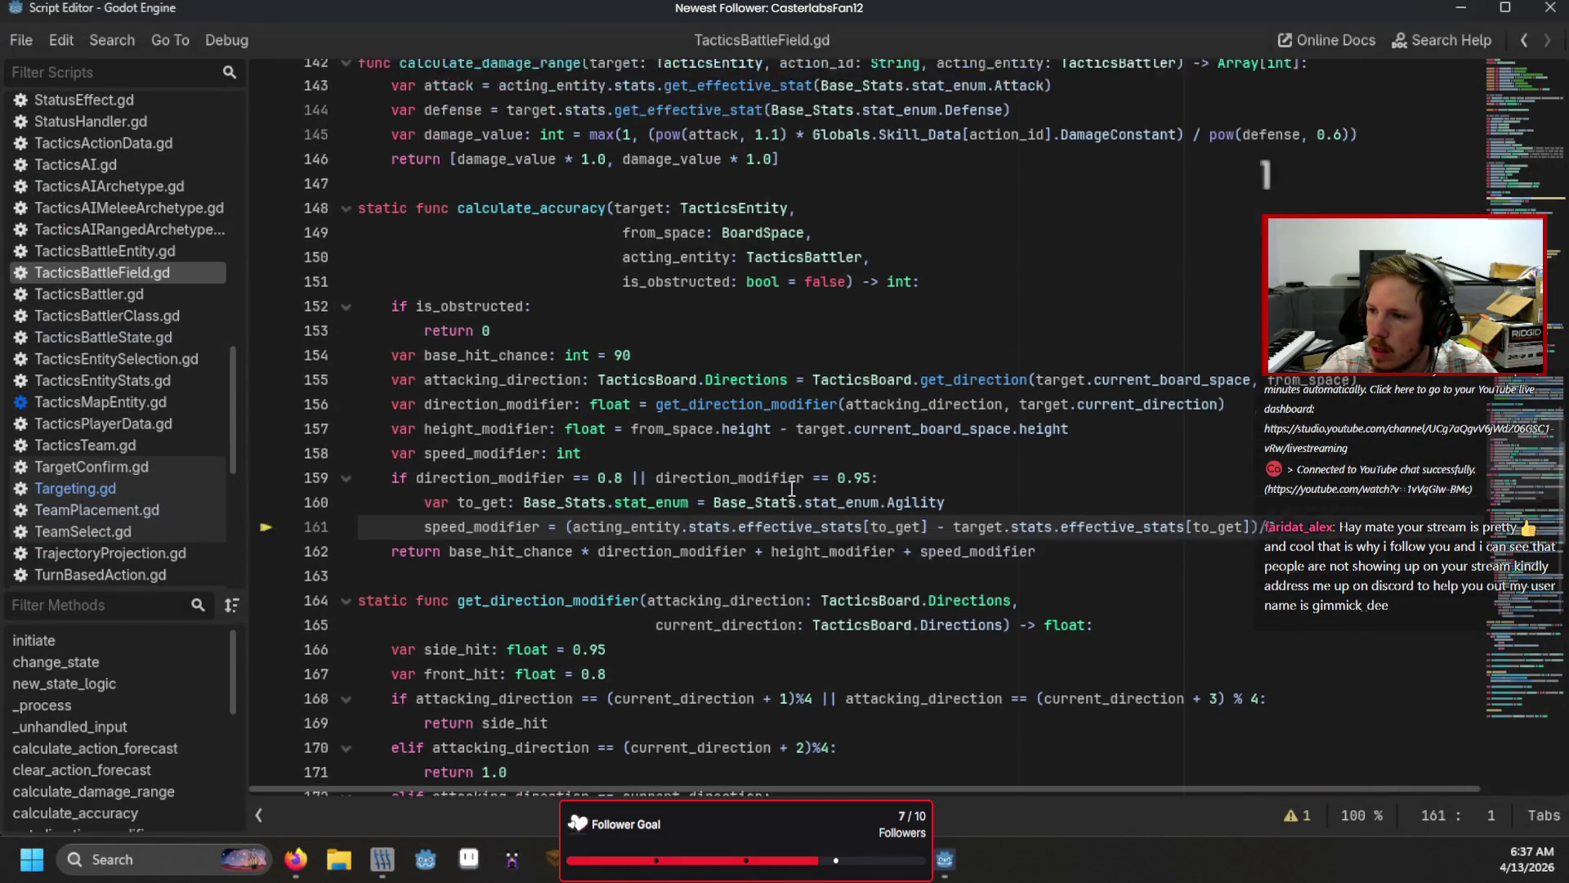
scroll(792, 488, up, 5)
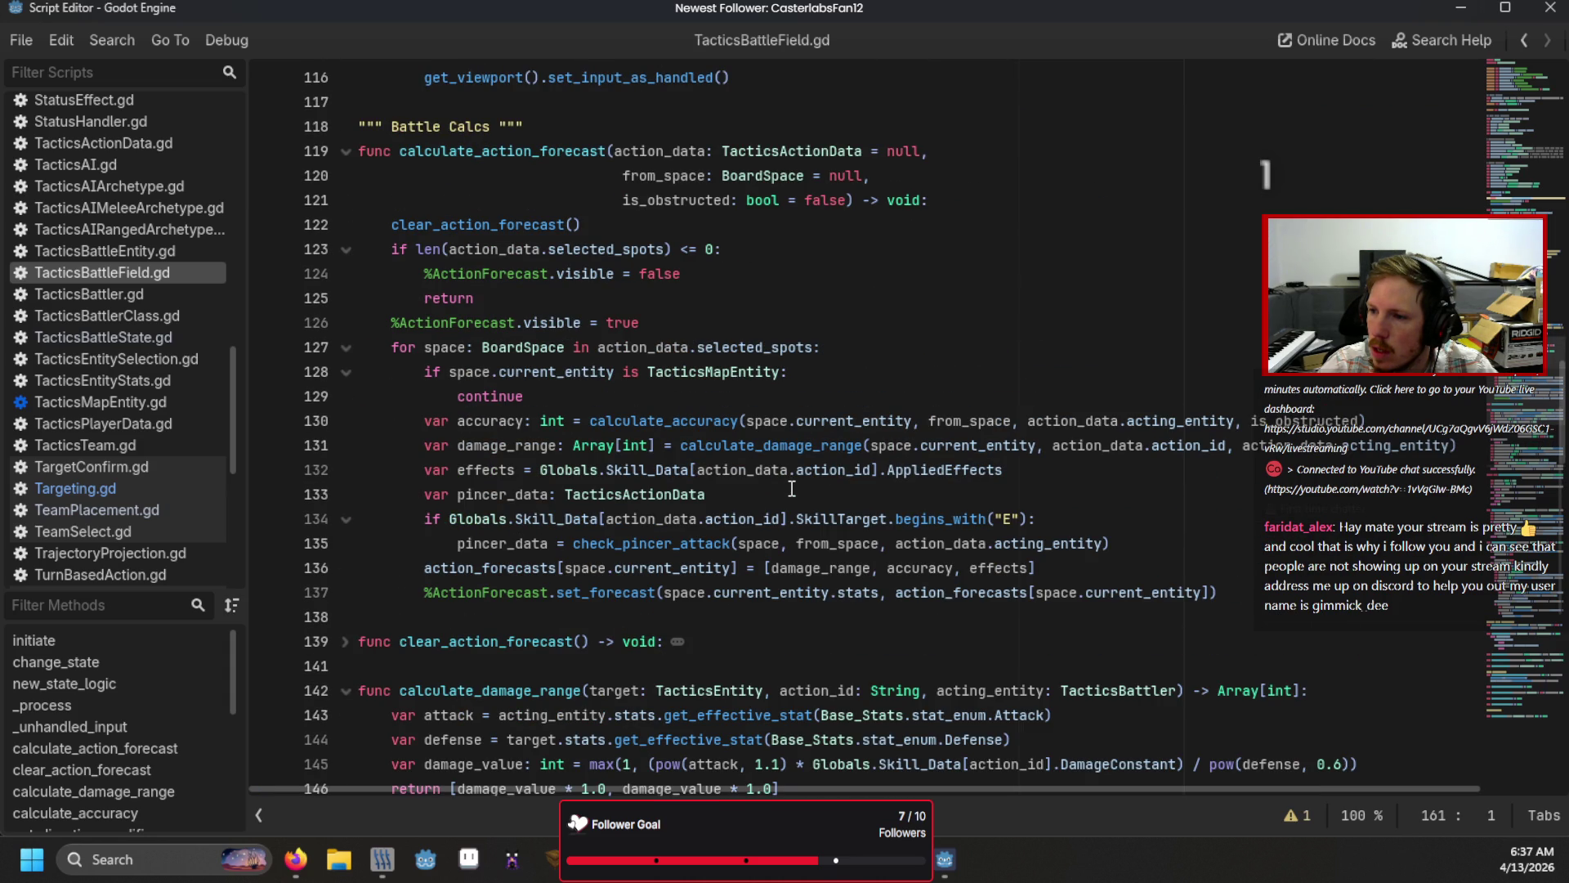
scroll(791, 488, down, 2)
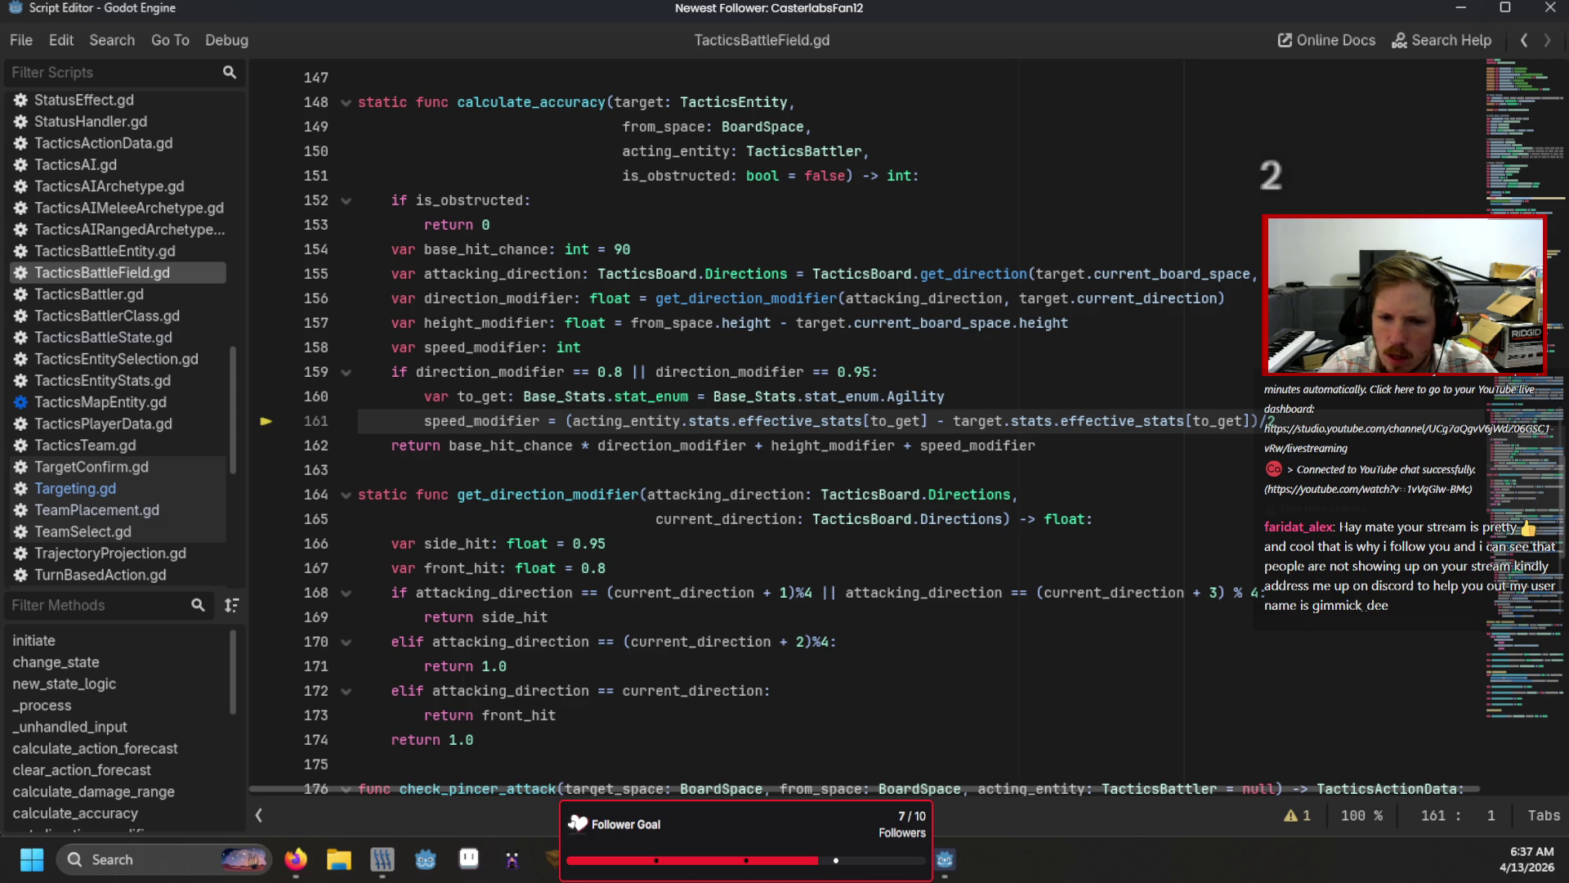
key(F10)
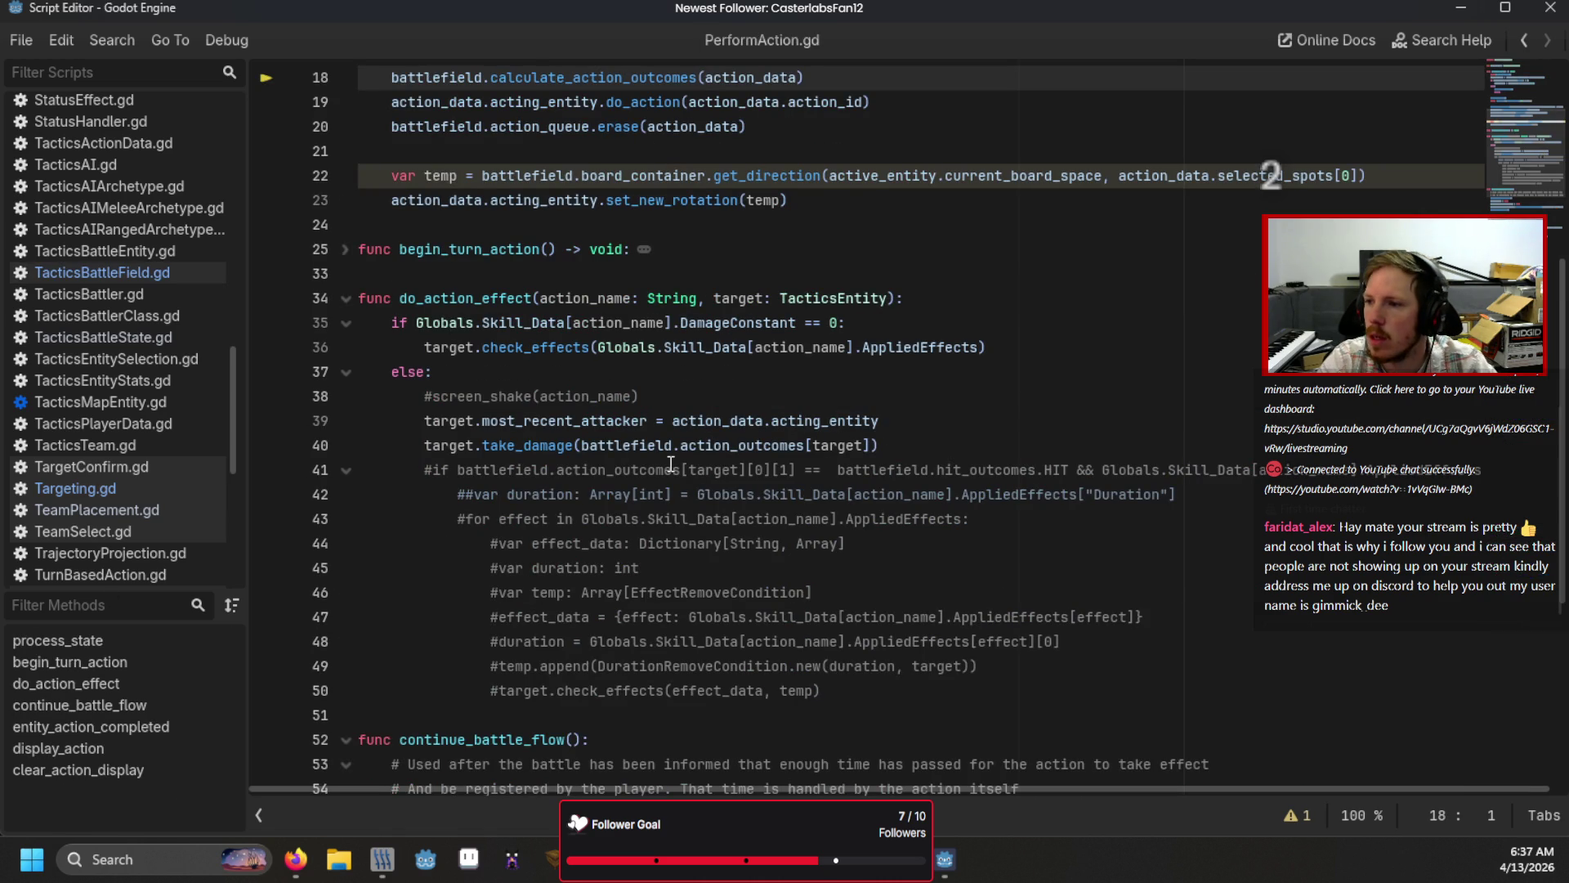
Step: Review PerformAction.gd lines 15–23 around the 0.7 timer, then switch to TacticsBattleField.gd
scroll(670, 464, up, 4)
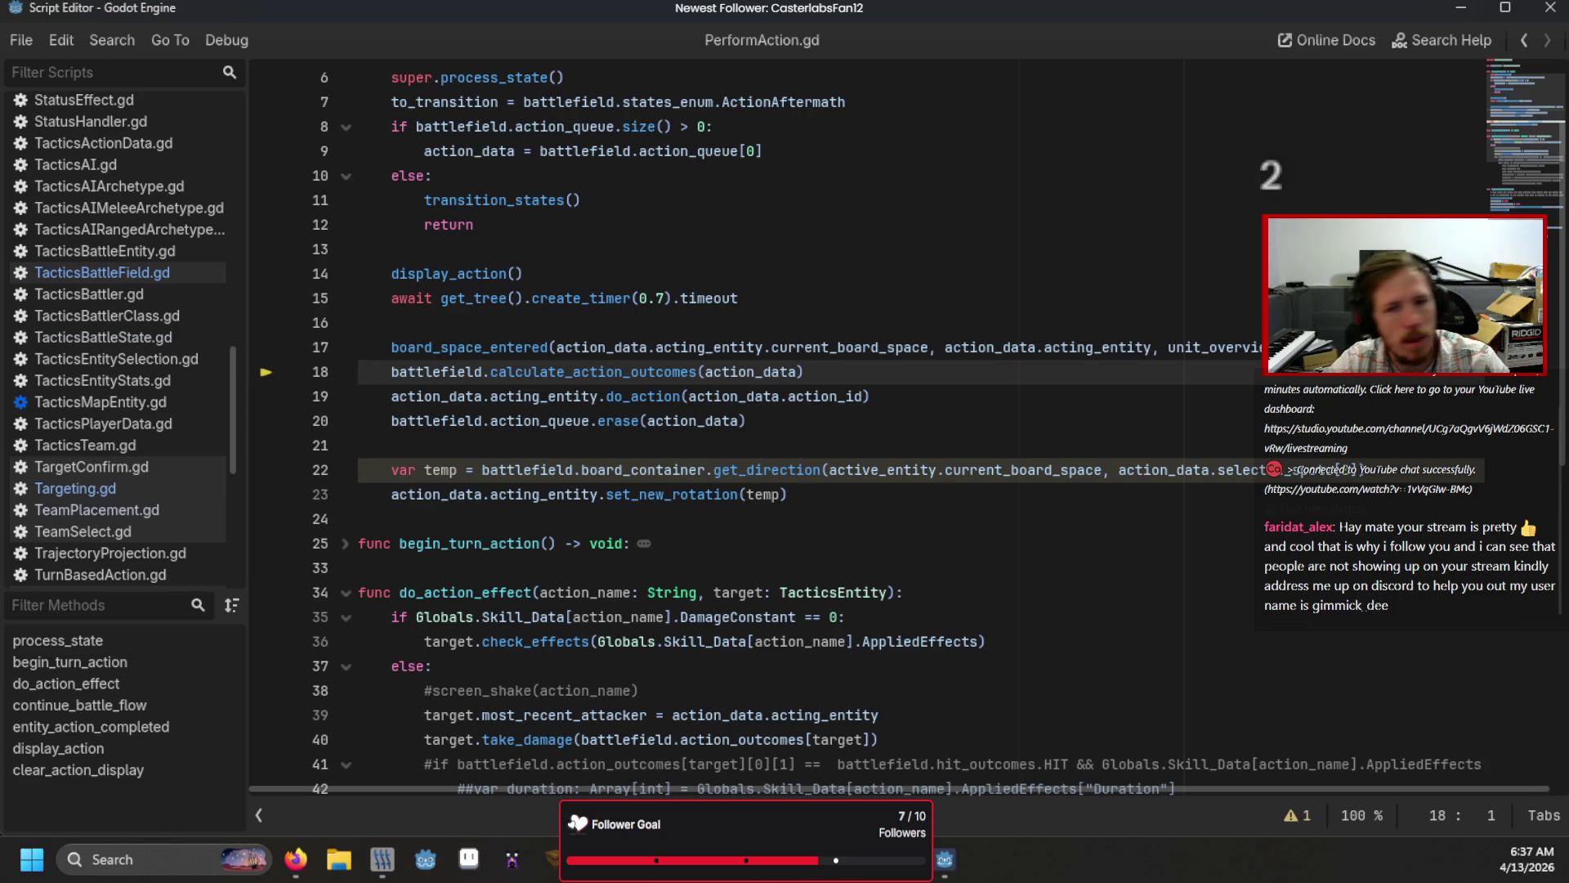
click(641, 298)
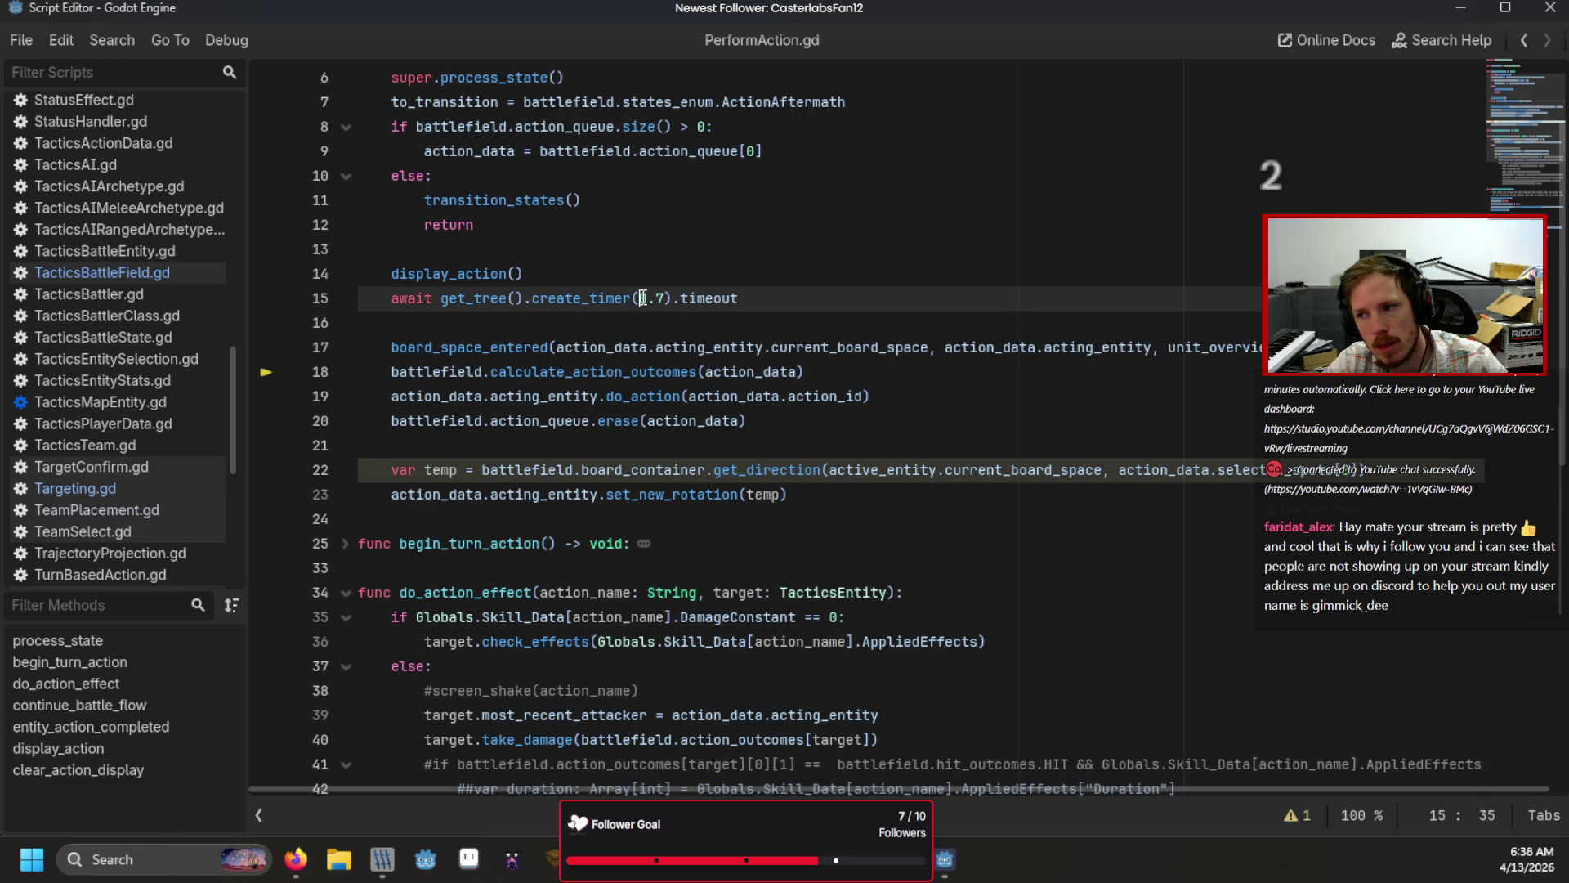
mouse_move(524, 382)
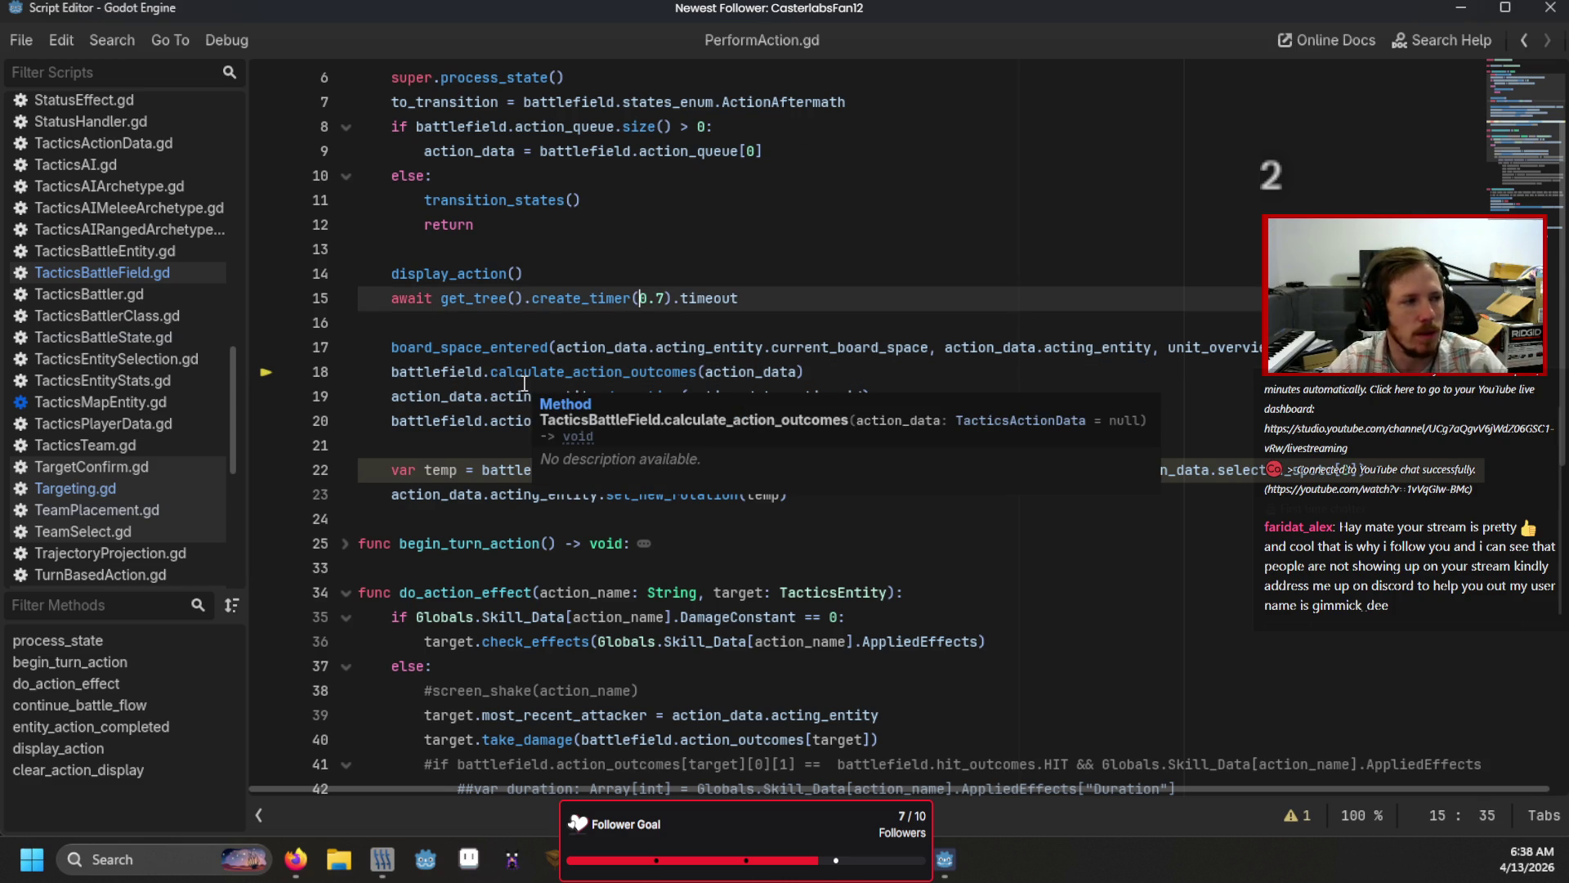
mouse_move(817, 372)
mouse_down()
mouse_move(615, 347)
mouse_move(577, 321)
mouse_up()
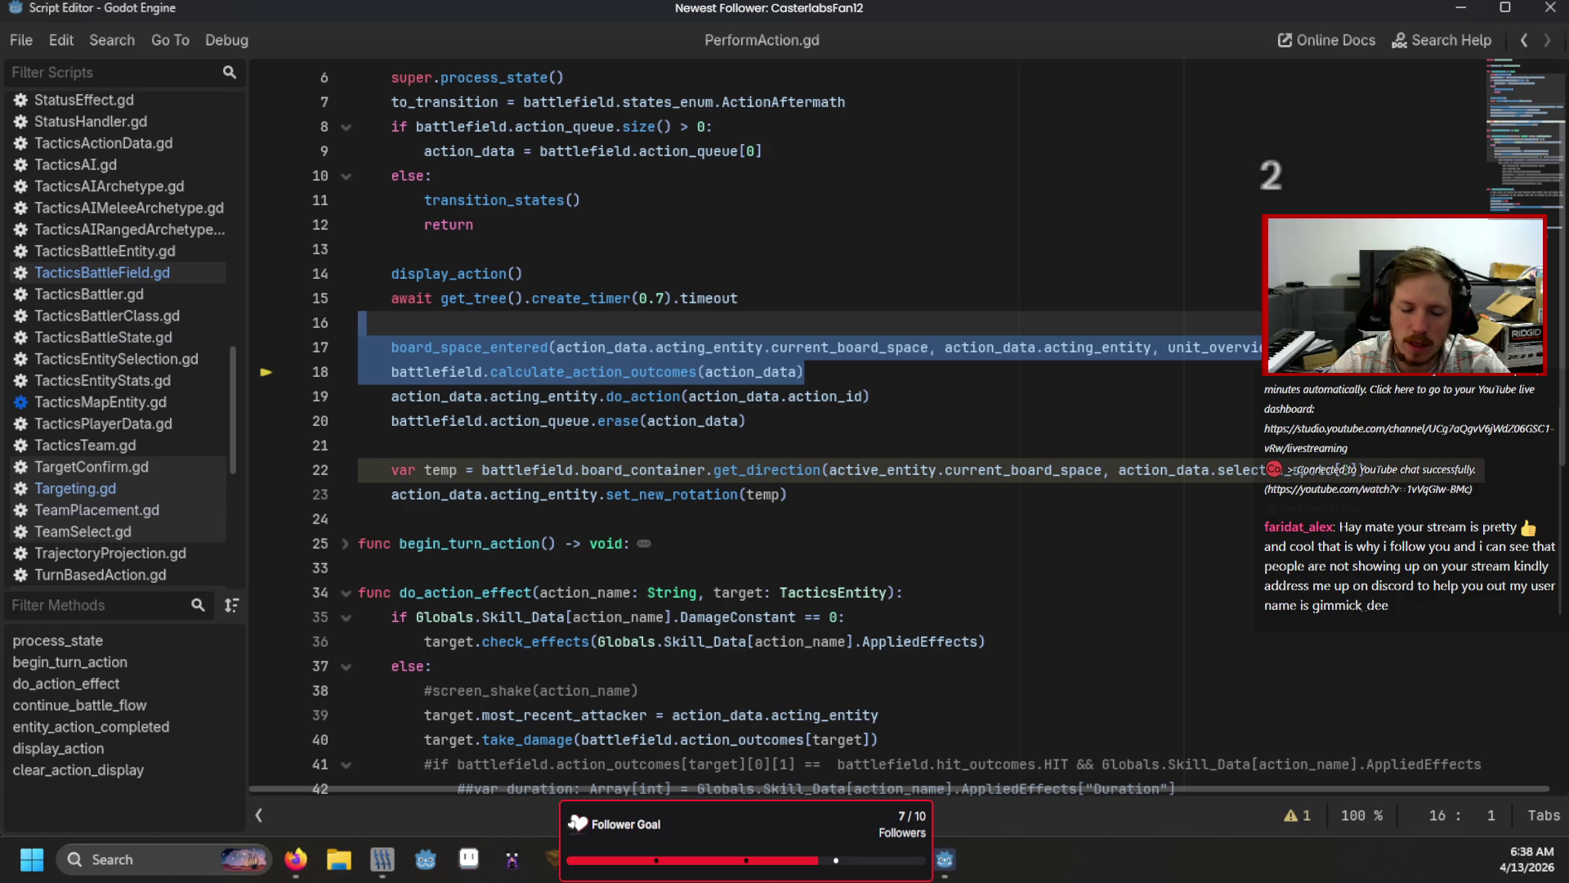
click(615, 494)
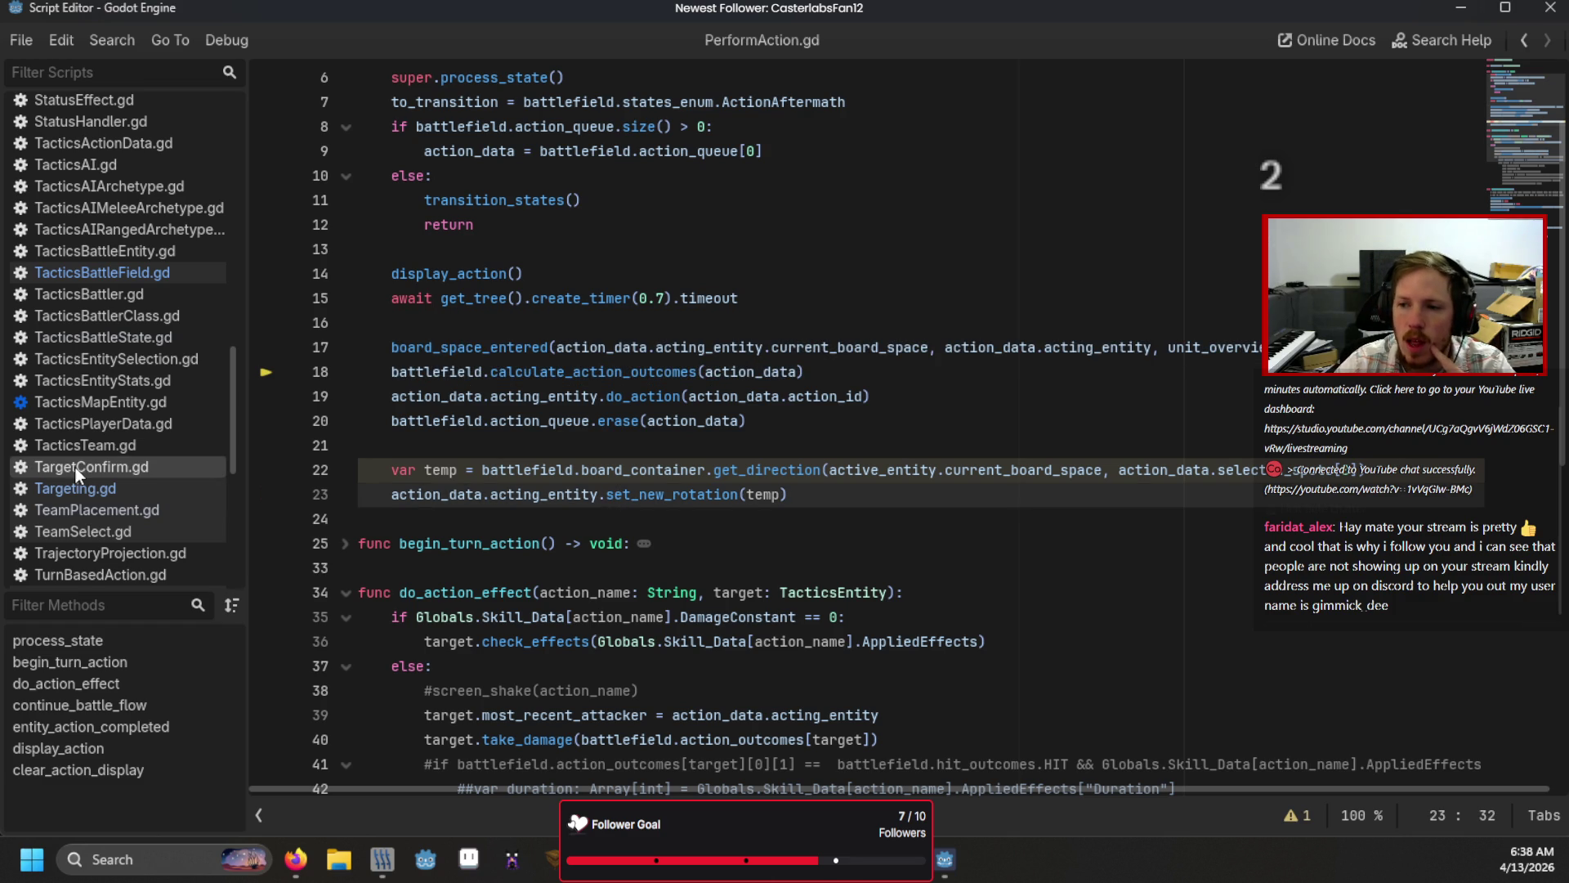
click(131, 274)
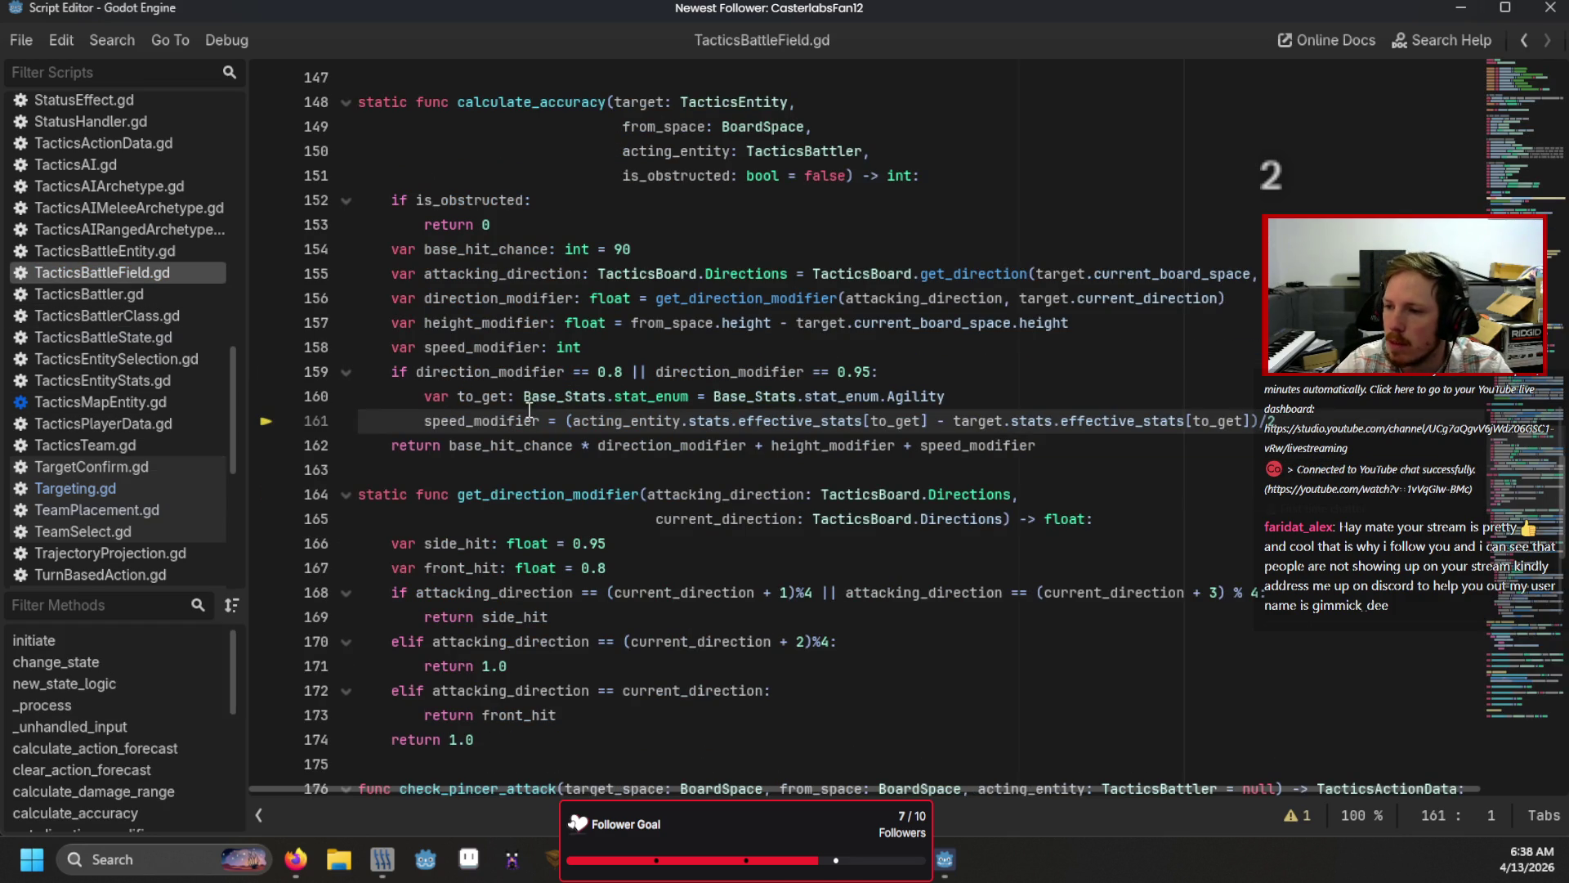
Step: Delete the TacticsMapEntity skip lines 128–129 from calculate_action_forecast
scroll(530, 408, up, 9)
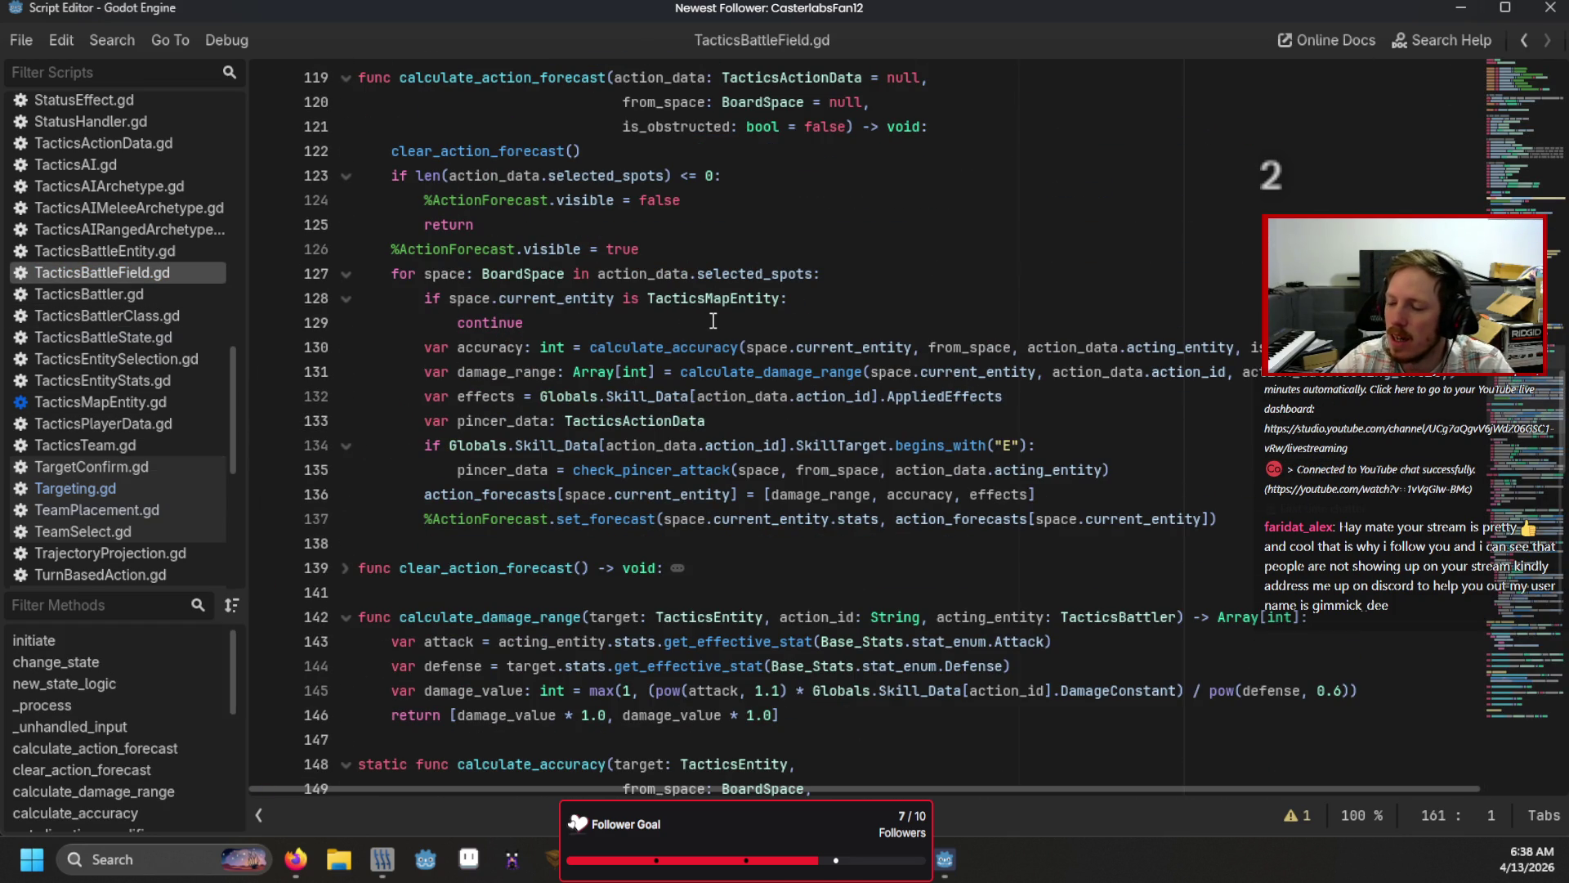
click(713, 320)
key(shift+Up)
key(BackSpace)
key(BackSpace)
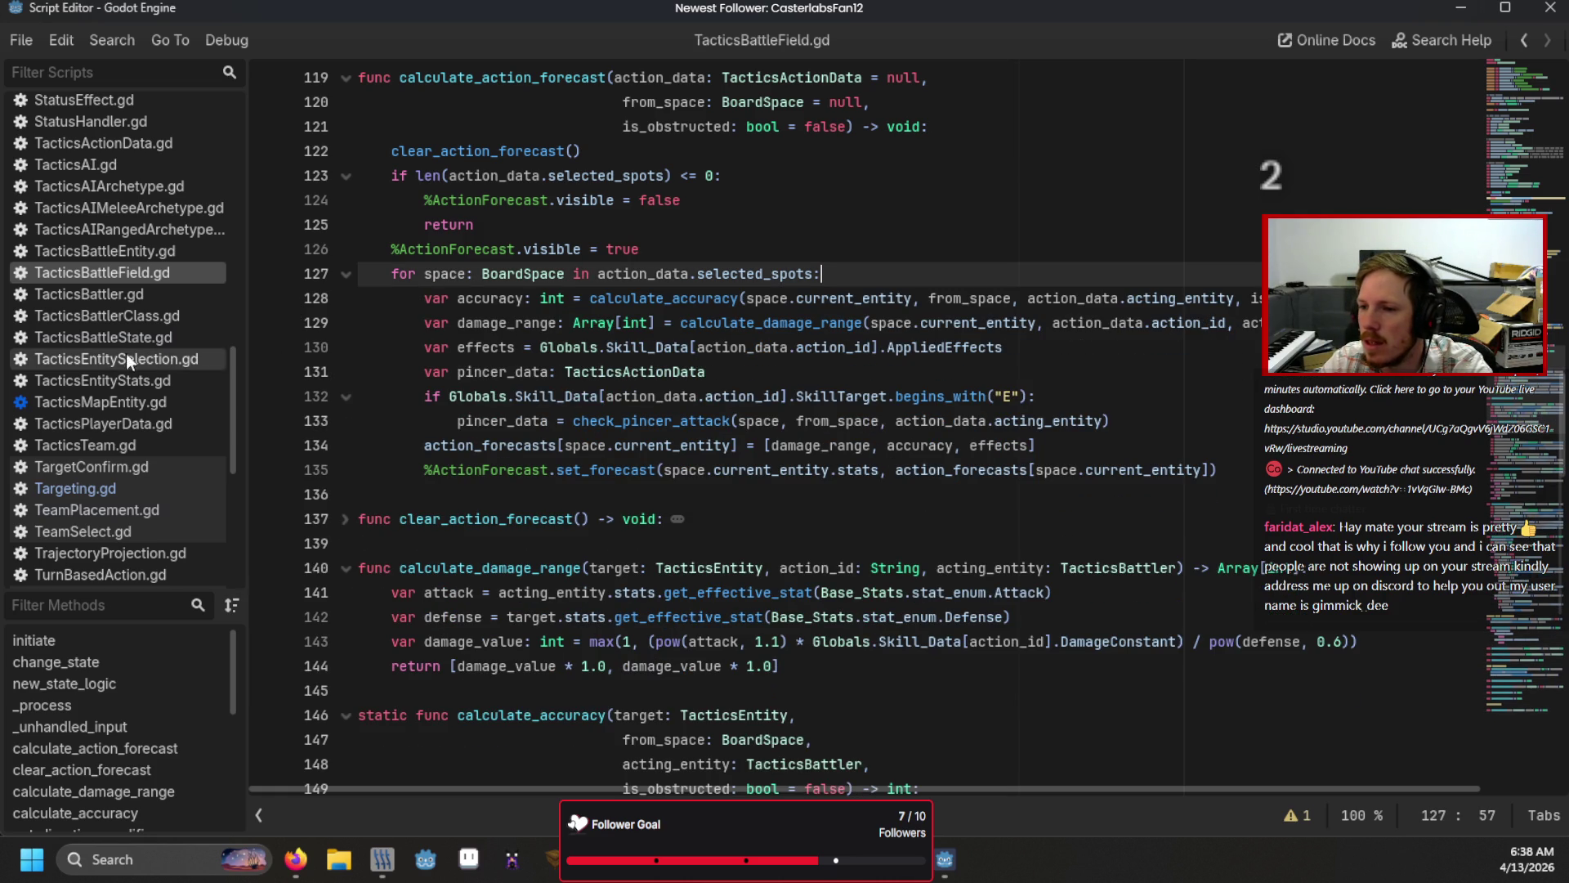
scroll(135, 444, down, 1)
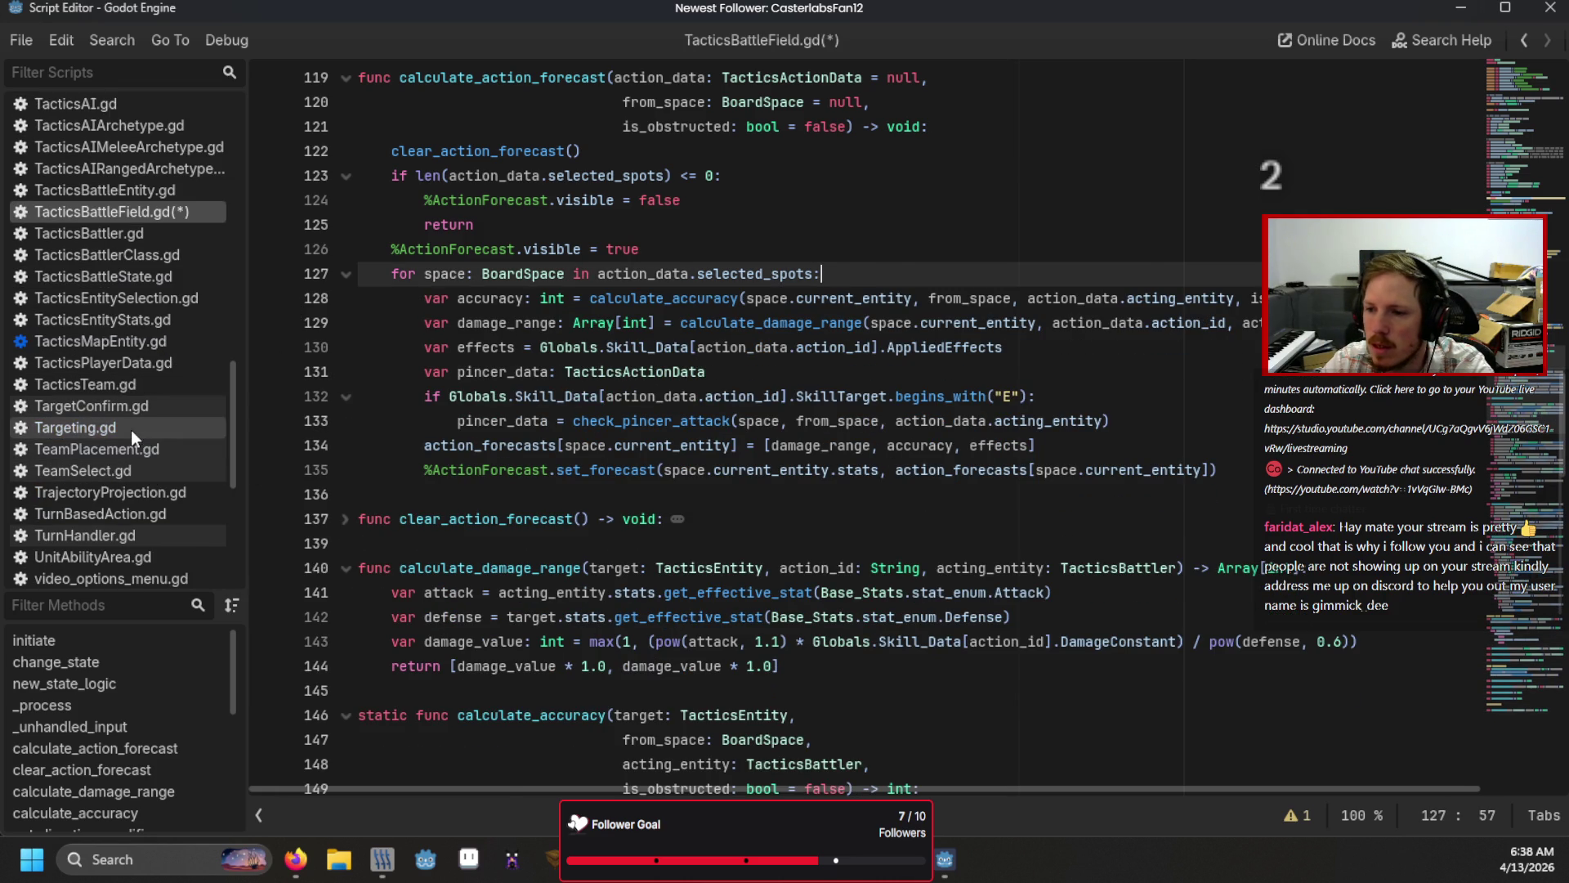
Step: Open Targeting.gd and inspect the forecast call in select_tiles
click(131, 430)
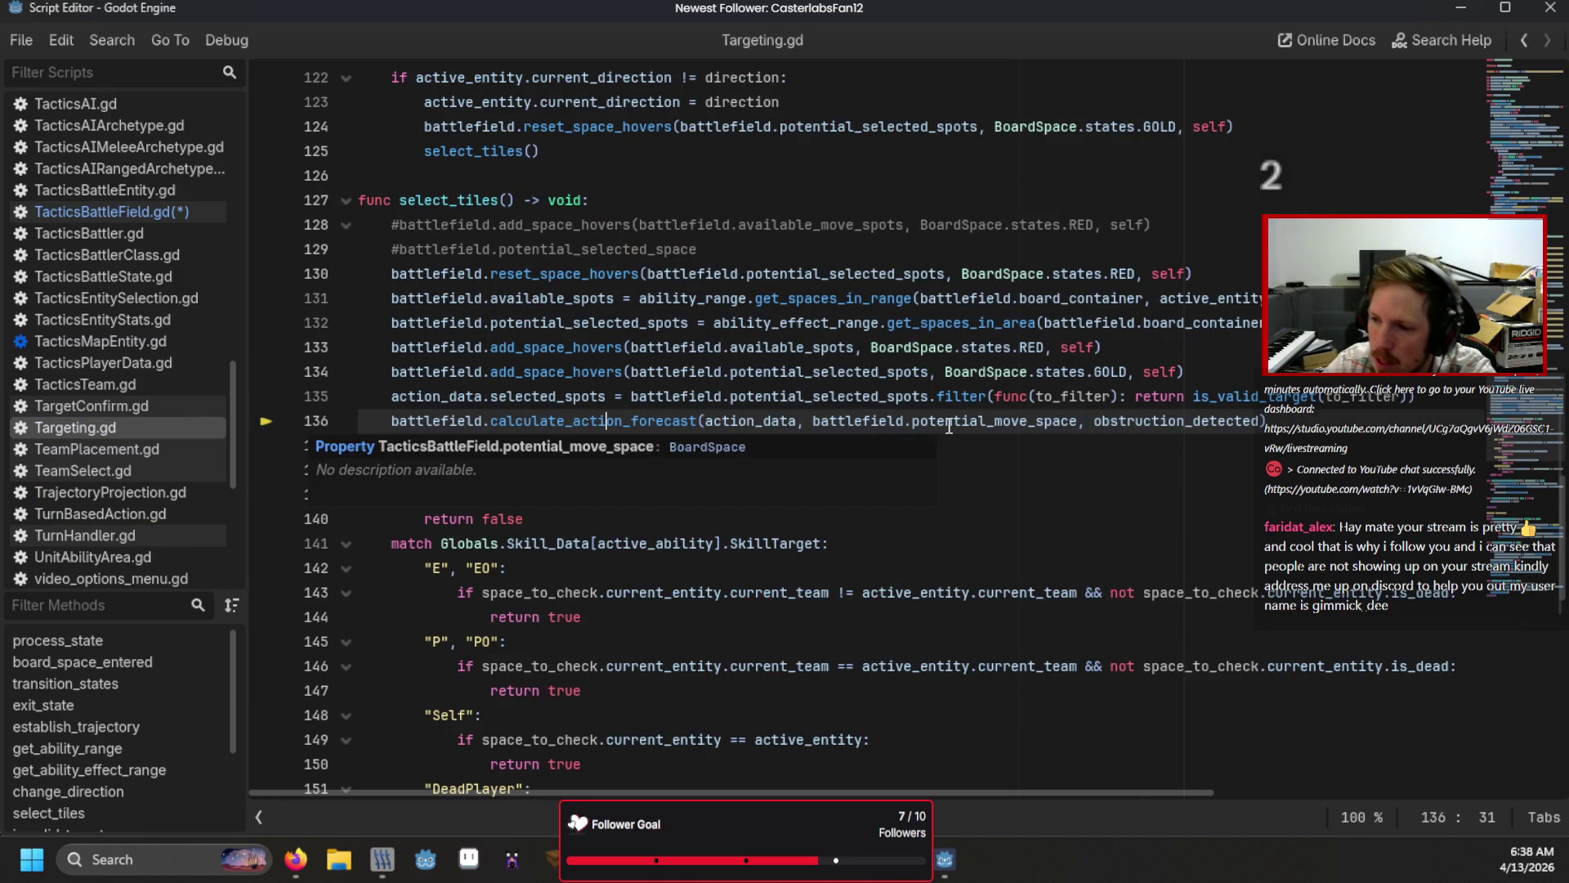
click(981, 344)
click(564, 421)
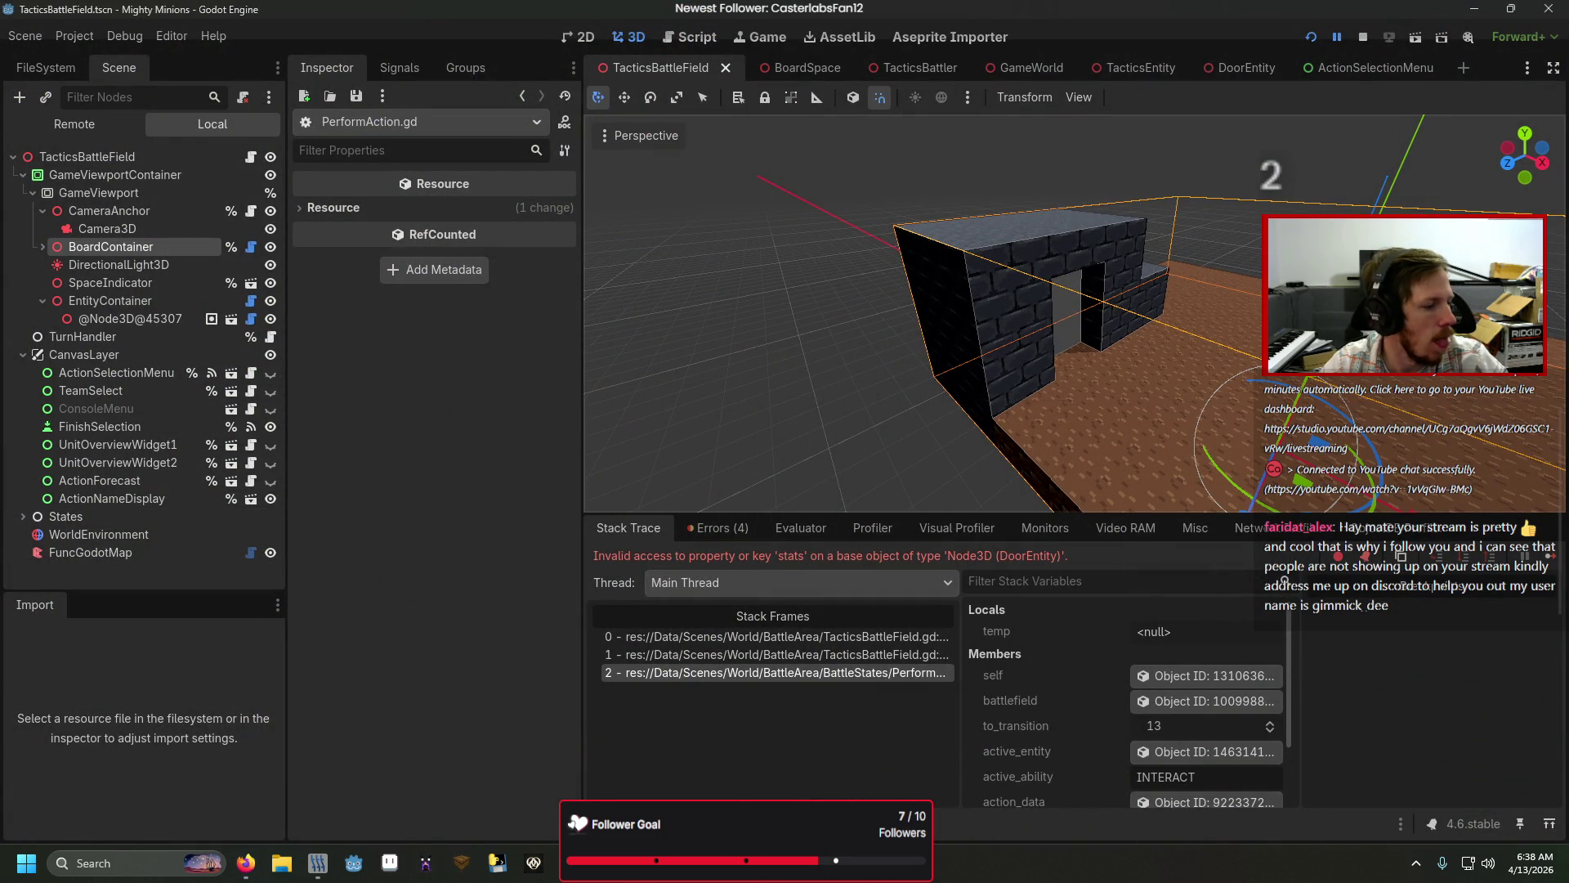
Step: Deselect BoardContainer, return to the script editor, and inspect line 135 of Targeting.gd
click(1024, 182)
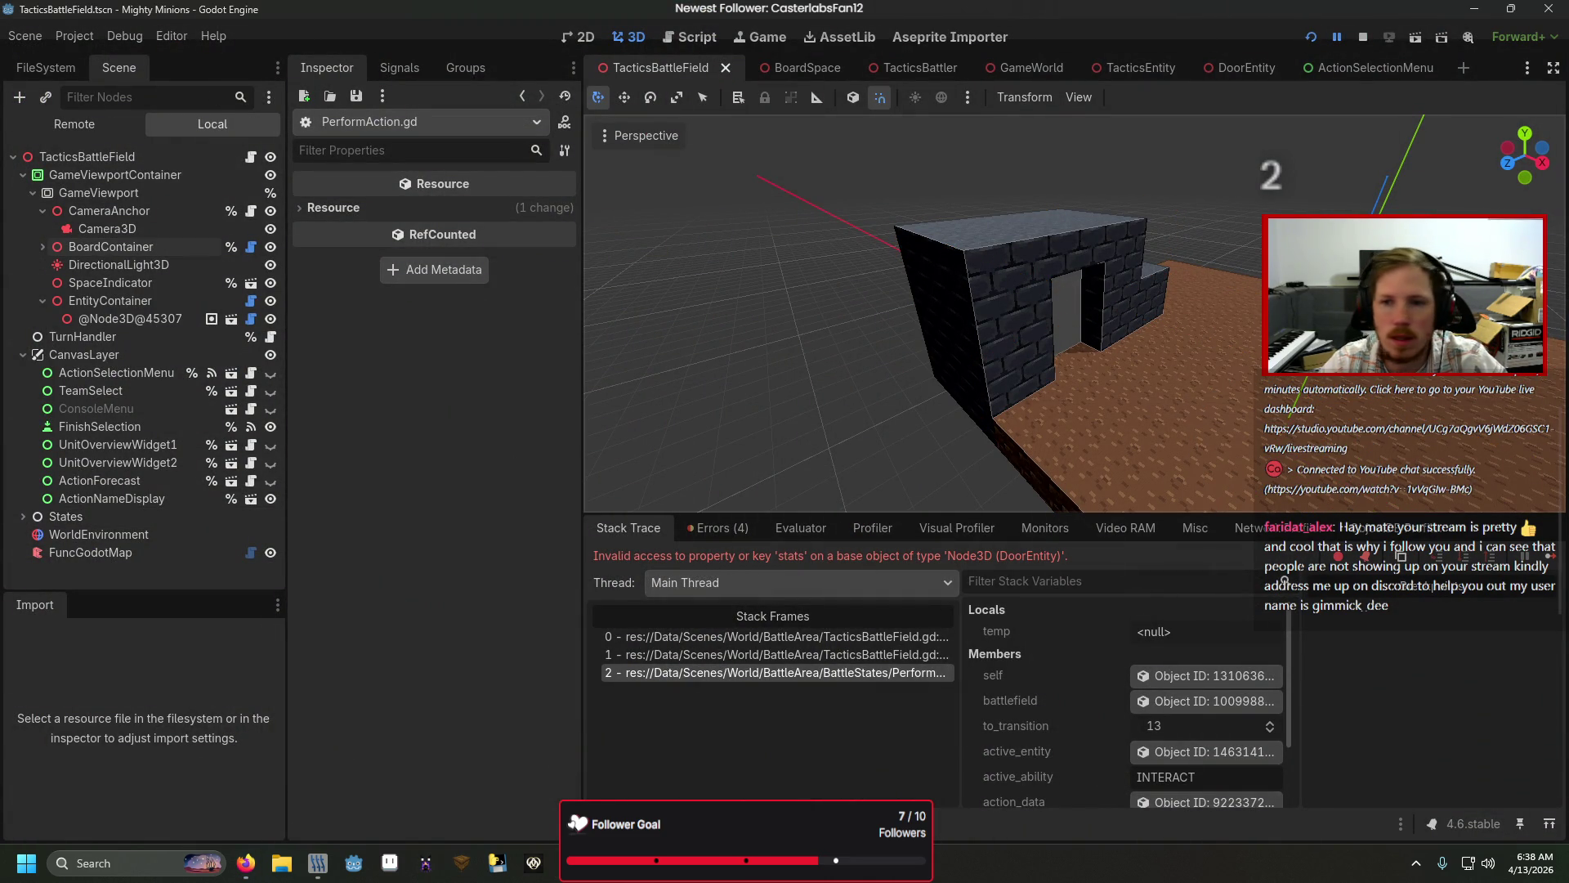
key(alt+Tab)
click(575, 371)
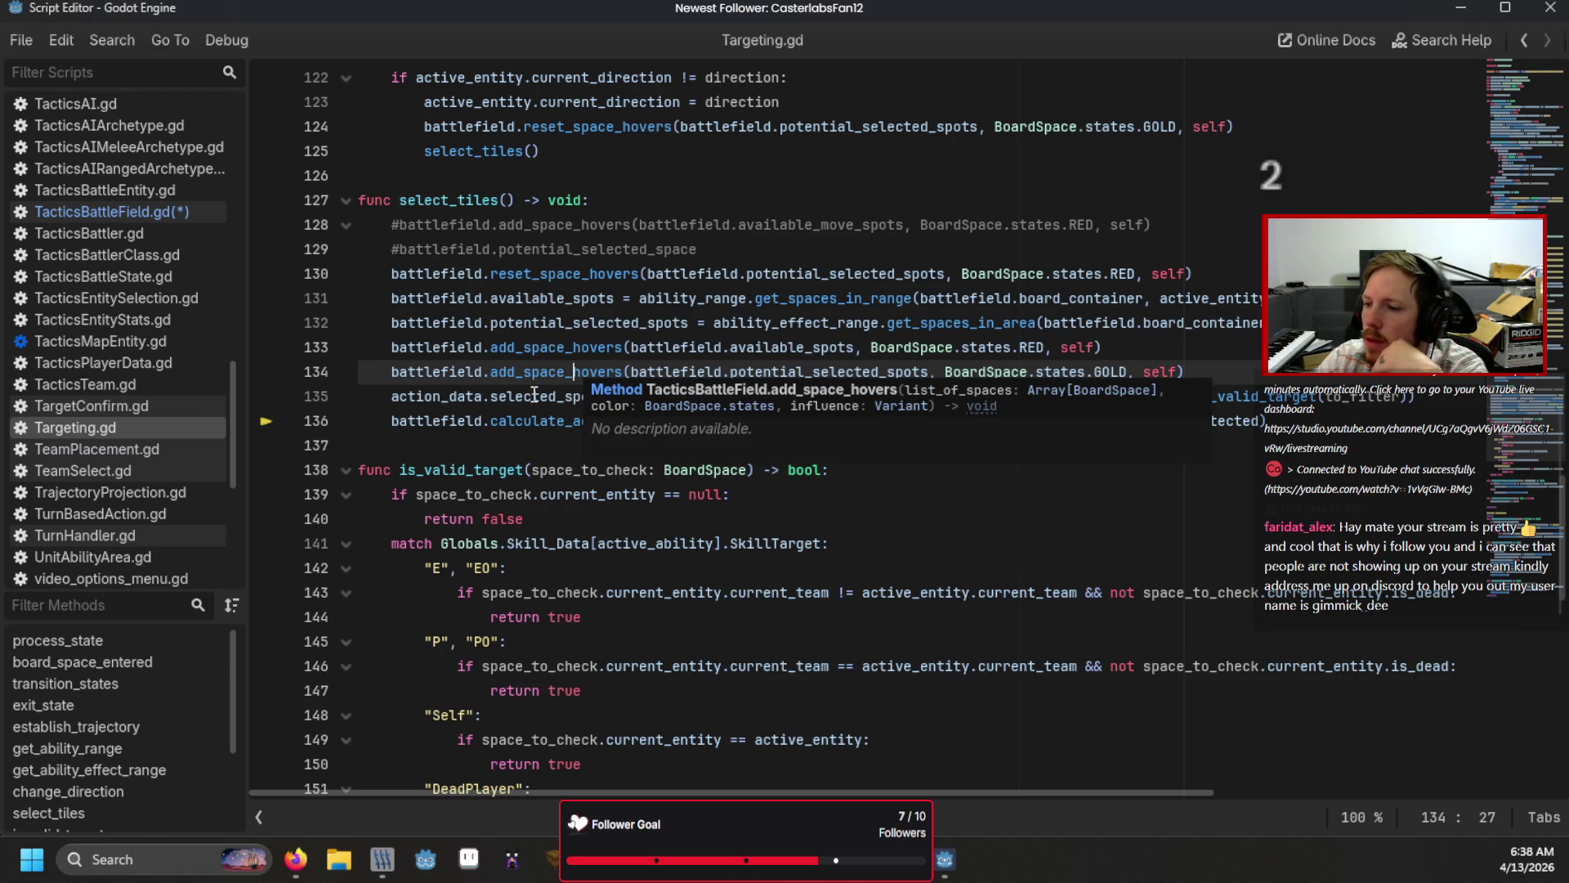
key(Down)
click(1455, 399)
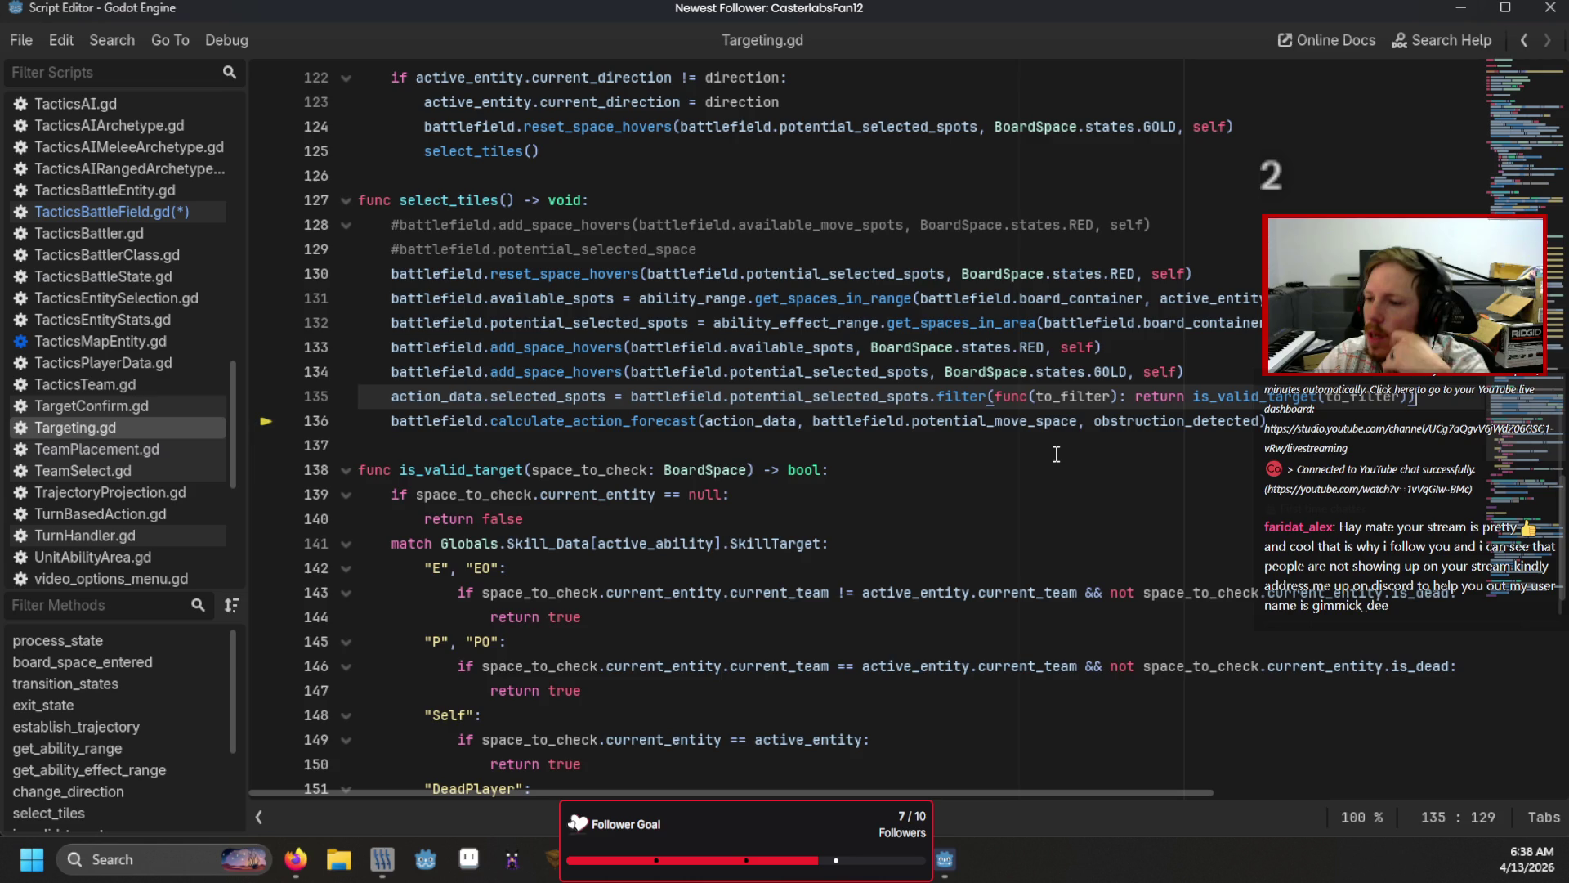
scroll(1056, 454, down, 5)
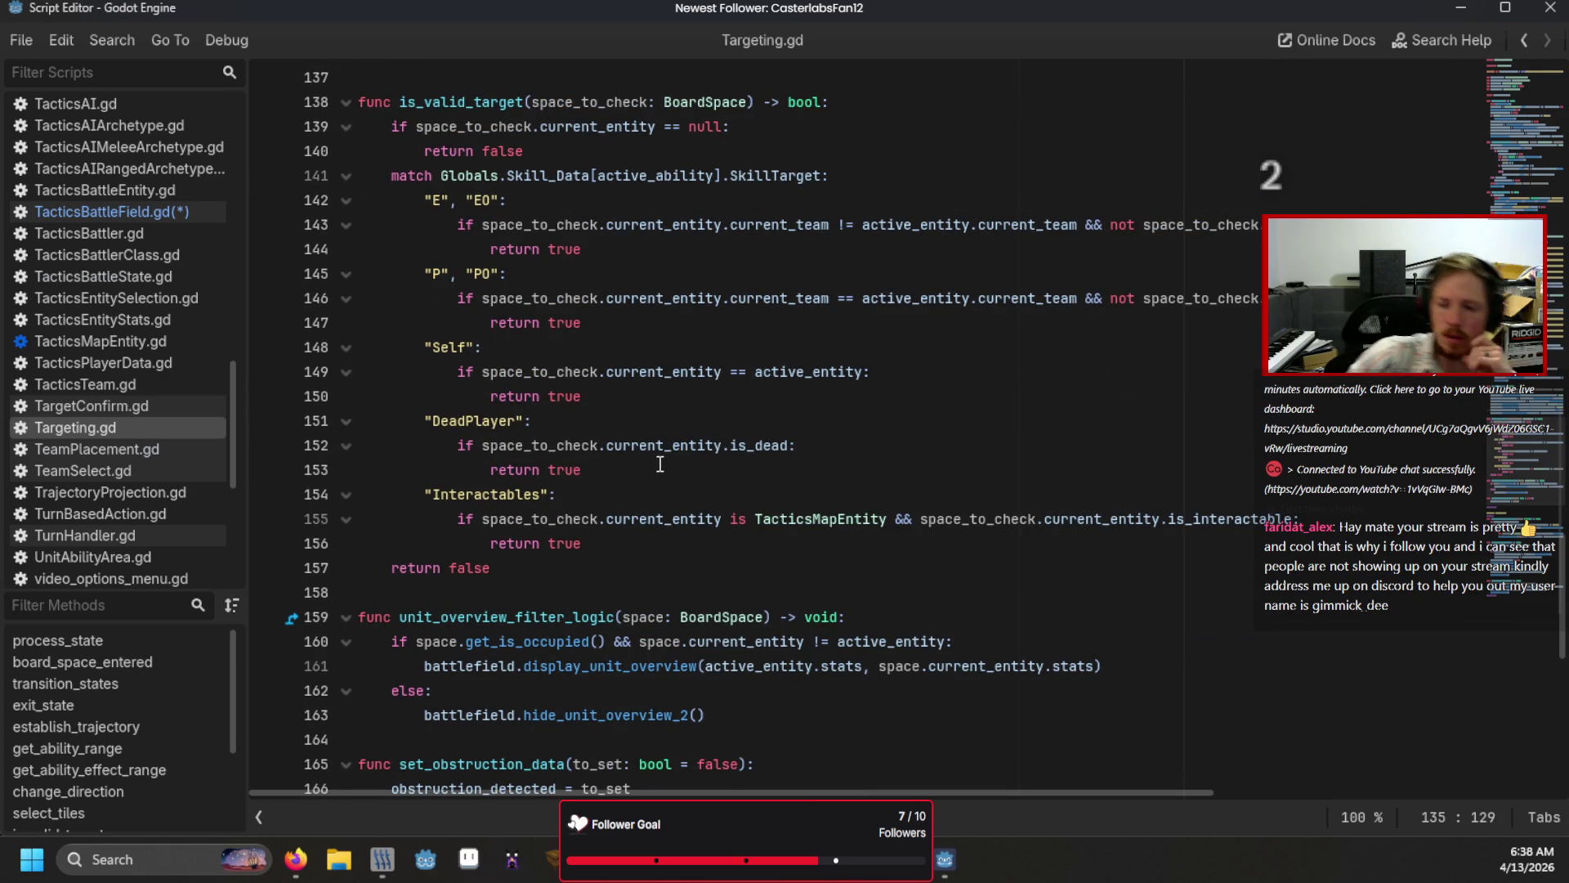
Step: Select lines 128–133 of TacticsBattleField.gd, then switch back to the main 3D editor
click(114, 214)
scroll(483, 296, up, 1)
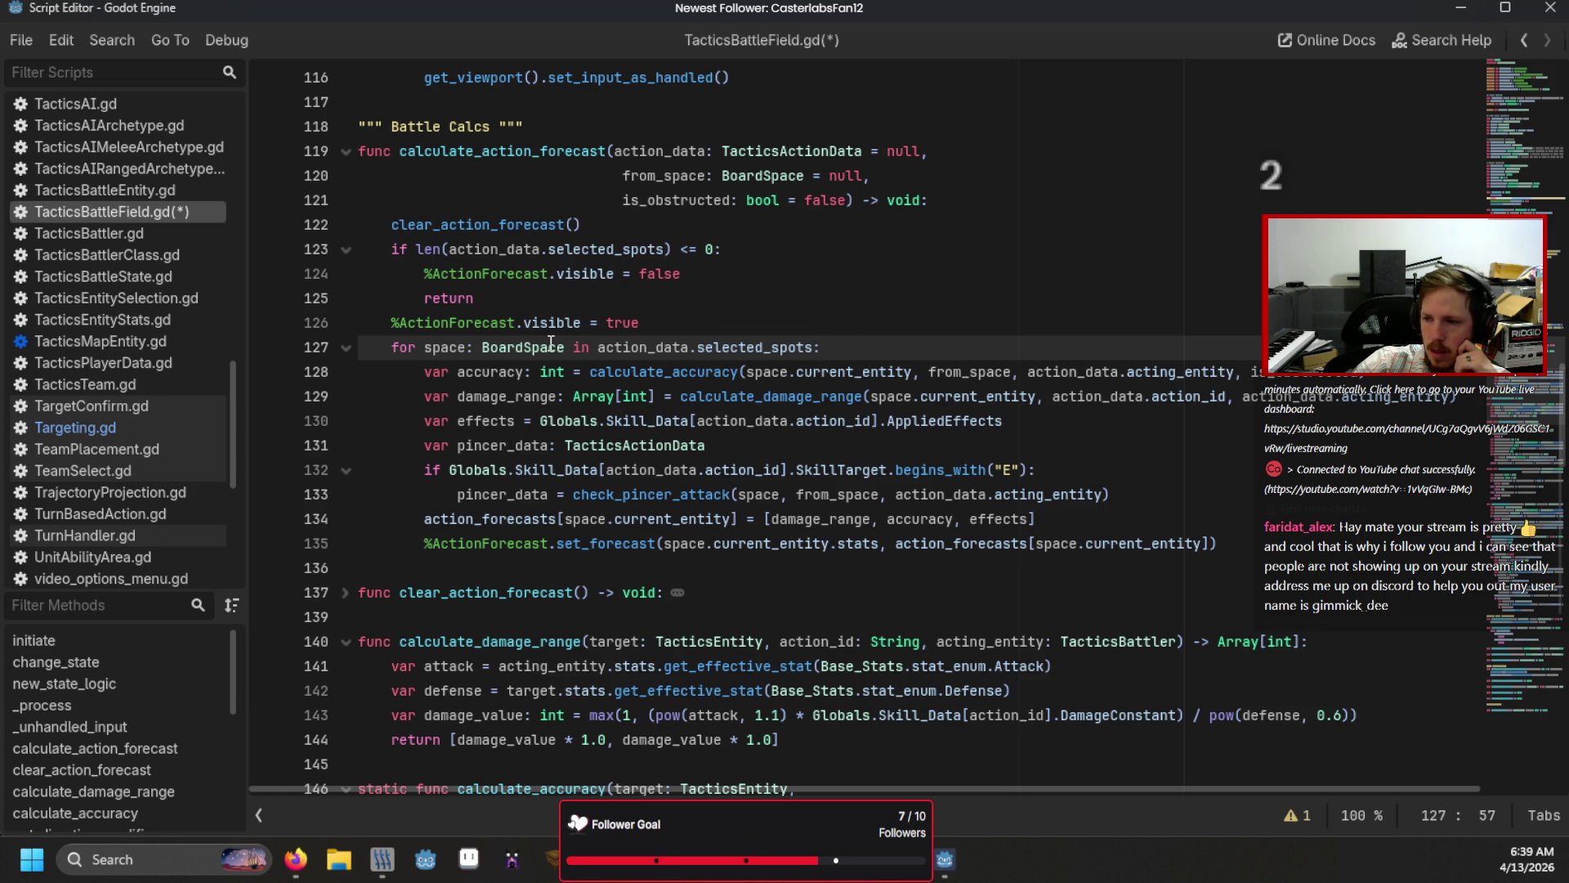
mouse_move(424, 371)
mouse_down()
mouse_move(811, 494)
mouse_move(902, 495)
mouse_up()
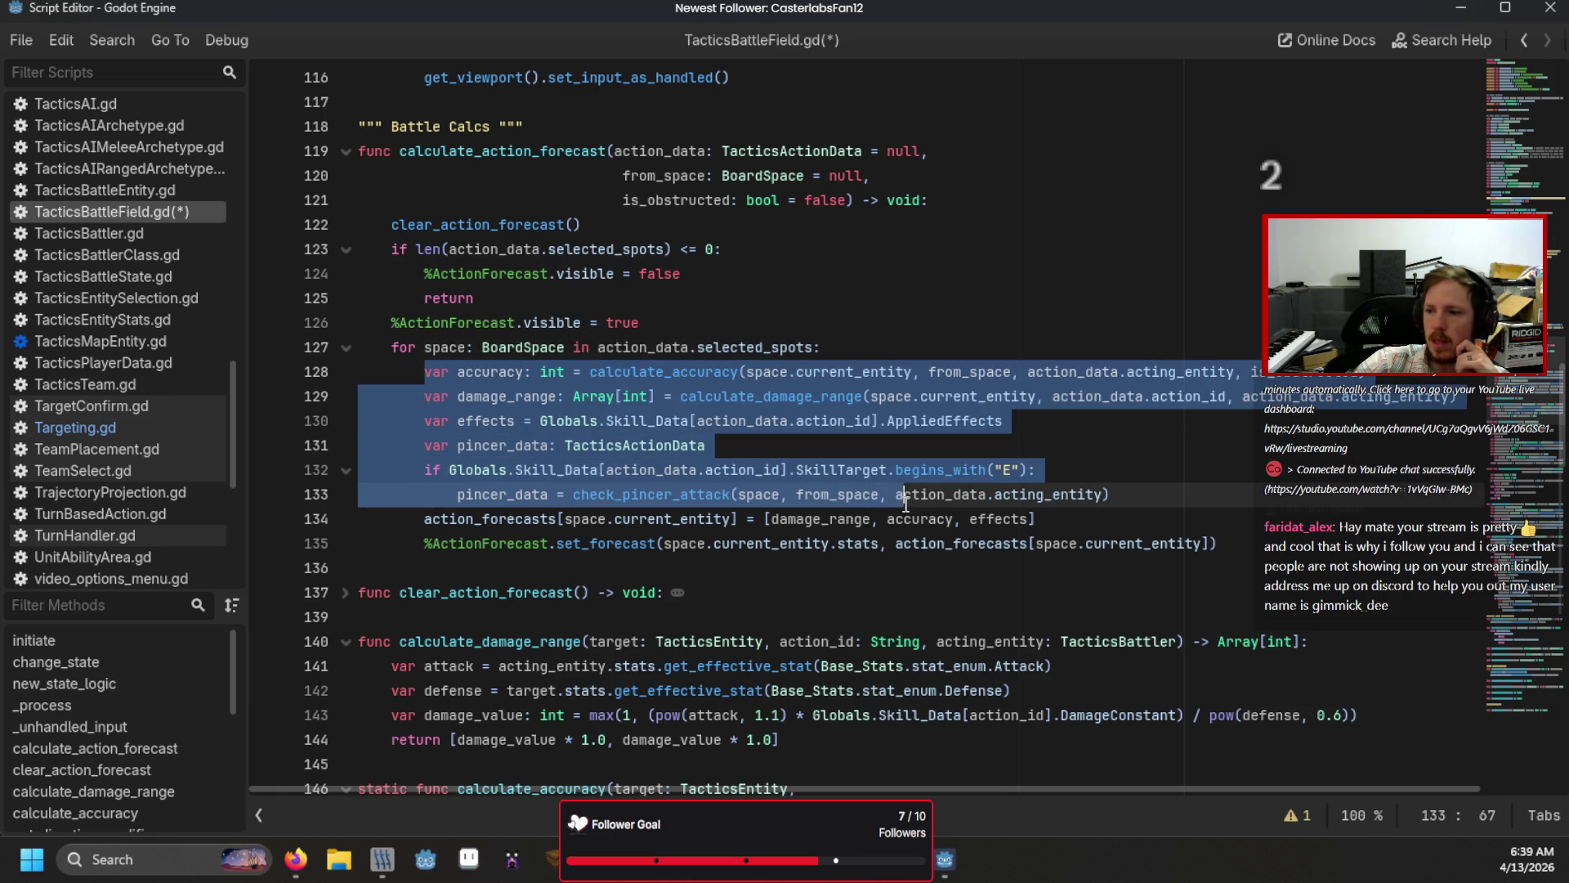
key(alt+Tab)
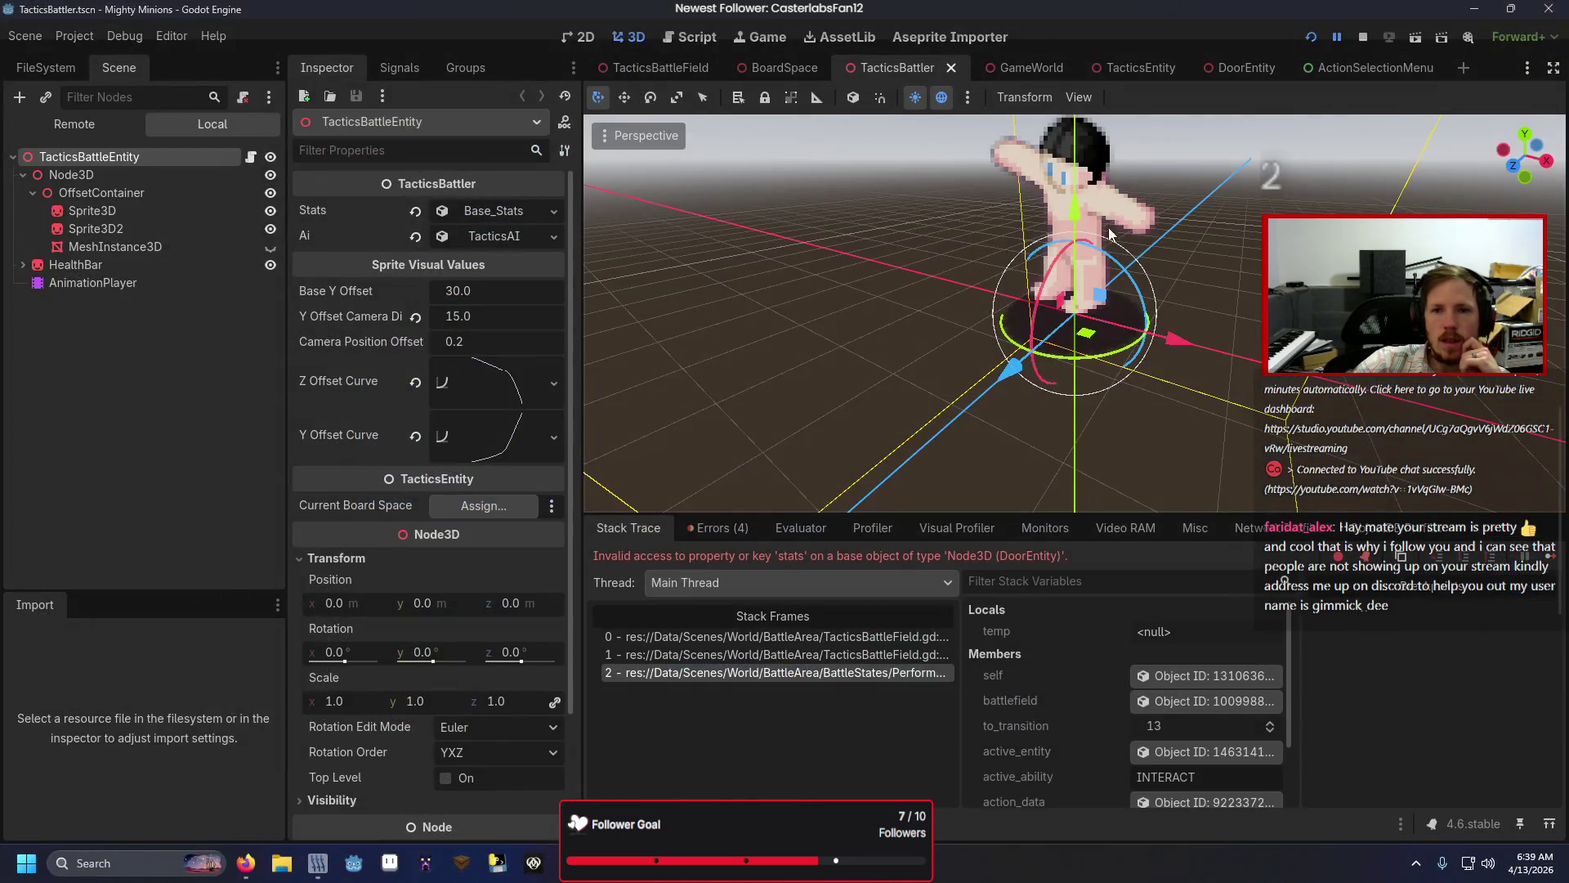
Step: Inspect the locked, interactable door in the DoorEntity scene, then bring back TacticsBattleField.gd
scroll(1180, 182, down, 5)
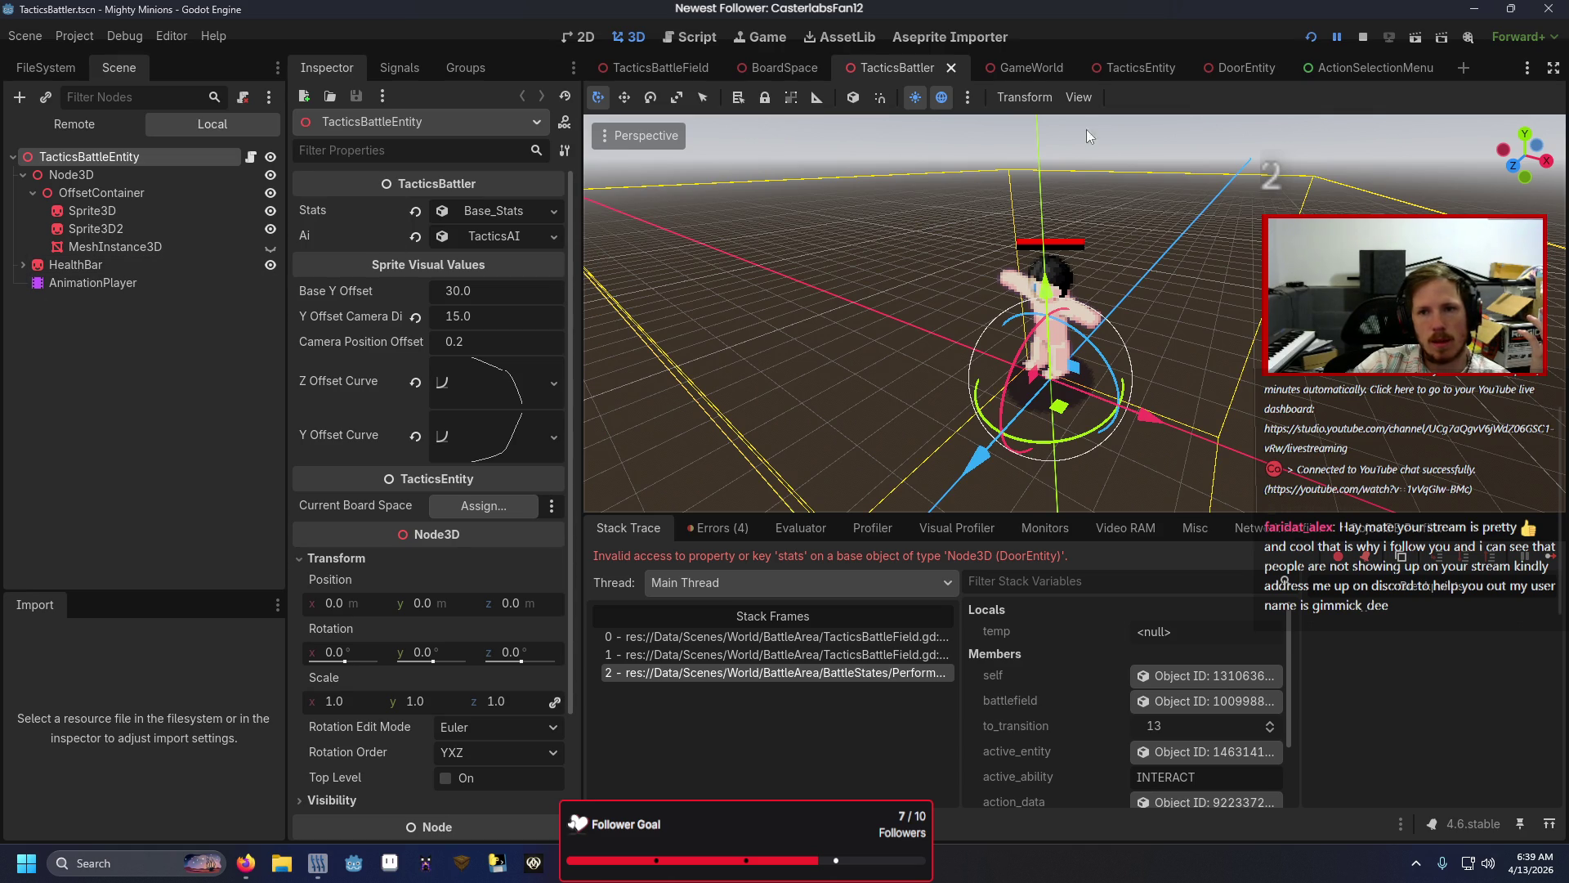
click(1150, 71)
click(1229, 71)
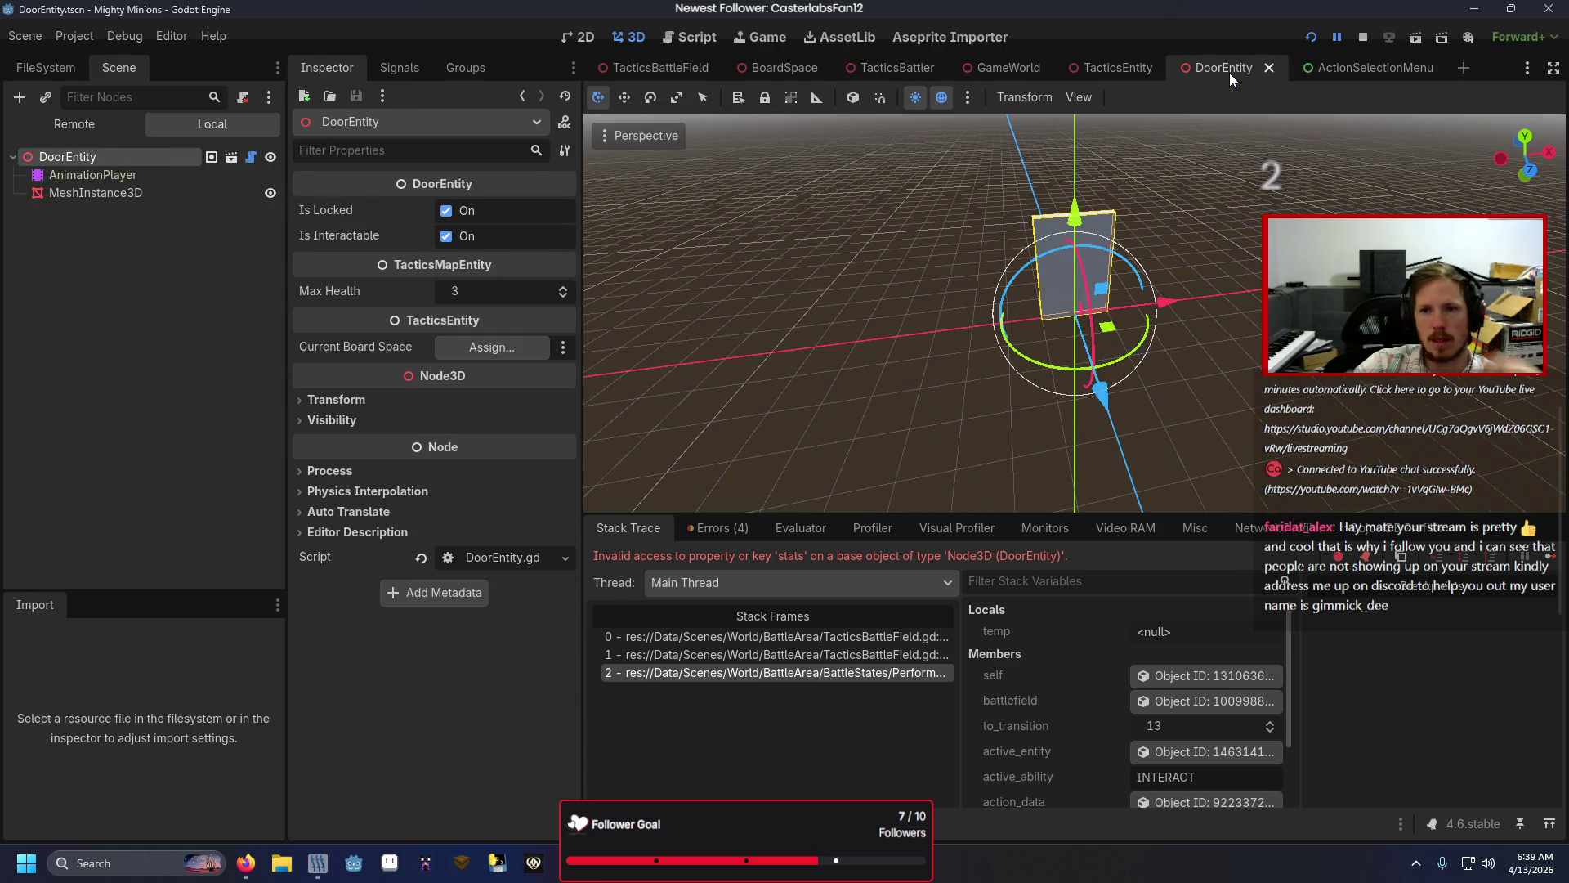
mouse_move(882, 360)
mouse_down()
mouse_move(879, 287)
mouse_move(853, 268)
mouse_move(1223, 282)
mouse_move(1204, 386)
mouse_move(1162, 466)
mouse_move(939, 366)
mouse_move(747, 305)
mouse_move(698, 267)
mouse_move(651, 273)
mouse_move(900, 270)
mouse_move(793, 311)
mouse_move(817, 238)
mouse_move(1168, 193)
mouse_move(974, 246)
mouse_up()
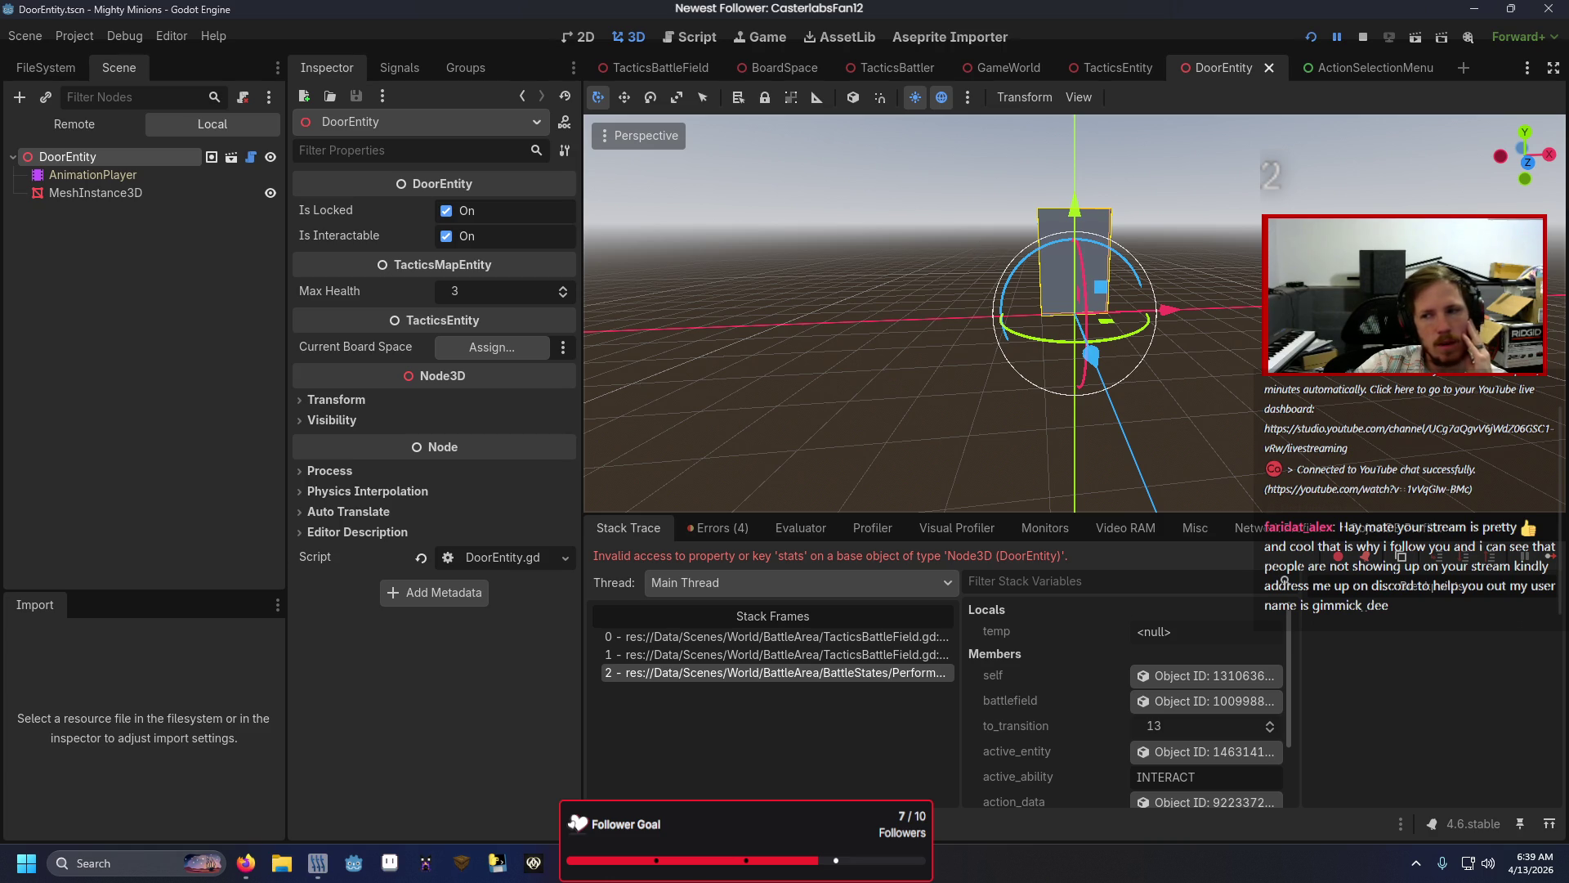
key(alt+Tab)
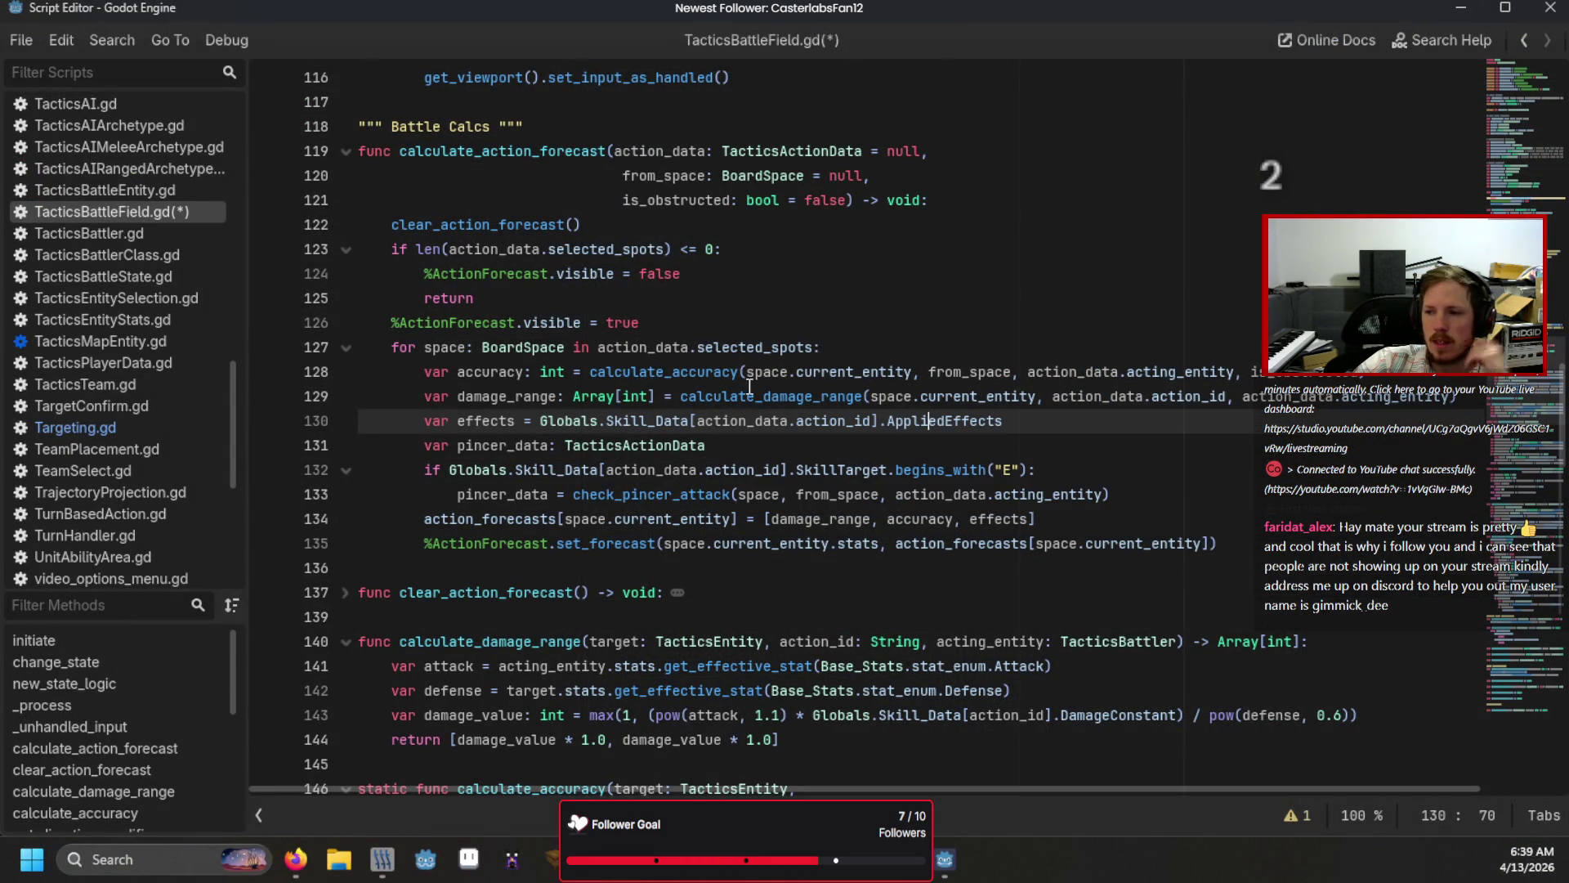
Step: Open Targeting.gd and inspect the select_tiles function and its available spots line
click(62, 431)
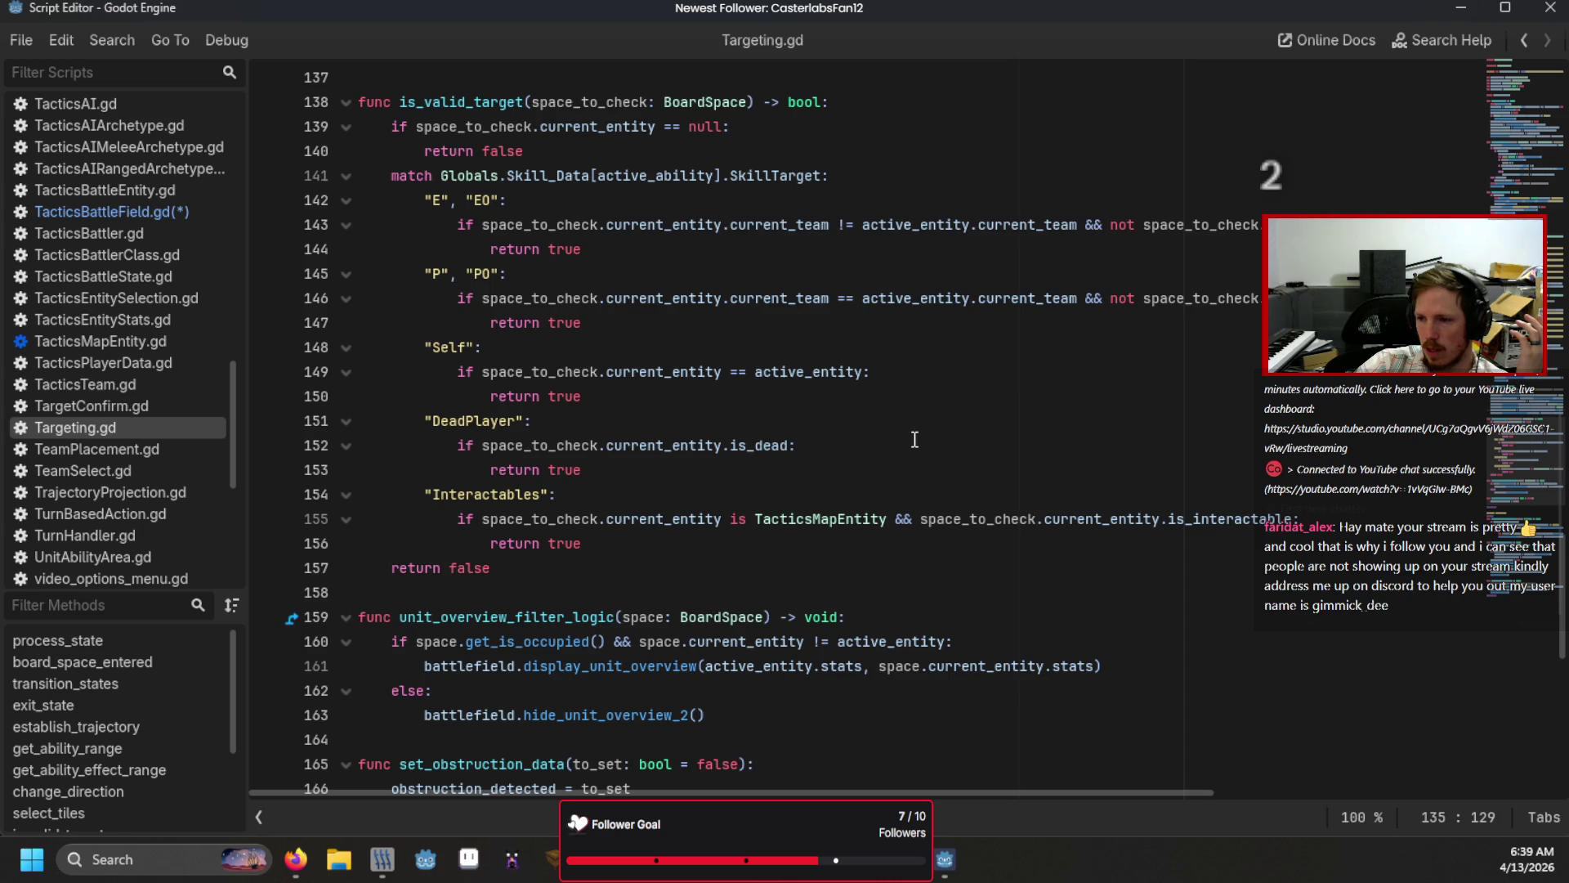
scroll(753, 510, up, 5)
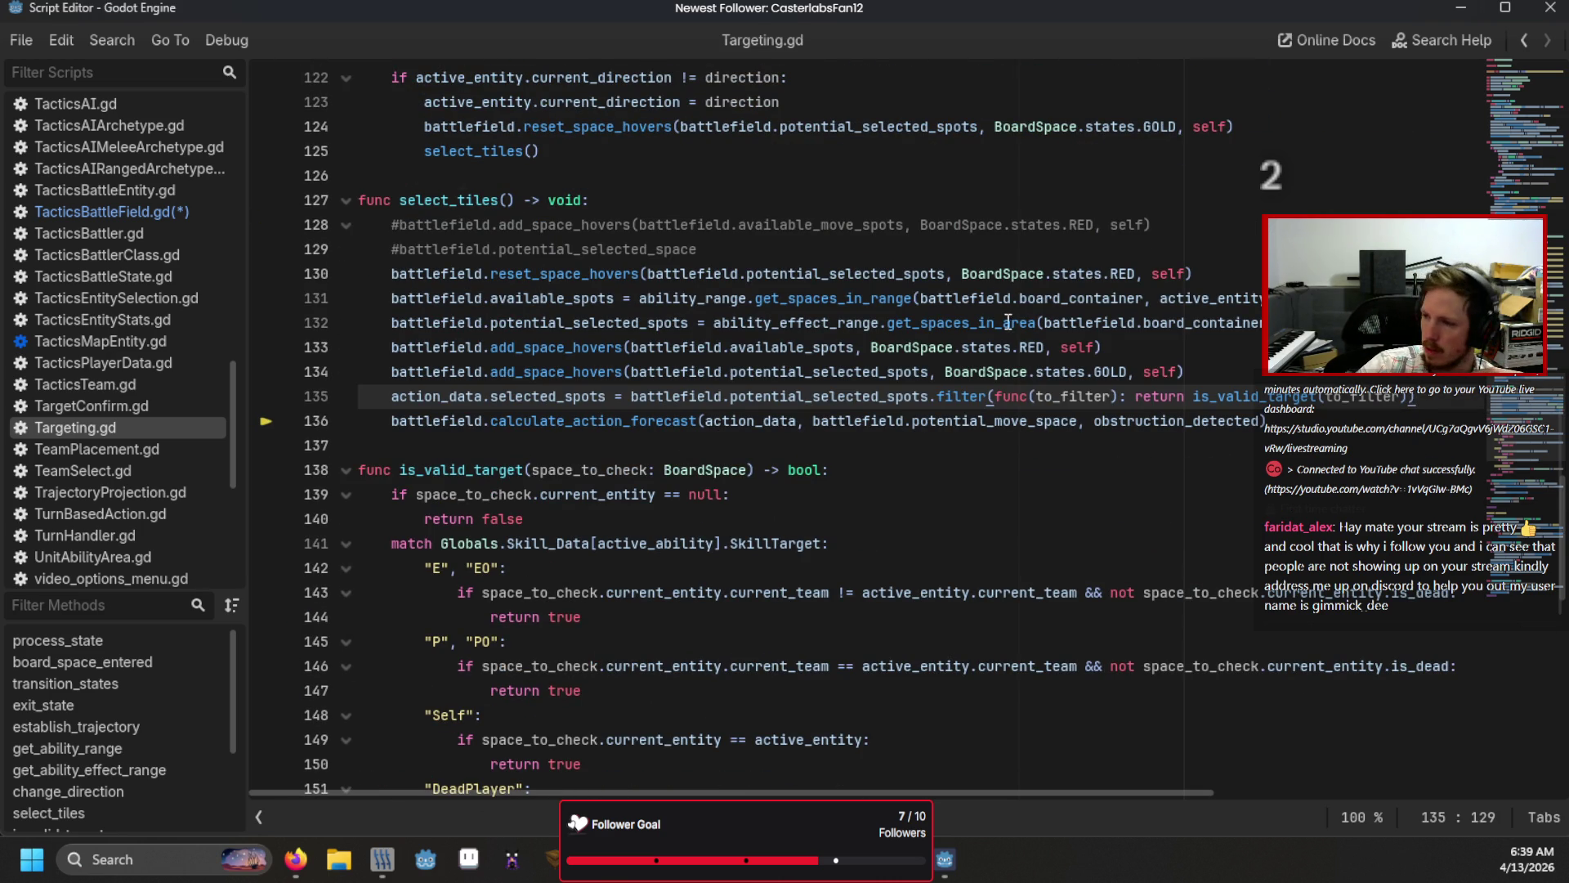
mouse_move(1126, 365)
click(1108, 304)
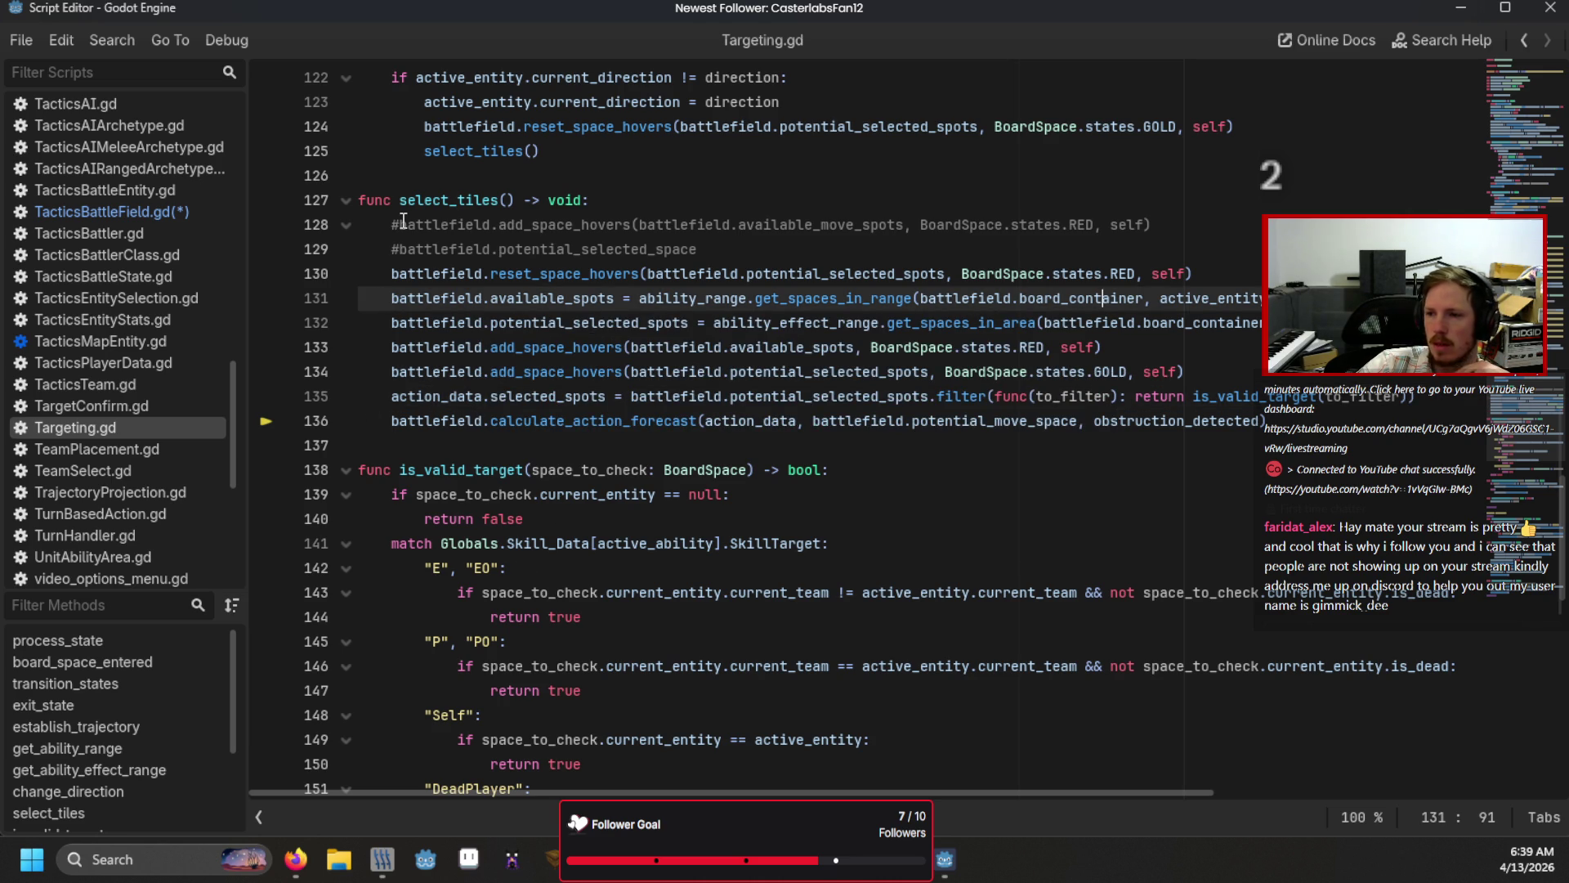
drag(399, 201, 489, 200)
click(488, 249)
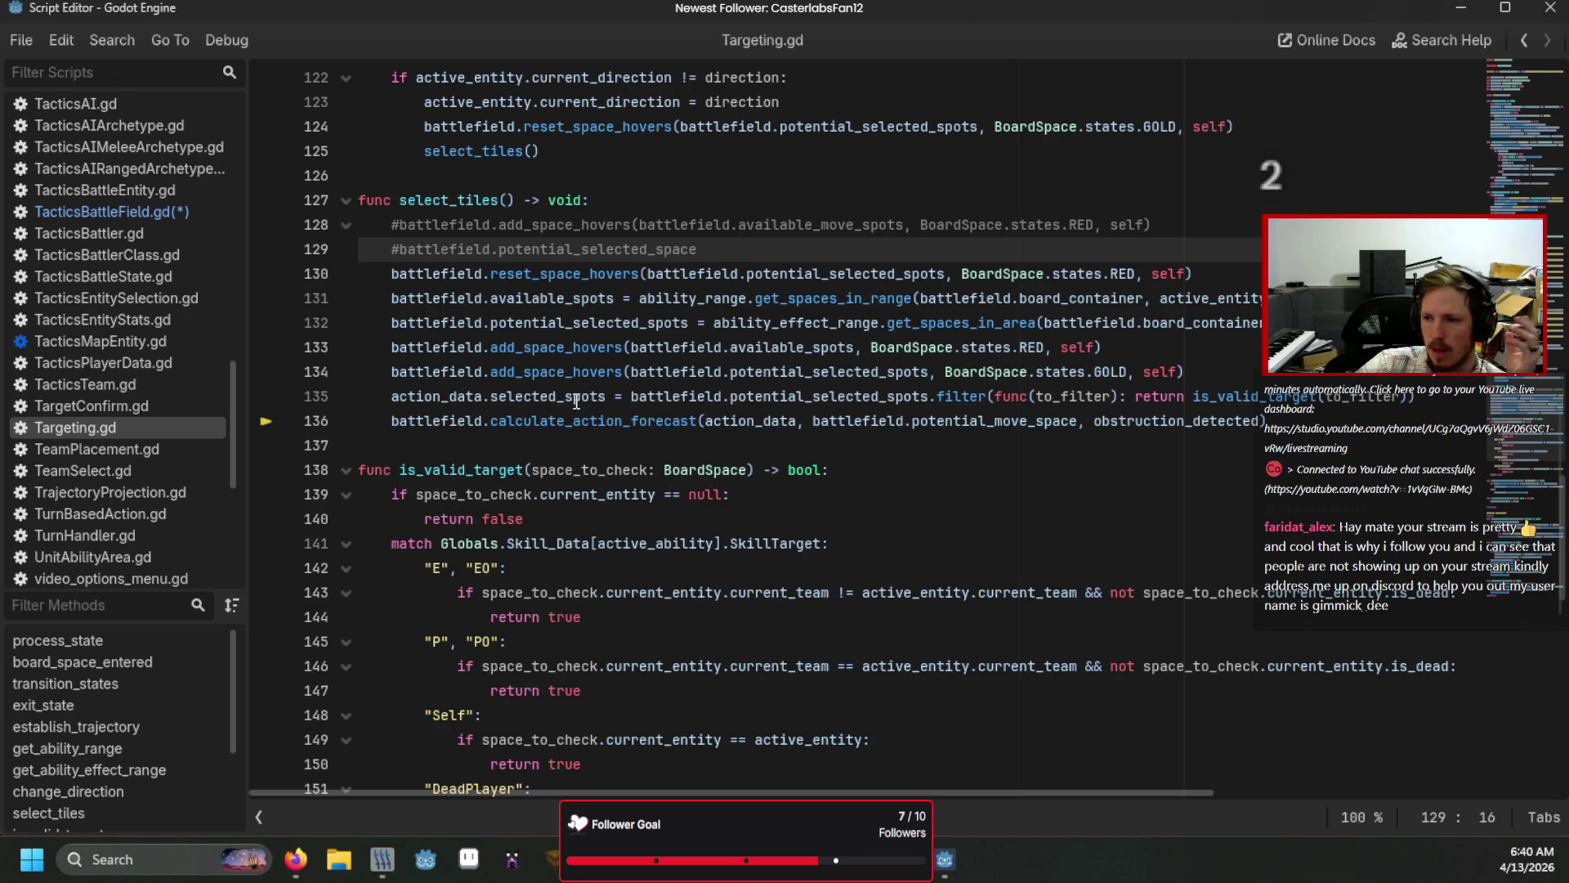
Step: Examine the target filter on line 135 and the SkillTarget match block's Interactables case
drag(650, 398, 1426, 403)
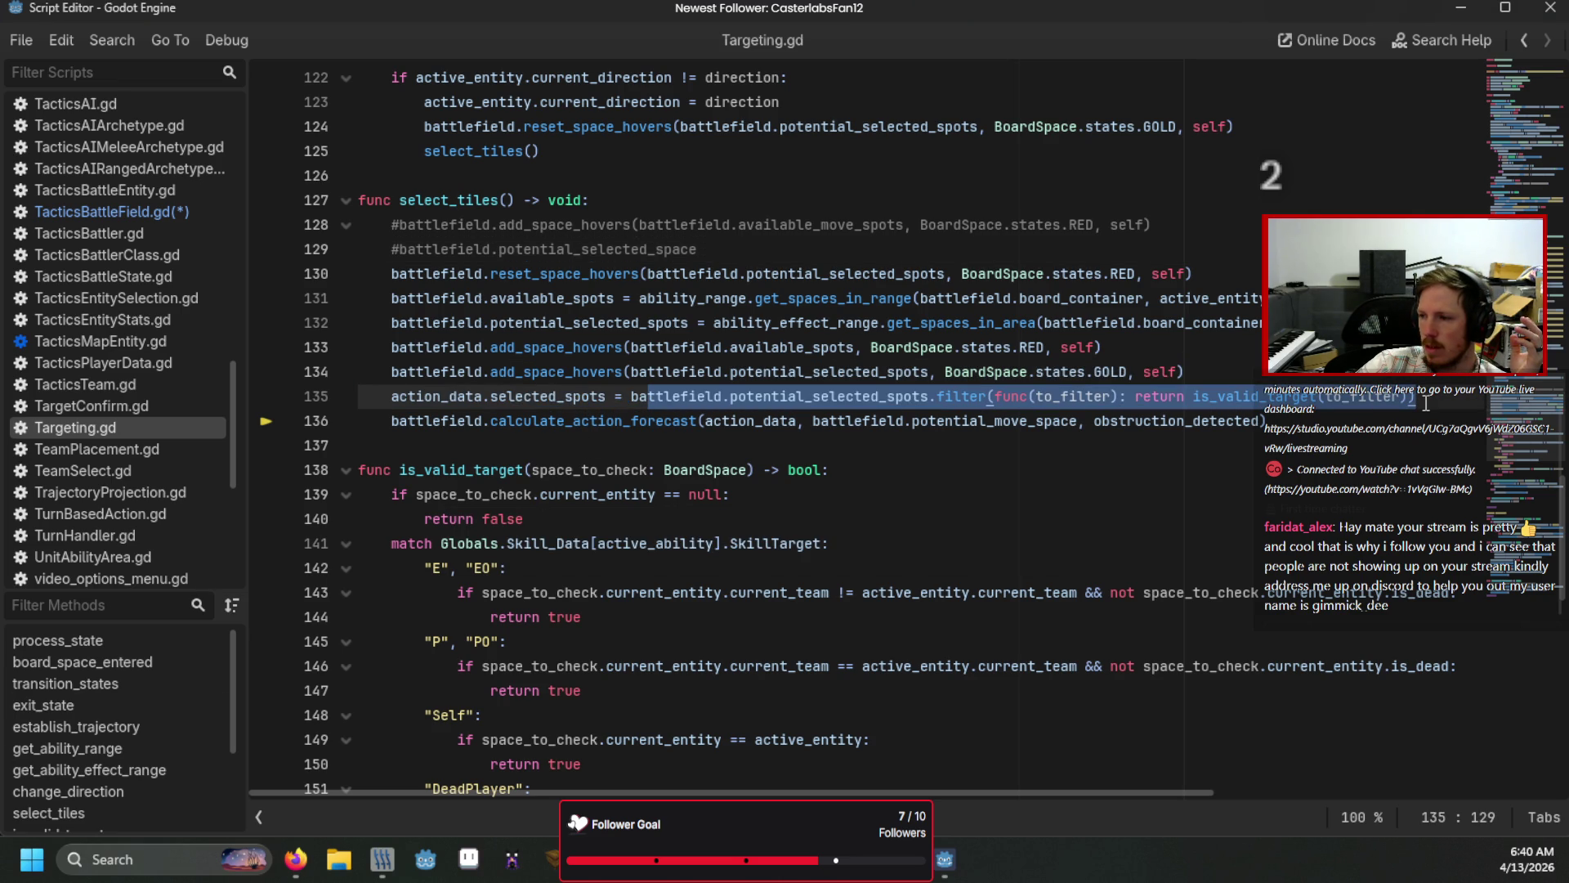
scroll(529, 409, down, 4)
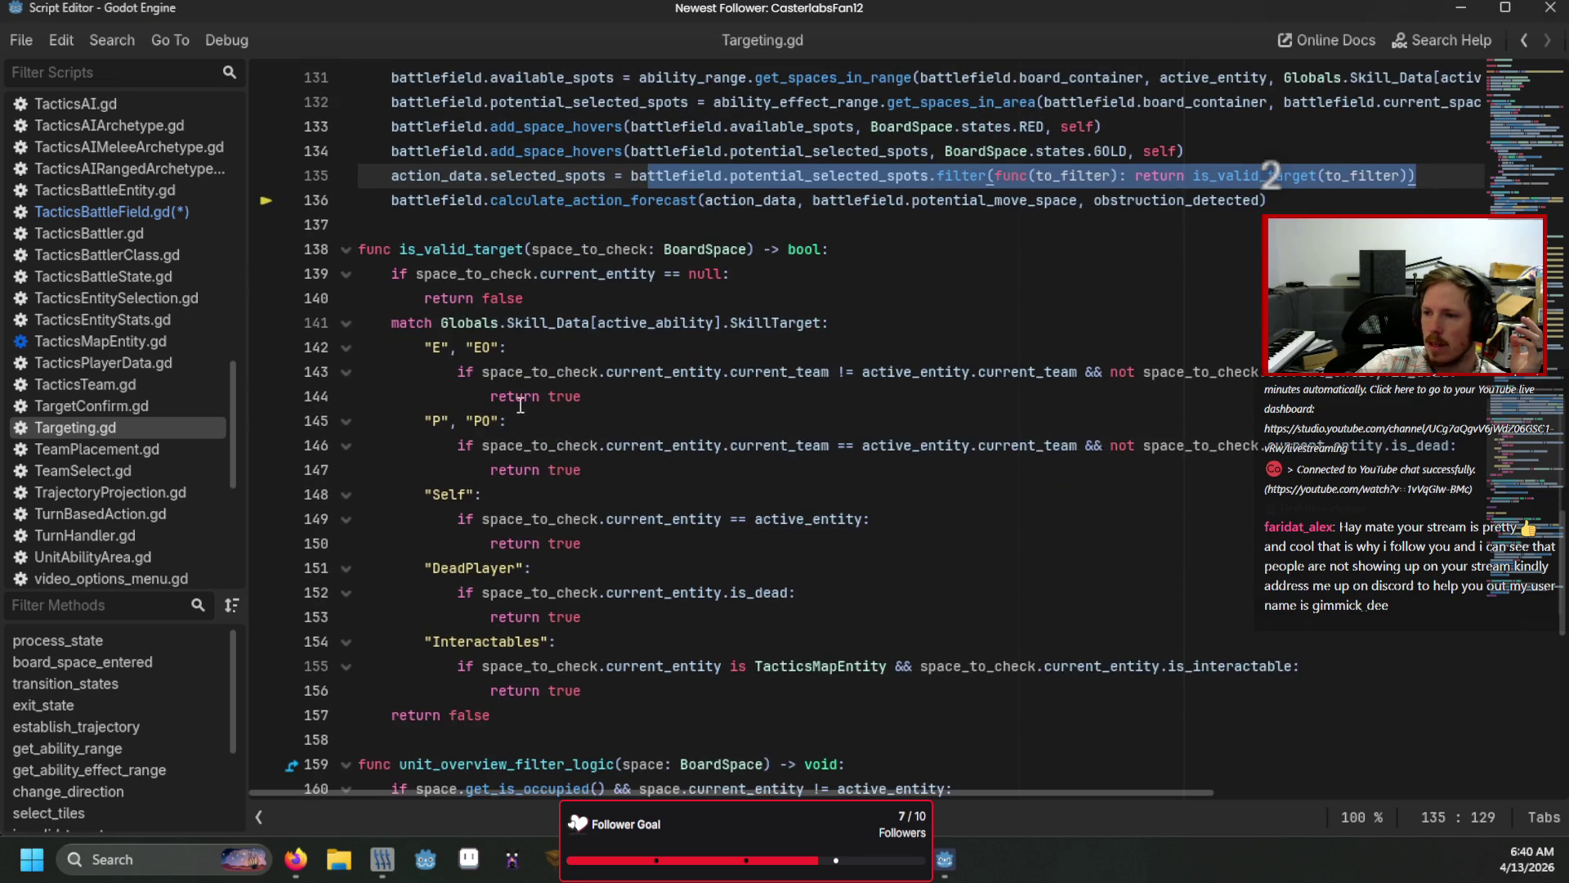
drag(615, 621, 358, 249)
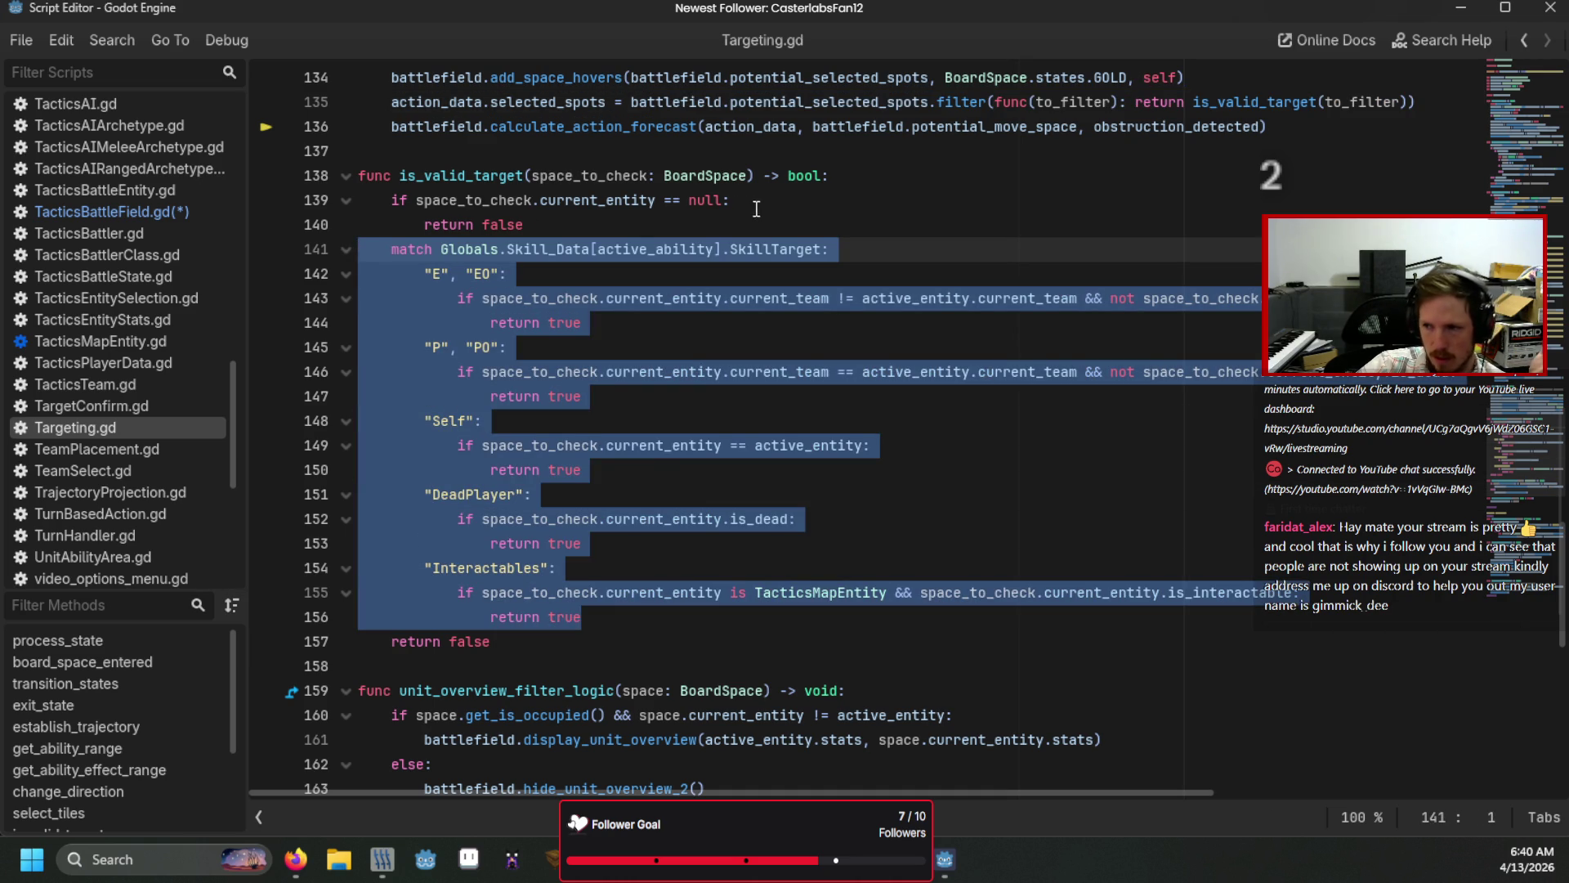
scroll(883, 336, up, 2)
click(807, 444)
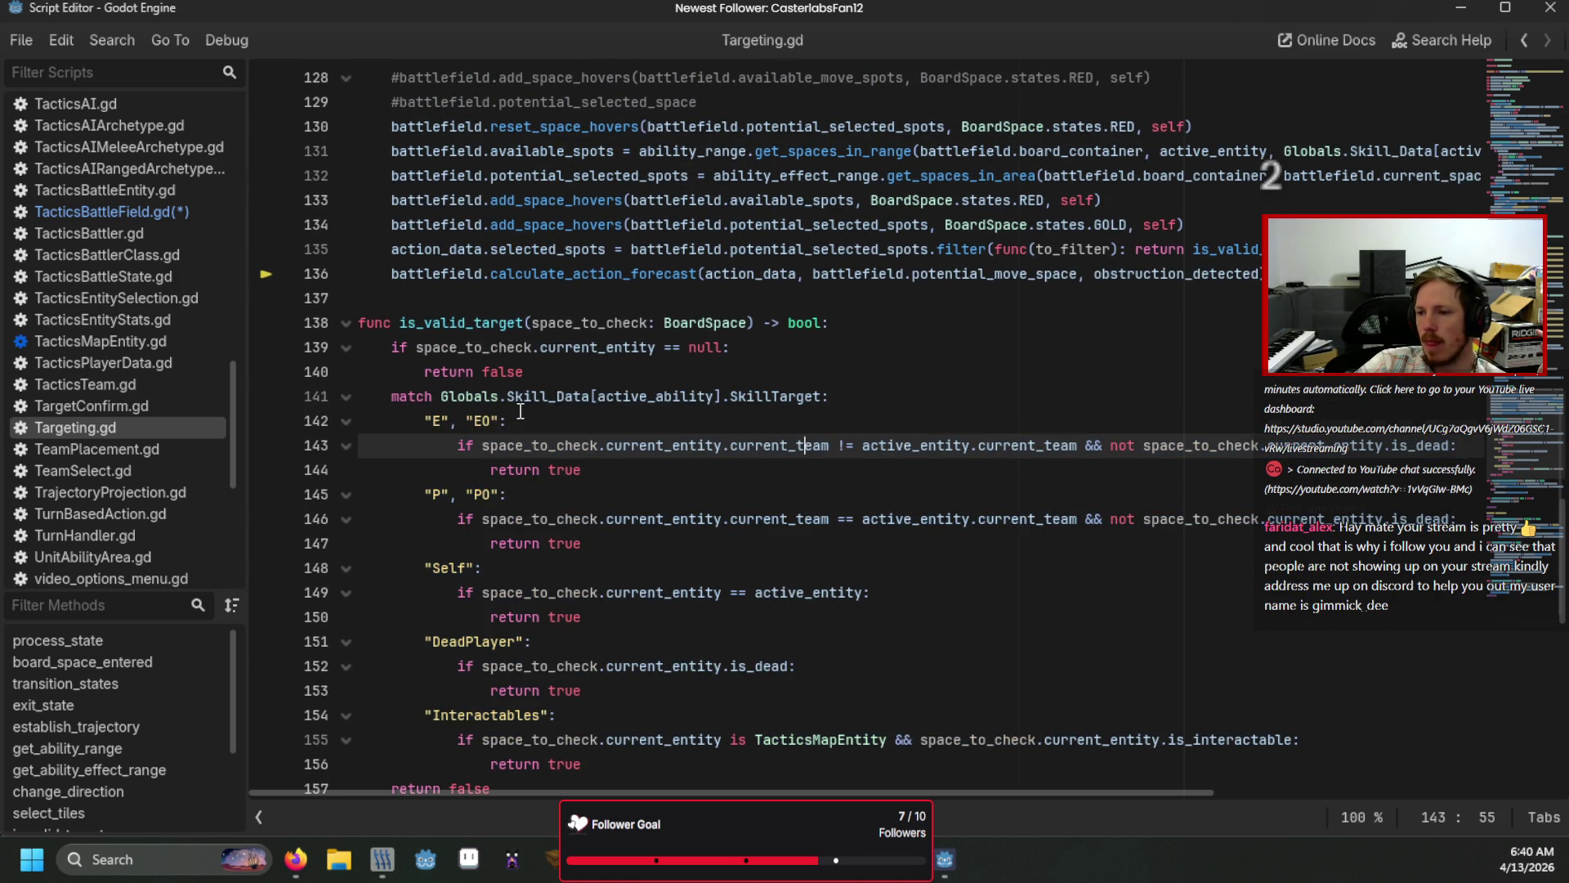
scroll(511, 433, down, 2)
mouse_move(425, 570)
mouse_down()
mouse_move(596, 562)
mouse_move(476, 596)
mouse_up()
click(662, 561)
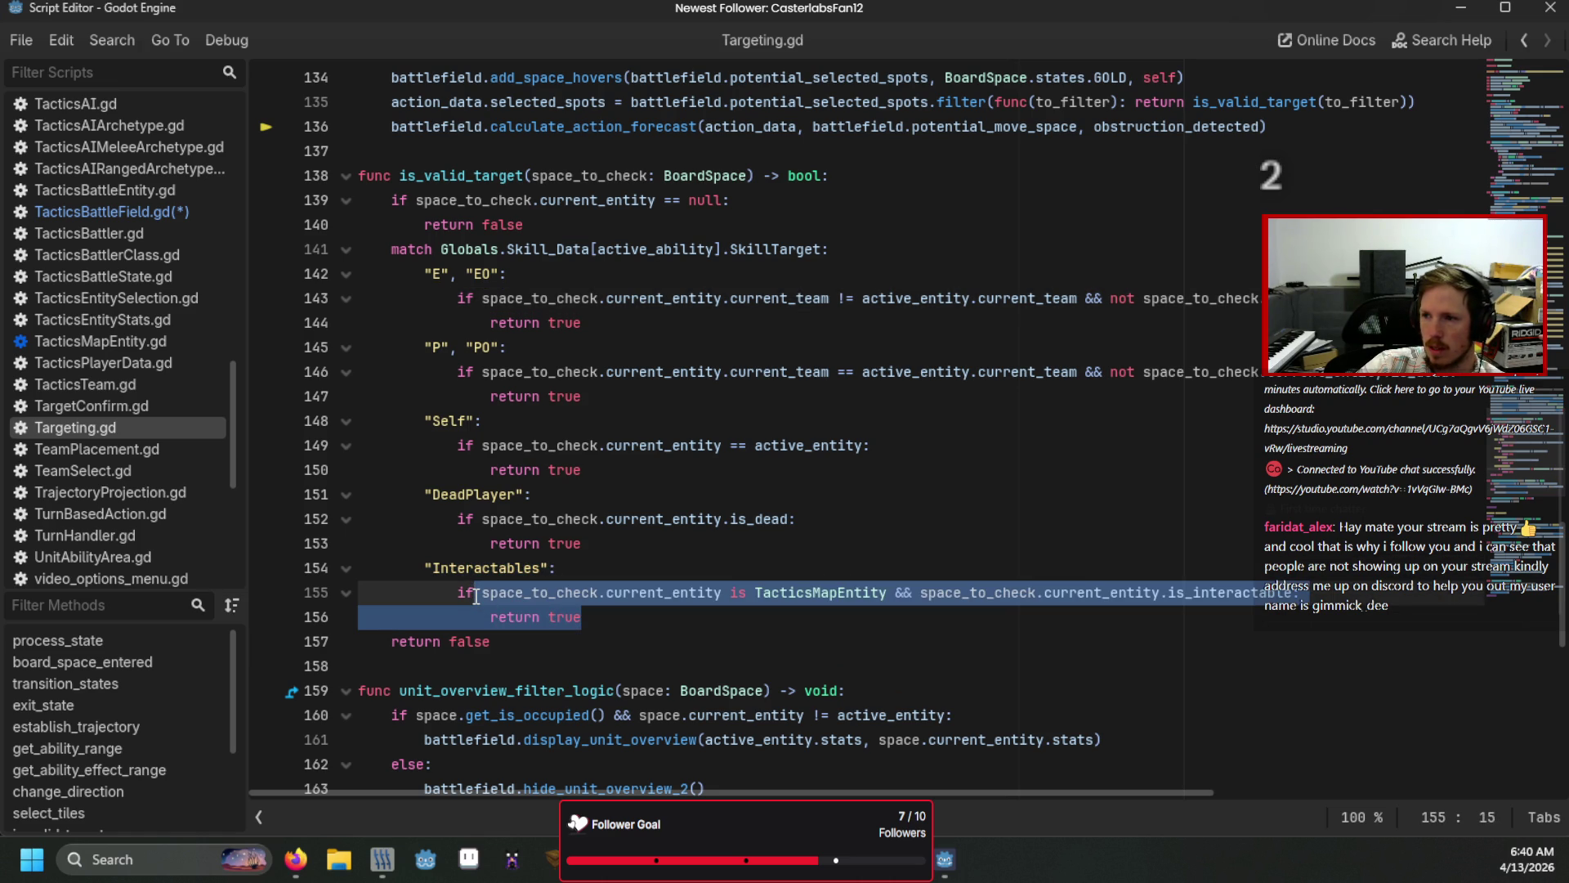
Step: Look up the potential_selected_spots and selected_spots properties and the action forecast call
drag(954, 107, 842, 107)
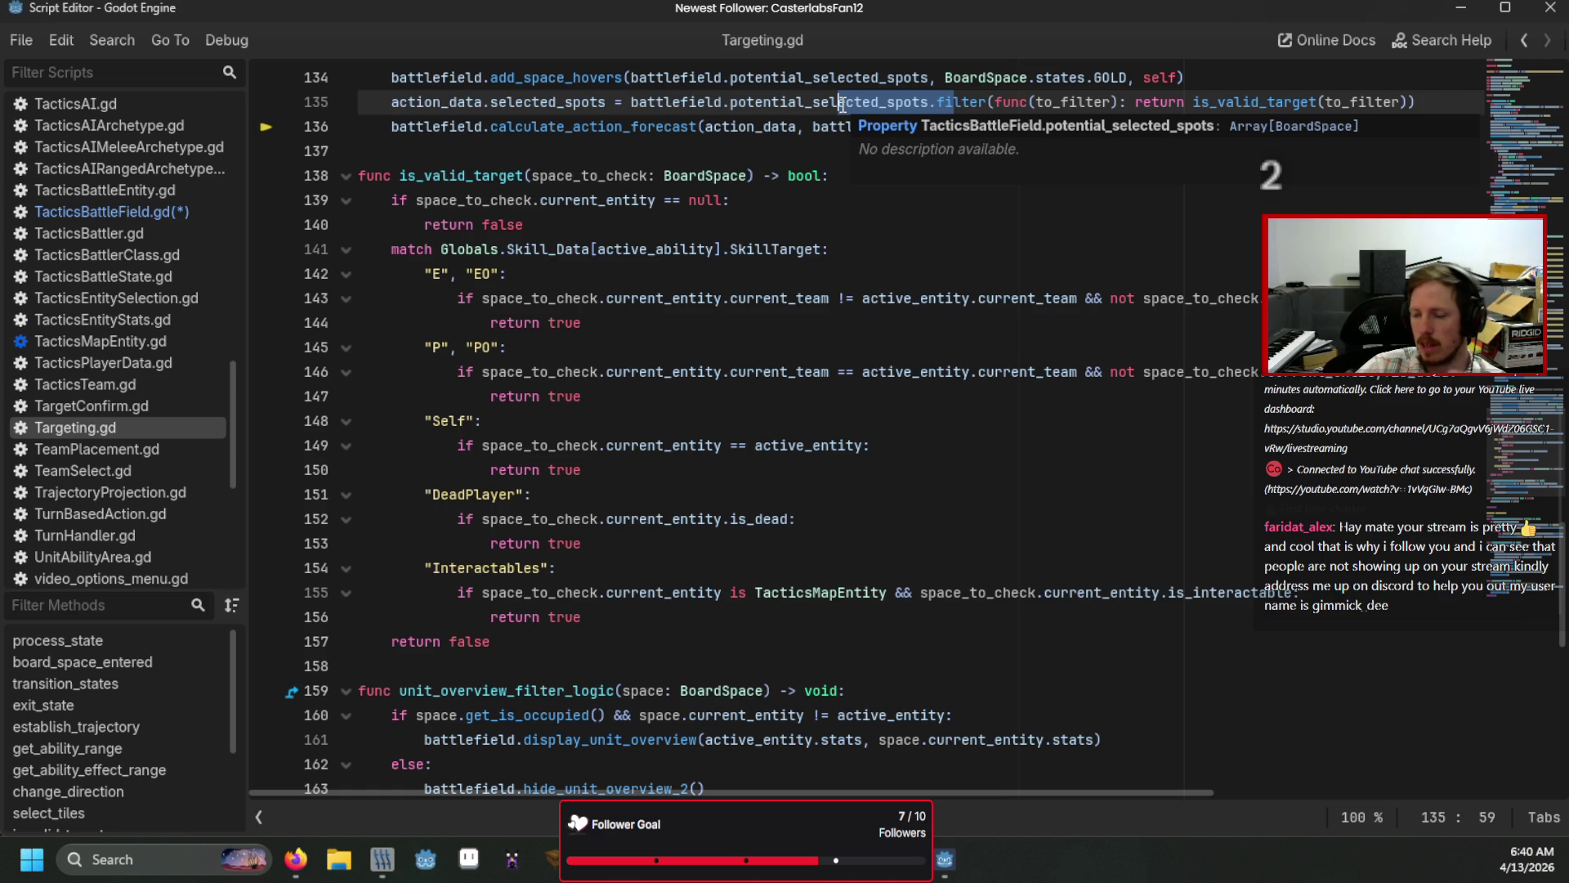
click(836, 204)
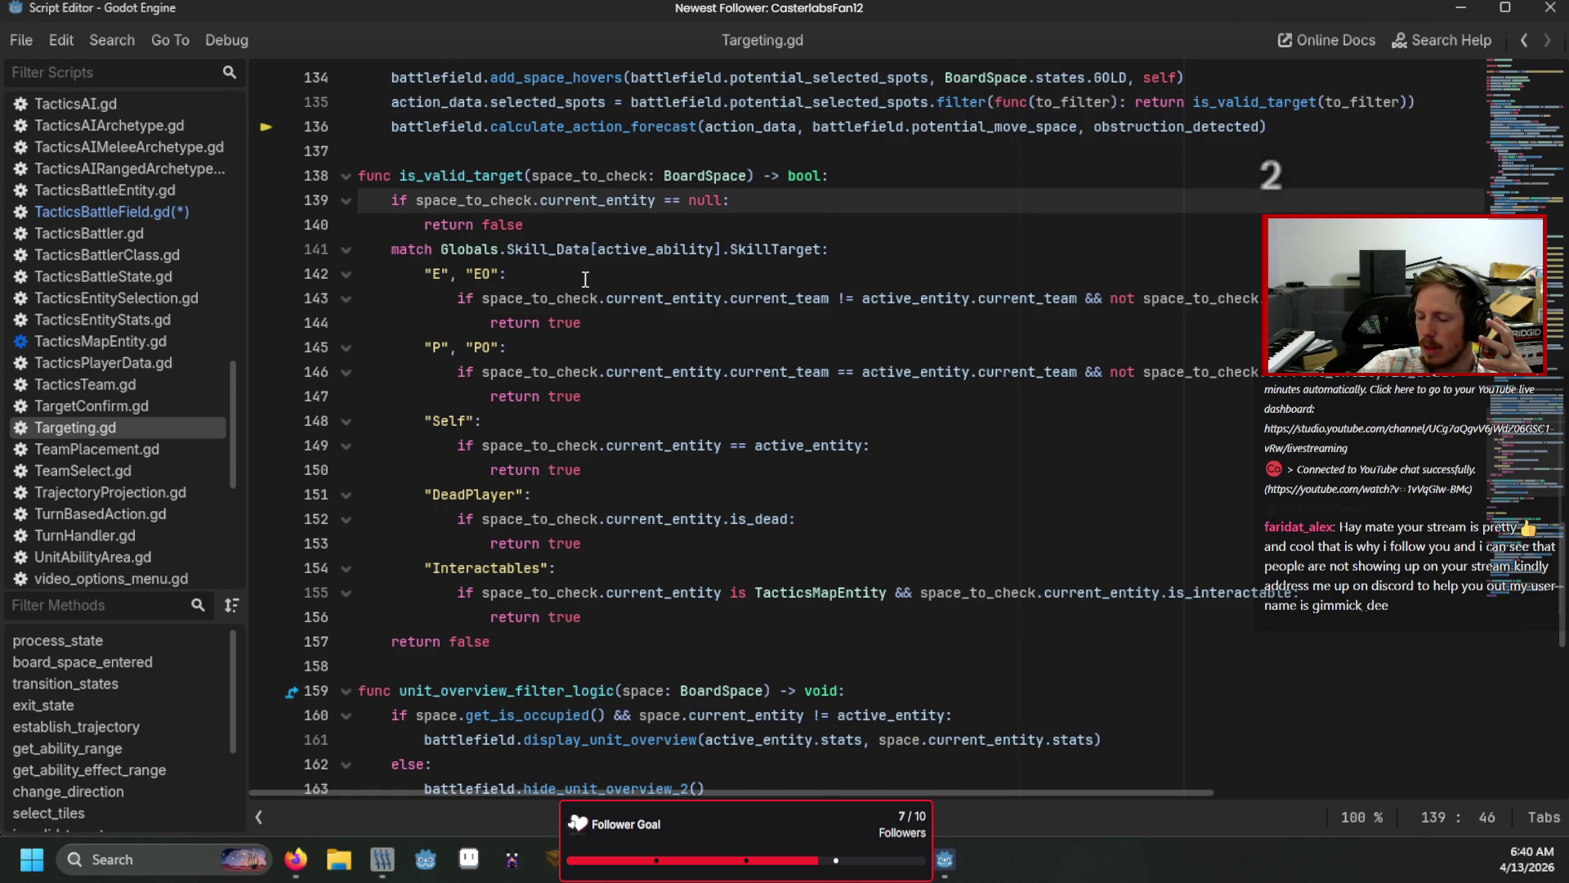
scroll(629, 279, up, 3)
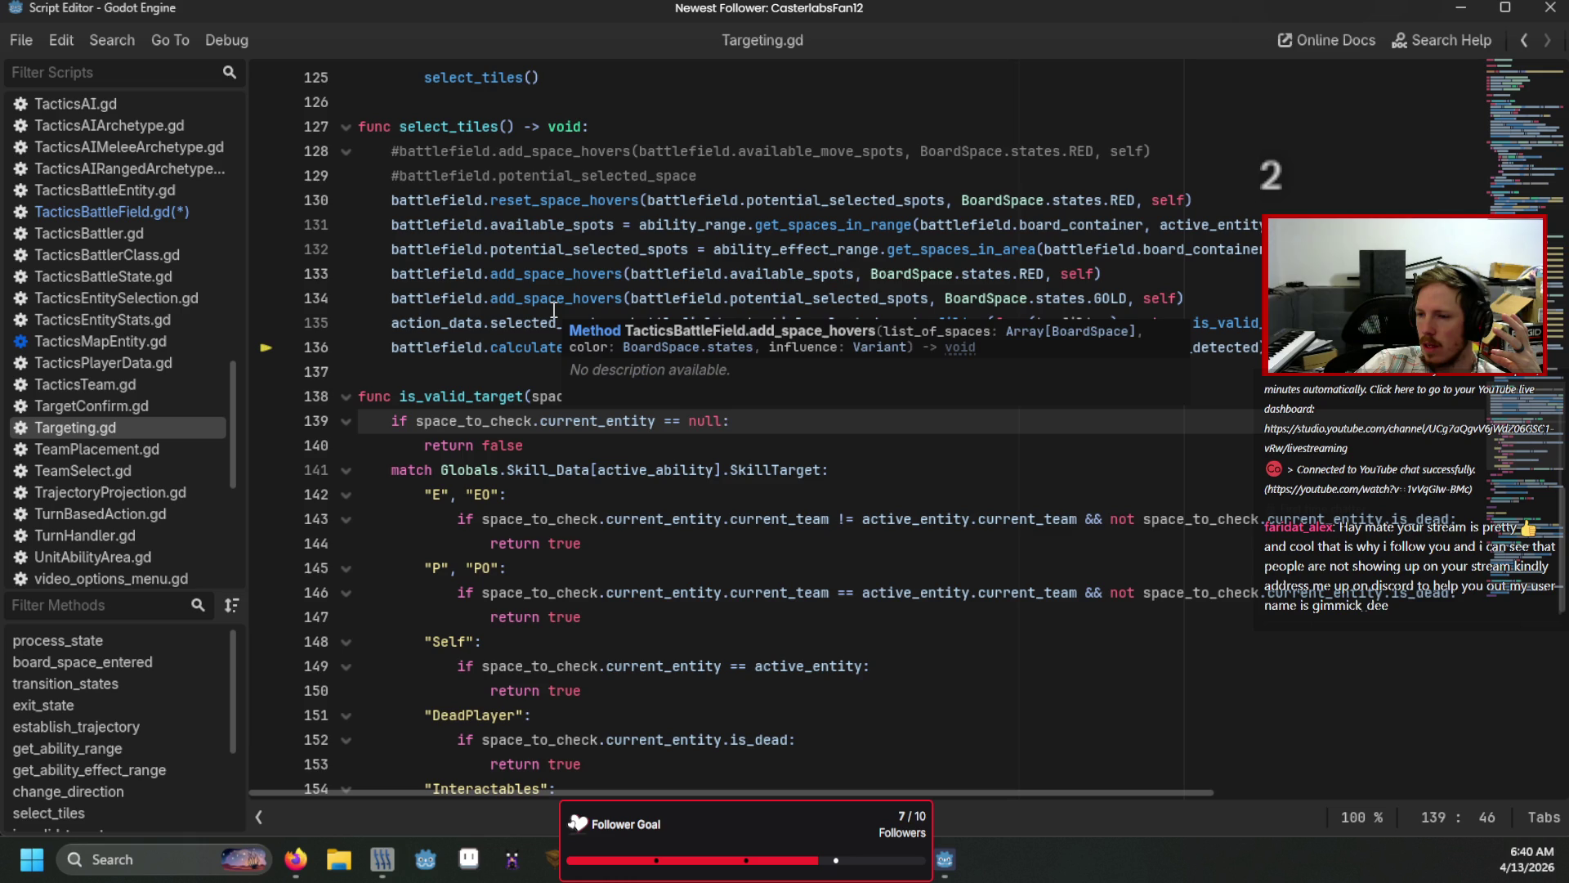
click(535, 320)
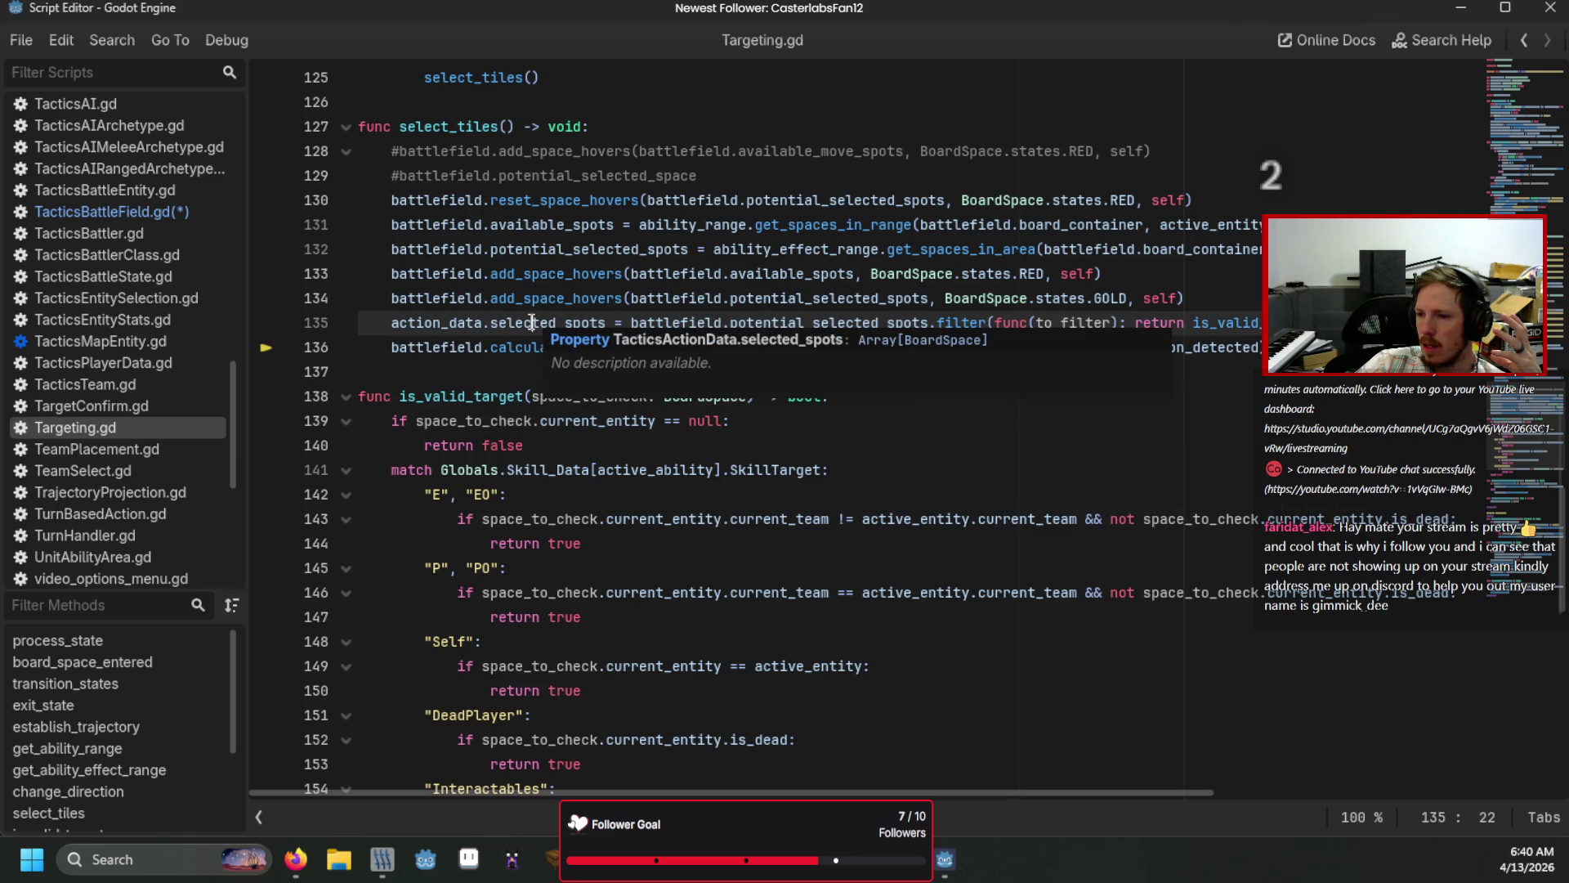
click(481, 351)
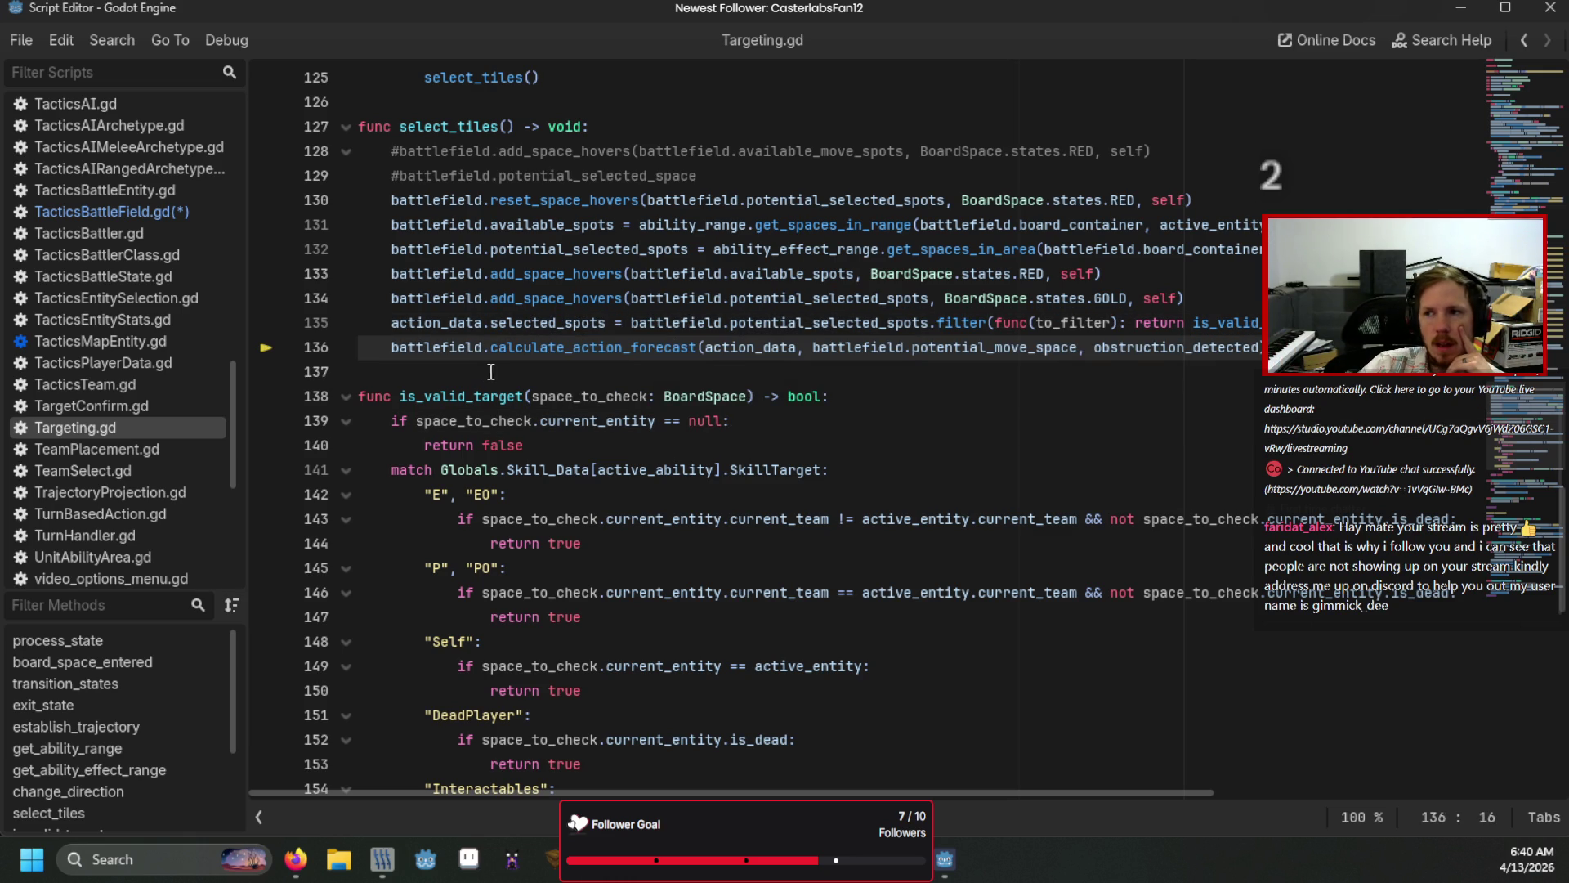
Step: Check the accuracy line in TacticsBattleField.gd's forecast loop, return to Targeting.gd, and hide the editor
click(103, 206)
click(508, 372)
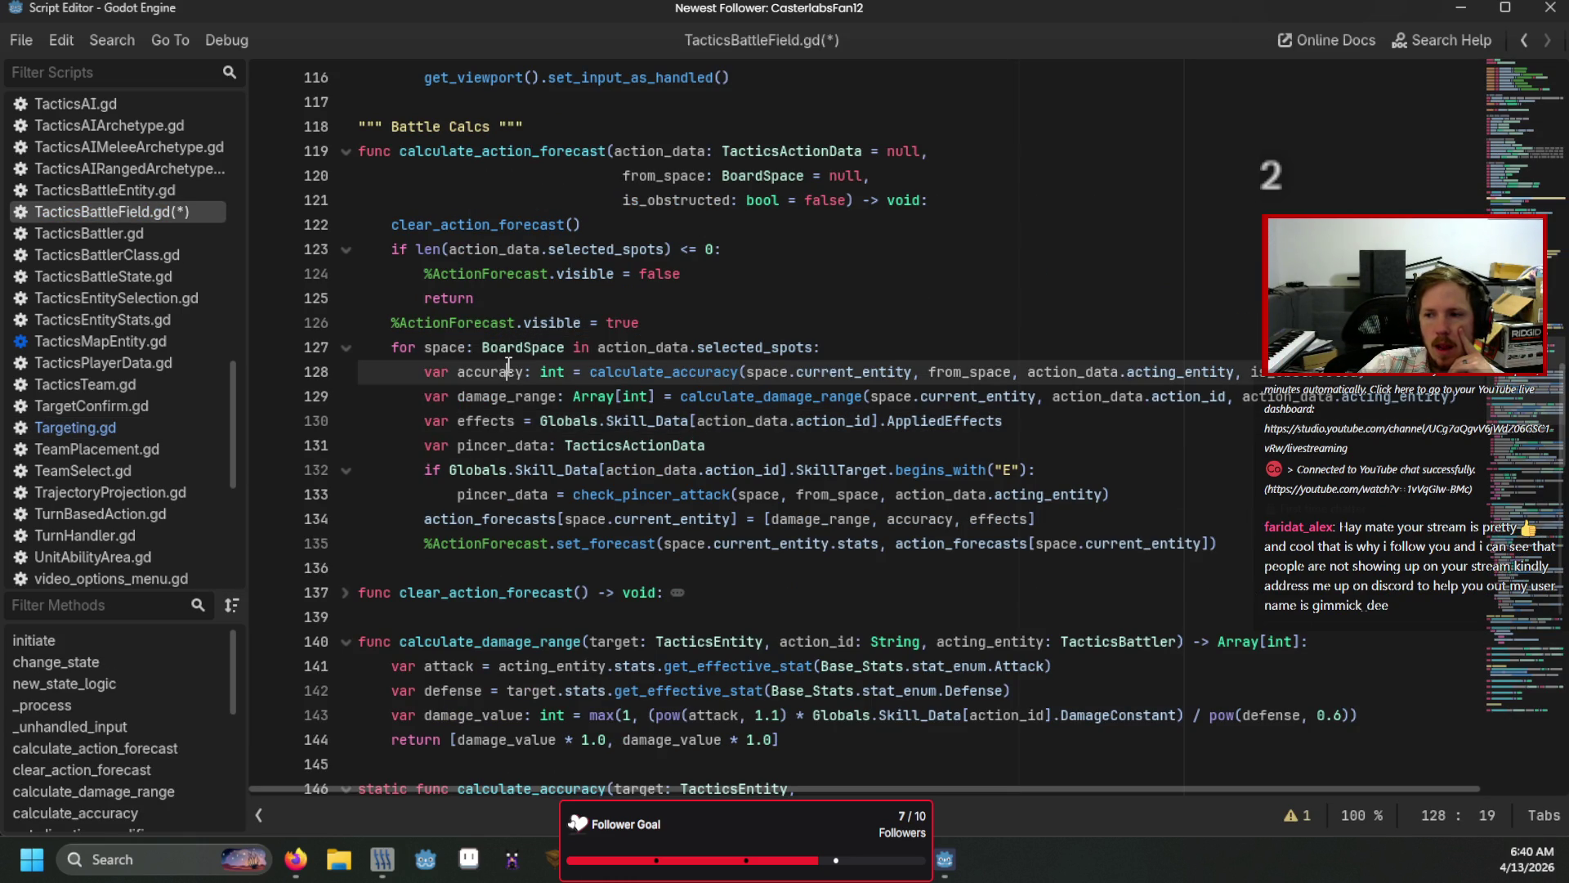
click(123, 429)
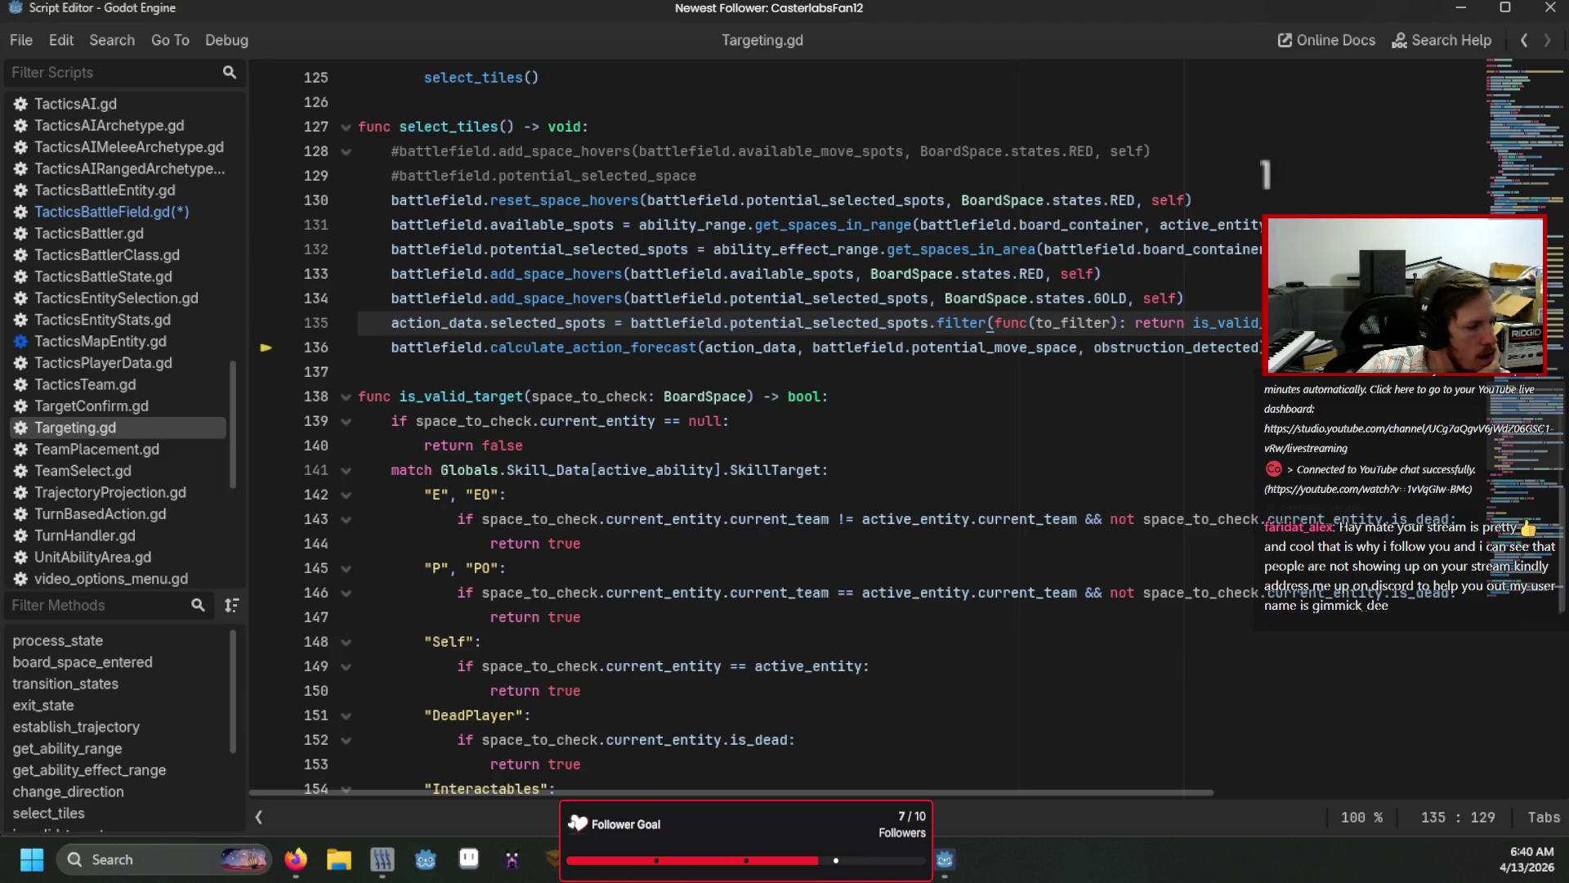
key(super+d)
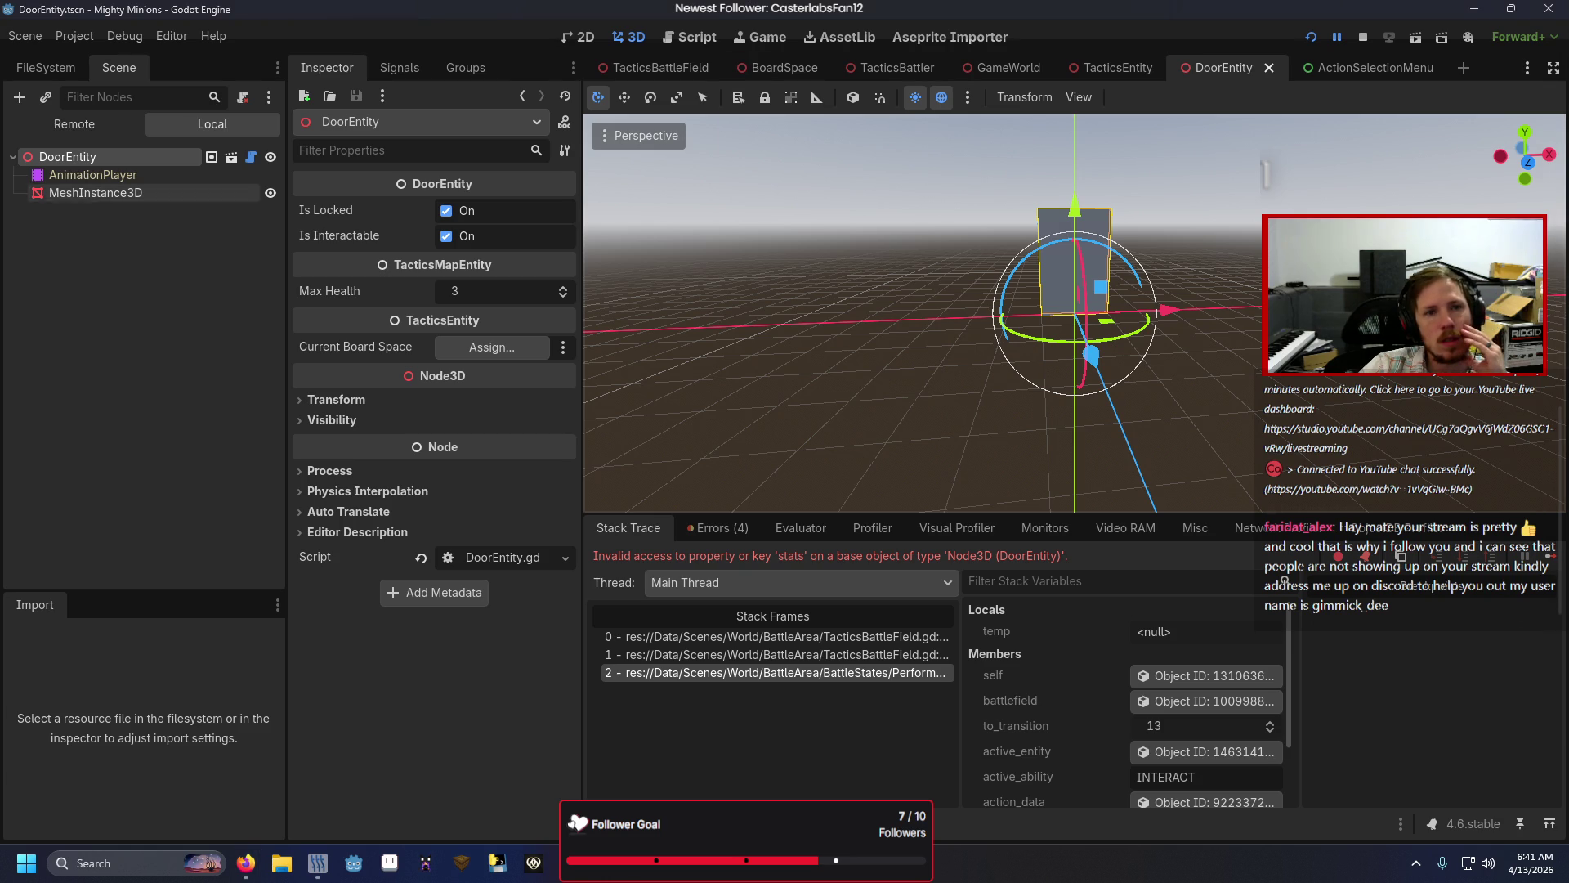
Step: Jump from the DoorEntity view to the calculate_action_forecast definition in TacticsBattleField.gd
drag(808, 355, 844, 368)
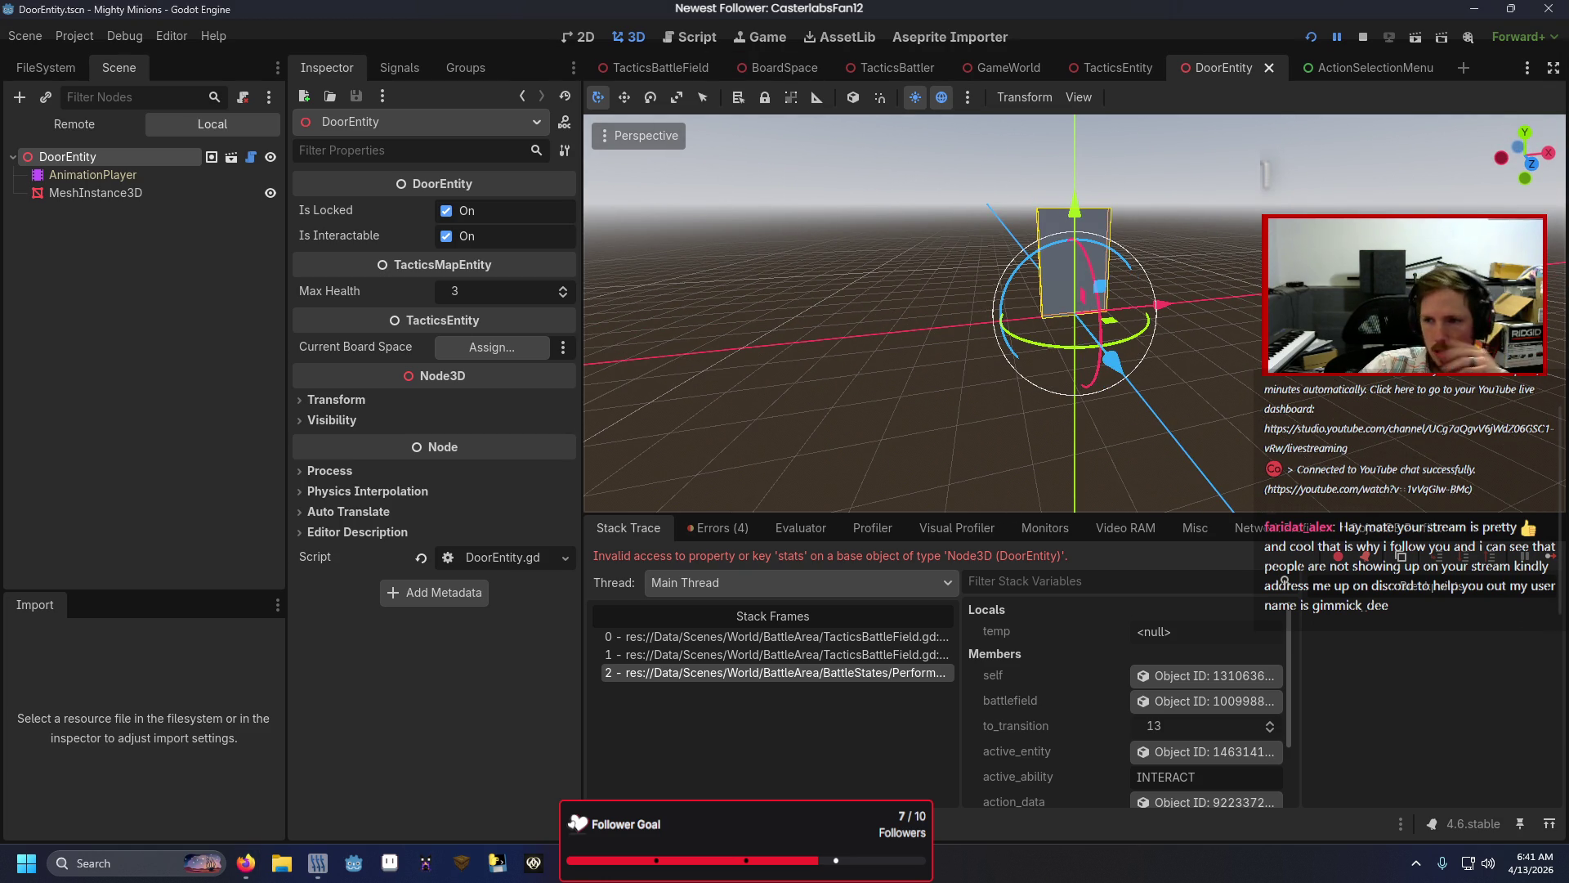
key(alt+Tab)
ctrl+click(647, 133)
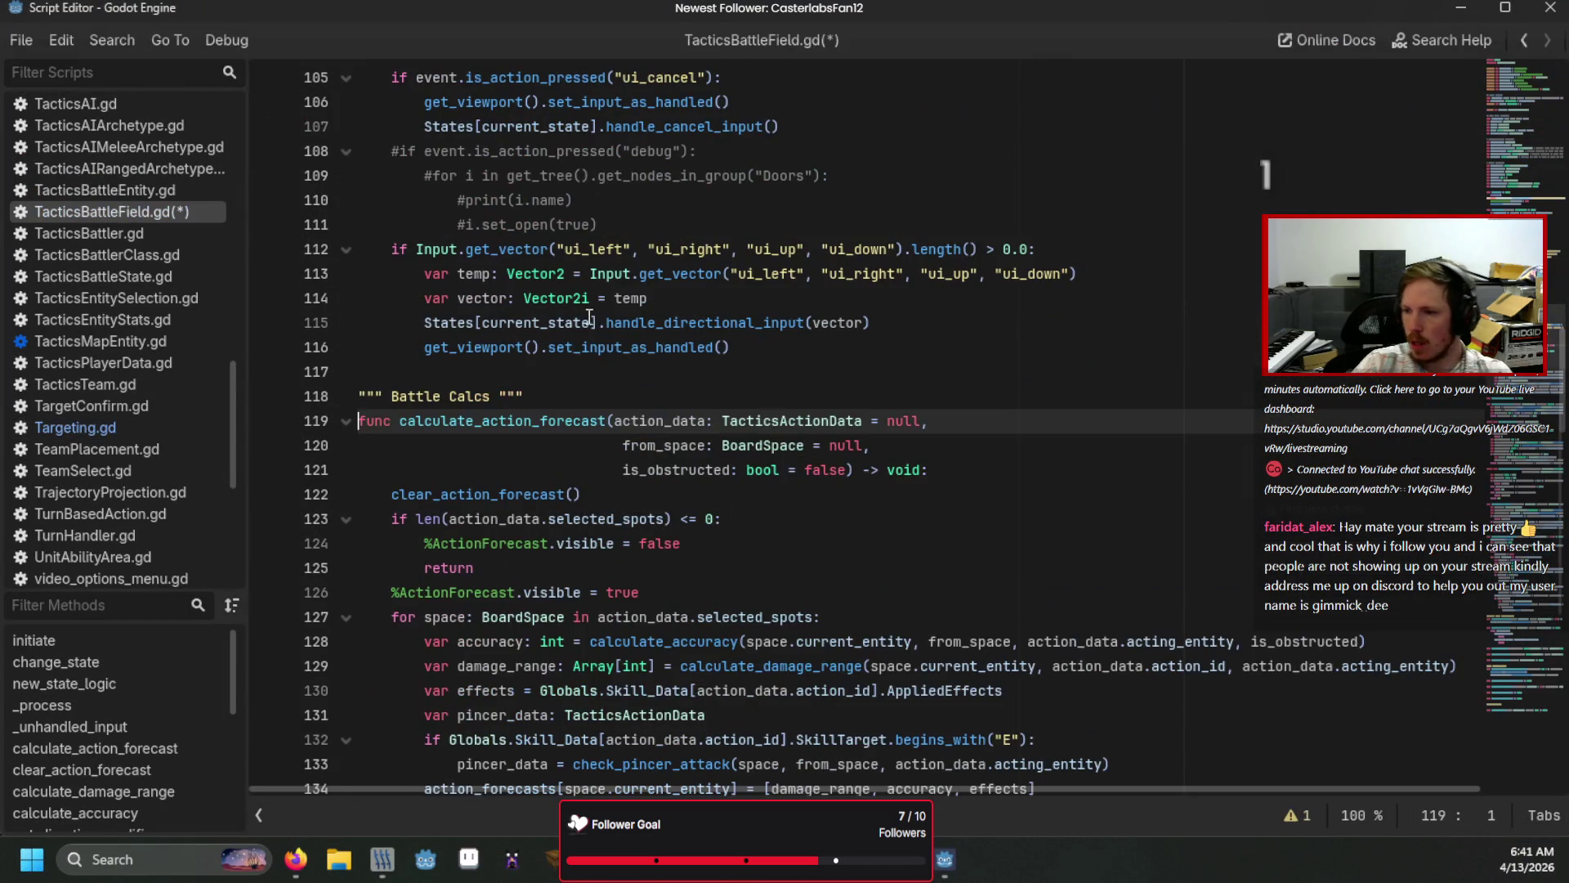
Step: Scroll through its damage and accuracy calculations, then move to Targeting.gd's SkillTarget match block
mouse_move(574, 344)
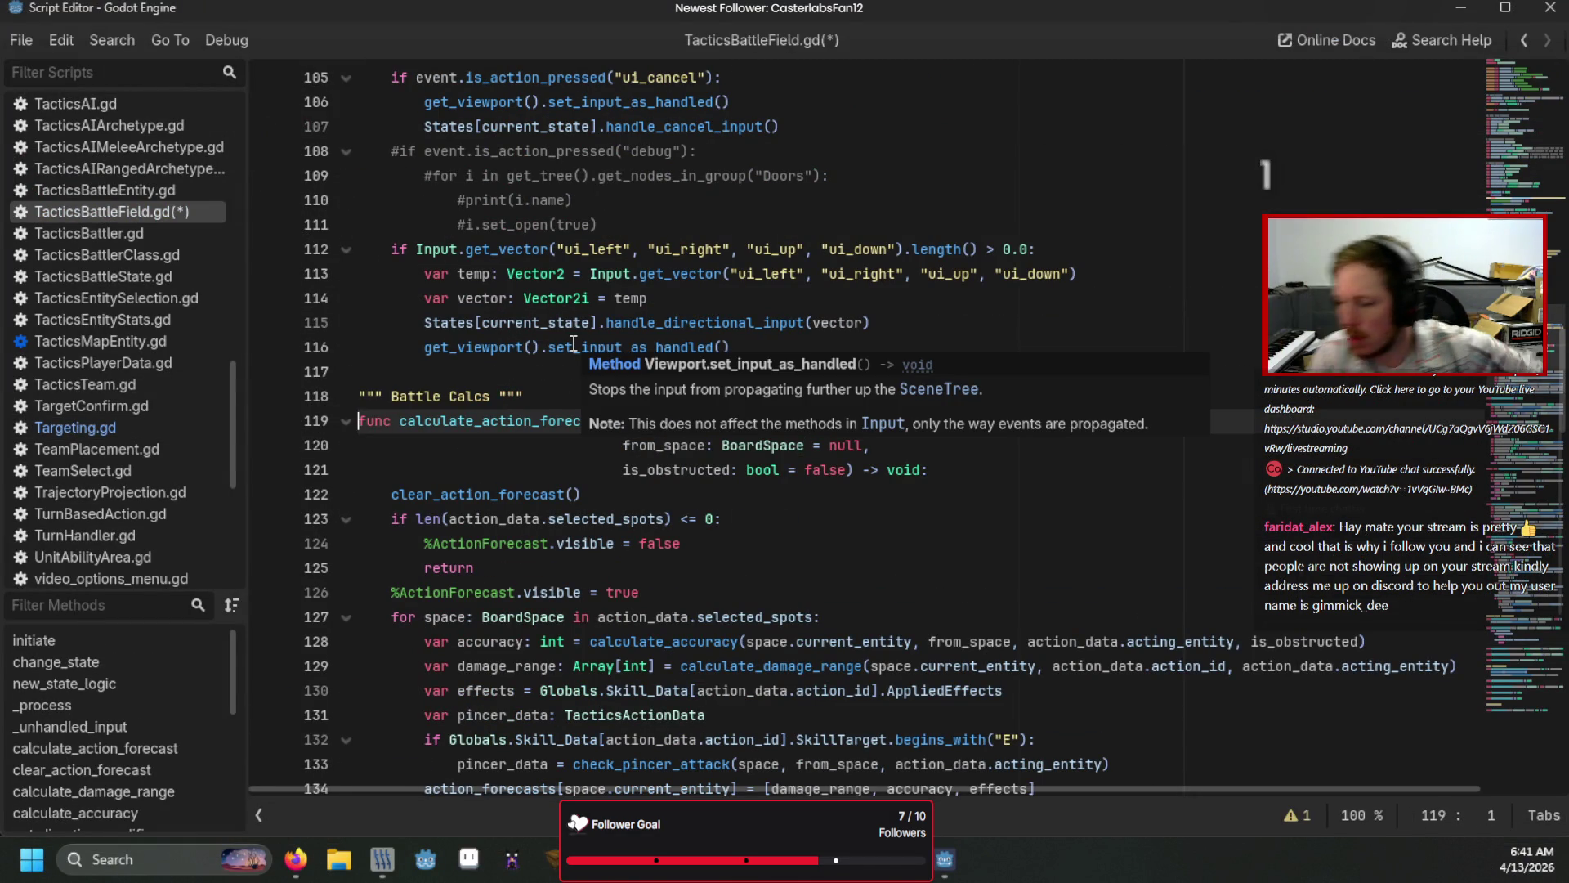
scroll(465, 521, down, 3)
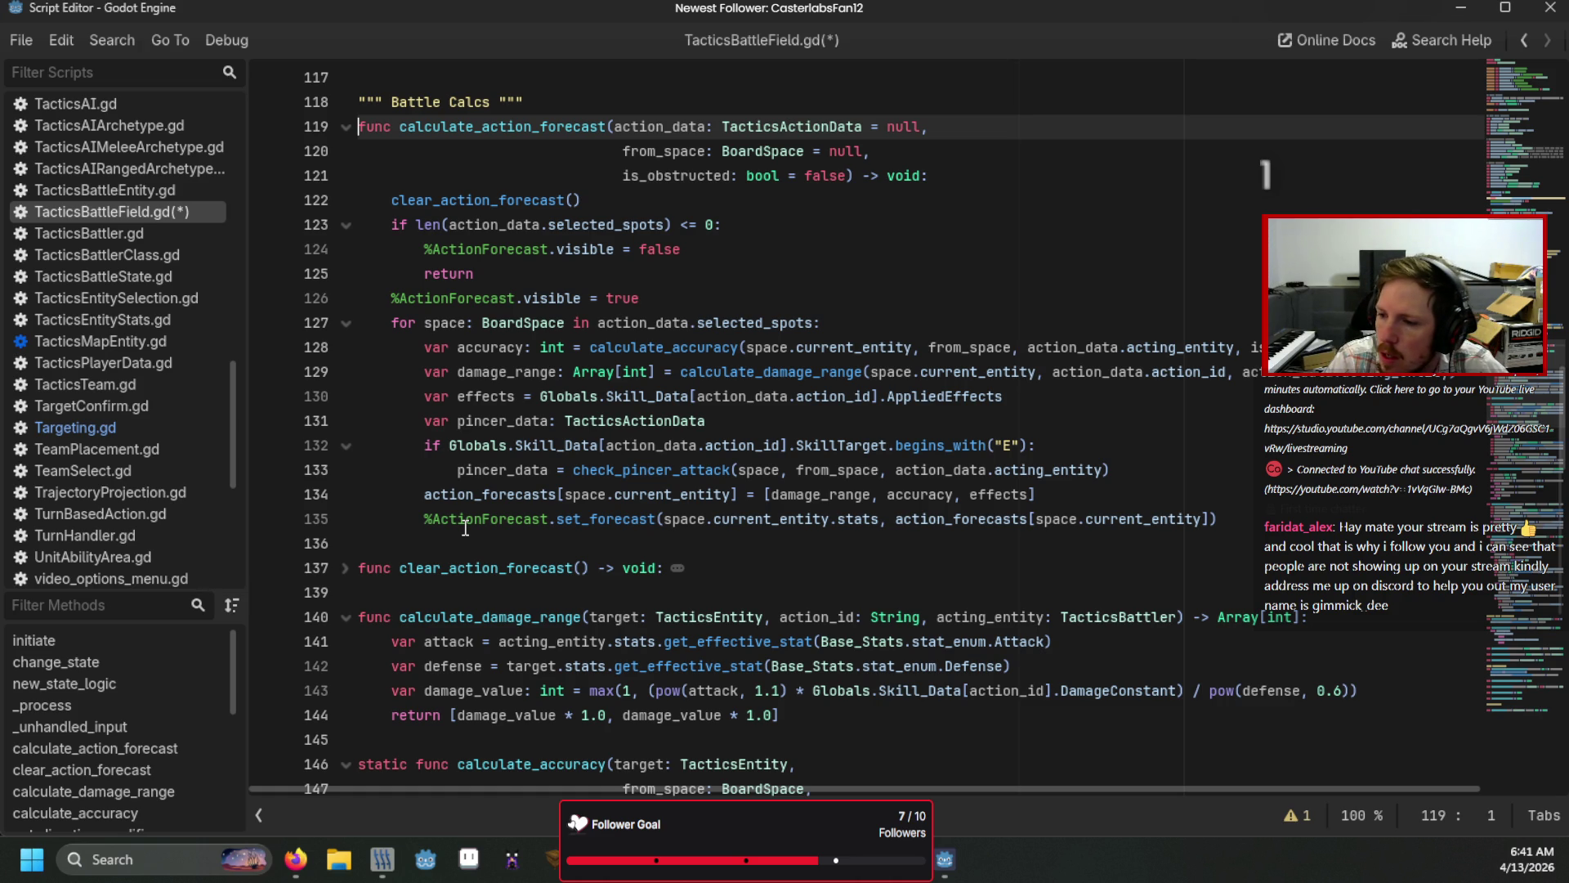
scroll(465, 527, down, 5)
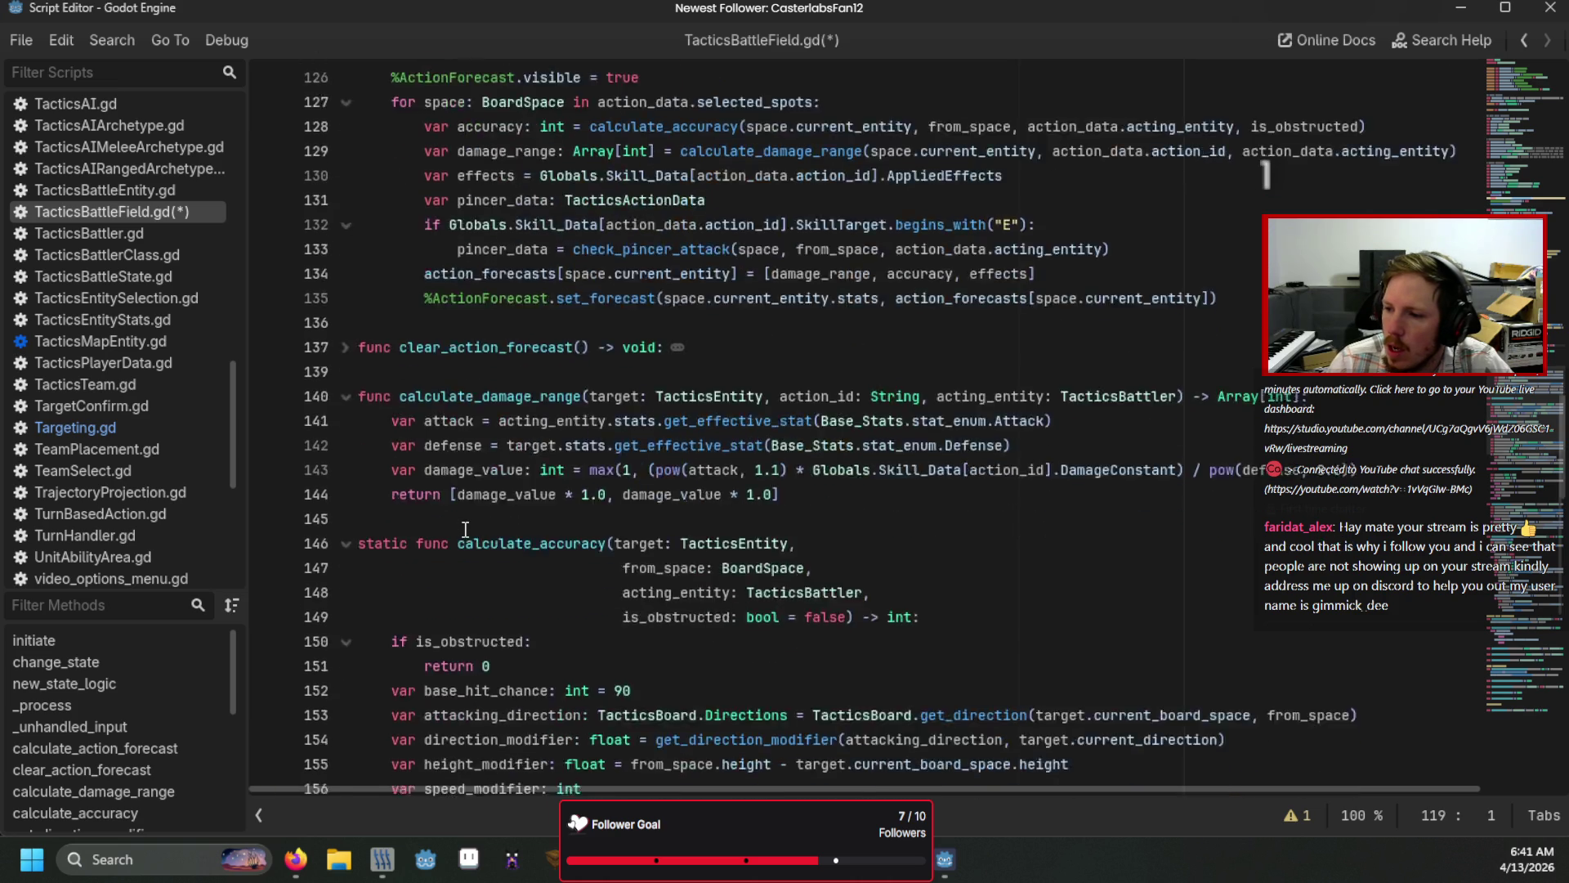
scroll(465, 529, down, 3)
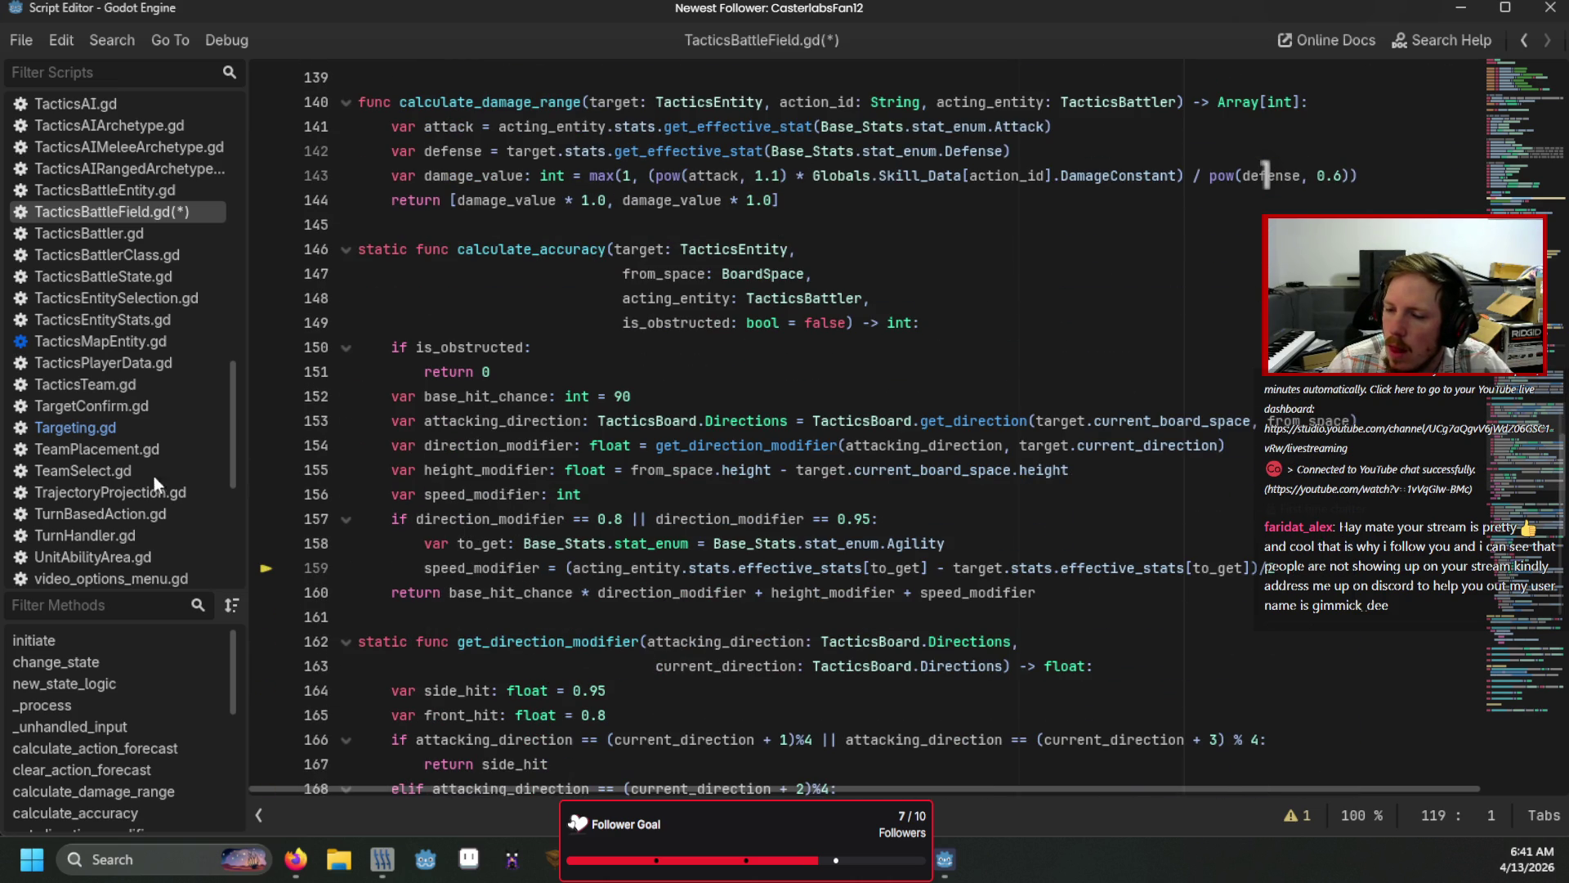
click(114, 428)
scroll(792, 524, down, 4)
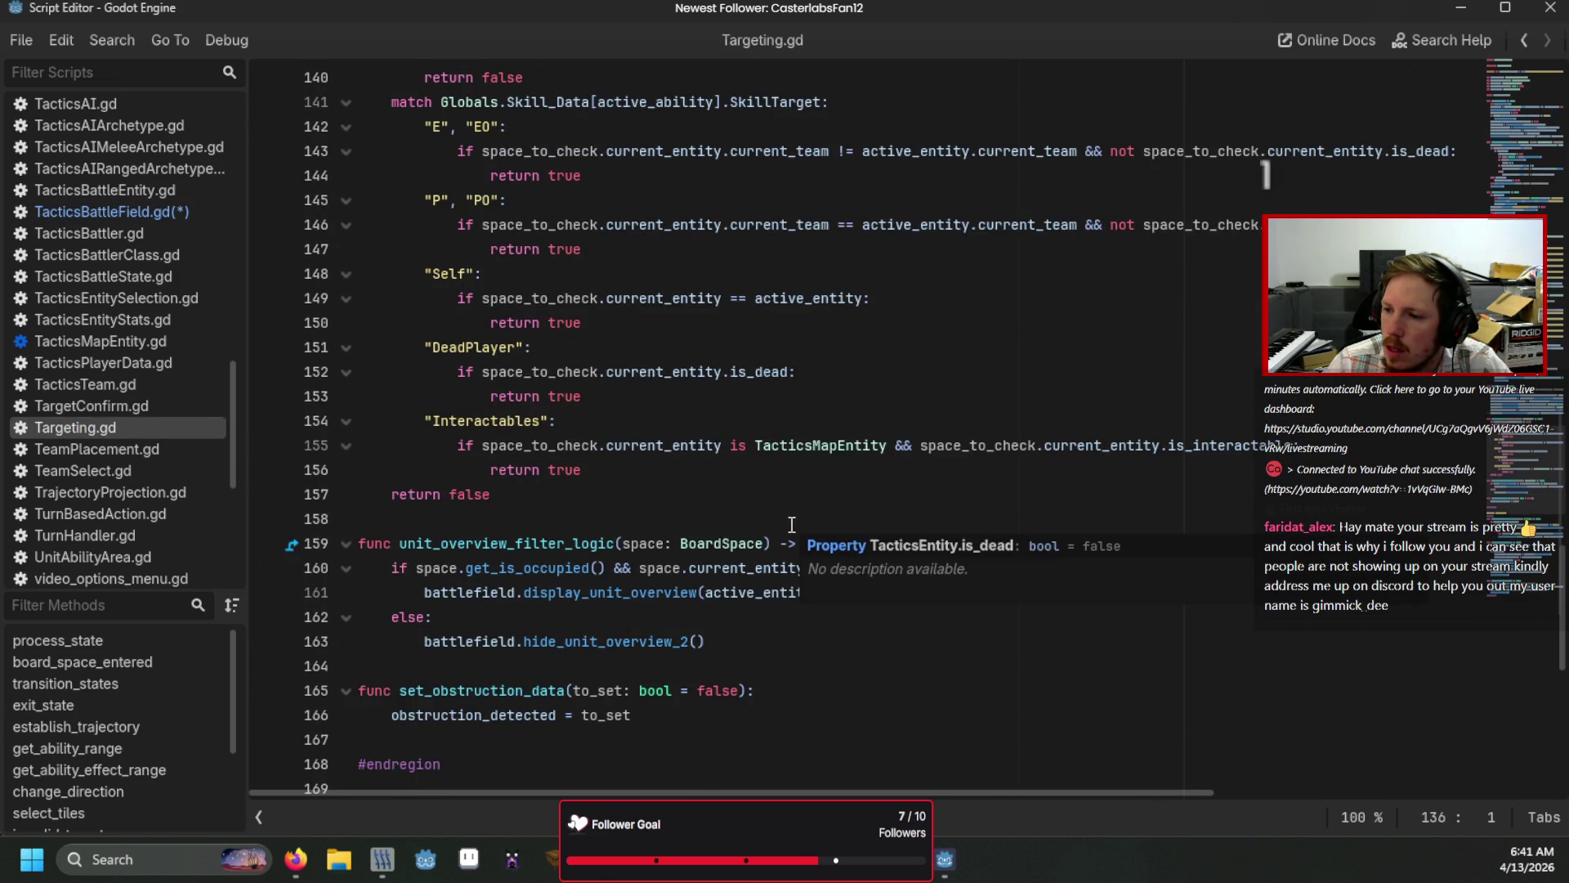
Step: Review the selected_spots filter line and the active_ability reference on line 141 in Targeting.gd
scroll(792, 524, up, 6)
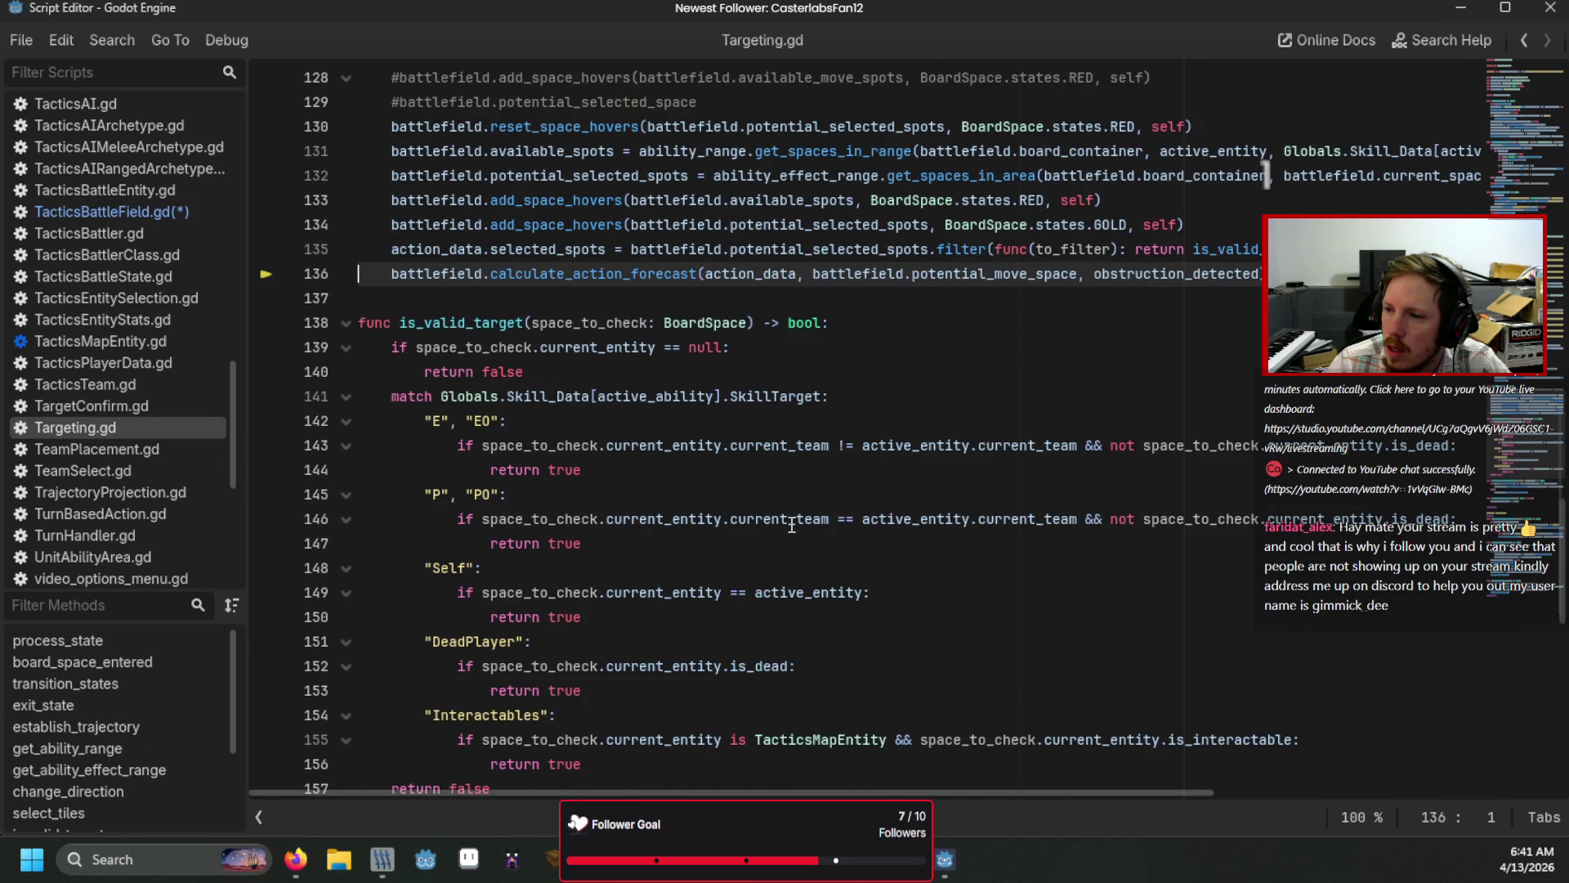
click(990, 250)
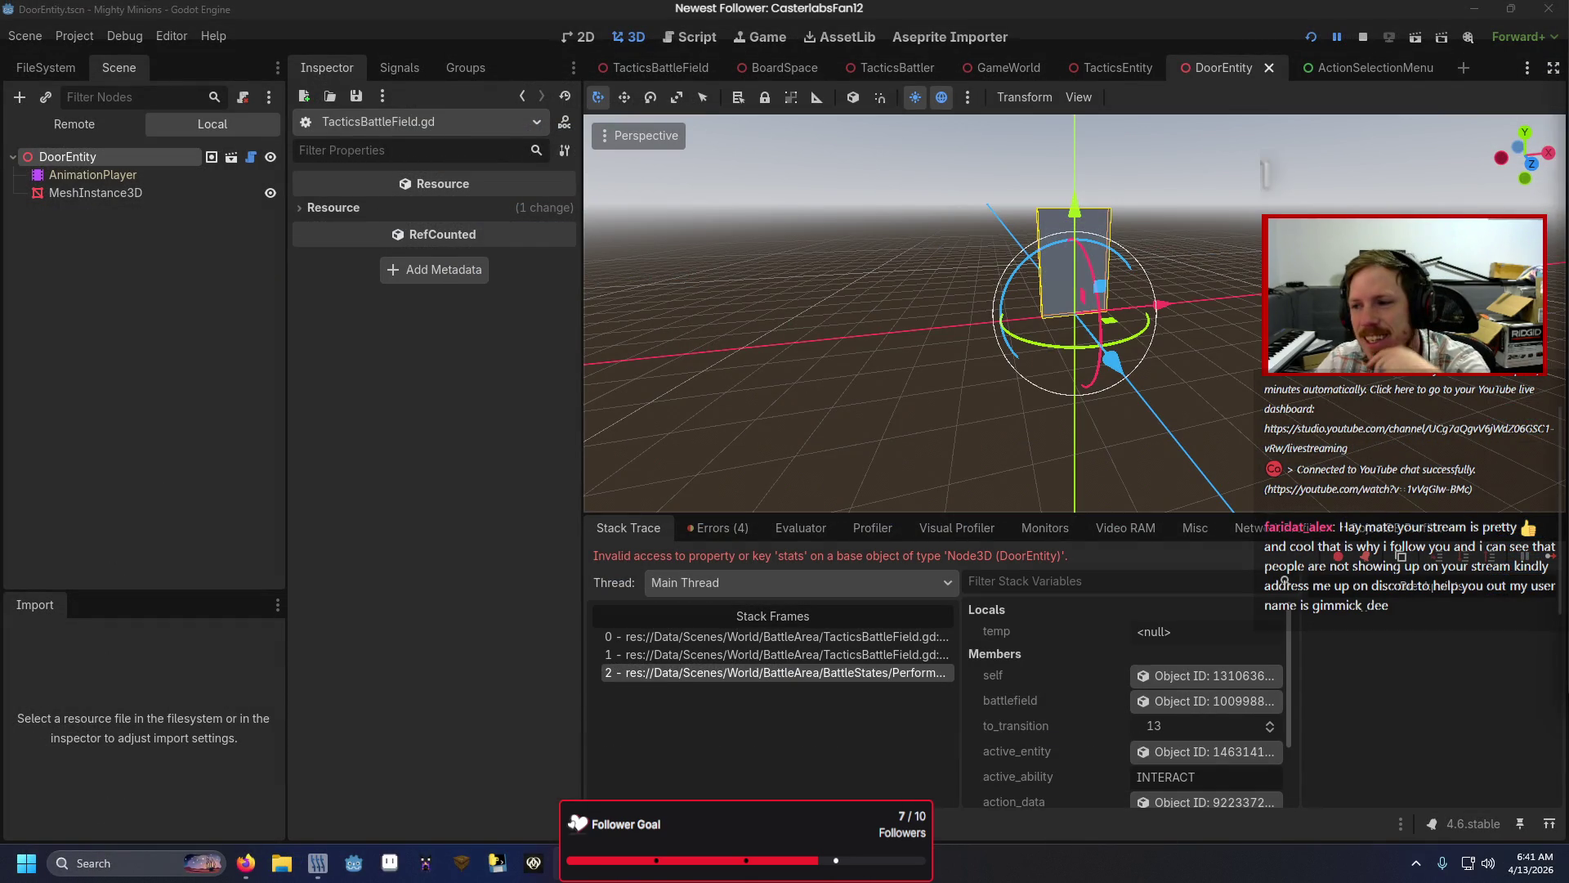
key(alt+Tab)
click(598, 249)
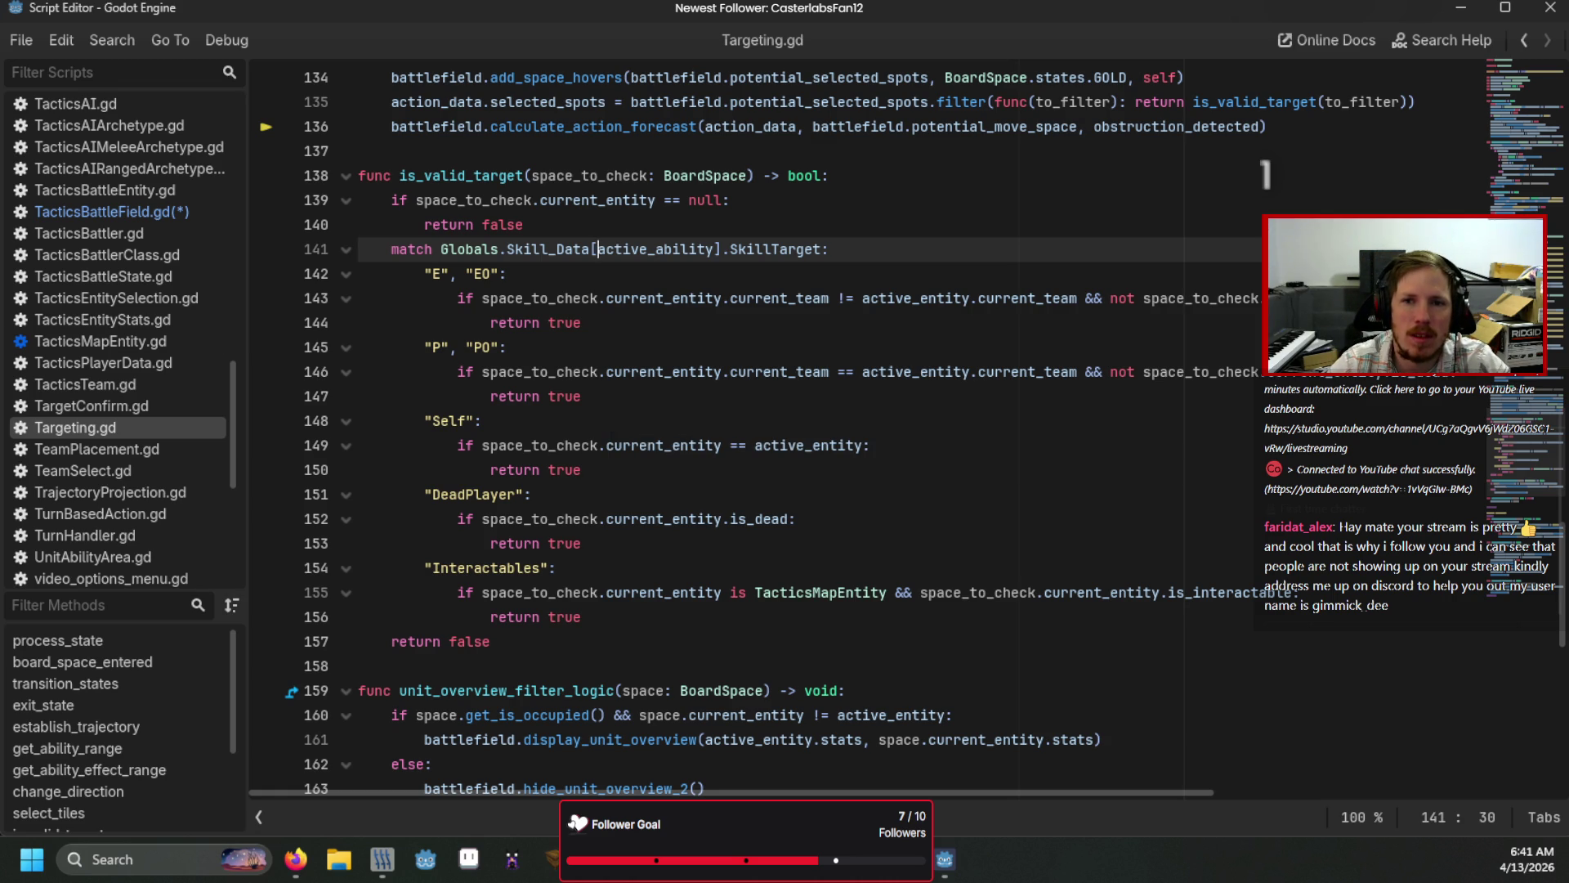
Step: Read the full DoorEntity 'stats' access error, then add a blank line after the filter line
key(alt+Tab)
click(480, 211)
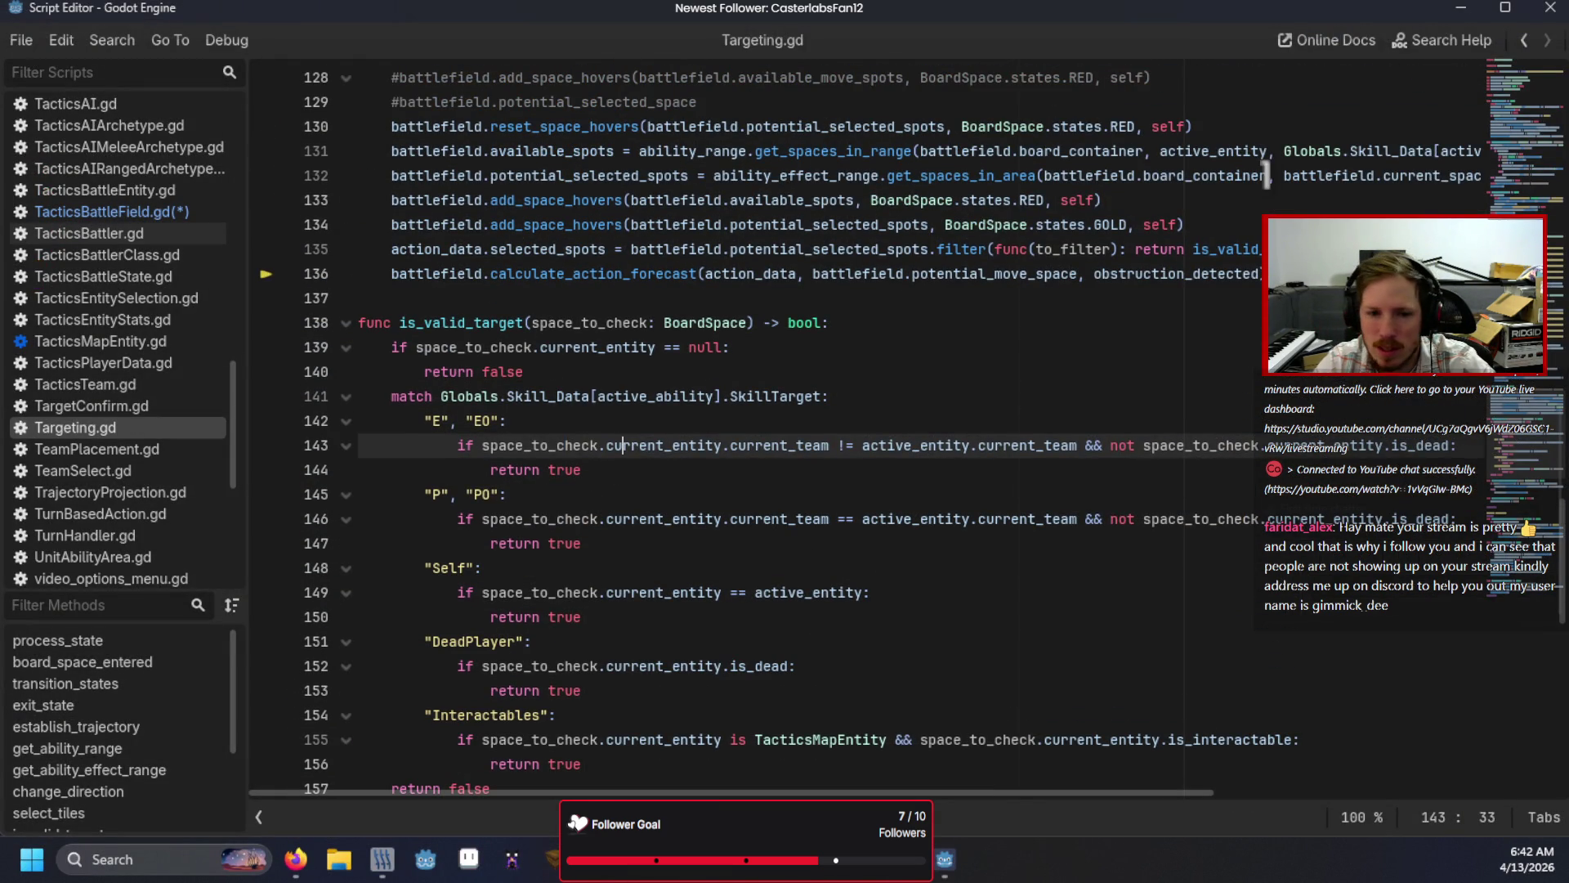
key(alt+Tab)
drag(758, 555, 1113, 558)
click(1113, 558)
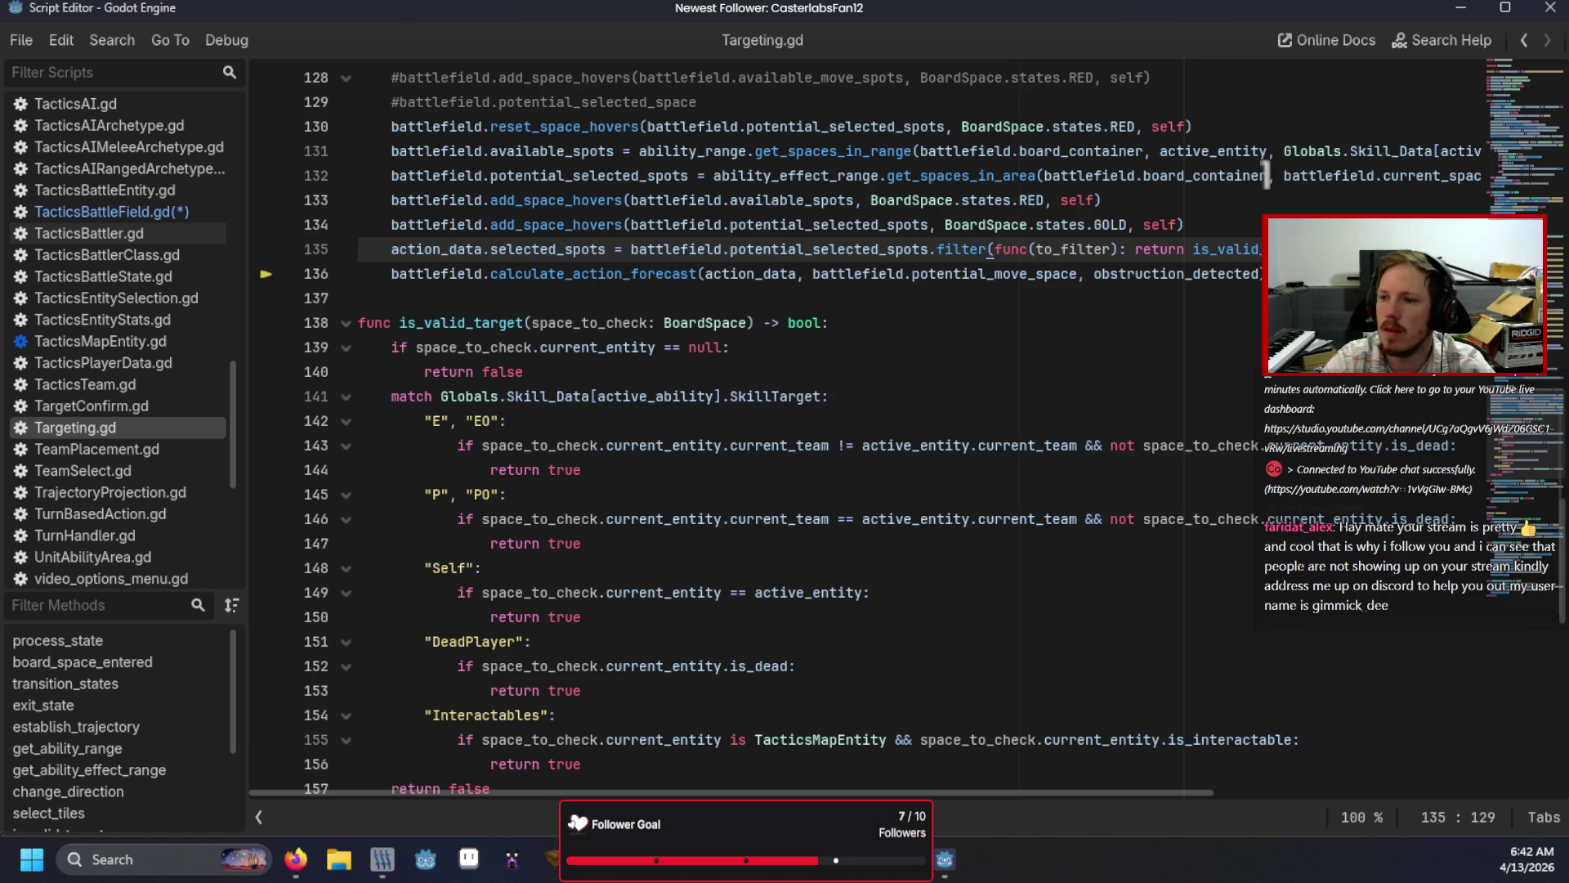
key(Return)
Step: Write the condition if Globals.Skill_Data[active_ability] != "Interactables": on line 136
text(if Glo)
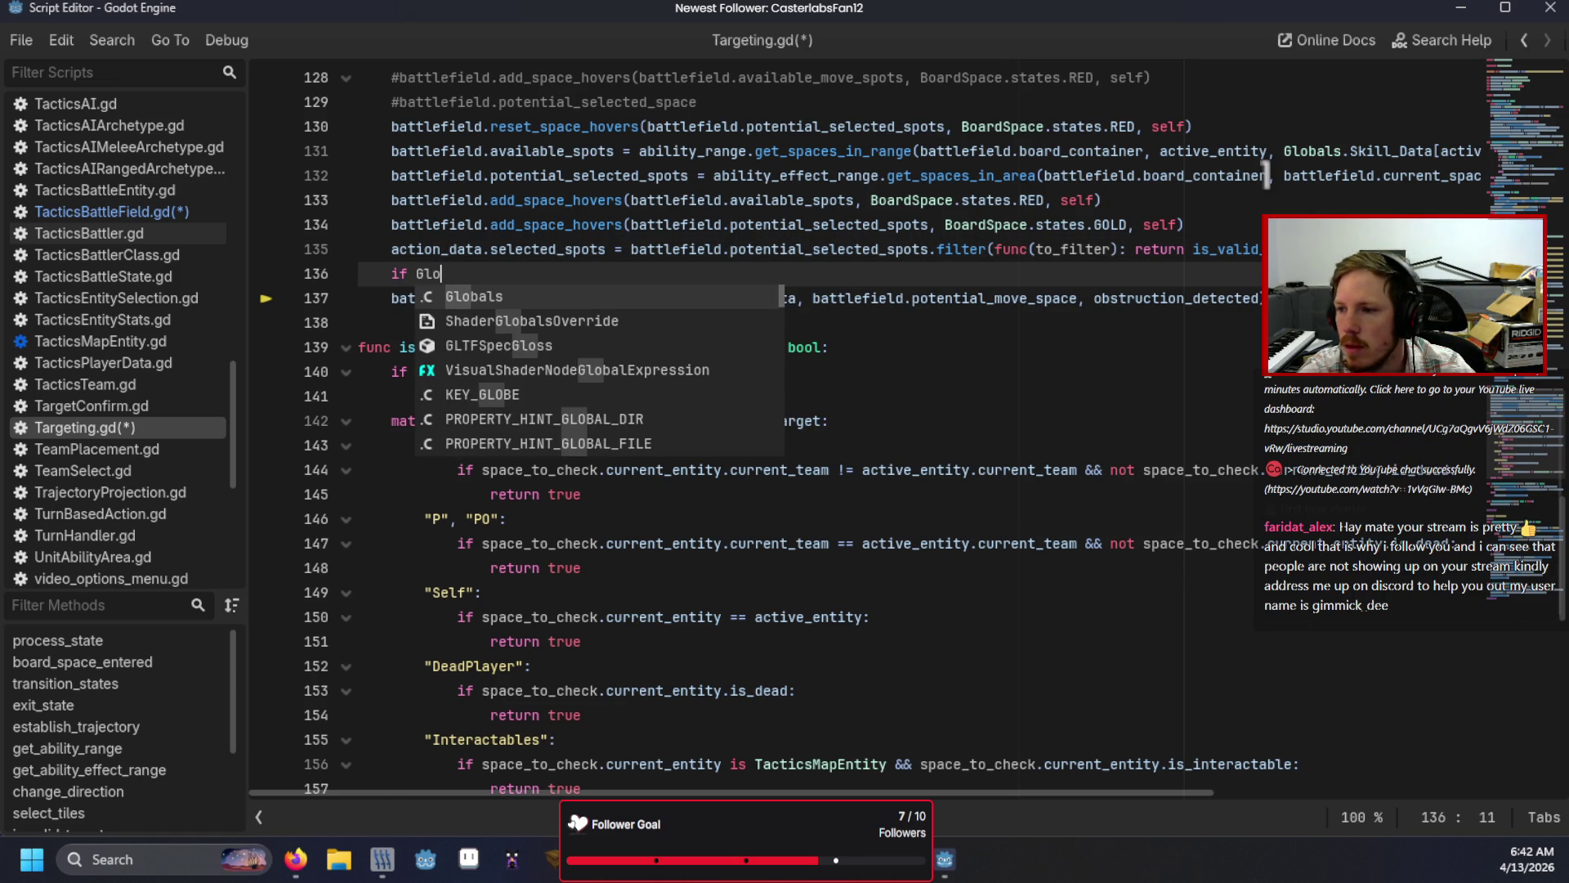
key(Return)
text(.acti)
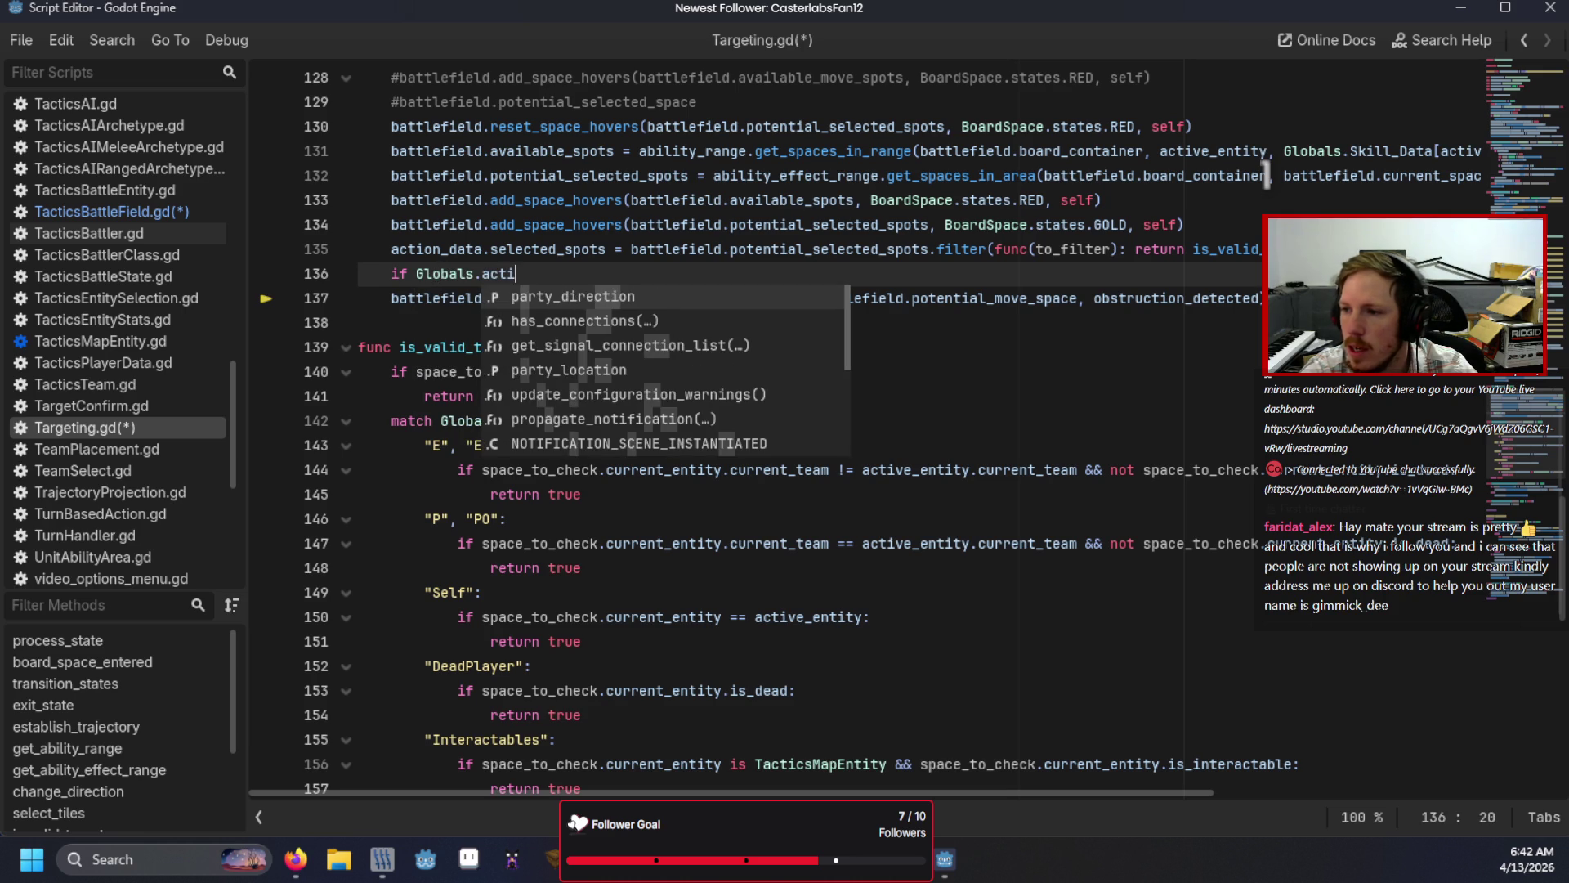
key(BackSpace)
key(BackSpace)
key(BackSpace)
key(BackSpace)
text(Skill_Data)
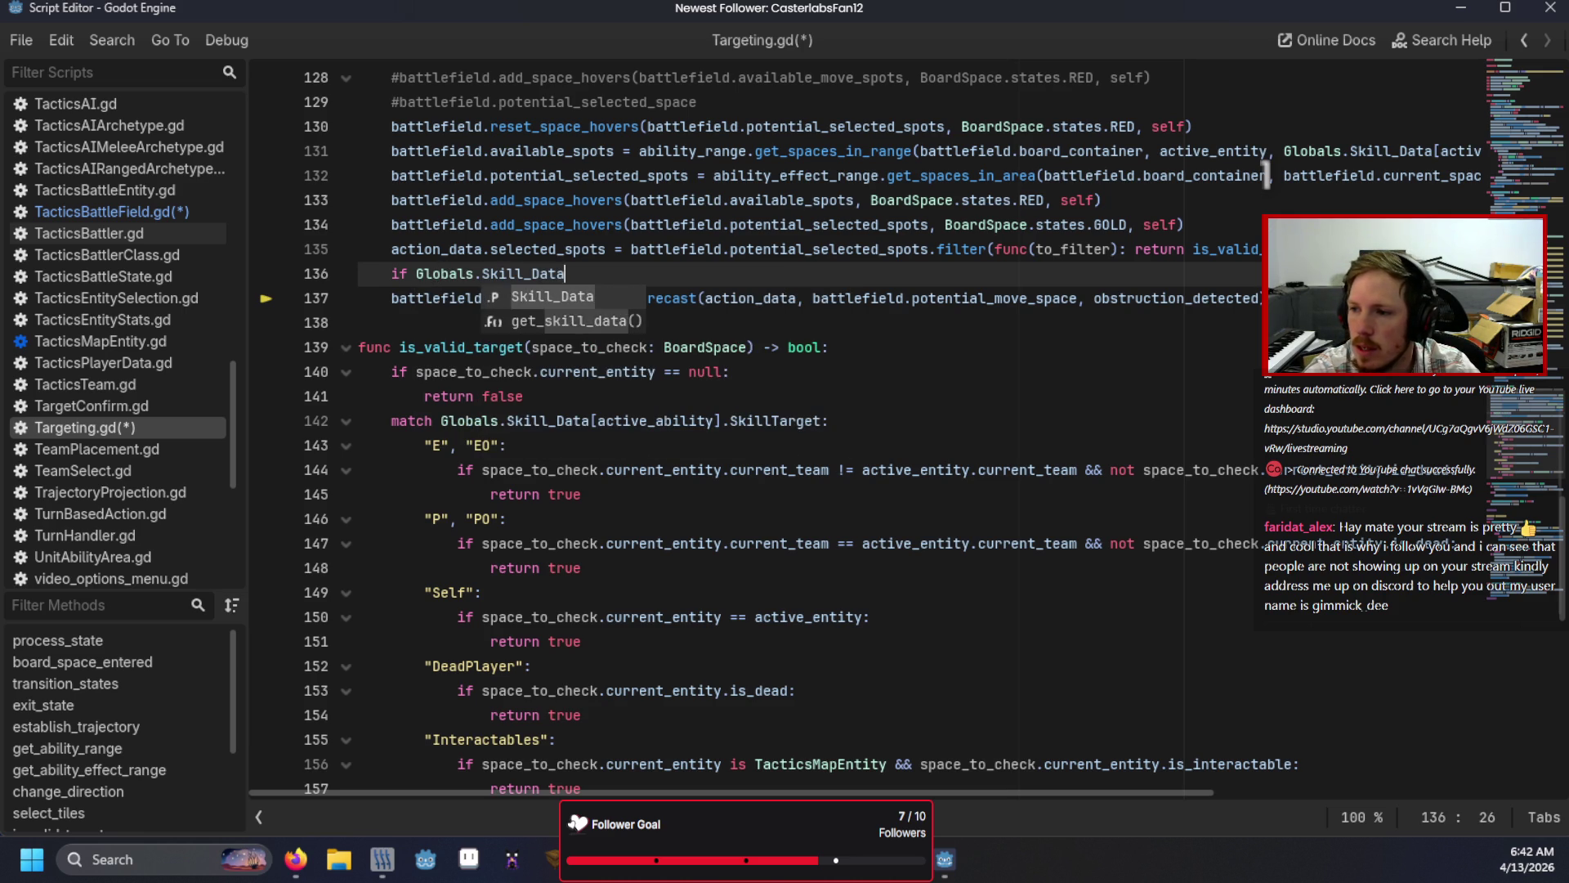
text([acti)
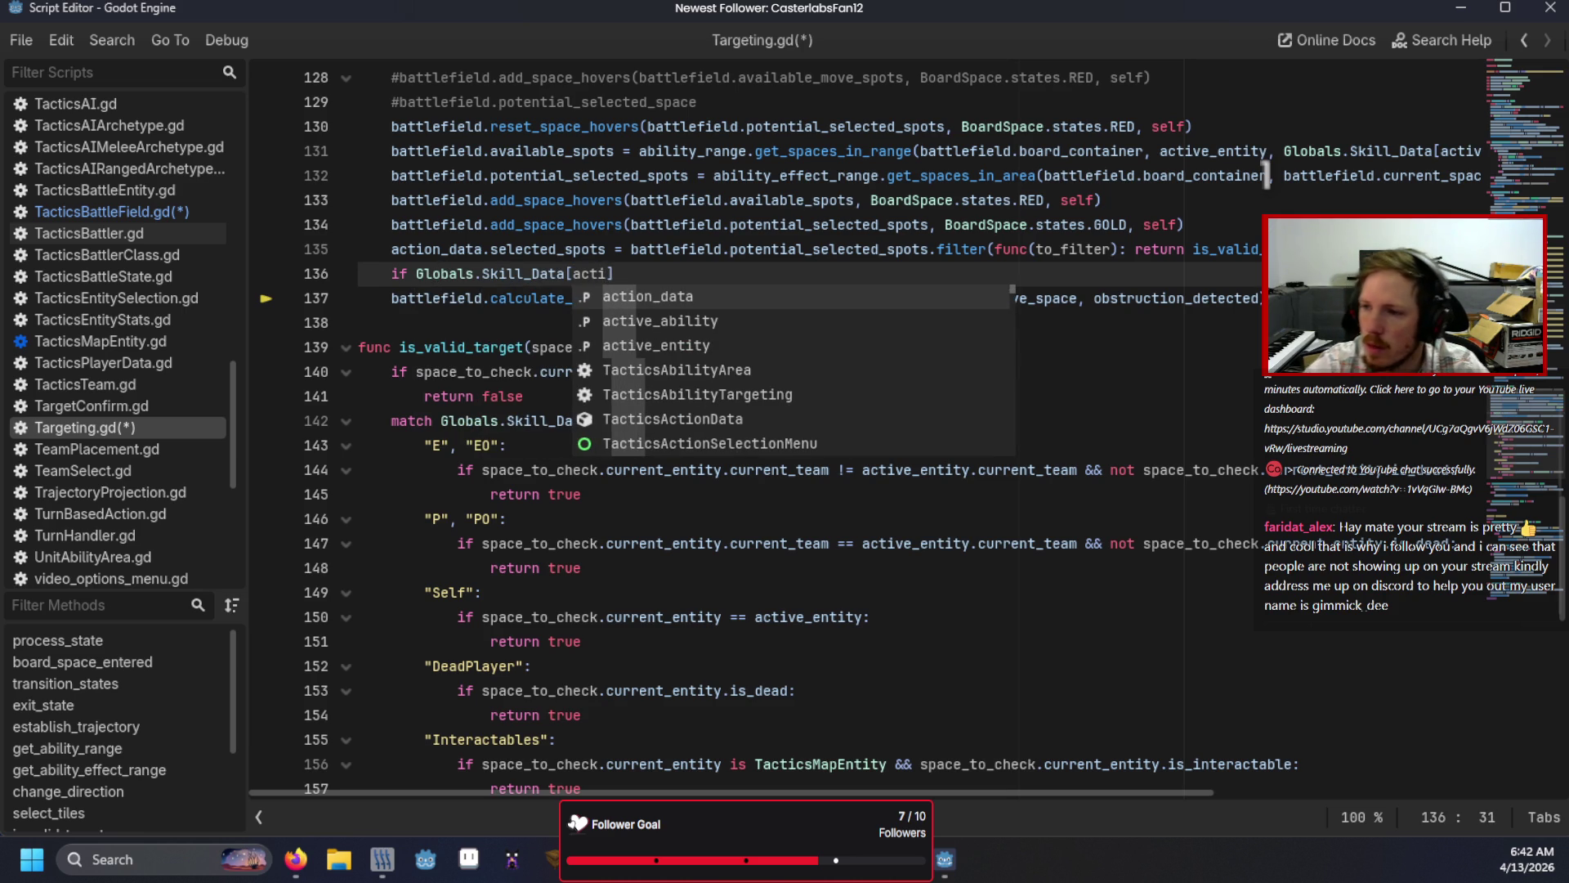
key(Down)
key(Return)
key(Right)
text(!)
key(Escape)
text(= "Interactables":)
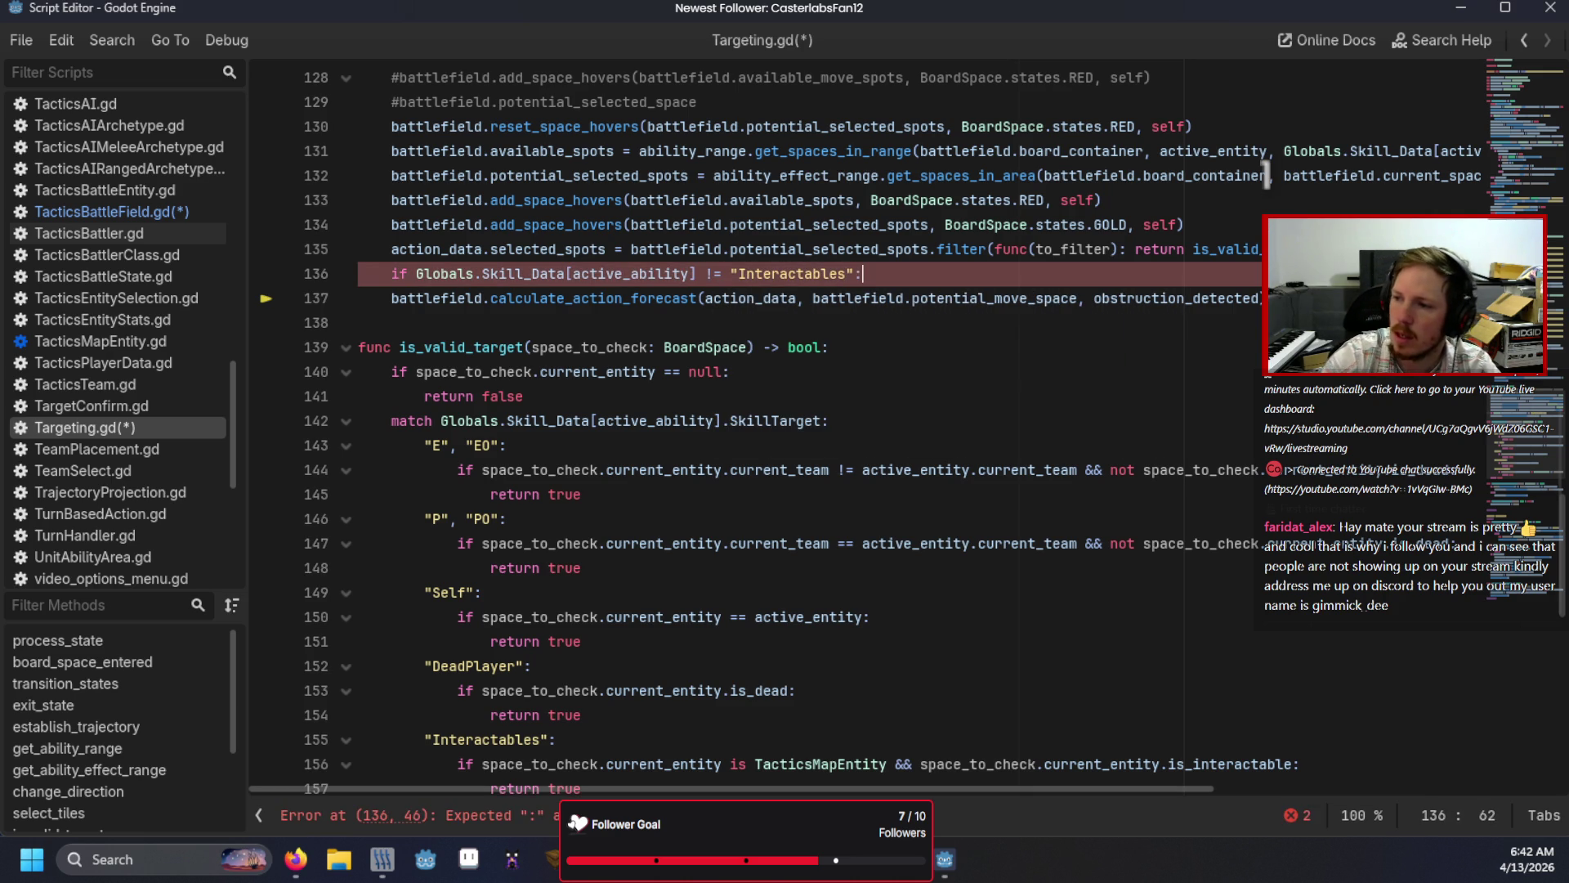
Step: Indent the forecast call under the new condition, then save and run the game
key(Down)
key(Home)
key(Tab)
click(1193, 400)
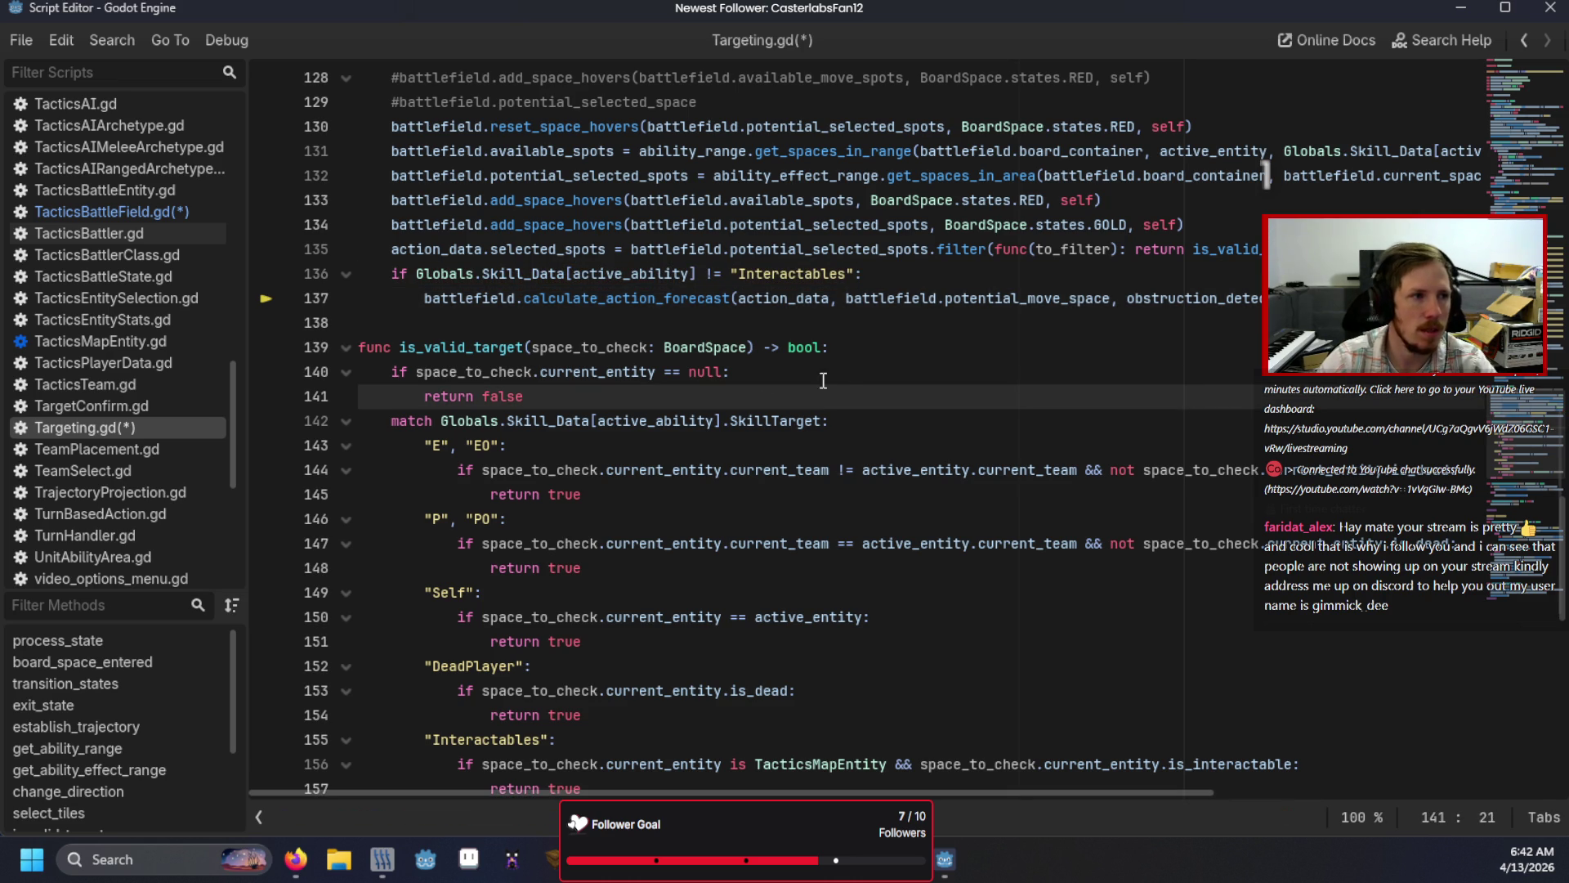
key(F5)
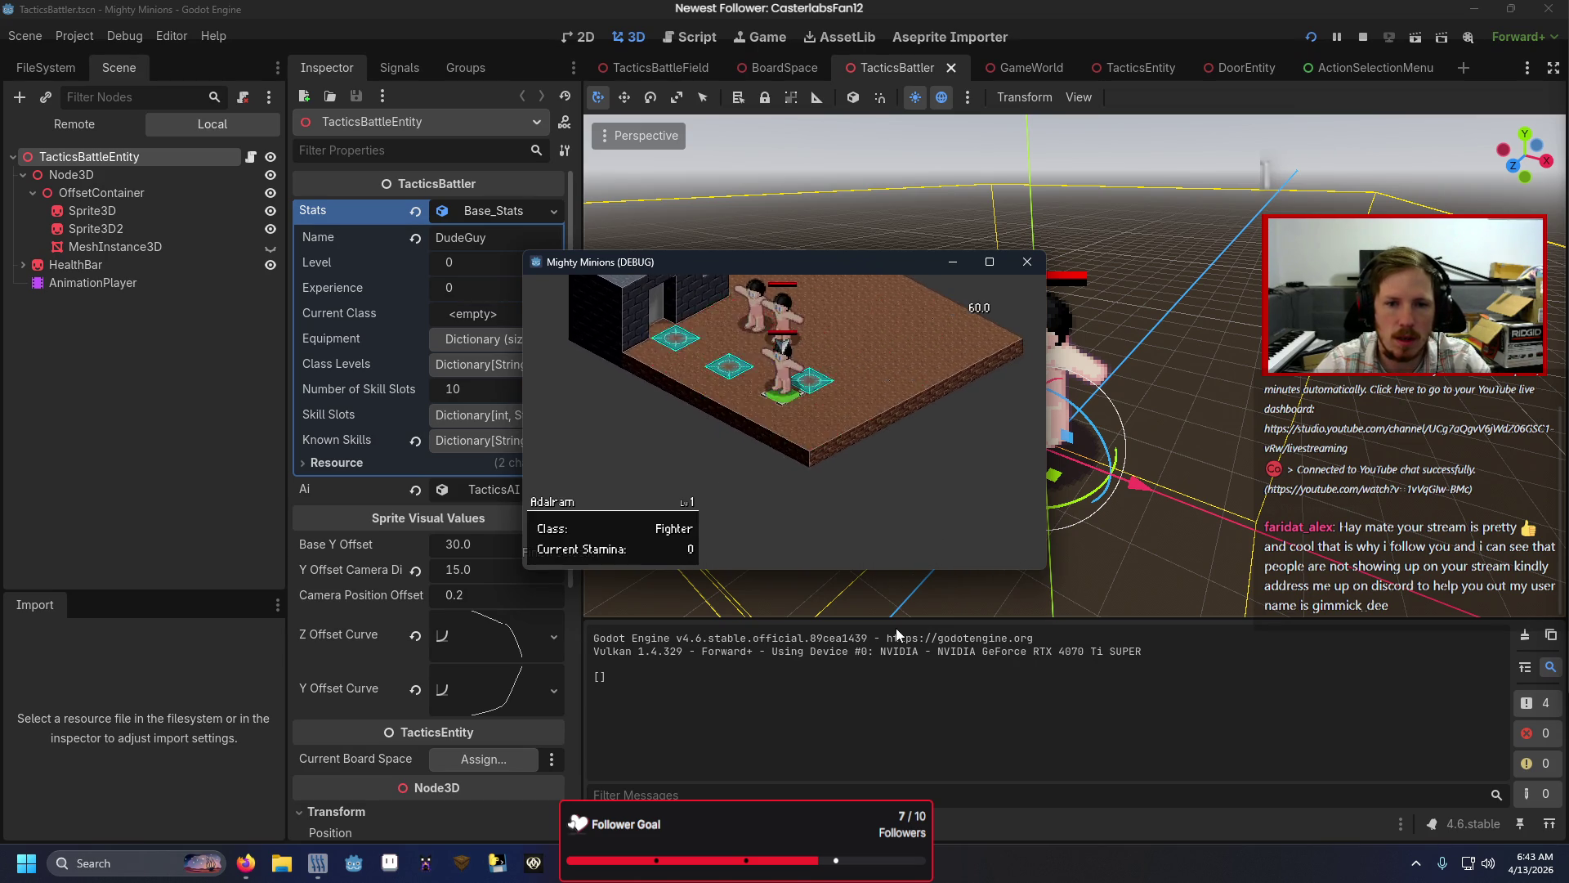
Step: Start the battle and choose Interact from the Fighter's action menu
click(593, 556)
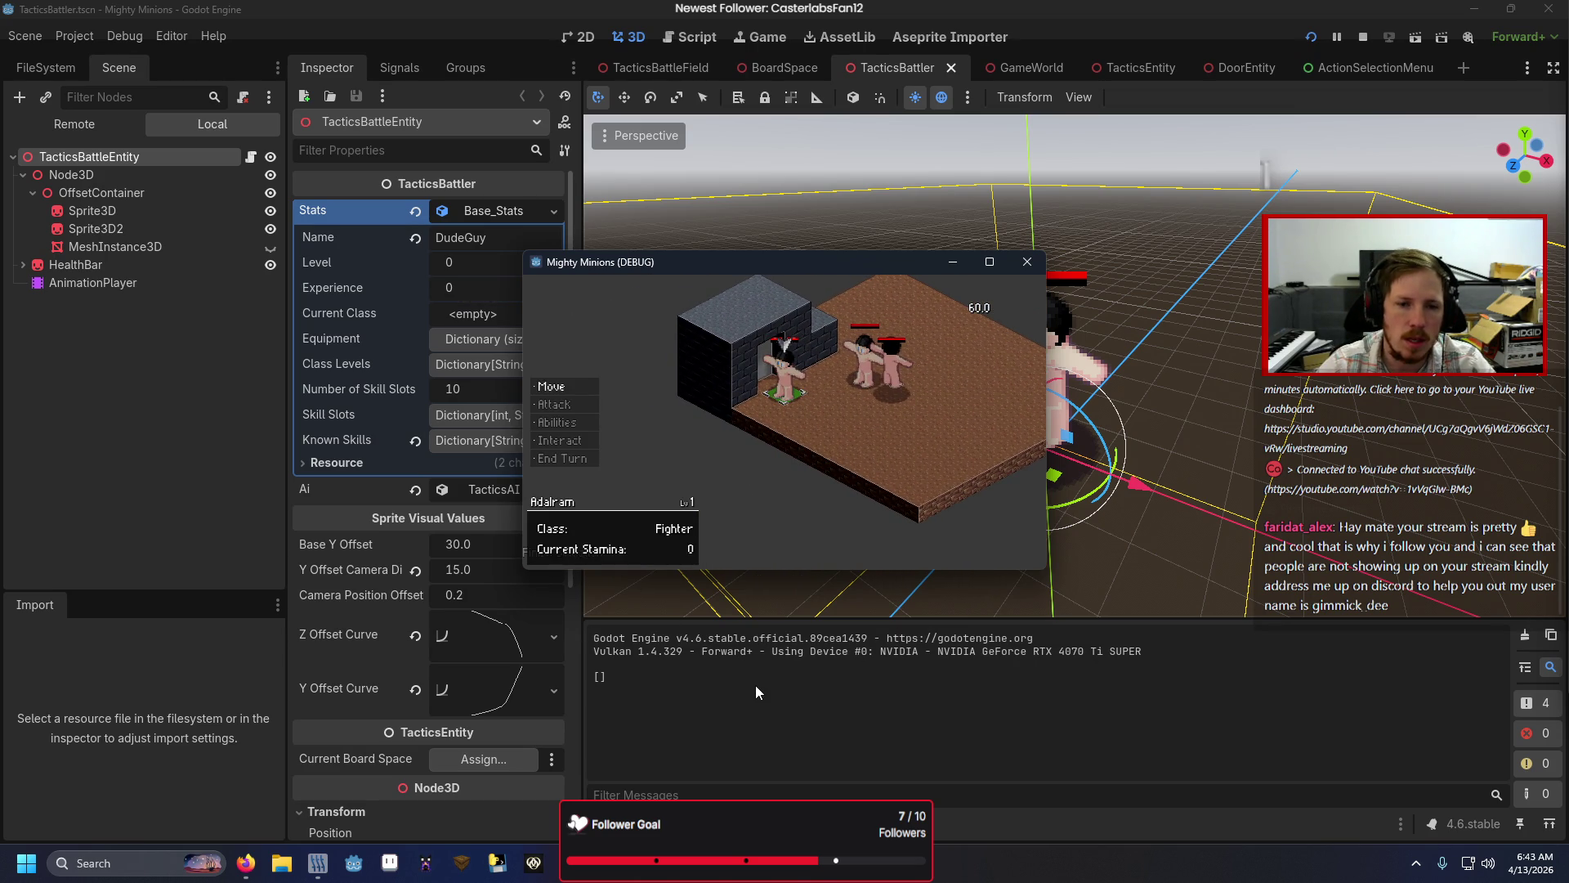
key(Down)
key(Down)
key(Return)
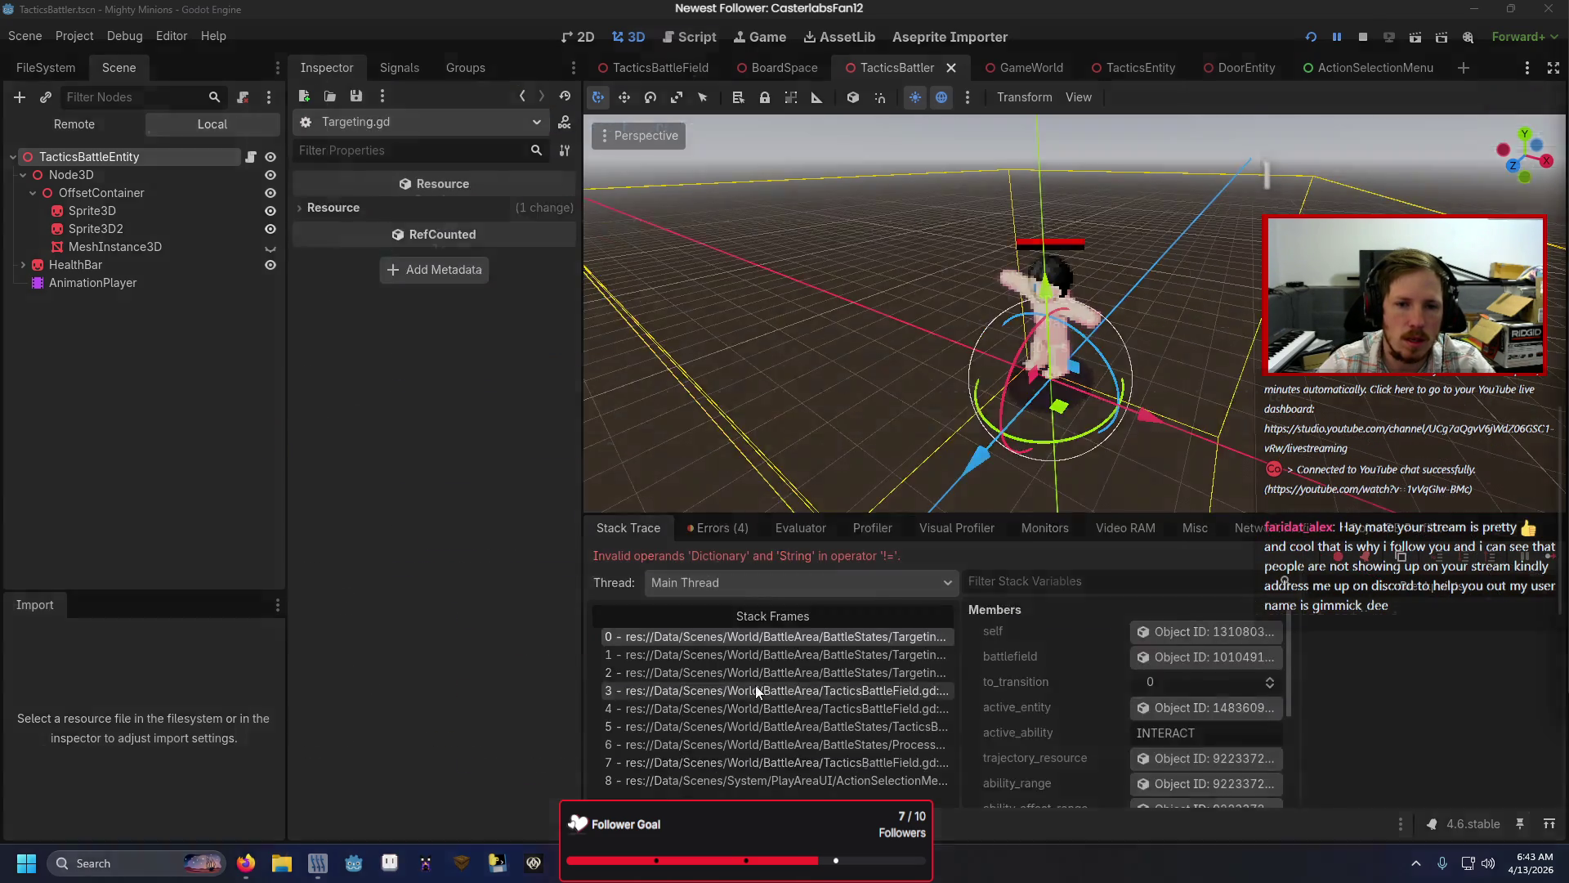
Step: Append .SkillTarget to Skill_Data[active_ability] in the condition, rerun the game, and choose Interact
click(694, 421)
text(.SkillT)
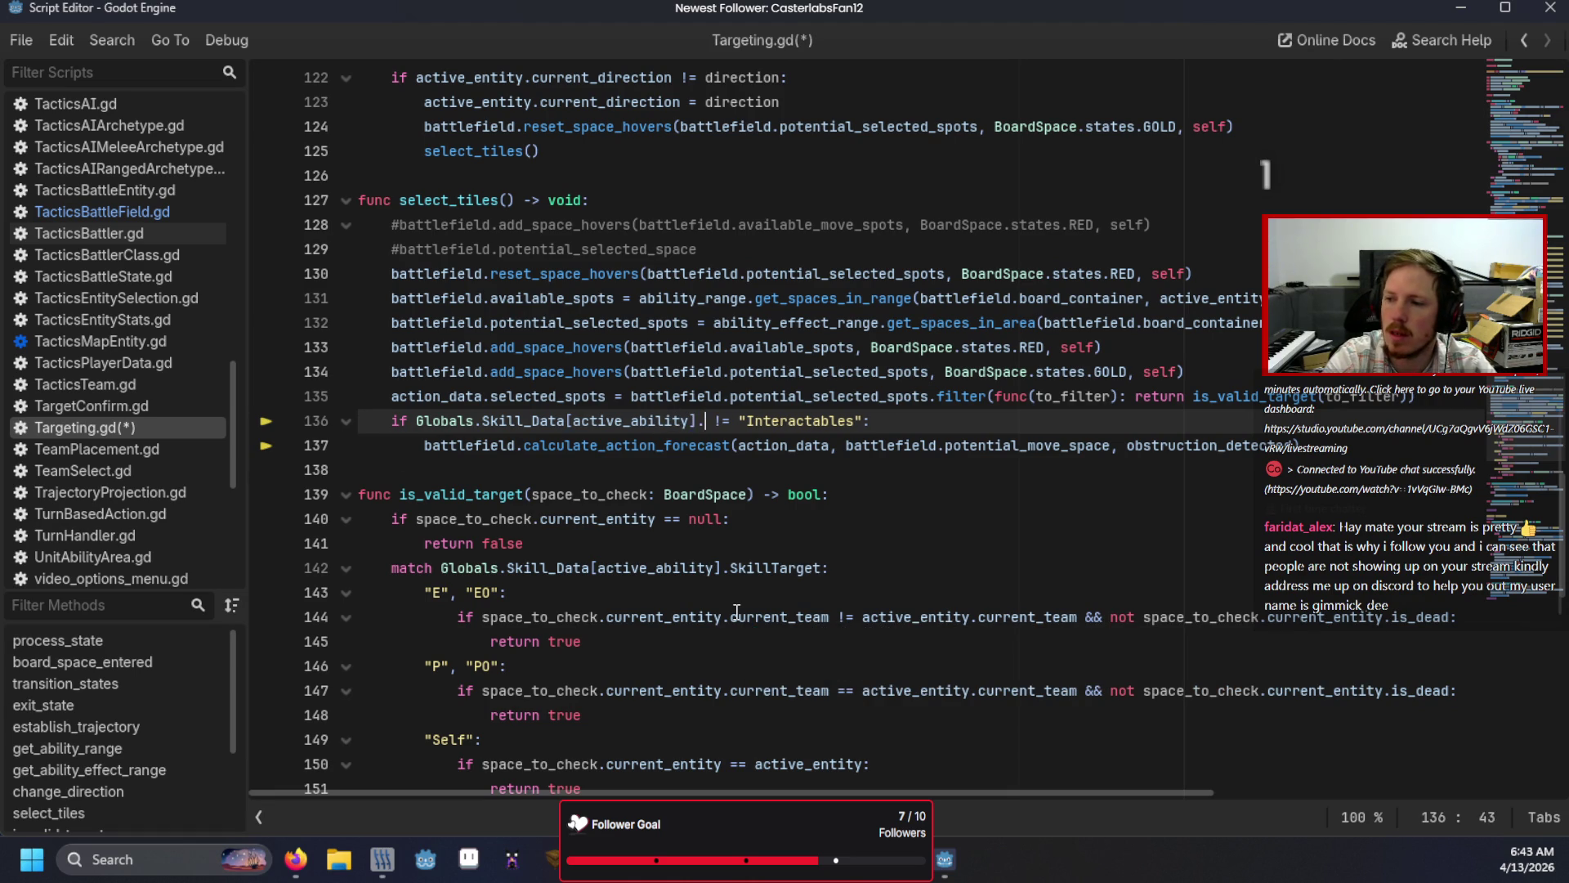
text(arget)
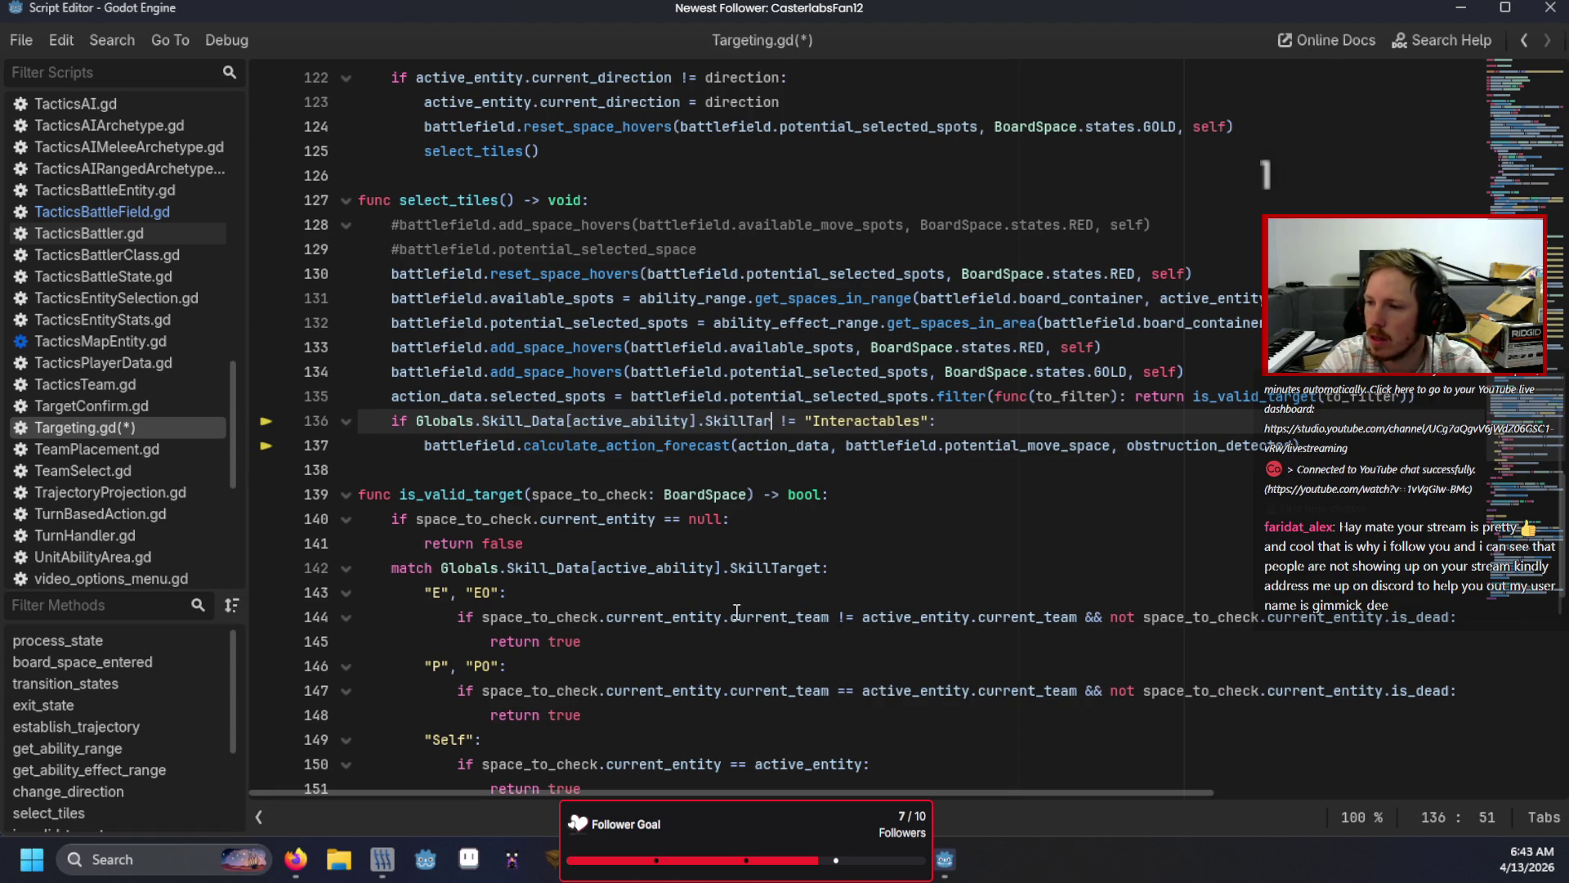
key(F5)
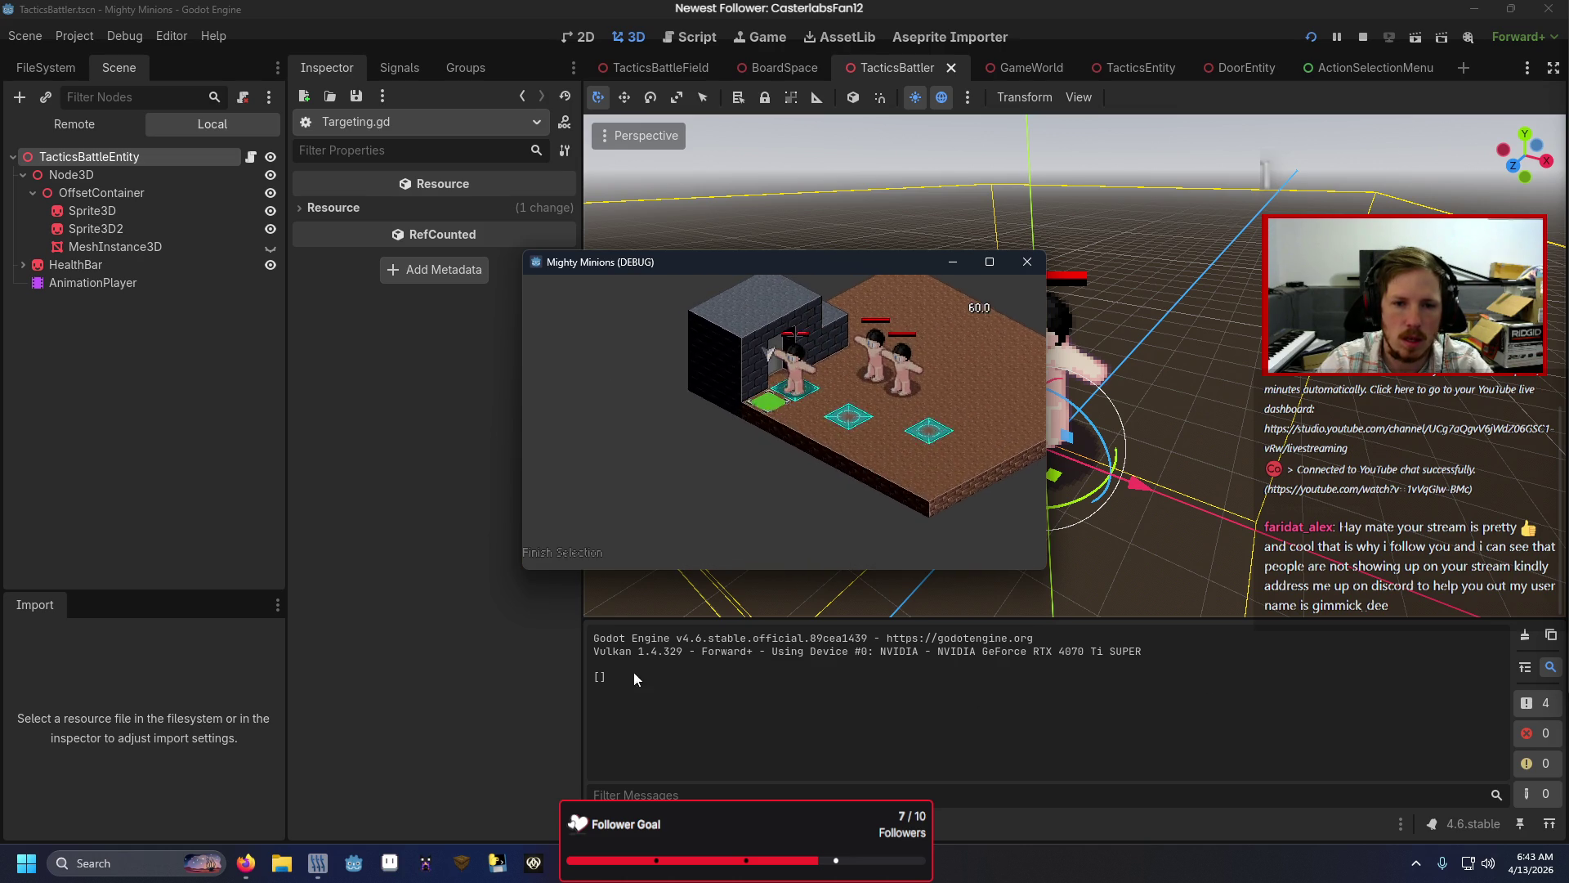
key(Down)
key(Down)
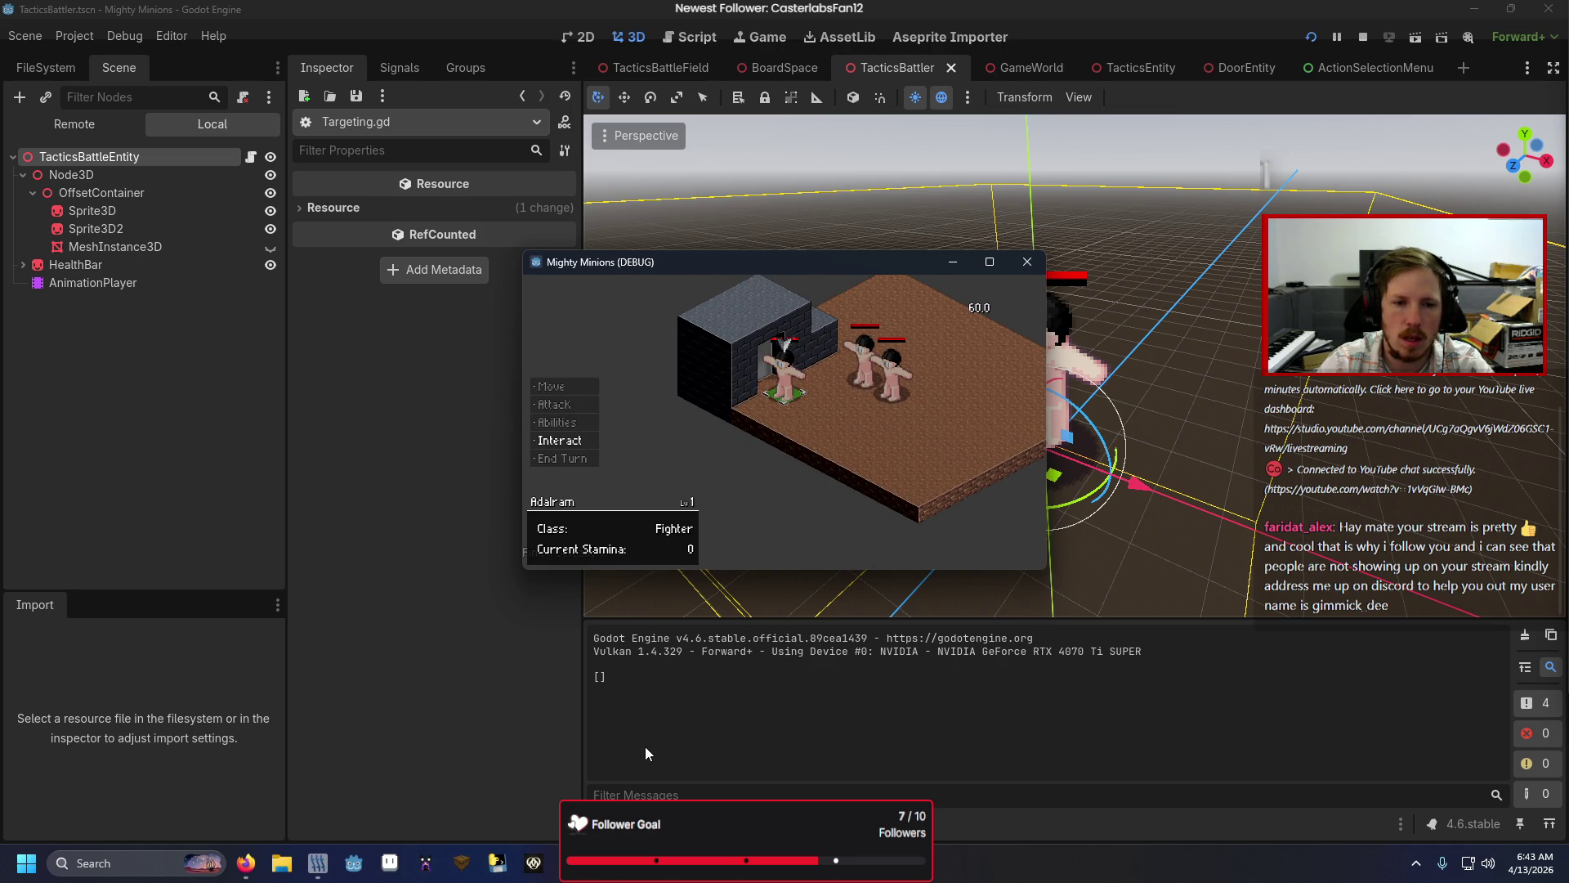
key(Return)
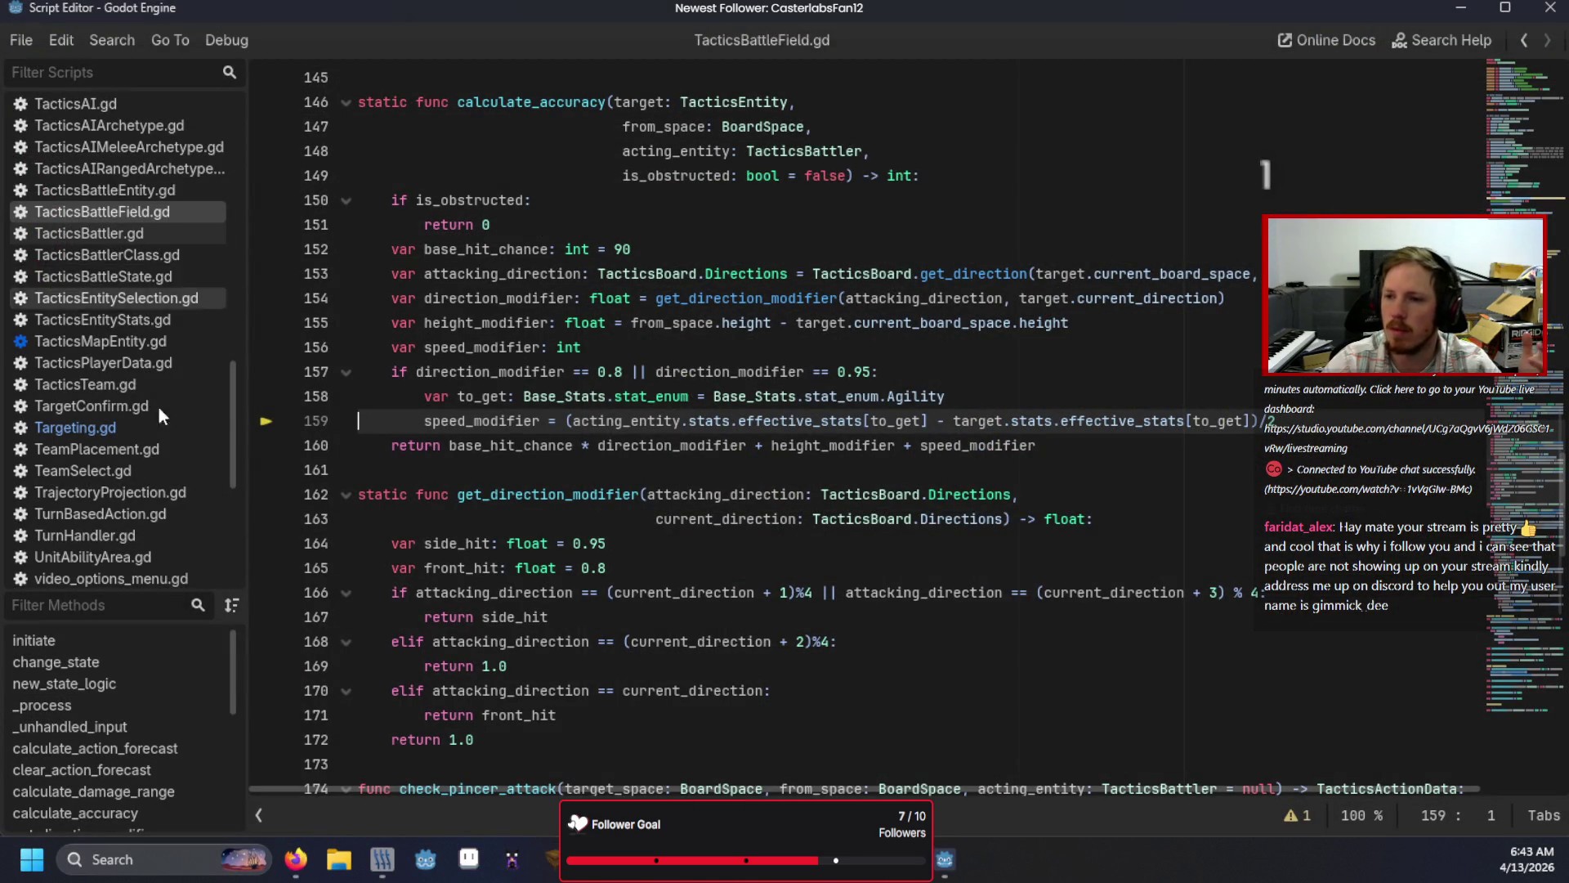
Step: Examine the calculate_action_outcomes call on line 18 of PerformAction.gd
scroll(110, 515, down, 5)
scroll(116, 400, up, 5)
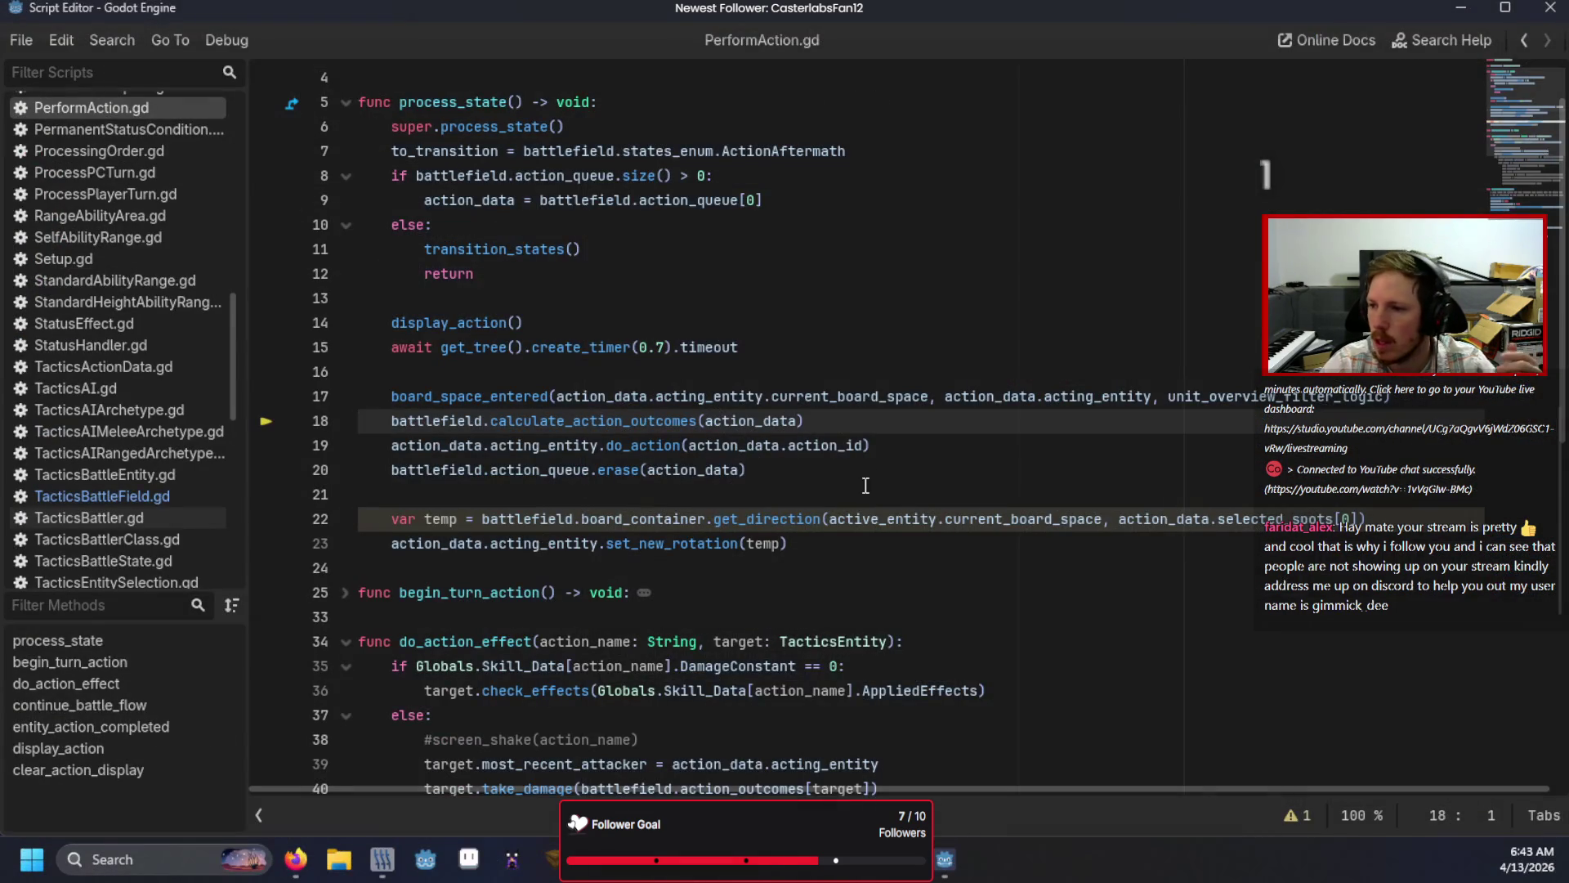
drag(417, 419, 392, 420)
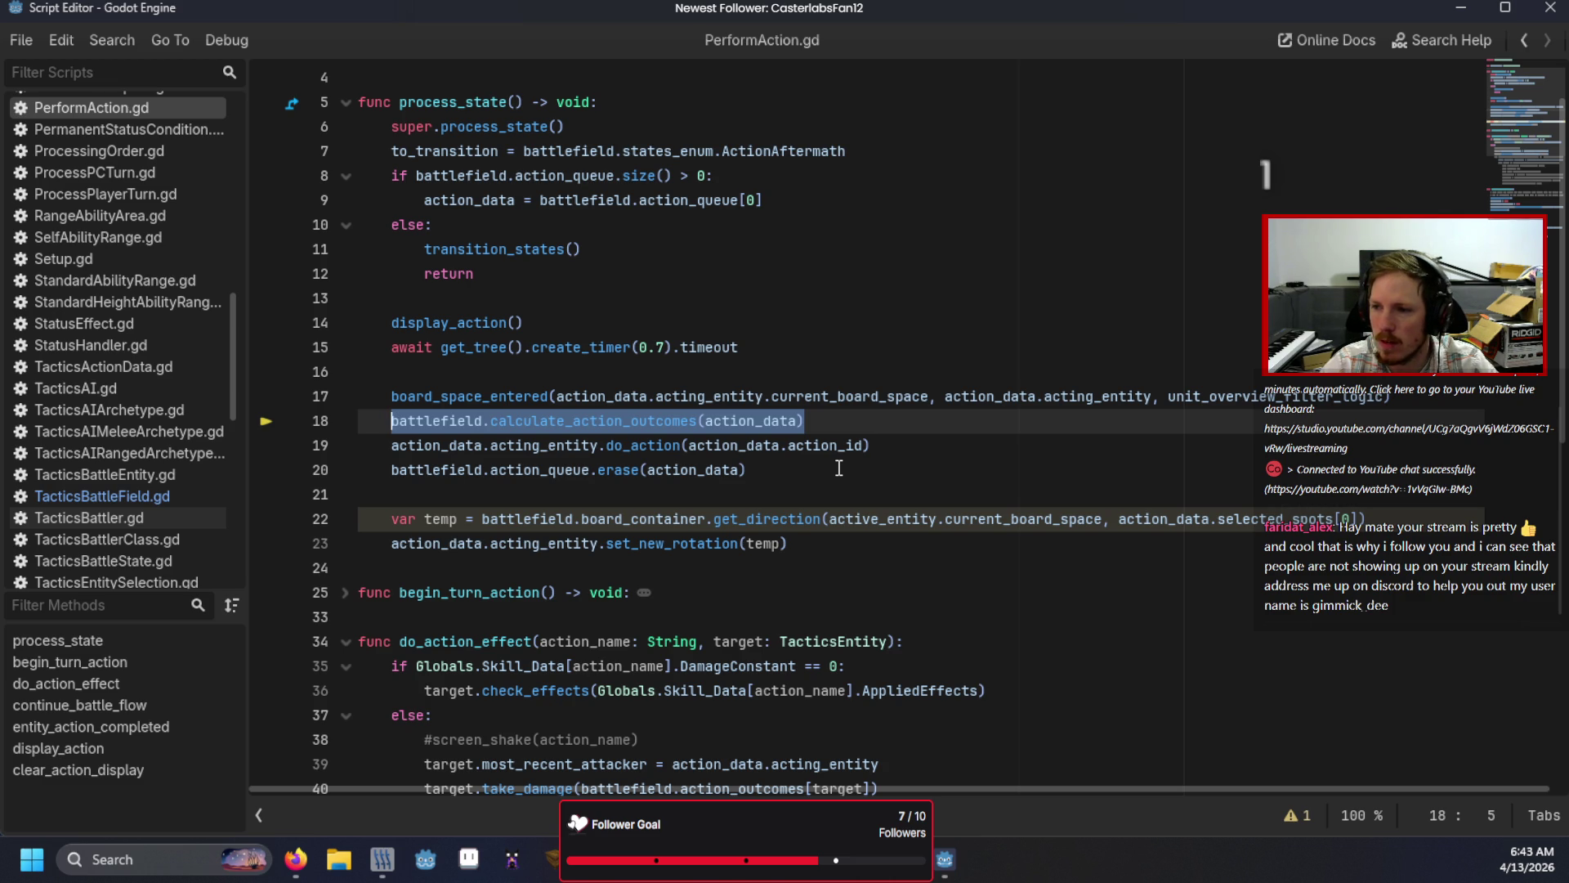
click(761, 468)
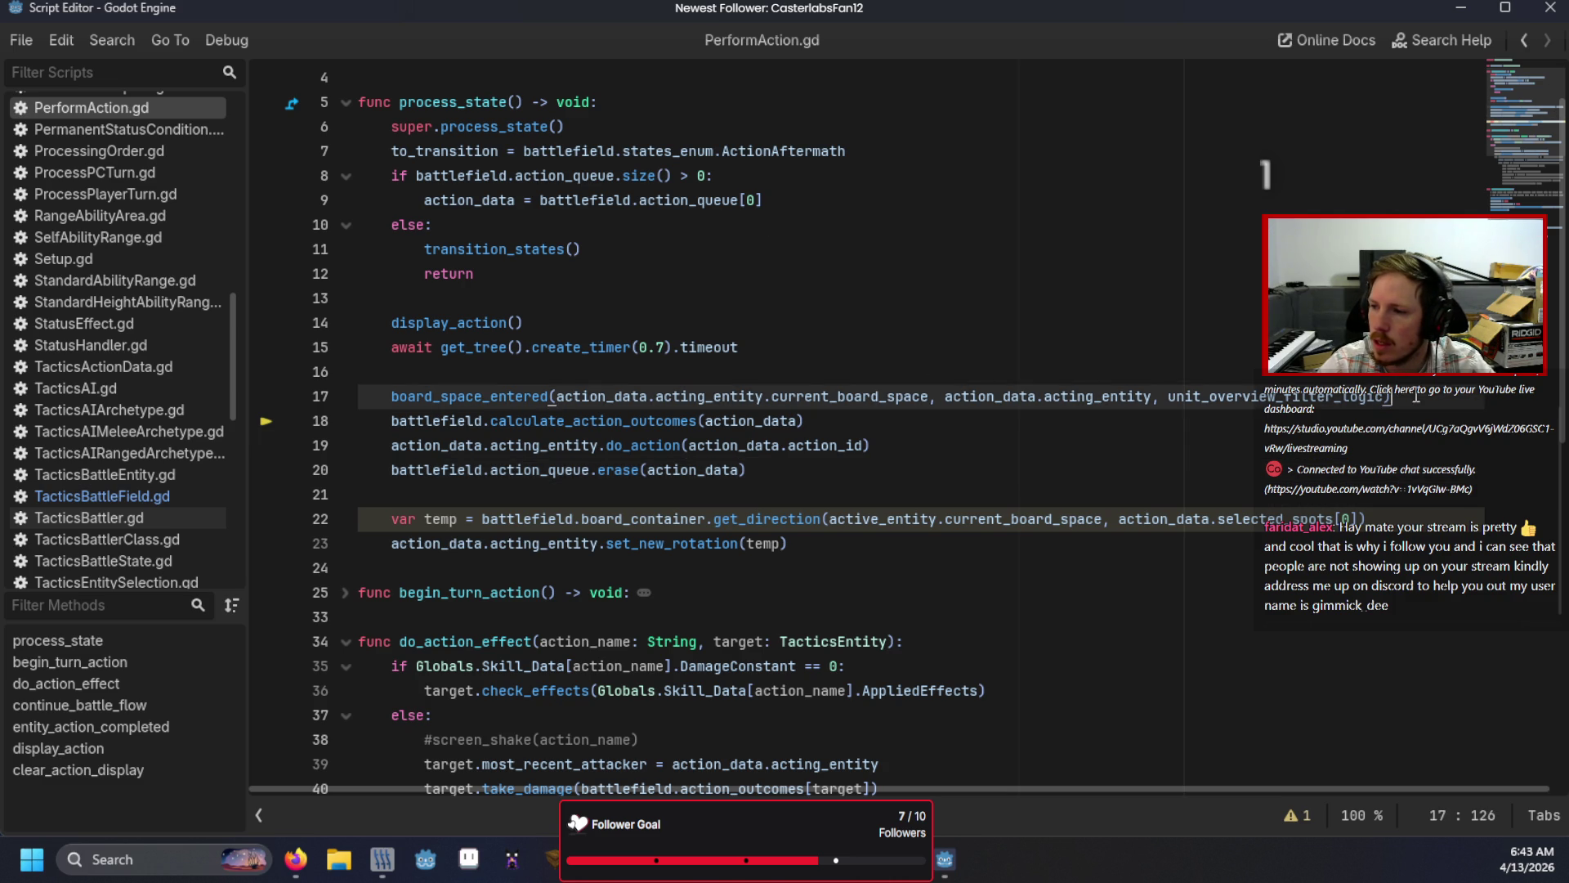
Step: View the calculate_action_outcomes definition, then return to PerformAction.gd at the end of line 17
ctrl+click(651, 420)
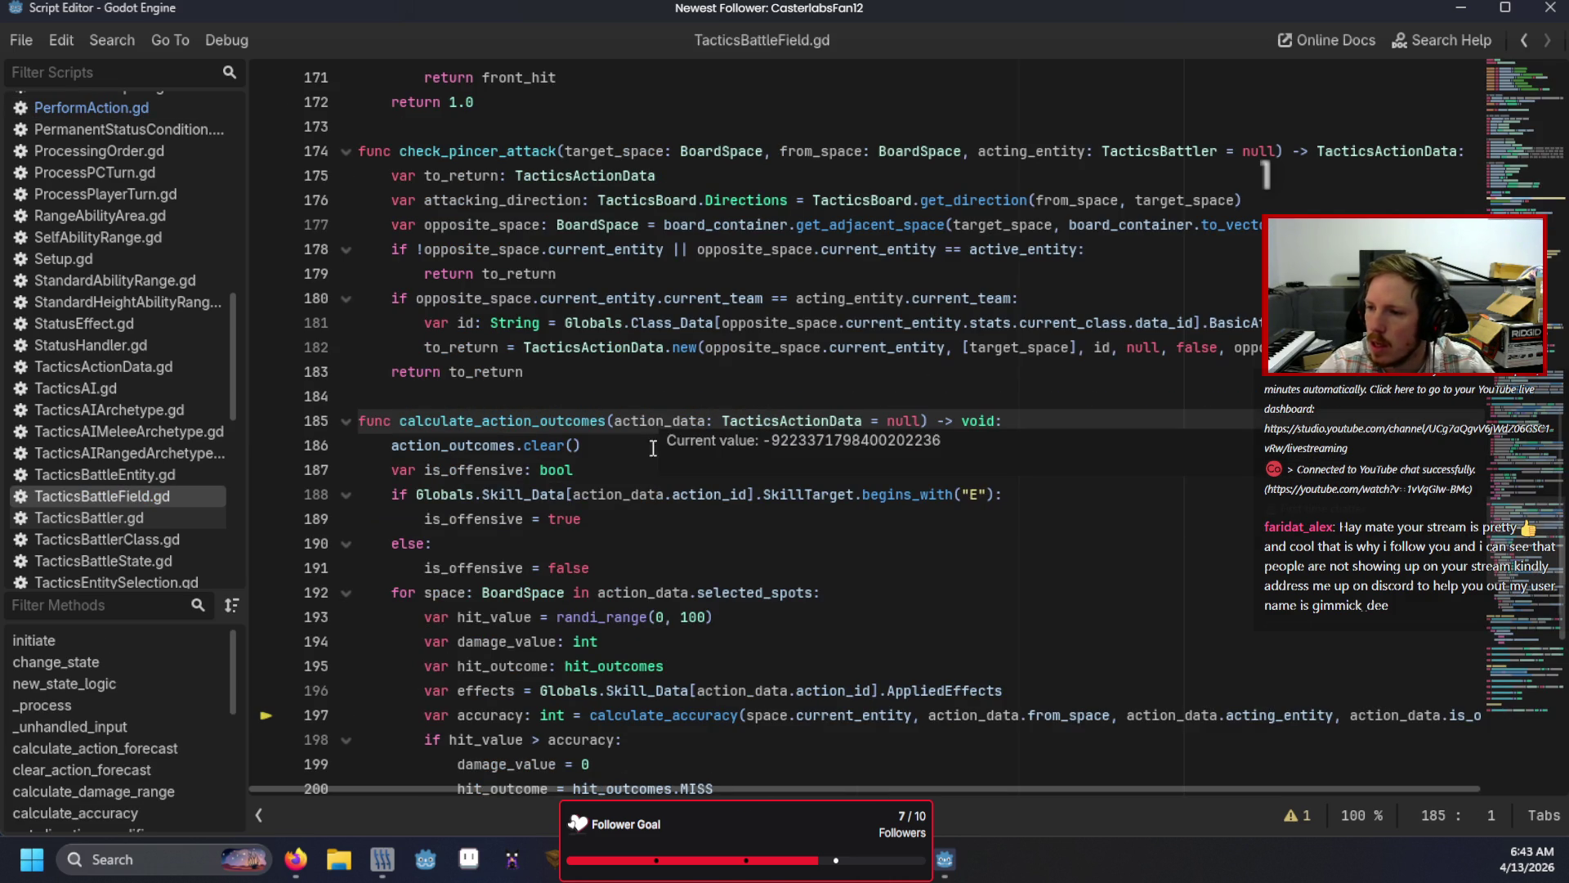
scroll(666, 551, down, 5)
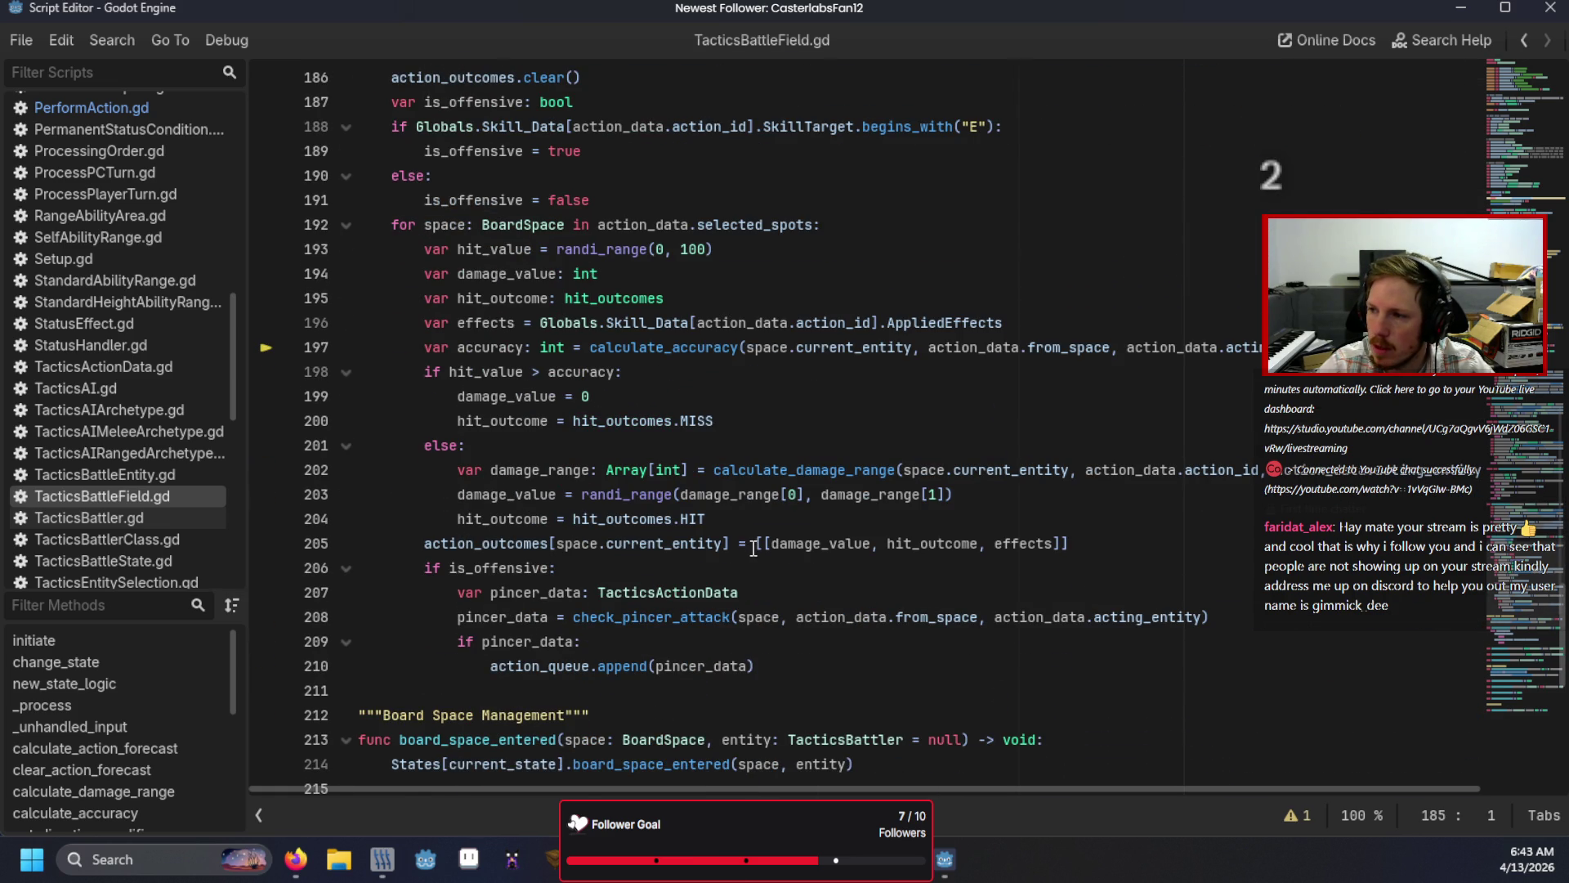
scroll(753, 548, up, 1)
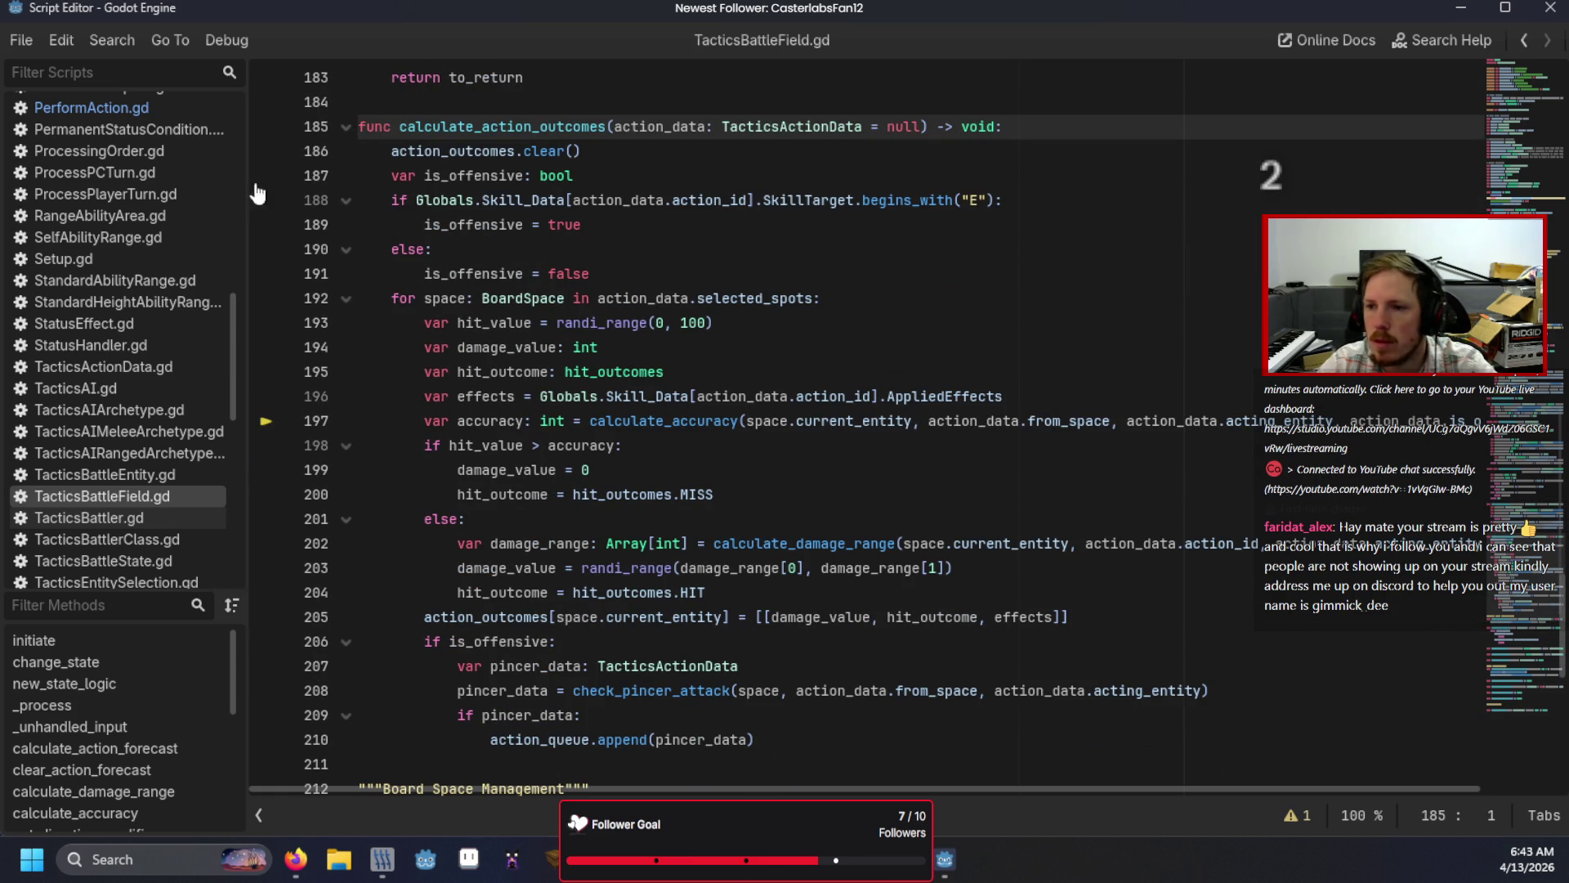
click(91, 108)
click(1406, 398)
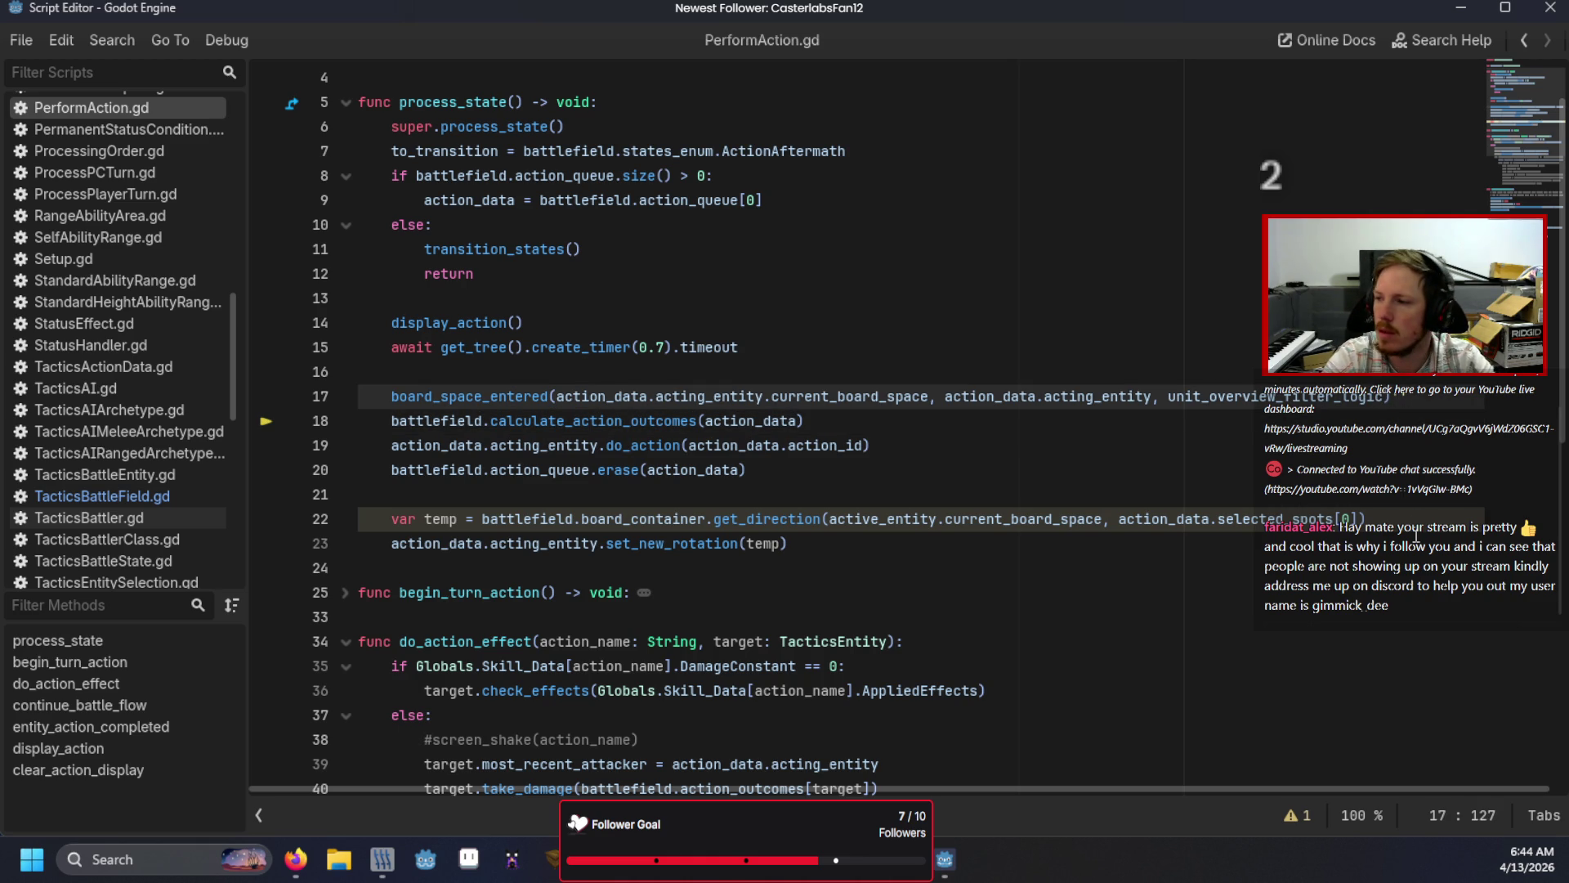
Step: Add a line after board_space_entered, then delete the stray unfinished if statement
key(Return)
text(matc)
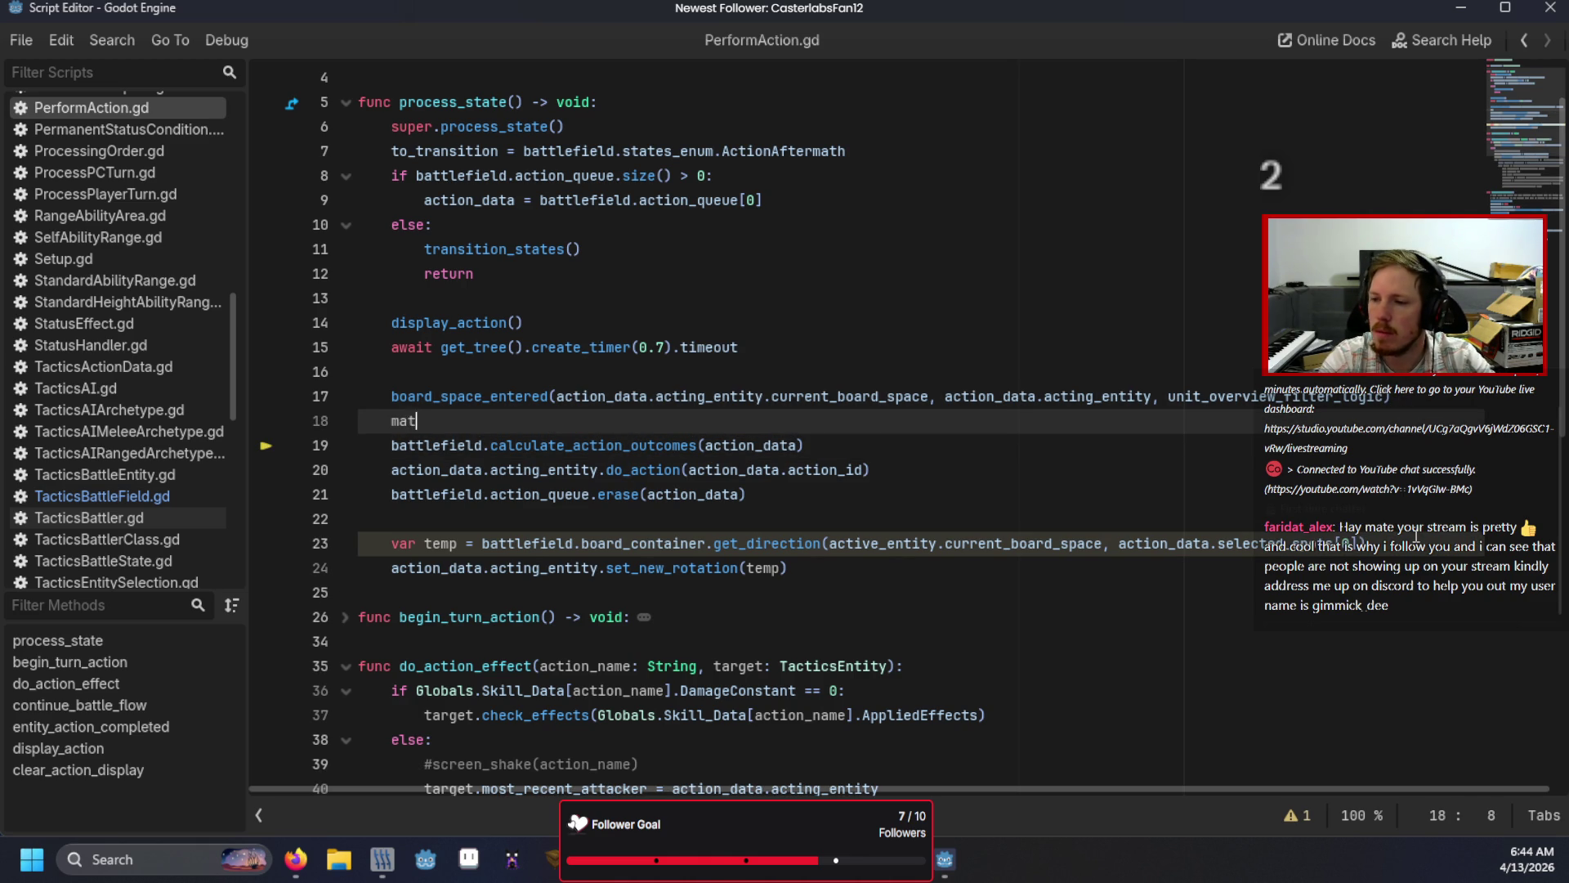
key(BackSpace)
key(BackSpace)
key(BackSpace)
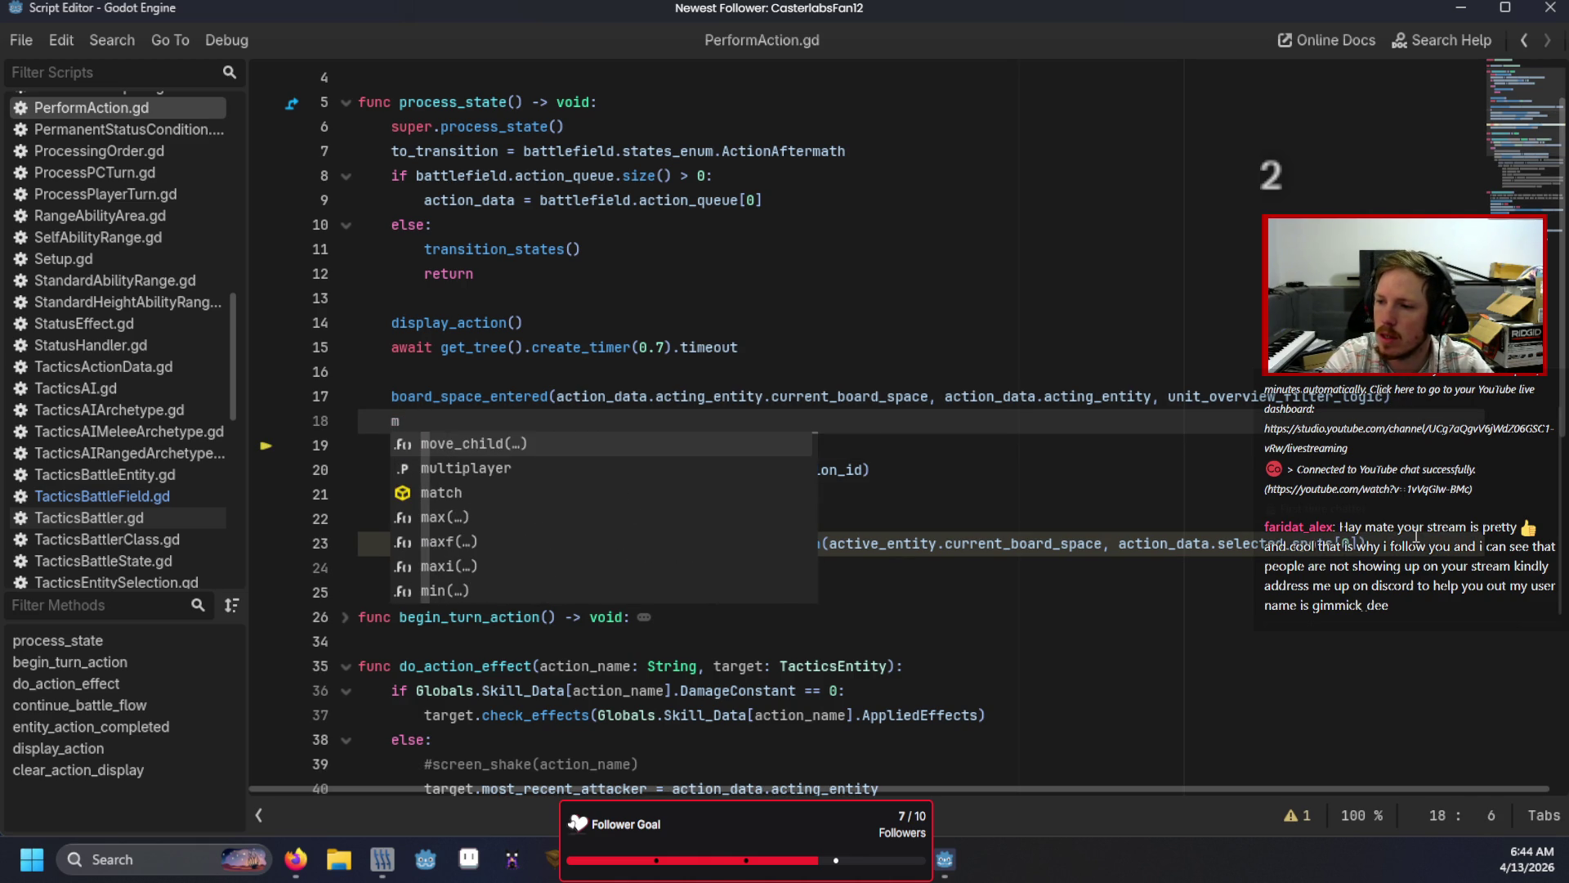
key(BackSpace)
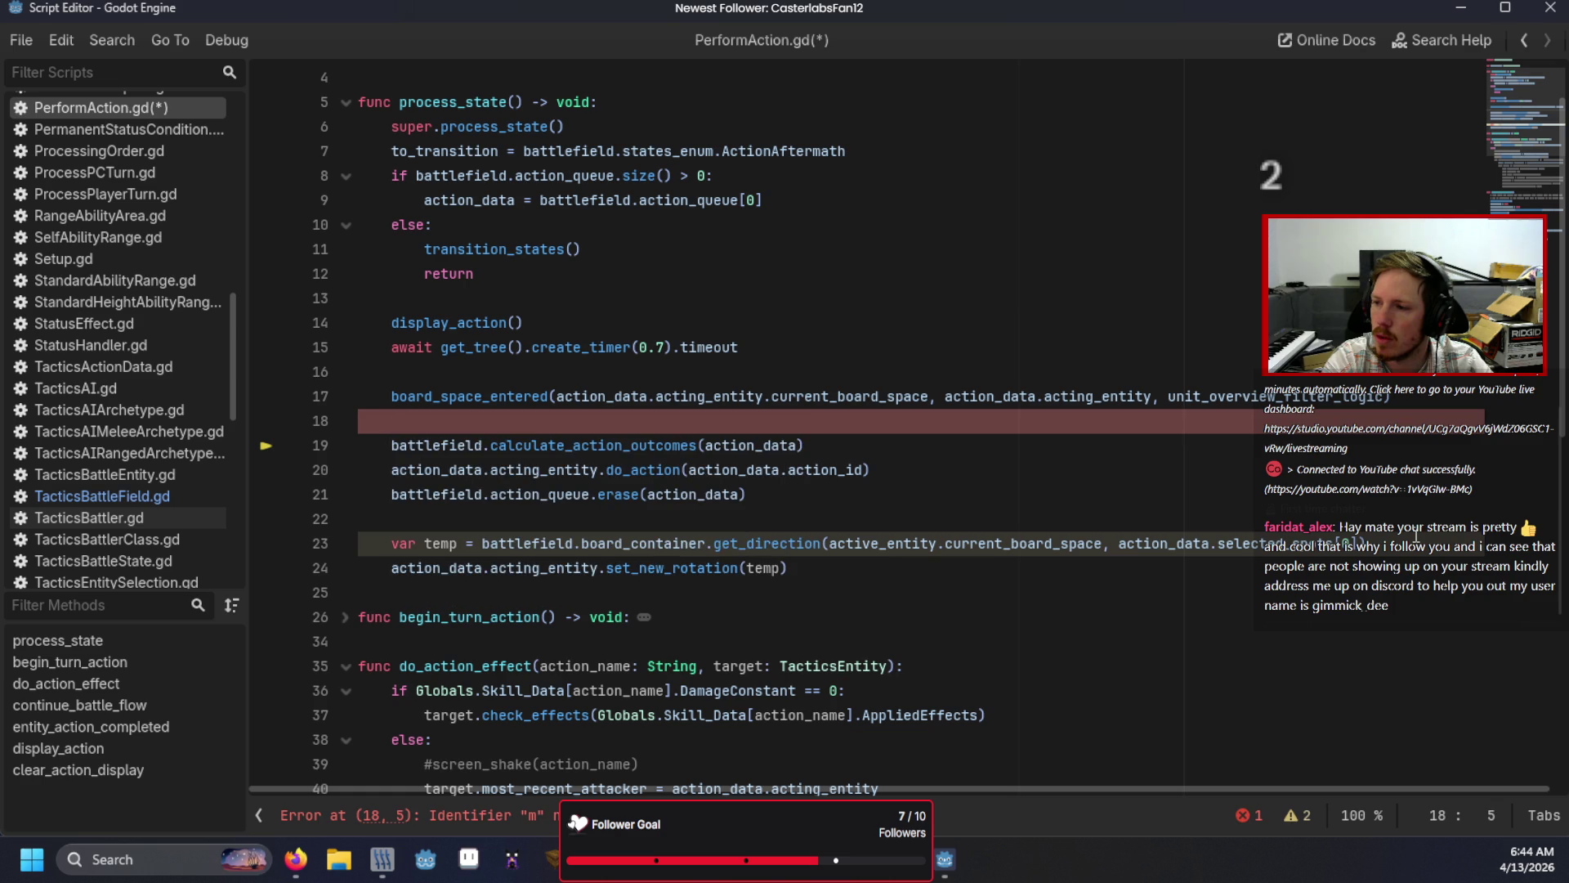
text(if)
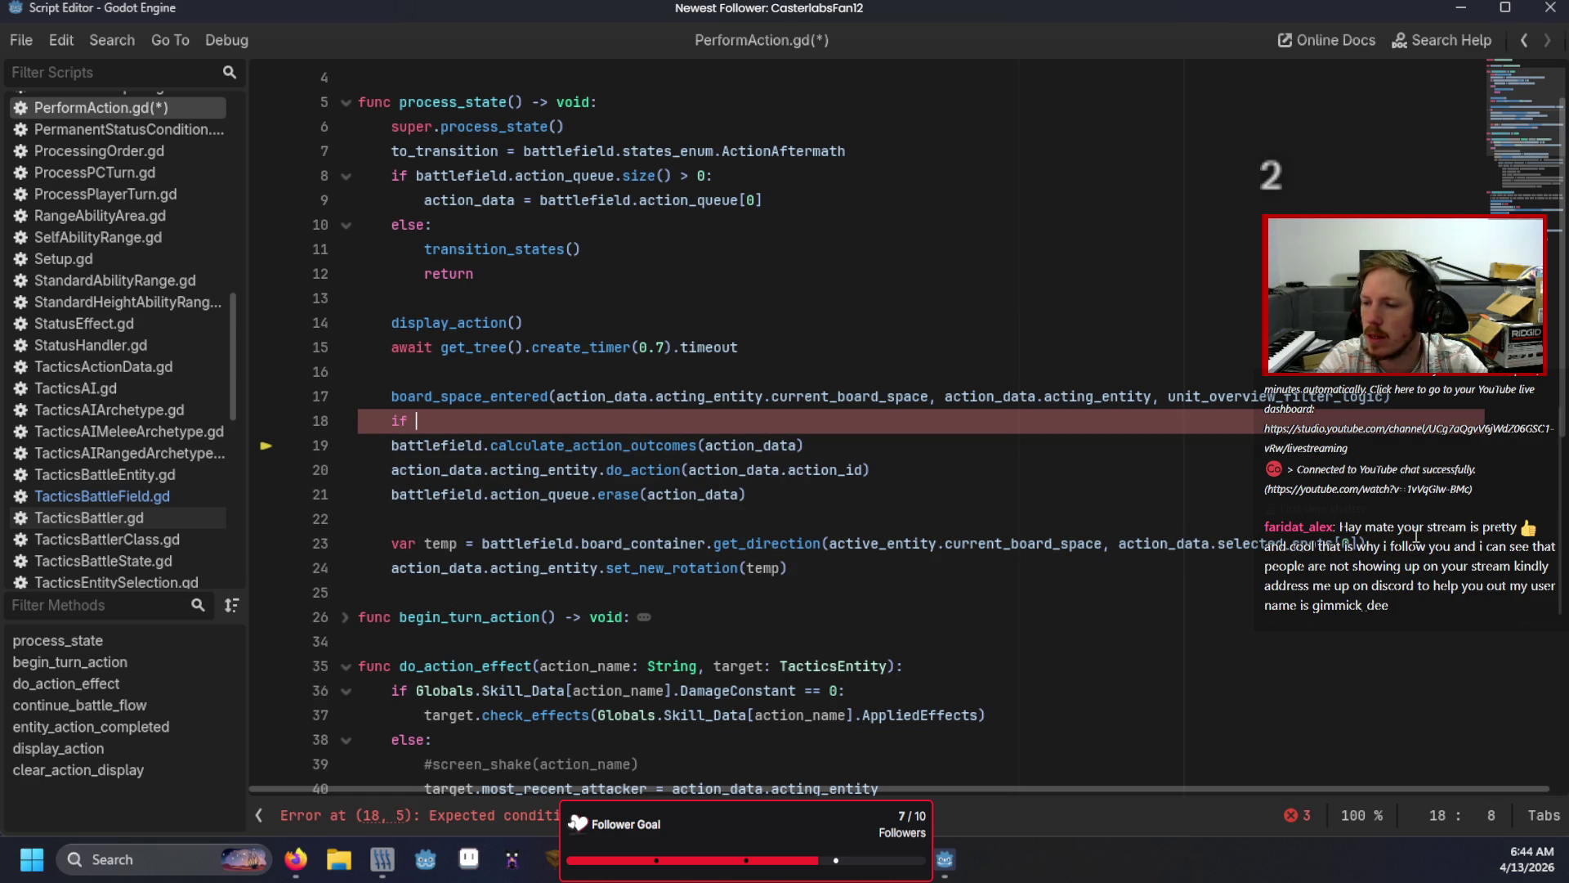
key(BackSpace)
key(BackSpace)
key(BackSpace)
key(Down)
key(Down)
key(Down)
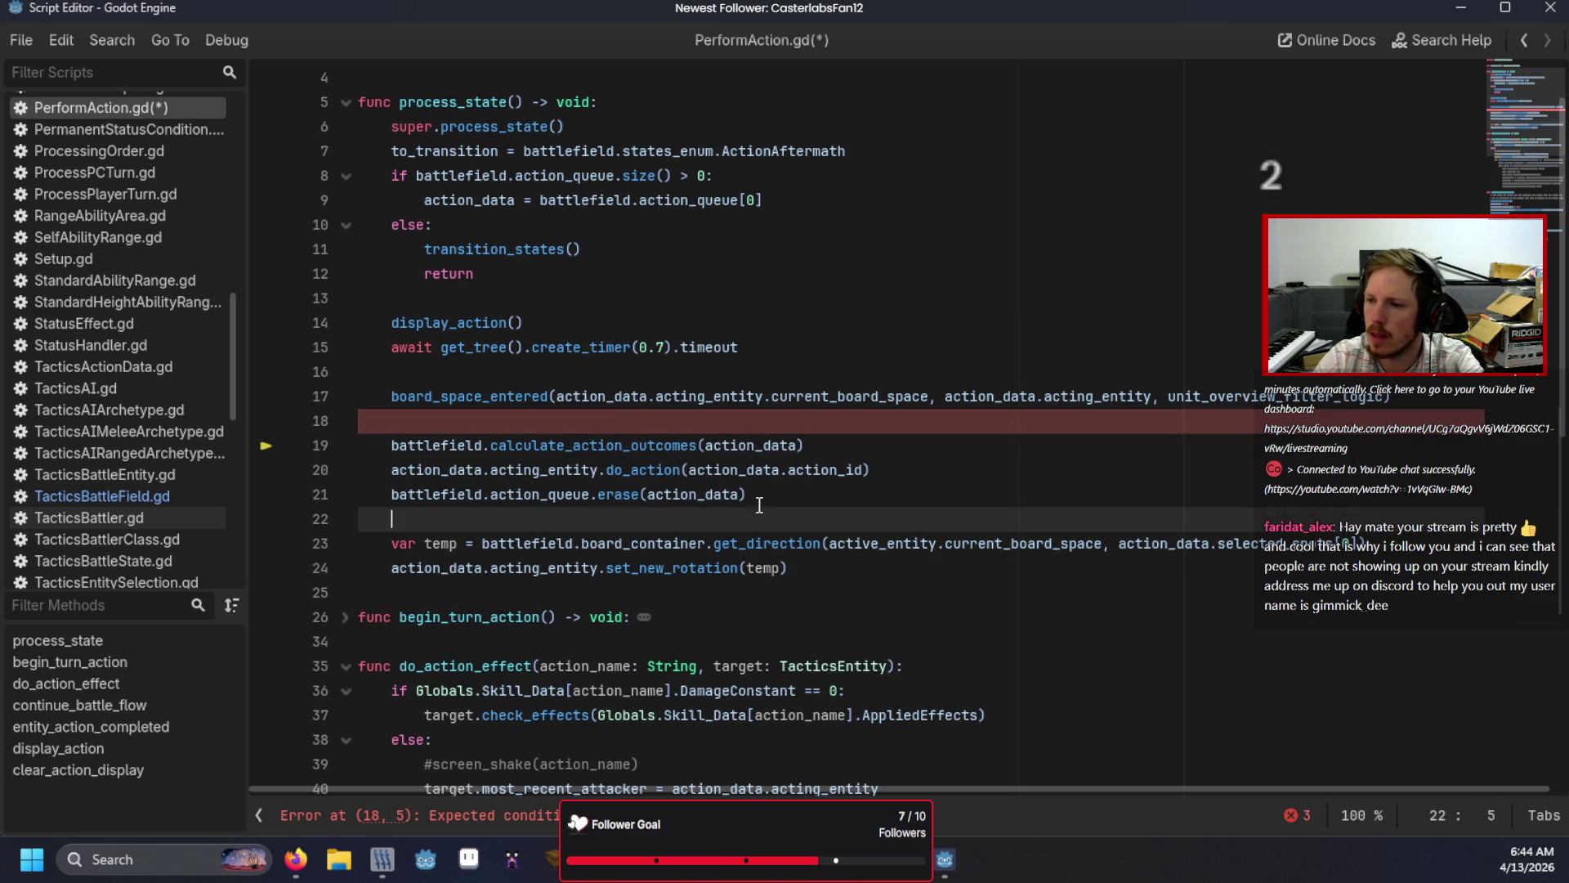
key(Page_Up)
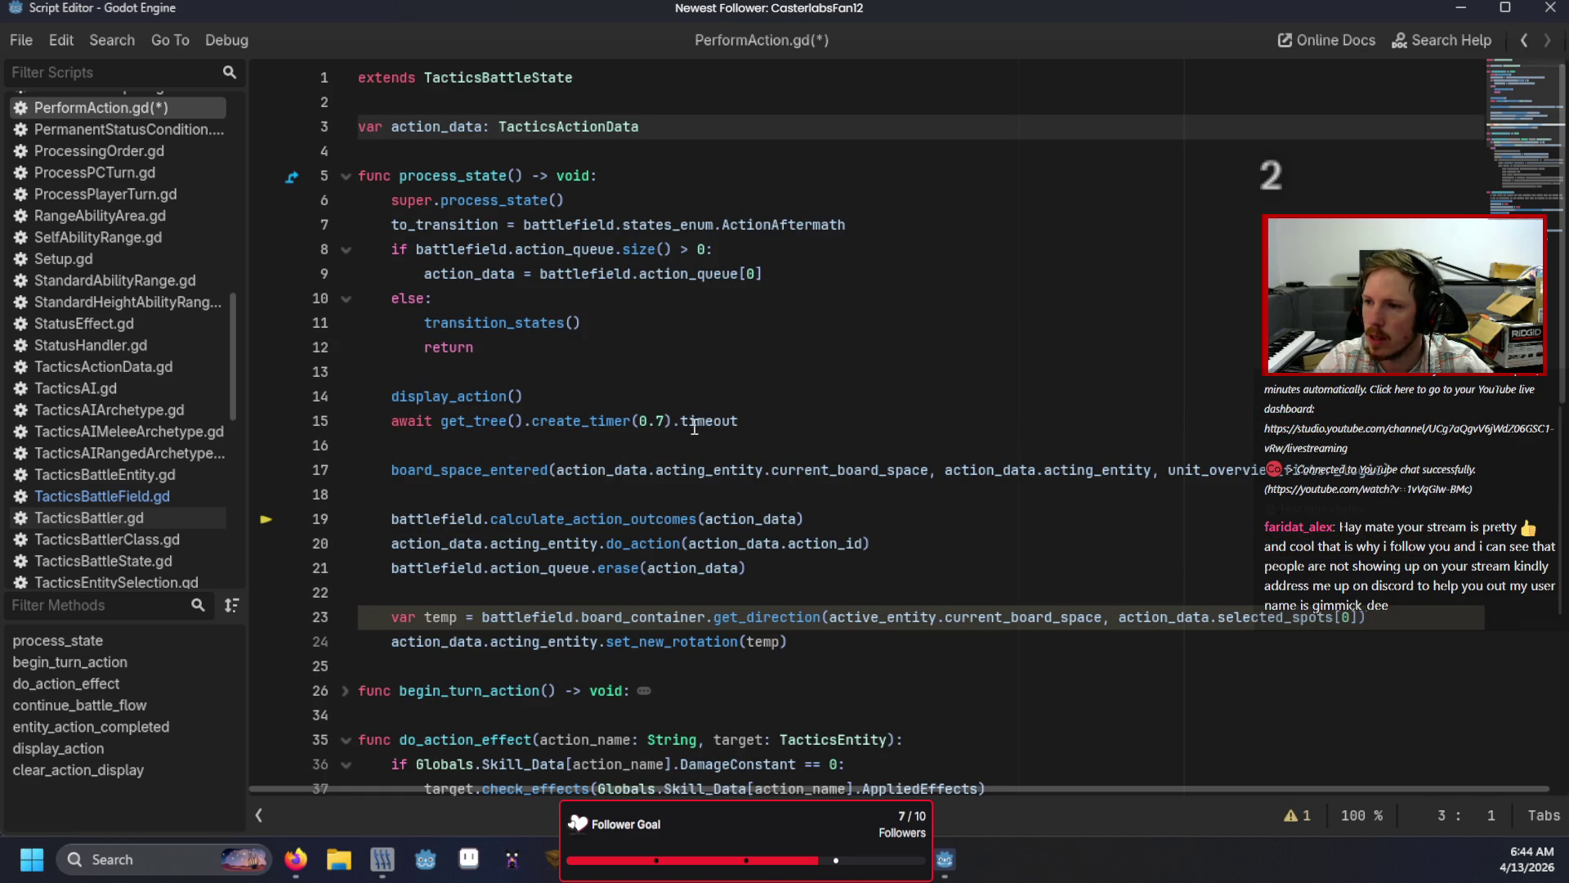
Step: Check the action_id field in the TacticsActionData class, then return to empty line 22
ctrl+click(542, 133)
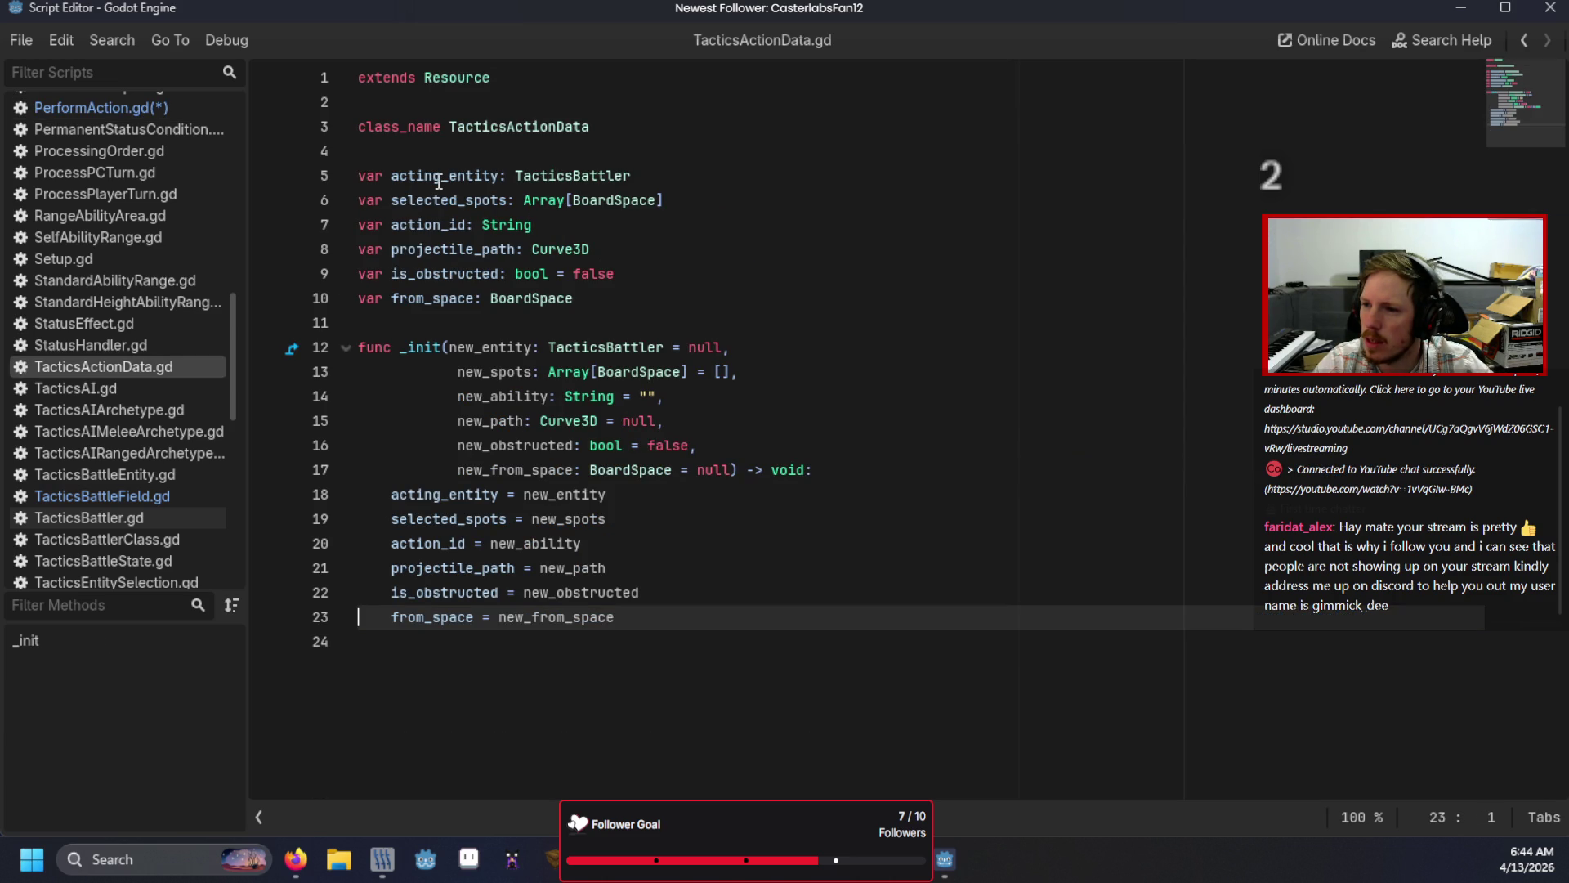
drag(508, 225, 384, 224)
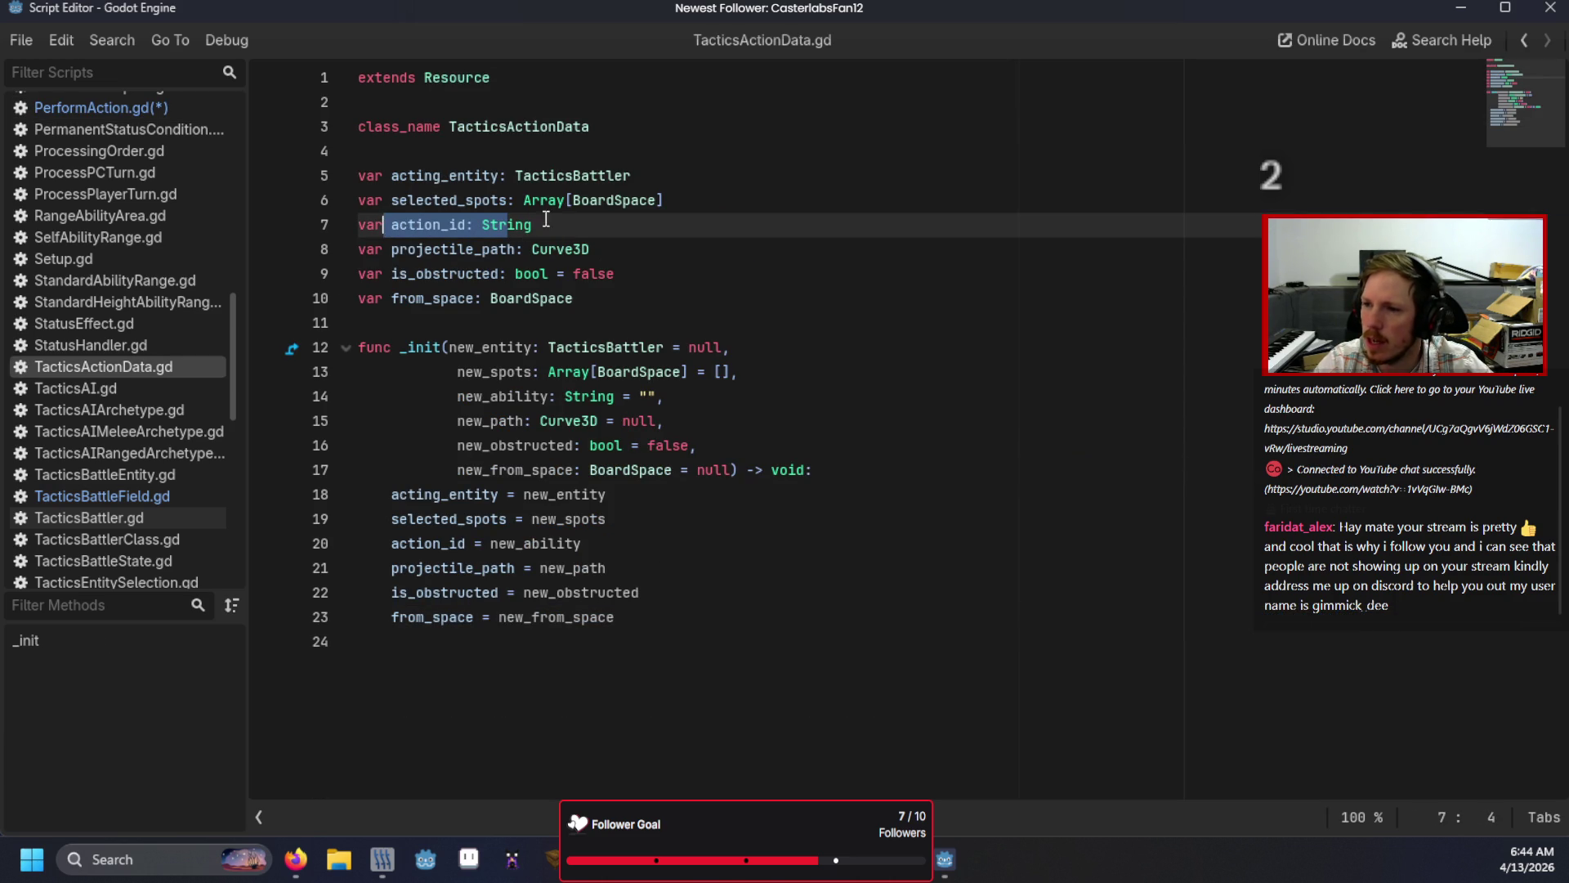
click(566, 223)
click(168, 108)
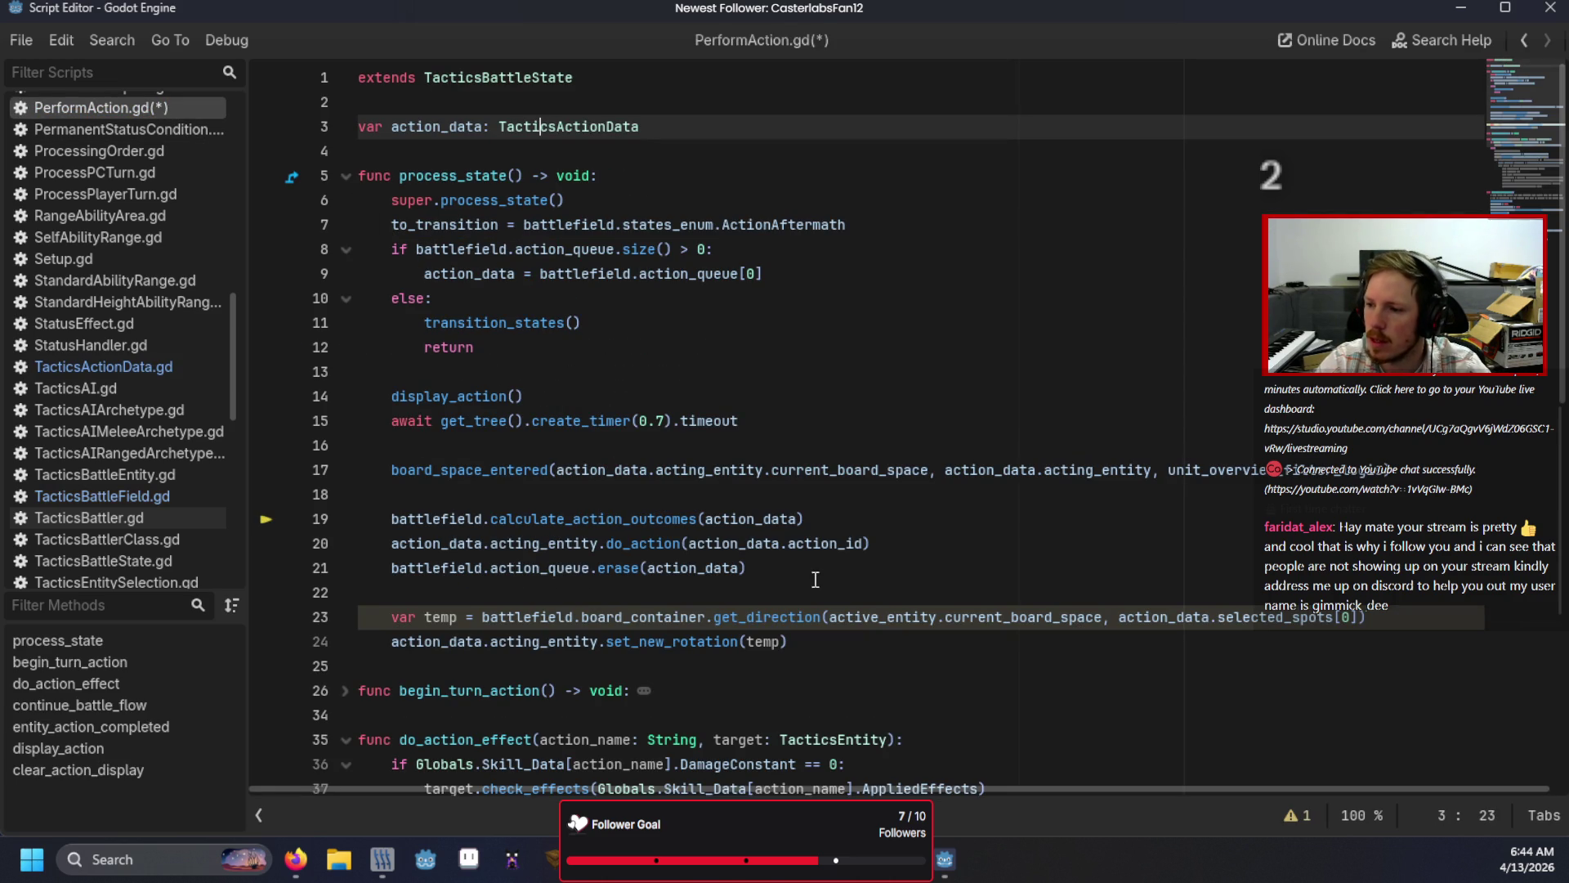
click(135, 366)
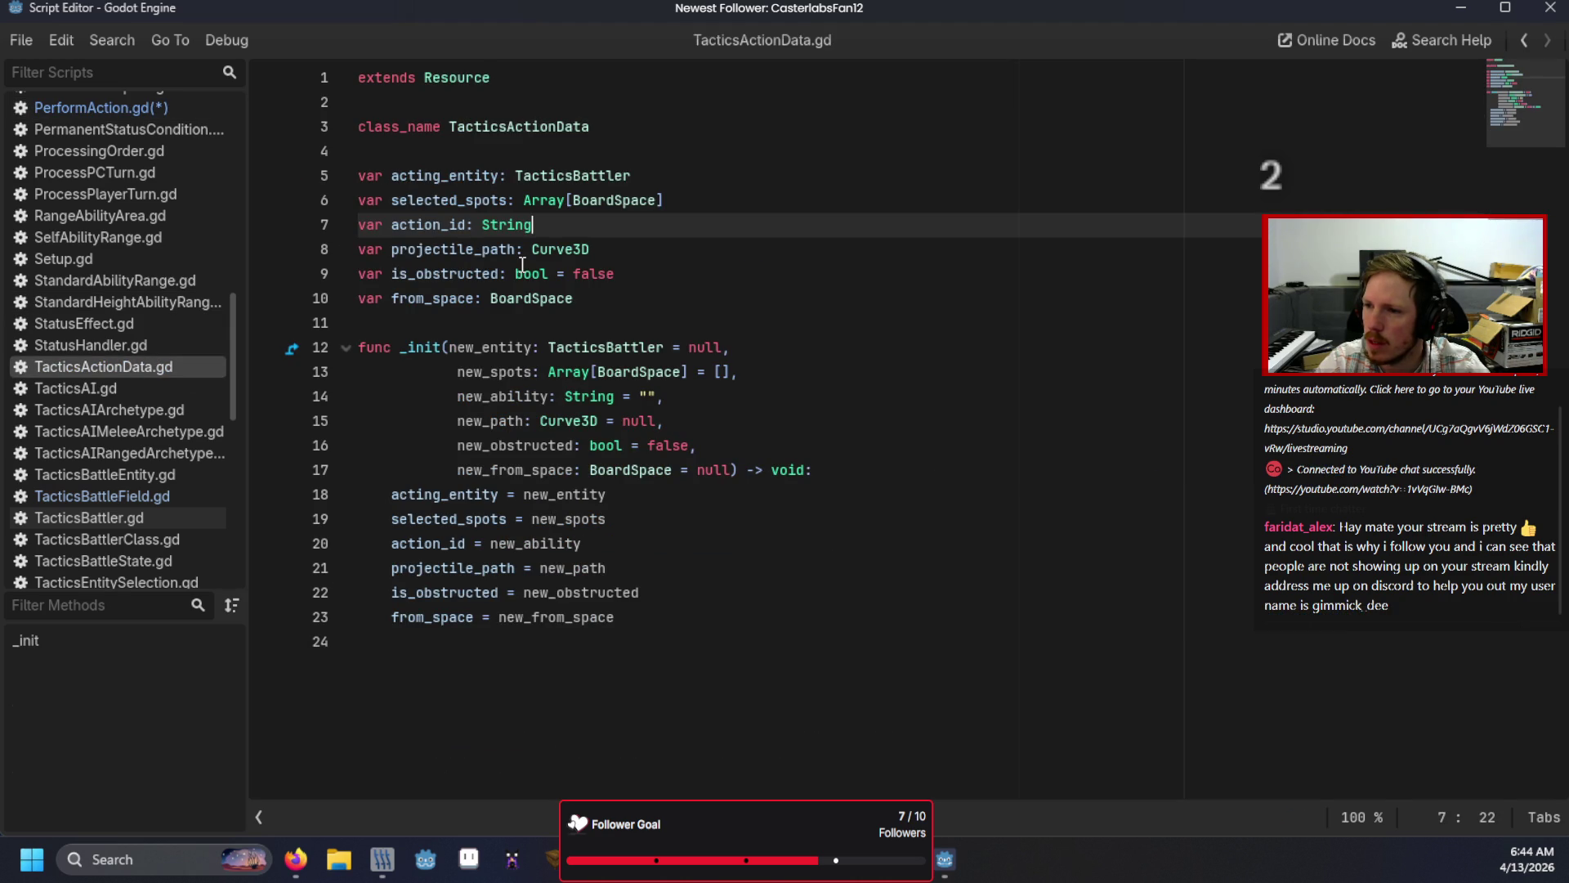
click(124, 108)
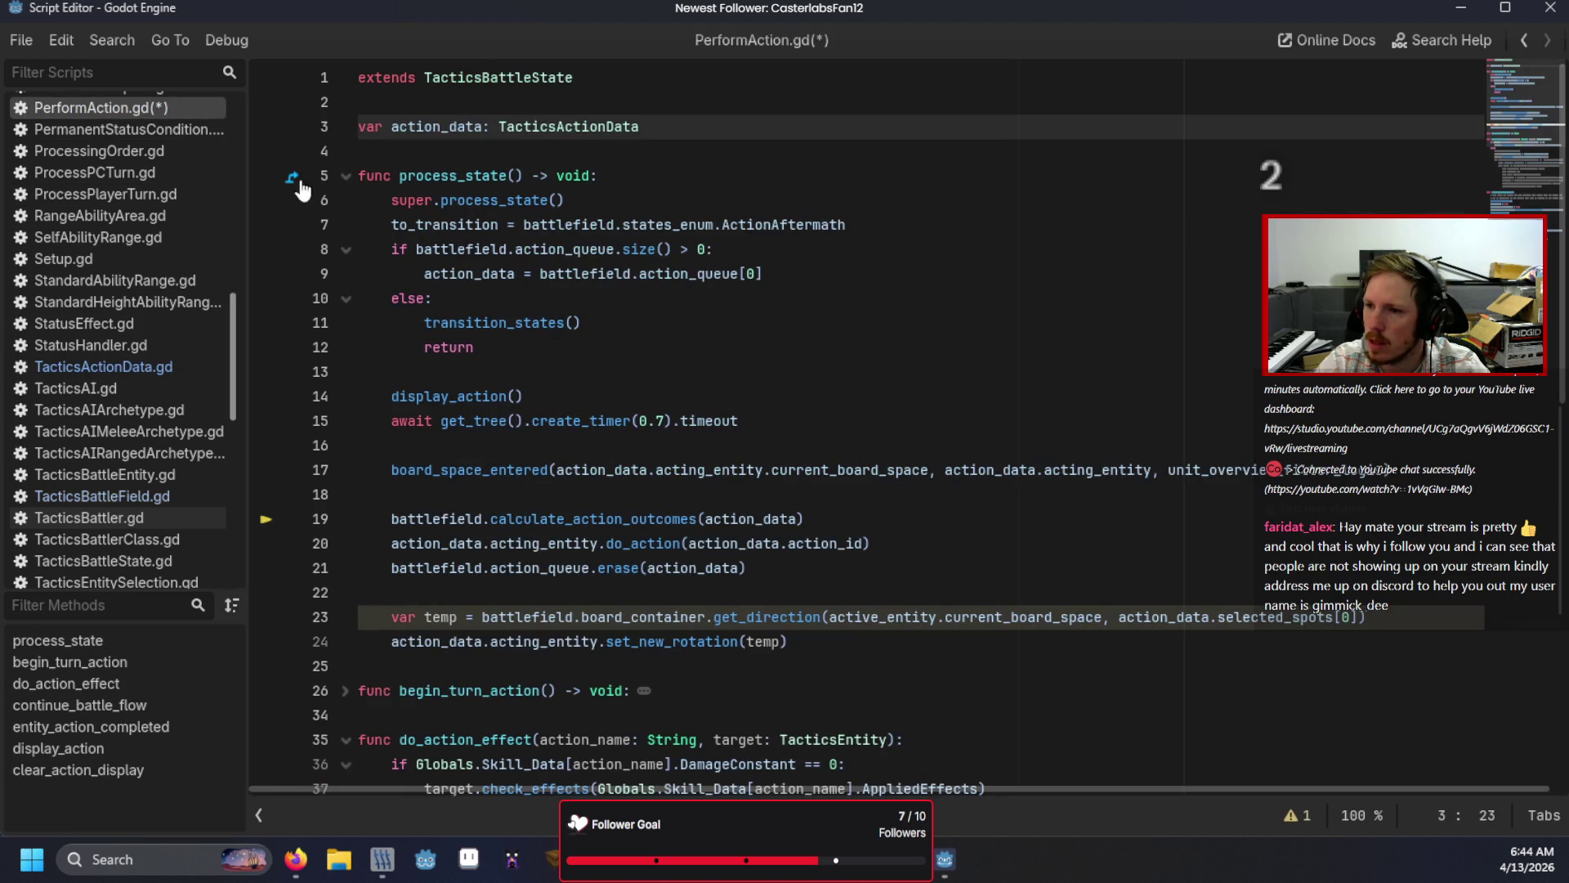
click(695, 592)
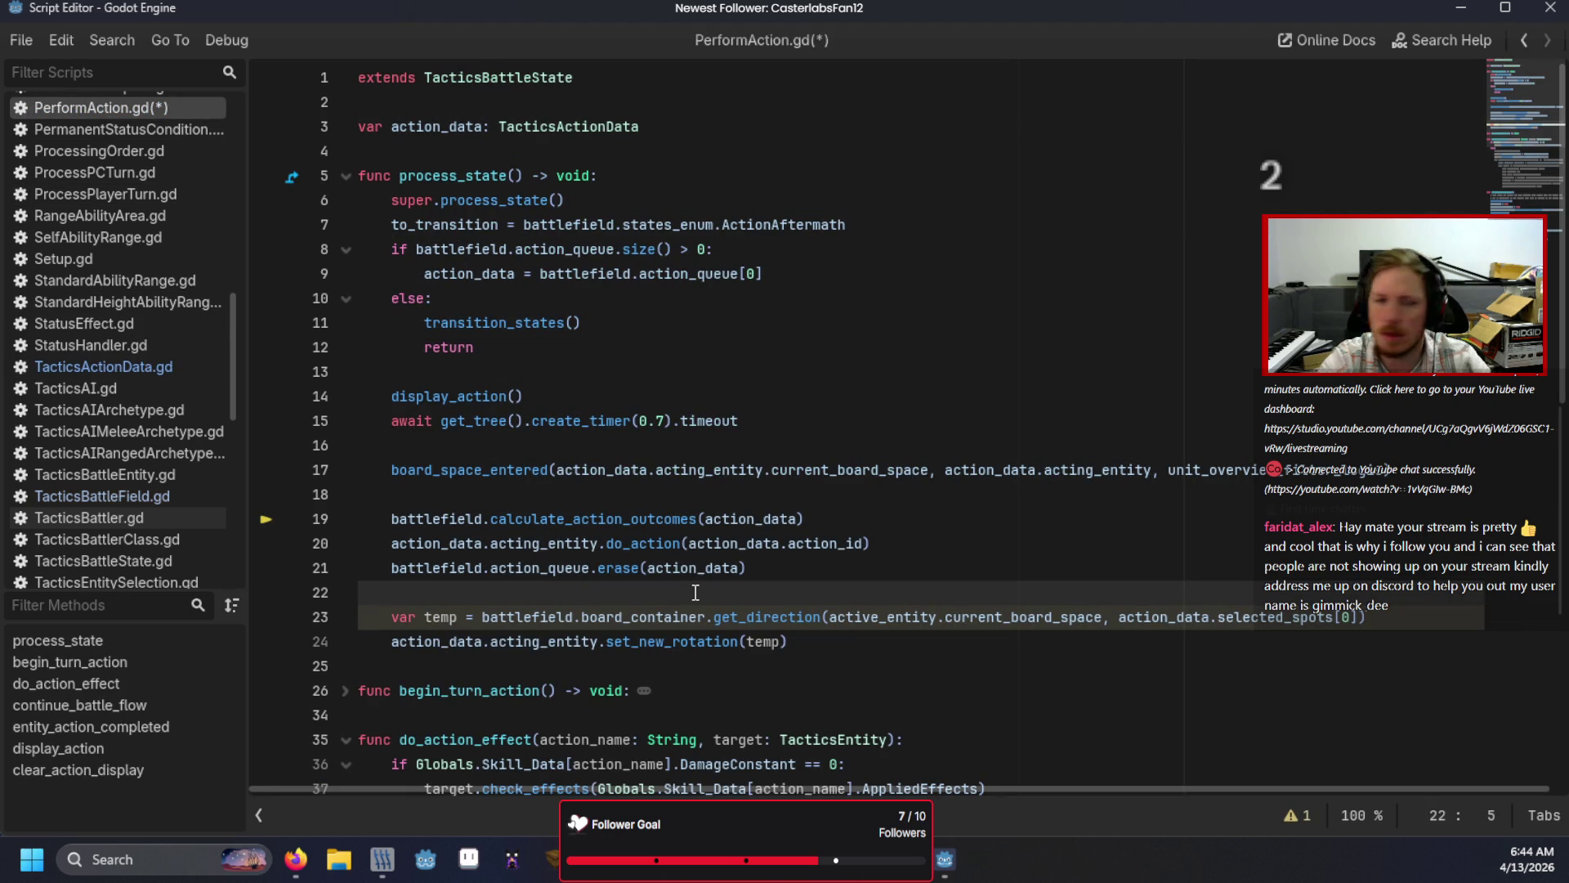
Step: Write match Globals.Skill_Data[action_data.action_id].SkillTarget on line 22
text(match a)
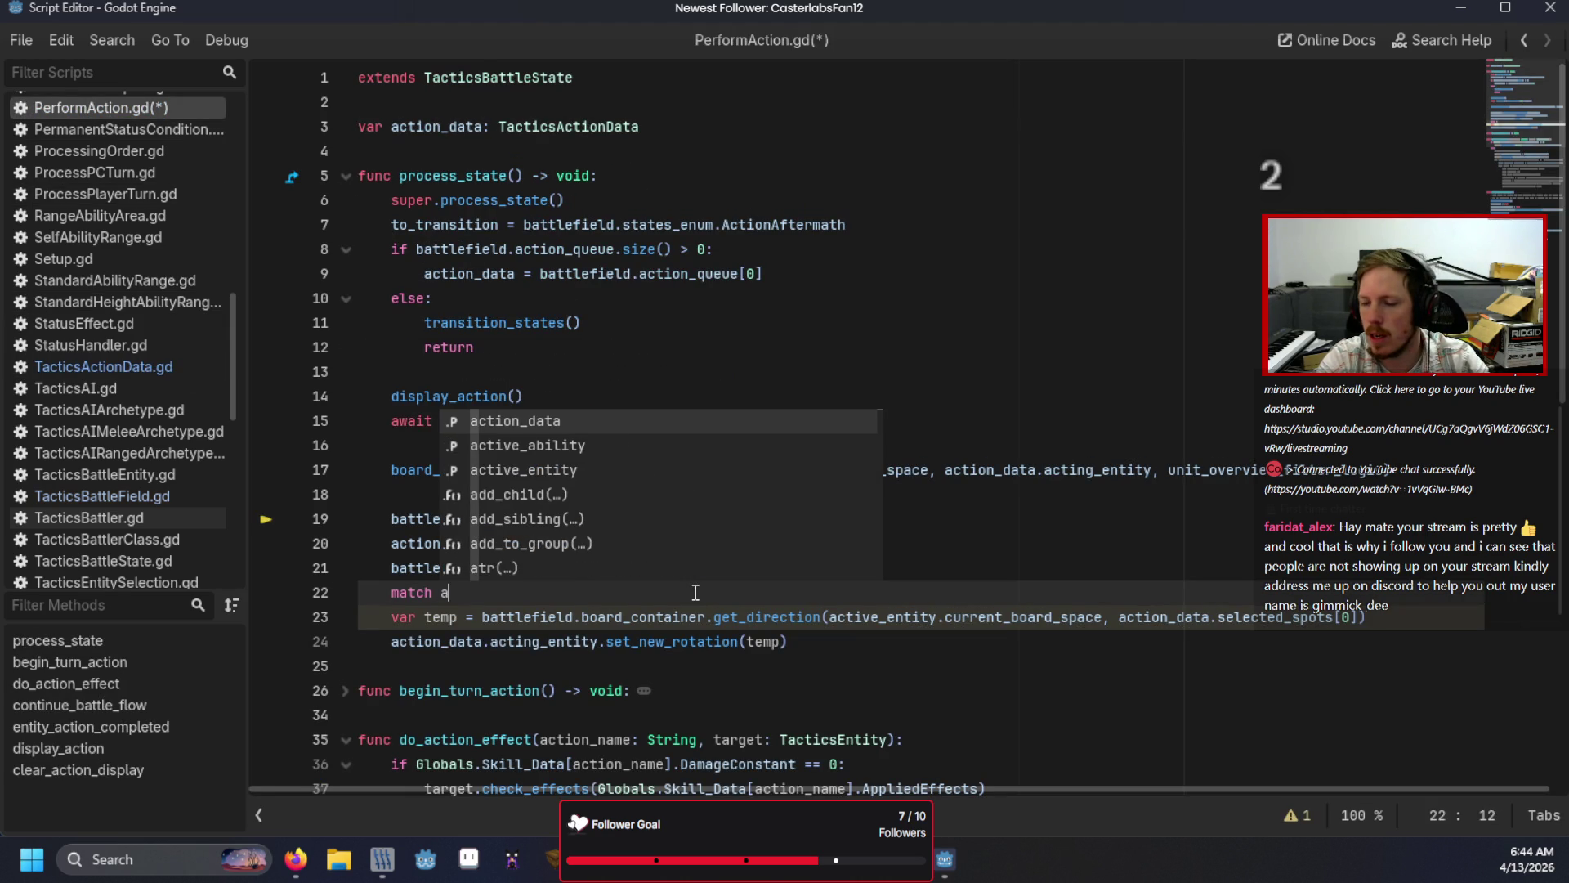
key(Return)
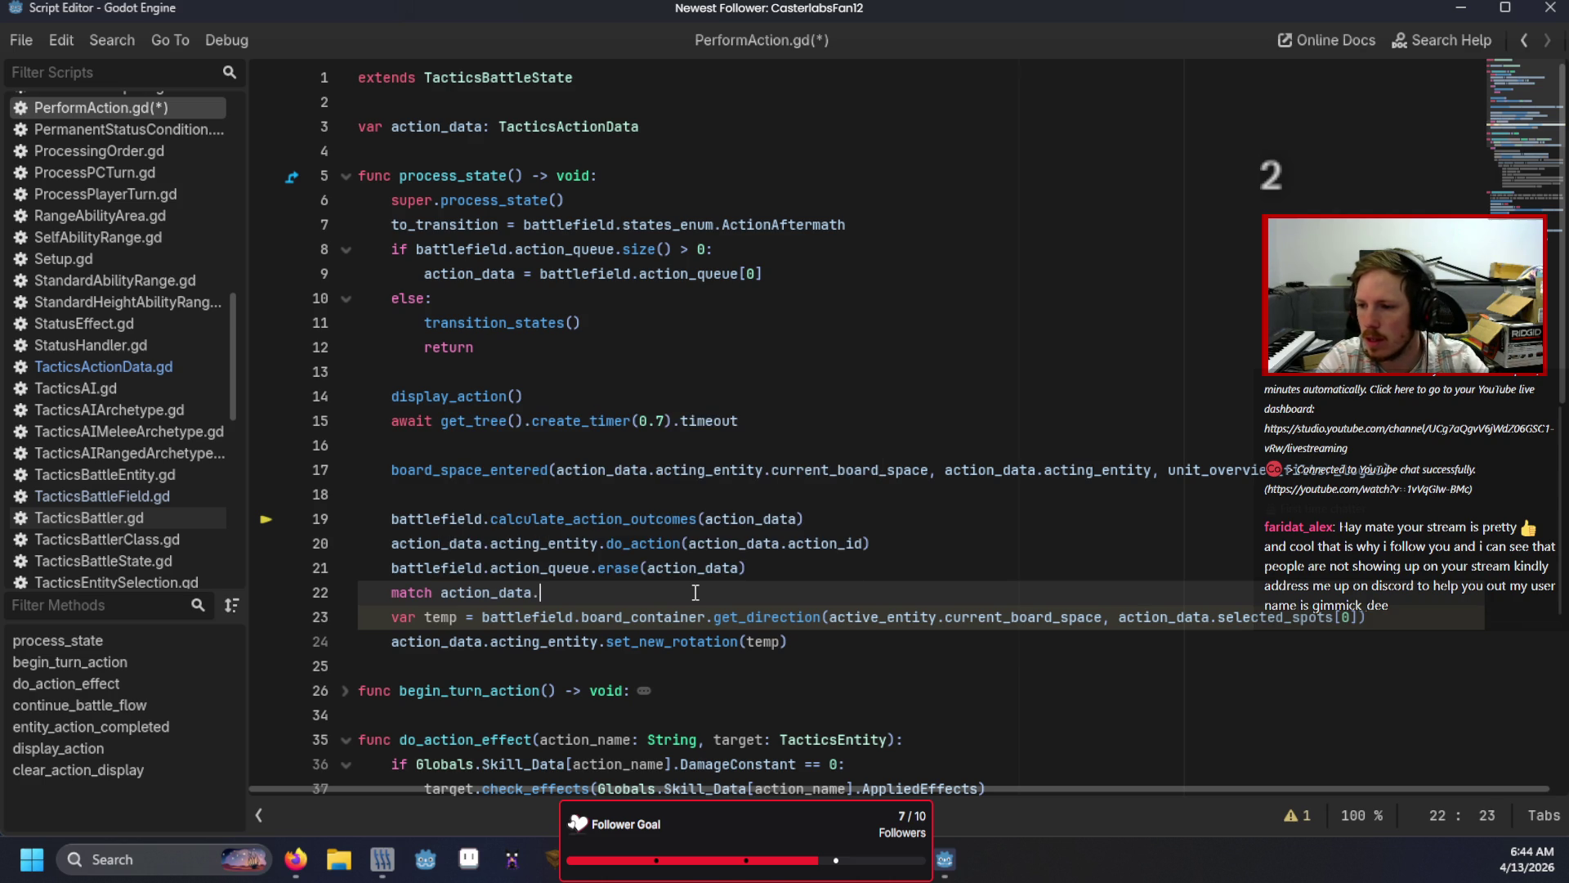
text(act)
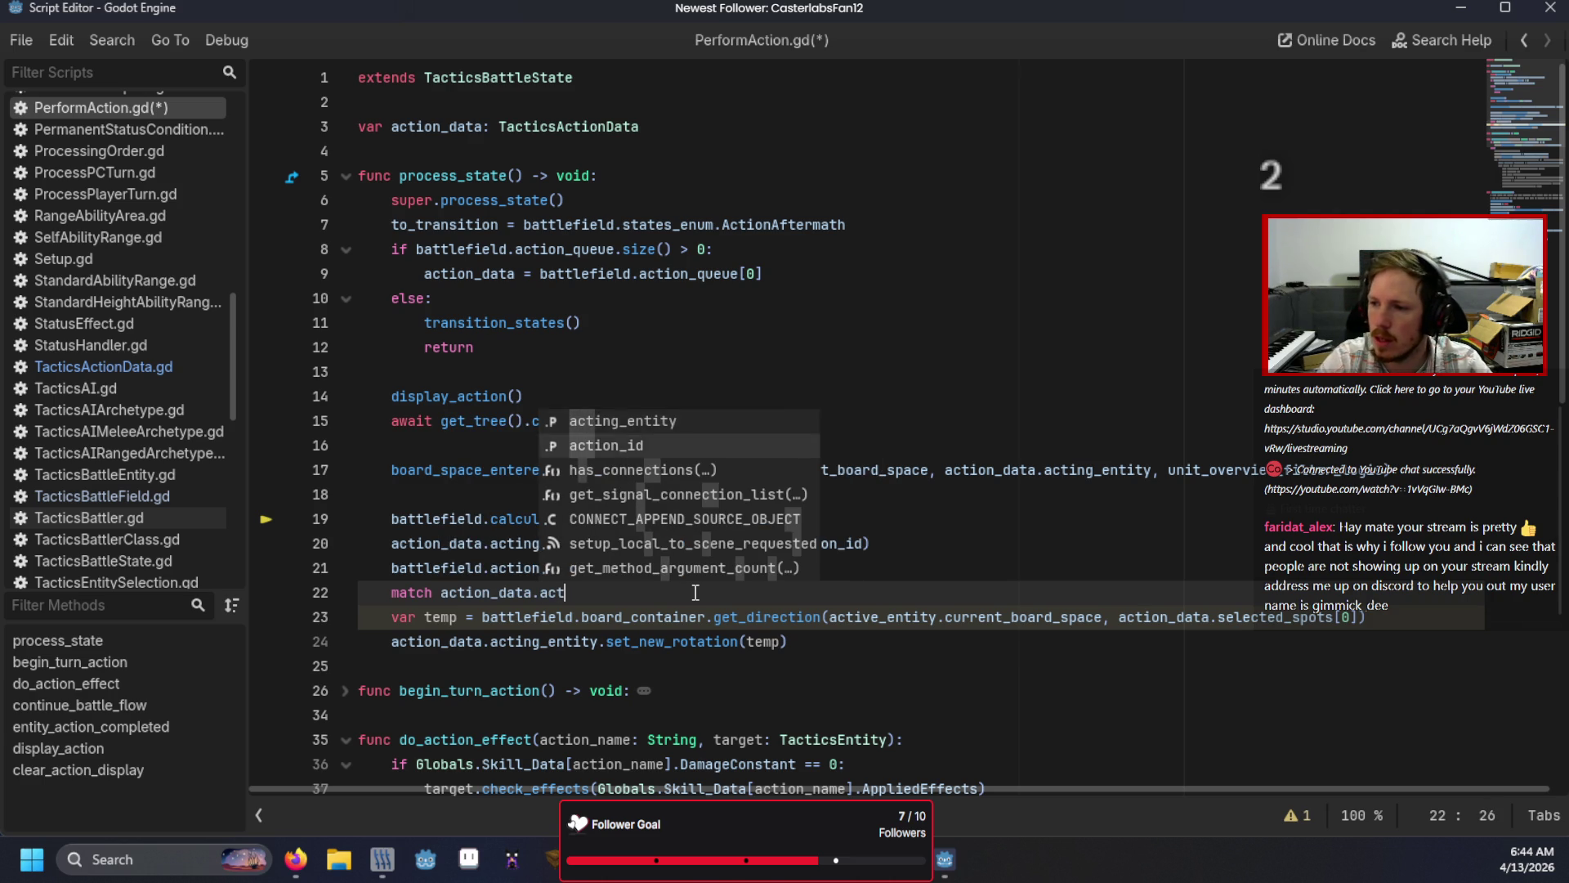
key(Down)
key(Return)
key(BackSpace)
key(BackSpace)
key(BackSpace)
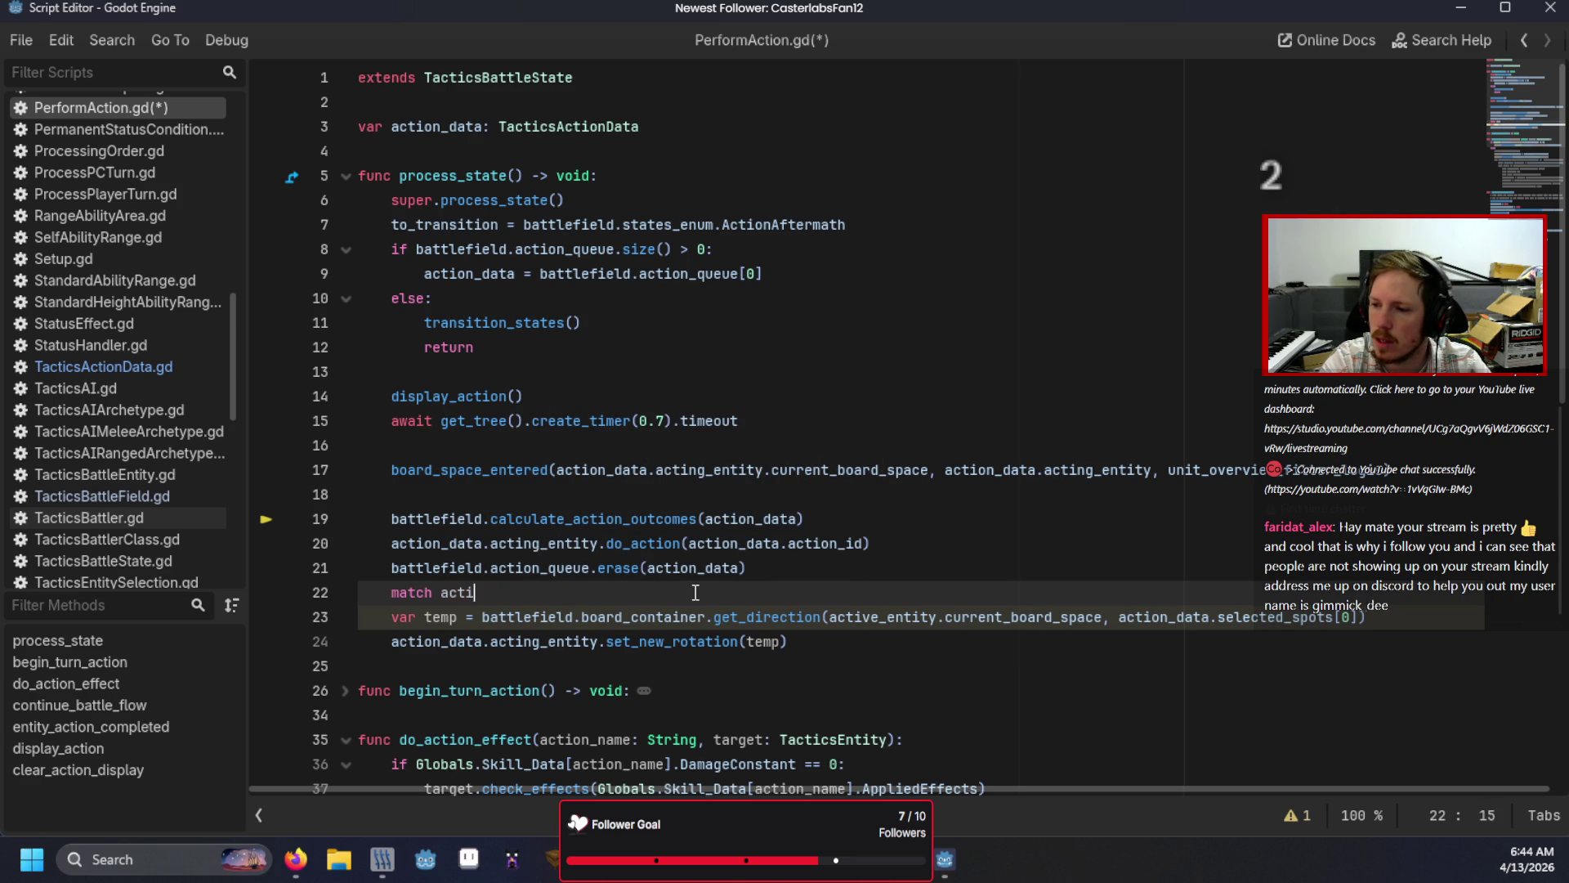
key(BackSpace)
key(BackSpace)
key(BackSpace)
key(BackSpace)
key(BackSpace)
text(atch Globals.Sk)
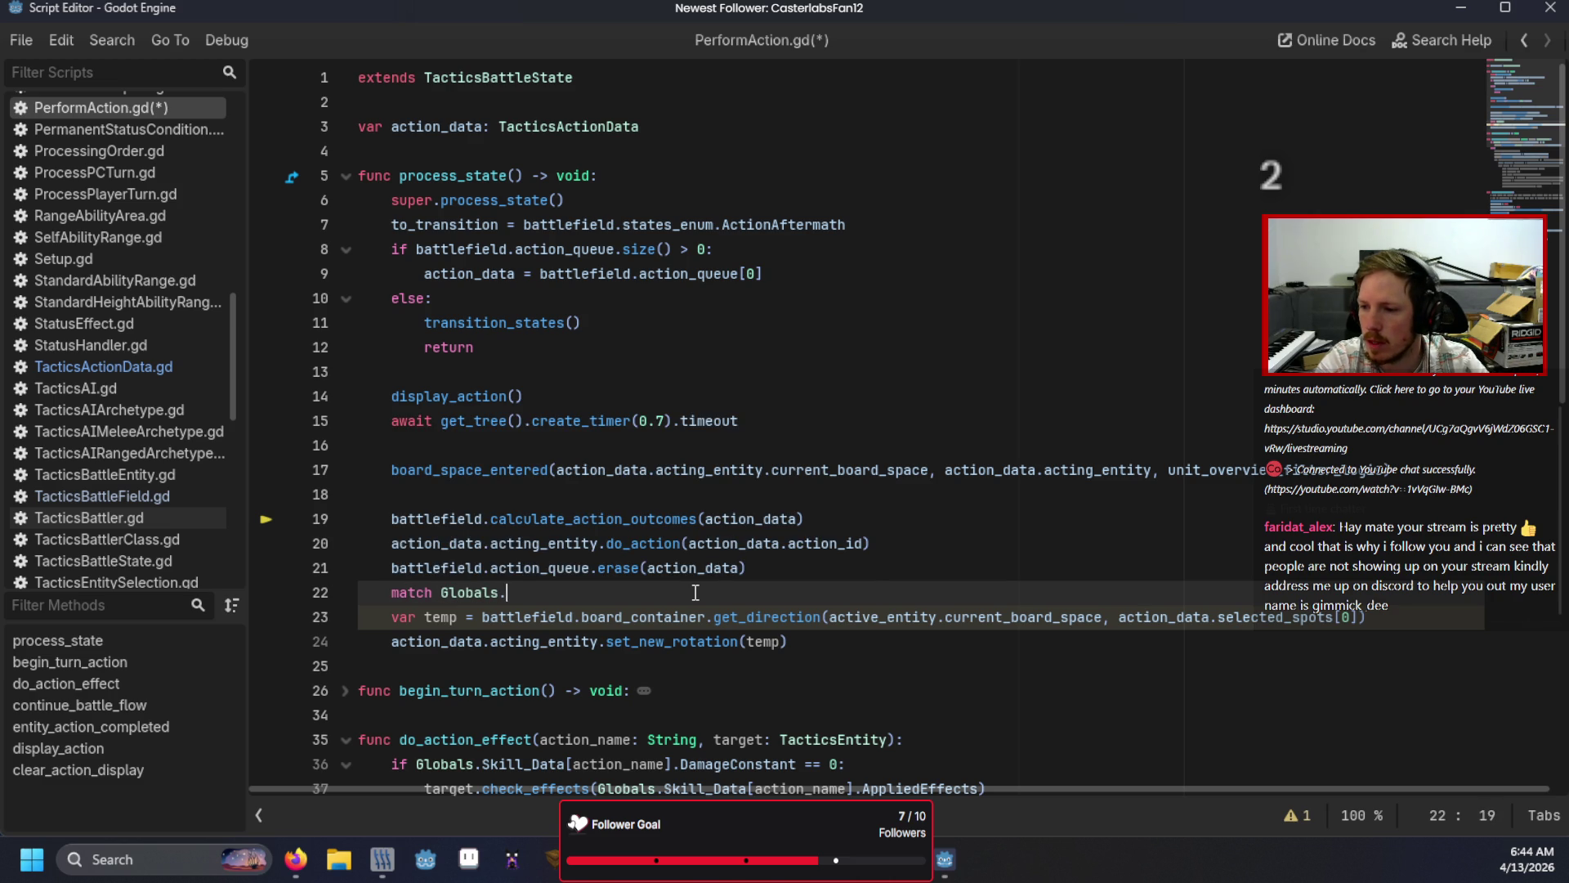
key(Return)
text([ac)
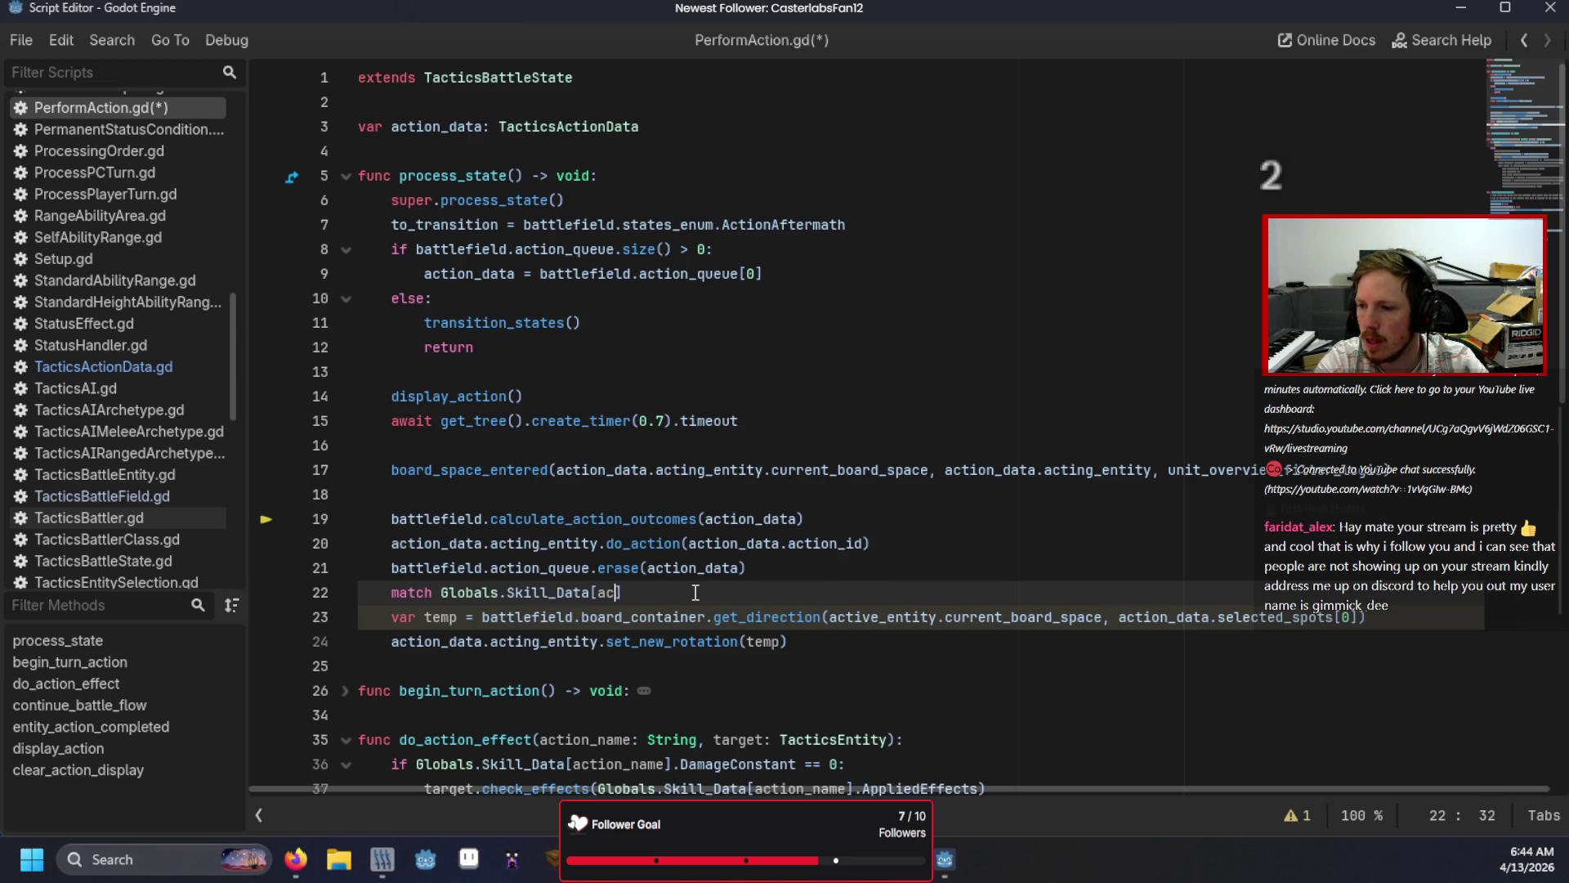
text(tion_data.a)
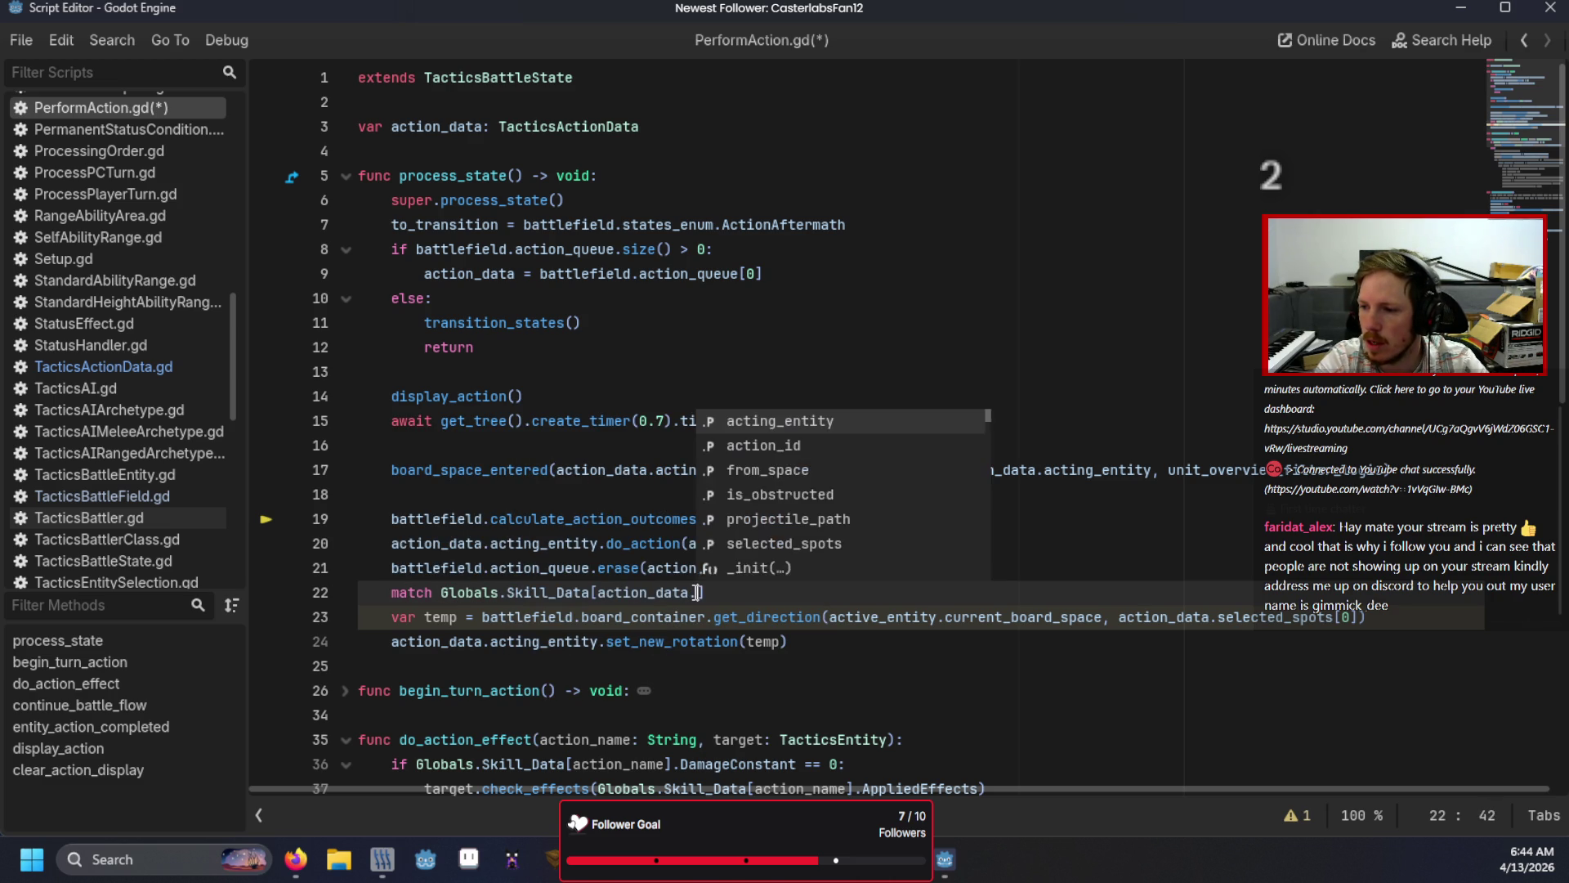
key(Down)
key(Return)
text(])
text(SKill_)
key(BackSpace)
key(BackSpace)
key(BackSpace)
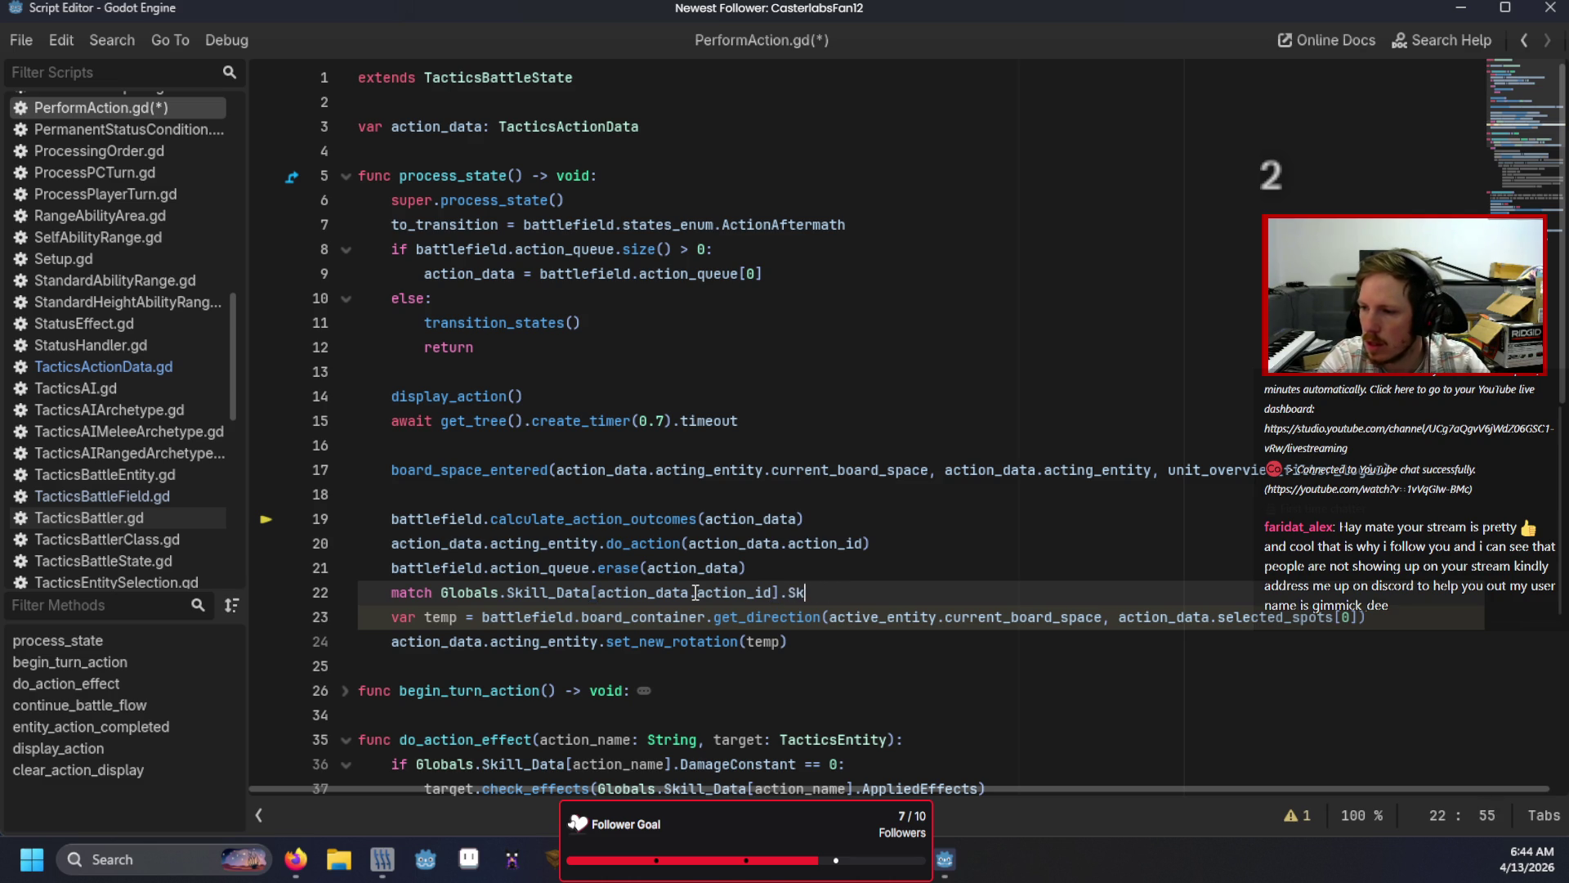
text(arget:)
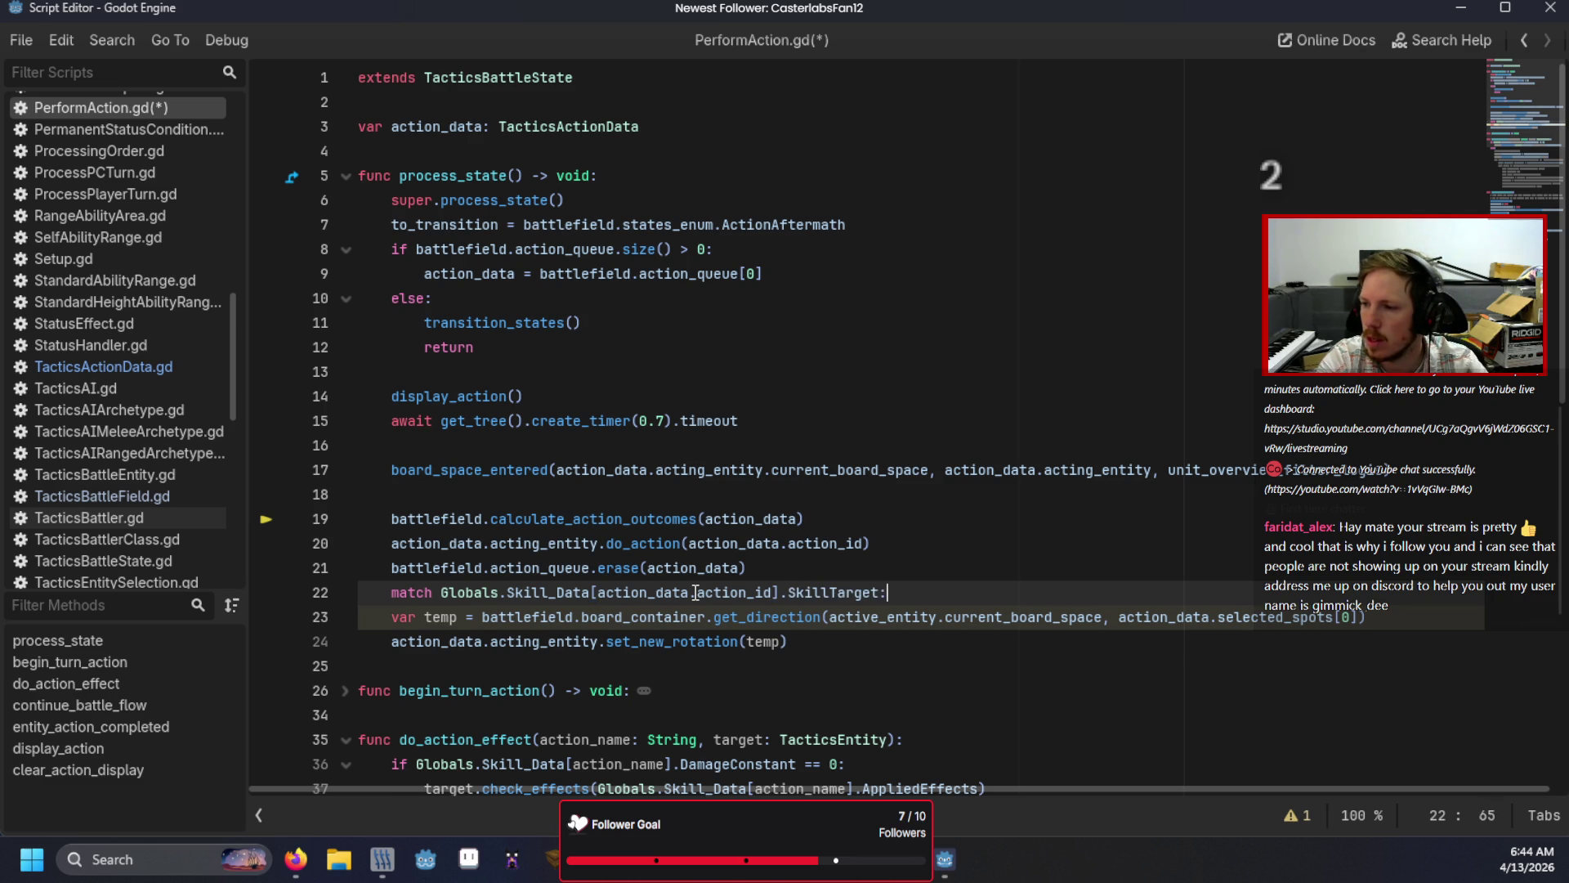
Step: Add an "Interactables" case printing "You've done it" and a default _ case
key(Return)
text("Inte)
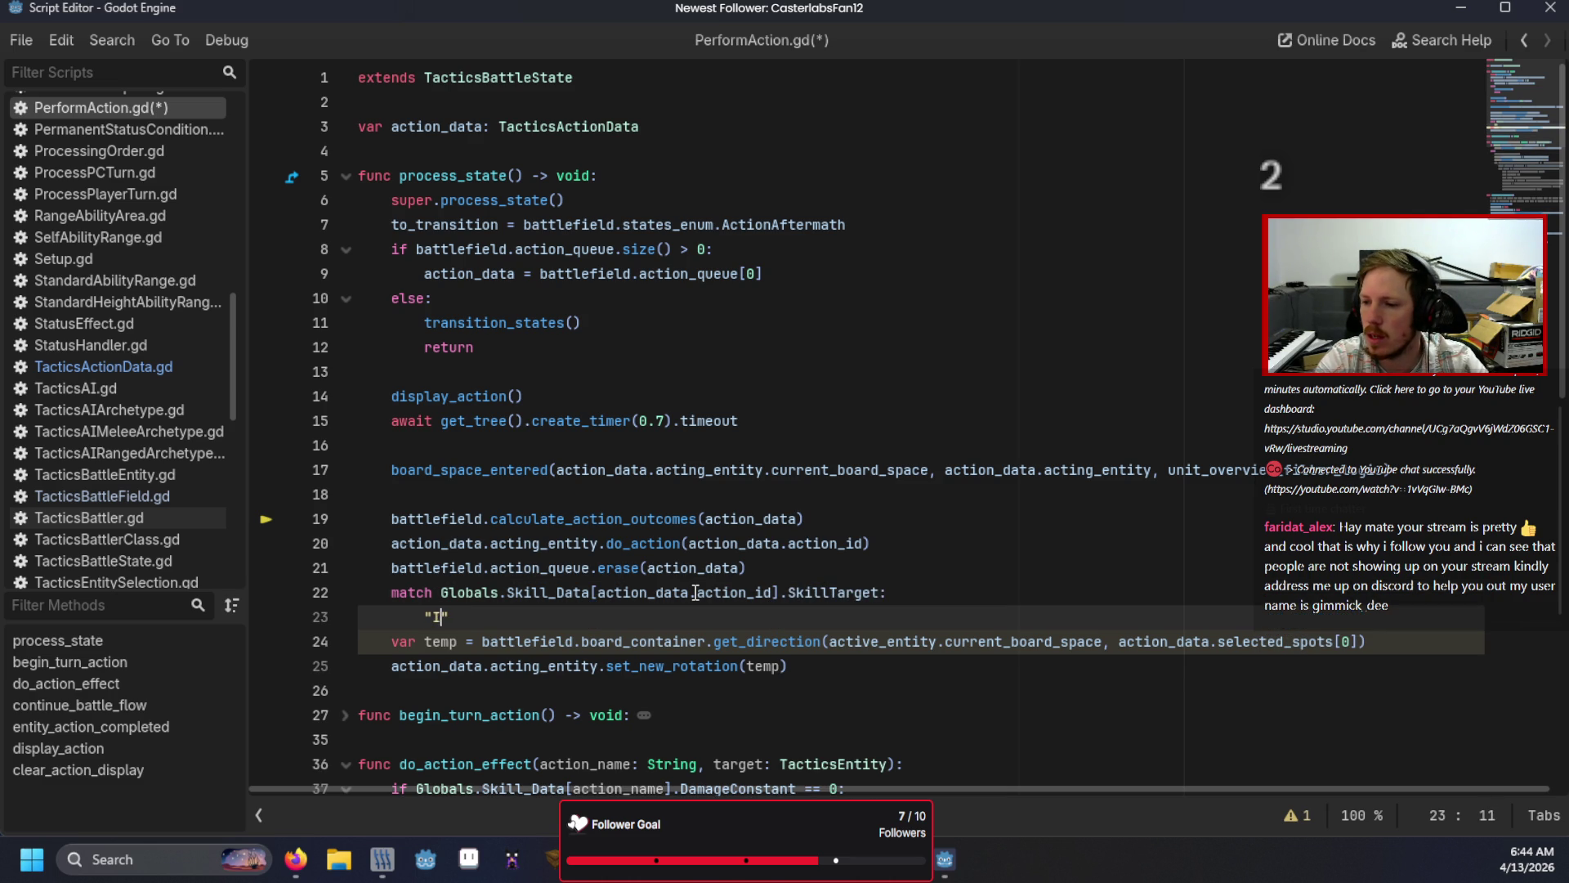
text(ractables")
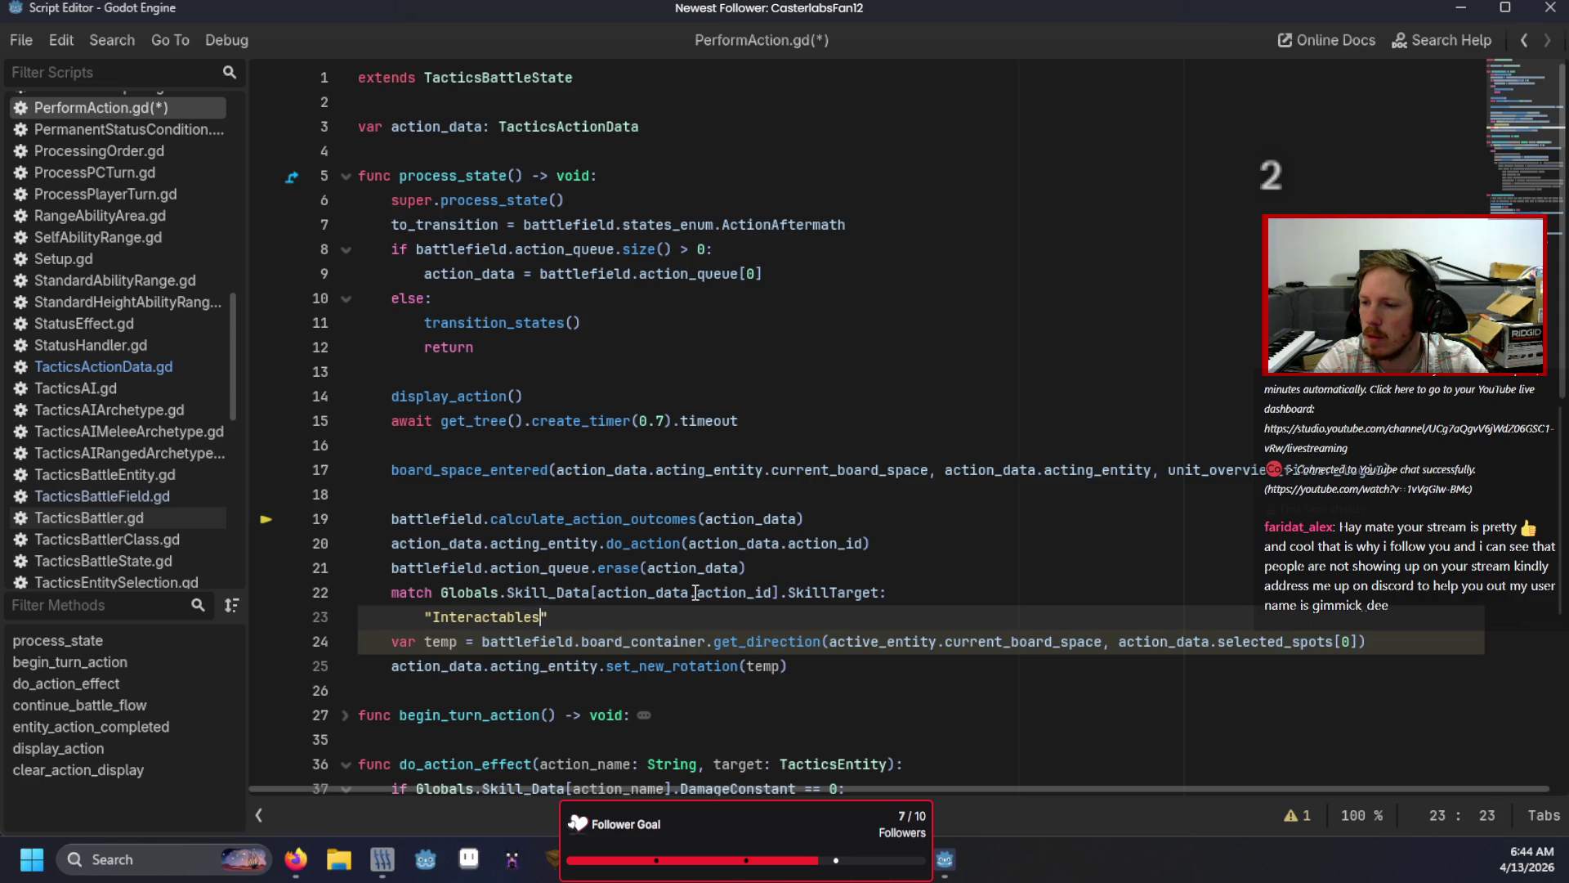
text(:)
key(Return)
text(pr)
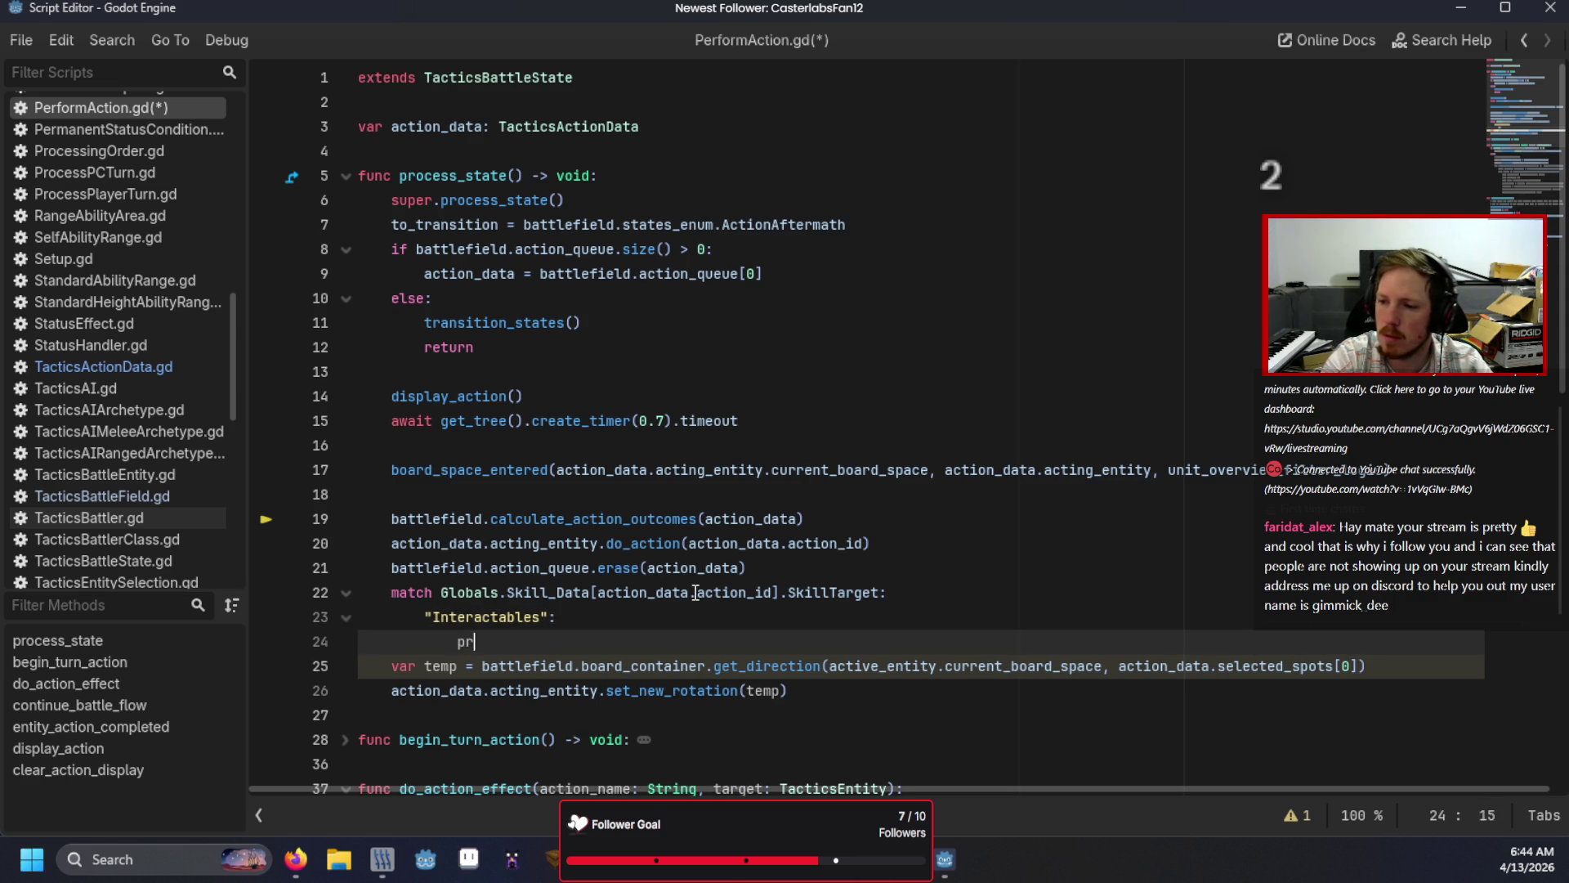
text(int("You've done it)
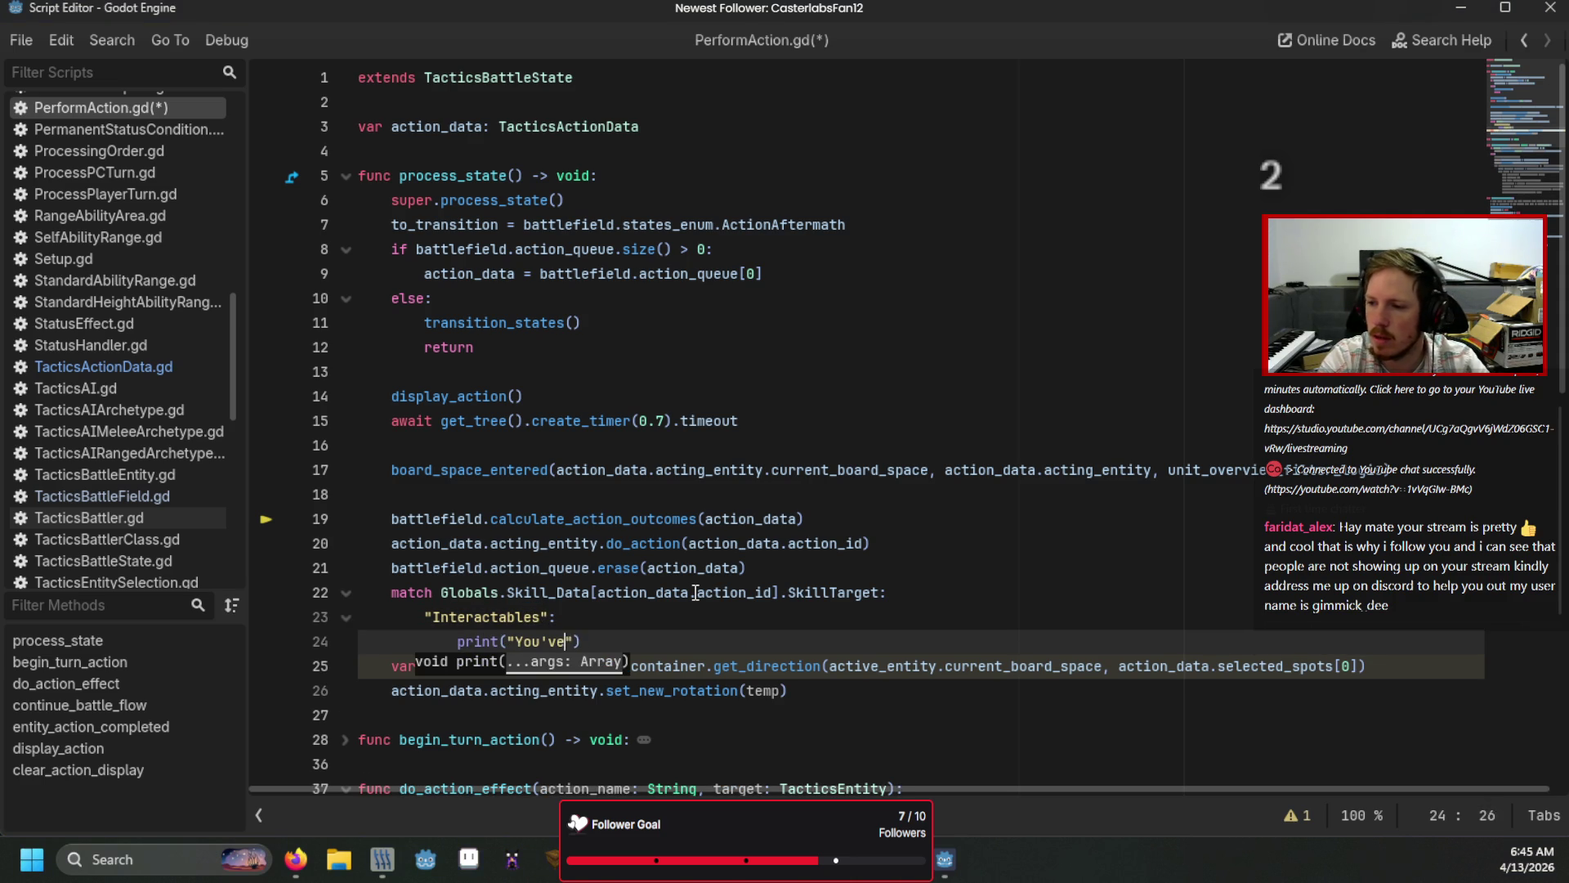
key(End)
key(Return)
key(BackSpace)
text(:)
key(Return)
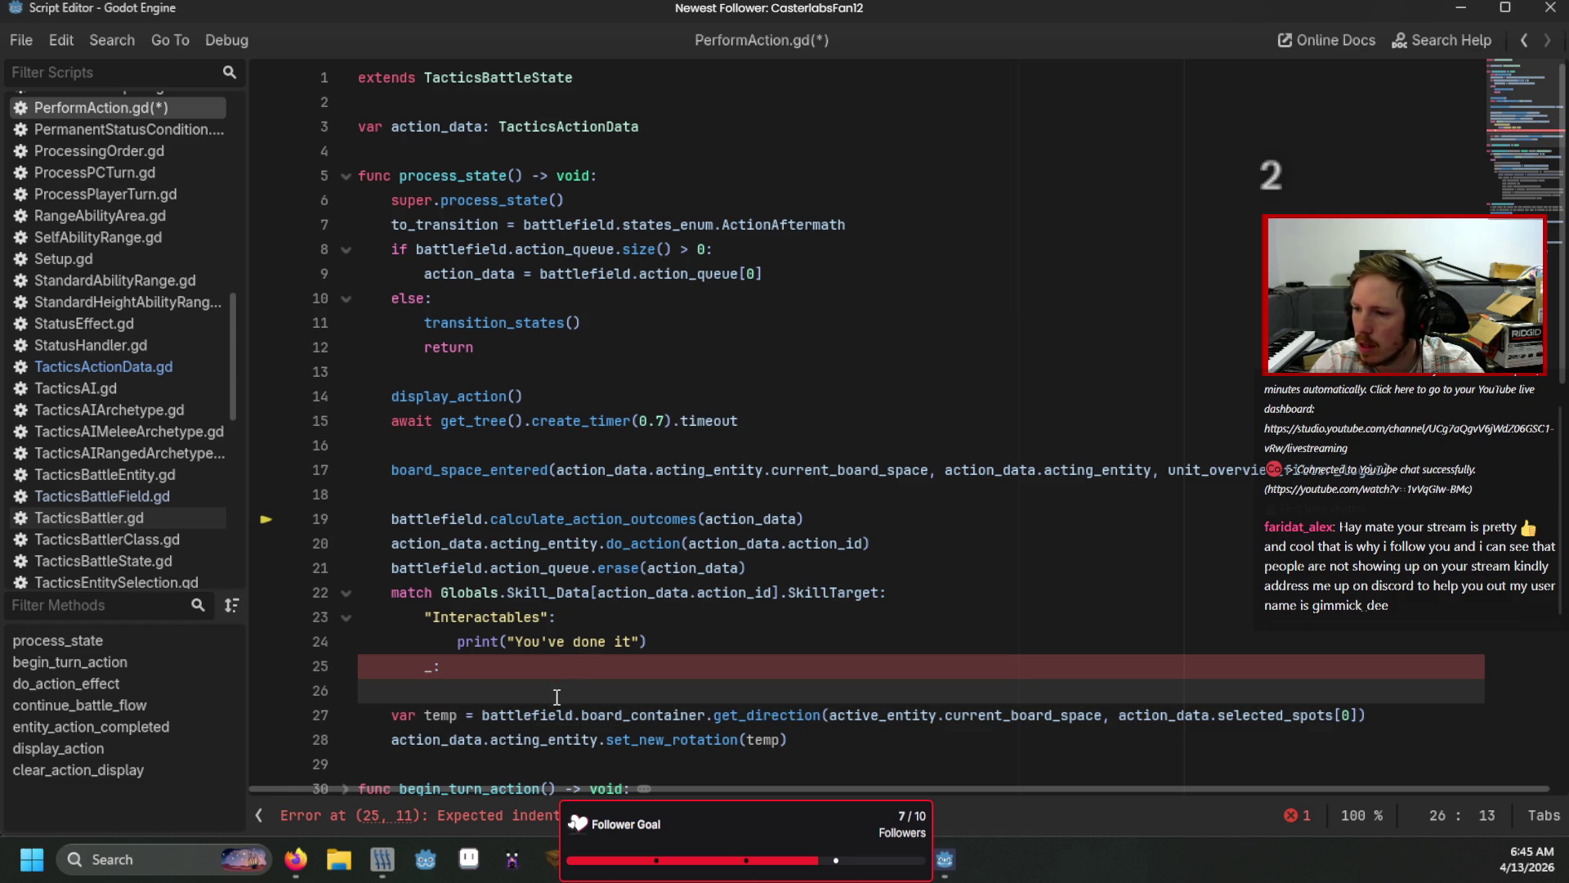
Step: Select the whole draft match block and cut it out
shift+click(336, 615)
shift+click(330, 587)
key(BackSpace)
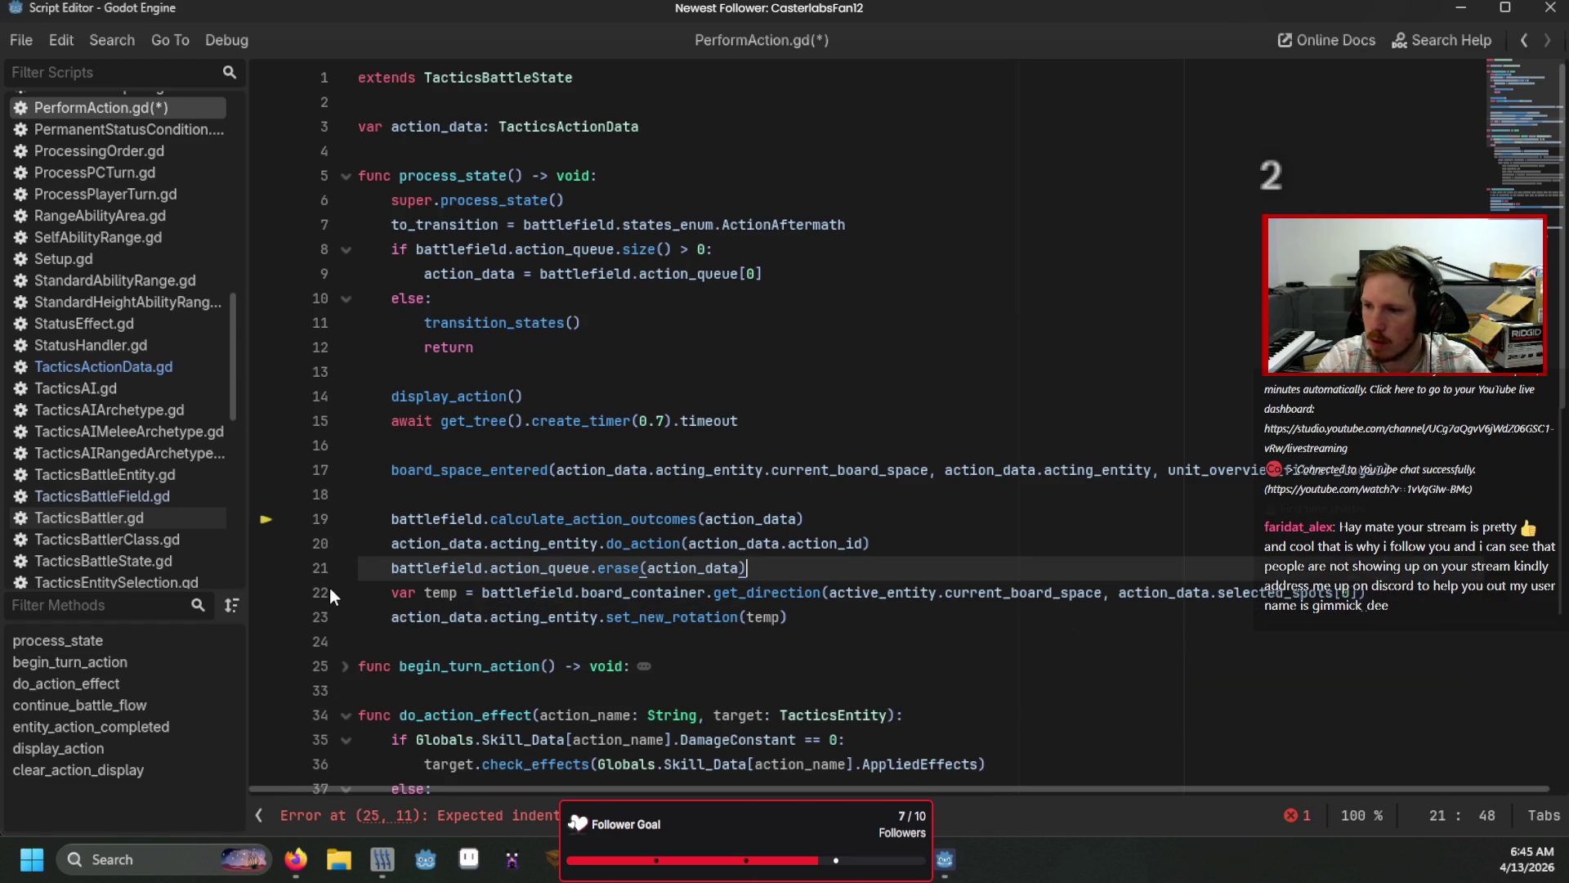
Step: Paste the match block below the board_space_entered line, fix its indentation, and save
click(433, 494)
text(match Globals.Skill_Data[action_data.action_id].SkillTarget: 		"Interactables": 			print("You've done it") 		_:)
key(Delete)
key(BackSpace)
key(Tab)
key(BackSpace)
key(ctrl+s)
Step: Dedent the match line one more level and run the game again
click(691, 467)
click(410, 495)
key(BackSpace)
click(614, 544)
key(F5)
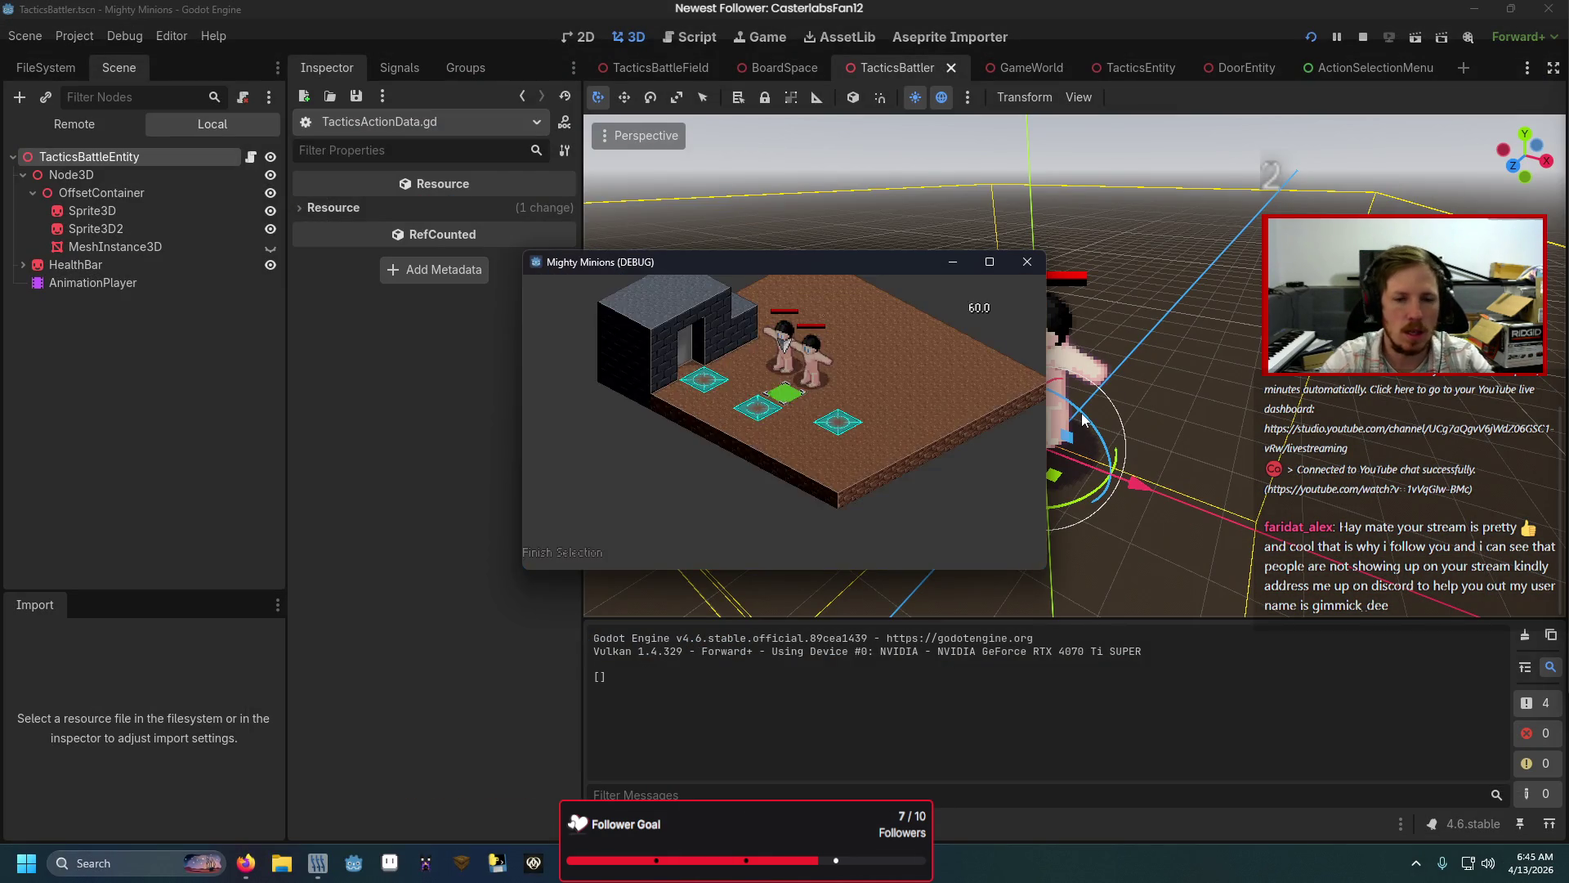
Step: Finish the move selection and choose Interact in the running game
click(564, 554)
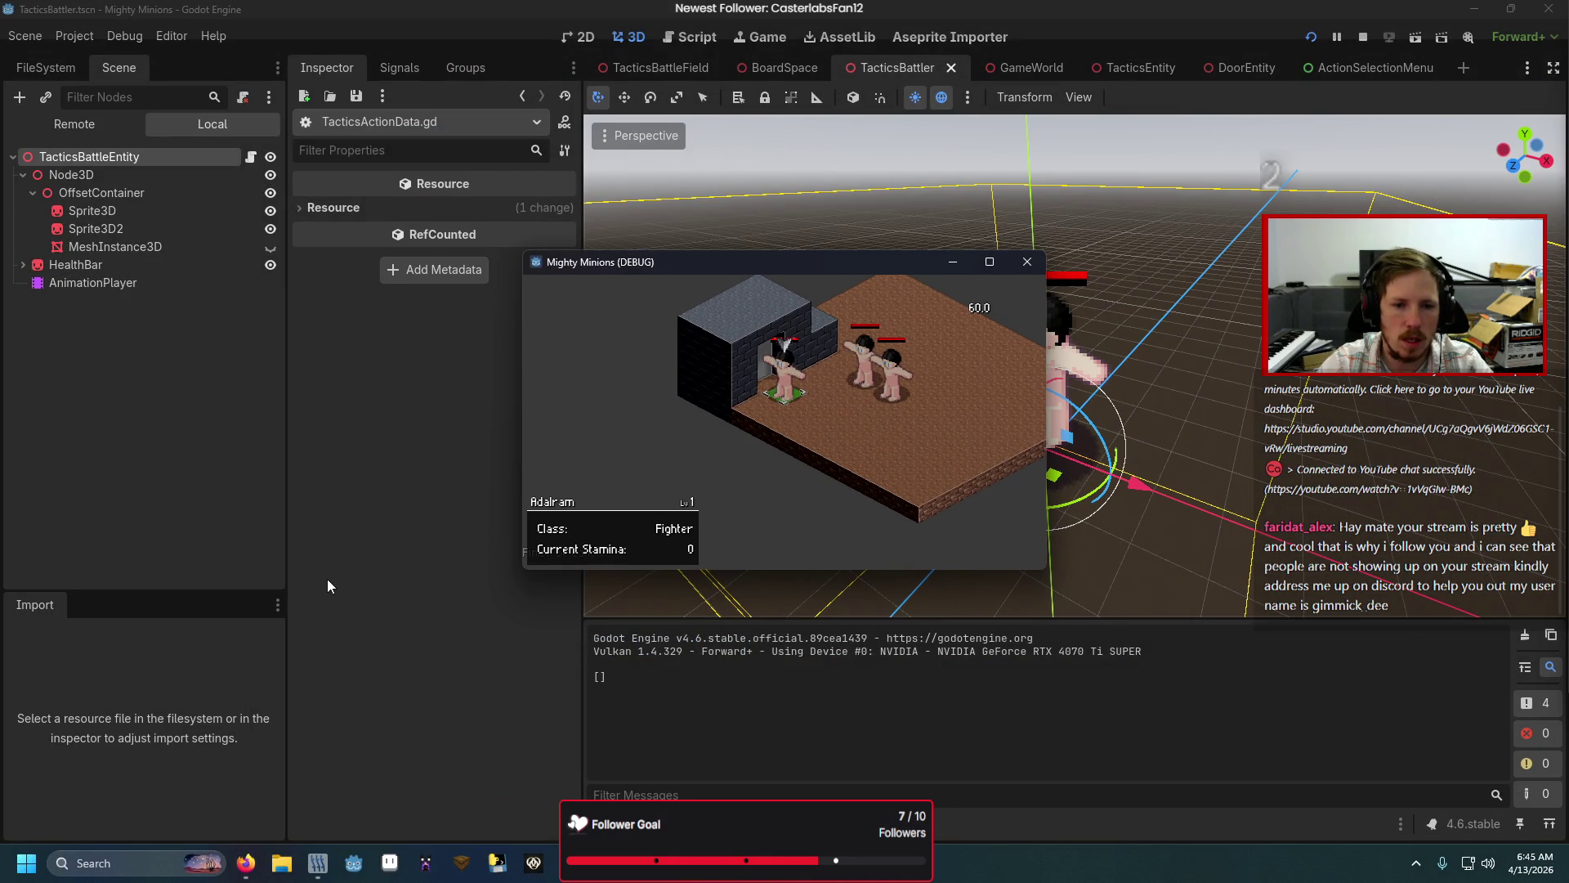
key(Down)
key(Down)
key(Return)
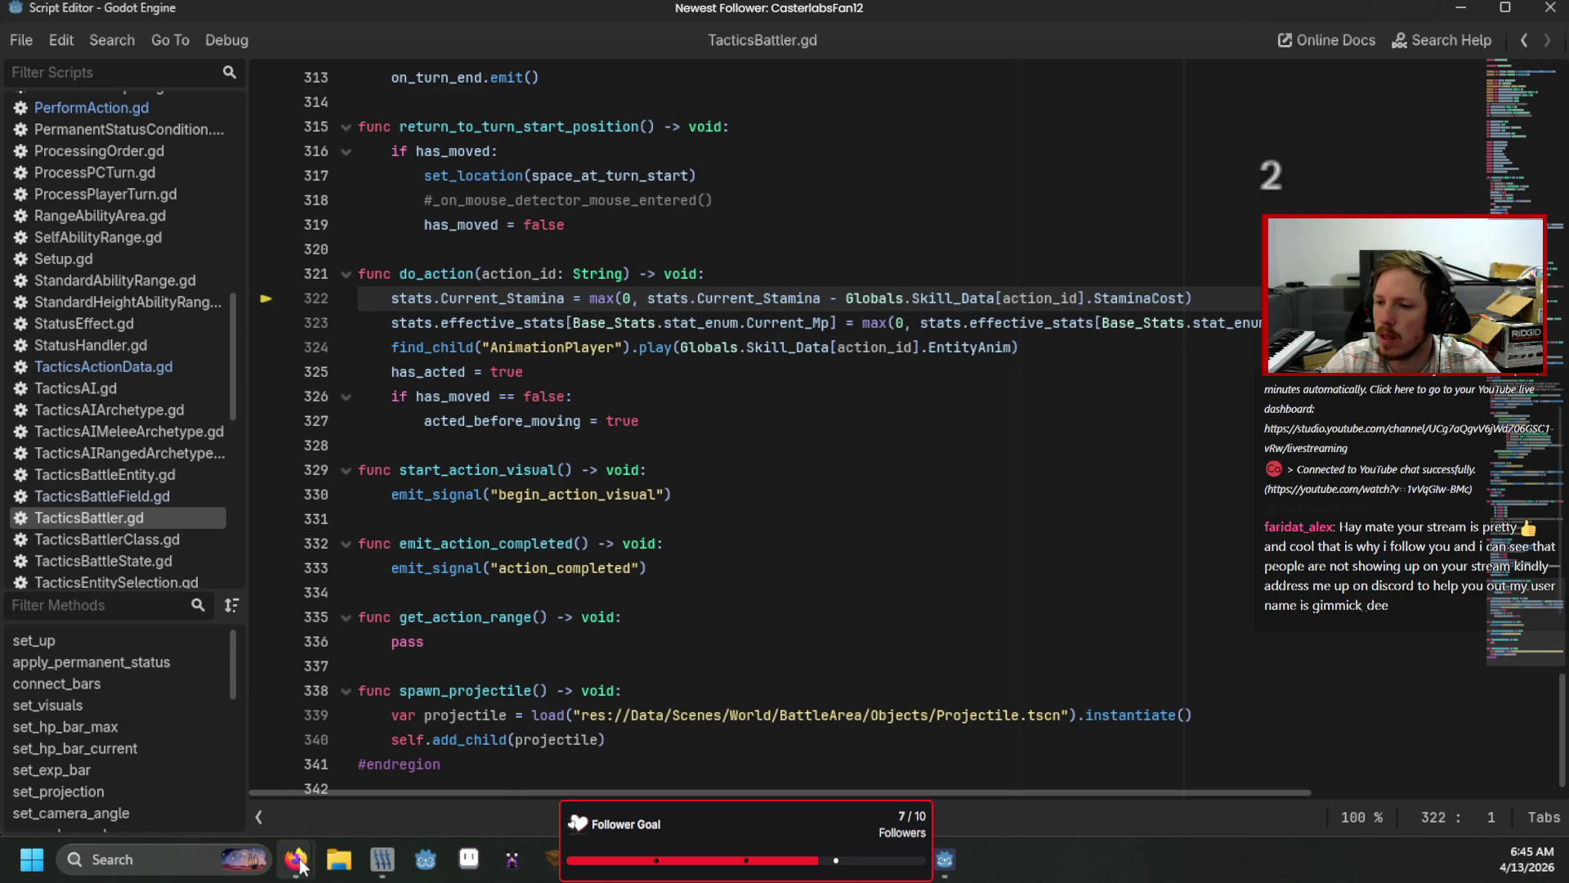
mouse_move(299, 861)
click(401, 761)
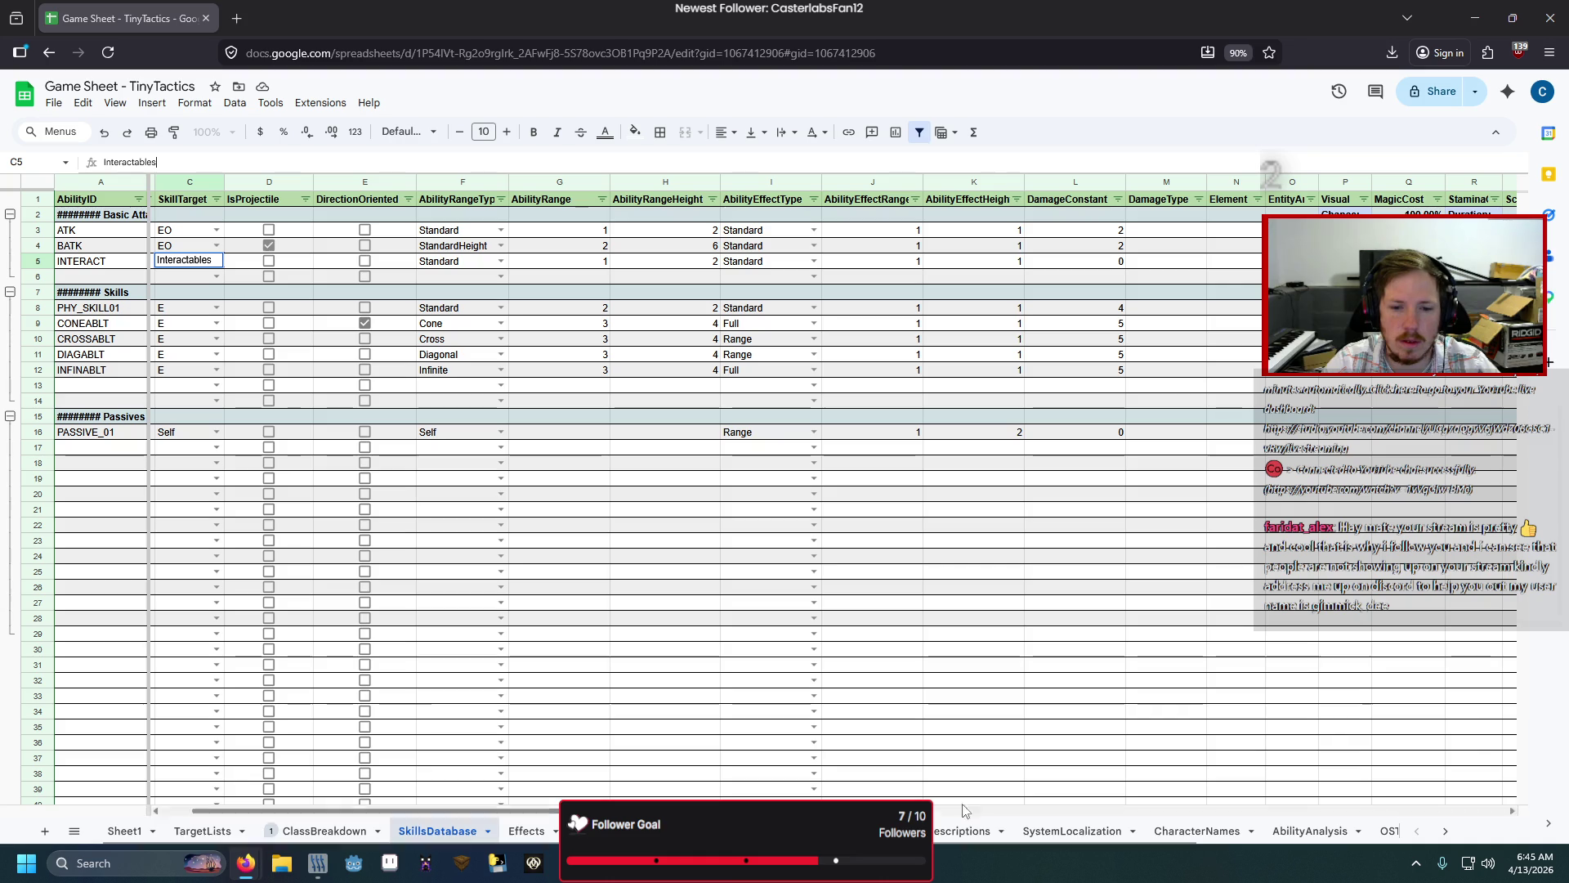
Step: Set the INTERACT skill's MagicCost to 0 in the SkillsDatabase sheet
scroll(359, 812, right, 2)
scroll(921, 657, right, 4)
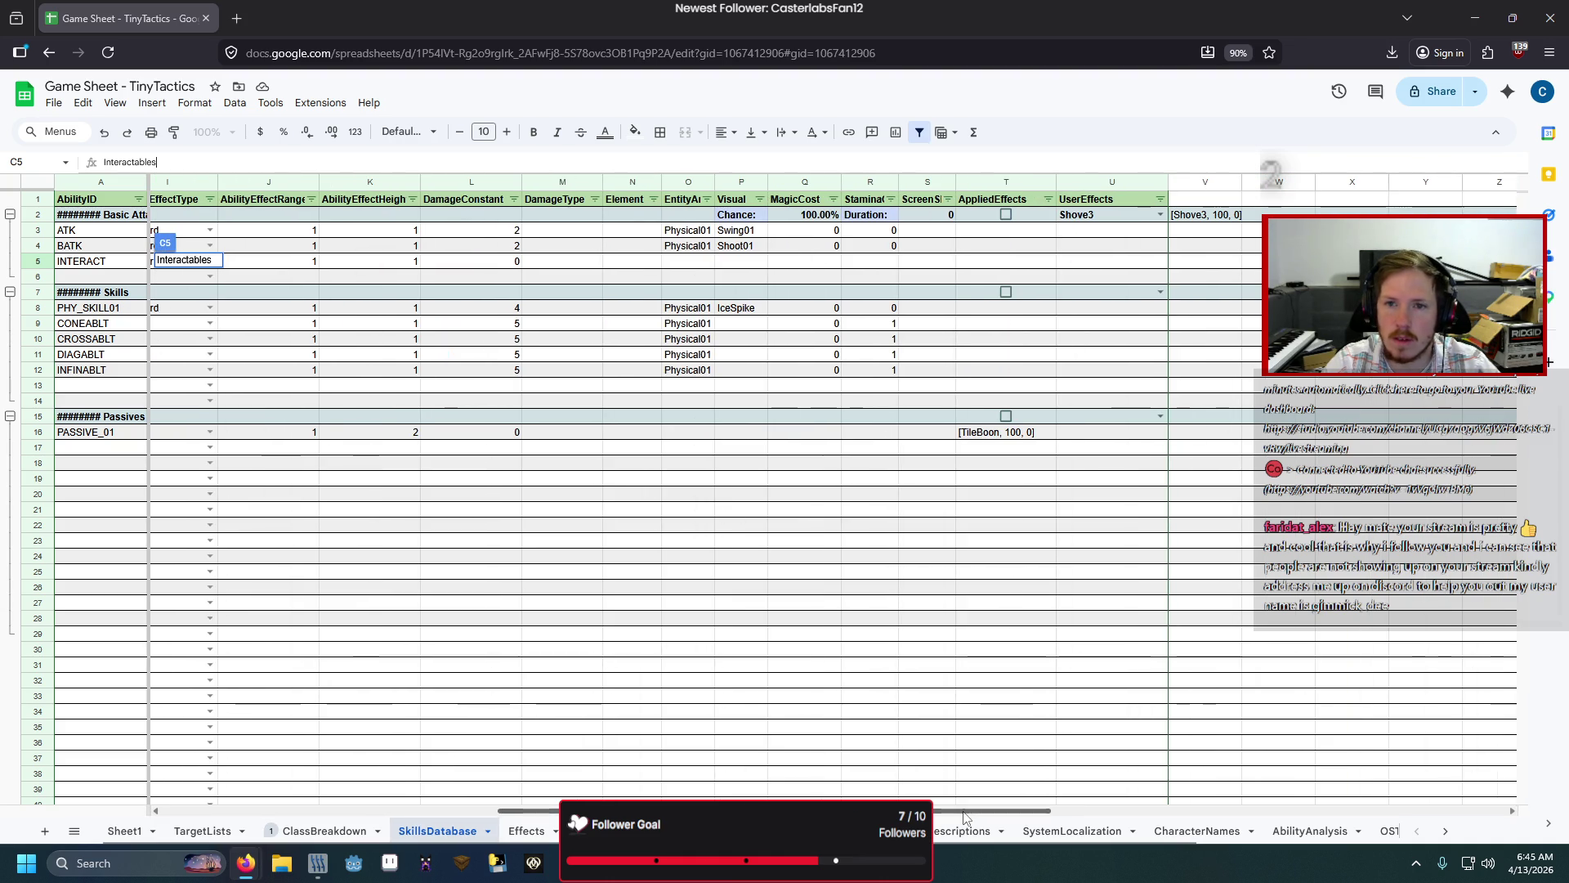
click(826, 260)
text(0)
key(ctrl+Return)
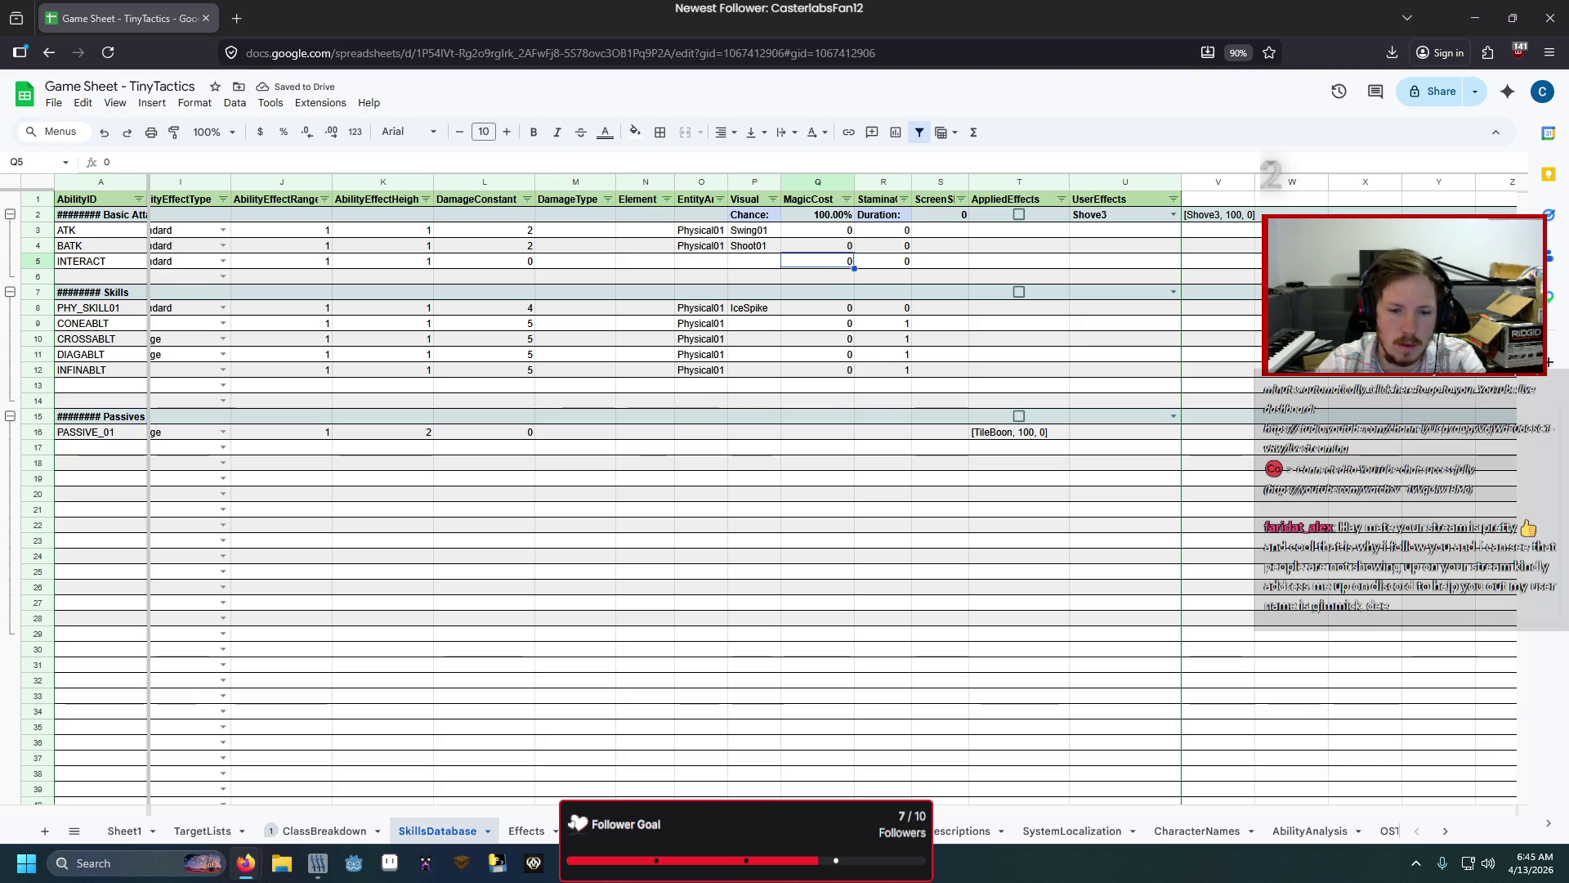
Step: Export the SkillsDatabase sheet as Comma Separated Values (.csv)
click(53, 102)
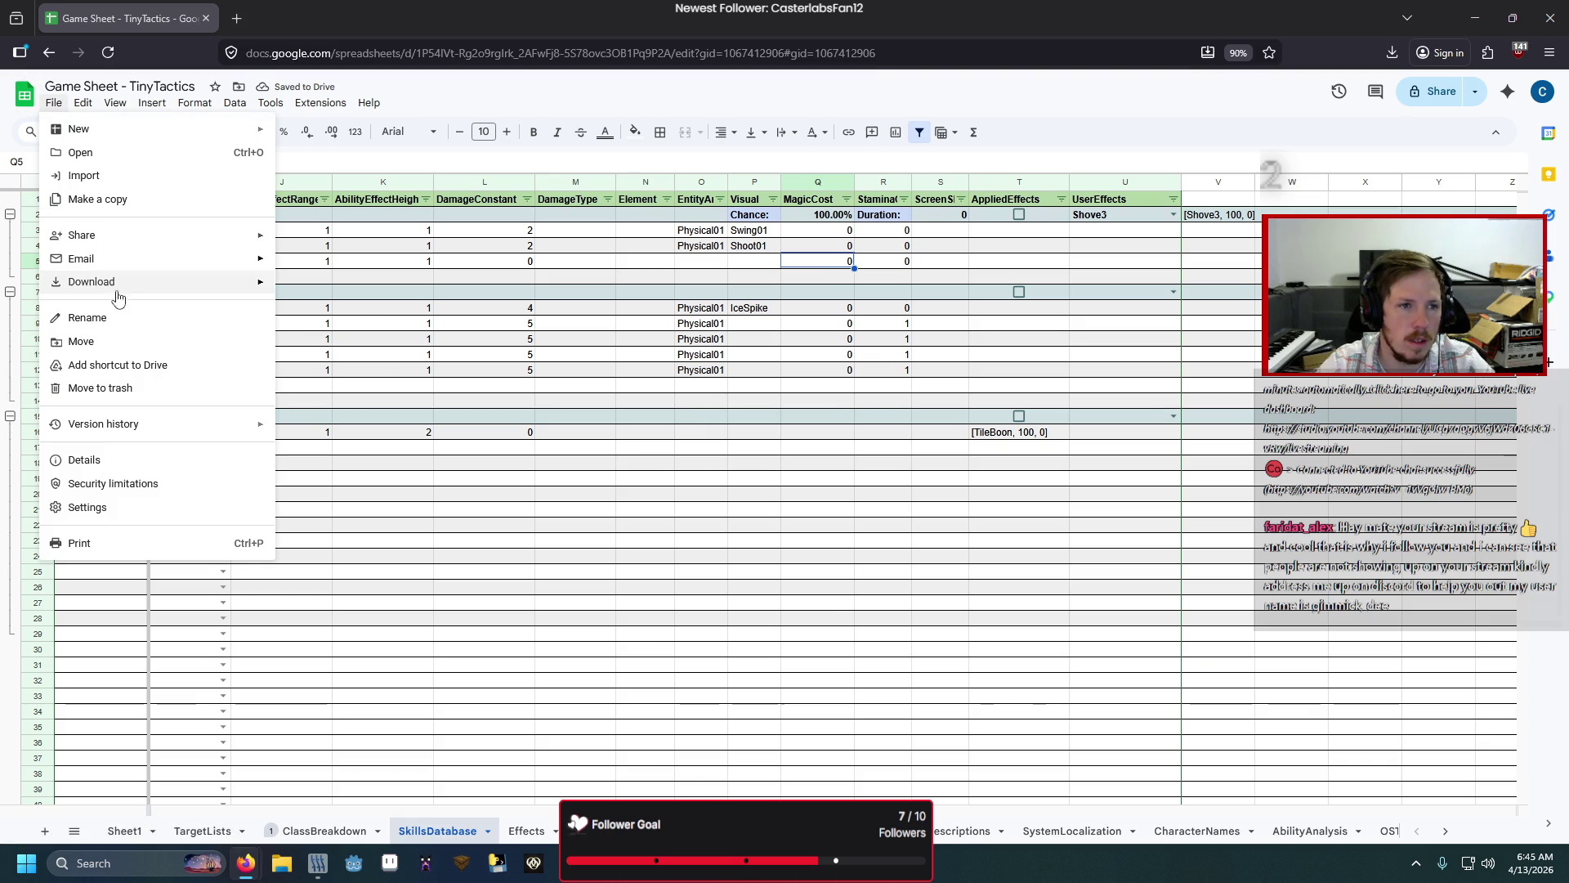
mouse_move(137, 296)
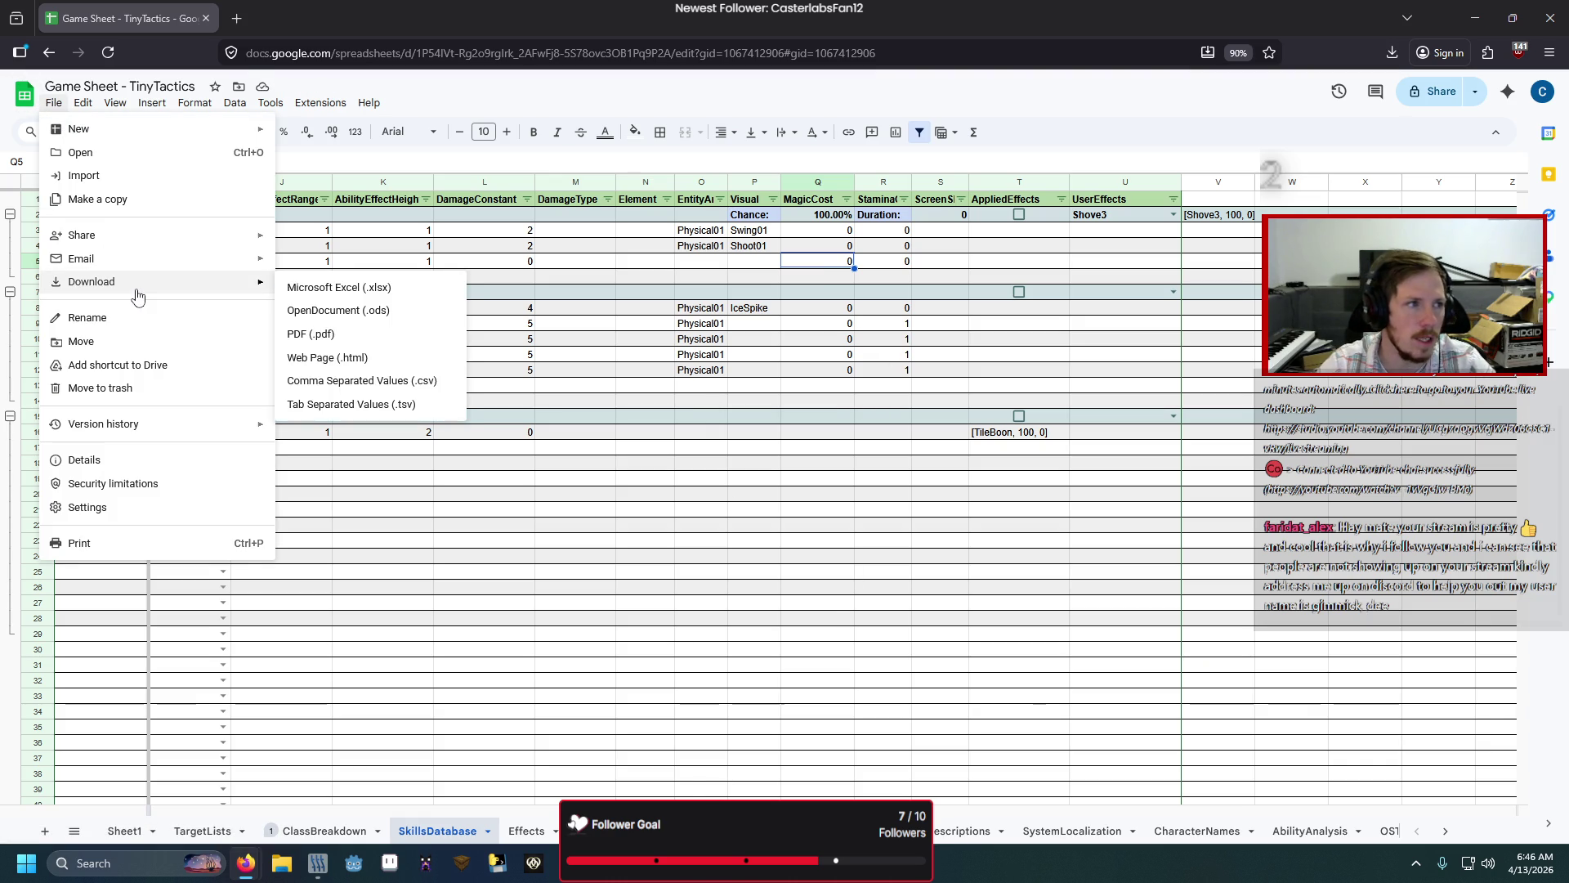
click(352, 385)
key(alt+Tab)
key(F5)
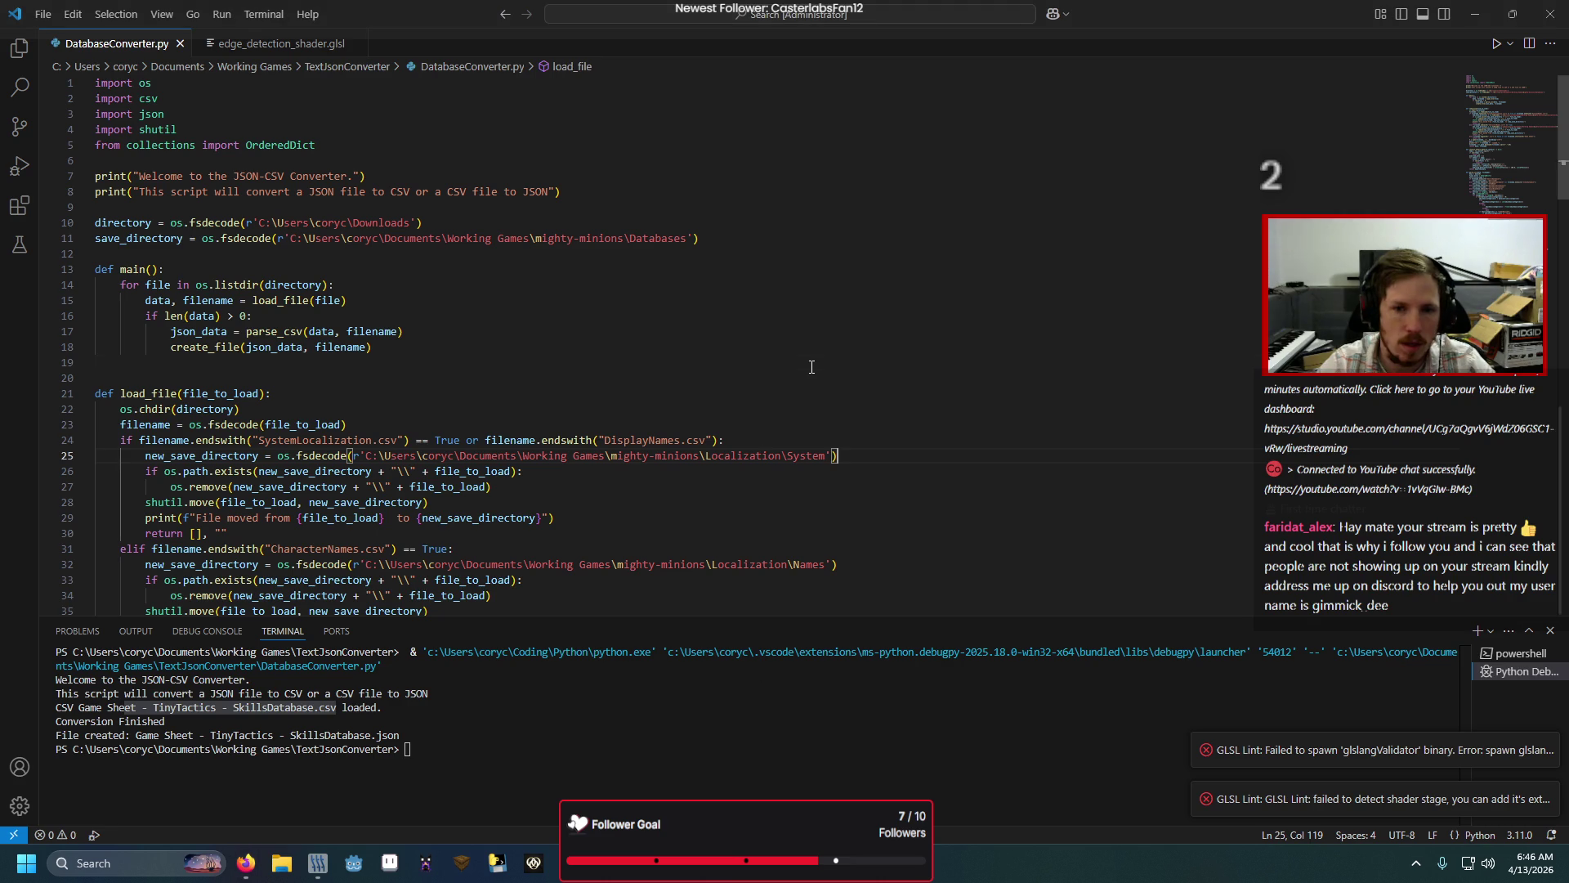
Step: Rerun DatabaseConverter.py to regenerate the skills JSON, then launch the game from Godot
key(F5)
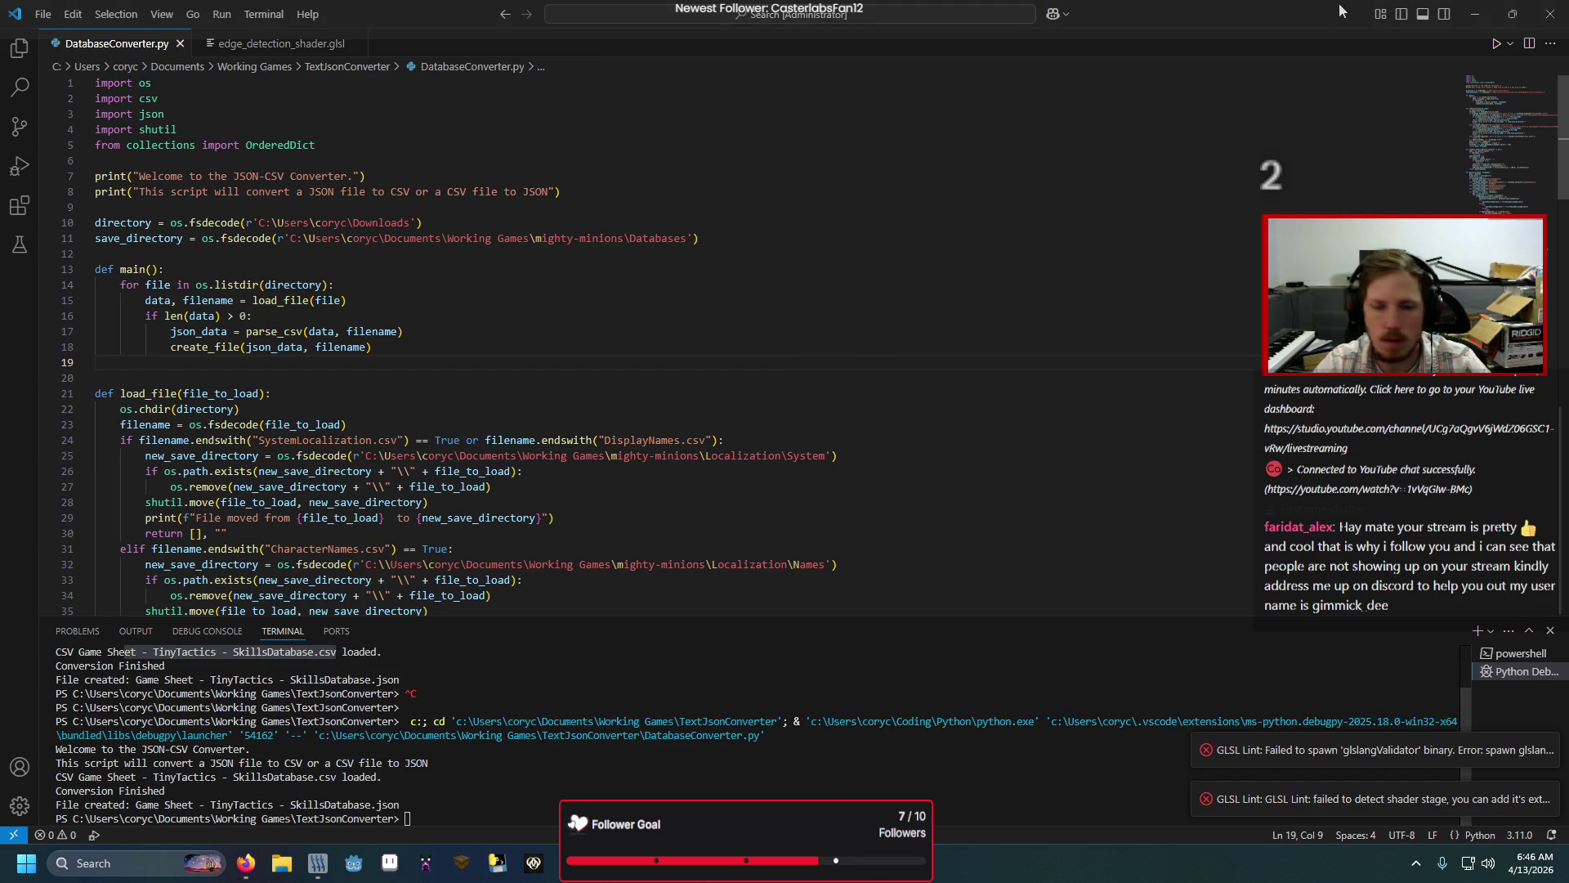
click(1478, 12)
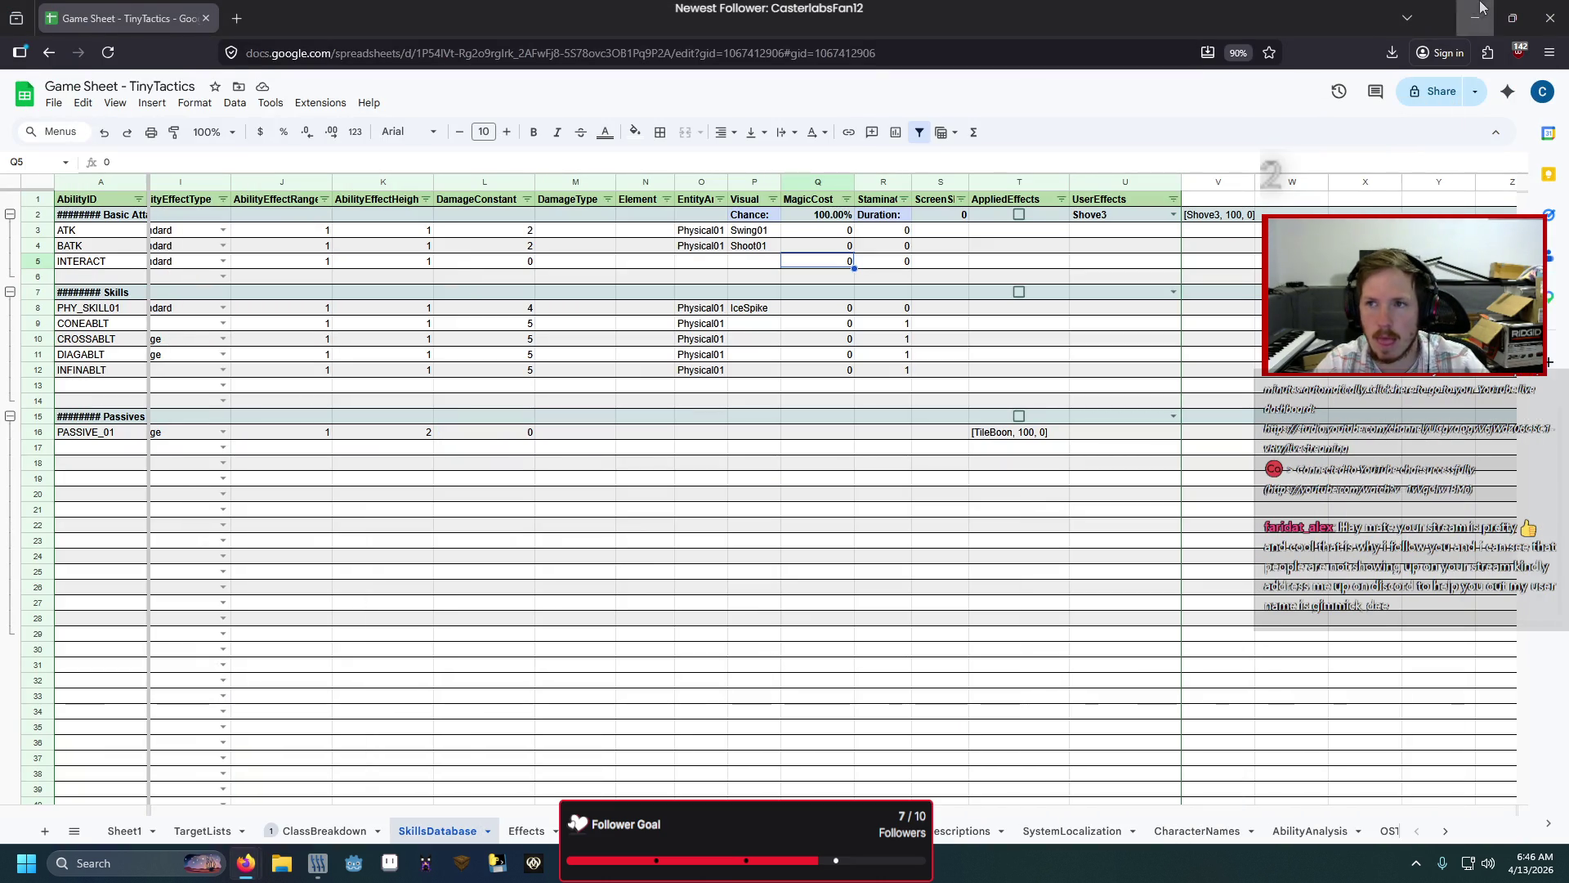
click(1478, 11)
key(F5)
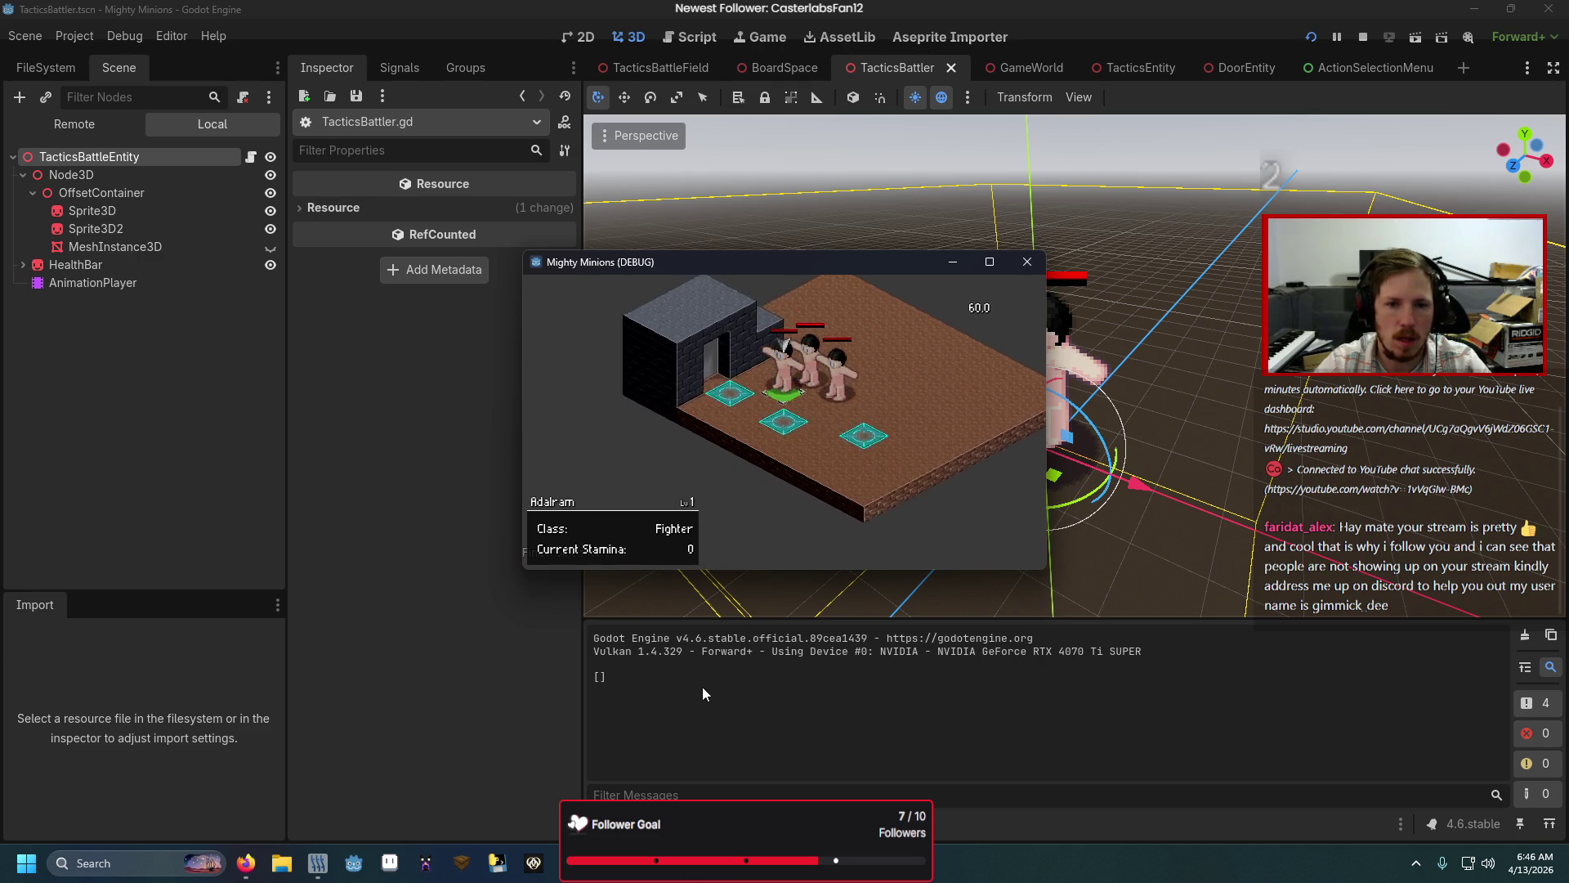
Step: Start the battle, choose Interact, and inspect the null EntityAnim error at TacticsBattler.gd line 324
click(615, 557)
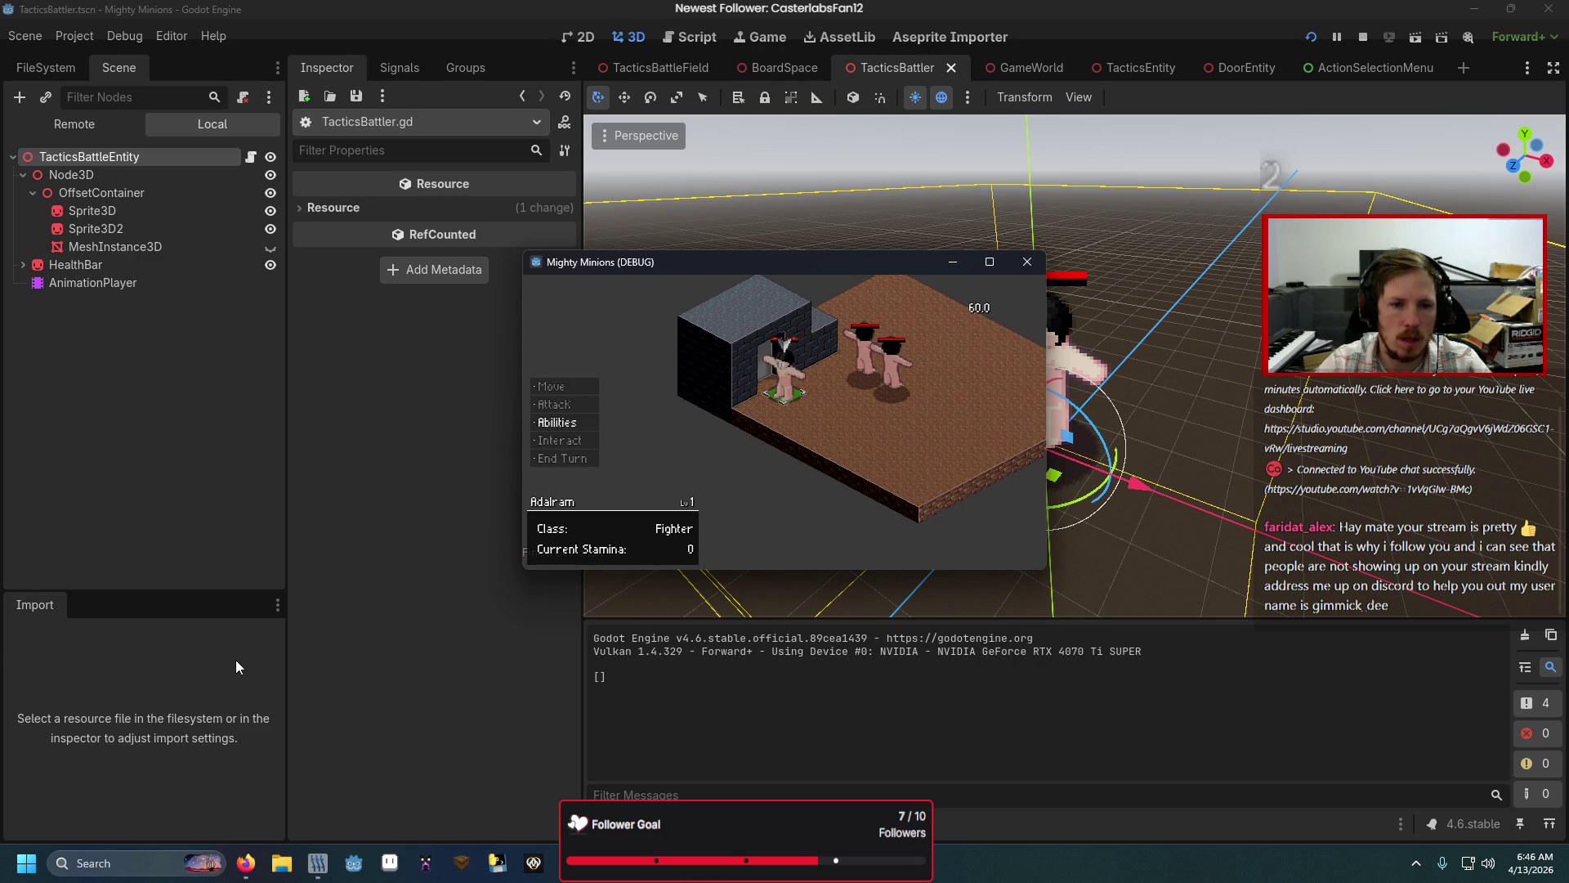
key(Down)
key(Return)
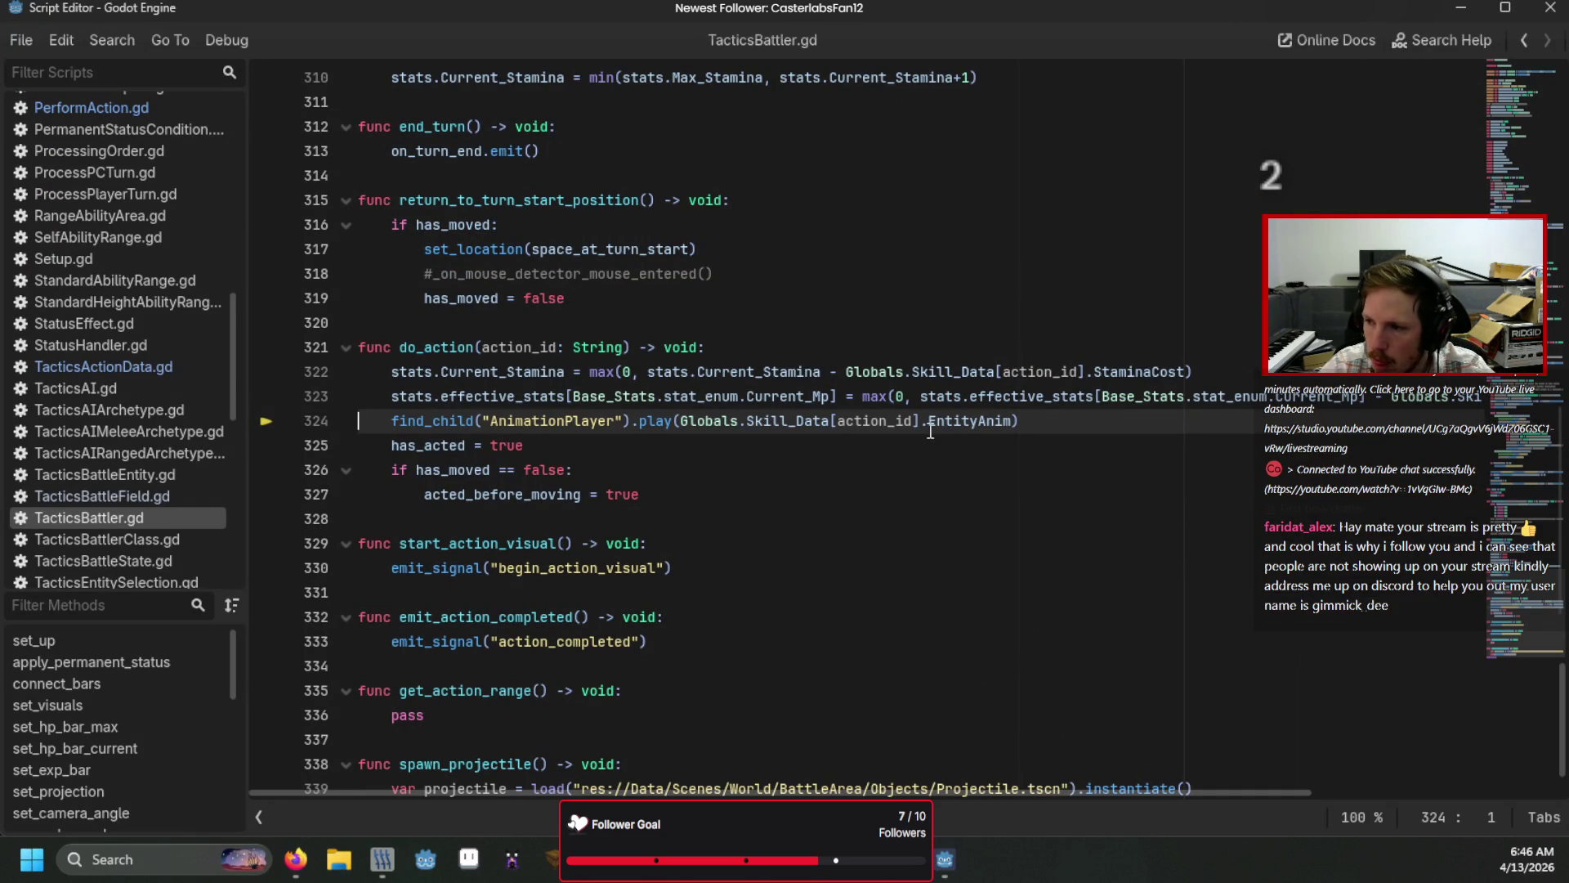
click(930, 423)
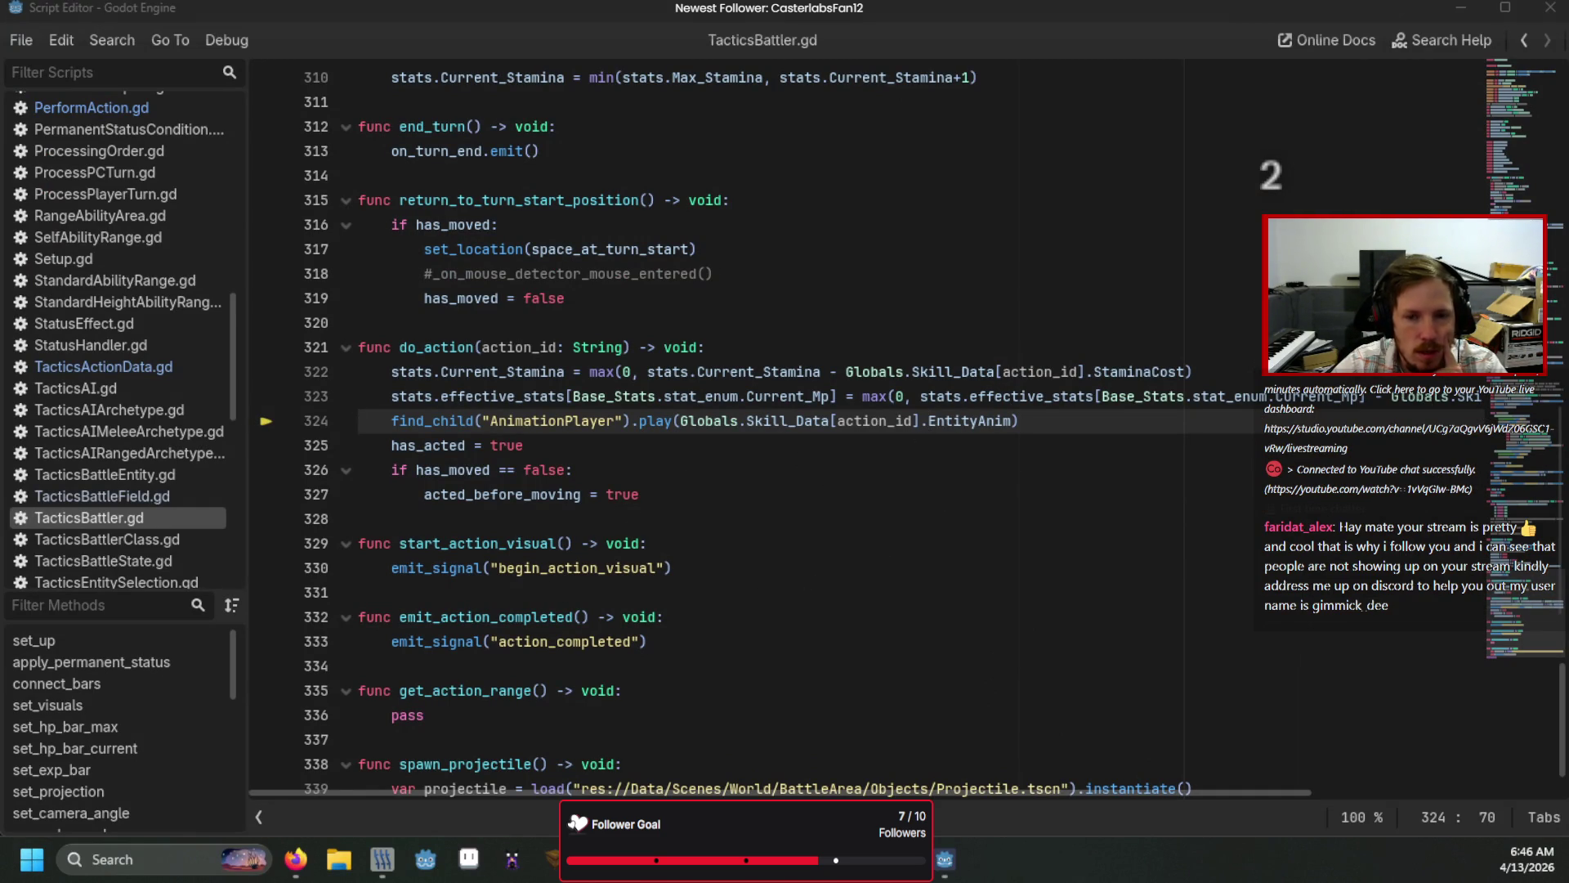
key(alt+Tab)
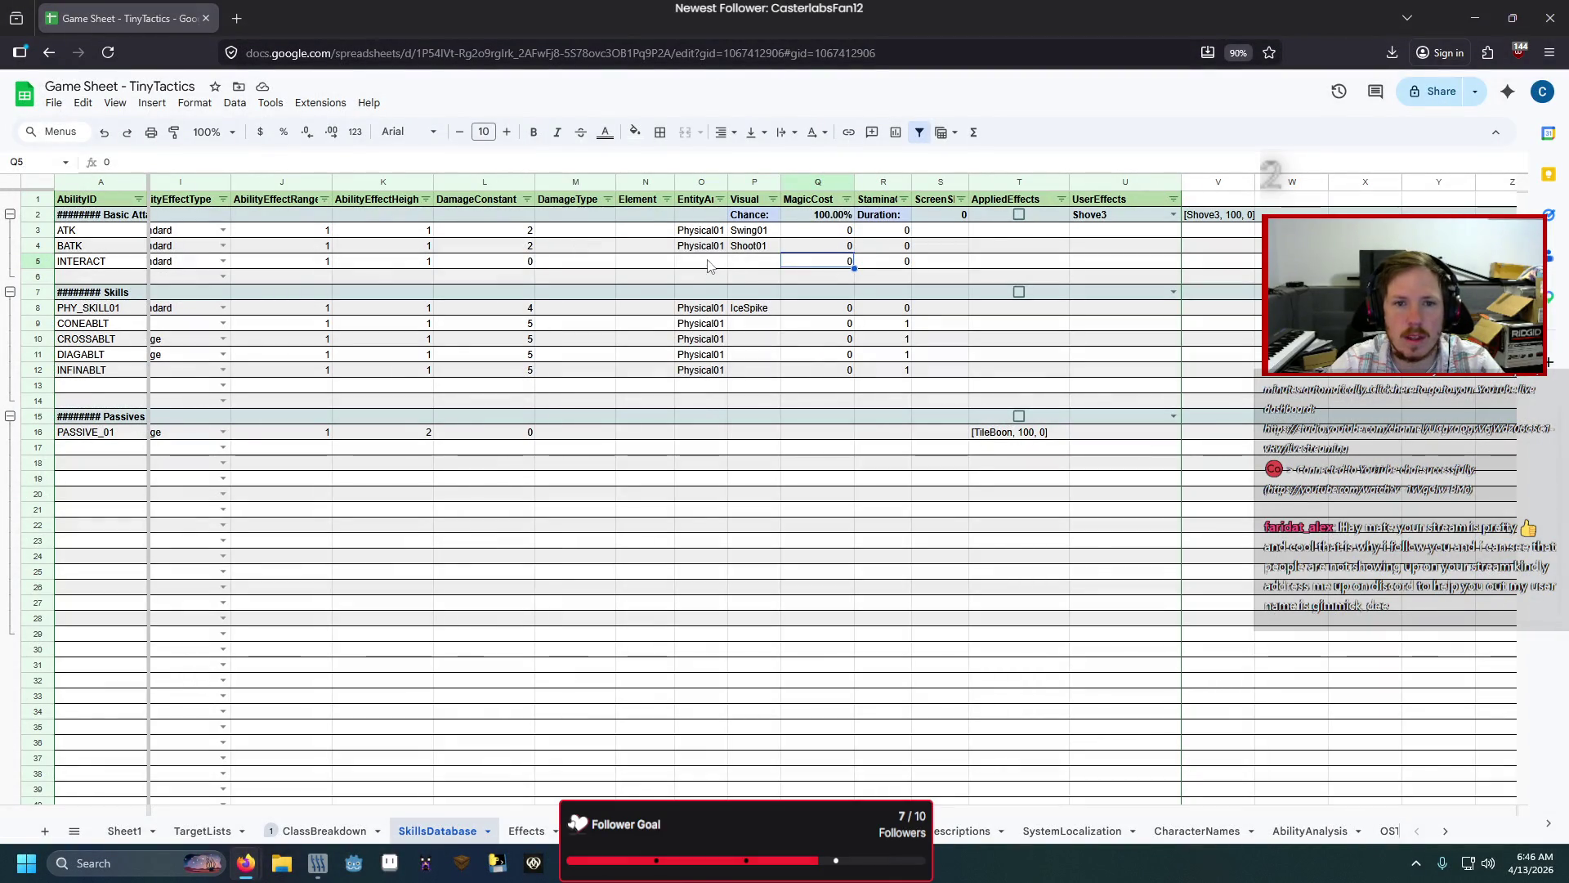
Step: Enter Physical01 as INTERACT's animation in O5 and Swing01 as its visual in P5
text(Physical01)
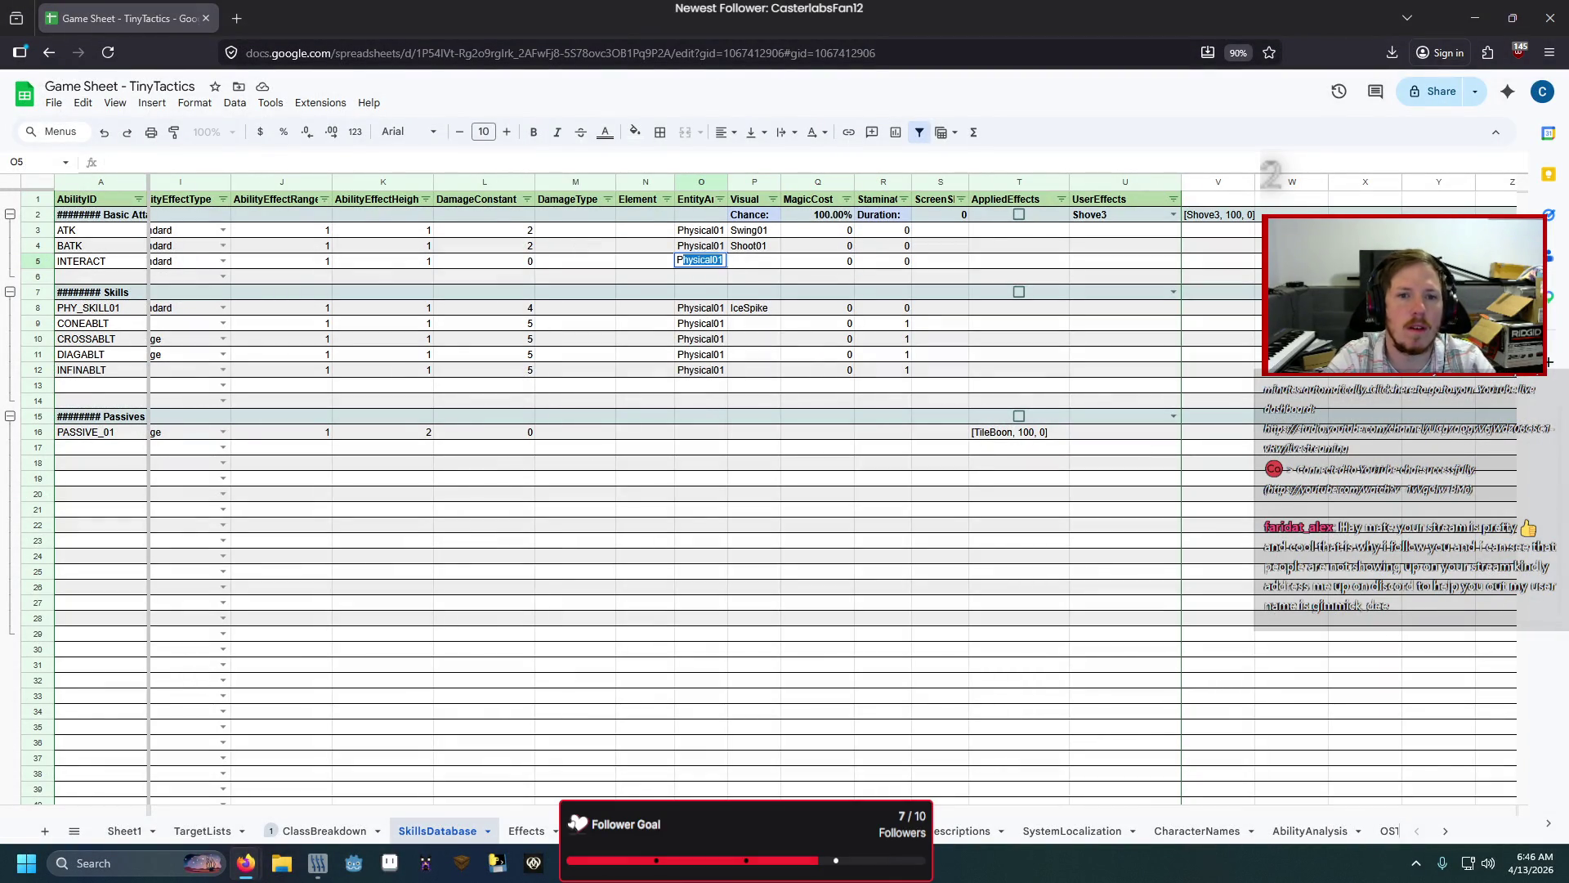
key(Tab)
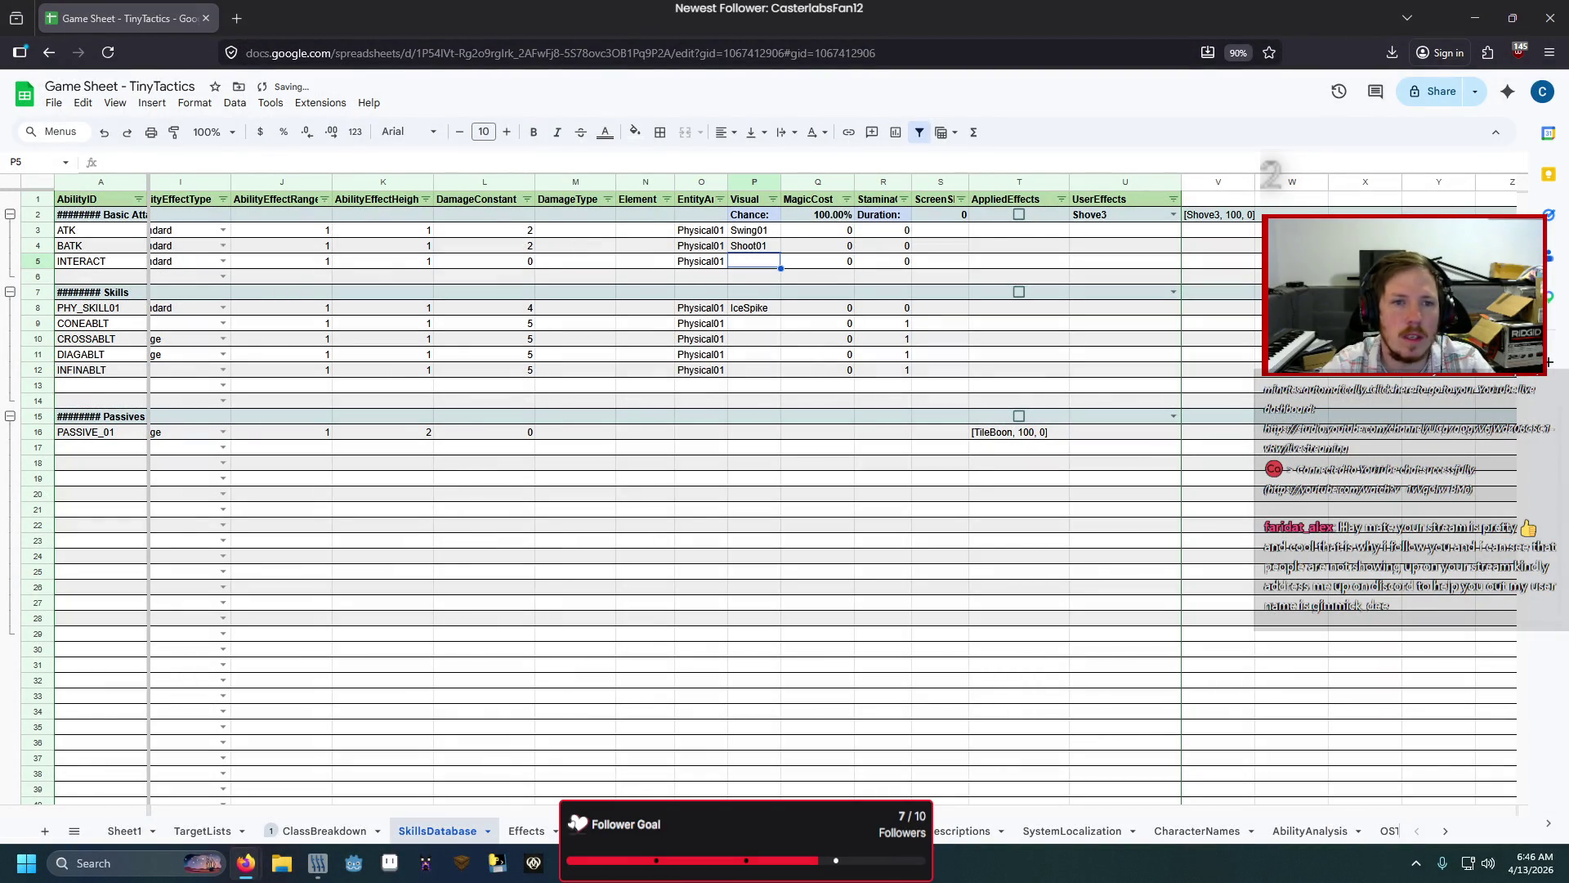
text(Sw)
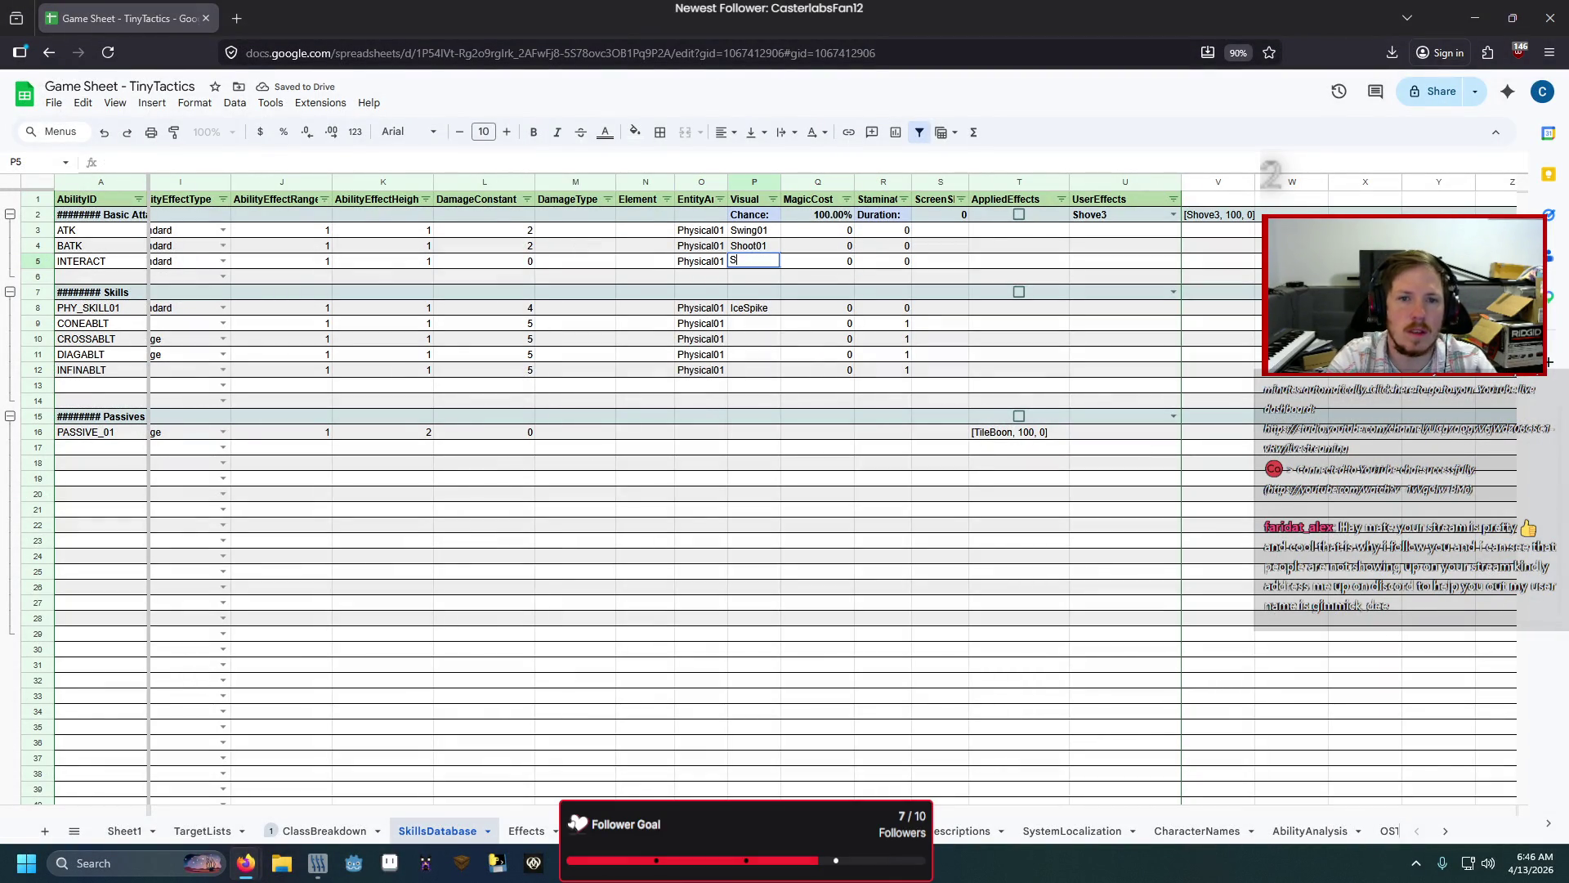
key(Tab)
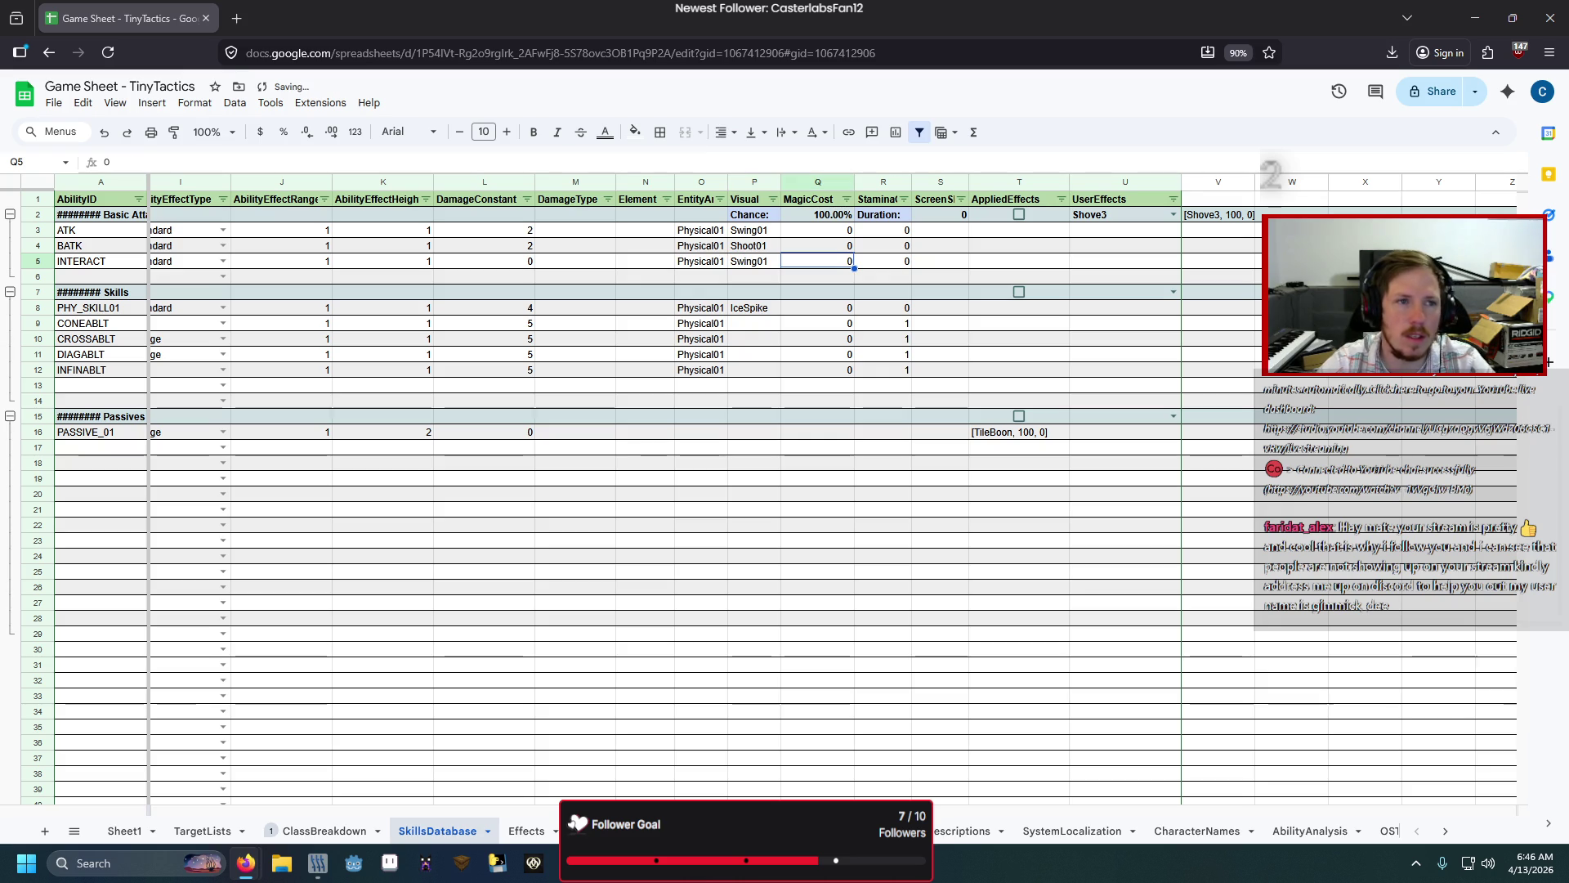
Step: Re-download the sheet as CSV, rerun the converter, and relaunch the game from Godot
click(54, 103)
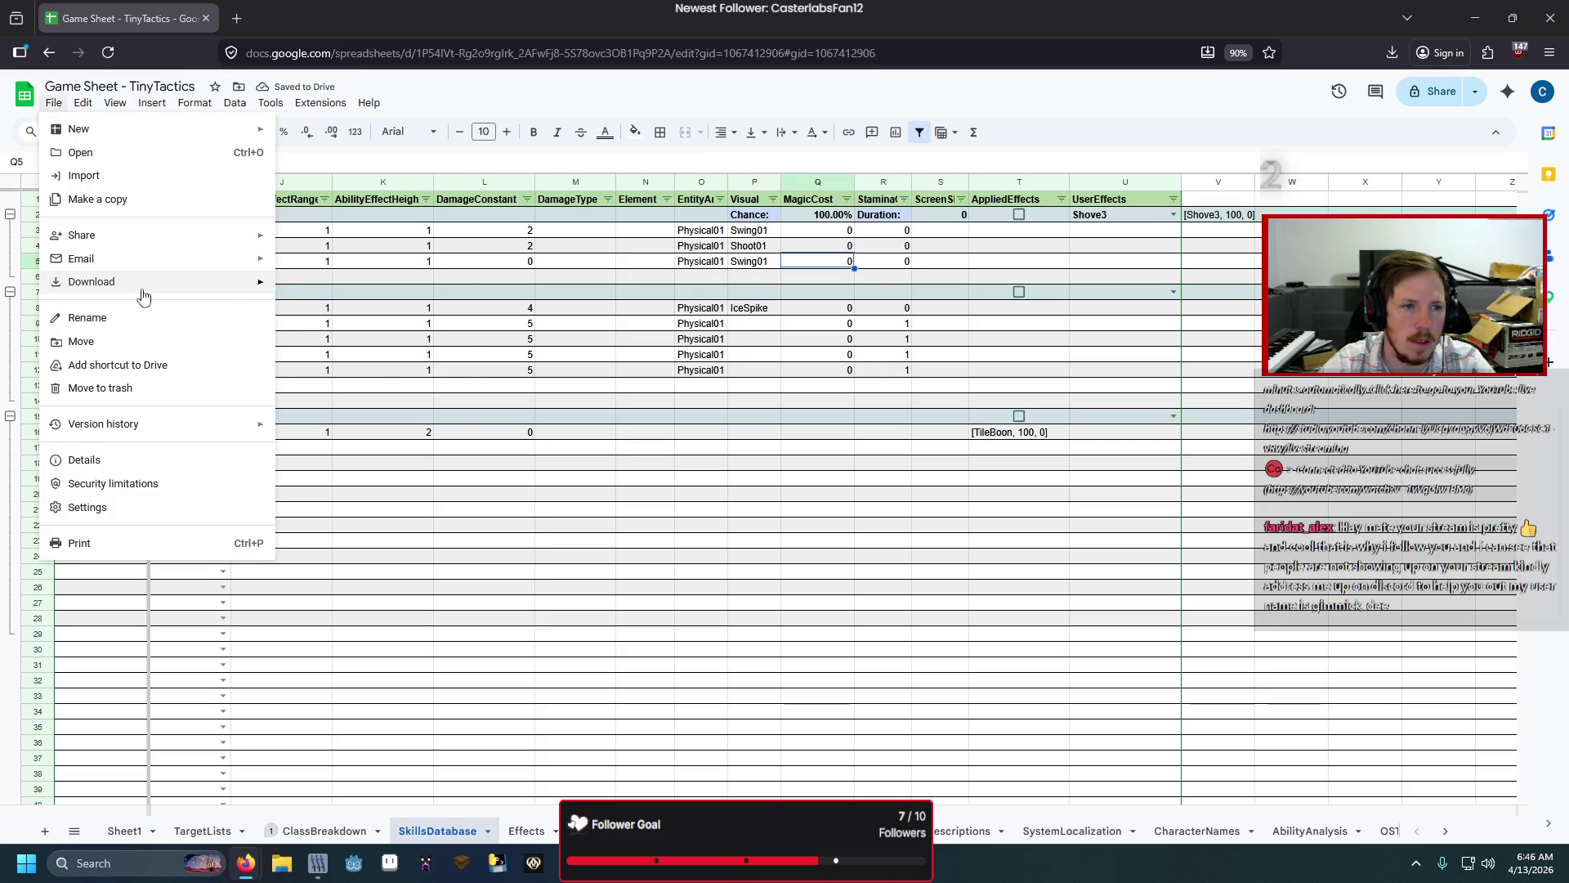
mouse_move(139, 286)
click(345, 380)
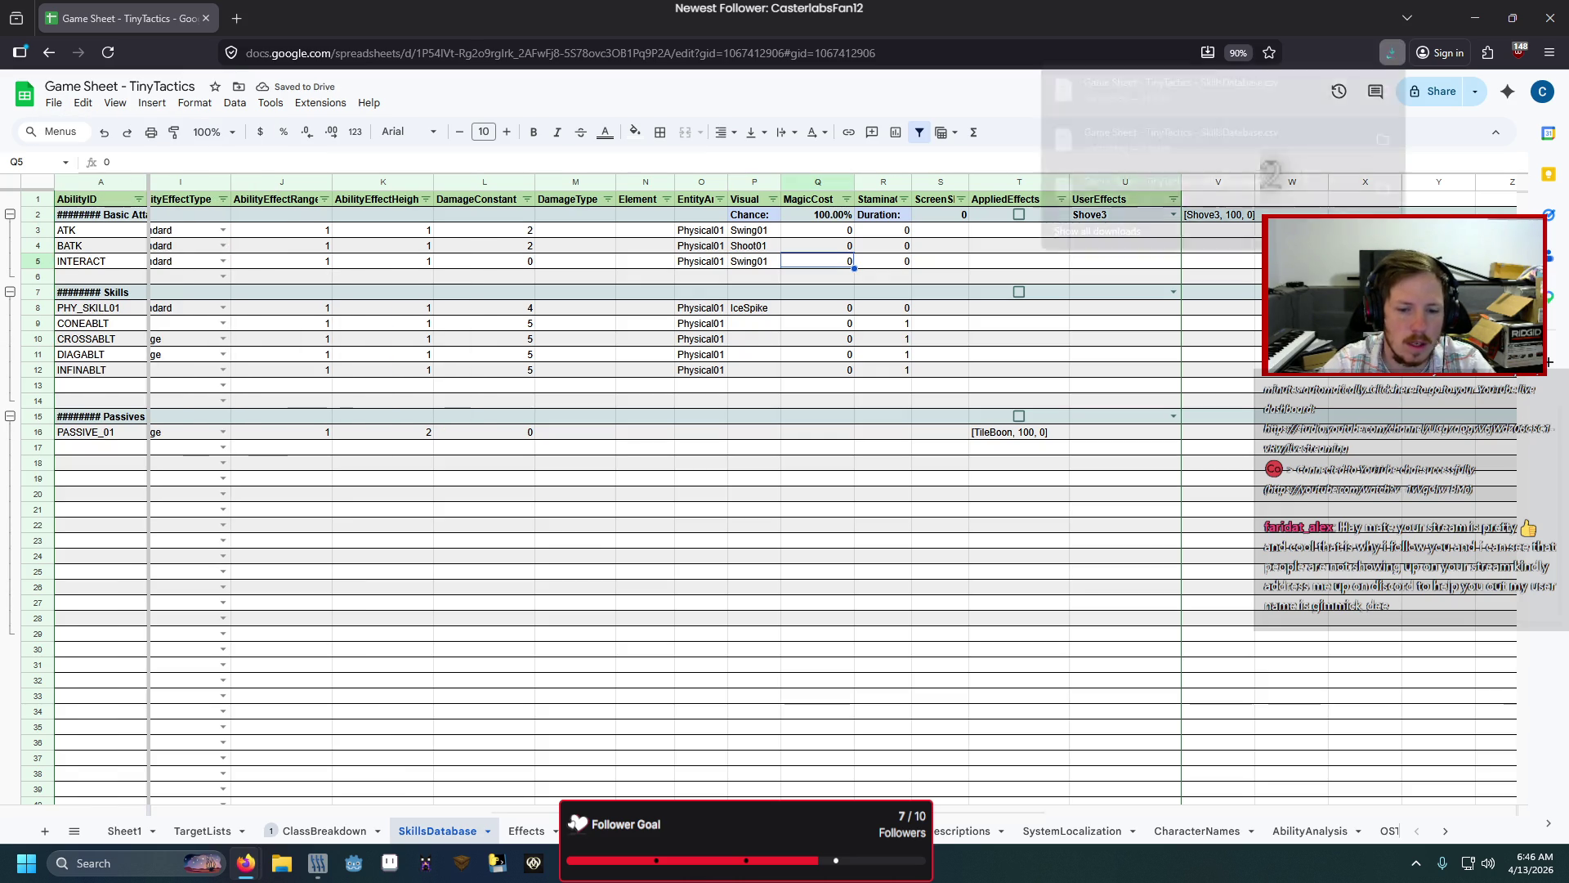
key(alt+Tab)
key(F5)
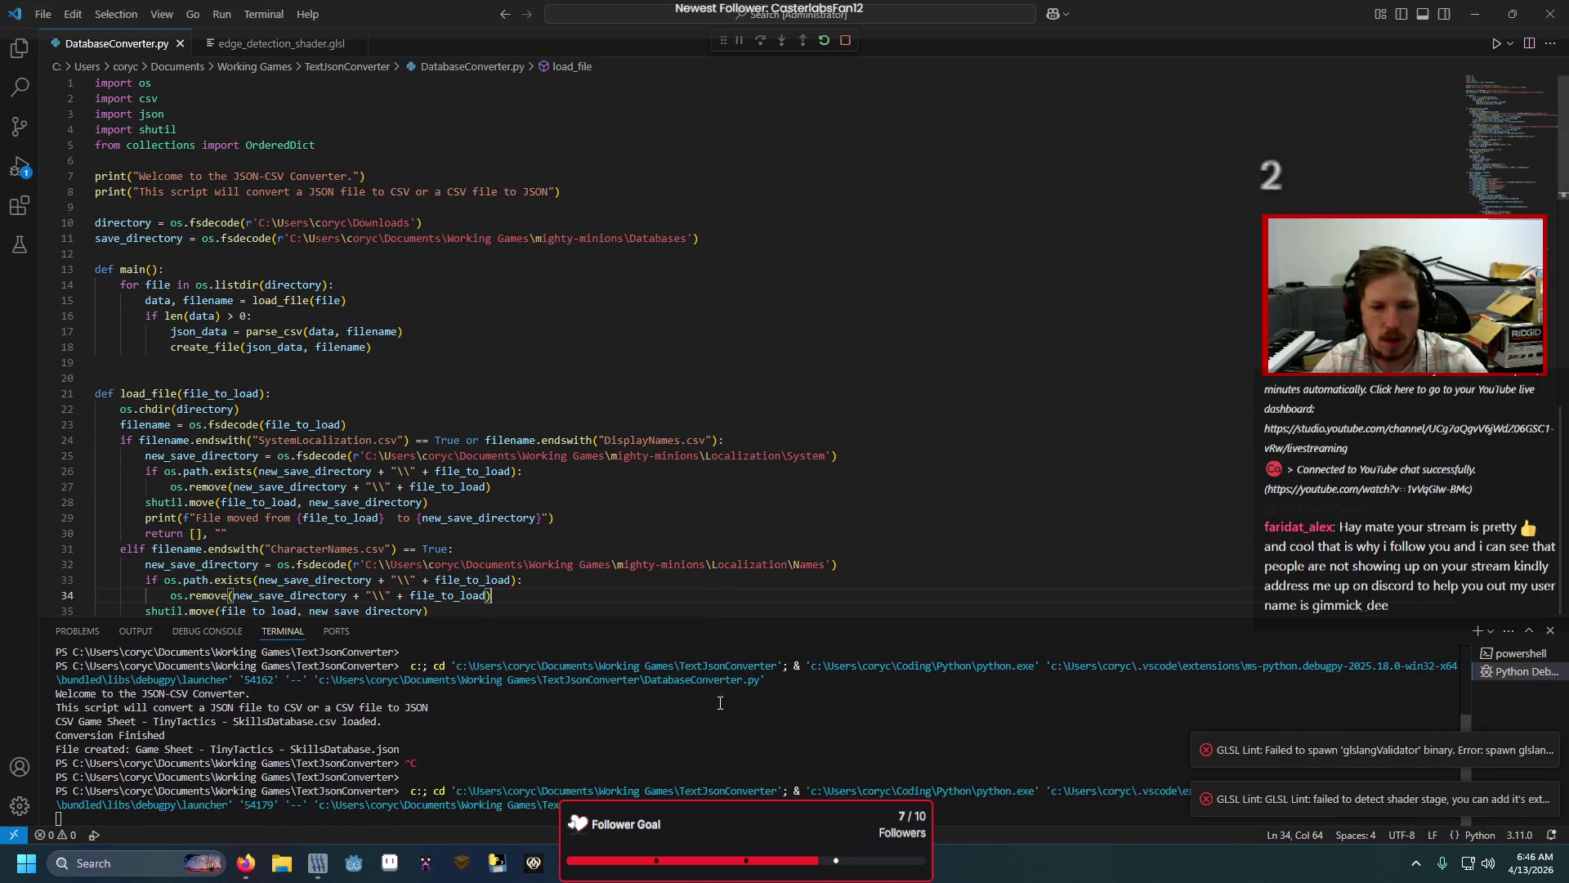
mouse_move(354, 862)
click(532, 758)
key(F5)
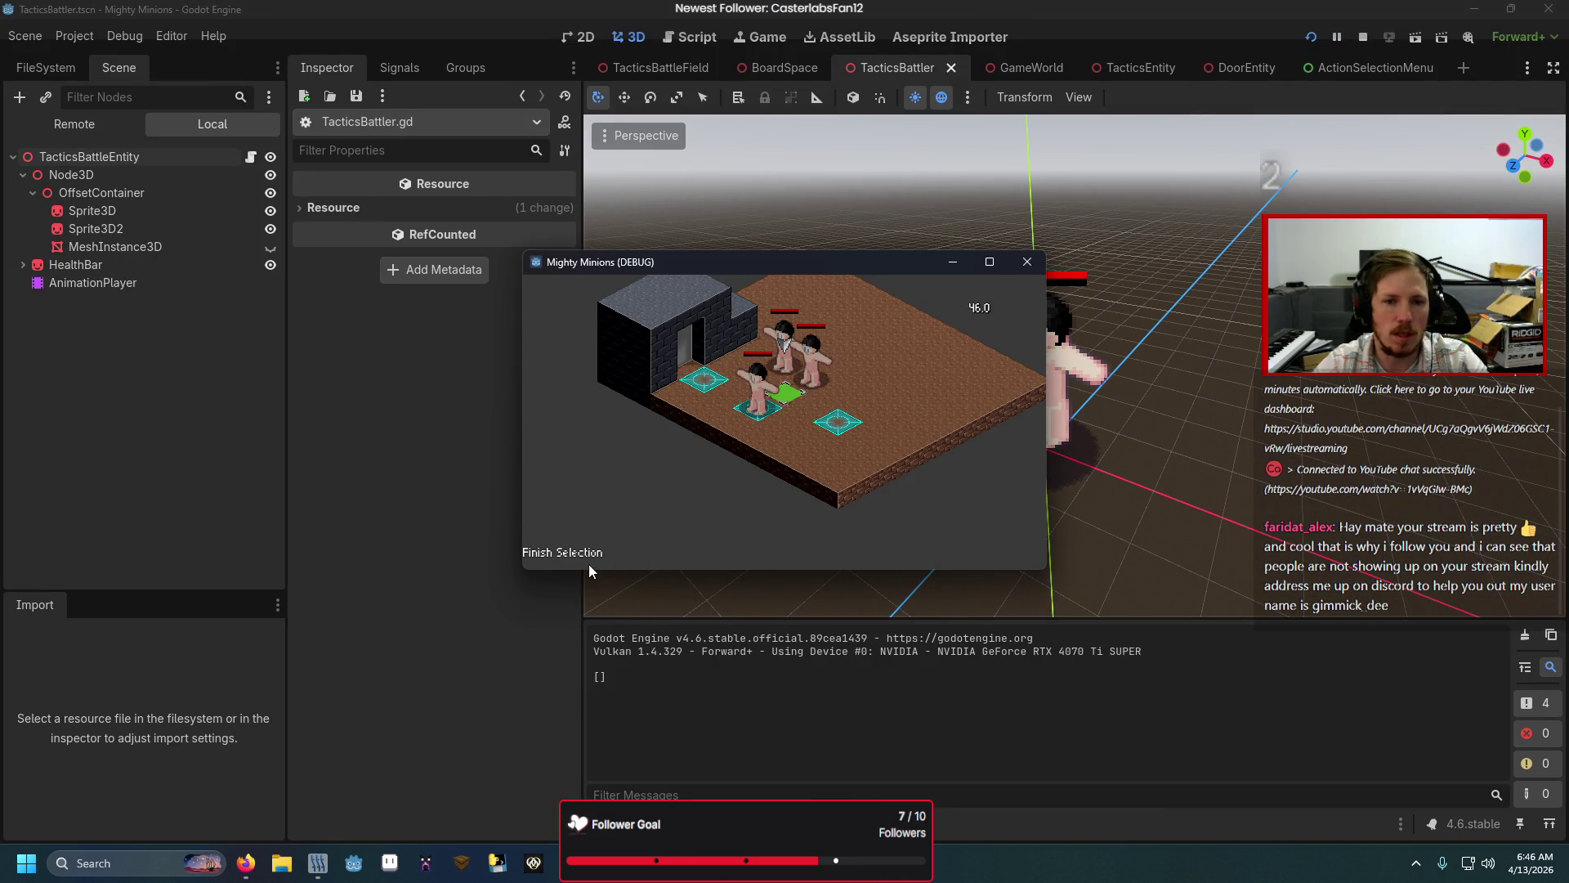
Step: Finish unit selection and choose Interact from the unit's action menu
click(582, 556)
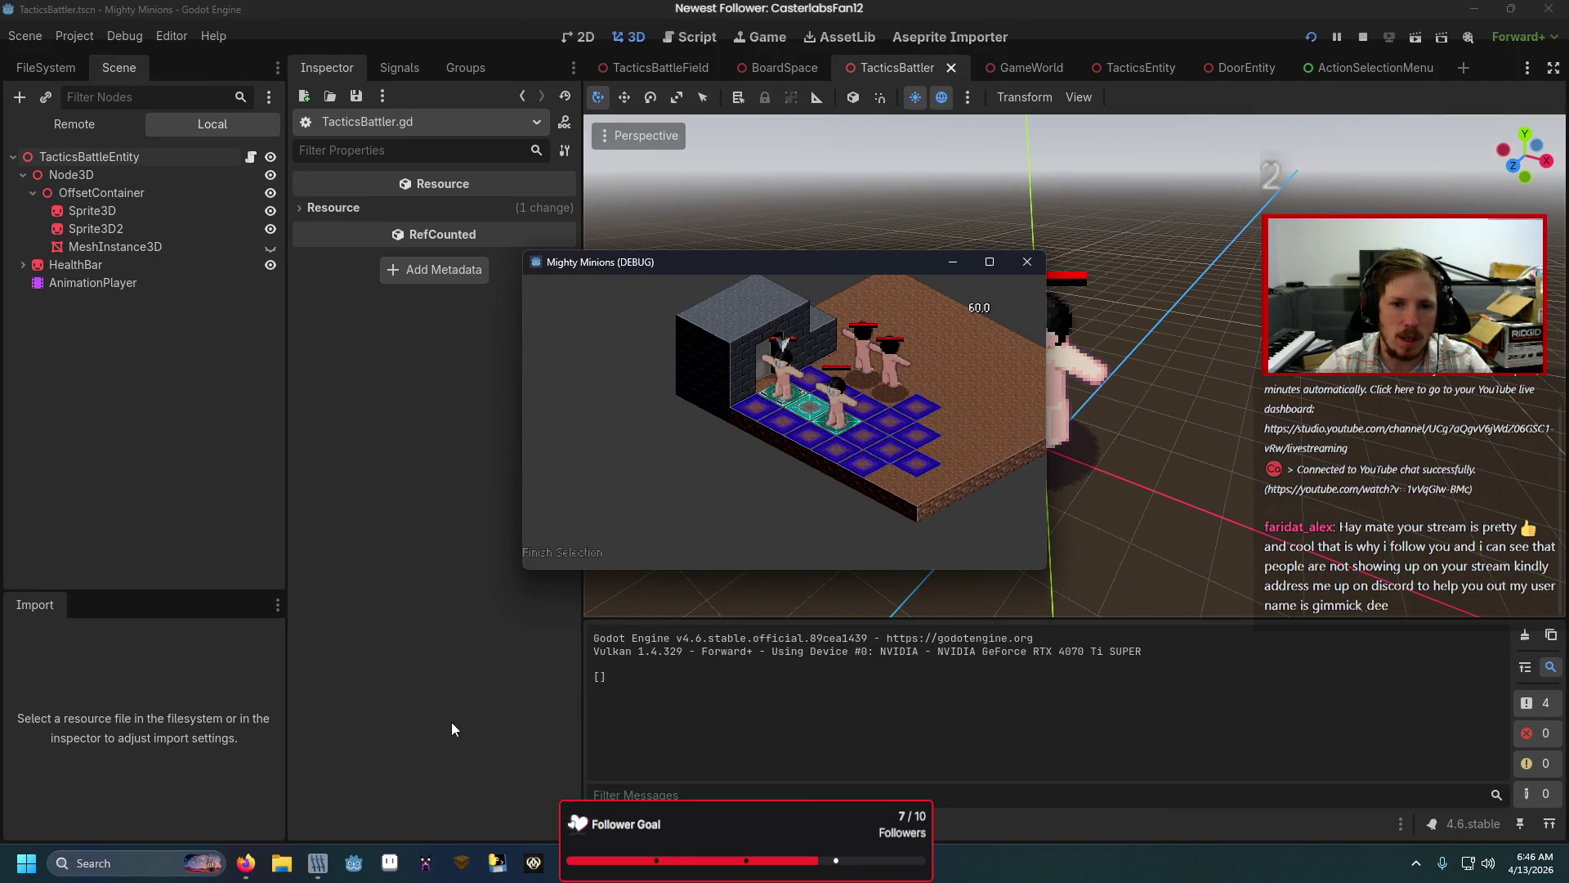
key(Down)
key(Down)
key(Down)
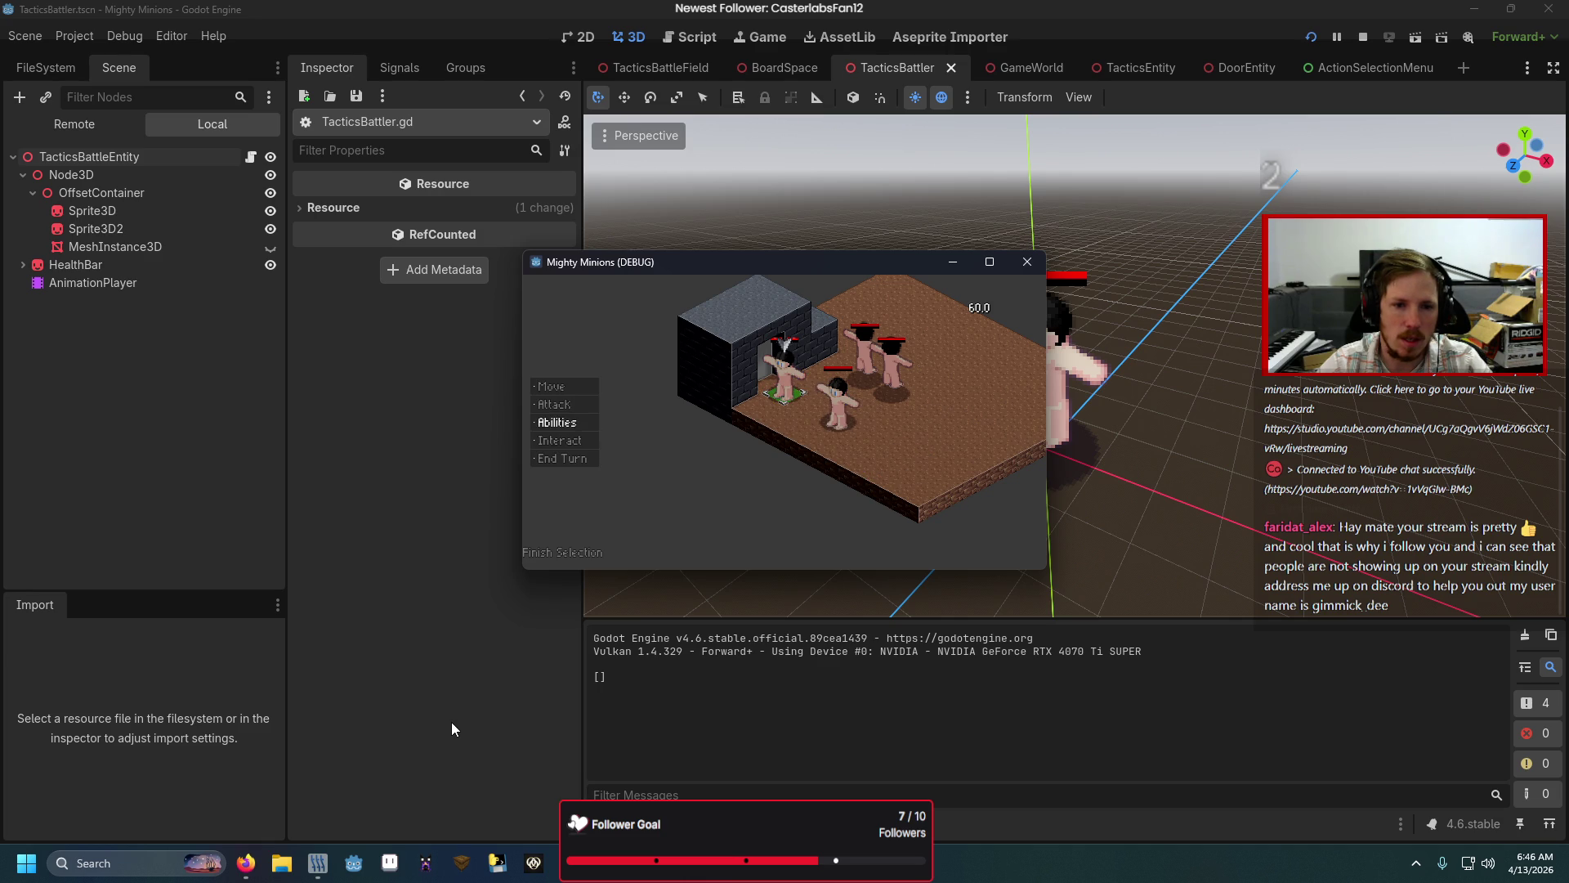
key(Return)
key(Return)
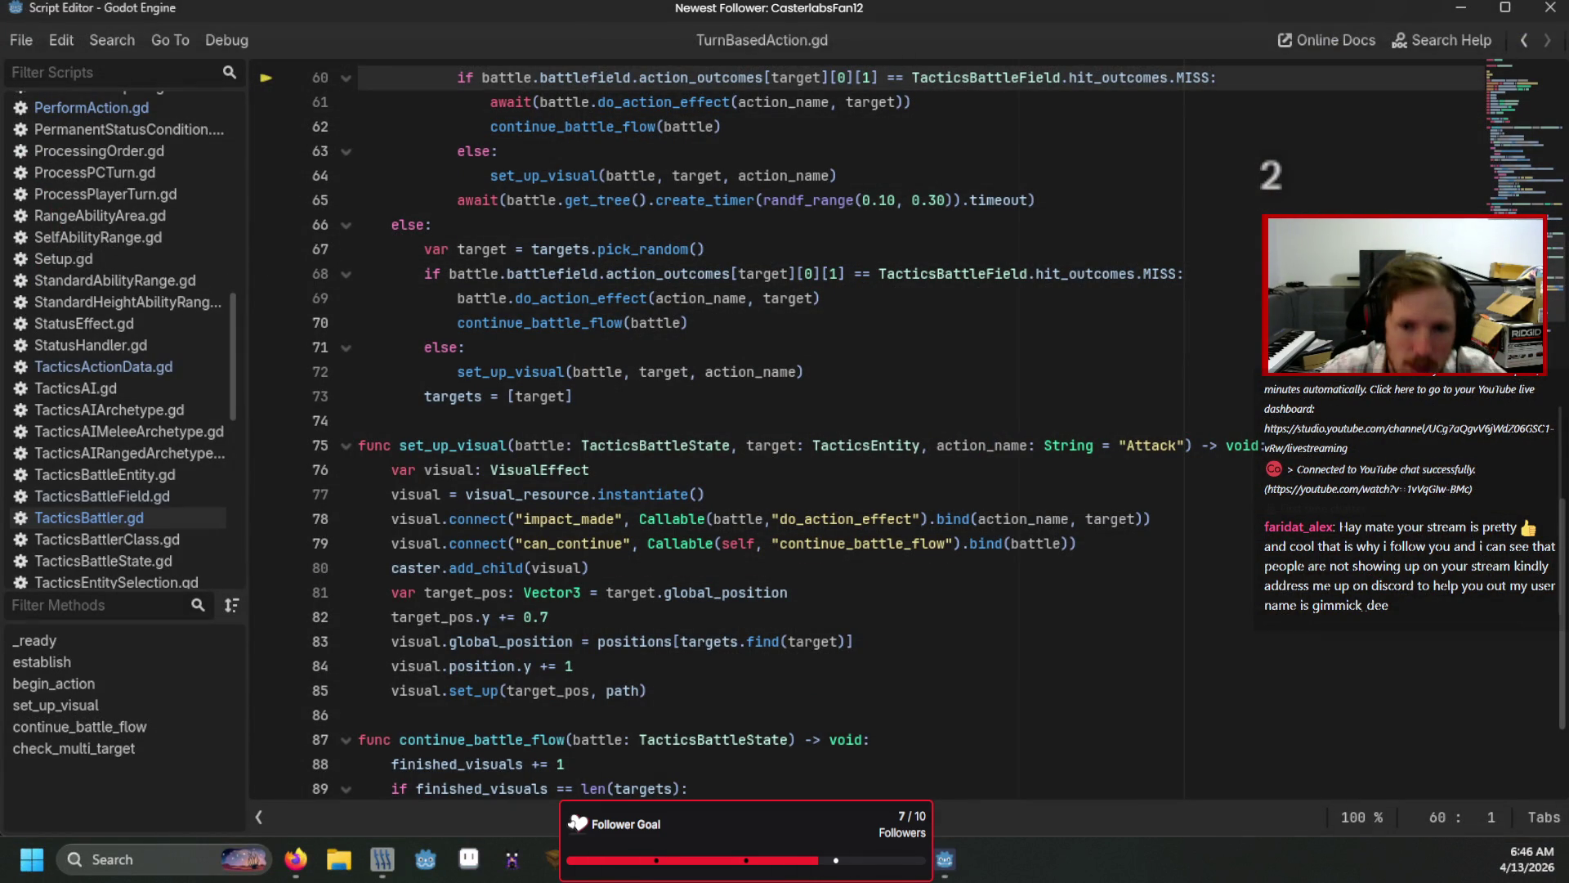
Step: Step through PerformAction.gd, TacticsBattler.gd and TurnBasedAction.gd to the invalid action_outcomes access at line 60
scroll(442, 384, up, 1)
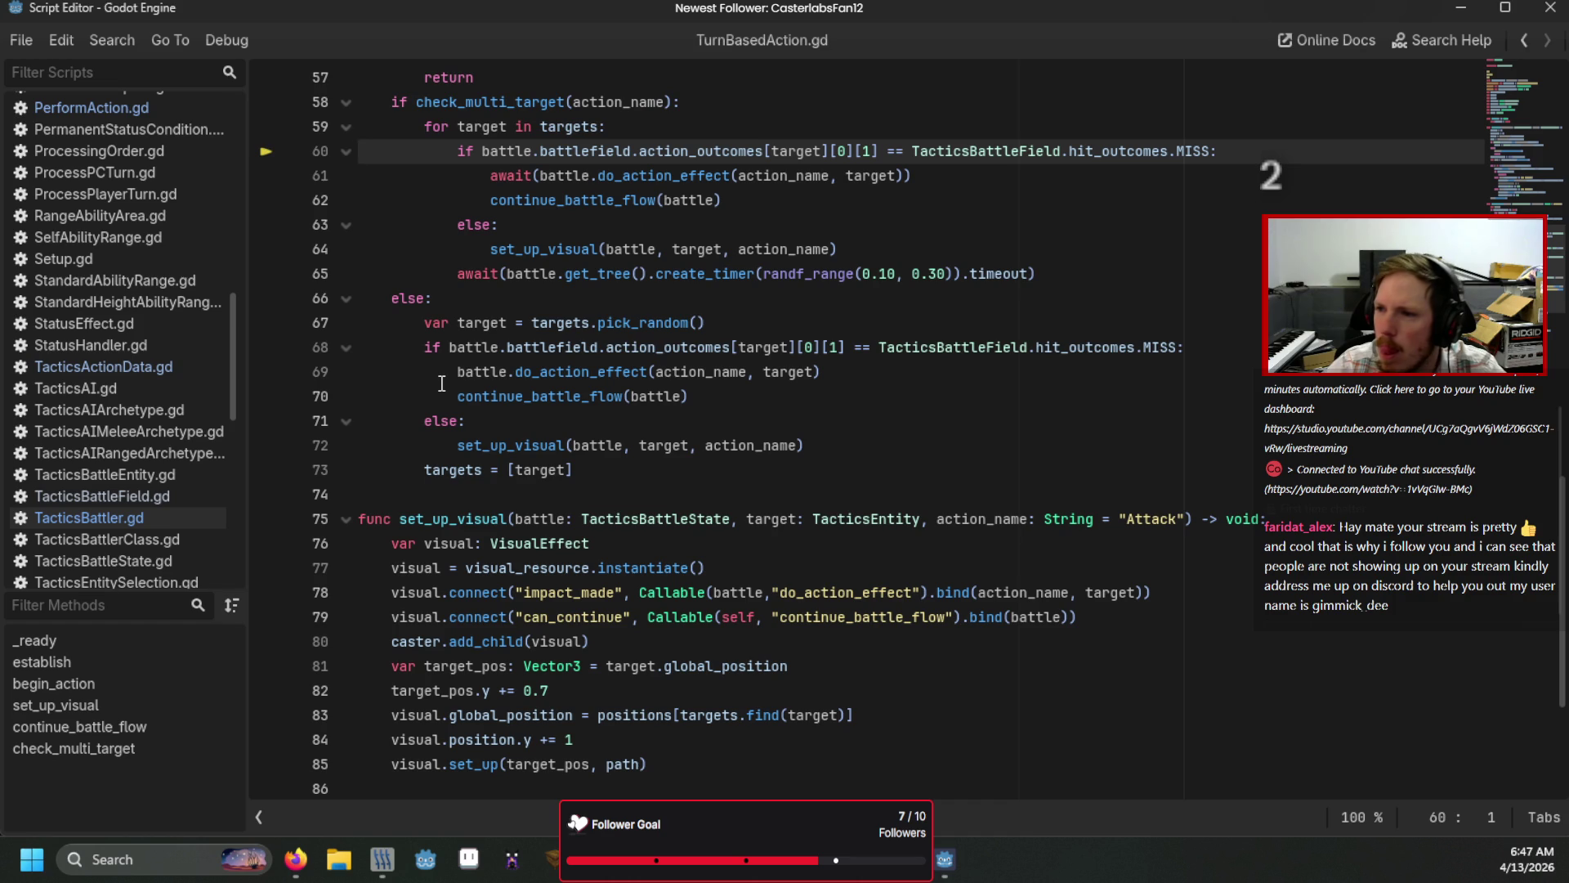
scroll(838, 278, up, 4)
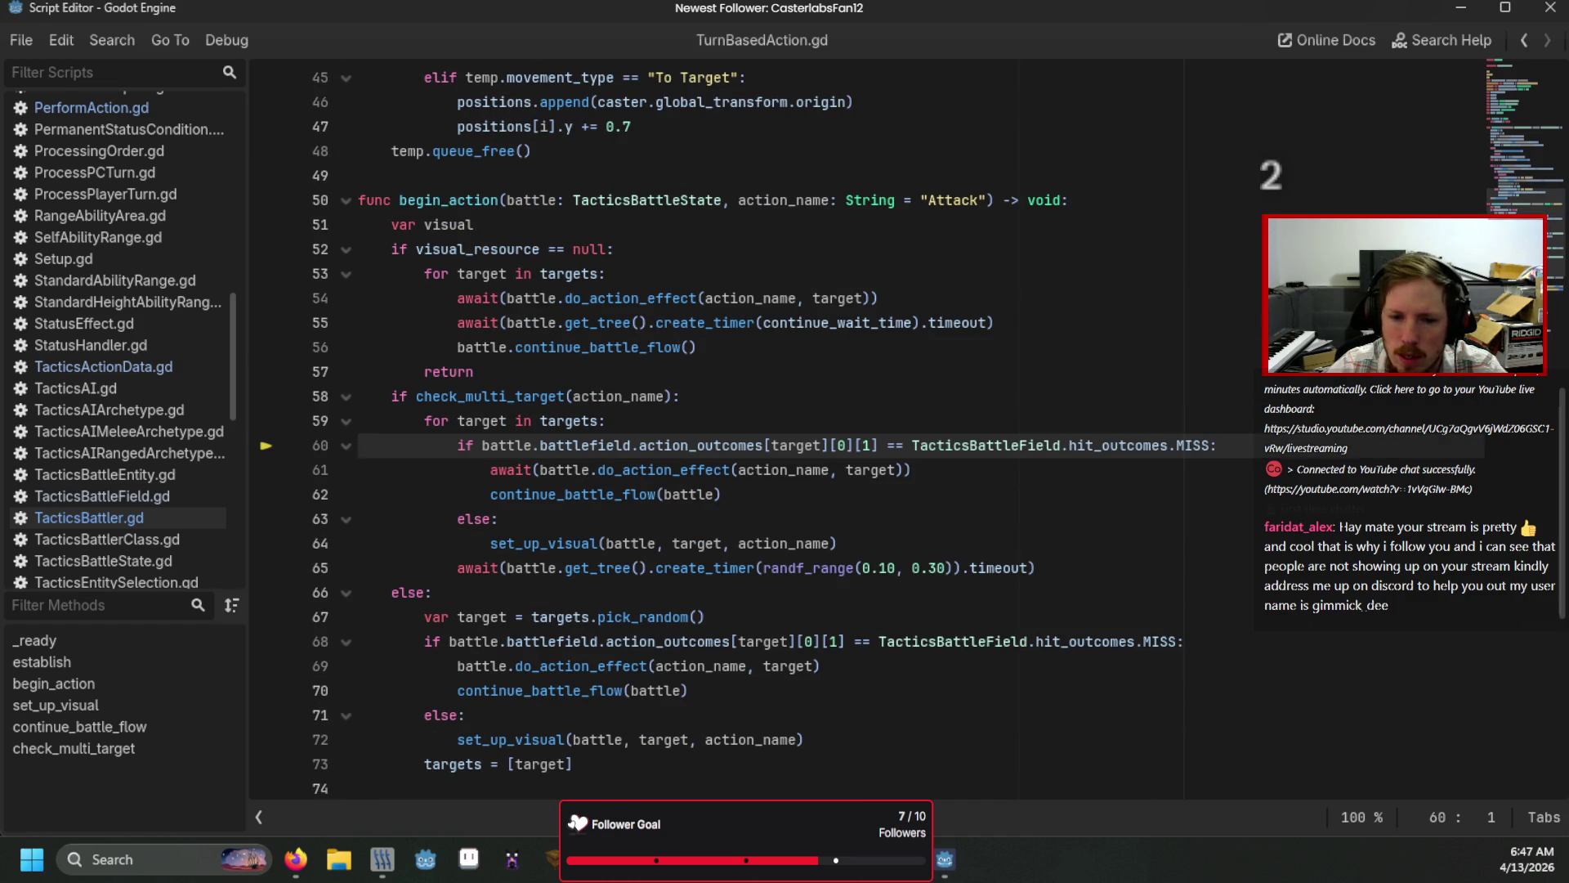
key(alt+Tab)
click(888, 659)
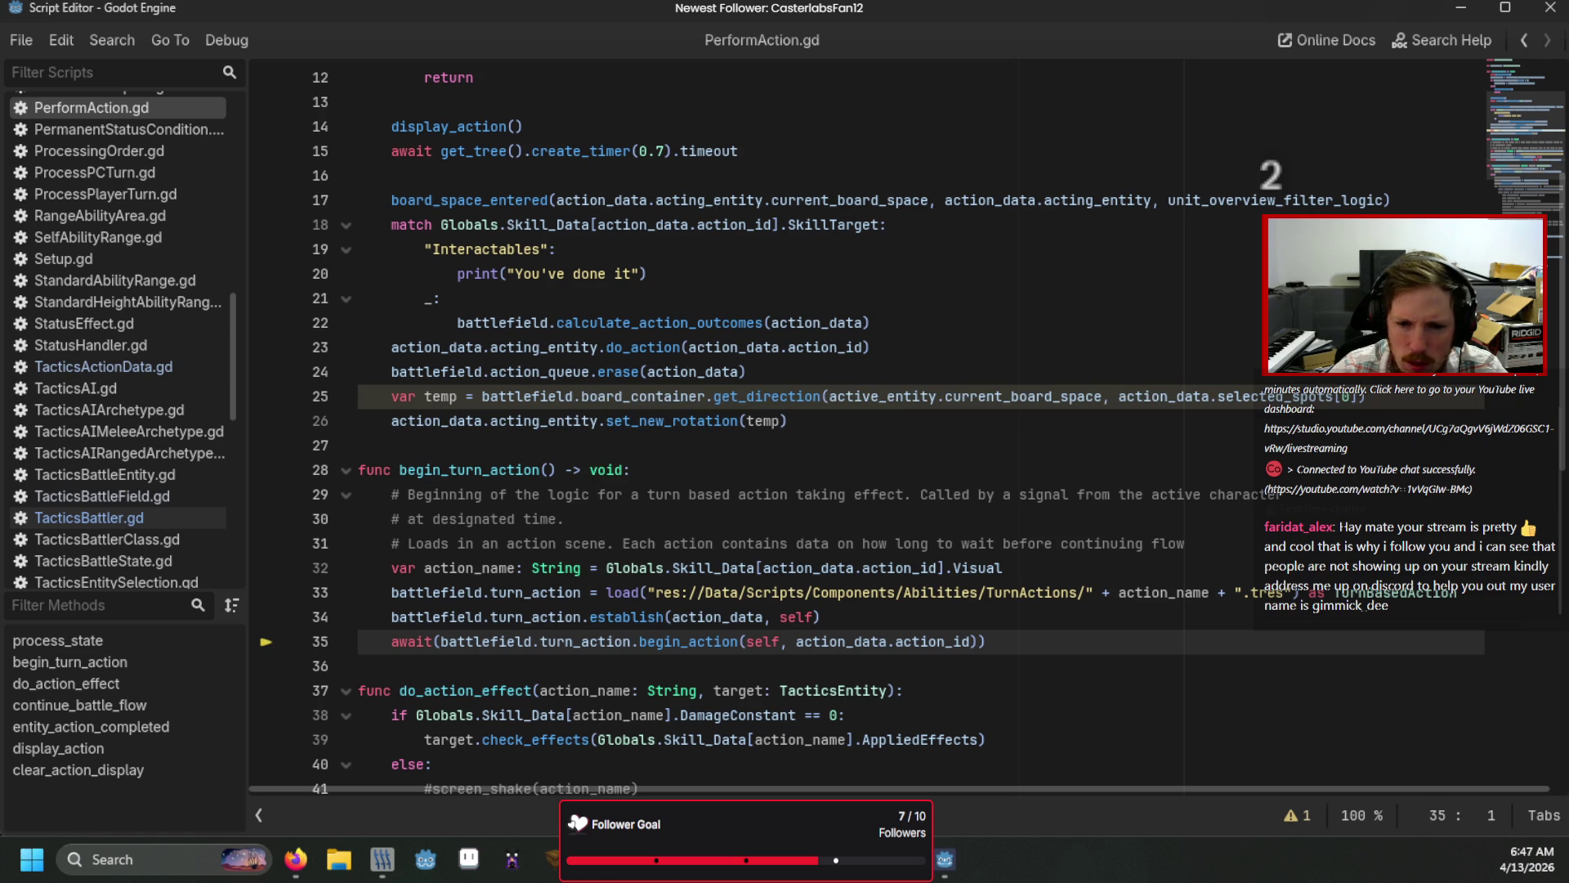
key(F11)
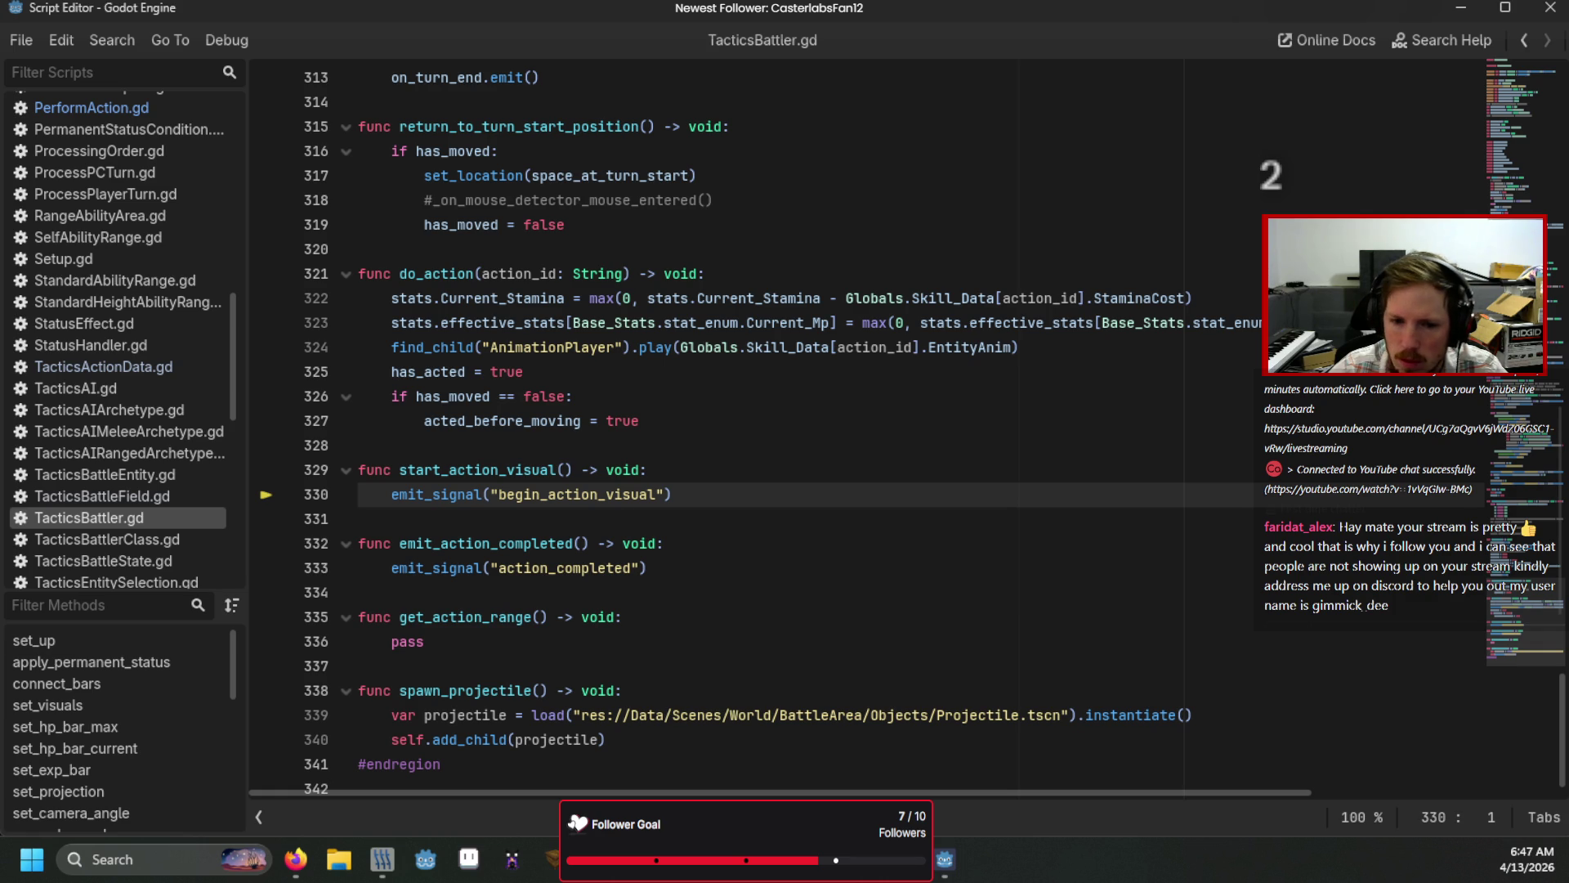
key(F11)
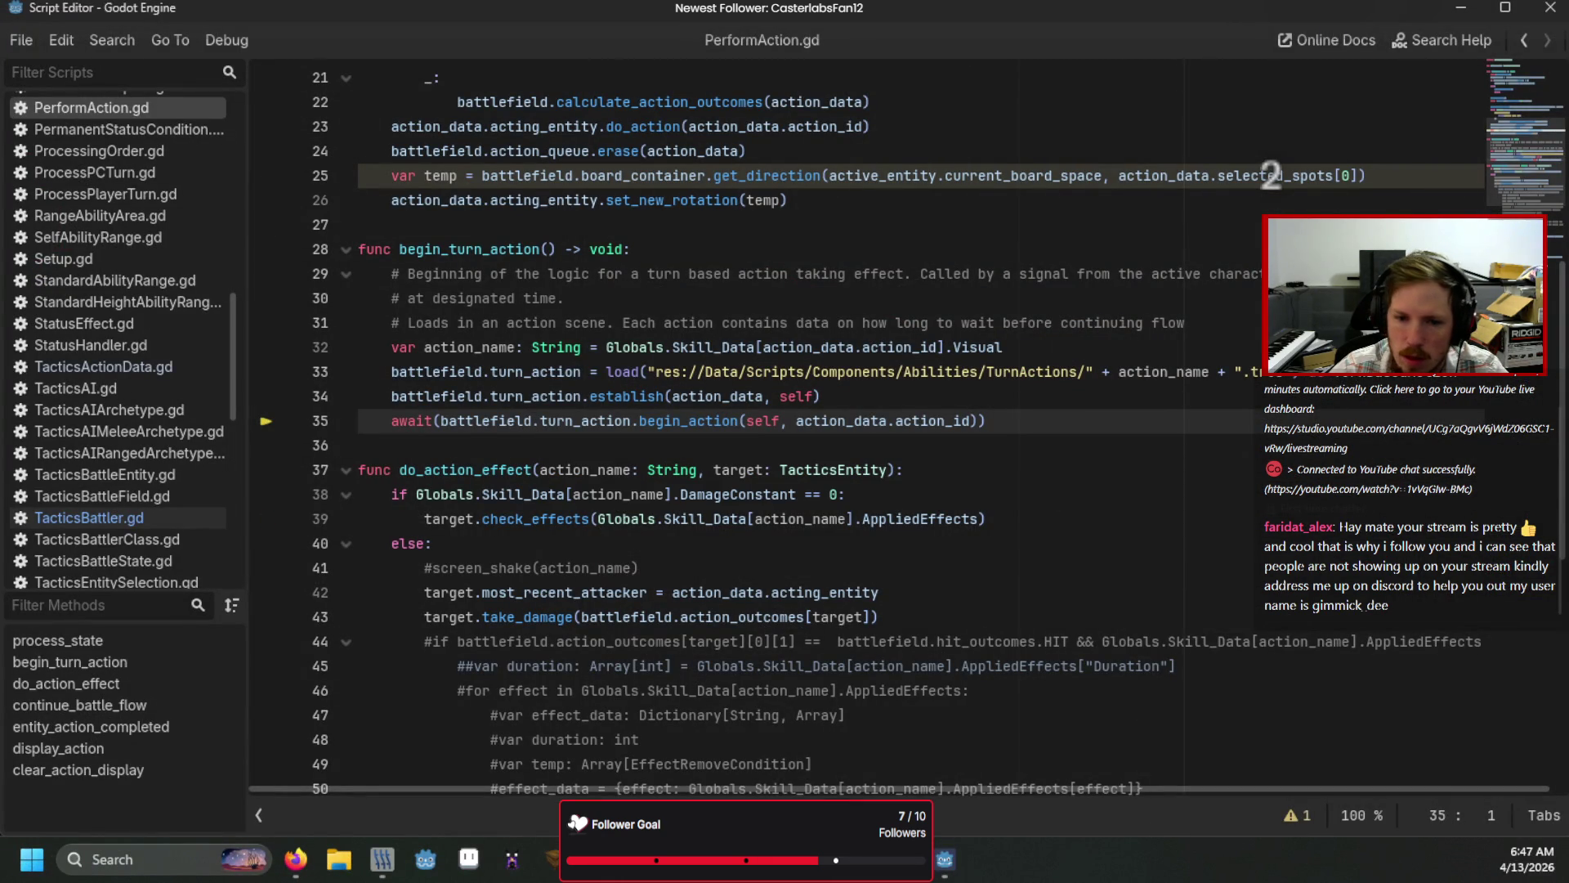
key(F11)
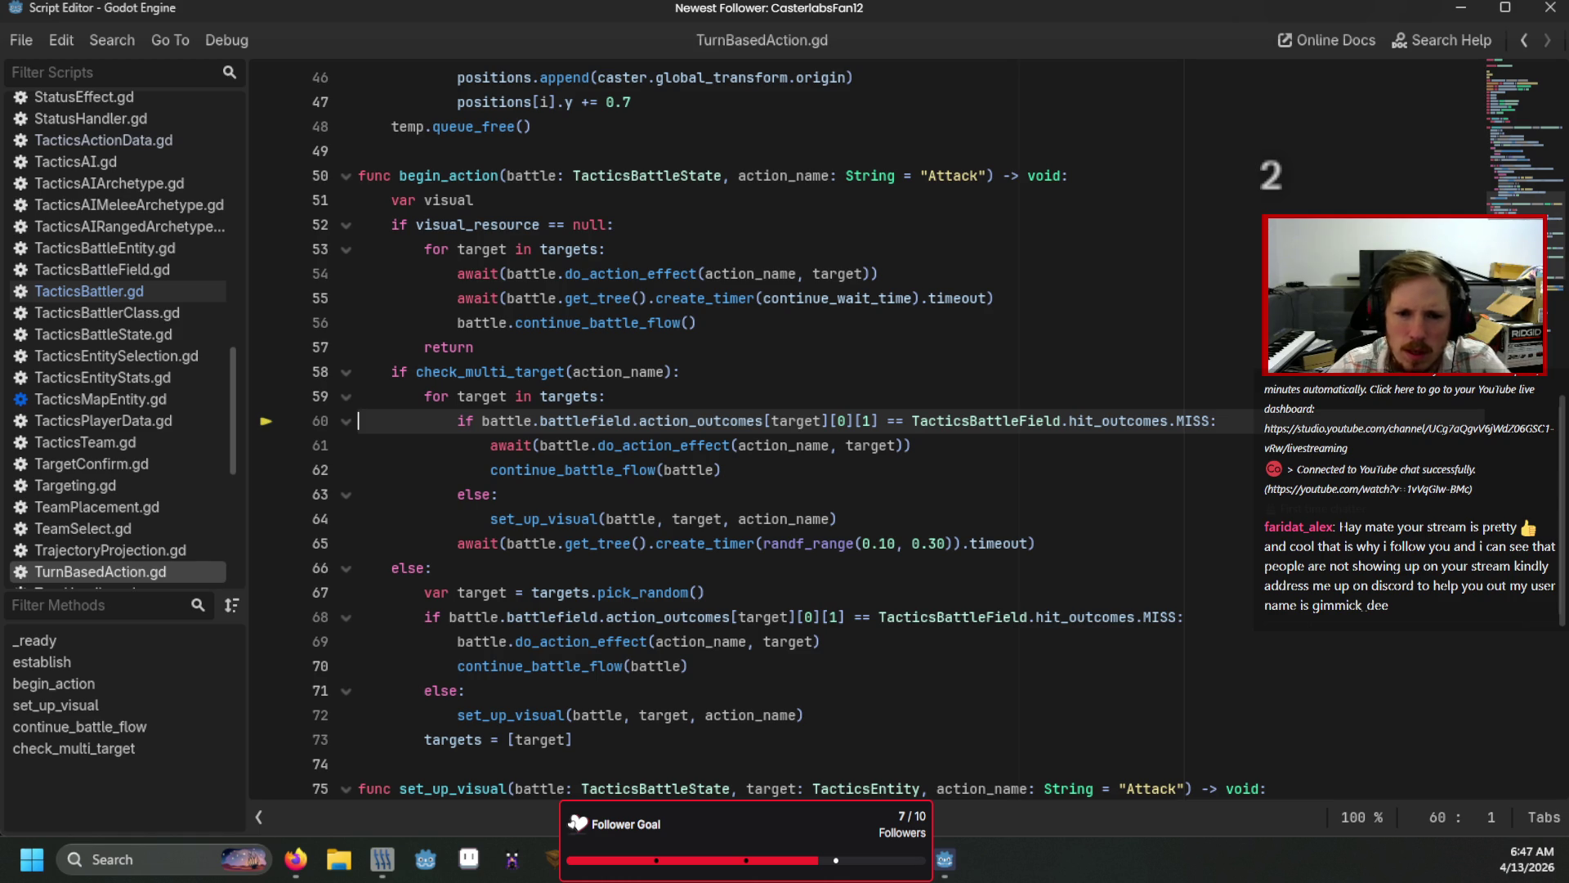
key(F11)
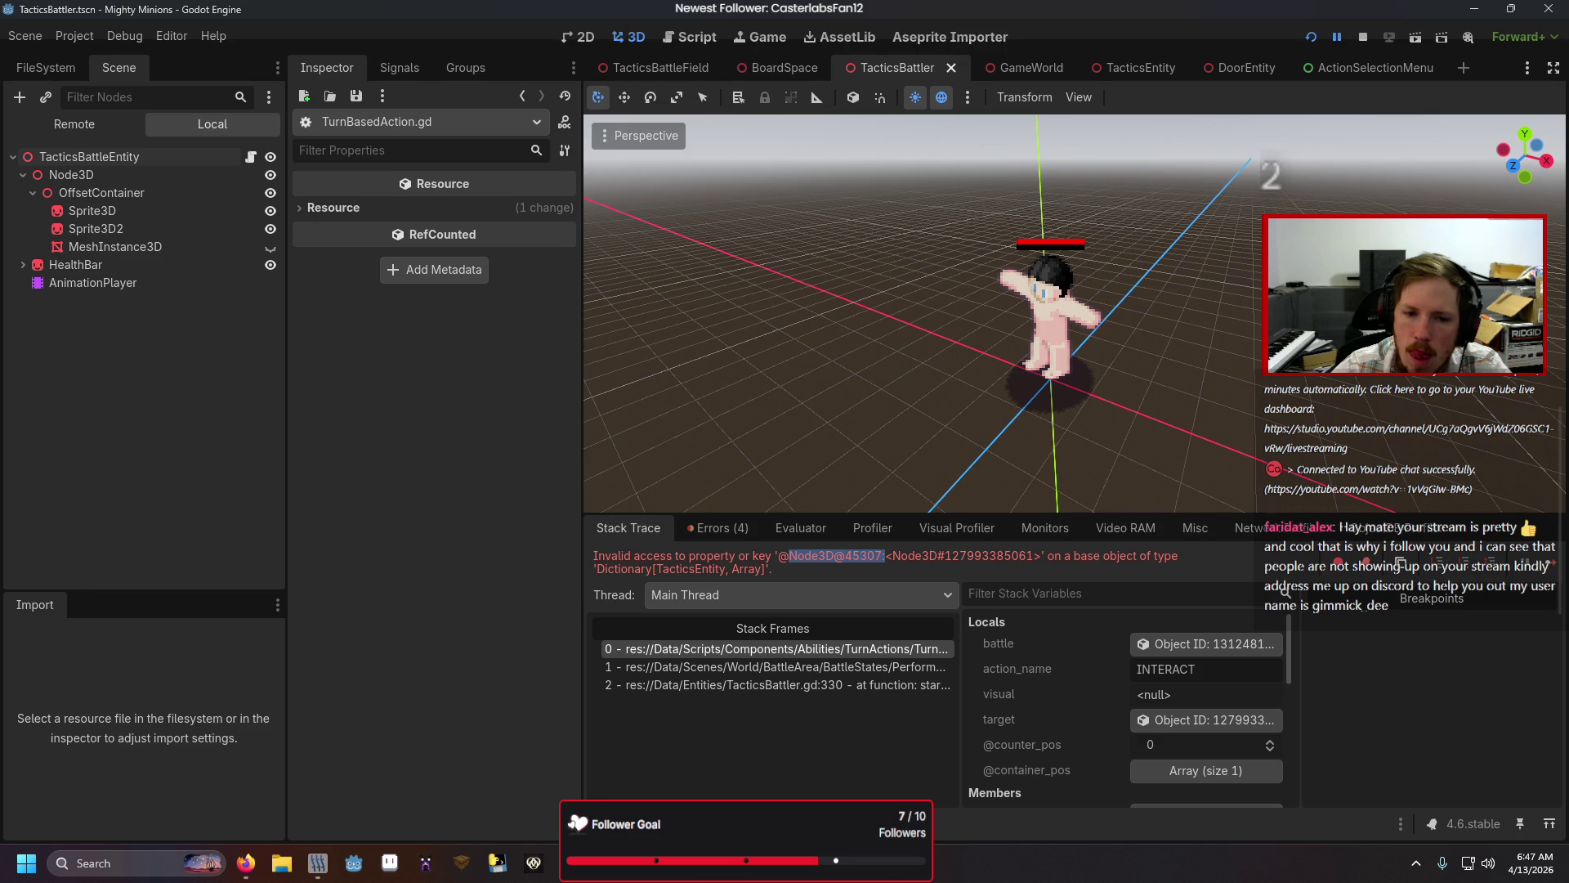
key(F11)
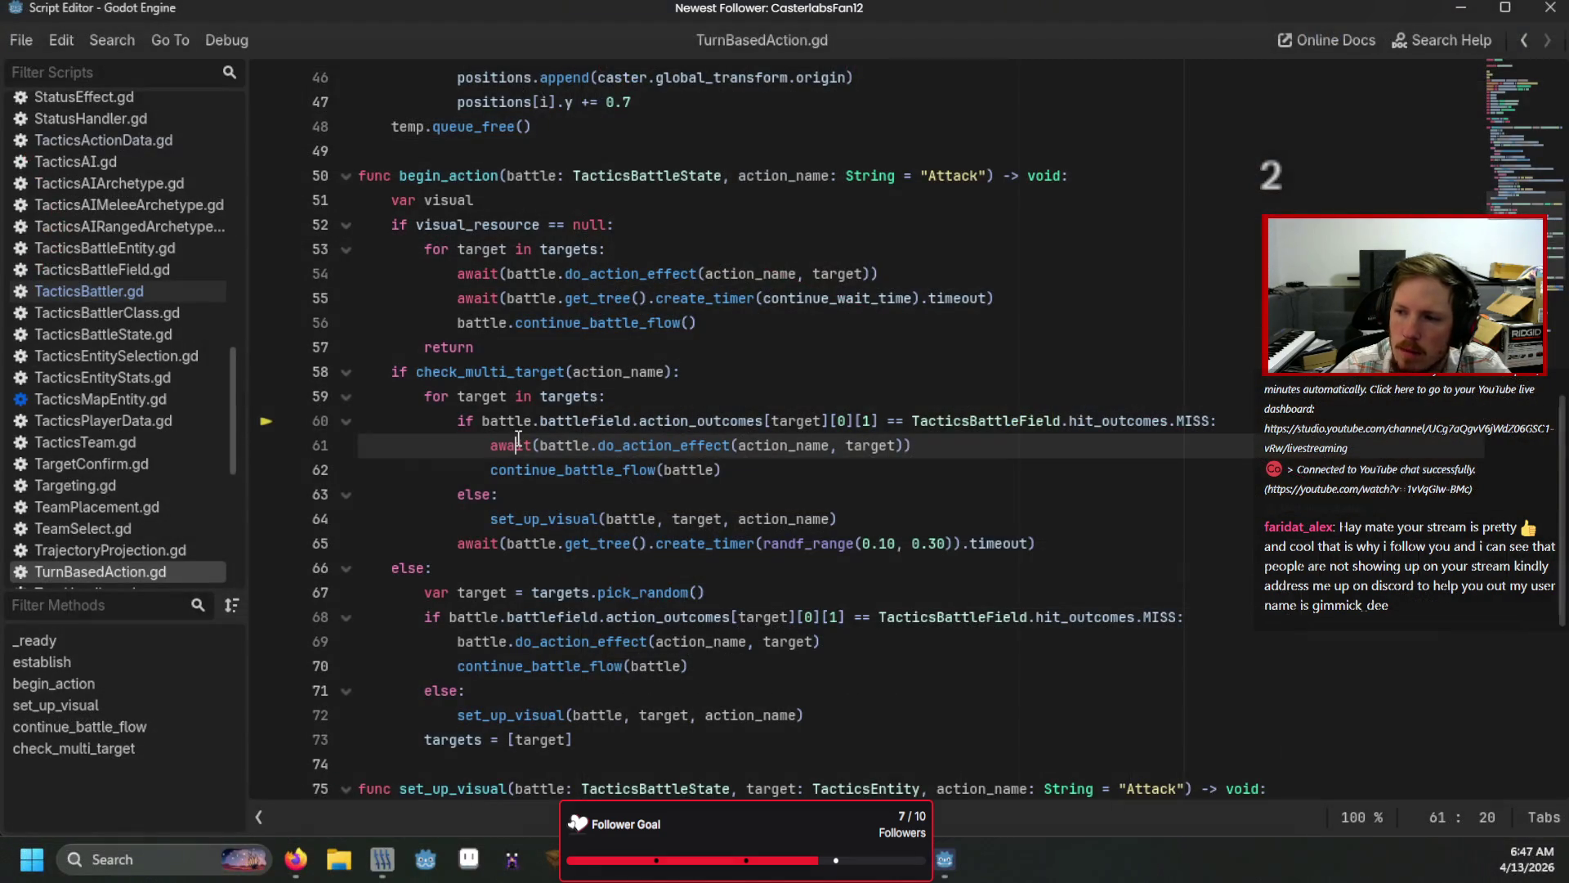
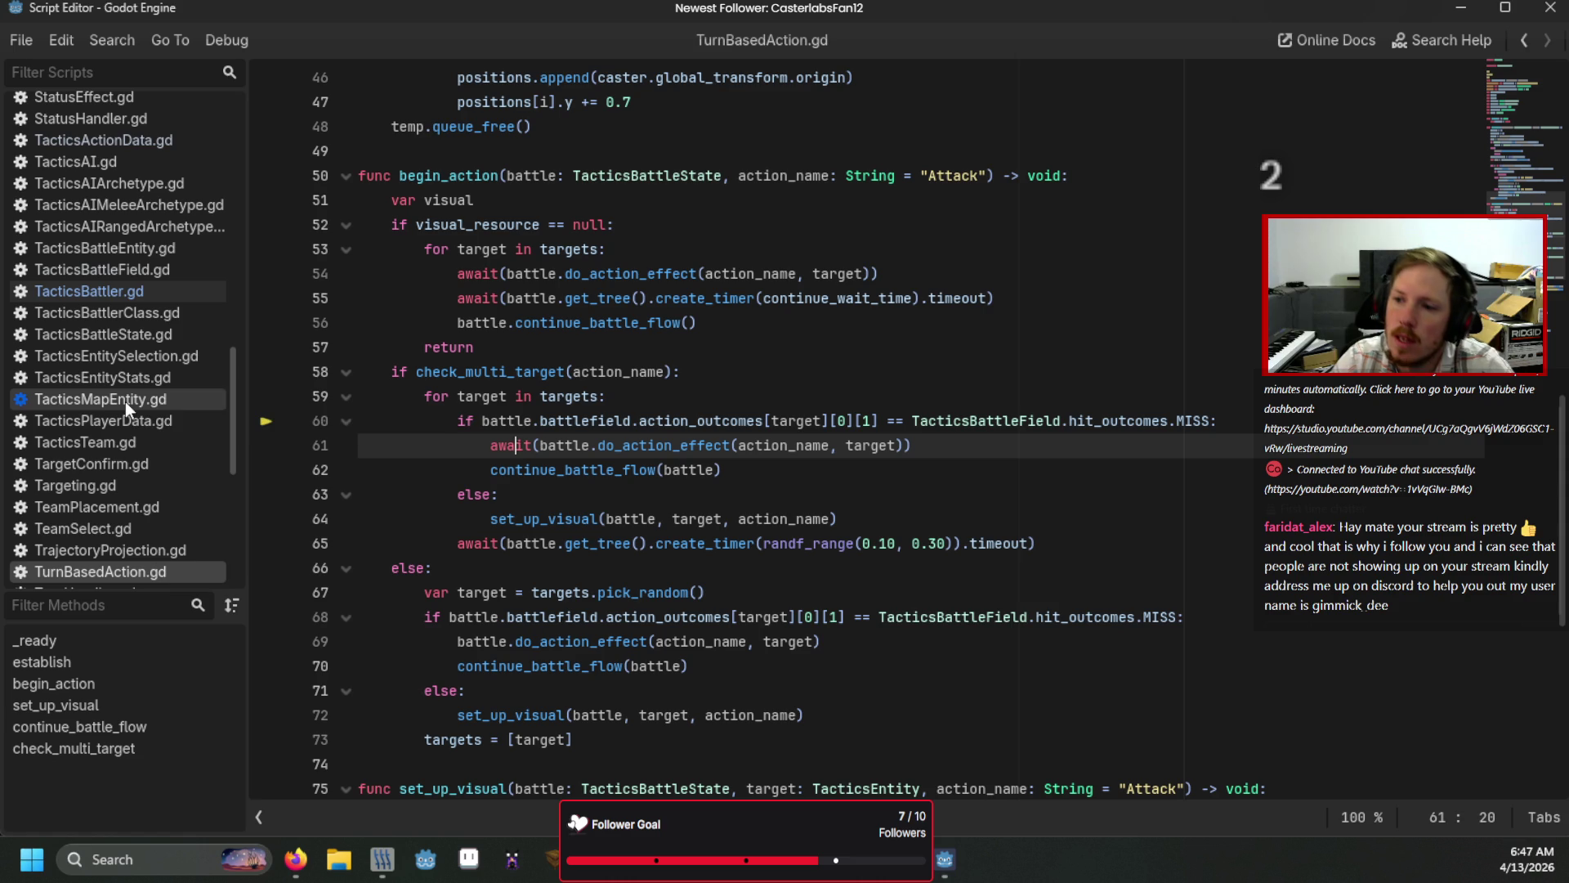
Step: Open Targeting.gd and review the projectile path and move-range lookup lines in handle_accept_input
scroll(126, 308, down, 3)
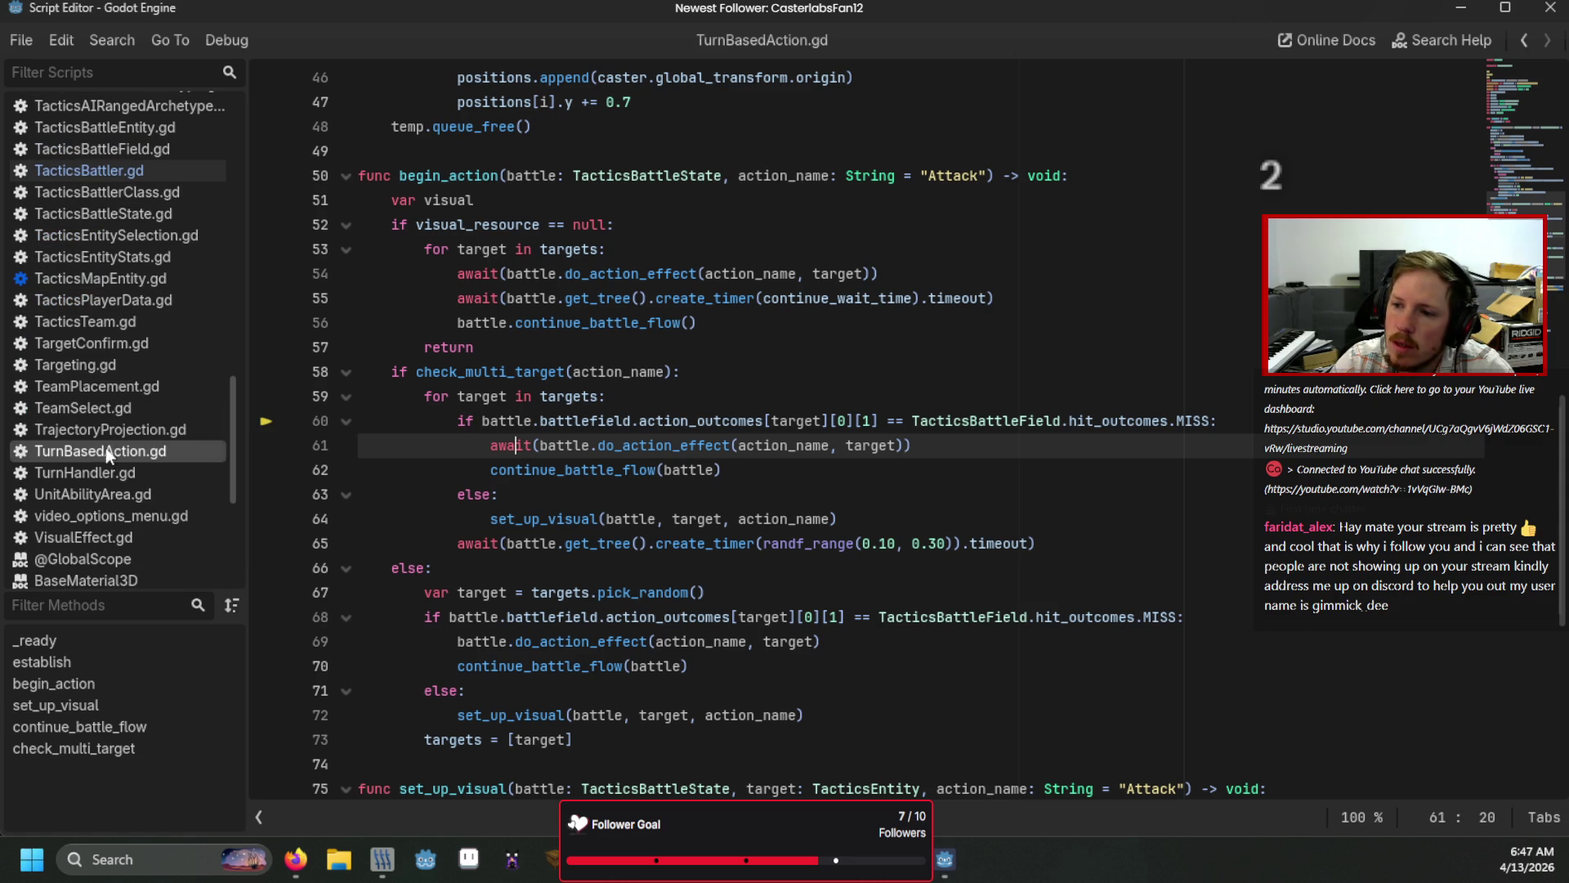
click(116, 370)
scroll(506, 440, down, 10)
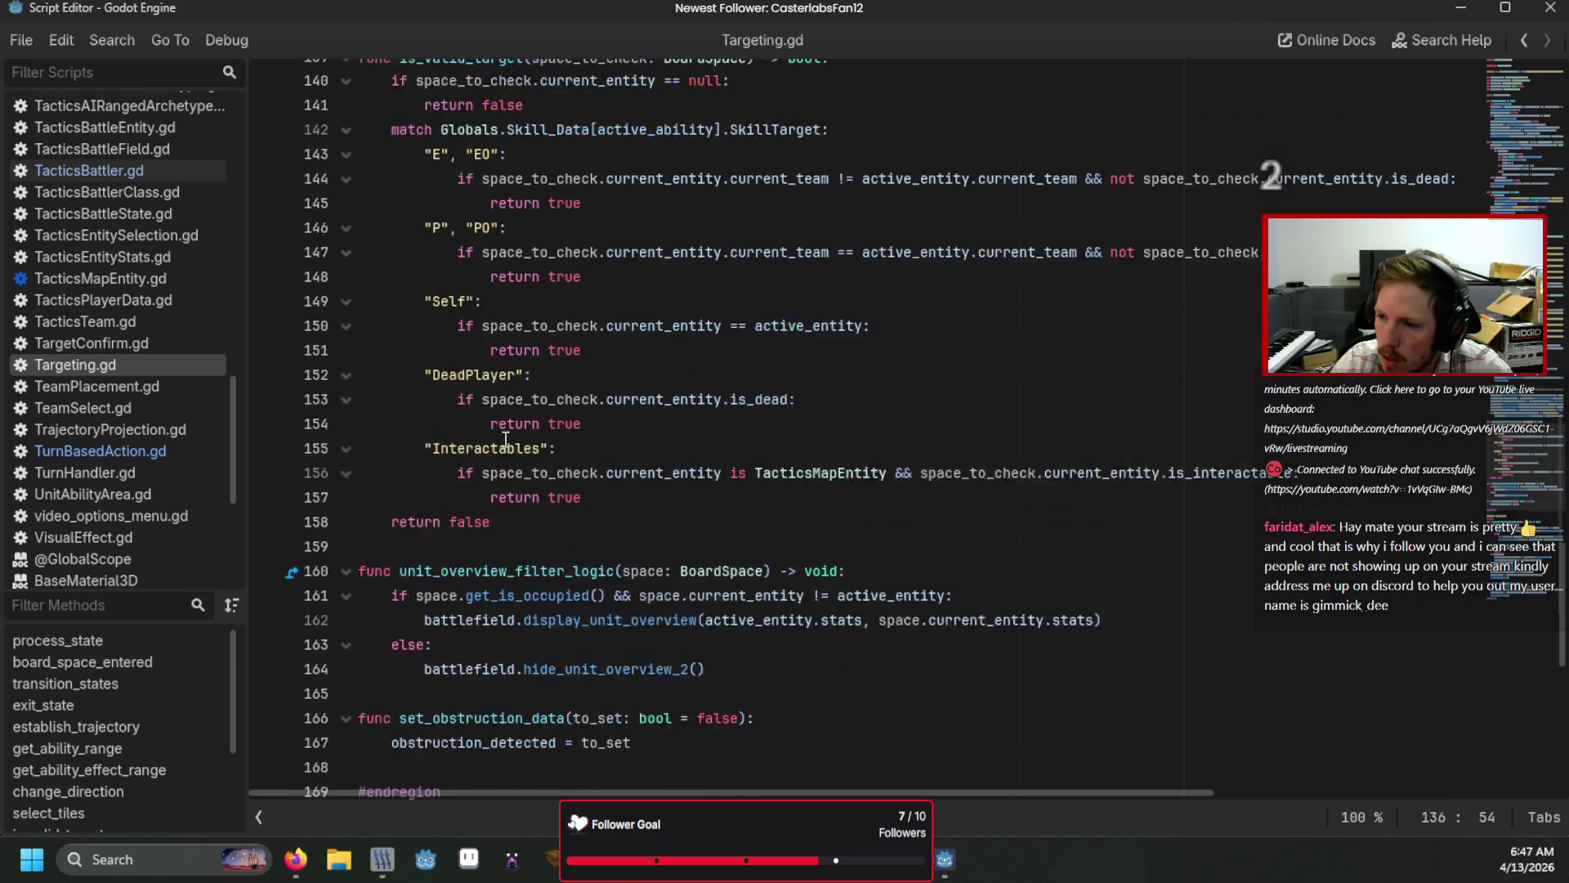
scroll(506, 440, down, 9)
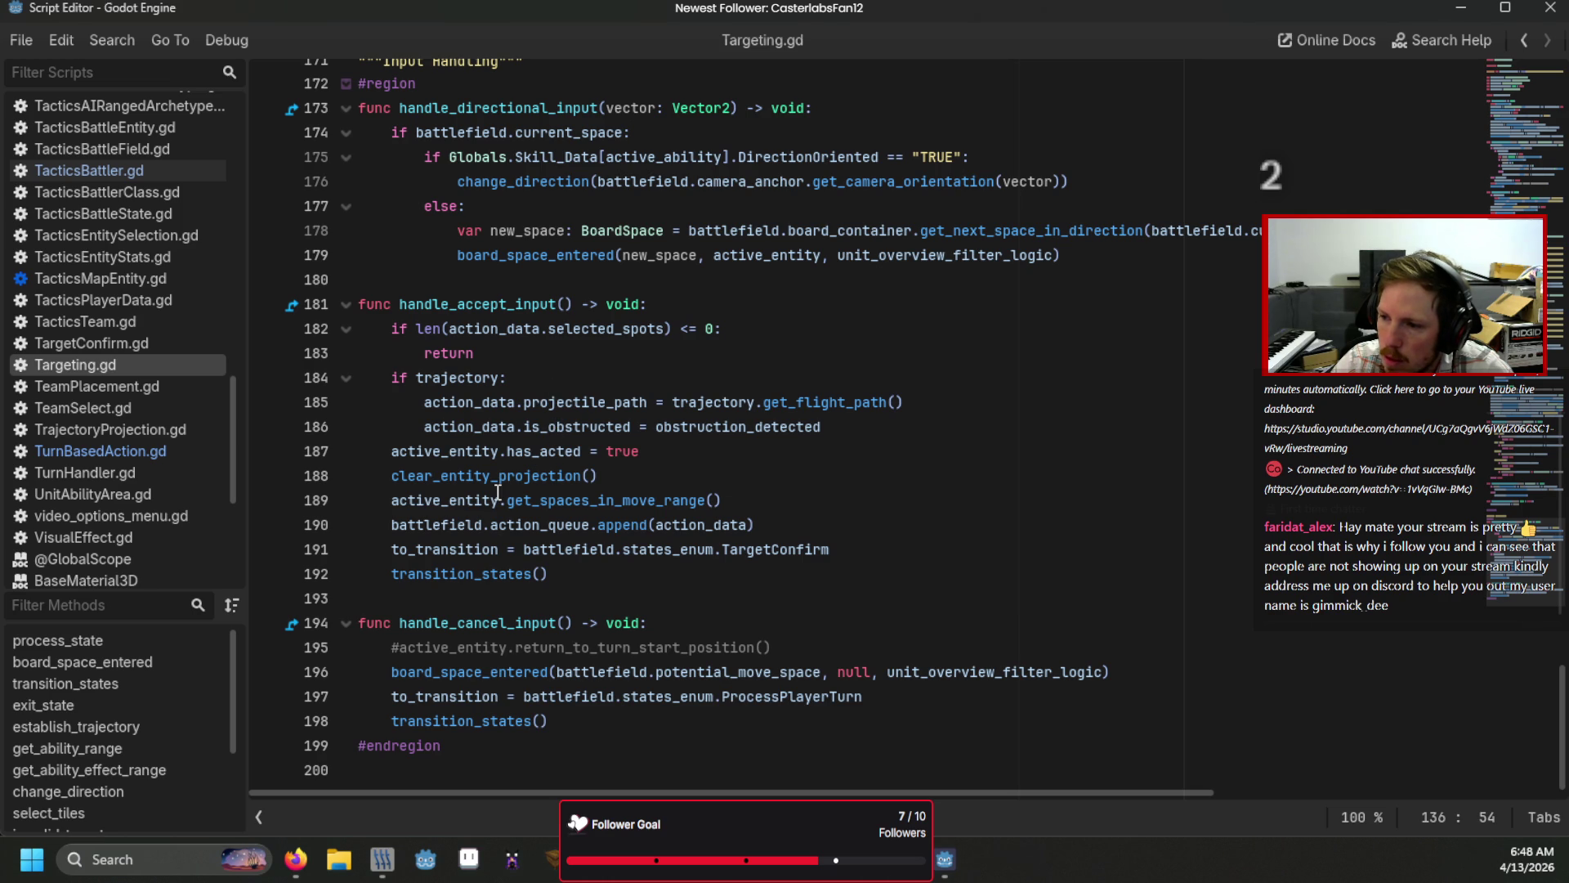
click(643, 402)
click(630, 496)
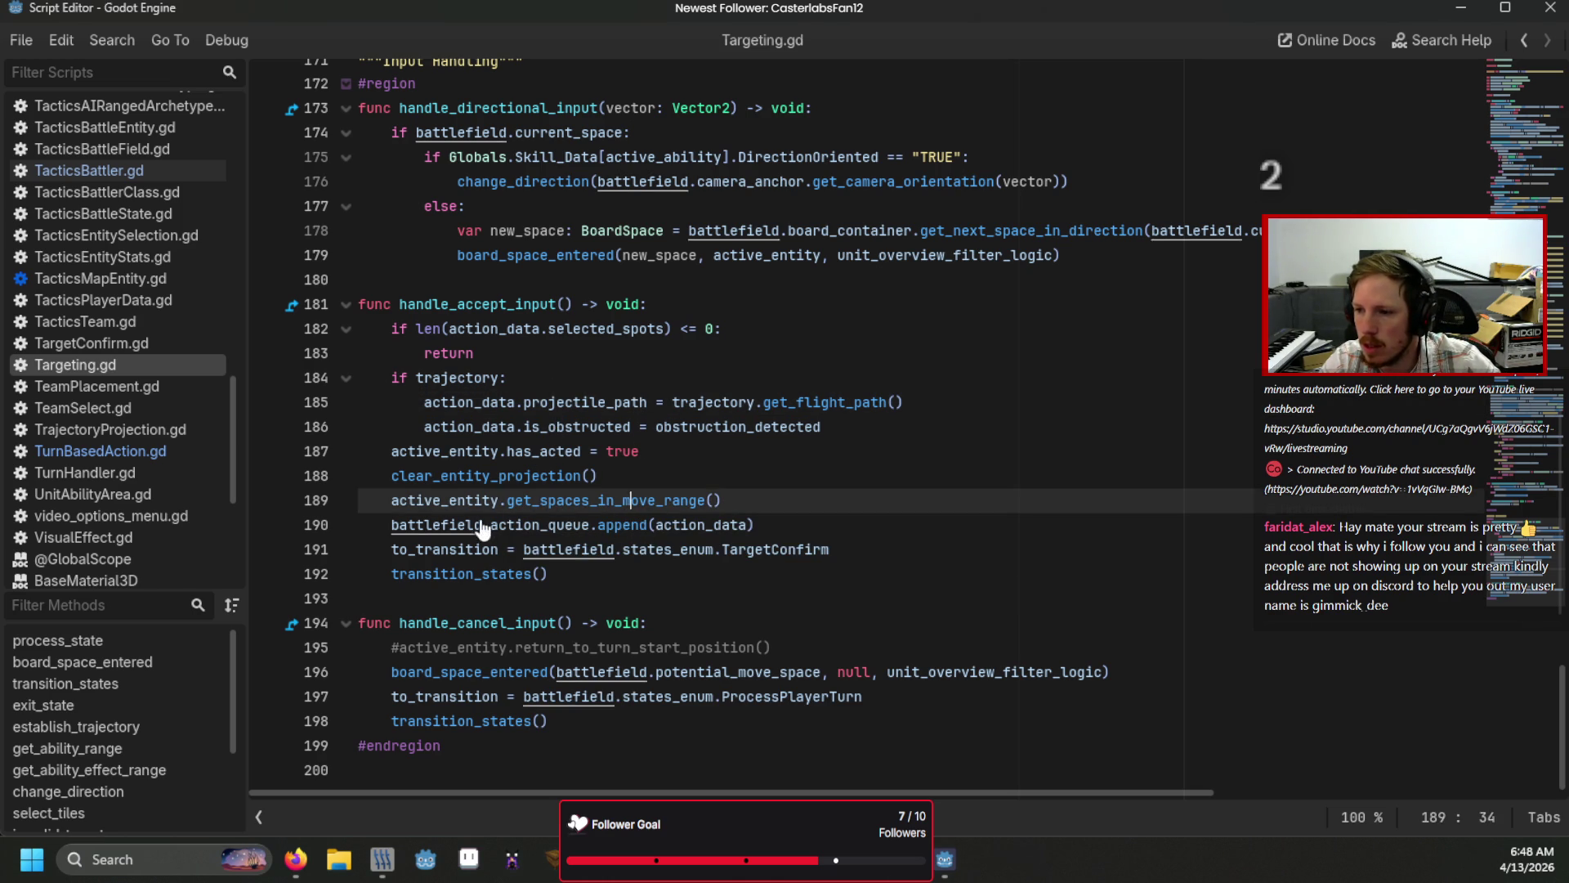
Step: Scroll through Targeting.gd, then jump up to the action_data declaration near the top
scroll(120, 394, up, 3)
scroll(119, 395, up, 15)
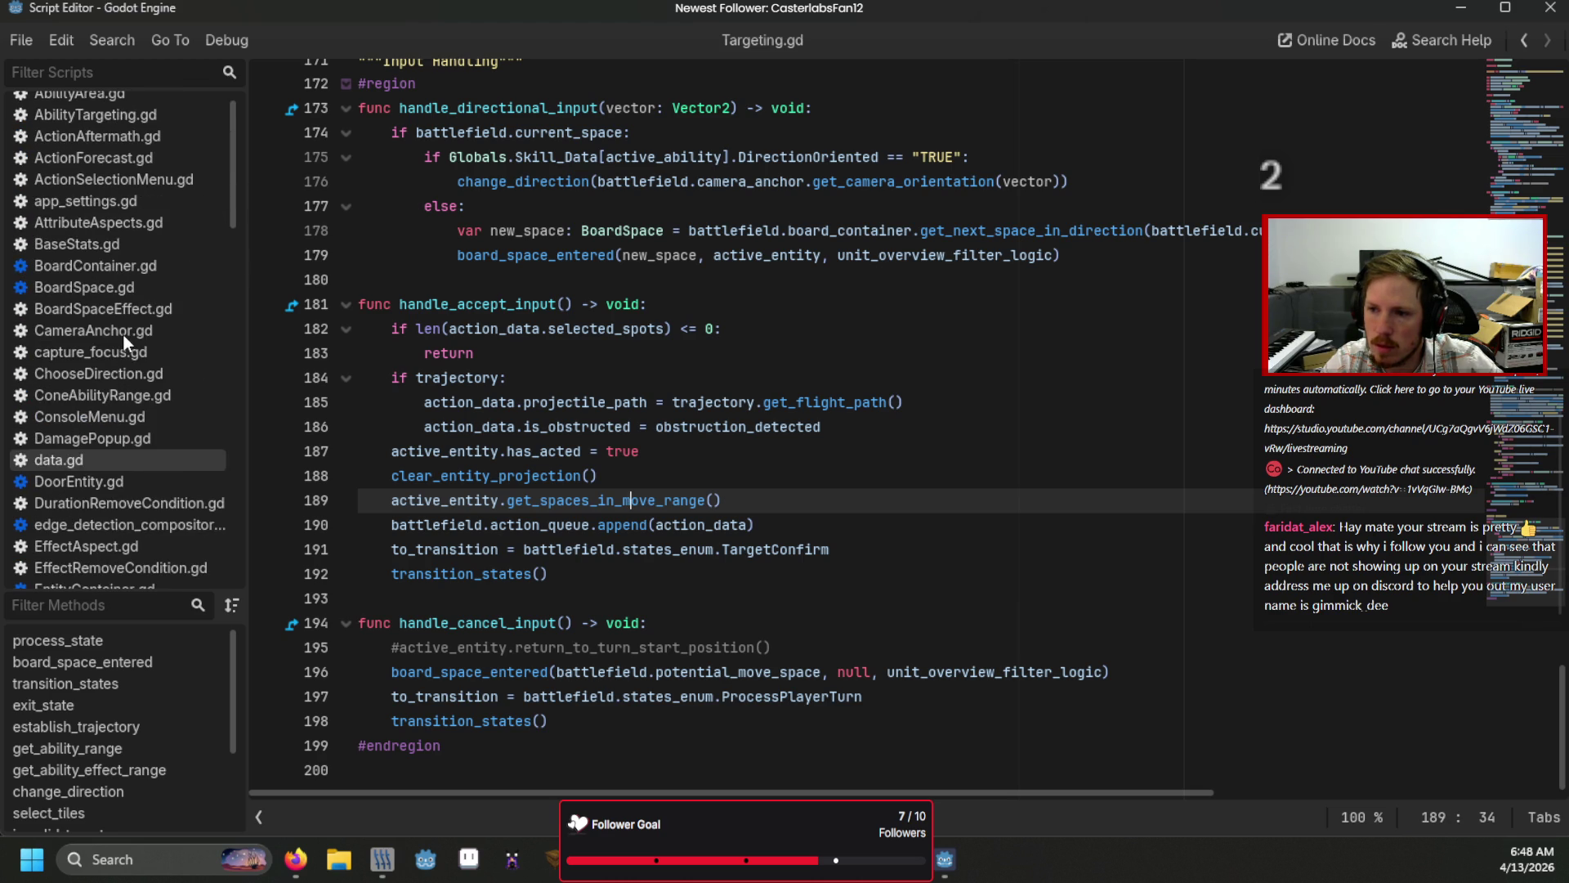
scroll(109, 400, down, 15)
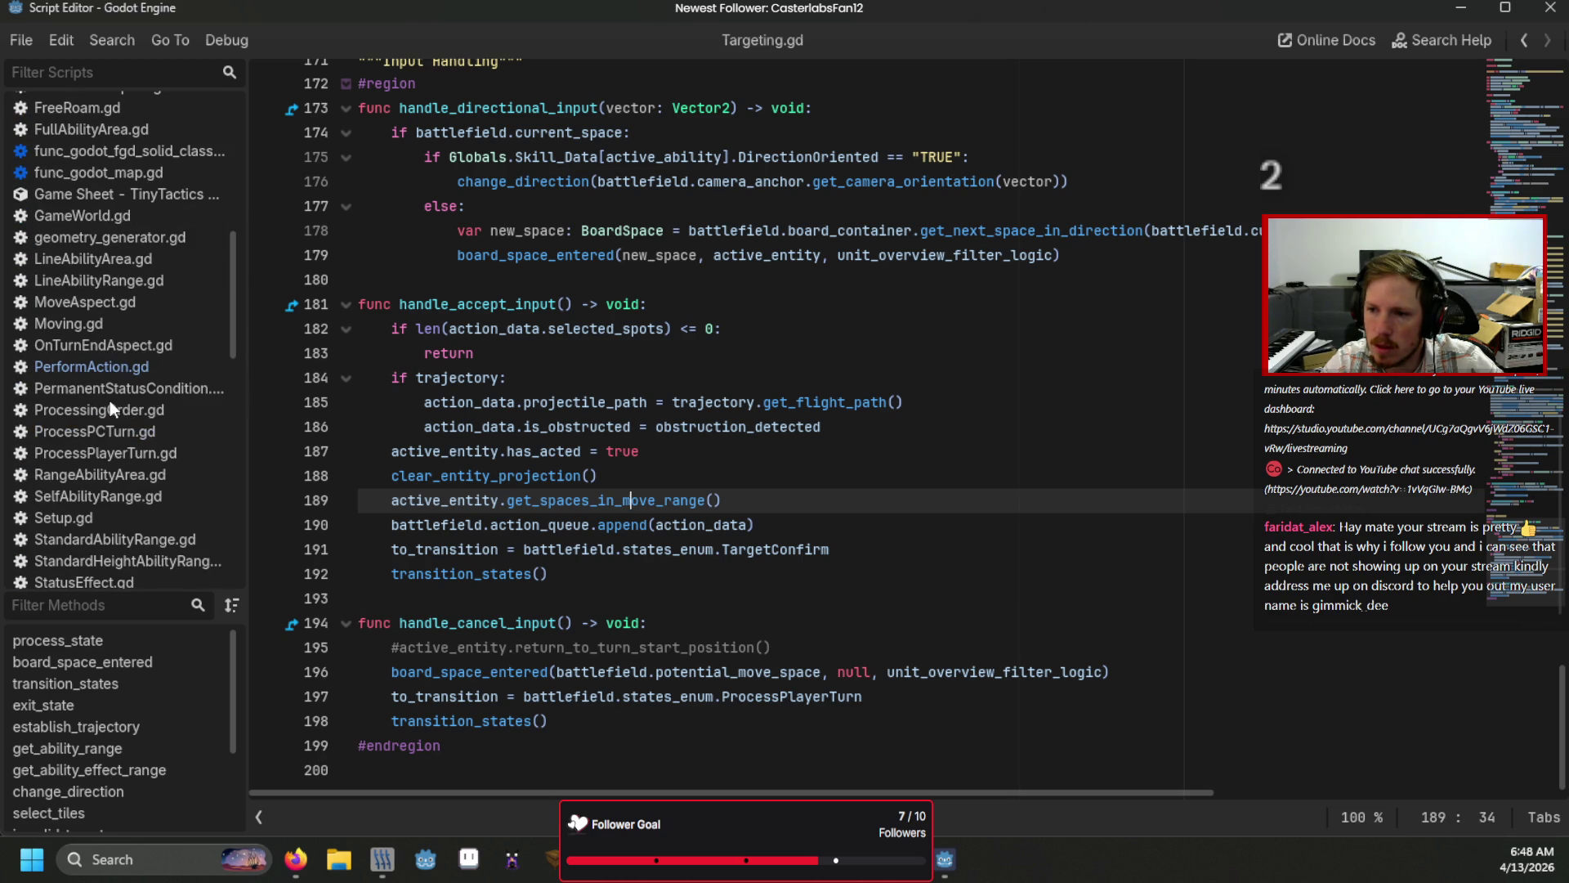
click(706, 531)
key(ctrl+z)
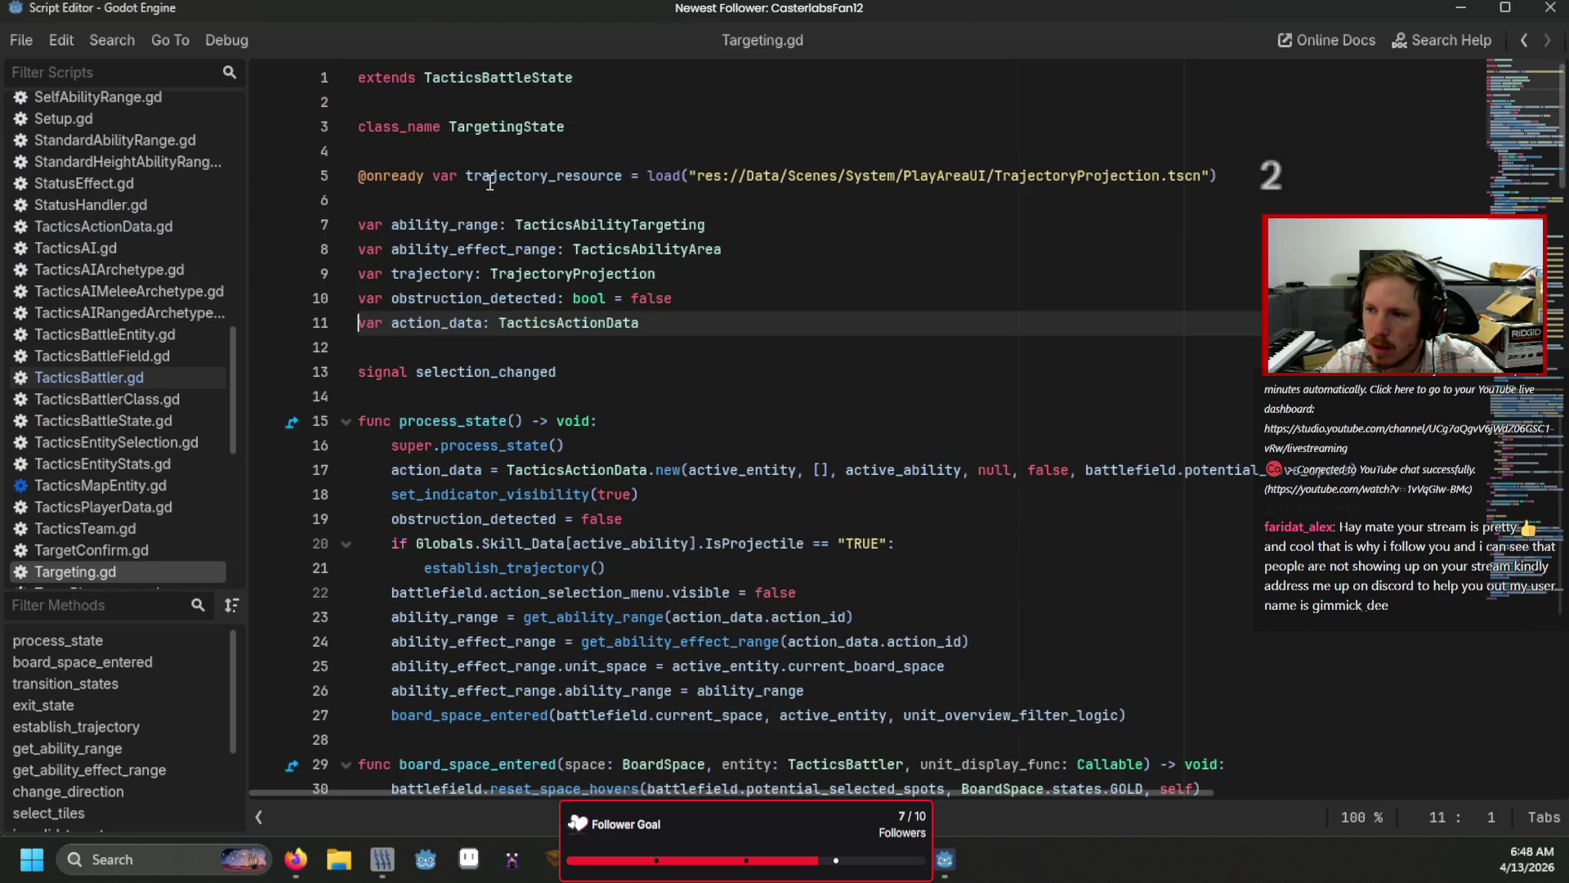
Step: Inspect TacticsActionData's BoardSpace selected_spots array and PerformAction's begin_action call, then return to TurnBasedAction.gd
ctrl+click(556, 322)
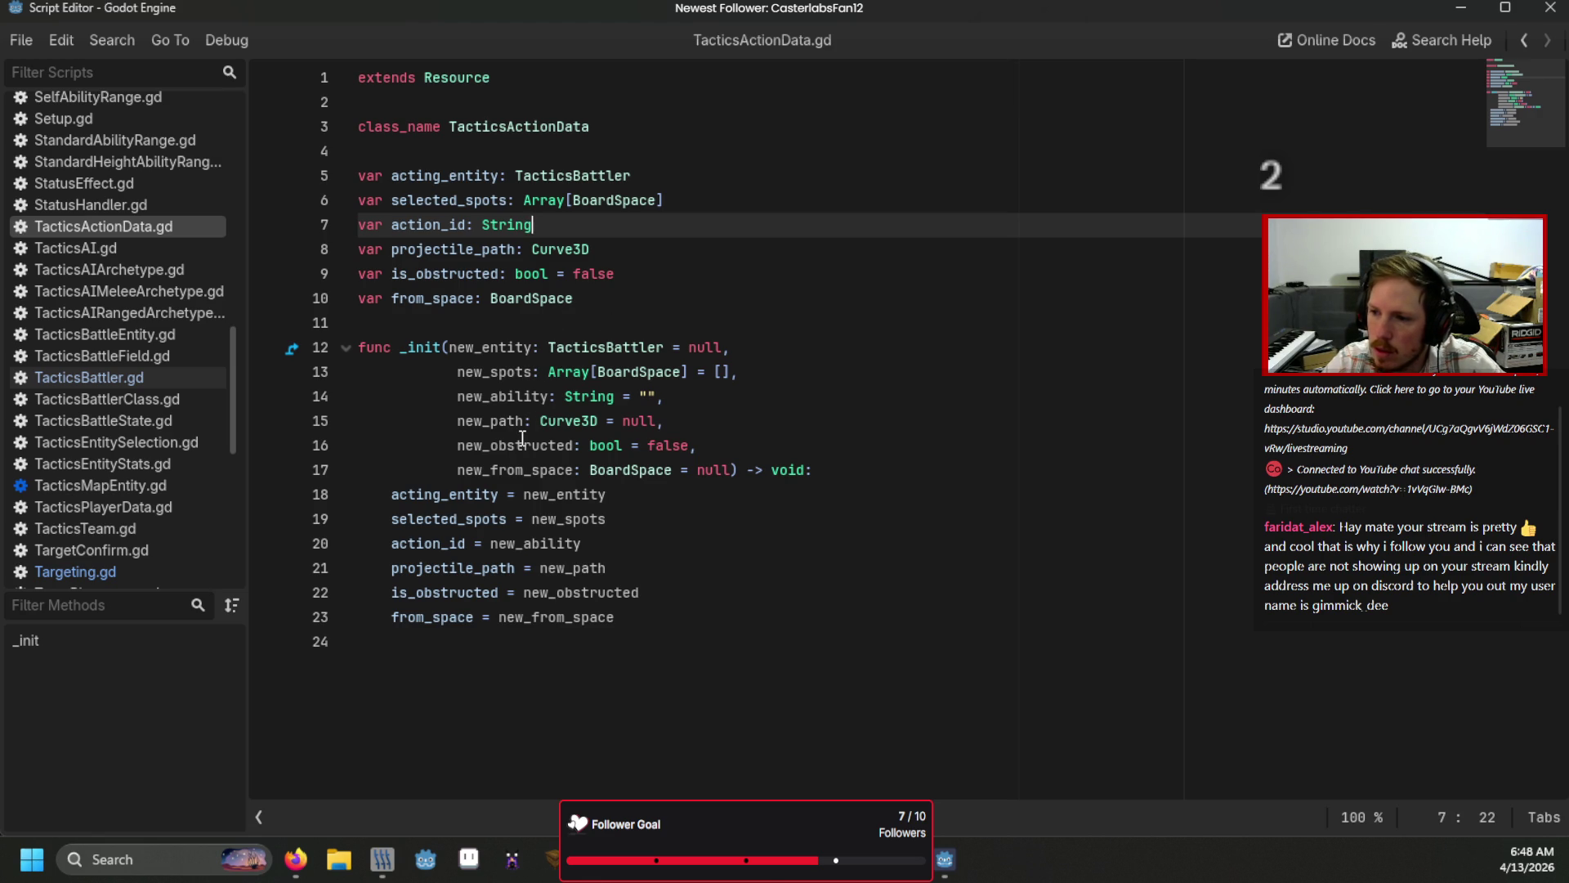
drag(662, 201, 527, 194)
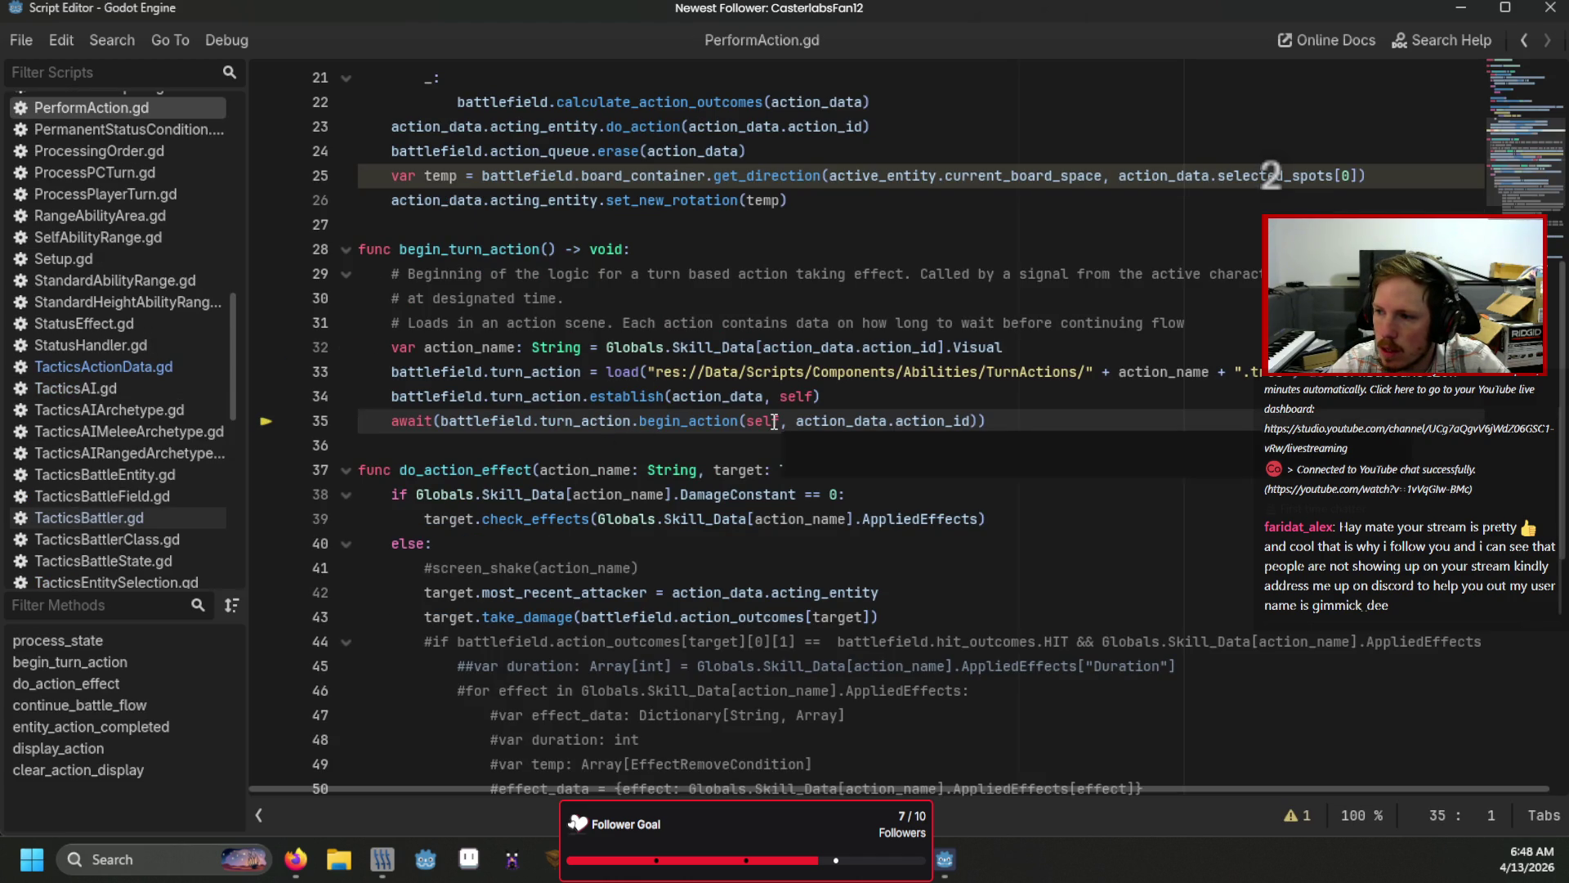
click(679, 421)
key(F11)
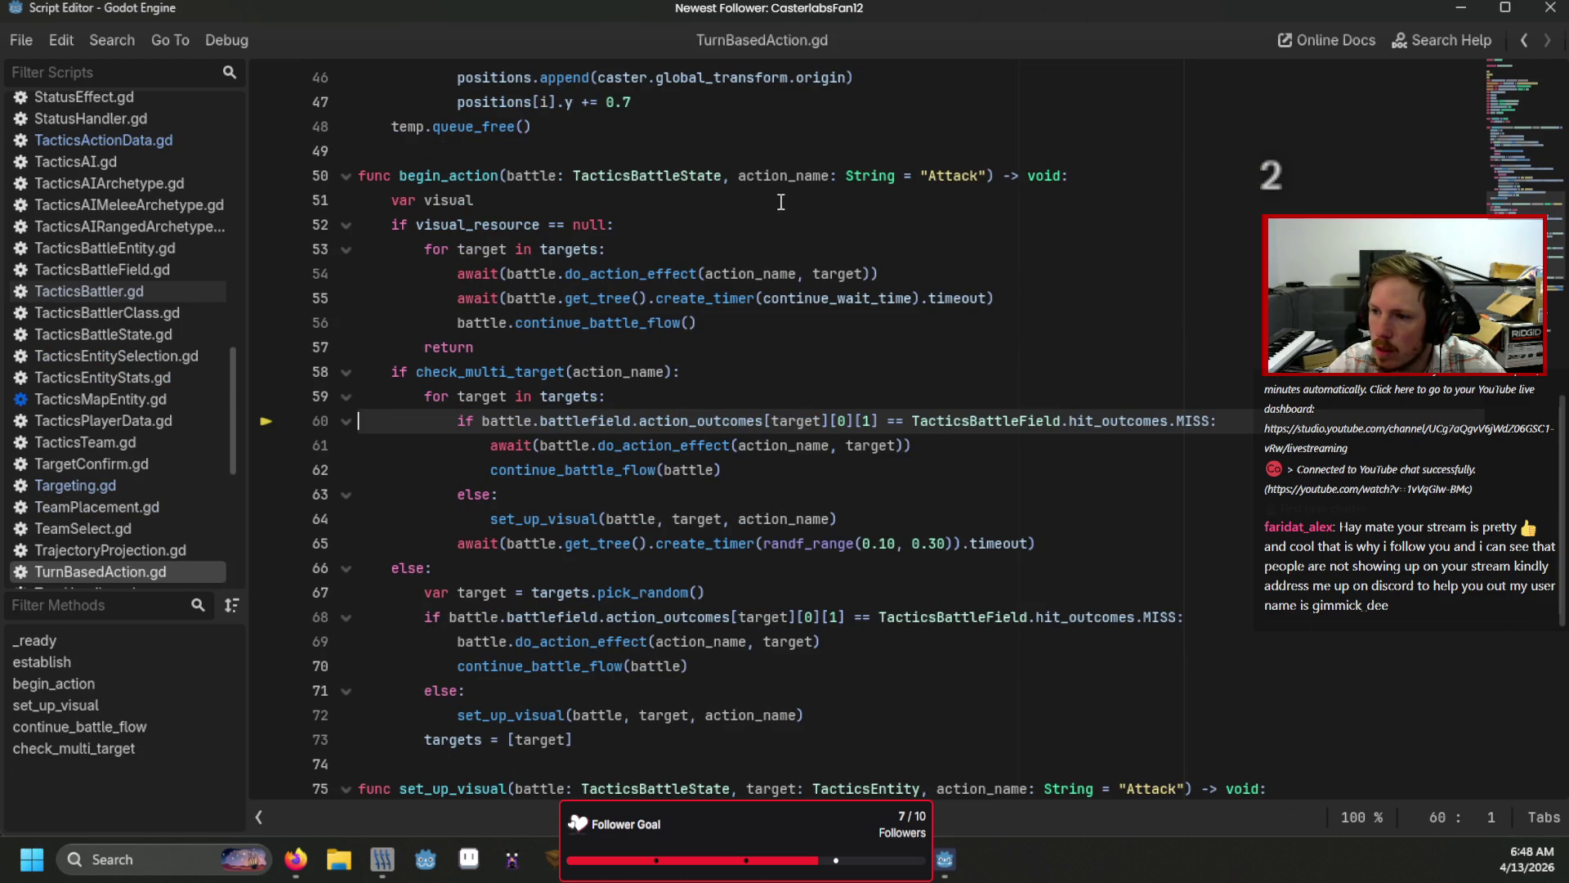
Step: Set a breakpoint on line 37, the loop over action_data.selected_spots in establish
click(572, 398)
scroll(629, 420, up, 7)
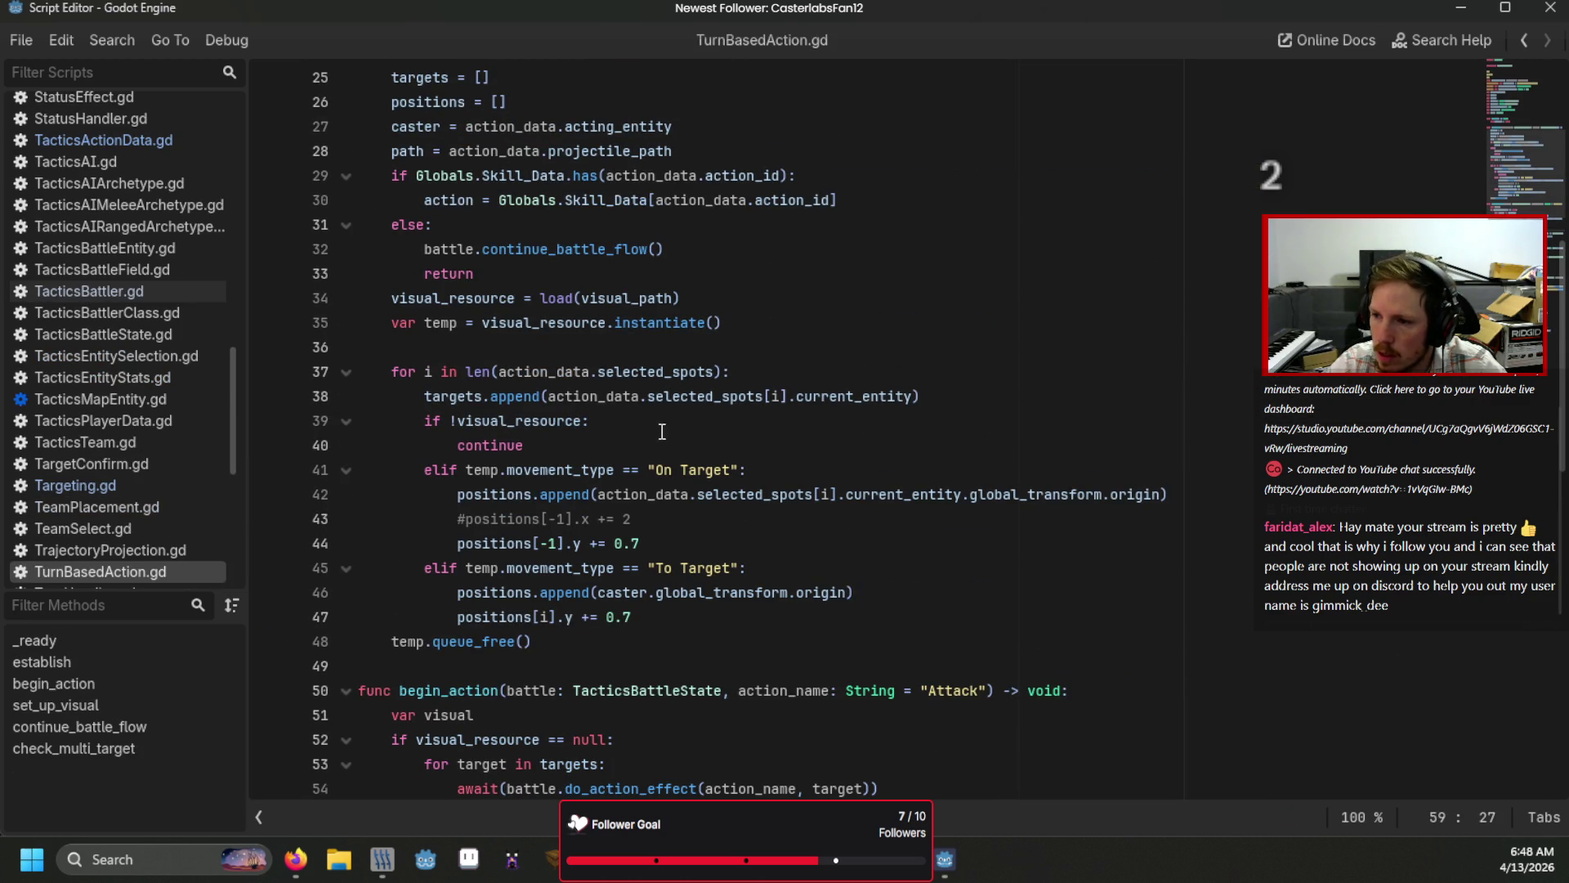
drag(592, 398, 812, 406)
click(836, 381)
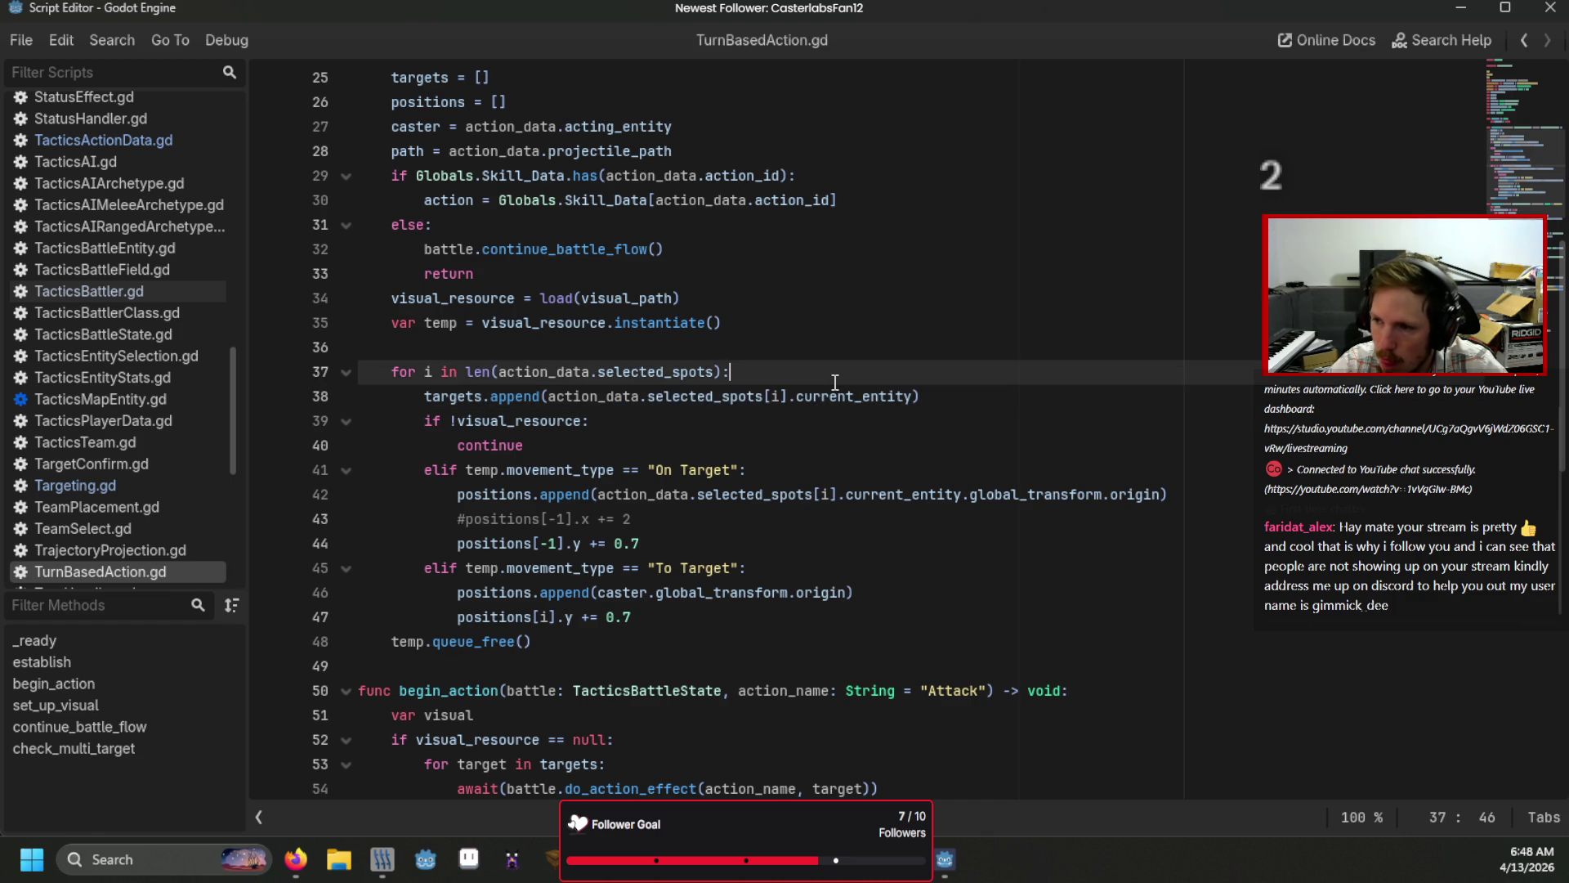
scroll(806, 403, up, 2)
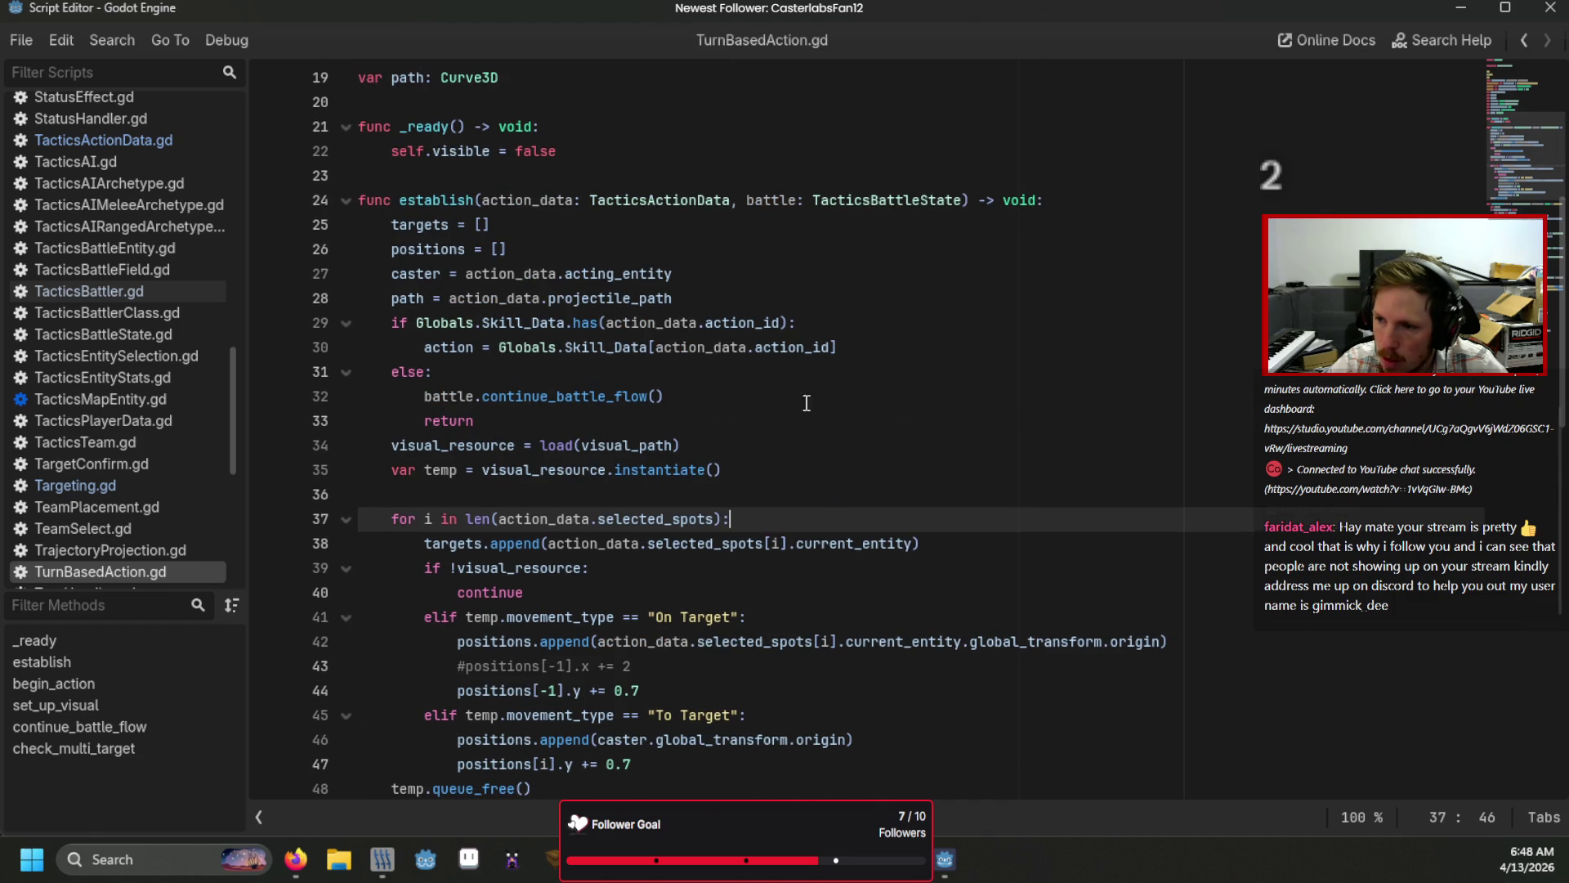
click(282, 520)
Step: Run the game in debug mode and choose the Interact ability from the action menu
key(F5)
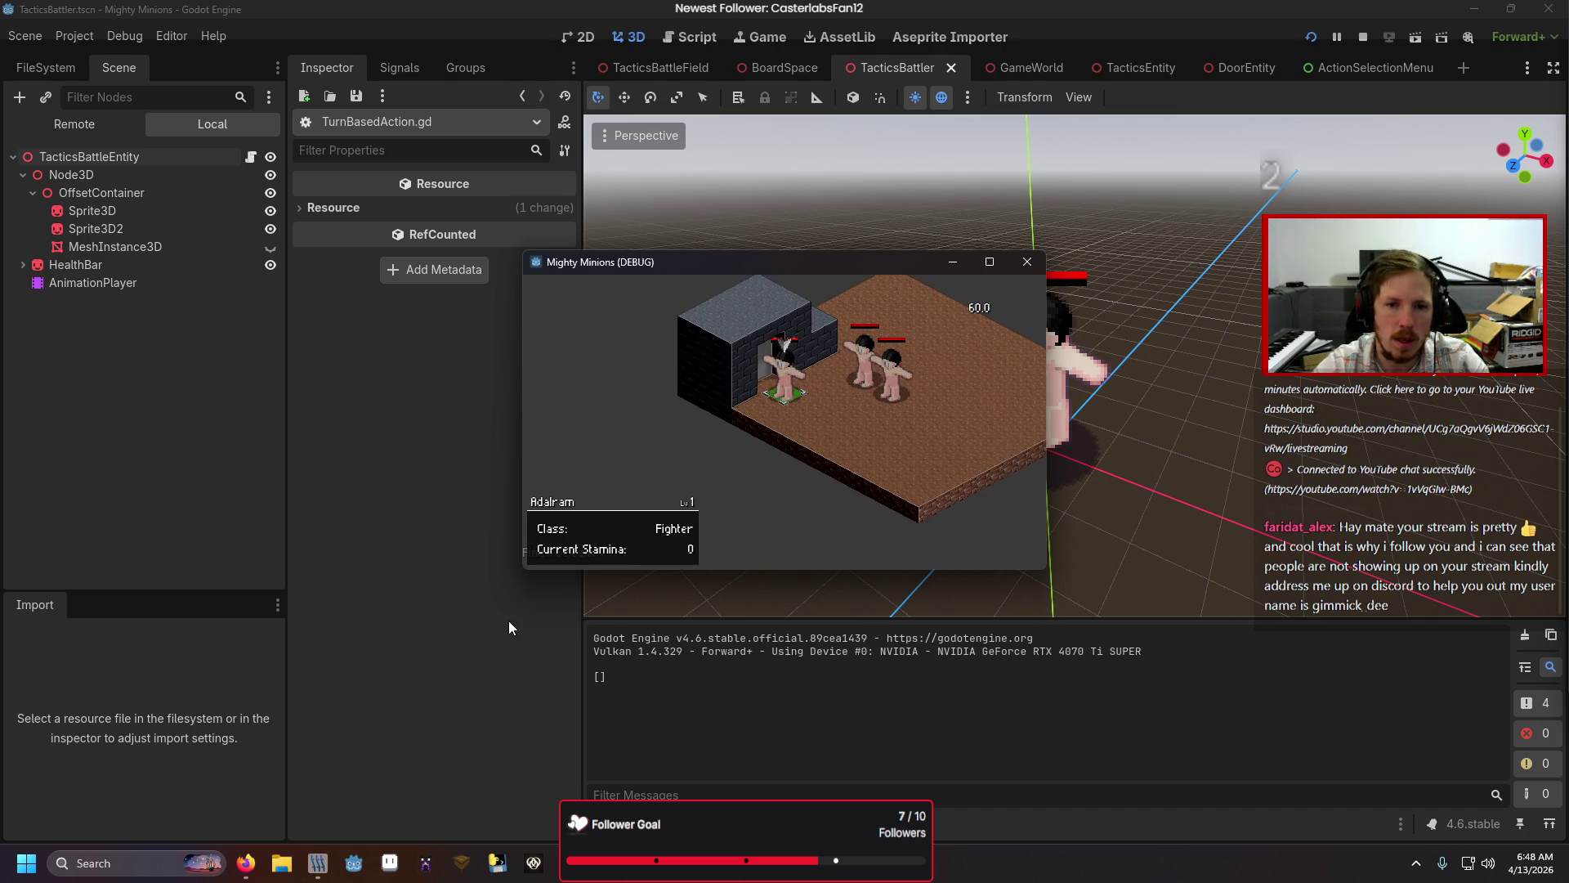
key(Down)
key(Down)
key(Down)
key(Return)
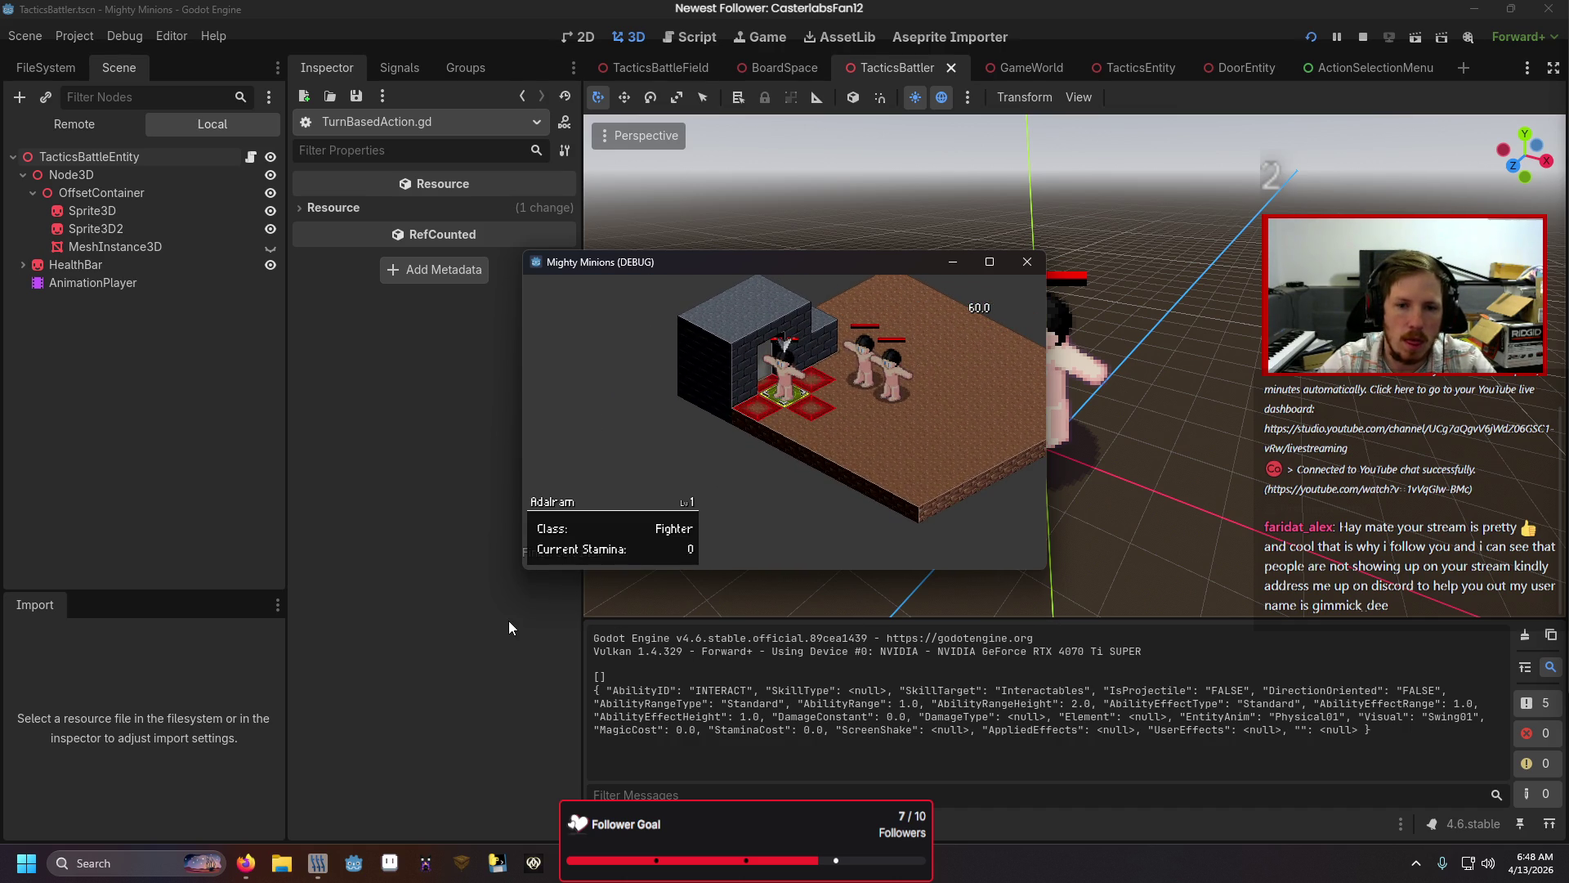
Step: Target the tile behind the wall, confirm Selected Spots holds one entry, and step to line 38
key(Left)
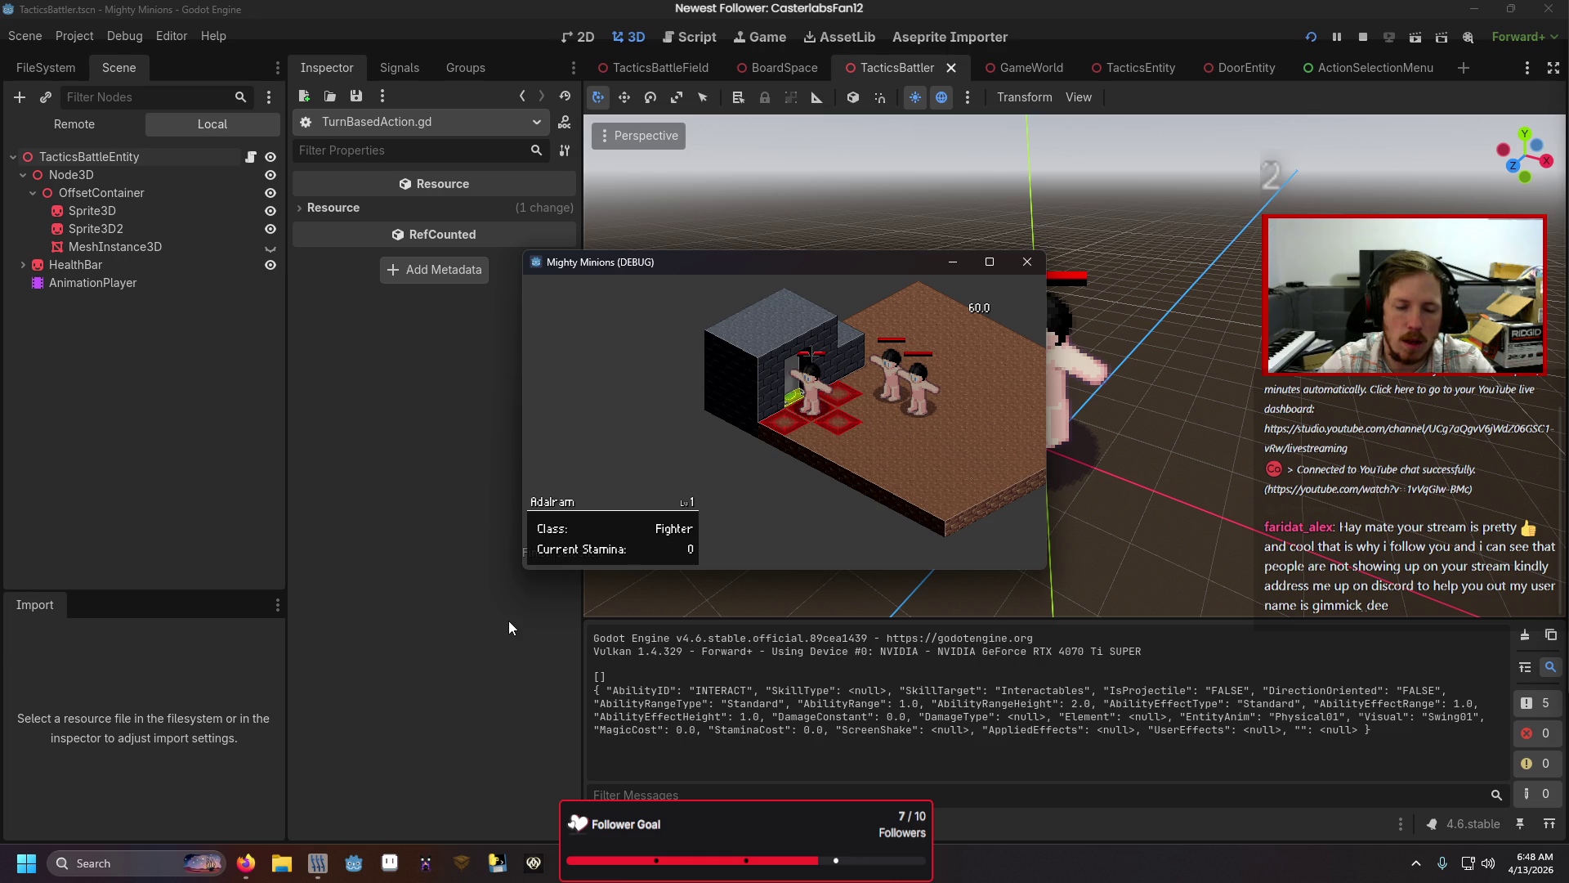
key(Return)
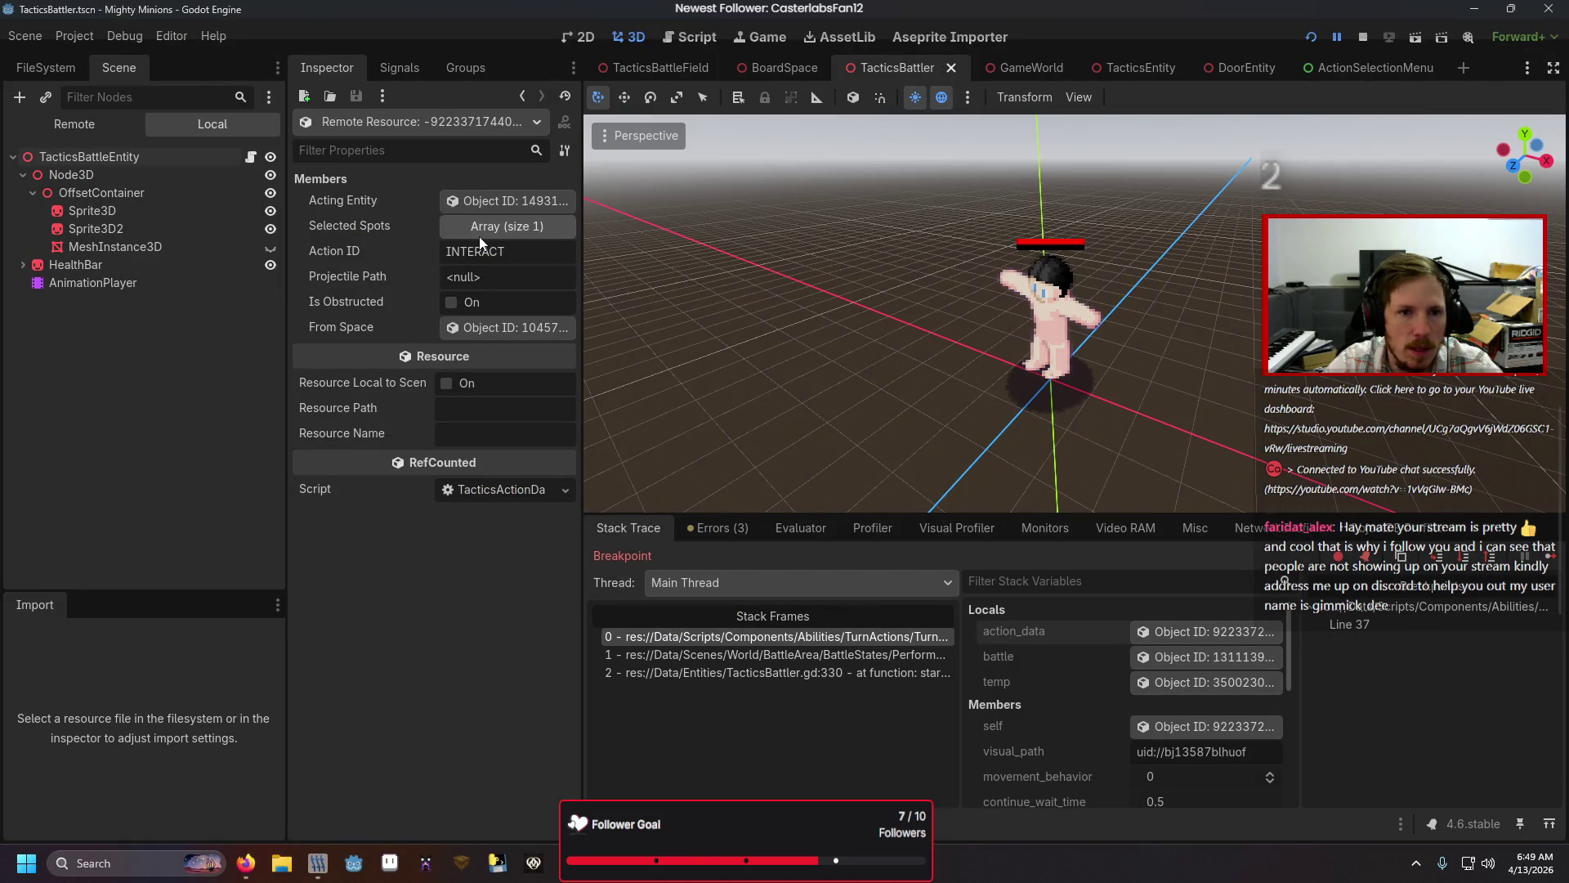
click(479, 237)
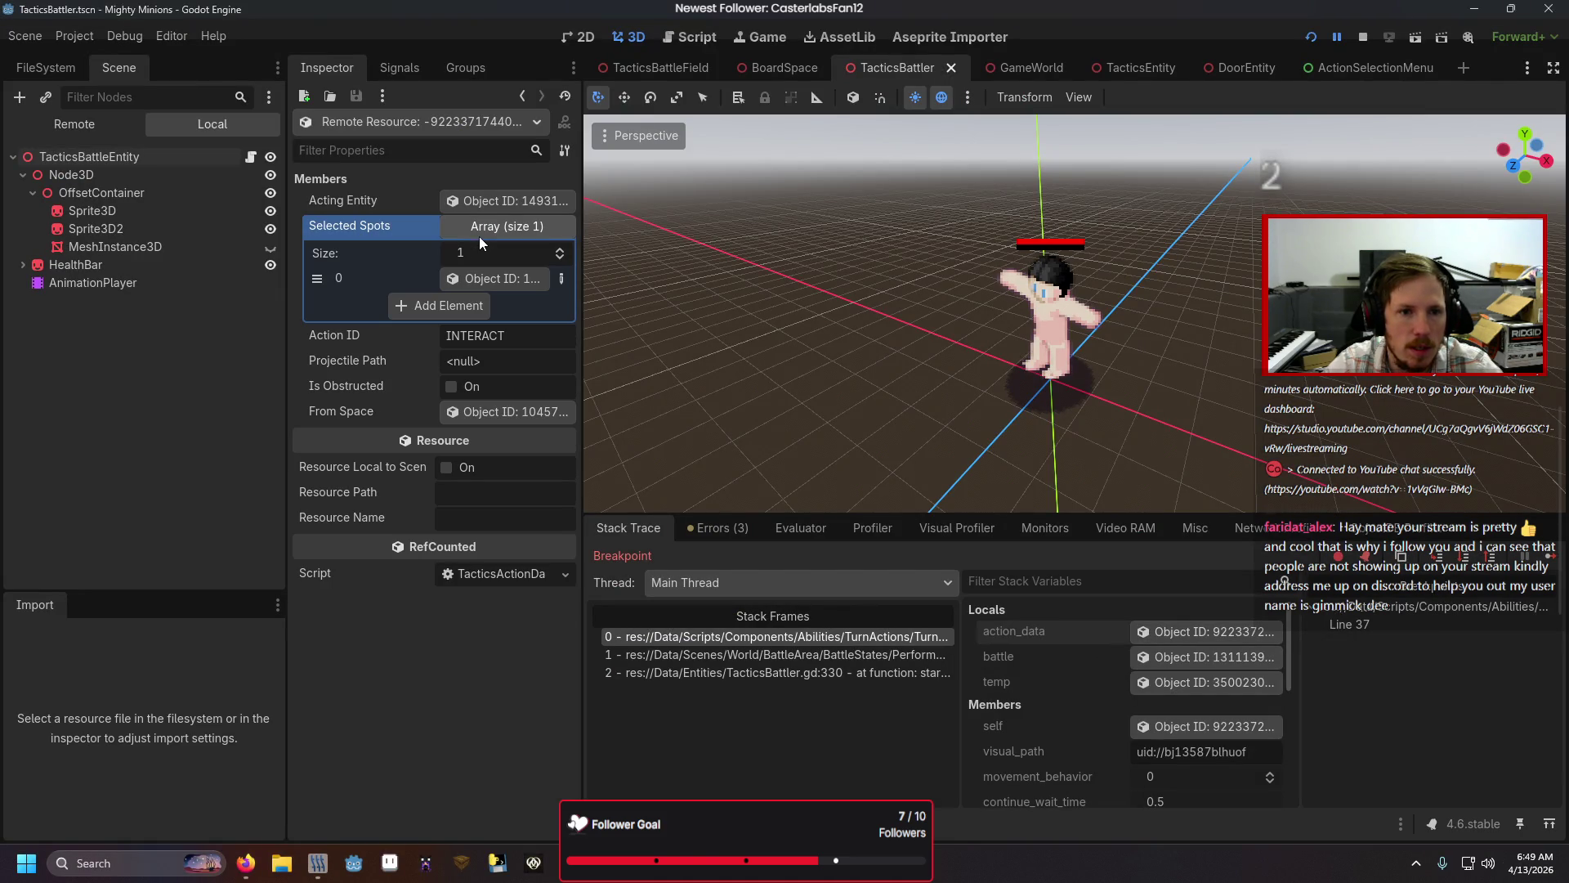
click(1443, 556)
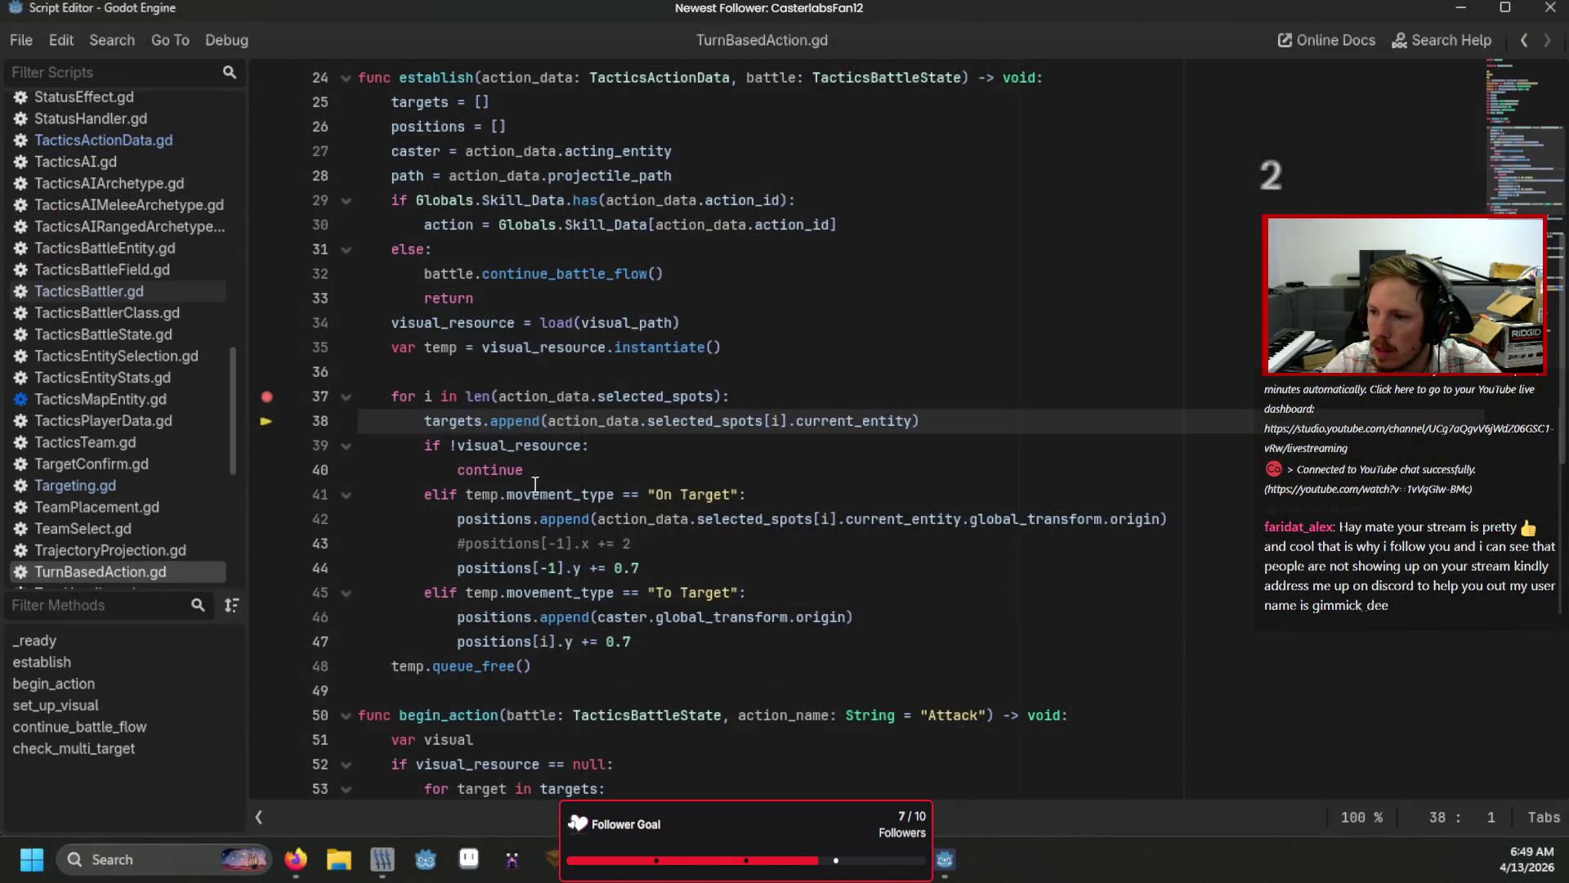
Step: Step through PerformAction's begin_action and into TurnBasedAction.gd's begin_action and check_multi_target
scroll(576, 429, up, 7)
scroll(584, 384, down, 7)
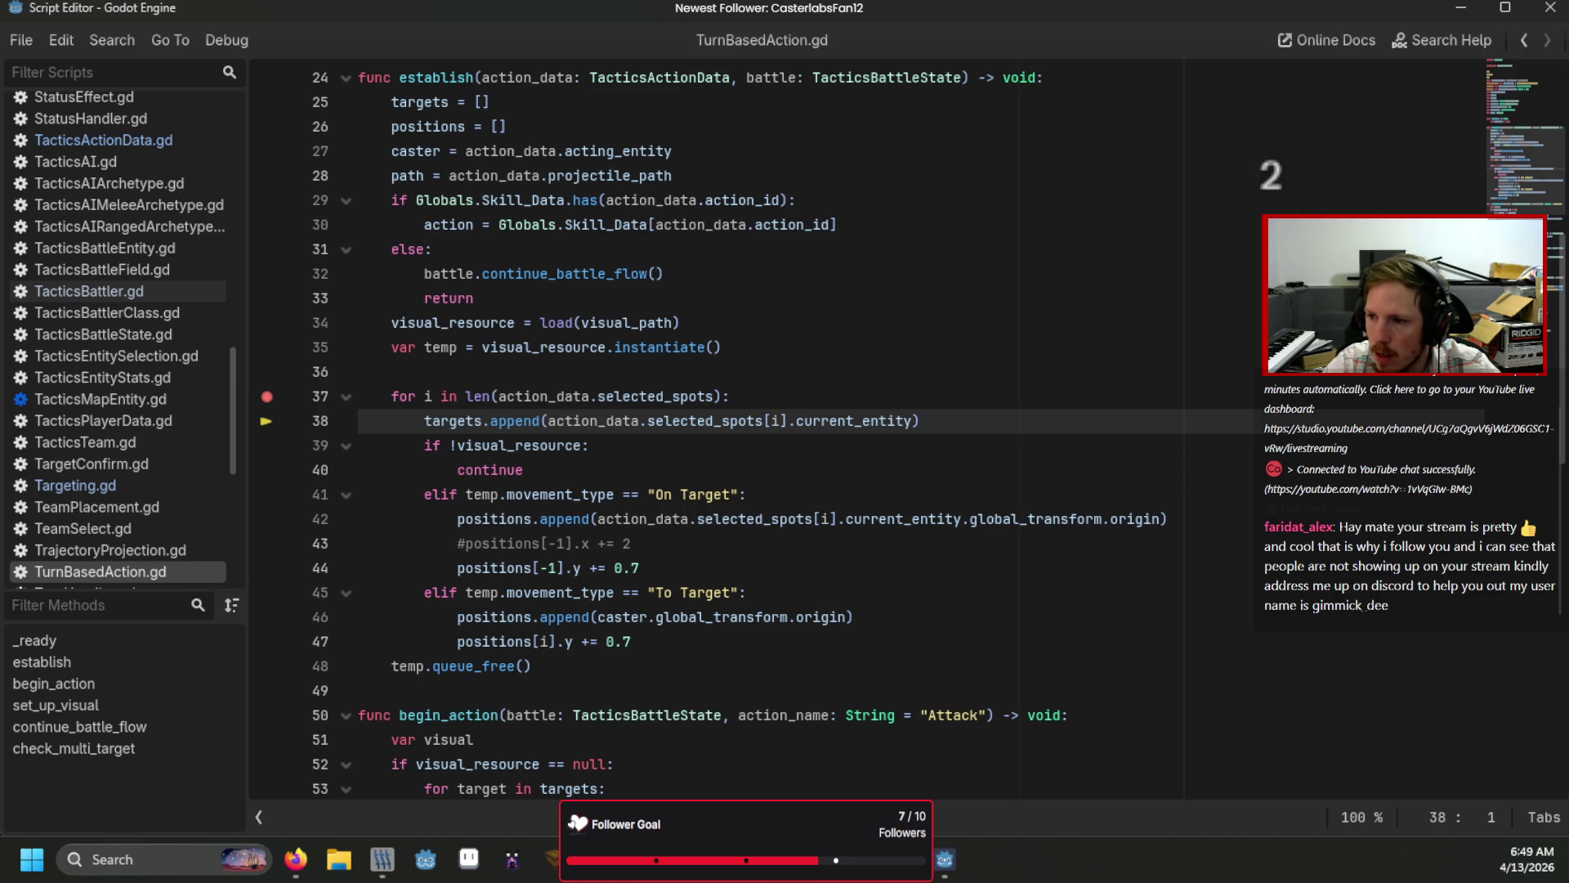
key(F10)
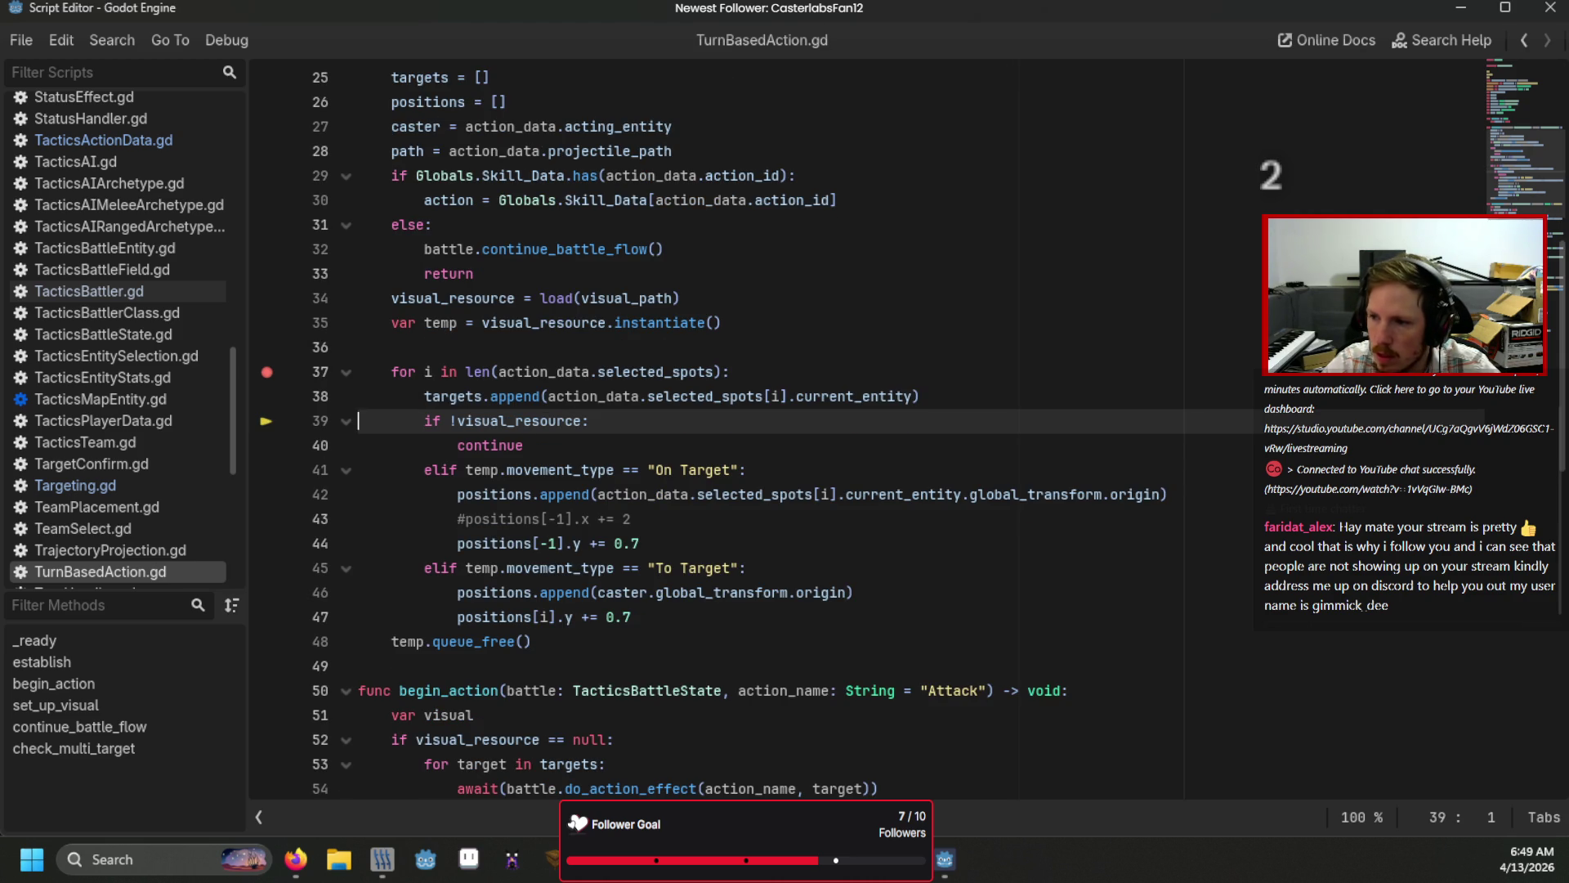
key(F10)
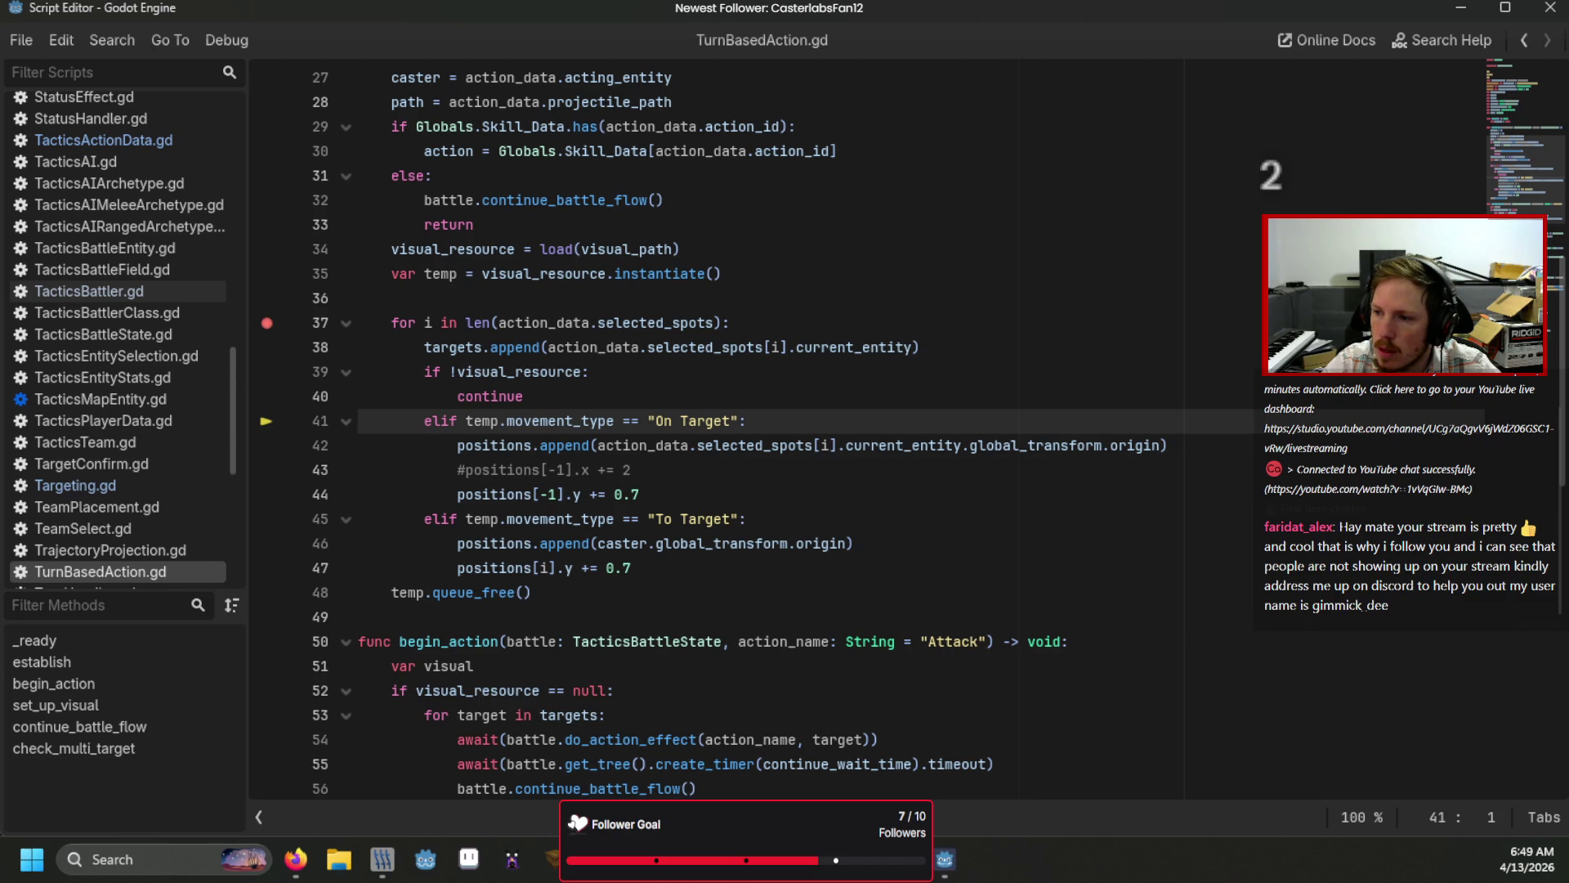
key(F10)
key(F10)
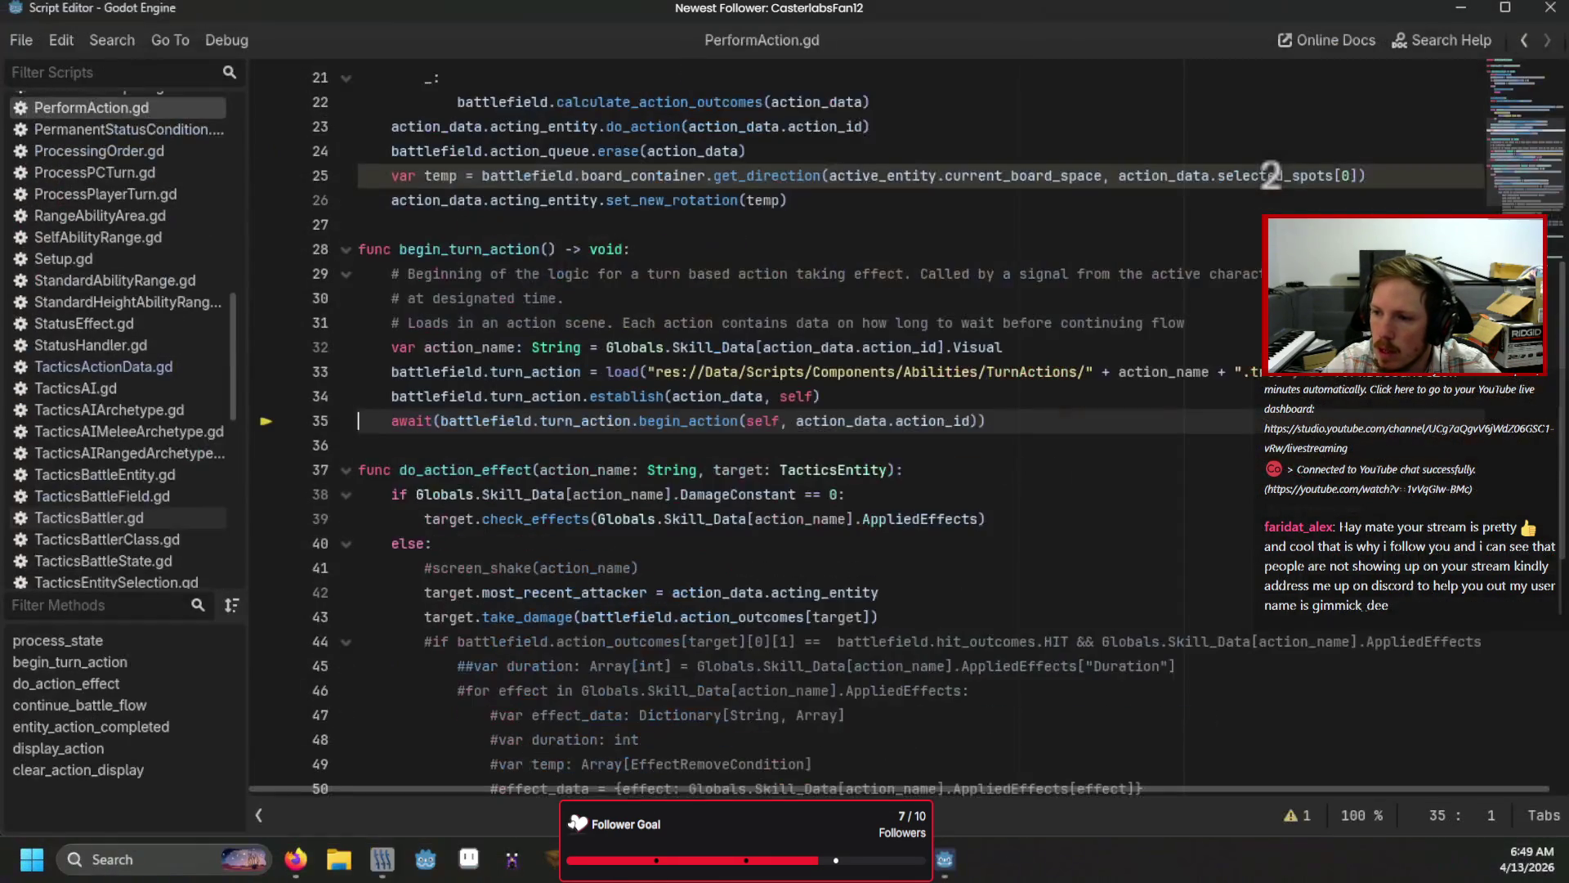
key(F11)
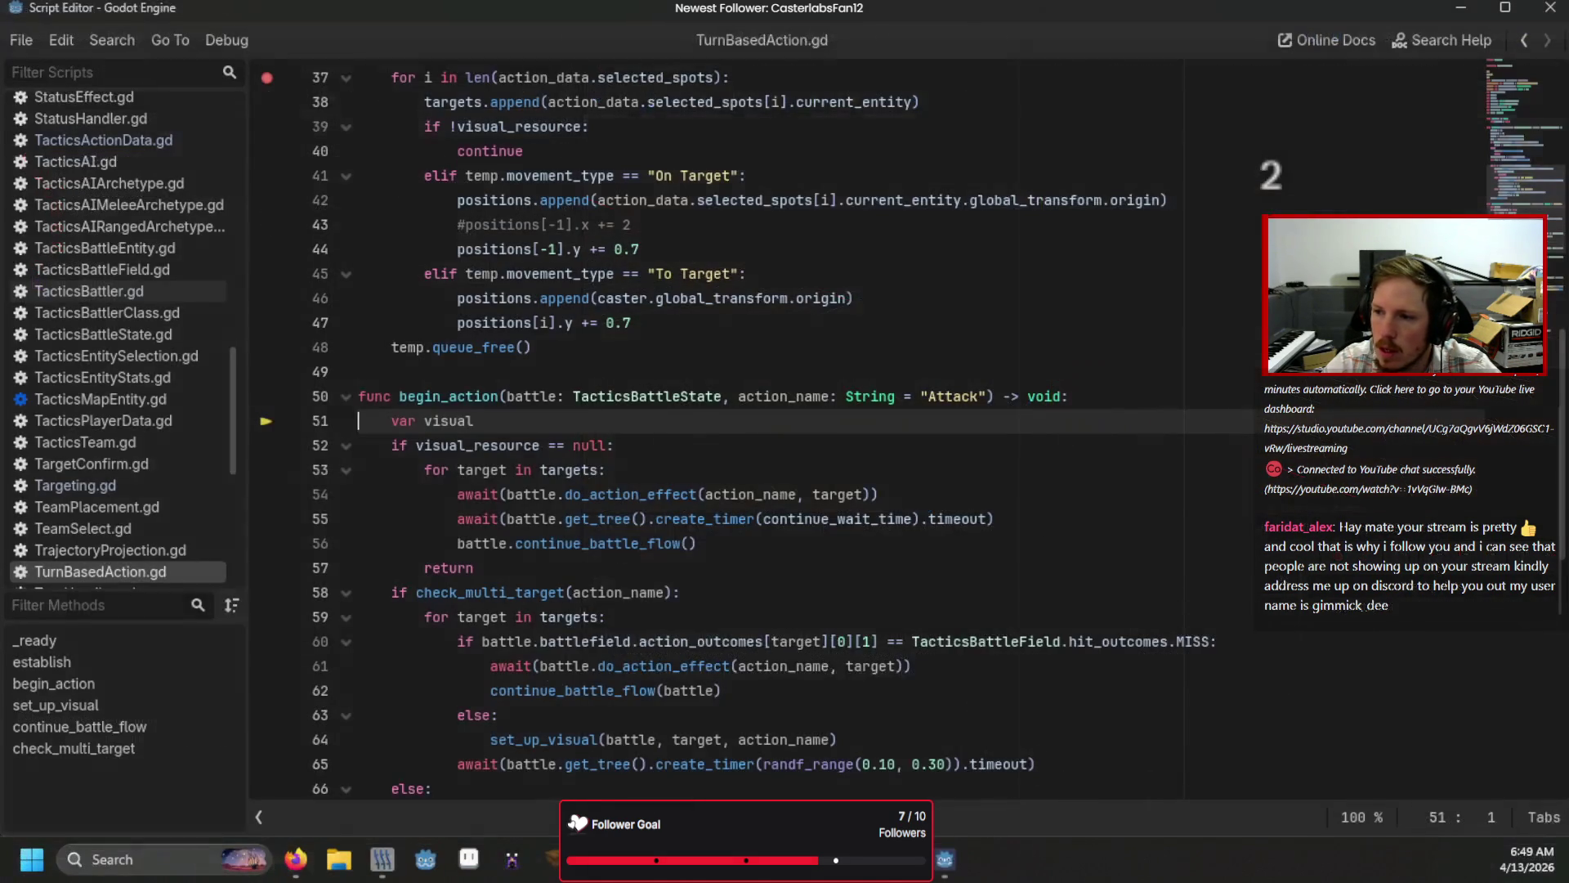
key(F10)
key(F10)
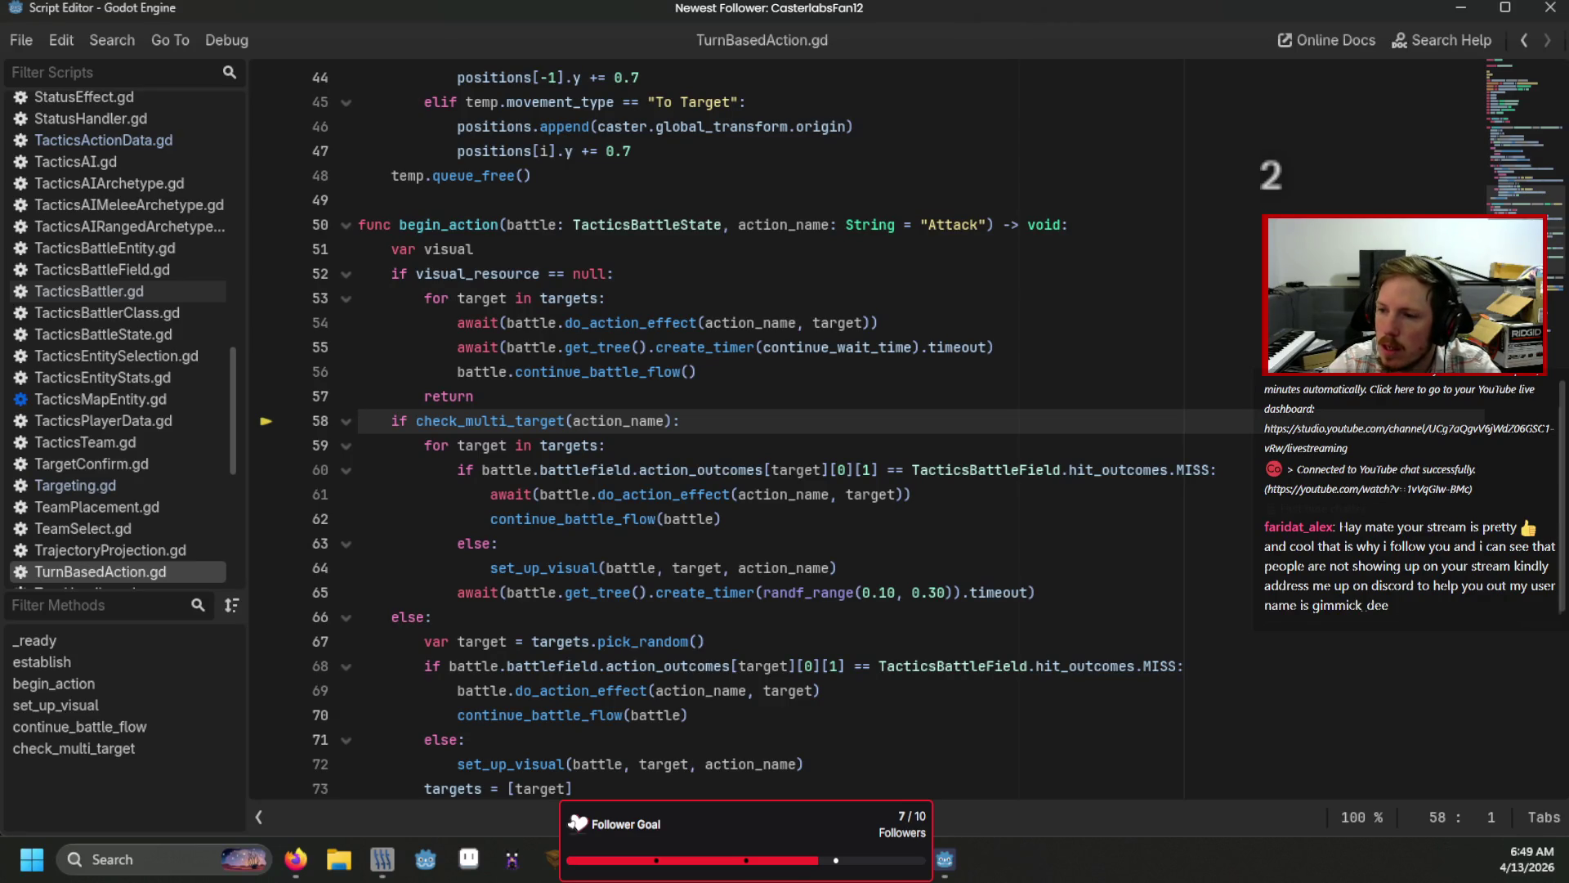
key(F11)
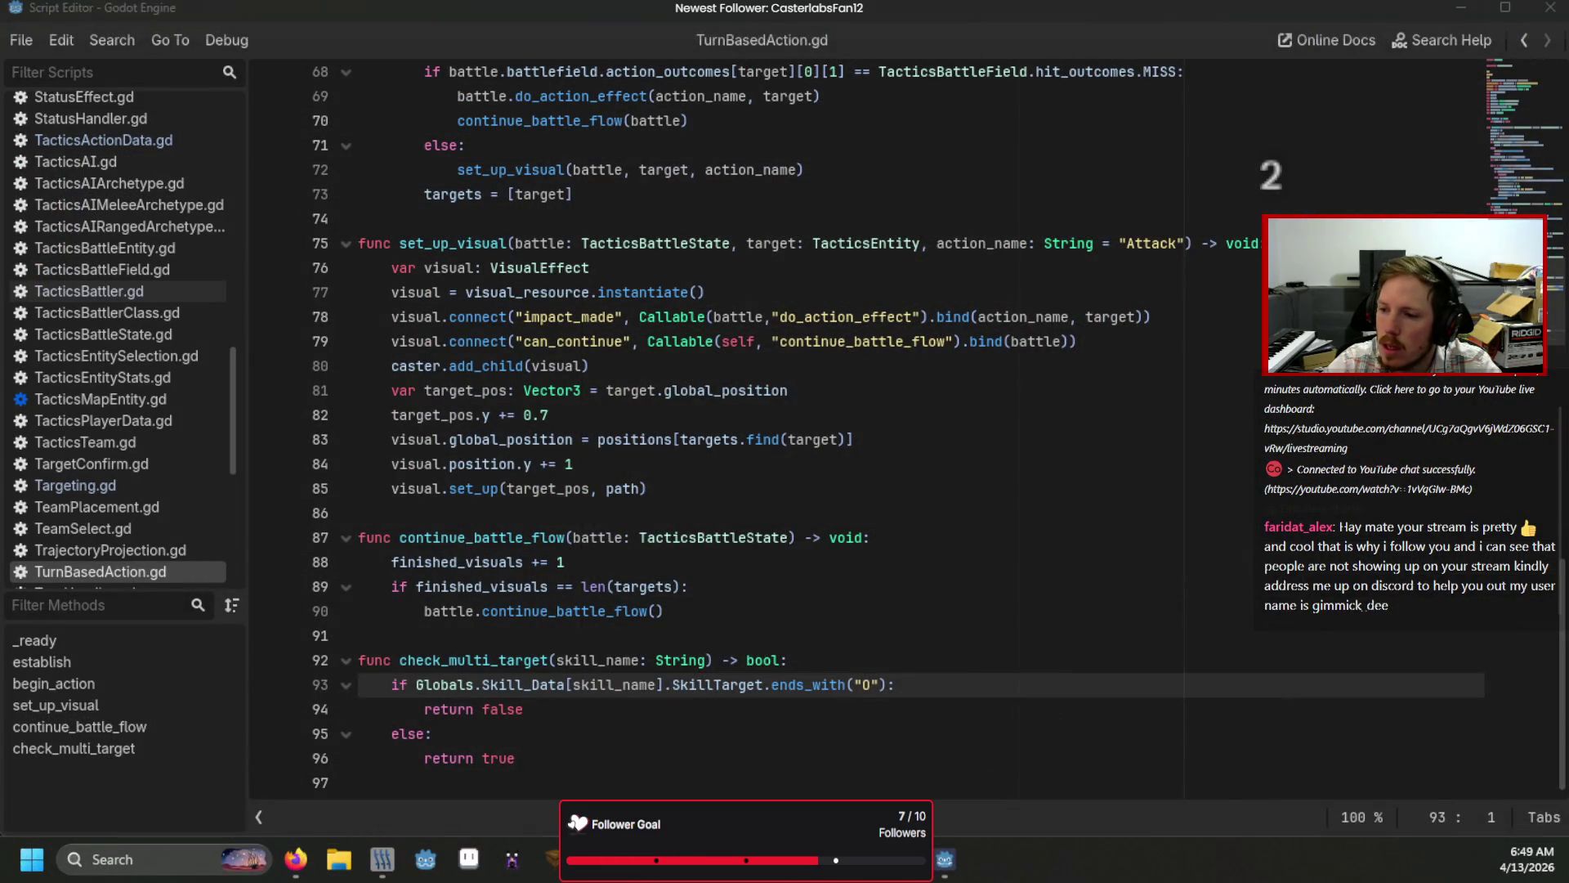
key(F10)
key(F10)
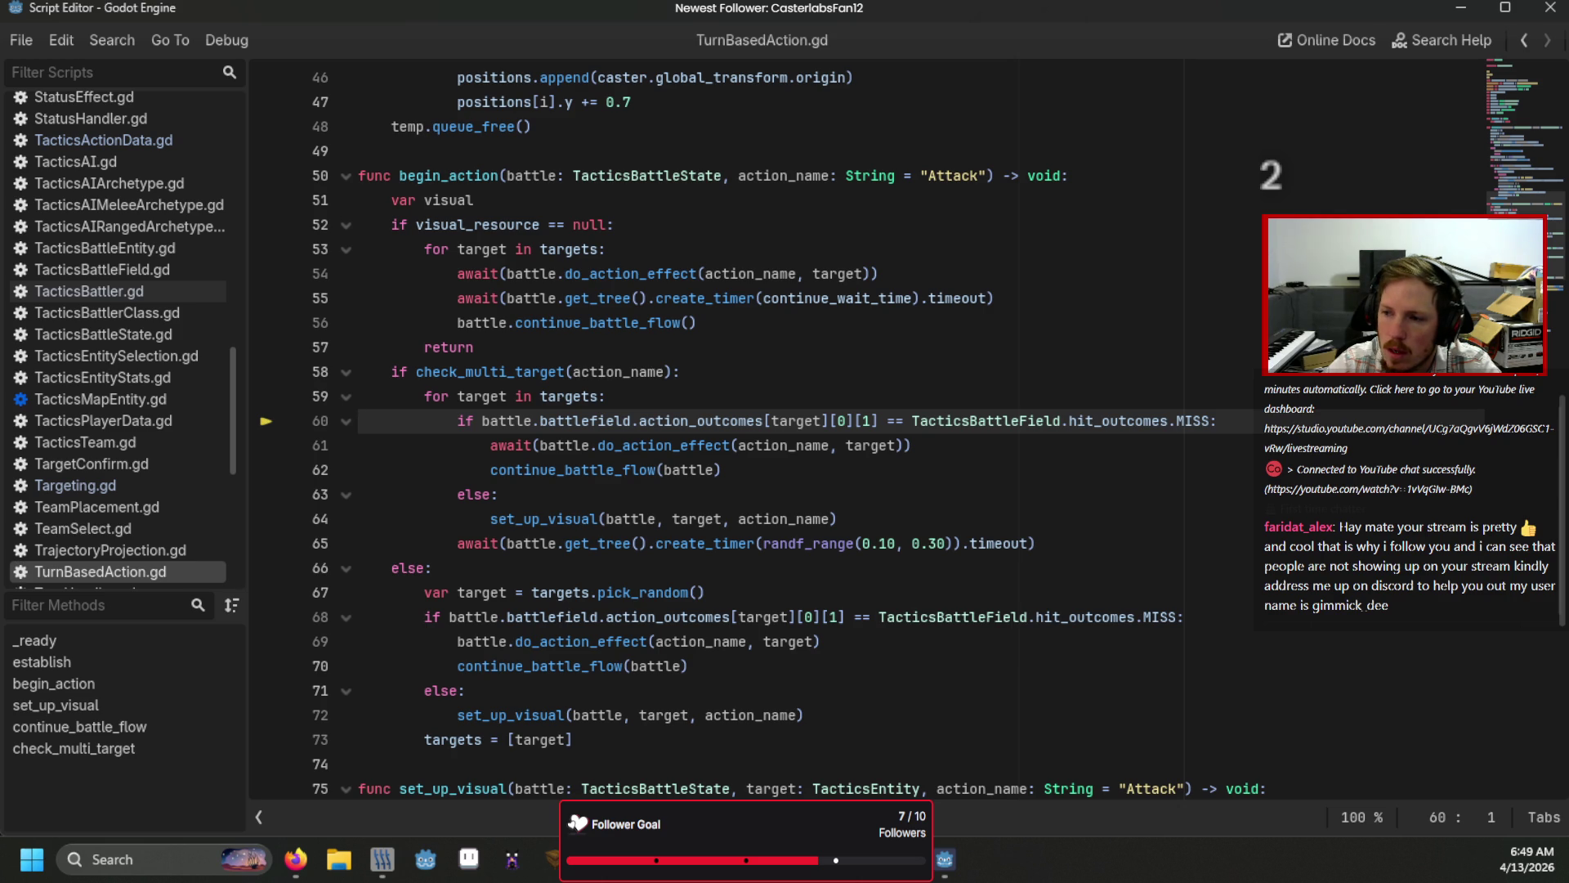
Step: Resume execution past the edge_detection_compositor.gd break until the debug run ends
key(F12)
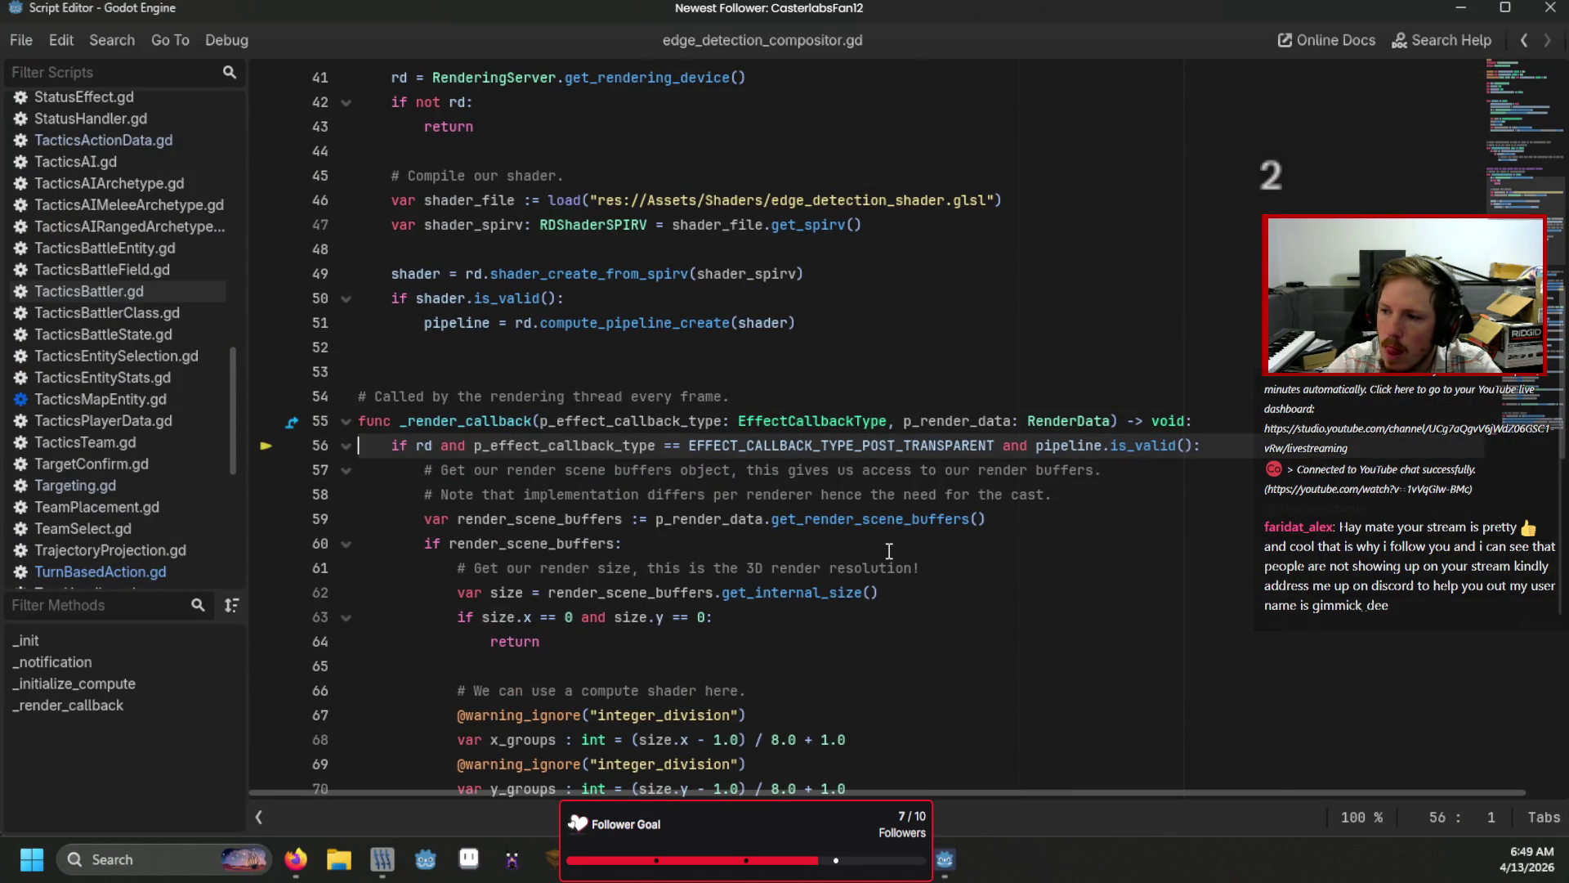
scroll(658, 513, down, 2)
mouse_move(702, 490)
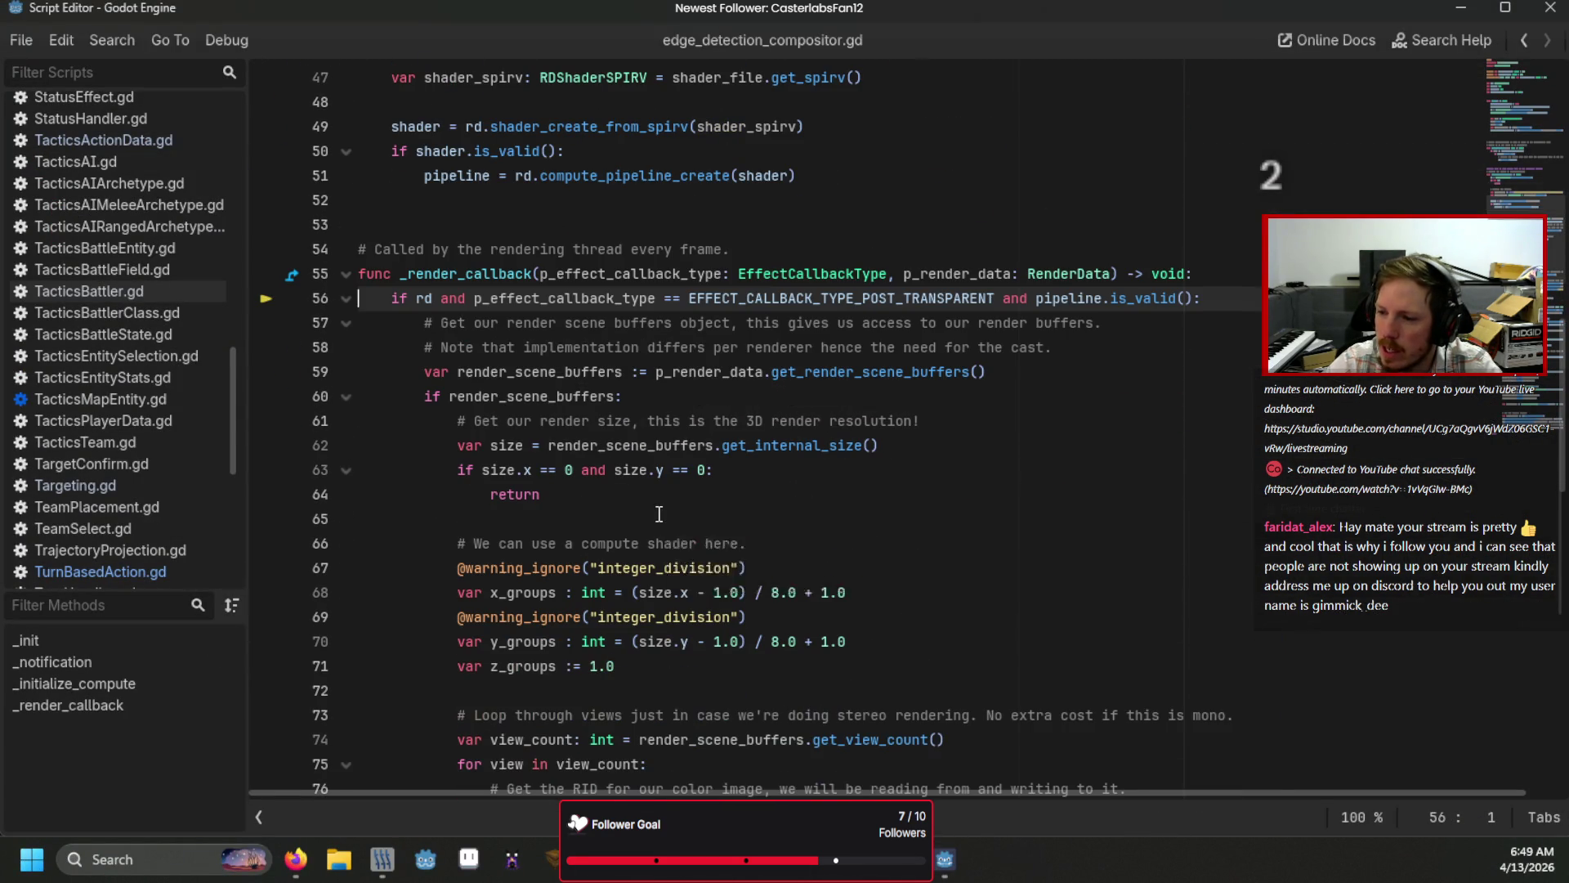
scroll(1173, 429, up, 10)
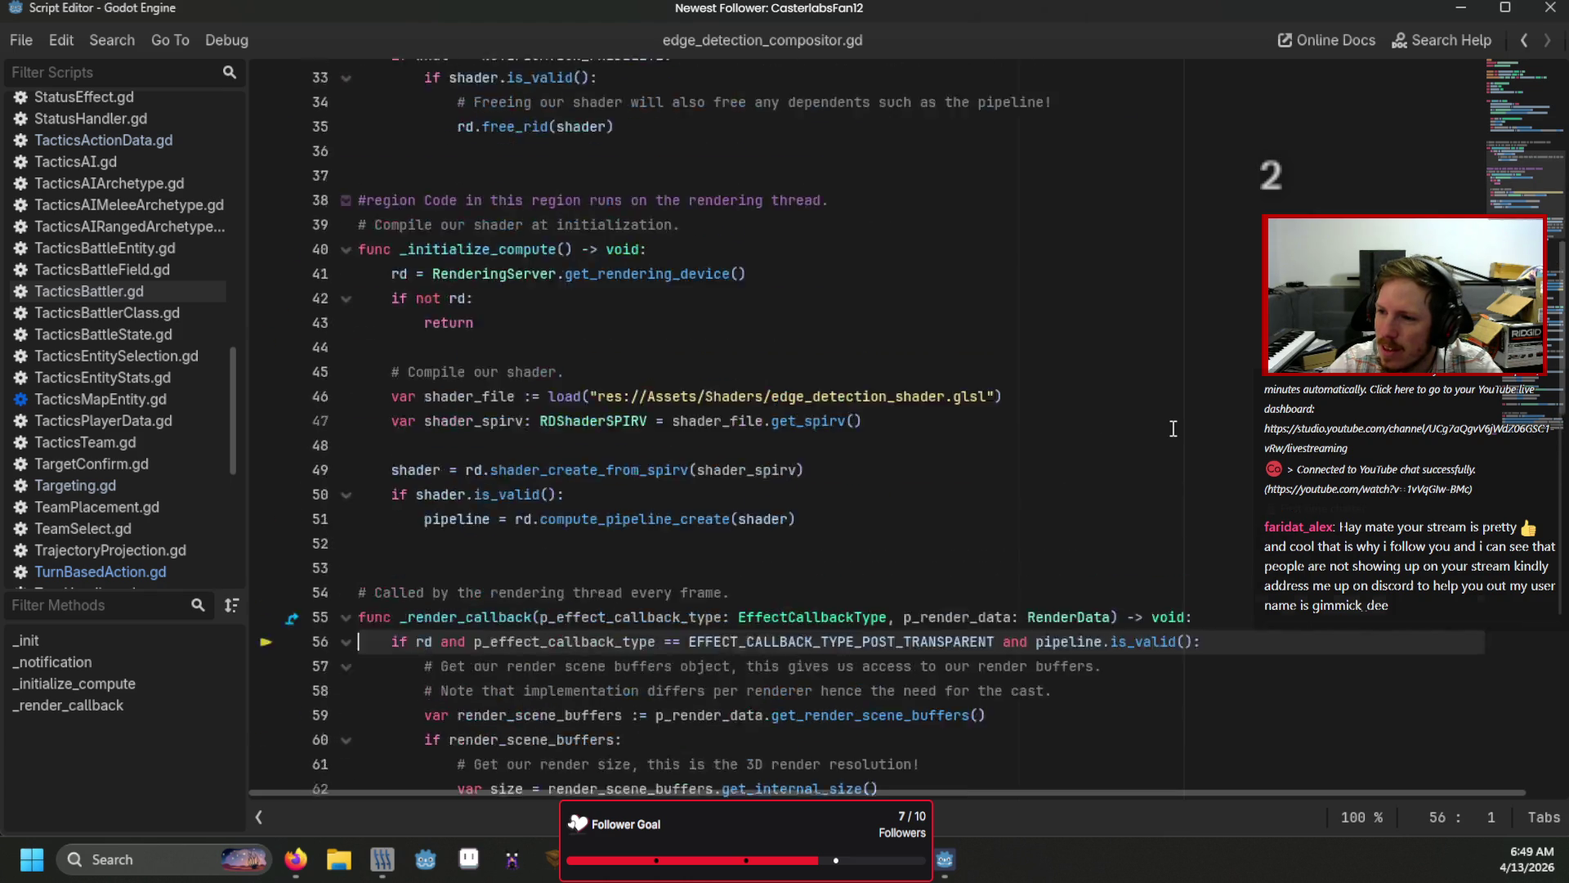
scroll(1172, 428, up, 5)
scroll(1173, 428, down, 5)
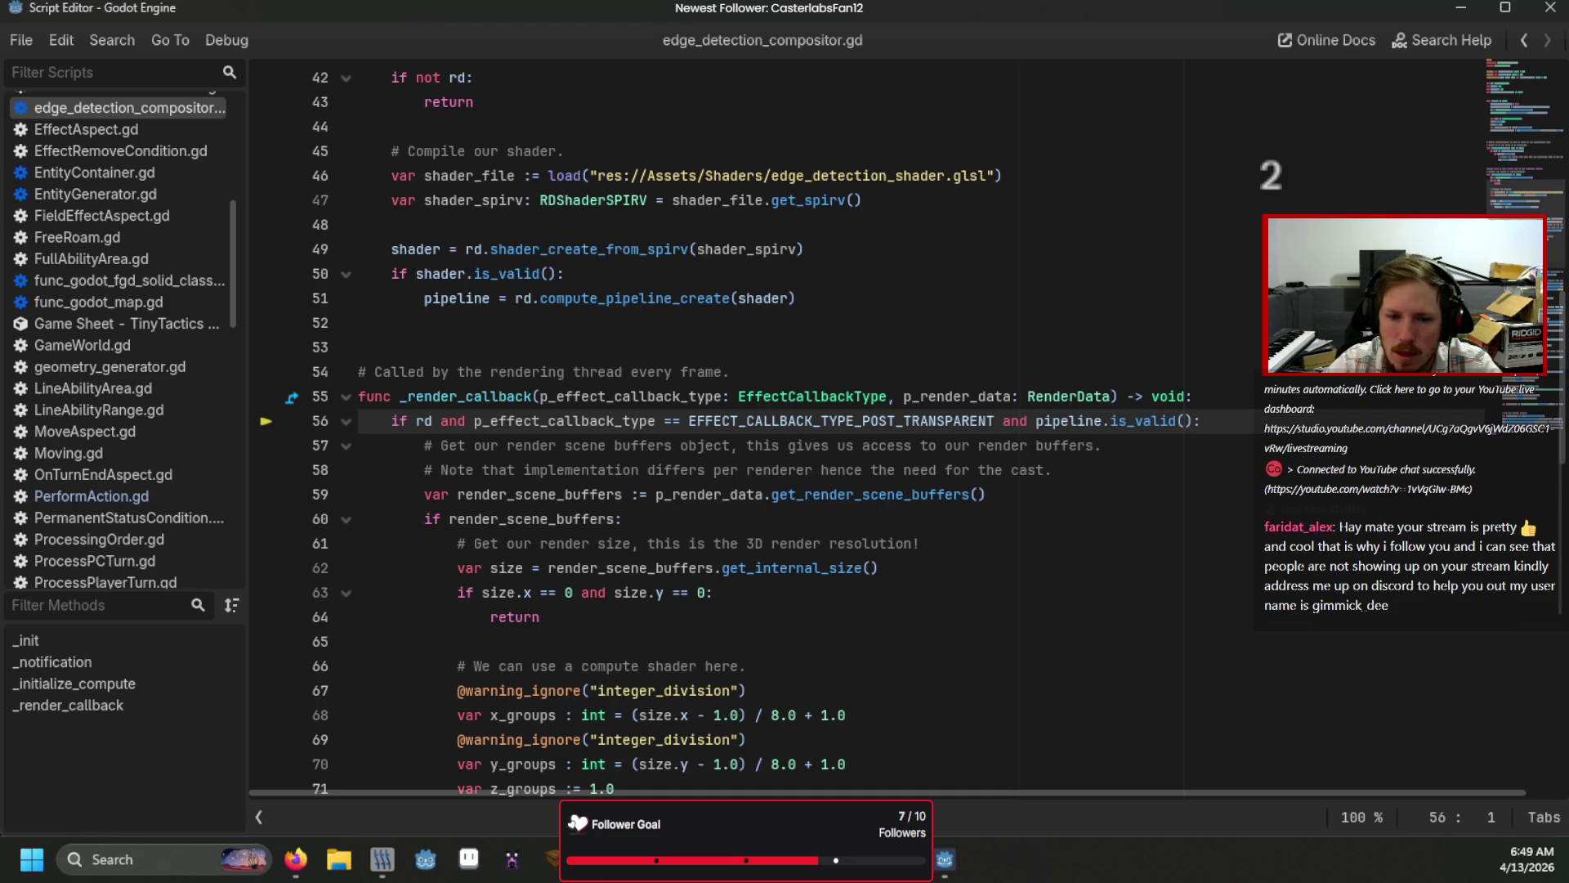
key(F12)
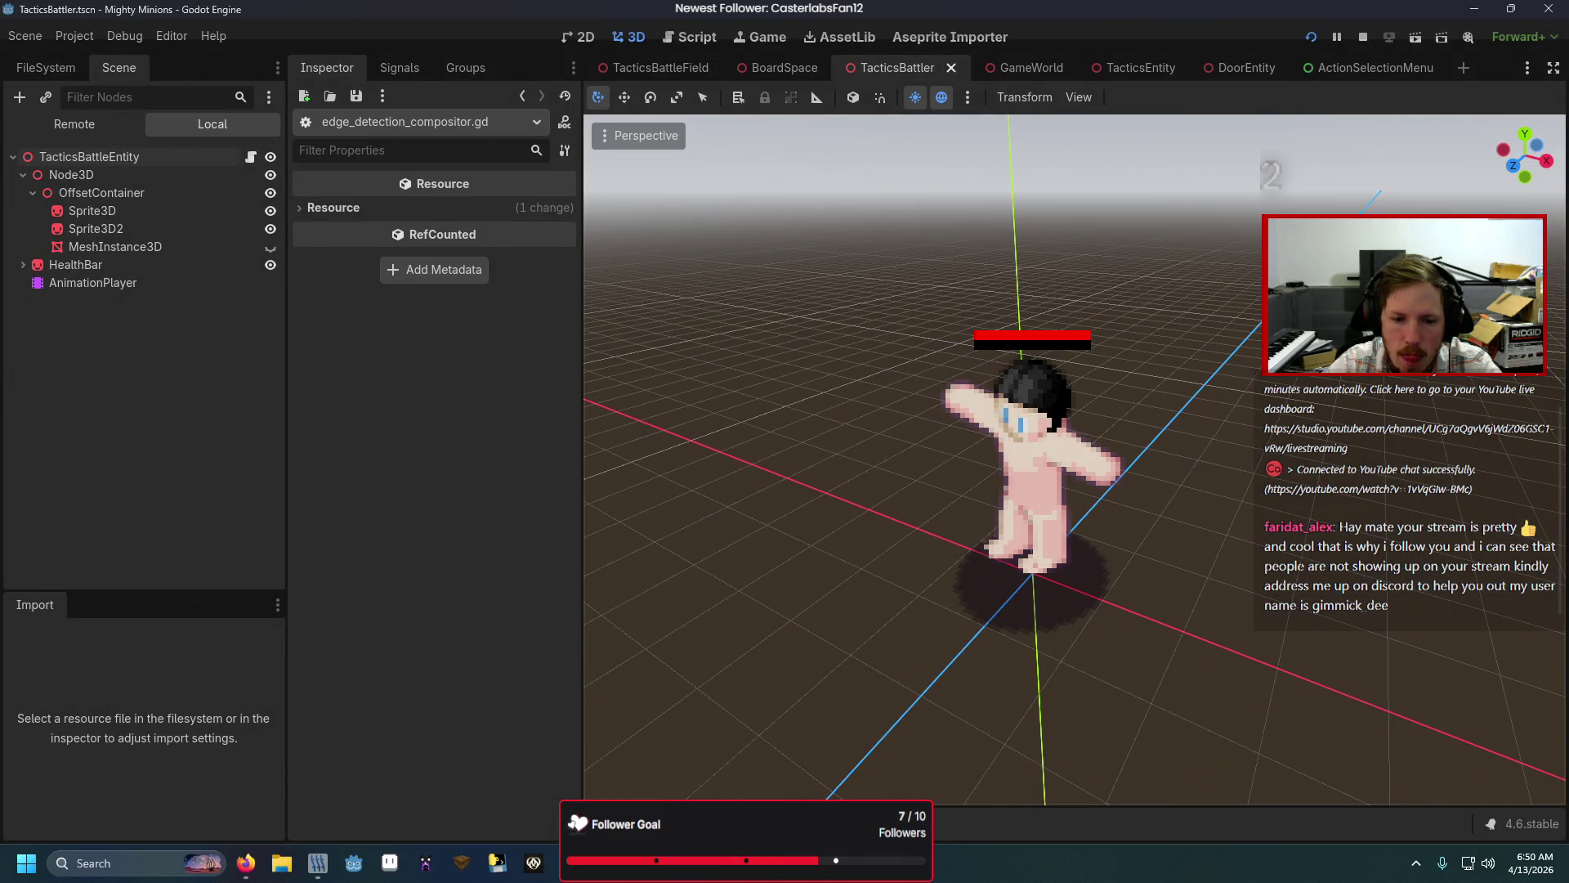
Step: Show the stopping error and inspect the action_outcomes check on TurnBasedAction.gd line 60
click(704, 527)
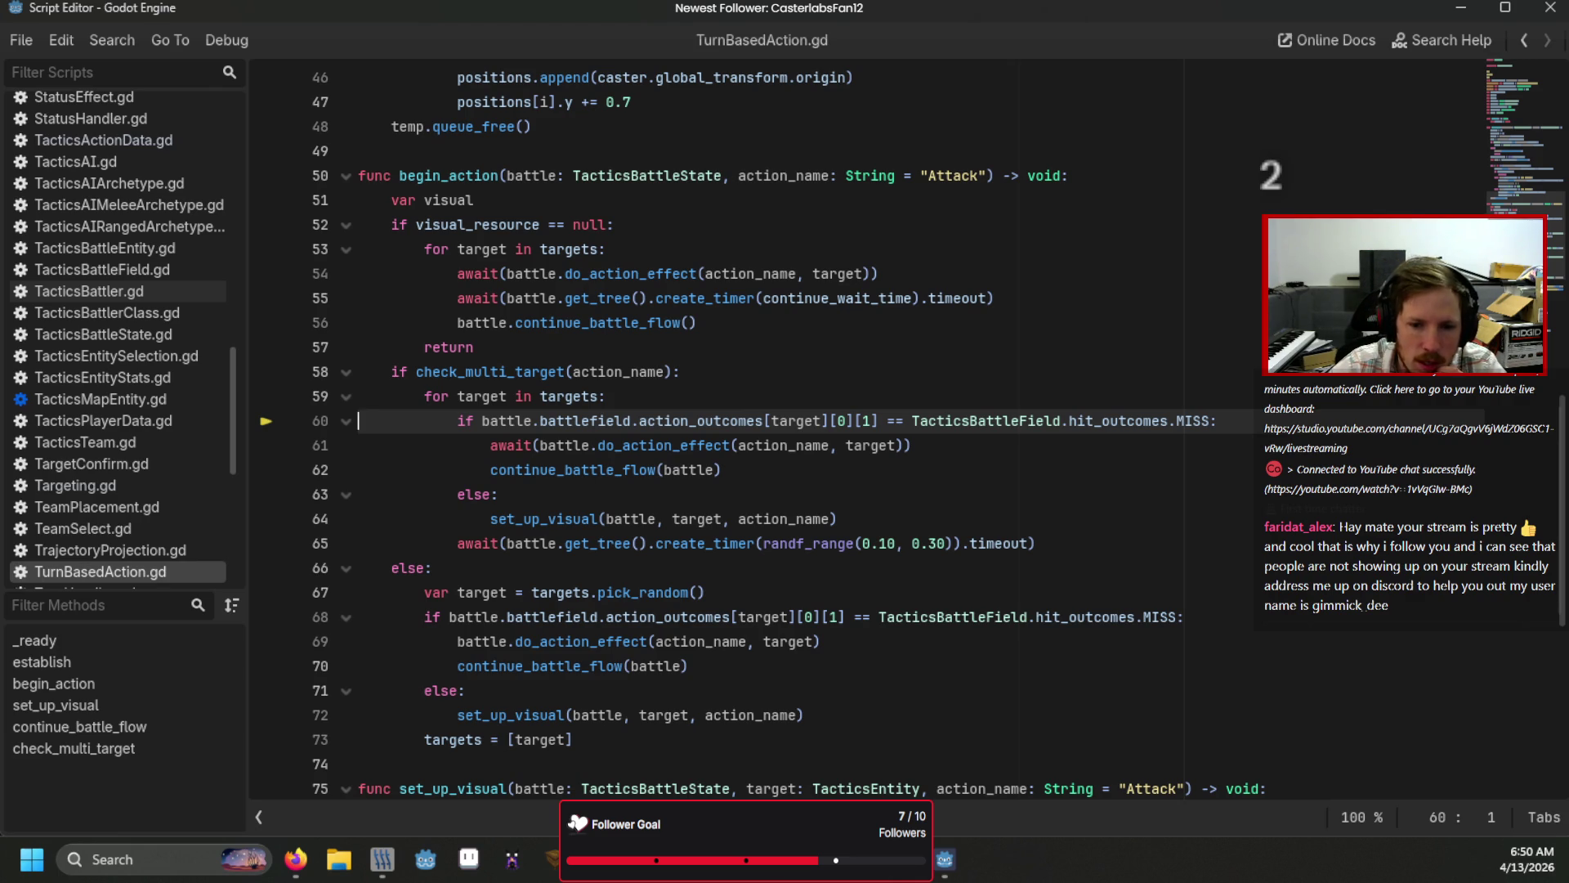
click(752, 420)
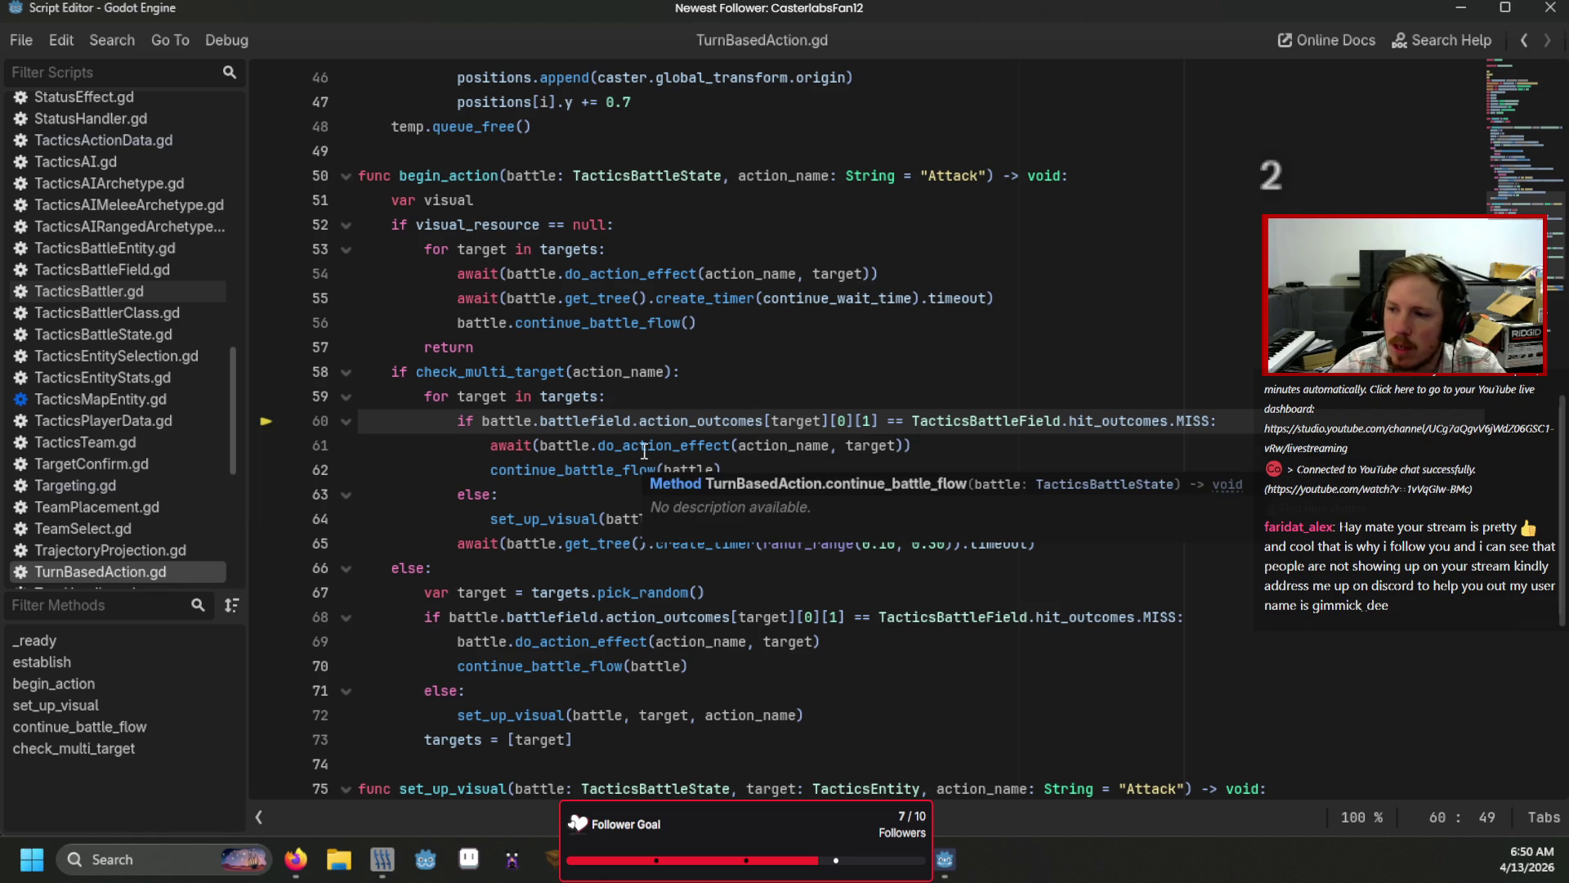
scroll(111, 469, down, 3)
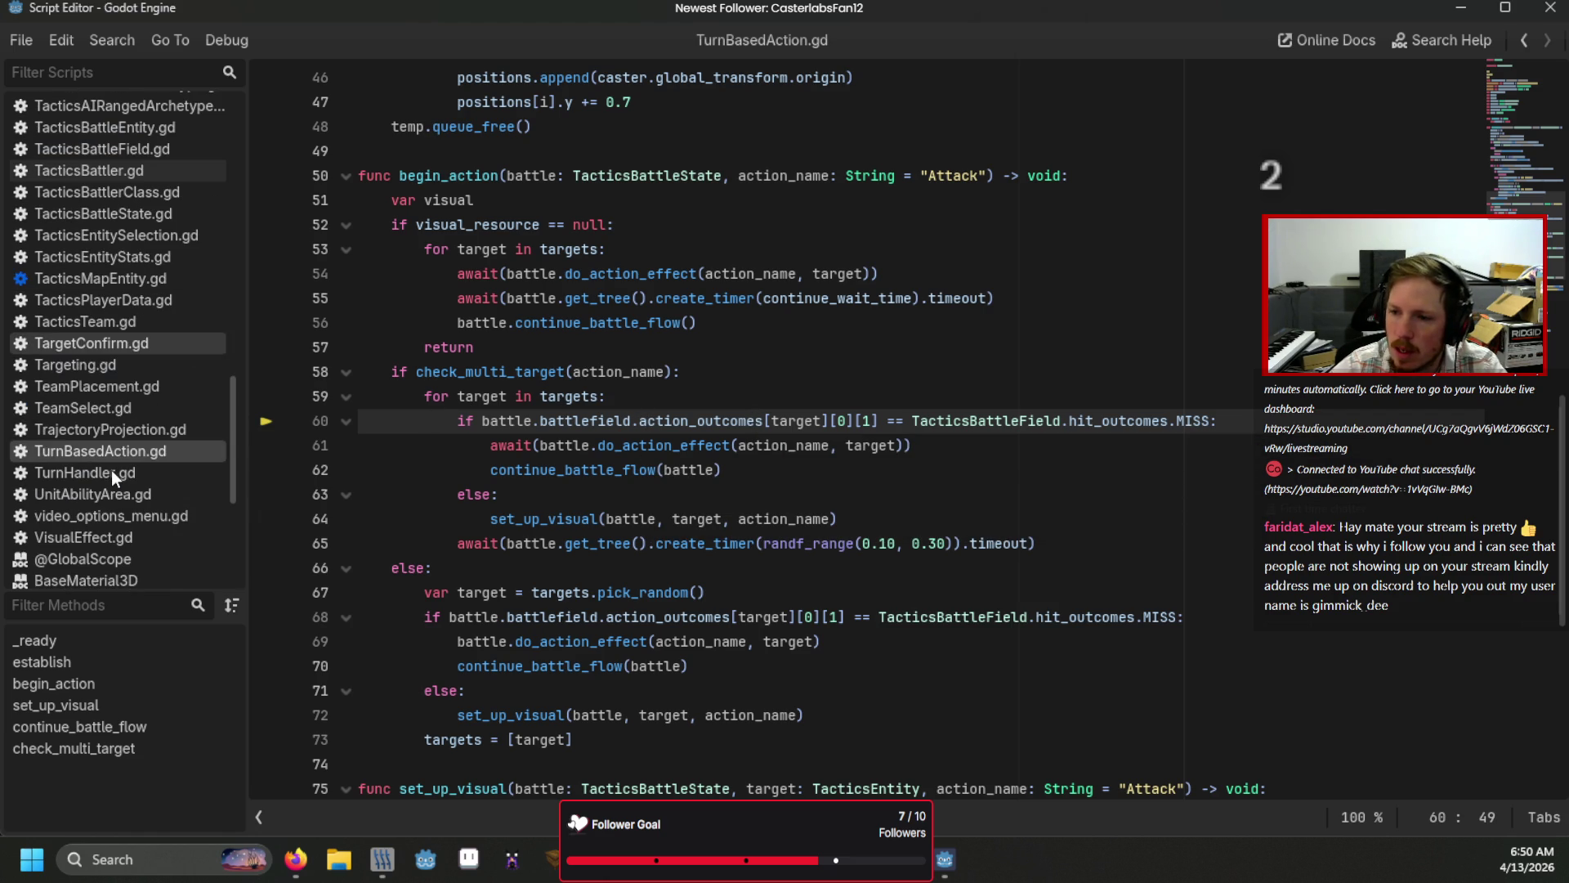
Step: Browse Targeting.gd, the permanent status condition script and PerformAction.gd
click(128, 370)
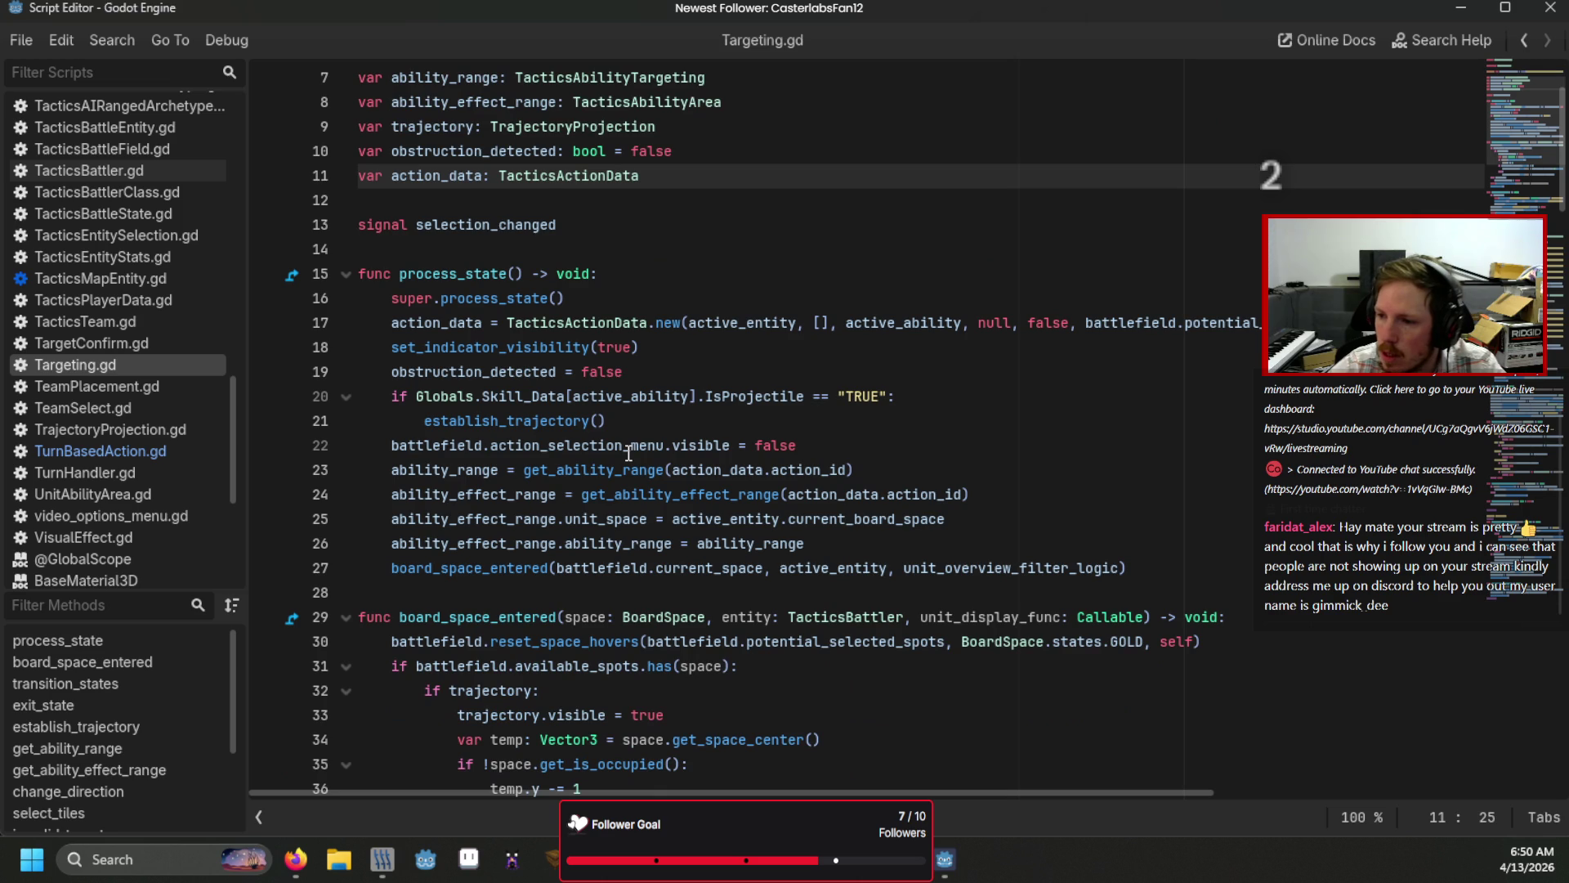
scroll(629, 452, down, 20)
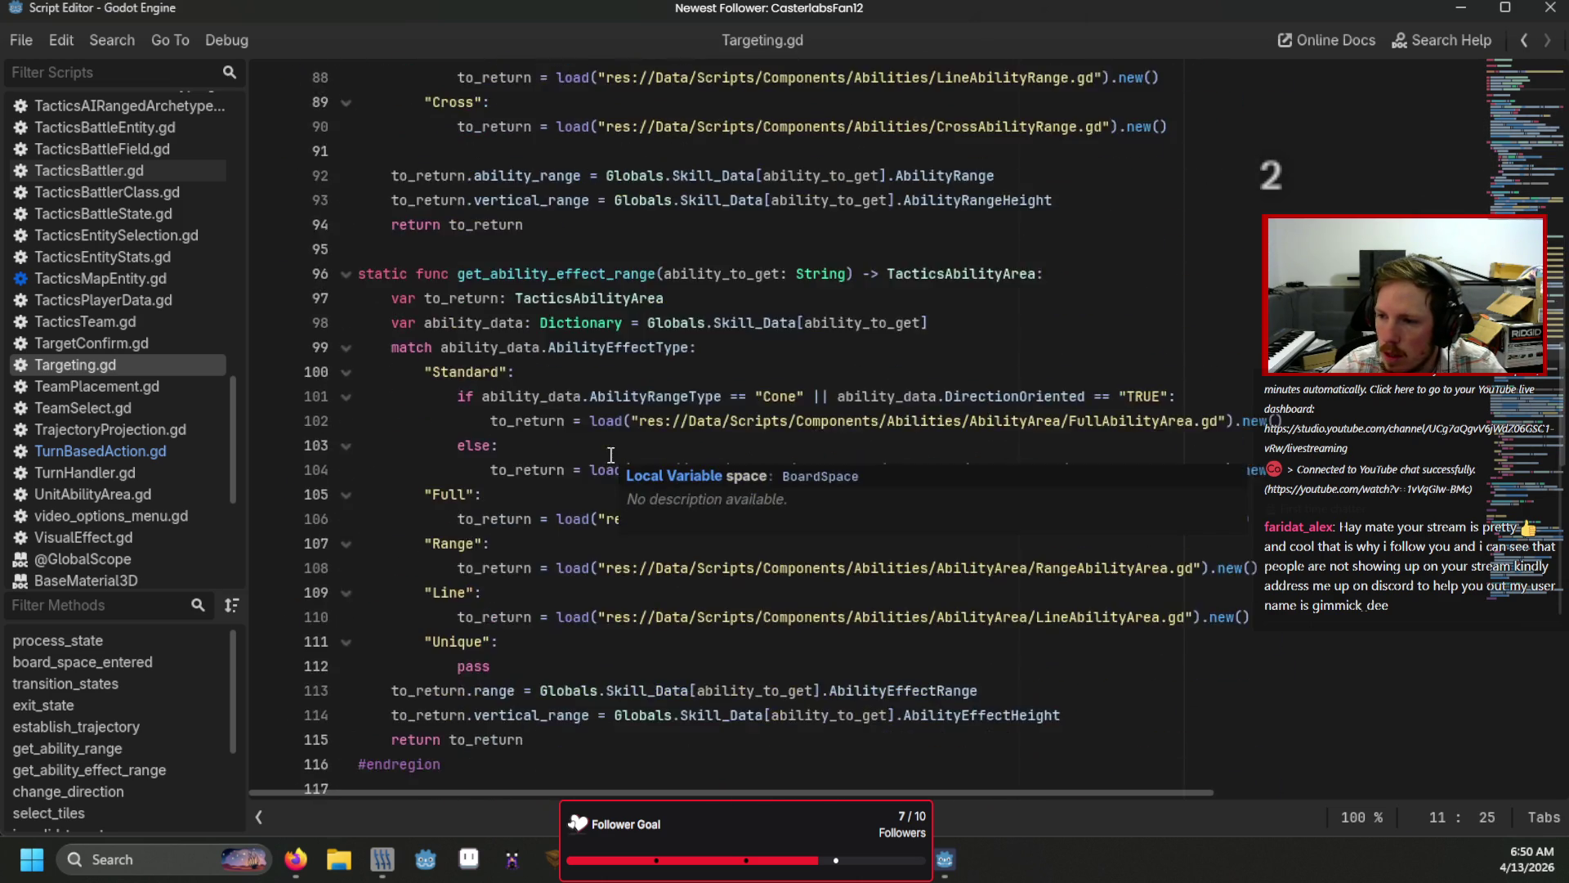
scroll(611, 454, down, 10)
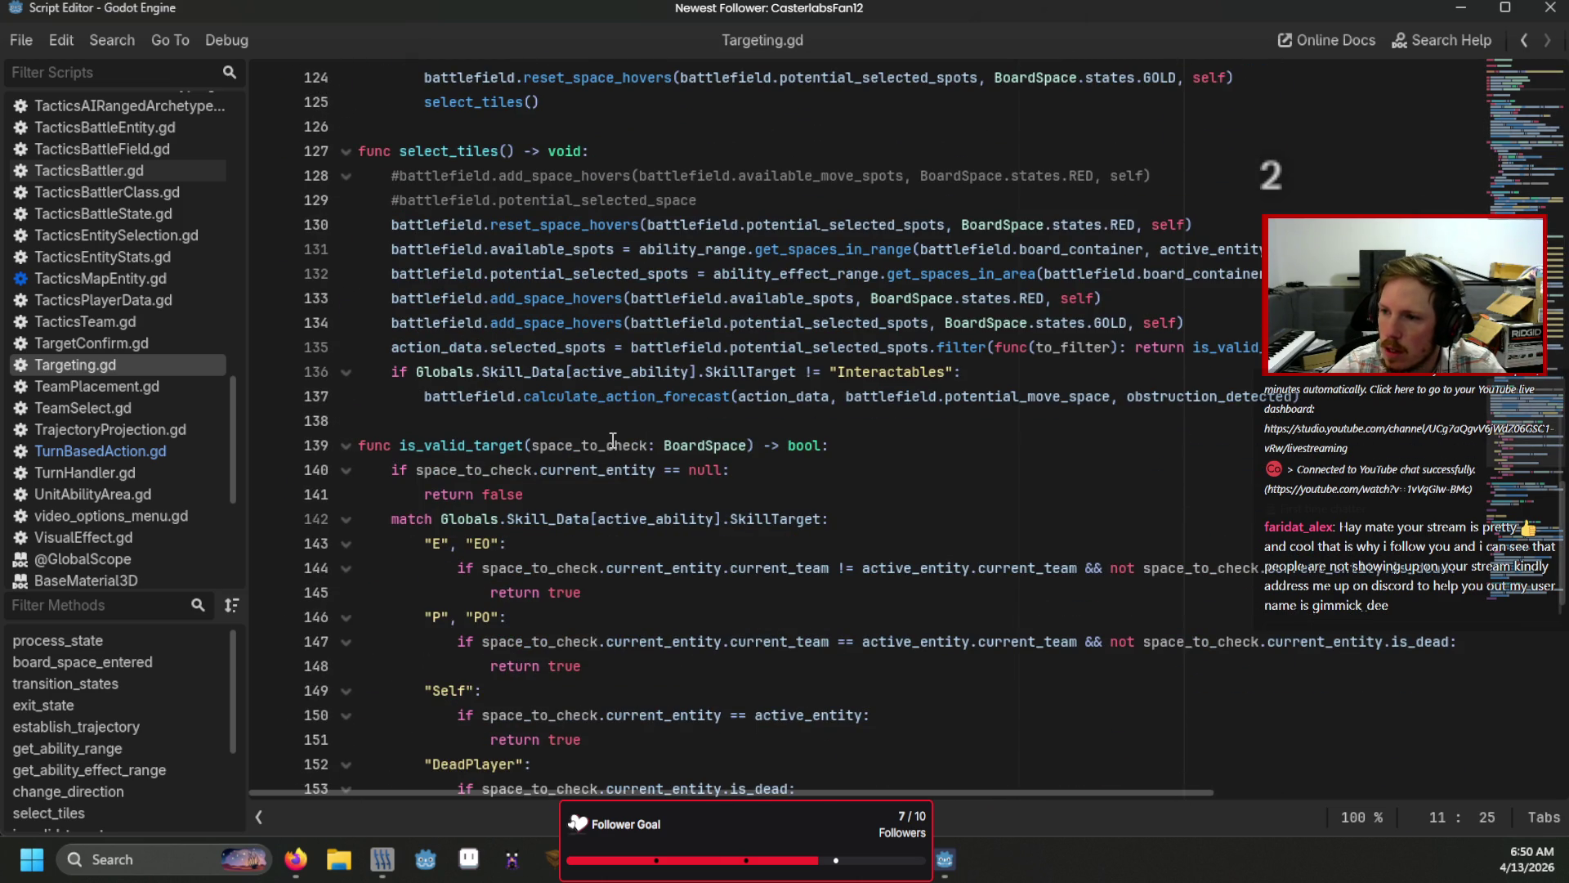
scroll(613, 440, down, 10)
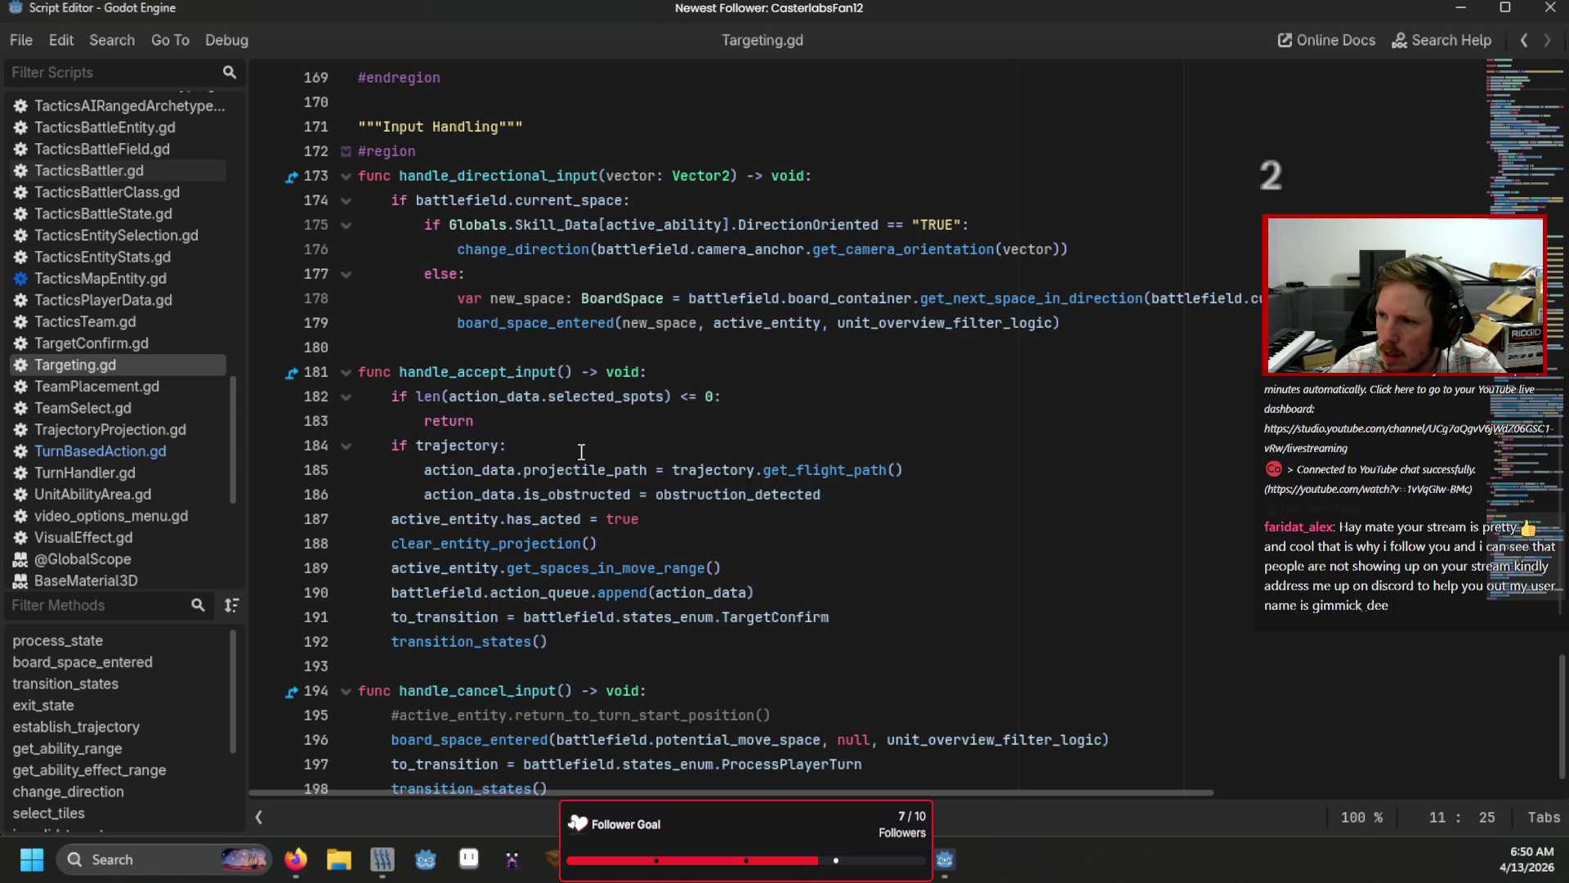
scroll(141, 458, down, 4)
scroll(140, 458, up, 7)
scroll(139, 460, up, 2)
scroll(139, 460, up, 2)
click(124, 203)
click(125, 186)
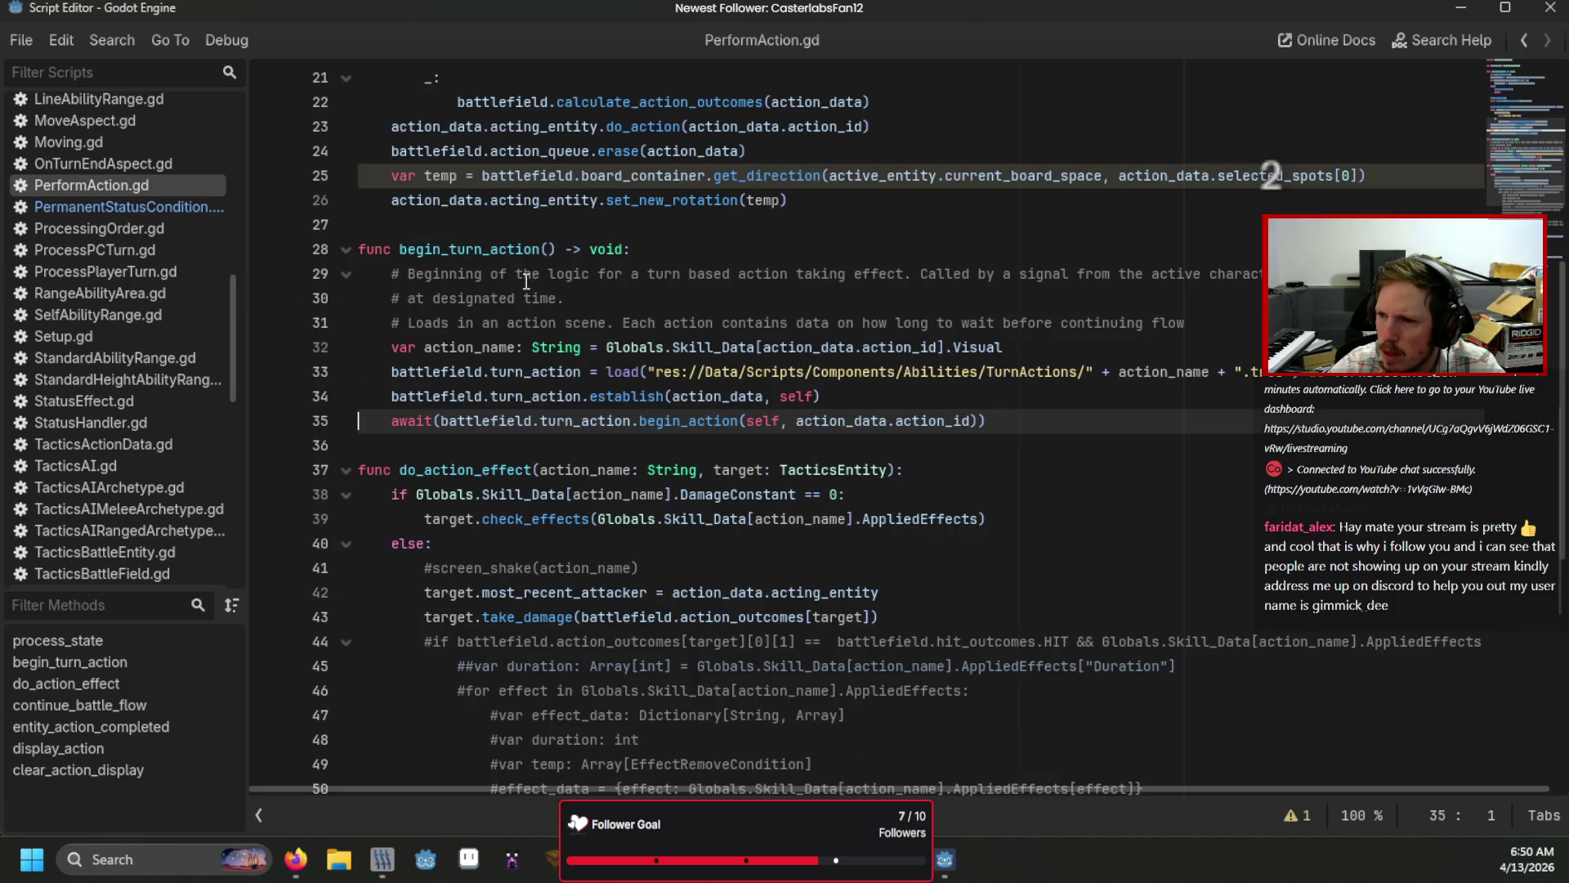
scroll(613, 384, up, 3)
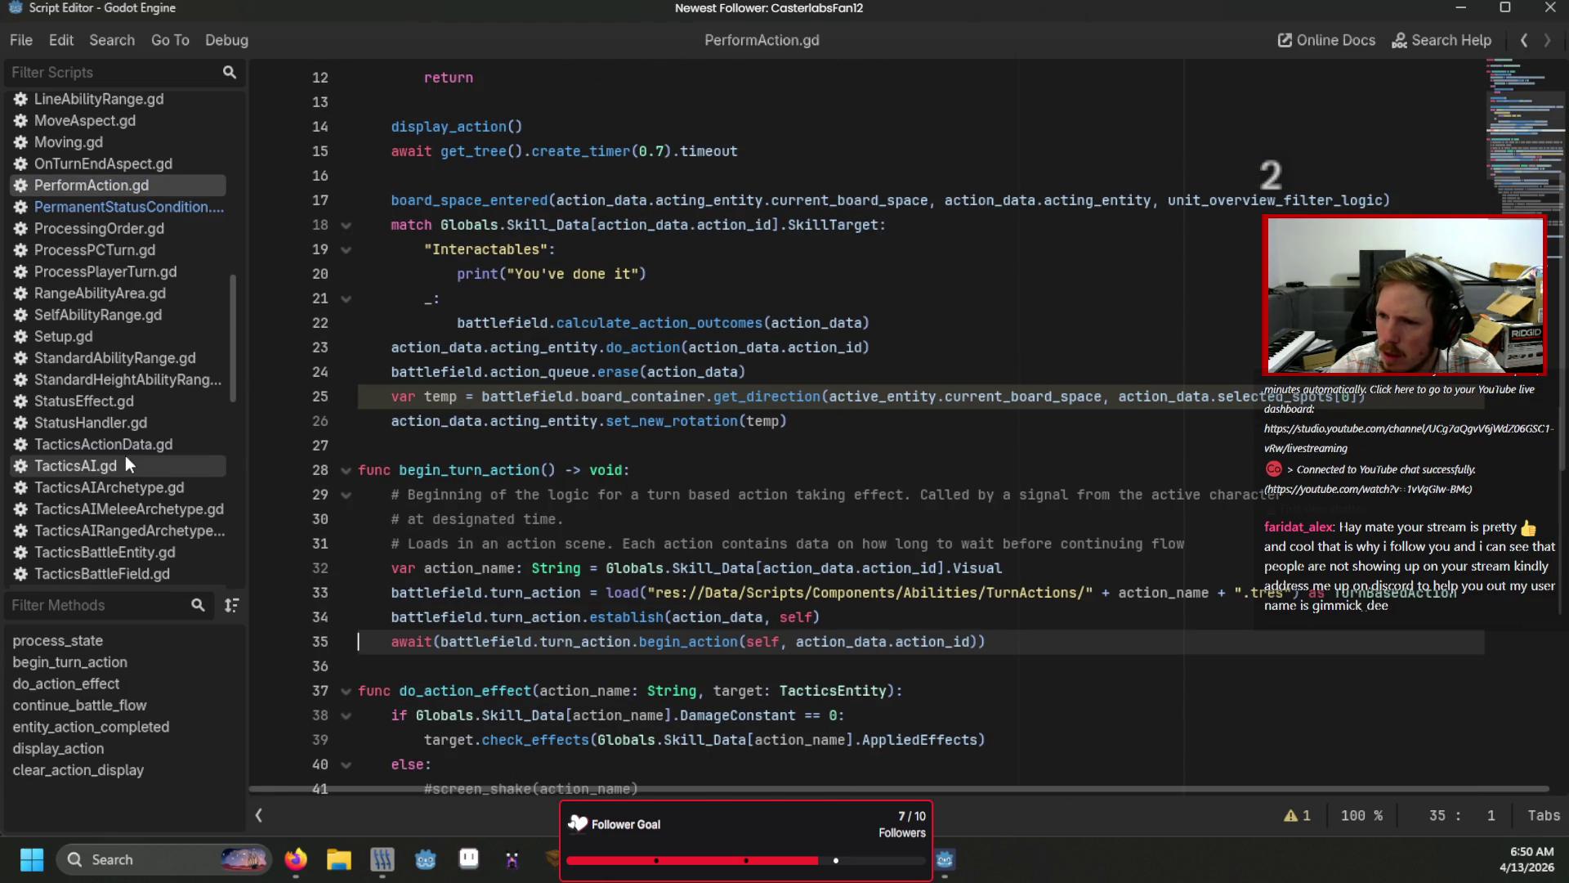
scroll(125, 455, down, 4)
Step: Revisit Targeting.gd, then open TacticsBattleField.gd at calculate_action_outcomes
click(101, 545)
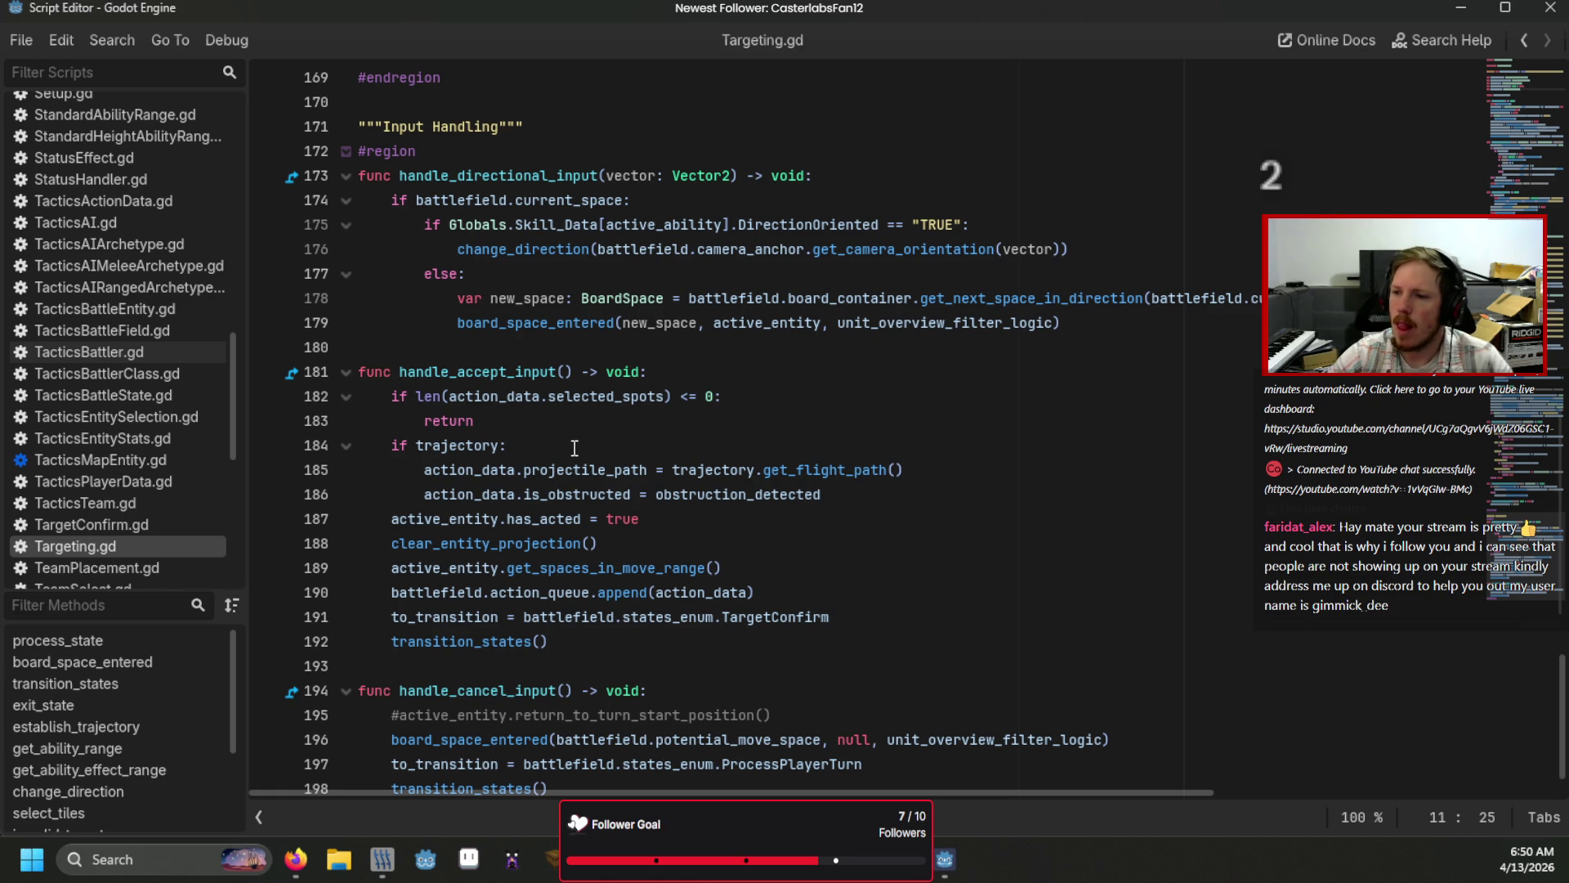
scroll(574, 448, up, 13)
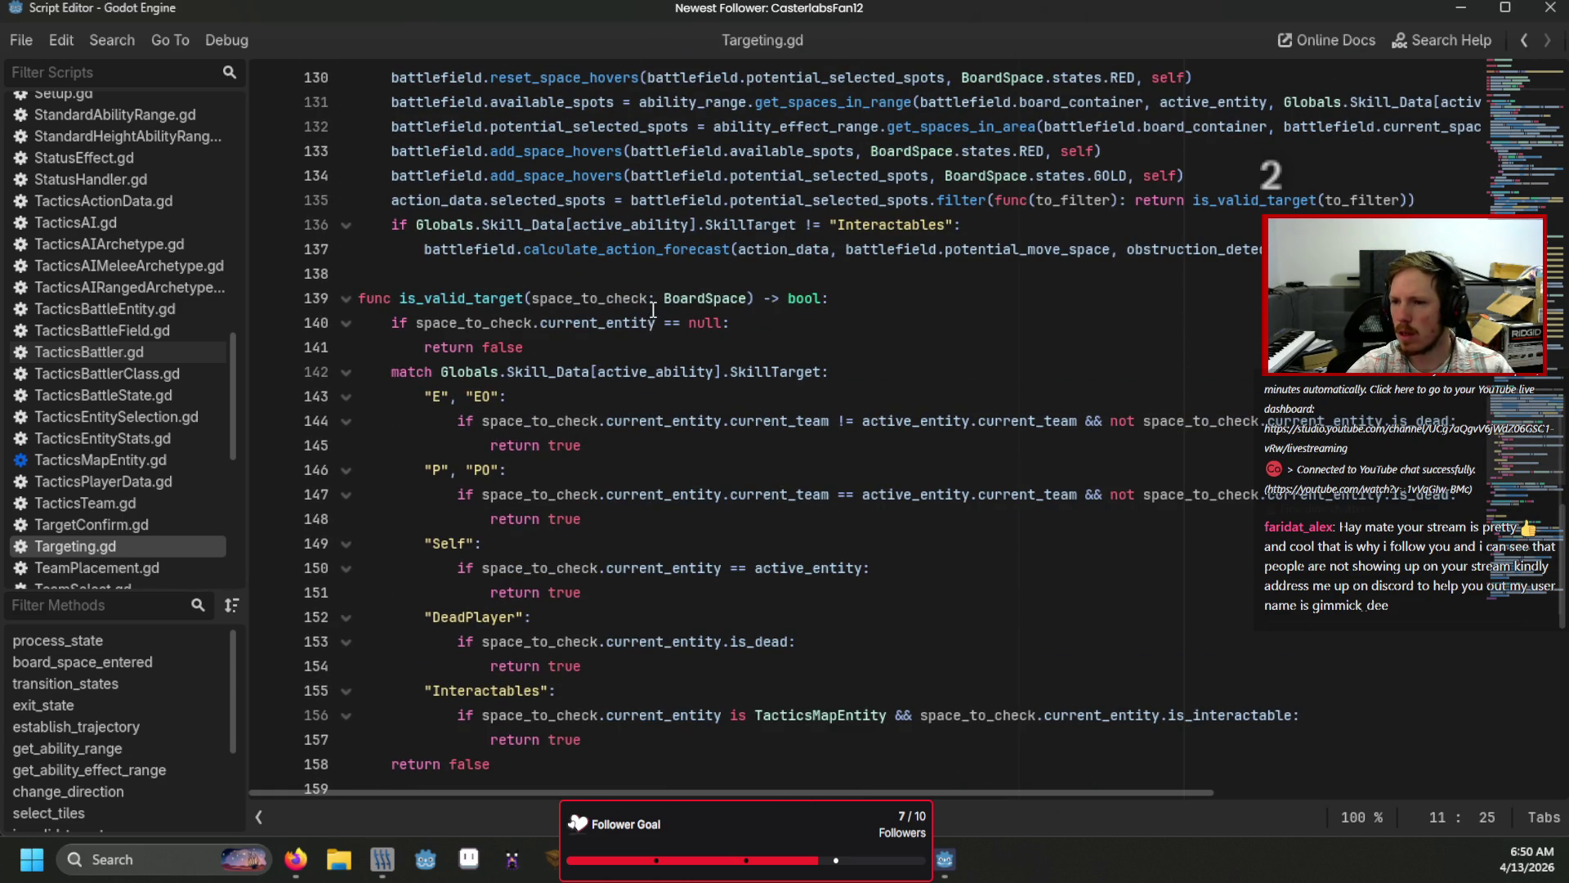
mouse_move(629, 340)
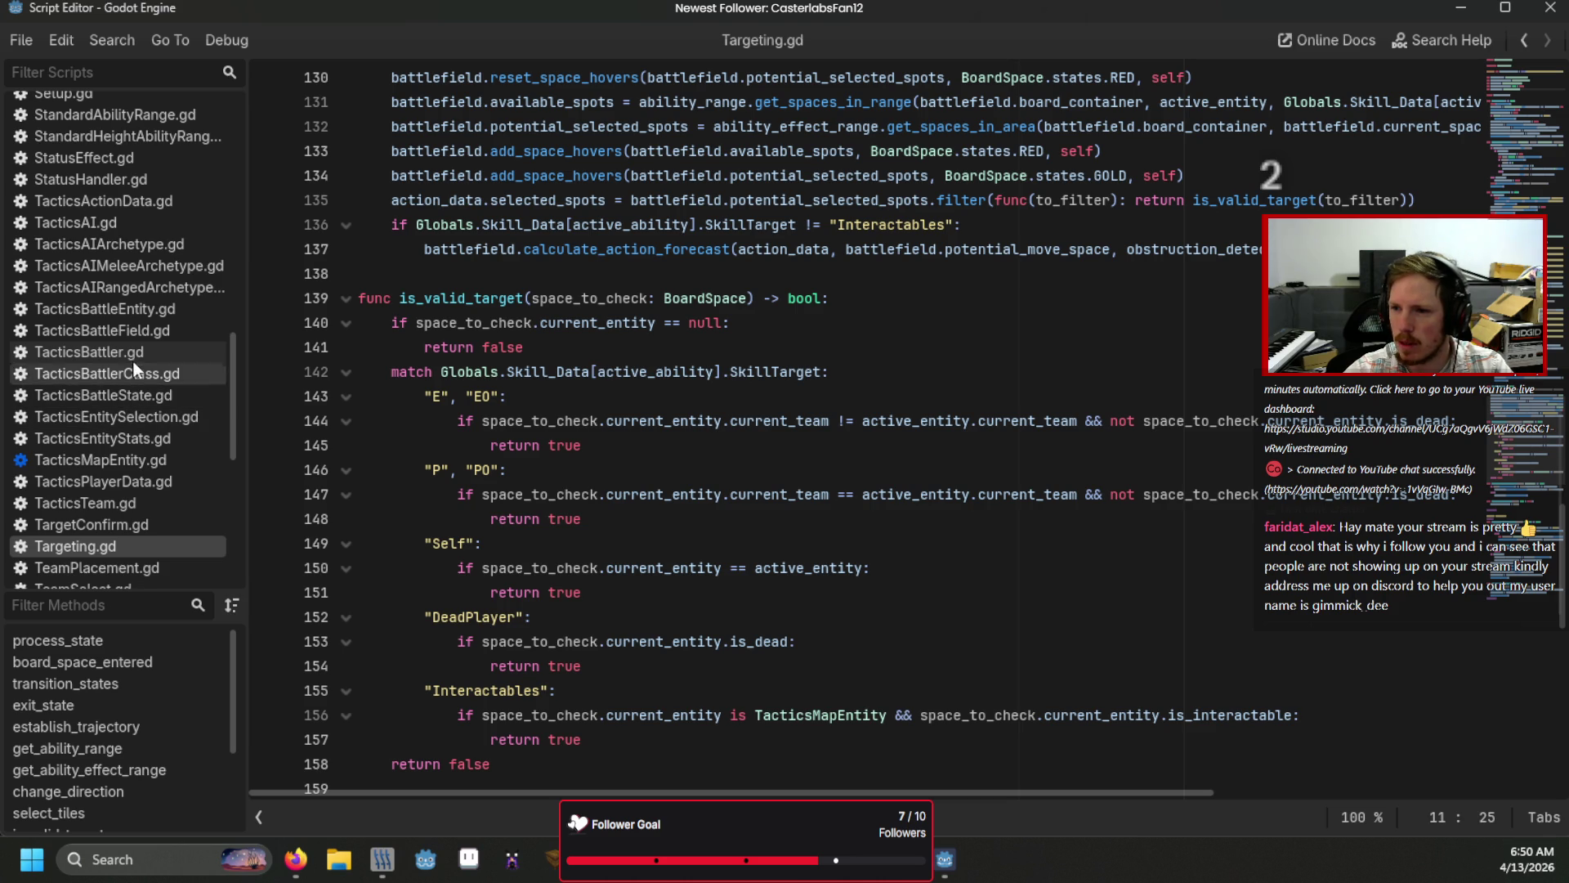
click(141, 331)
mouse_move(549, 463)
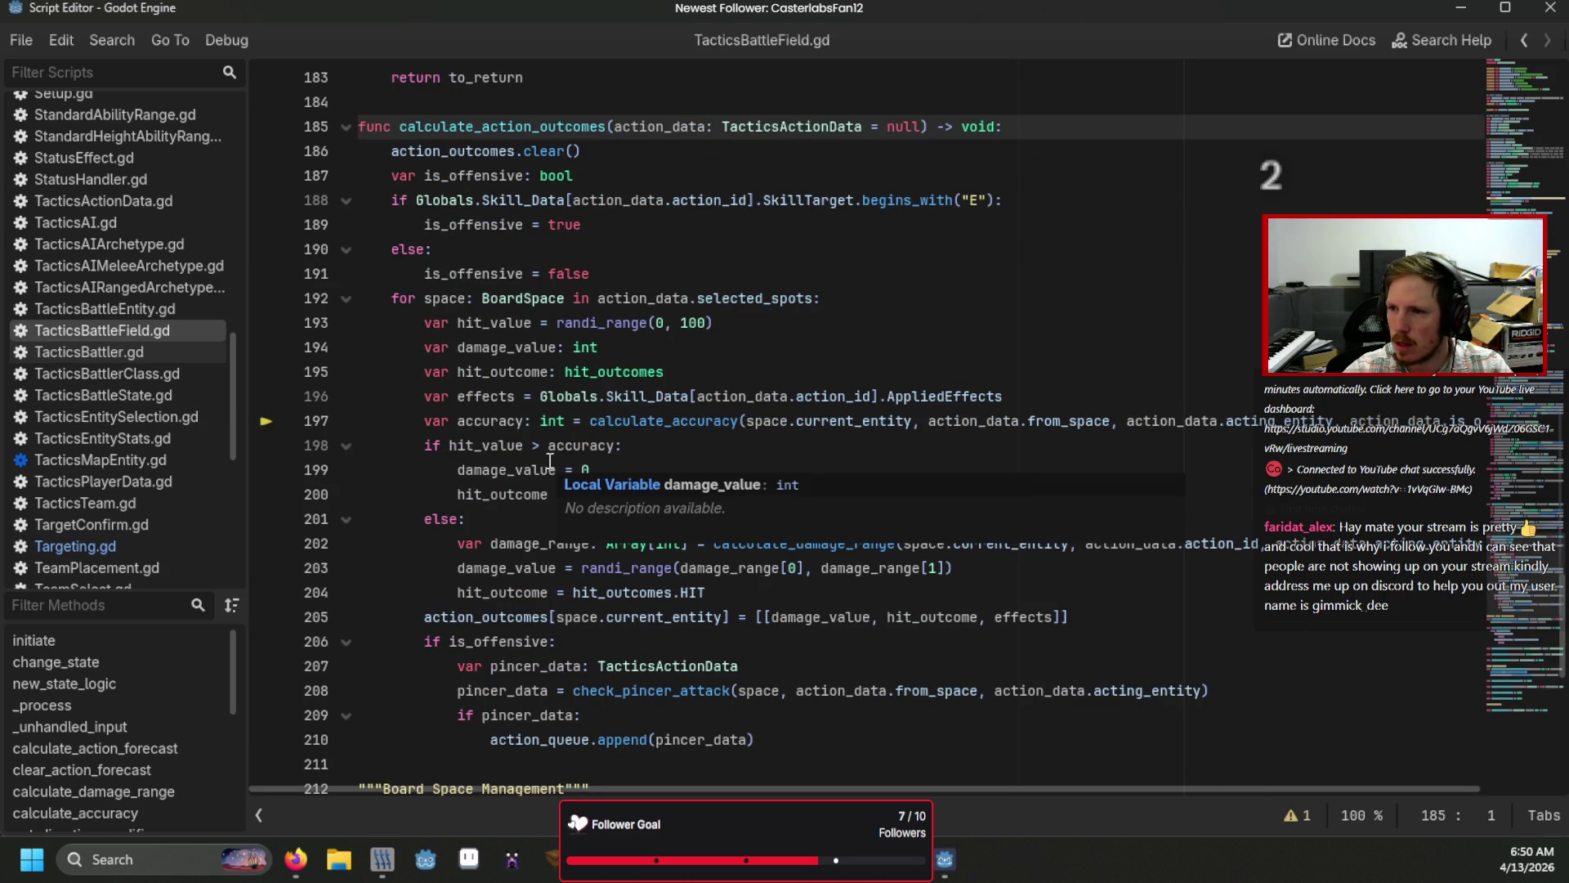
scroll(739, 420, down, 1)
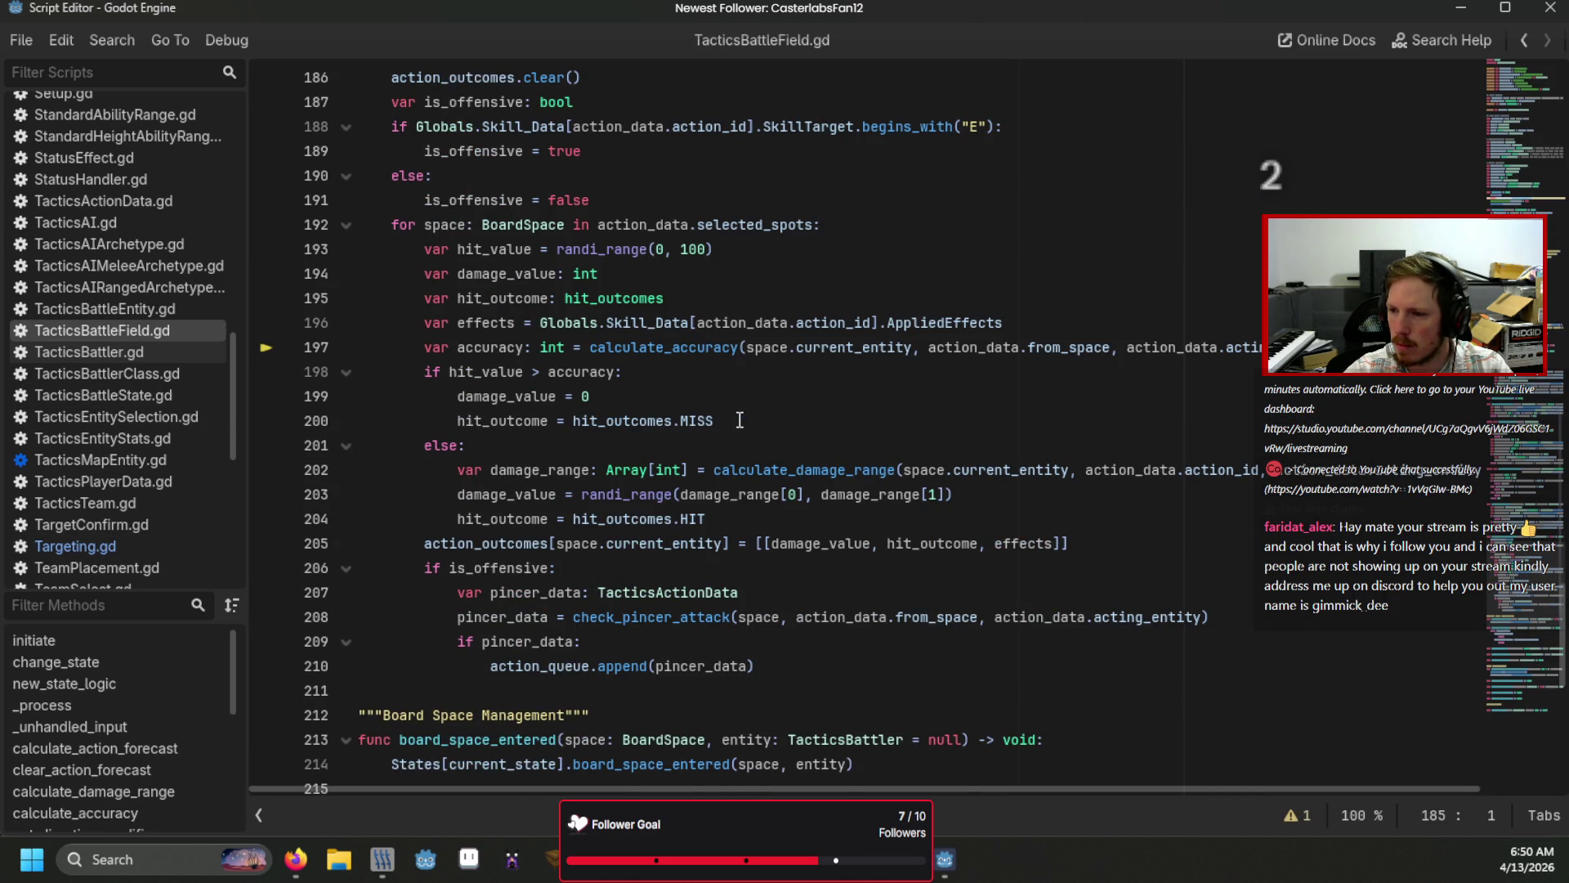
drag(498, 666, 697, 666)
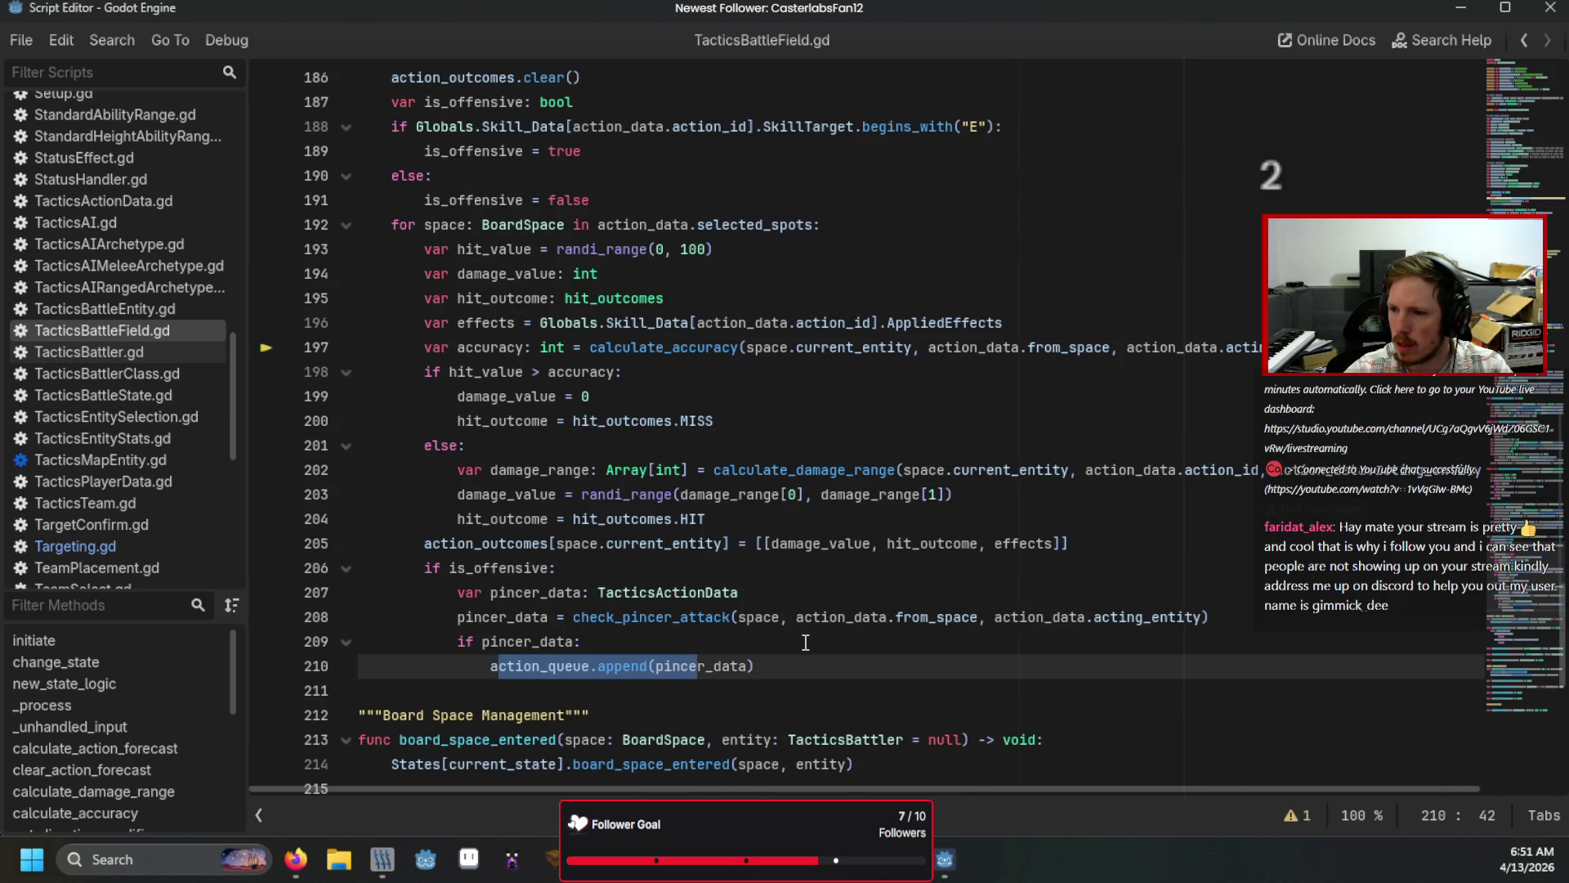
click(805, 642)
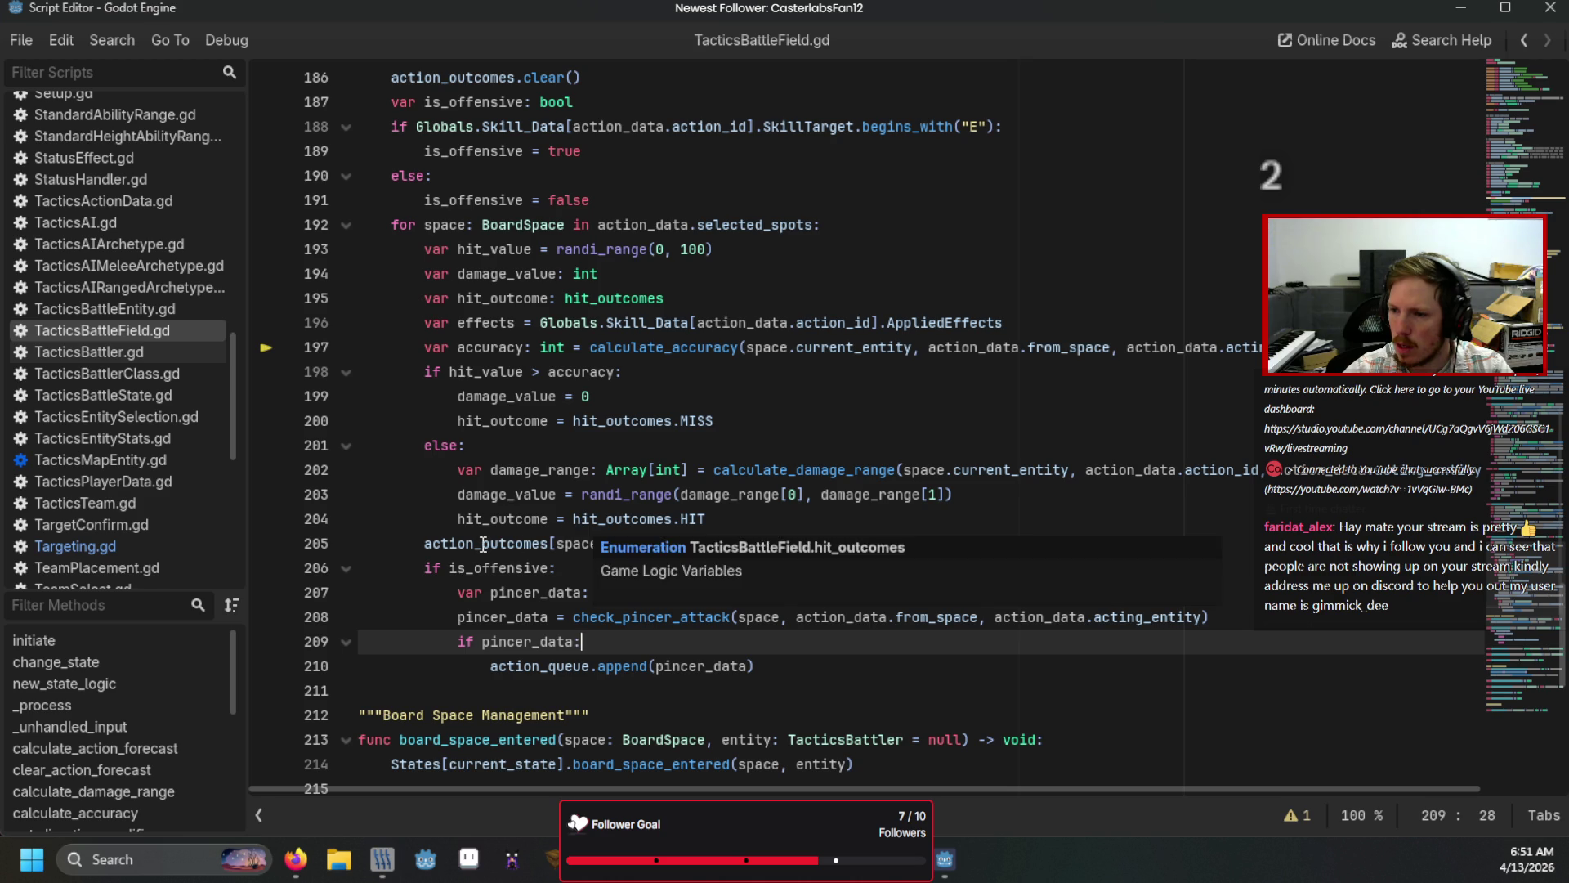
drag(482, 544, 560, 544)
click(656, 543)
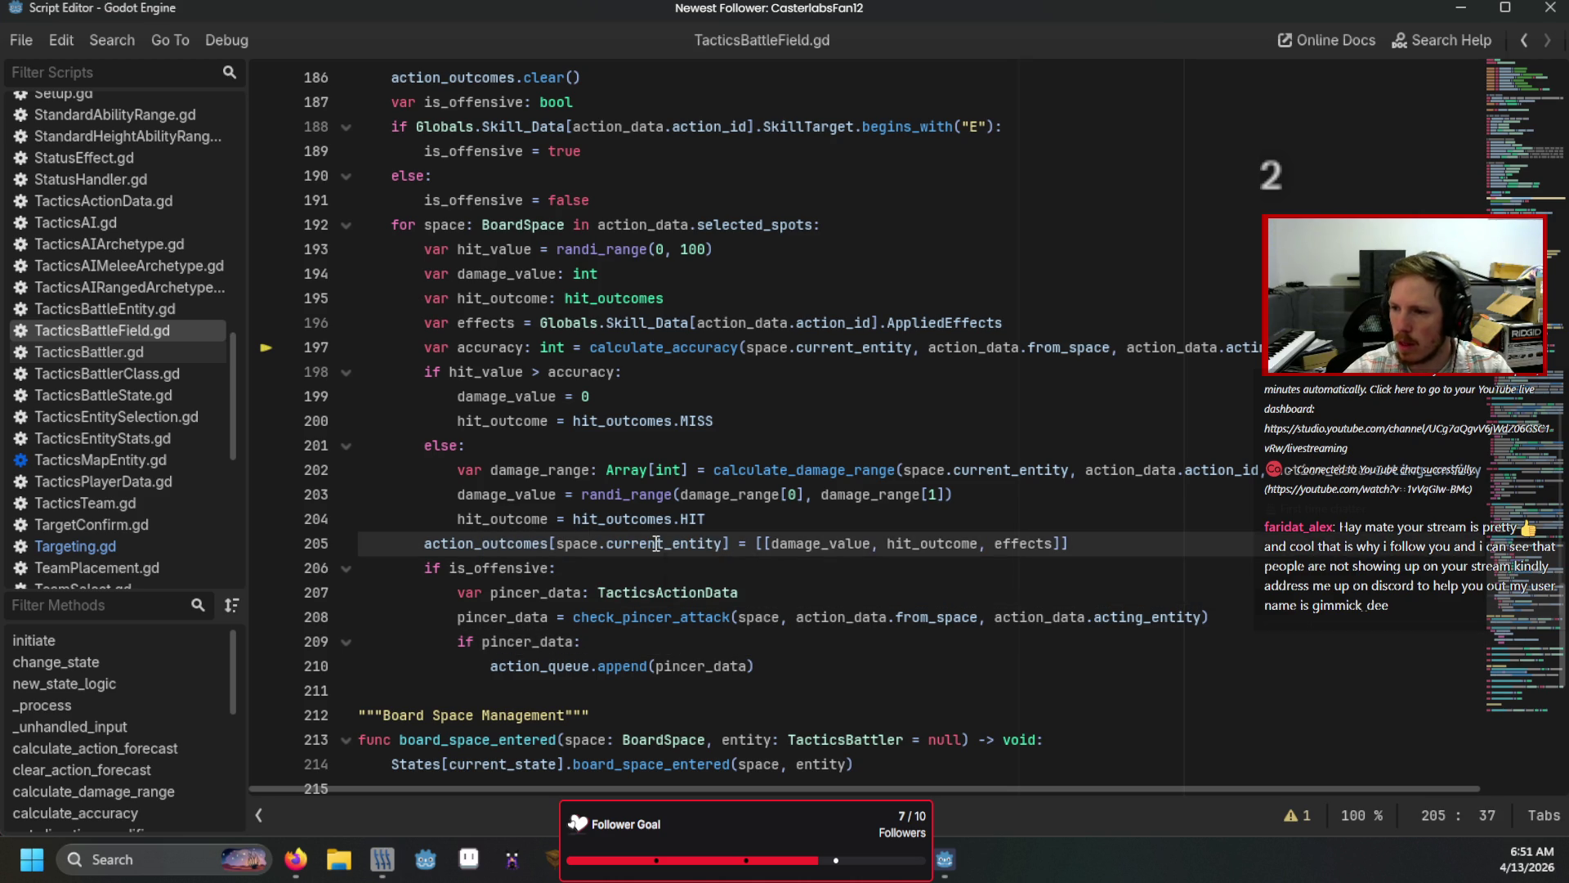
mouse_move(657, 543)
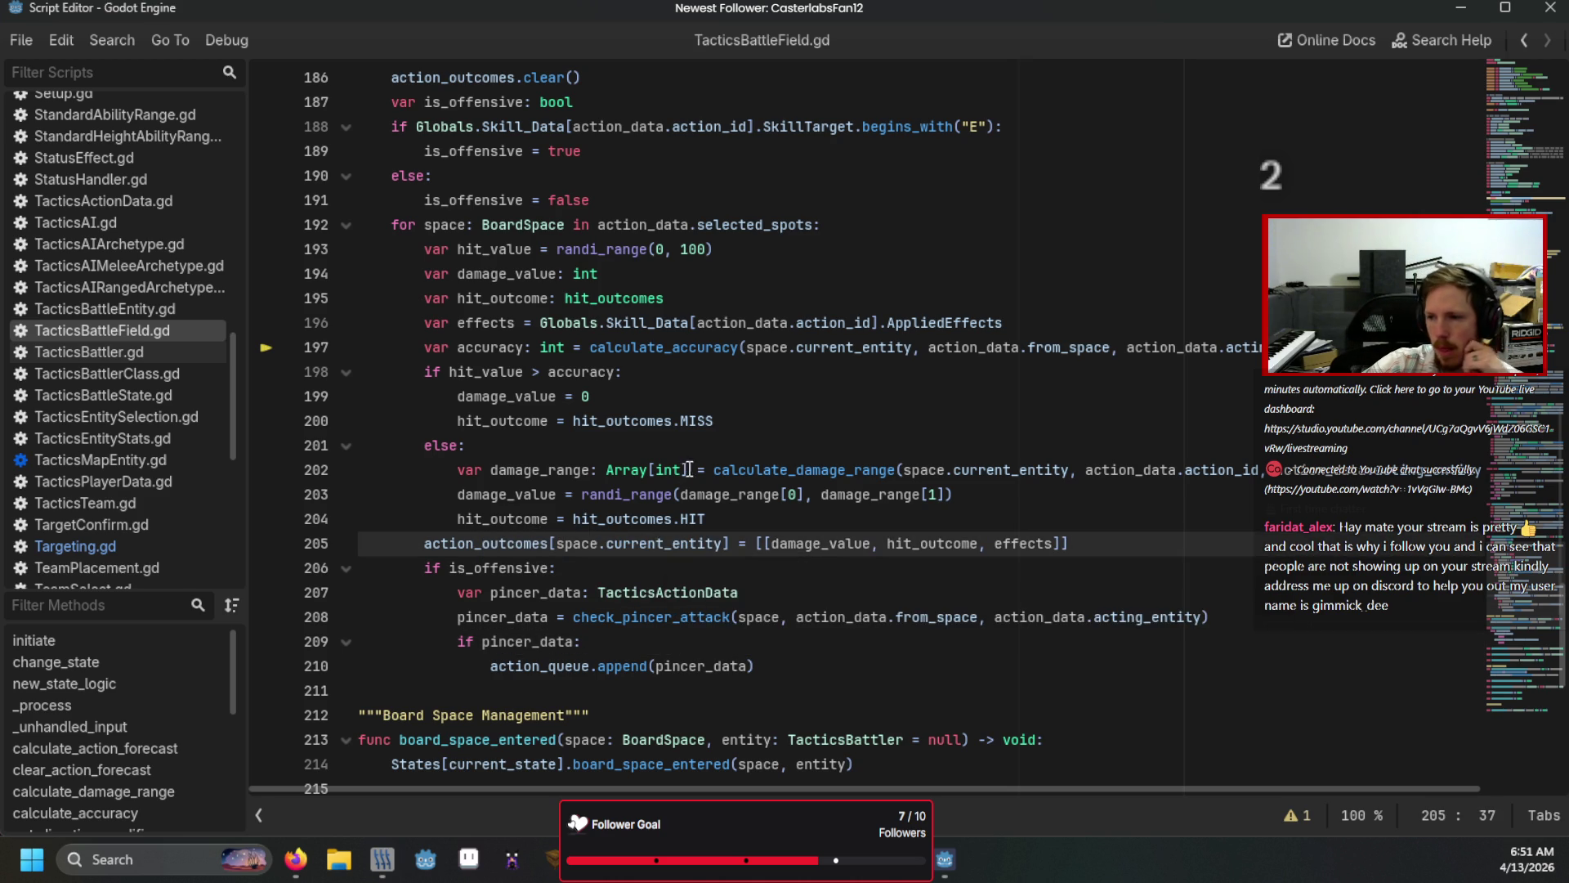
click(780, 468)
mouse_move(780, 464)
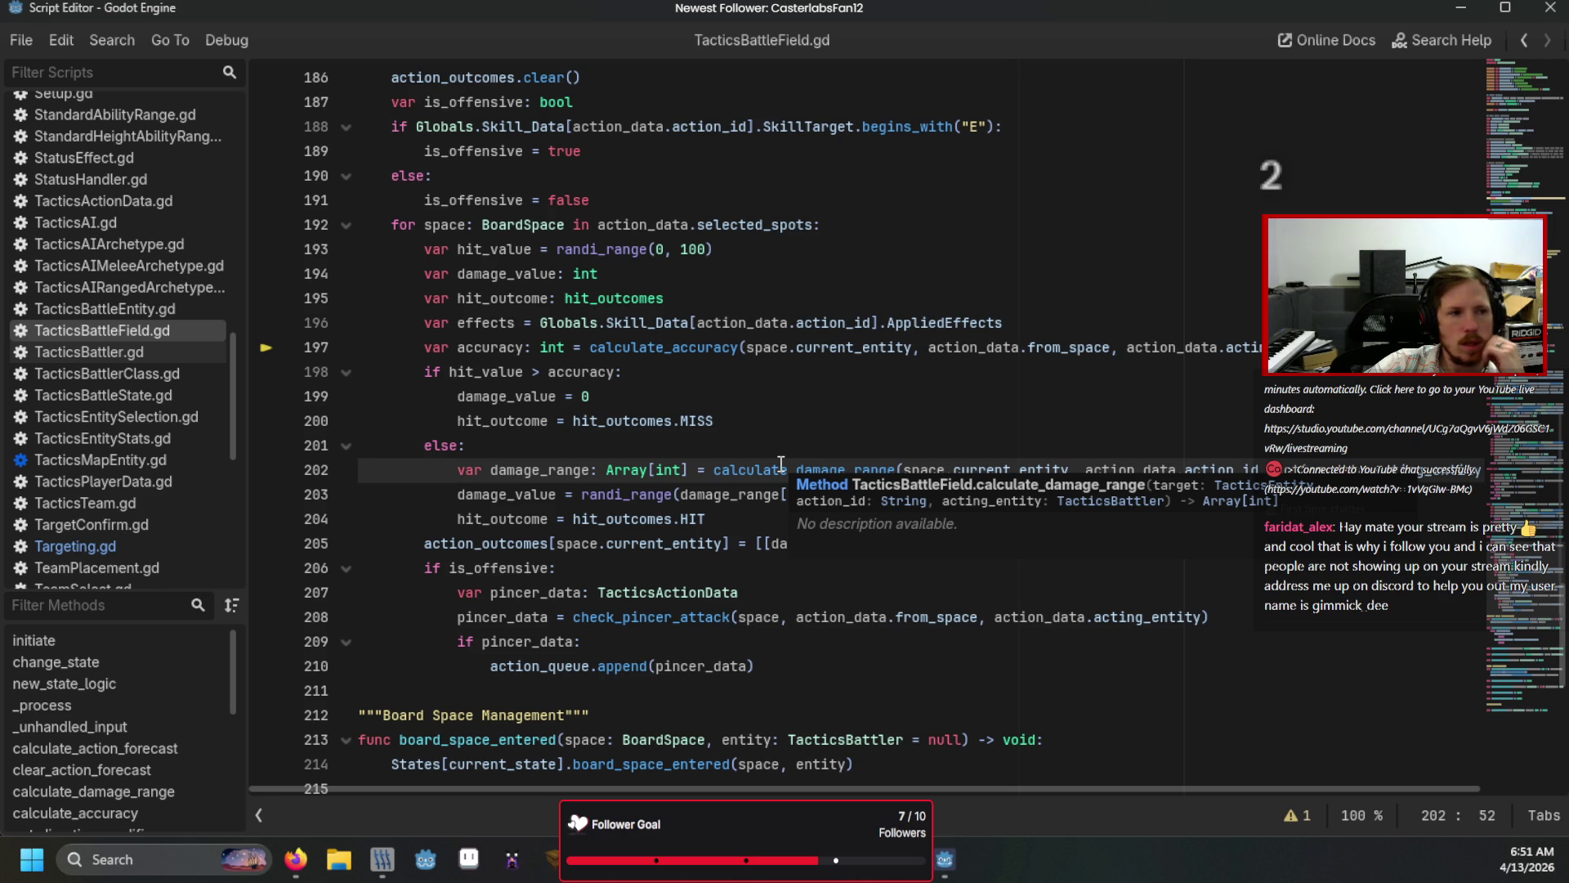
scroll(781, 464, up, 3)
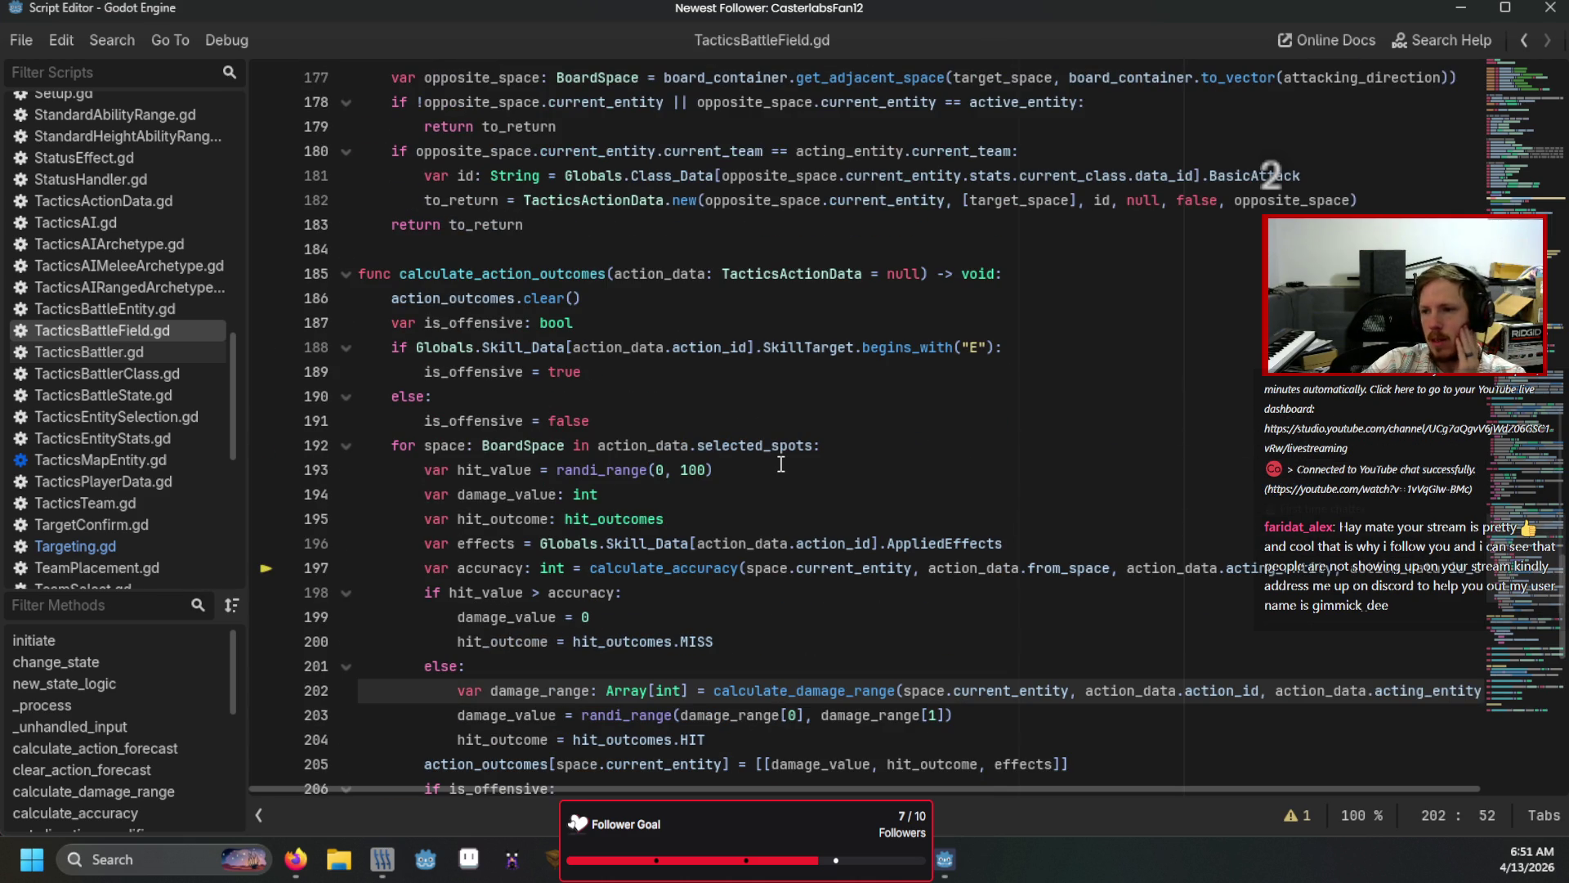
click(110, 546)
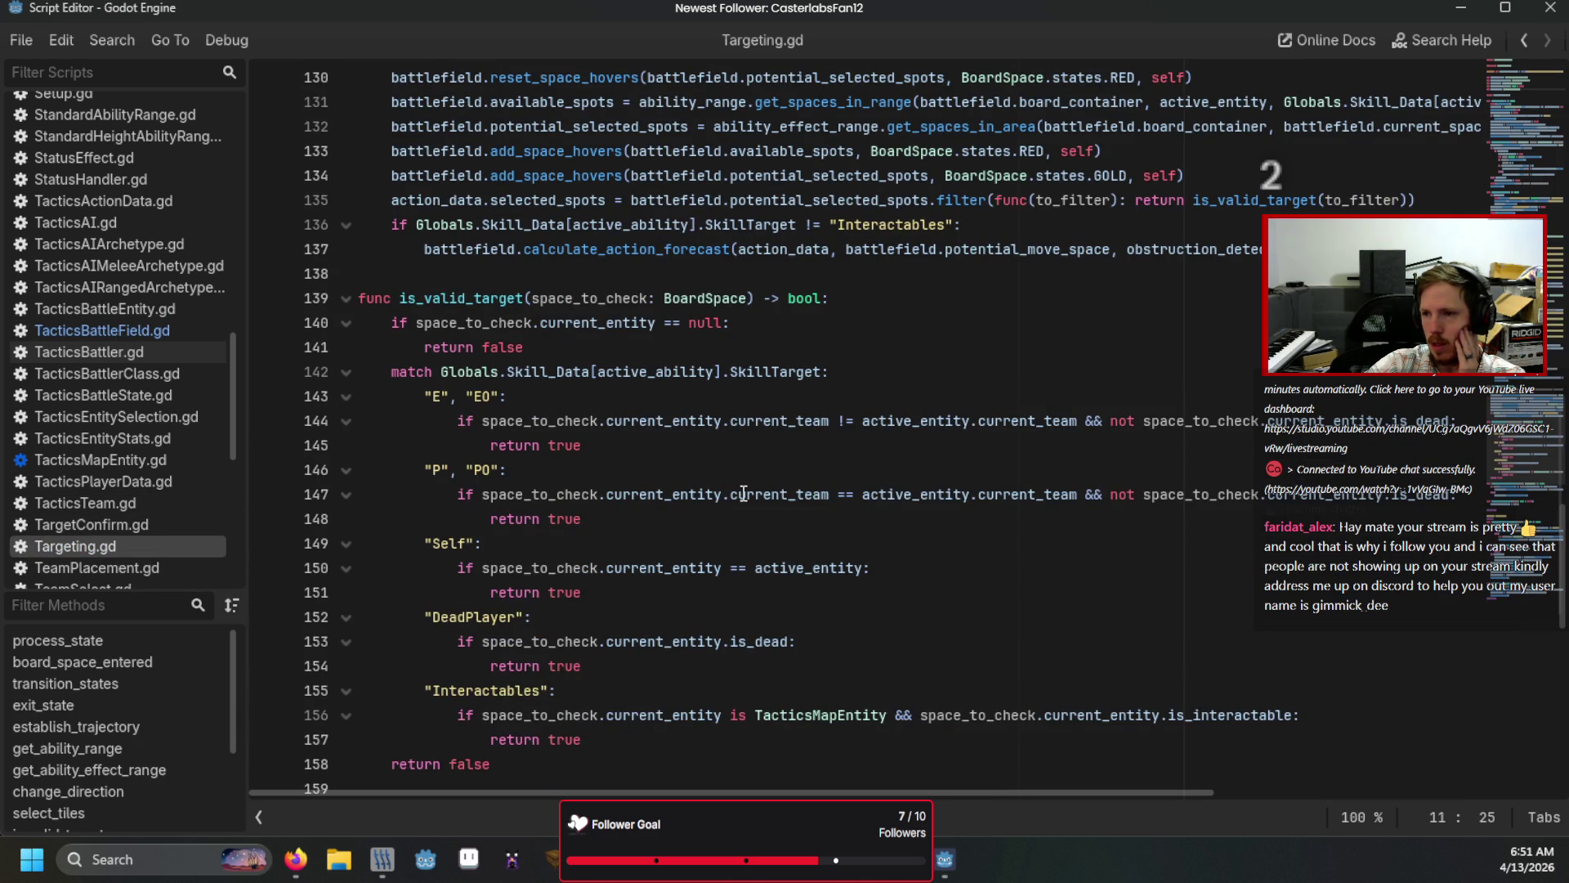
scroll(744, 493, down, 6)
scroll(744, 493, up, 3)
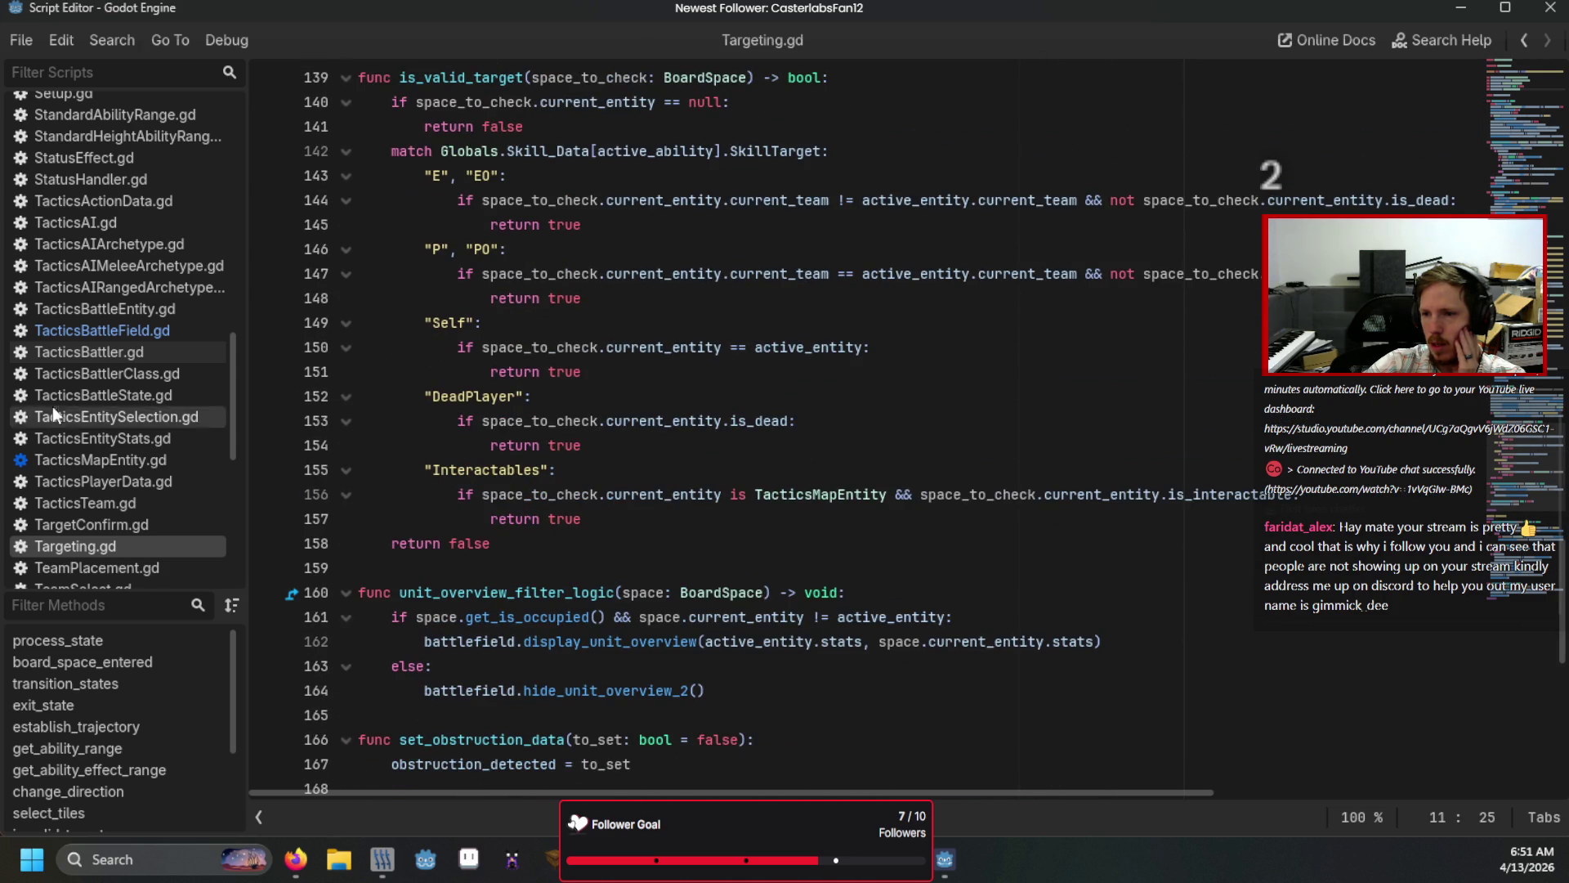
scroll(53, 392, up, 4)
click(112, 193)
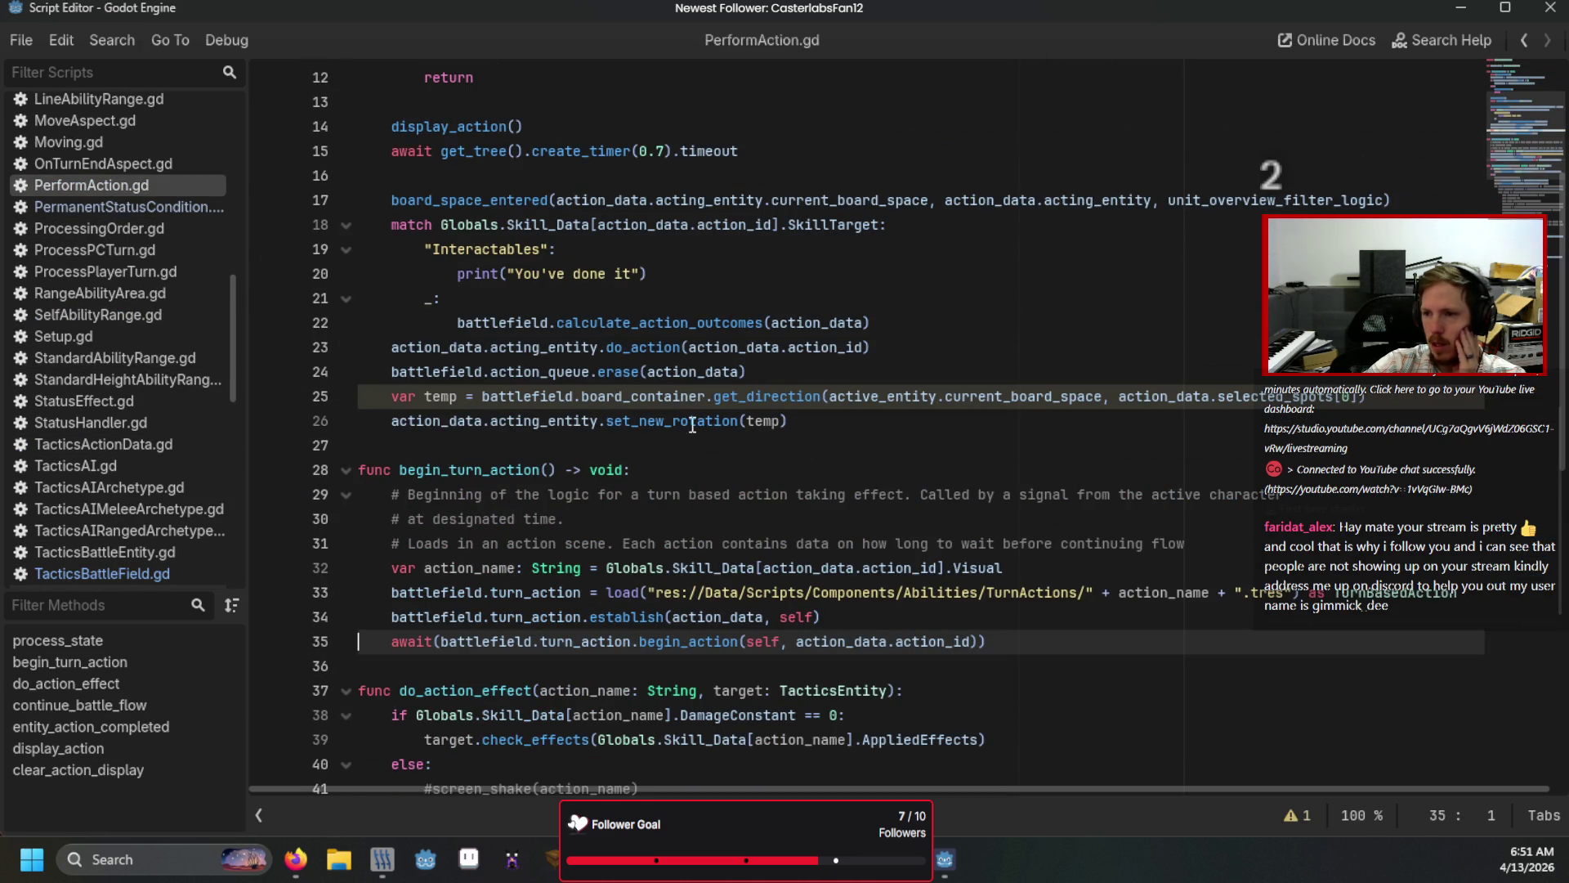
scroll(703, 491, up, 4)
scroll(712, 525, down, 2)
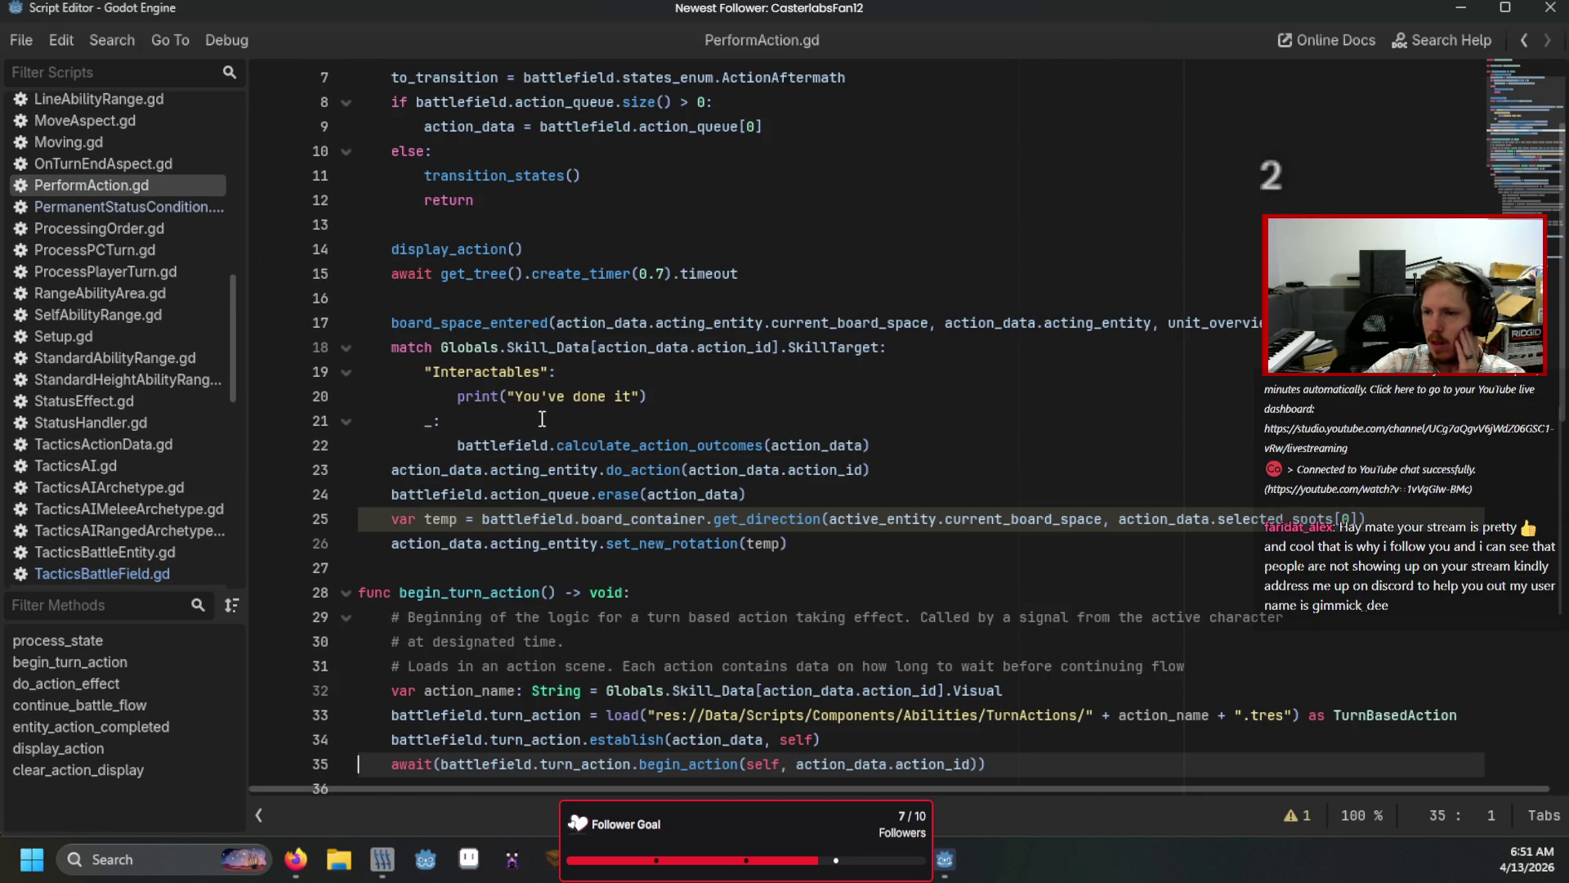
click(644, 445)
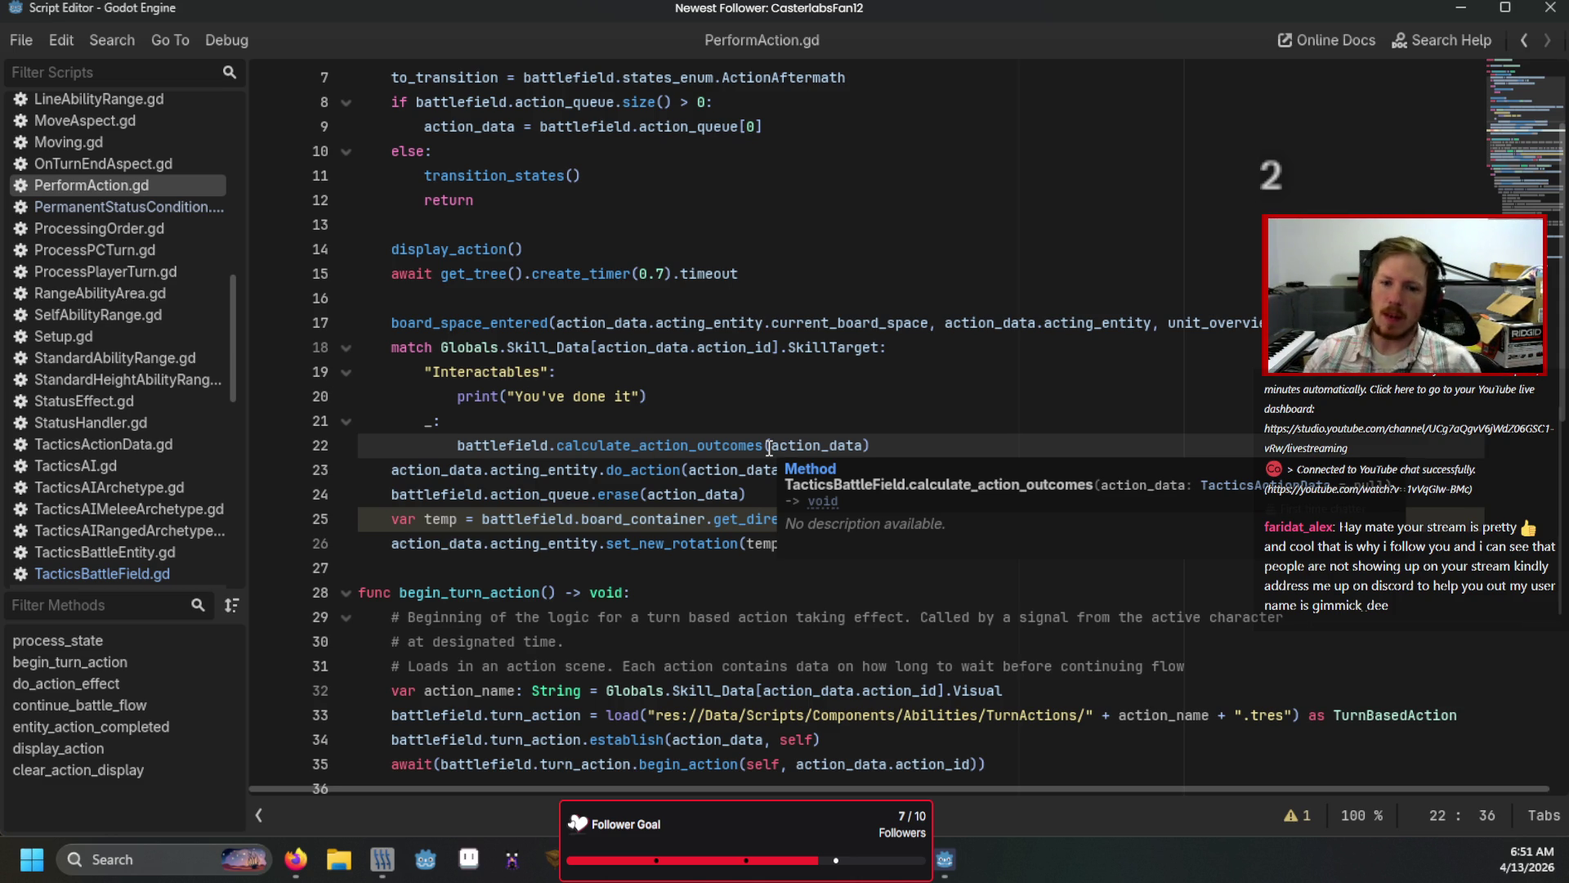
click(736, 445)
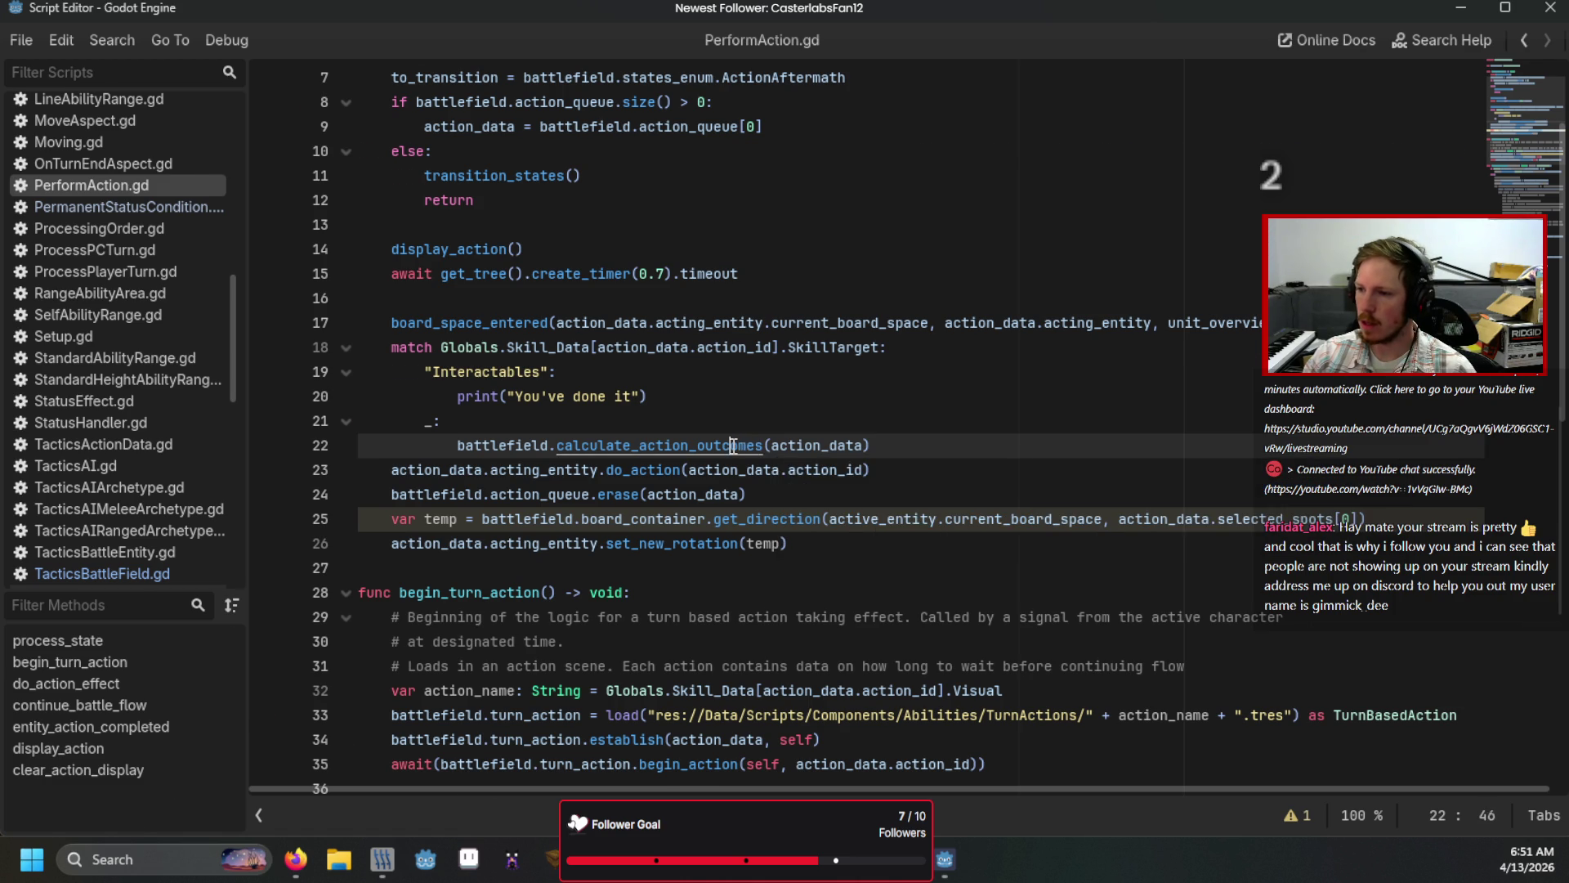
ctrl+click(734, 446)
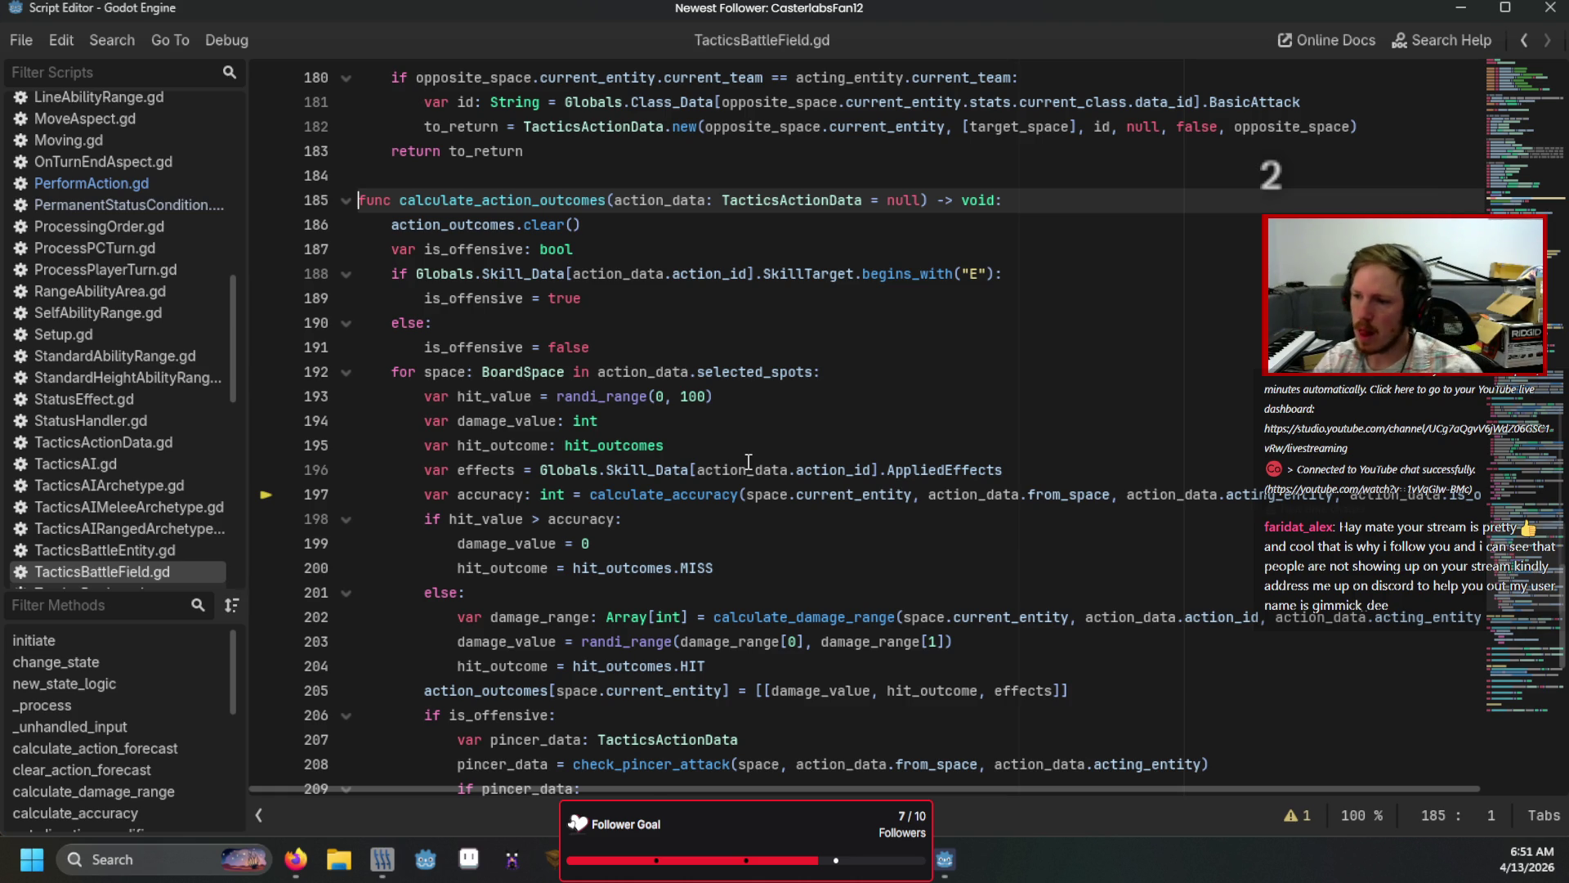
Step: Check the accuracy calculation on line 197, then select PerformAction.gd's Interactables placeholder print
scroll(748, 463, down, 3)
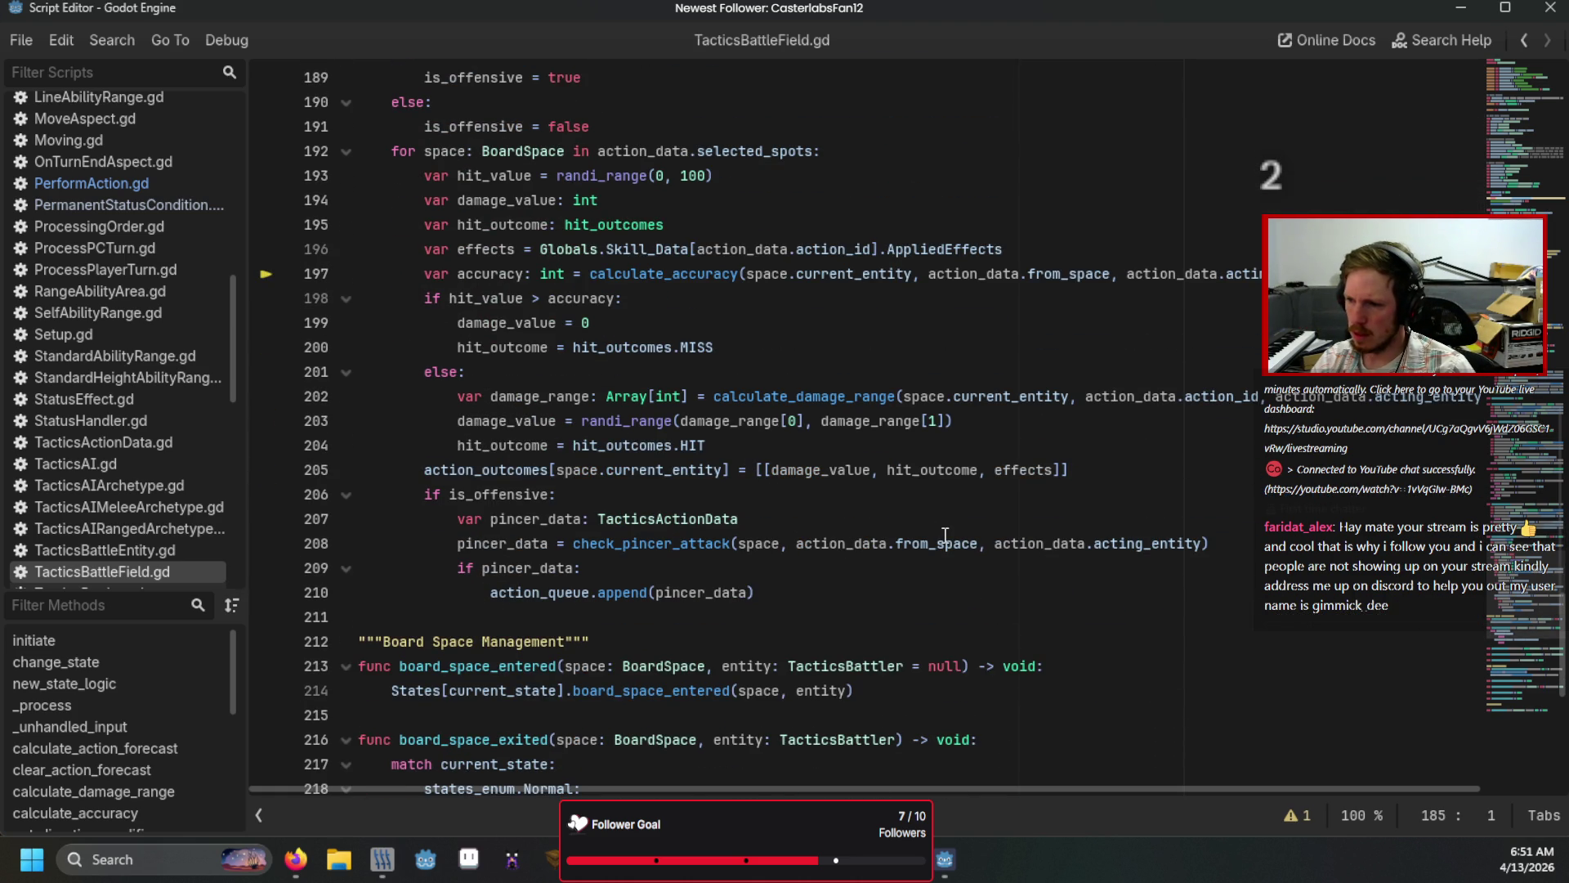
scroll(845, 552, up, 2)
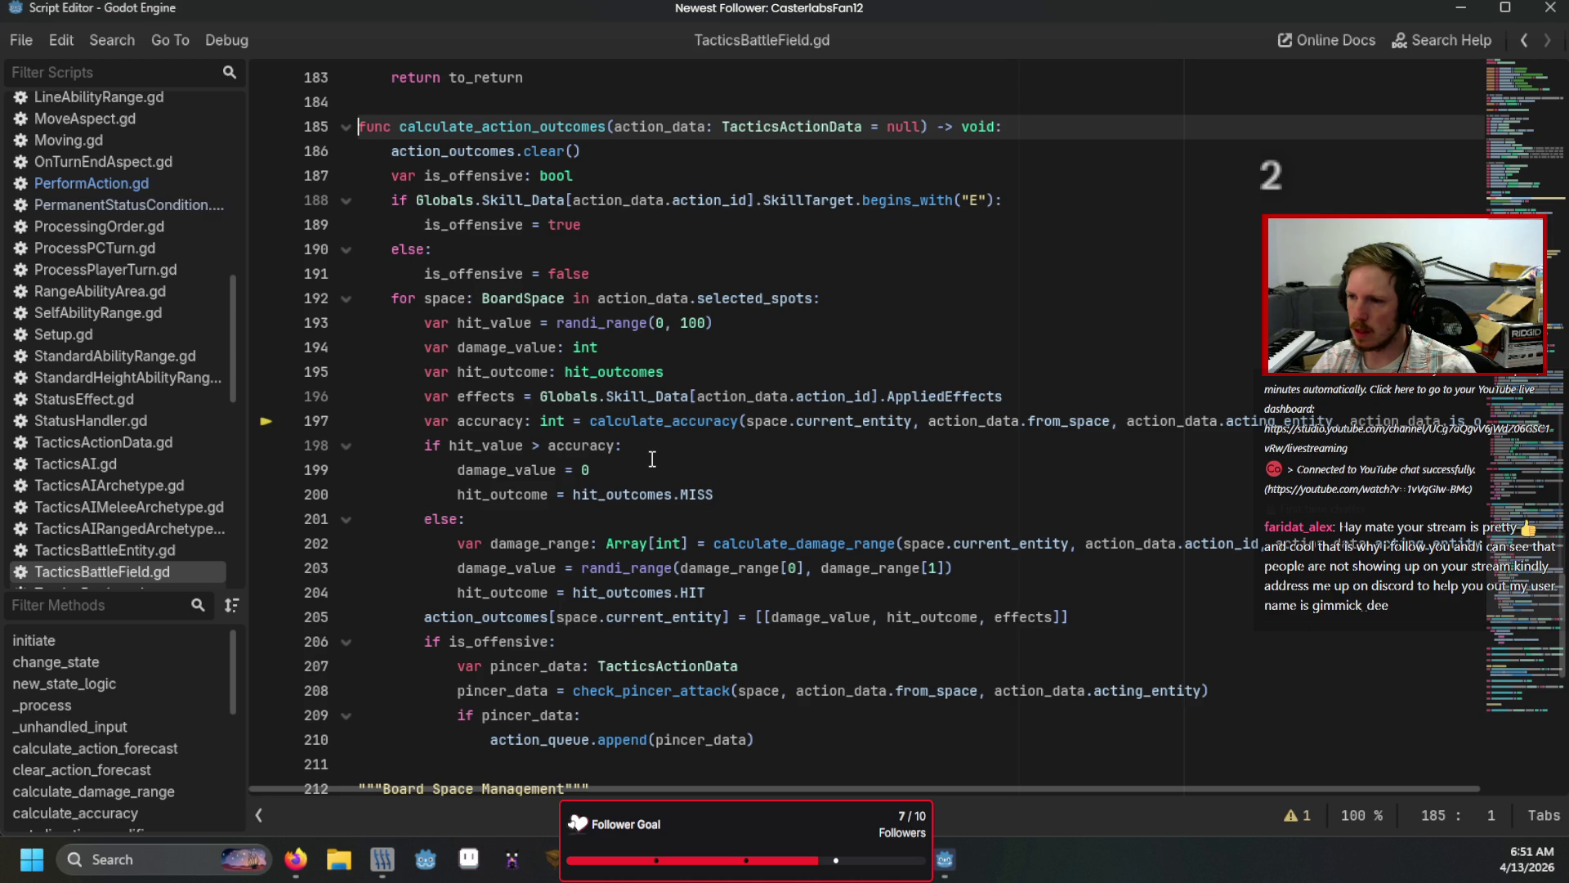
mouse_move(832, 423)
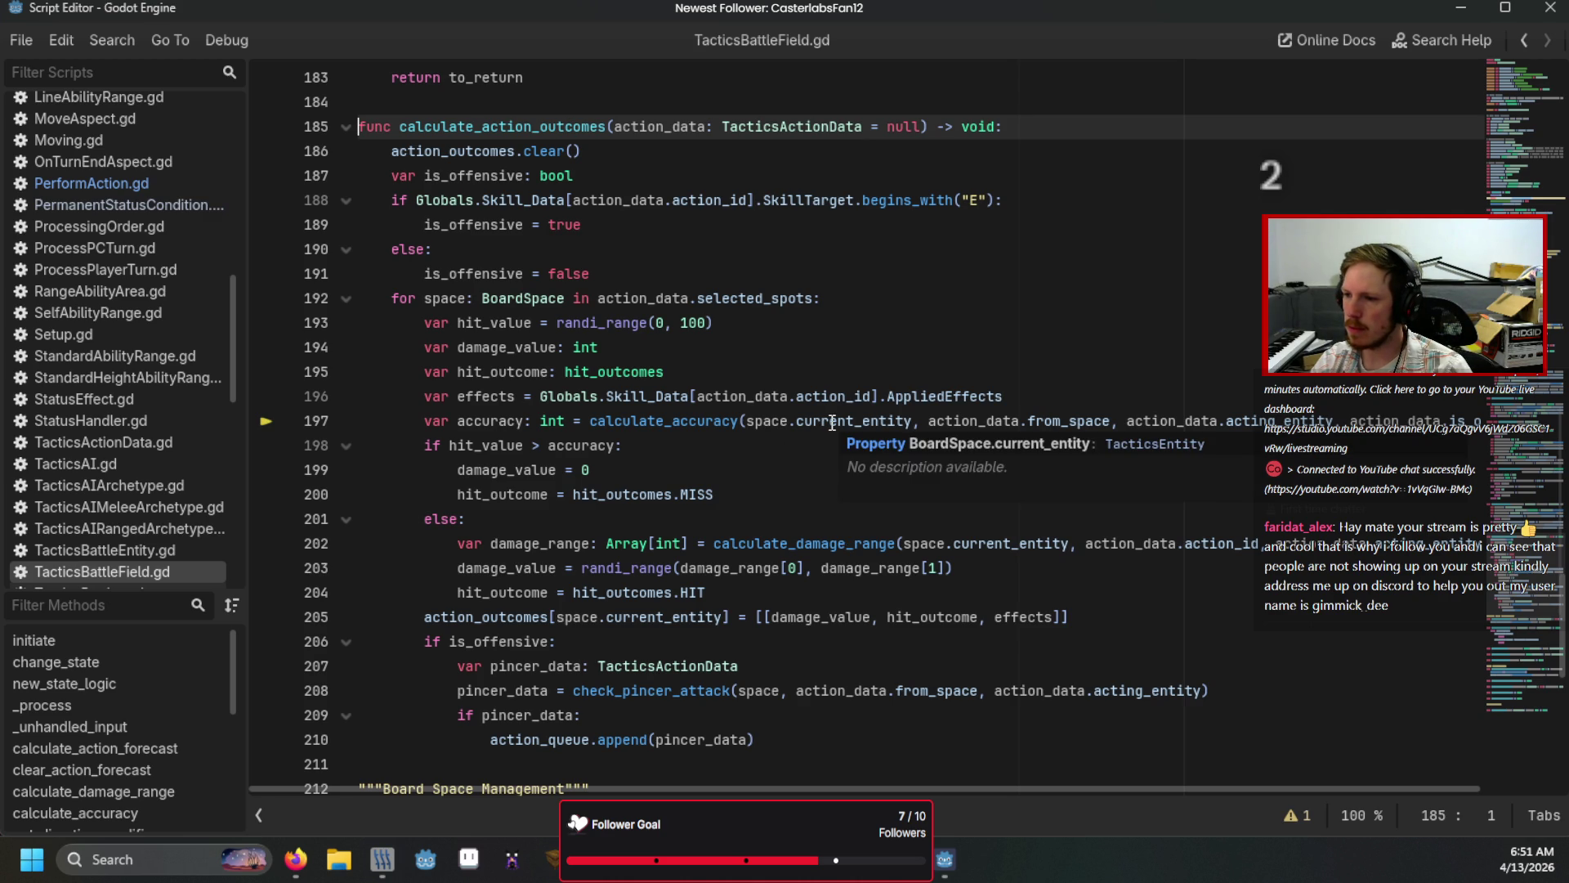
click(832, 422)
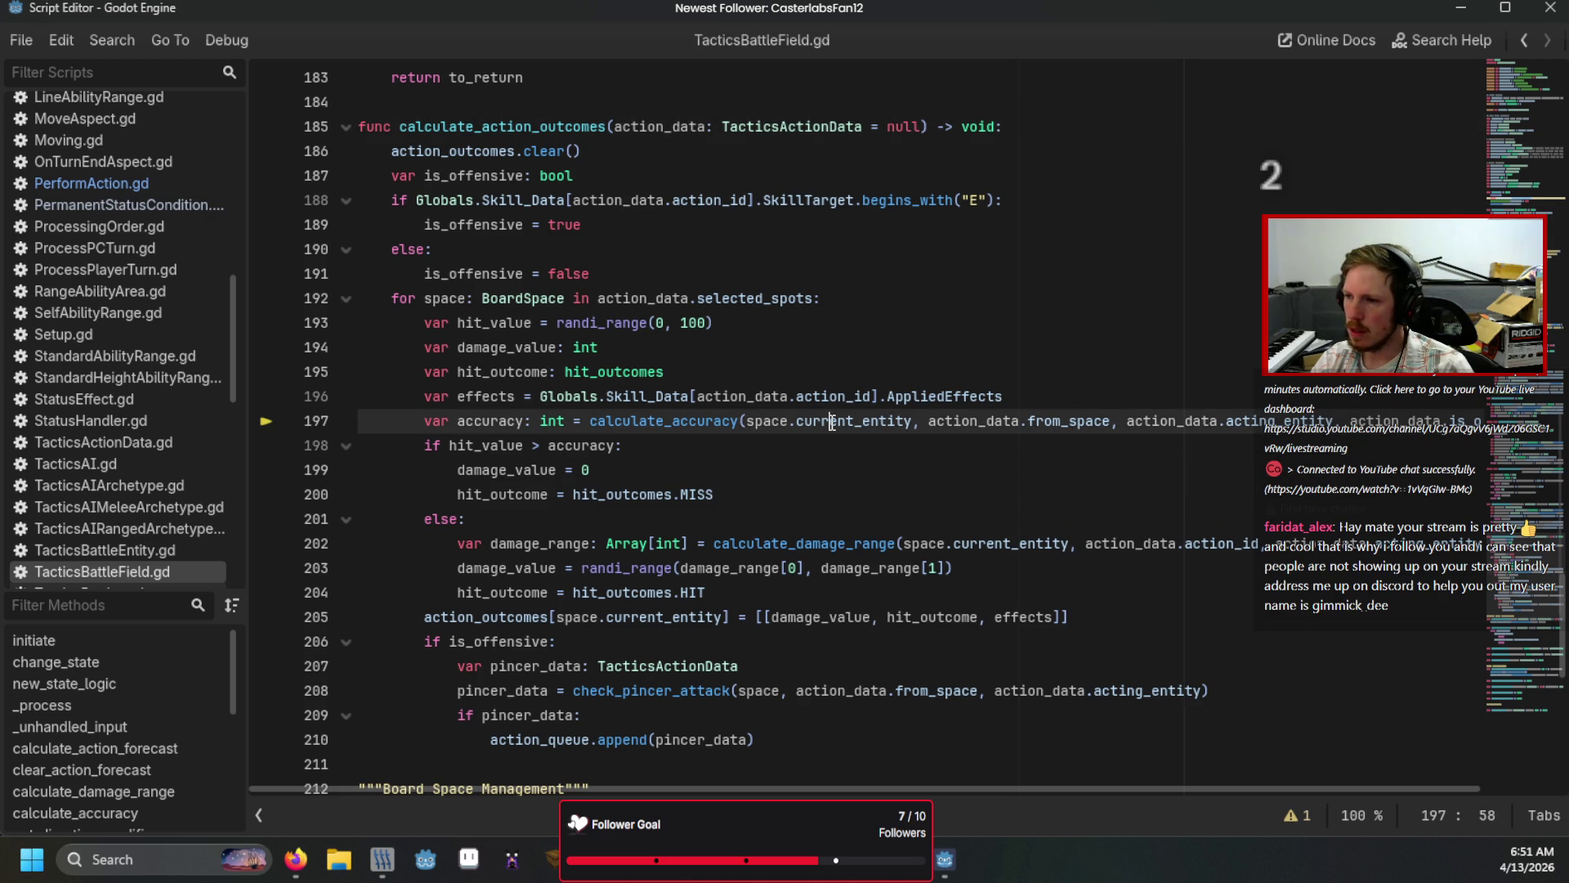
click(185, 183)
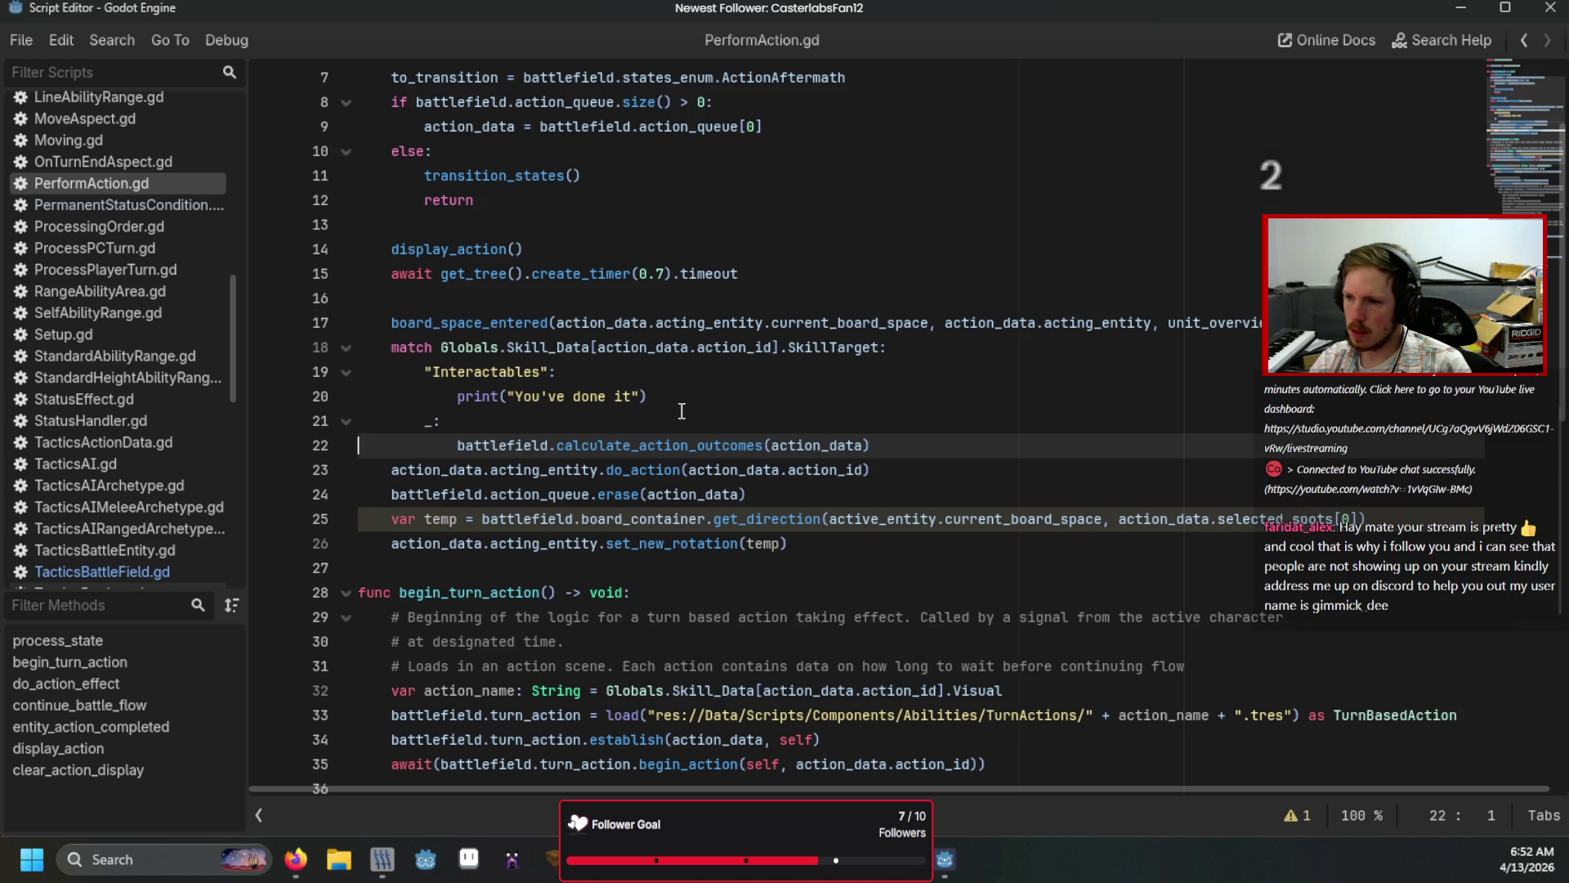
drag(693, 393, 455, 392)
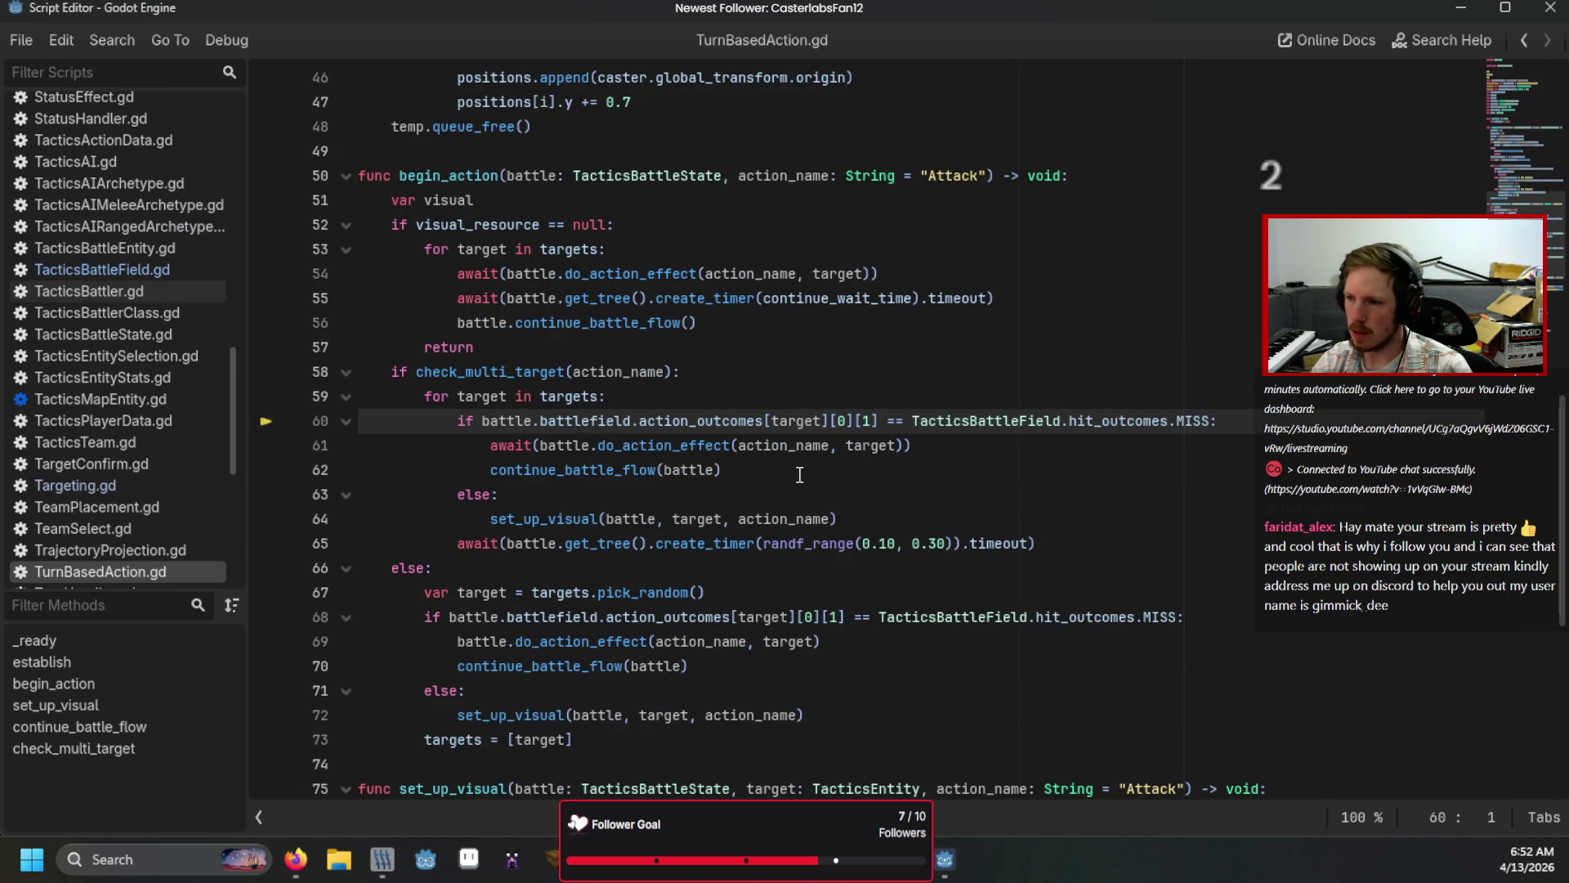
Step: Review TurnBasedAction.gd's MISS check on line 60 and its effect and continue calls
click(799, 474)
drag(624, 423, 1062, 432)
drag(924, 467, 608, 446)
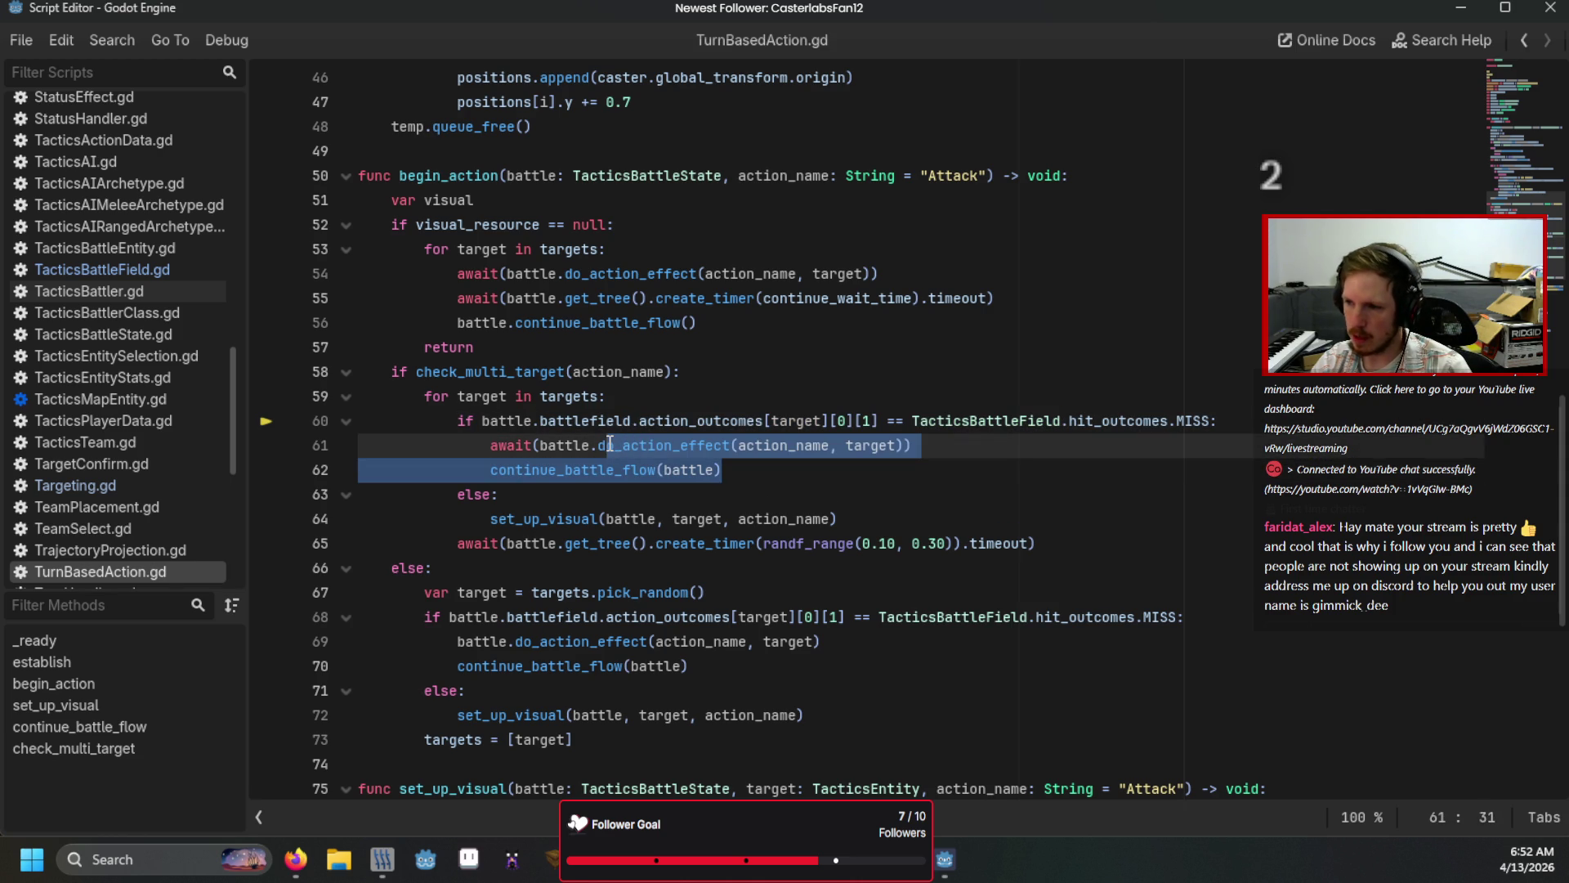
click(755, 483)
click(693, 444)
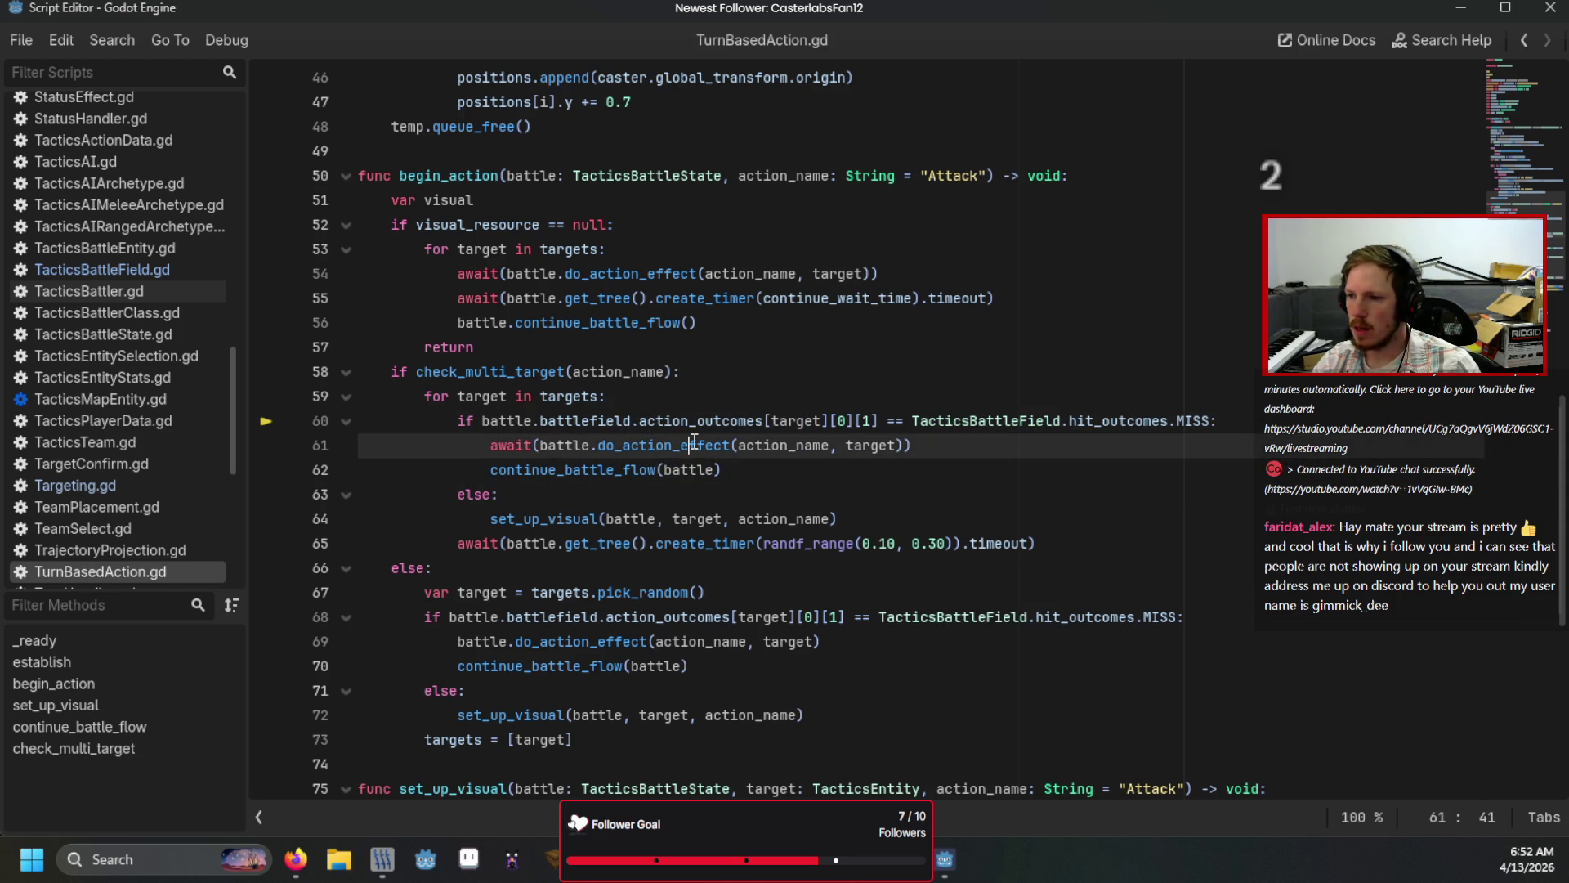
Step: Return to TacticsBattleField.gd, scroll to line 214 and start a search in the script
click(120, 274)
scroll(392, 470, down, 5)
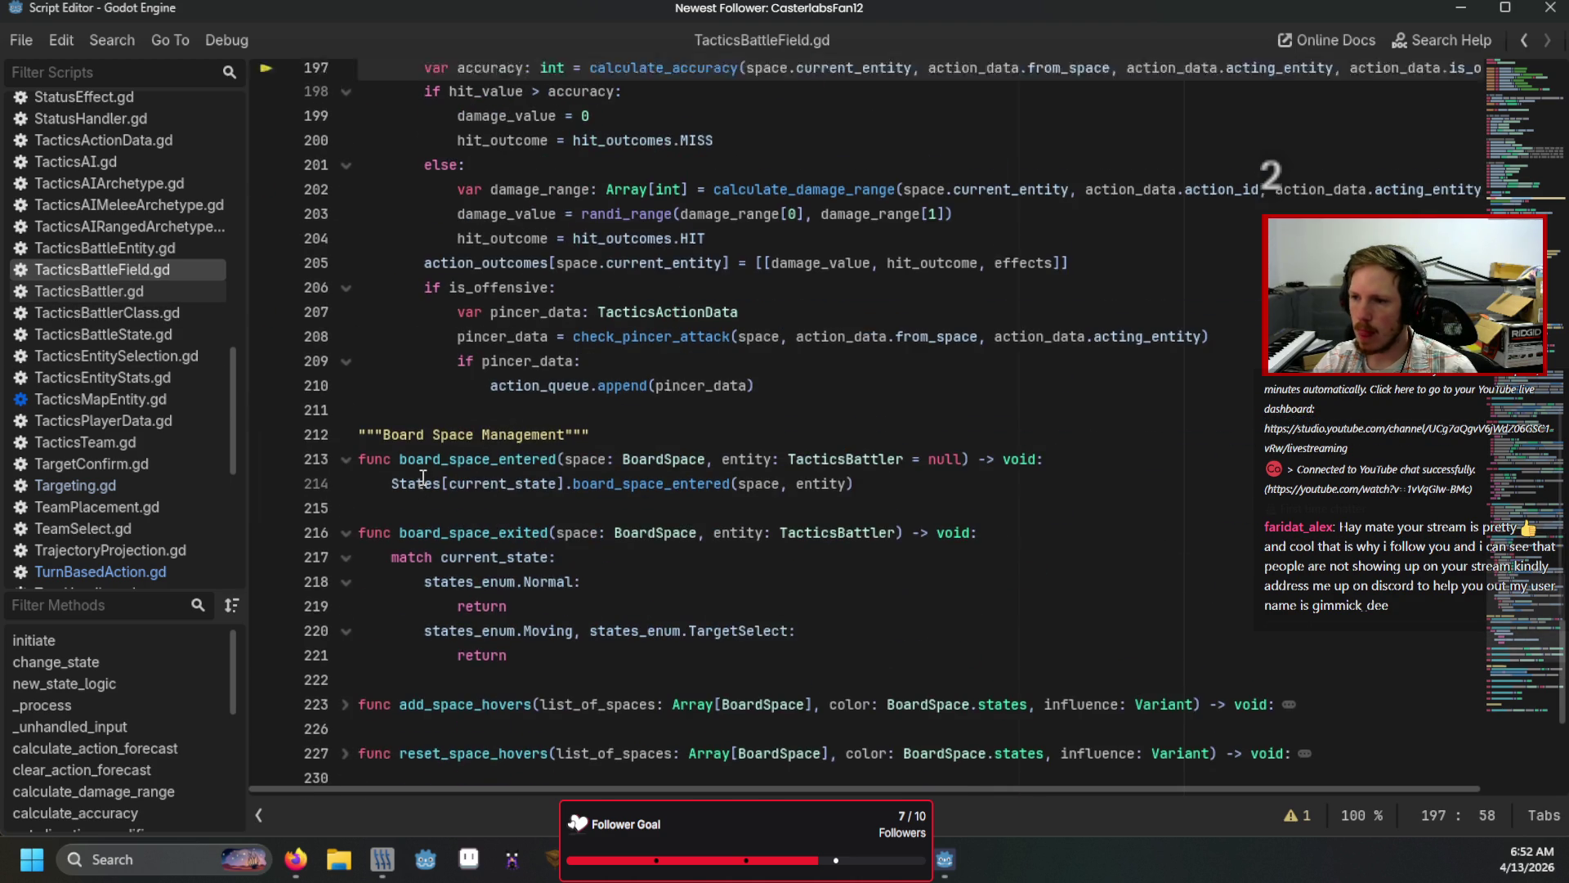
scroll(422, 477, up, 8)
scroll(422, 477, up, 10)
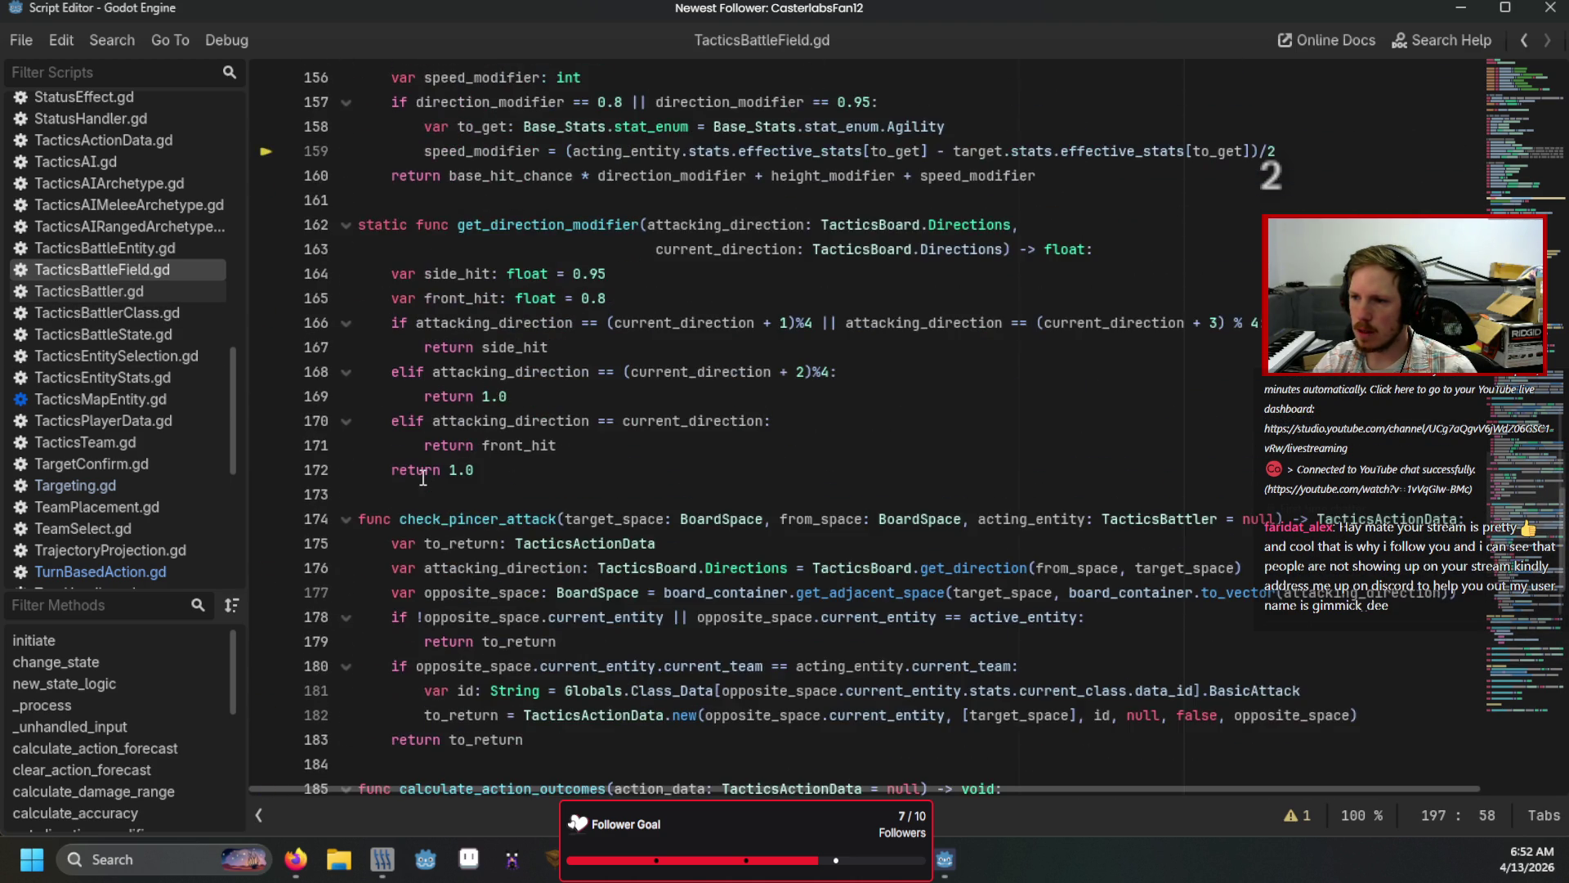
scroll(422, 476, up, 6)
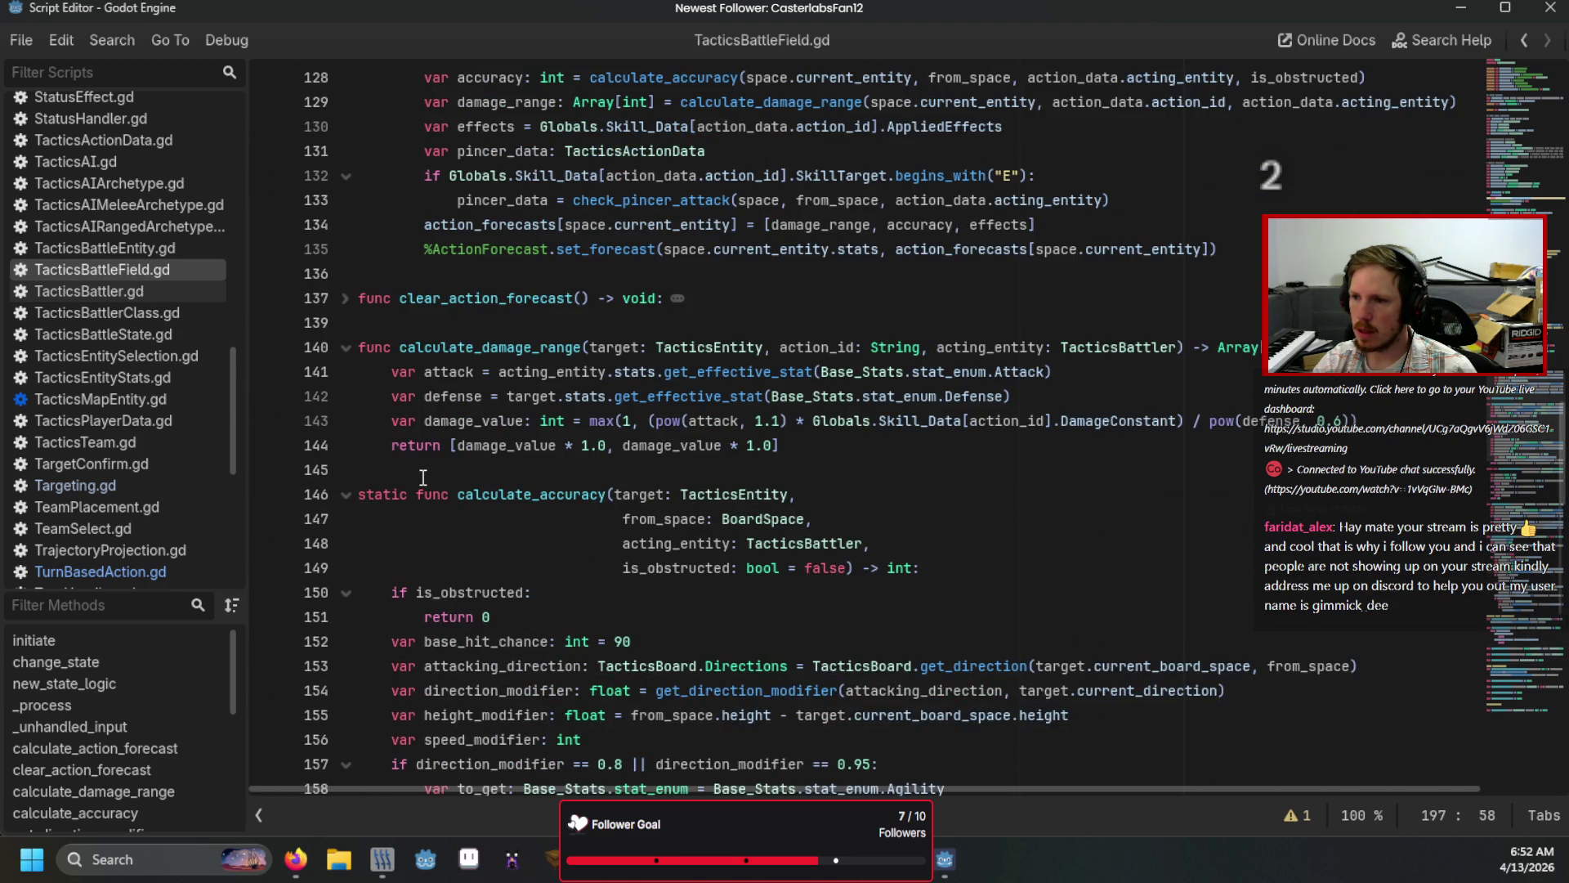
scroll(423, 478, down, 8)
scroll(423, 479, down, 6)
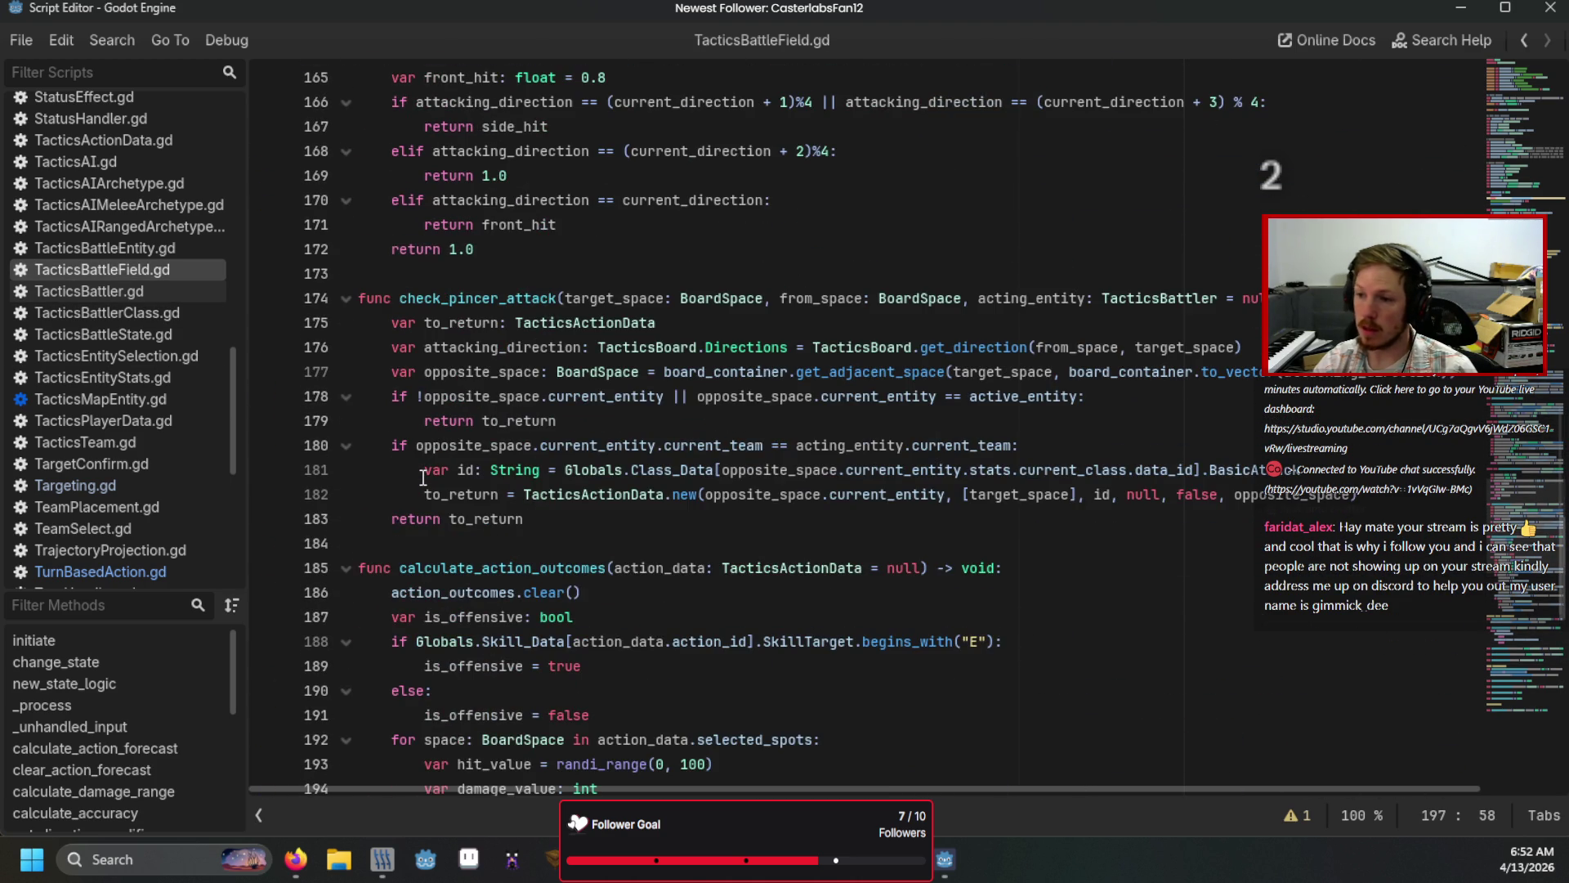
scroll(423, 478, down, 11)
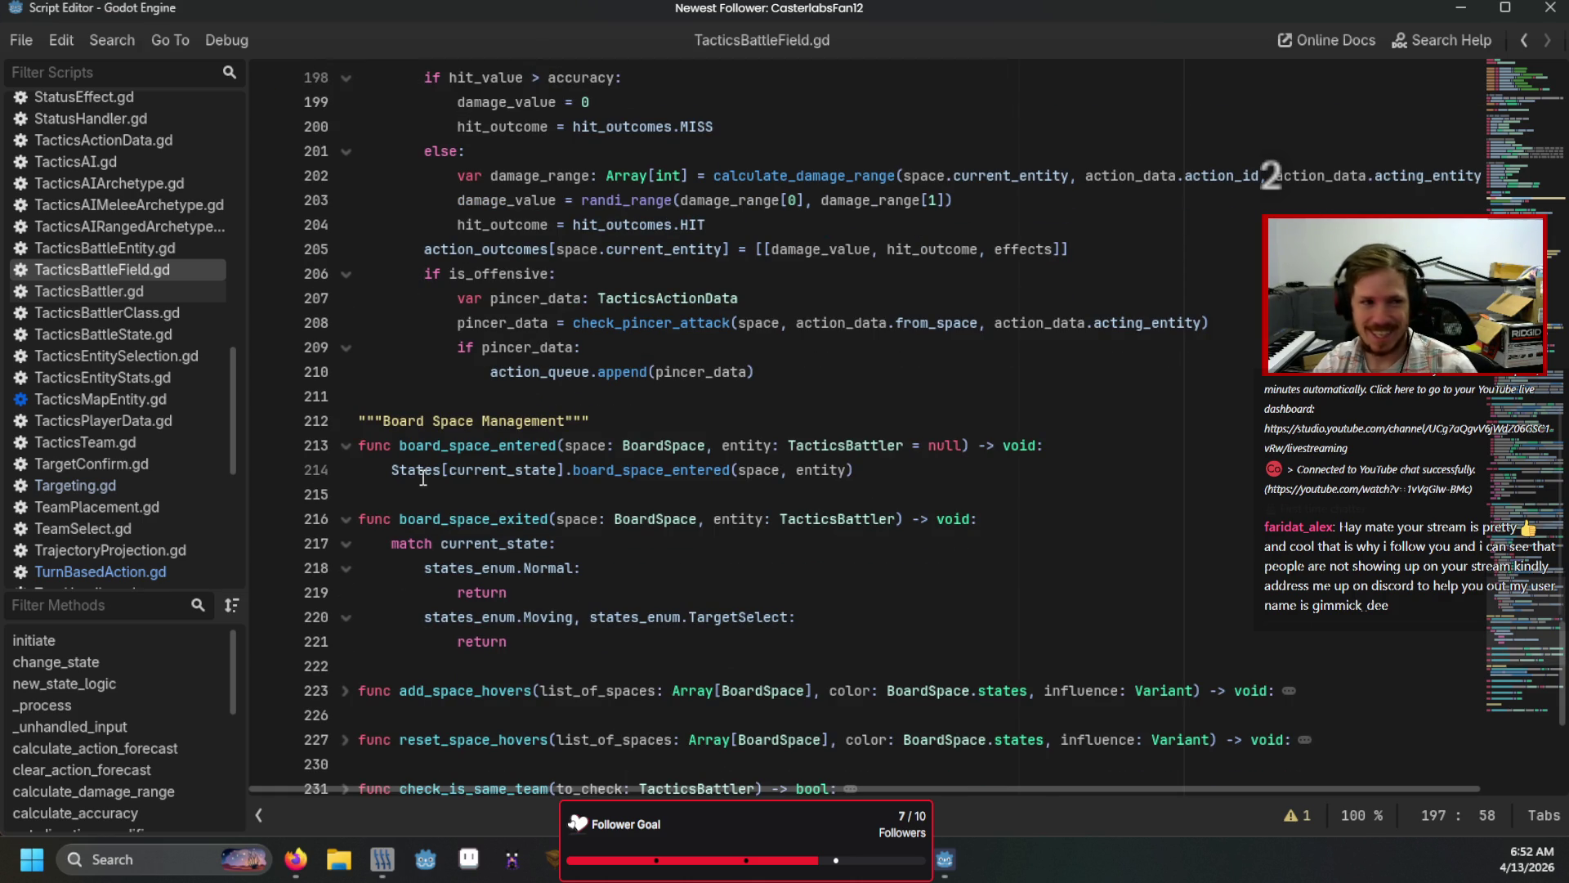
click(652, 477)
key(ctrl+f)
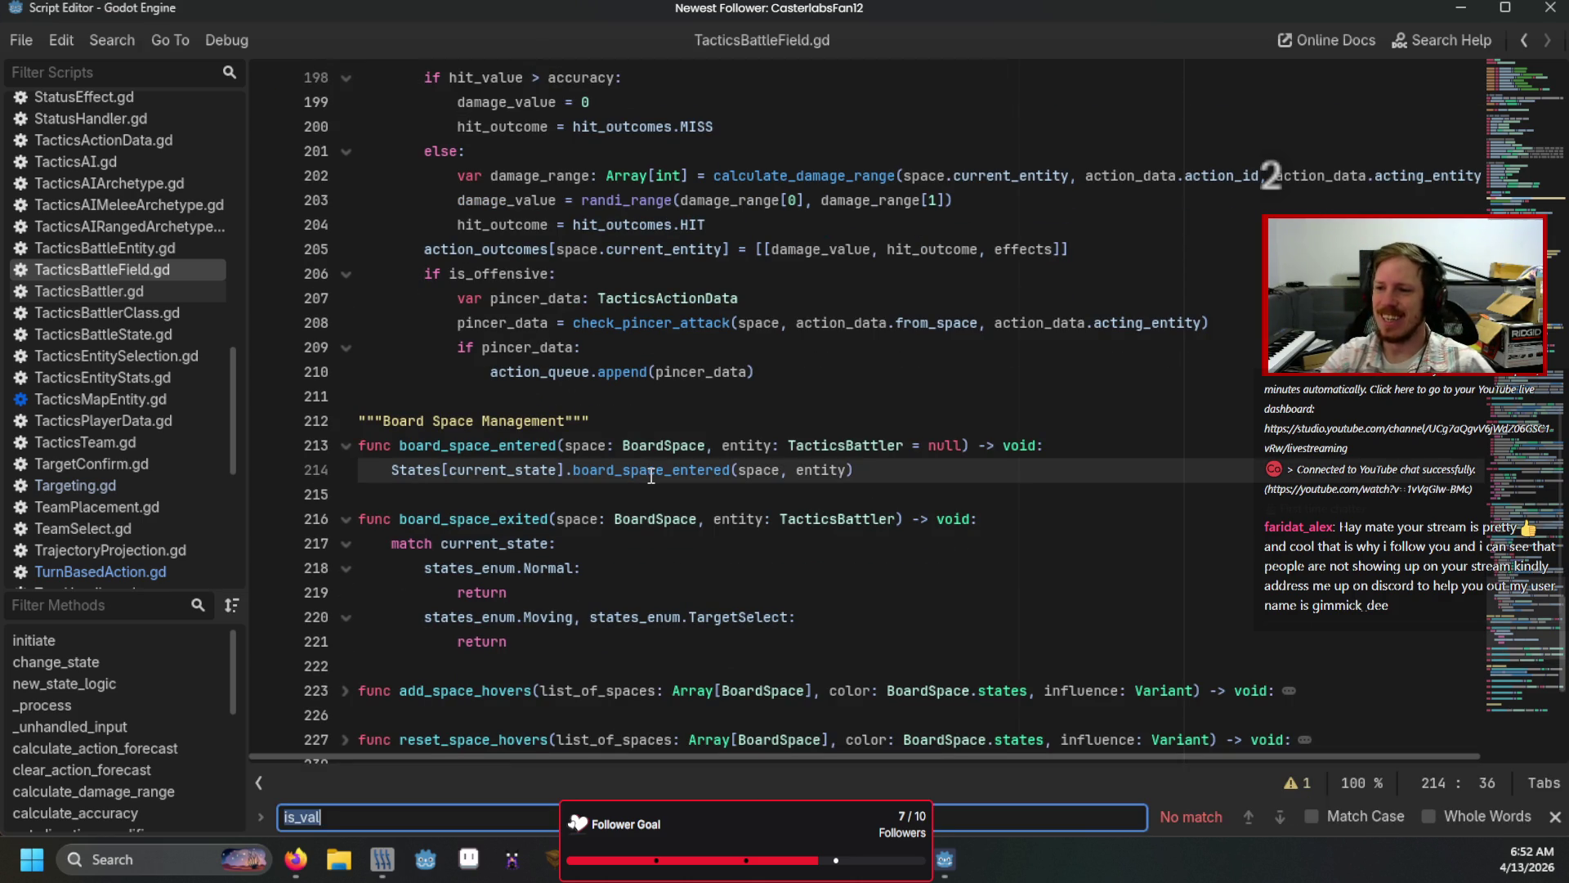
Step: Search TacticsBattleField.gd for "do_actio", then clear the search and return to the code
text(do_actio)
key(BackSpace)
key(BackSpace)
key(BackSpace)
click(652, 476)
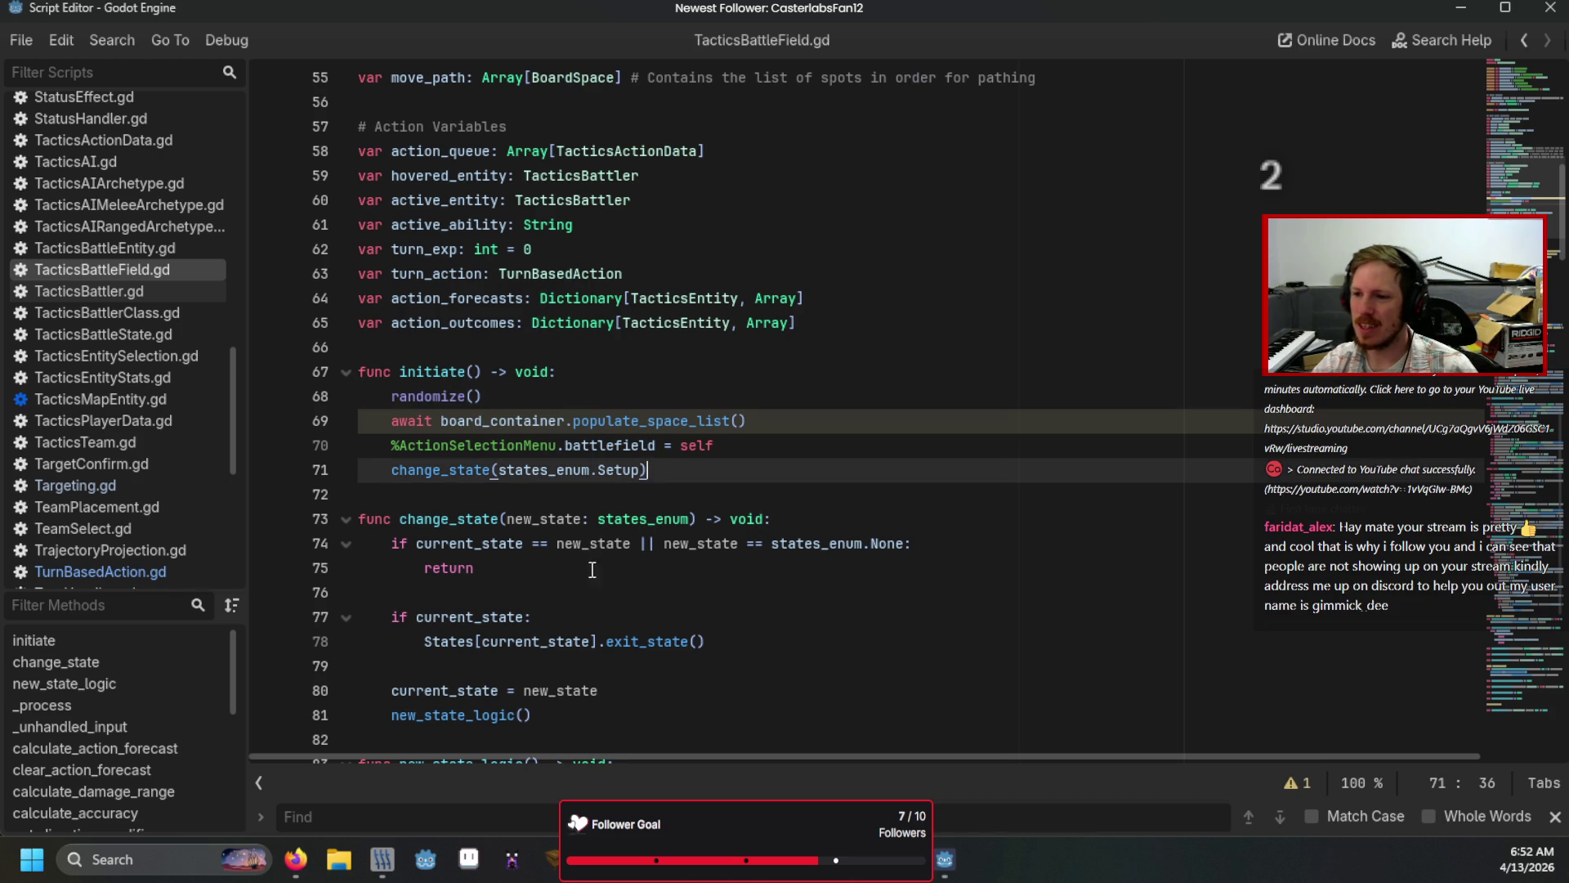
scroll(114, 539, down, 5)
scroll(100, 260, up, 10)
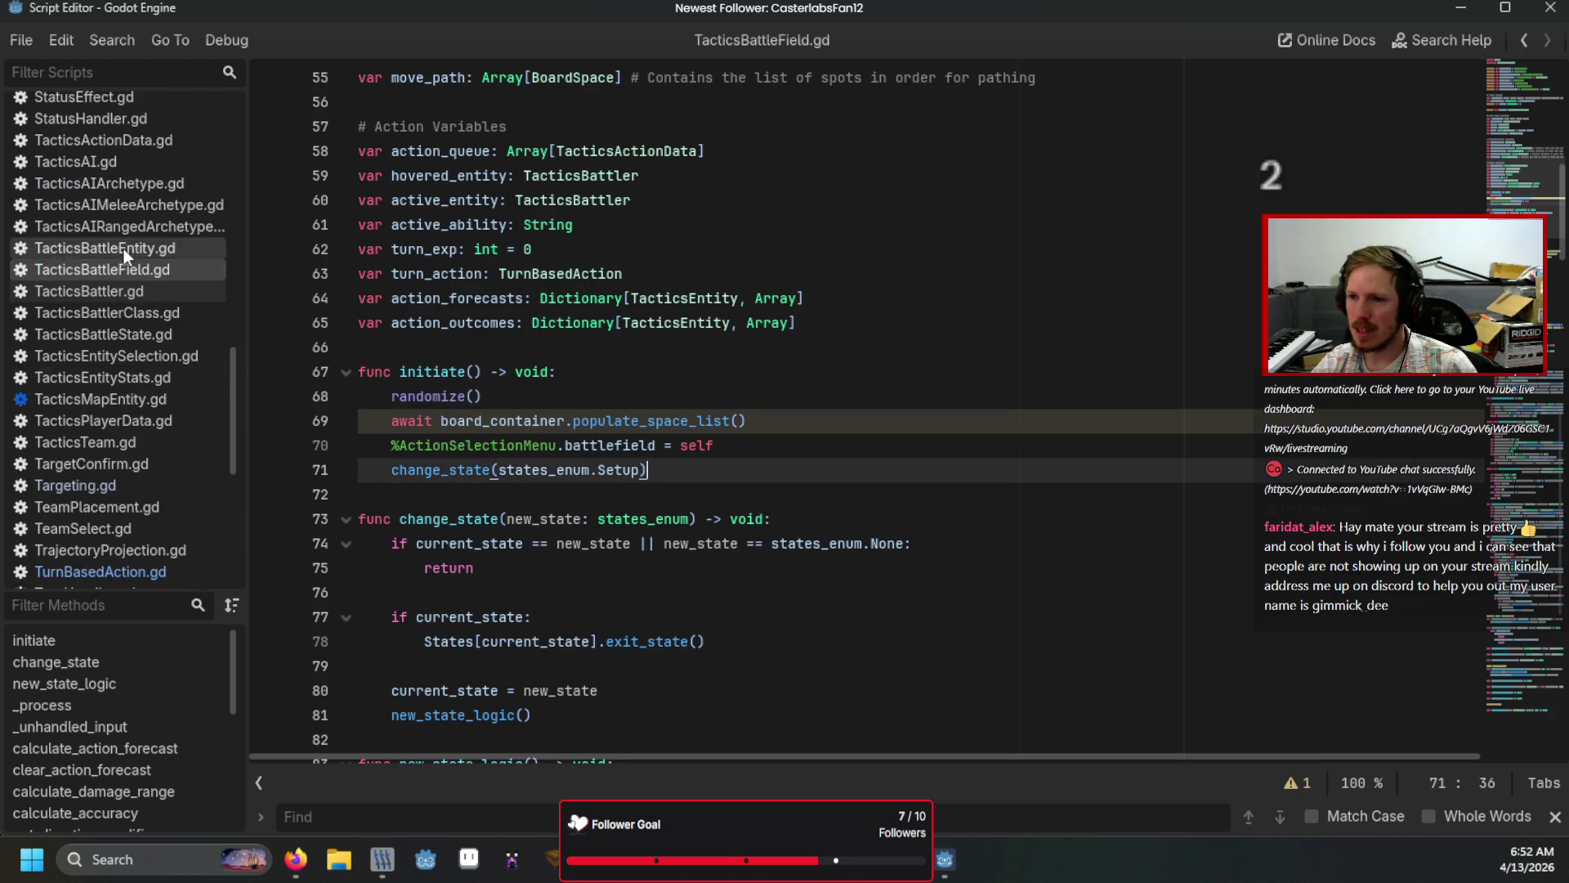
Step: In PerformAction.gd, search "do_ac" to locate the do_action_effect function
click(129, 182)
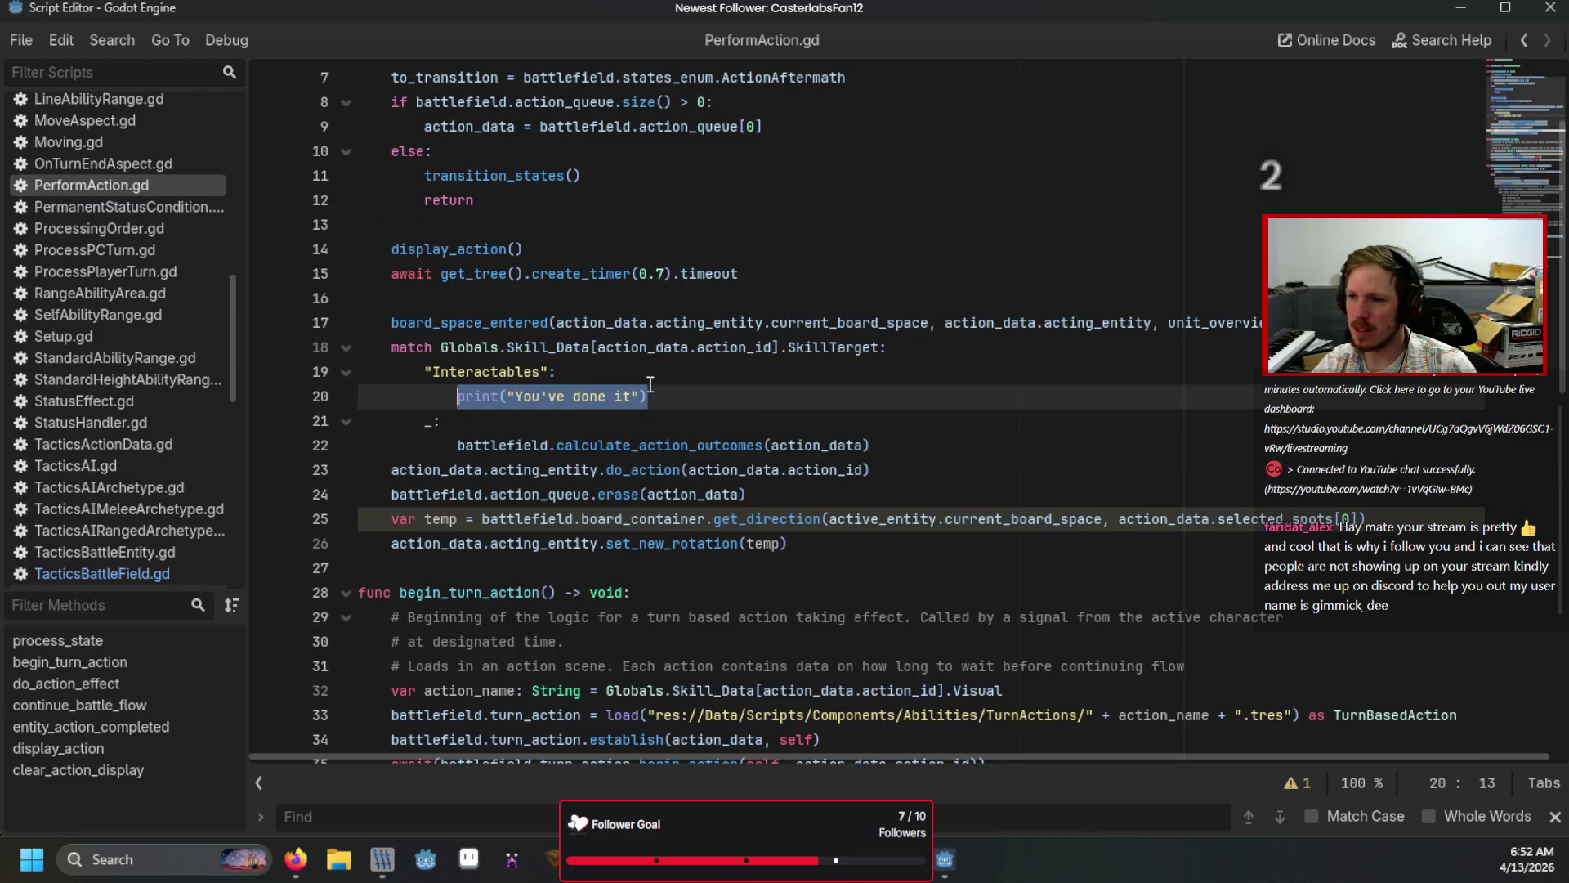
click(669, 418)
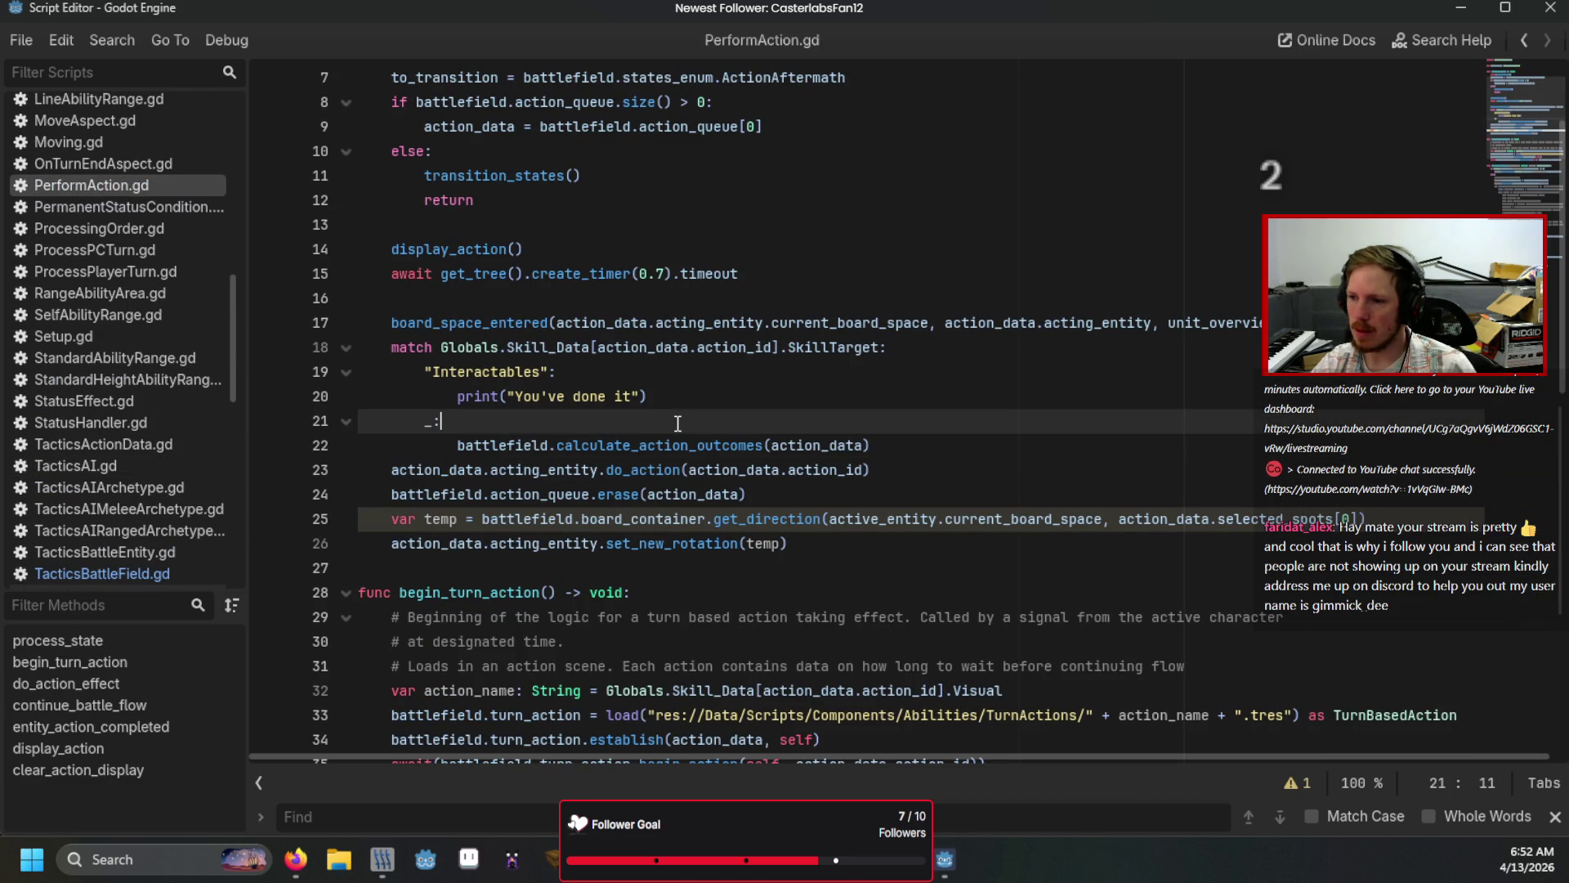
key(ctrl+f)
text(do_ac)
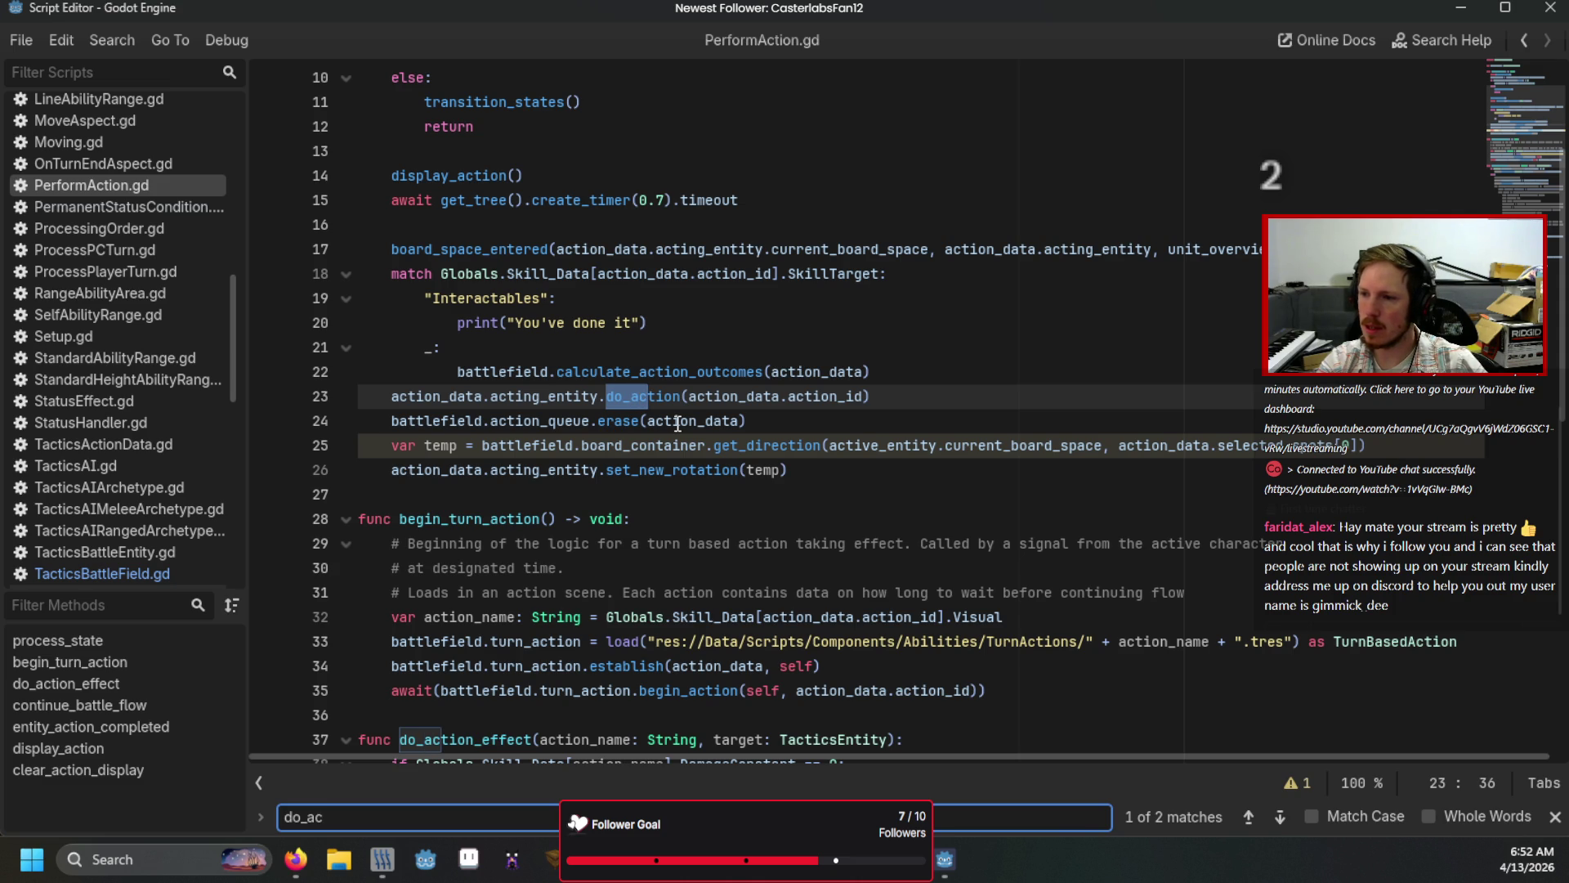
scroll(677, 423, down, 5)
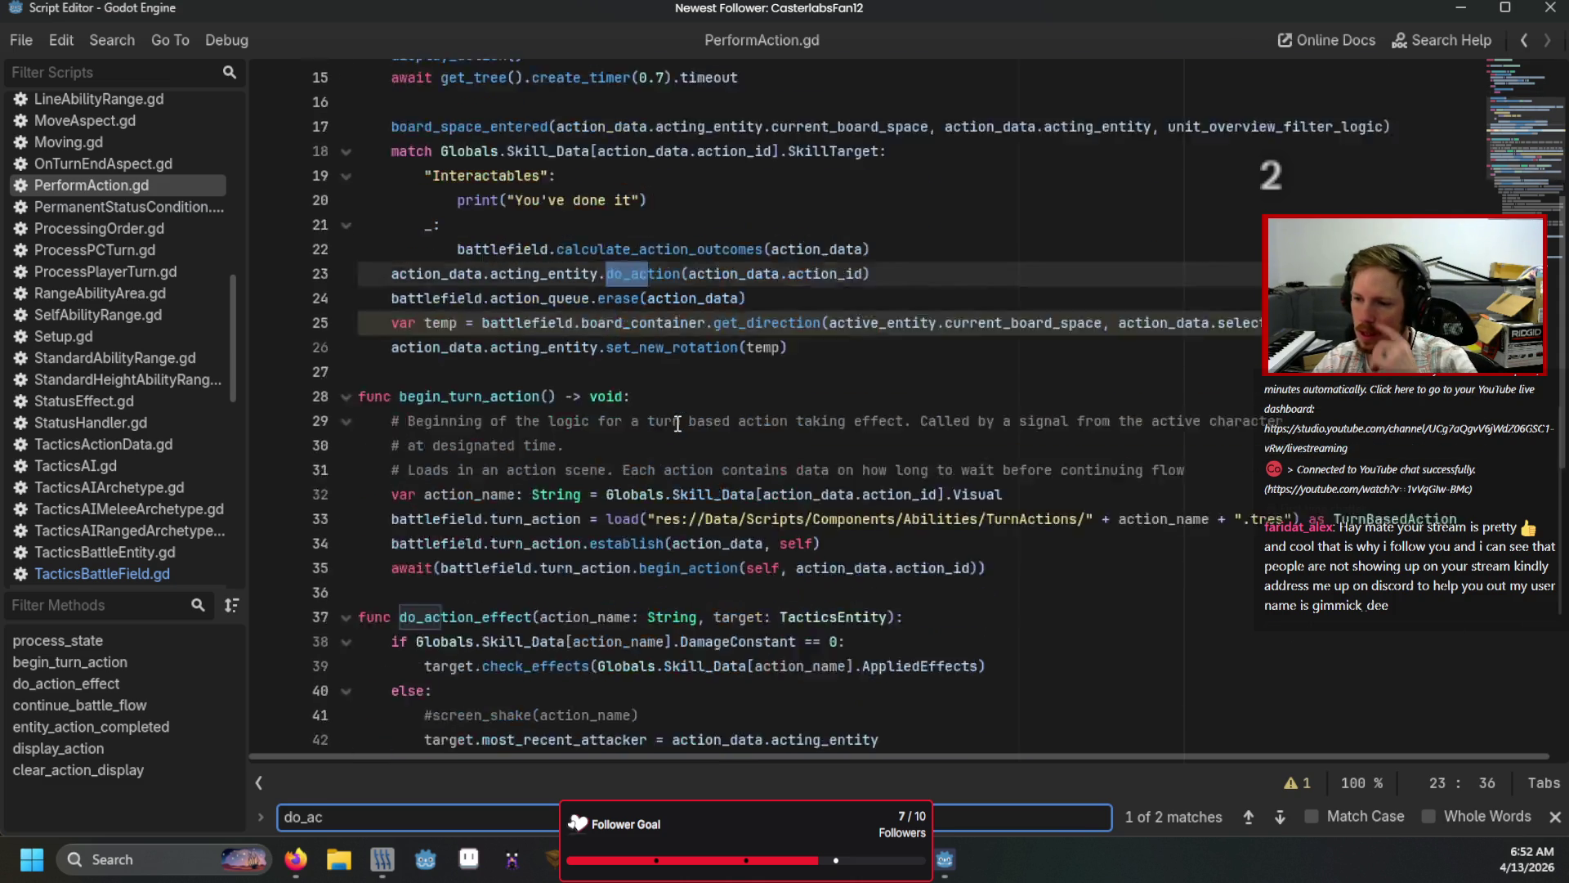
click(1554, 816)
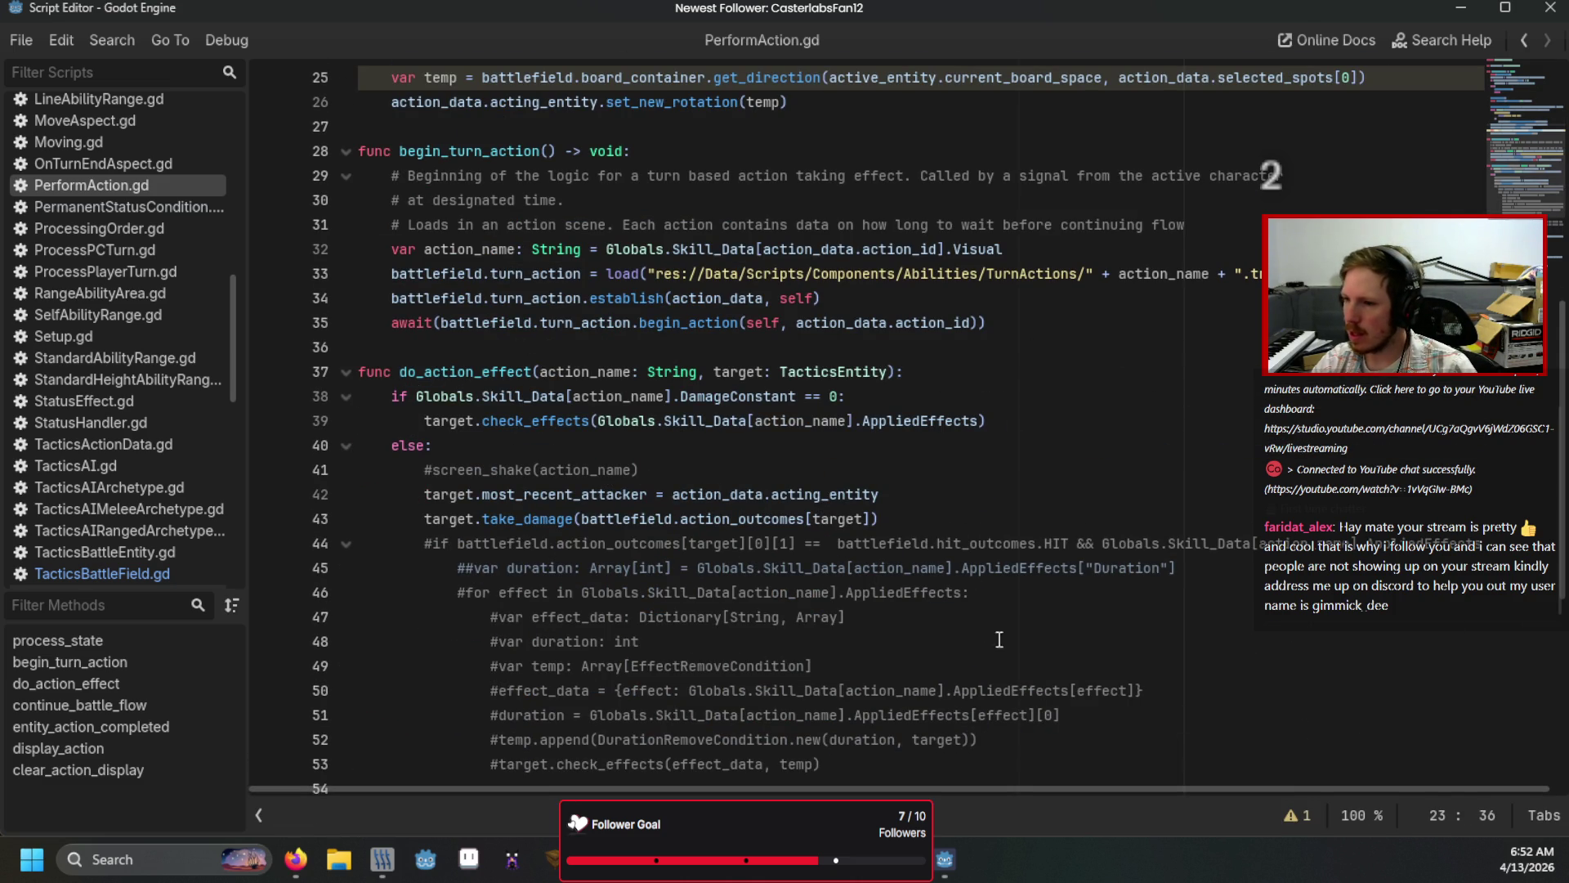
Step: Review do_action_effect's damage branch and zero-damage applied-effects check
click(940, 520)
click(940, 499)
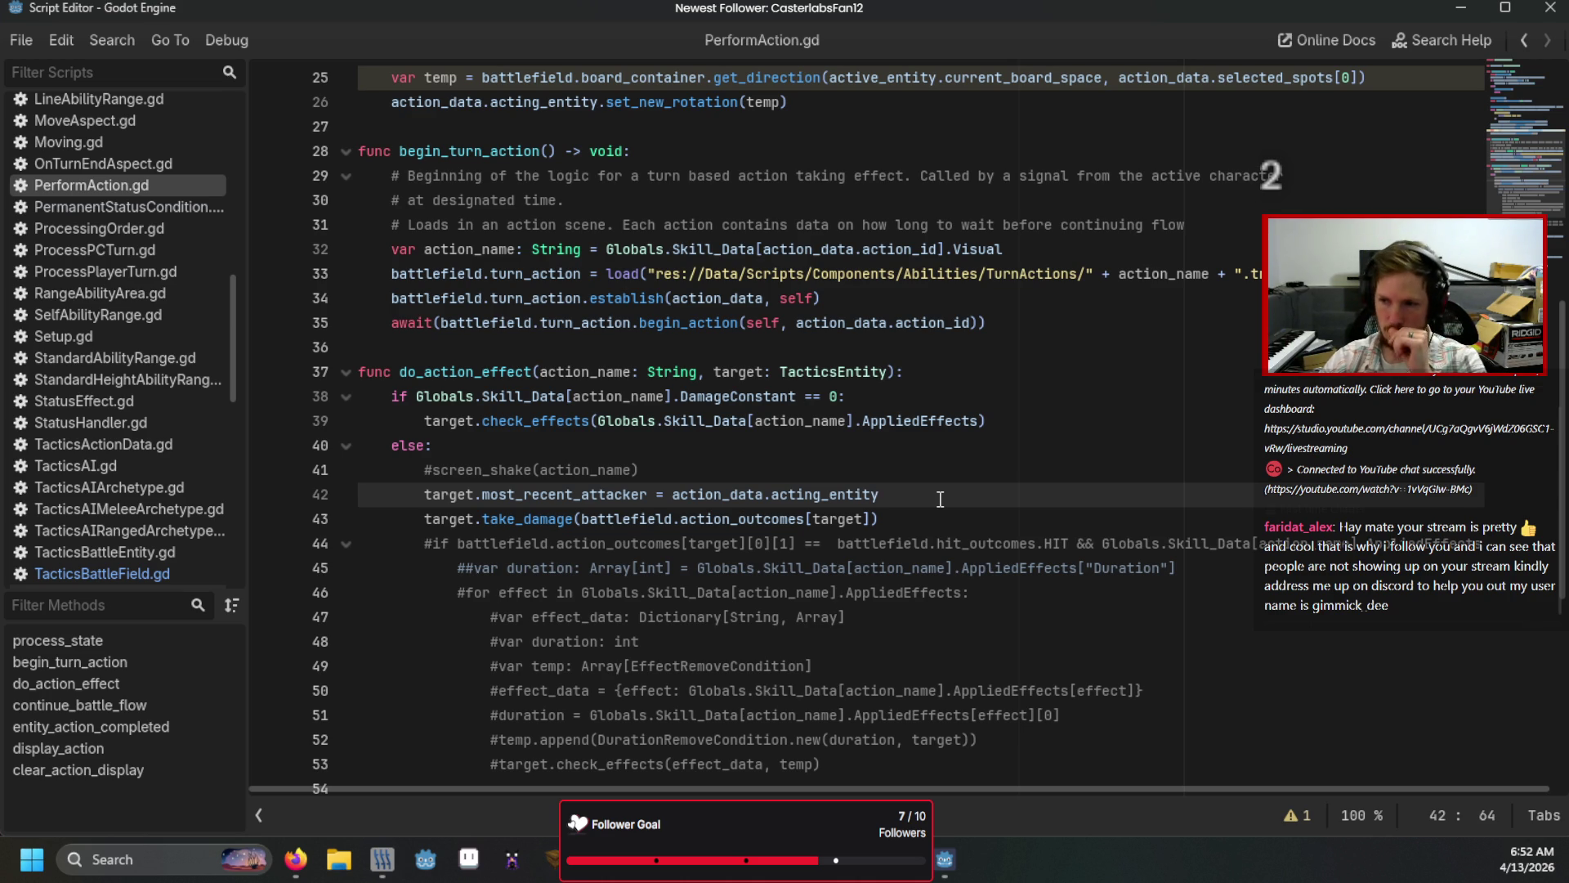
mouse_move(922, 533)
mouse_down()
mouse_move(390, 543)
mouse_move(358, 494)
mouse_up()
drag(949, 519, 274, 474)
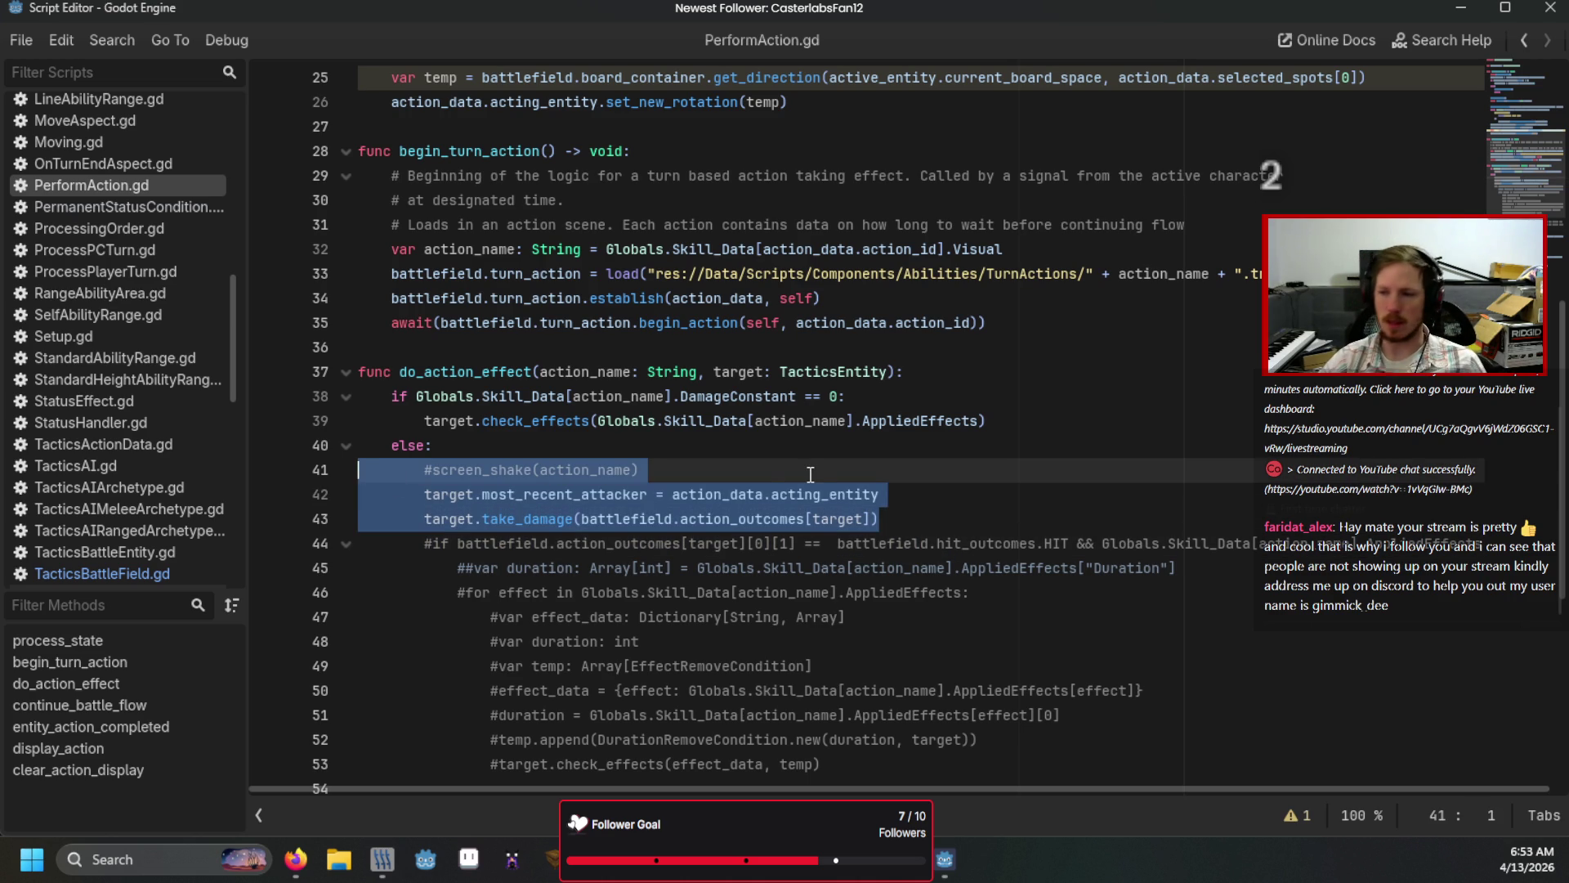
click(861, 448)
mouse_move(990, 422)
mouse_down()
mouse_move(572, 422)
mouse_move(360, 397)
mouse_up()
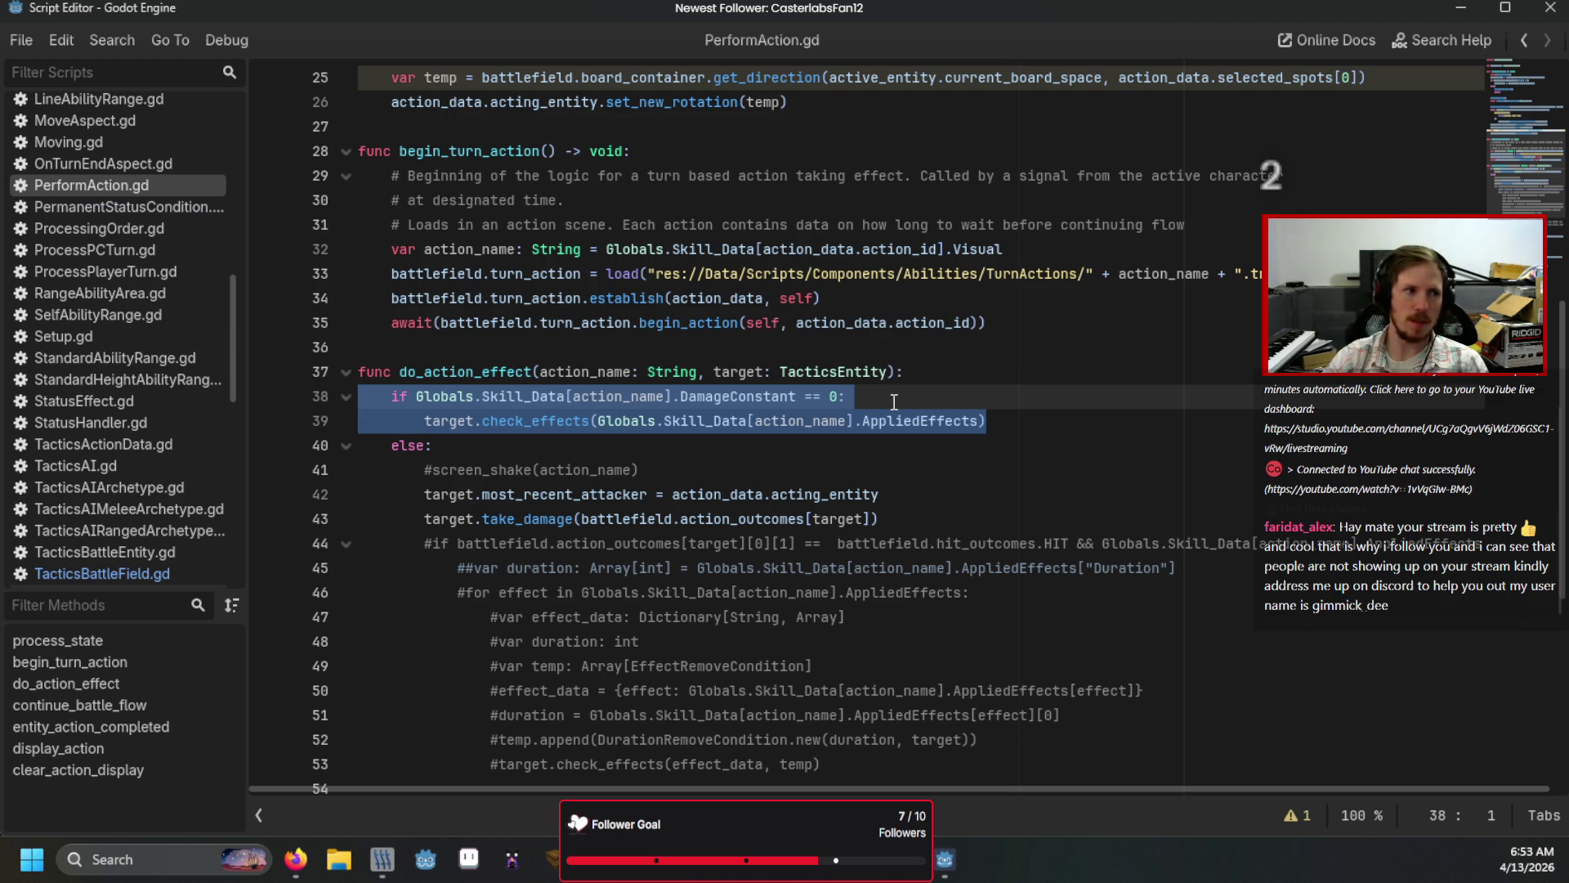
Step: Add `if Globals.skill_Data[action_name].SkillTarget == "Interactables":` at the top of do_action_effect
click(920, 374)
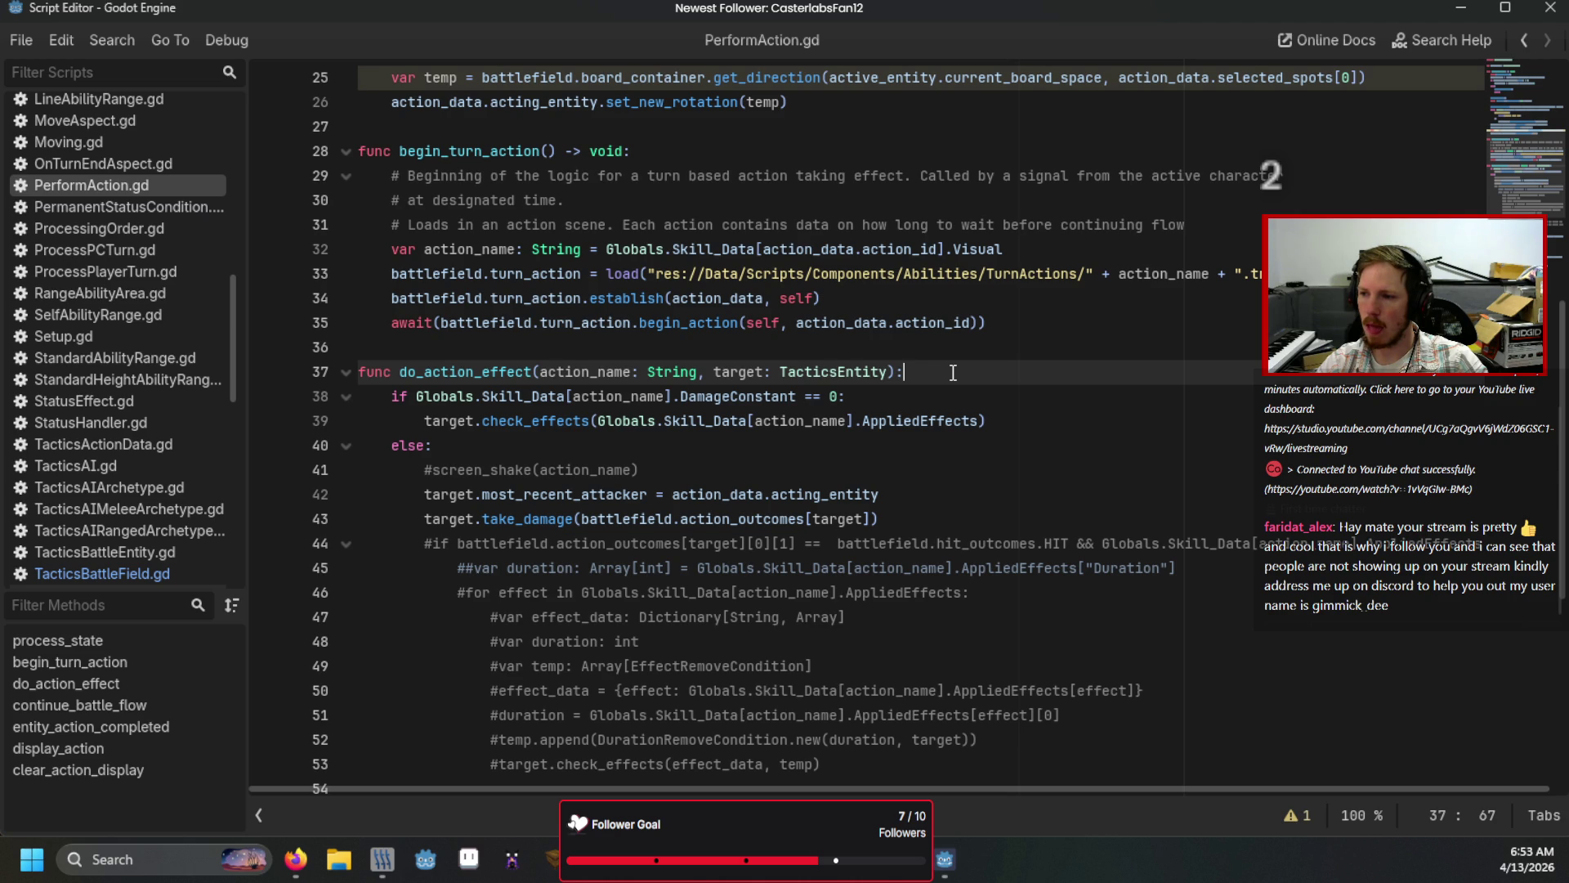
key(Return)
text(if S)
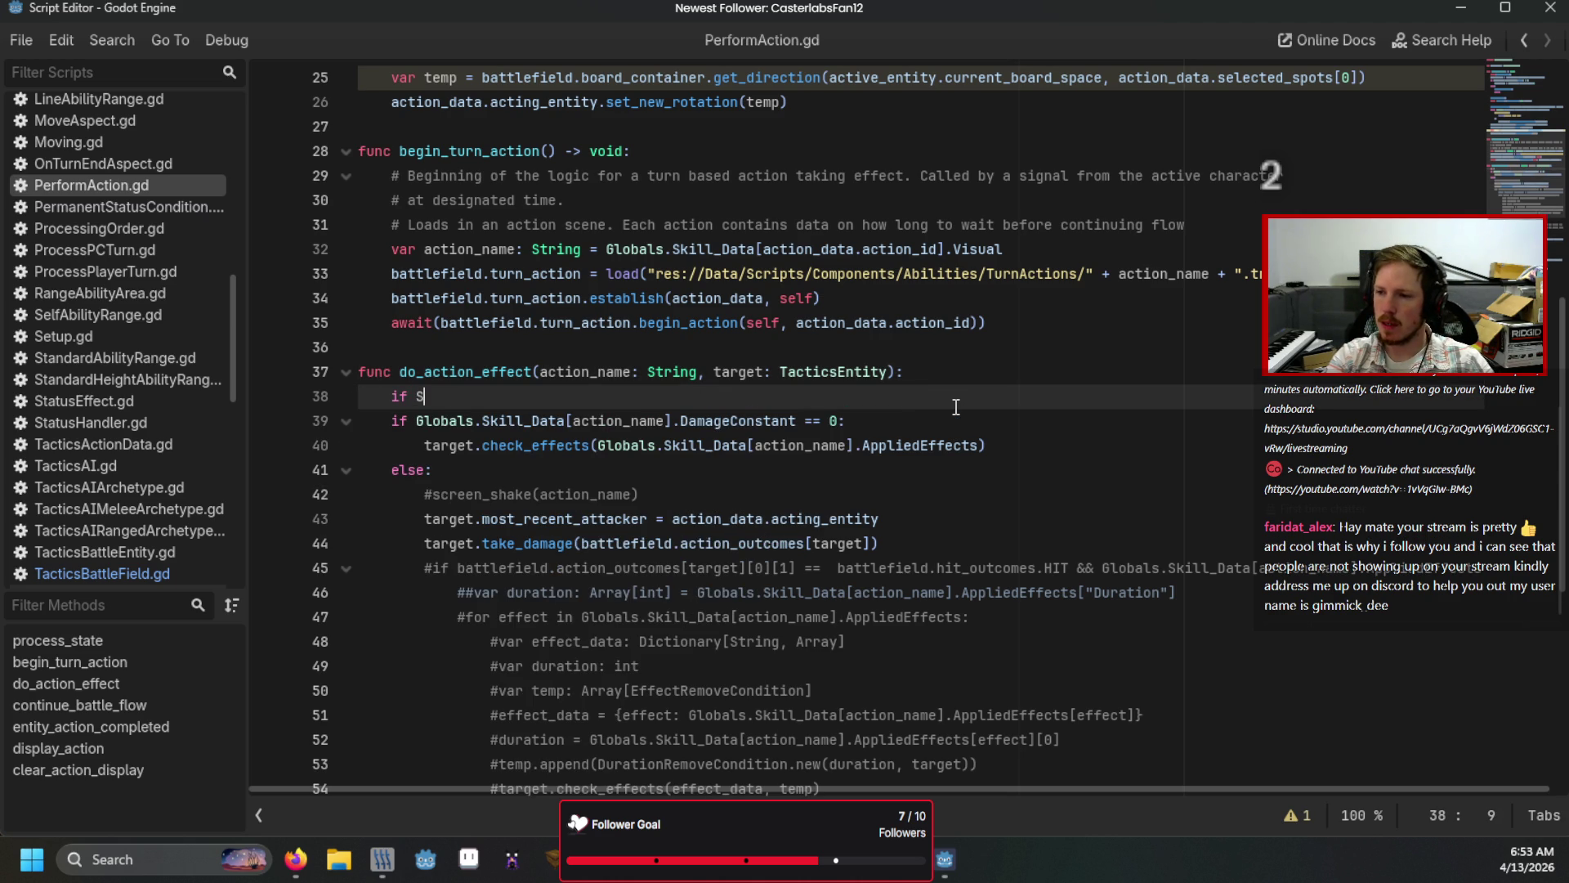
key(BackSpace)
text(Globals.sk)
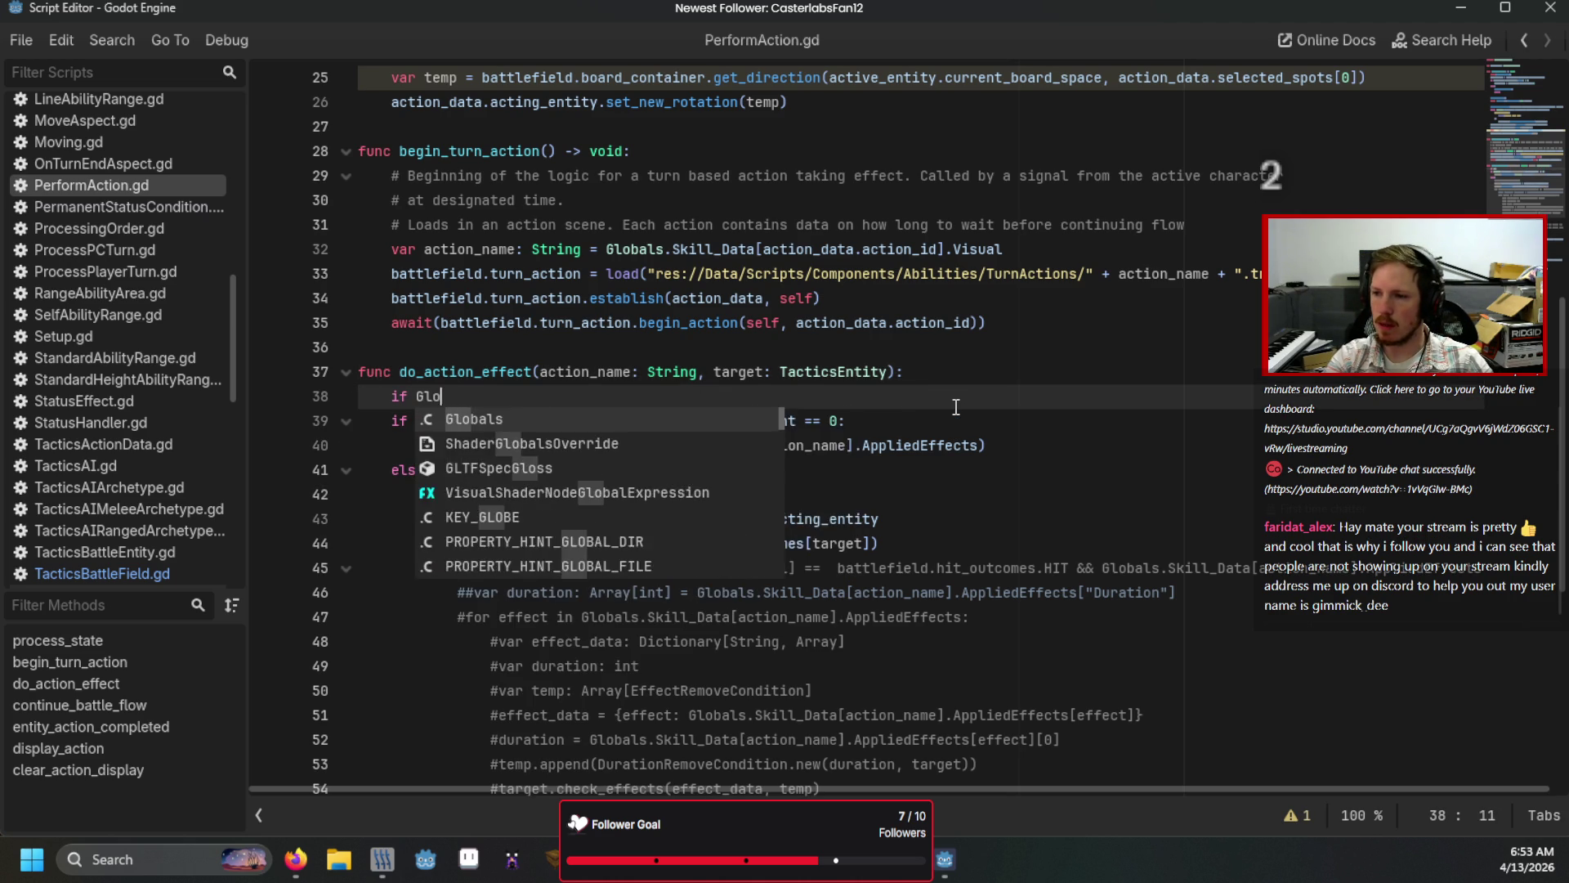
text(ill_Data.a)
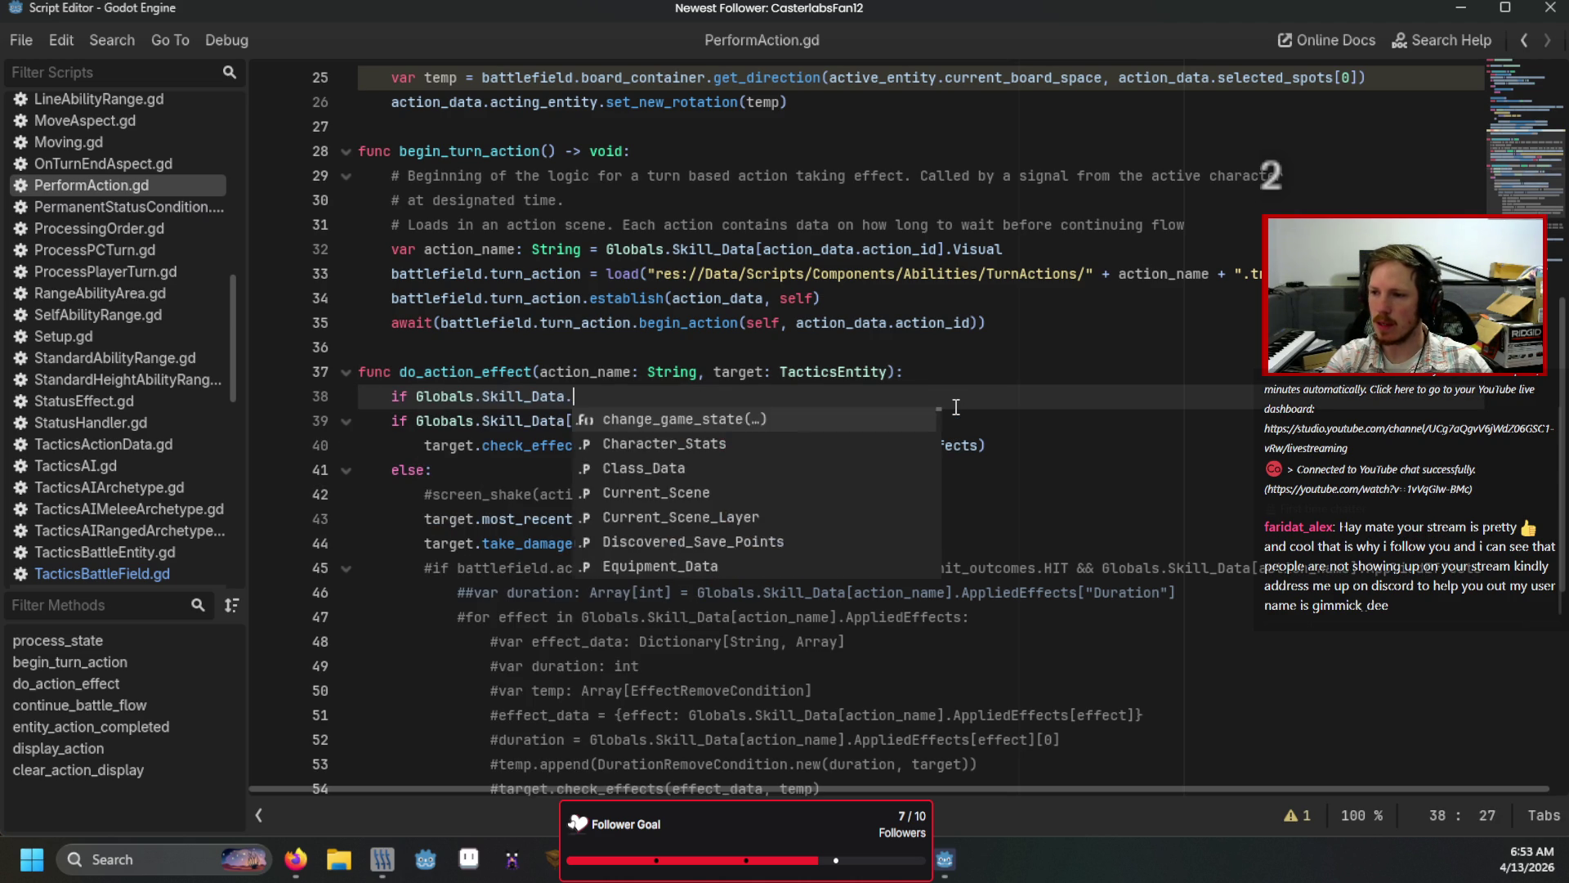
key(BackSpace)
key(BackSpace)
text([action_)
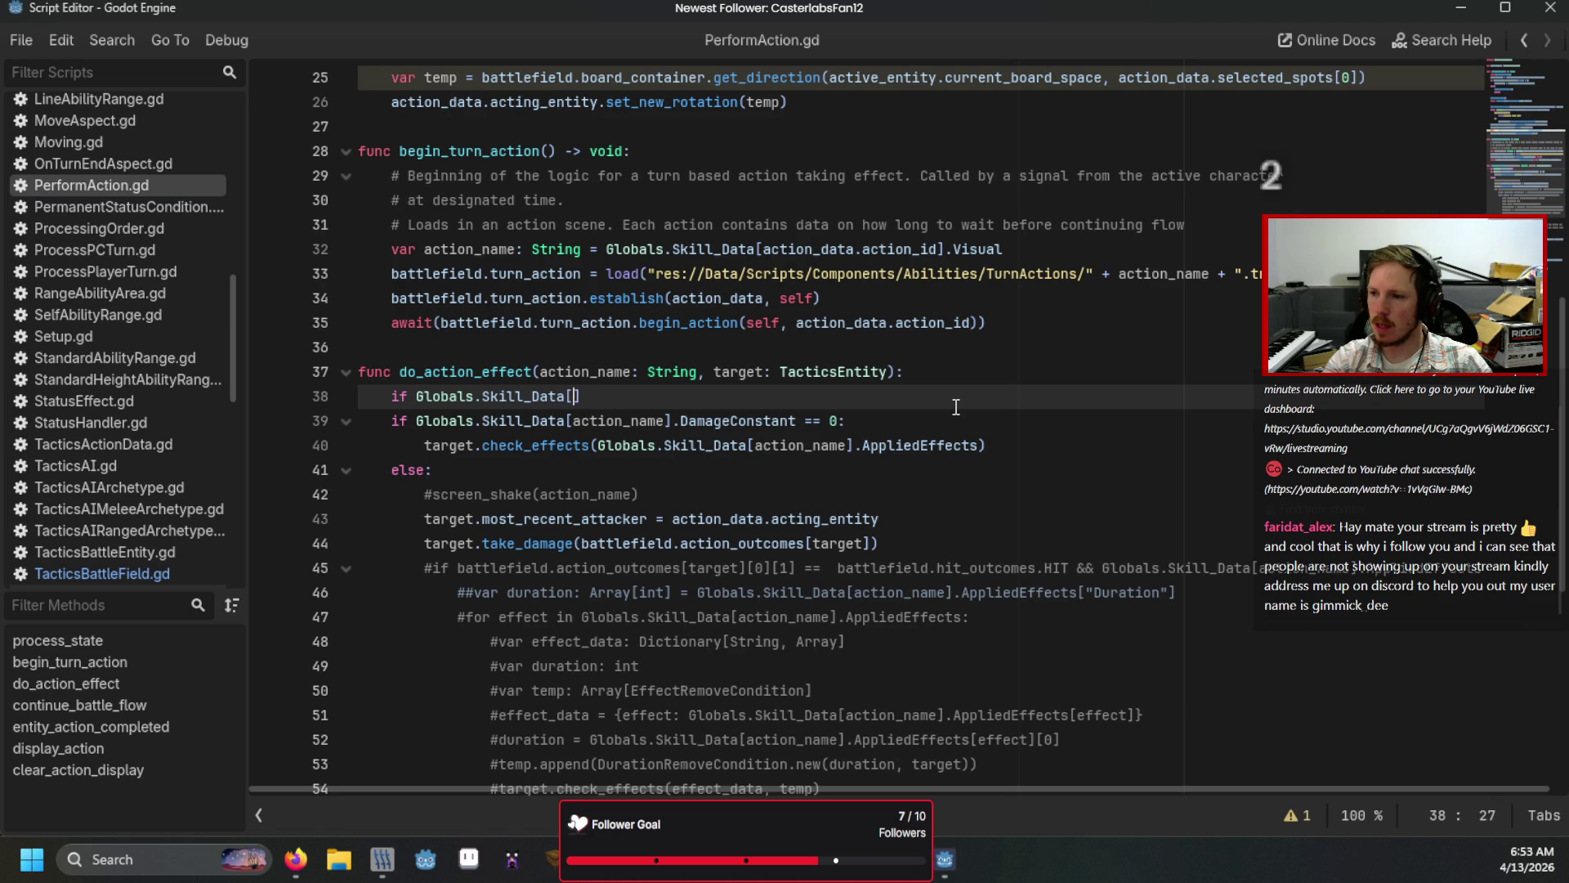
text(name])
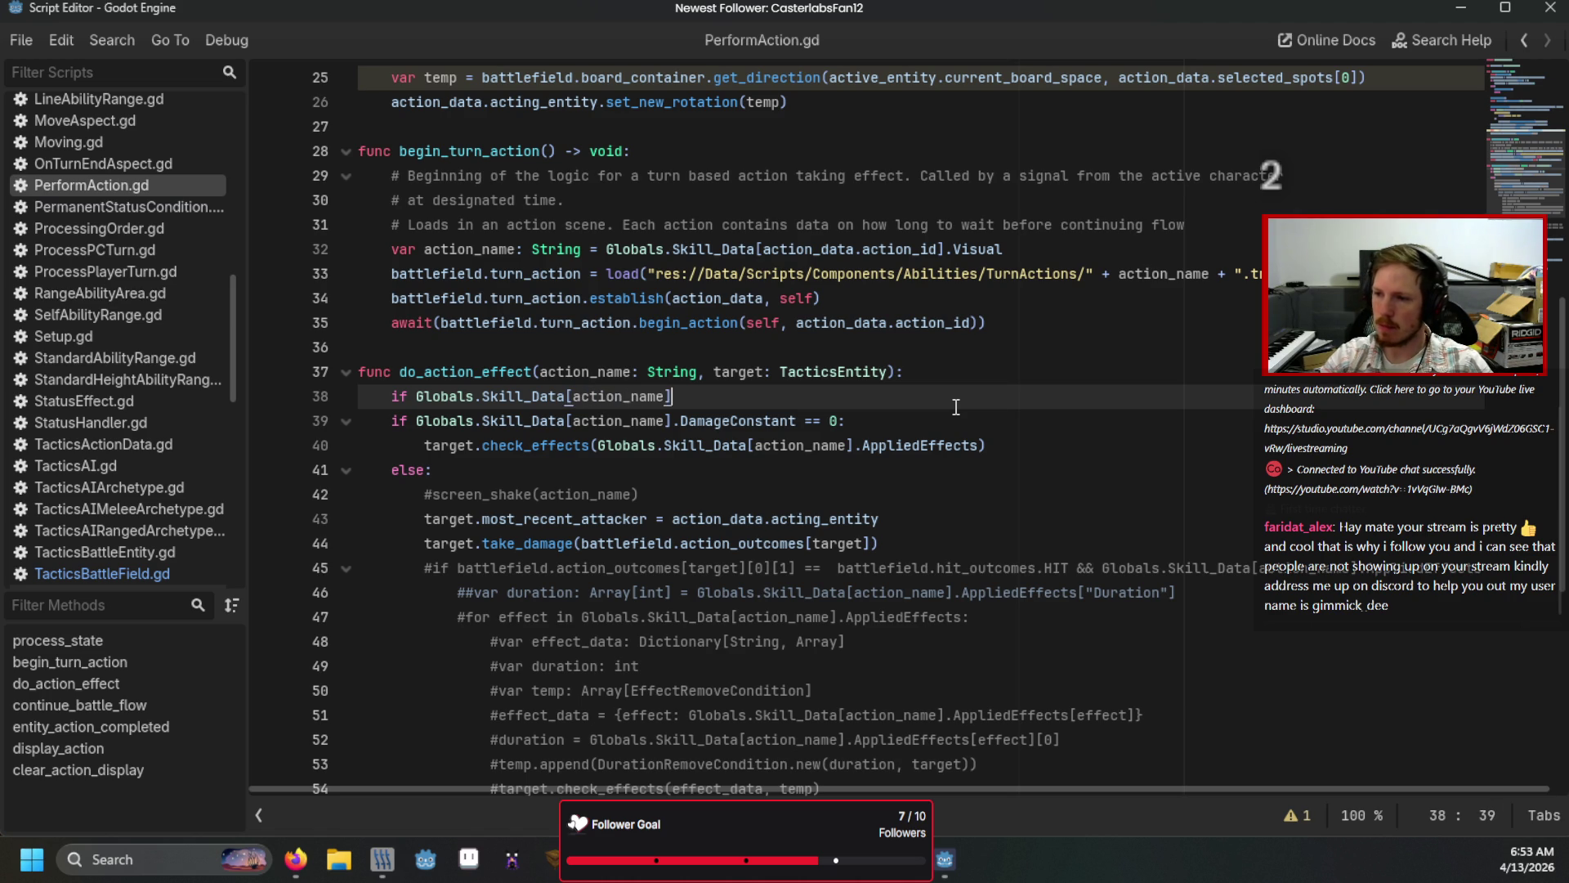
text(.Skill)
text(Tar)
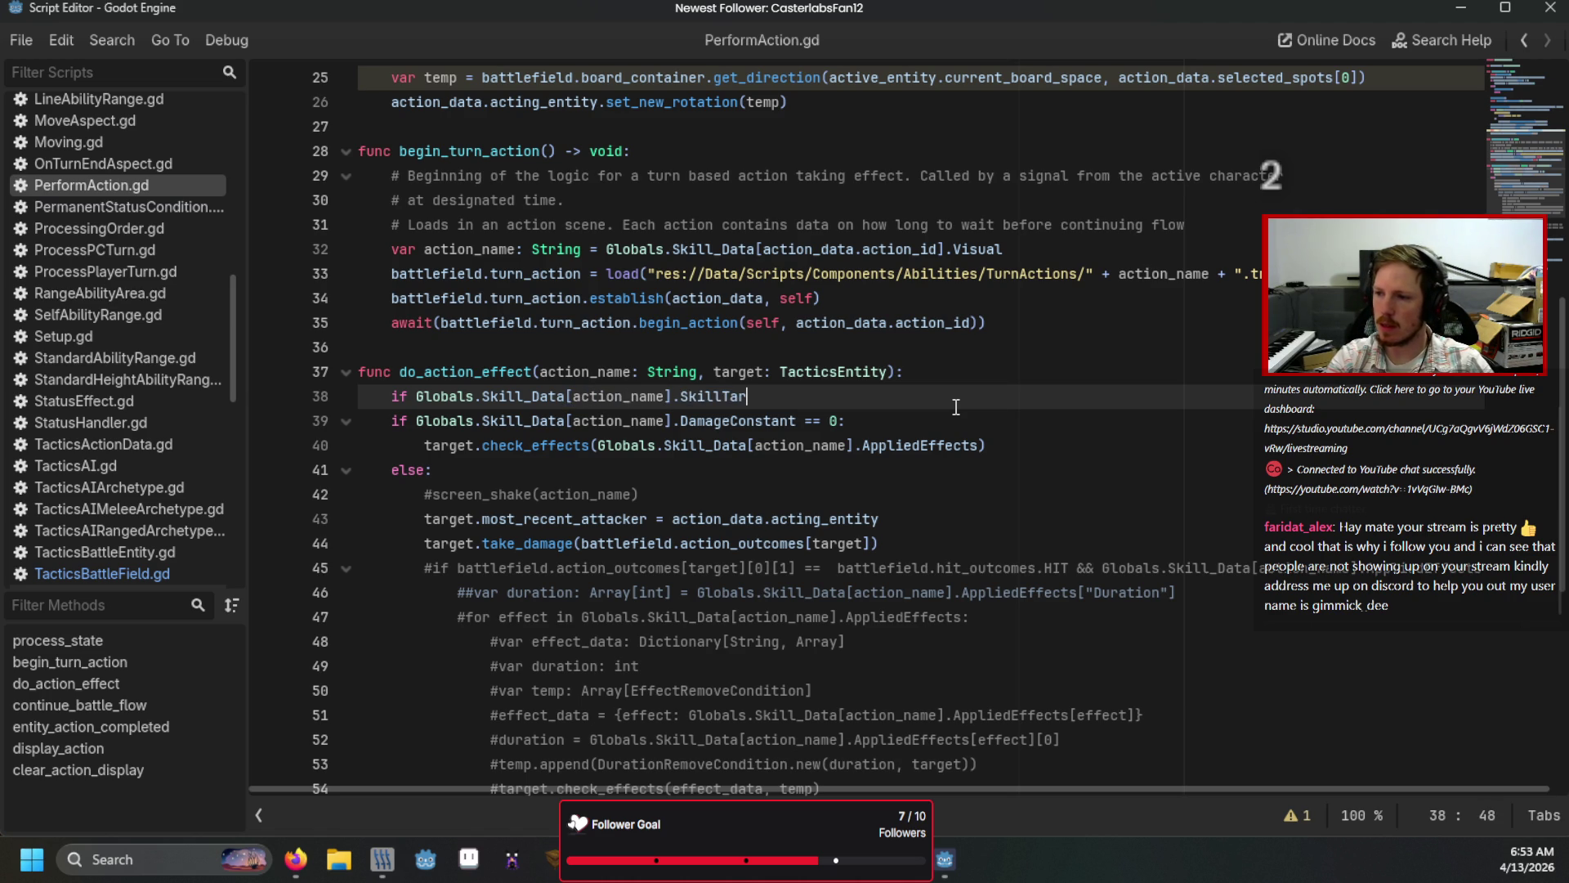
text(get == "Interact)
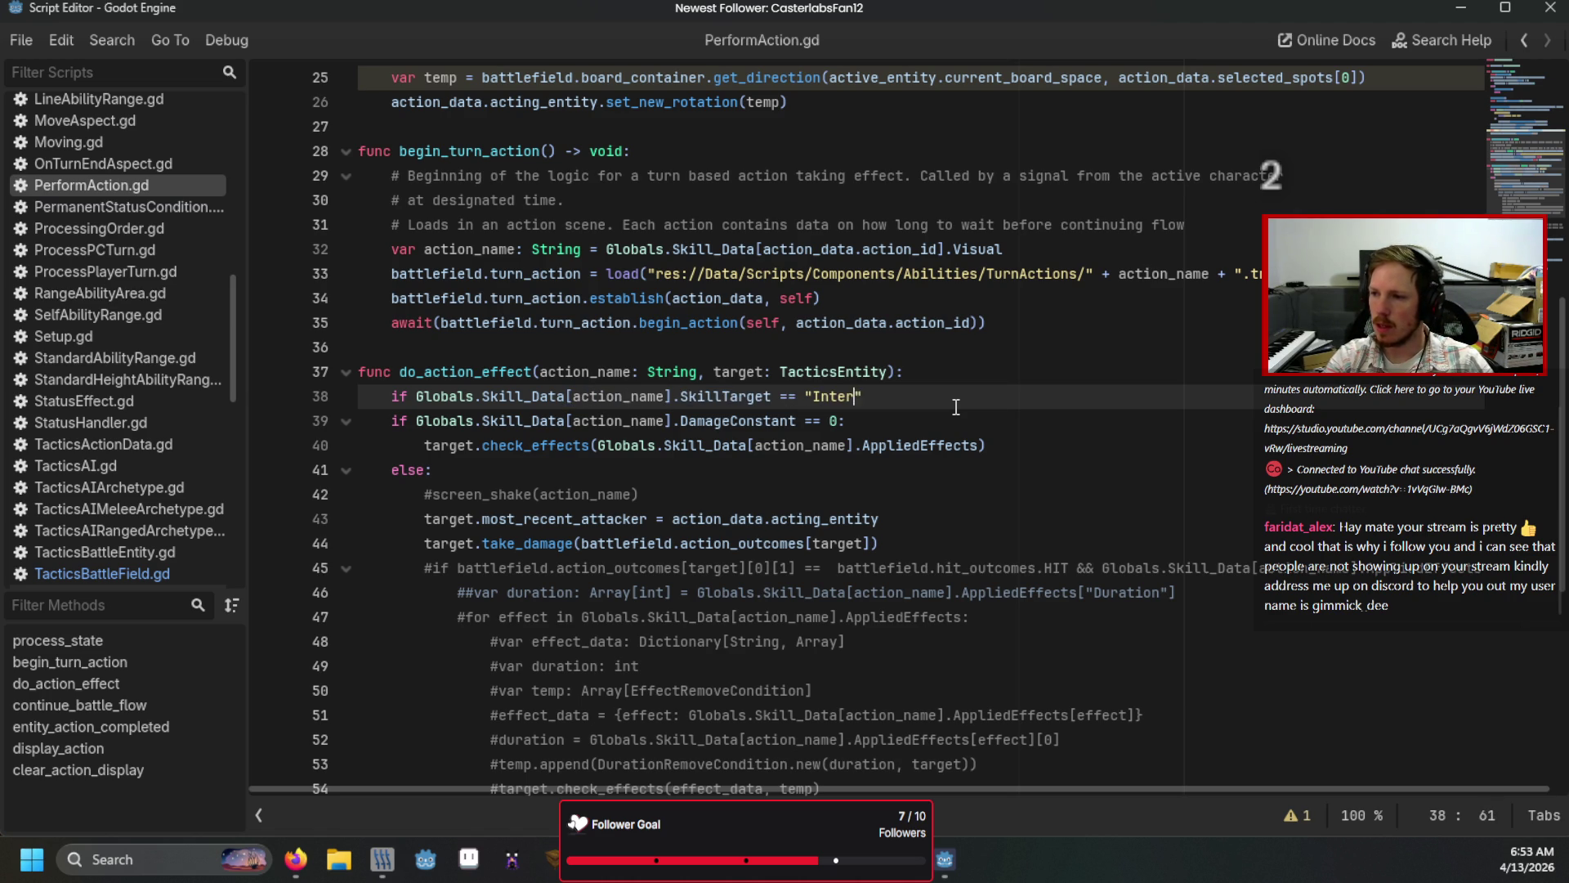
text(ables")
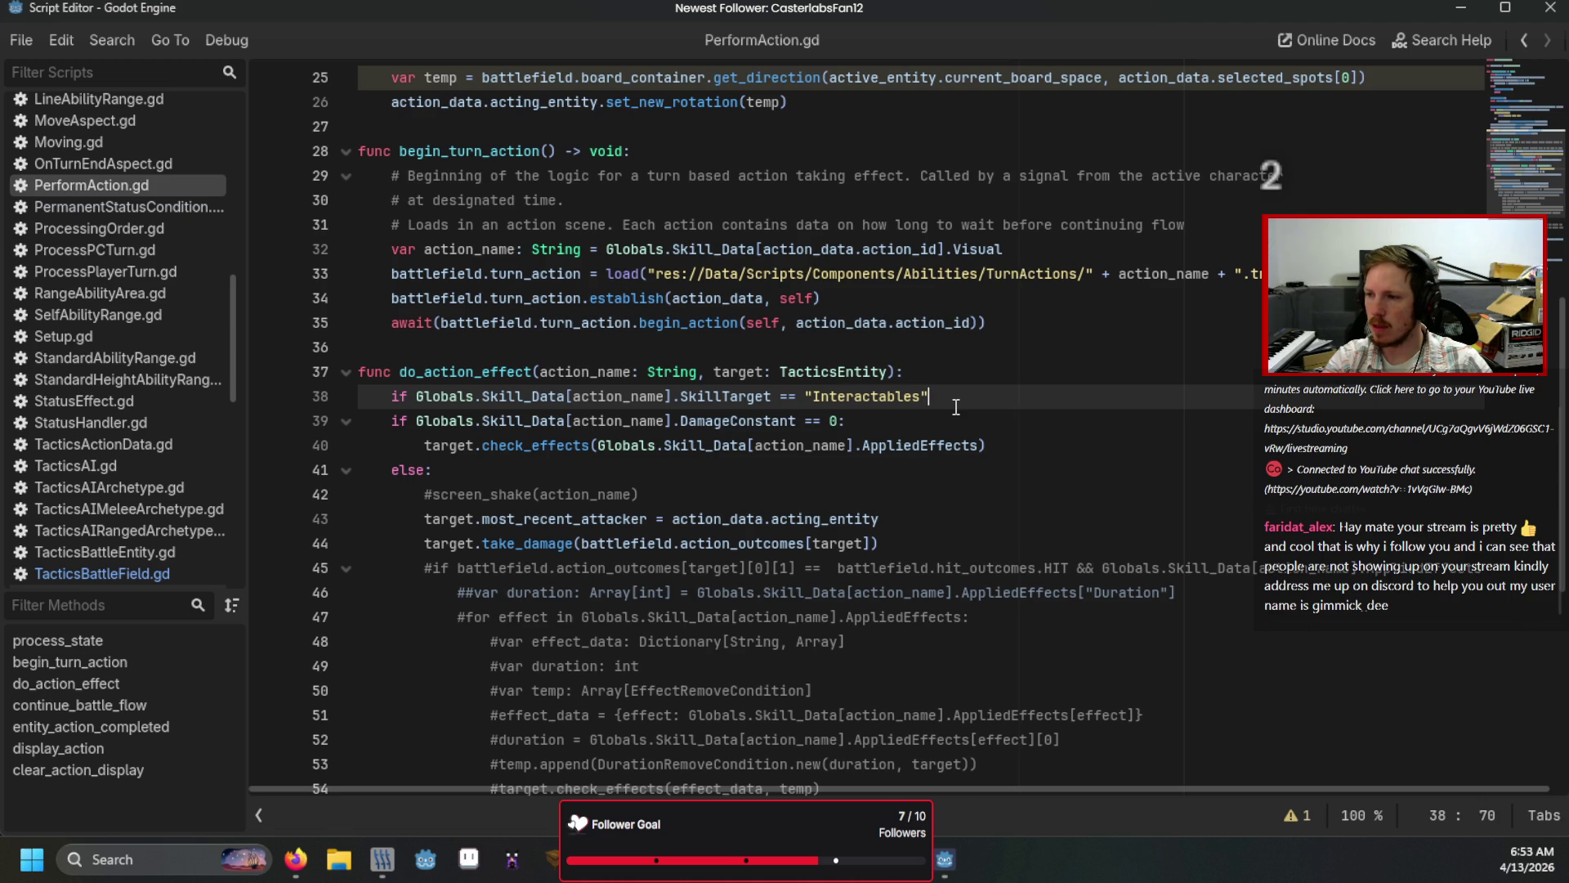
Step: Add print("DOING INTERACTABLE EFFECT") inside the Interactables check
key(Return)
text(print"H)
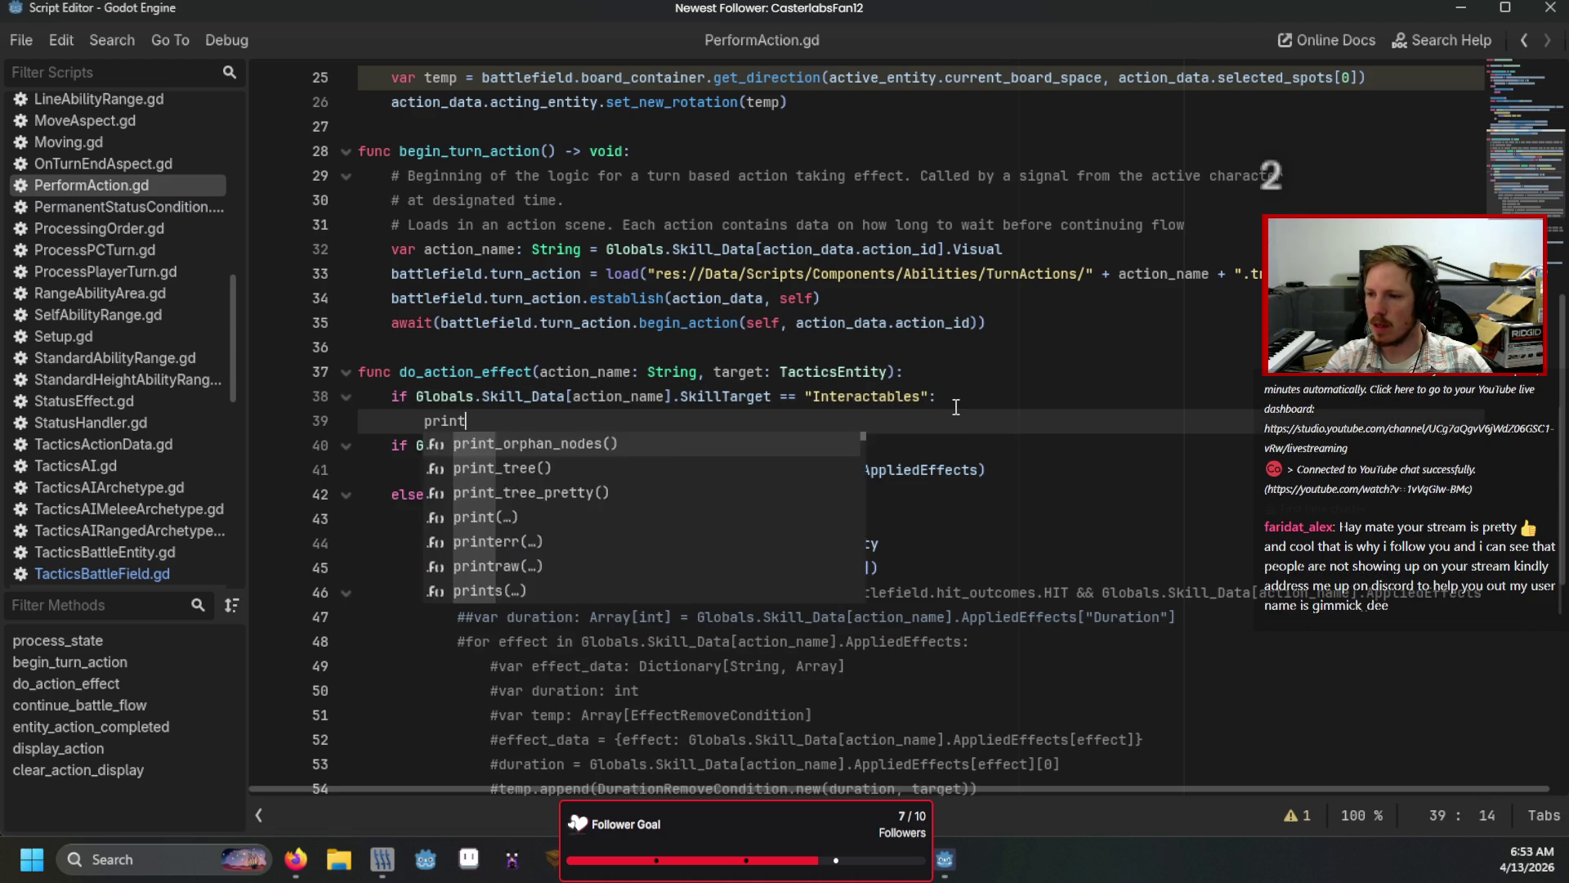
key(BackSpace)
key(BackSpace)
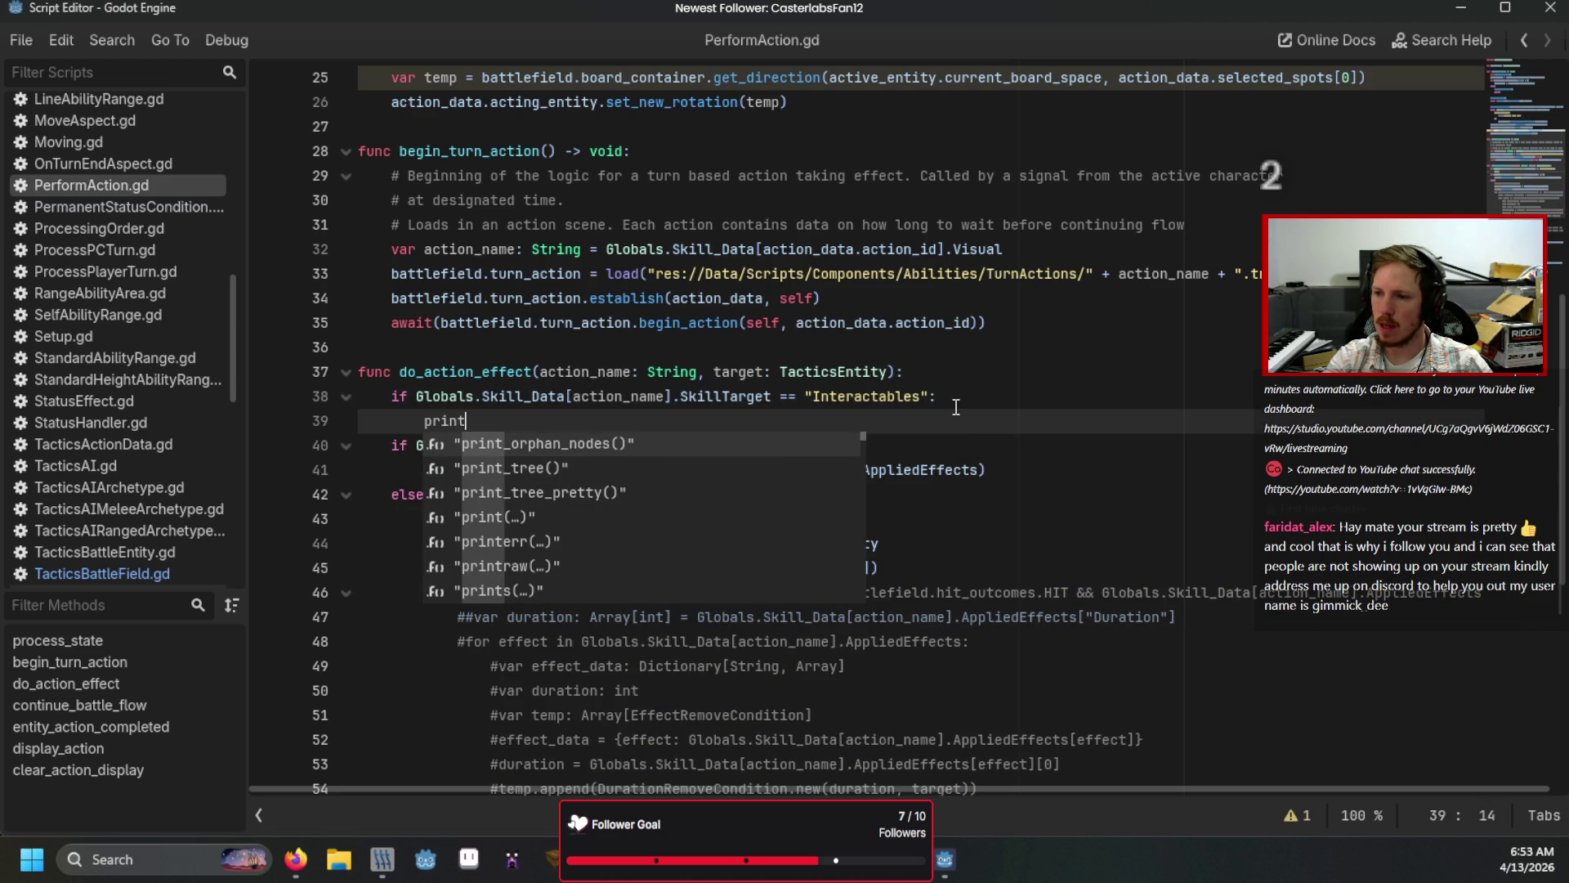
text(("DOING INTERACTABLE EFFECT)
click(956, 407)
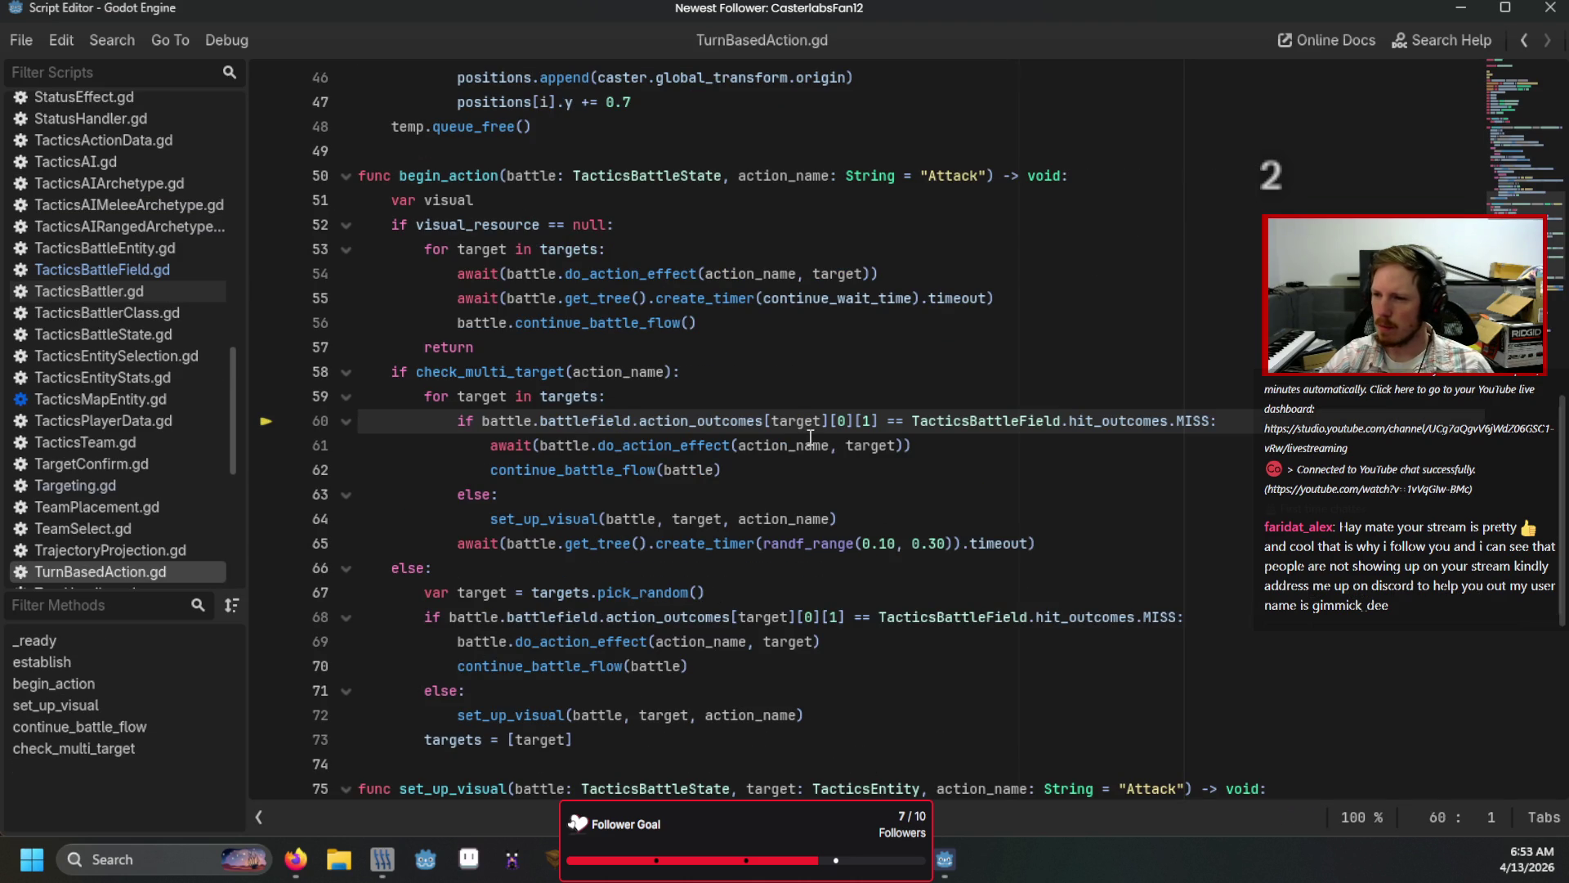
click(803, 423)
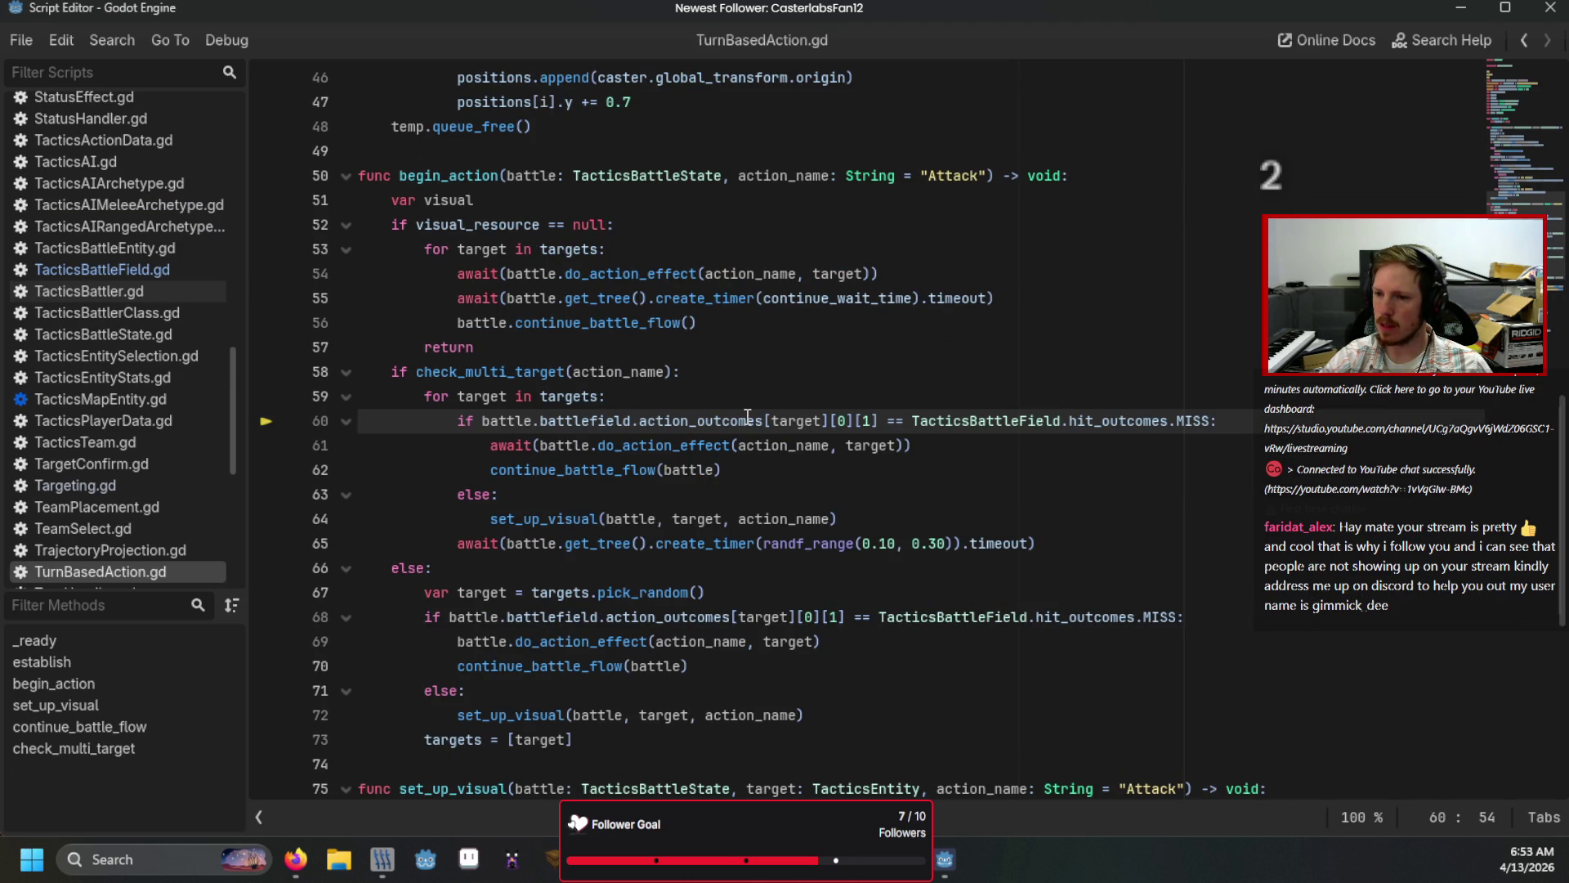
scroll(150, 331, down, 3)
scroll(151, 331, up, 8)
click(123, 245)
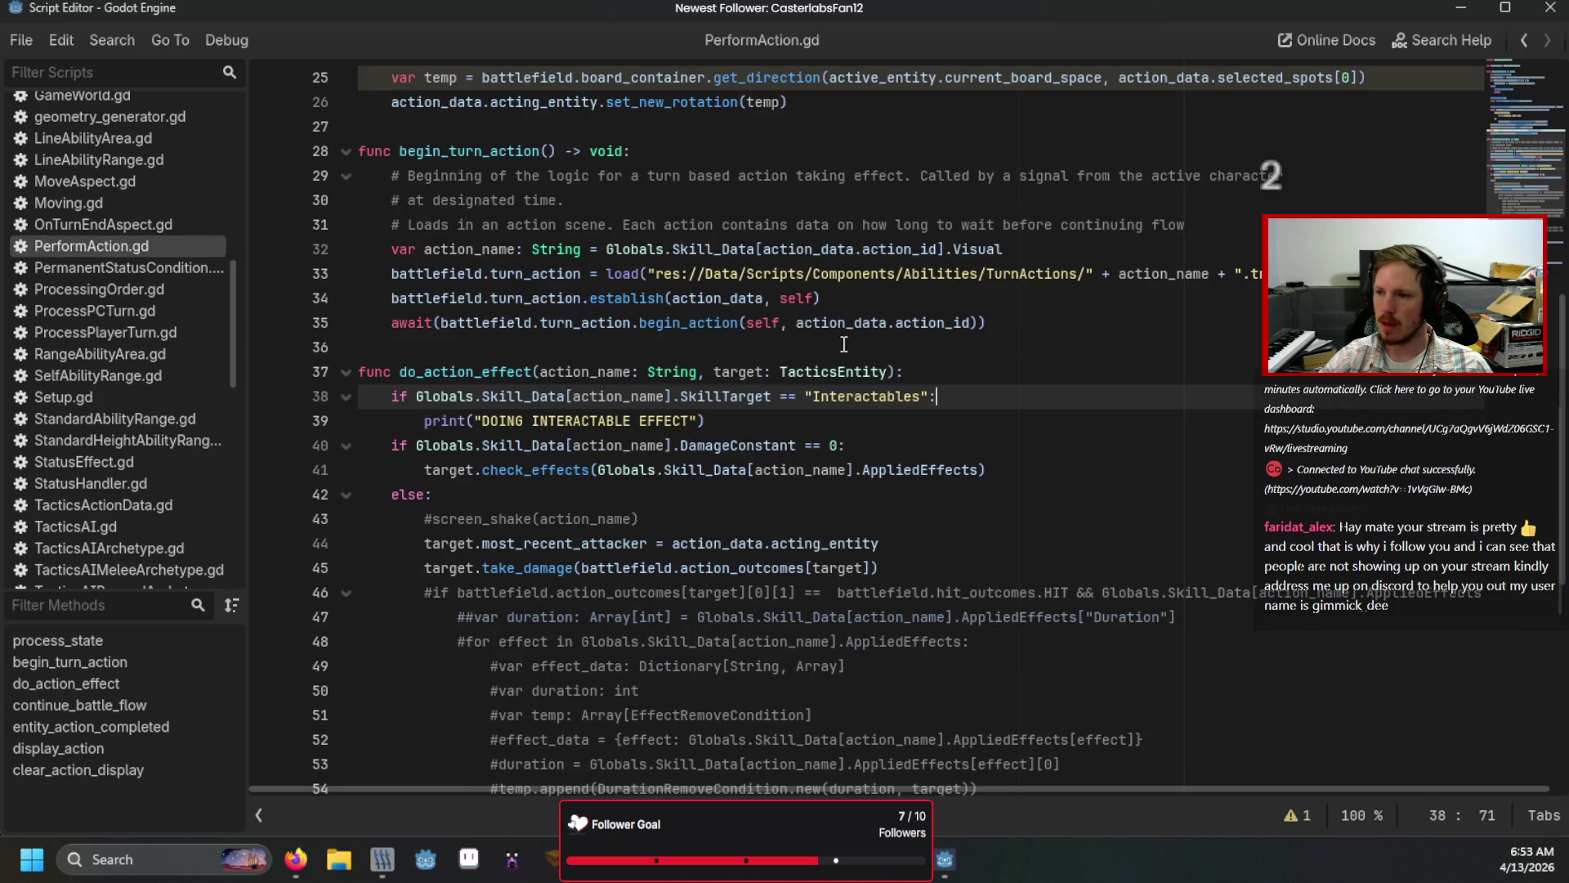
scroll(646, 429, up, 4)
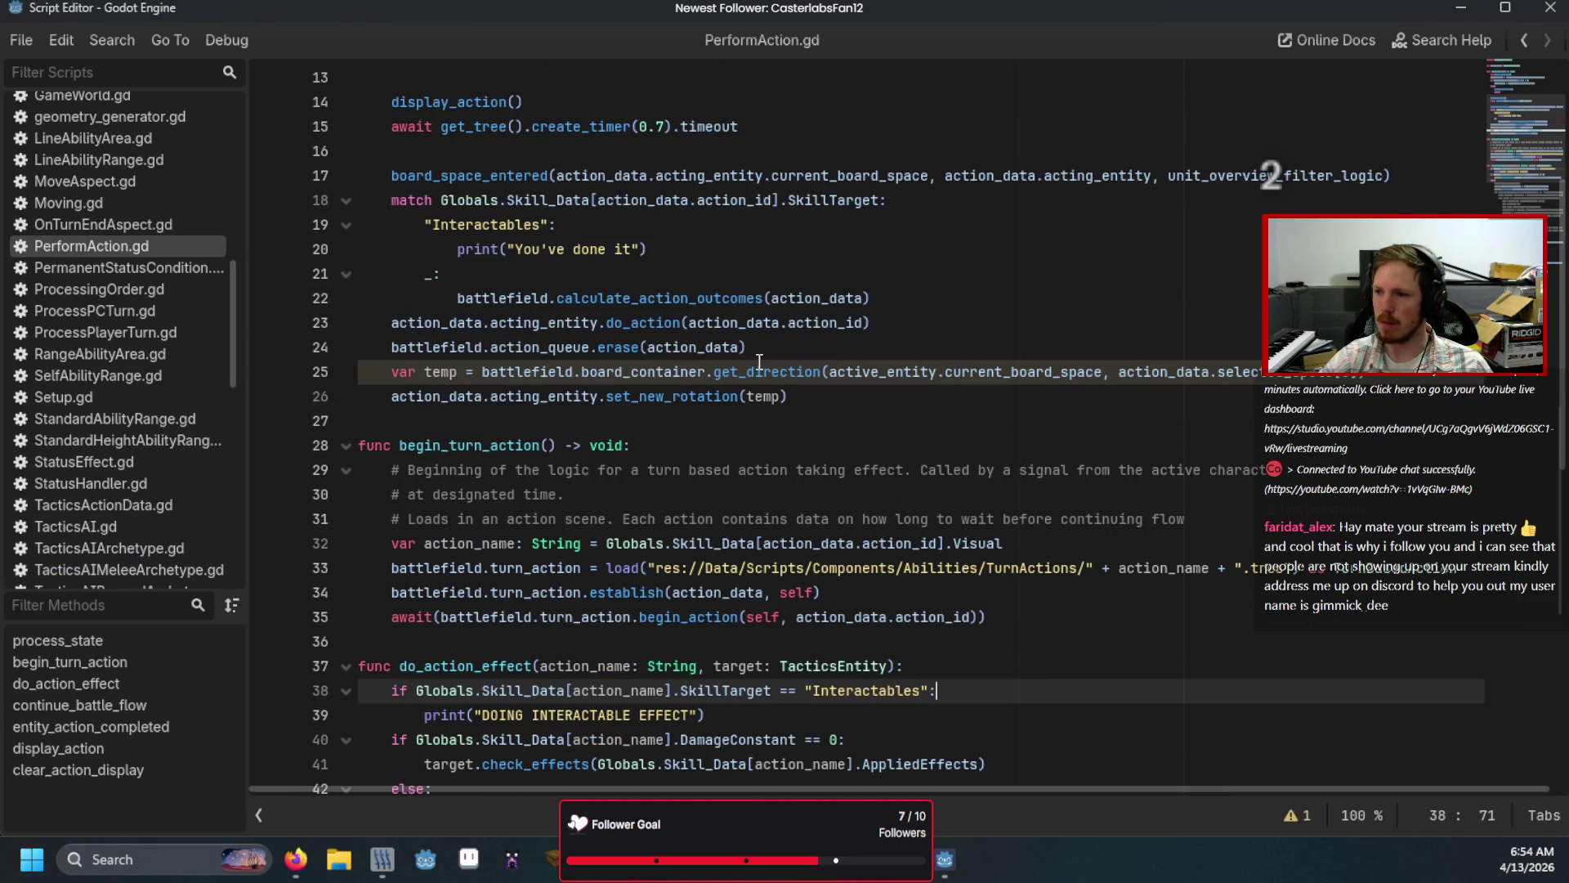
scroll(732, 445, down, 2)
scroll(695, 490, up, 4)
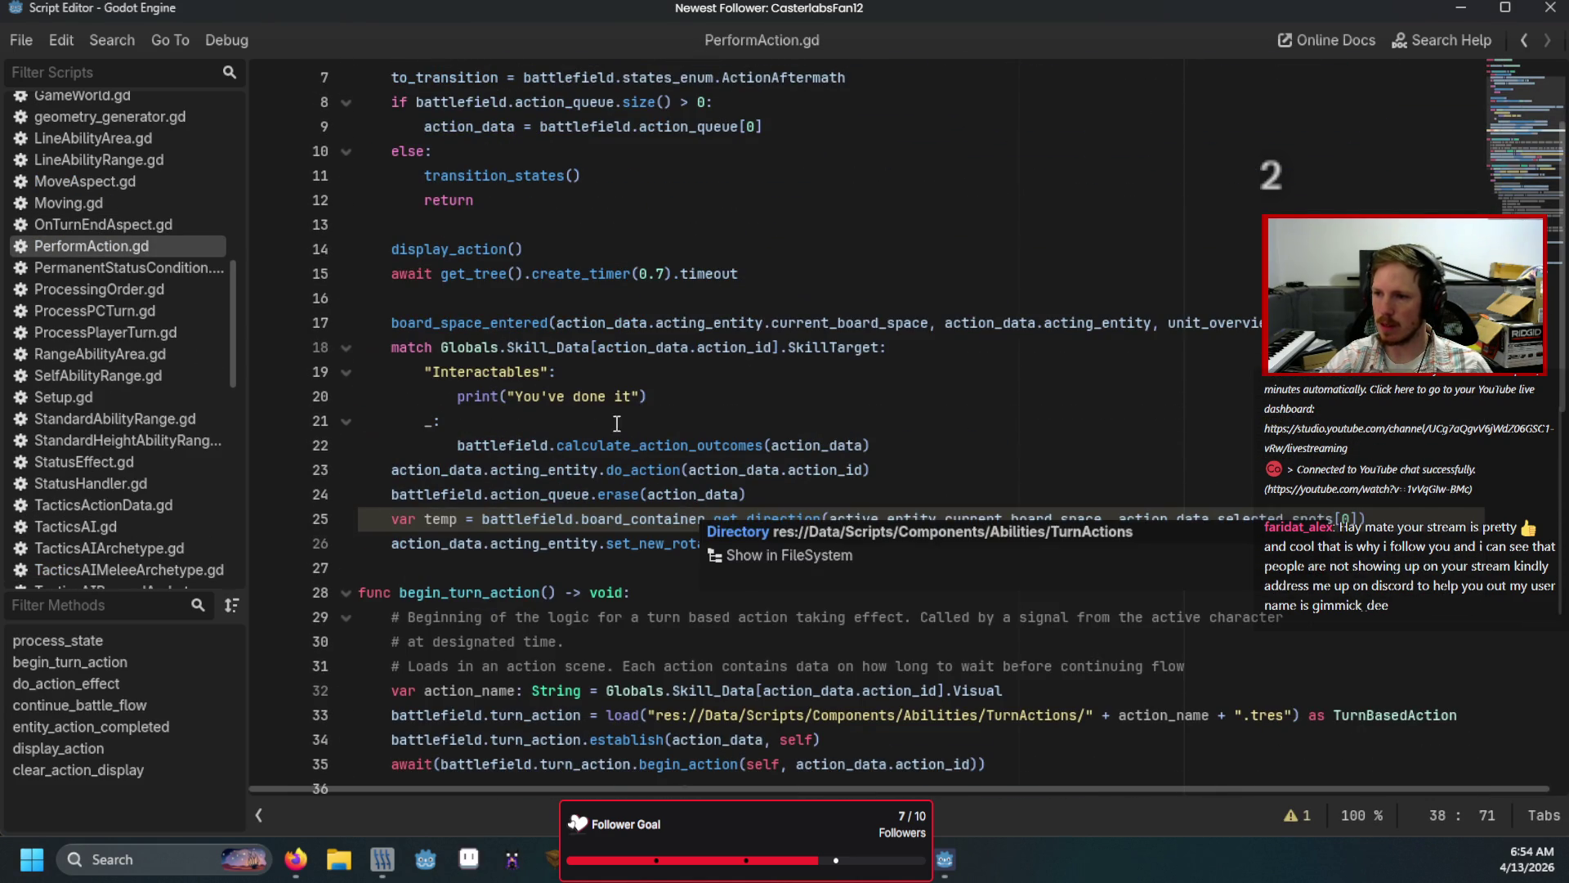
Step: Replace print("You've done it") with battlefield.add_interactable_outcome(action_data) in the Interactables branch
click(684, 393)
drag(683, 391, 456, 399)
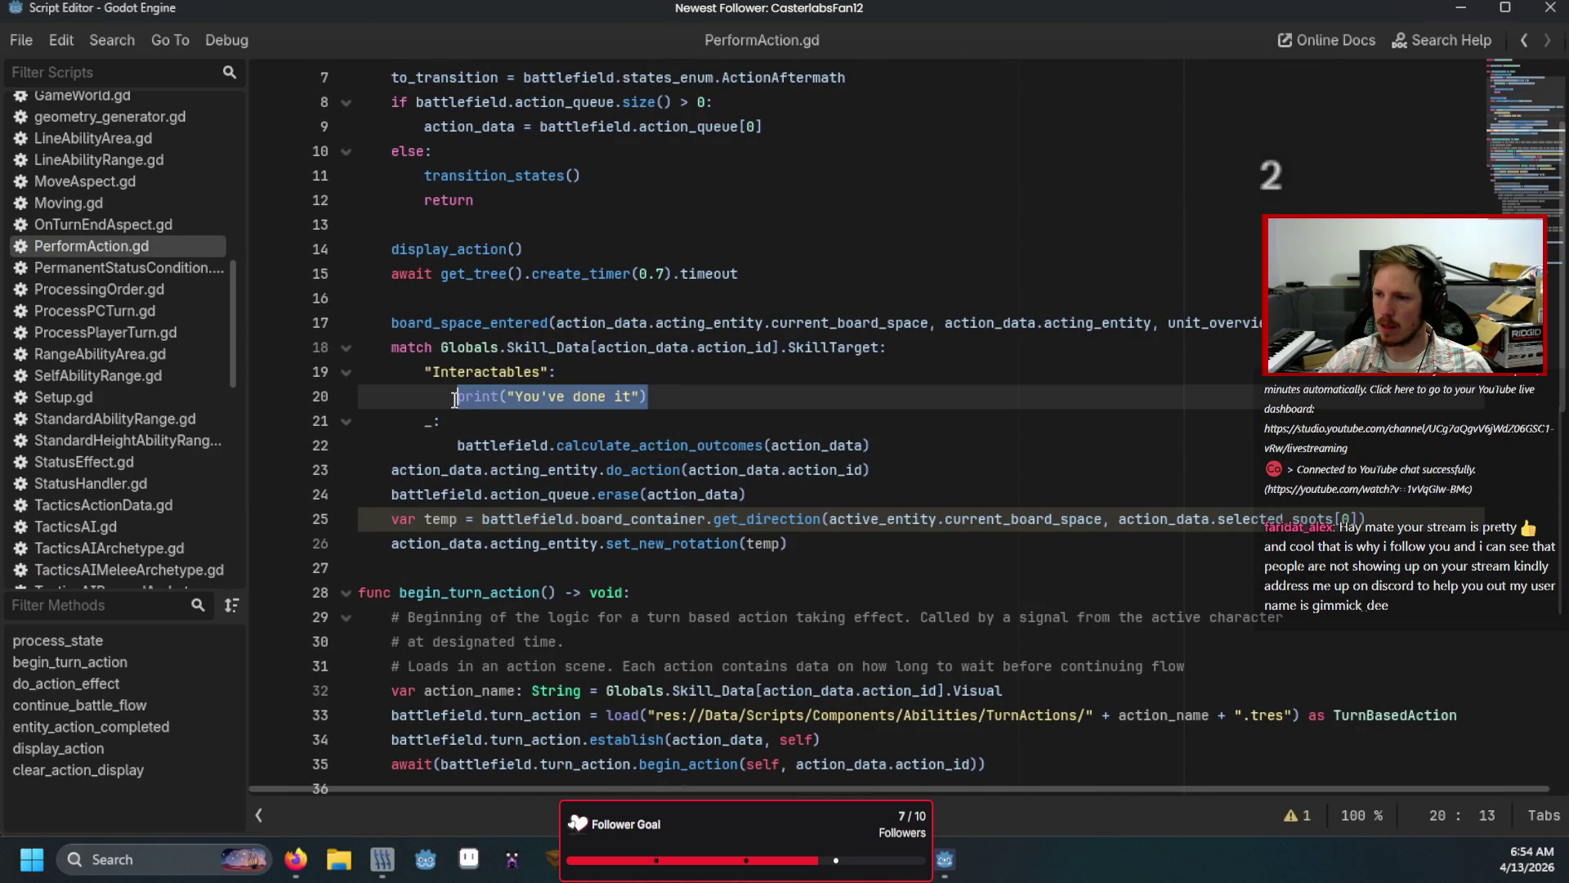
text(batt)
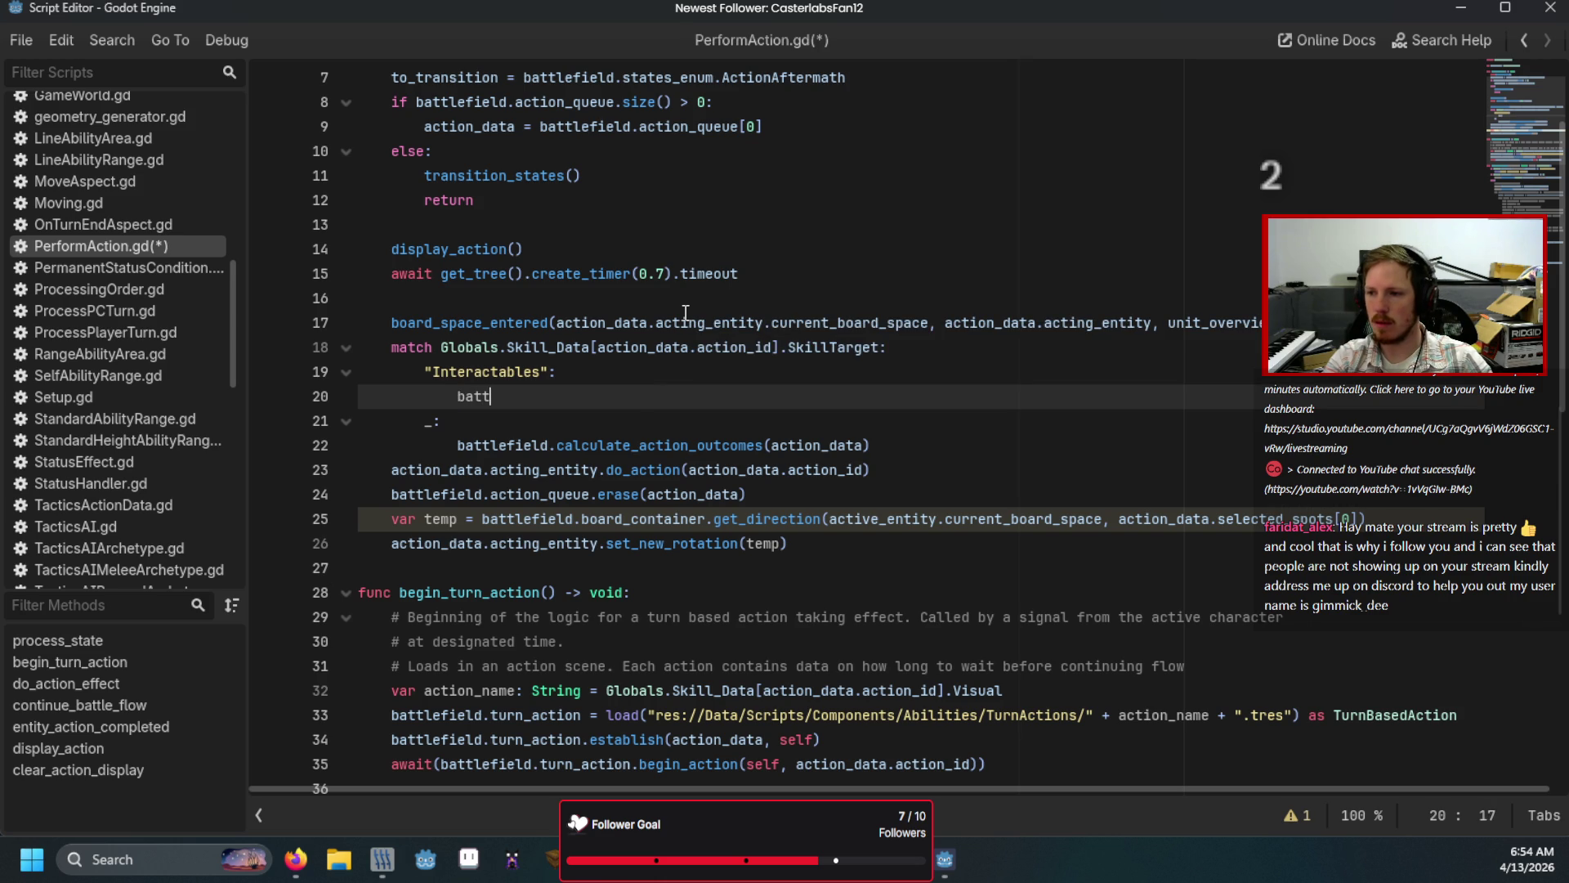
key(Return)
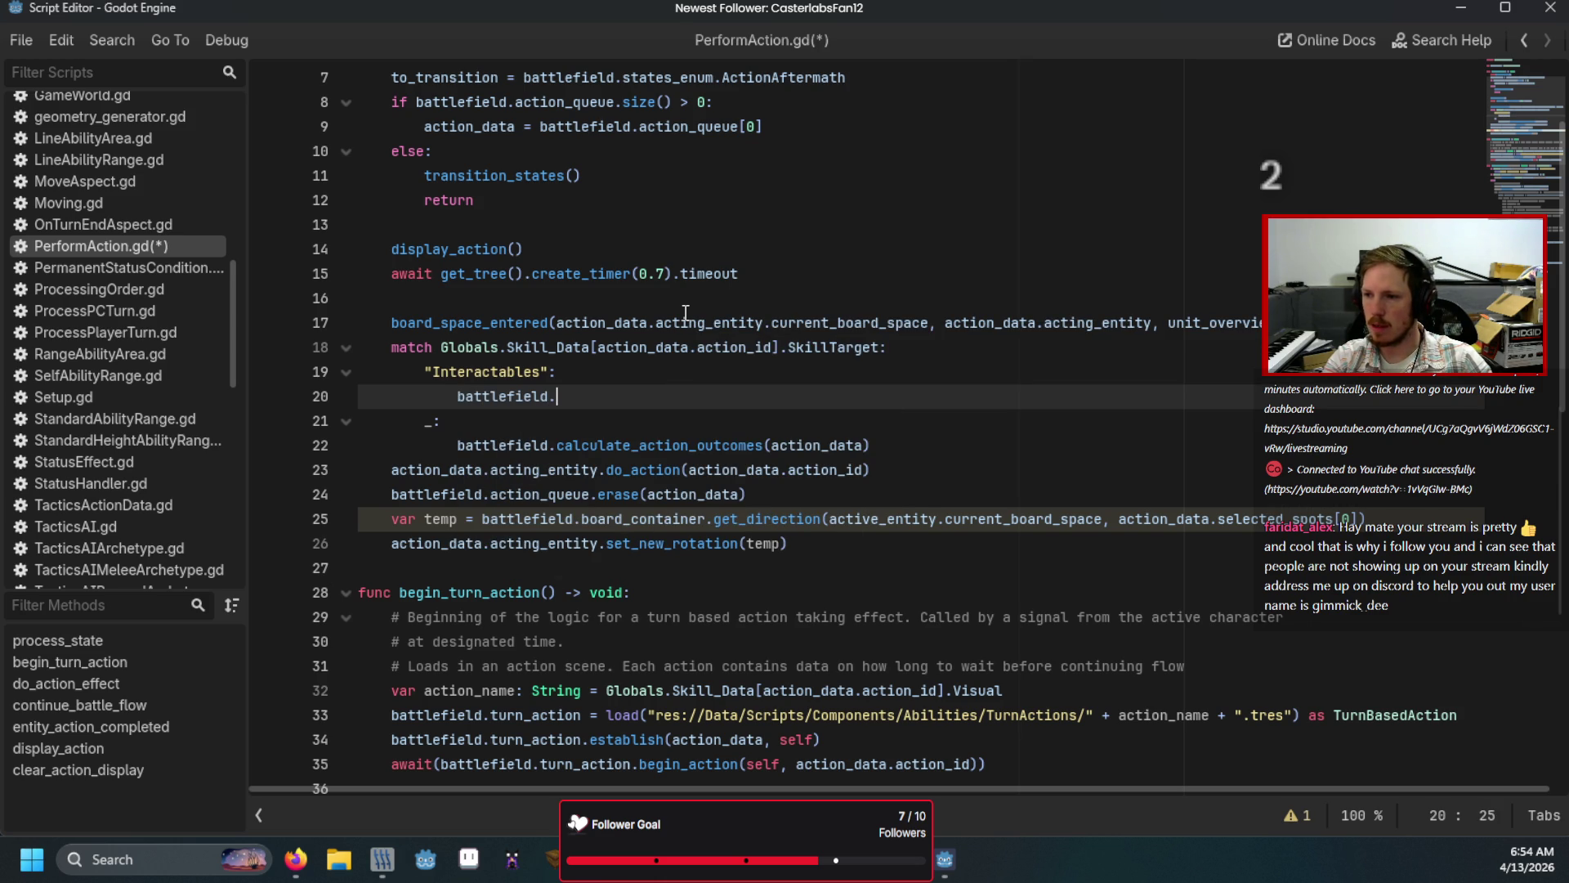
text(ac)
key(Down)
key(Down)
key(Return)
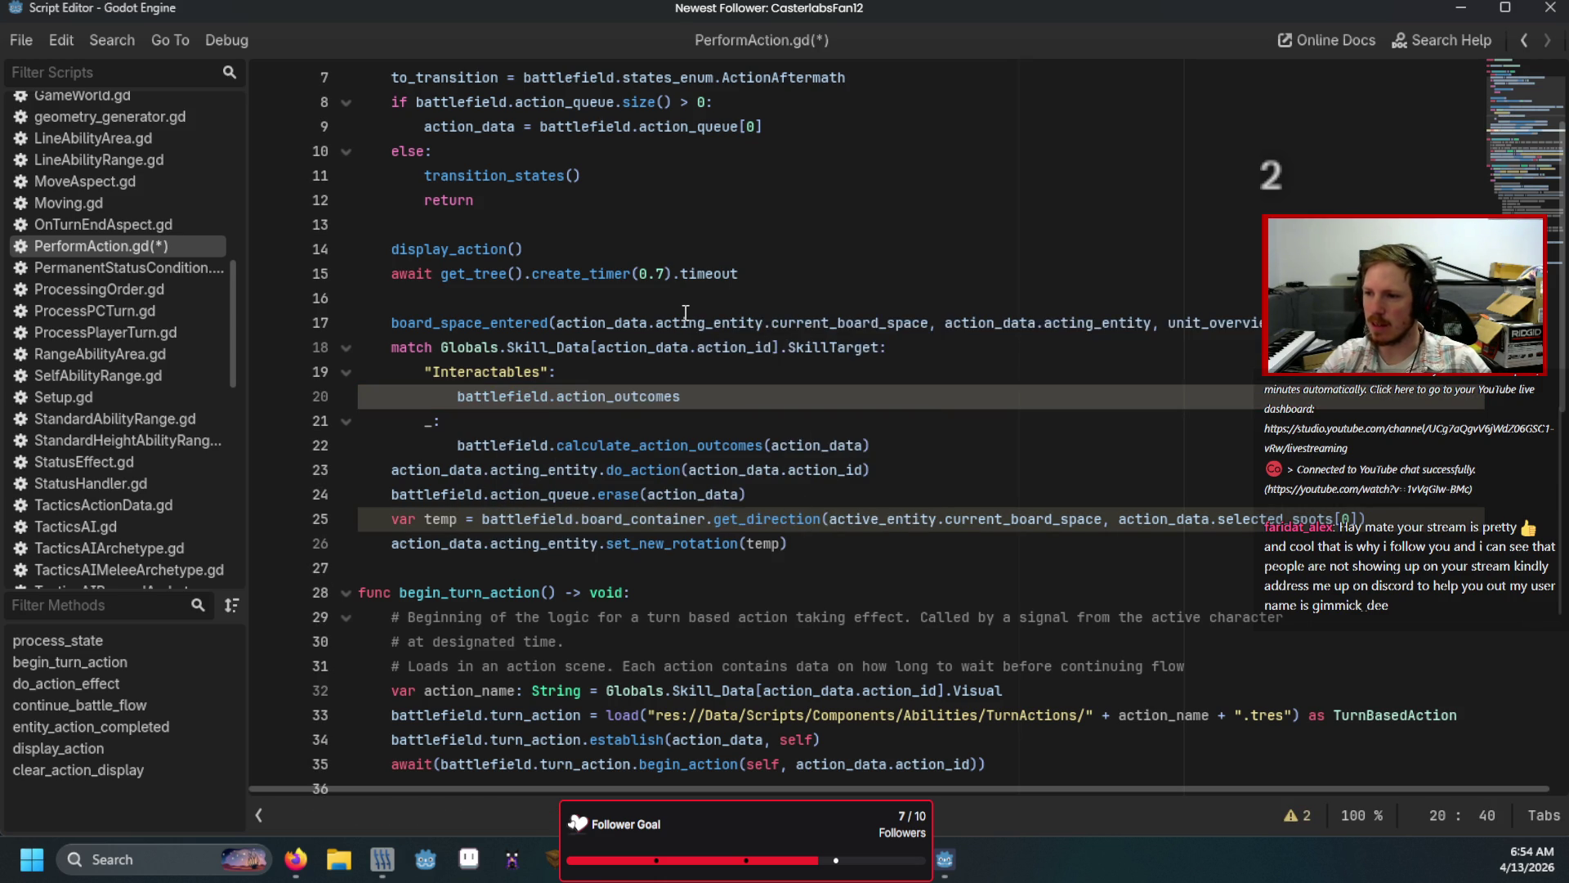
key(BackSpace)
key(BackSpace)
key(BackSpace)
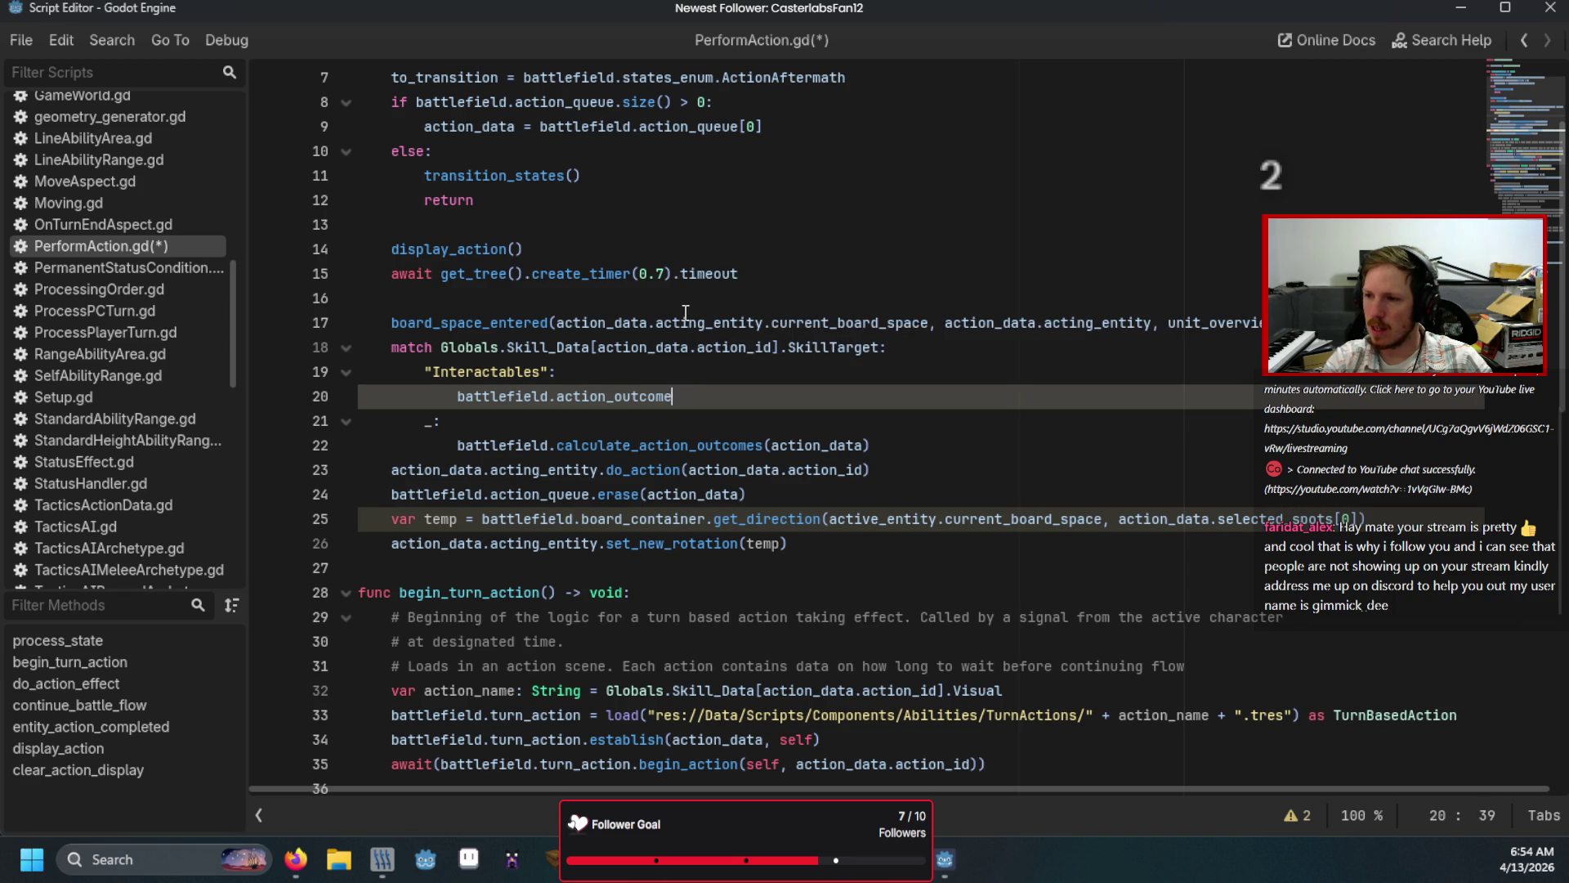
key(BackSpace)
key(BackSpace)
key(BackSpace)
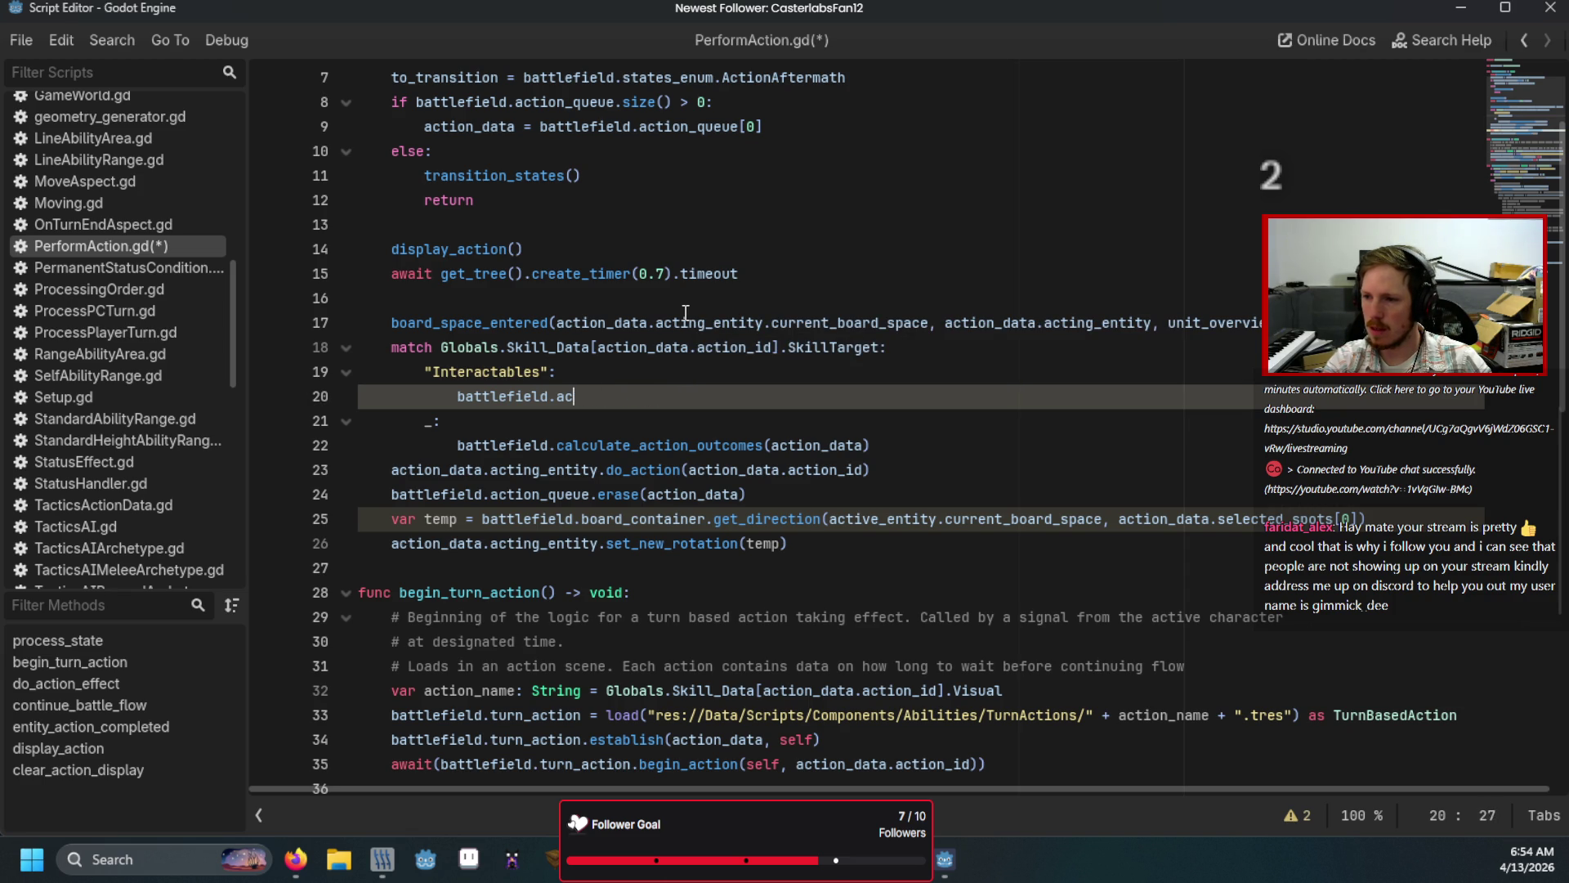
text(add_)
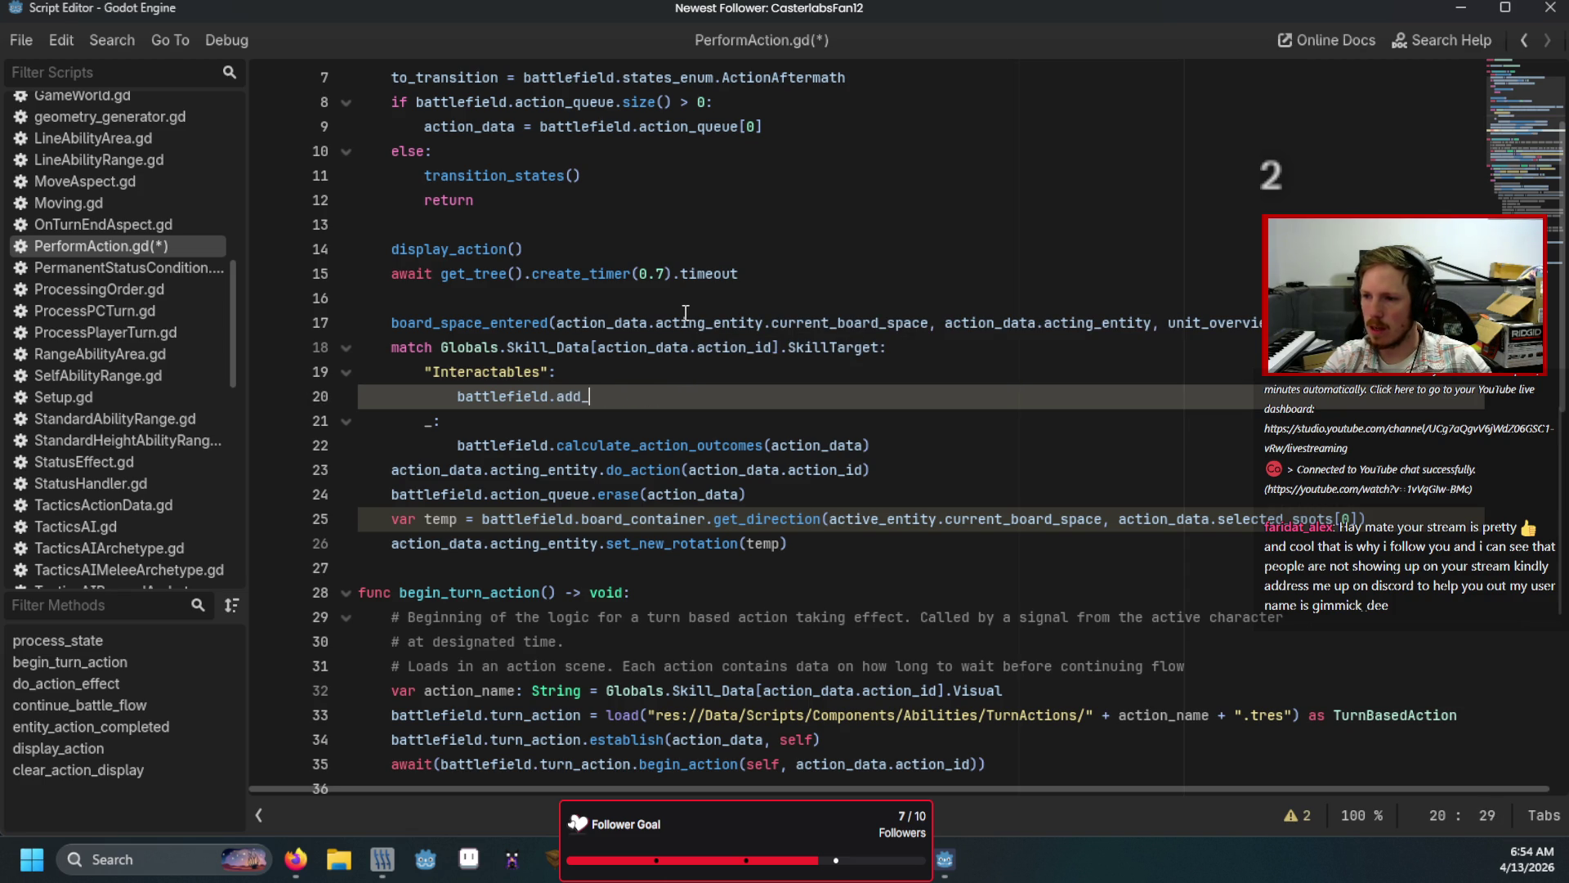
text(interactable_o)
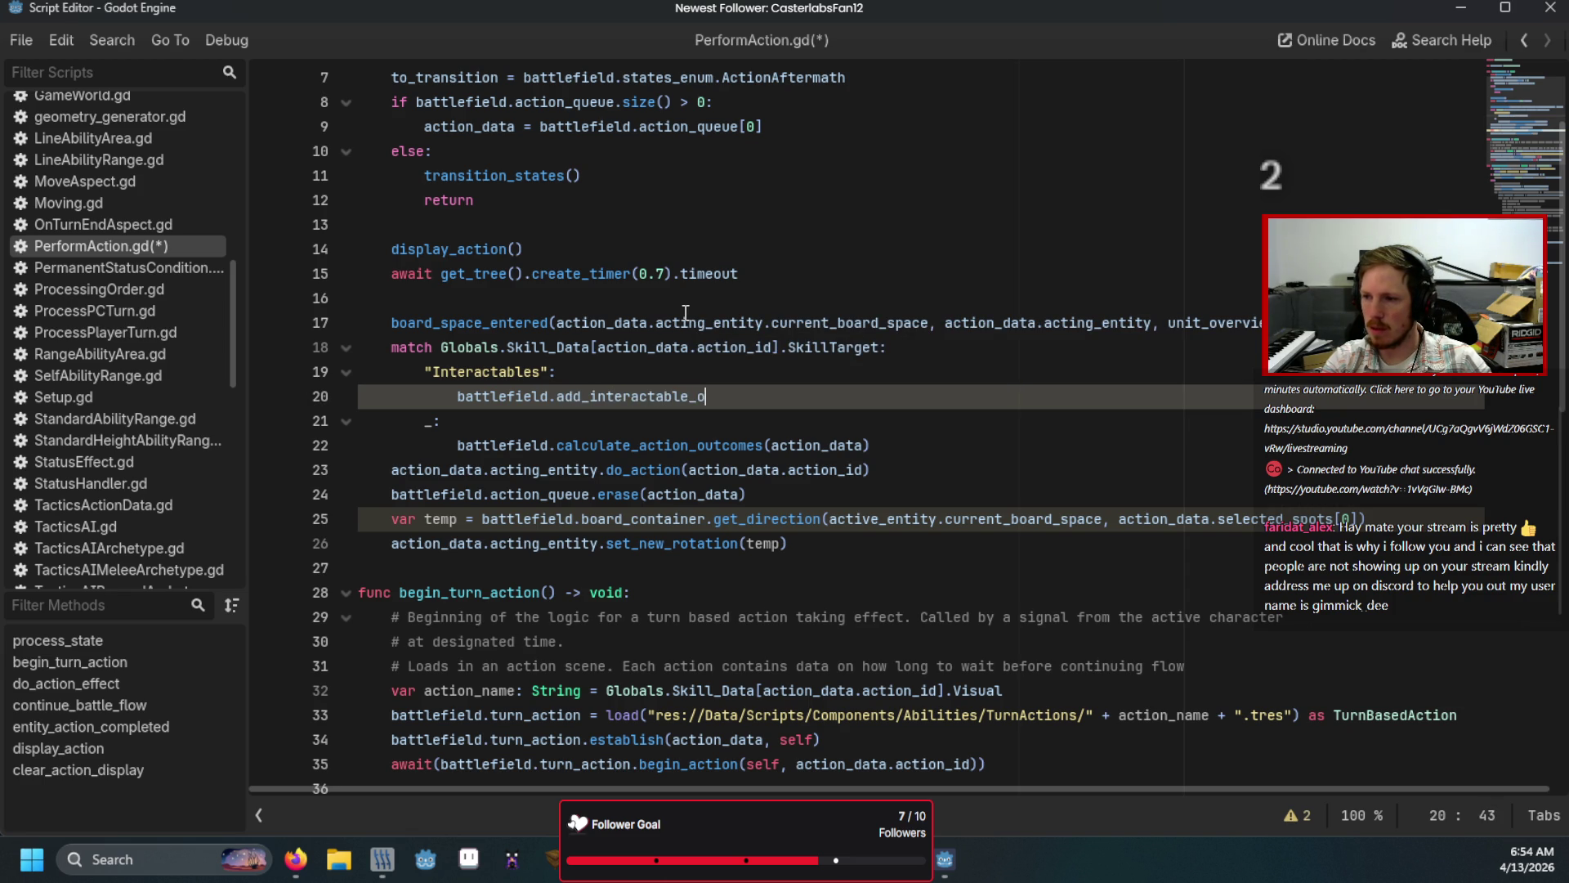
text(utcome(action_data)
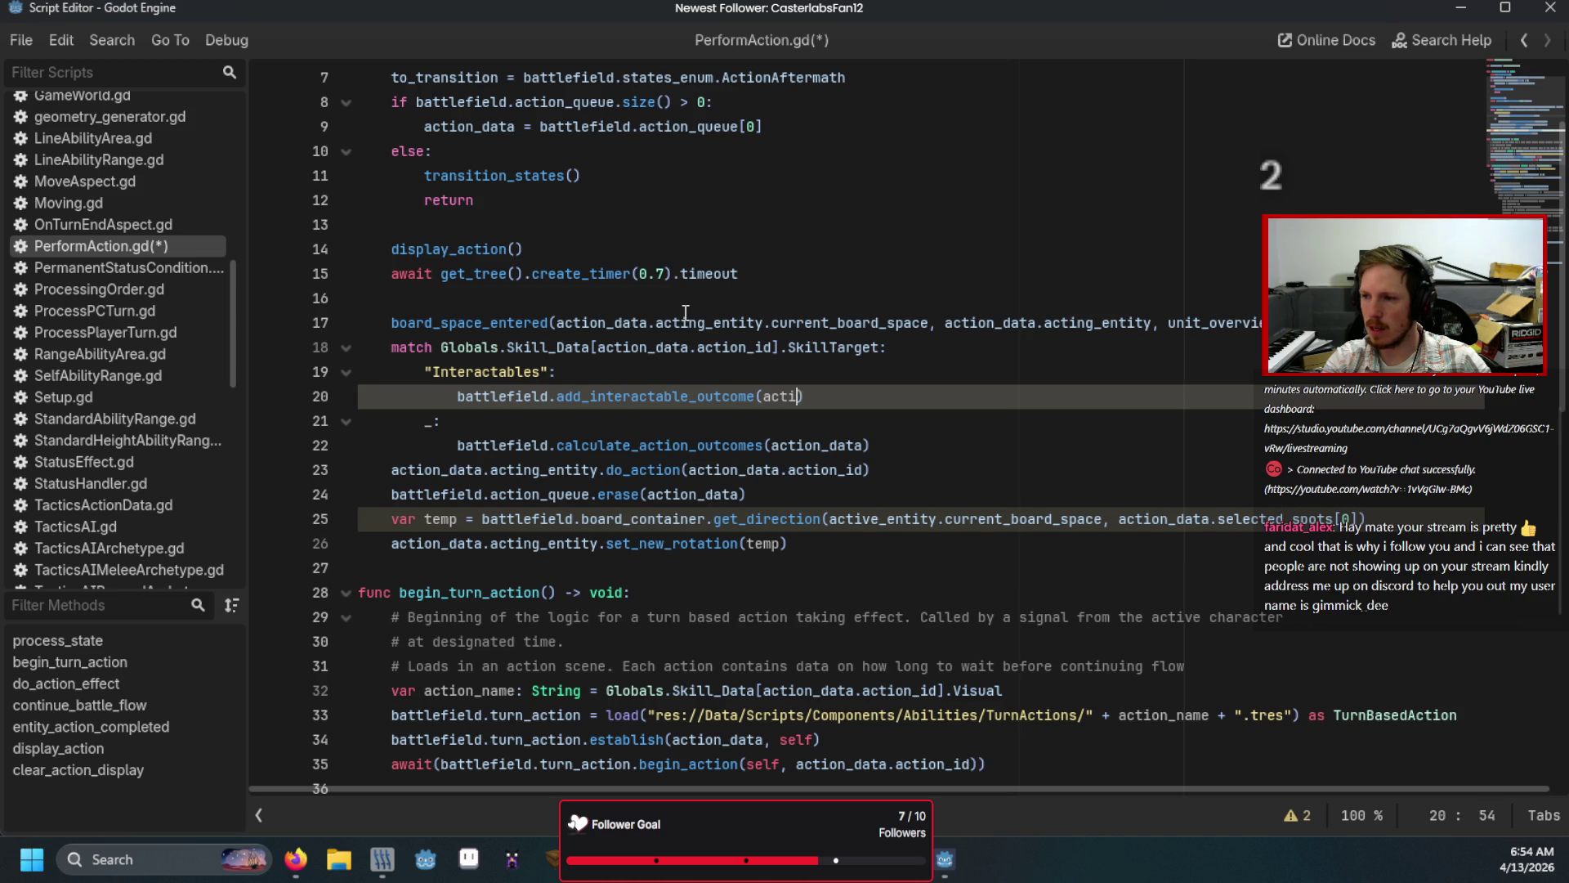
Step: Switch to TacticsBattleField.gd to view its battle-calc functions
click(685, 319)
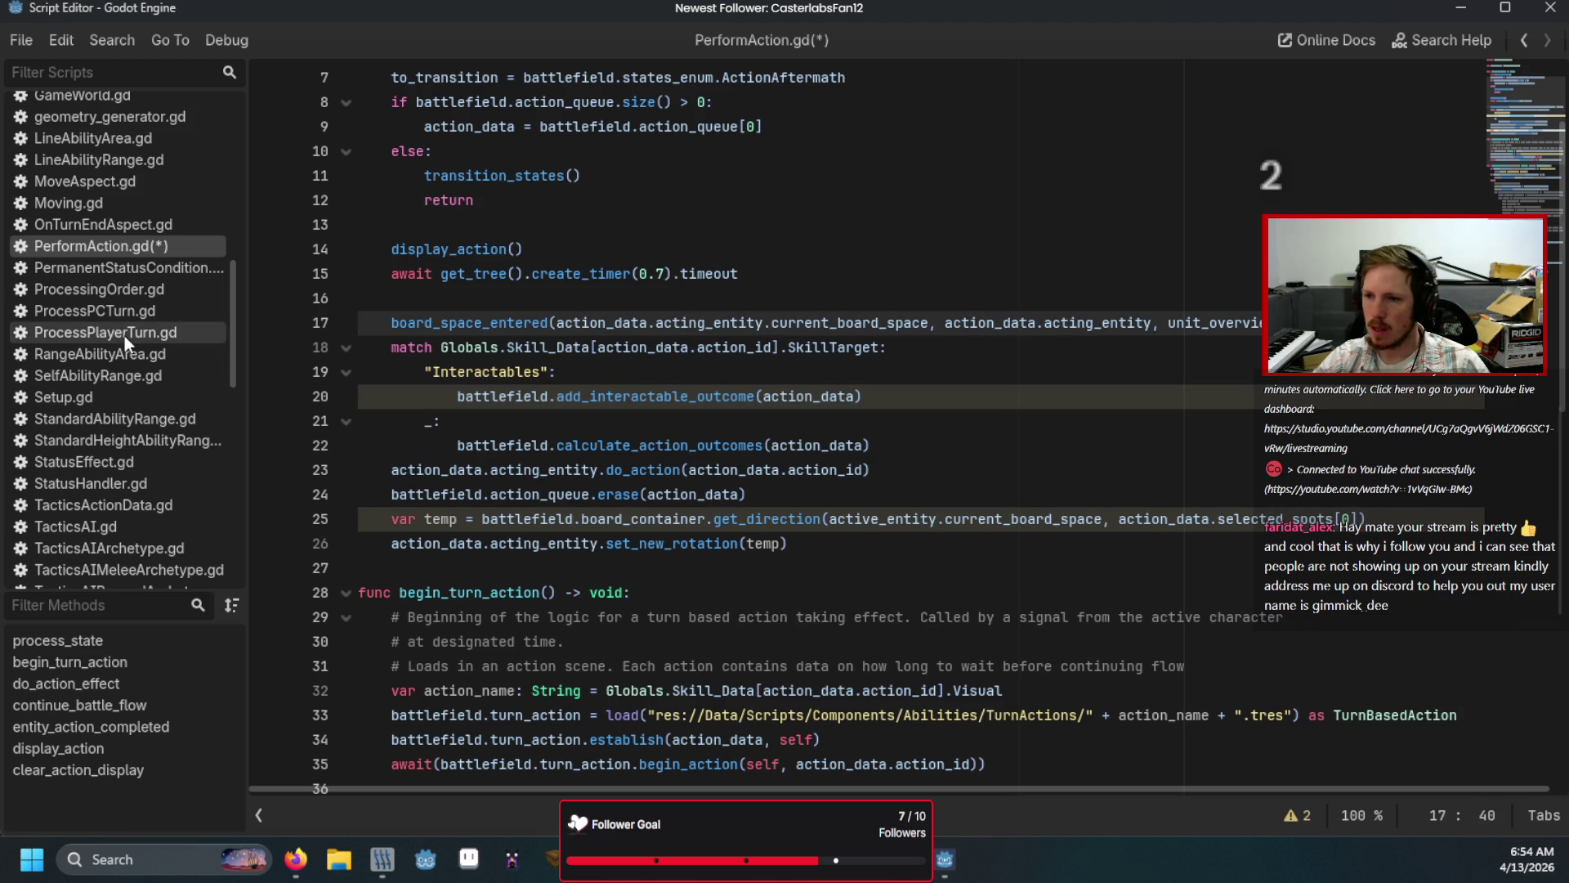
scroll(125, 336, up, 3)
scroll(124, 368, down, 6)
click(123, 393)
Step: Fold calculate_action_outcomes and make room below it for a new function
scroll(817, 666, down, 12)
scroll(817, 666, down, 14)
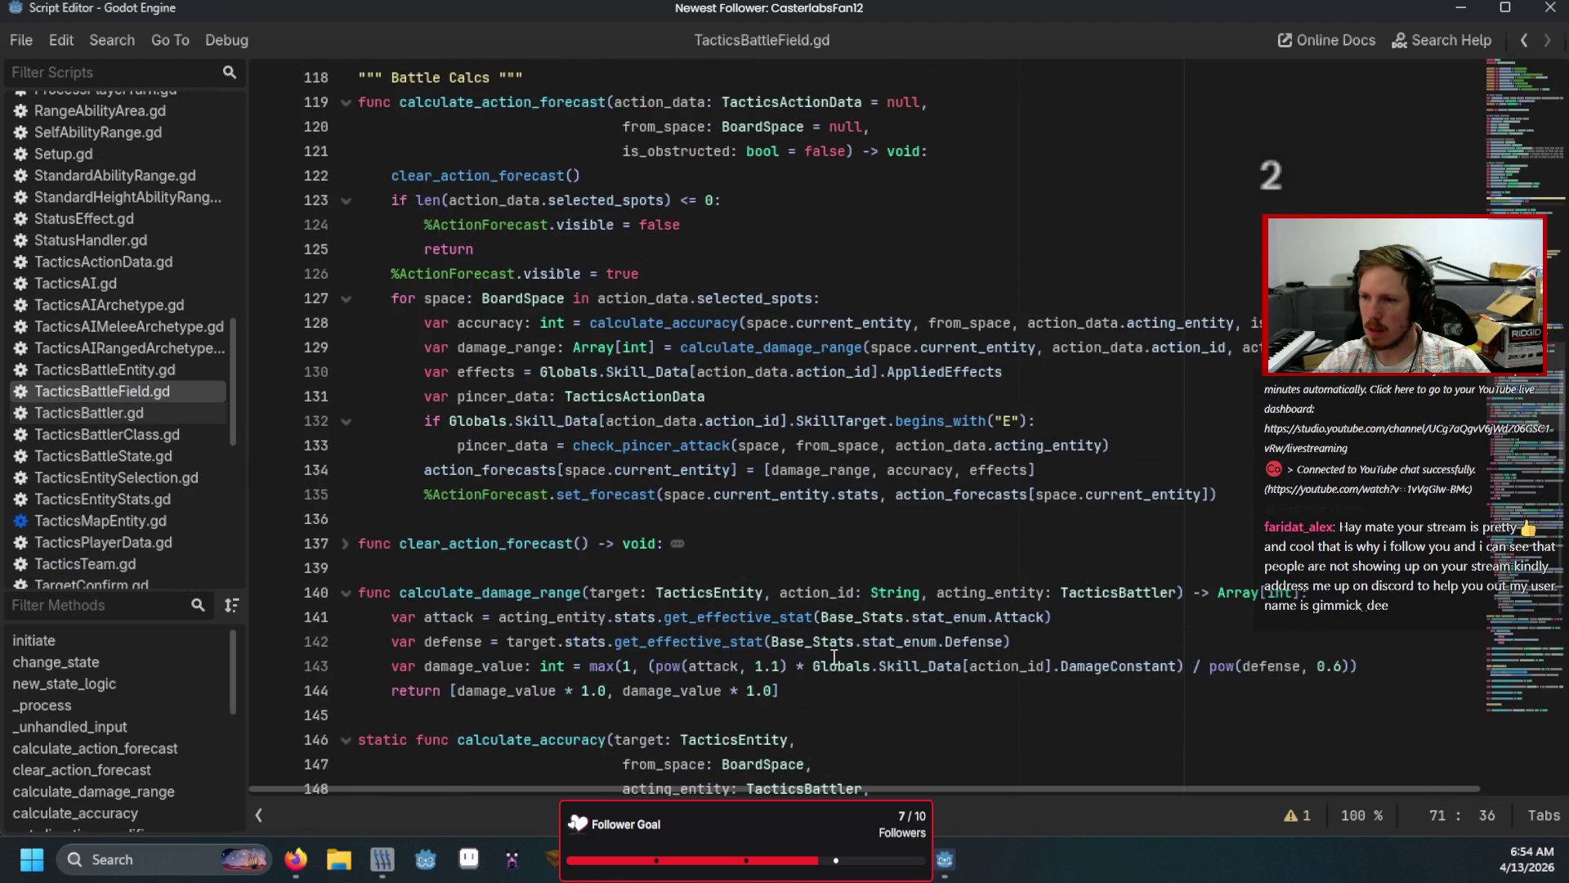
scroll(835, 656, down, 16)
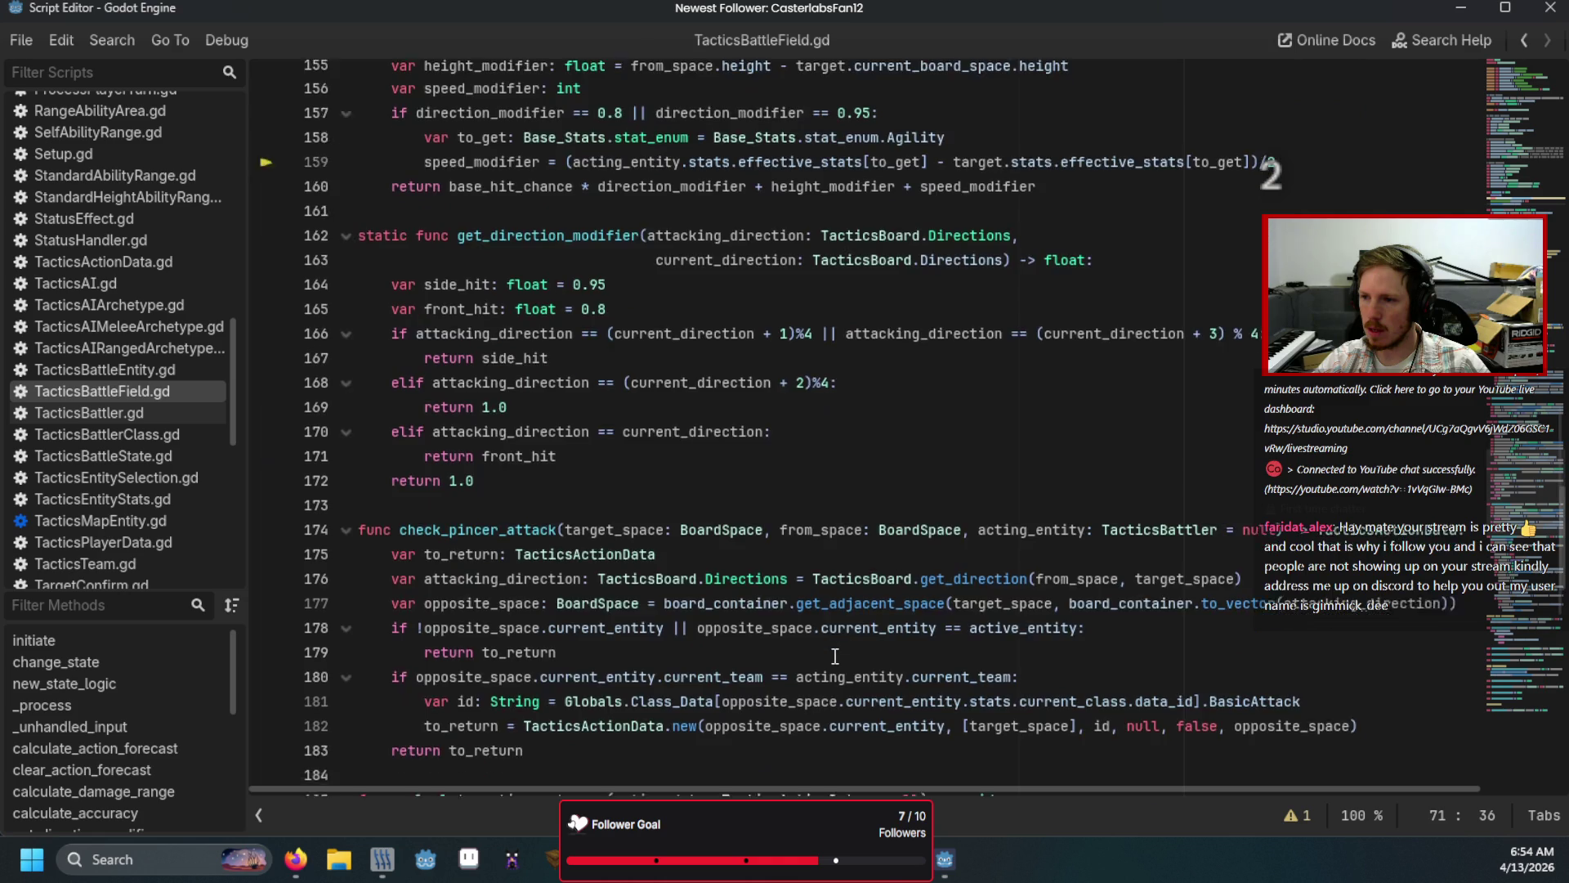
scroll(835, 656, up, 3)
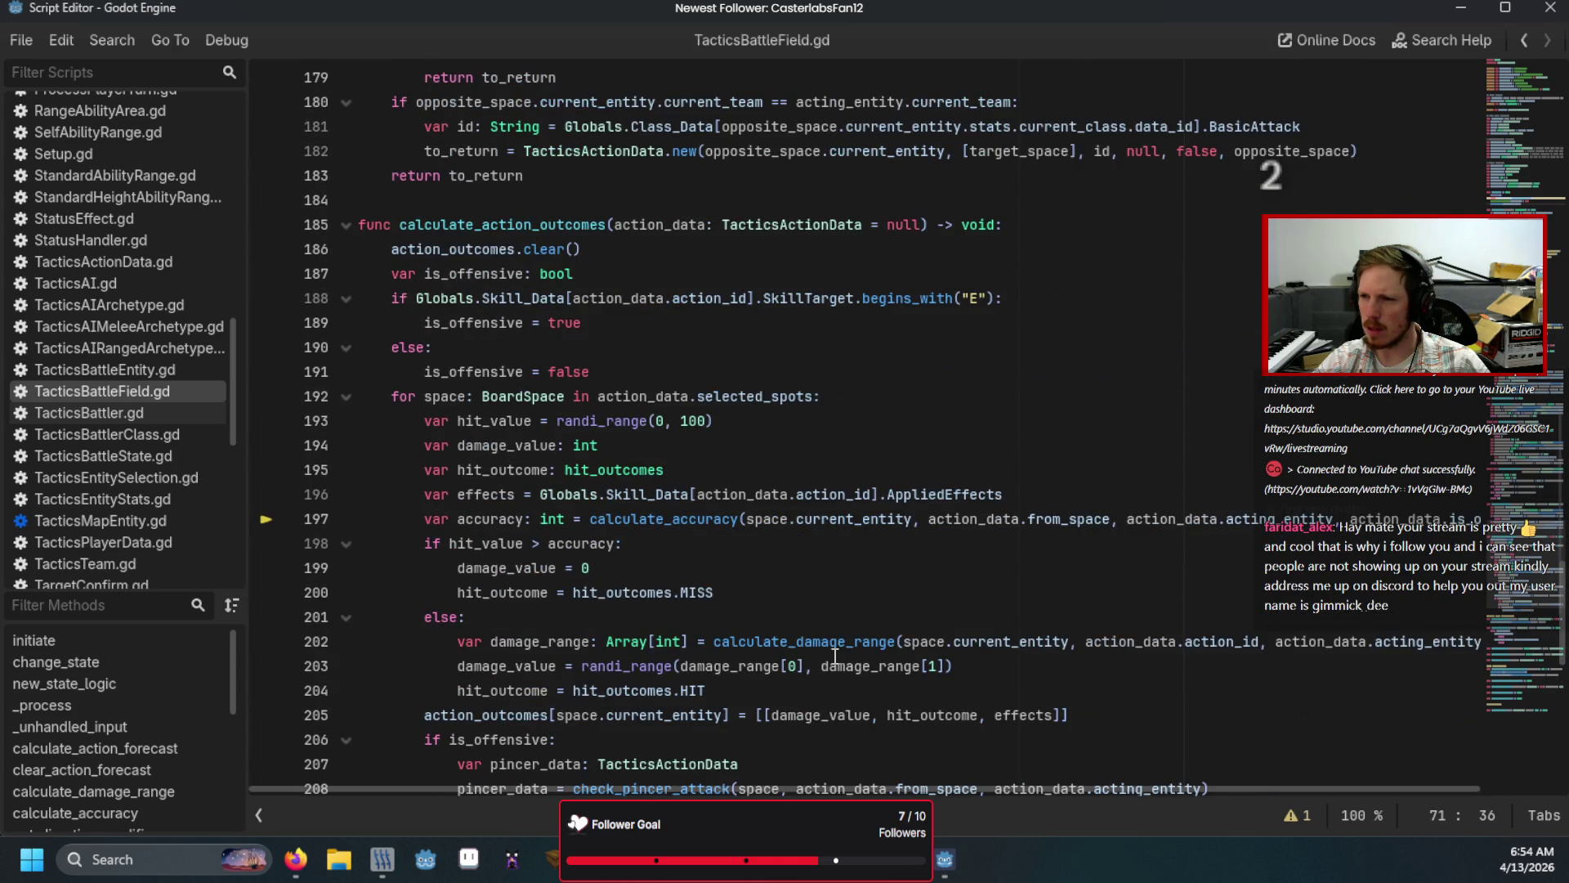
click(346, 151)
click(365, 177)
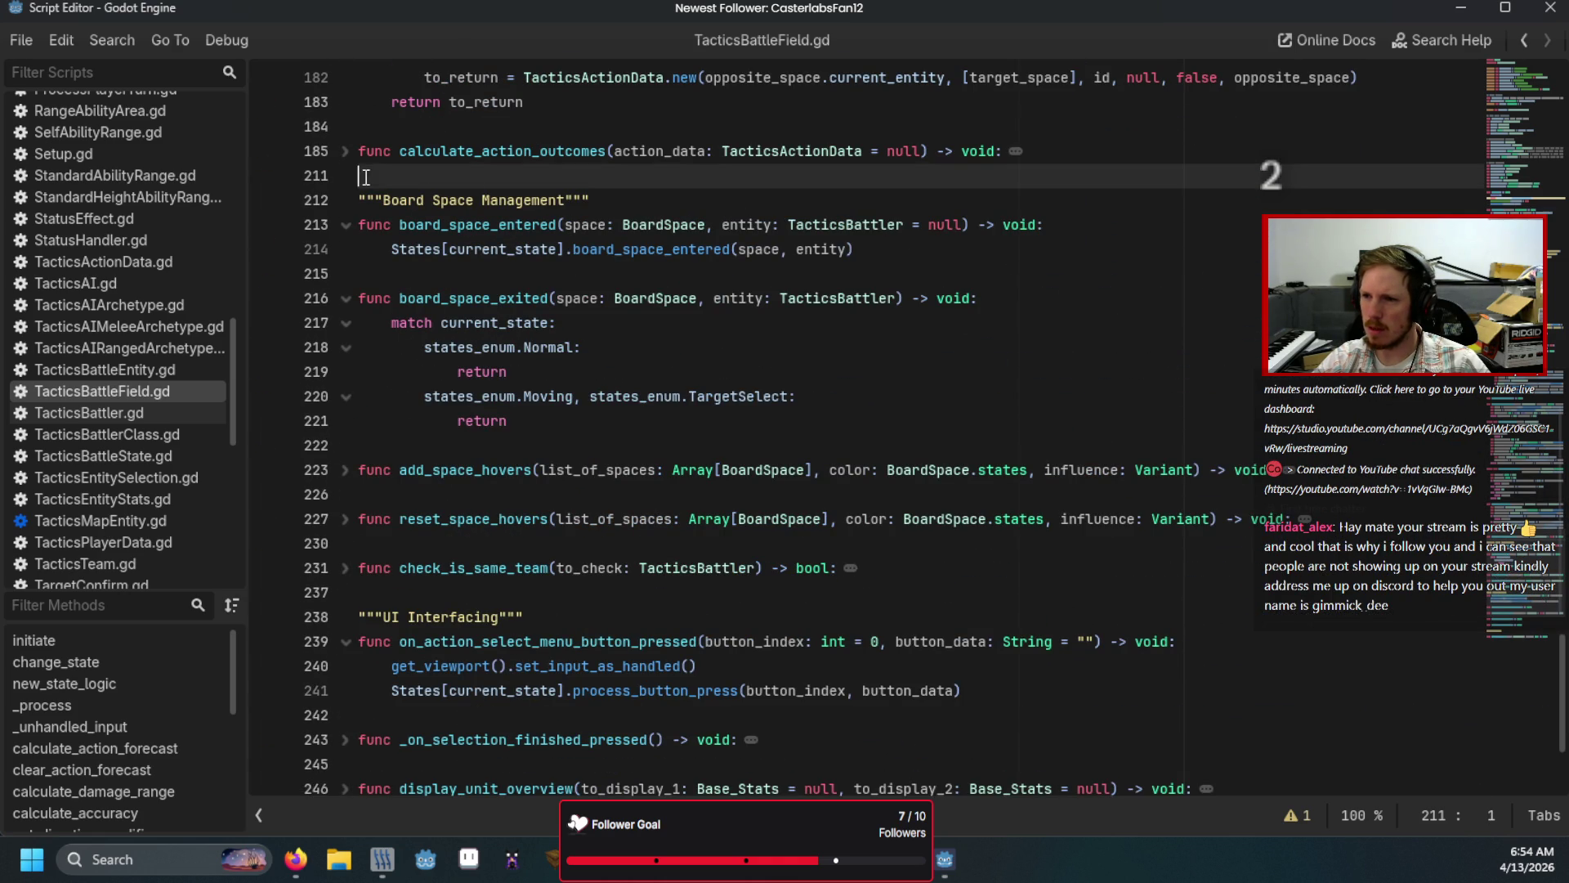
key(Return)
key(Return)
Step: Add add_interactable_outcome(action_data: TacticsActionData = null) -> void with a pass body
key(Up)
text(funcadd_interac)
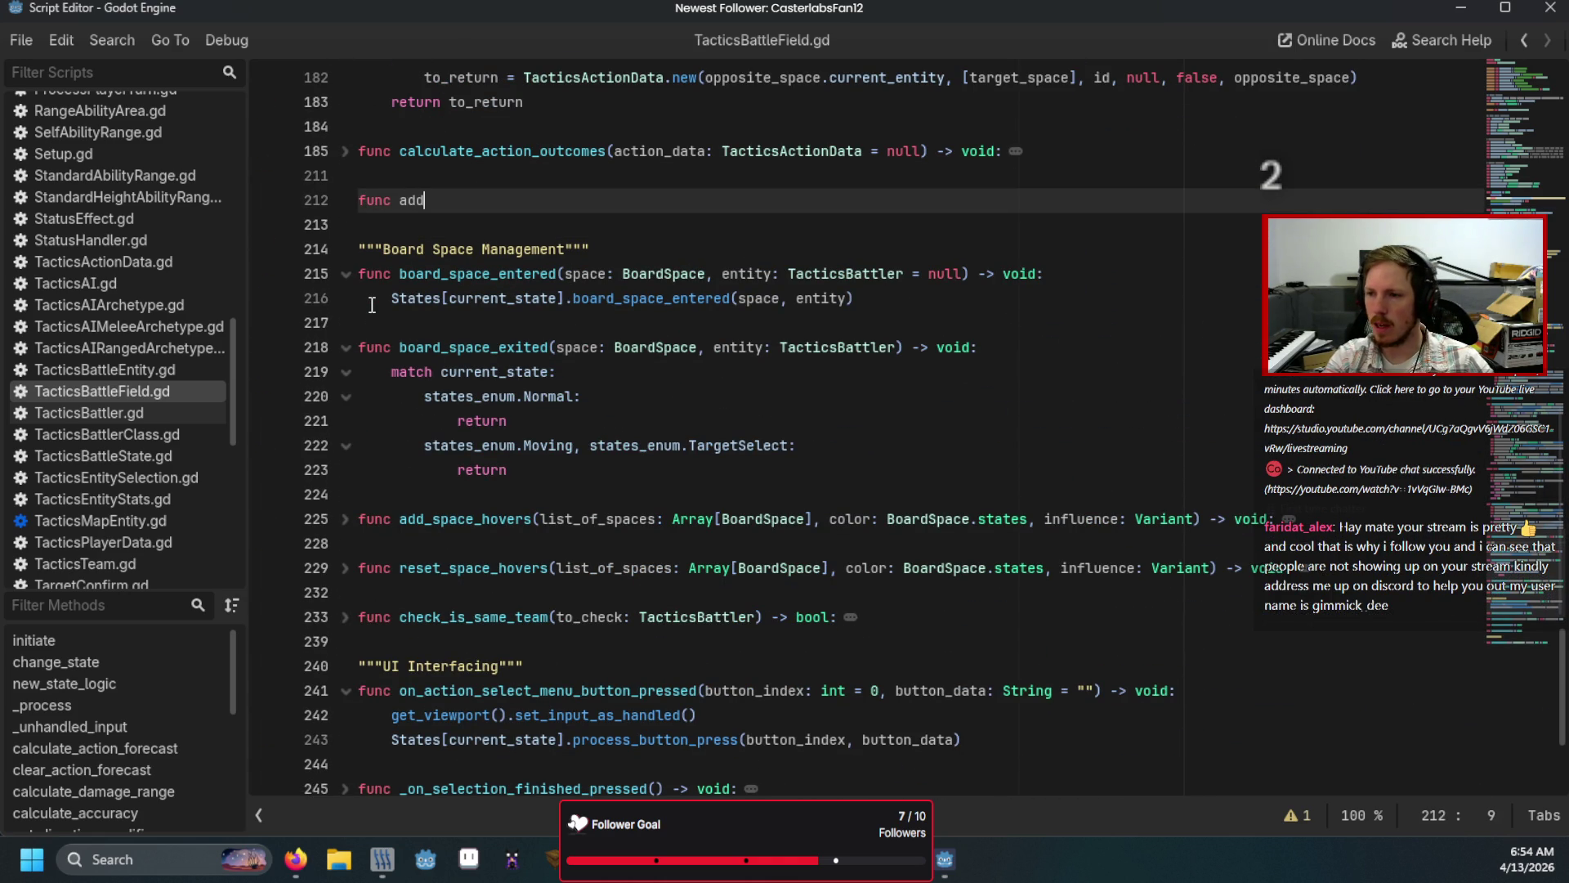
text(tabl)
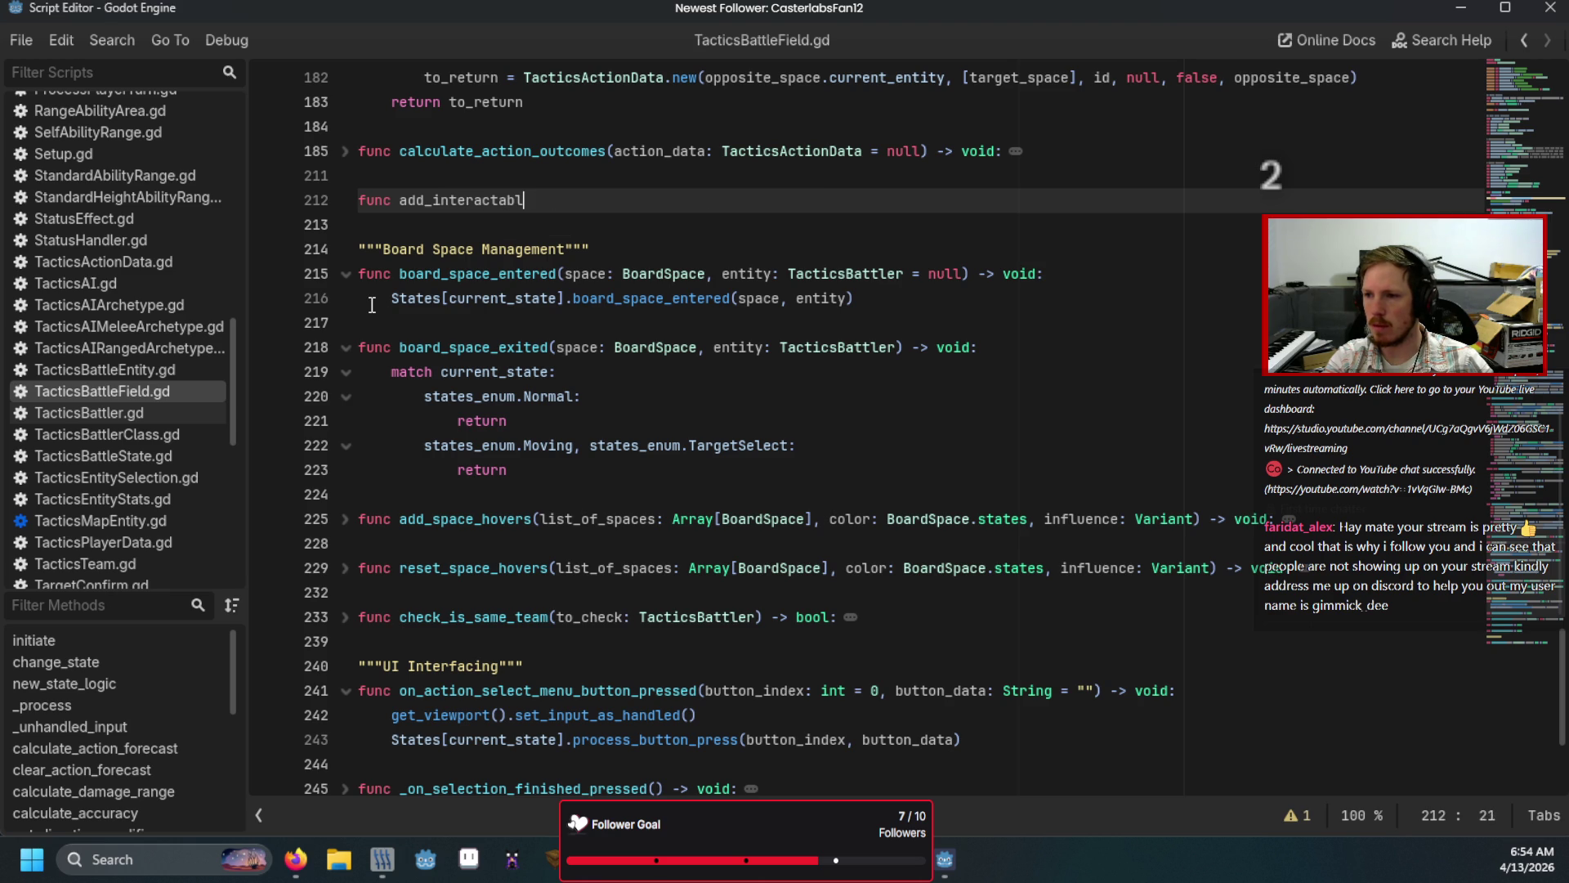
text(e_ou)
text(out)
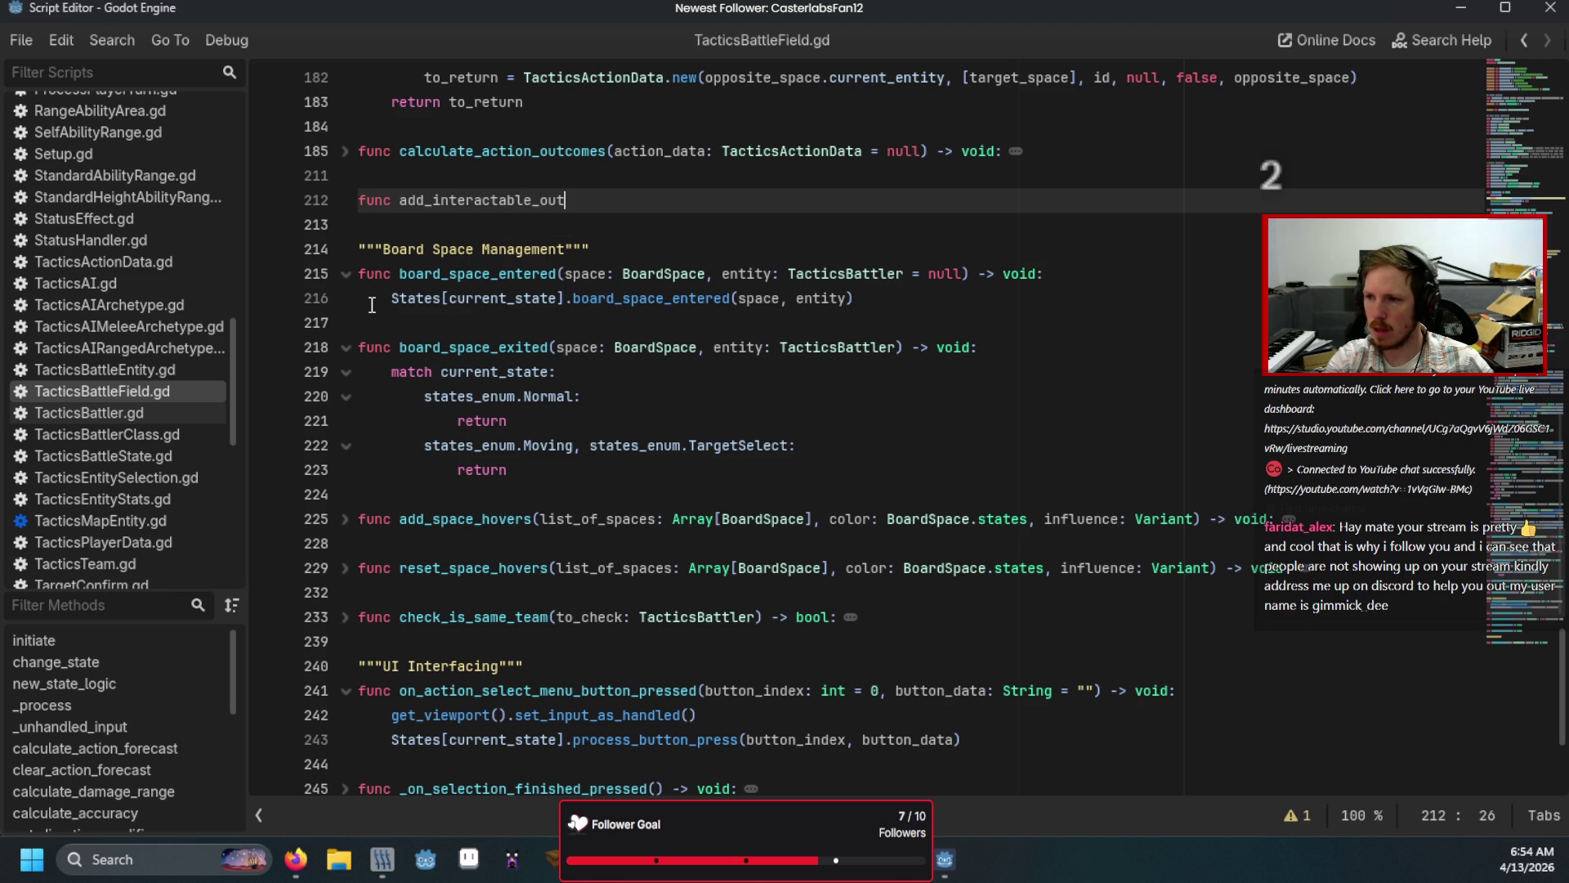
text(come(action_data: Tact)
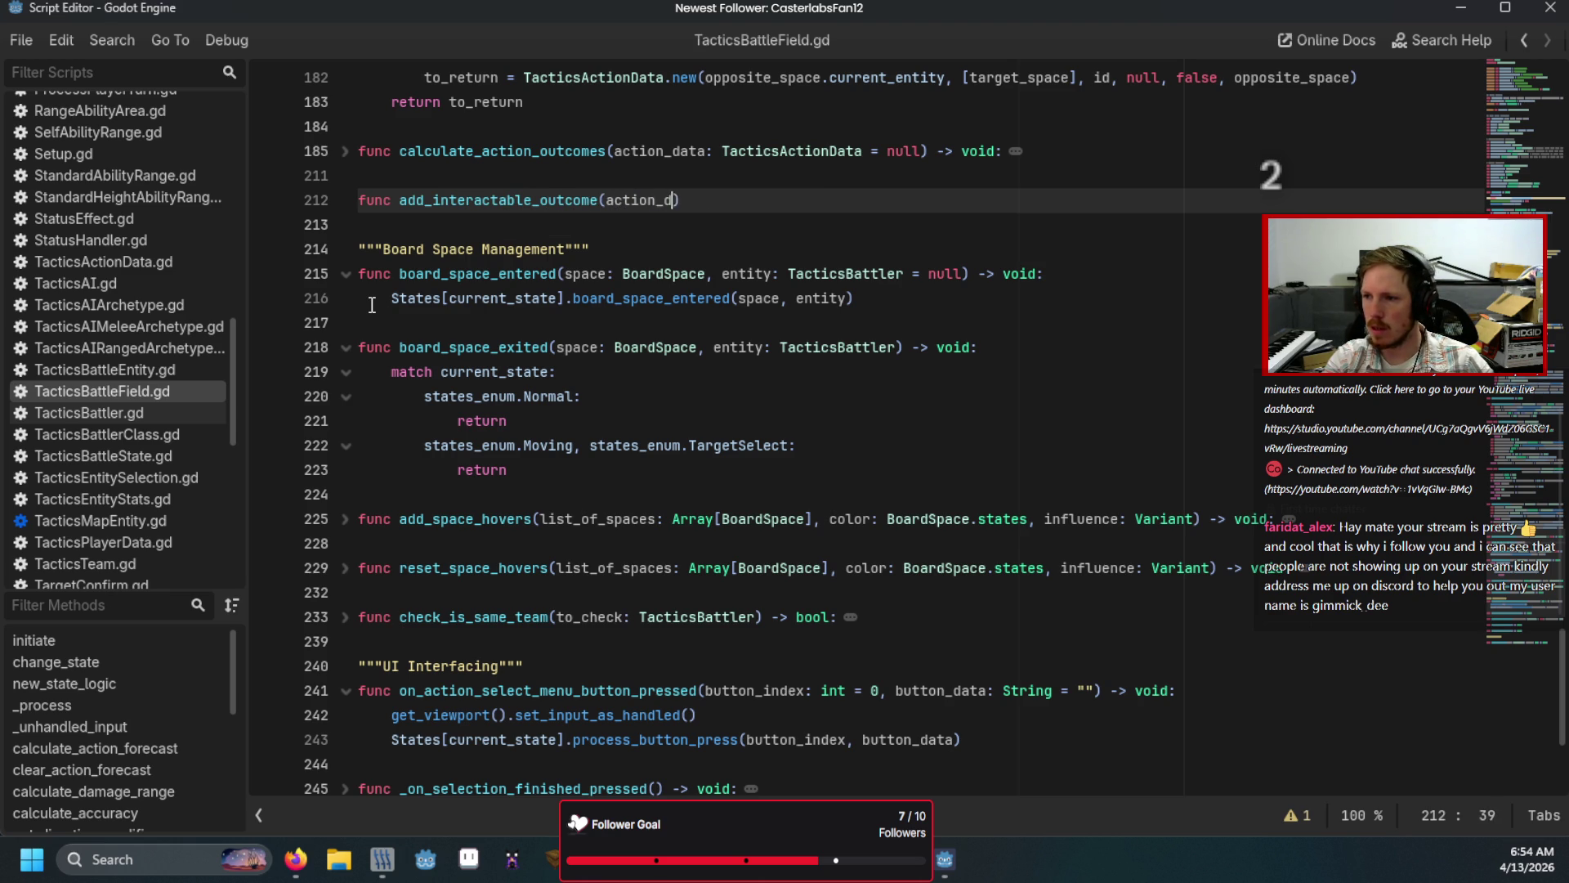
text(icsA)
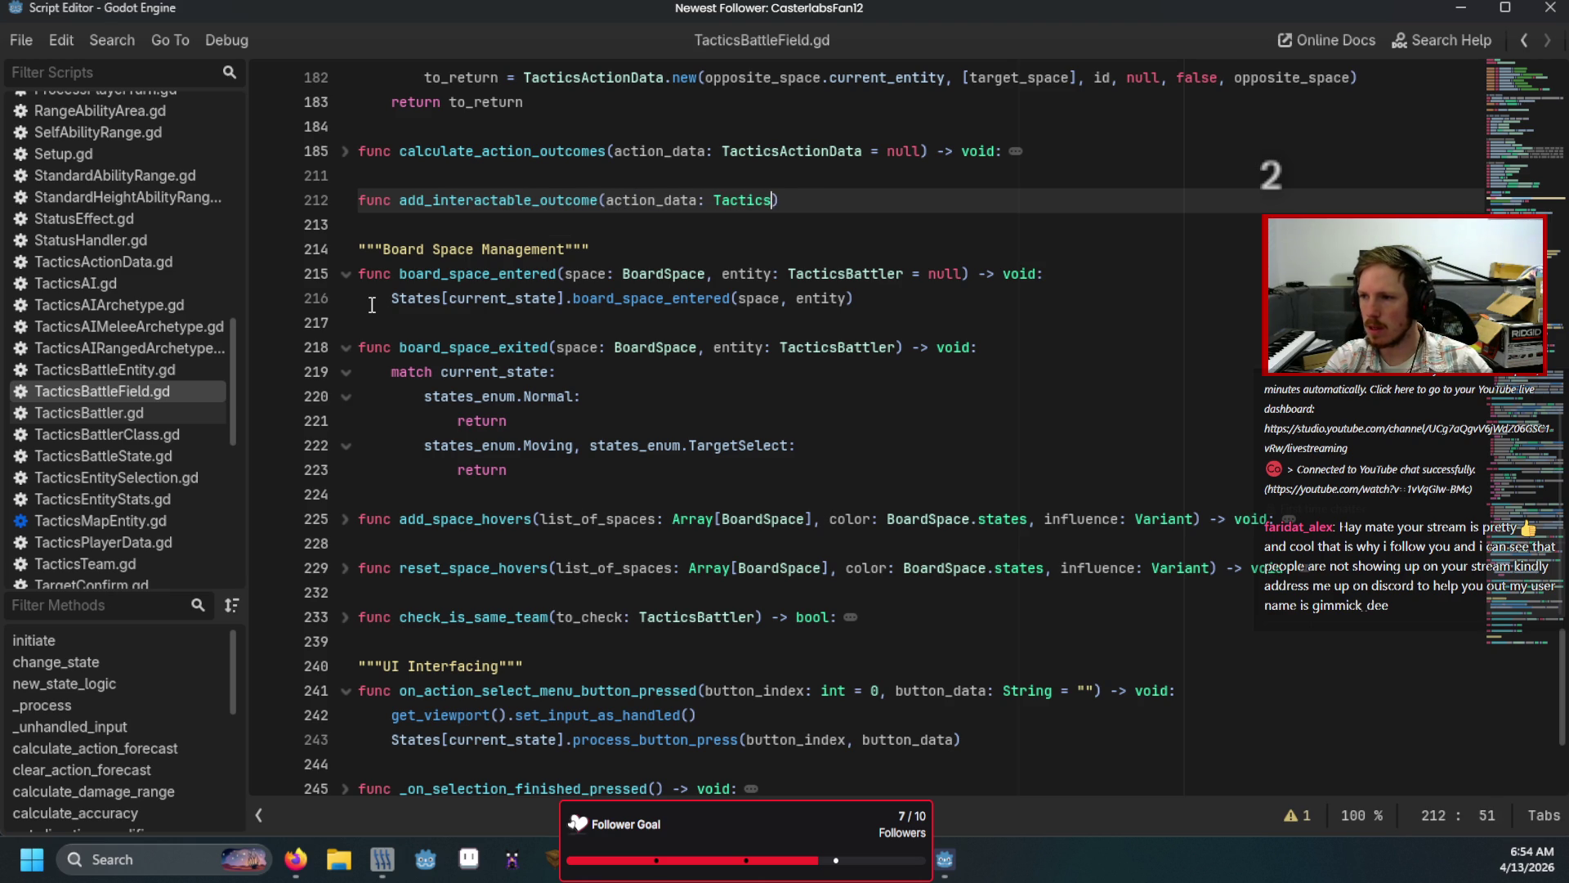
text(ct)
key(Return)
text(= null) -> void:)
key(Return)
text(pass)
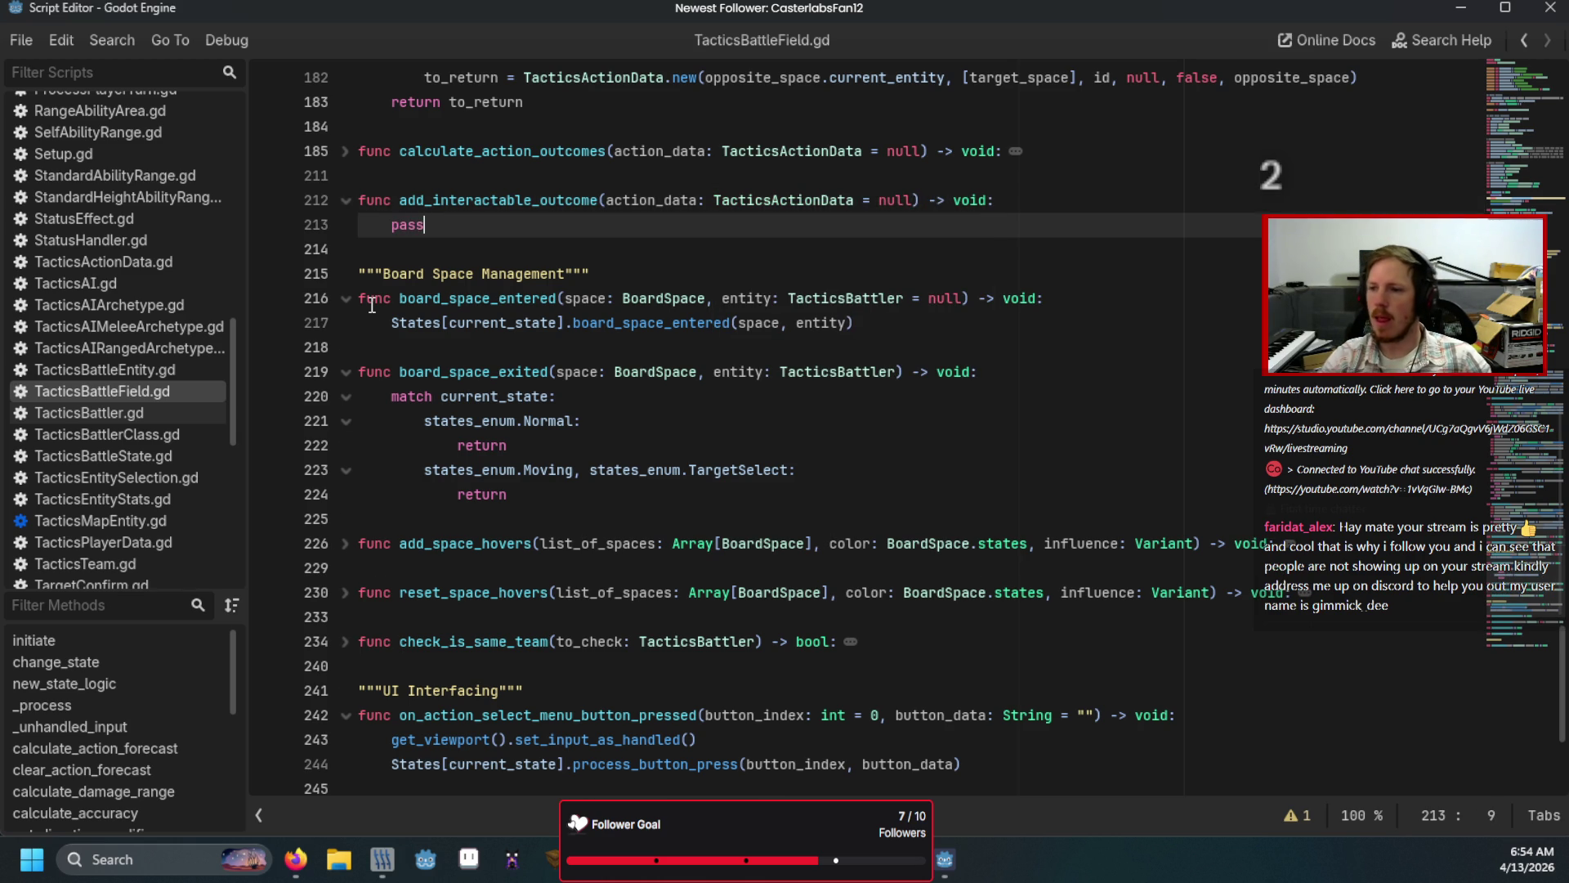
Step: Unfold calculate_action_outcomes to see it above the new stub
click(508, 264)
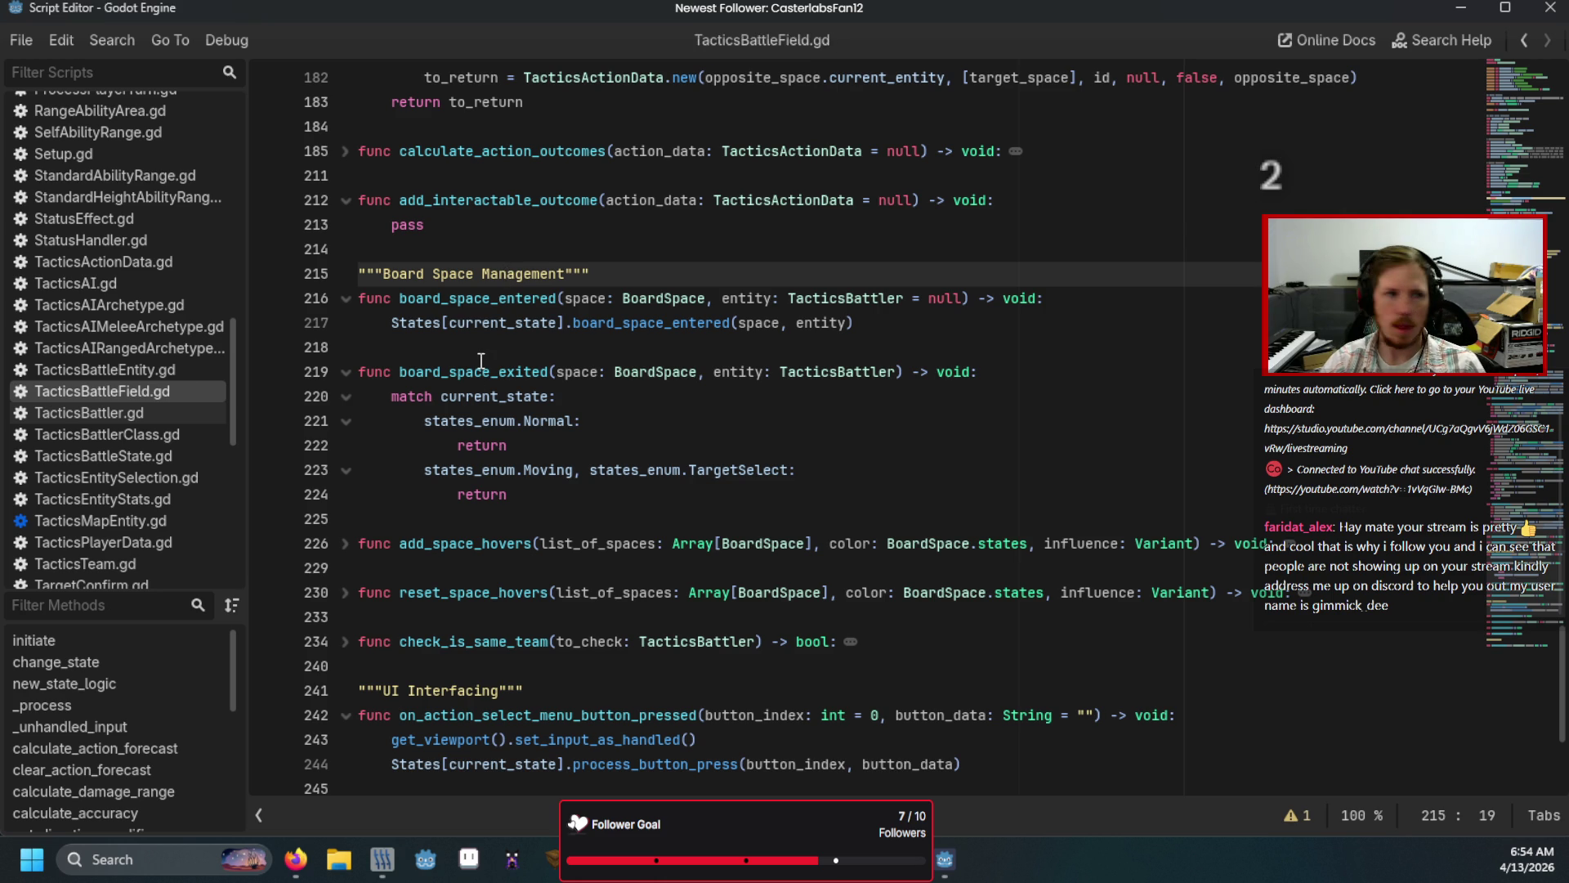
scroll(136, 488, down, 2)
scroll(136, 488, up, 3)
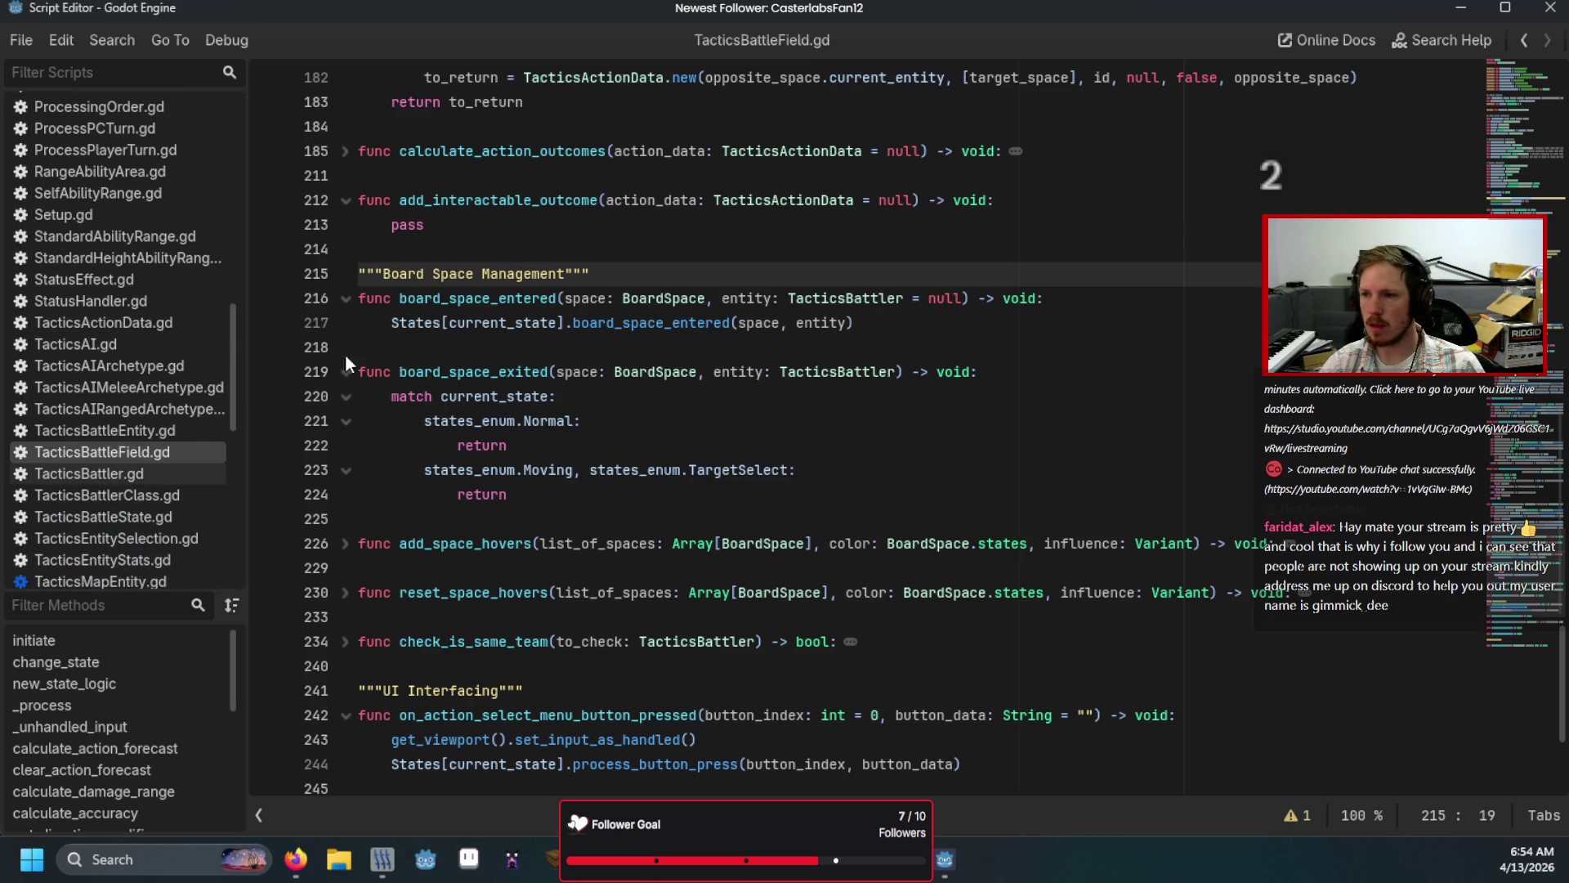
click(345, 147)
Step: Read through calculate_action_outcomes, including its calculate_damage_range and check_pincer_attack calls
scroll(480, 306, down, 1)
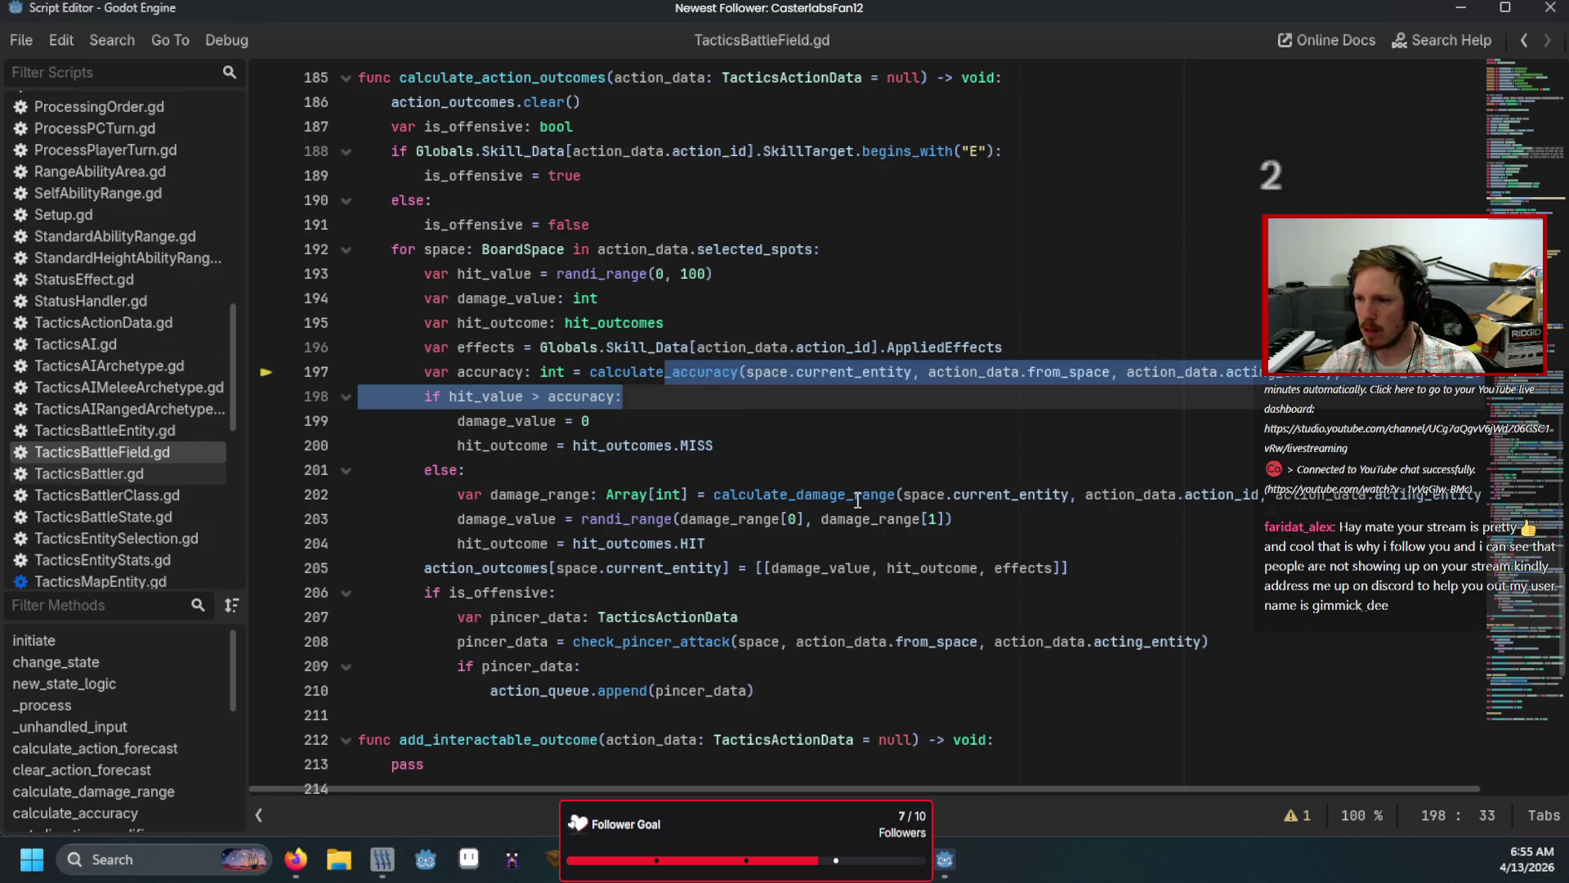
drag(846, 496, 785, 501)
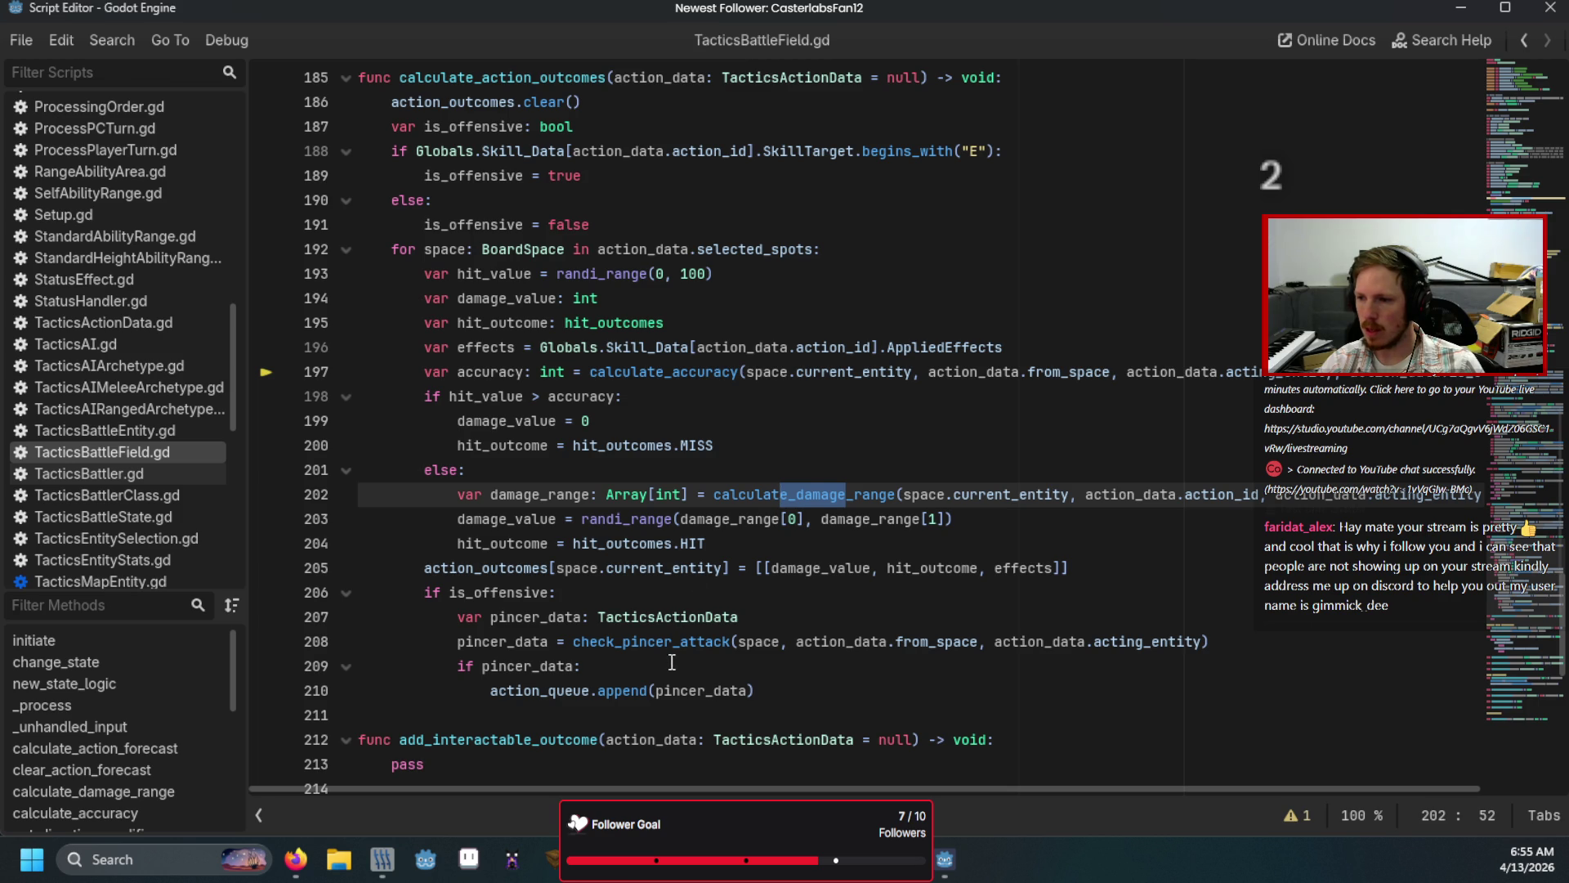
double_click(593, 640)
click(626, 694)
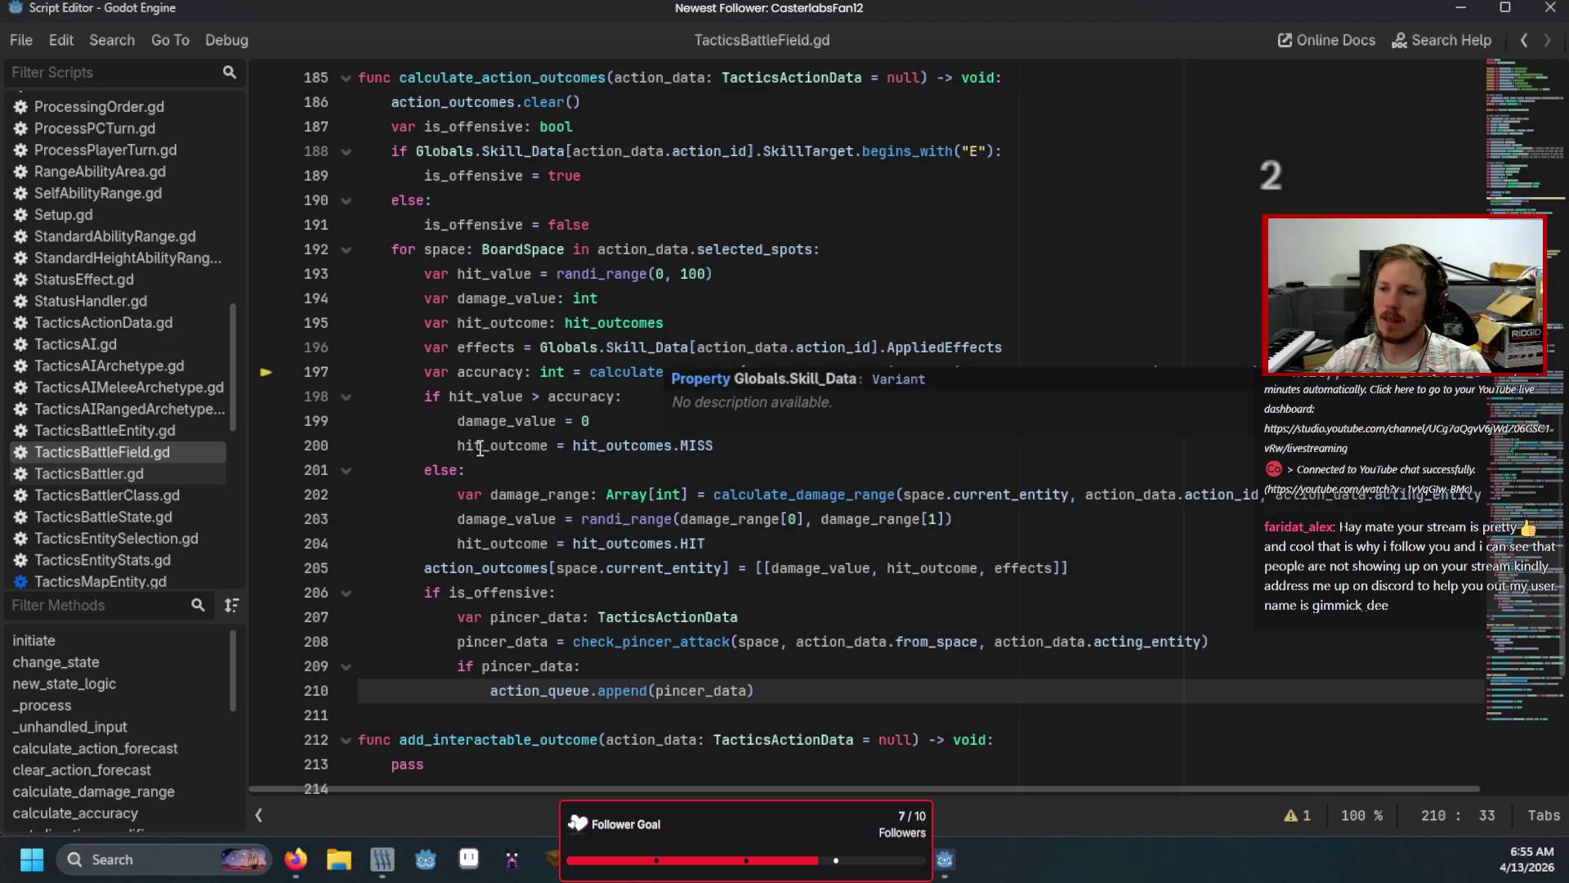
scroll(375, 457, down, 3)
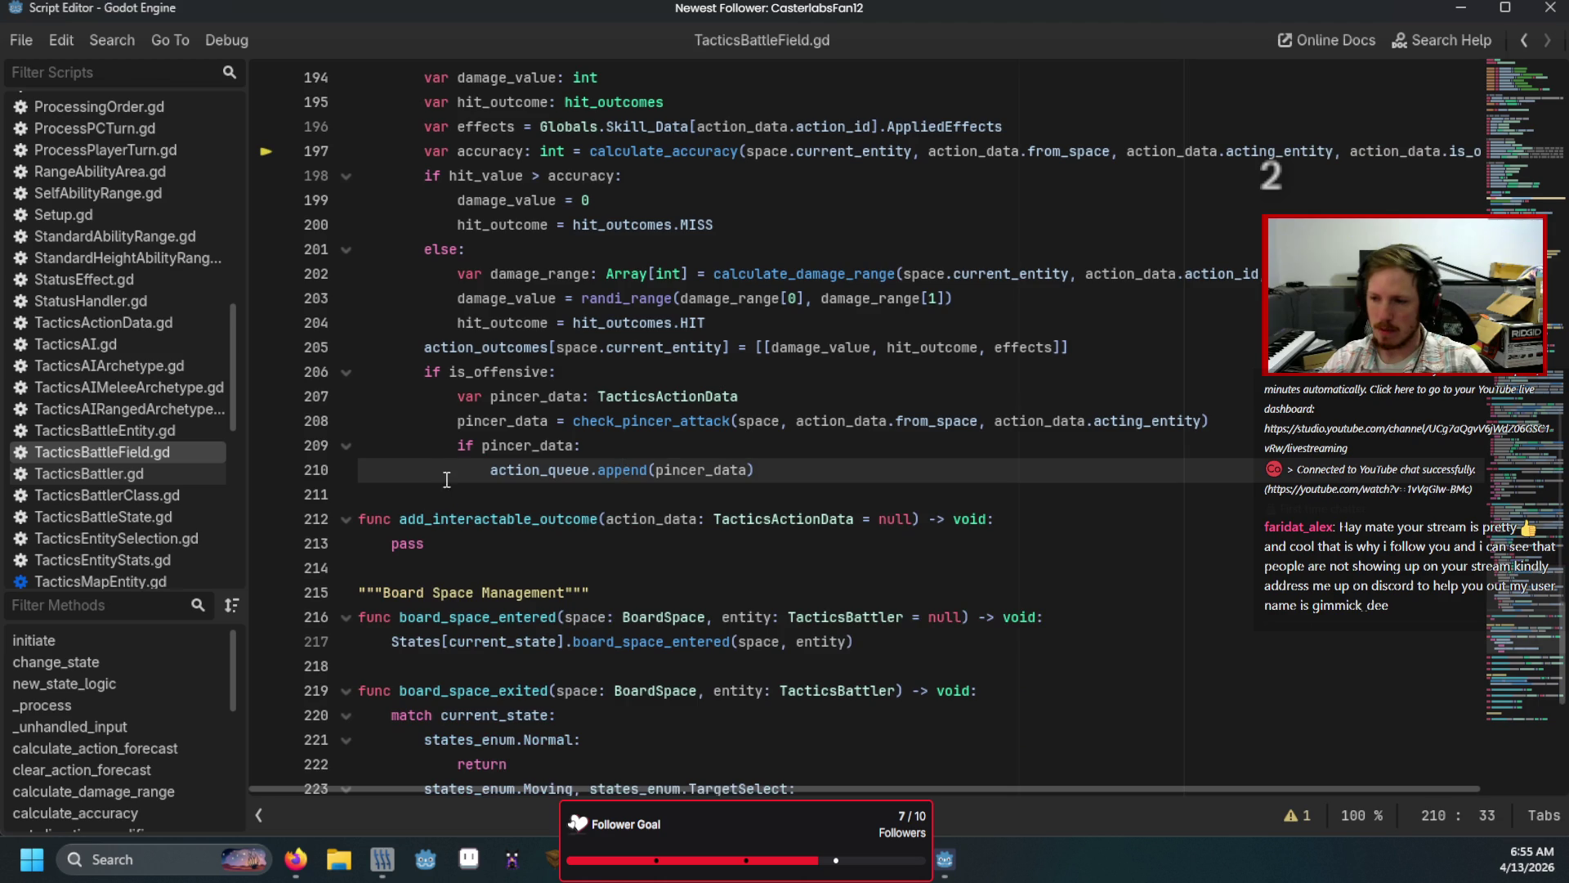
Step: Replace pass with an action_outcomes[space.current_entity] assignment
click(455, 540)
key(BackSpace)
key(BackSpace)
key(BackSpace)
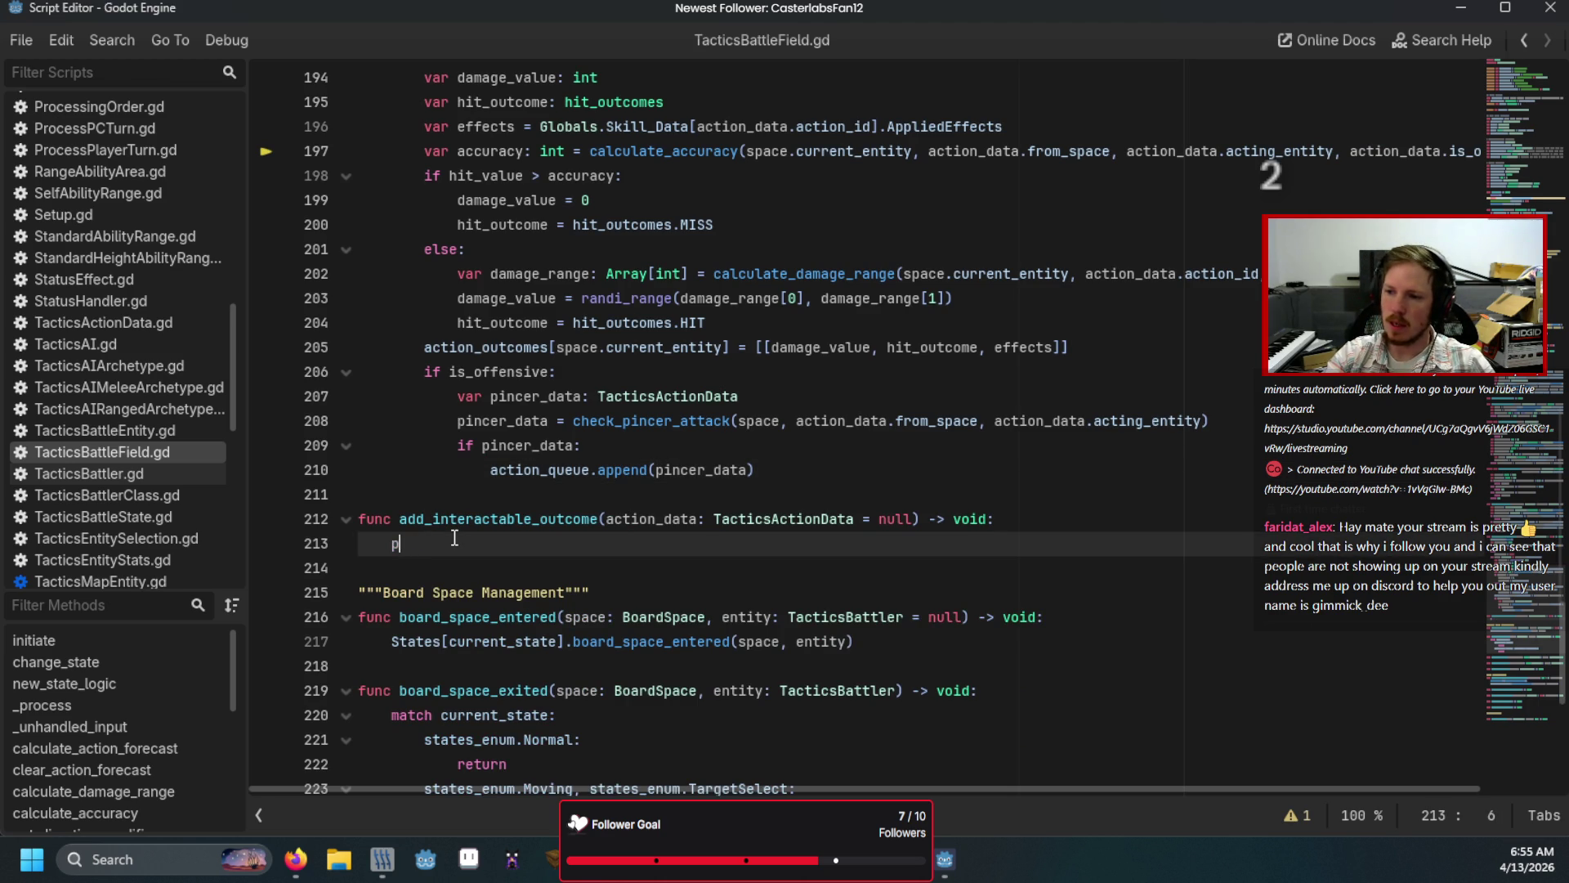
text(action_ou)
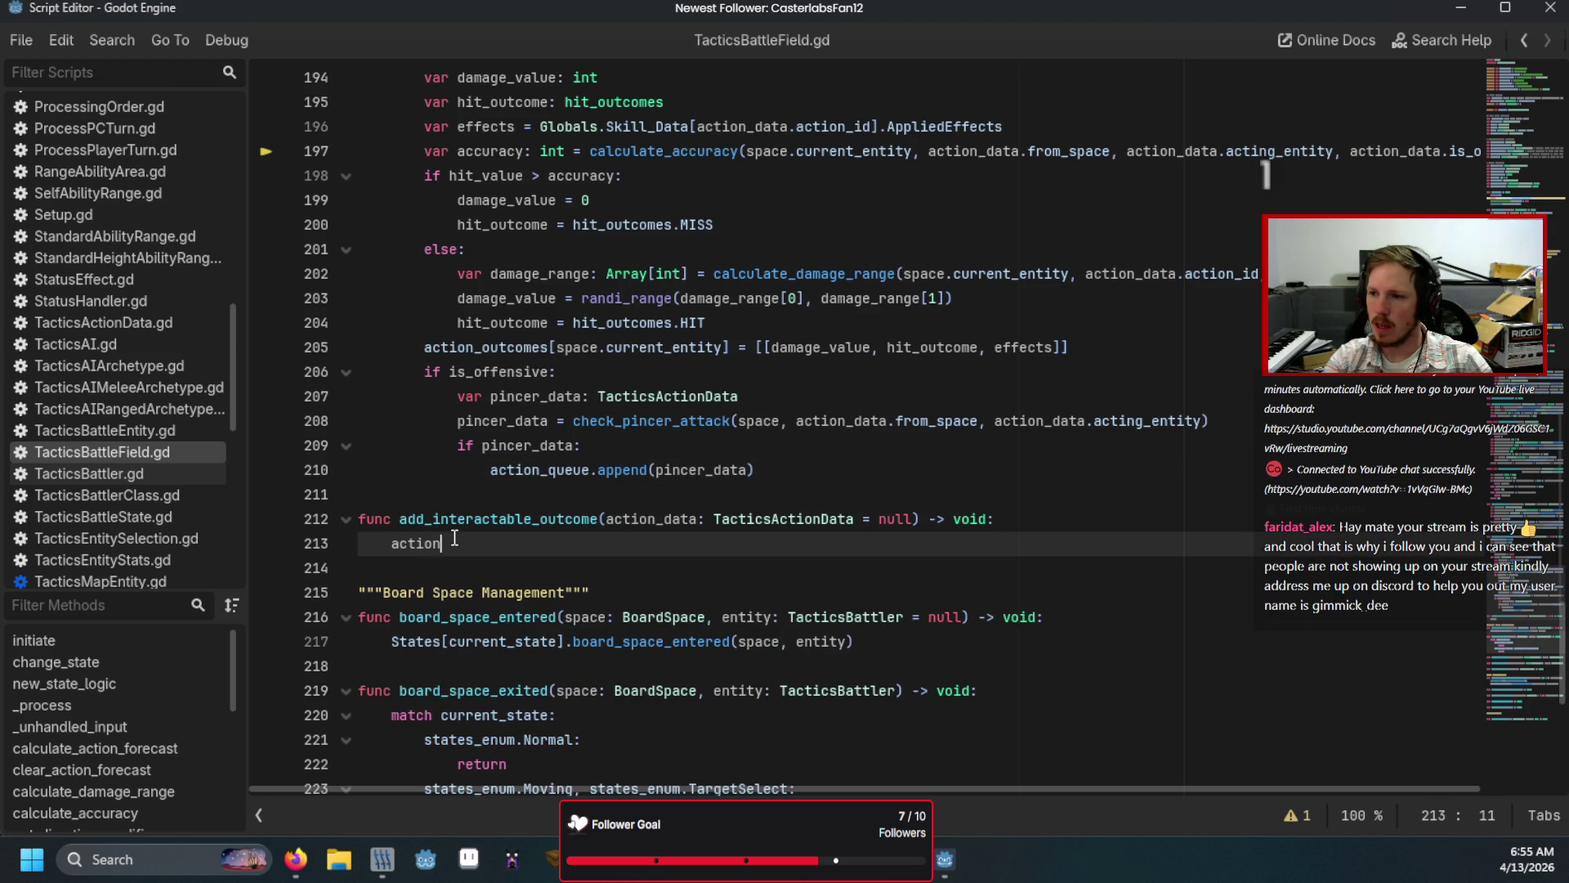
key(Return)
text([)
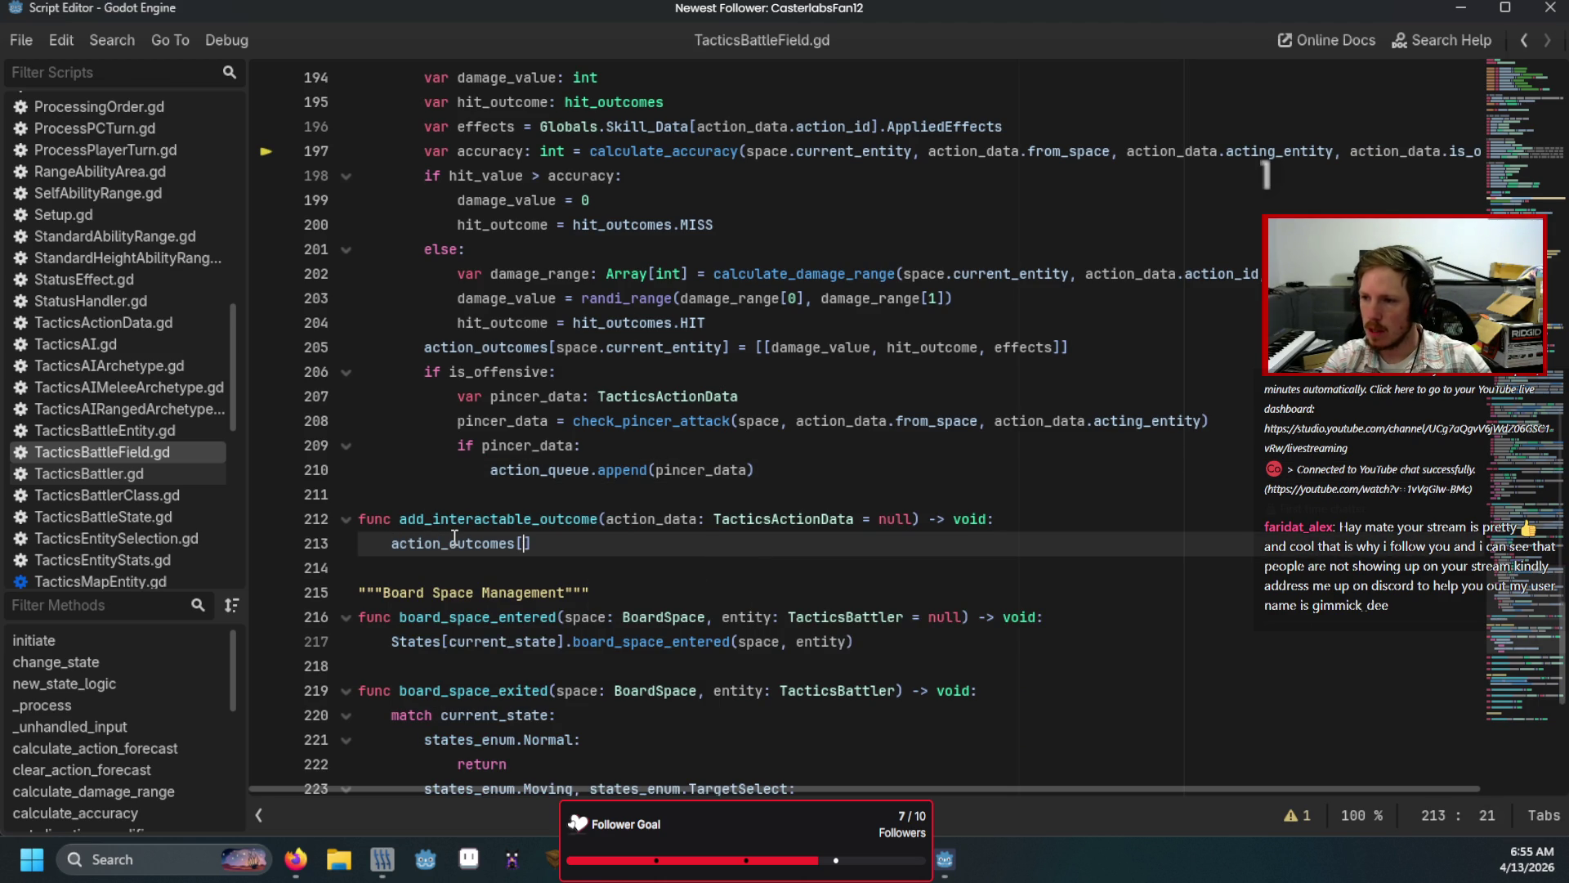
text(spa)
text(ce.cur)
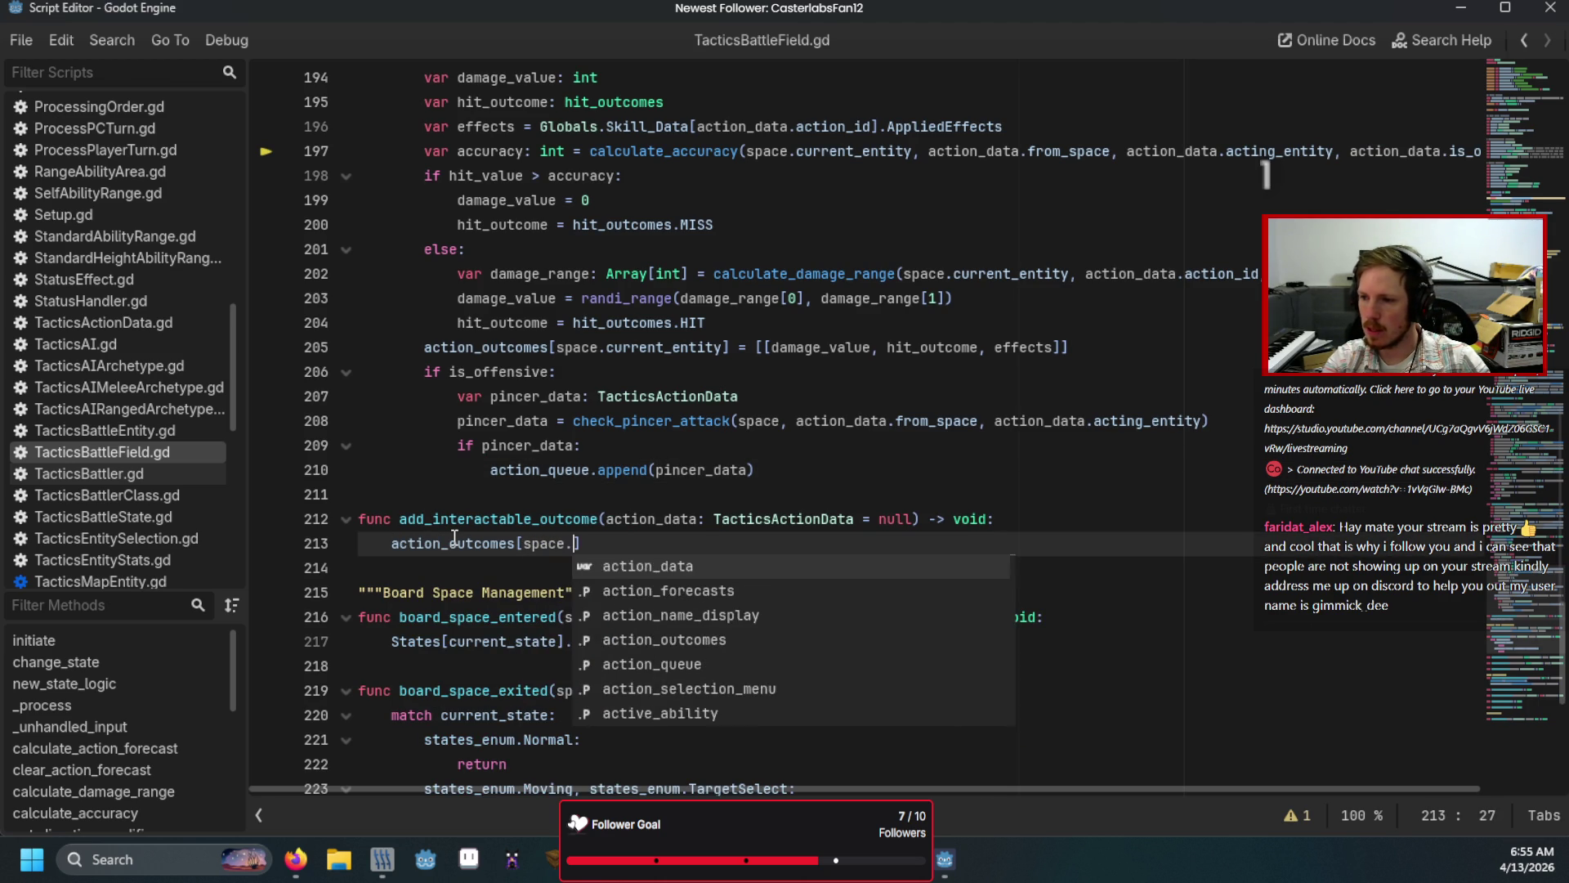
text(rent_entity)
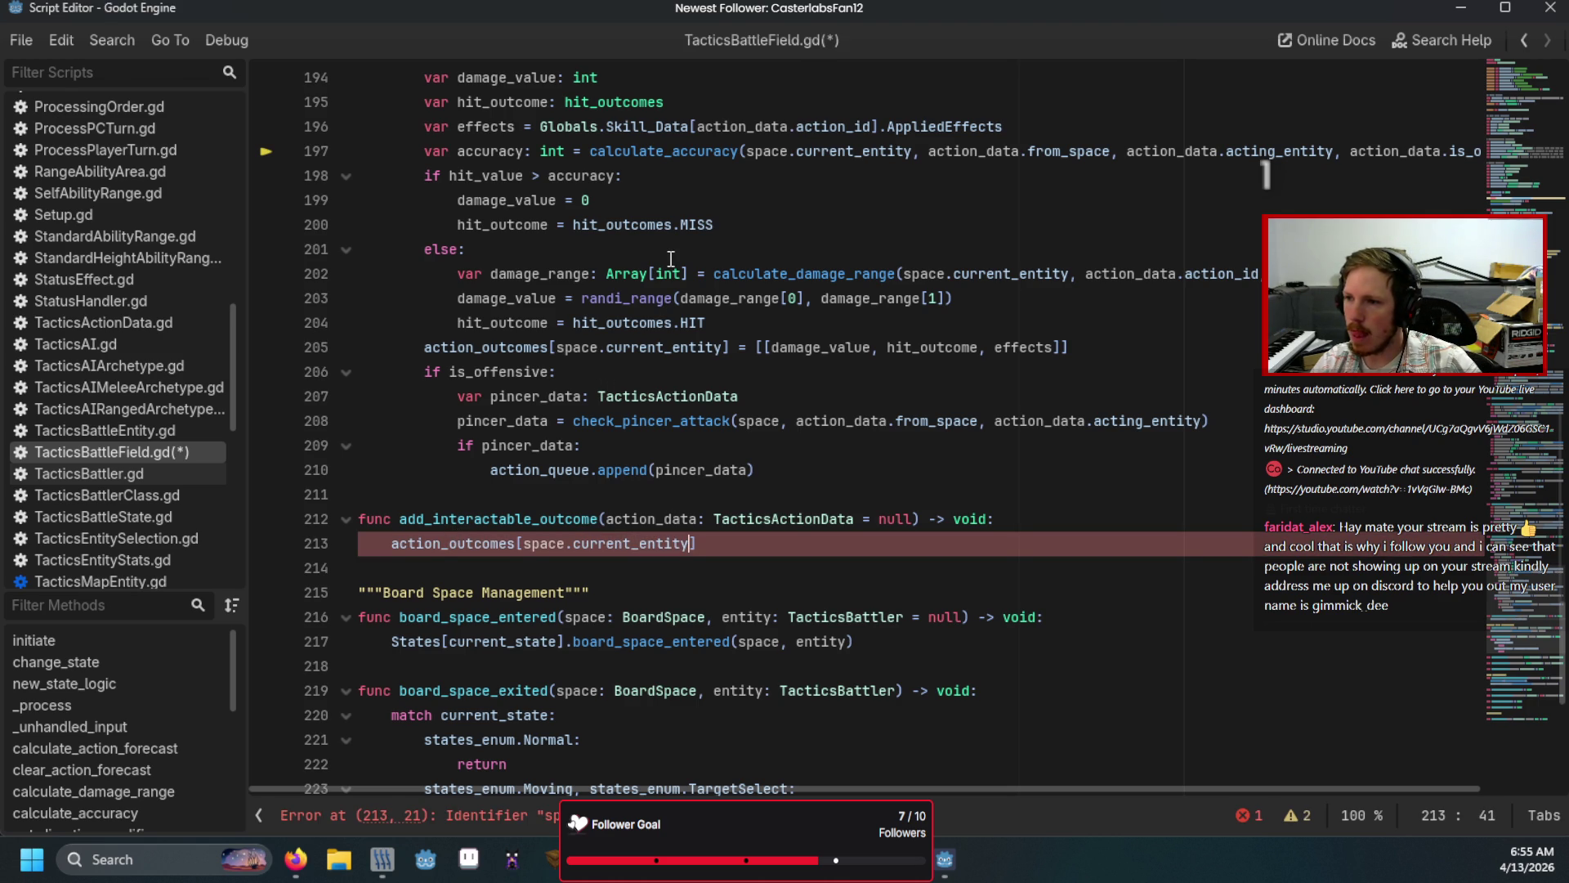
Step: Rewrite it as a loop: for space: BoardSpace in action_data.selected_spots, assigning action_outcomes inside
double_click(586, 345)
scroll(585, 339, up, 2)
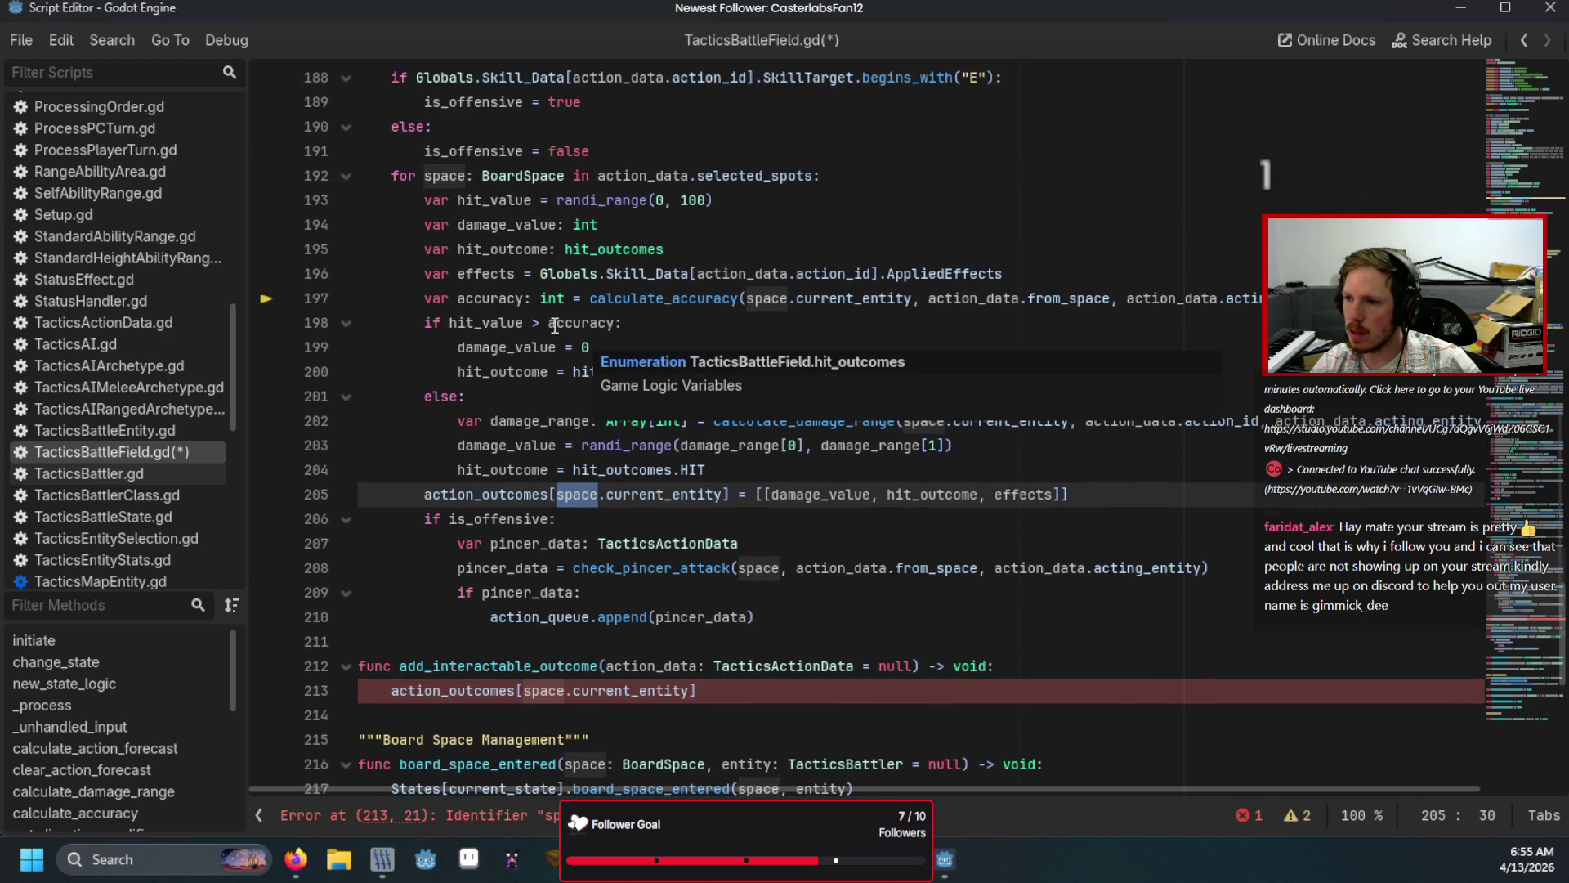
drag(696, 691, 383, 690)
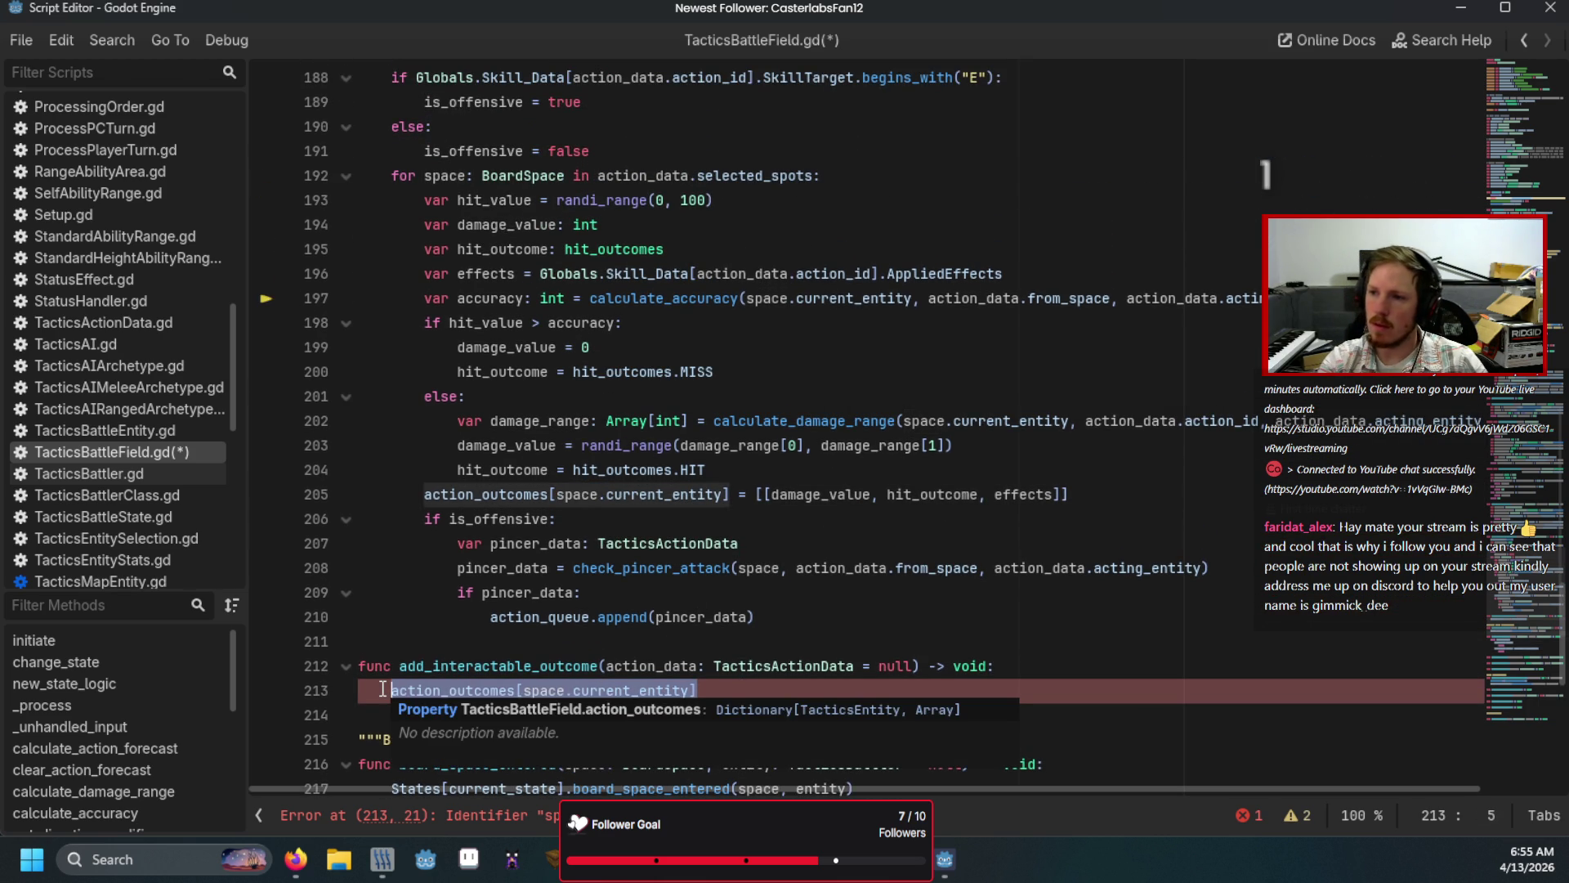
text(for space: Boar)
key(Return)
text(n action_data.)
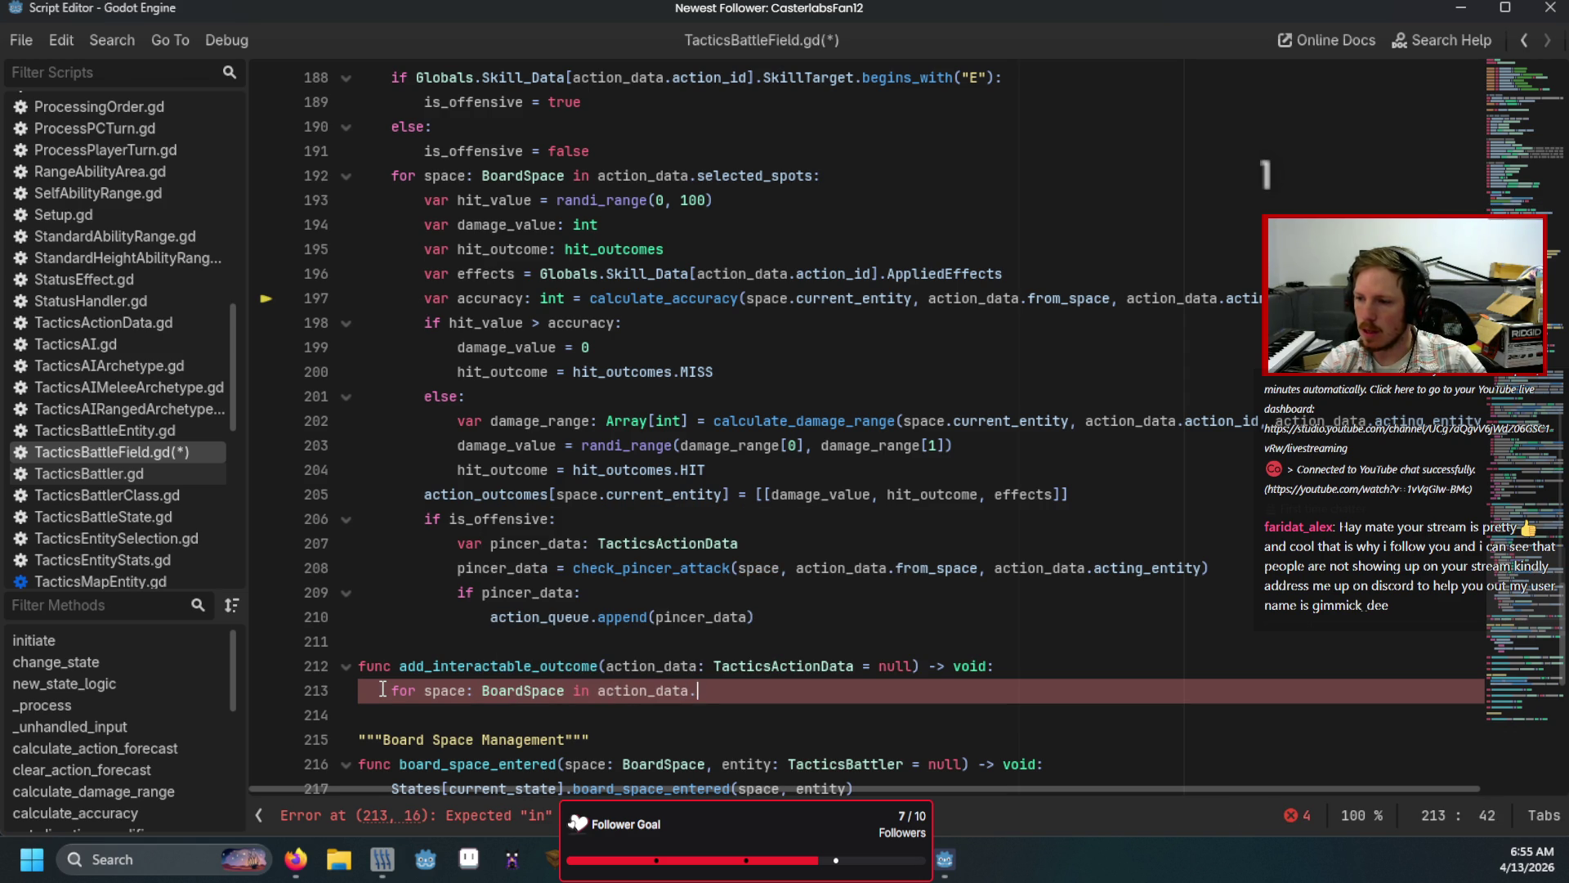
text(se)
key(Return)
text(:)
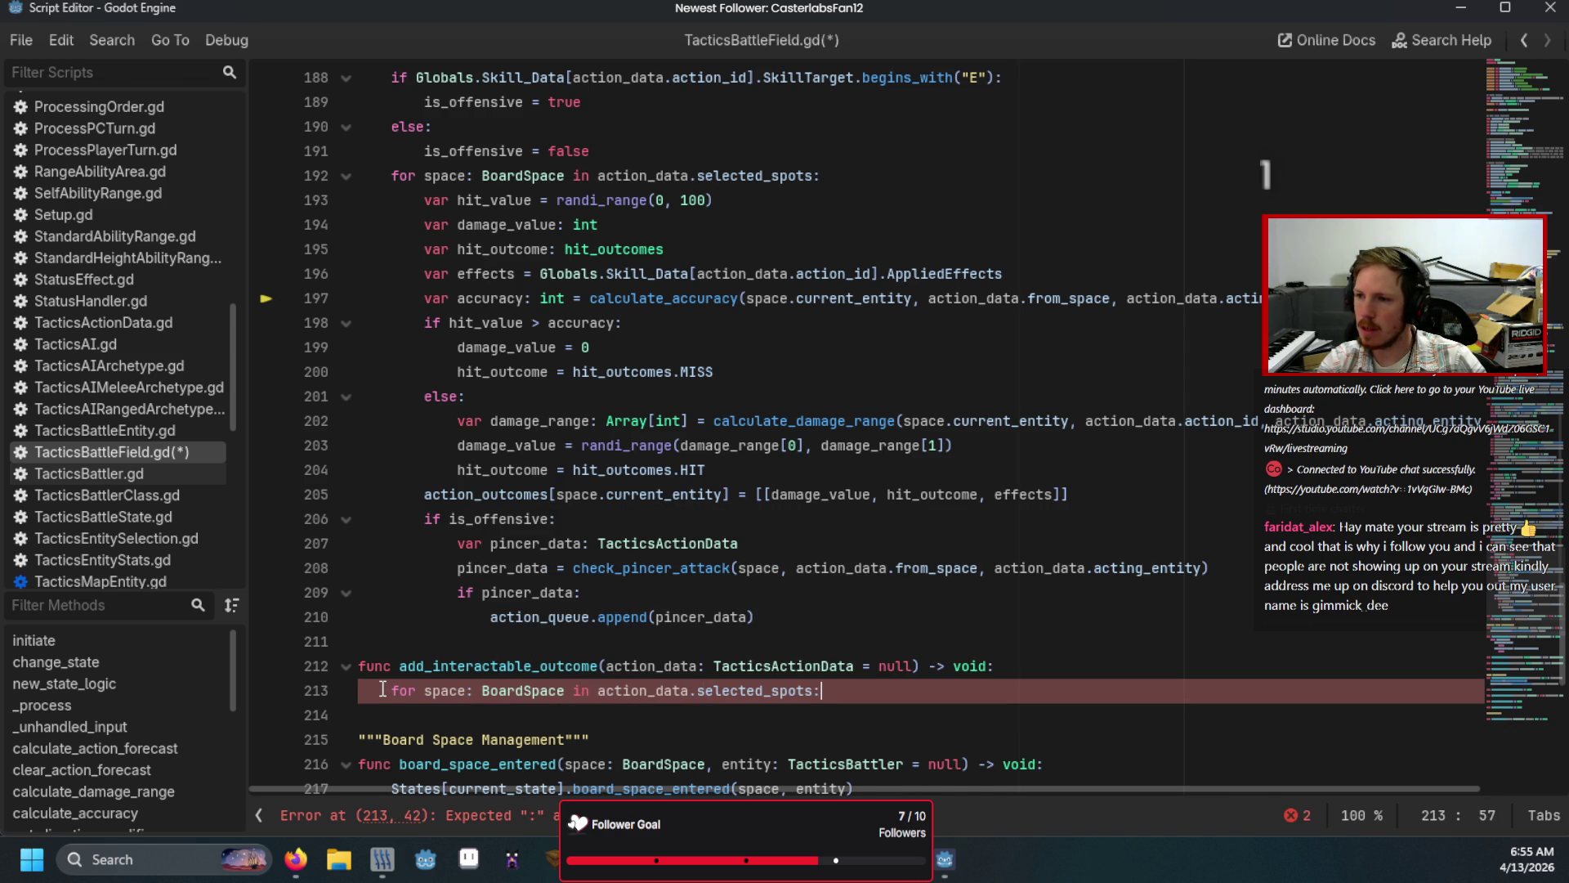
key(Return)
text(actioN_outcomes[target][0][1] == TacticsBattleField.hit_outcomes.MISS:)
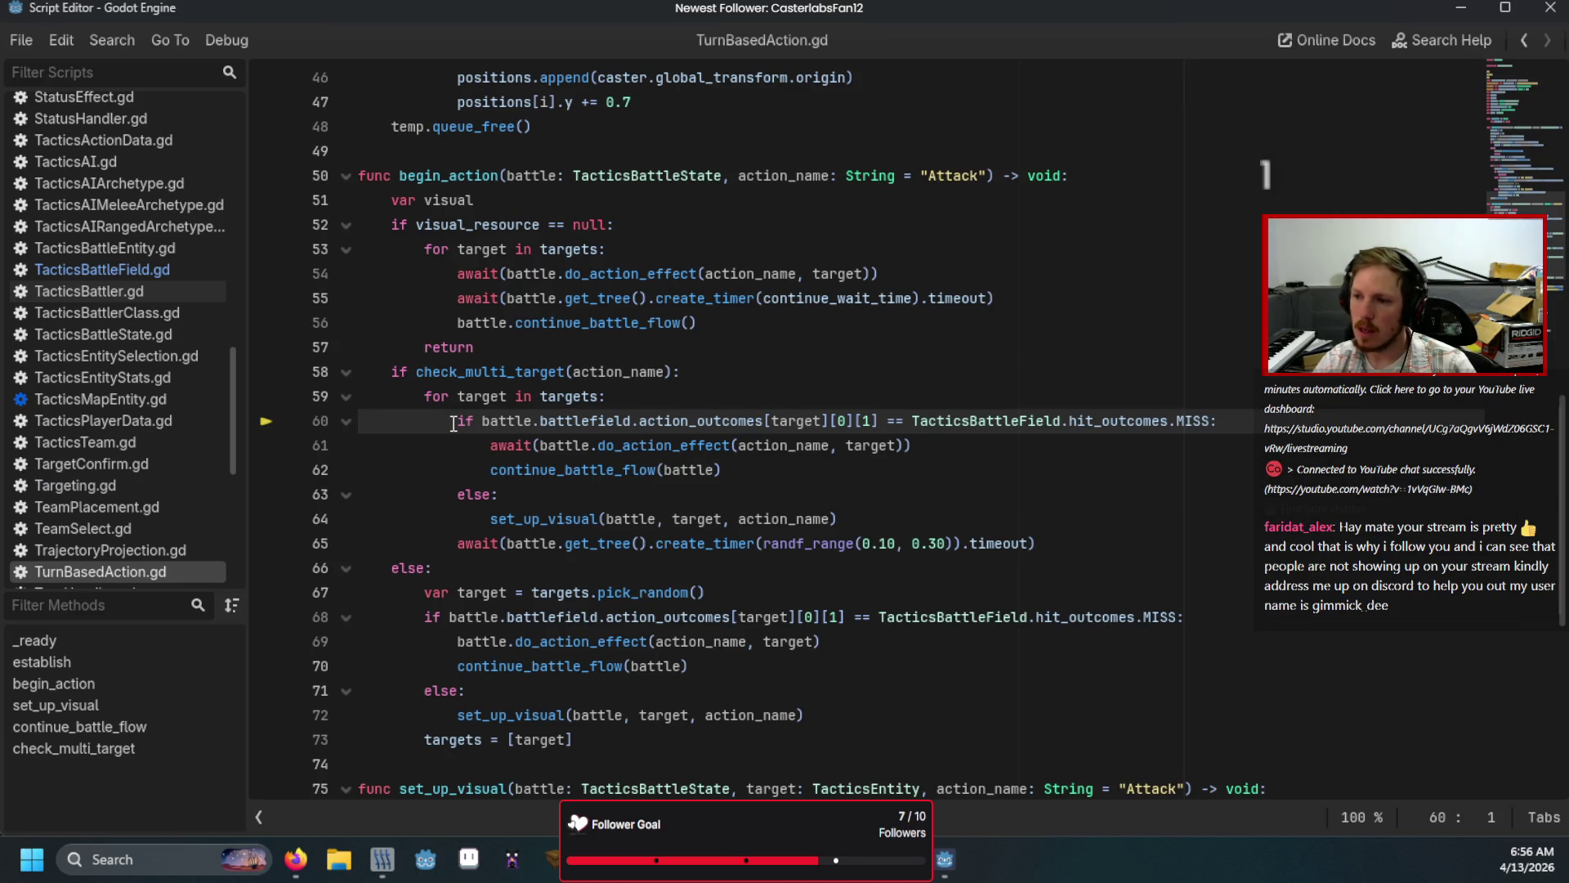
Step: Check the [target][0][1] outcome lookup on line 60 of TurnBasedAction.gd
click(850, 424)
drag(878, 420, 767, 419)
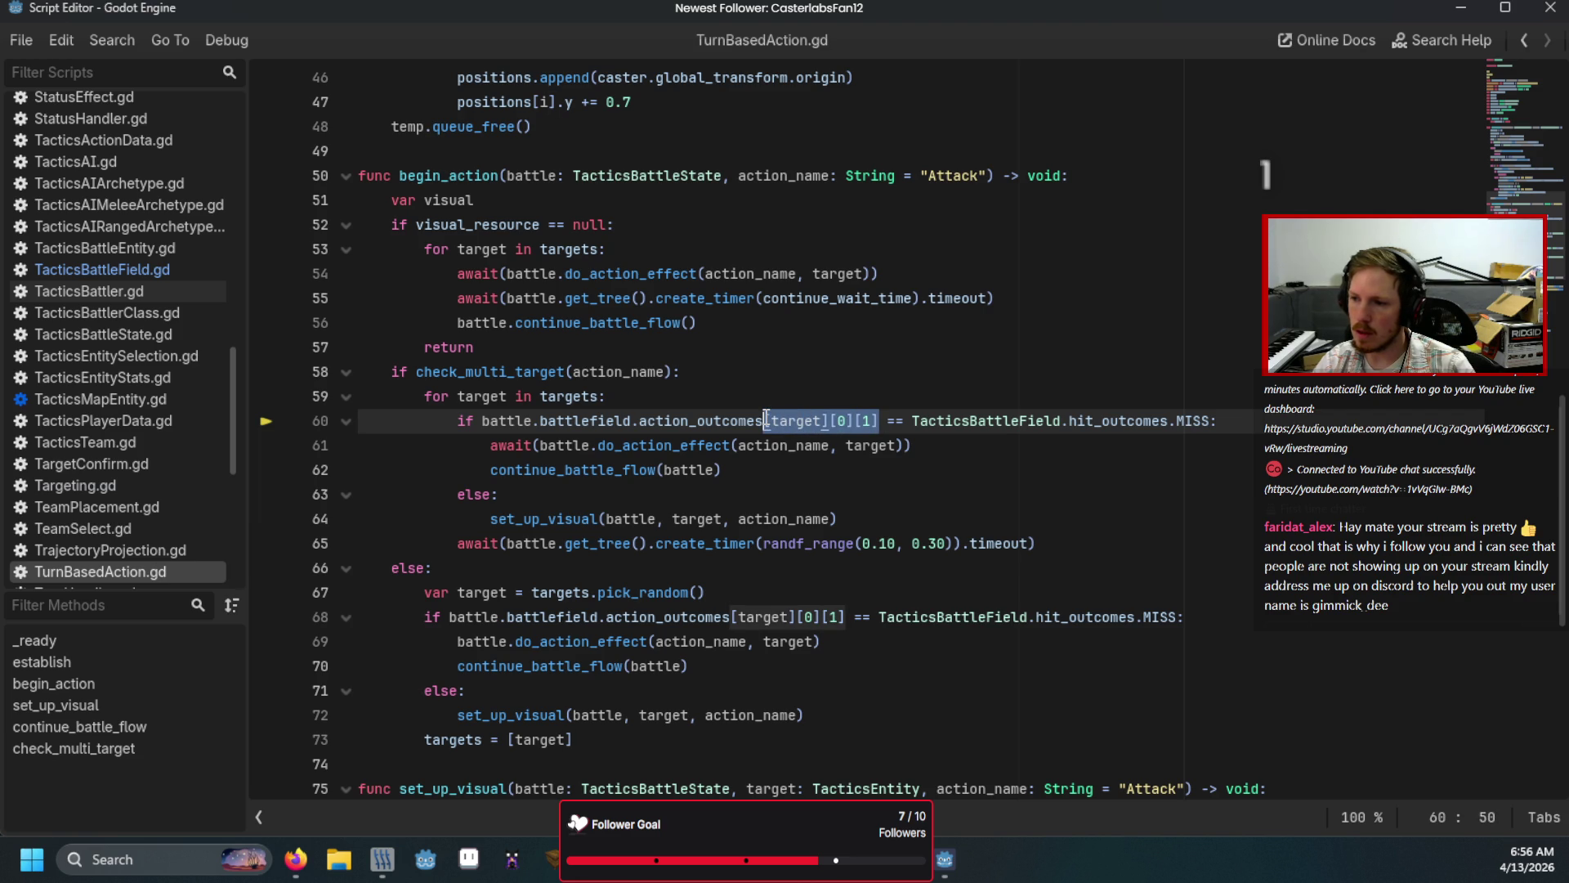
click(717, 401)
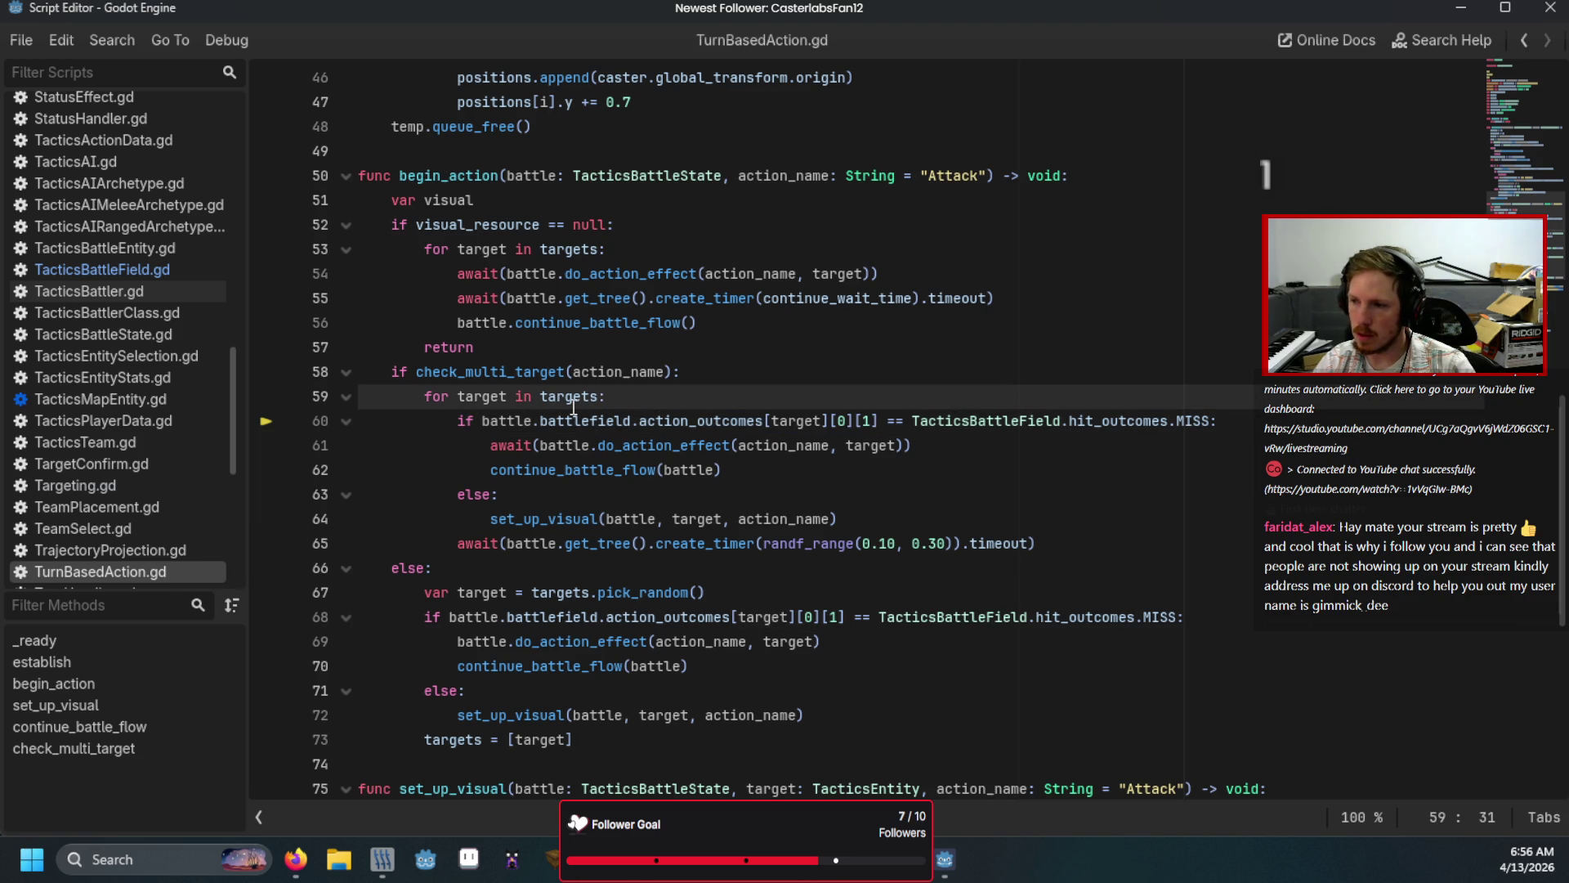
click(173, 273)
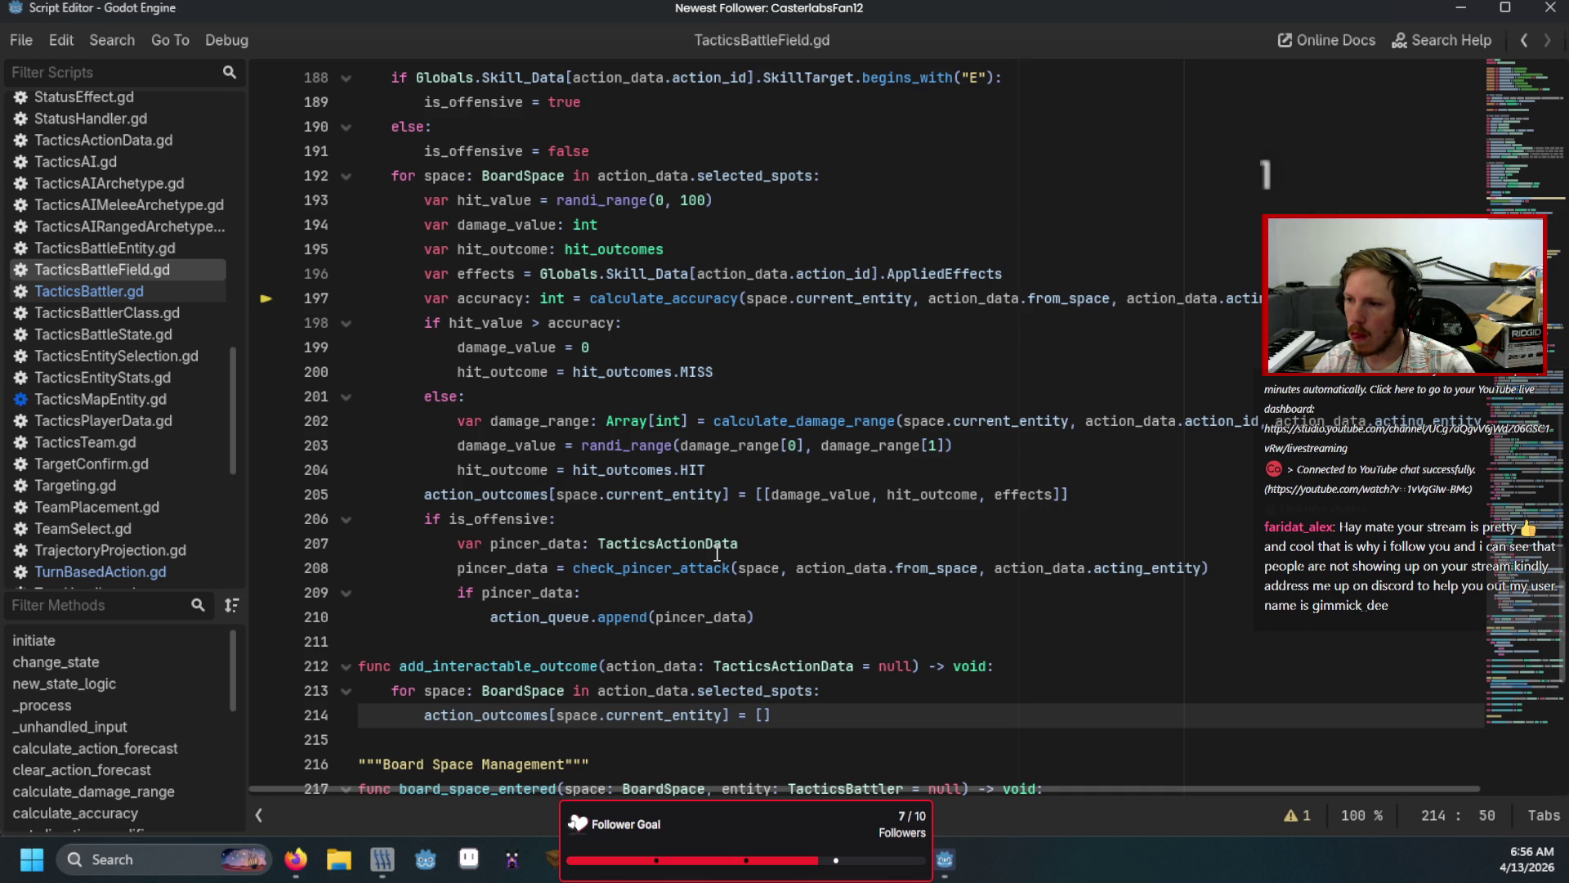
scroll(717, 554, down, 1)
Step: Complete the loop's assignment value as [[0], hit_outcomes.HIT]
text([)
text(])
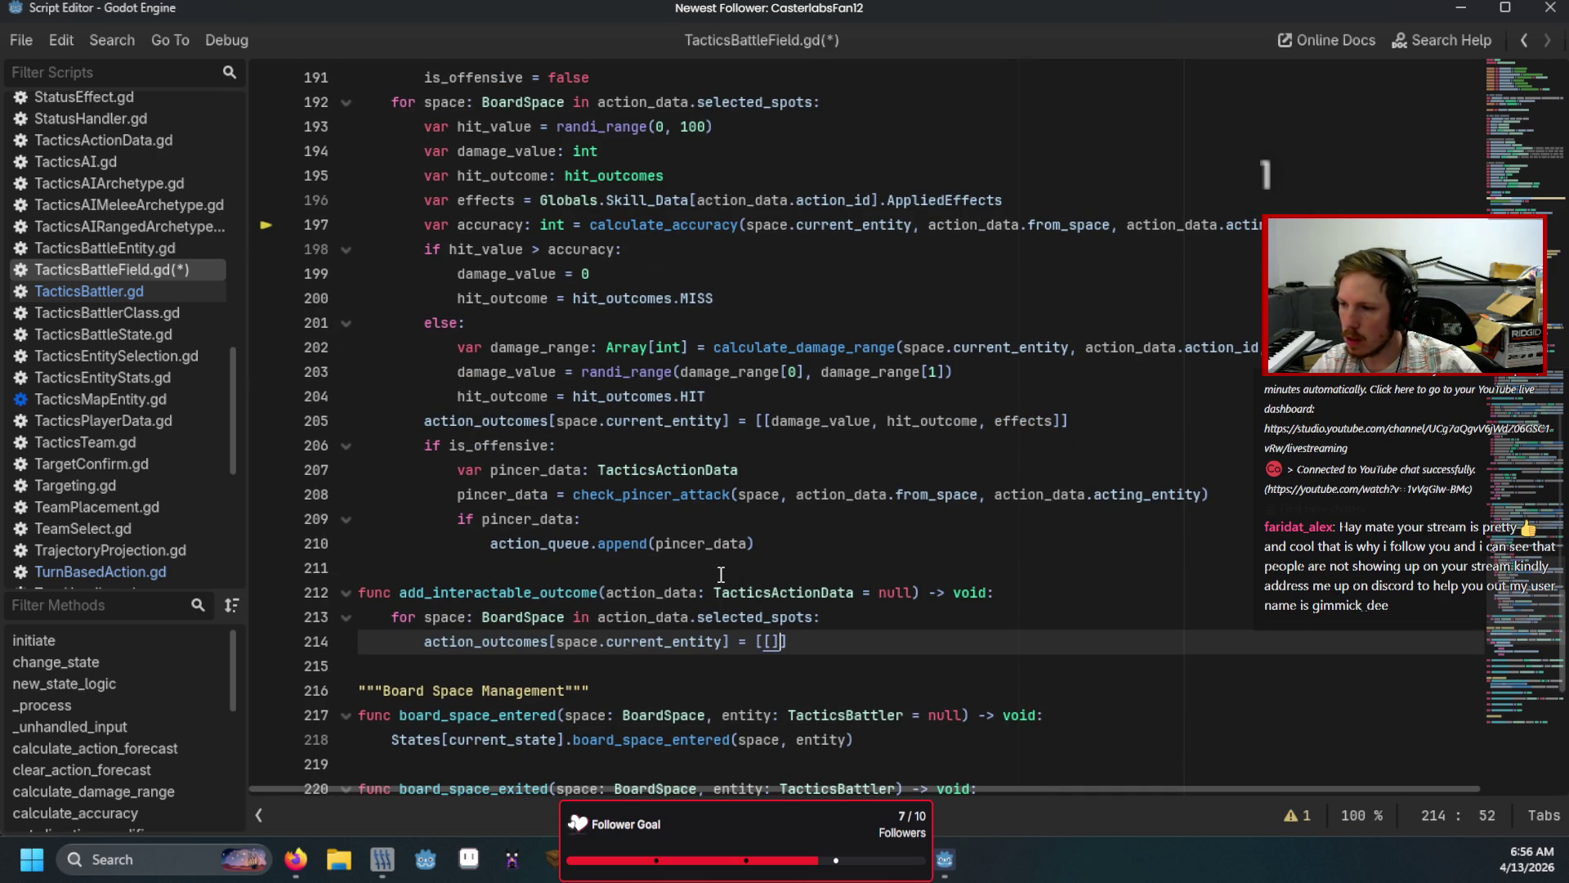
text(, T)
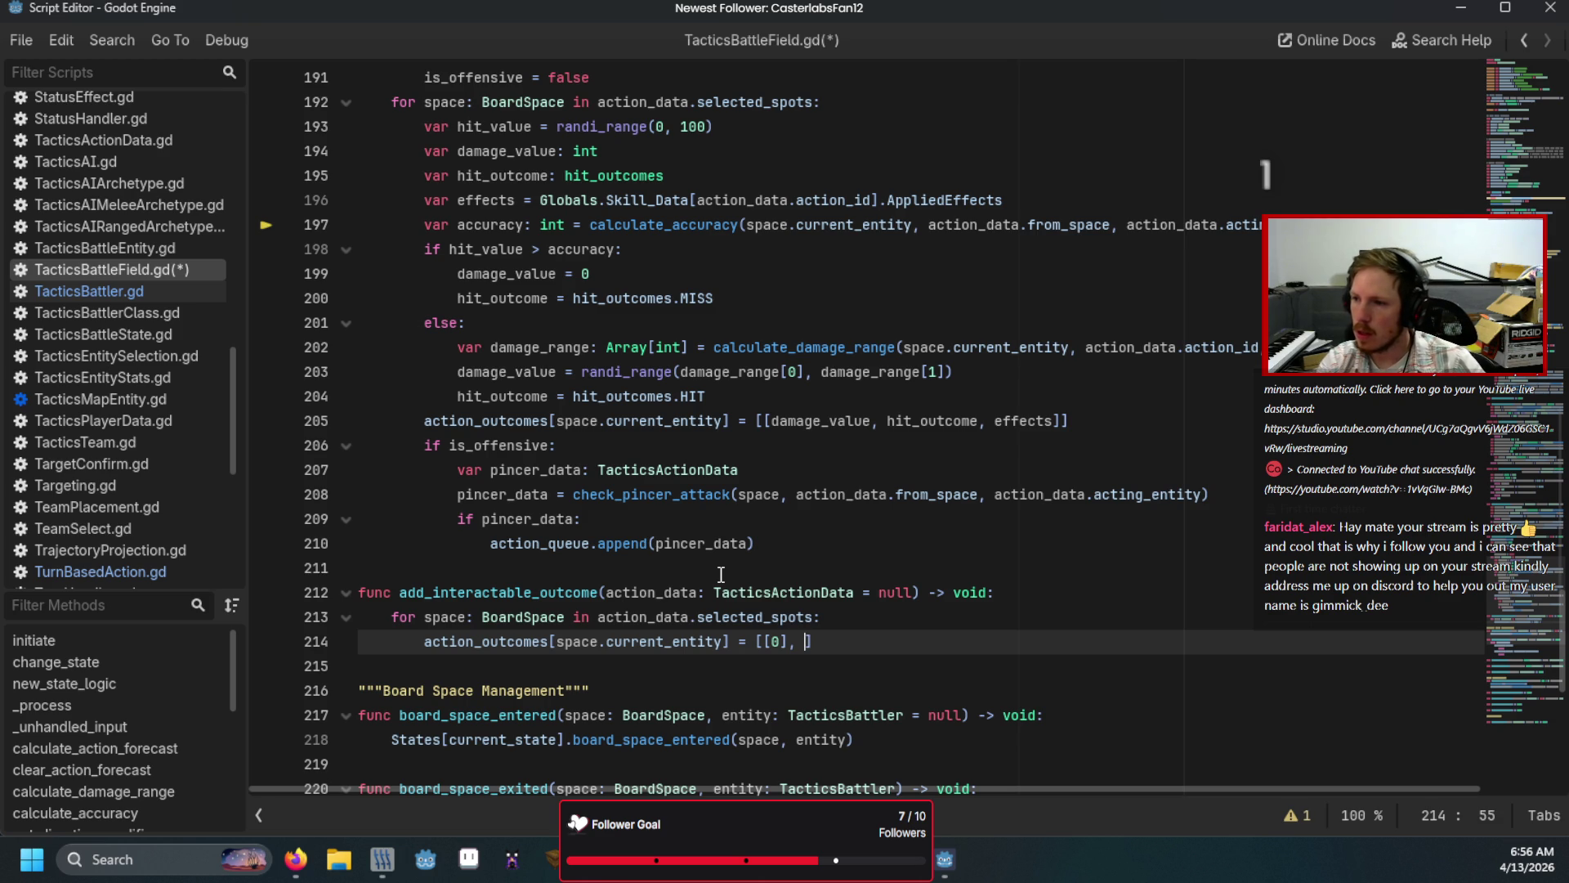
text(ar)
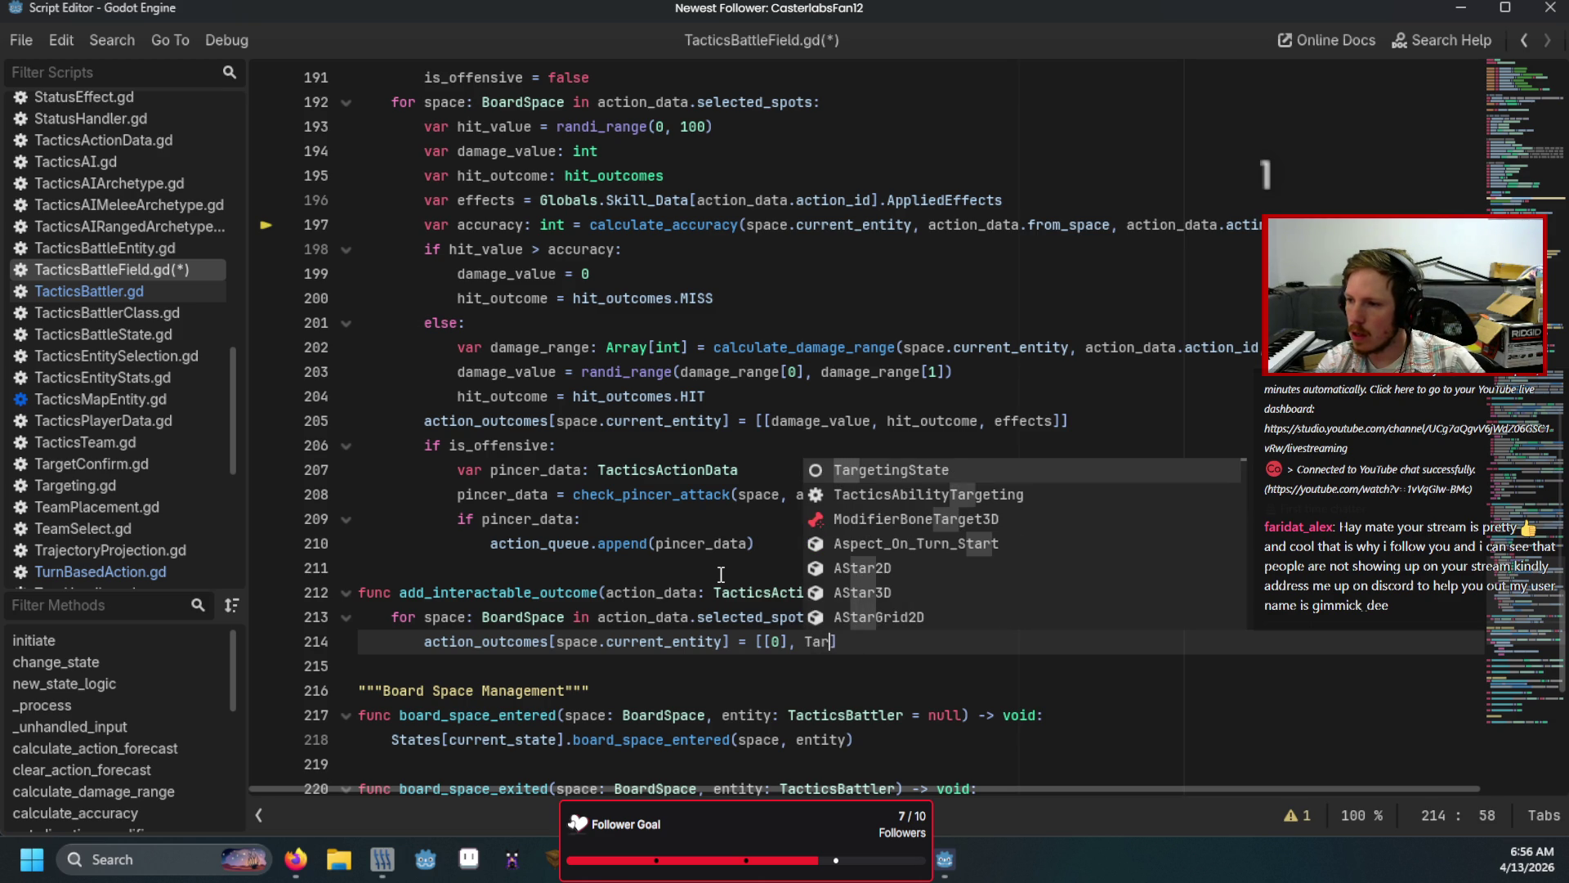
key(BackSpace)
key(BackSpace)
key(BackSpace)
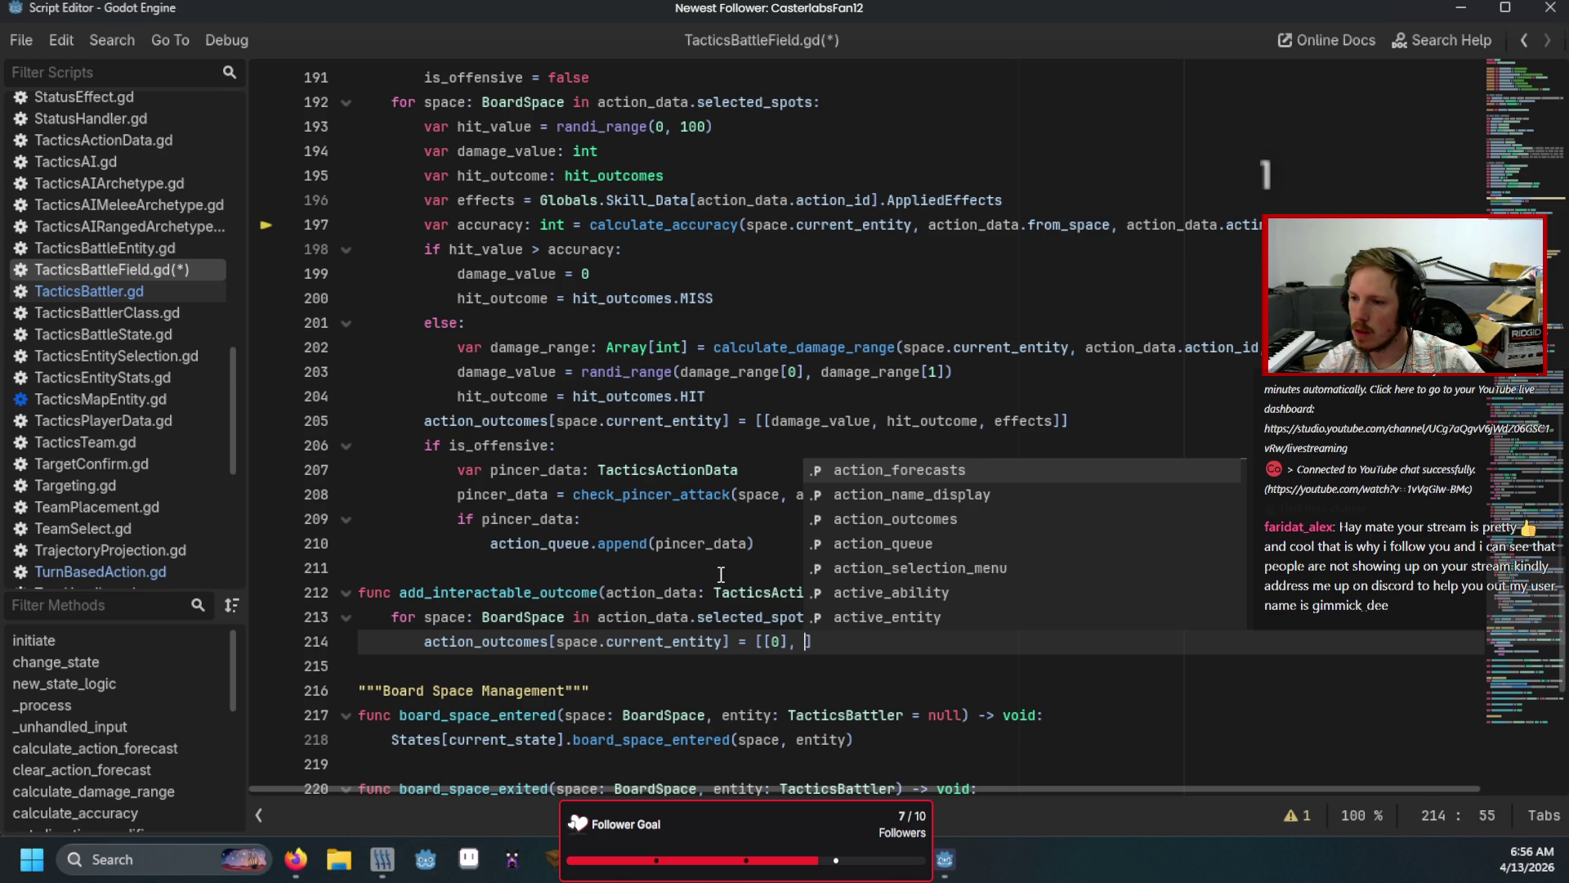
text(hit_outcomes.)
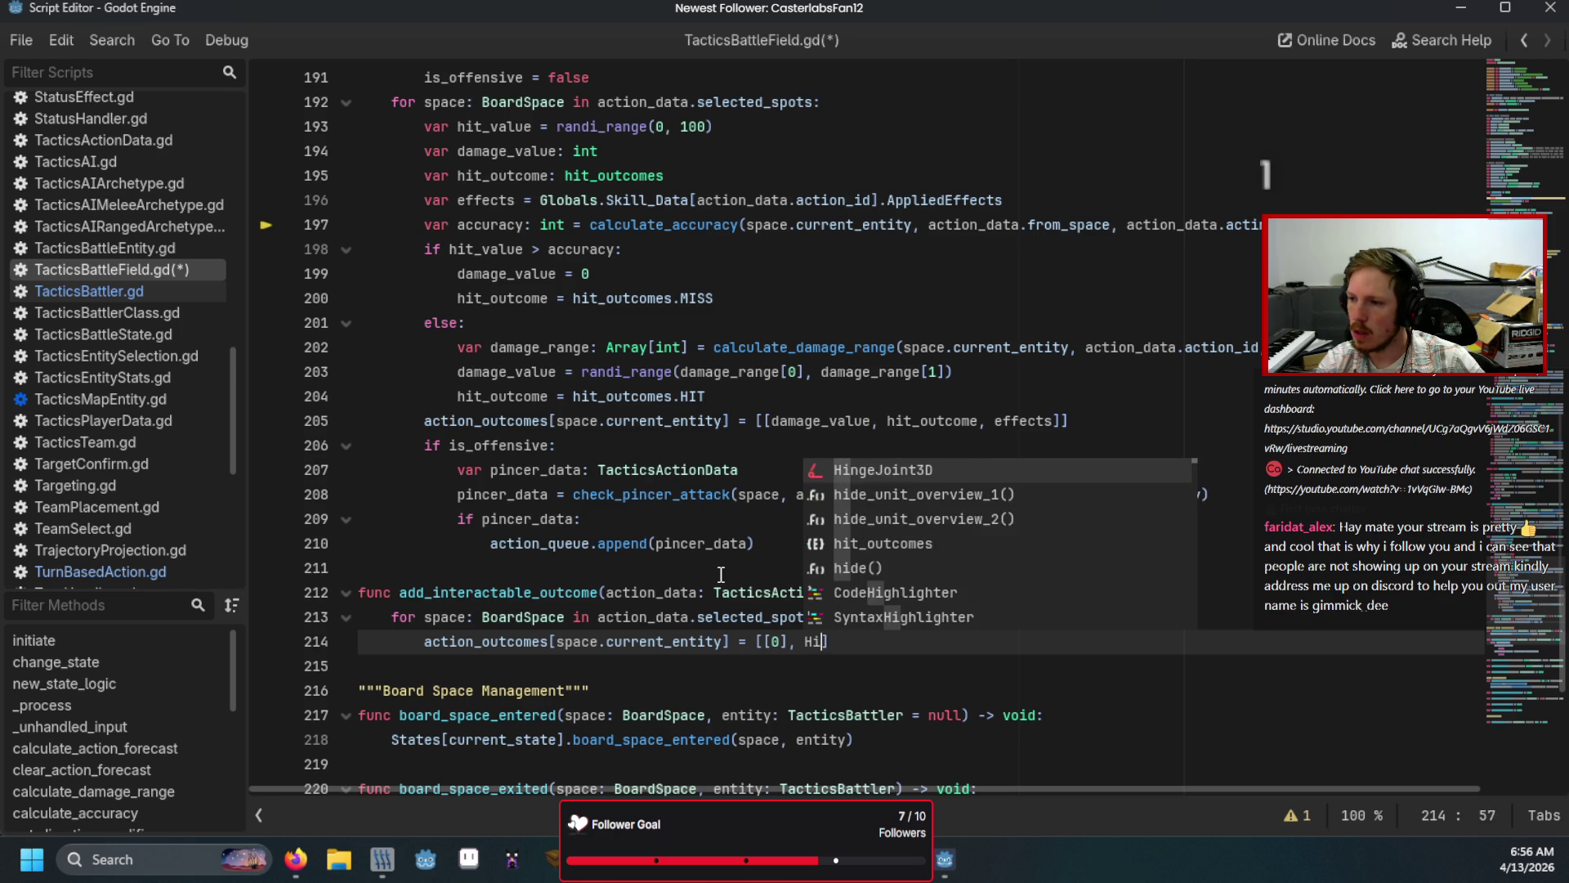
key(Return)
text(,)
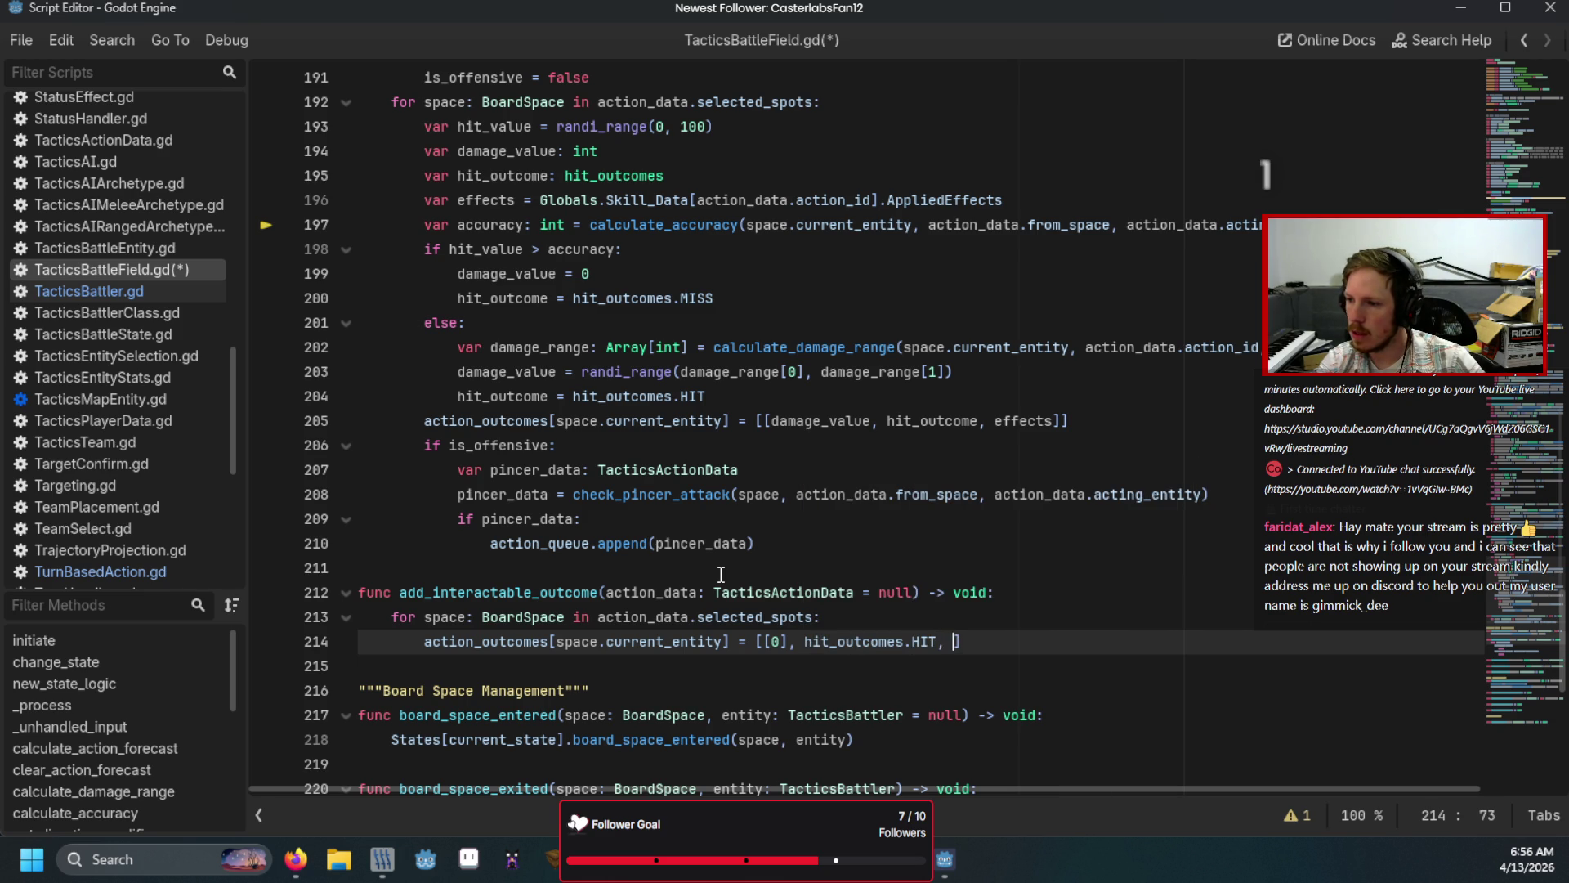
key(BackSpace)
key(BackSpace)
click(721, 574)
Step: Save TacticsBattleField.gd and go back to TurnBasedAction.gd at line 61
key(ctrl+s)
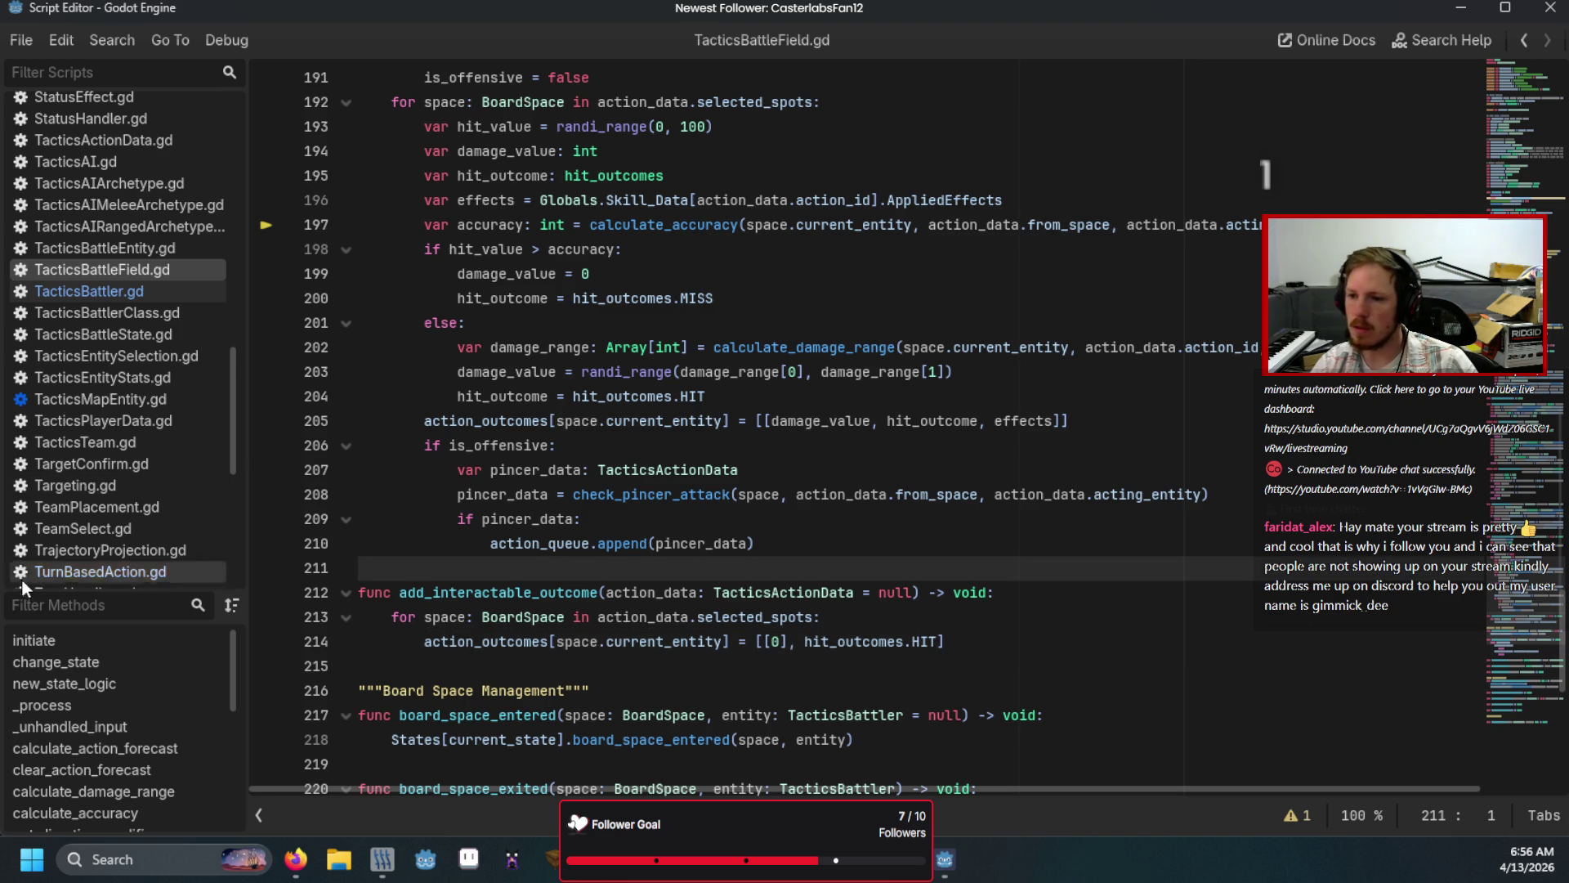
key(F12)
click(652, 446)
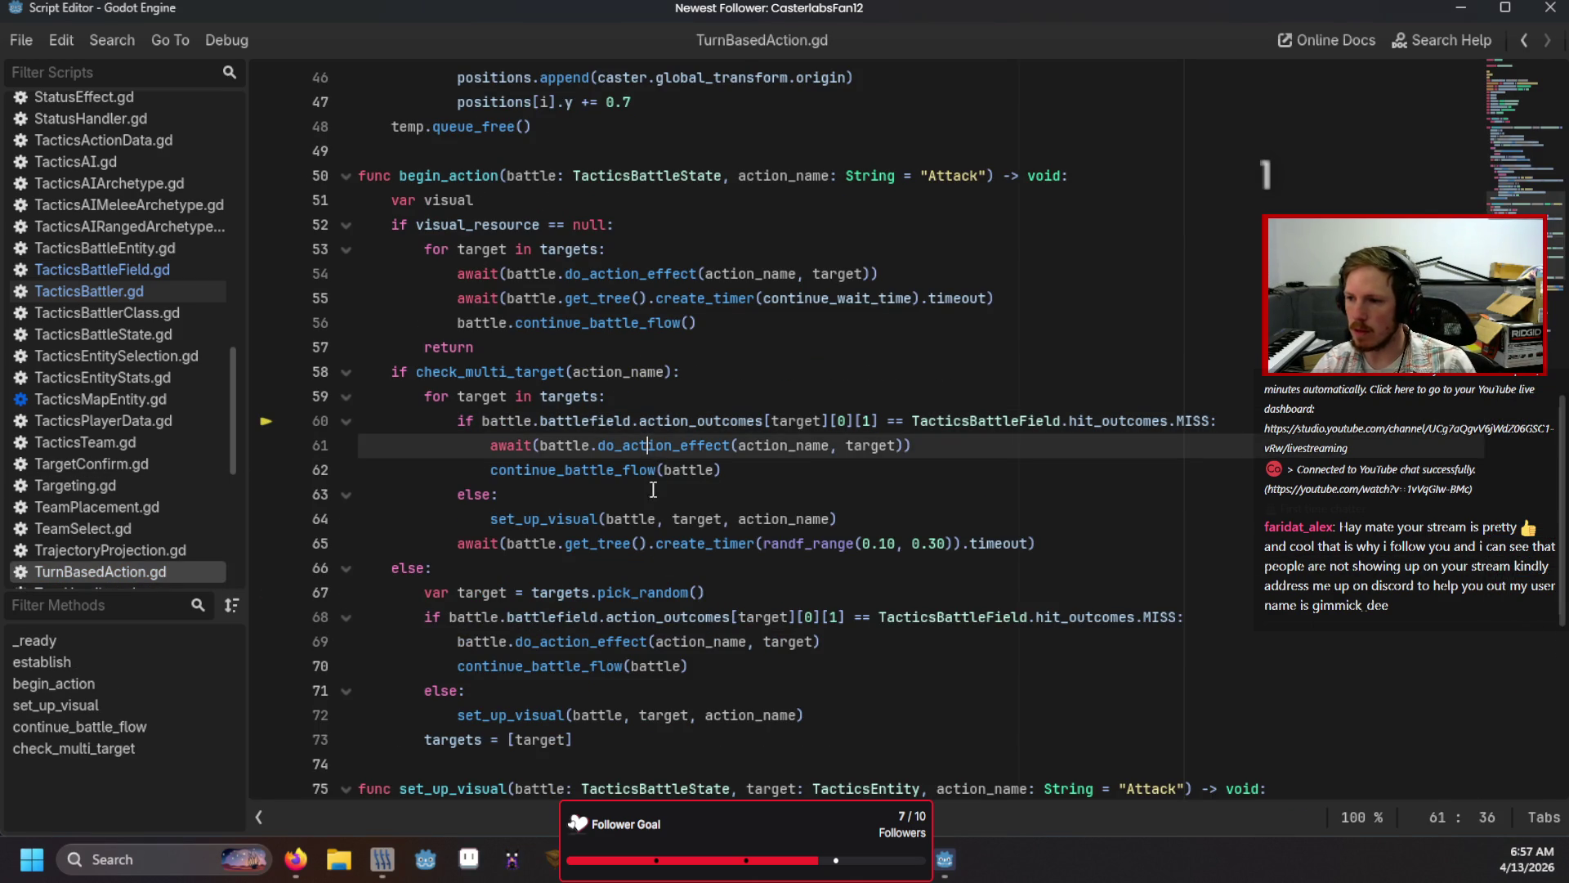
Step: Restart the game and use Adalram's Interact on the adjacent down-left tile
click(652, 518)
key(F5)
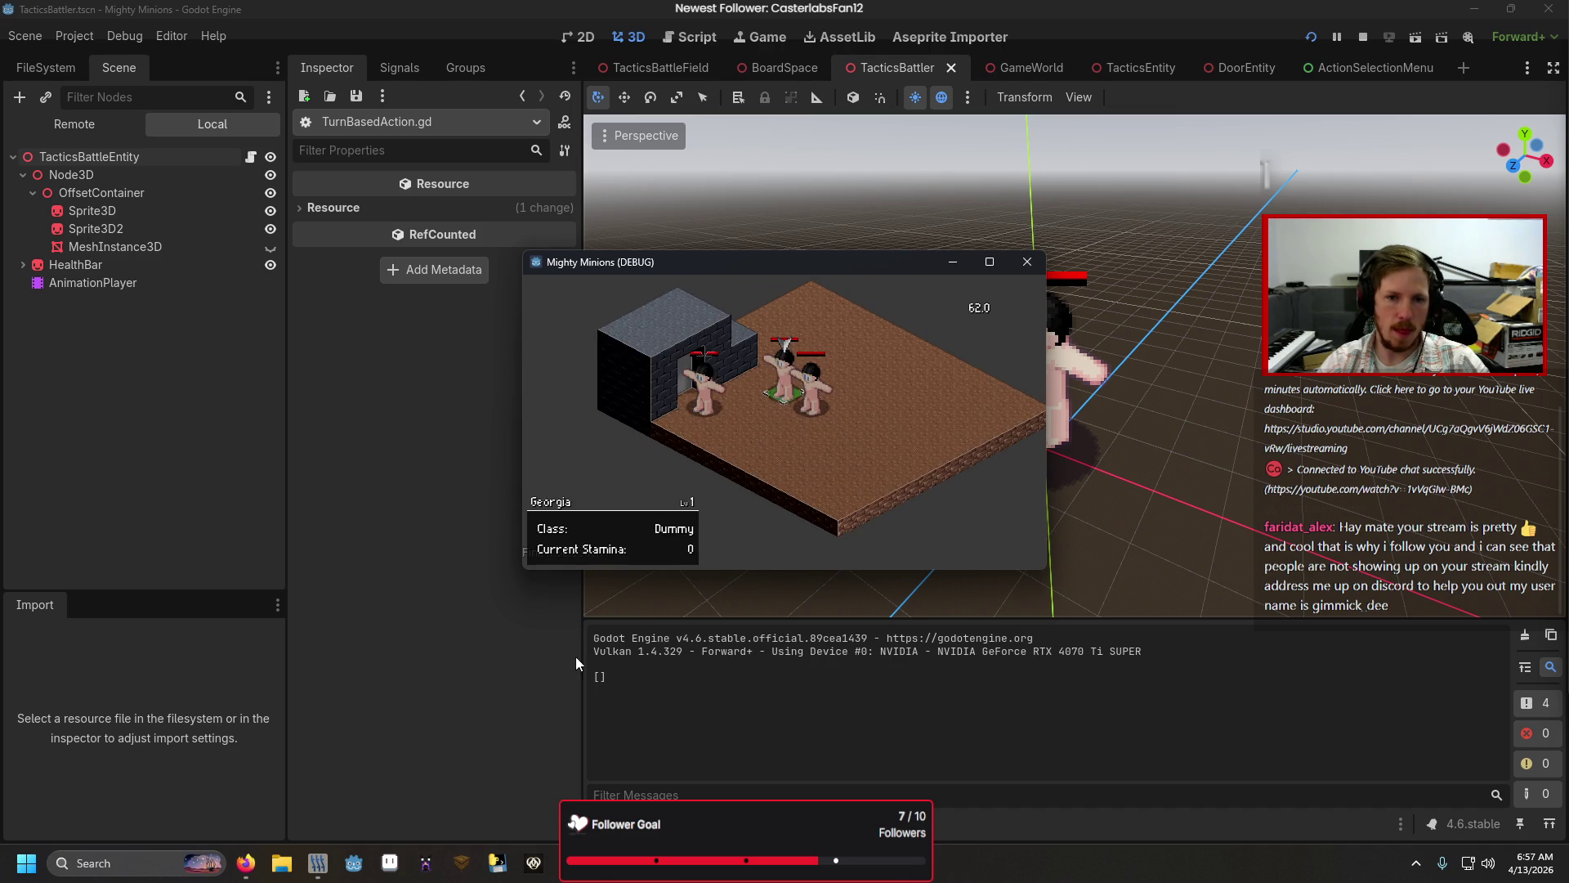
key(Down)
key(Down)
key(Return)
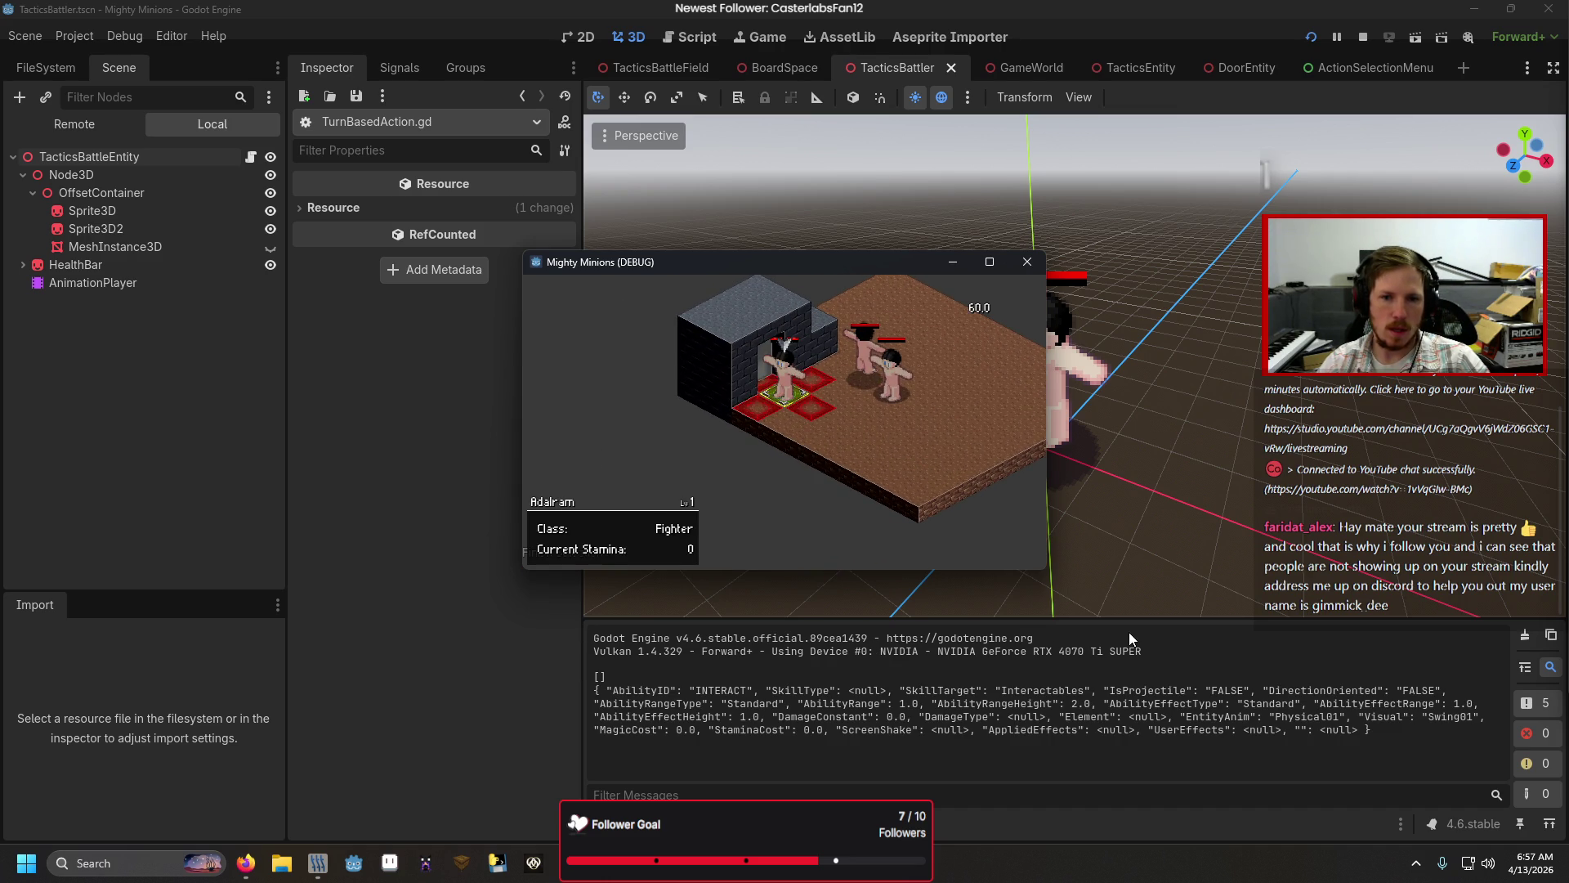
key(Left)
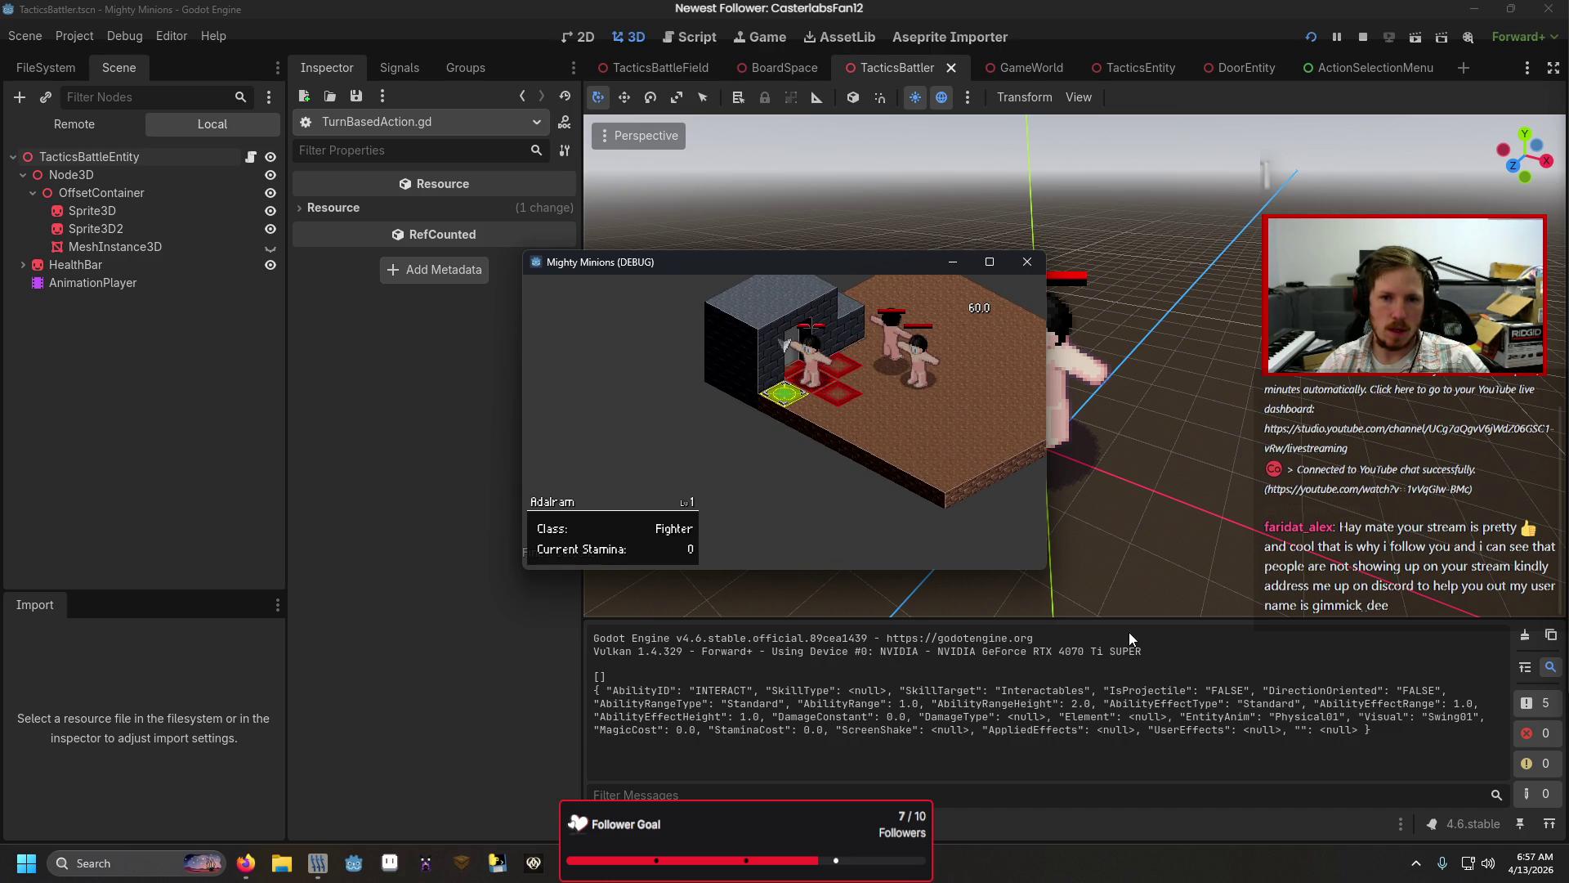
key(Return)
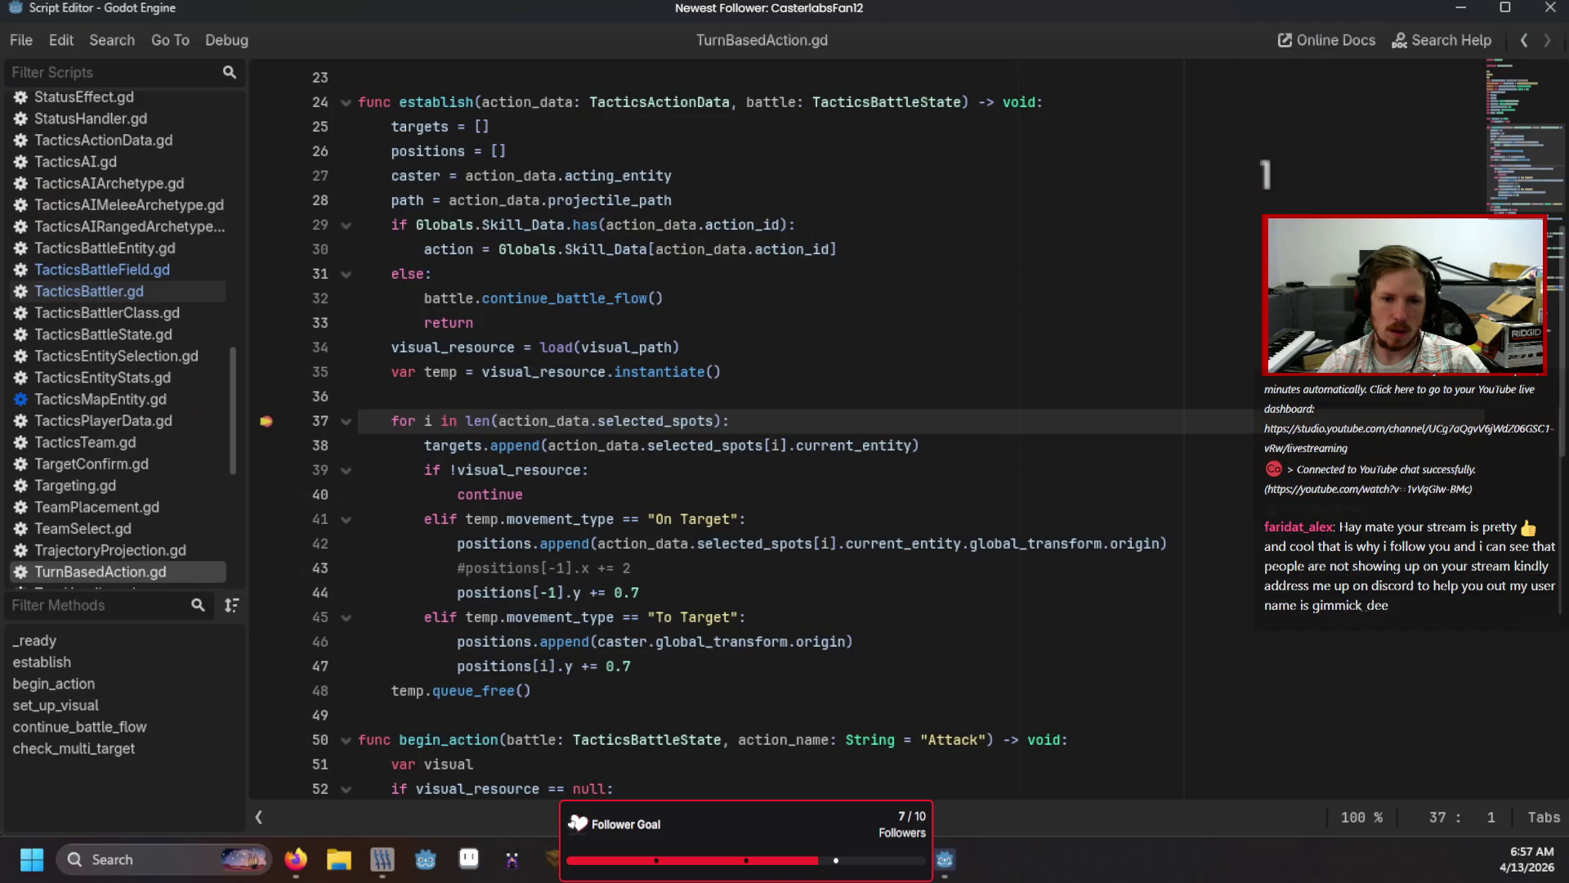
Step: Remove the line 37 breakpoint, continue to line 60, and select the live battlefield node
click(266, 421)
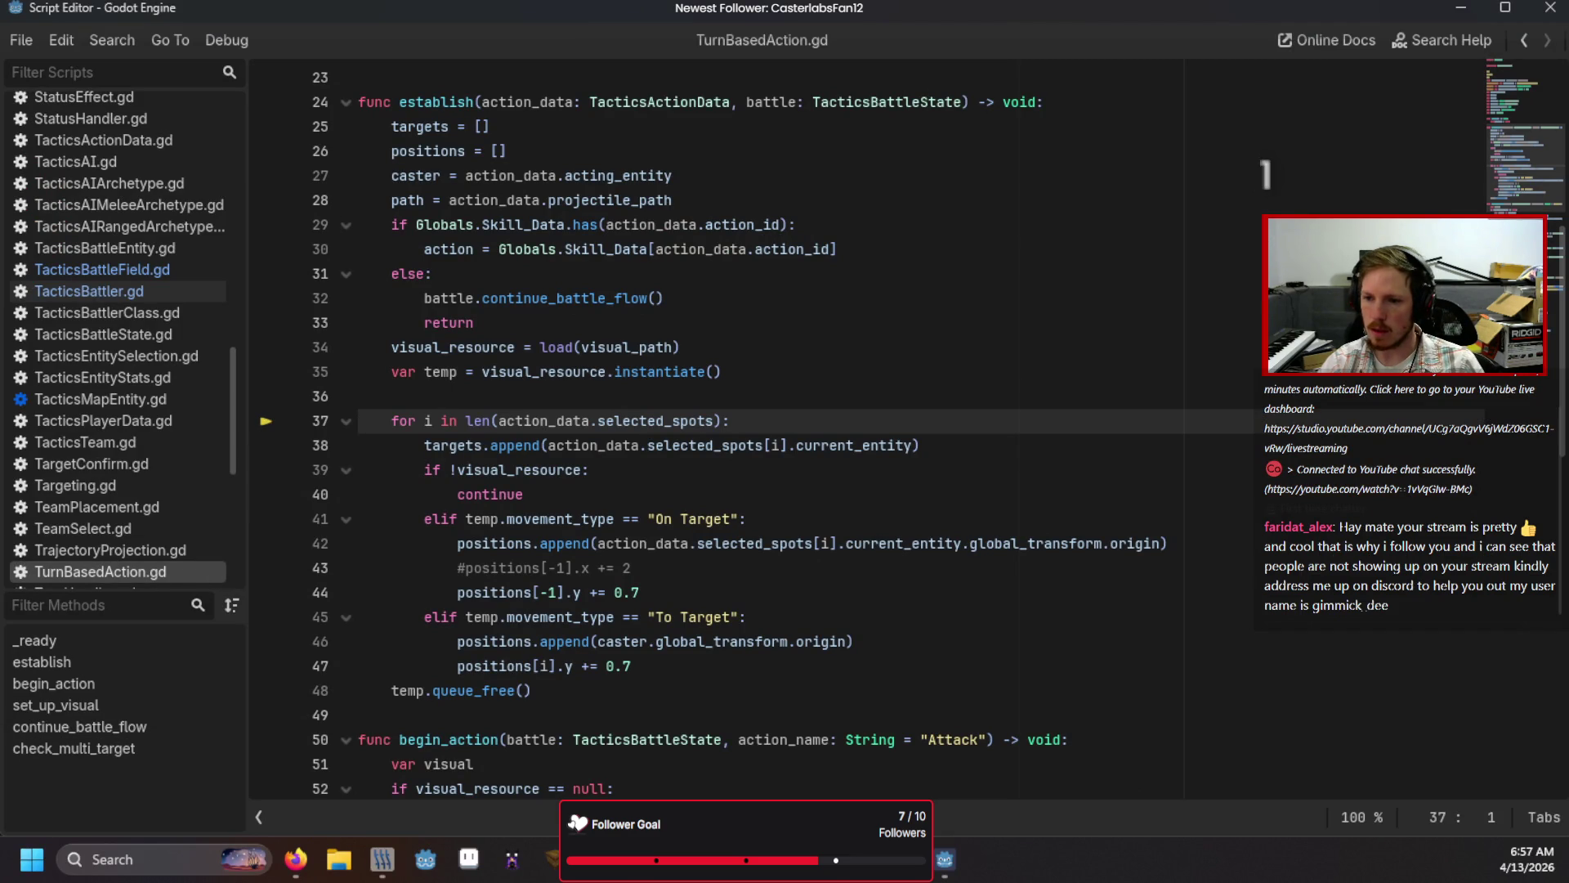
key(F12)
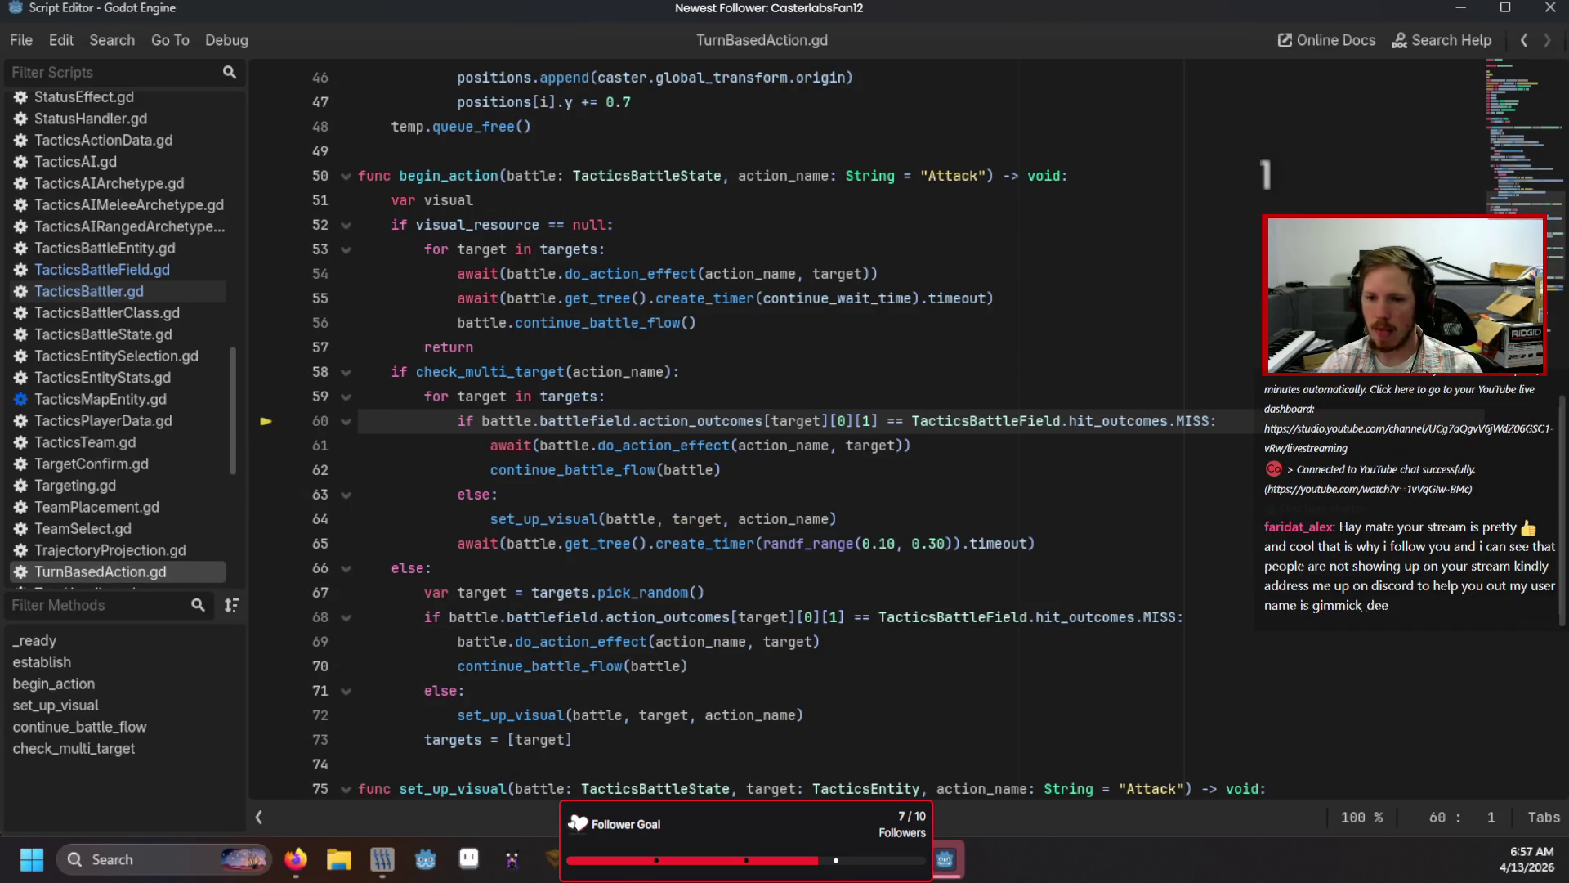
key(alt+Tab)
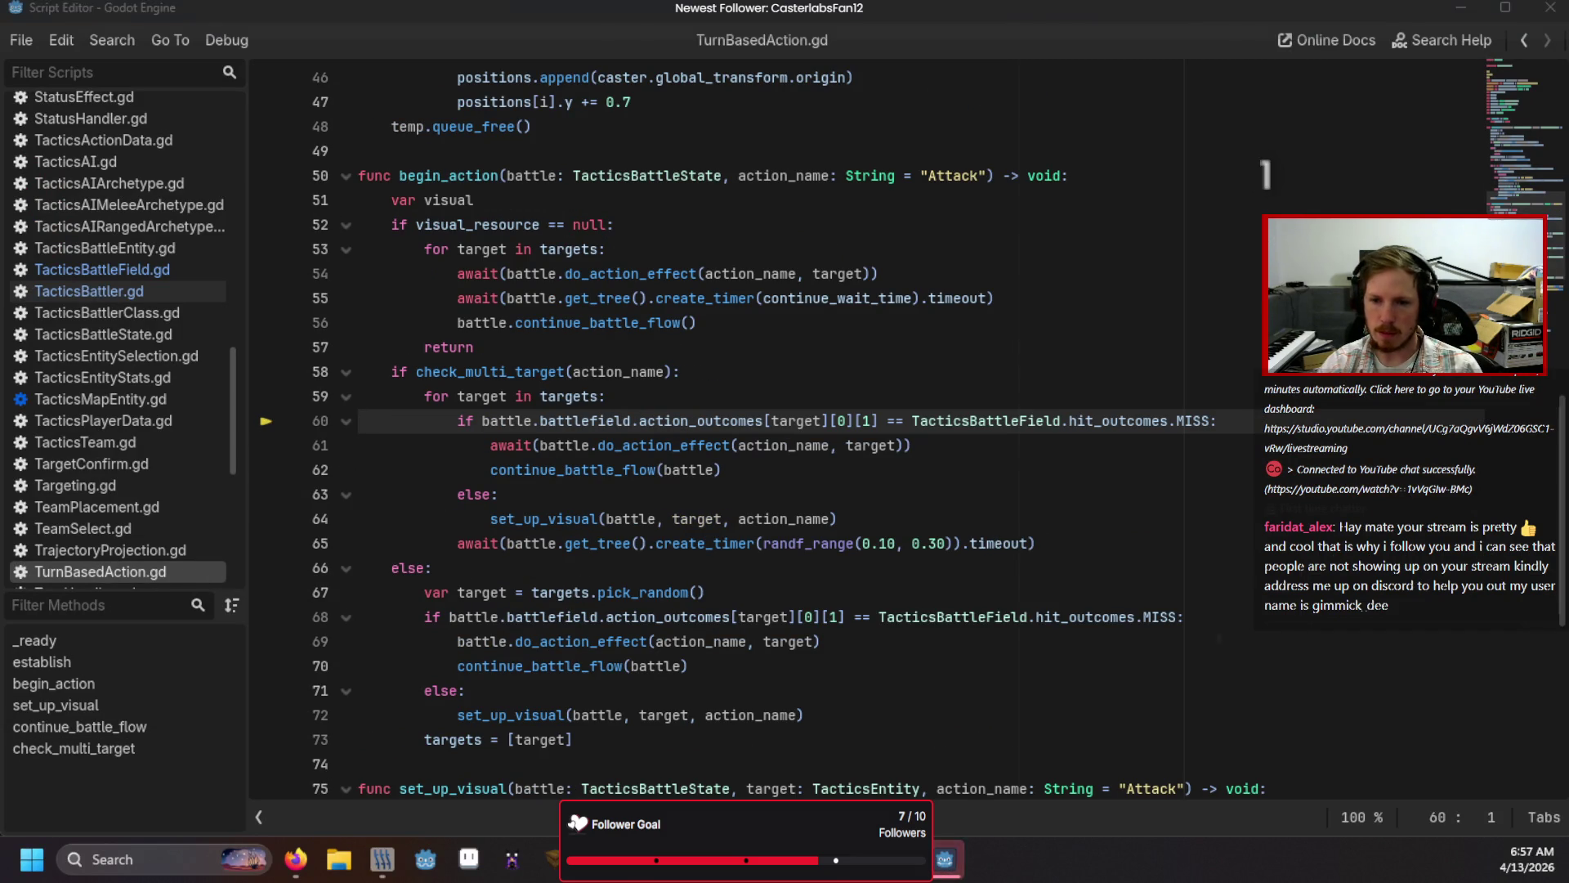
click(491, 250)
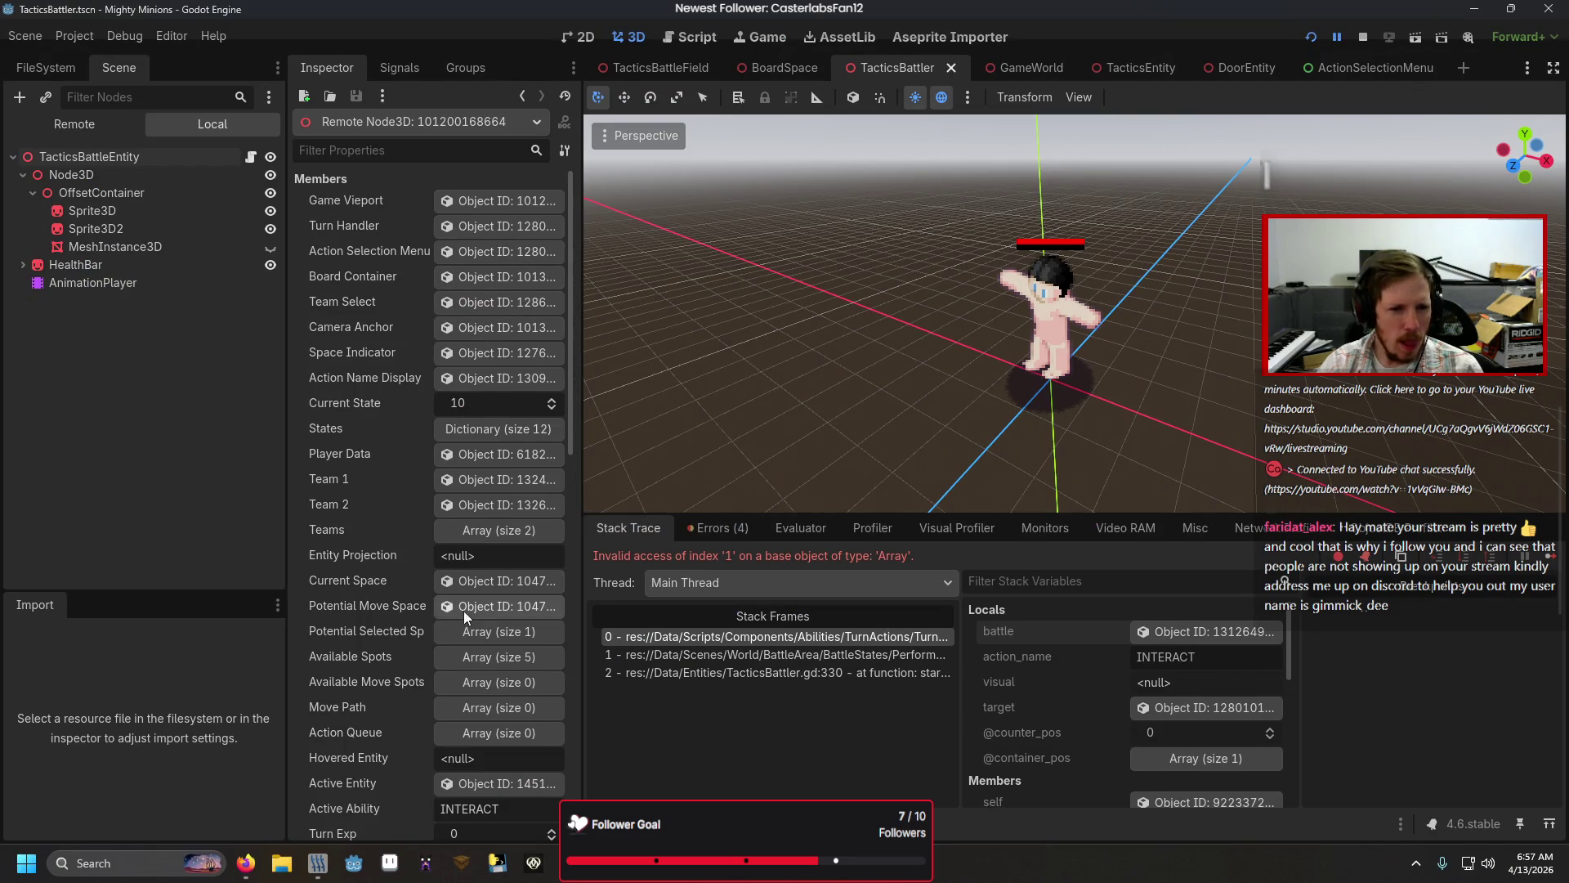
Step: Expand Action Outcomes down to the target's first outcome element, then return to the script editor
scroll(455, 708, down, 4)
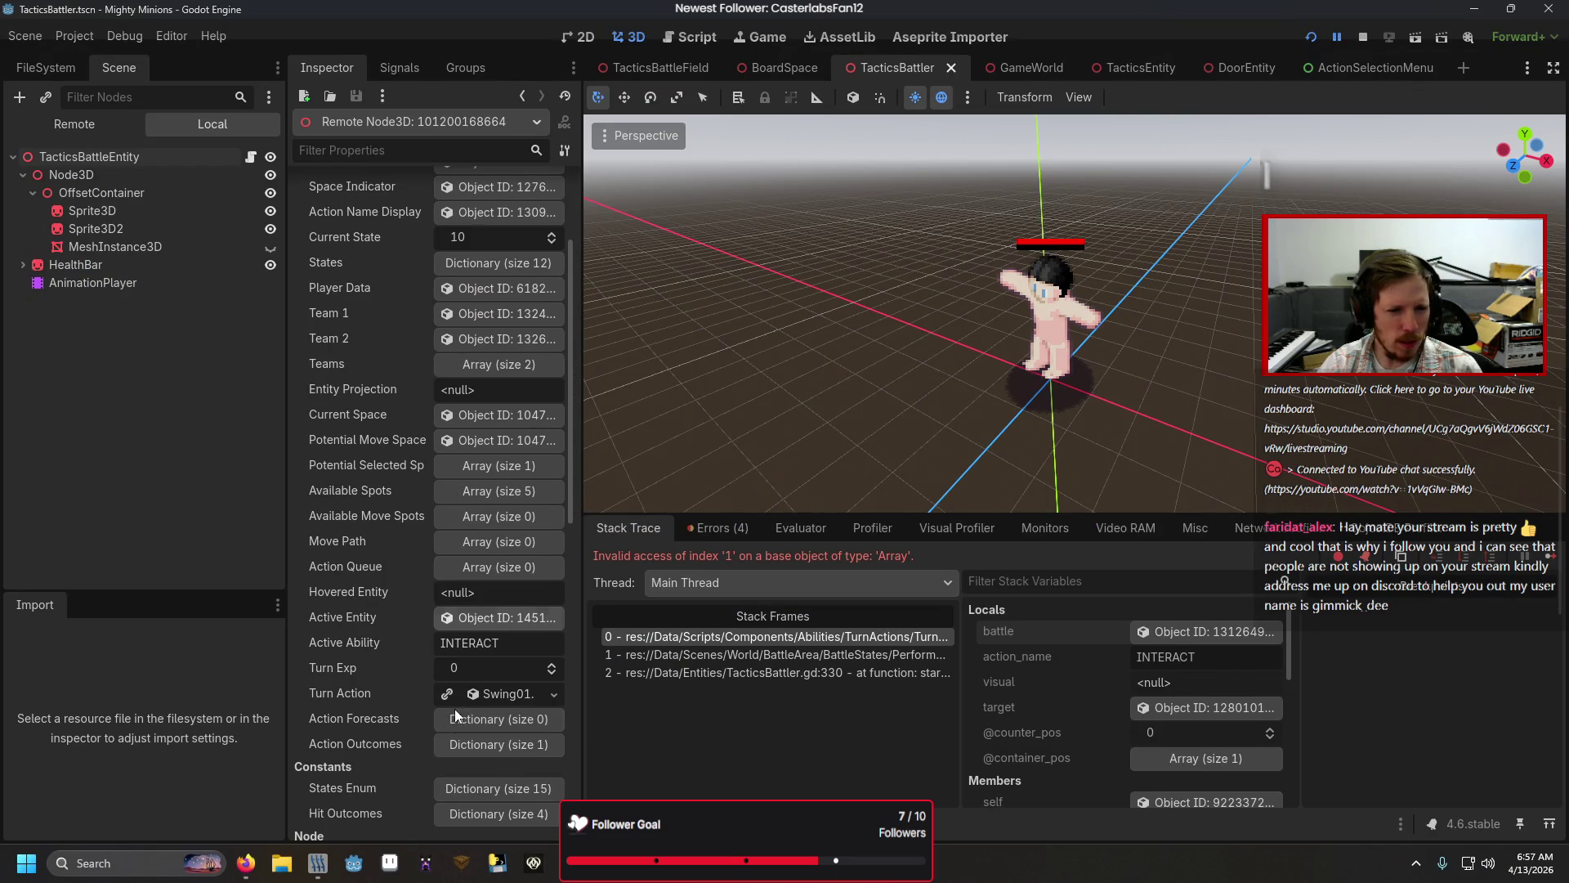
click(459, 743)
scroll(449, 695, down, 3)
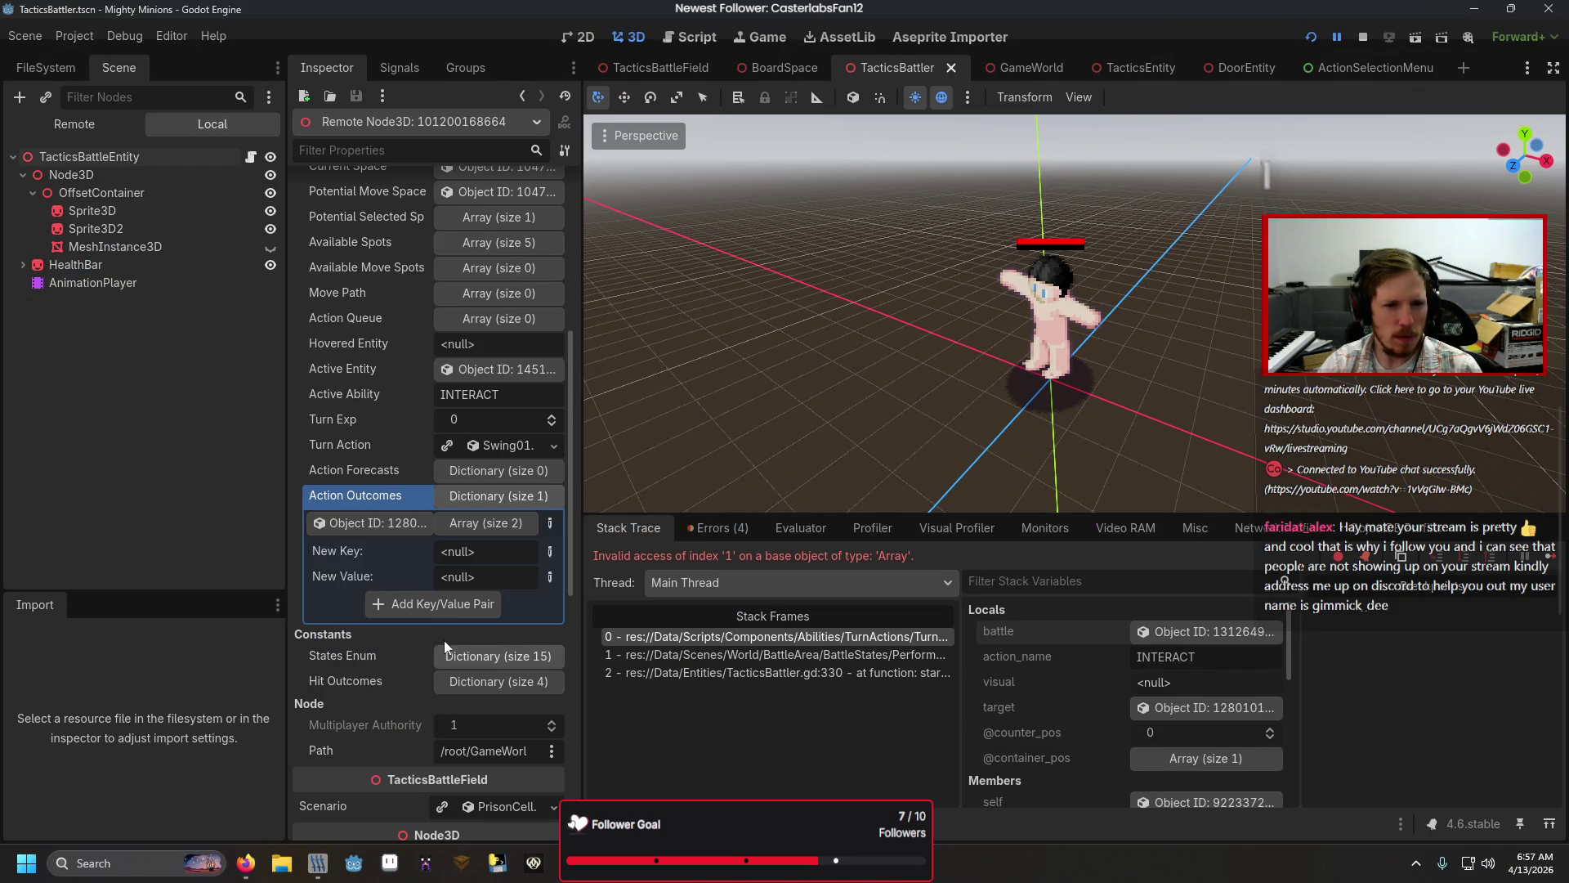
click(482, 528)
scroll(482, 528, down, 2)
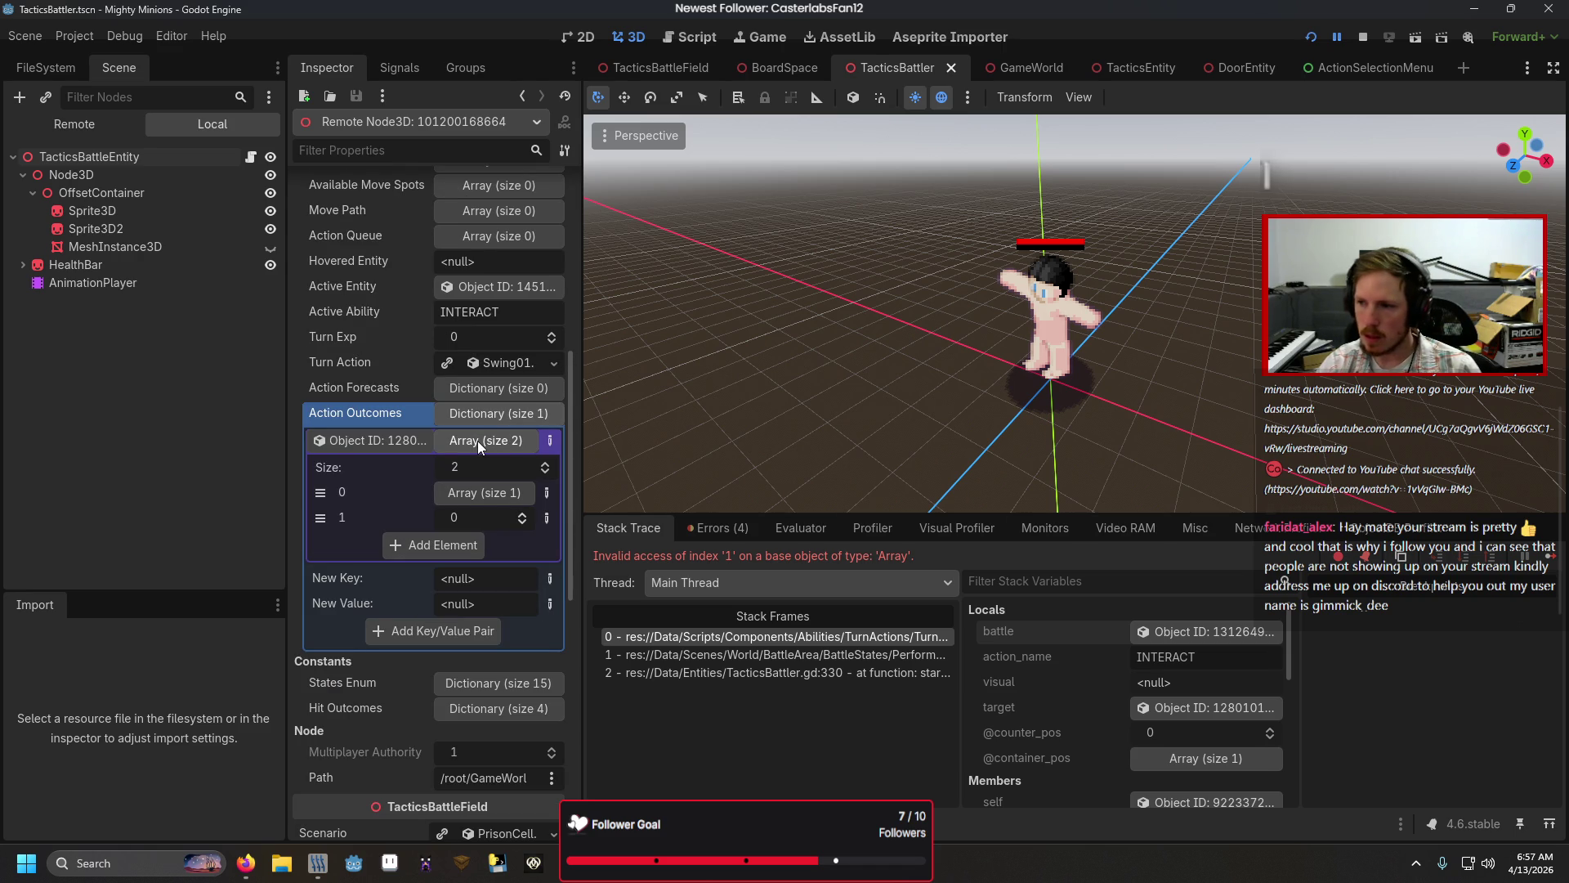
click(472, 493)
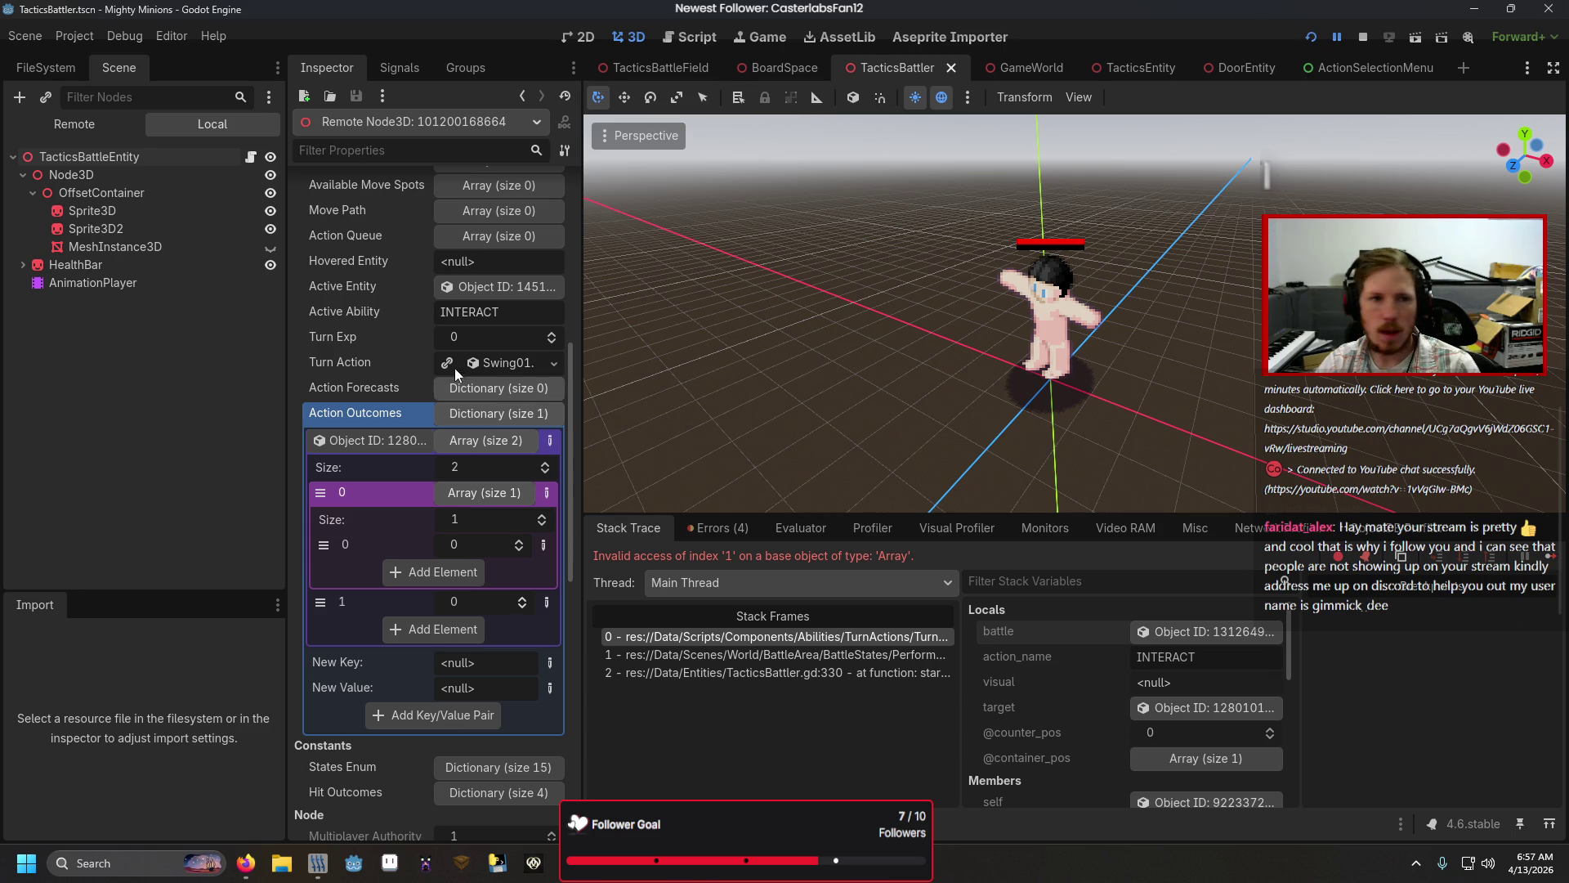
scroll(484, 391, up, 10)
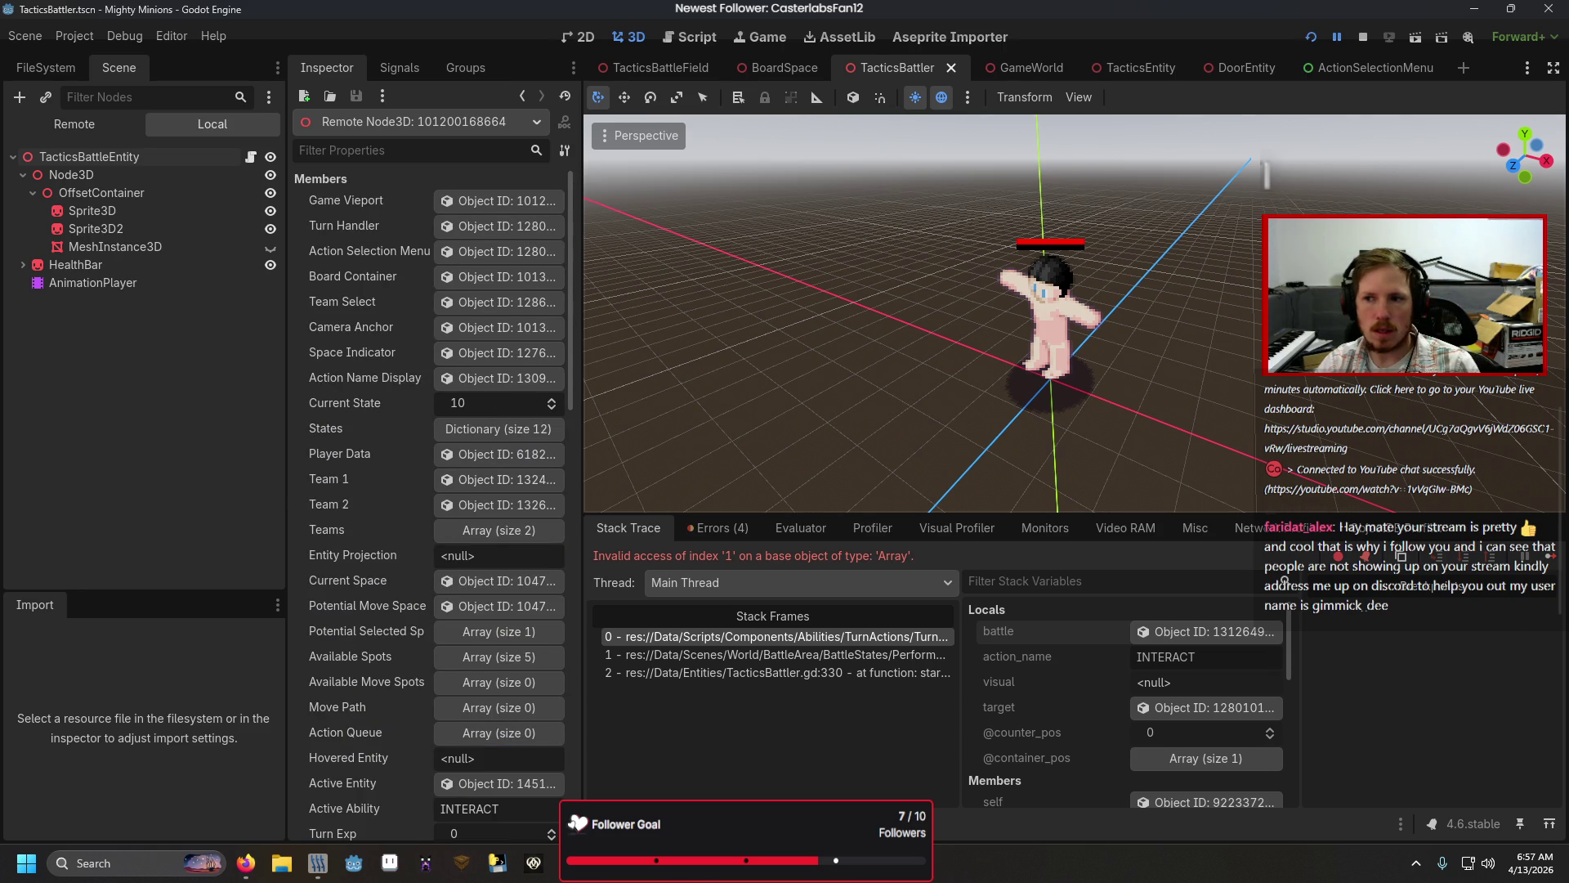
key(alt+Tab)
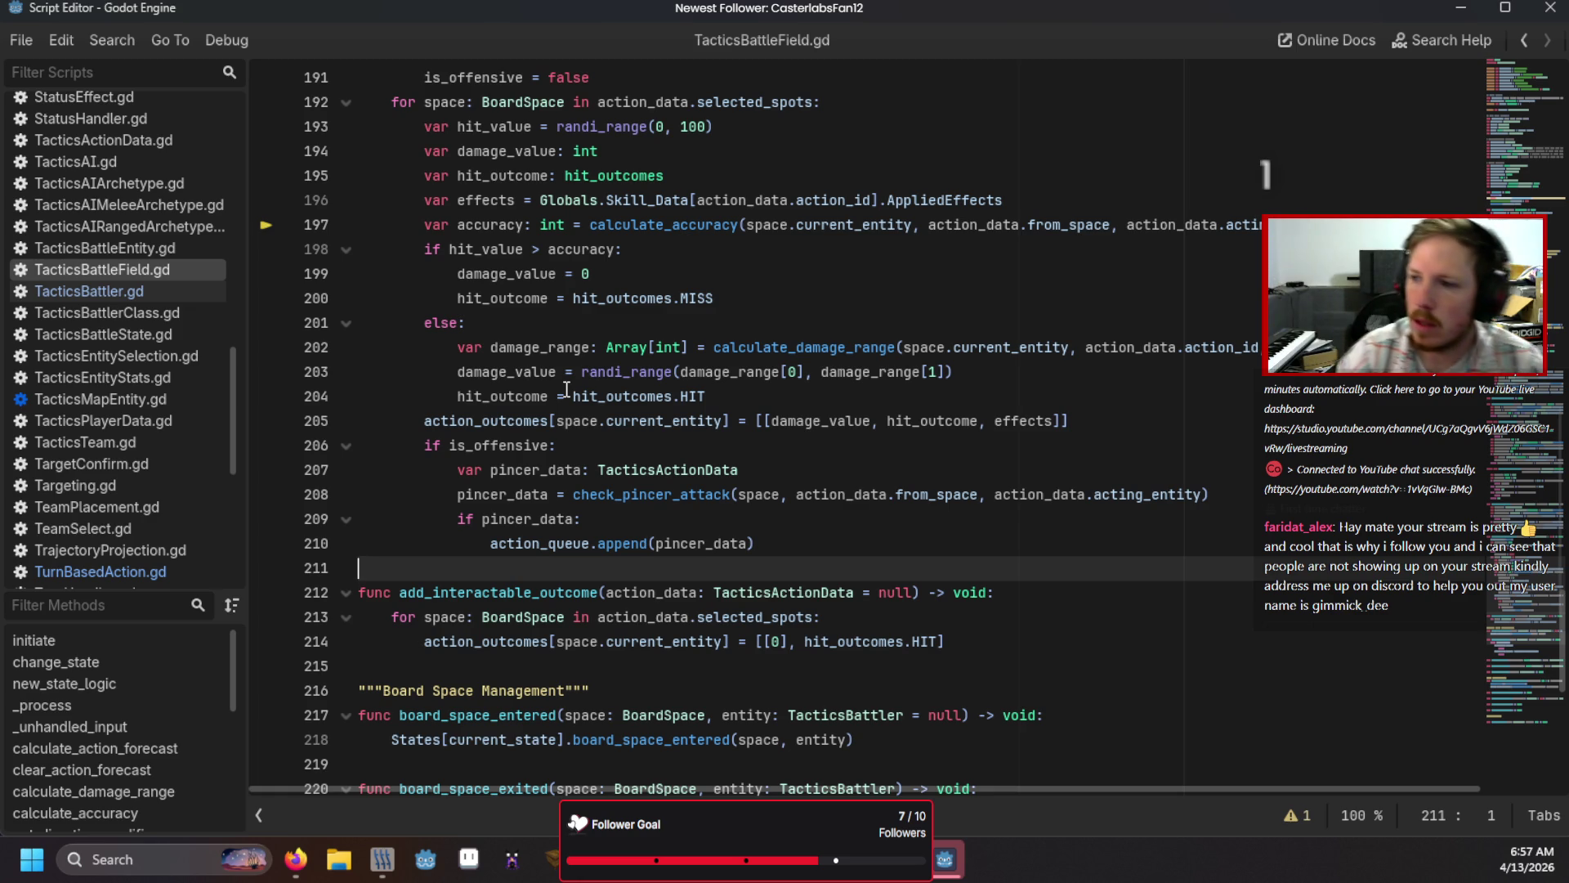
Step: Compare with line 200's hit_outcome and delete the stray bracket after 0 on line 214
click(524, 297)
click(759, 297)
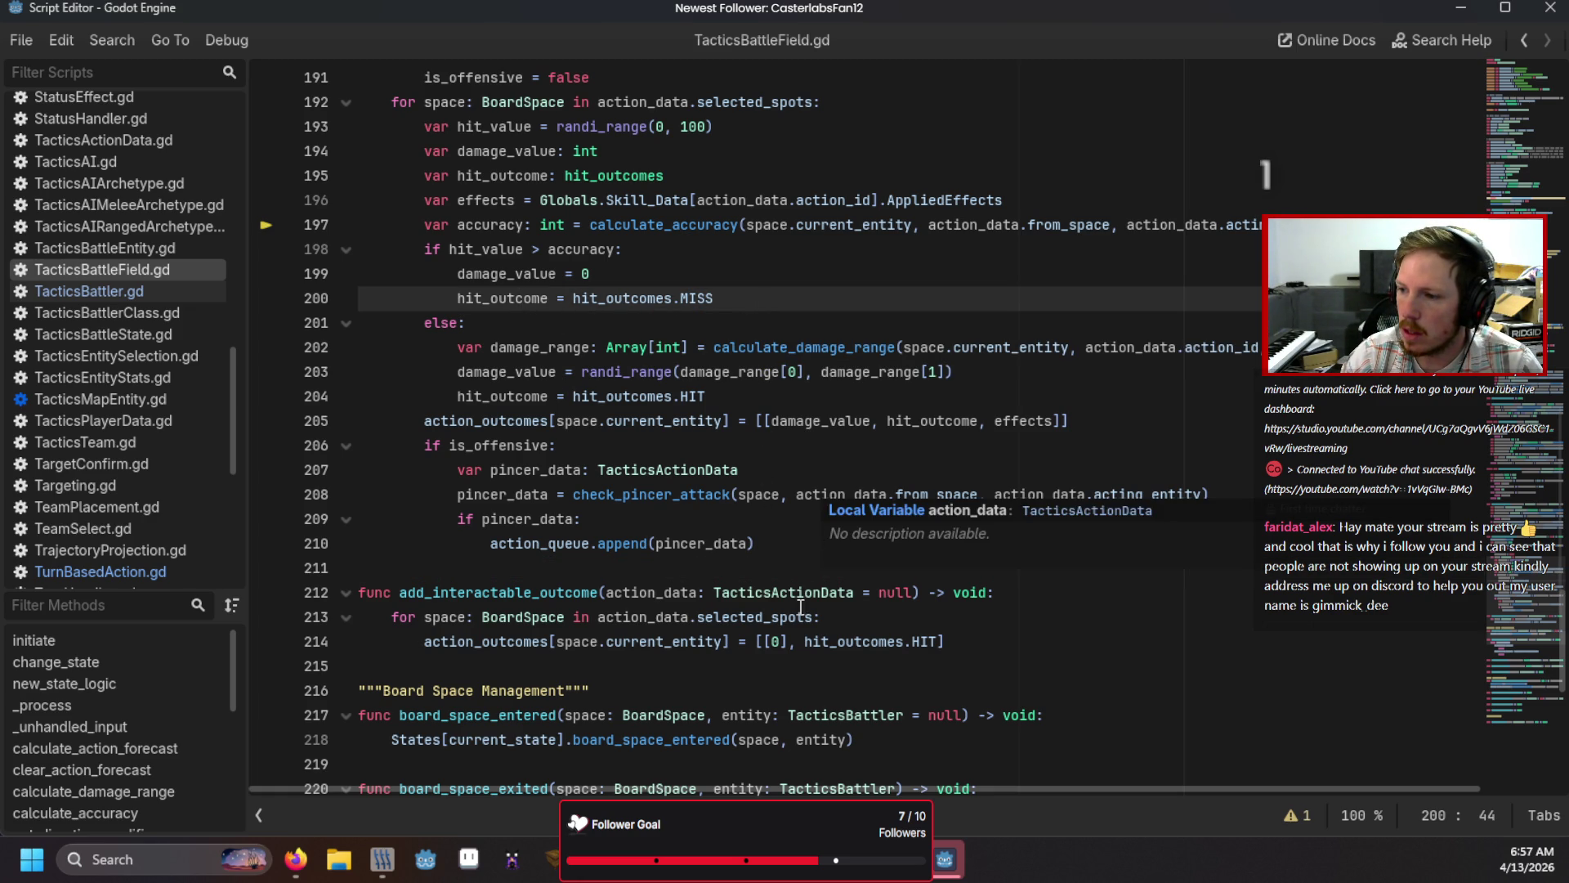
click(783, 642)
key(BackSpace)
Step: Test Interact in the game, then add ', {}' after hit_outcomes.HIT and relaunch
key(F5)
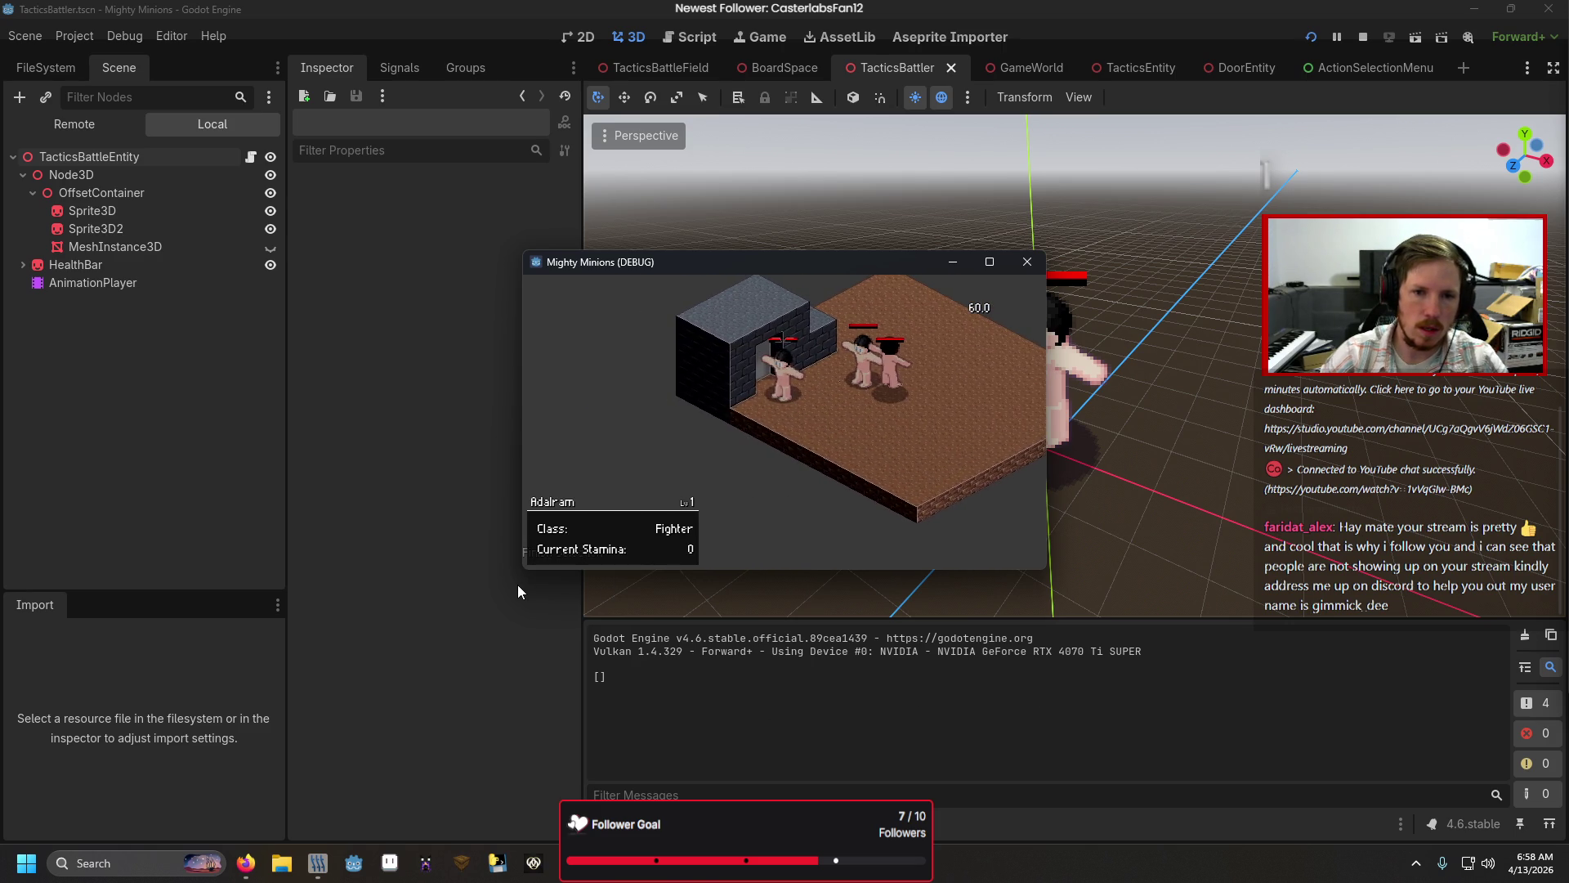
key(Down)
key(Down)
key(Return)
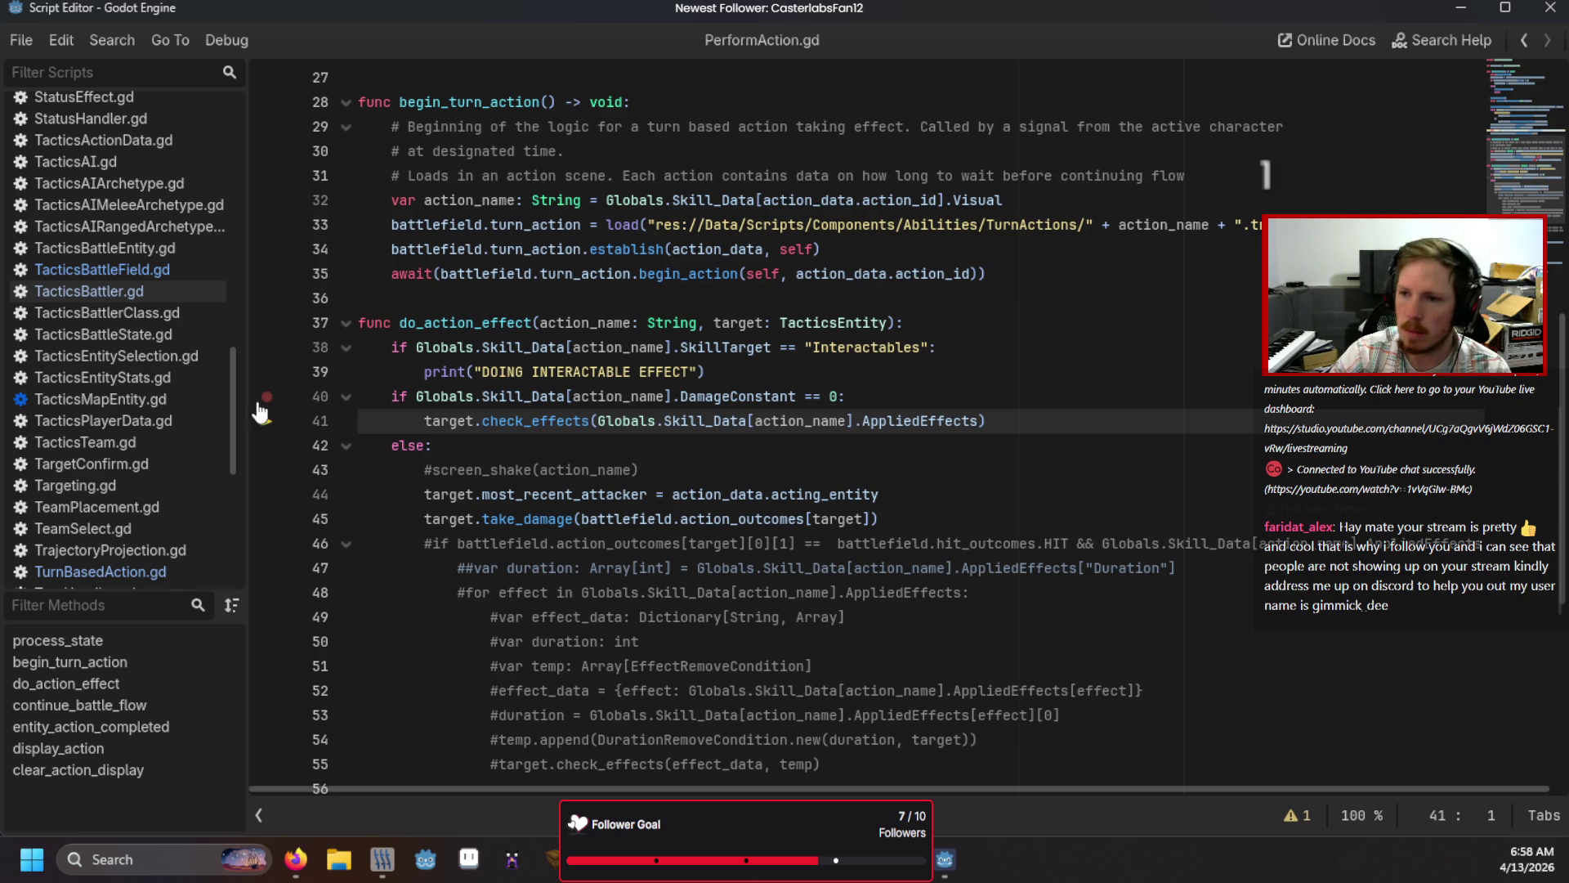
click(98, 269)
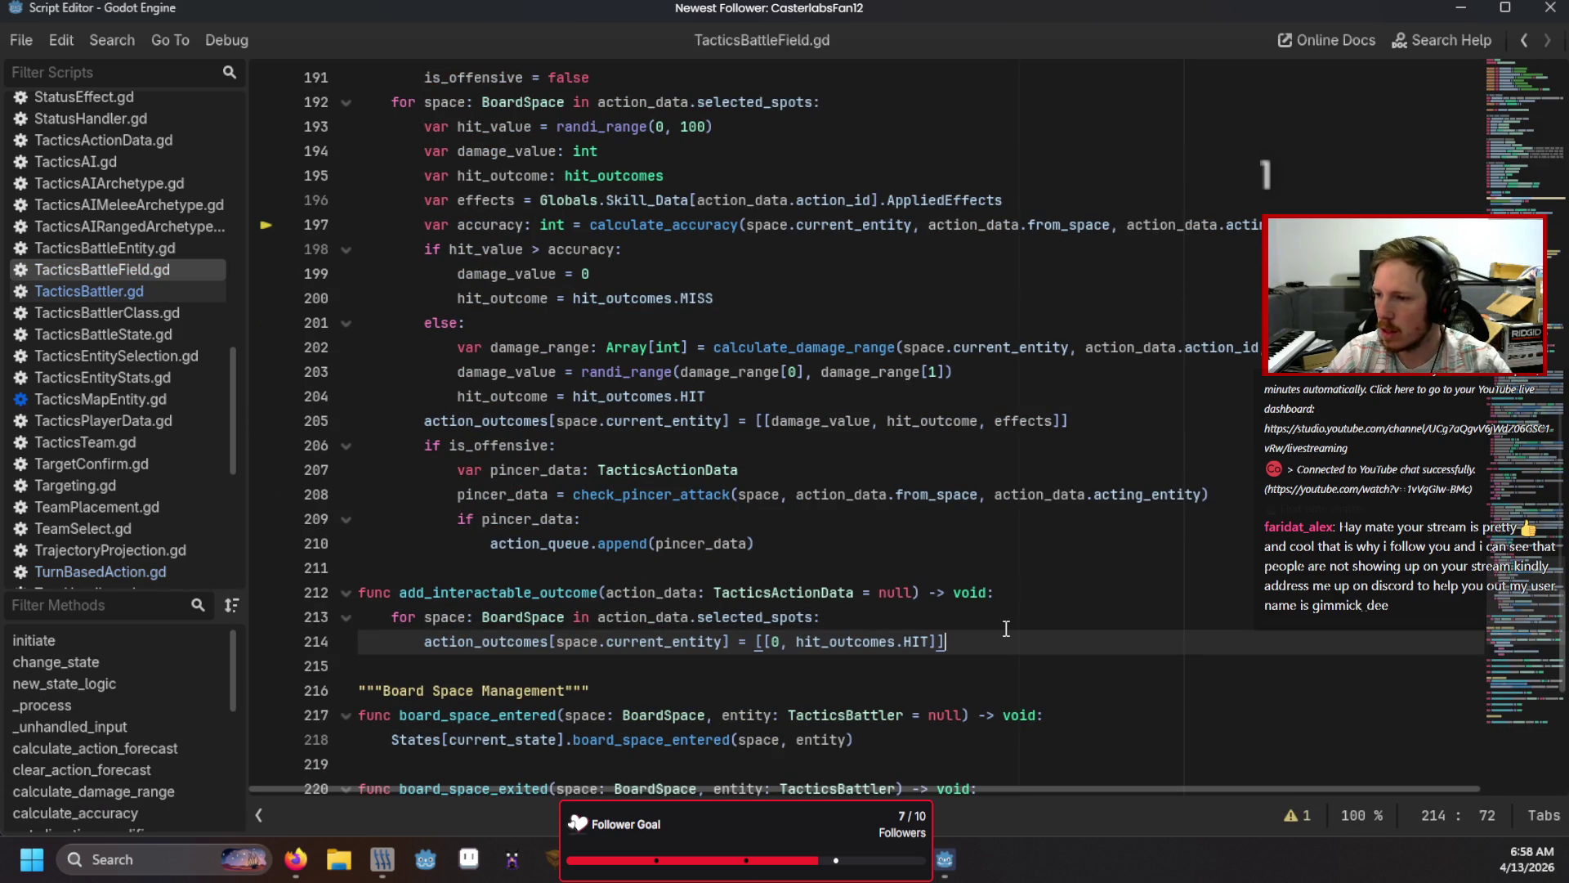
text(, {)
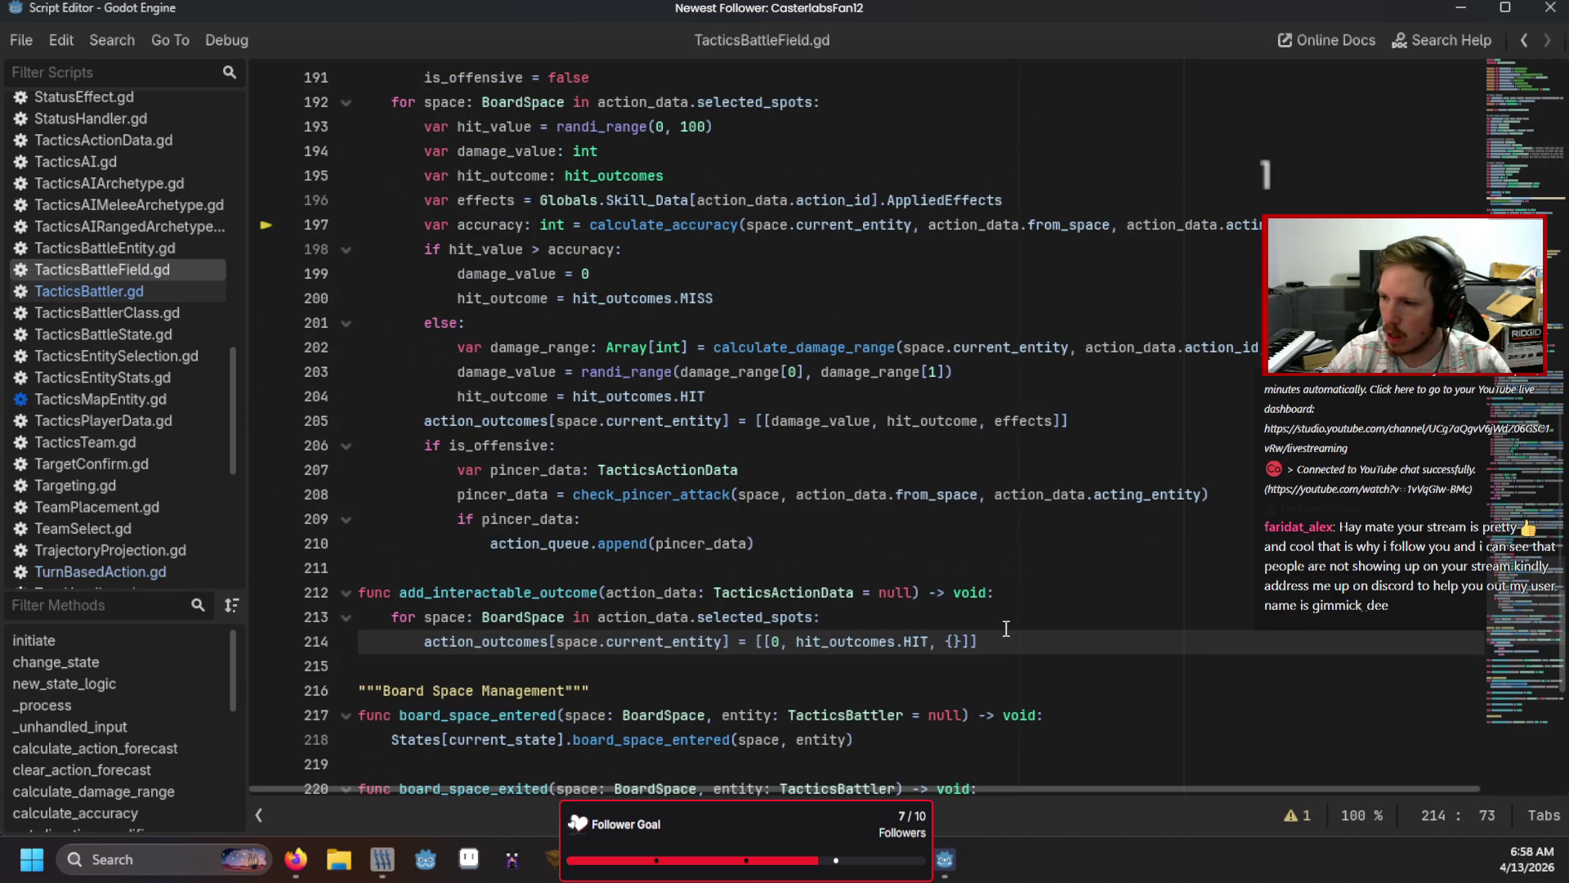
key(F5)
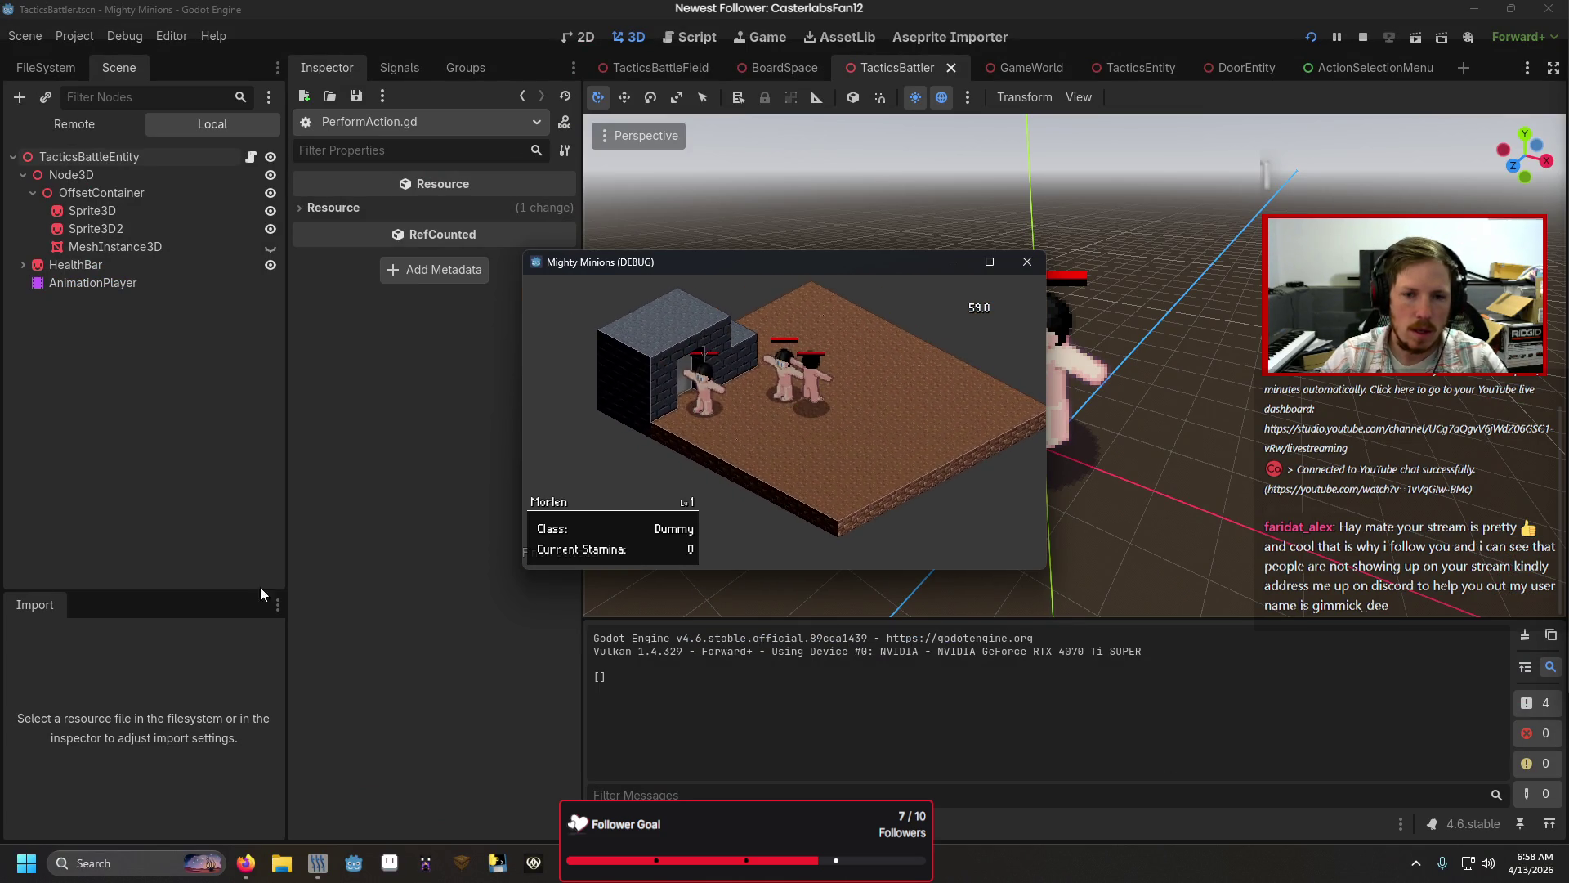
Step: Use Interact in the game, then change line 40's if to elif
key(Down)
key(Down)
key(Return)
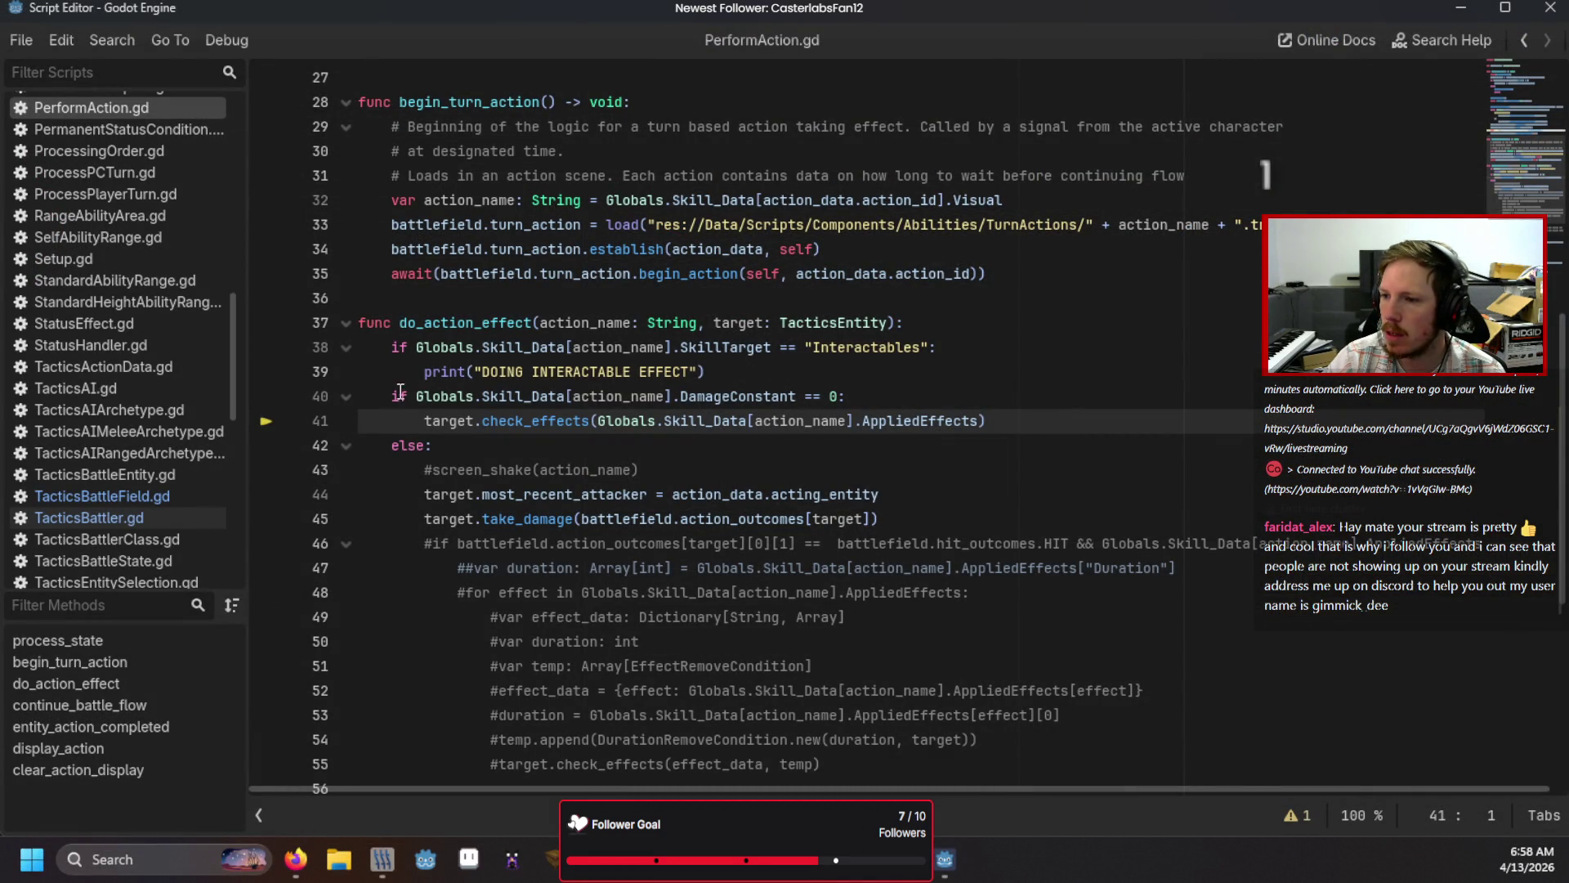
click(390, 396)
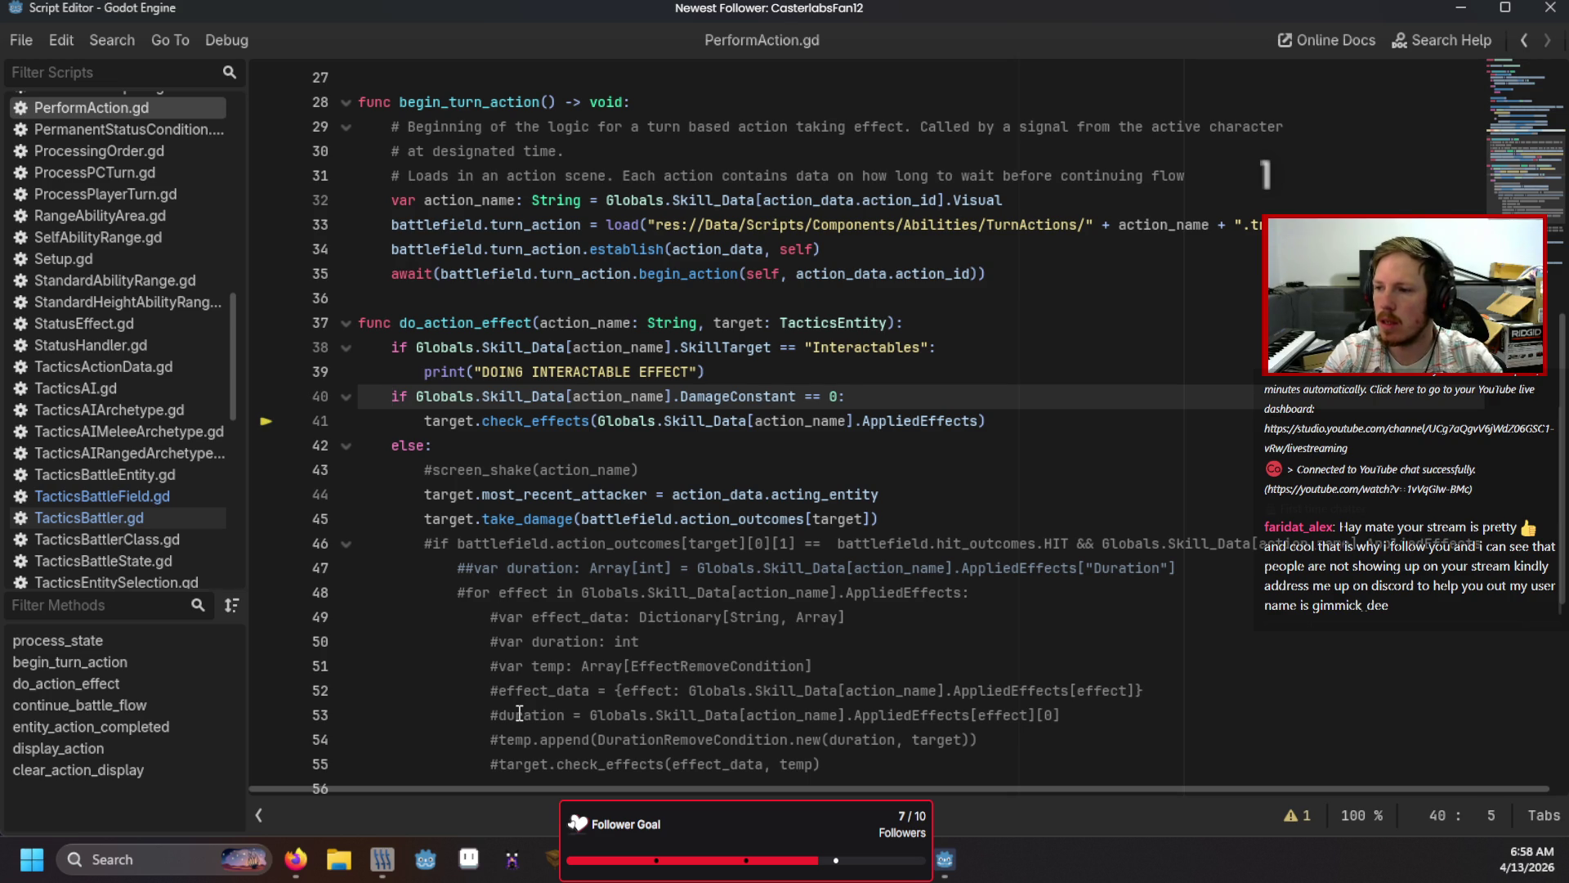
text(el)
click(1063, 422)
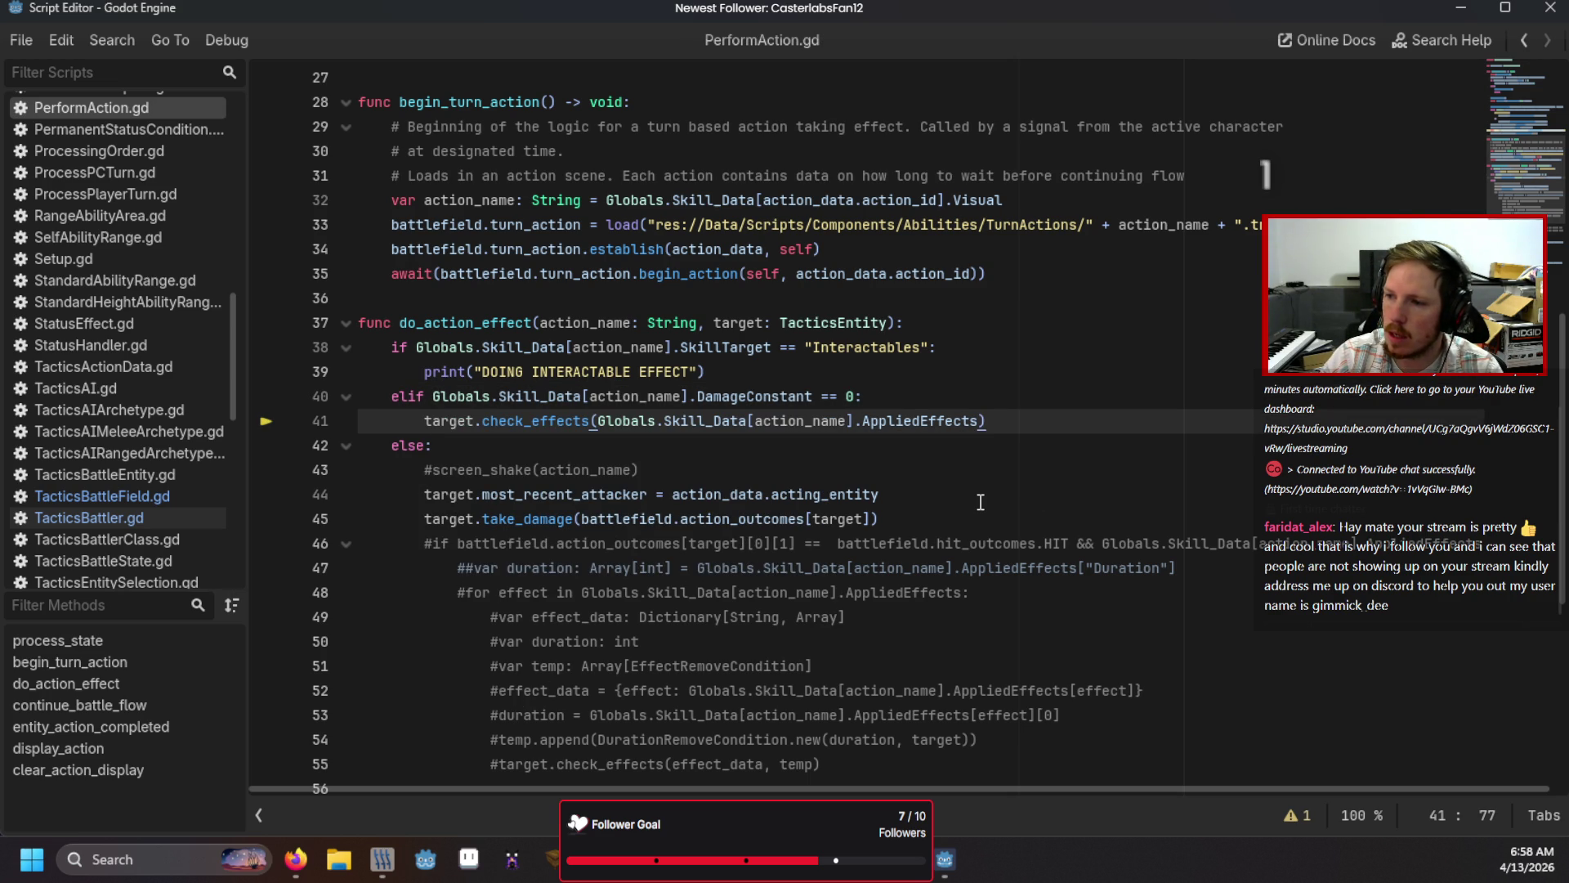
Step: Rerun the game, finish unit placement, and test Interact again
key(F5)
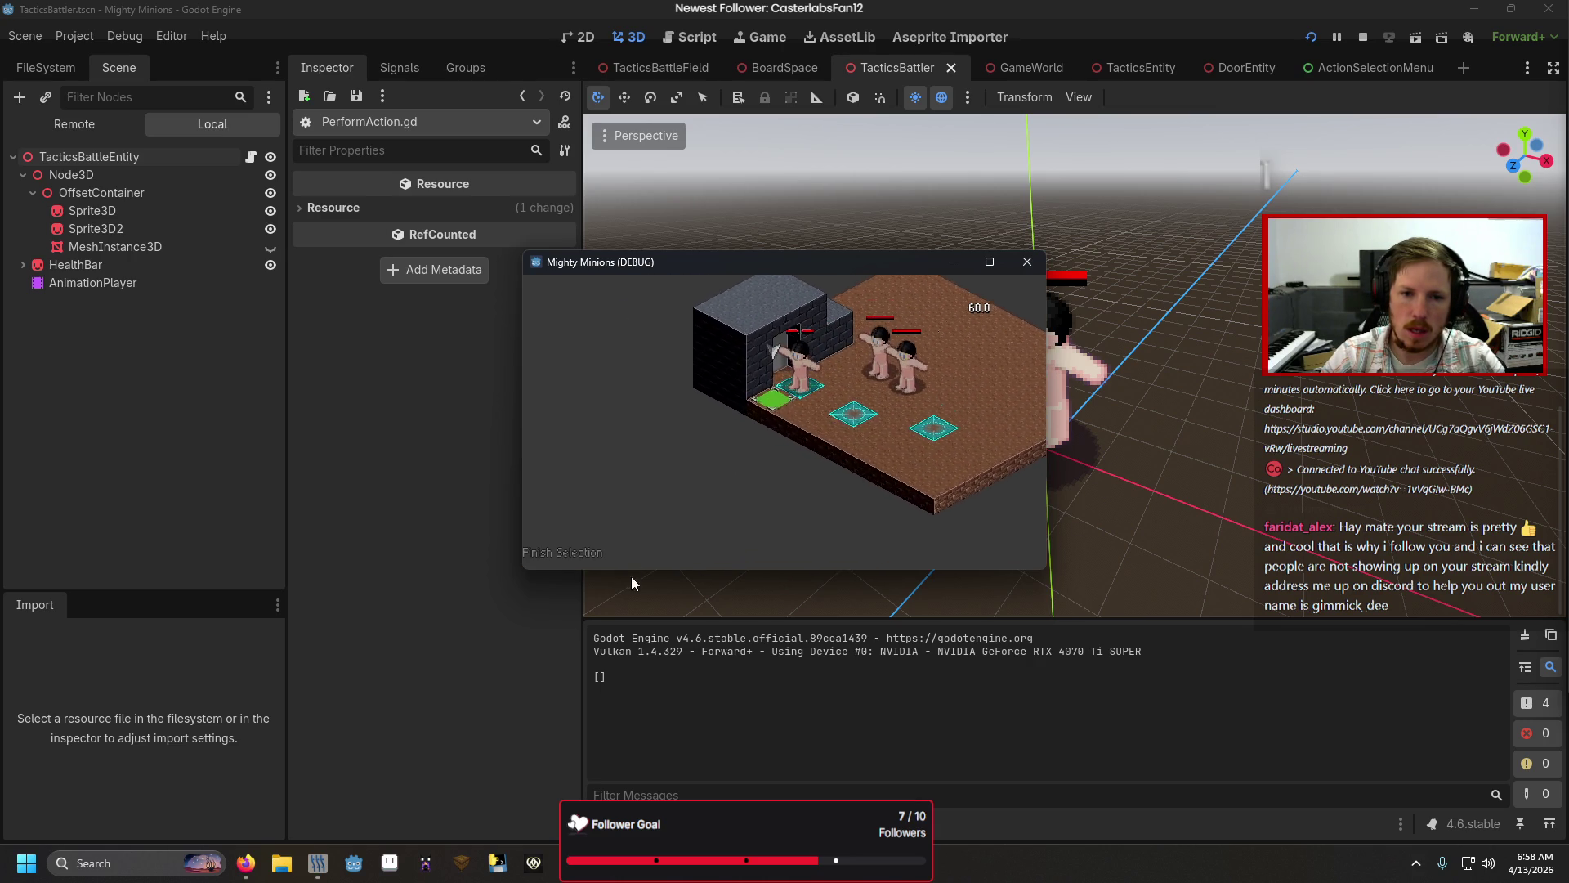
click(586, 556)
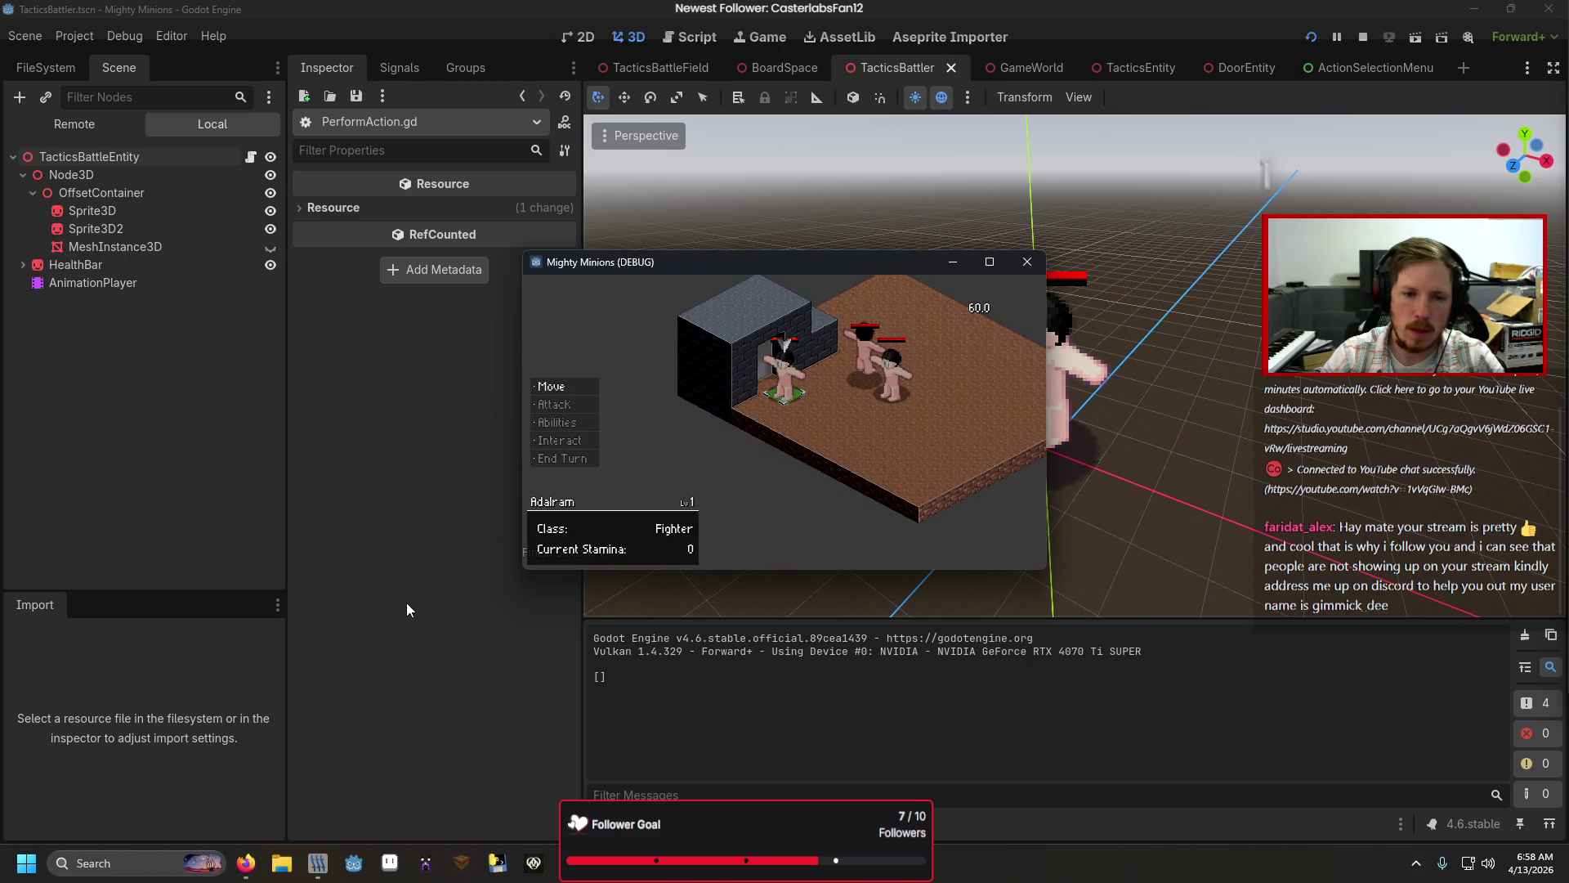
key(Down)
key(Down)
key(Return)
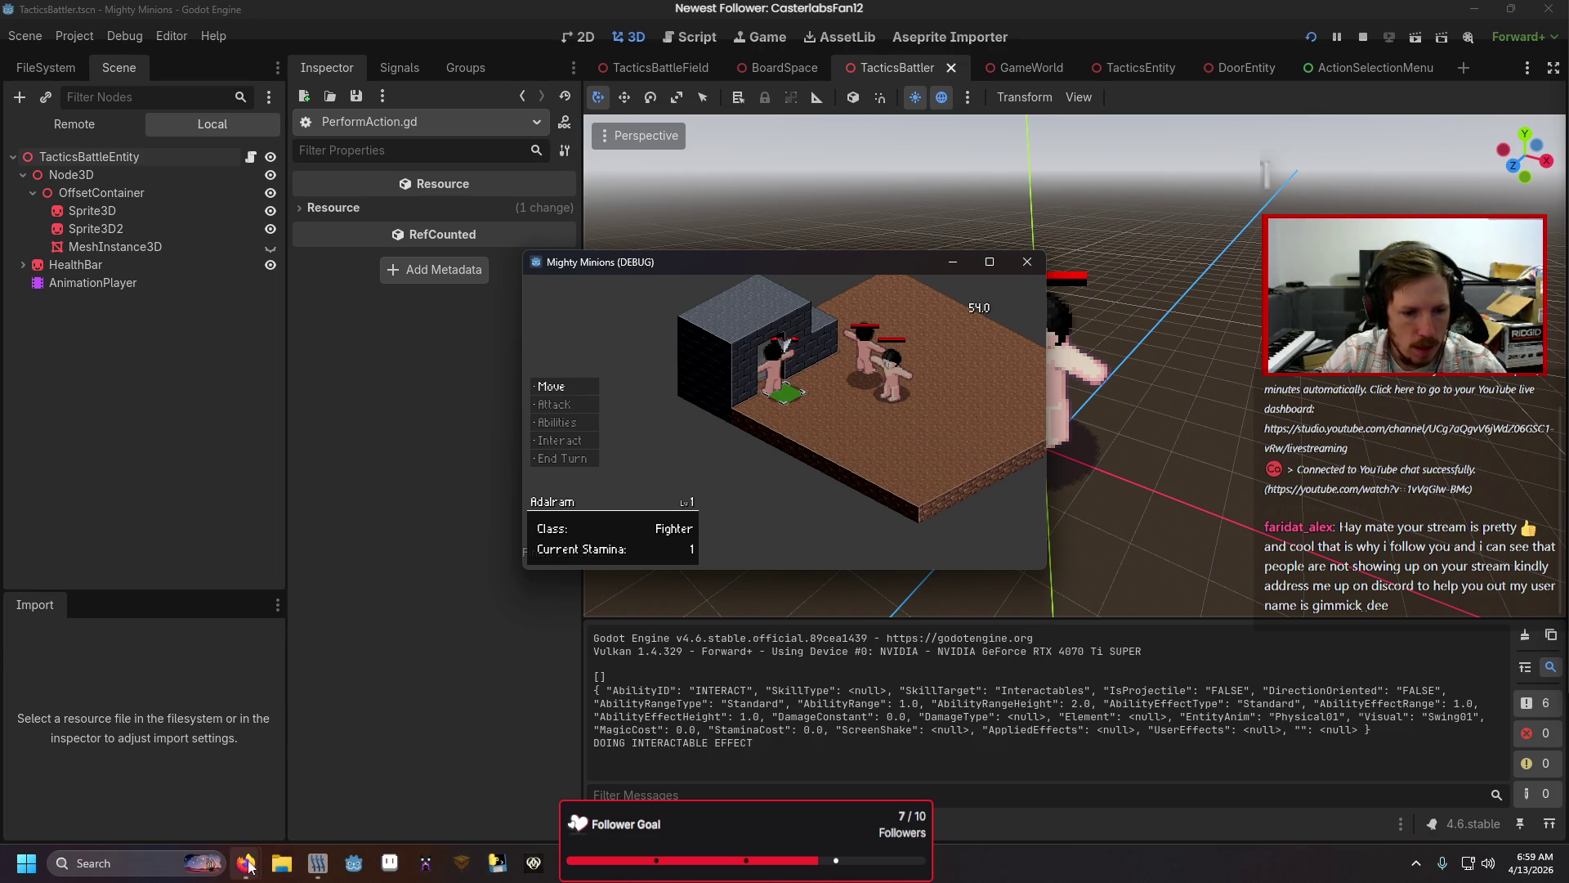
Step: Clear INTERACT's Visual cell P5 in the Game Sheet and download the sheet as CSV
mouse_move(247, 866)
click(327, 777)
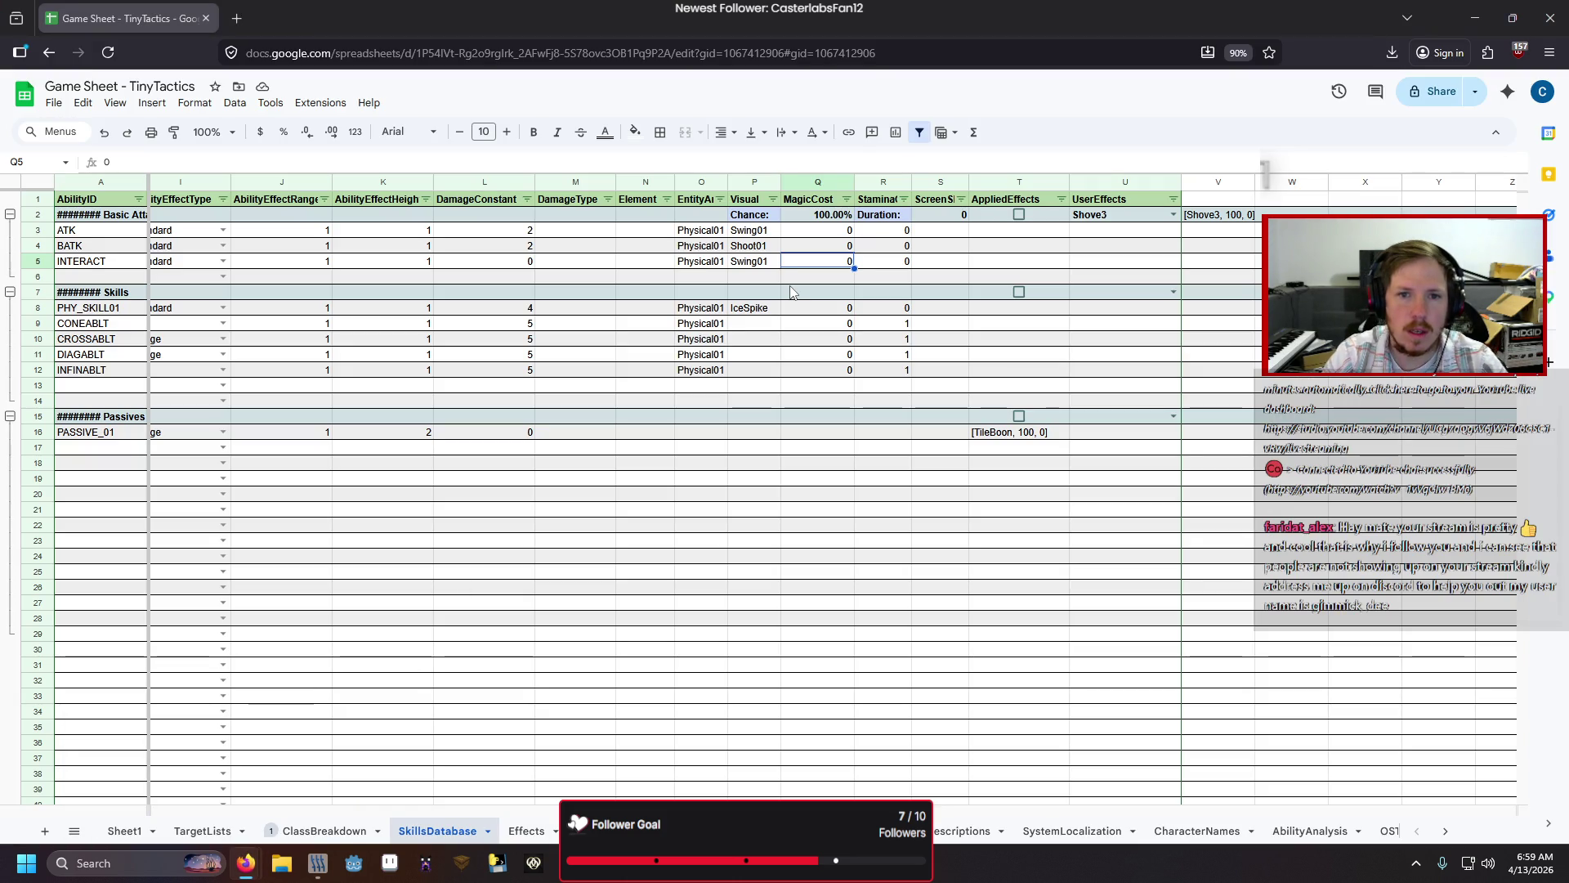
key(Left)
key(Delete)
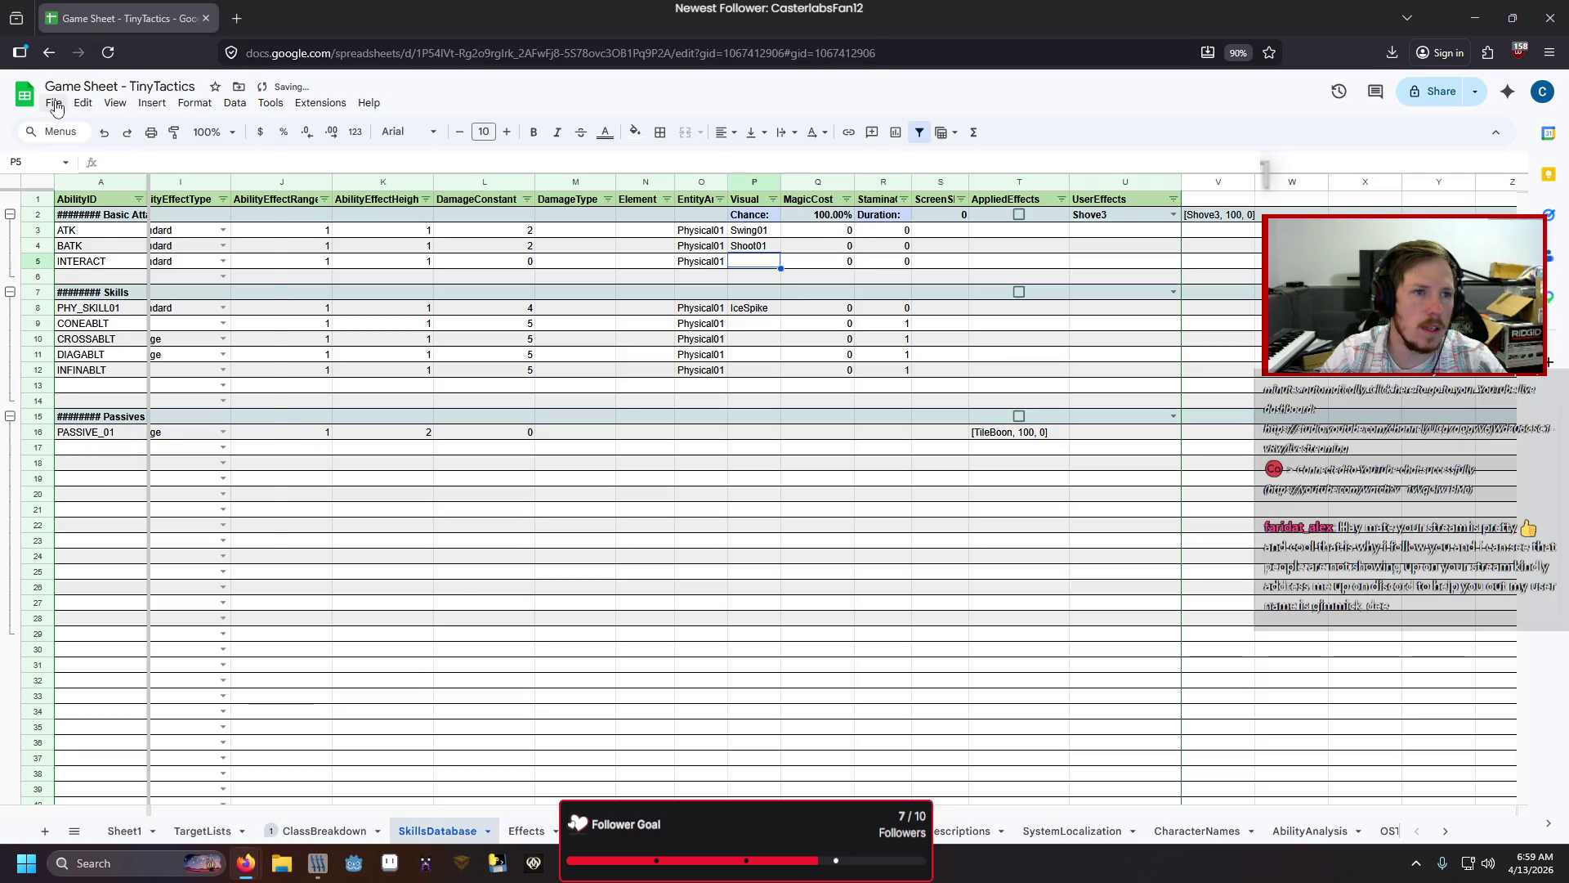
click(54, 103)
mouse_move(123, 281)
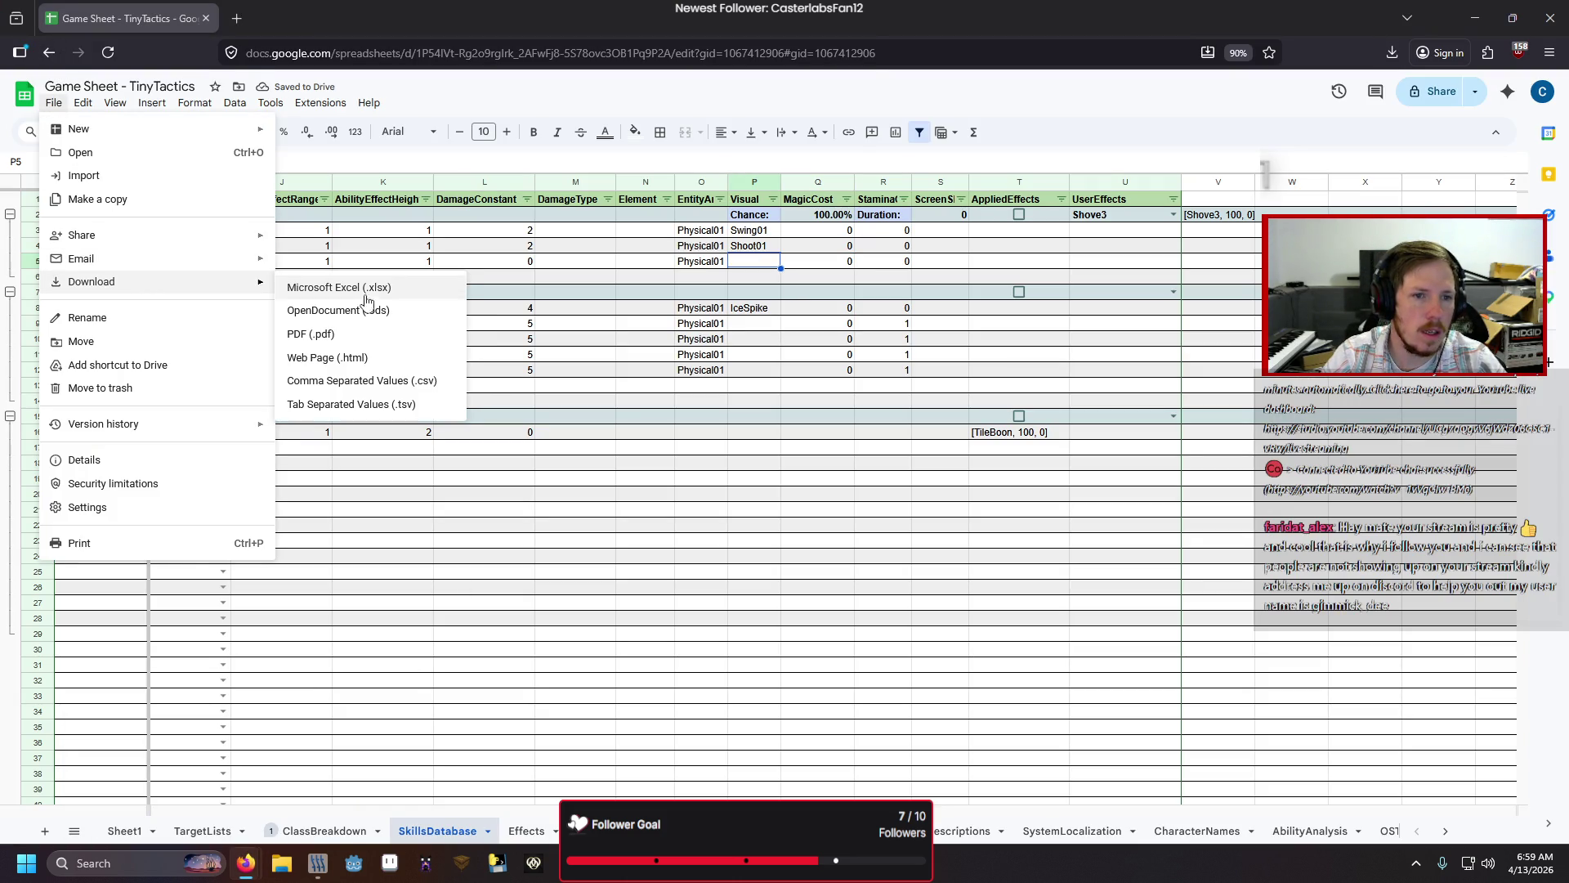
click(389, 380)
key(alt+Tab)
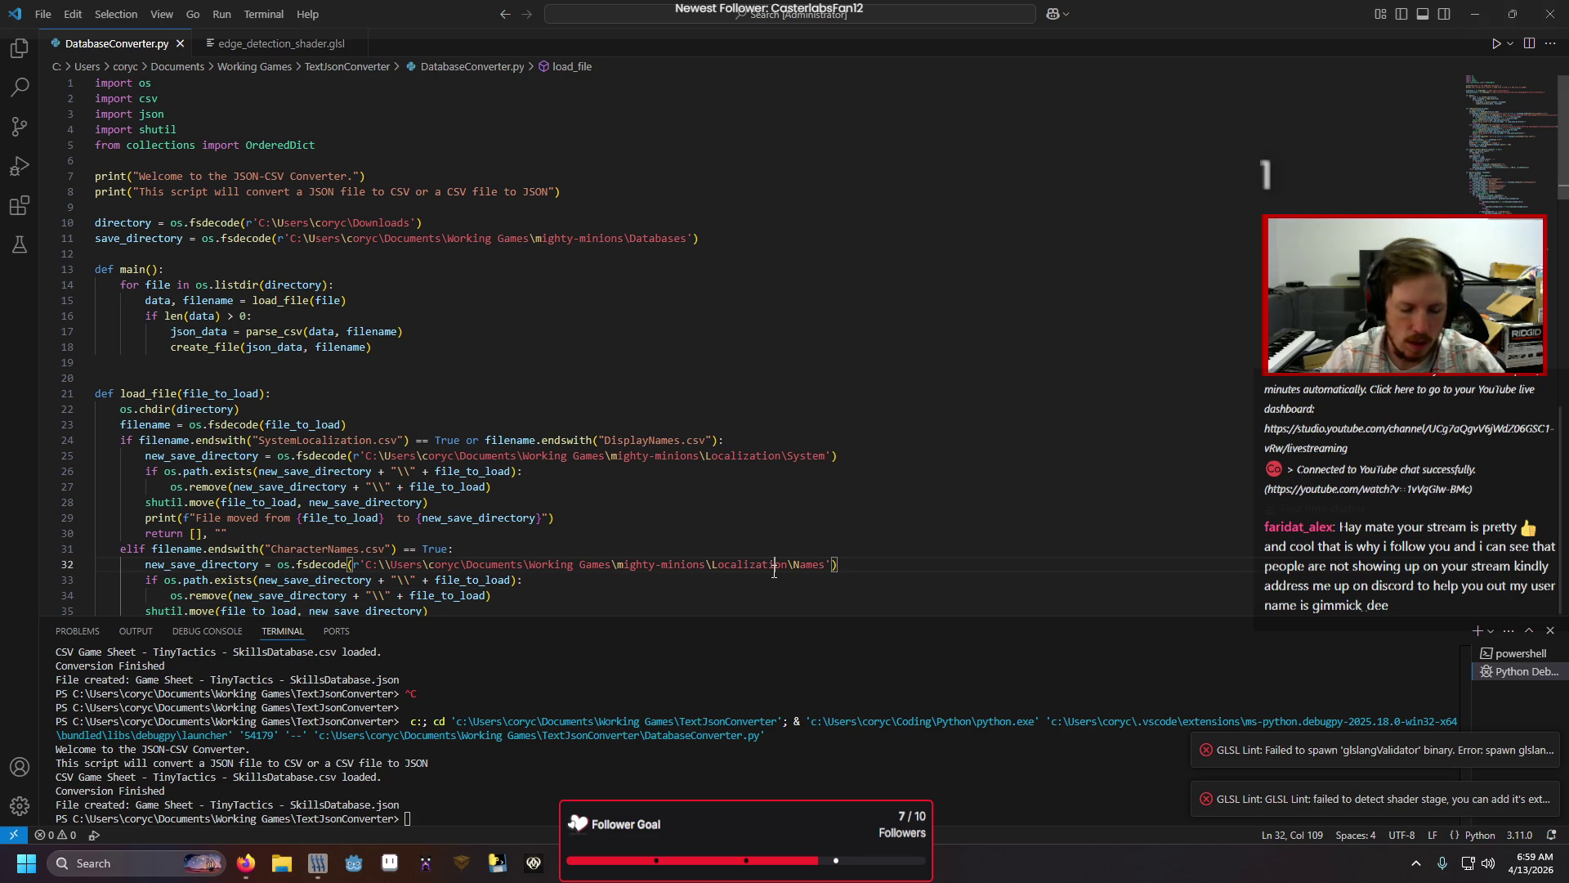
Step: Rerun DatabaseConverter.py, then launch the game from Godot with the updated skill data
key(F5)
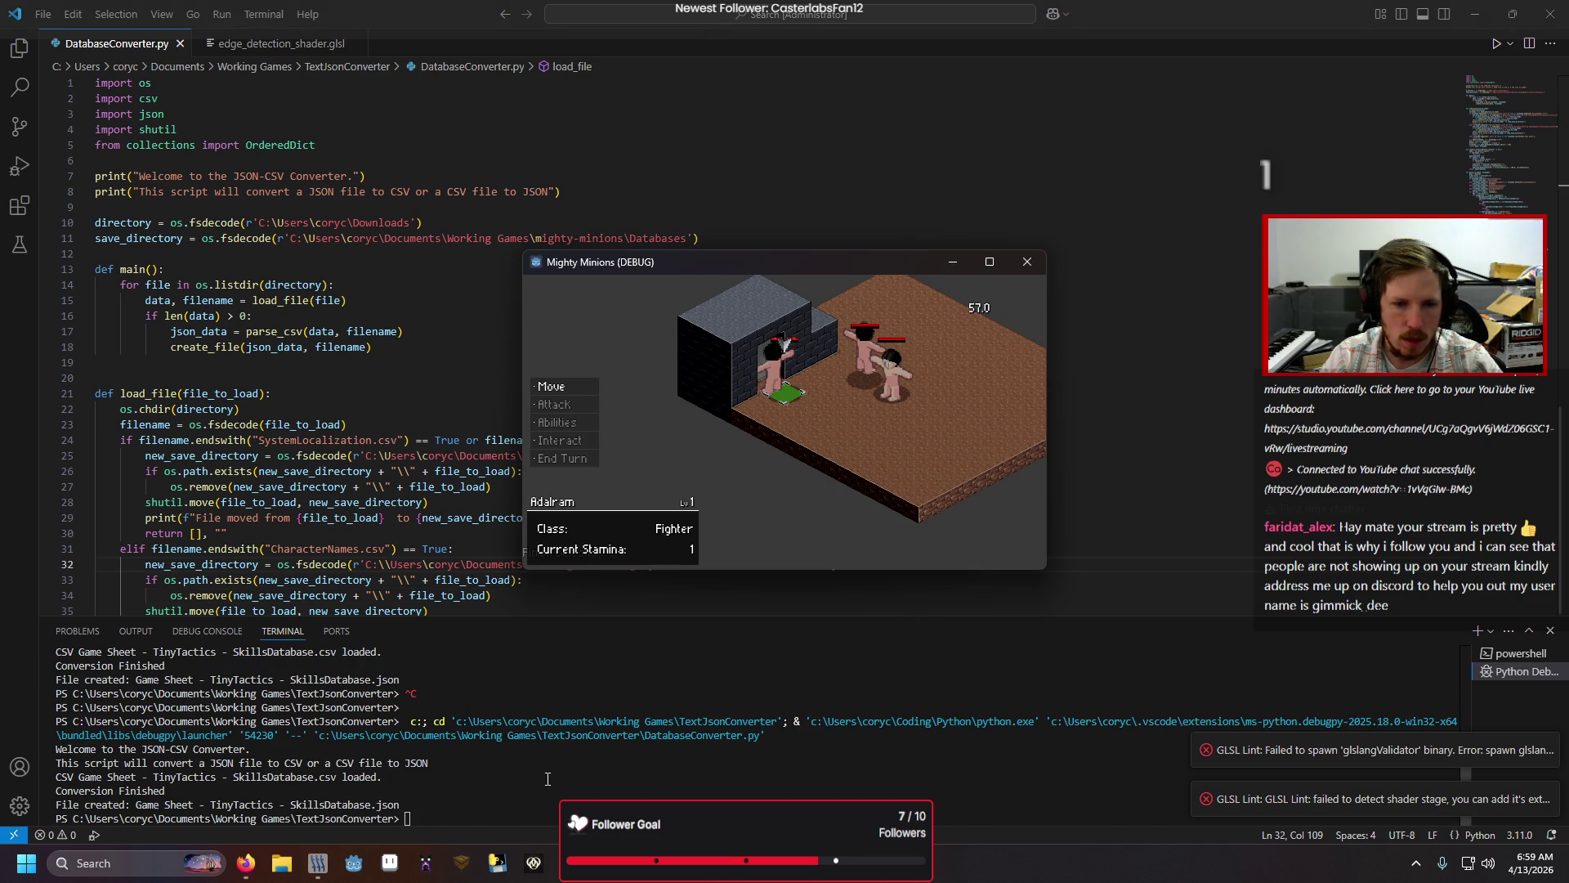
key(alt+Tab)
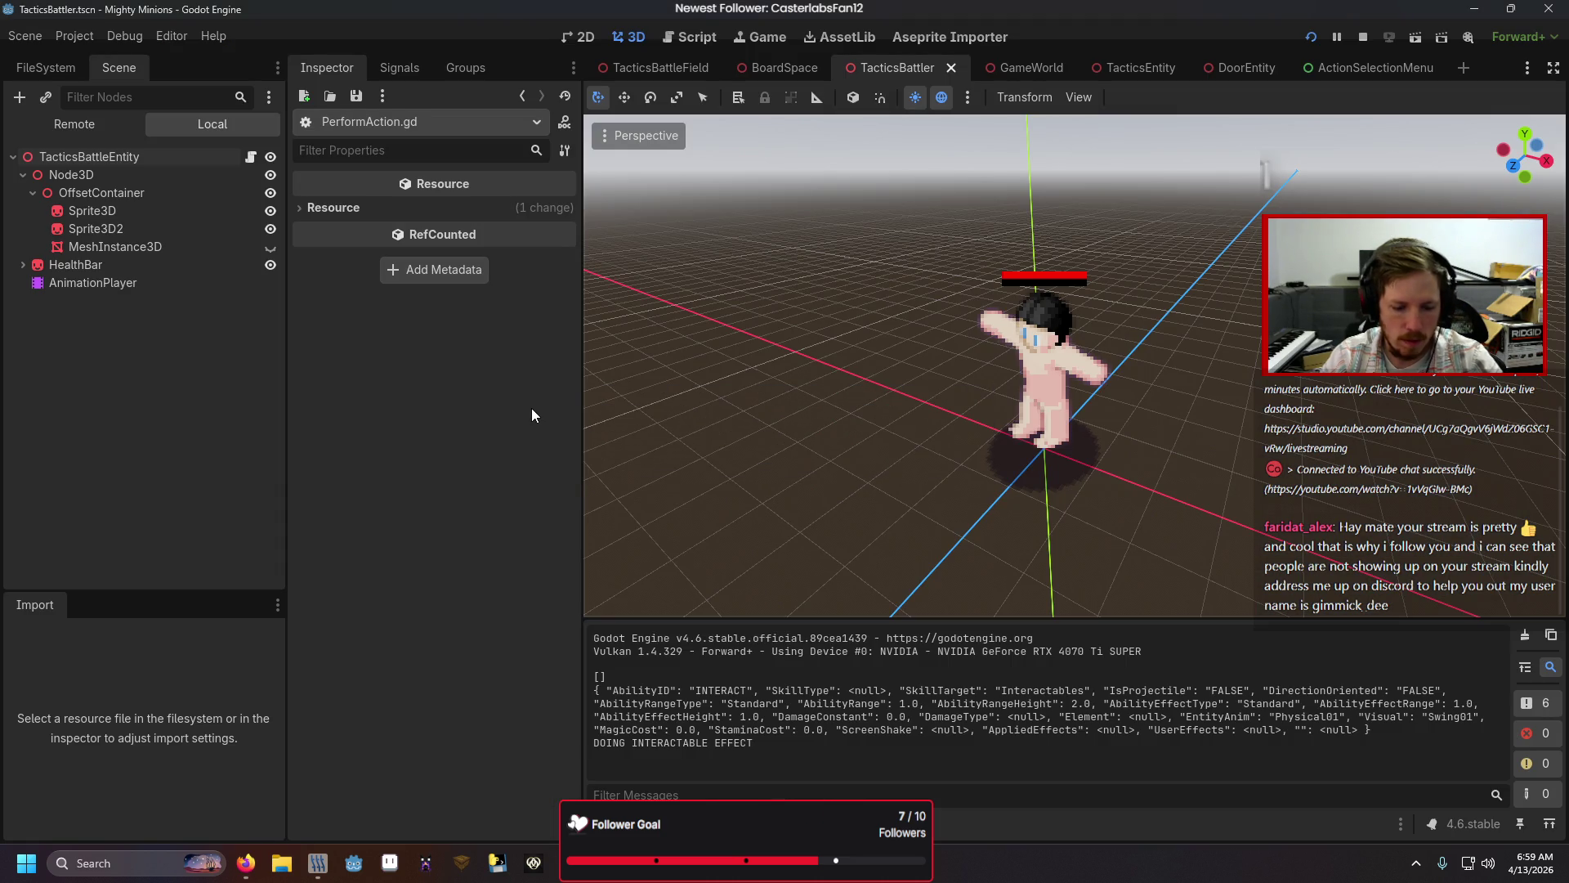
key(F5)
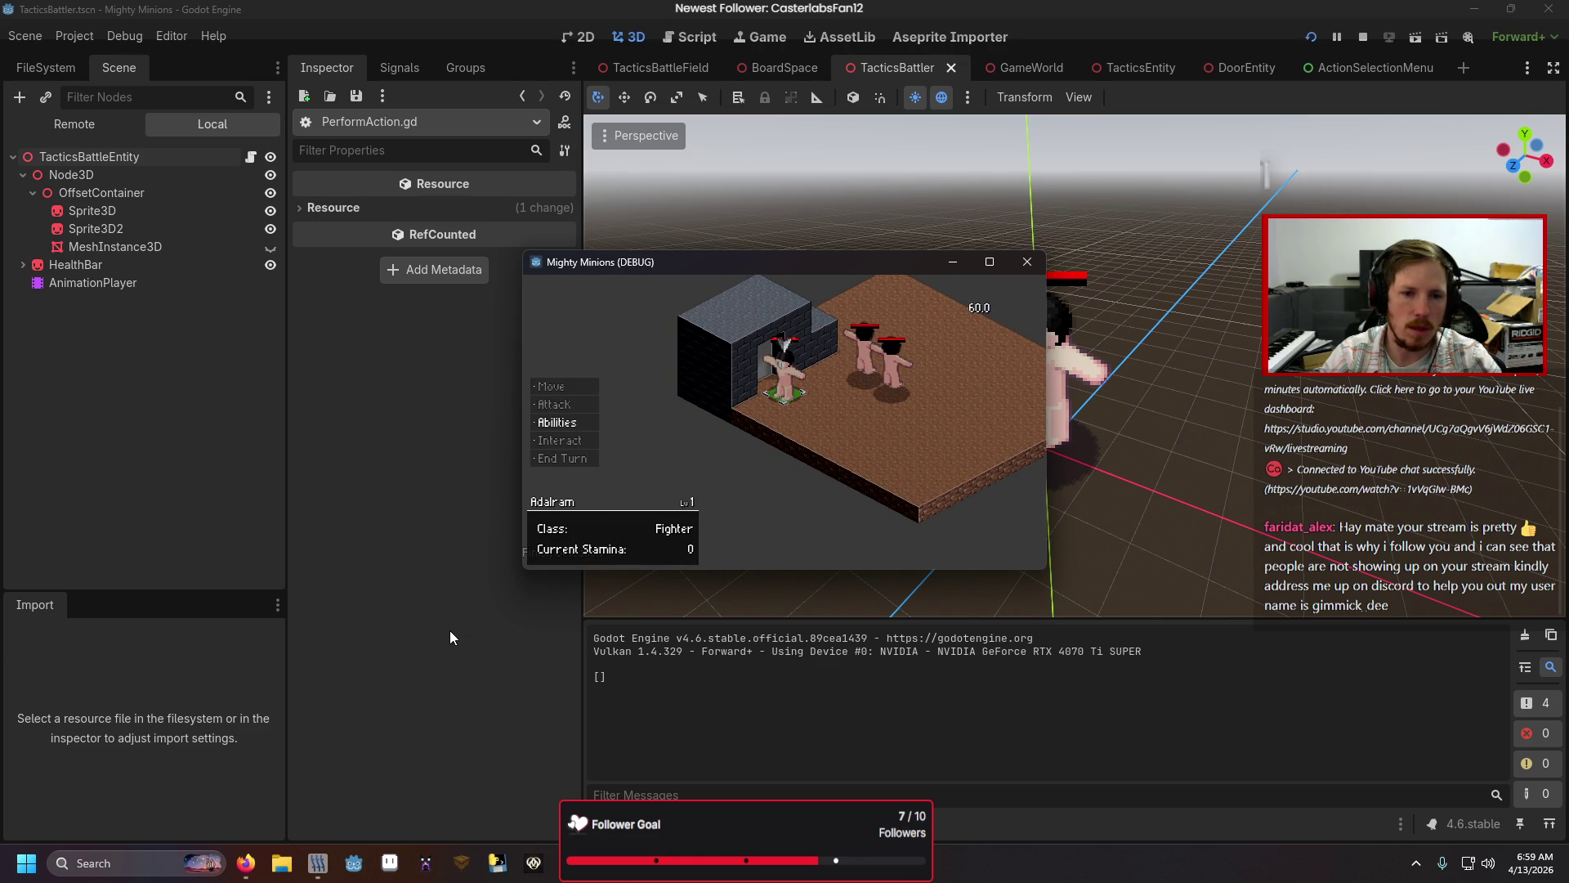
Step: Use Interact in the running game and view the resulting Nil-to-String error in the main editor
key(Down)
key(Down)
key(Down)
key(Return)
key(Return)
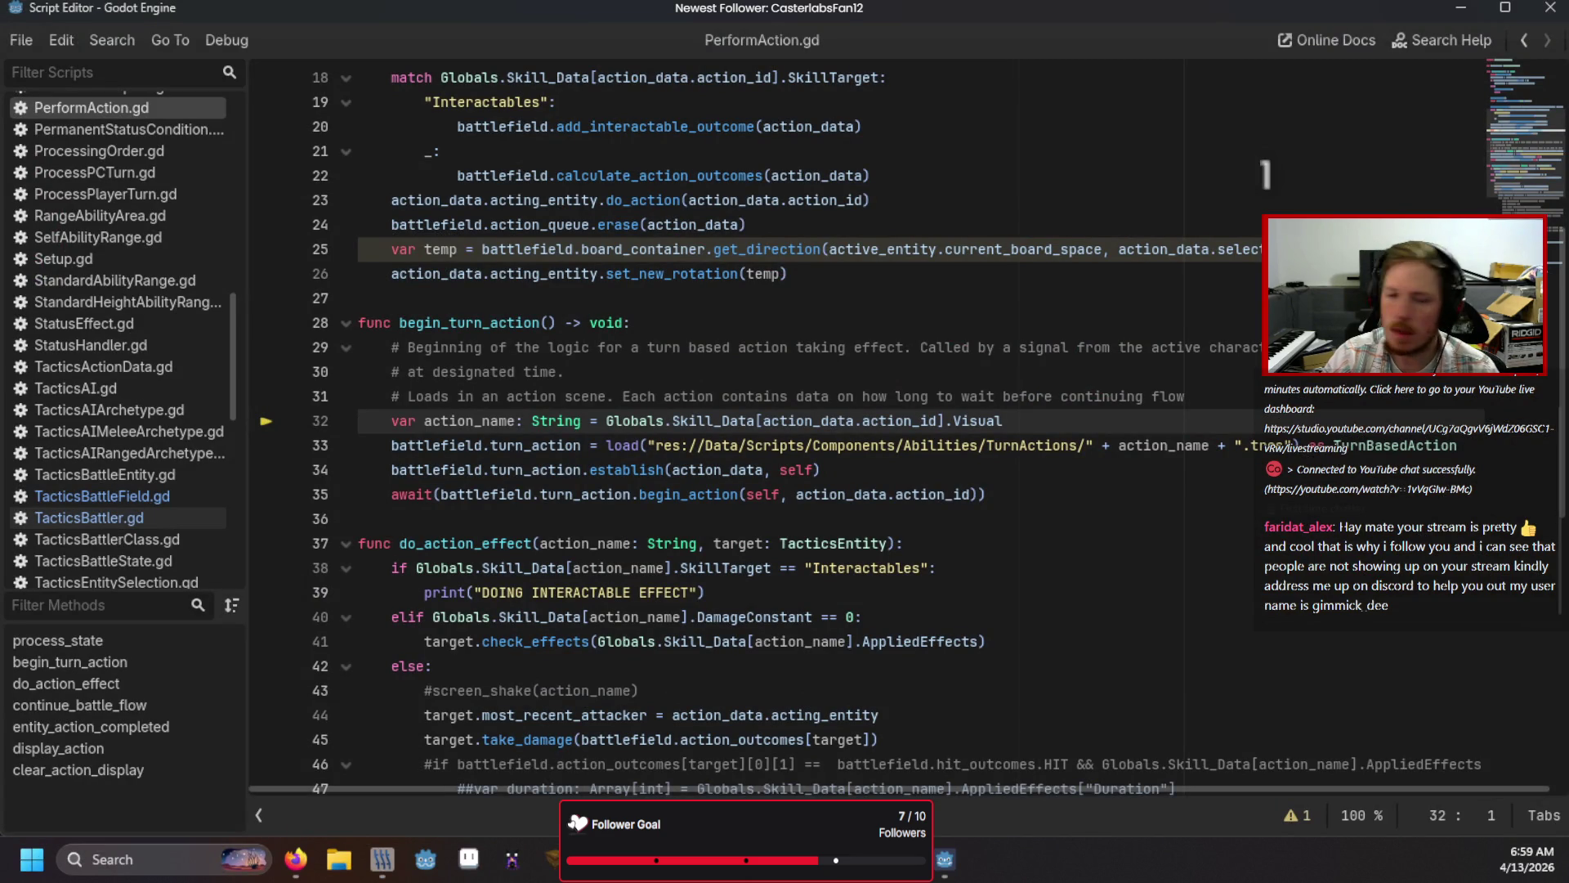
key(alt+Tab)
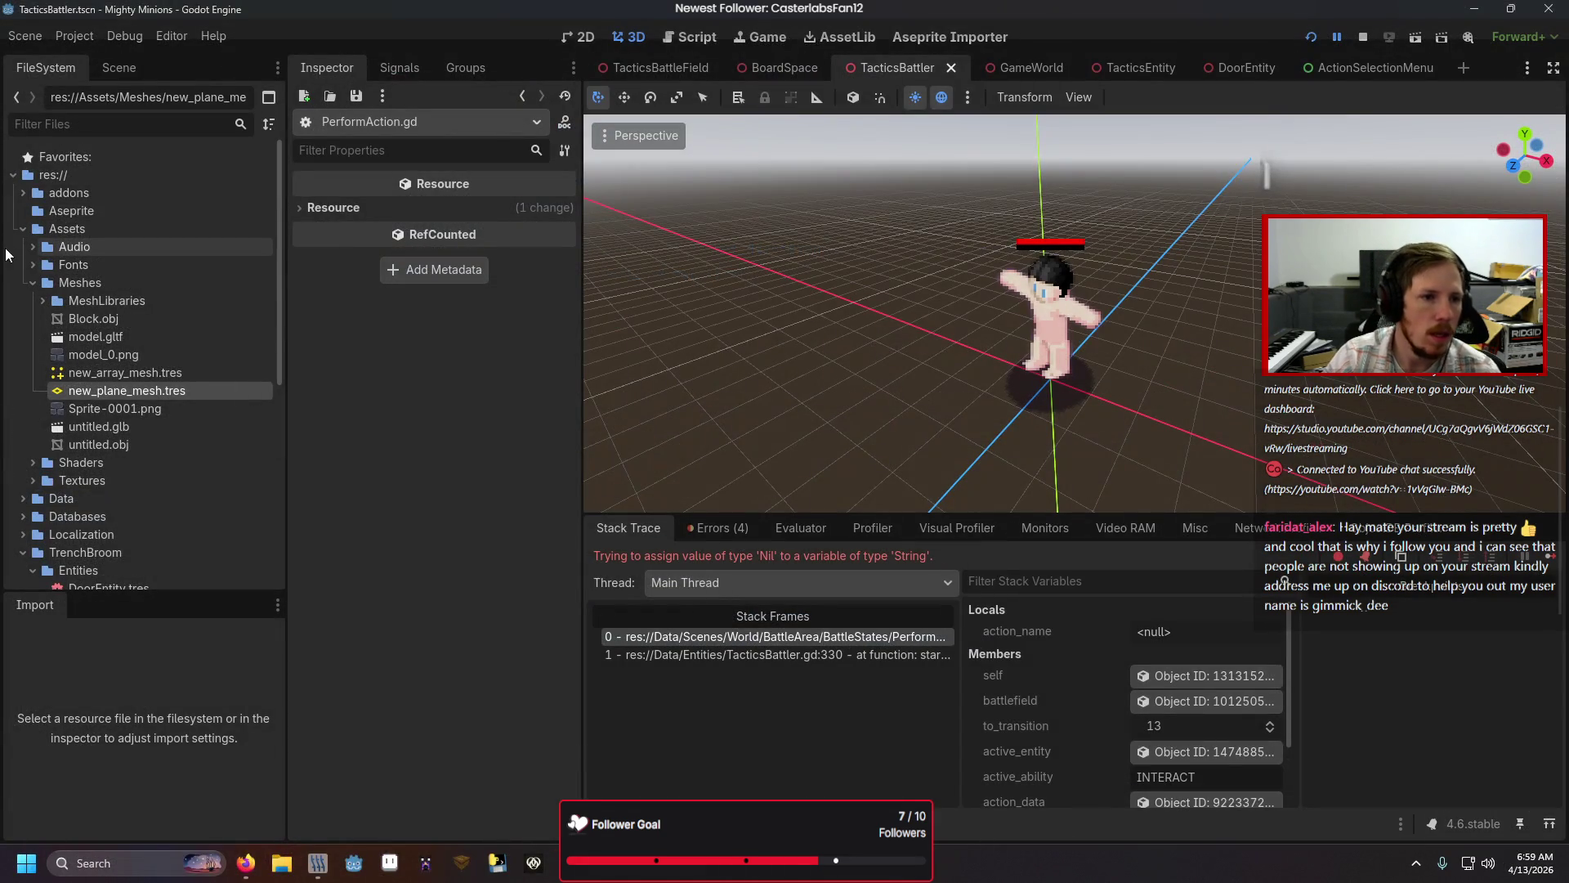
click(22, 232)
Step: Browse the FileSystem down to the Scripts > Components > TurnActions folder
click(24, 300)
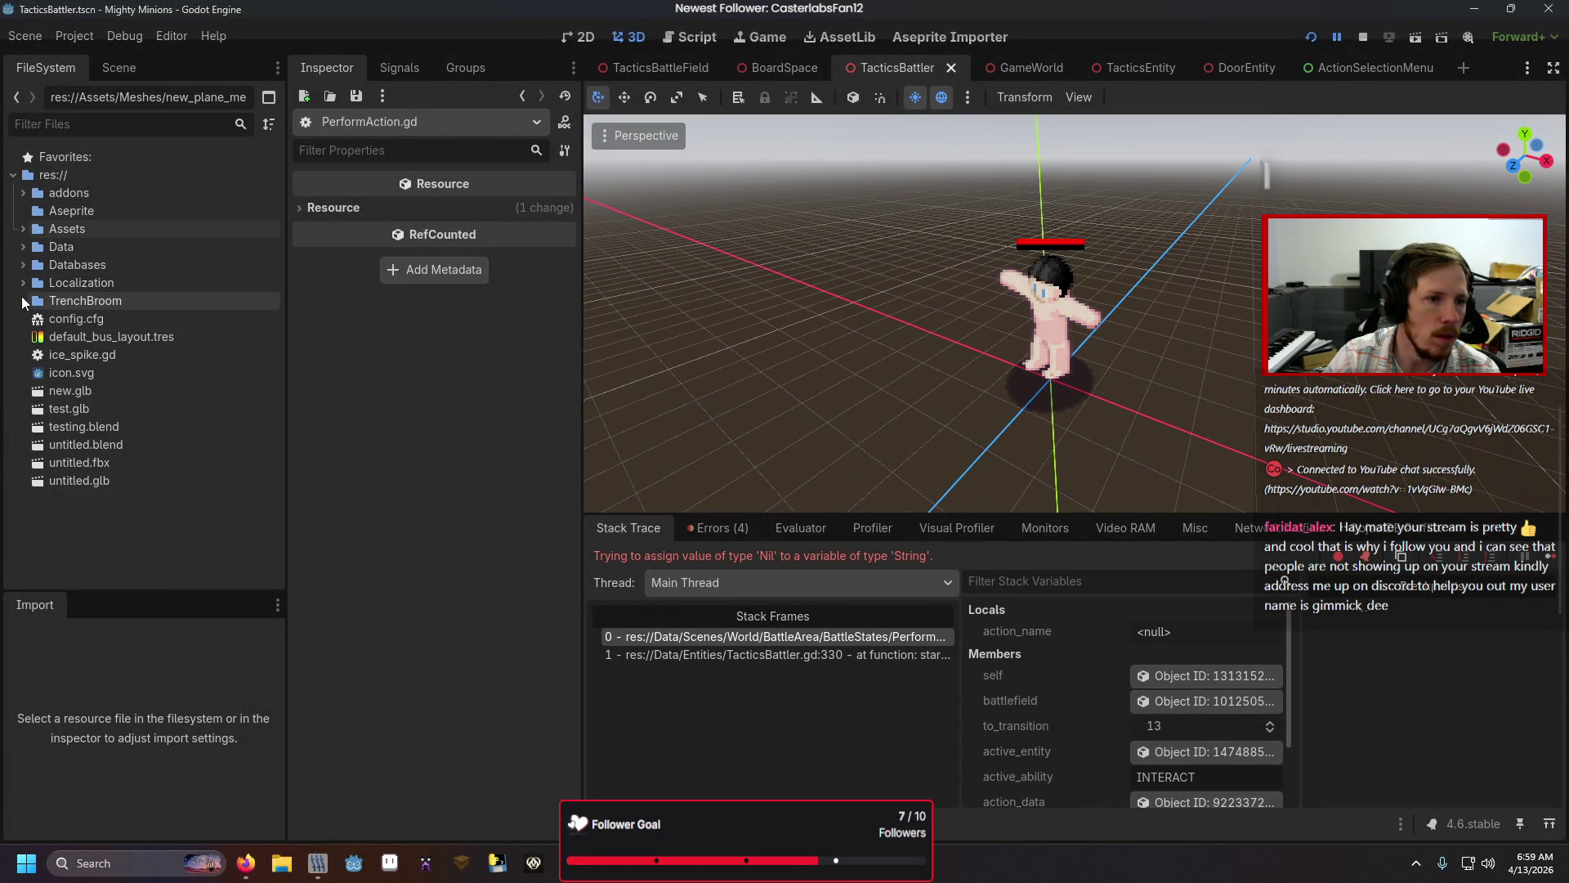
click(24, 246)
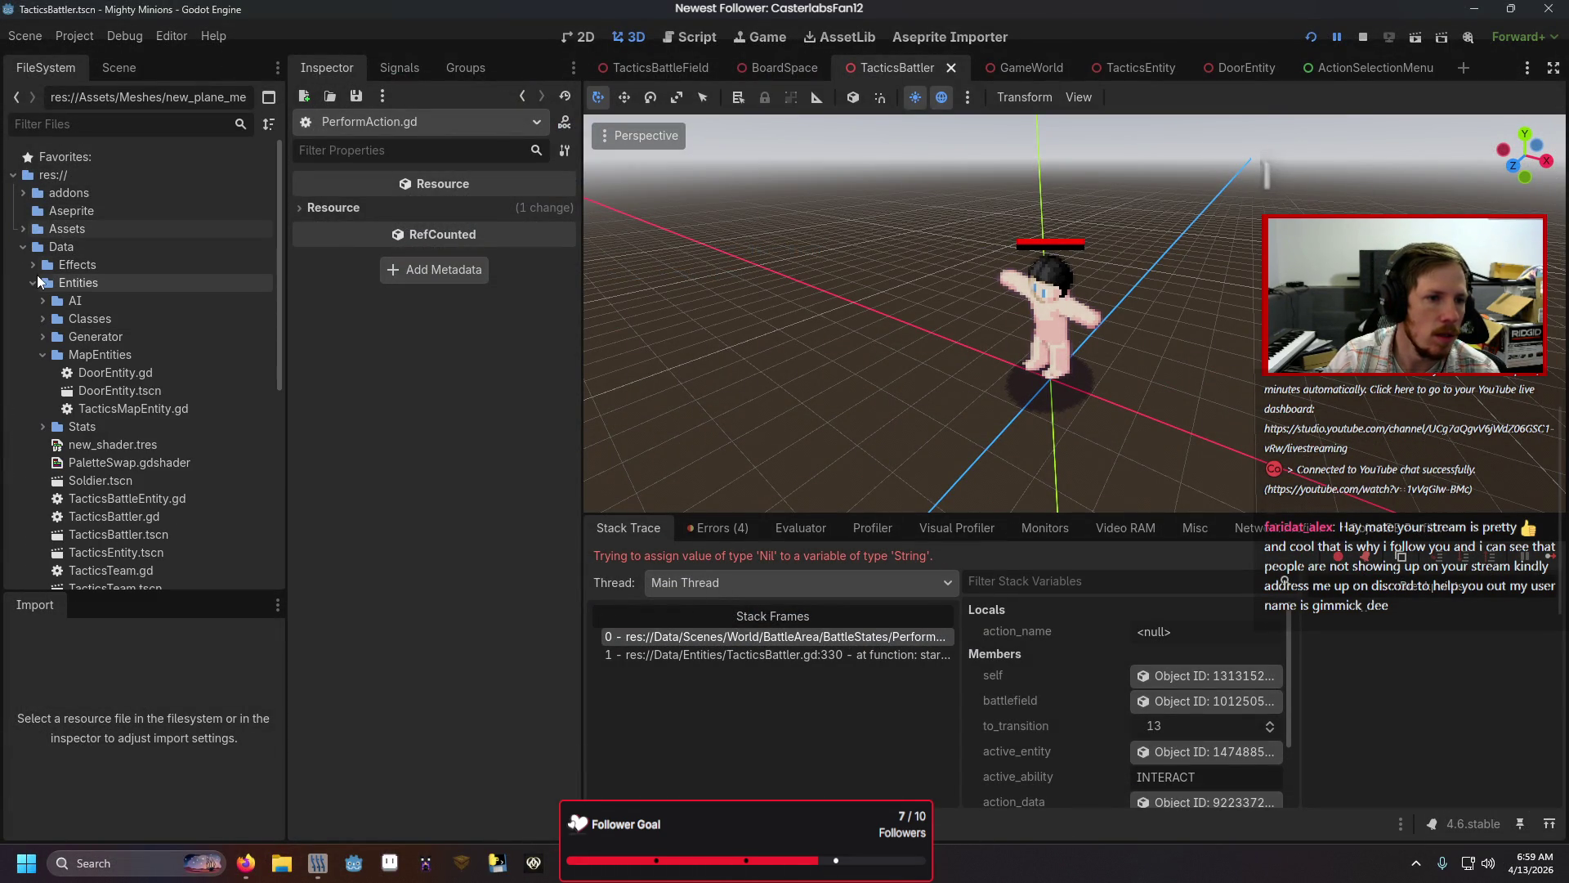
click(35, 278)
click(32, 336)
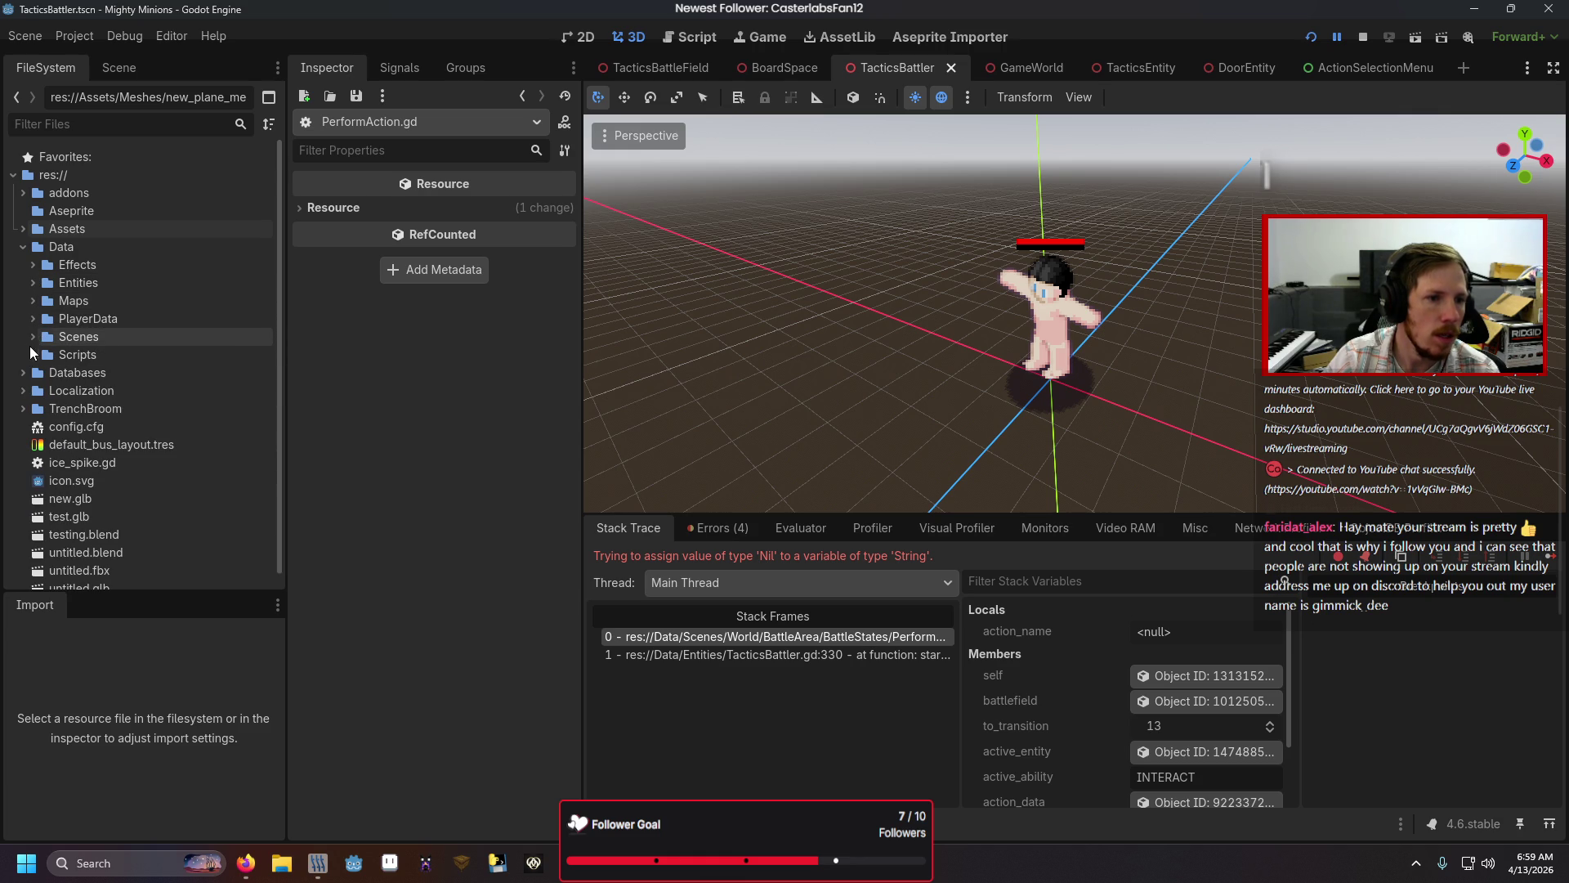
click(32, 353)
scroll(49, 384, down, 3)
click(62, 337)
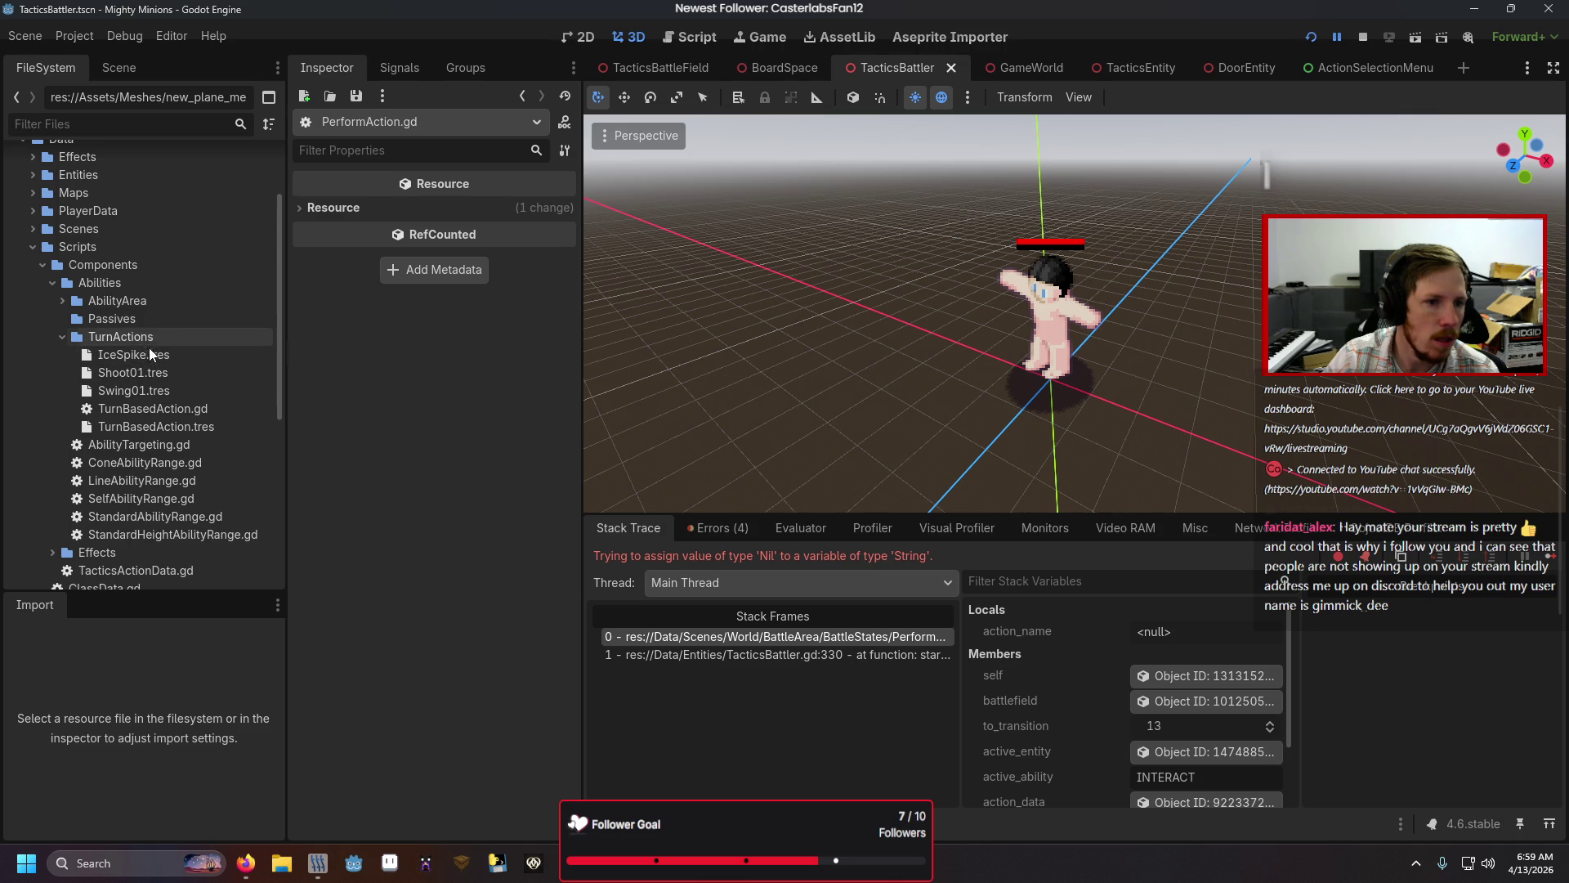
Step: Create a new TurnBasedAction resource in TurnActions saved as Empty.tres
mouse_move(245, 863)
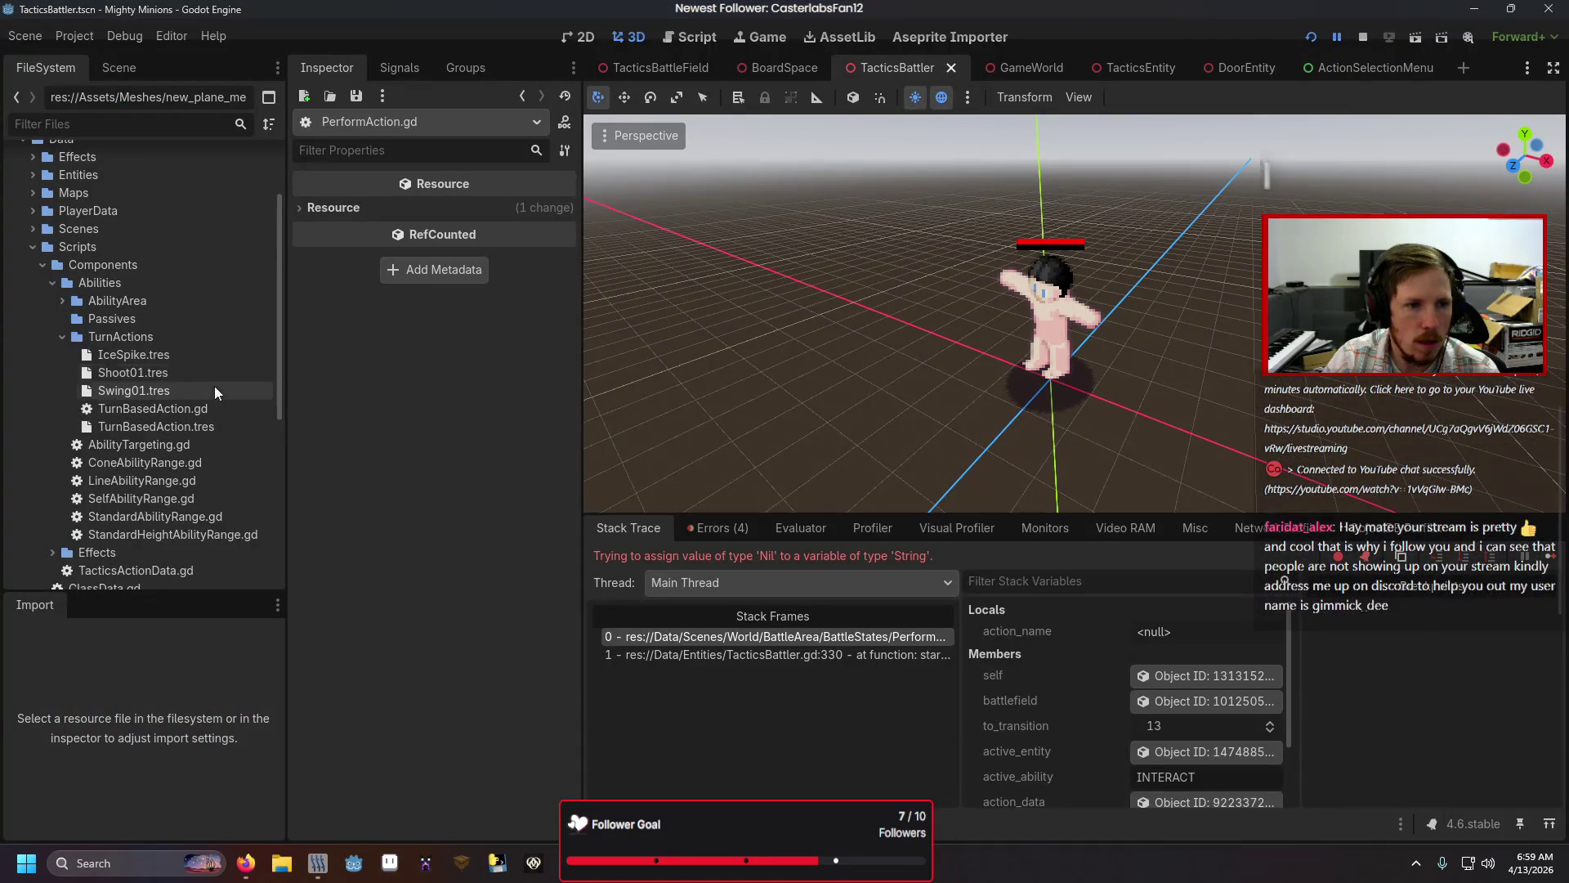
click(185, 341)
right_click(184, 341)
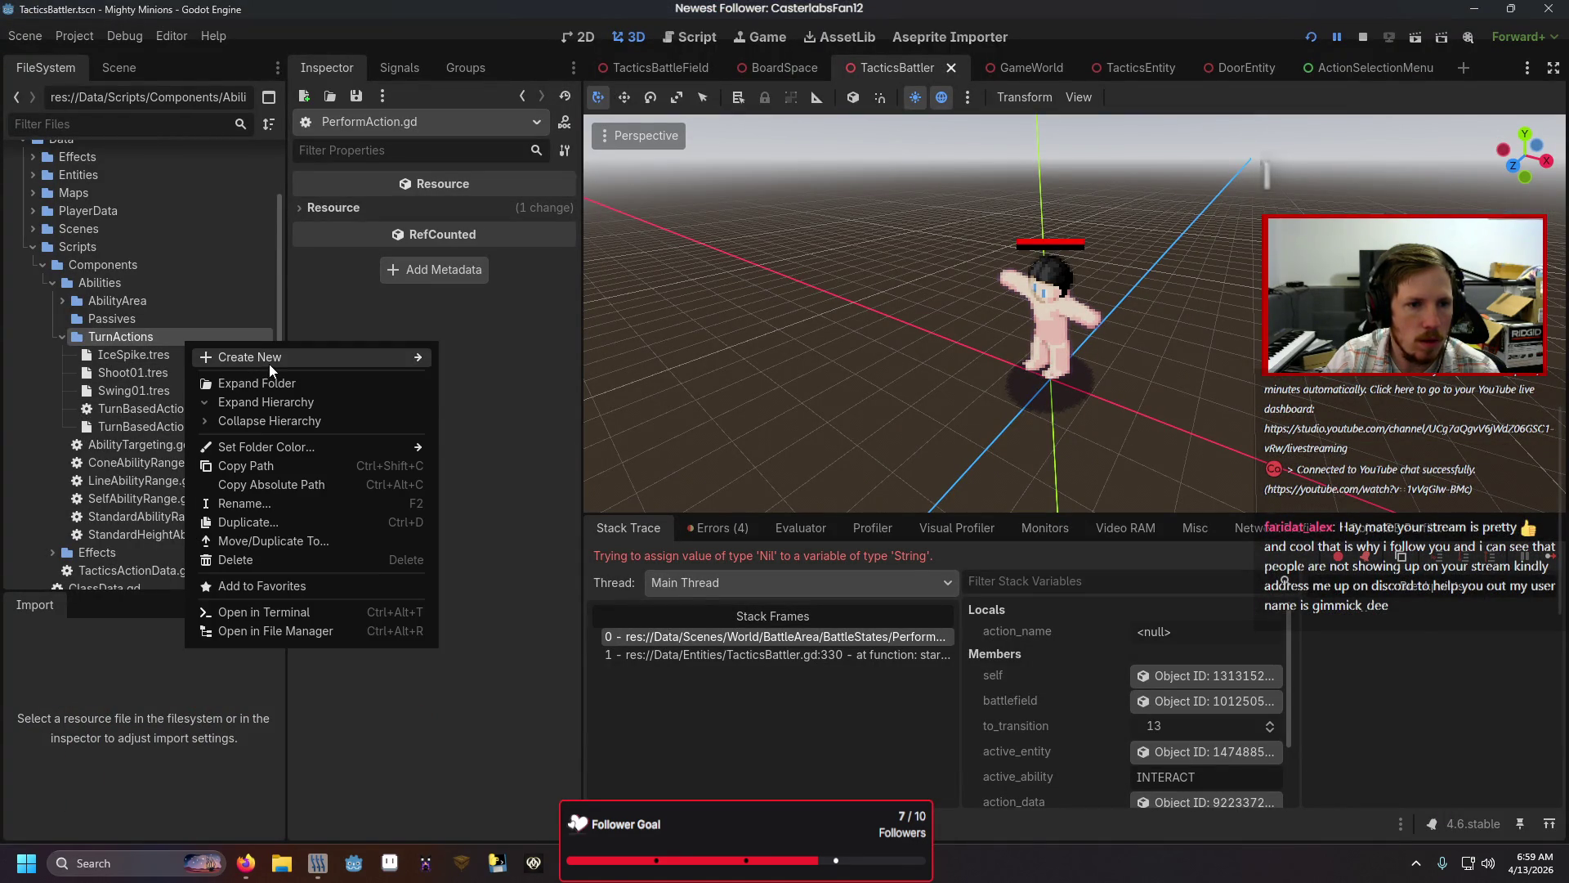
mouse_move(270, 358)
click(499, 414)
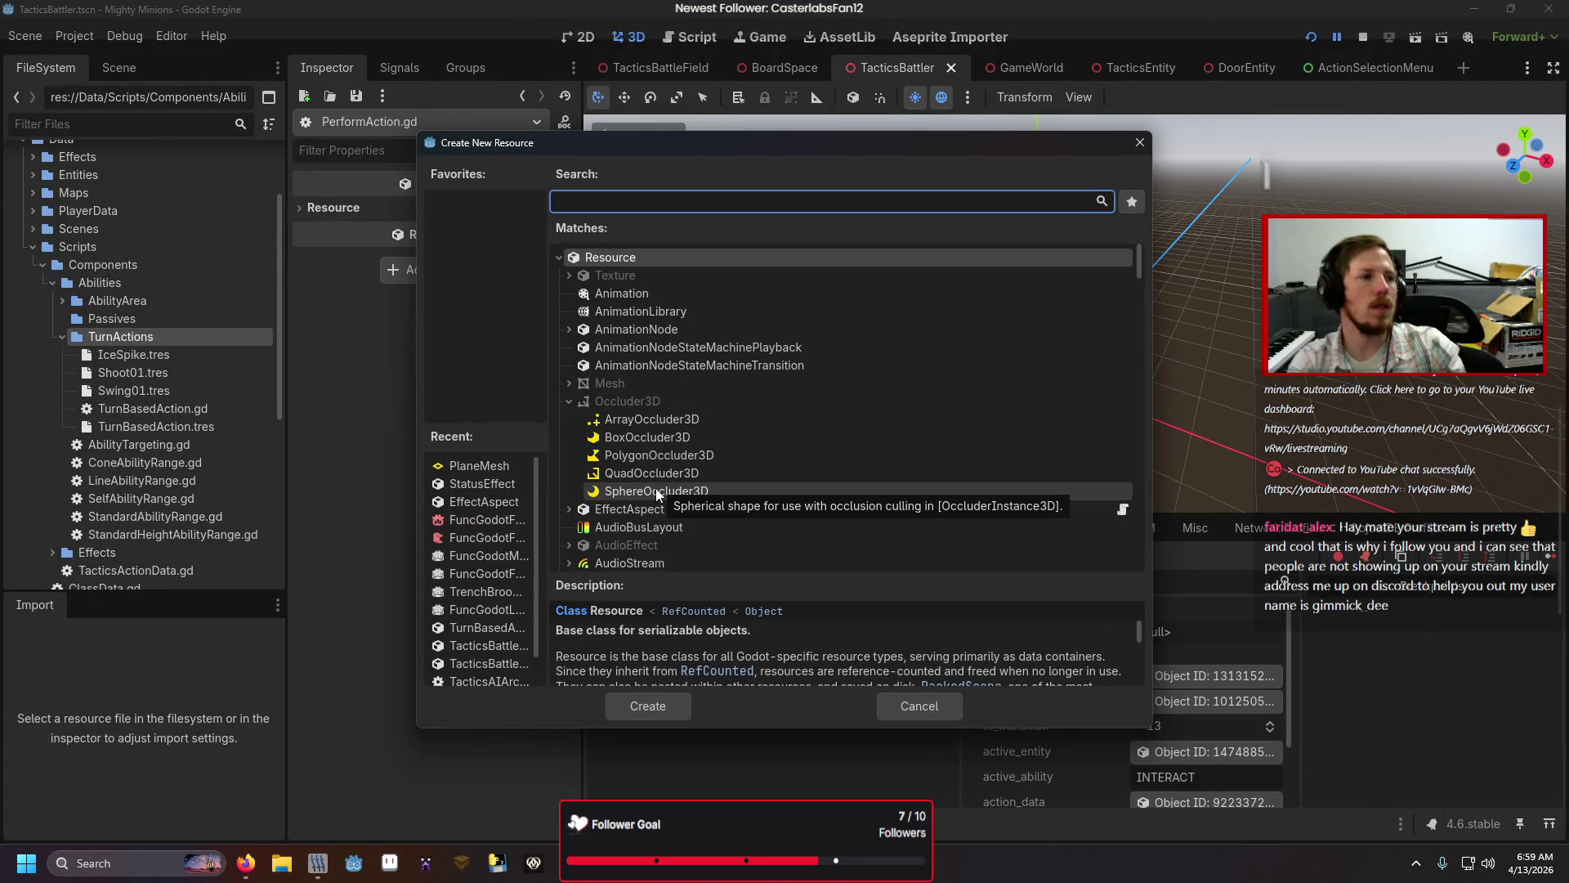
text(Empty)
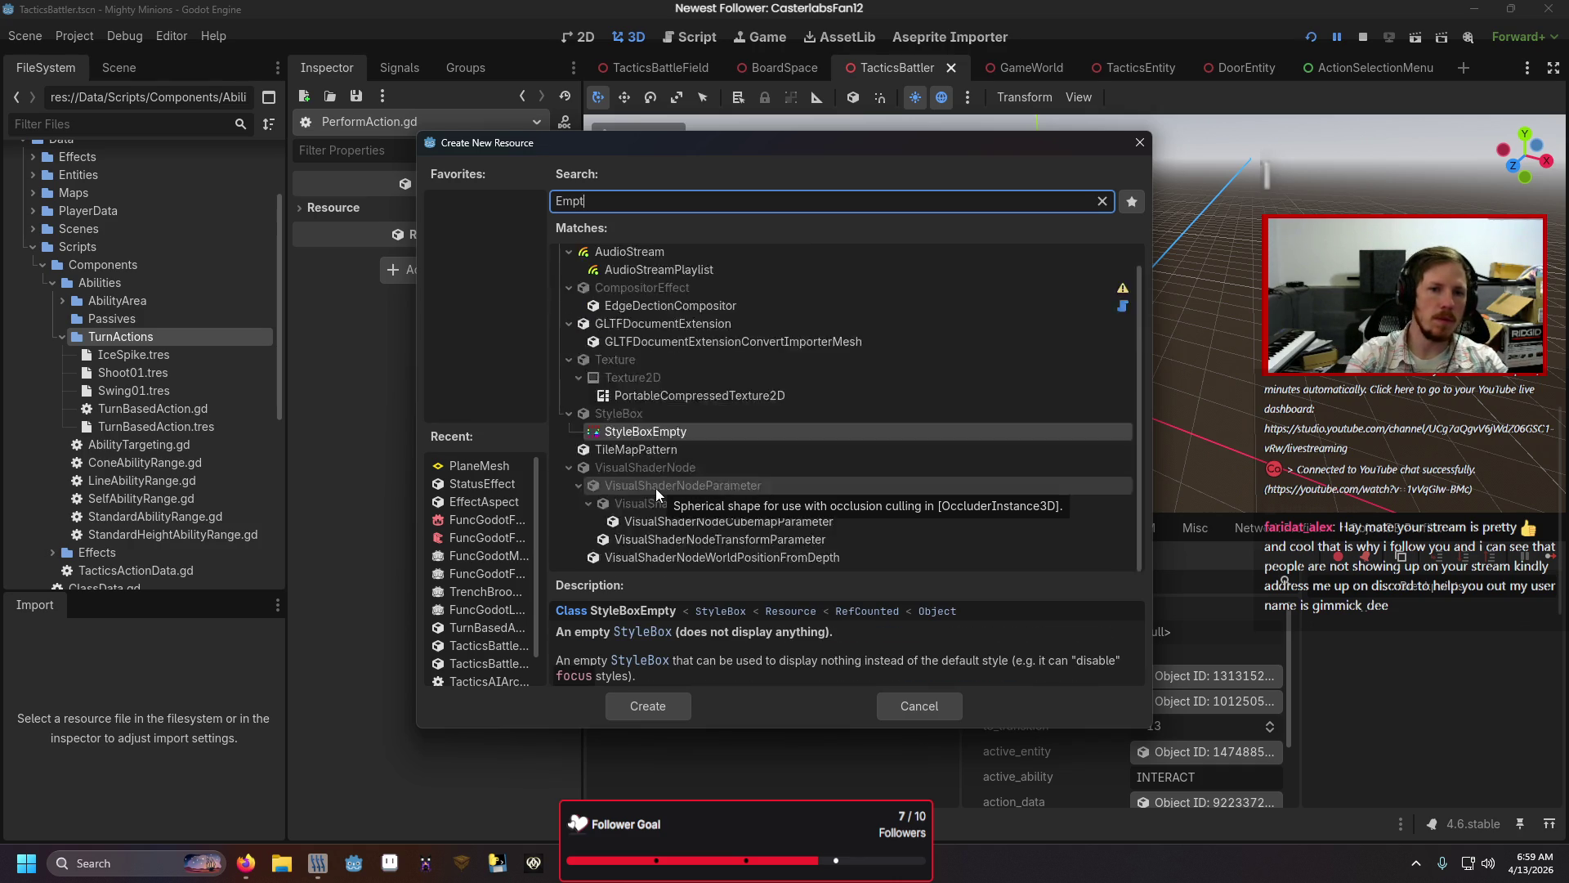
key(BackSpace)
key(BackSpace)
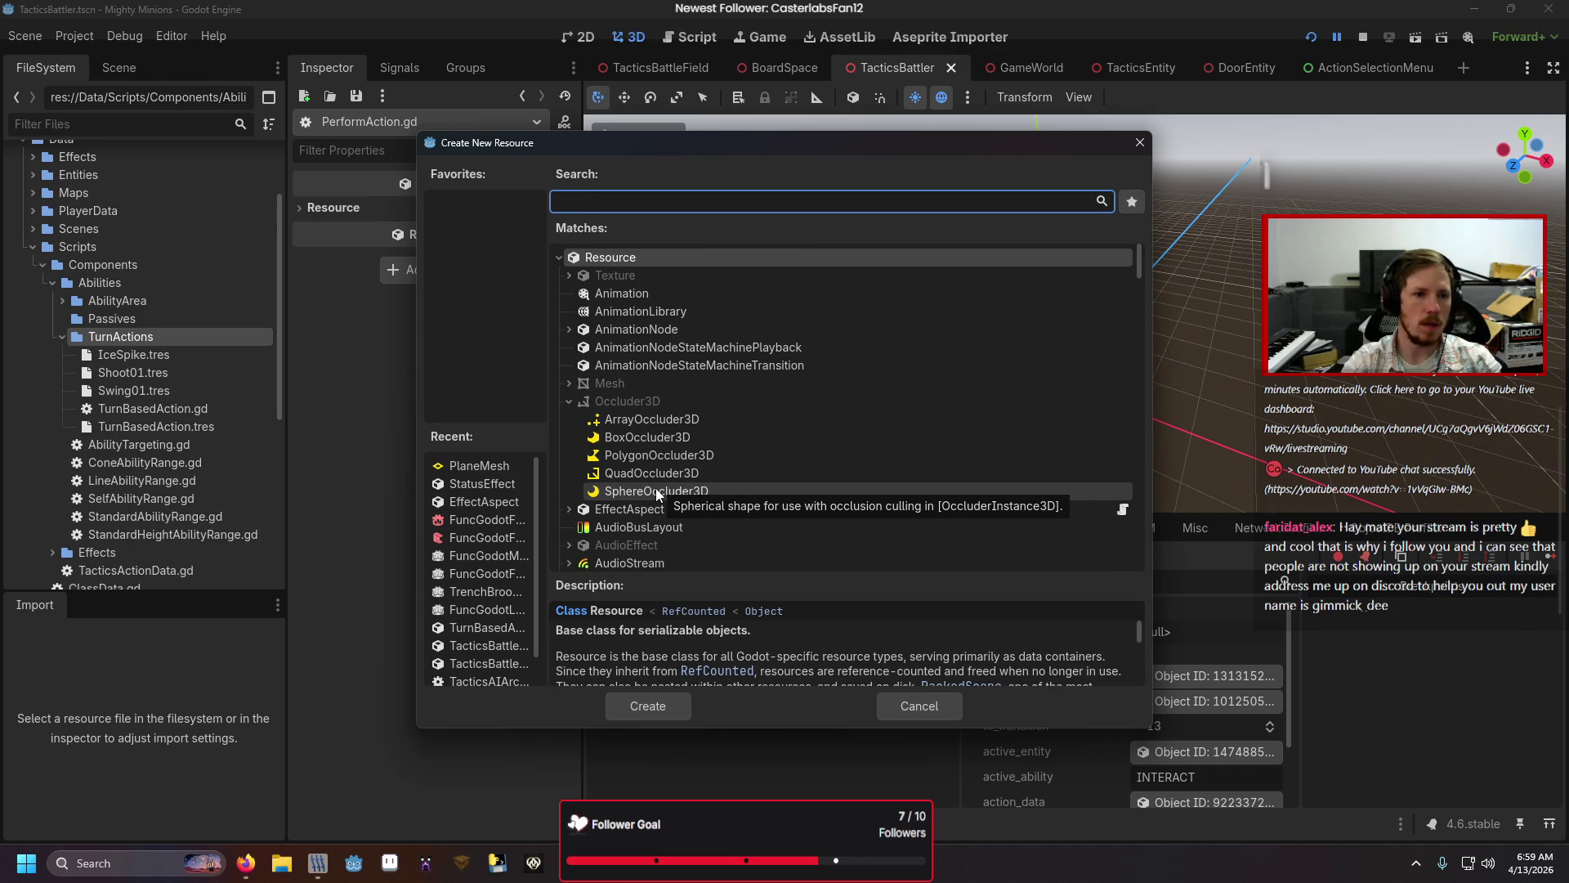
text(turnbas)
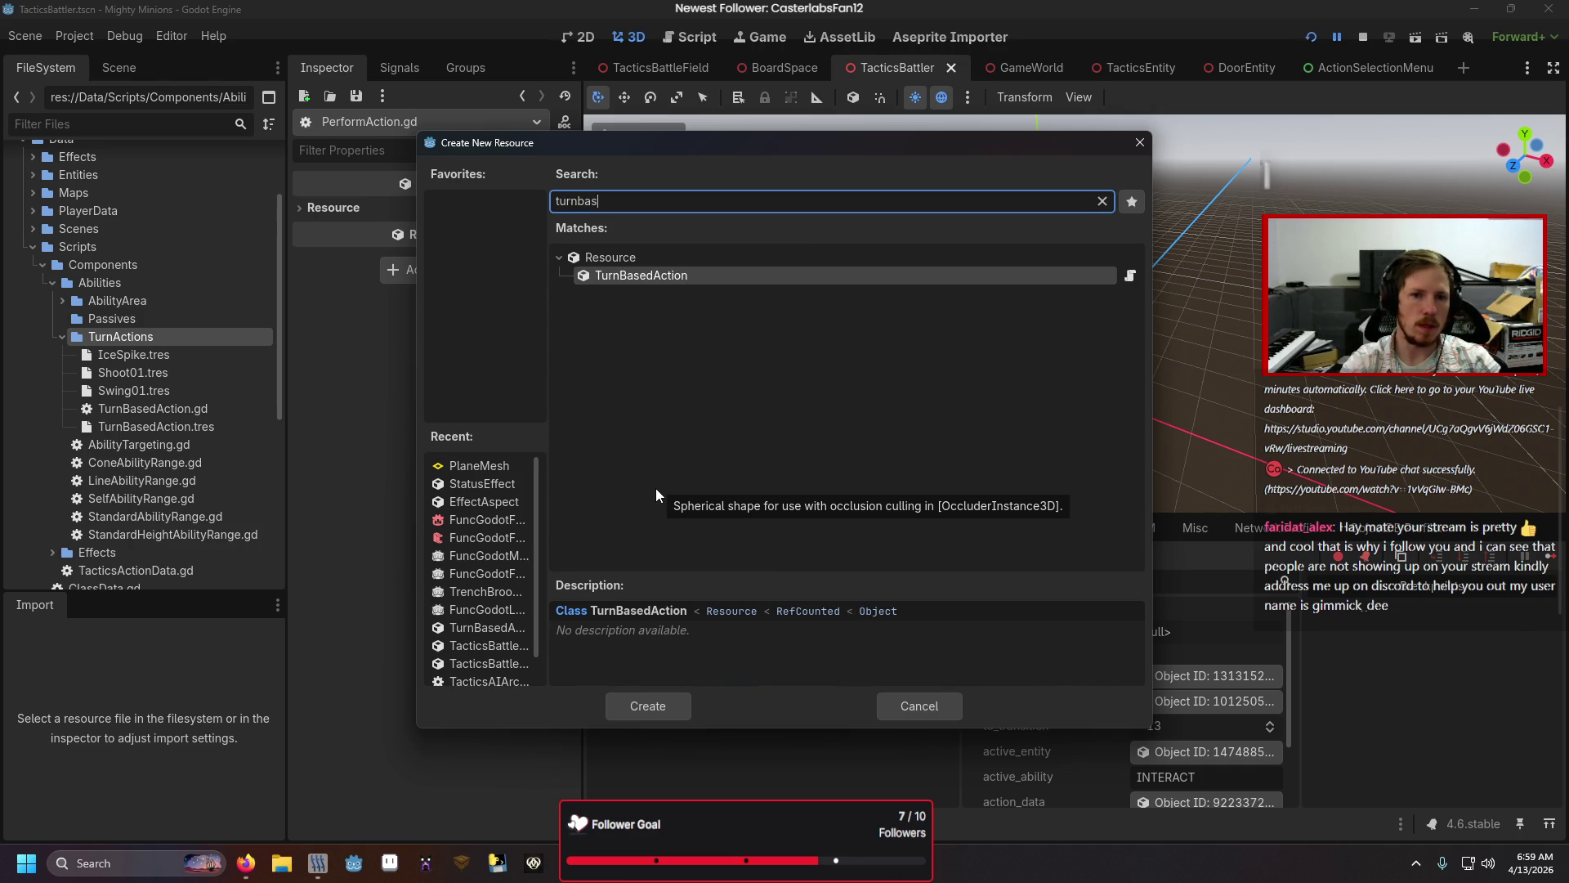
key(Return)
text(Empty.tres)
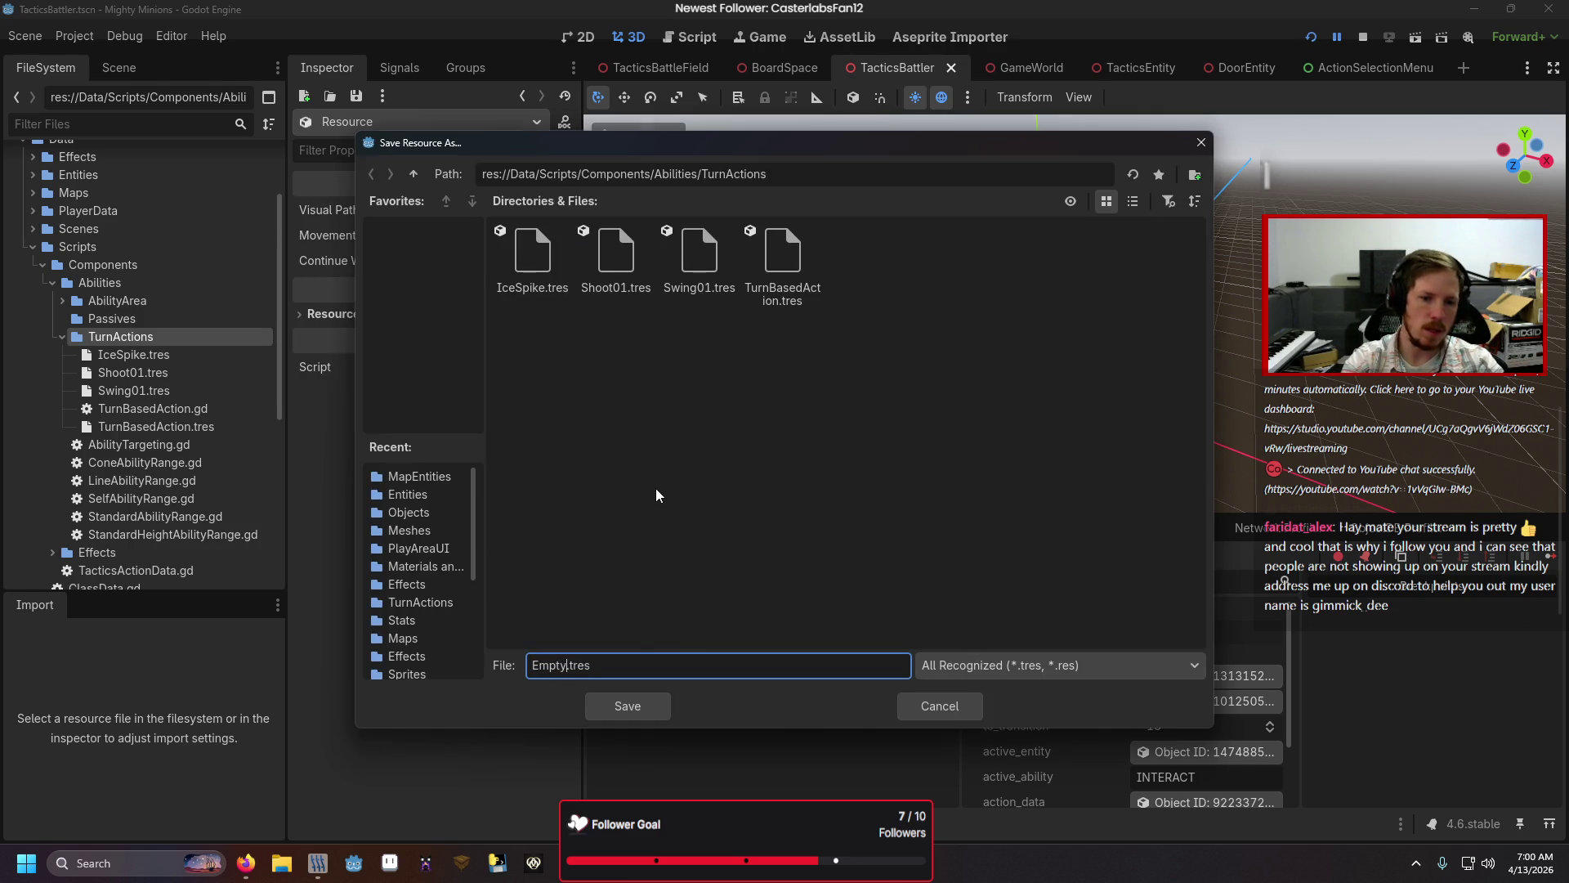
key(Return)
Step: Set Empty.tres's Movement Behavior to On Target
click(162, 354)
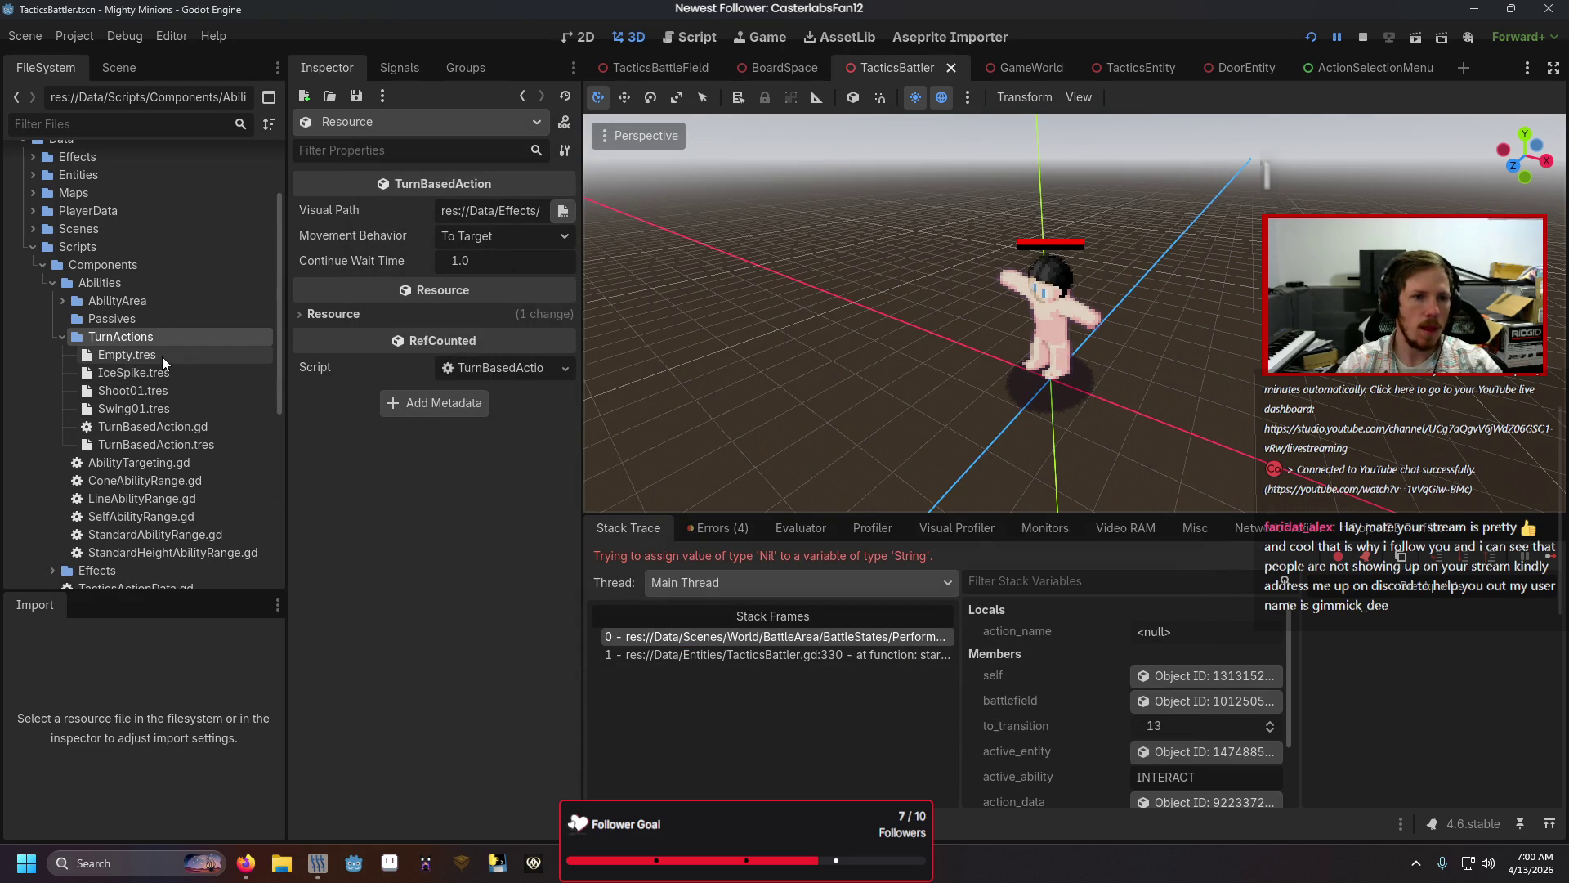
click(509, 242)
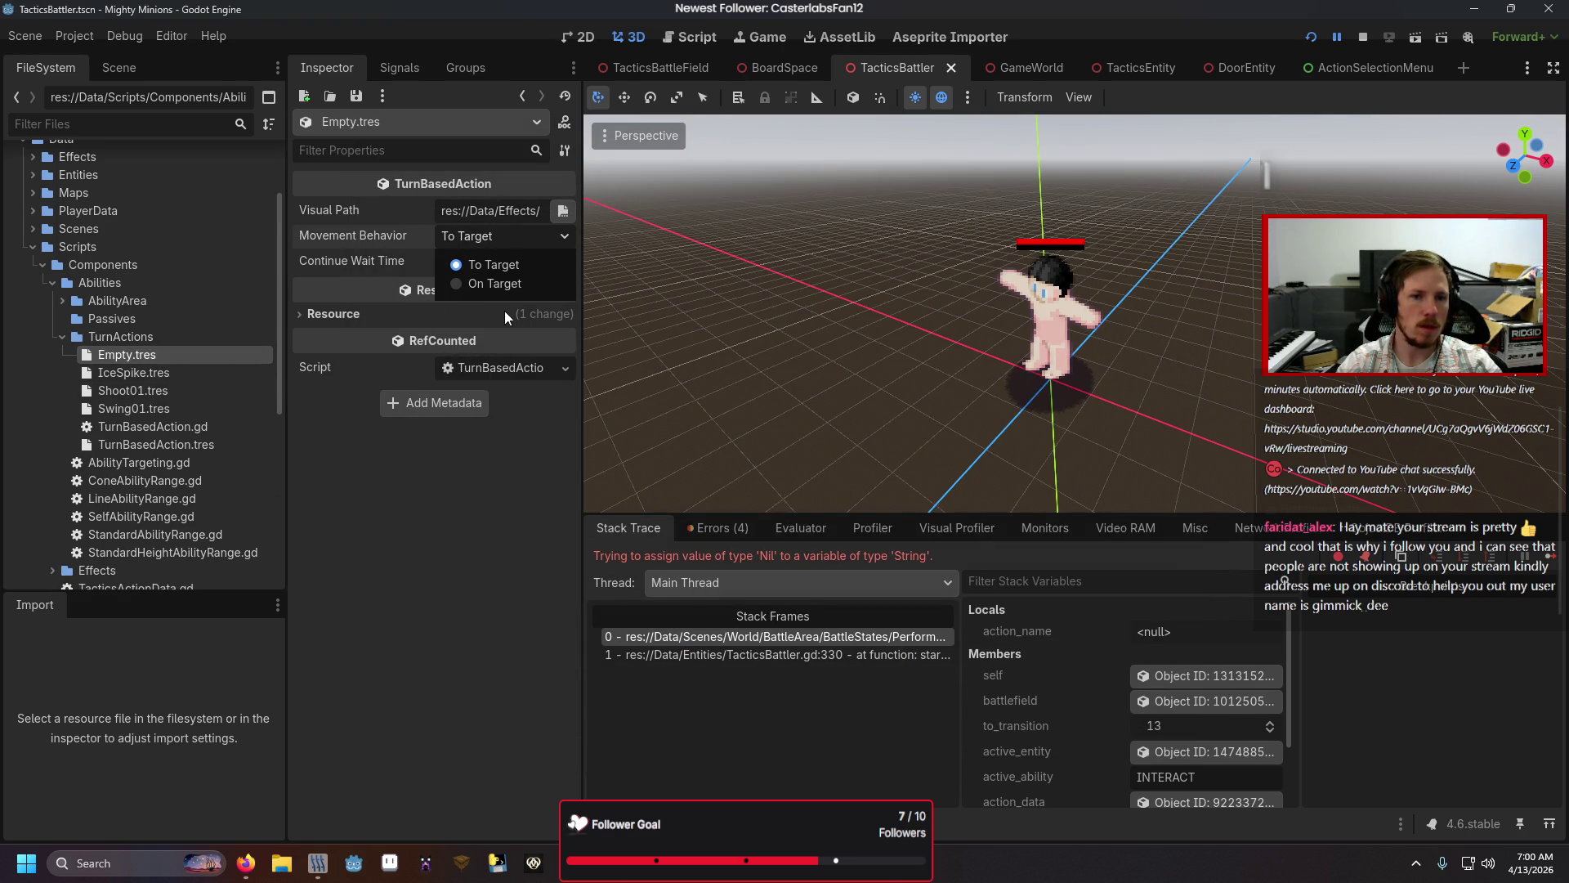
click(494, 285)
click(498, 260)
Step: Enter Empty as INTERACT's Visual in the game sheet and download it as CSV
mouse_move(246, 862)
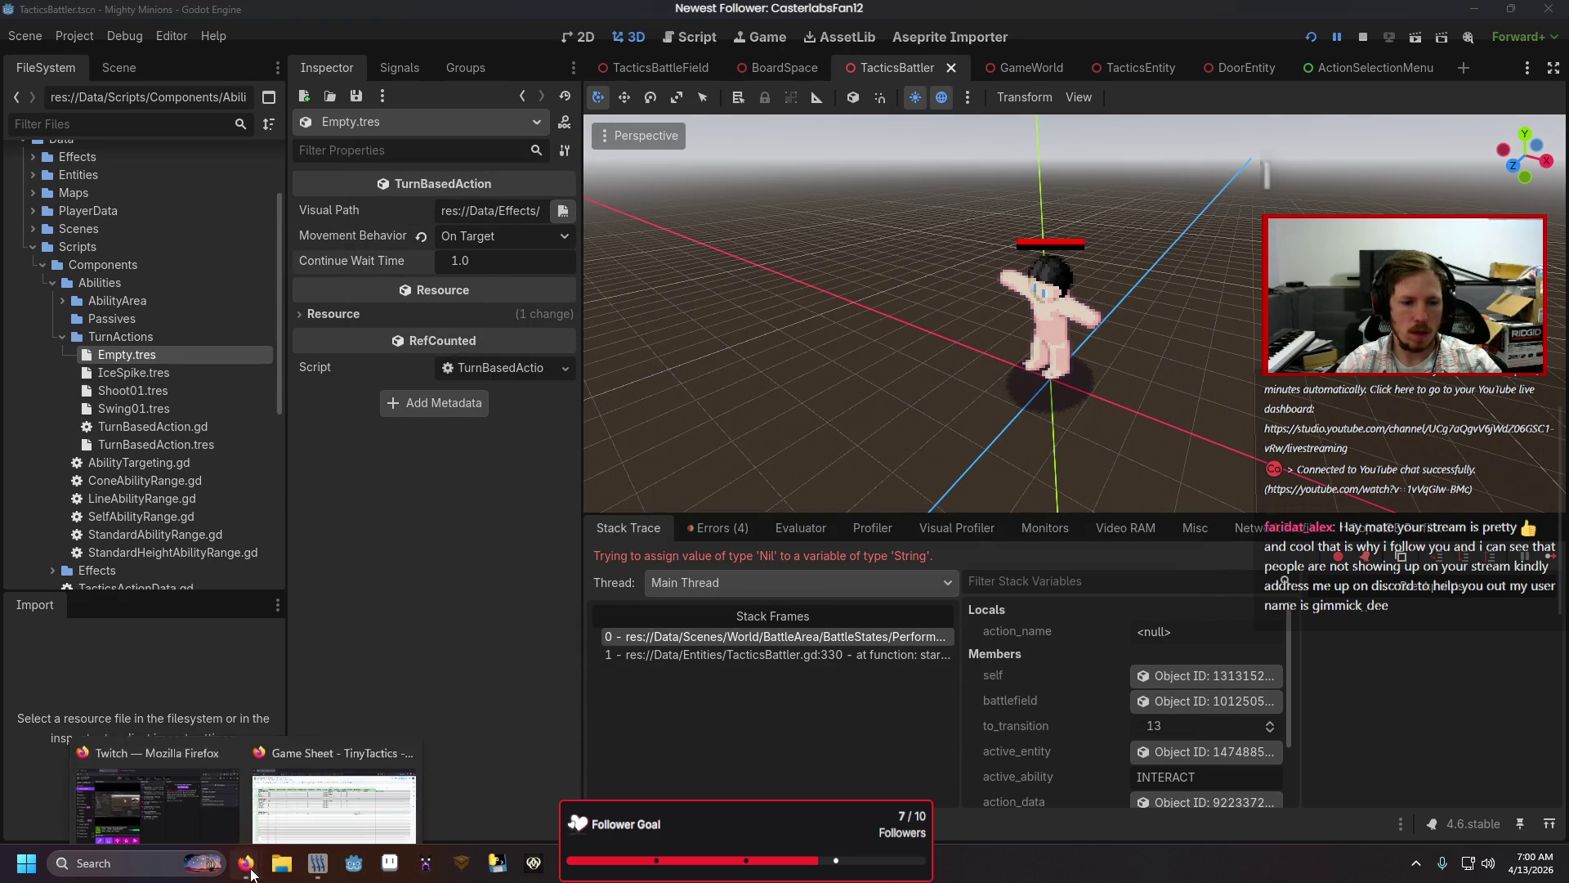
click(245, 776)
text(Empty)
key(Return)
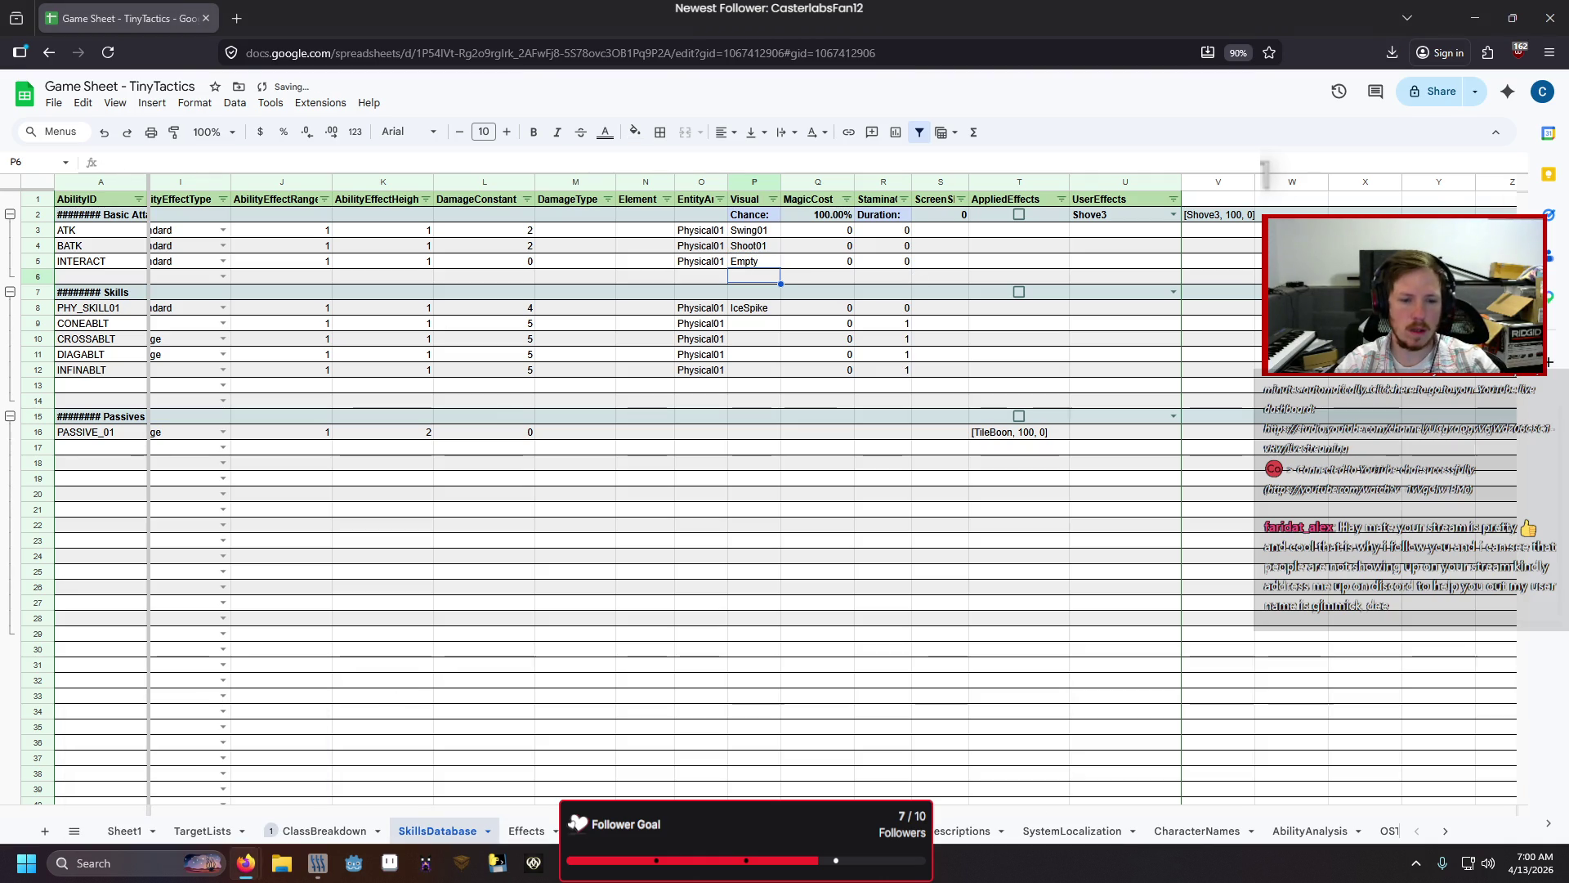
click(54, 104)
mouse_move(147, 283)
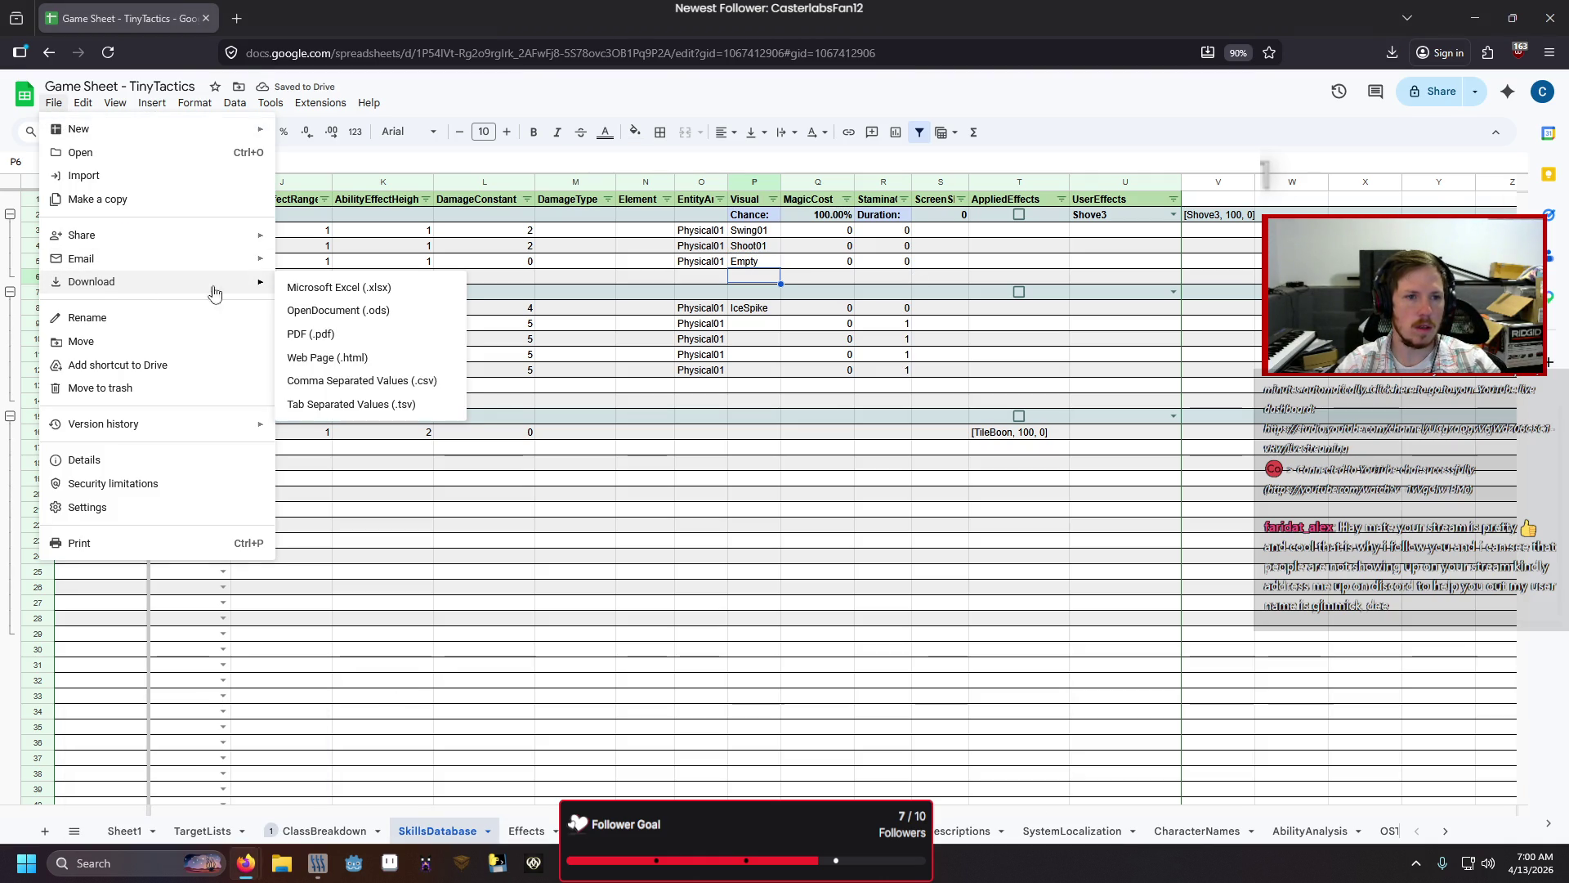
click(363, 382)
key(alt+Tab)
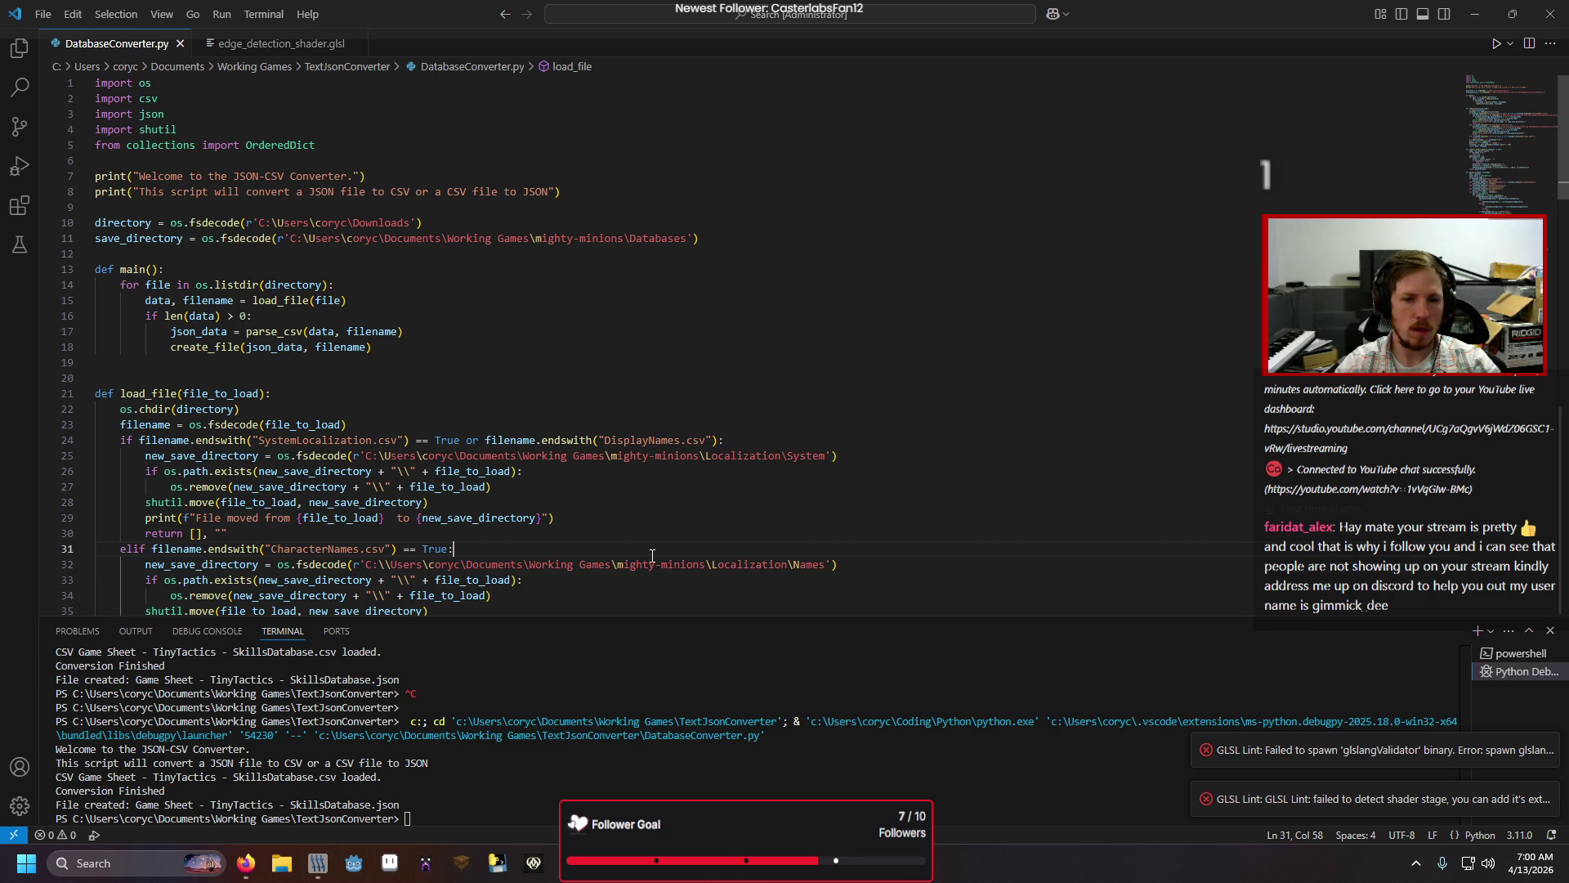
Step: Rerun DatabaseConverter.py to regenerate SkillsDatabase.json, then return to the Godot window
key(F5)
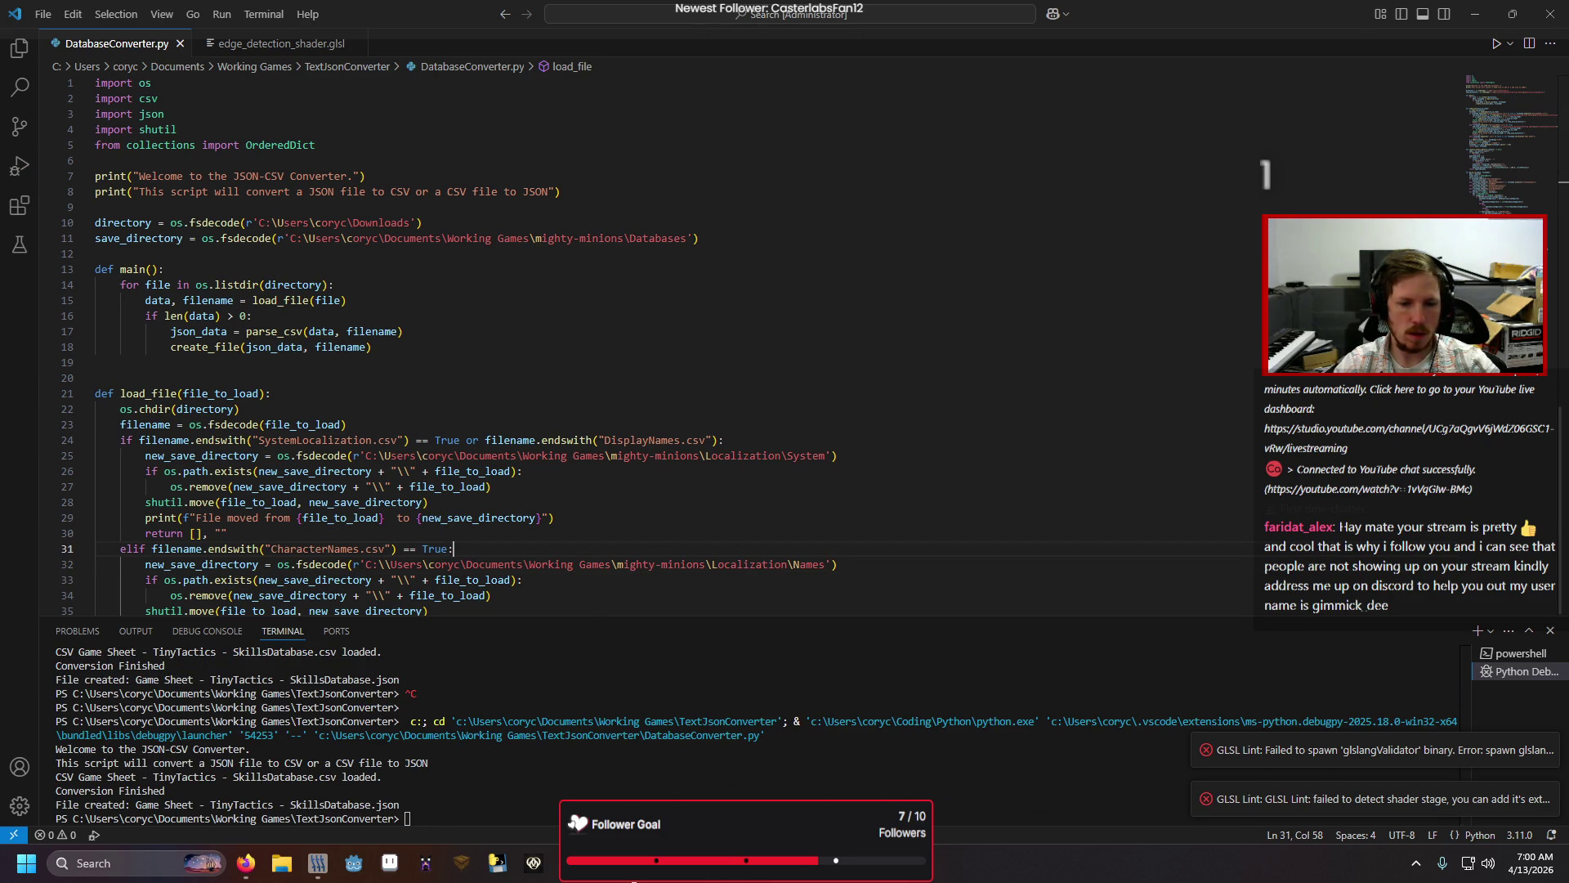
click(451, 744)
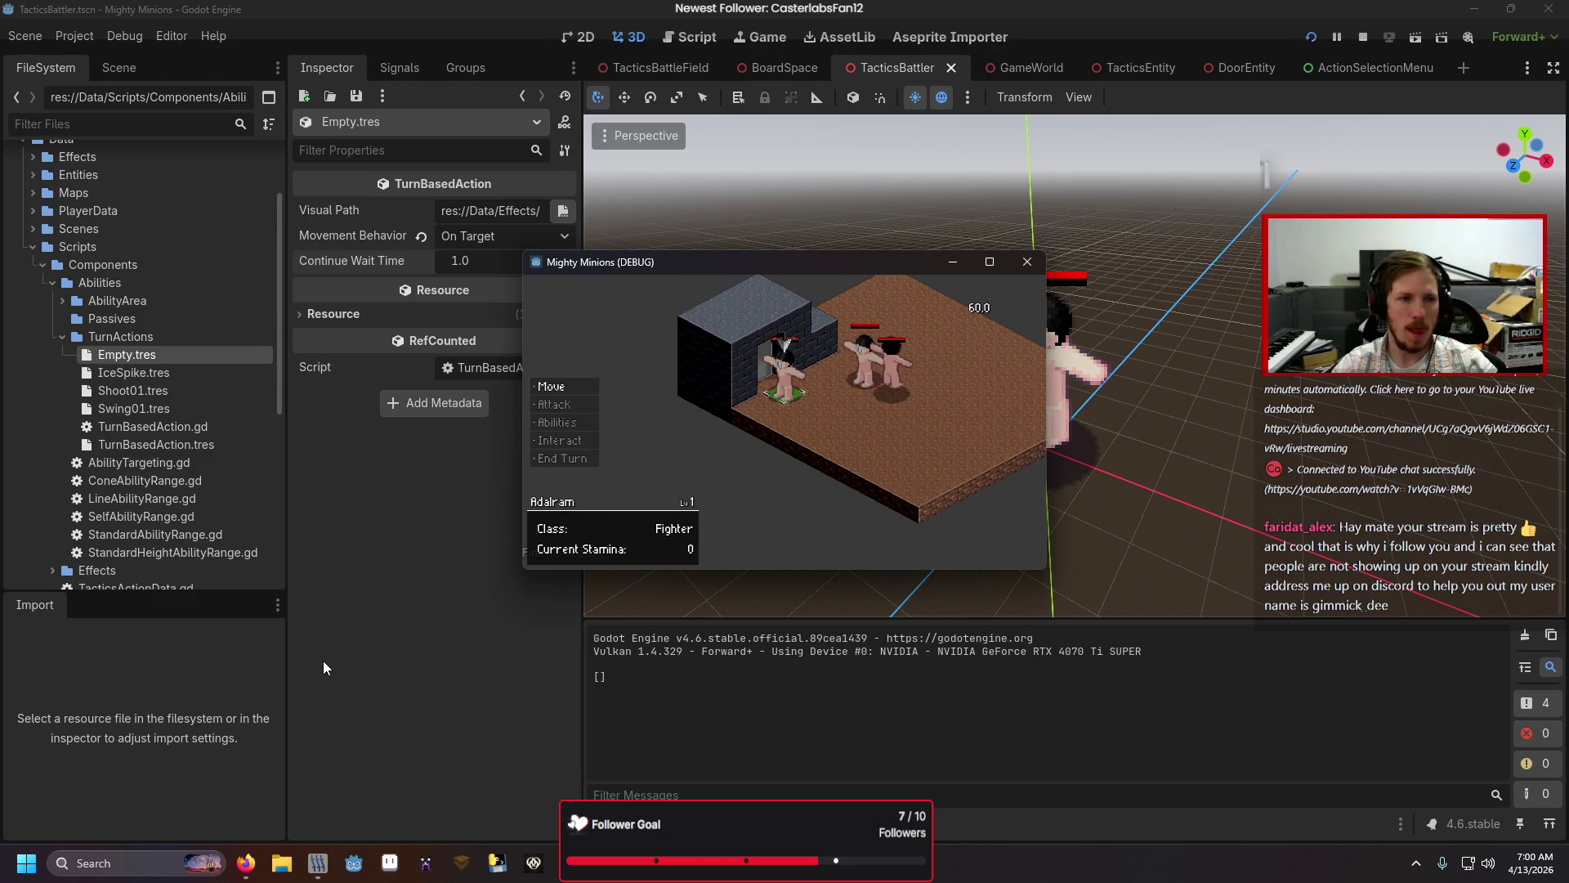
Step: Choose Interact in the running game, then find the load(visual_path) line in TurnBasedAction.gd
key(Down)
key(Down)
key(Down)
key(Return)
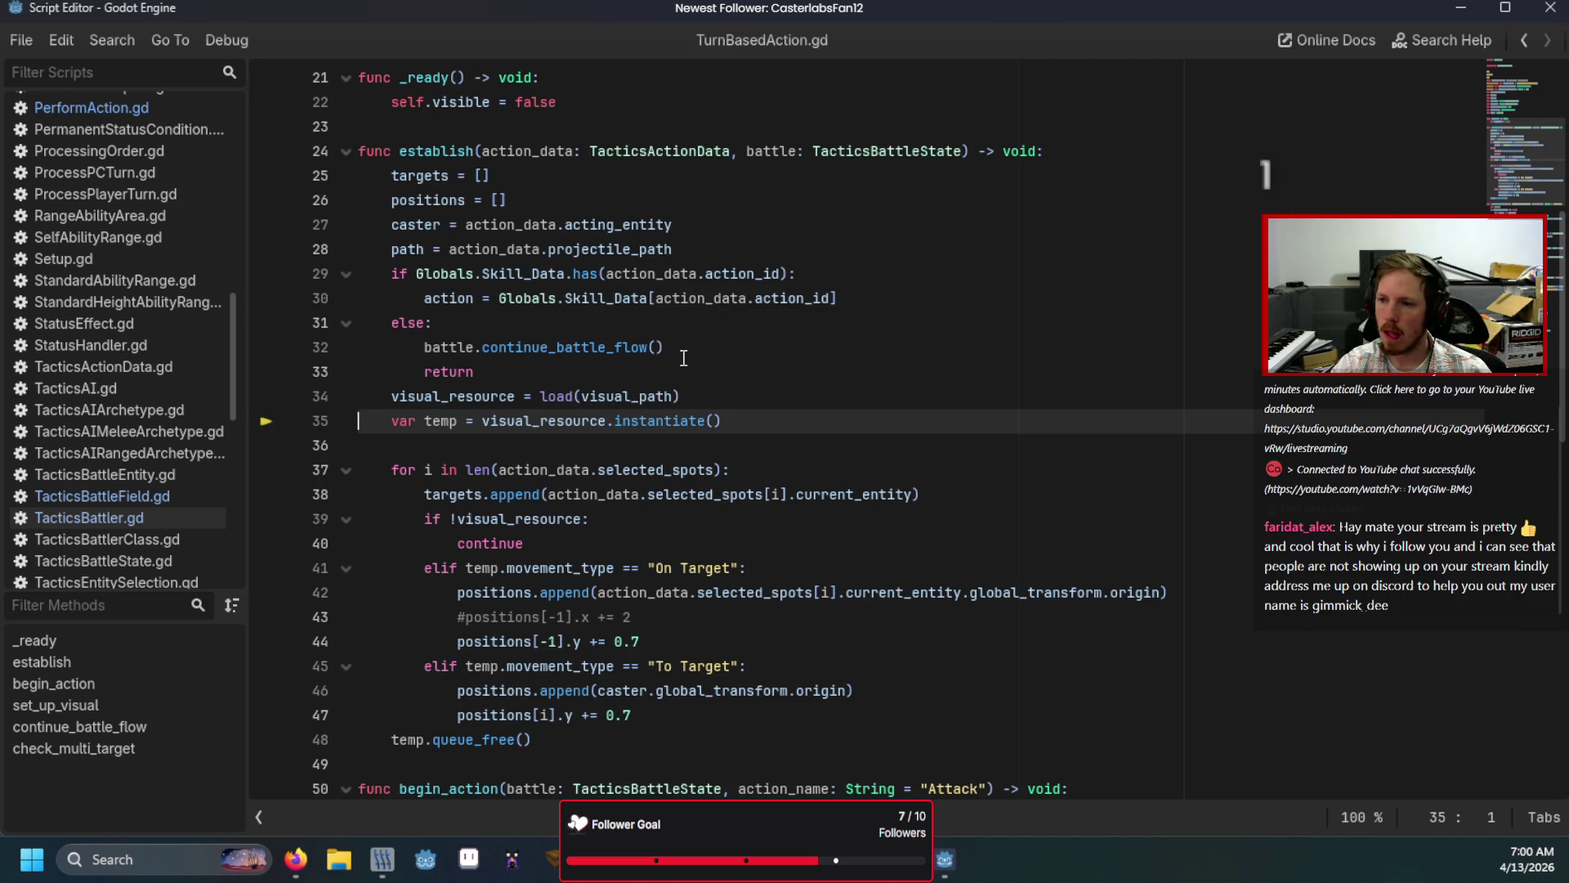
scroll(684, 361, up, 5)
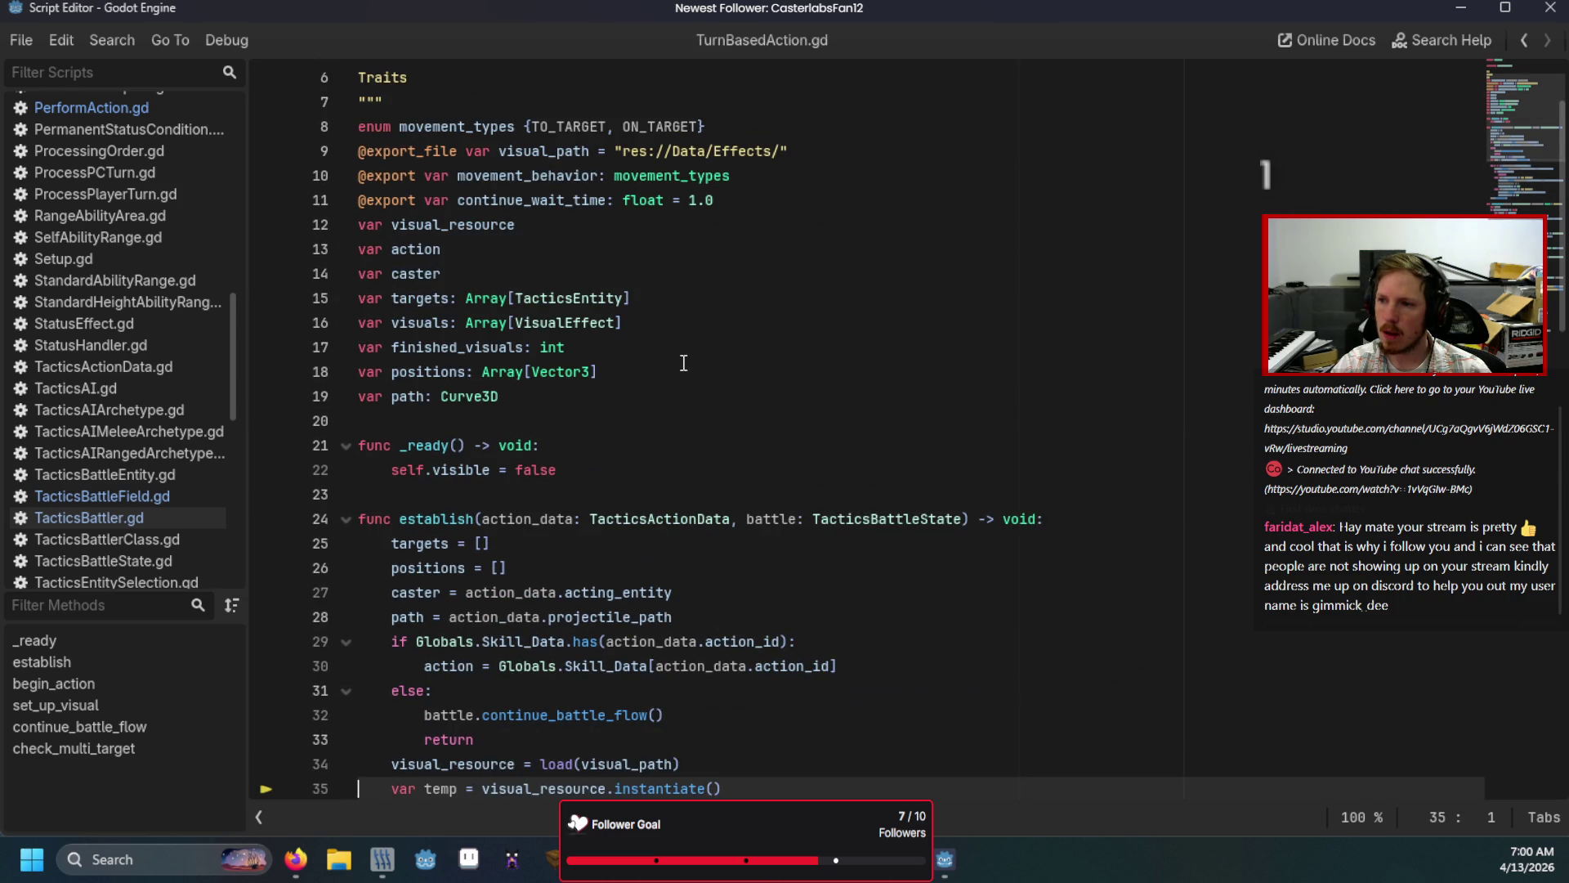
scroll(685, 362, up, 2)
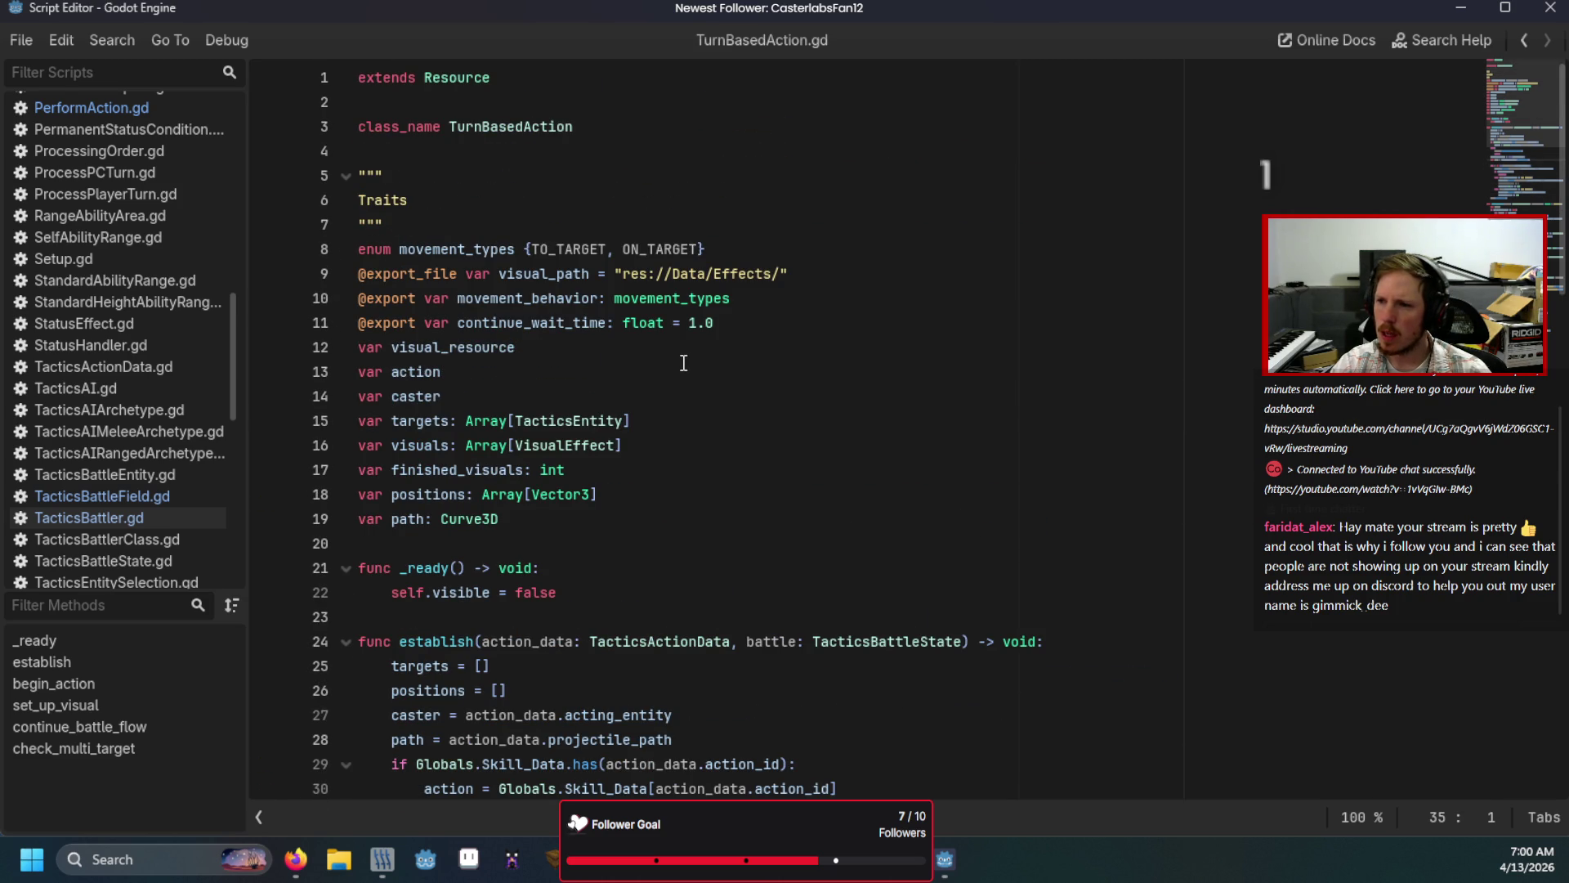
scroll(684, 362, down, 5)
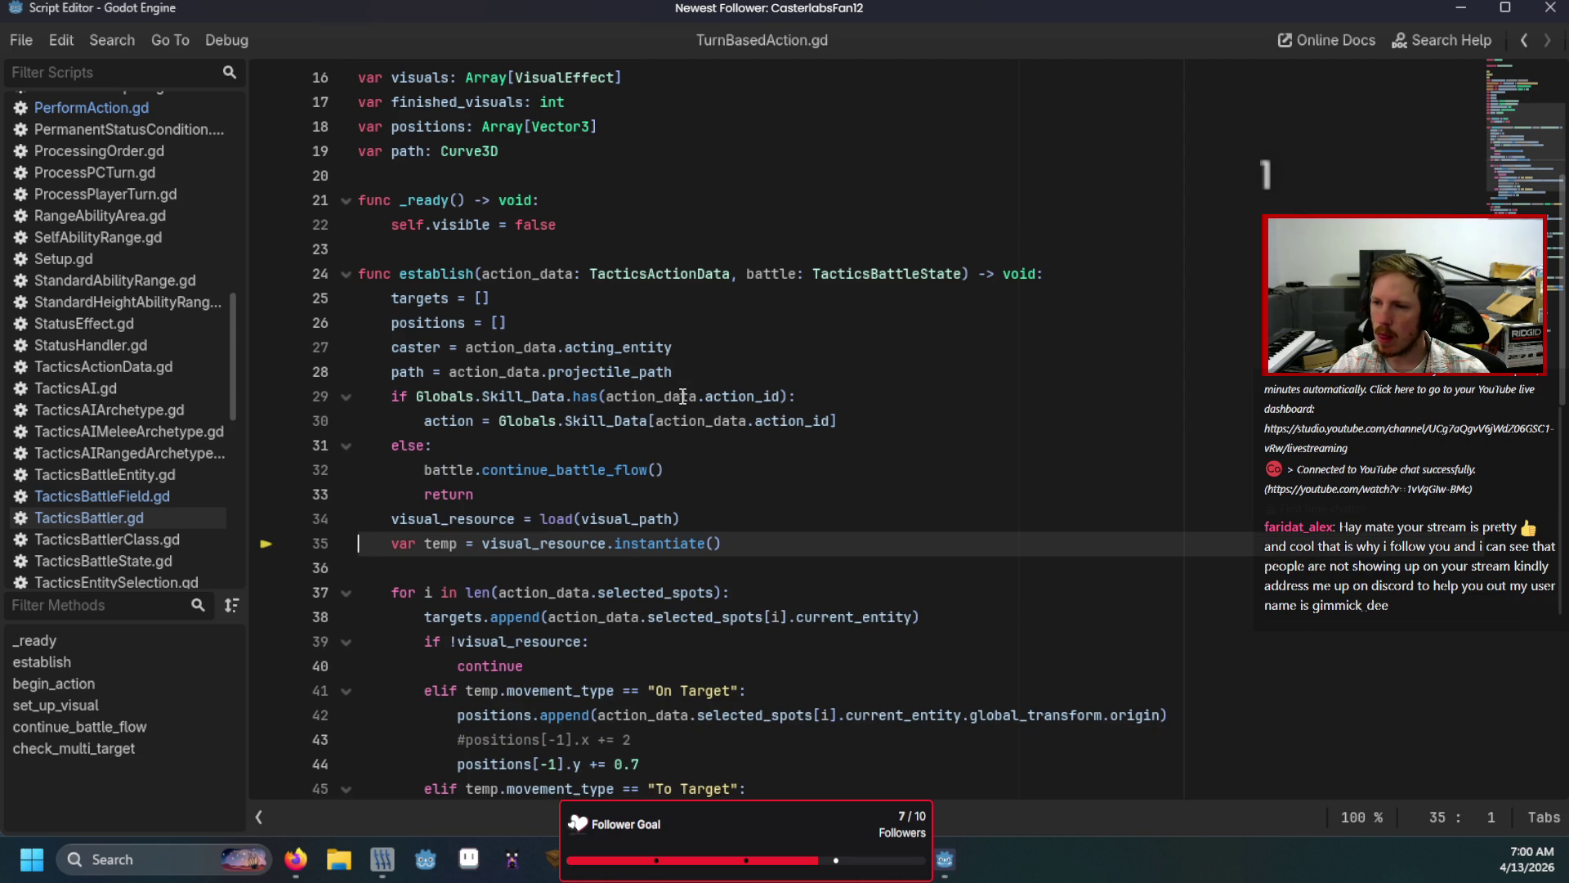
click(691, 348)
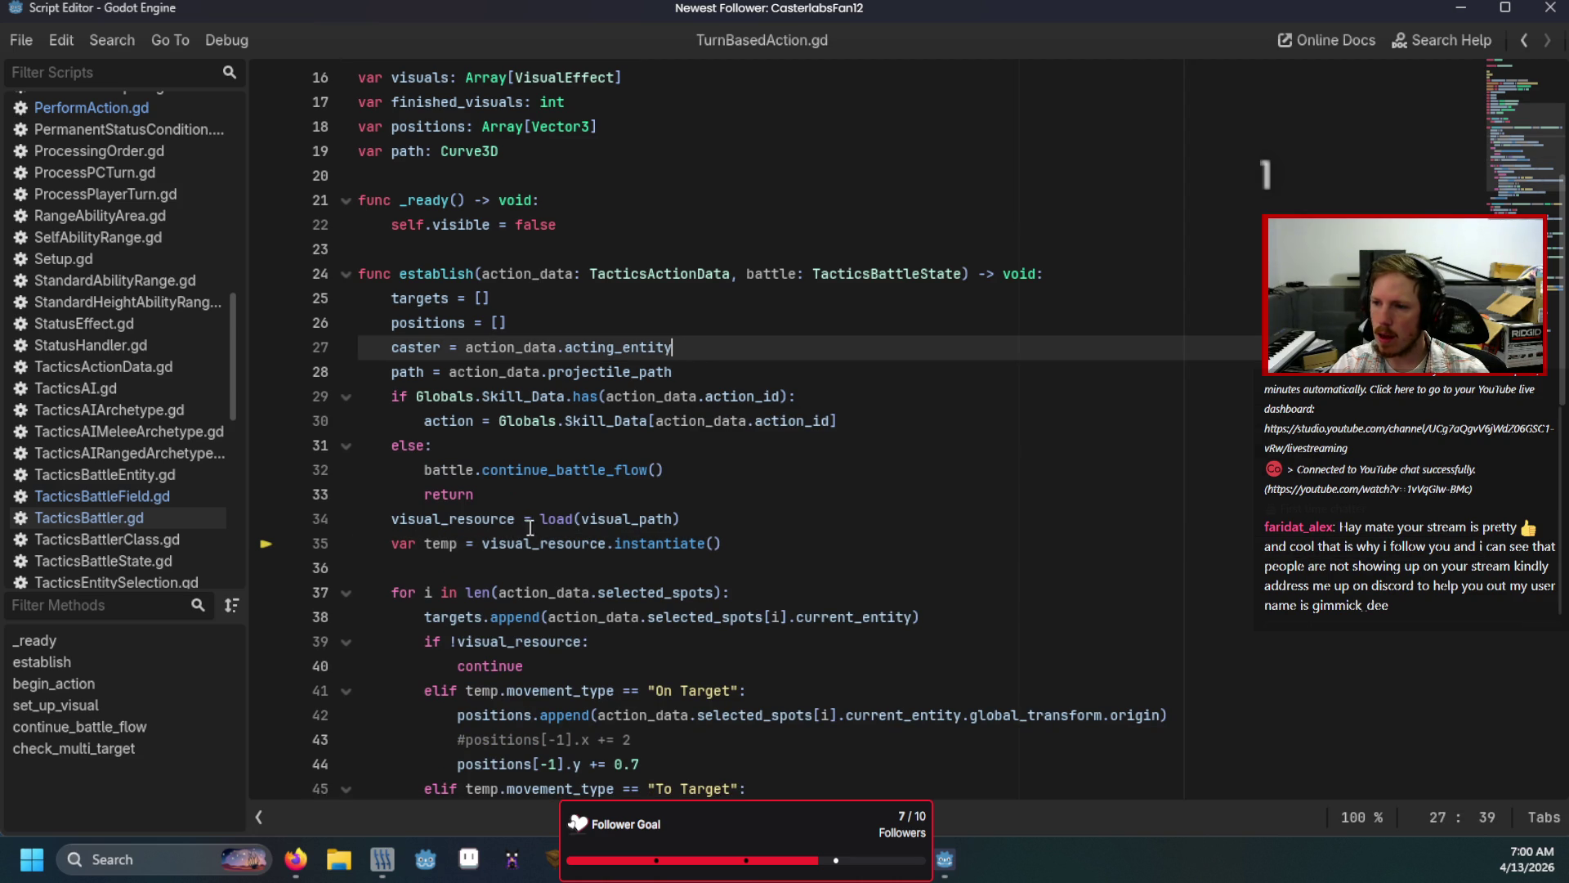
Step: Wrap the visual instantiate line inside an 'if visual_resource:' check
click(706, 515)
key(Return)
text(if visu)
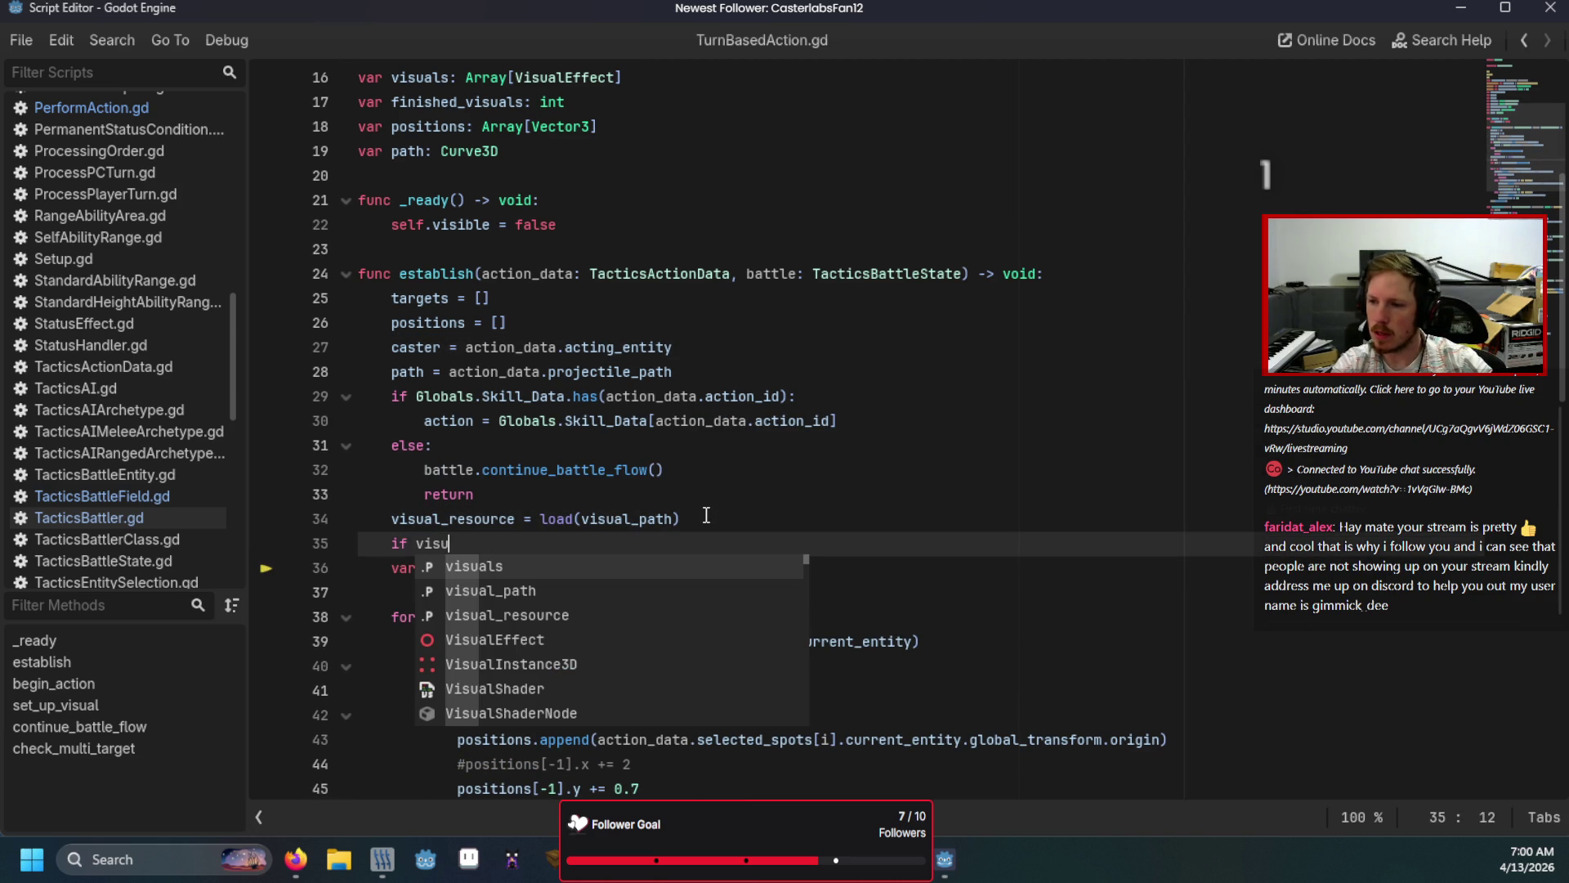
text(al_r)
key(Return)
key(Right)
key(Tab)
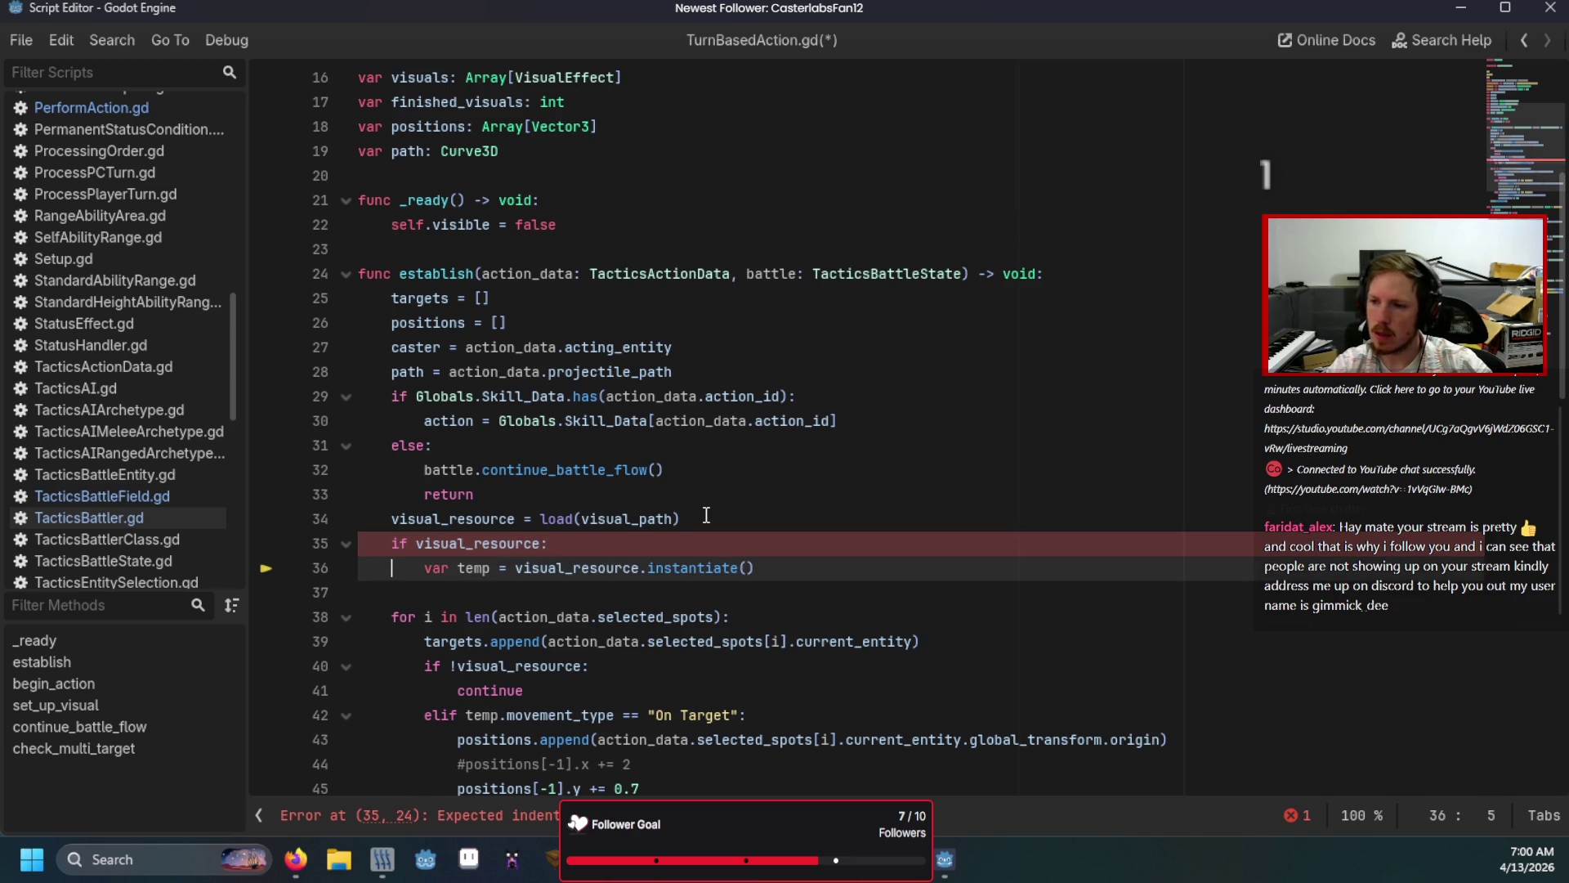
Step: Declare 'var temp' before the check, remove the duplicate var, save and relaunch the game
scroll(580, 460, down, 1)
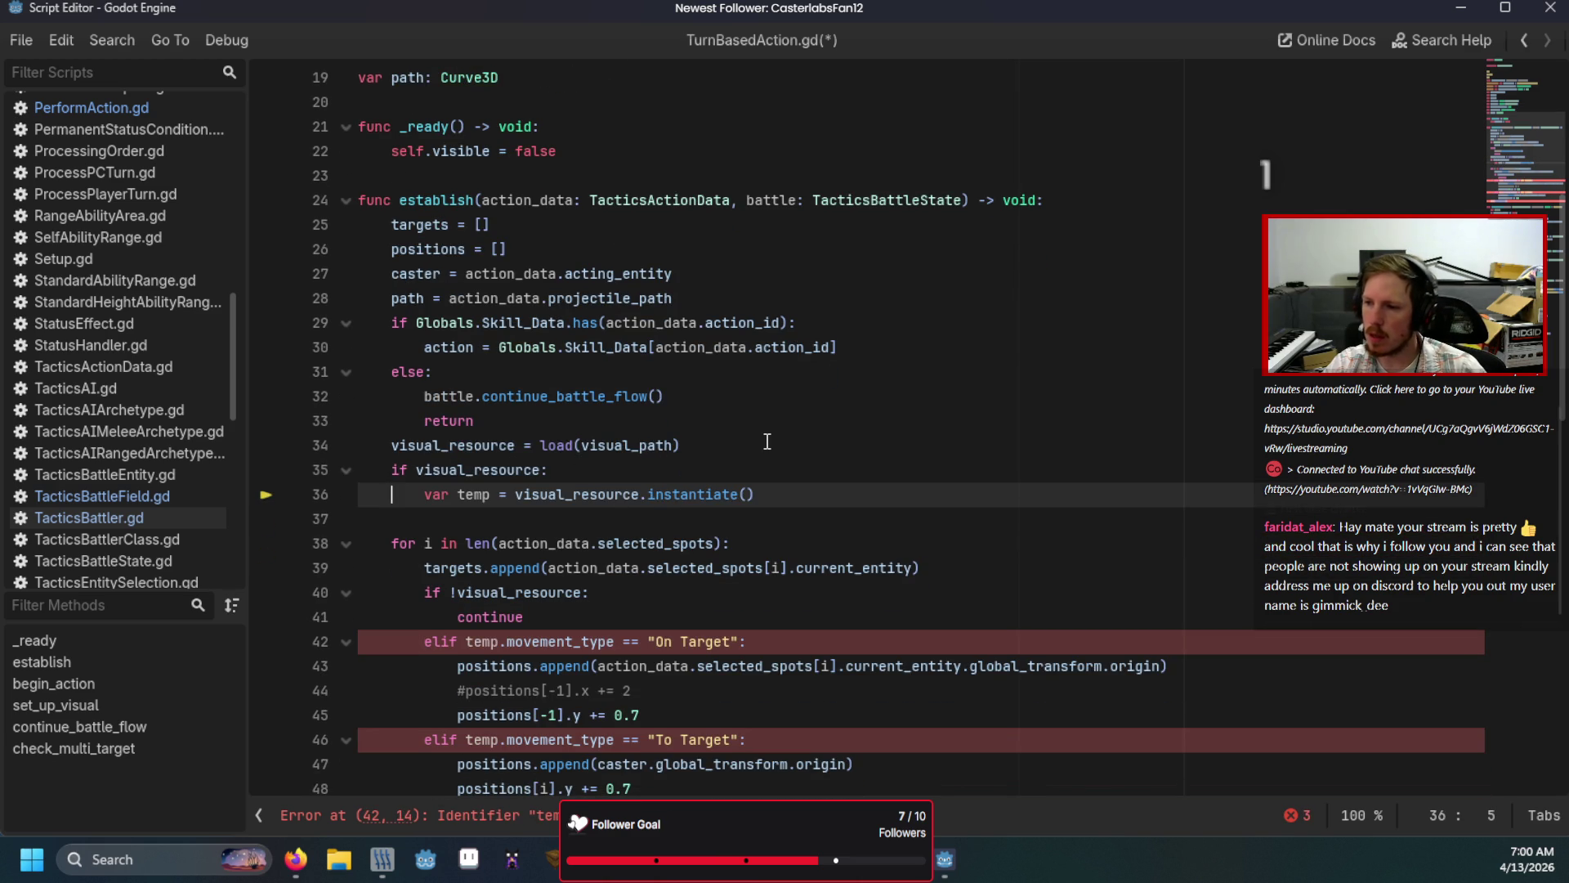
click(768, 441)
key(Return)
text(var temp)
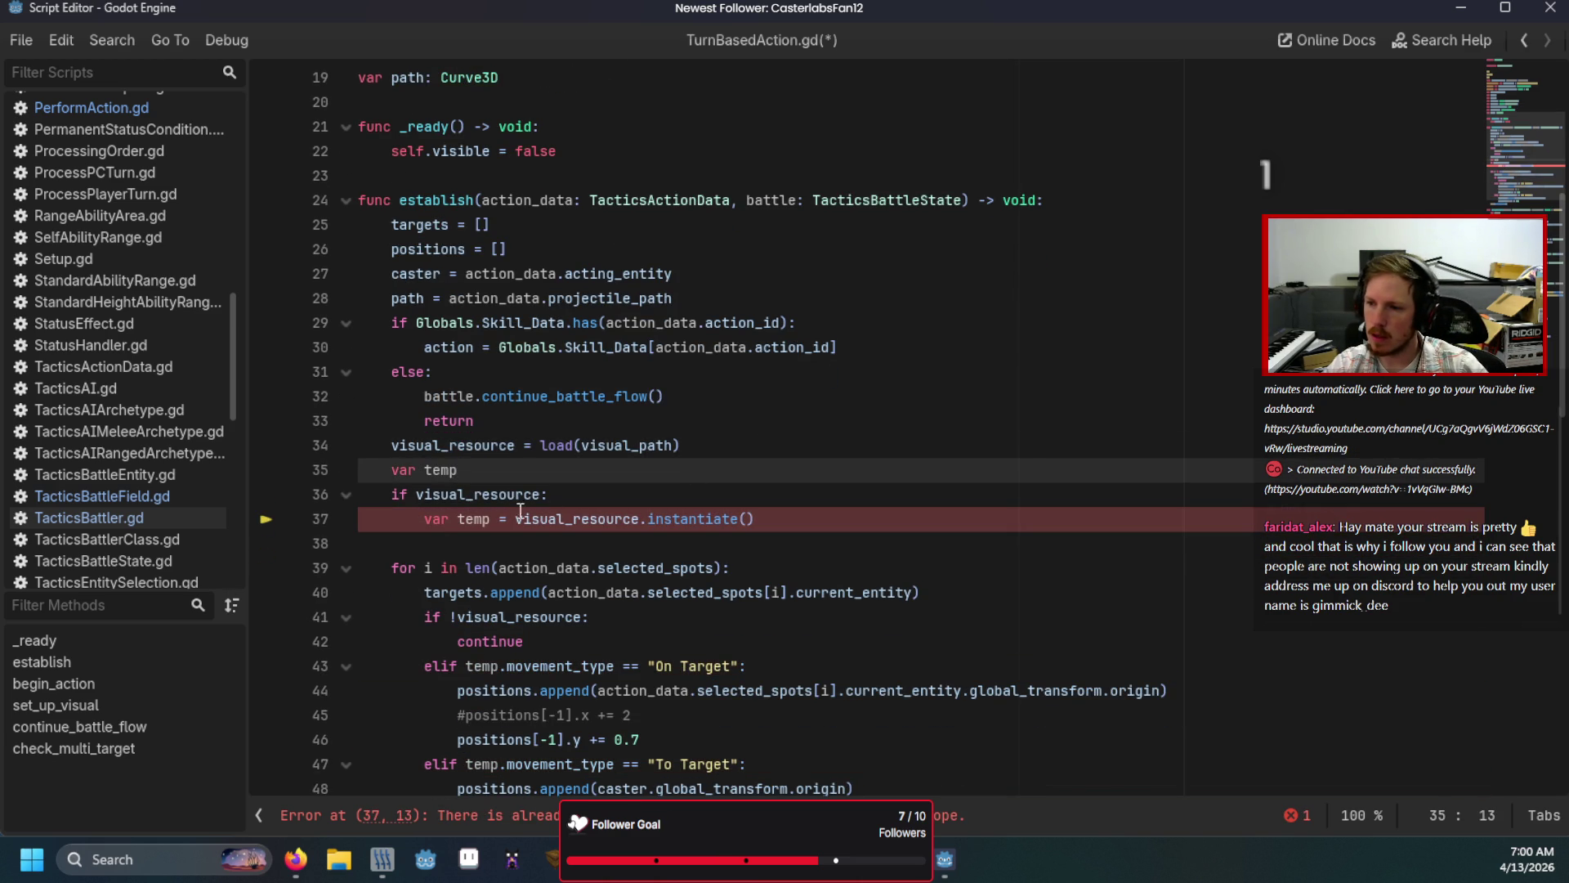
double_click(431, 524)
key(Delete)
key(Delete)
scroll(736, 515, down, 3)
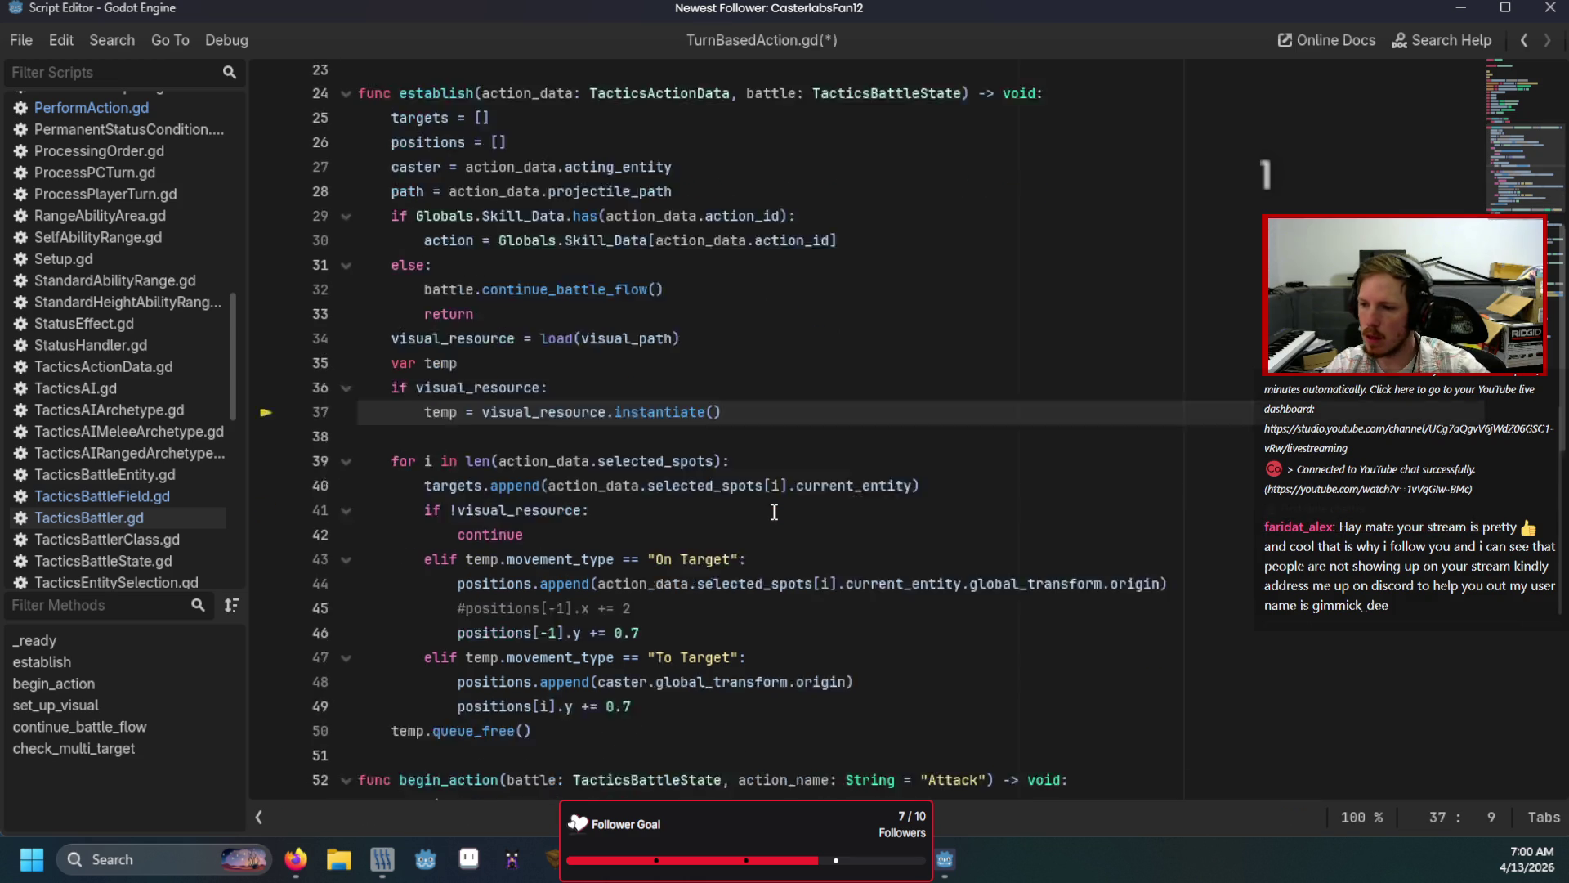
click(775, 513)
key(ctrl+s)
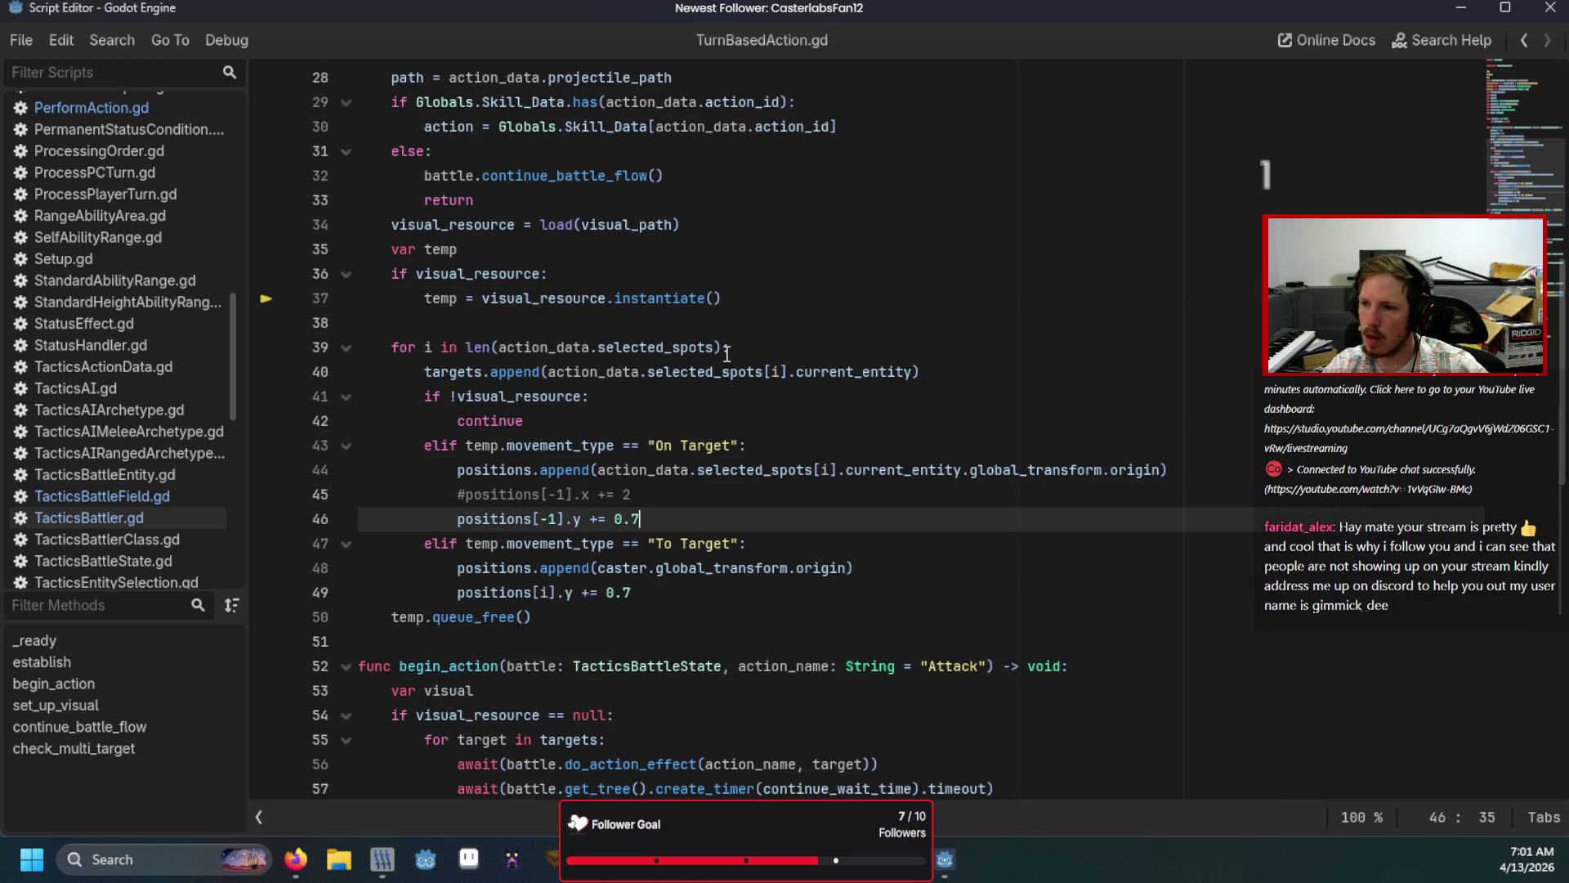
key(F5)
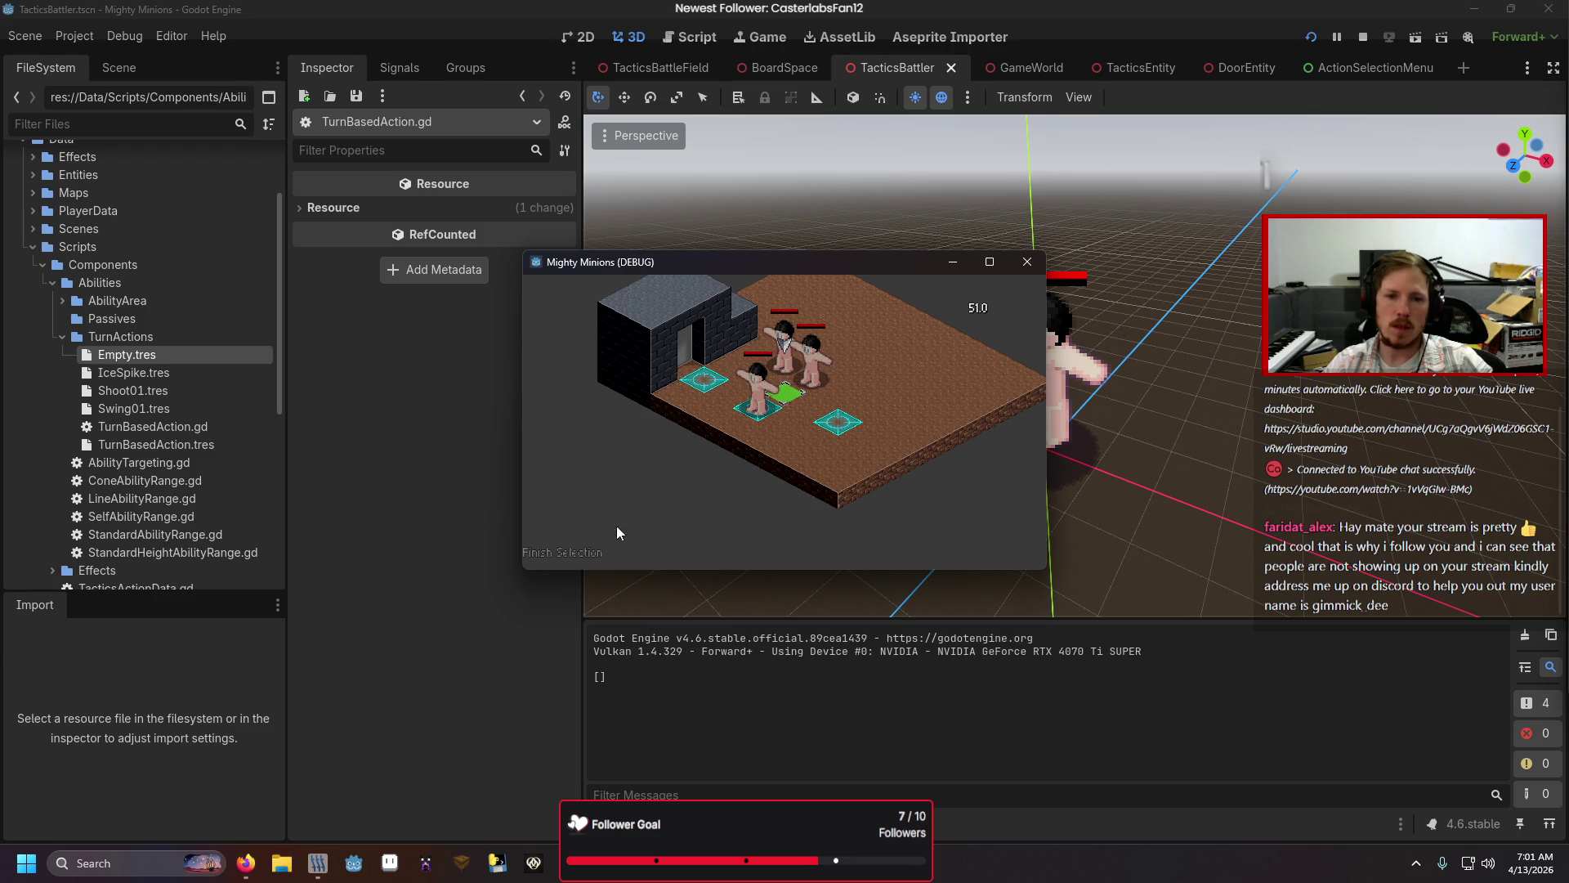
Step: Choose the Abilities action in the running game
key(Down)
key(Up)
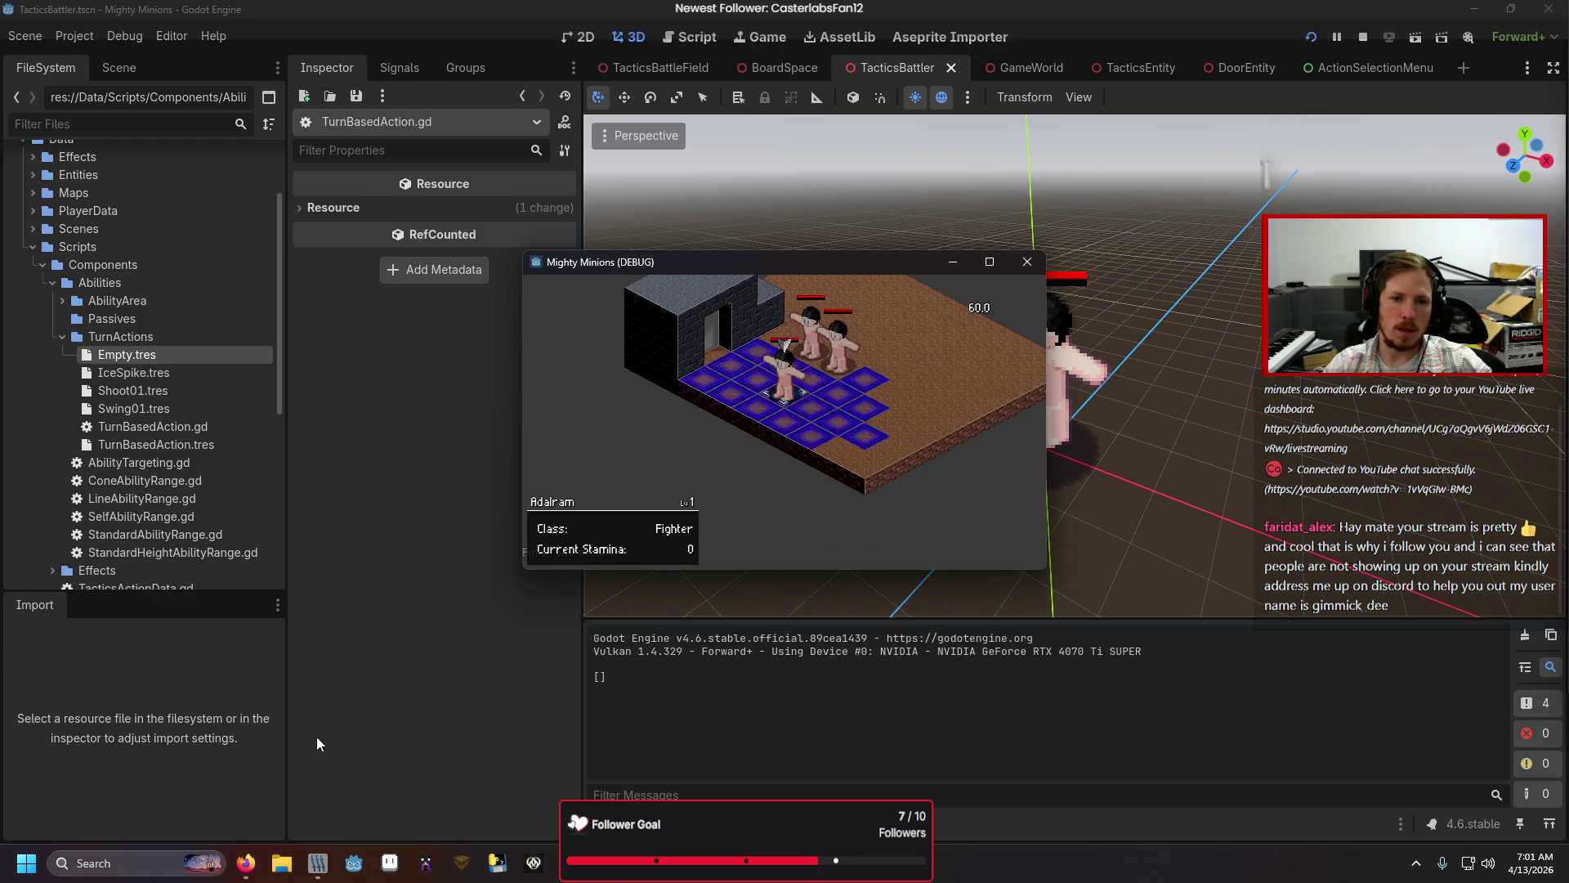
key(Down)
key(Down)
key(Return)
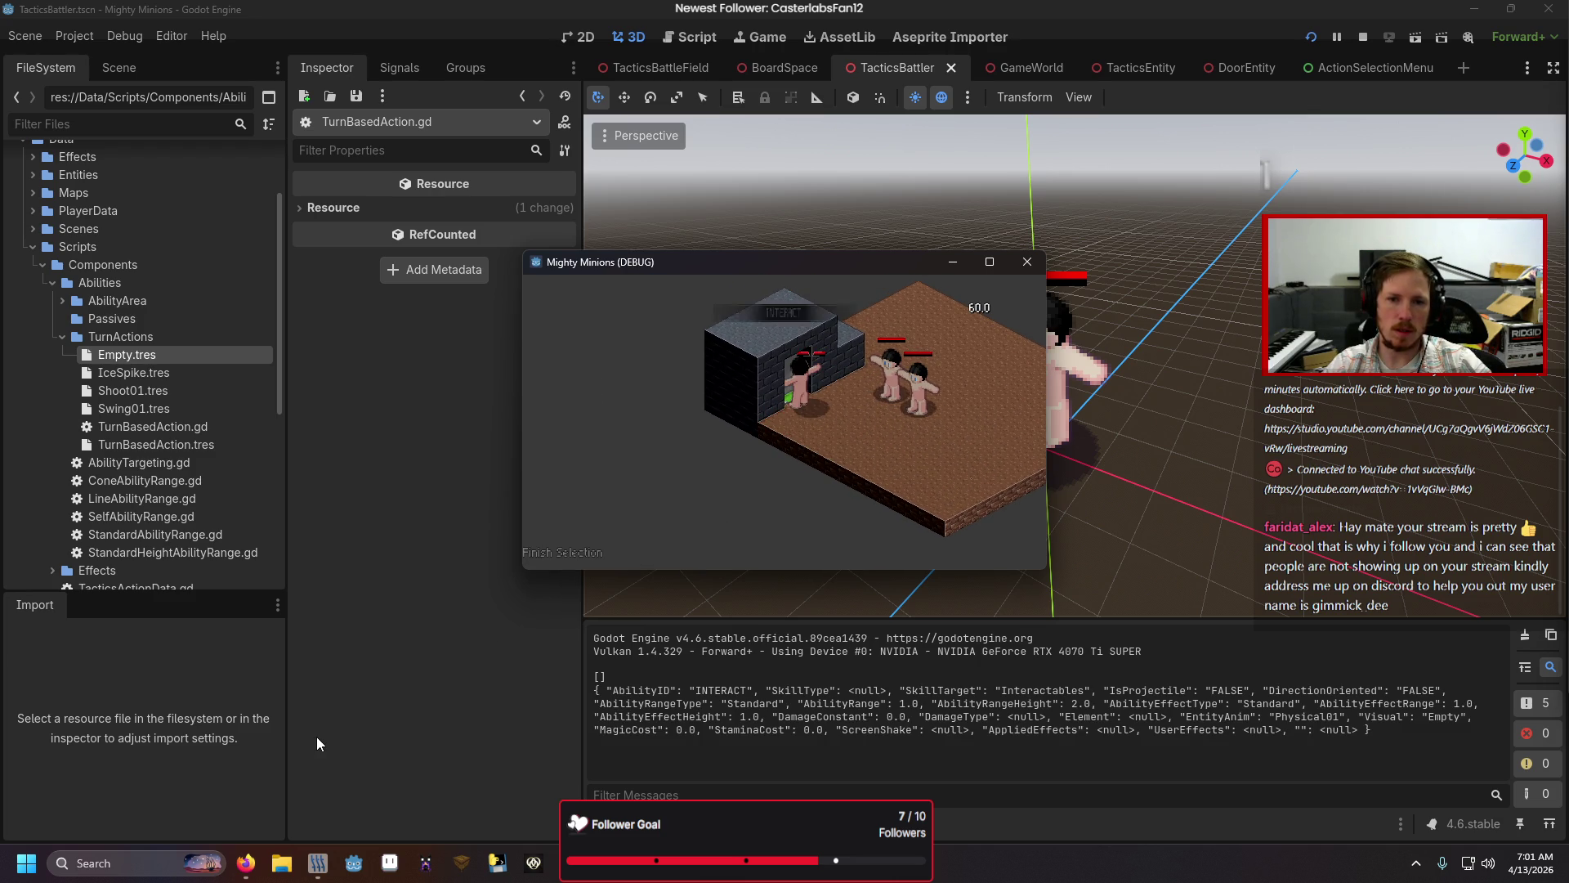
key(Return)
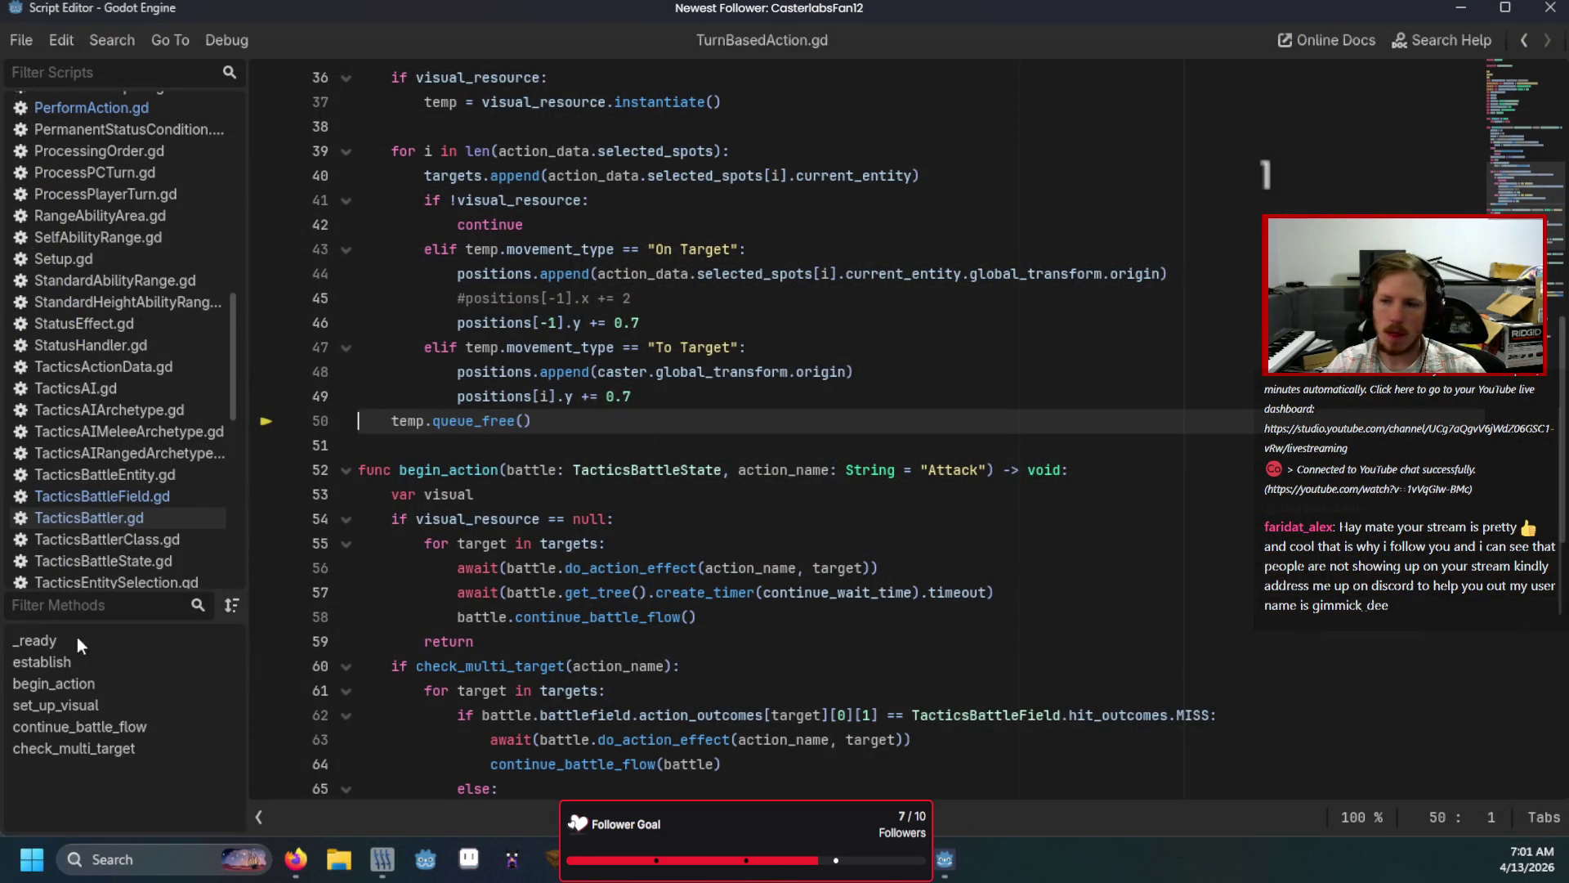
Step: Add 'if temp:' above temp.queue_free(), indent the call under it, and relaunch
scroll(704, 413, up, 2)
click(752, 540)
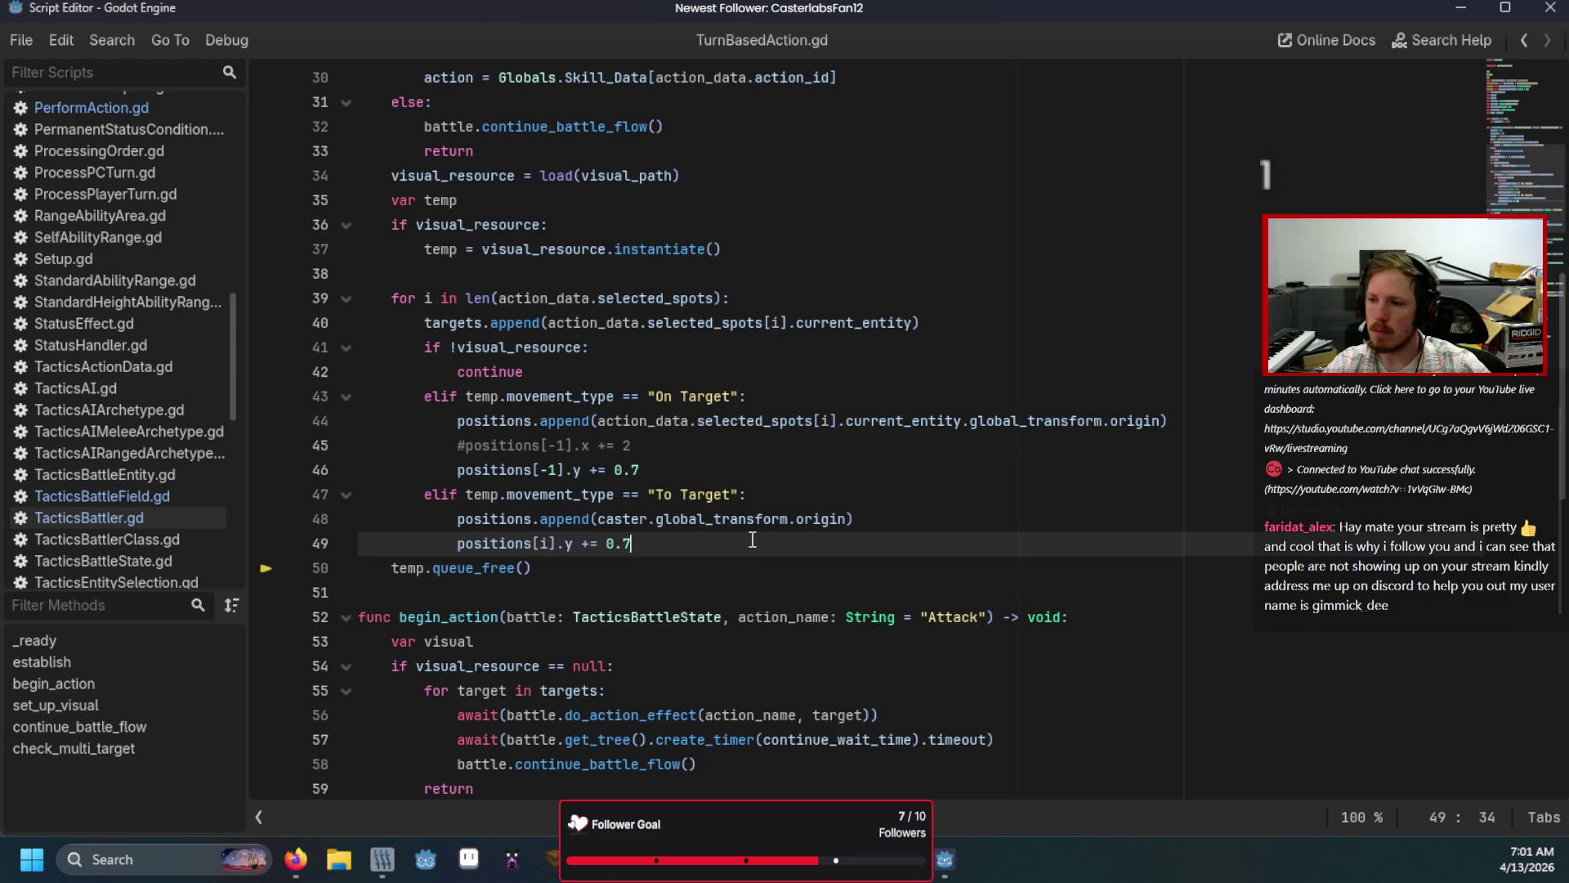
key(Return)
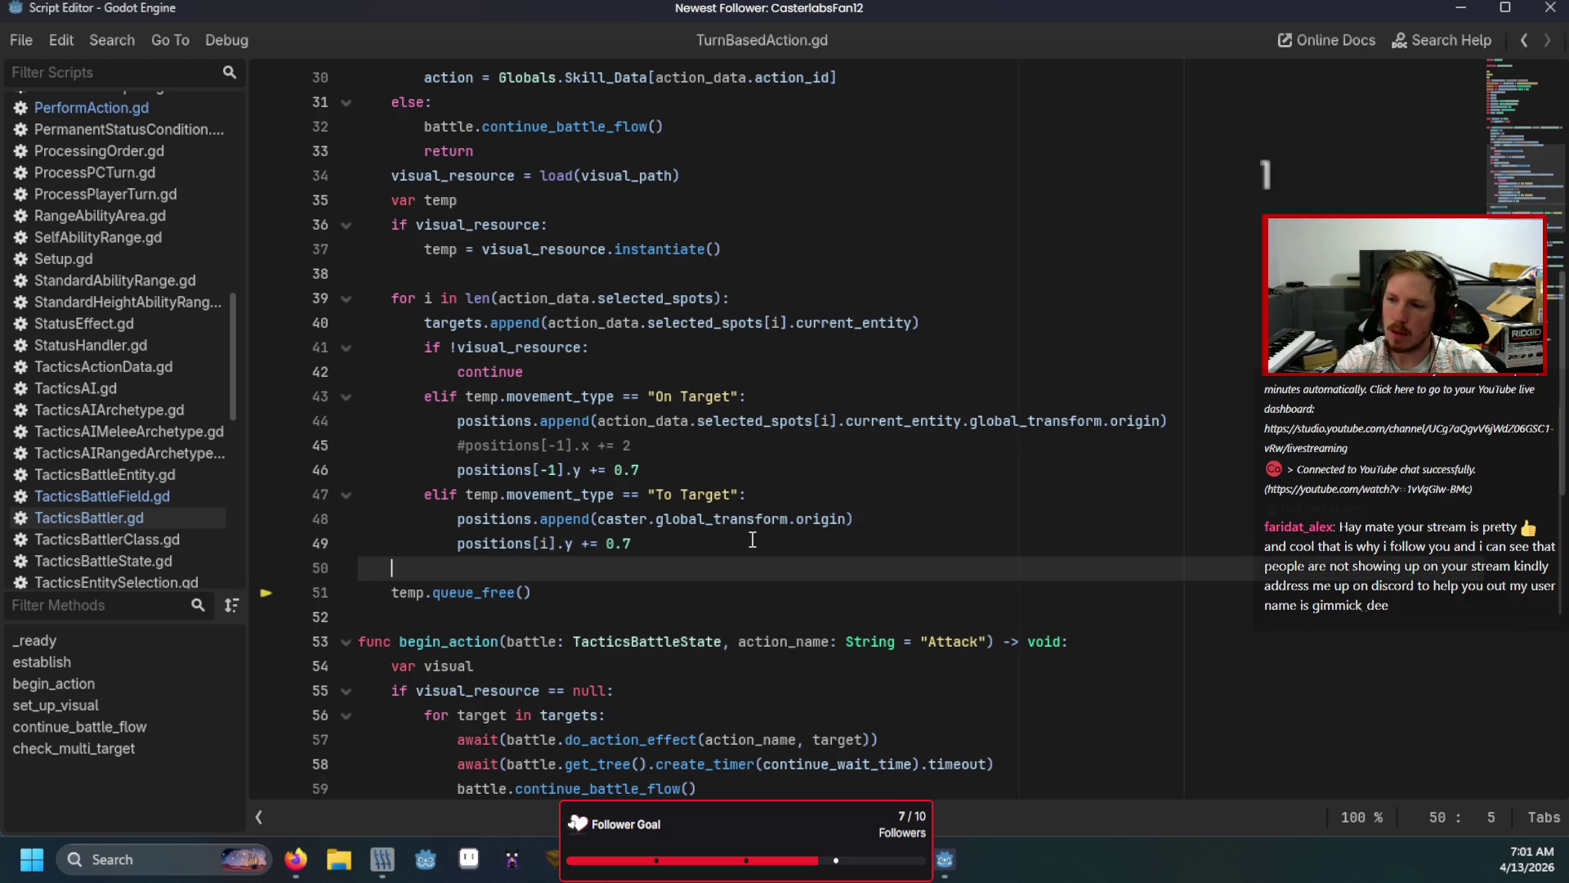
text(if temp:)
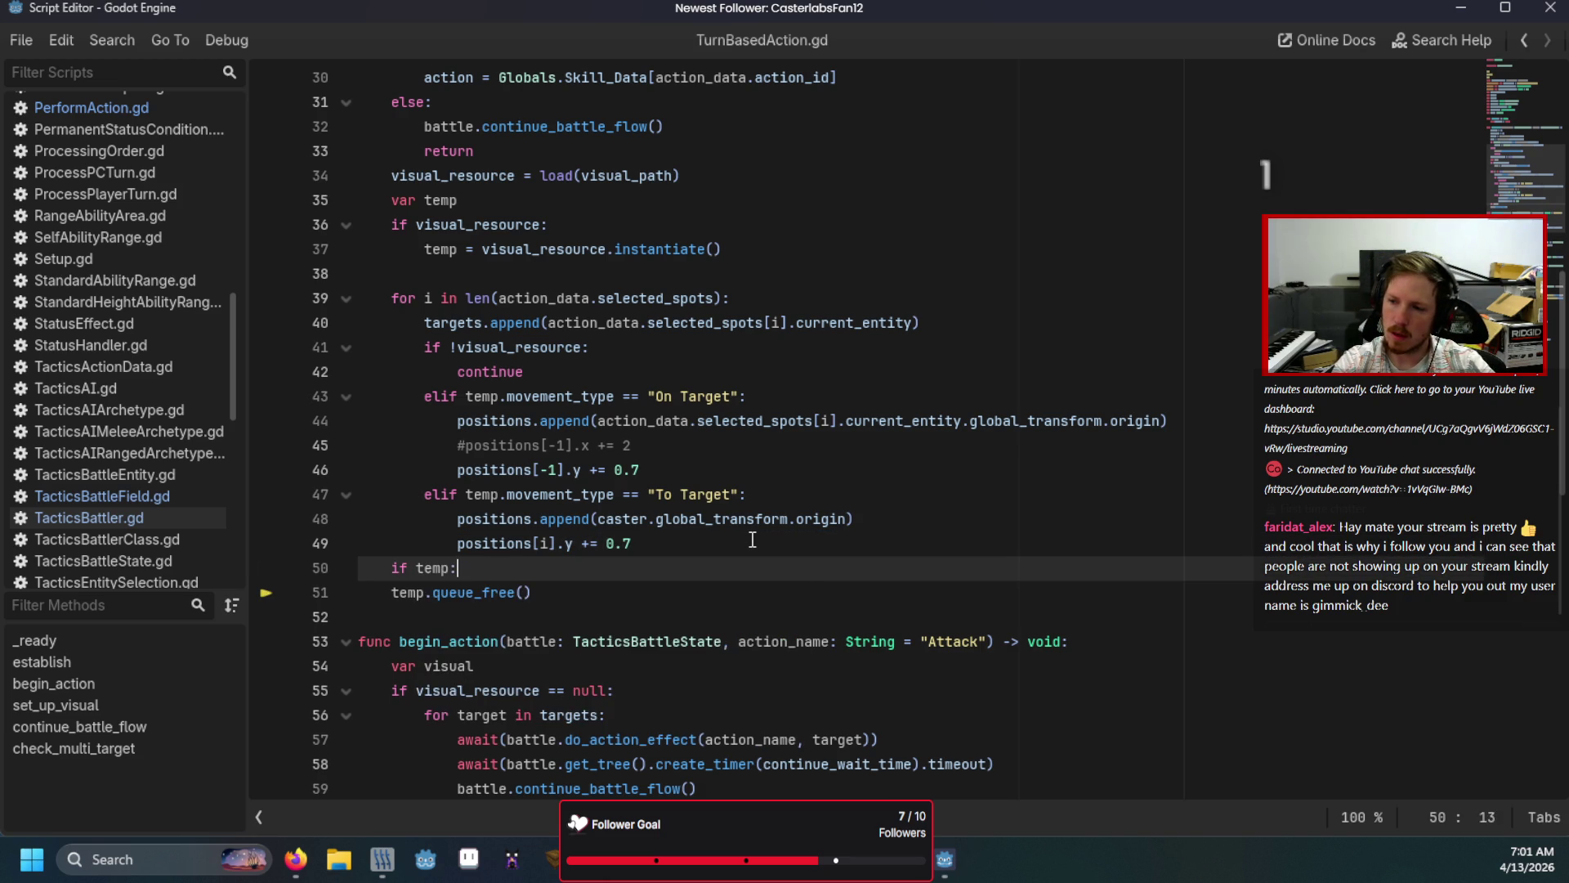
key(Down)
key(Home)
key(Tab)
key(F5)
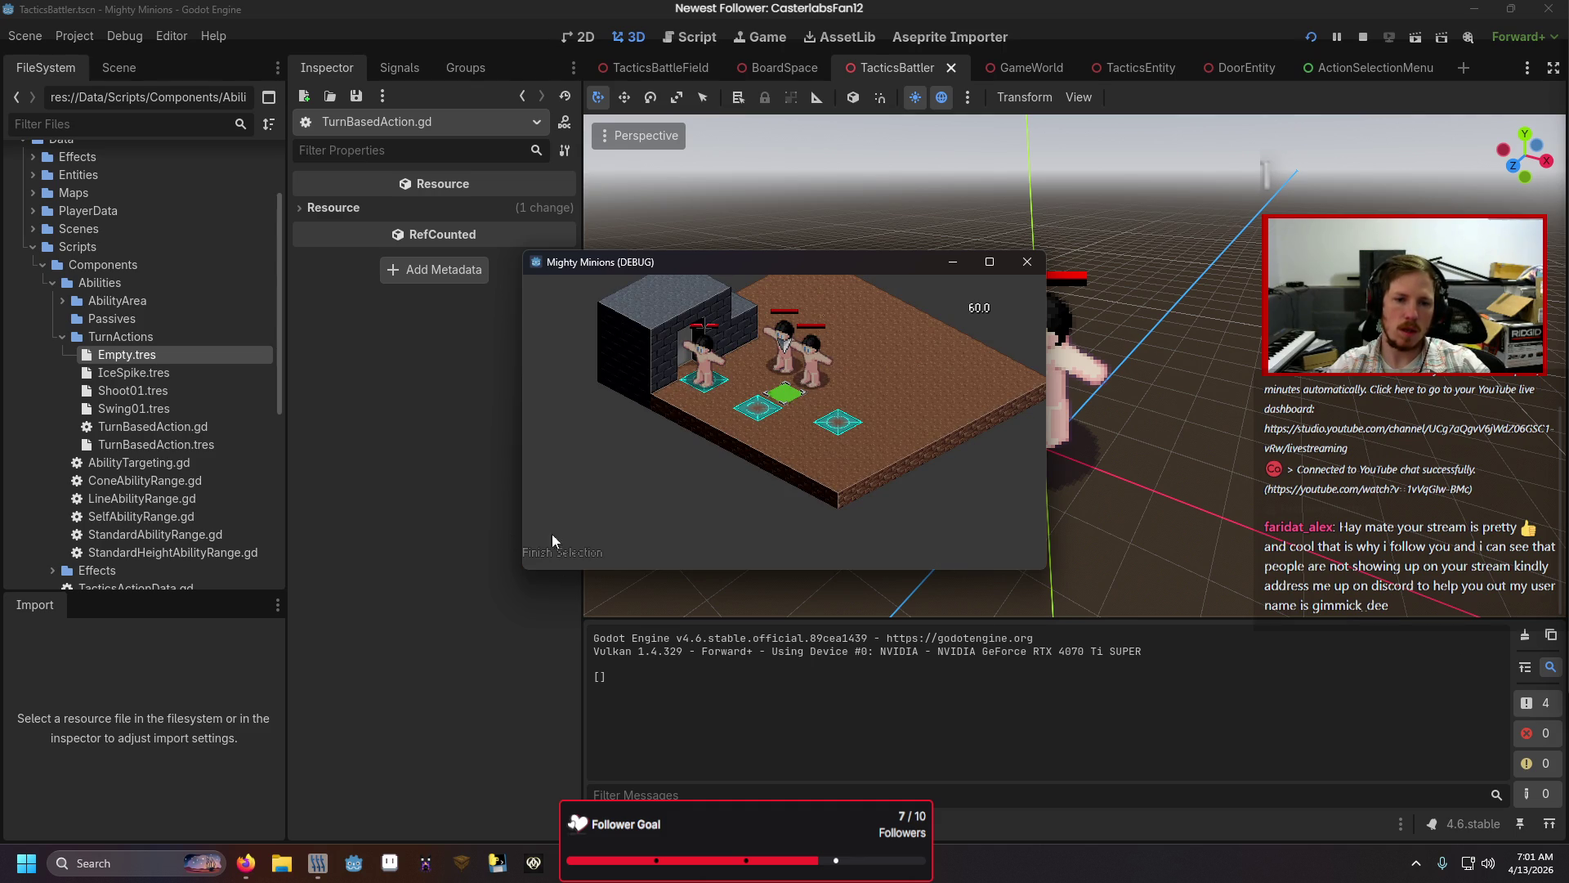
Step: Select the unit, choose Interact and proceed to tile selection
click(540, 552)
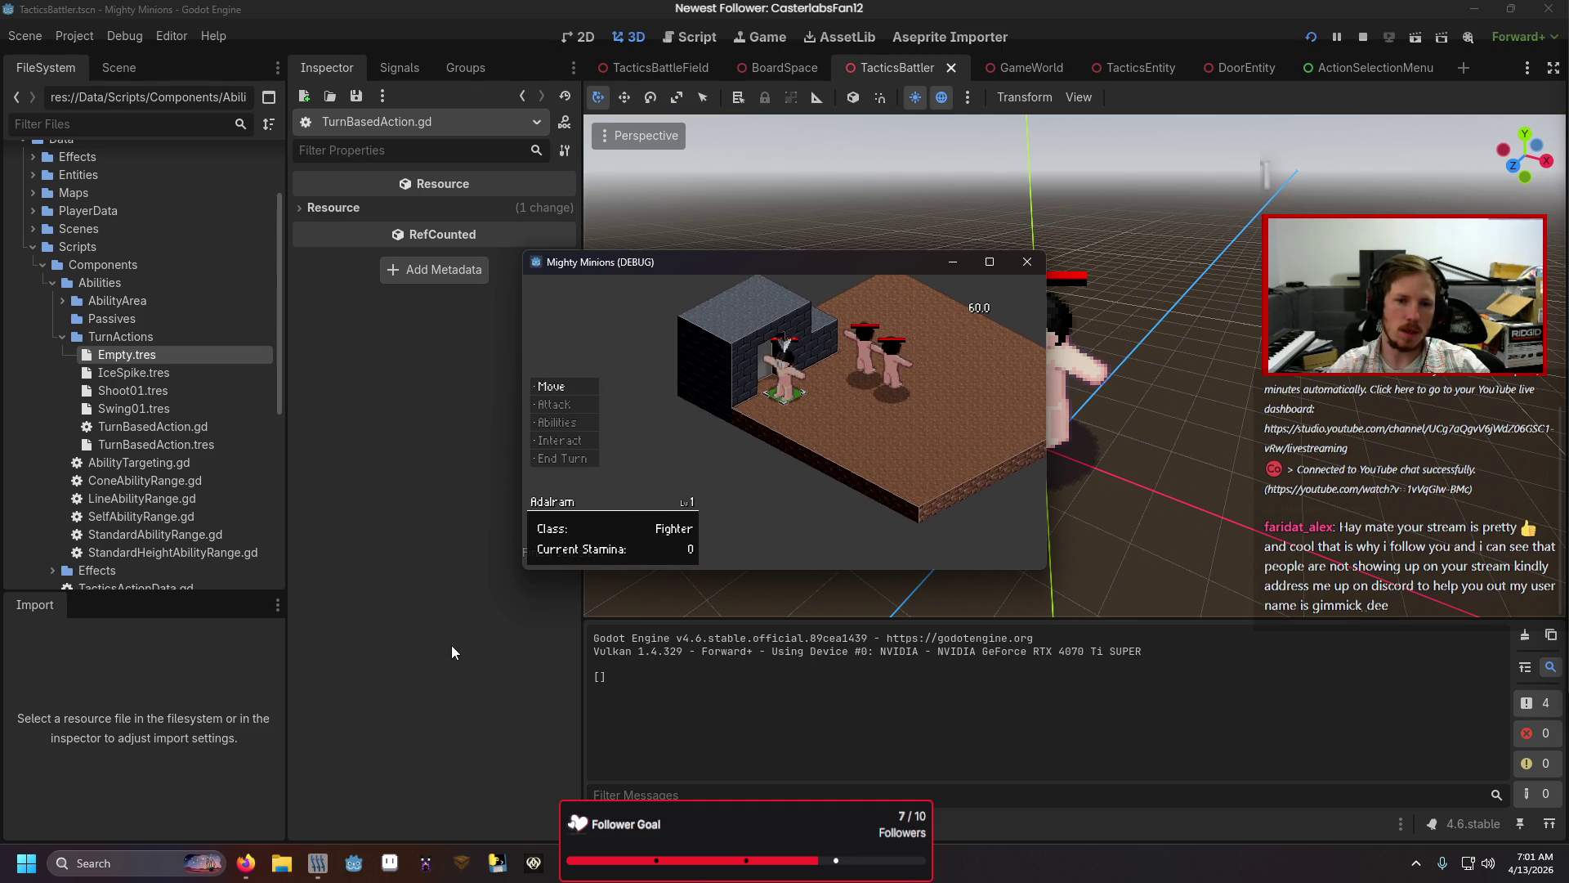
key(Down)
key(Down)
key(Down)
key(Return)
key(Return)
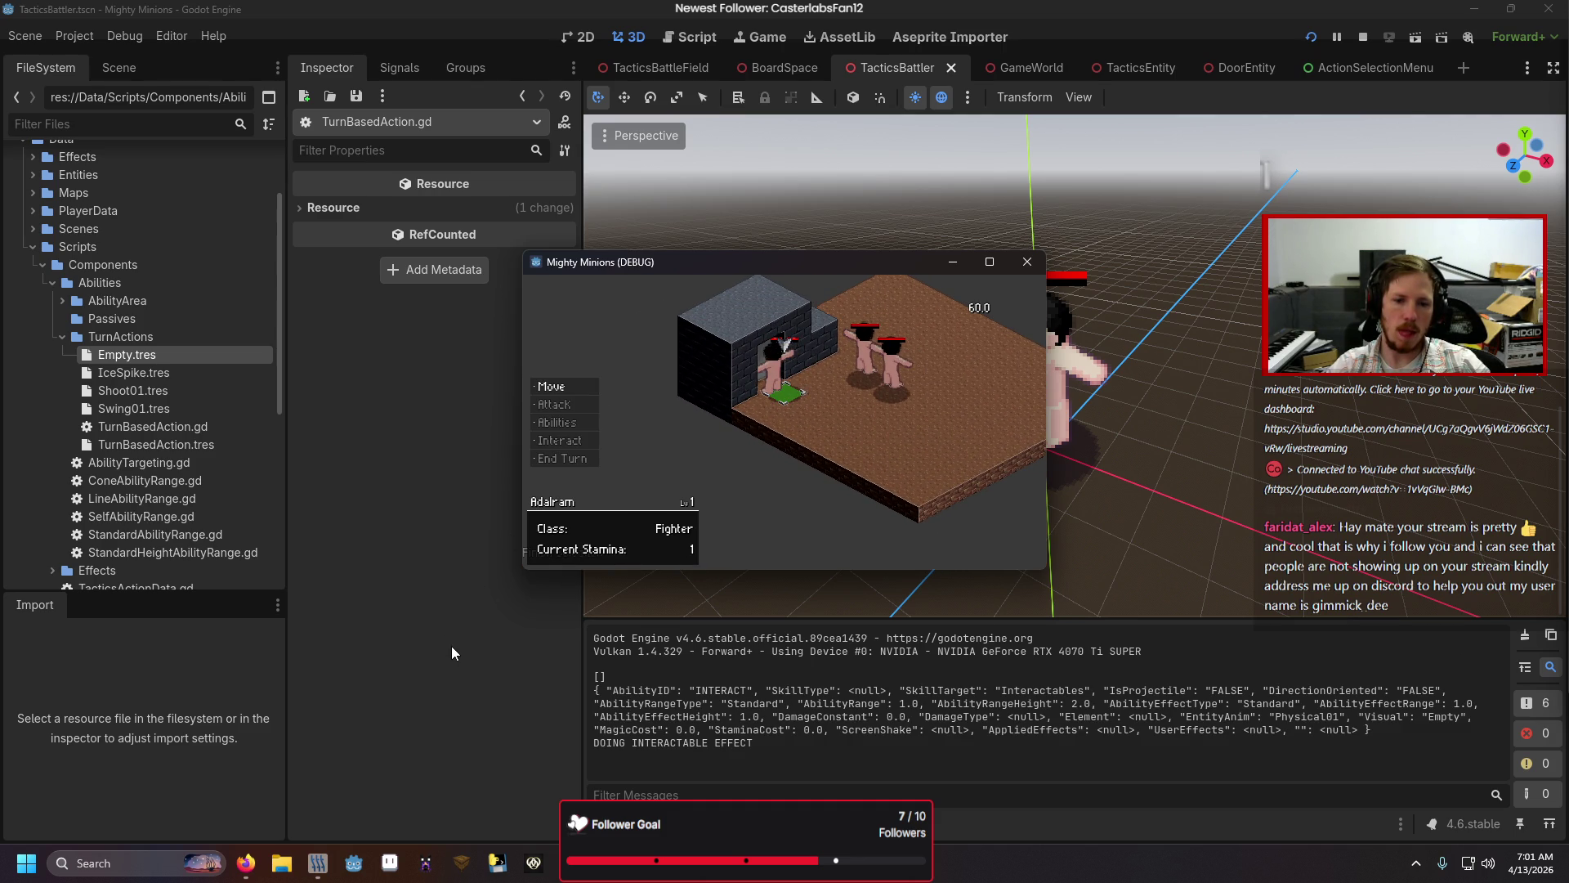
key(Down)
key(Down)
key(Down)
key(Return)
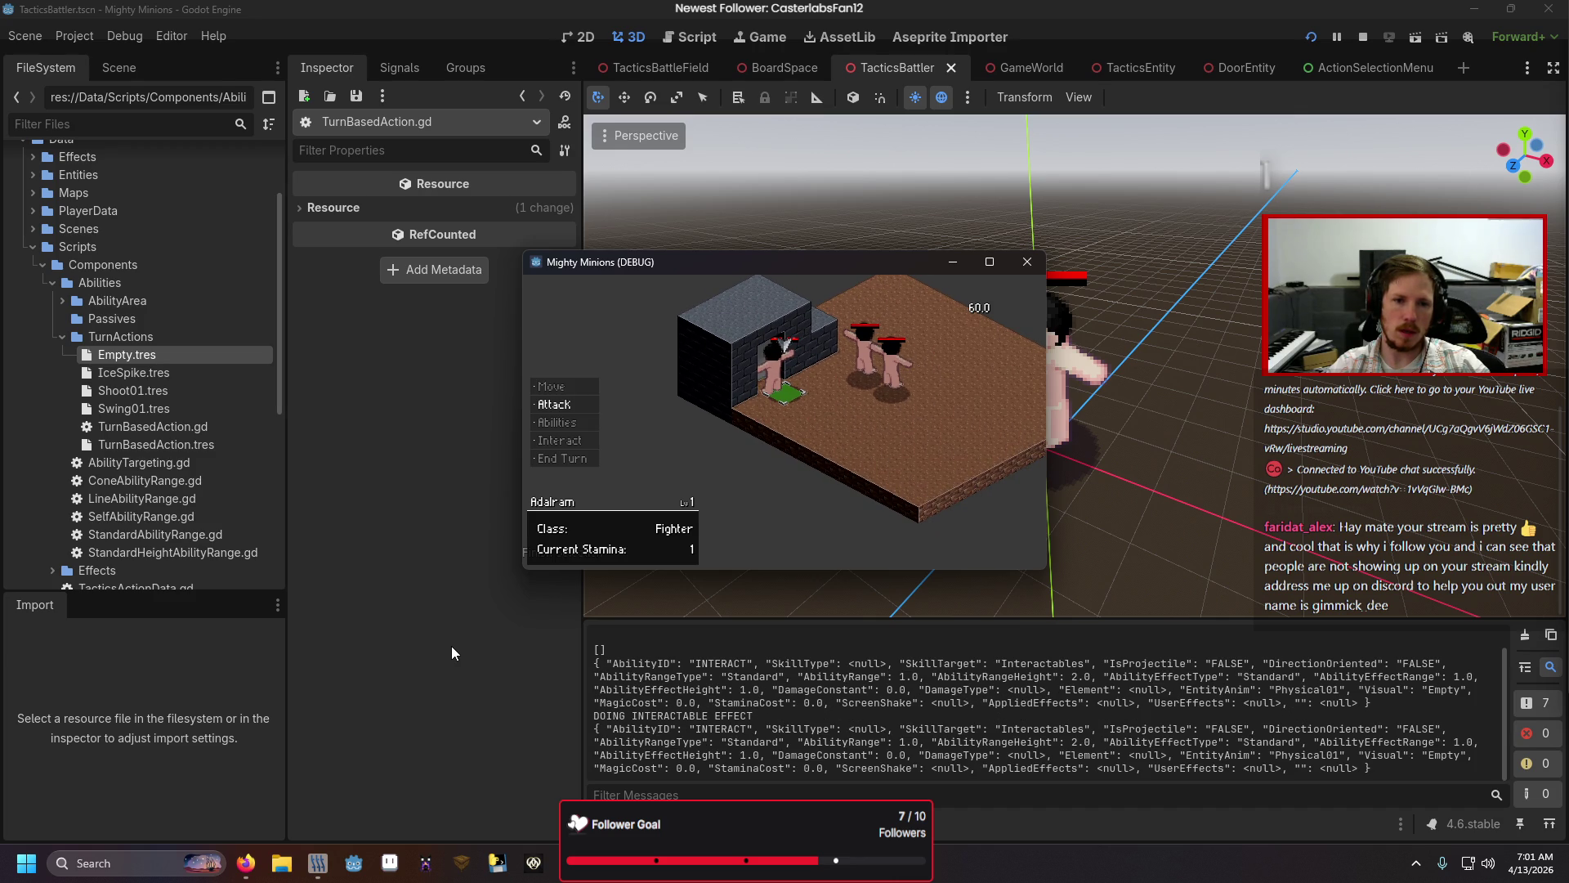
key(Return)
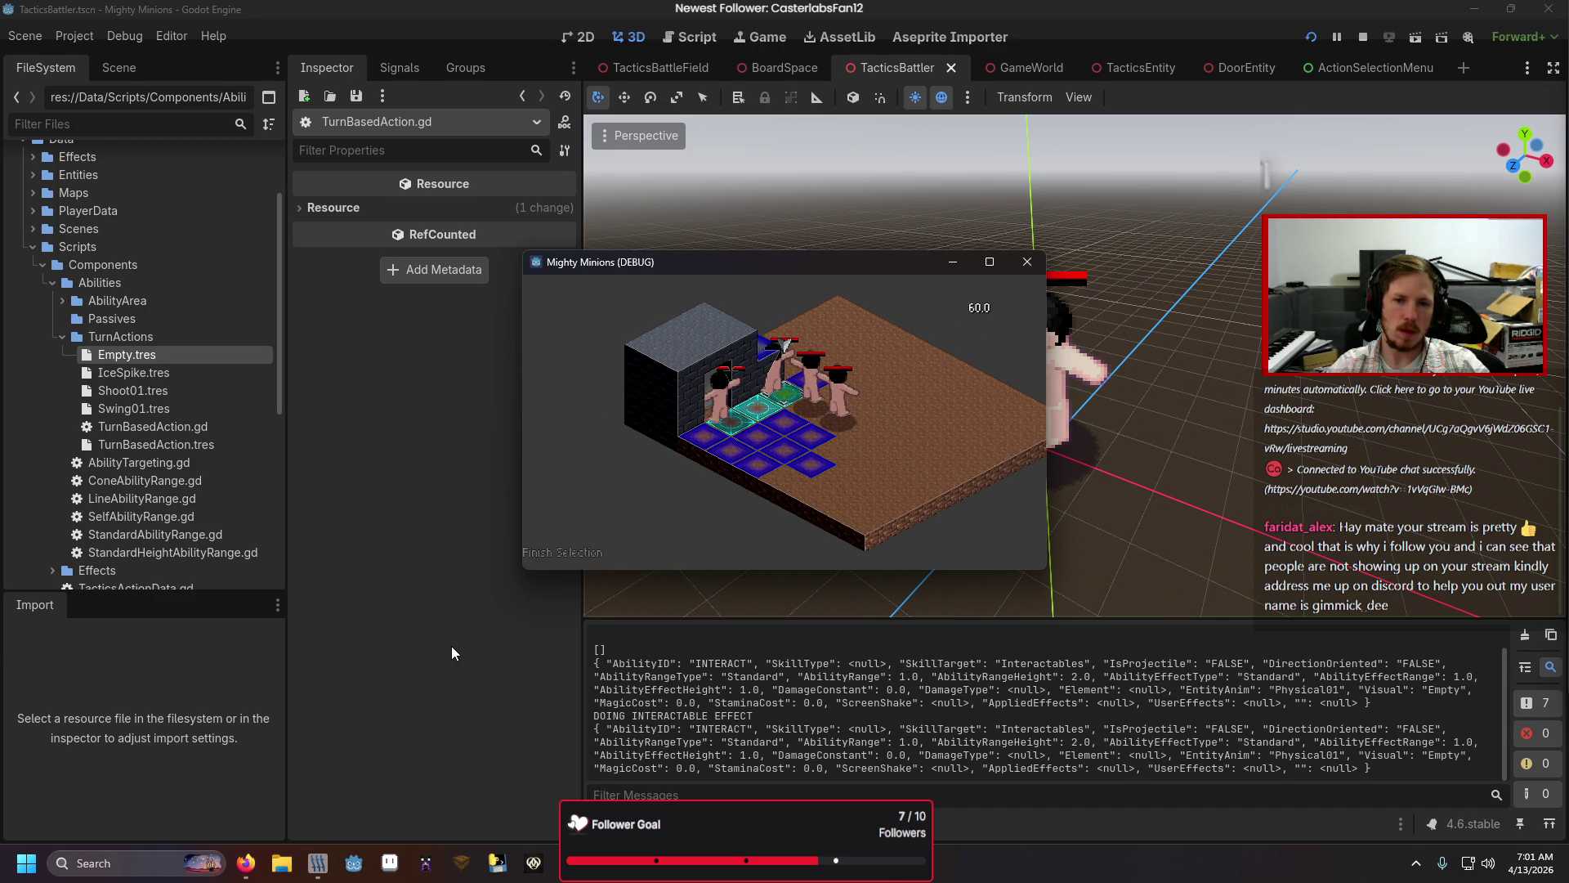
Step: Cancel the range selection, finish the move, and try Interact again after acting
key(Escape)
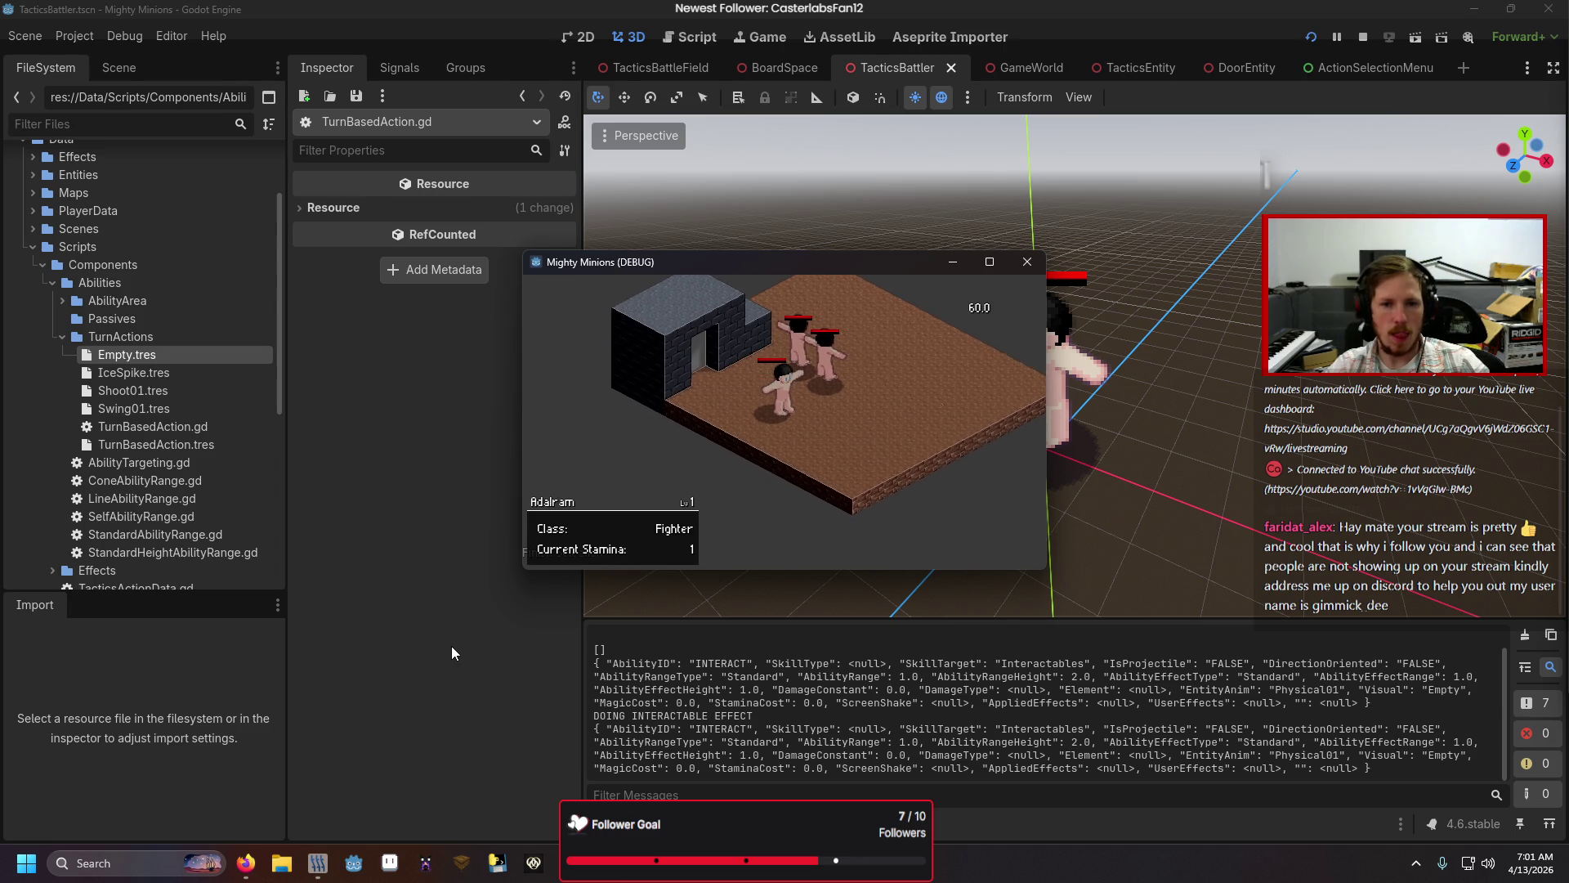
key(Return)
key(Escape)
key(Down)
key(Down)
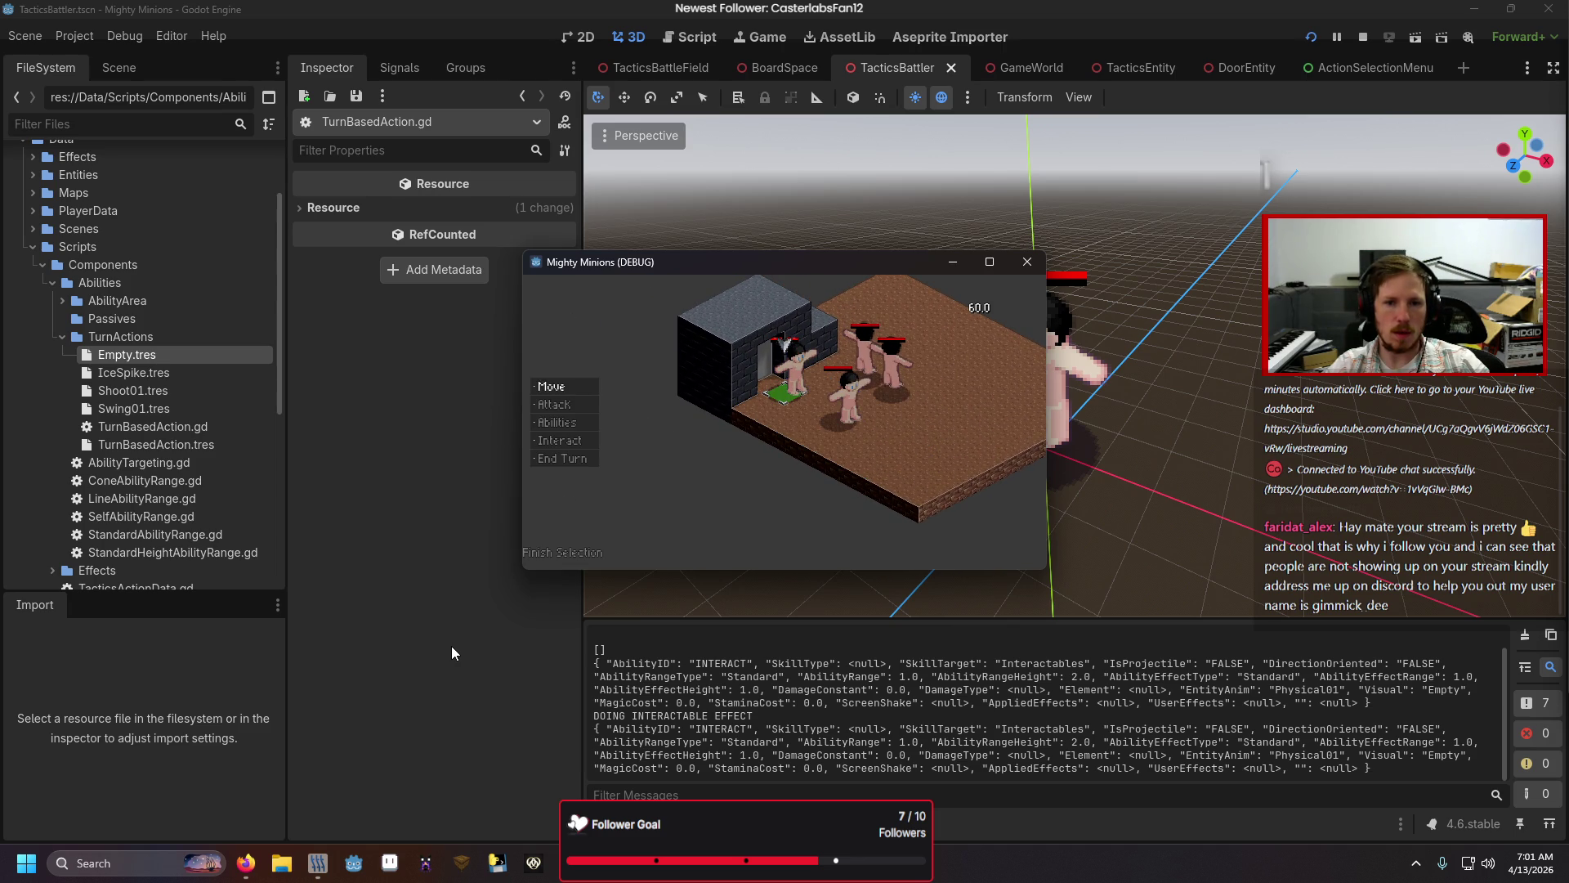
key(Return)
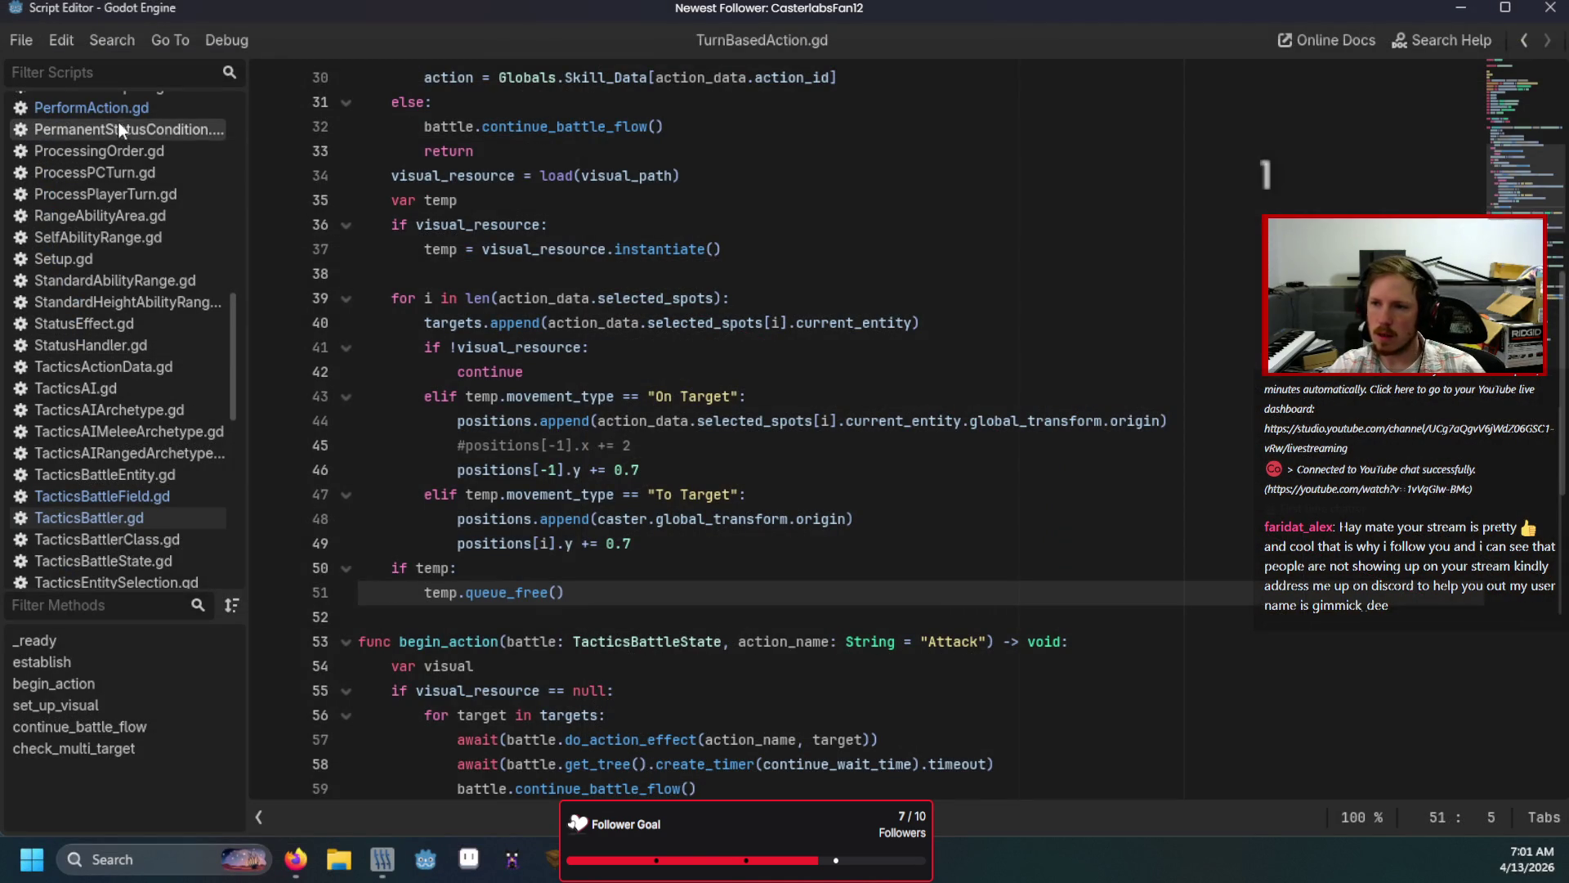
Step: Look through PerformAction.gd, then open ProcessPlayerTurn.gd
click(121, 111)
scroll(685, 340, up, 3)
scroll(685, 340, up, 1)
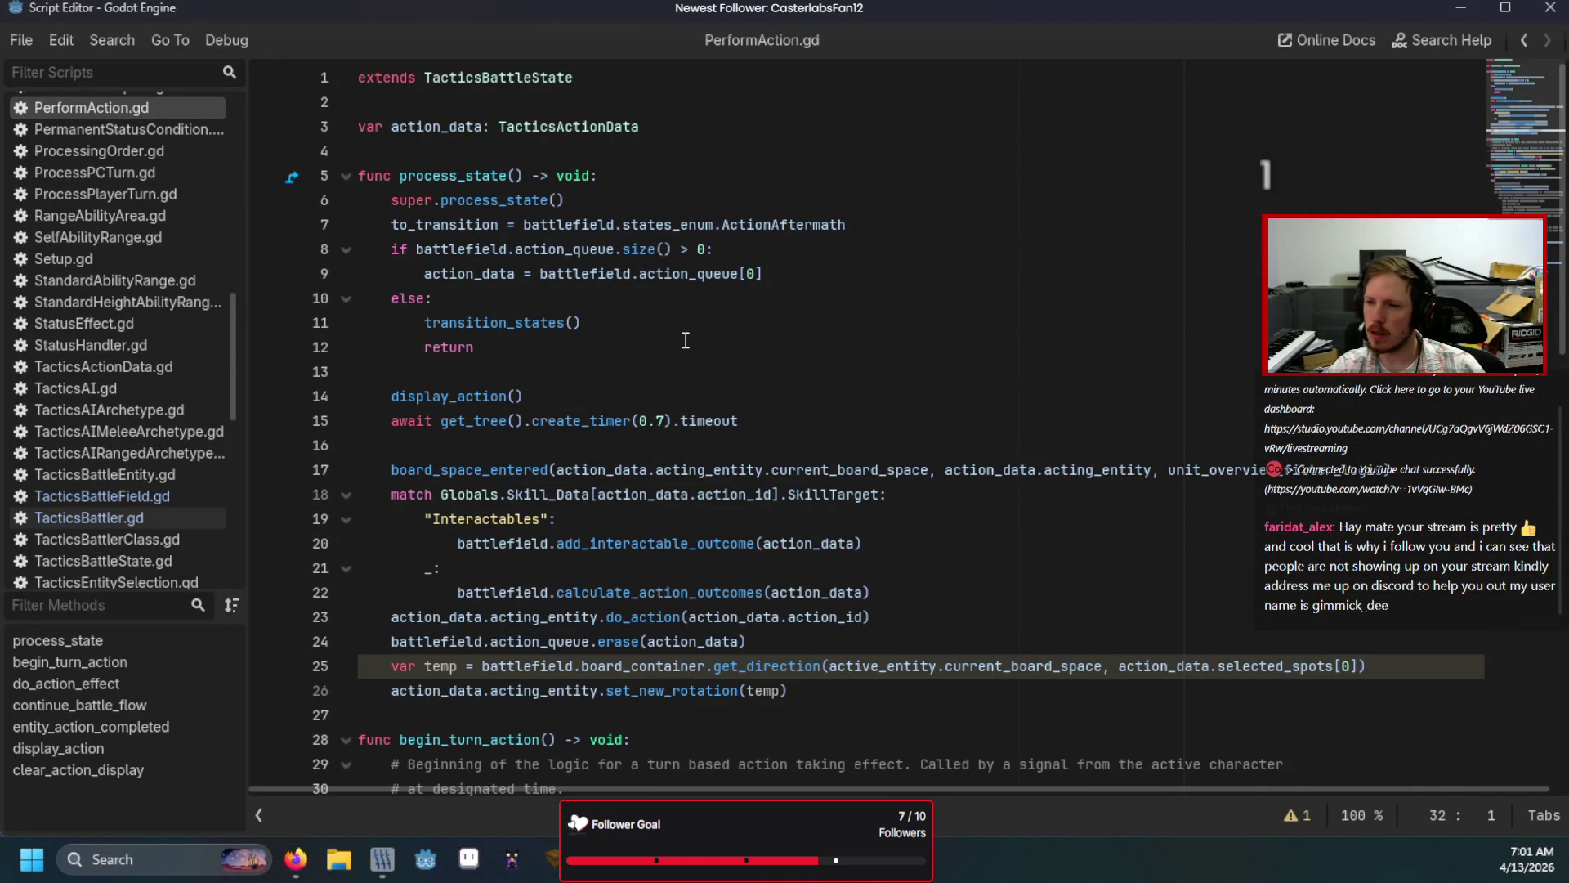
scroll(772, 302, down, 13)
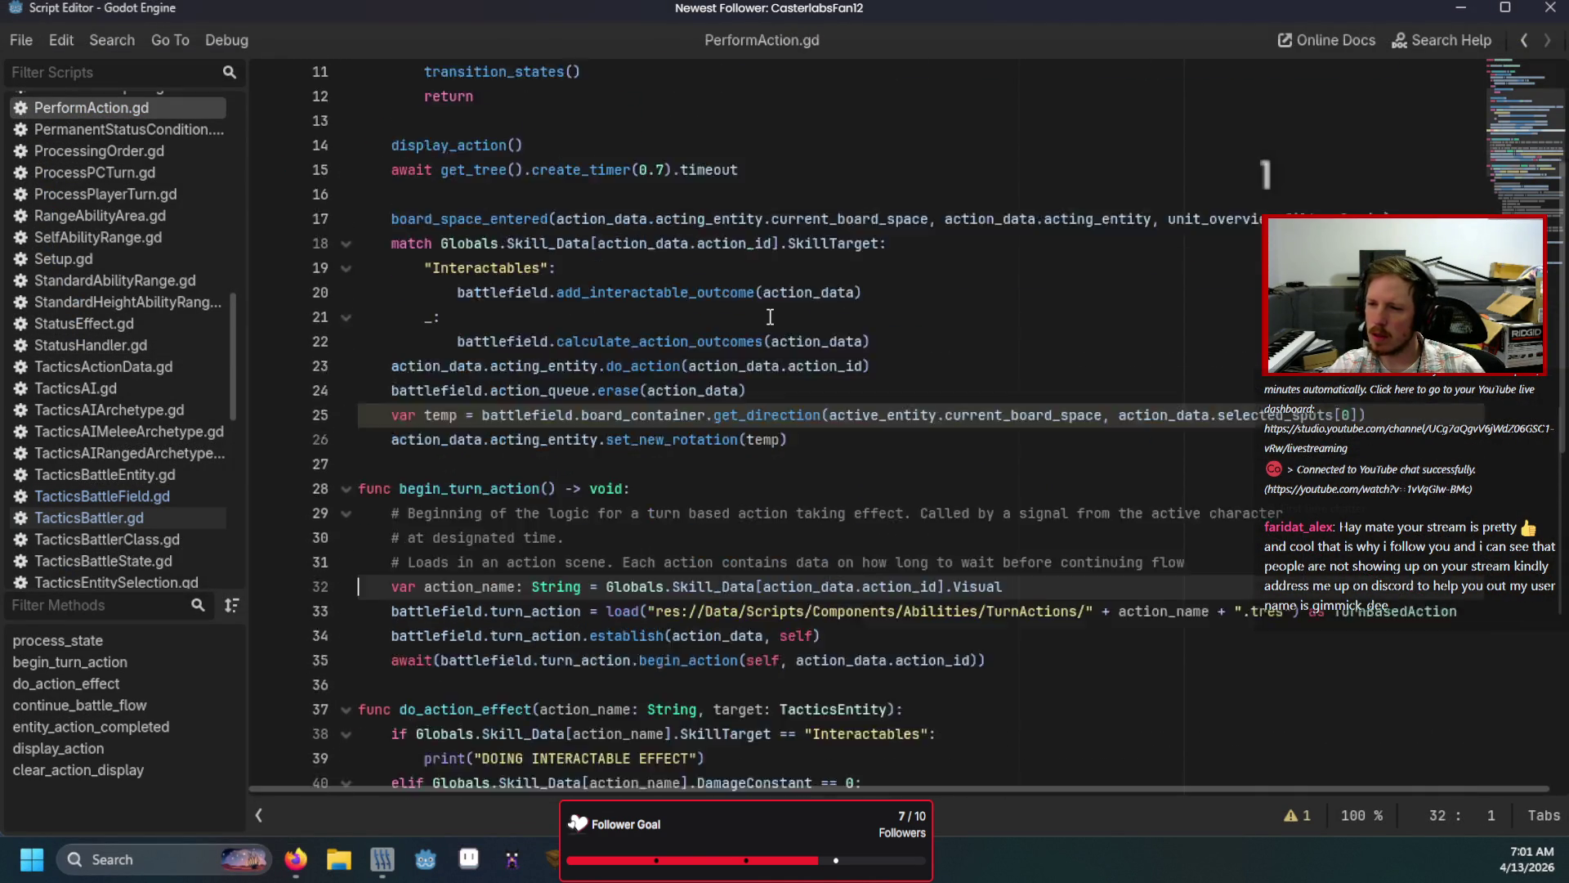
scroll(770, 316, up, 6)
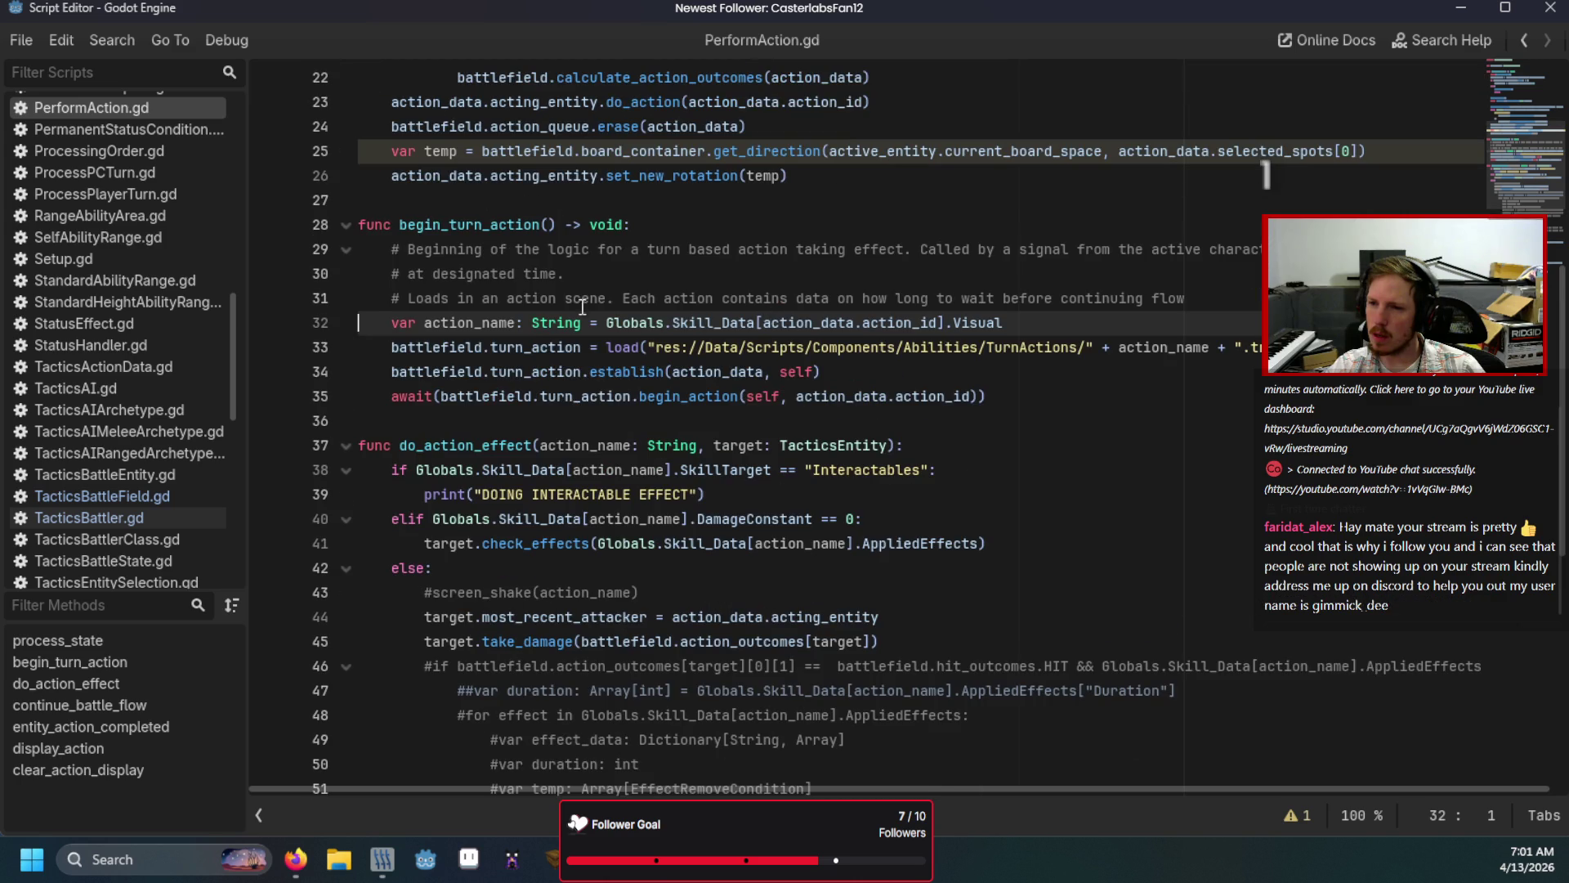
click(140, 194)
scroll(703, 268, up, 12)
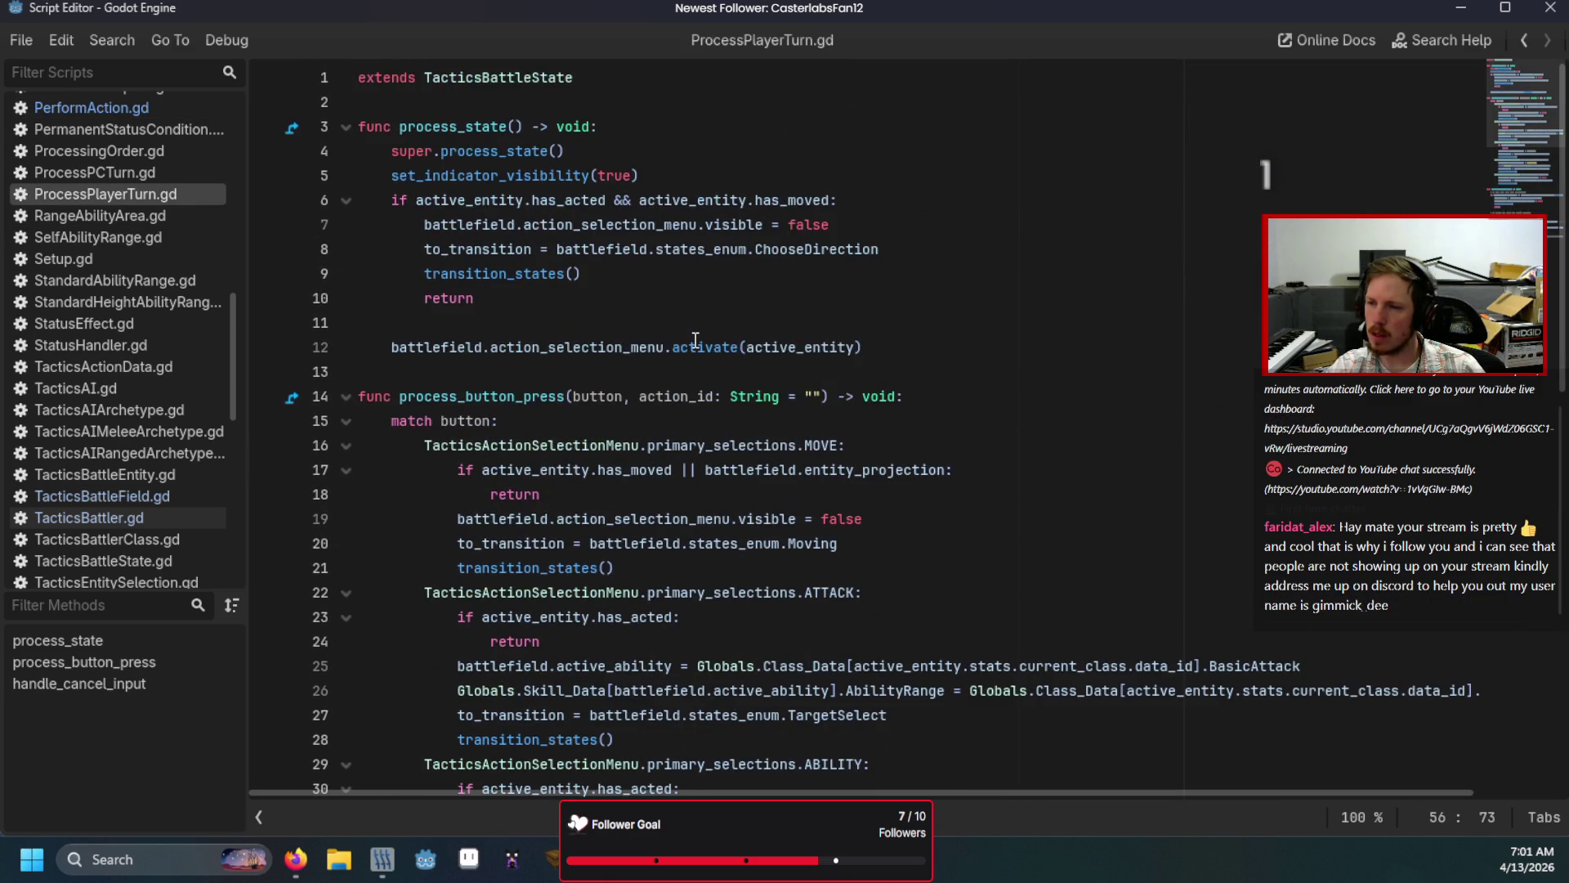
Step: Review the has_acted check on line 6 and where do_action sets the acted flags
click(558, 200)
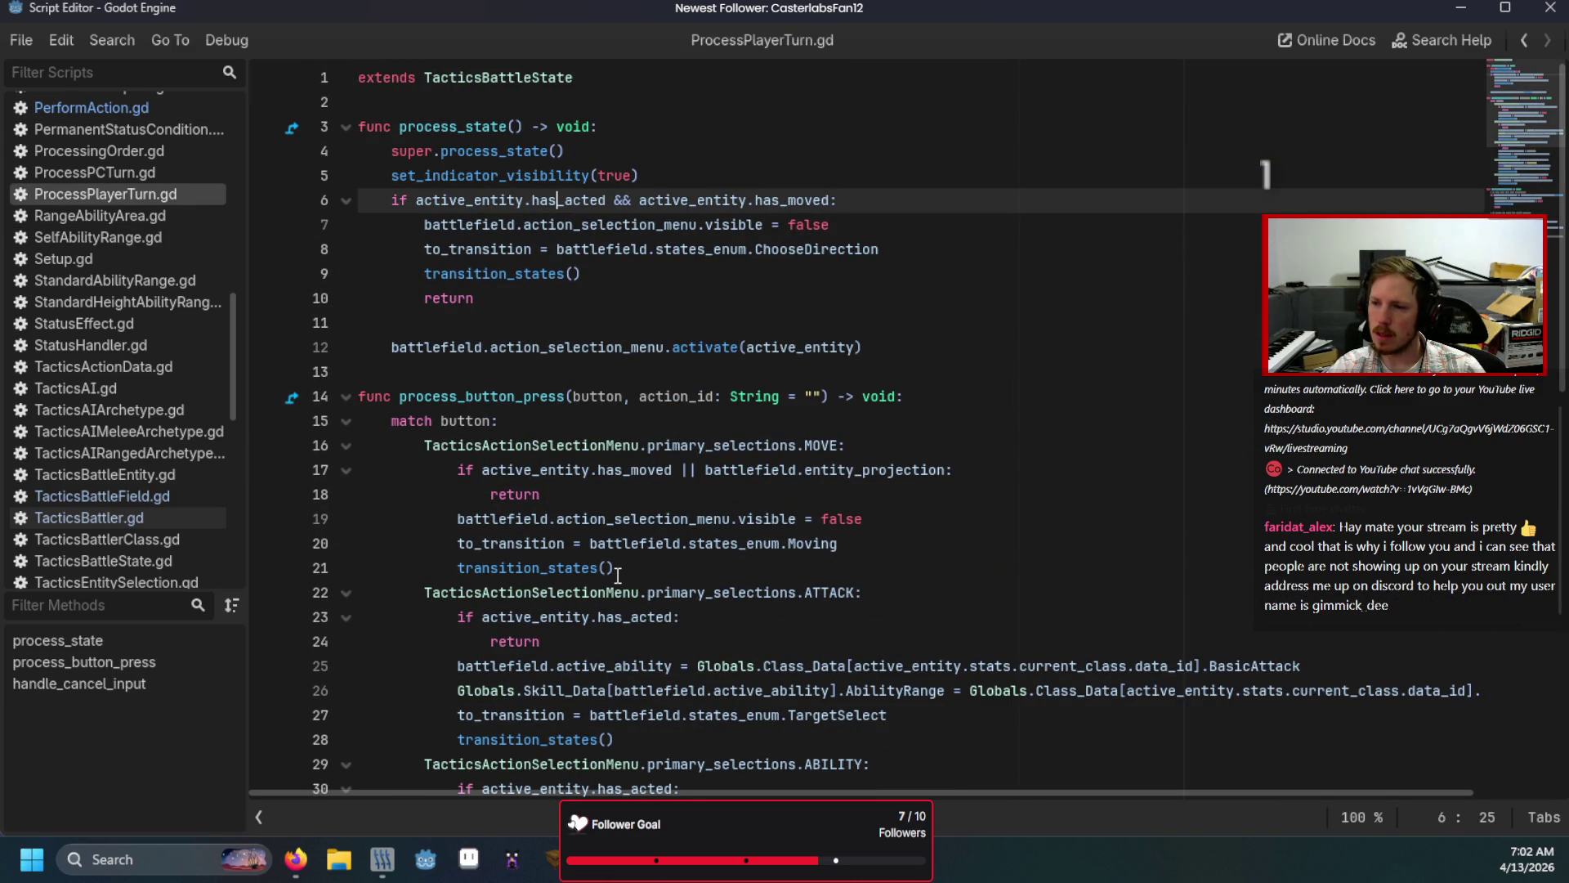
scroll(618, 575, down, 2)
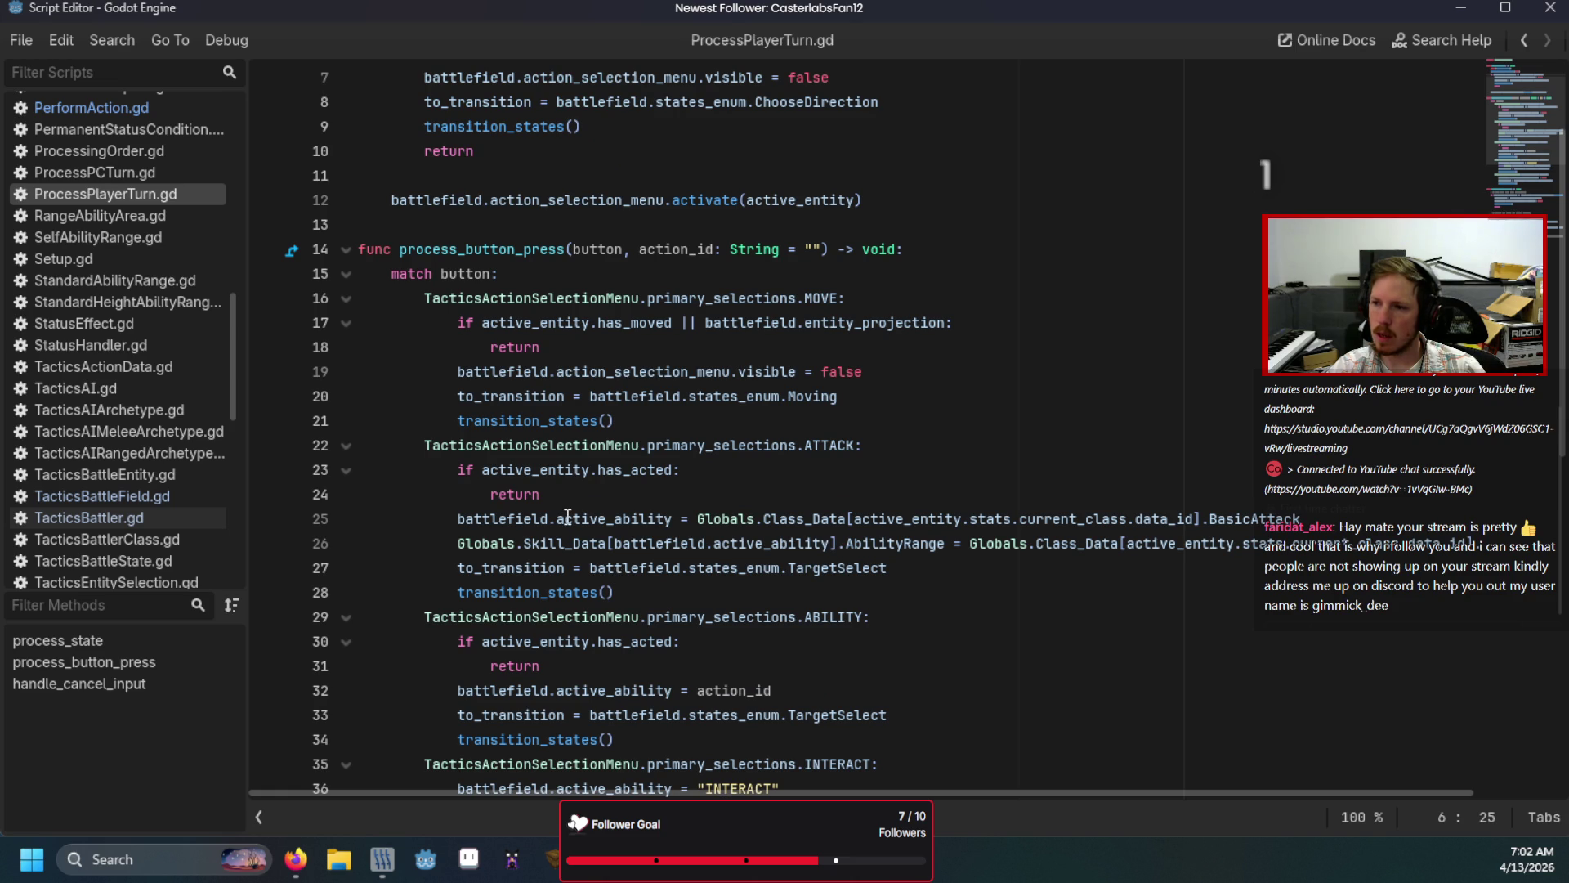
scroll(540, 351, up, 2)
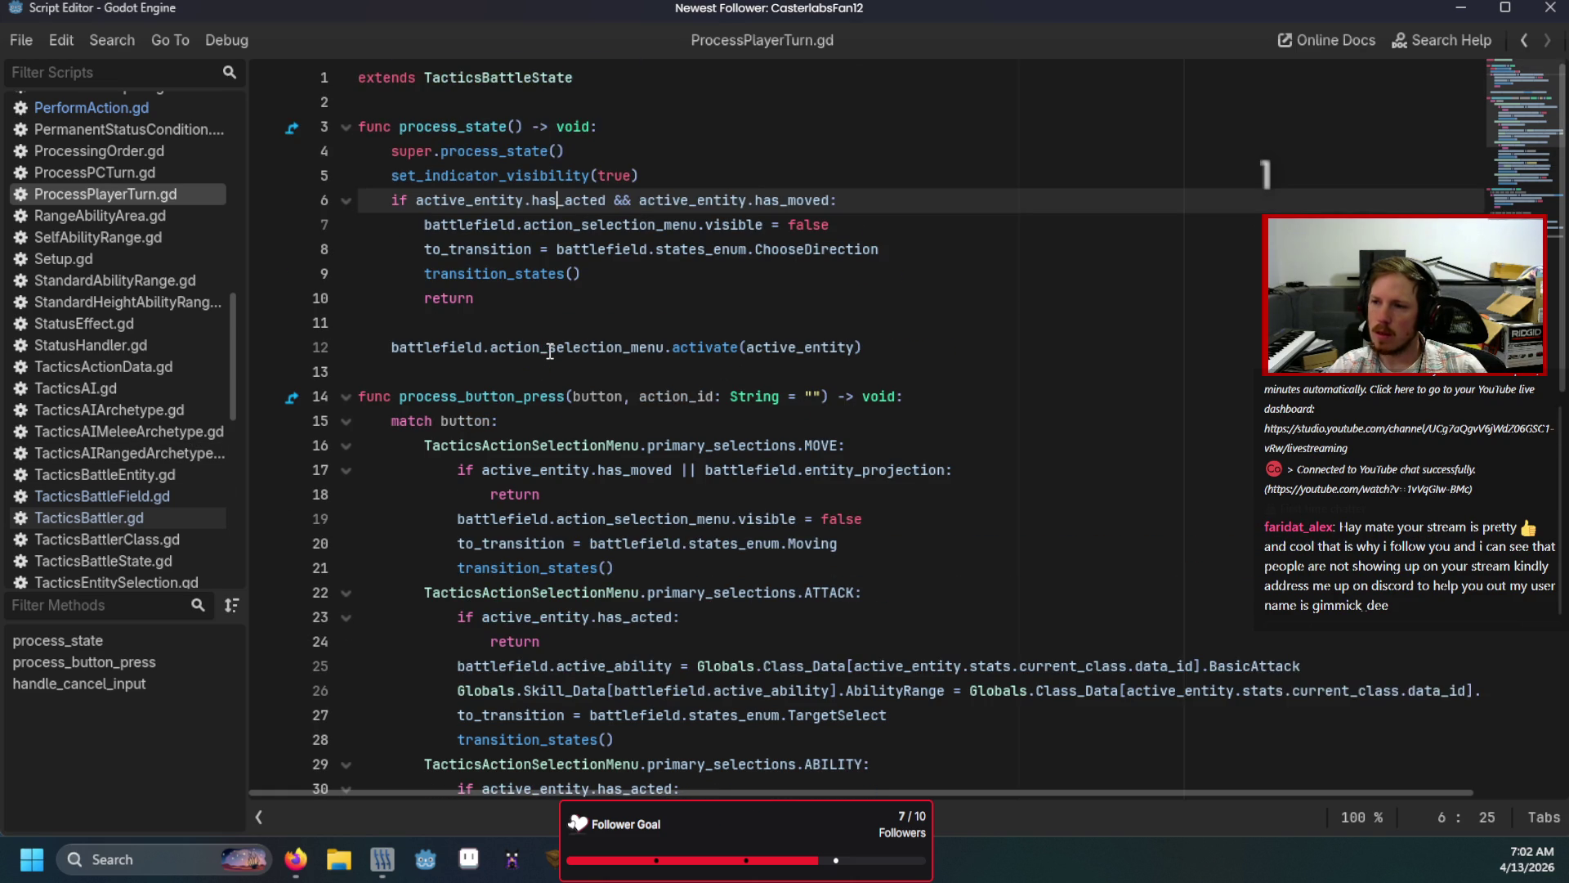
scroll(550, 353, down, 5)
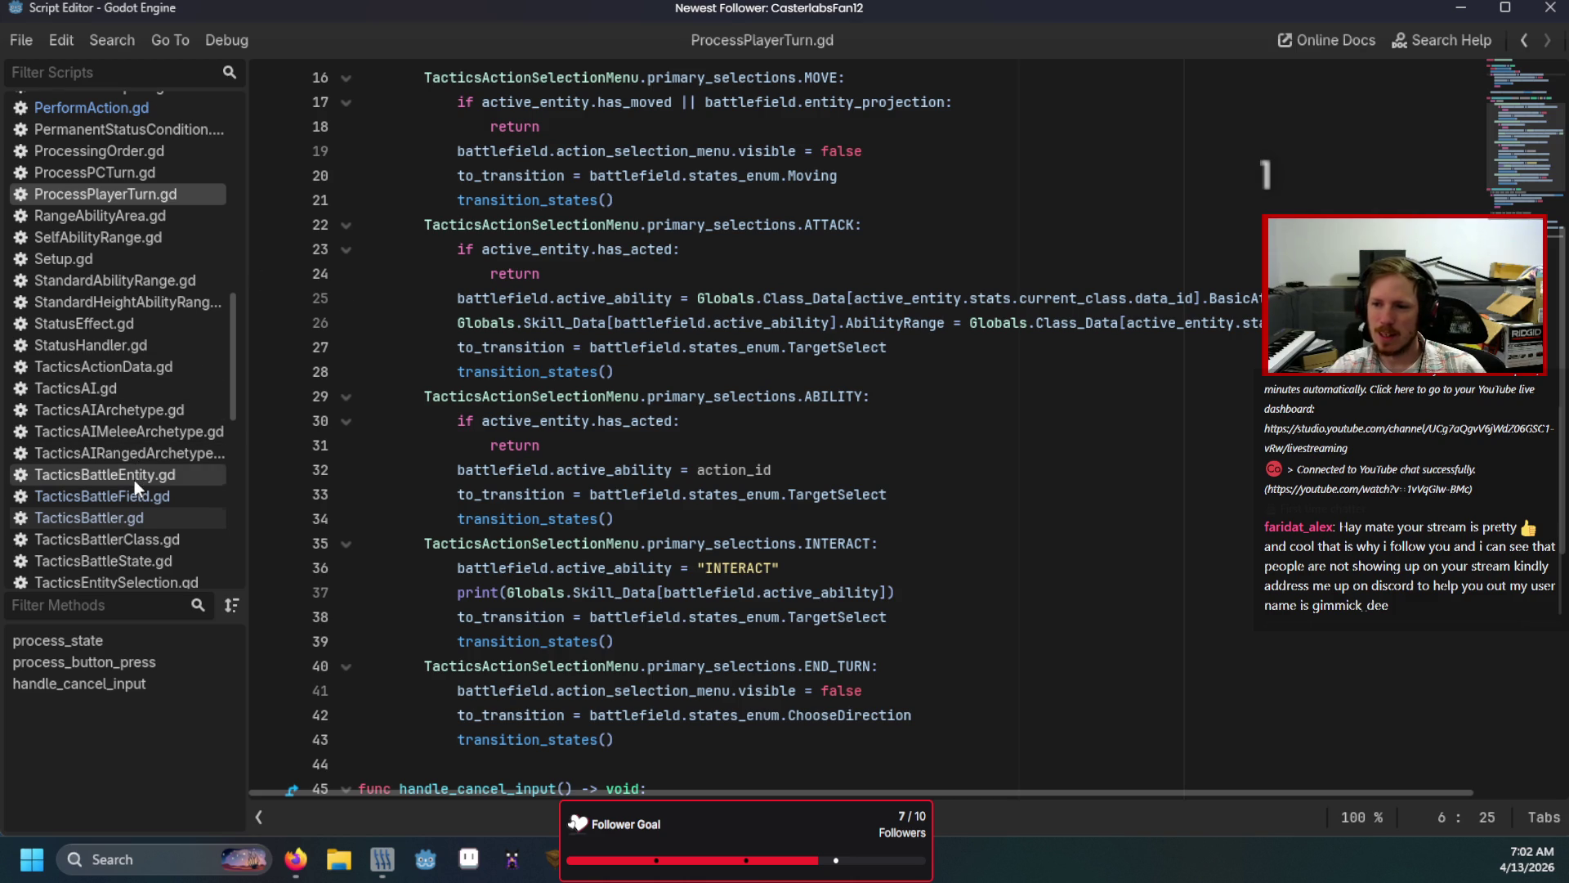
scroll(123, 450, down, 1)
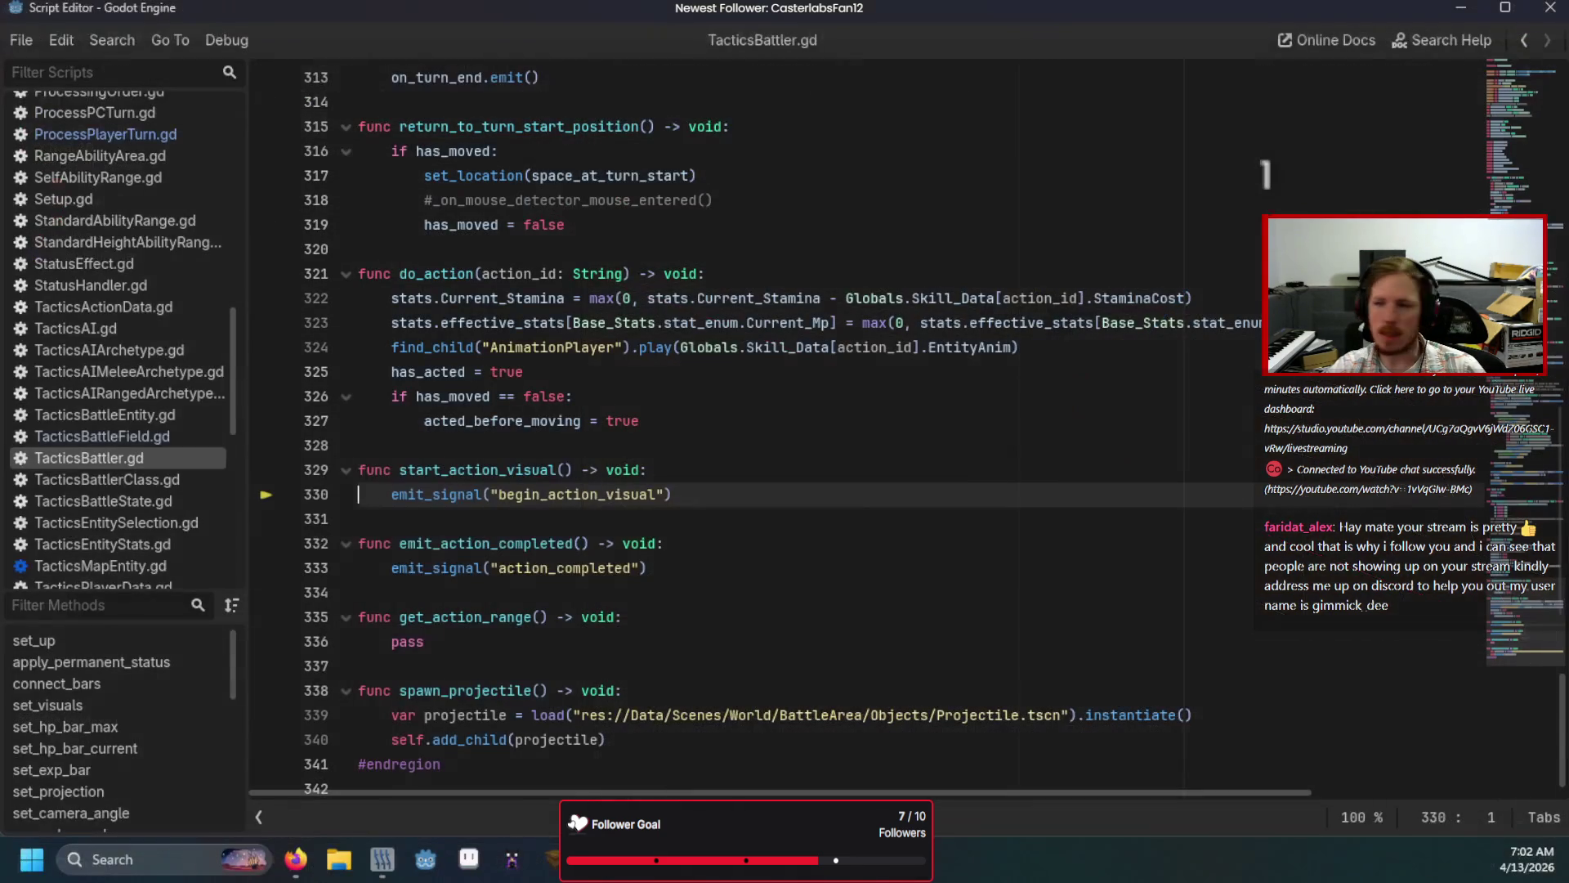
click(757, 418)
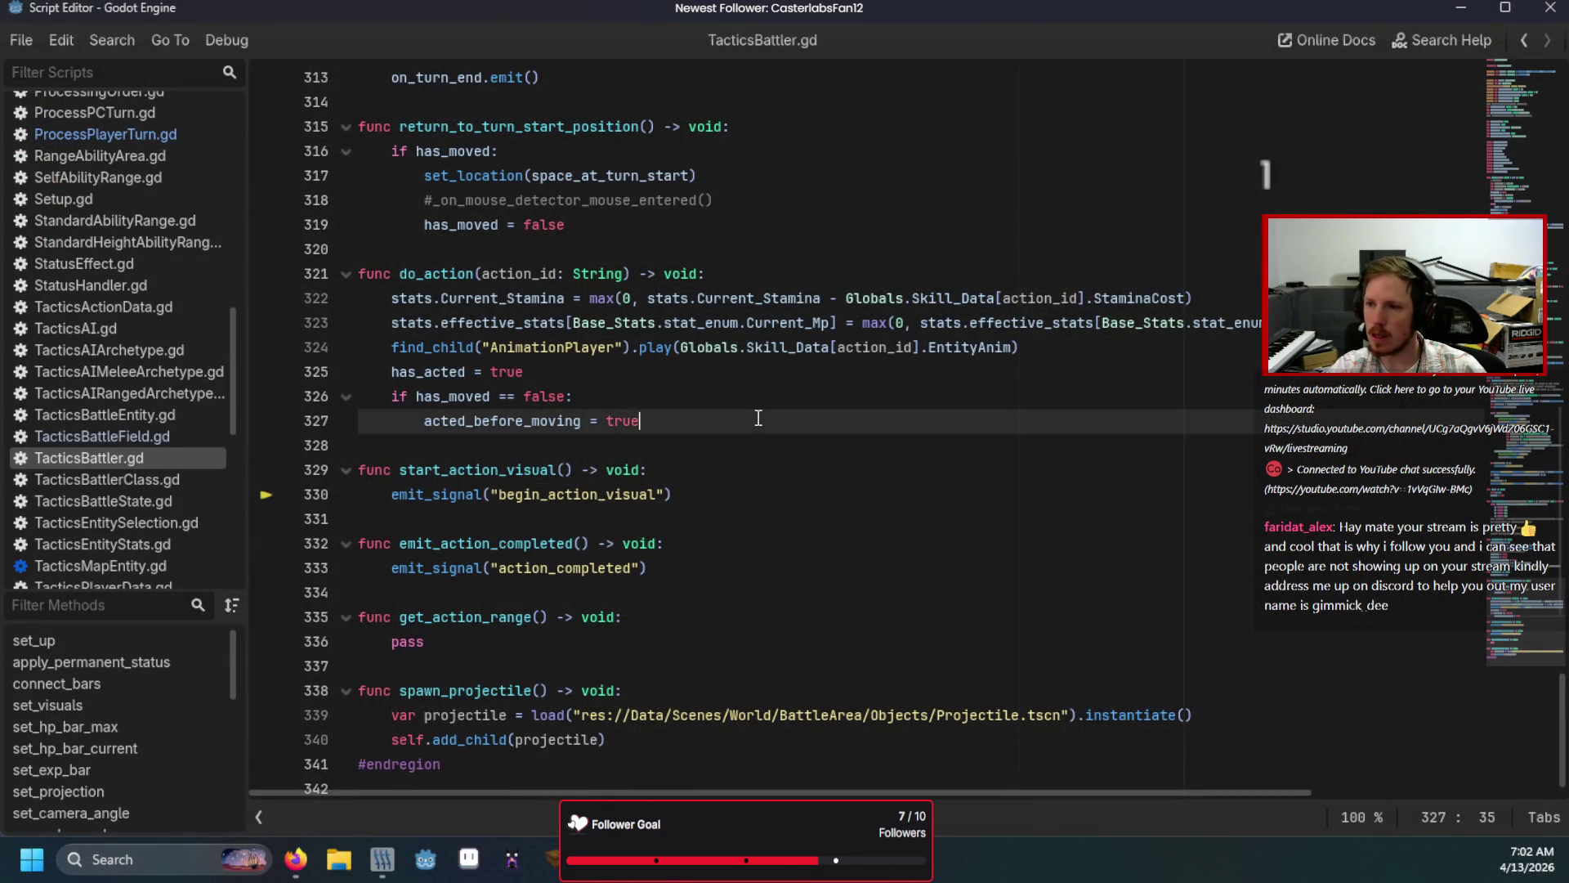
click(801, 388)
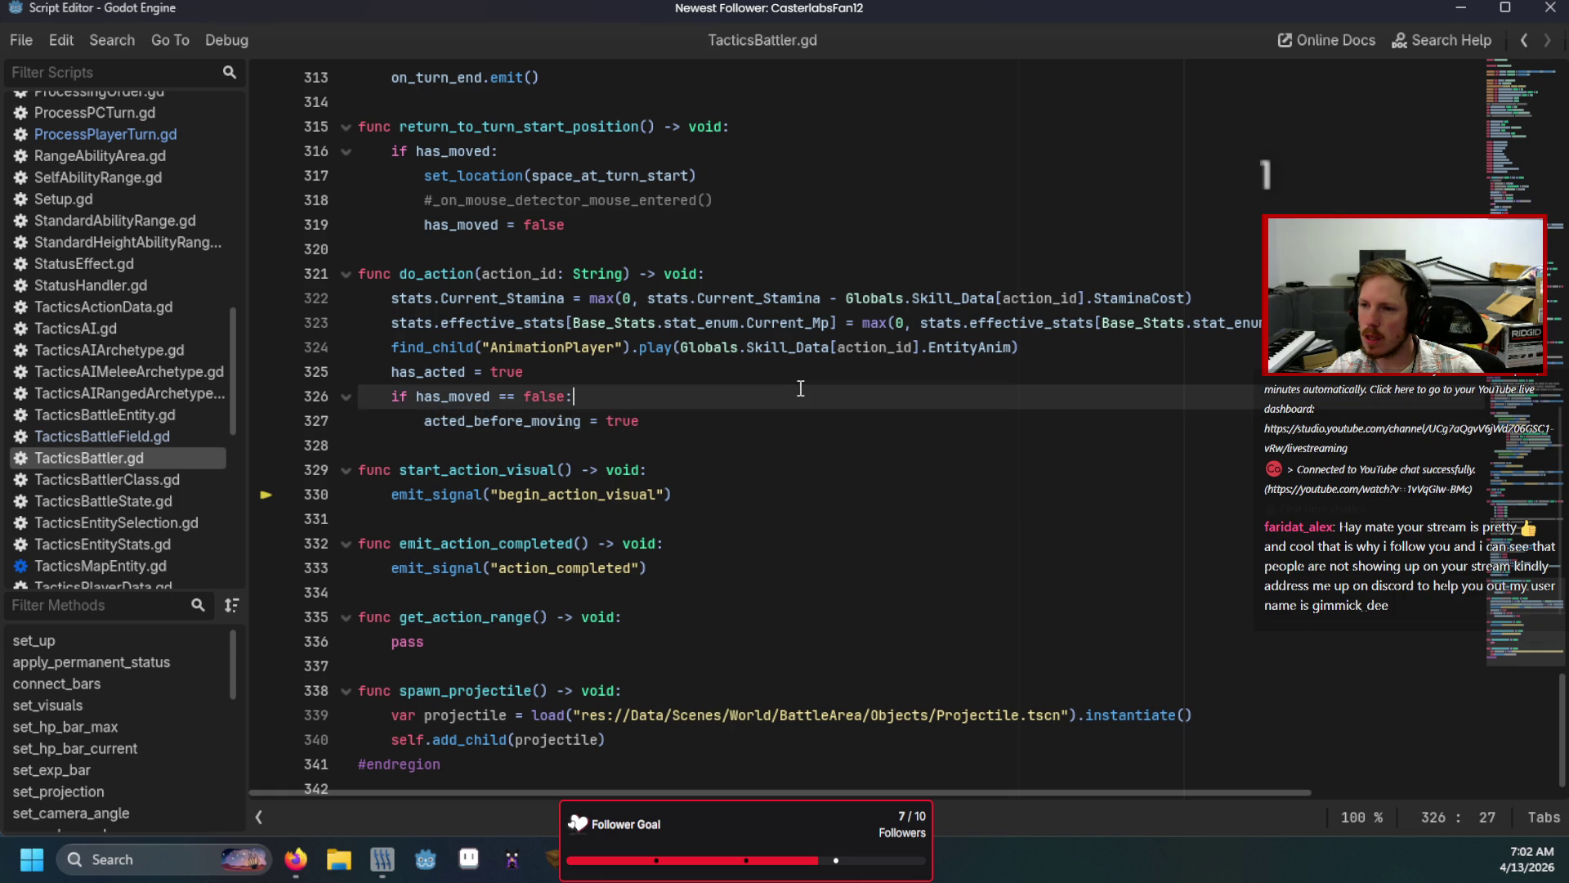
click(525, 376)
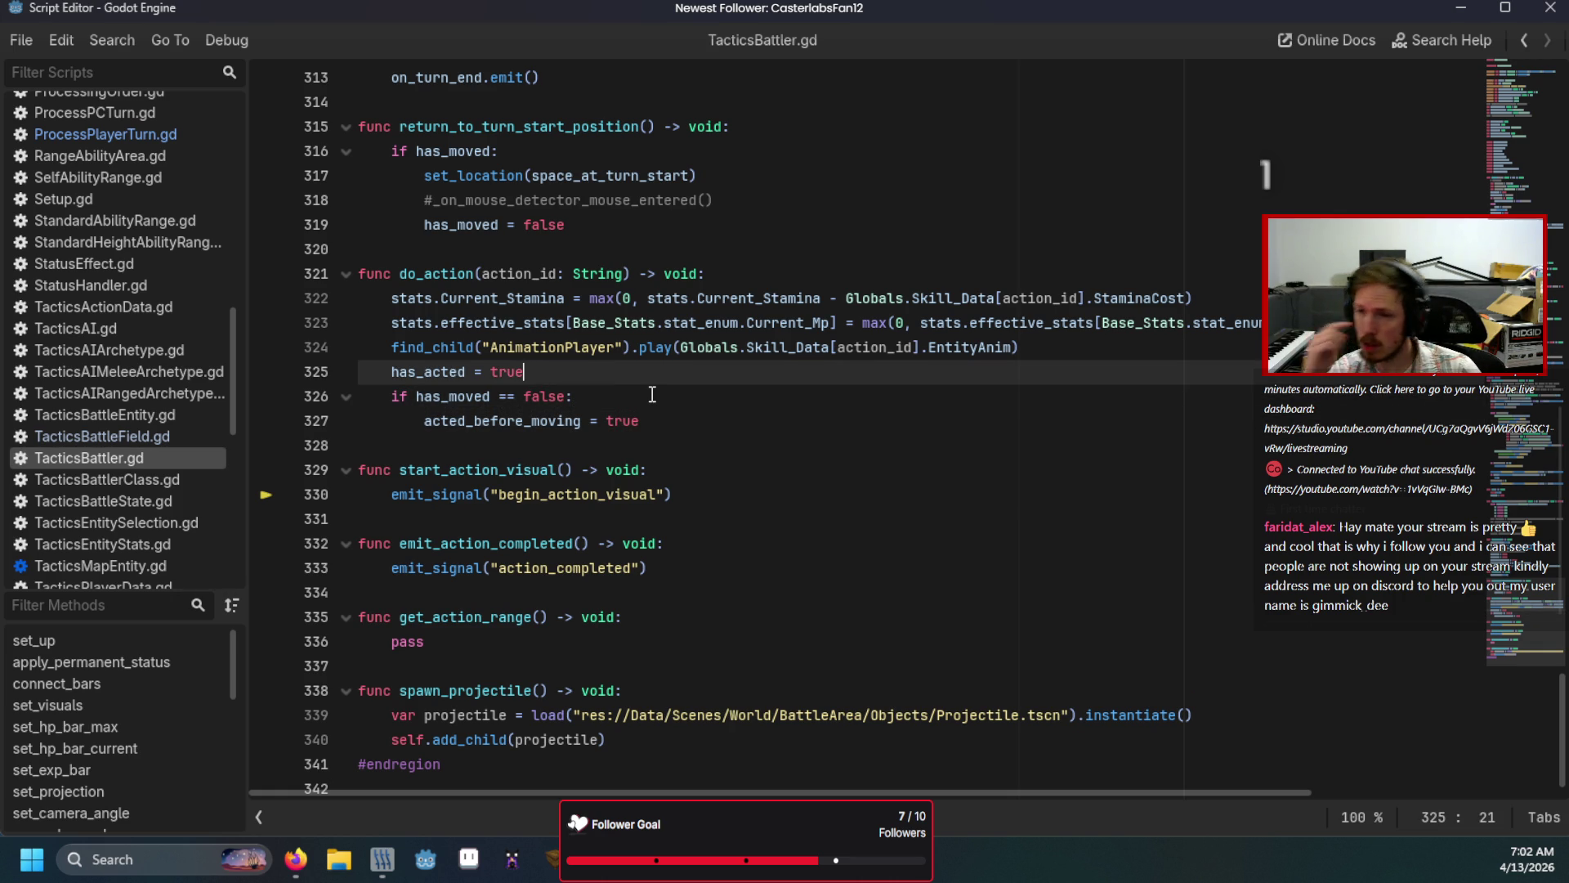
click(155, 136)
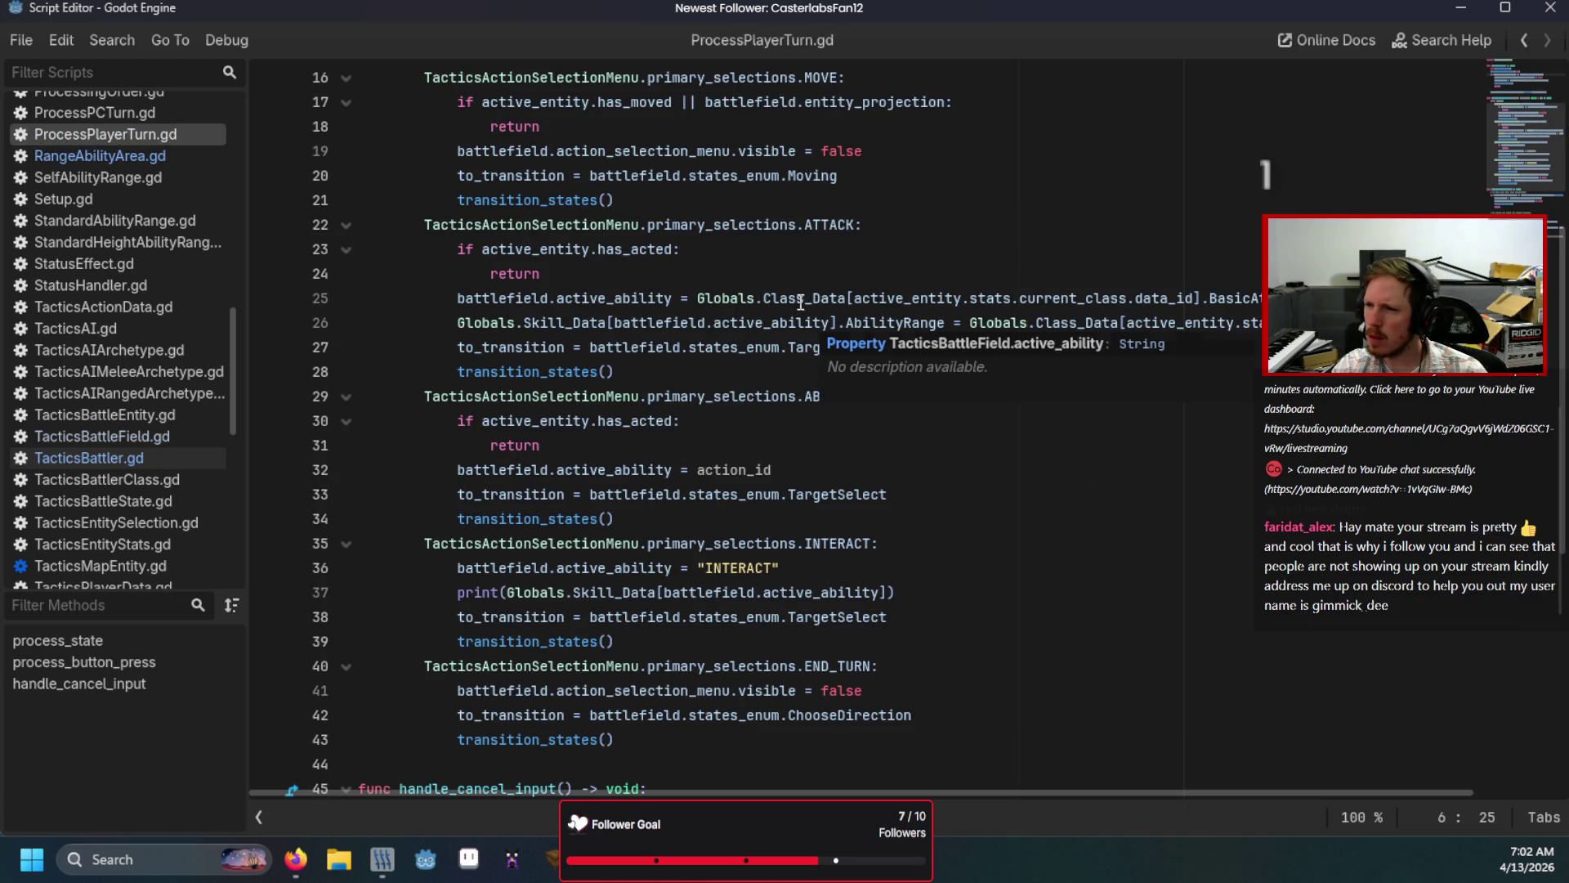
Step: Add 'if active_entity.has_acted: return' under the INTERACT case and run the game
click(922, 539)
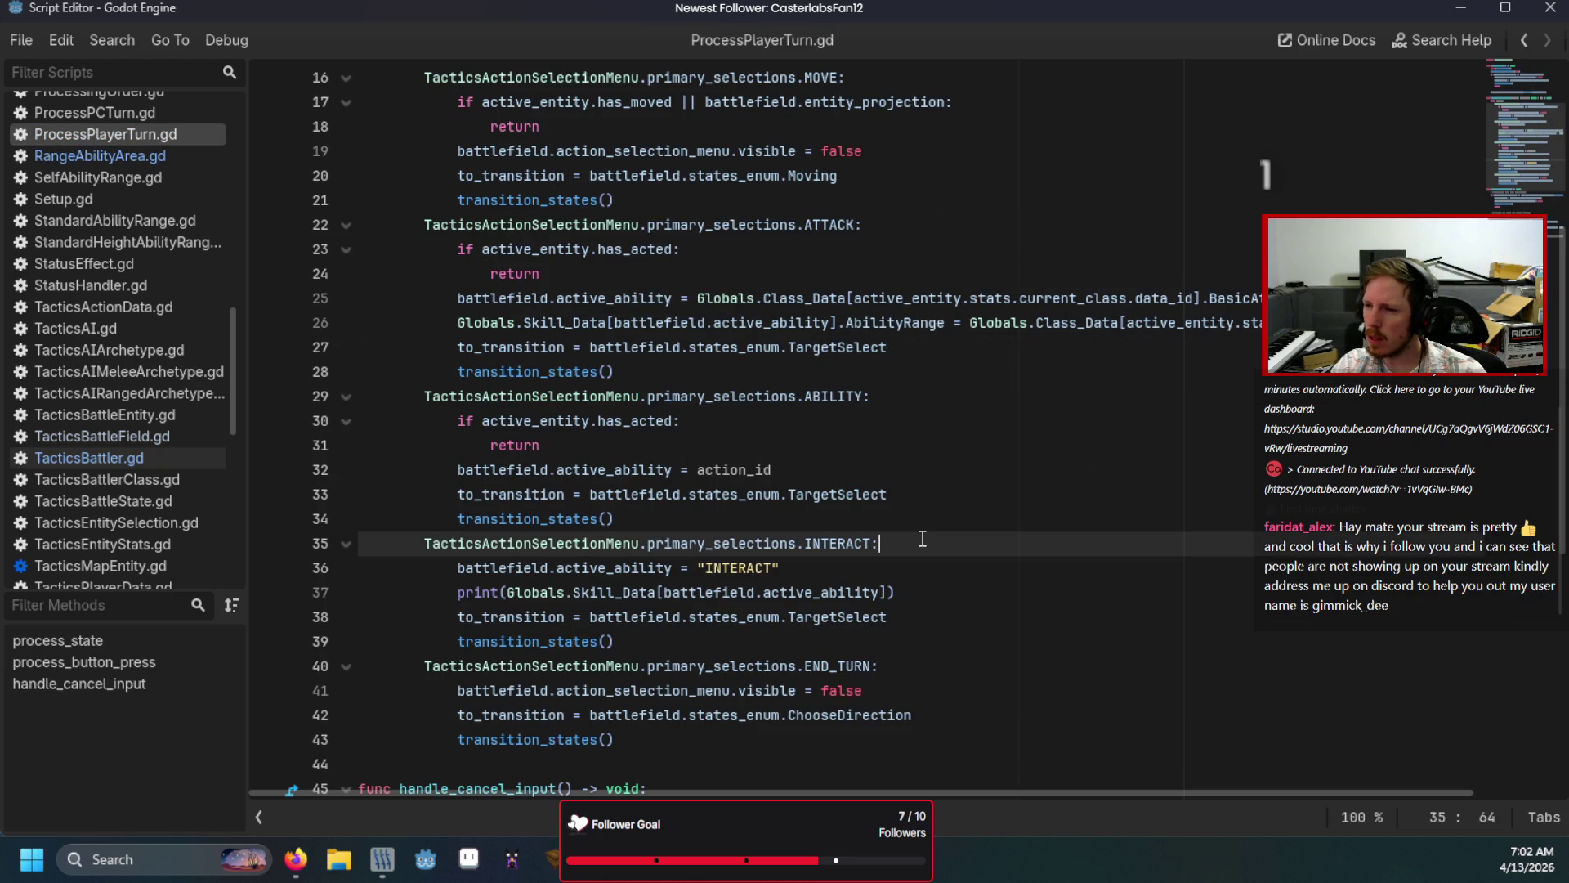
key(Return)
text(if acti)
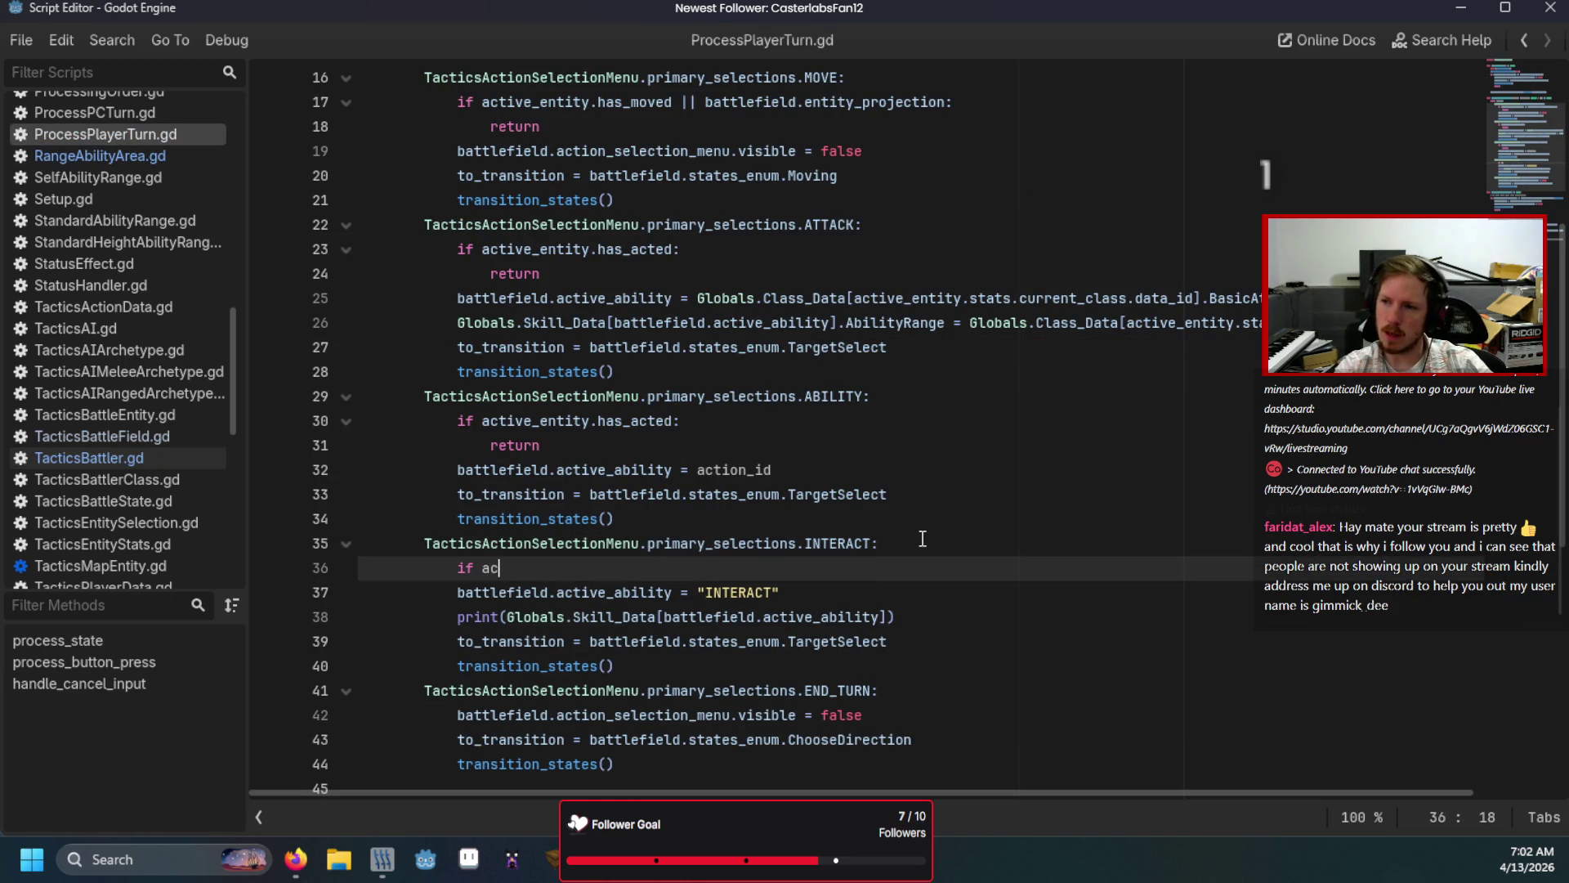
key(Down)
key(Down)
key(Return)
text(.has_acted:)
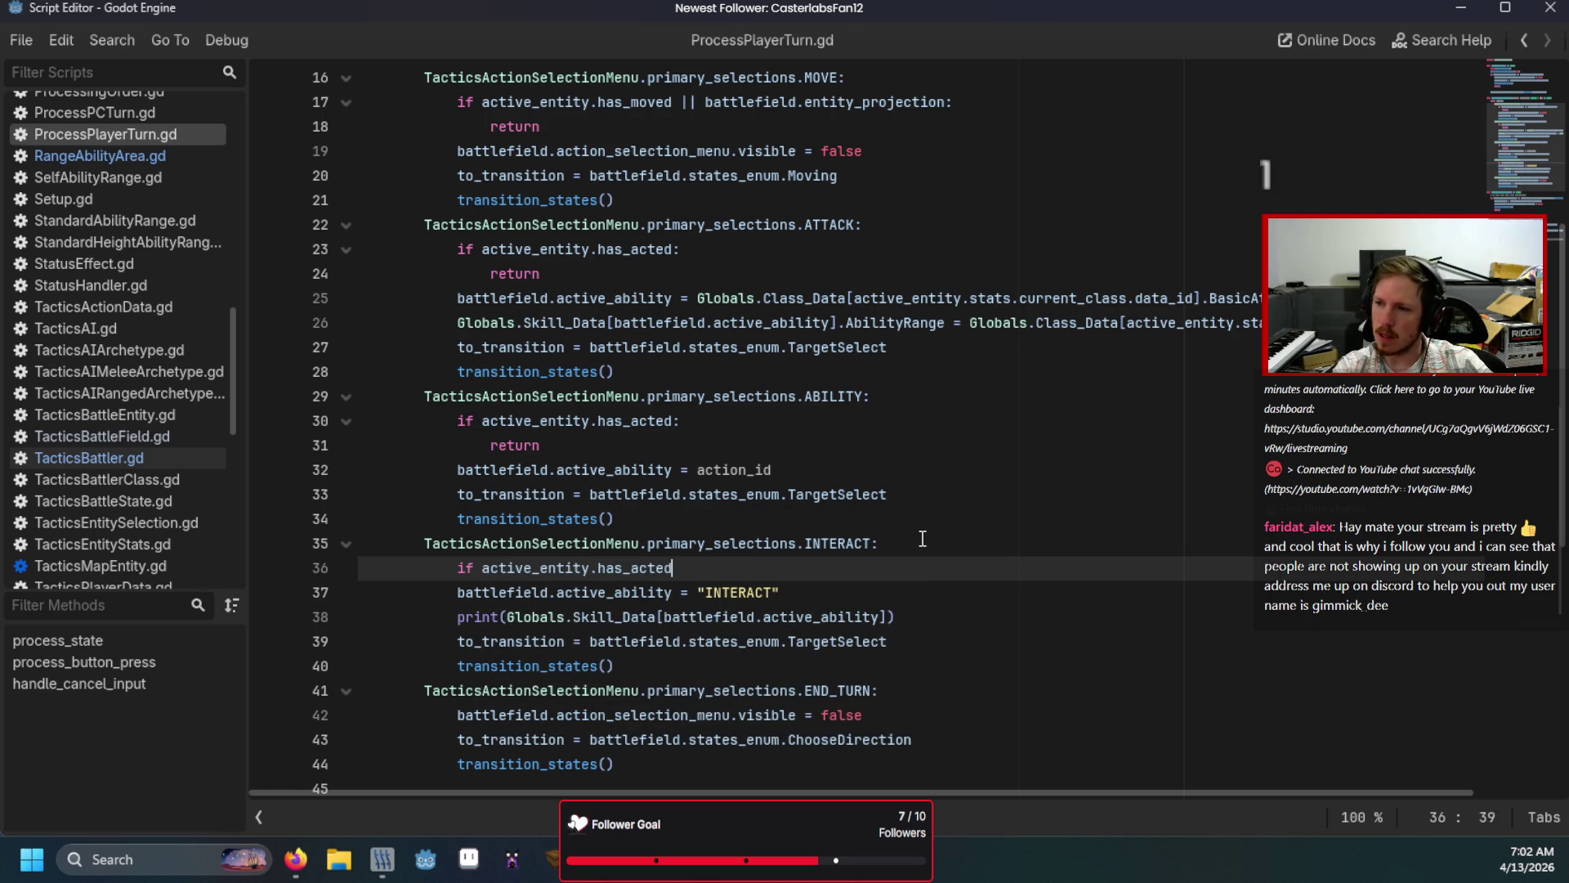
key(Return)
text(return)
key(F5)
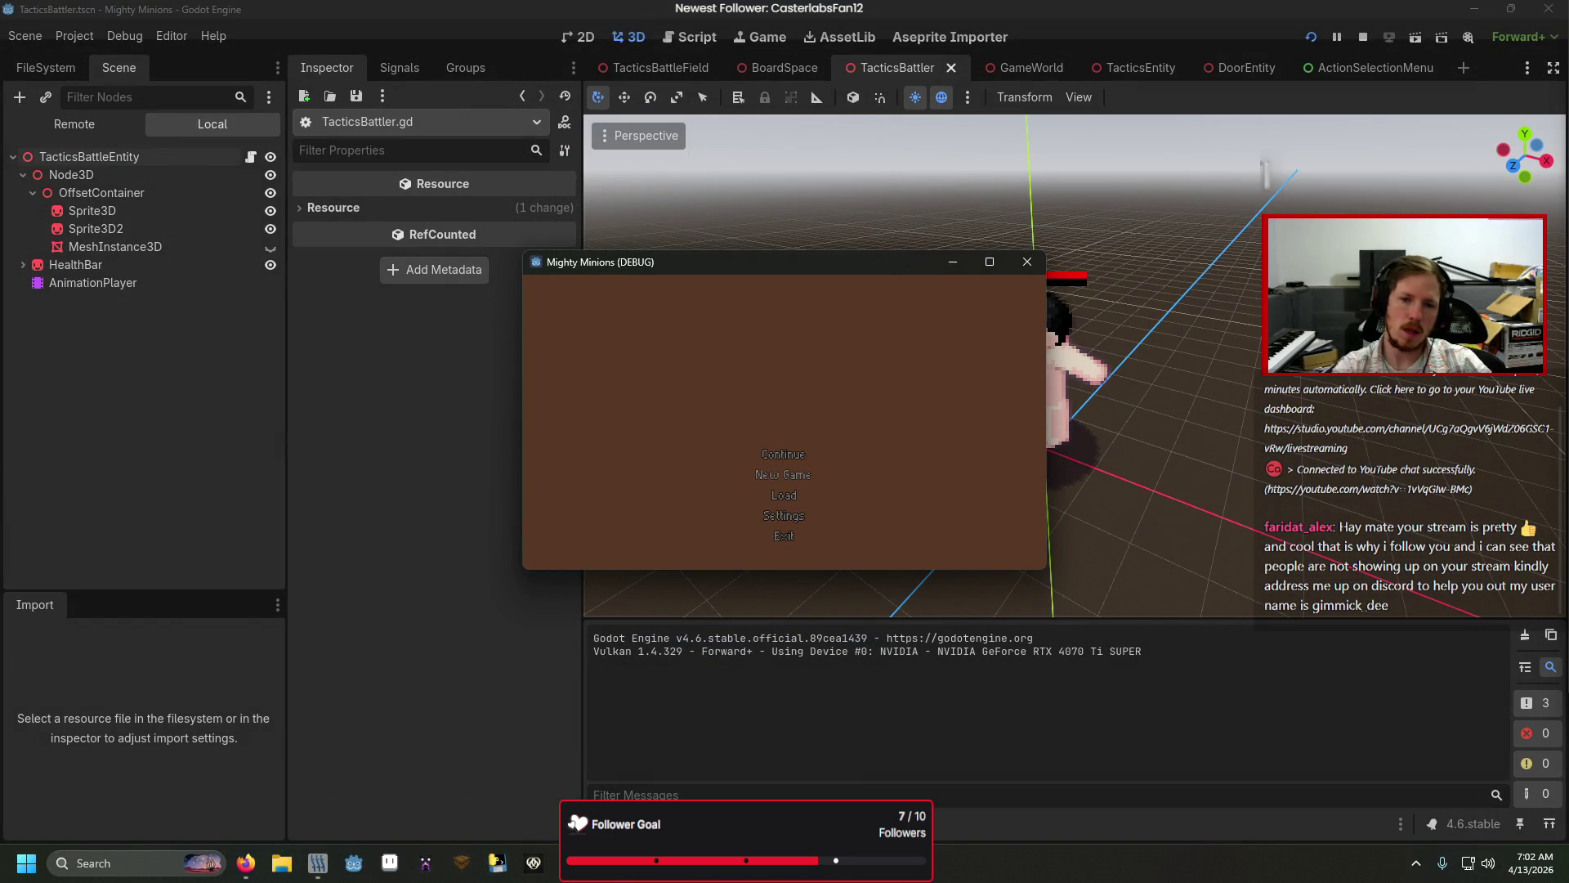
Step: Start the battle and choose Interact for the active unit
key(Return)
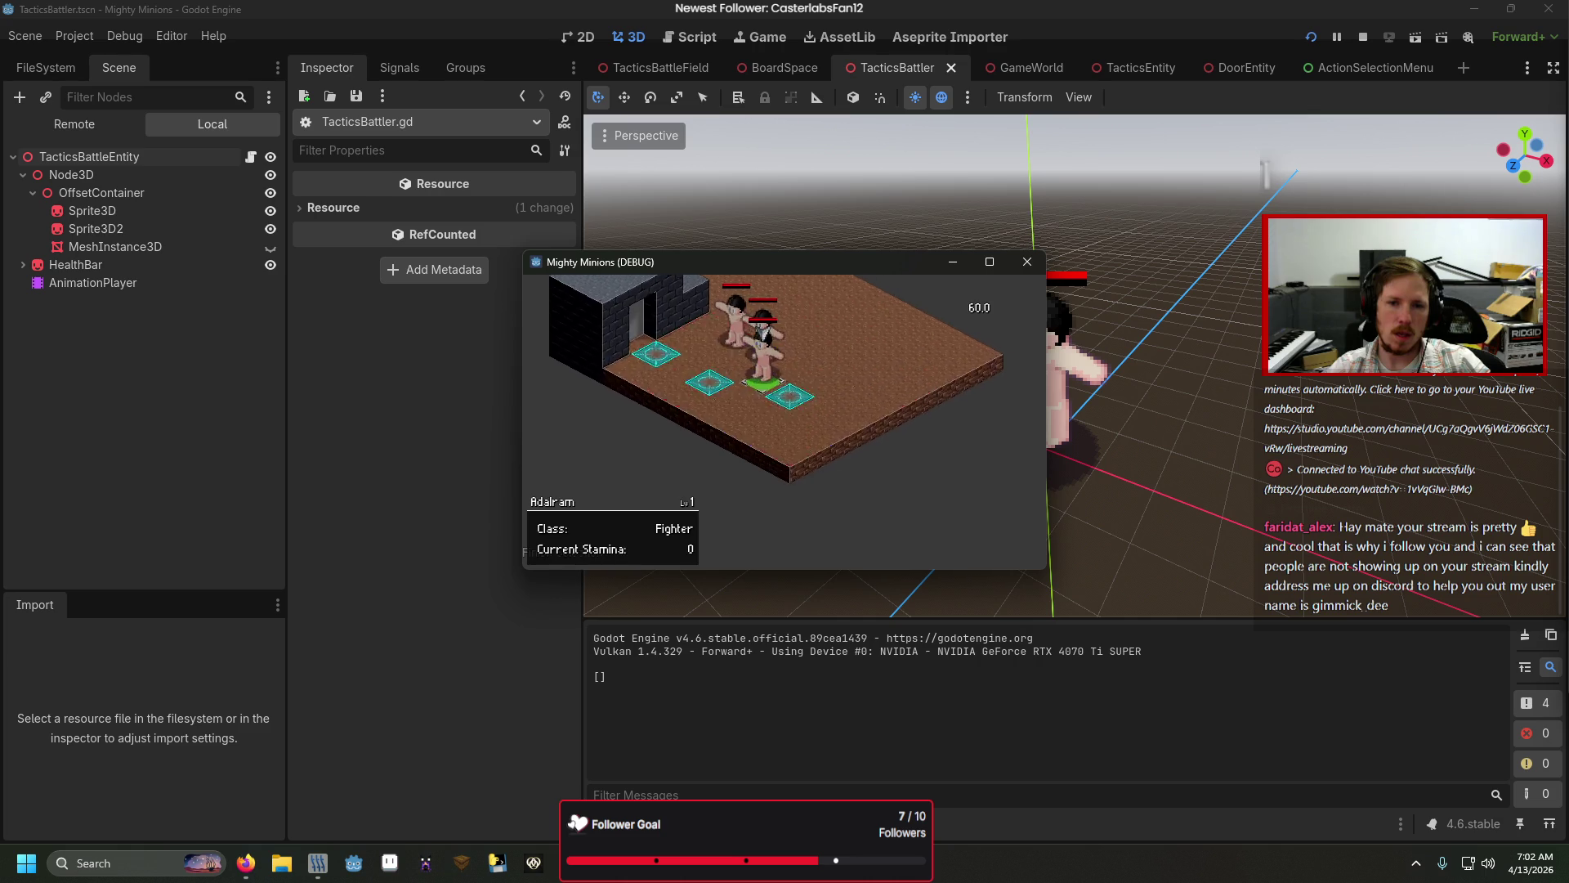
click(567, 546)
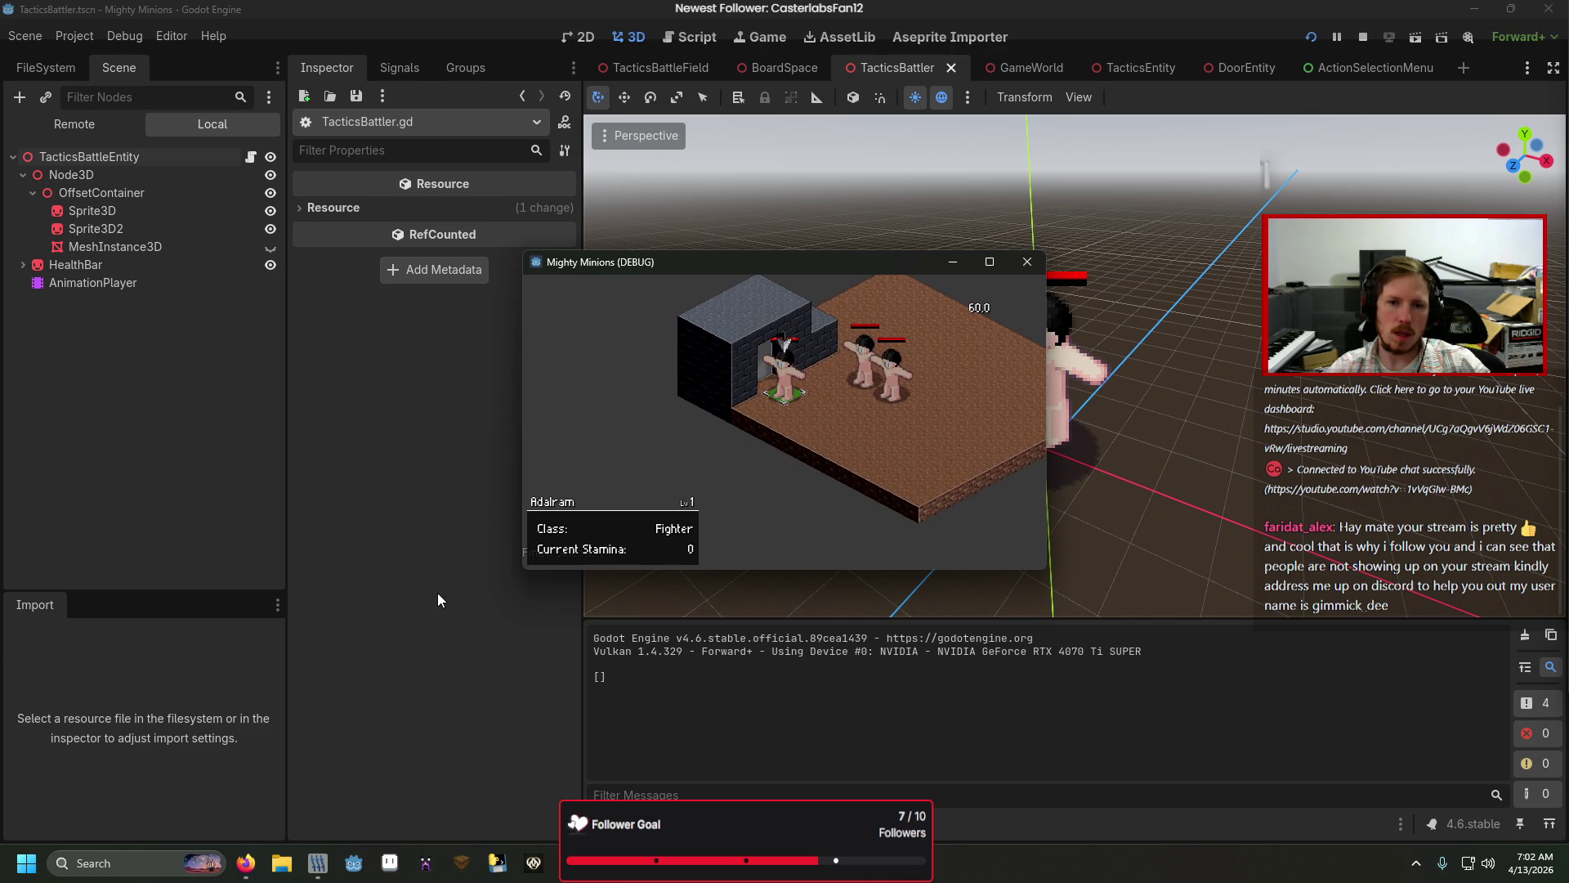
key(Down)
key(Down)
key(Down)
key(Return)
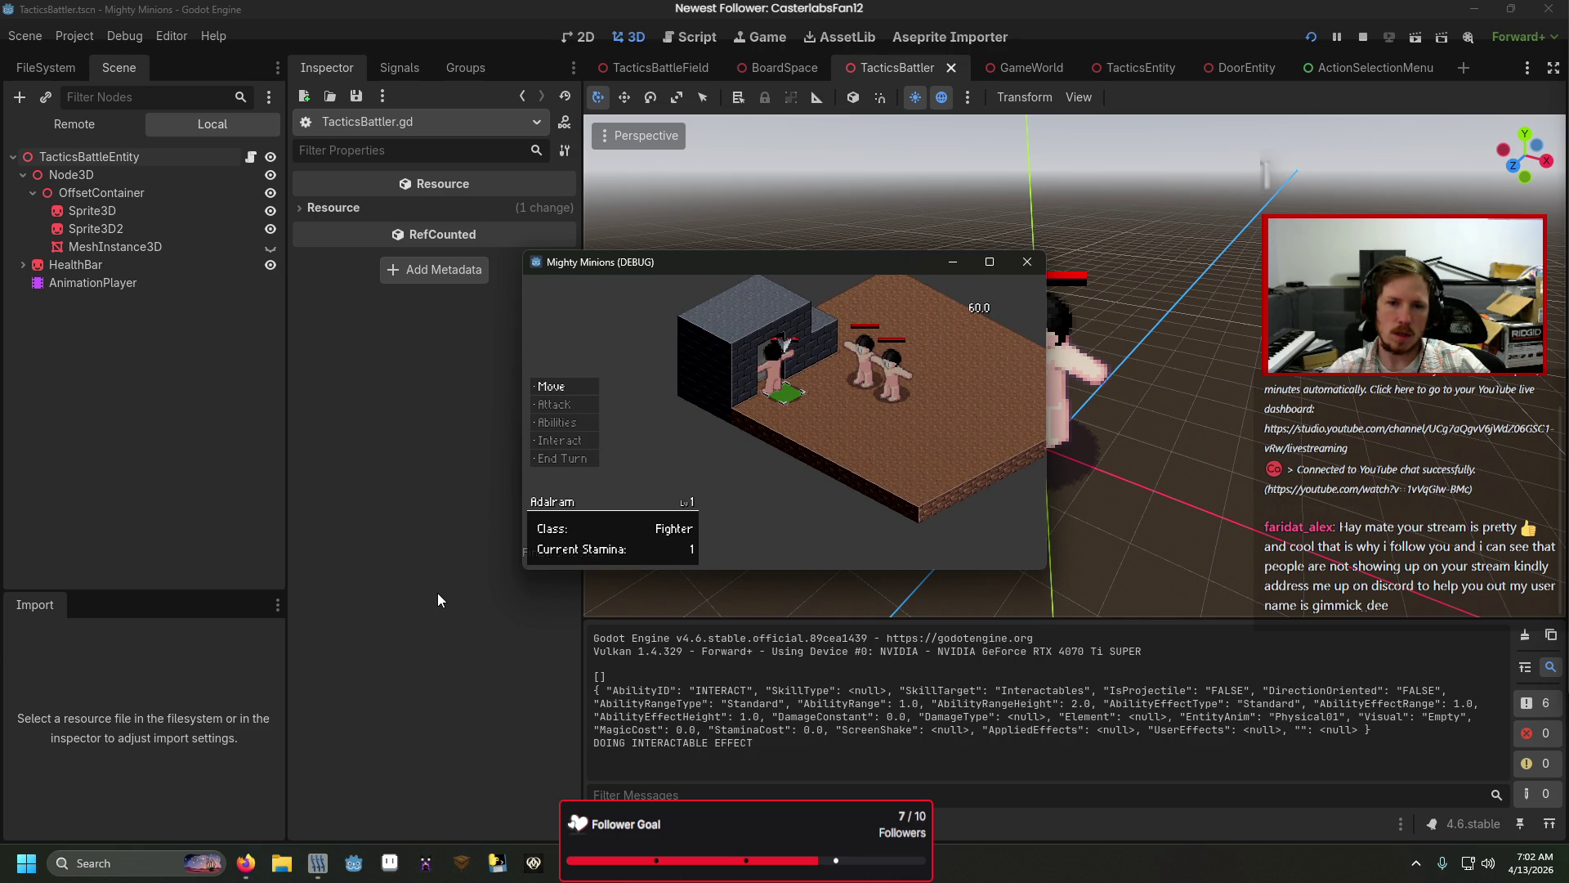
Step: Step through the unit's remaining action choices, including the Abilities list
key(Down)
key(Down)
key(Return)
key(Escape)
key(Down)
key(Down)
key(Down)
key(Up)
key(Up)
key(Up)
key(Down)
Step: Stop the game and open the TurnBasedAction.gd:34 missing-resource error from the Errors tab
click(1027, 261)
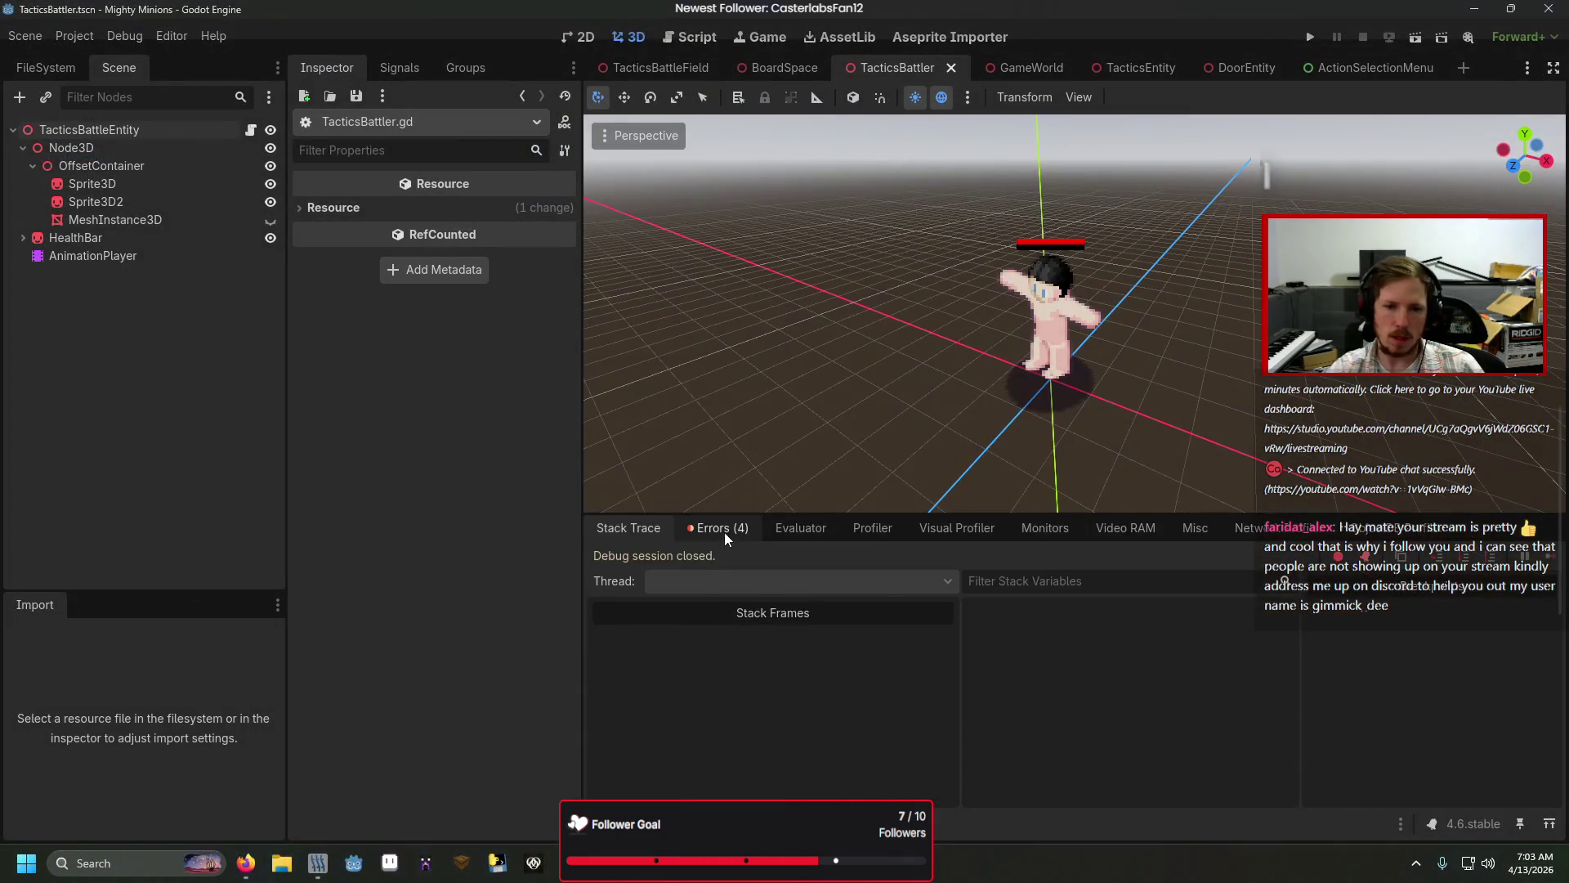
click(724, 530)
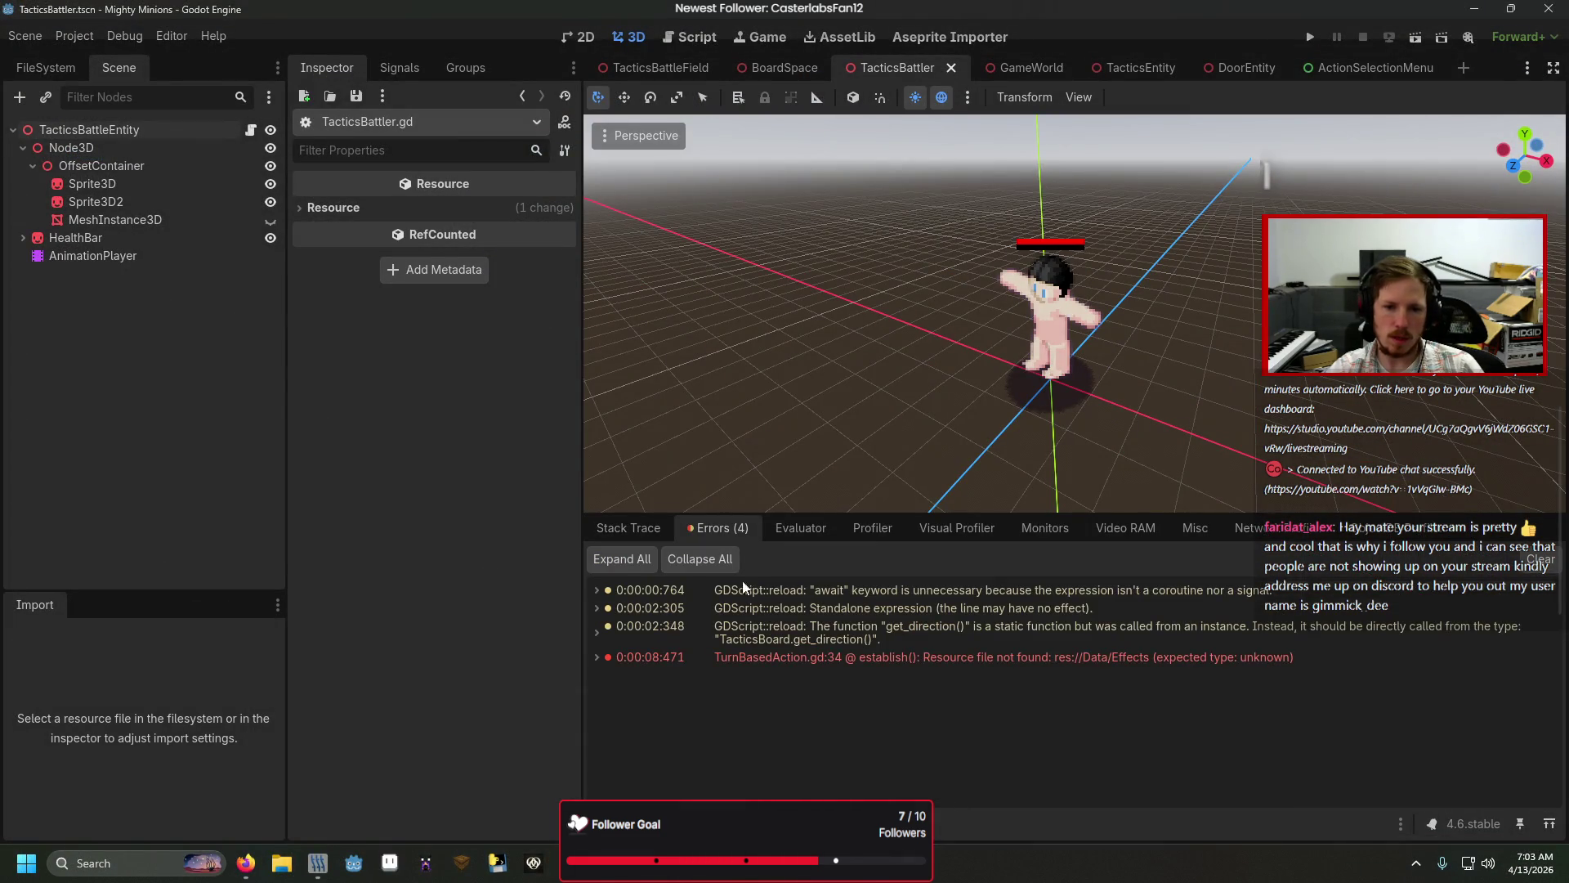
double_click(803, 659)
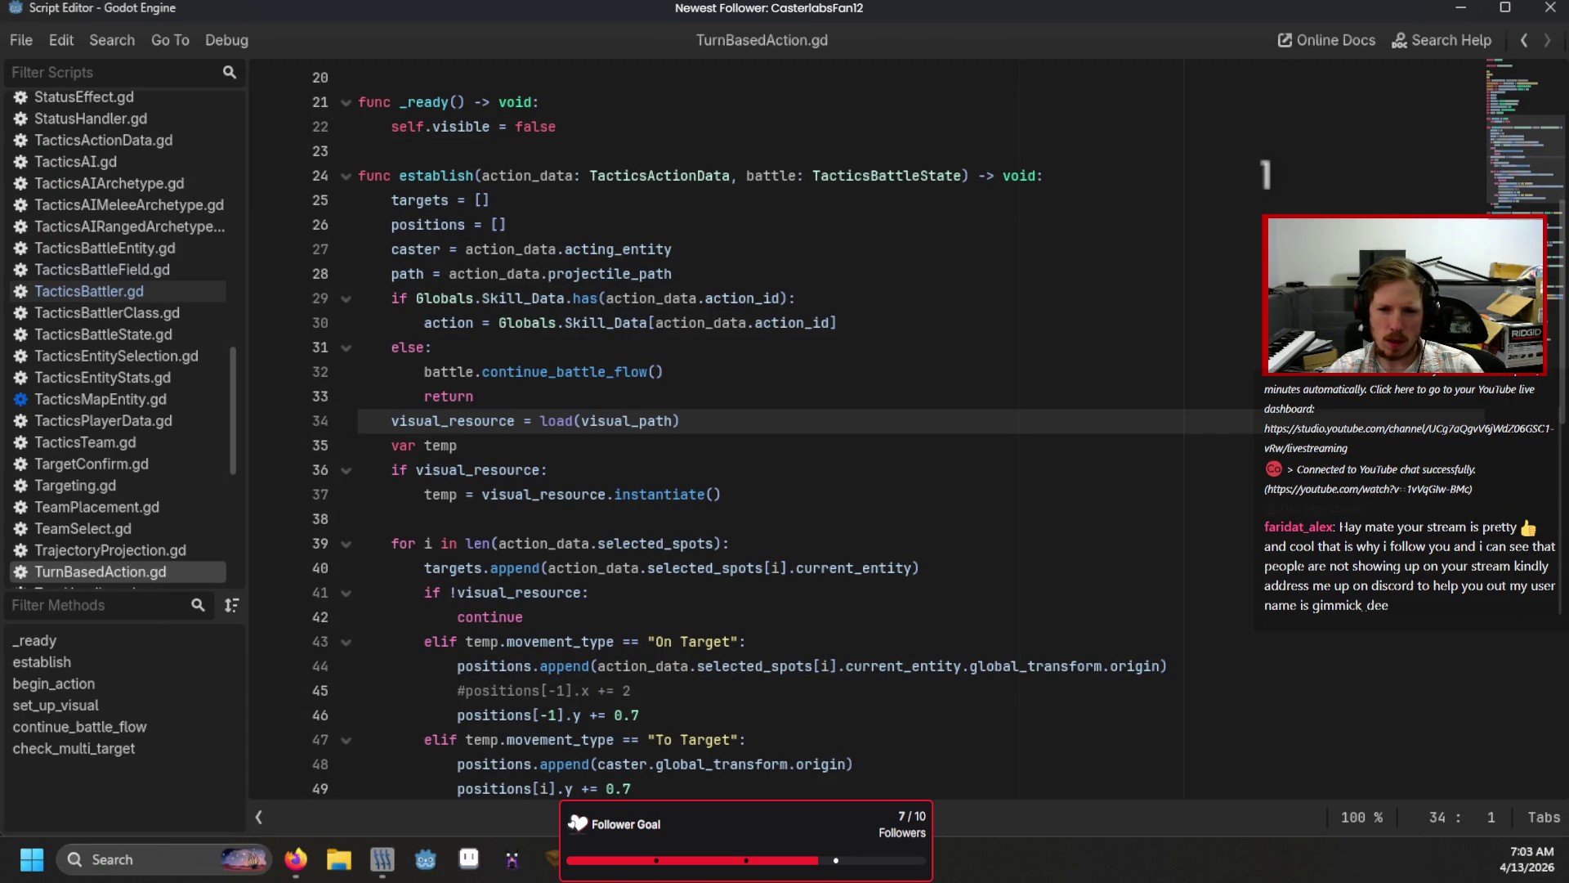
Step: Delete the unnecessary 'await' on line 69 of TacticsBattleField.gd
click(103, 269)
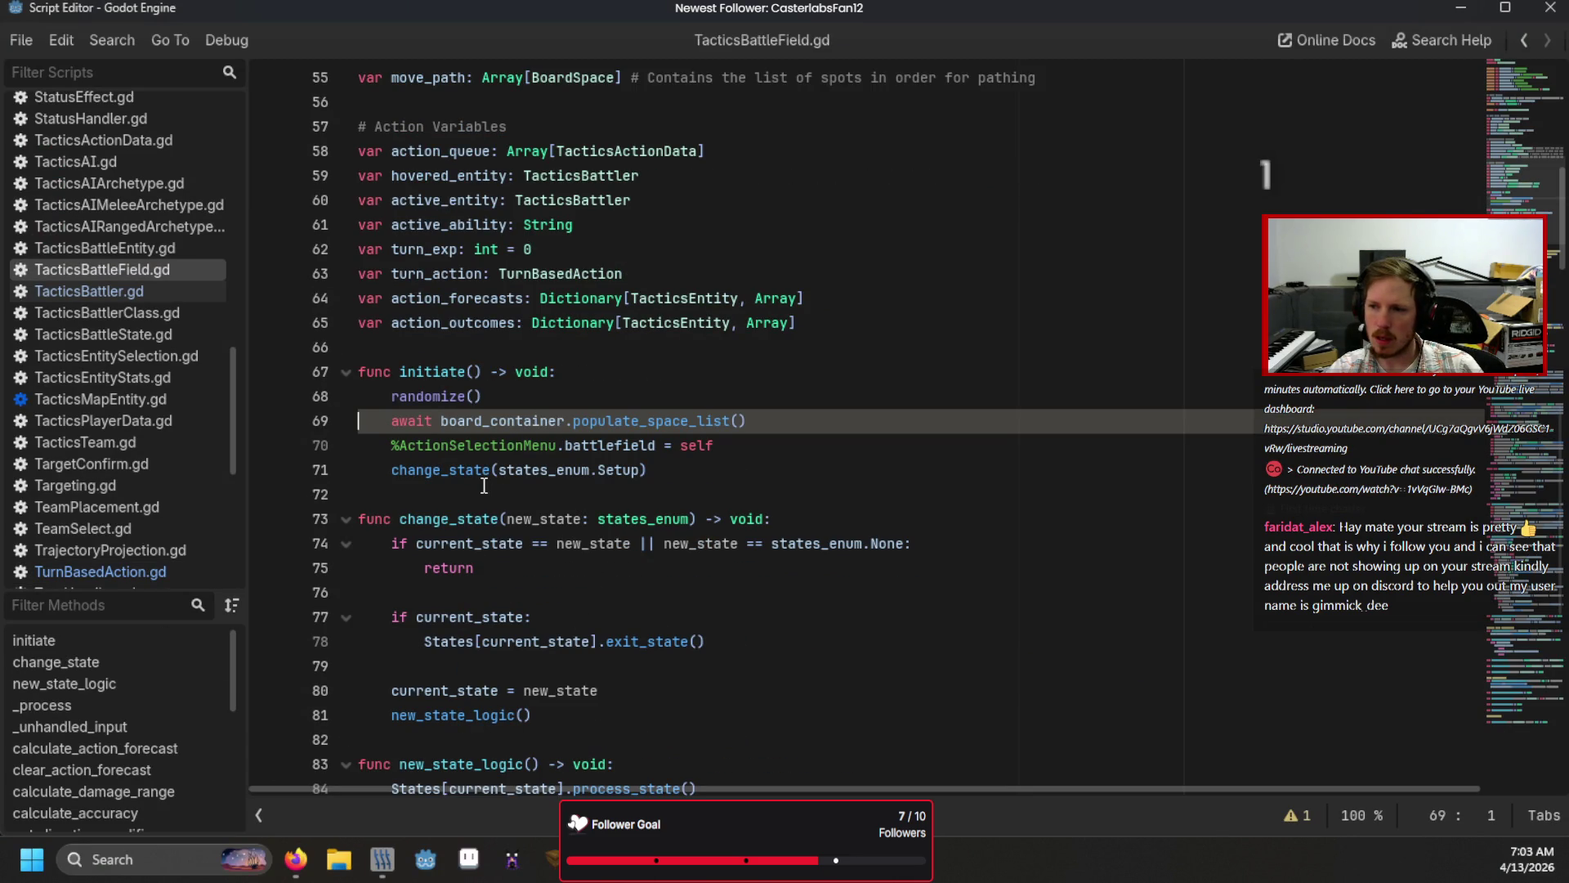
double_click(428, 421)
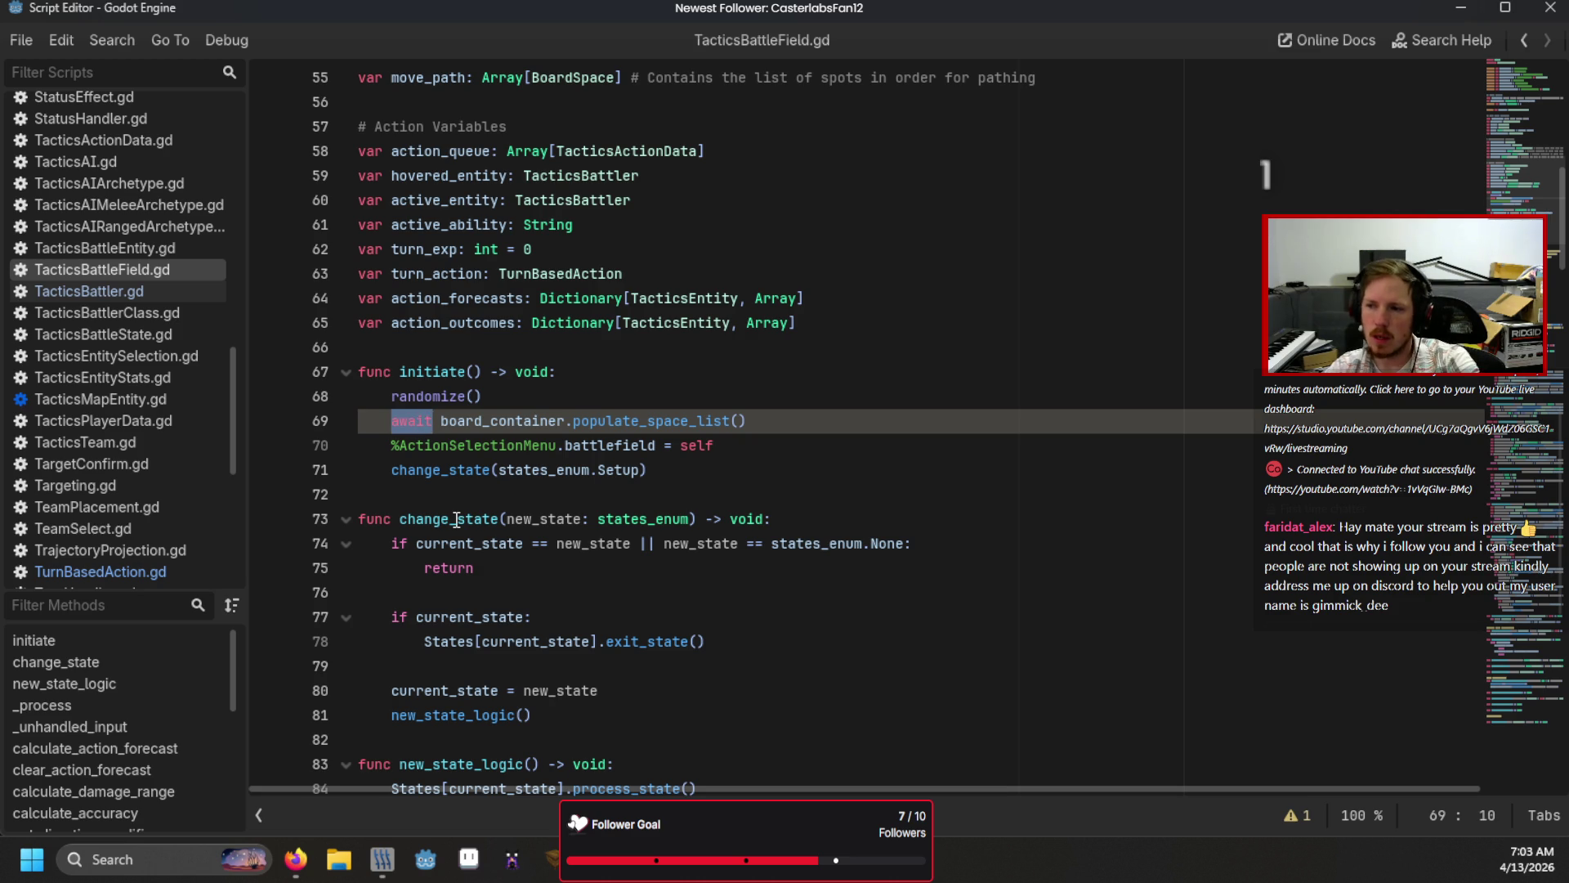
key(Delete)
key(Delete)
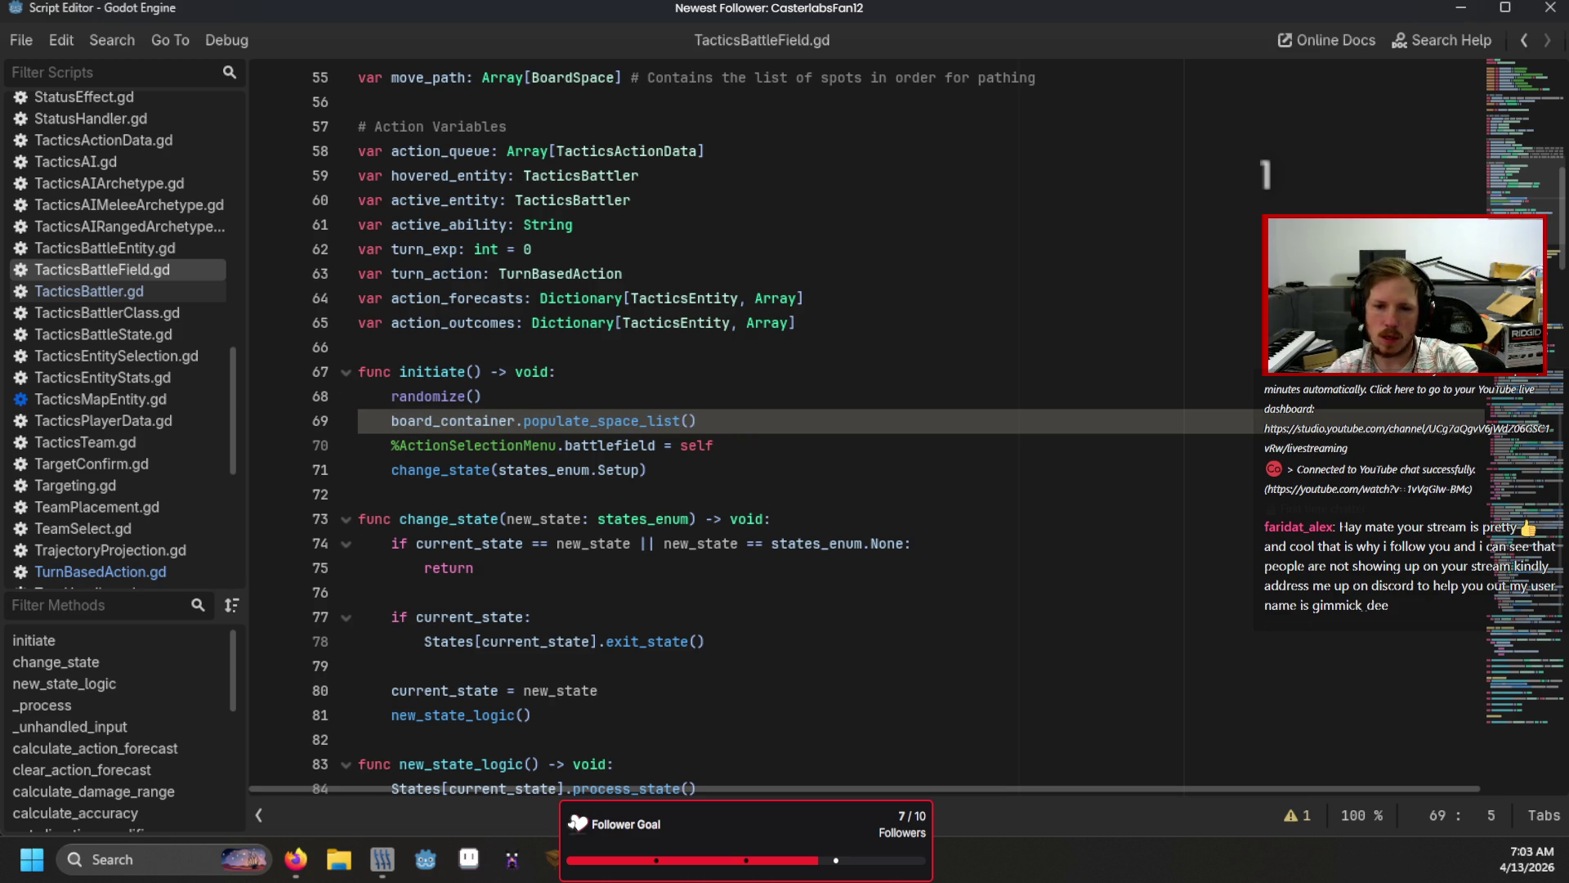
Step: Delete the standalone InteractButton expression on line 20 of ActionSelectionMenu.gd
key(alt+Left)
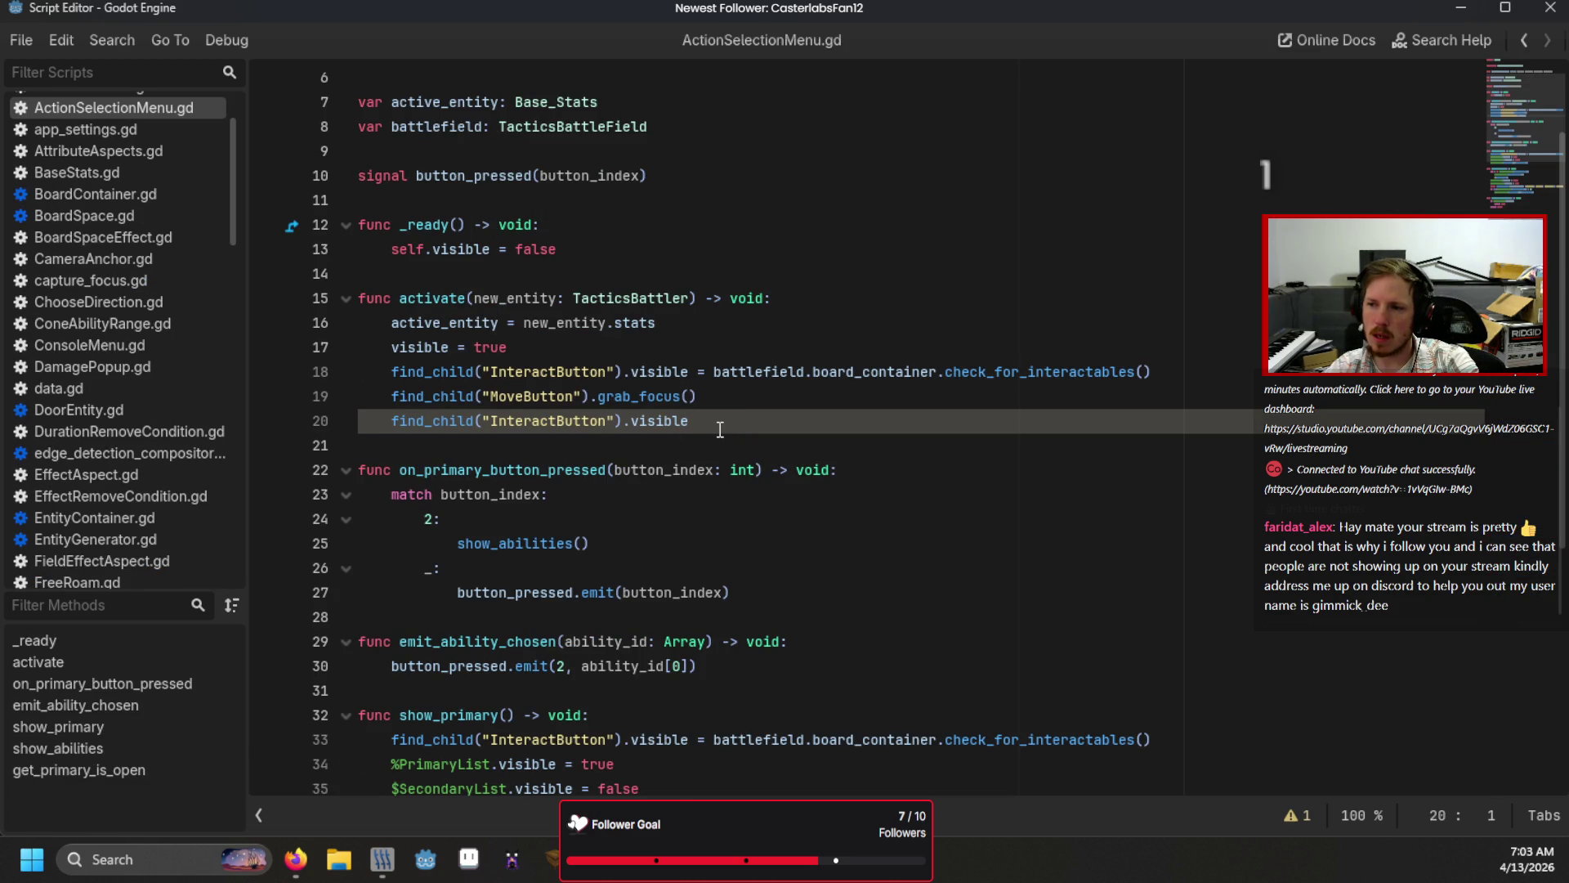
drag(720, 429, 605, 429)
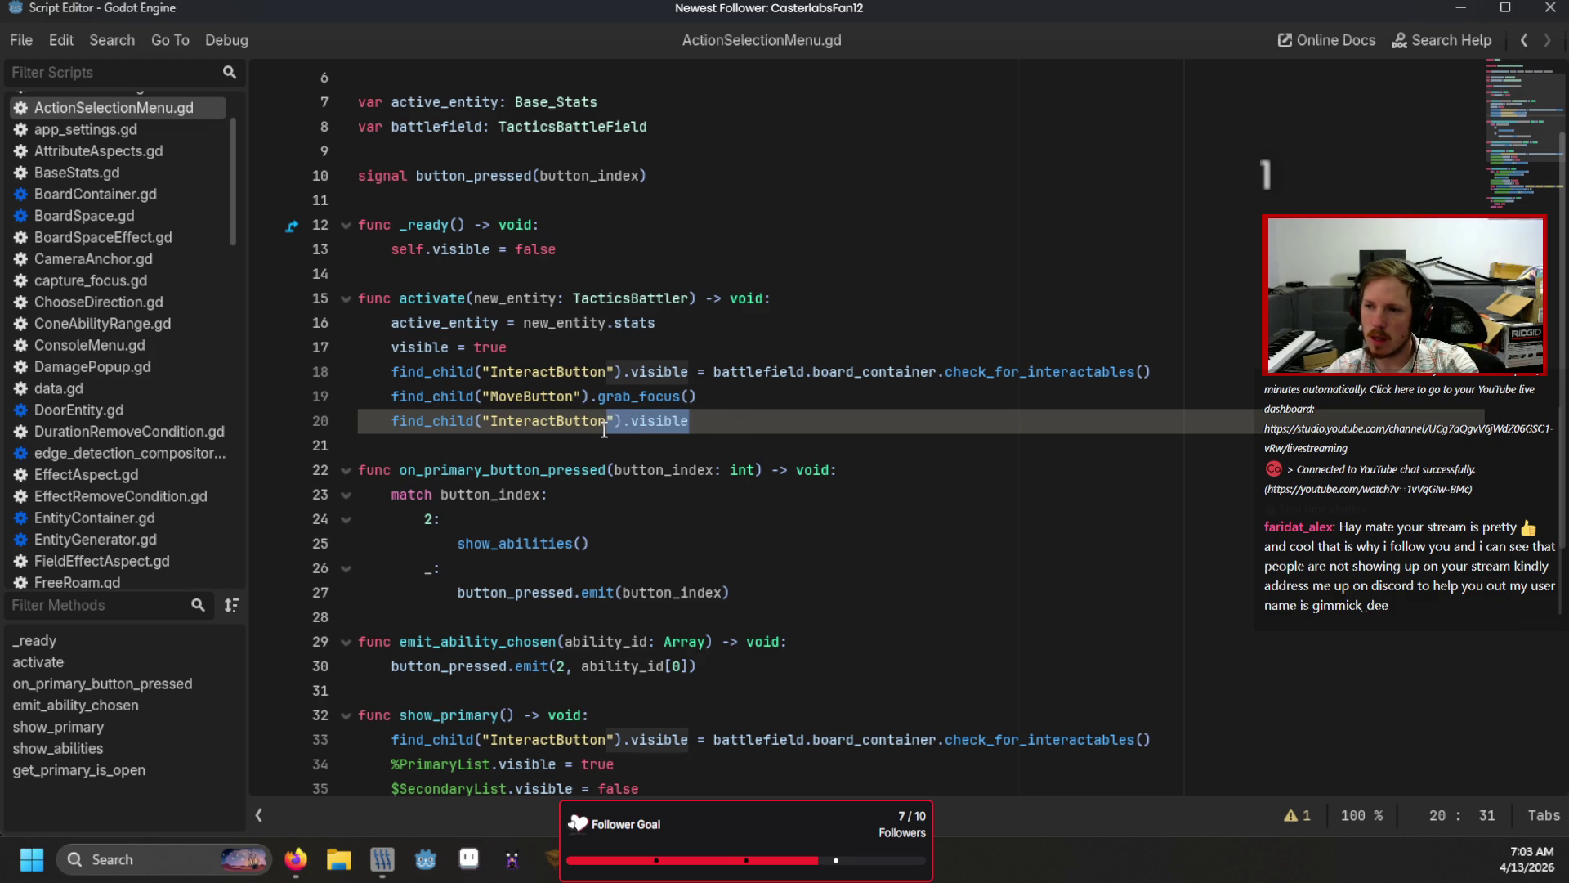
click(703, 424)
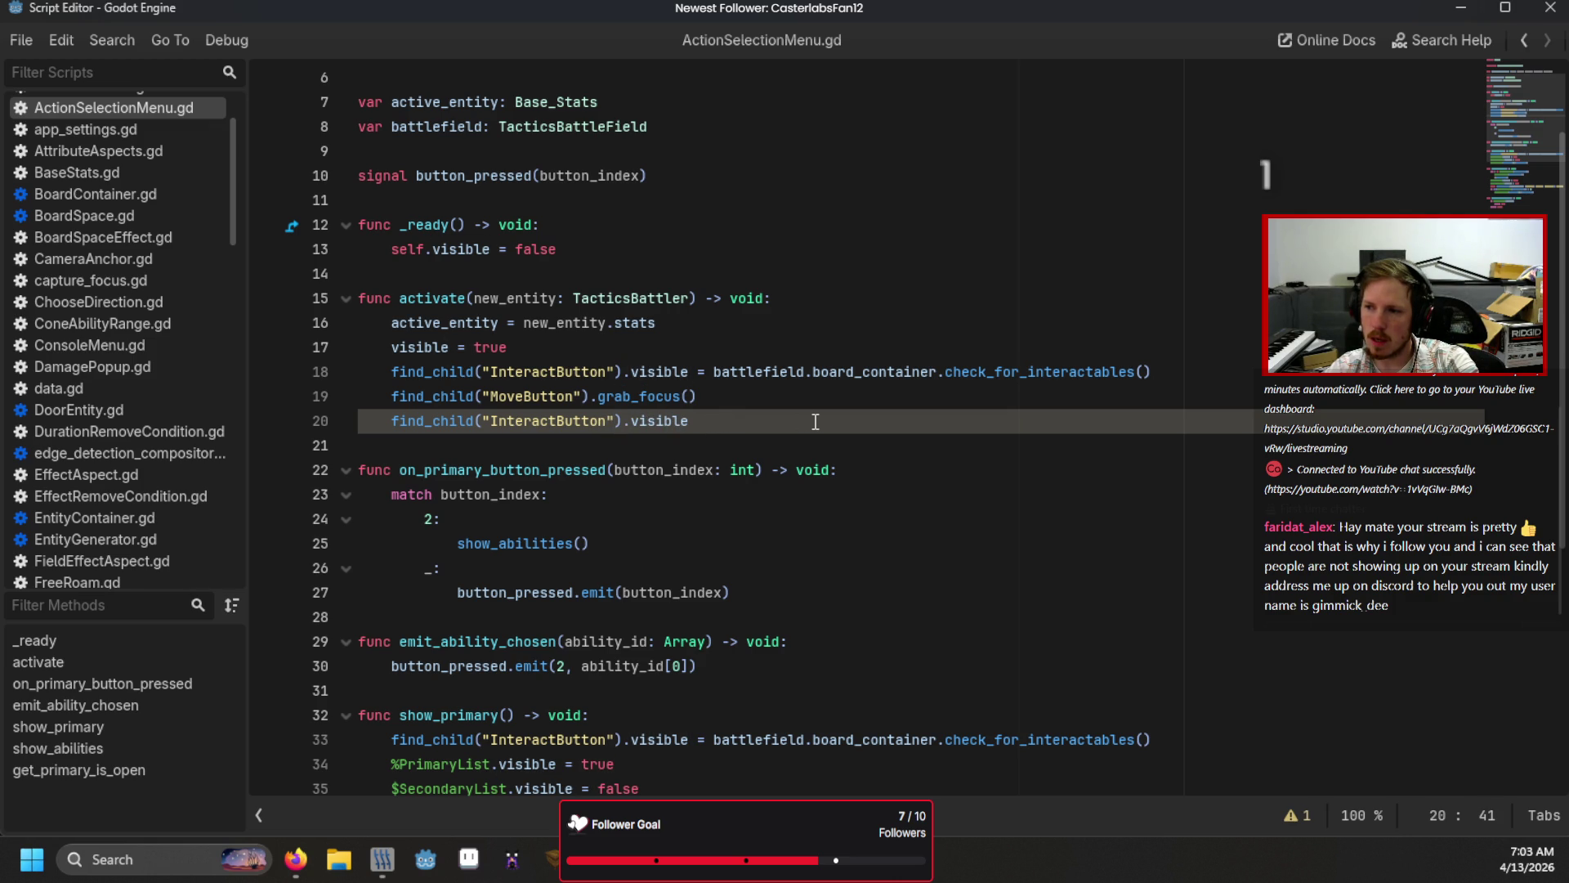
drag(690, 422, 390, 421)
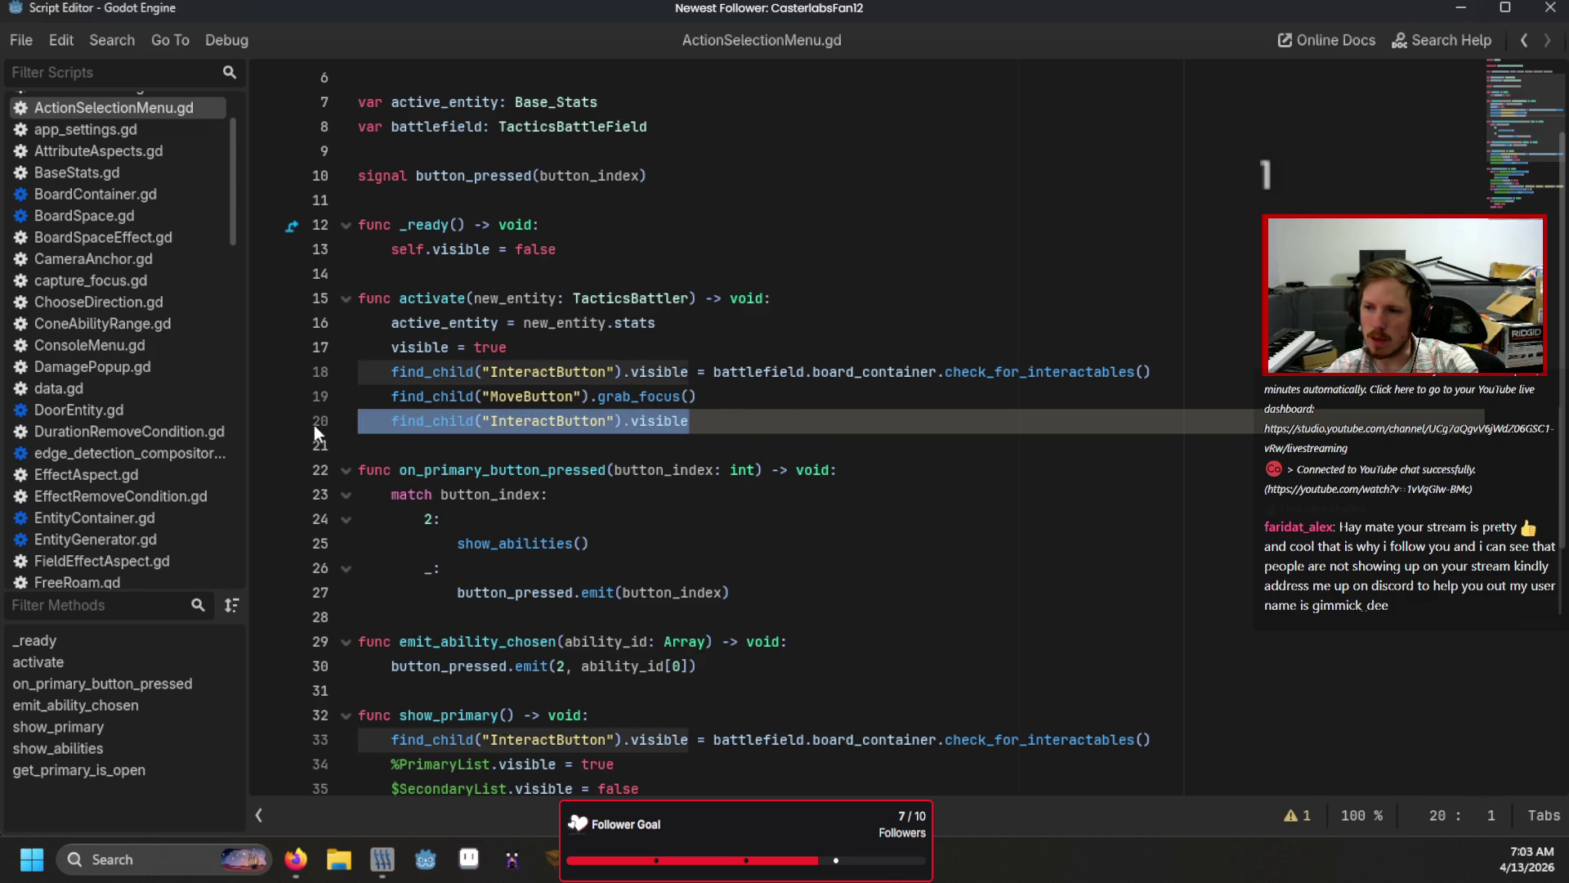
key(BackSpace)
key(BackSpace)
Step: Replace battlefield.board_container with TacticsBoard on line 25 of PerformAction.gd, then save and run
key(alt+Left)
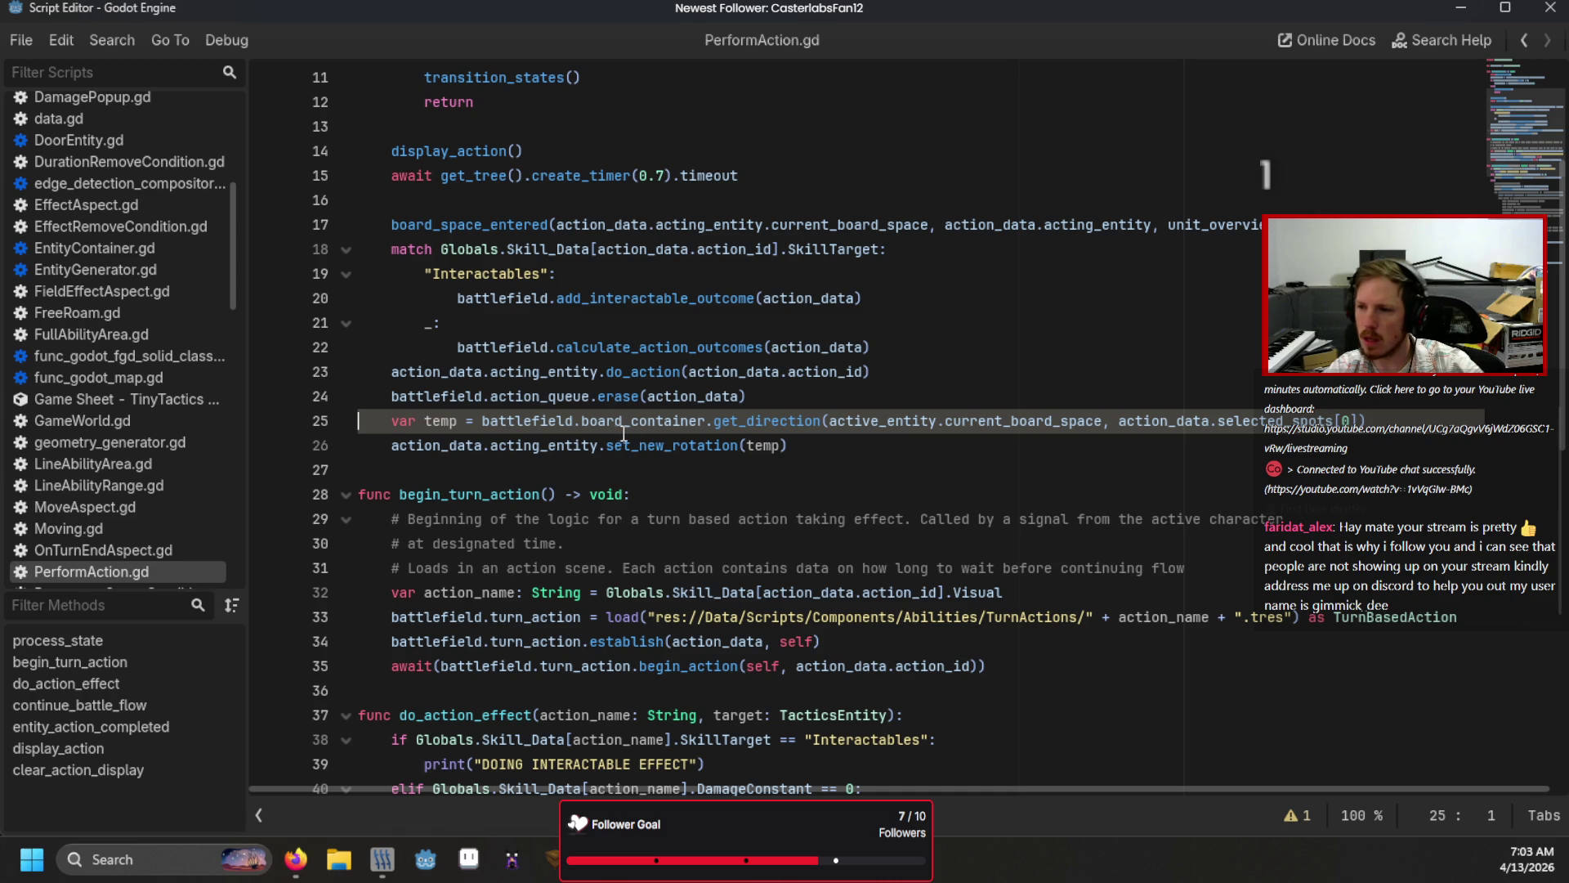
click(706, 422)
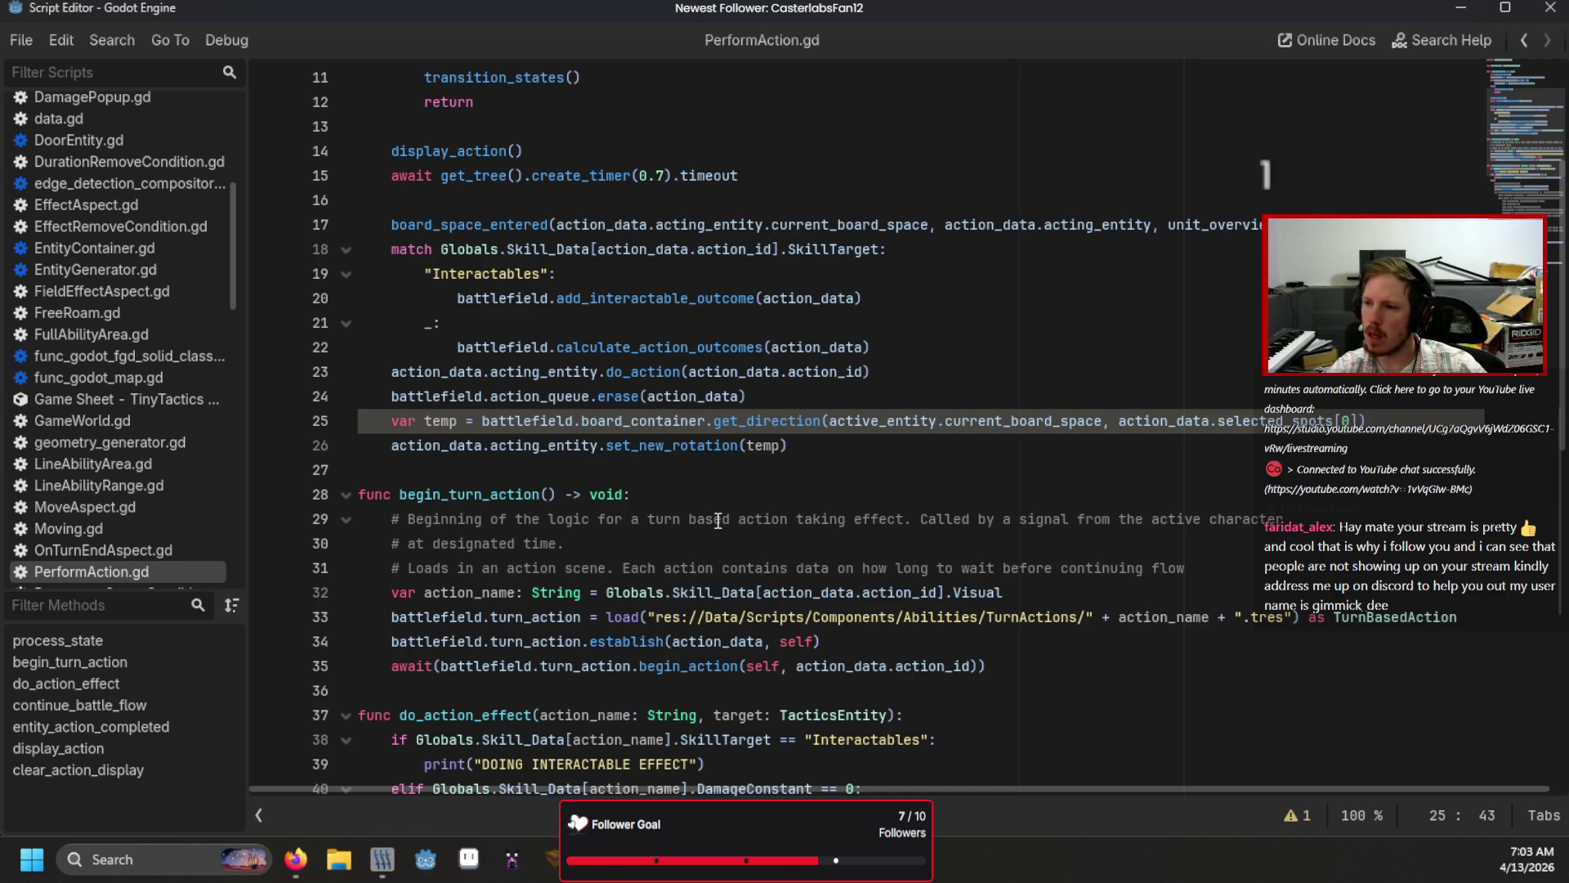
key(ctrl+shift+Left)
key(ctrl+shift+Left)
text(Tact)
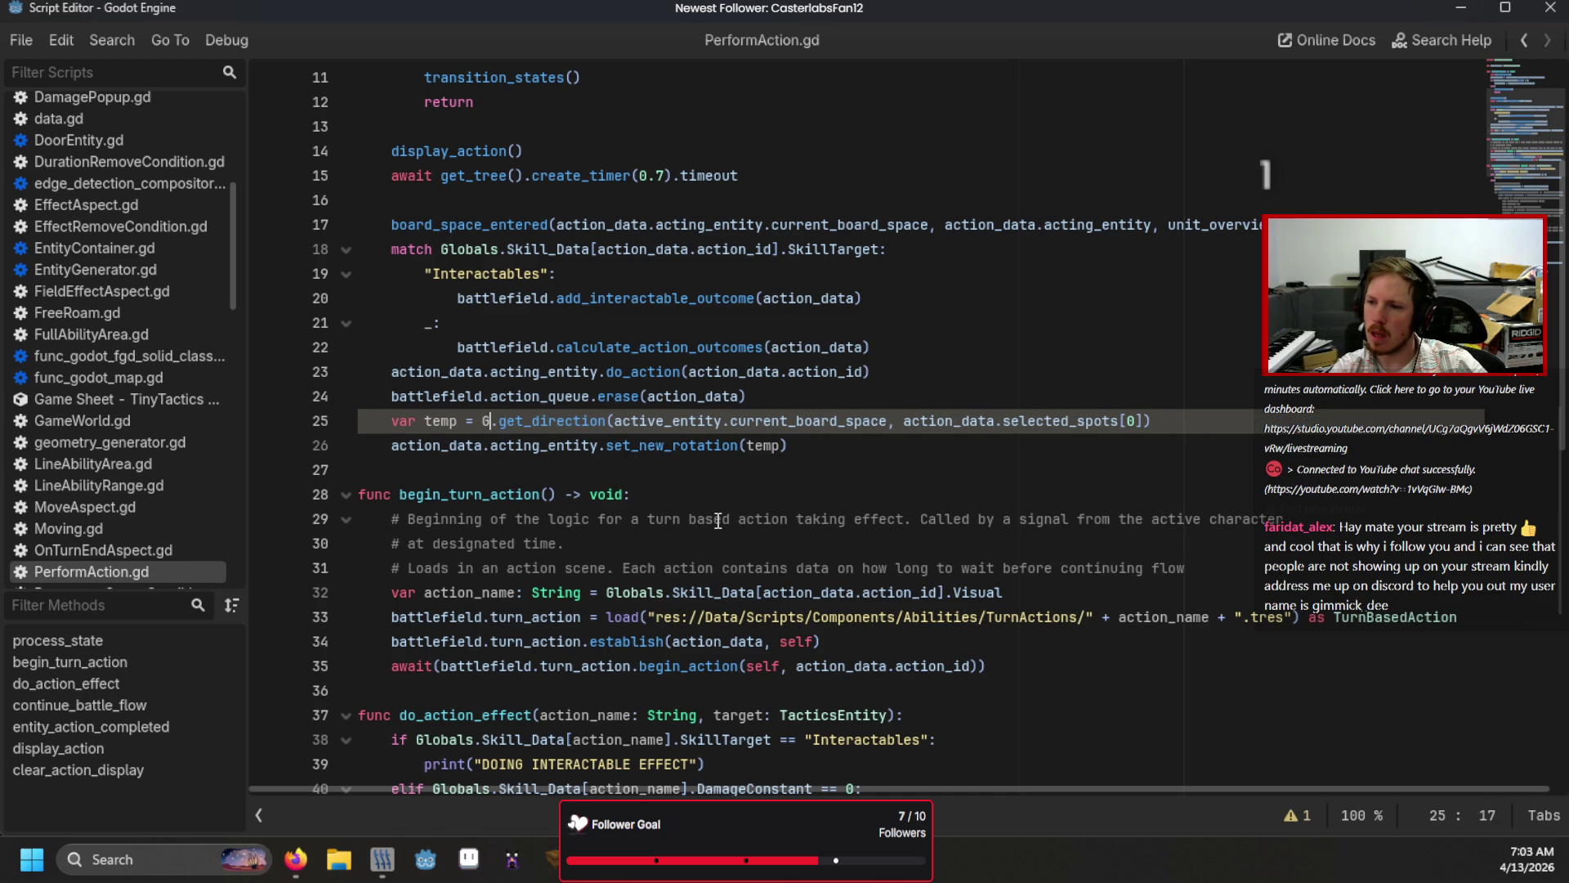
text(ics)
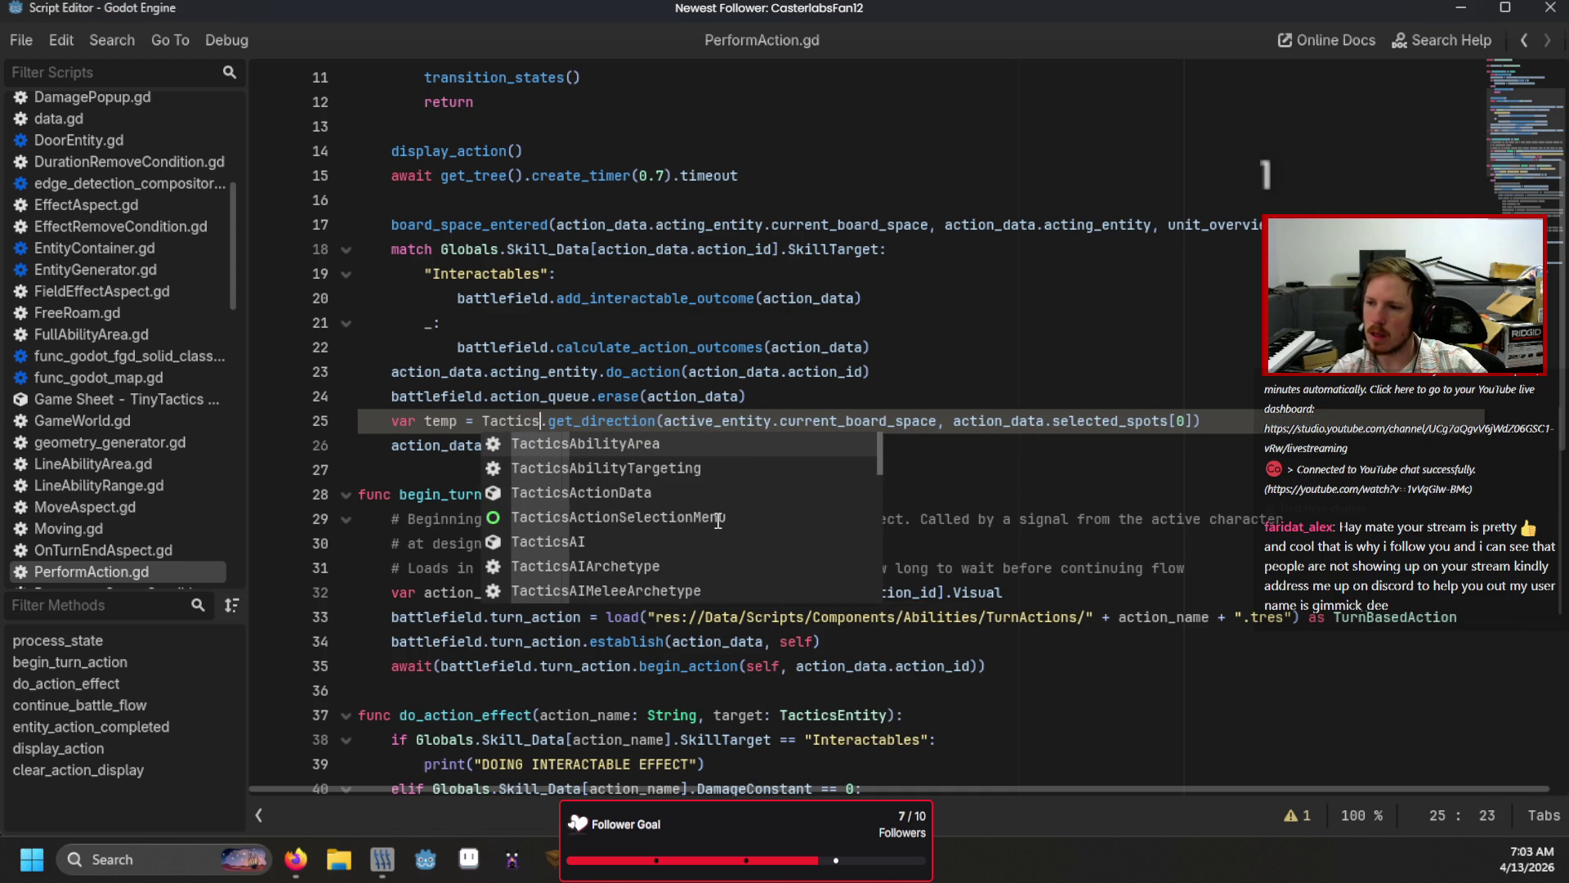
text(Board)
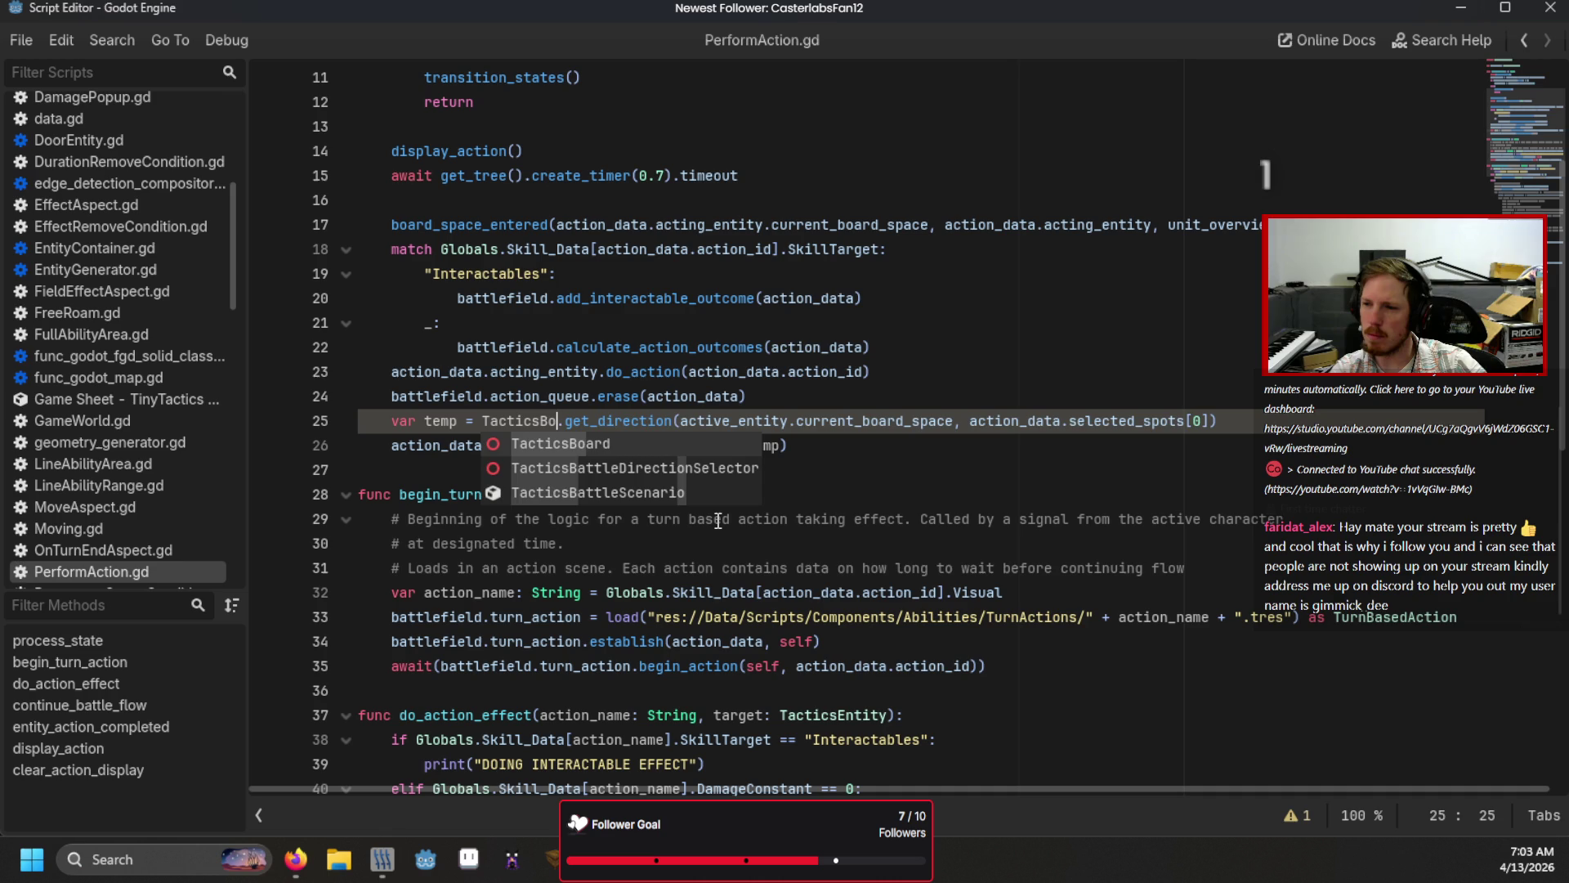
key(Return)
click(826, 463)
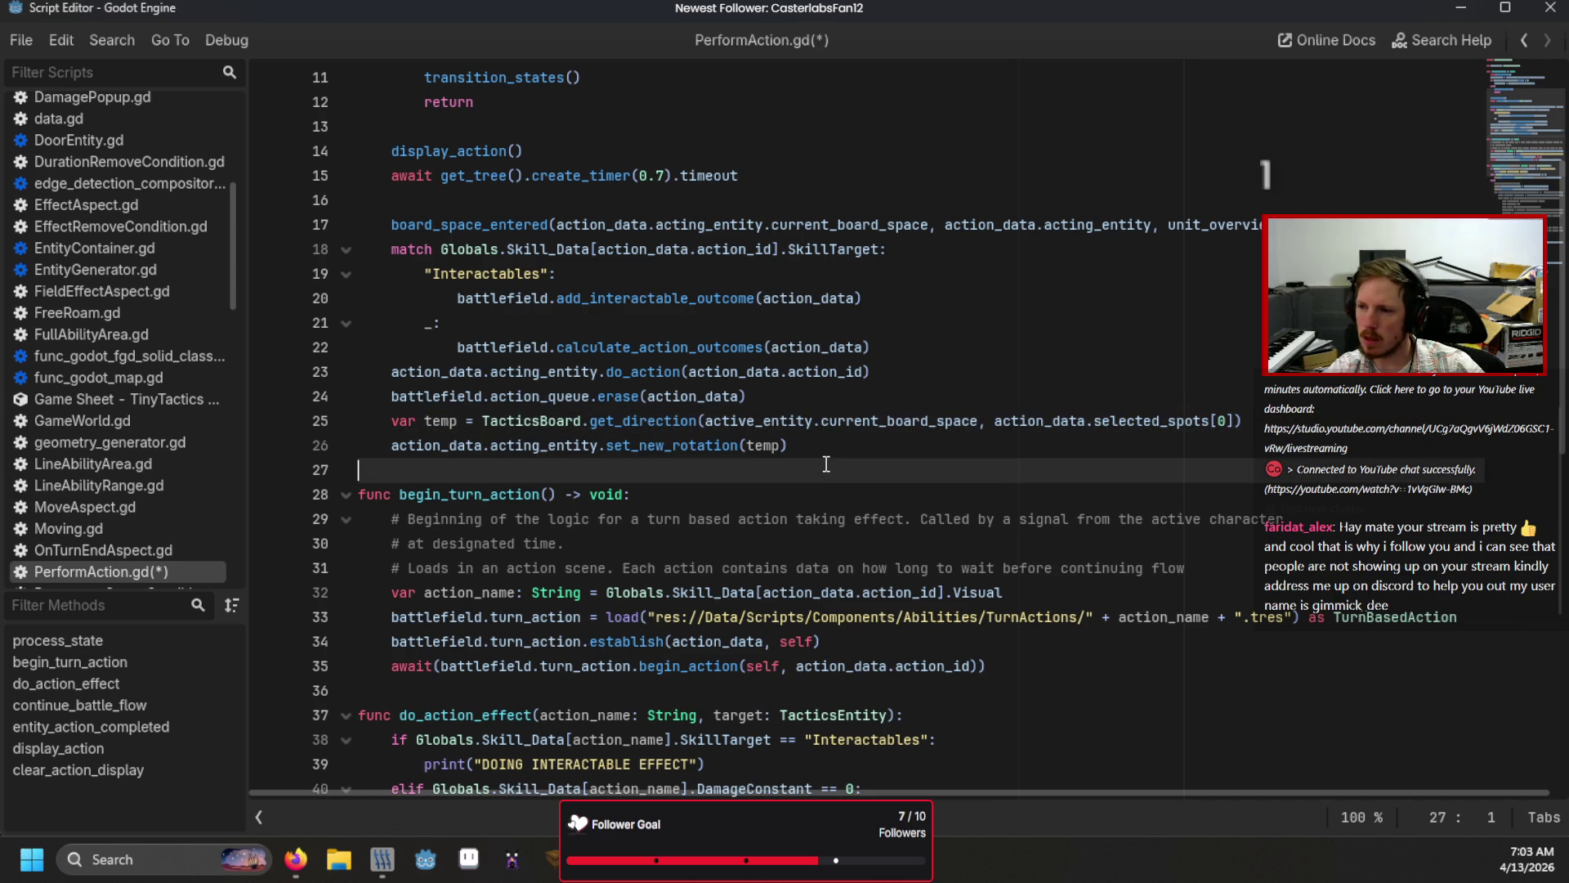
key(F5)
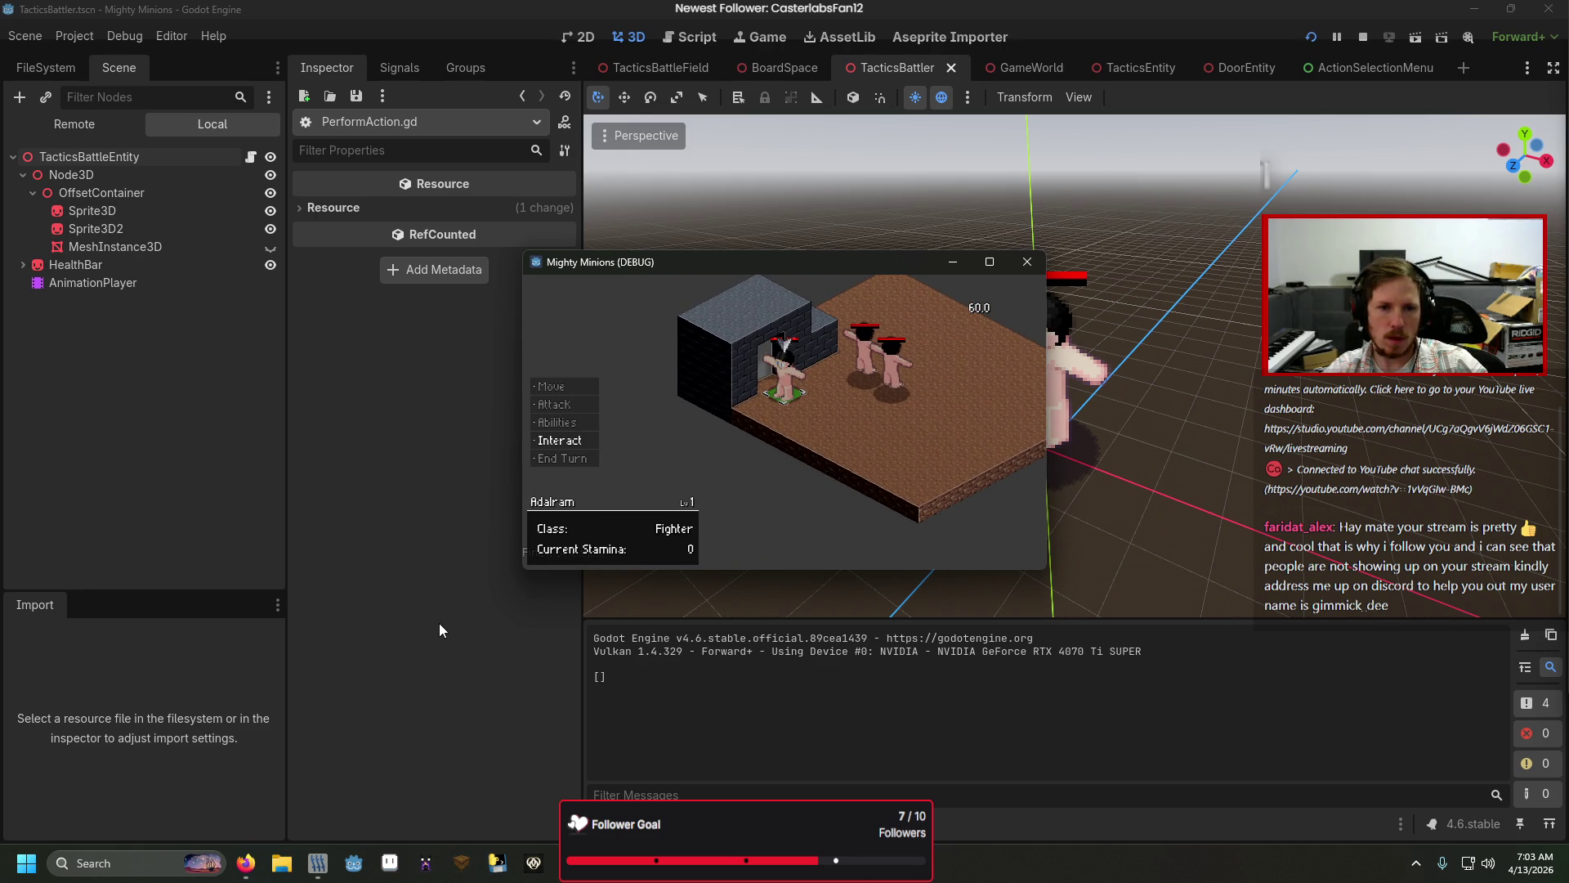
Step: Use Interact, stop the game, and inspect the remaining TurnBasedAction.gd:34 'Resource file not found' error
key(Return)
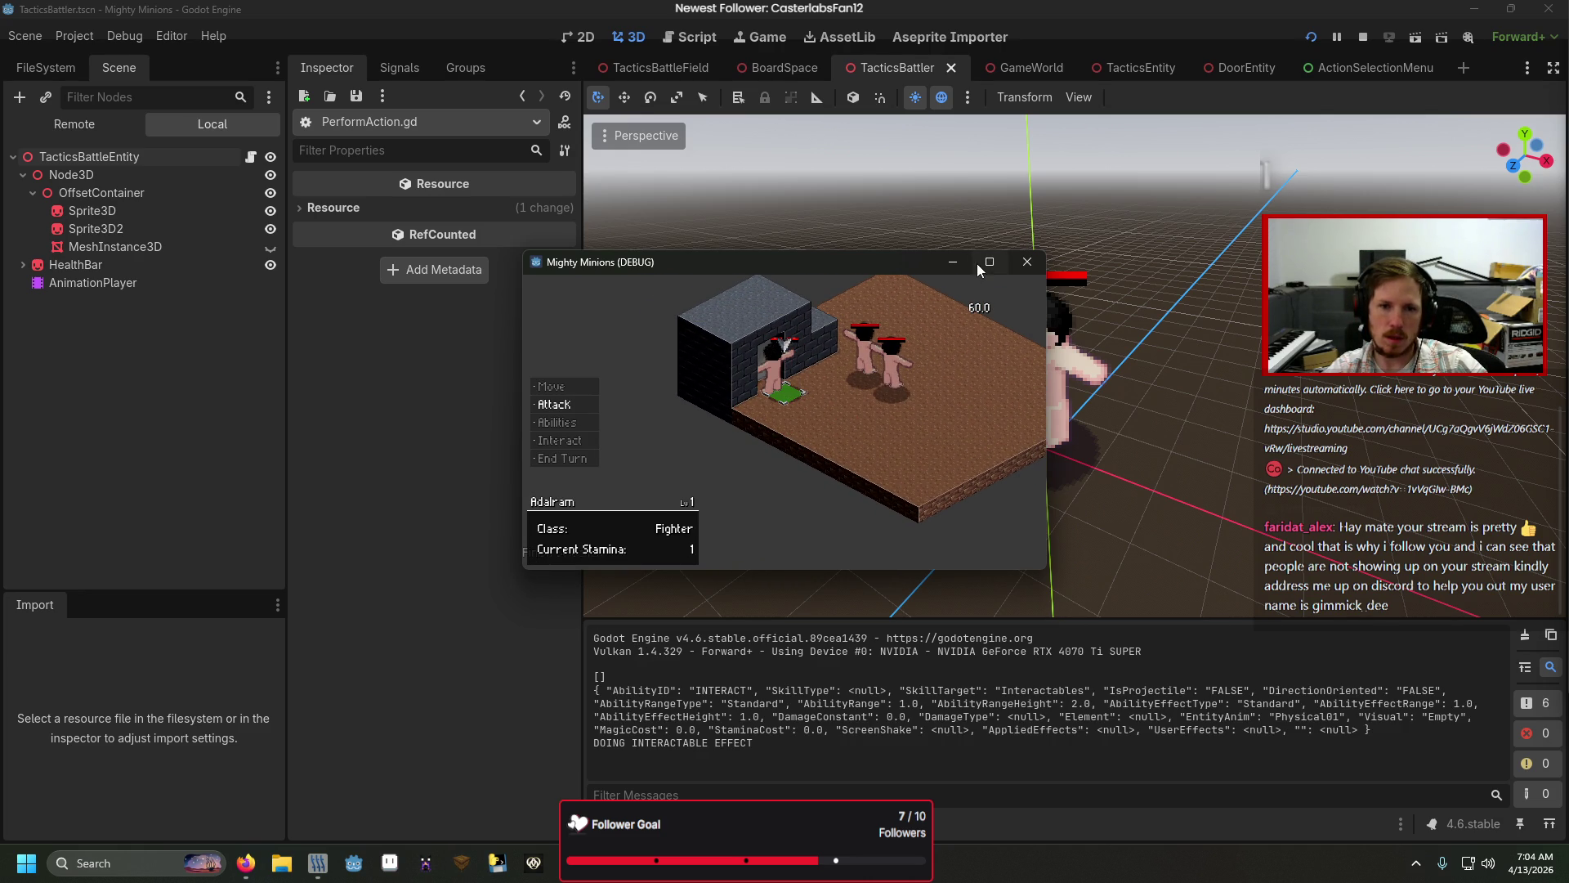
click(1027, 260)
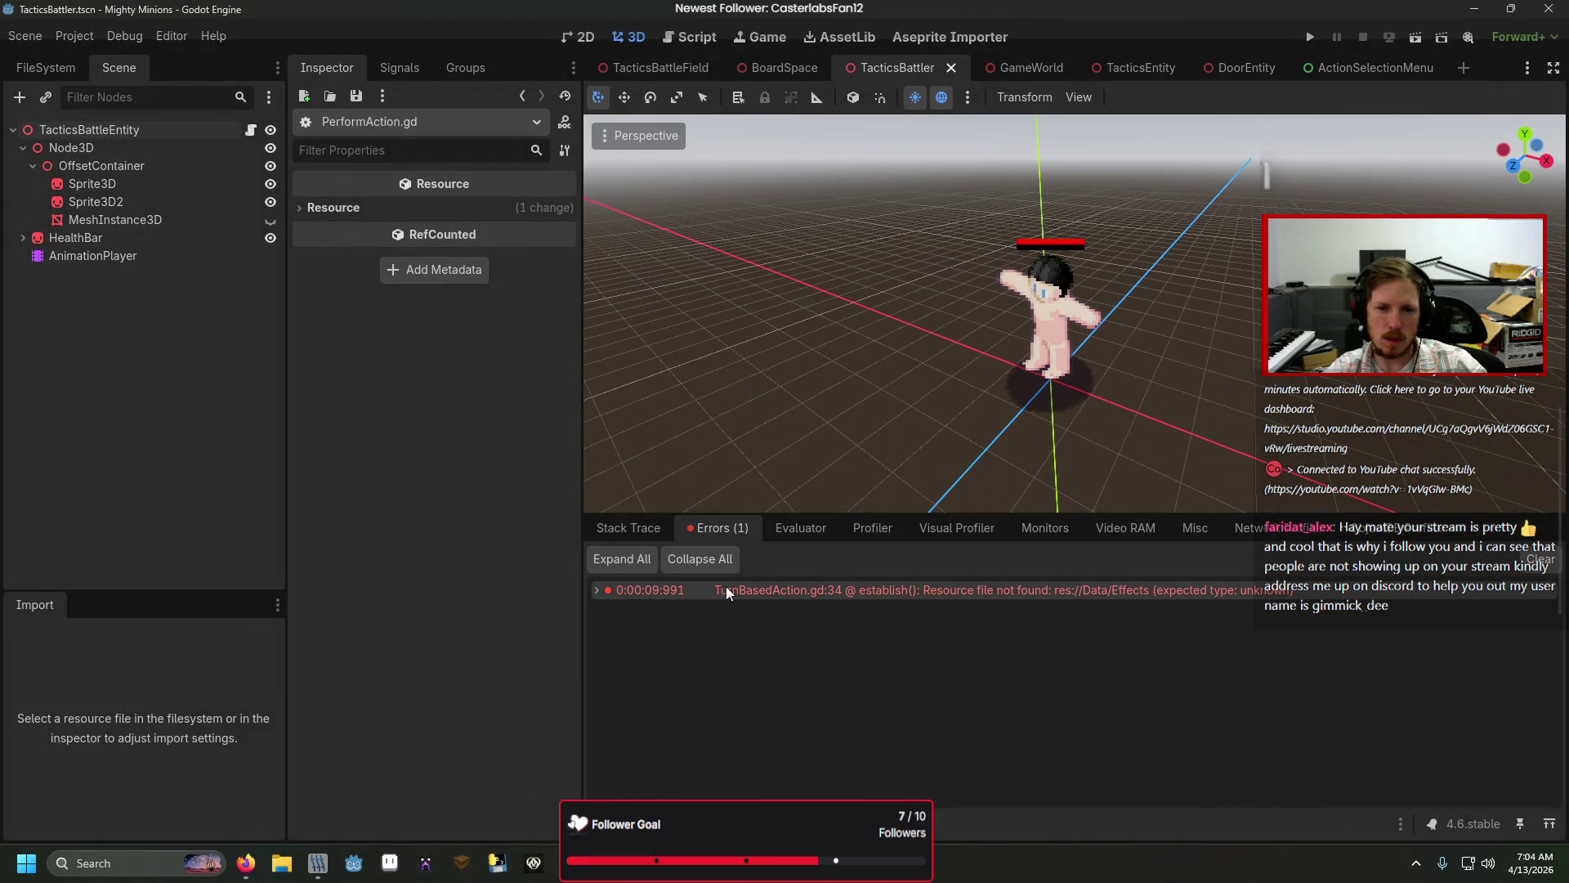
double_click(727, 590)
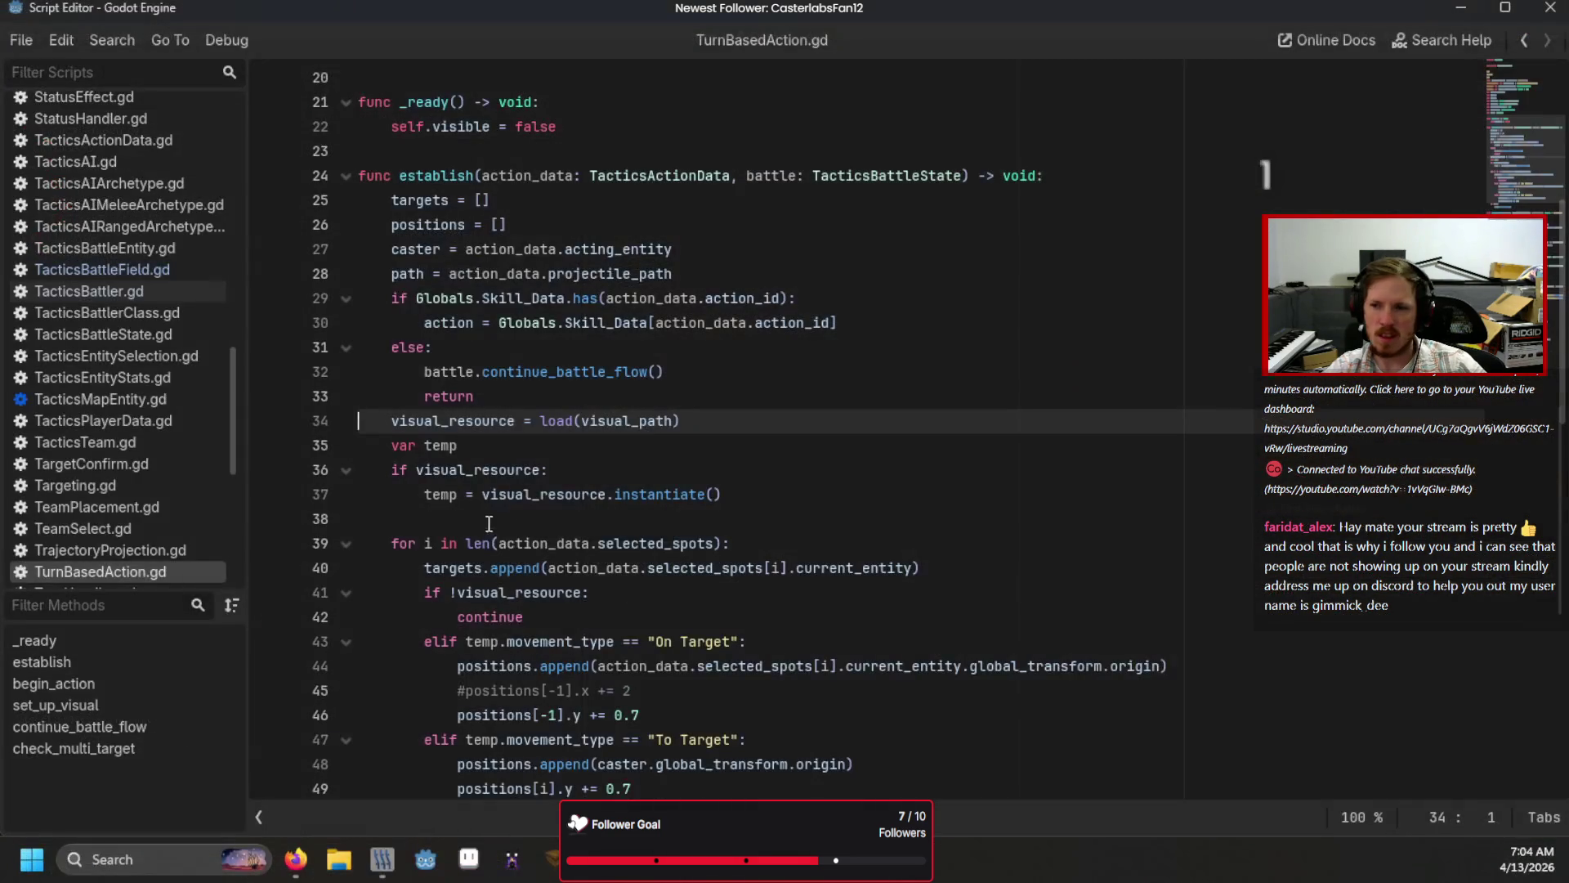
right_click(1190, 582)
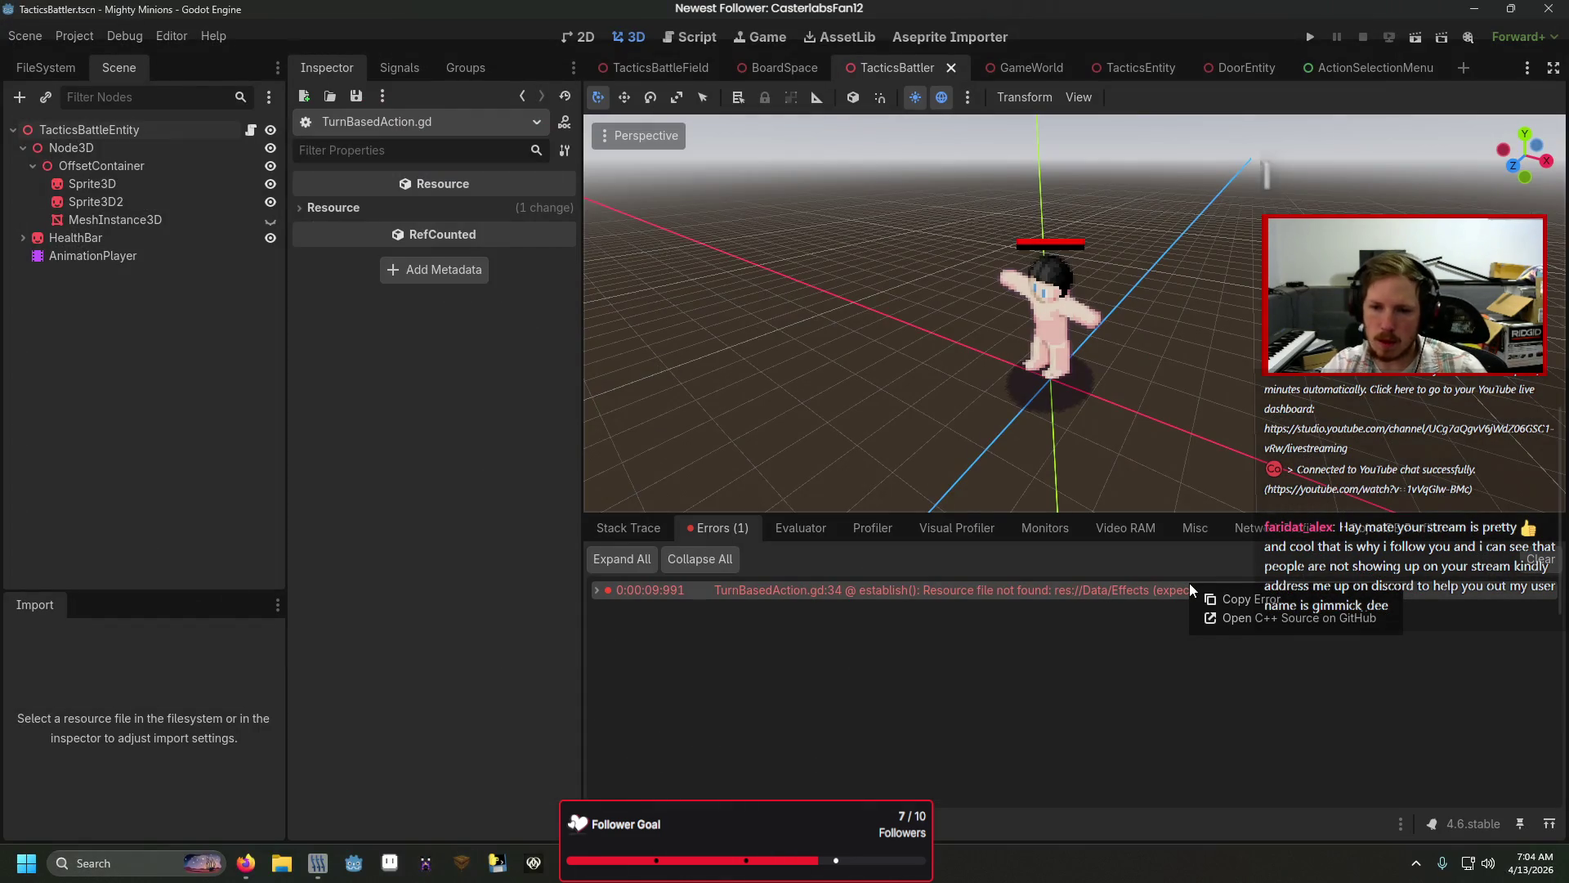
click(1203, 675)
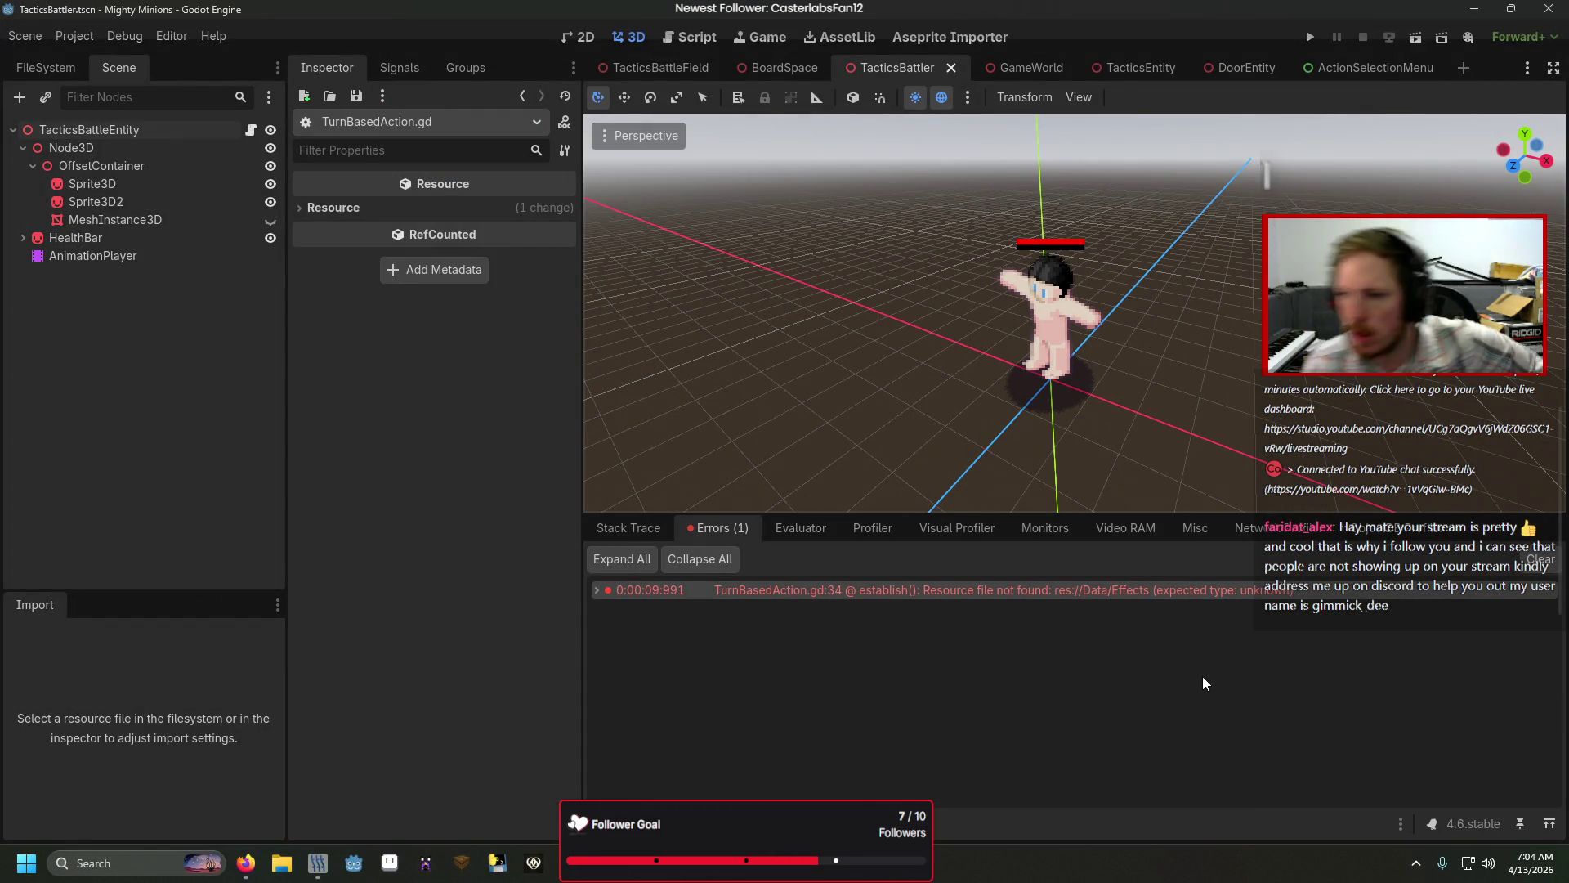
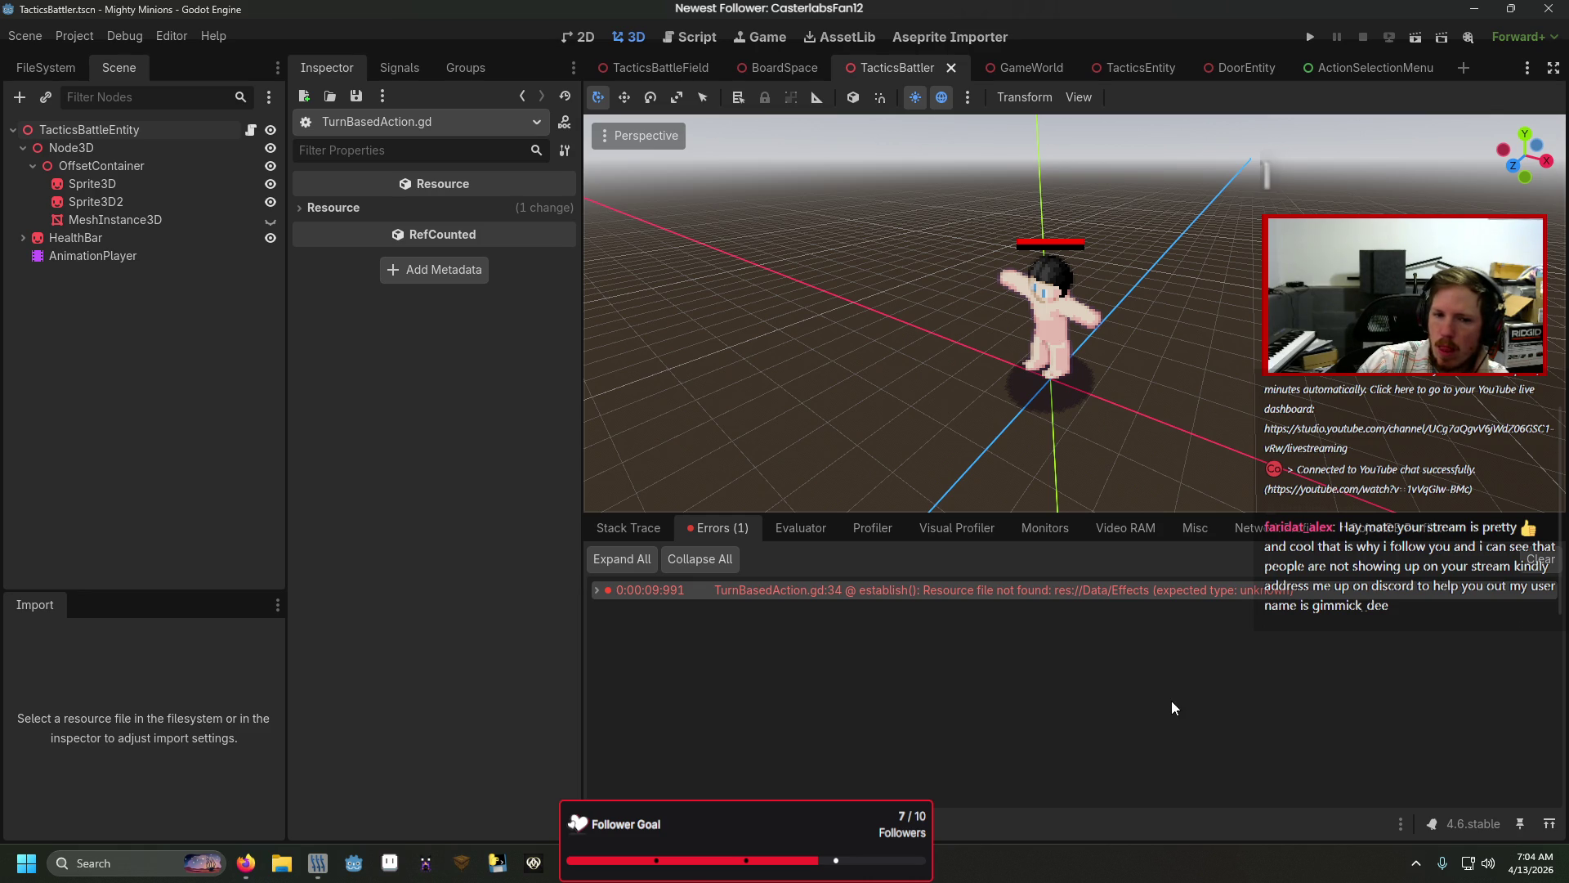
Step: Open DoorEntity.gd, then jump to its parent script TacticsMapEntity.gd from the extends line
mouse_move(1237, 590)
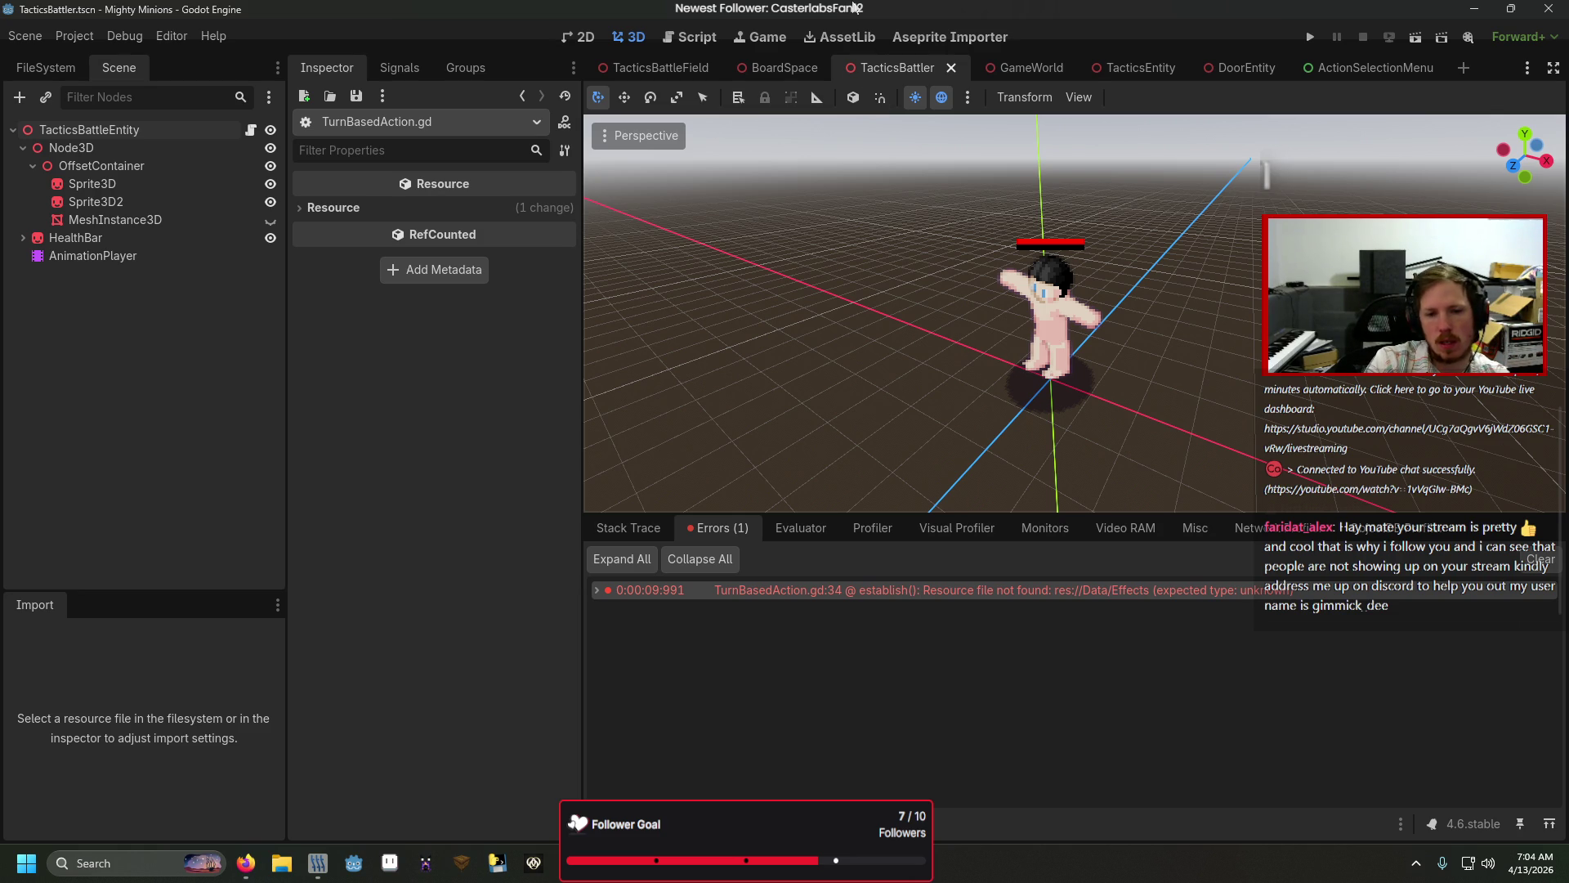
click(1132, 67)
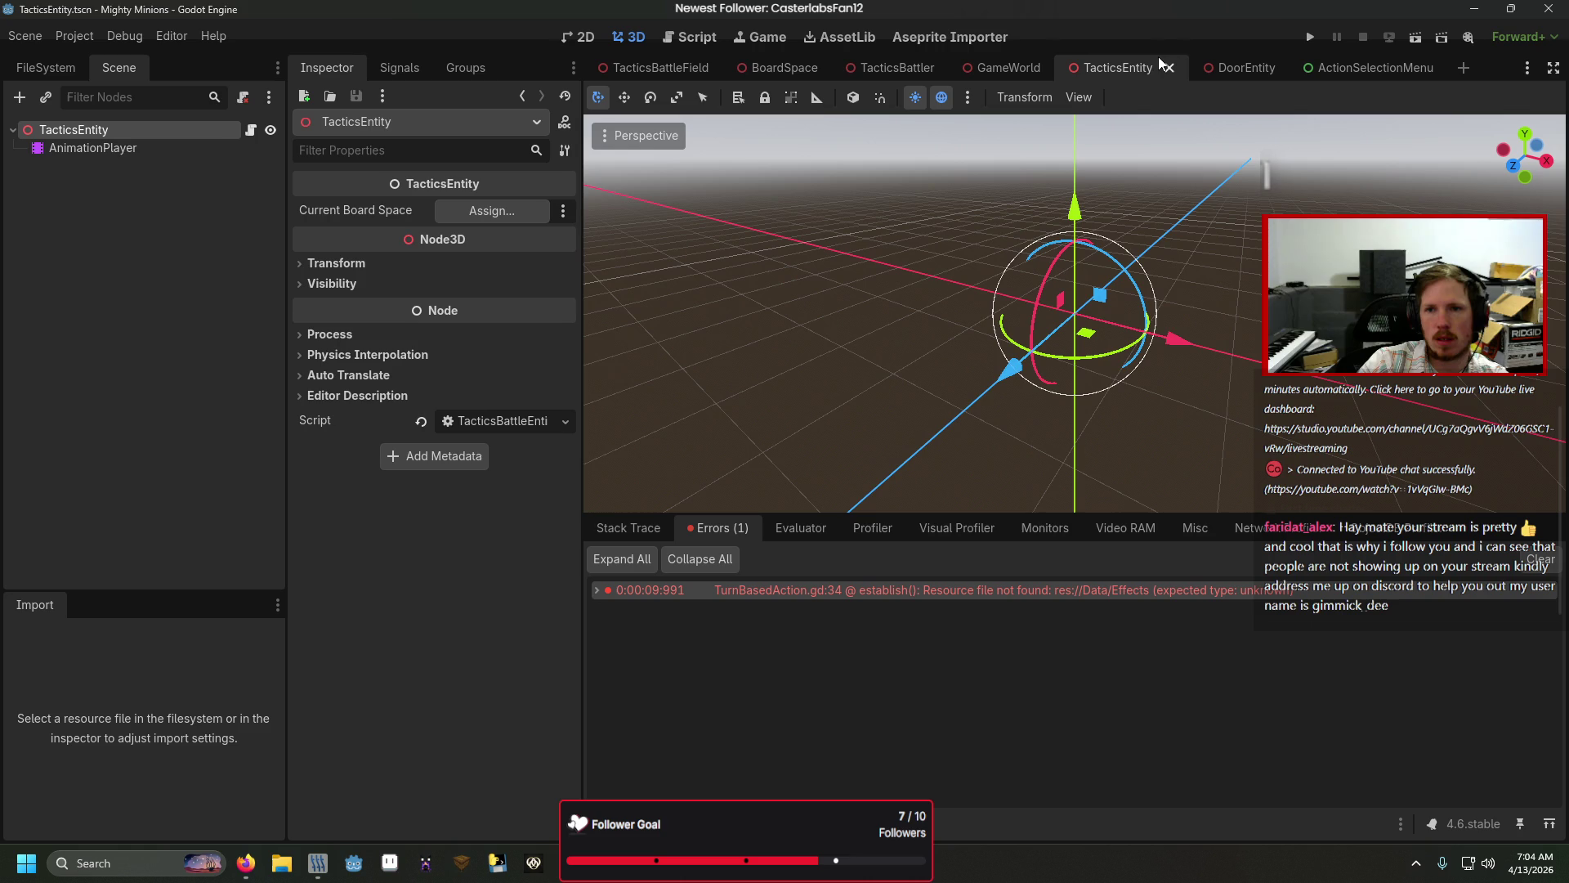
click(250, 129)
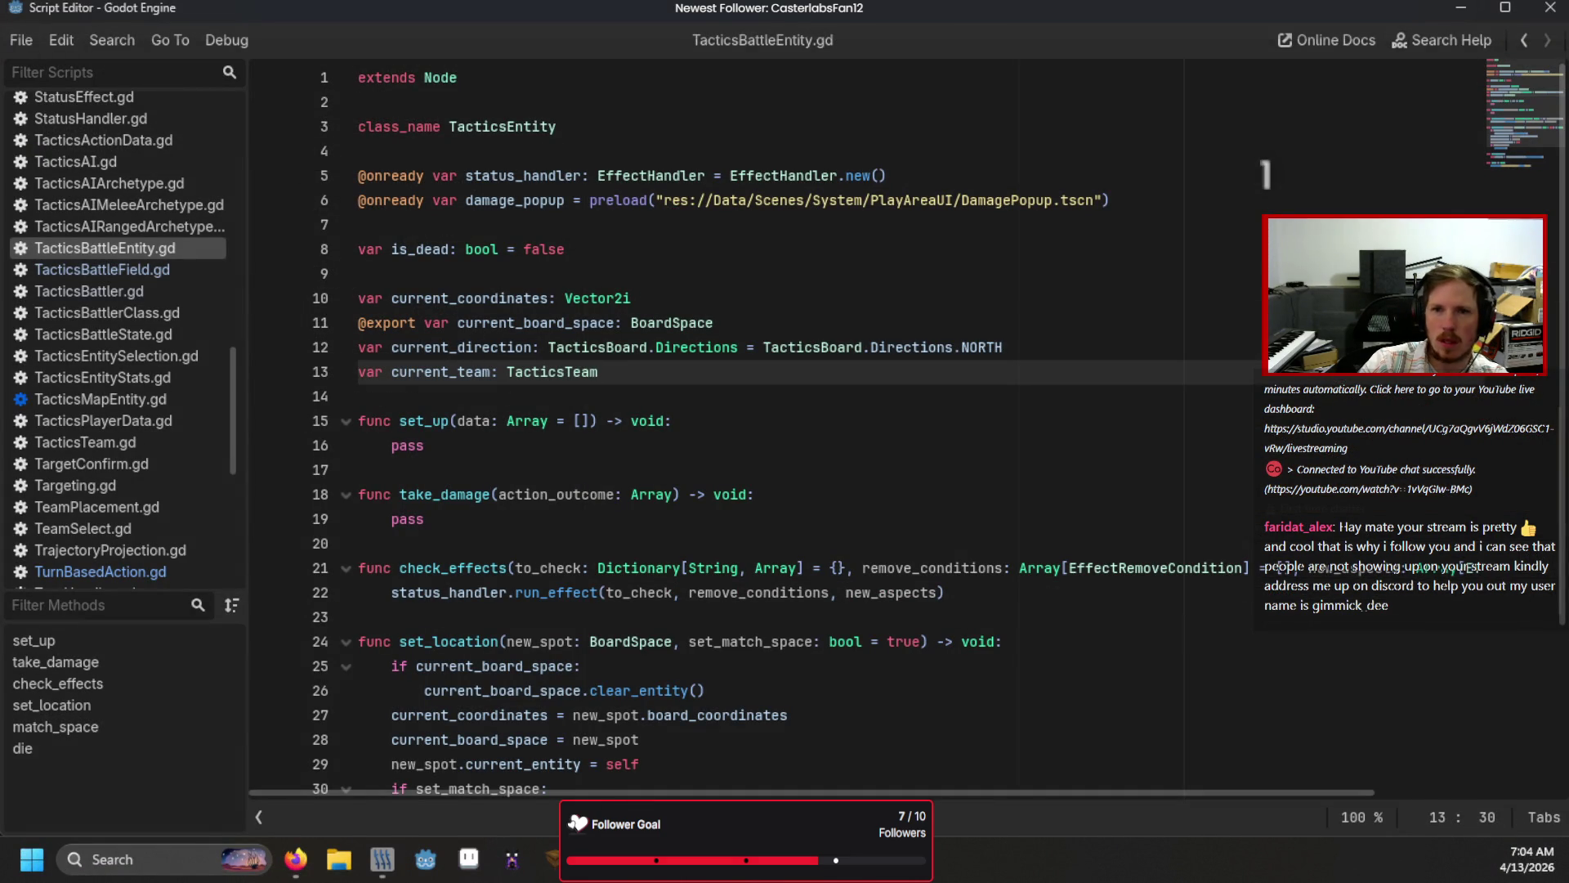
key(alt+Tab)
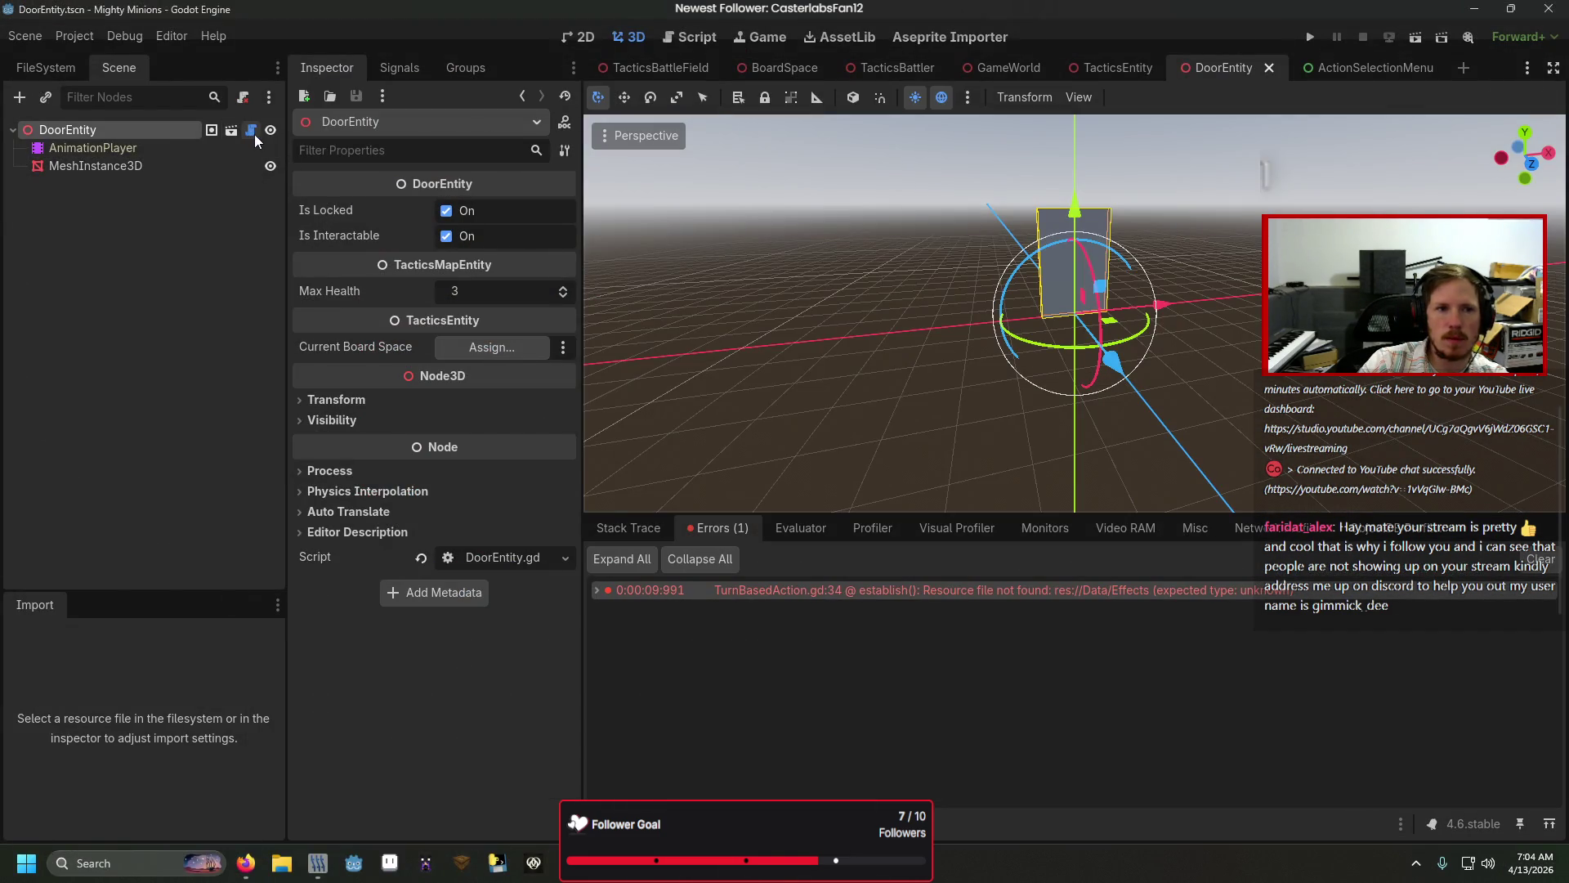
click(254, 134)
ctrl+click(507, 155)
ctrl+click(526, 102)
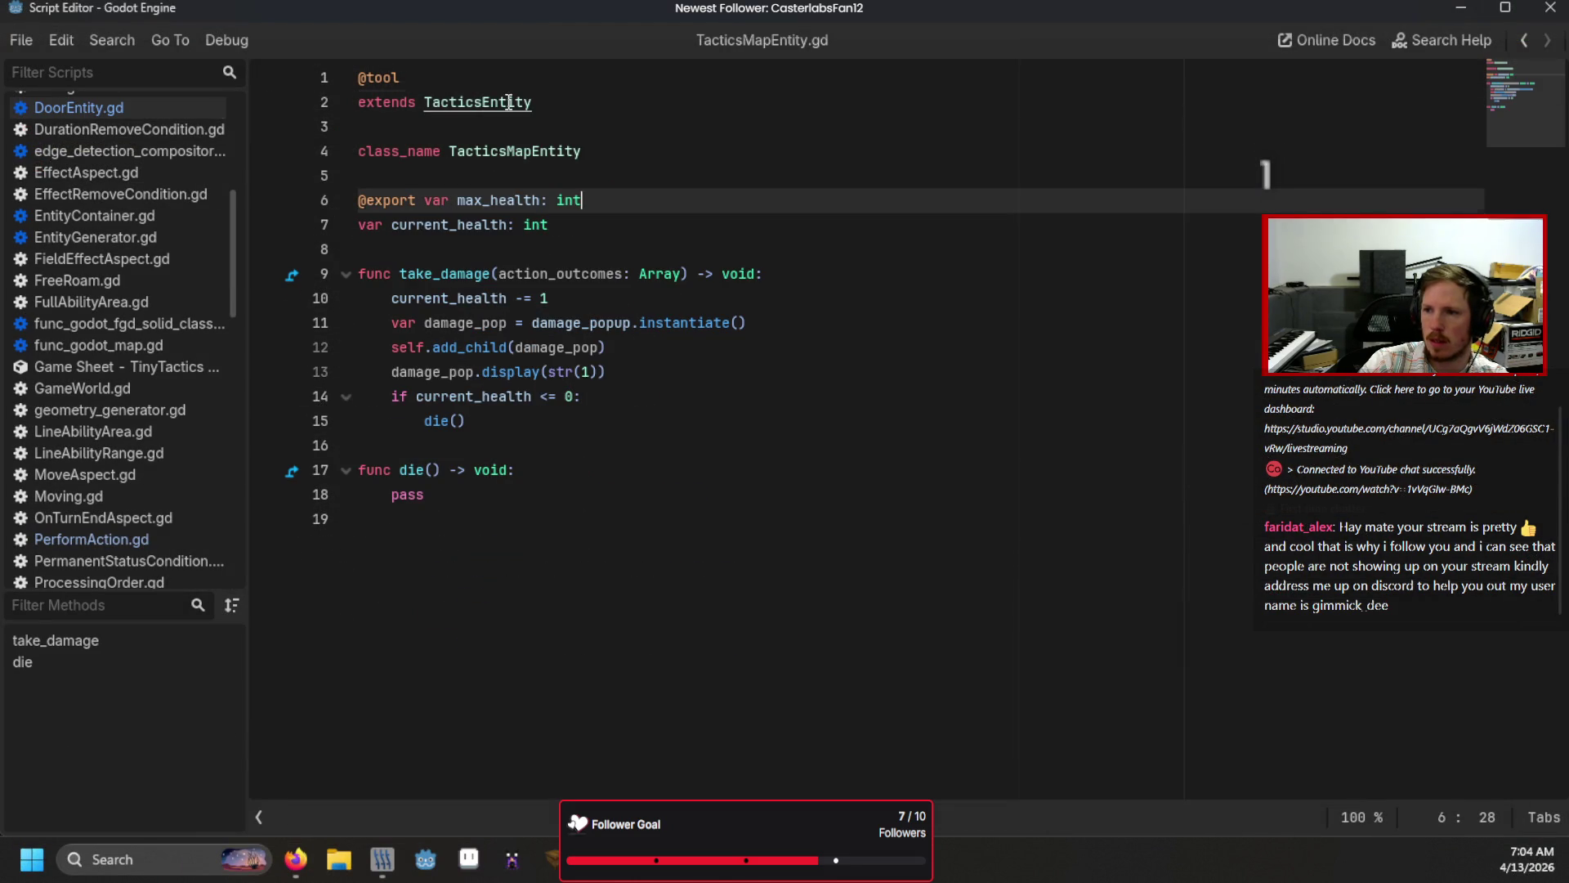
Step: Add an empty 'func interact() -> void: pass' below take_damage in TacticsMapEntity.gd
click(512, 233)
click(496, 443)
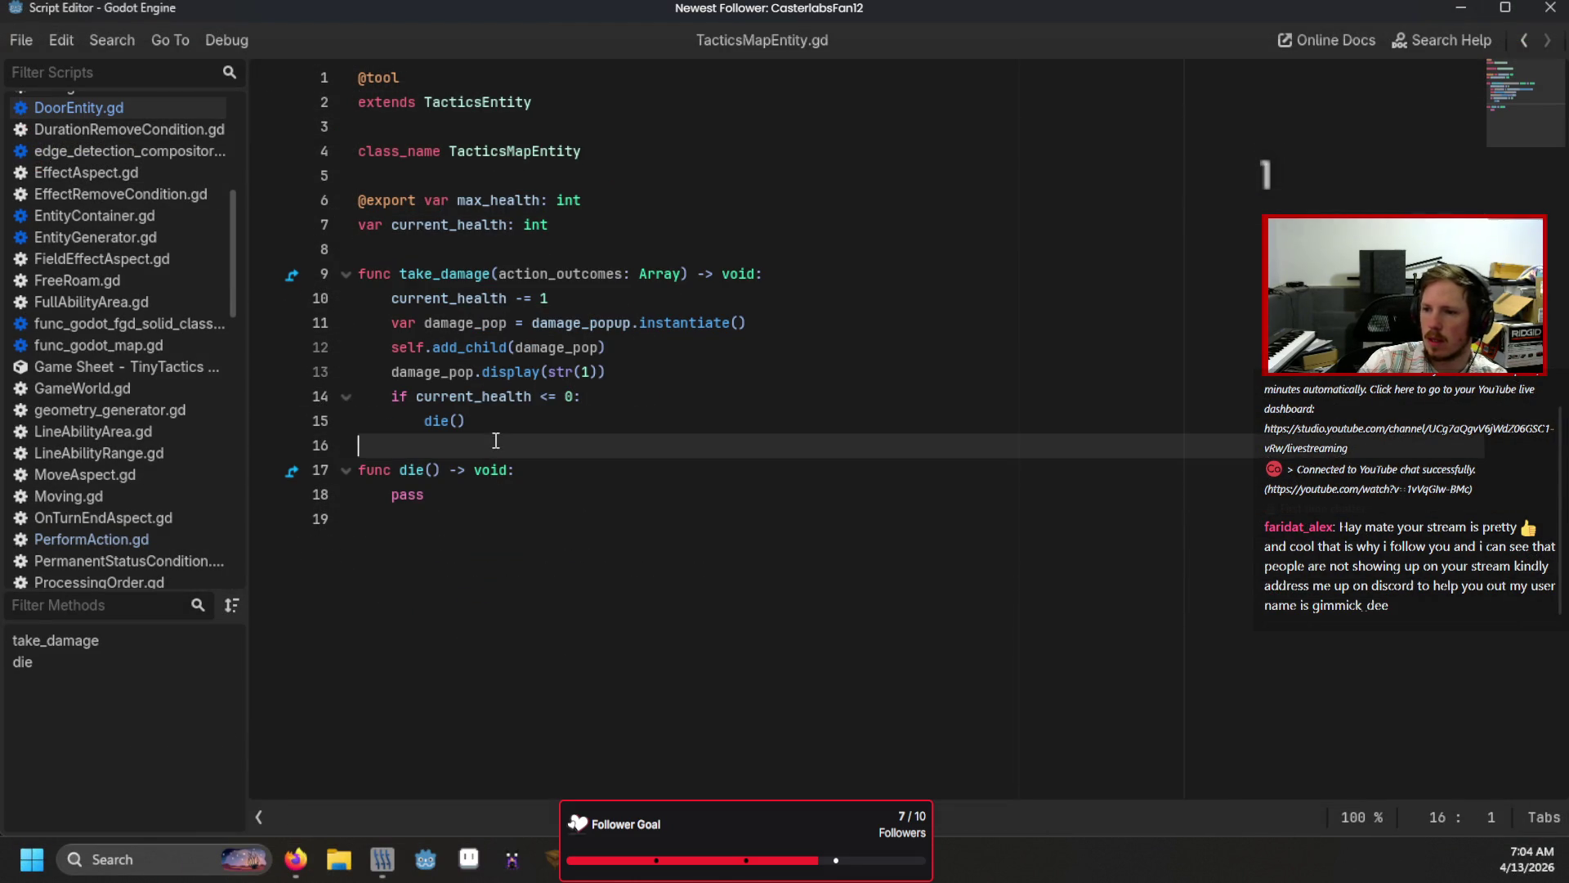
key(Return)
key(Return)
key(Up)
text(func )
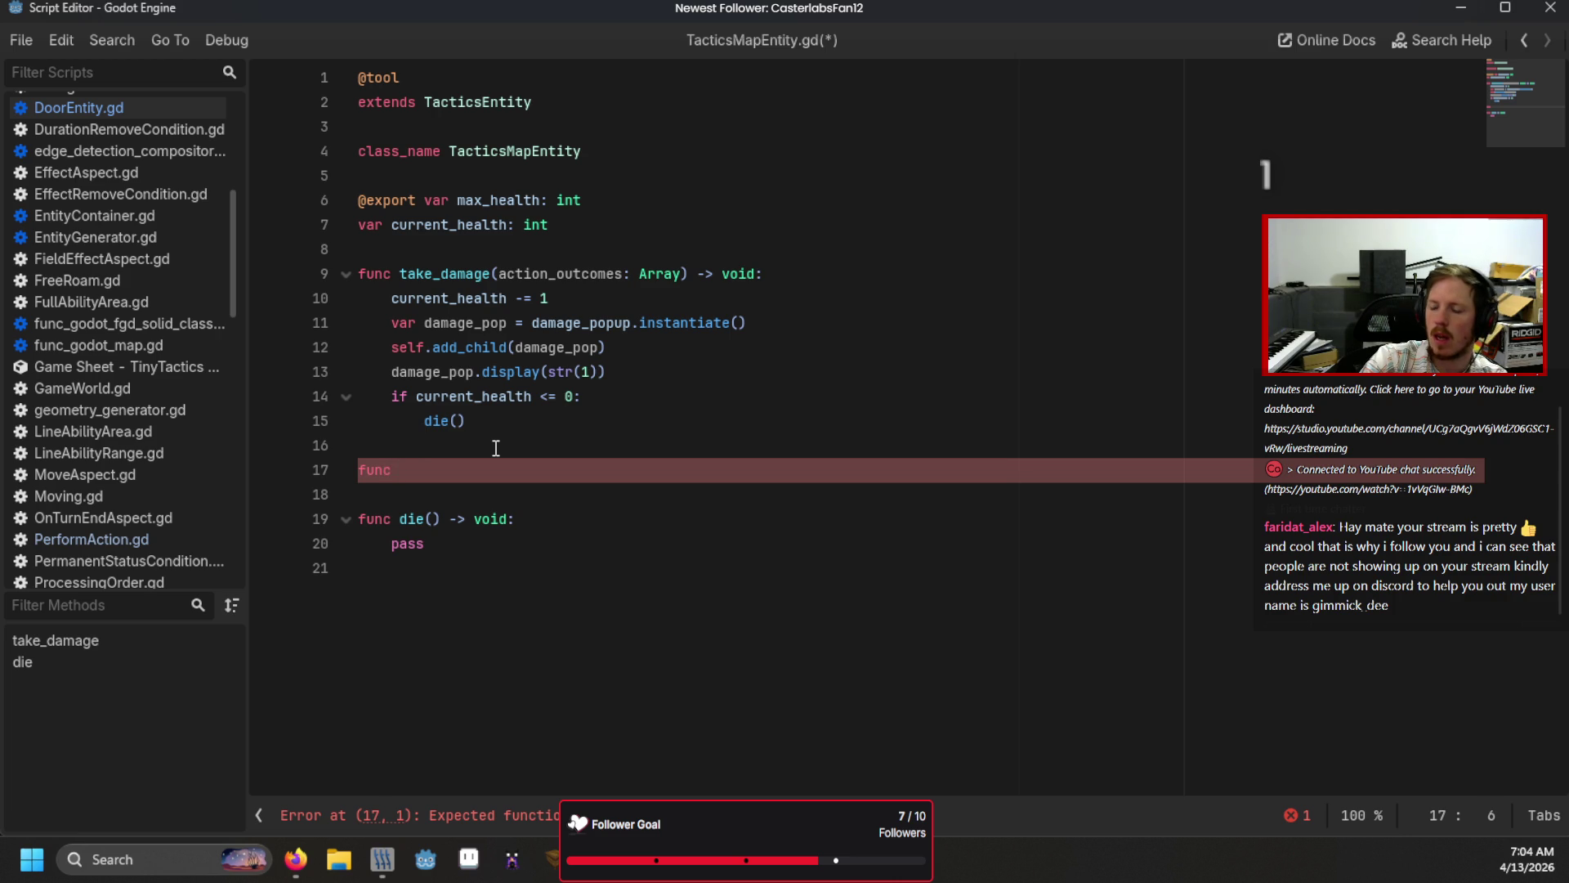
text(interacted)
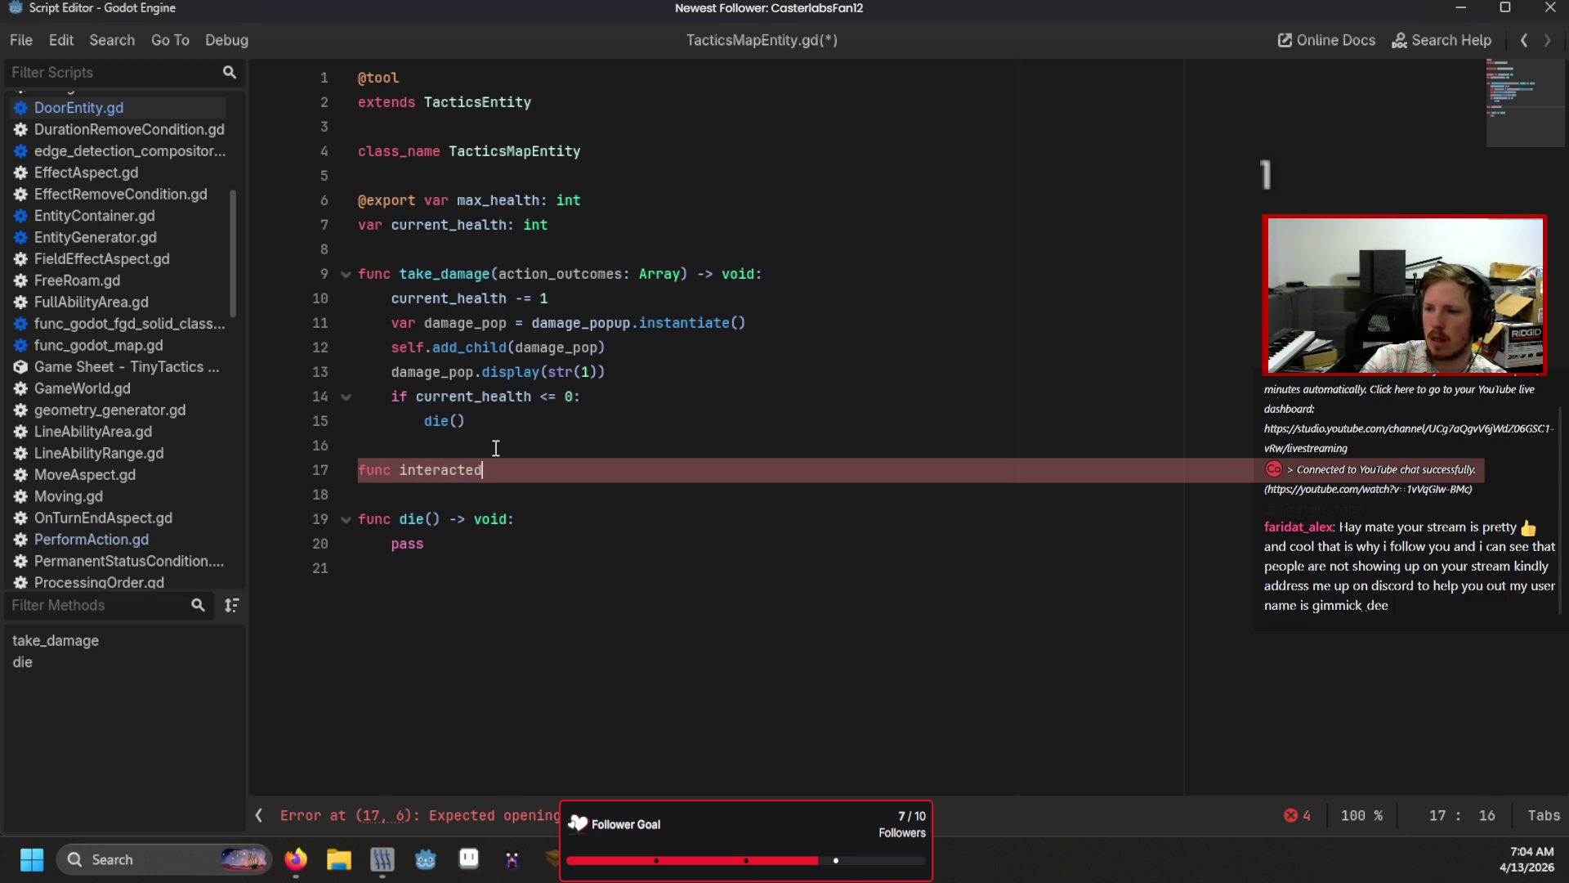
key(BackSpace)
key(BackSpace)
text(() -> void:)
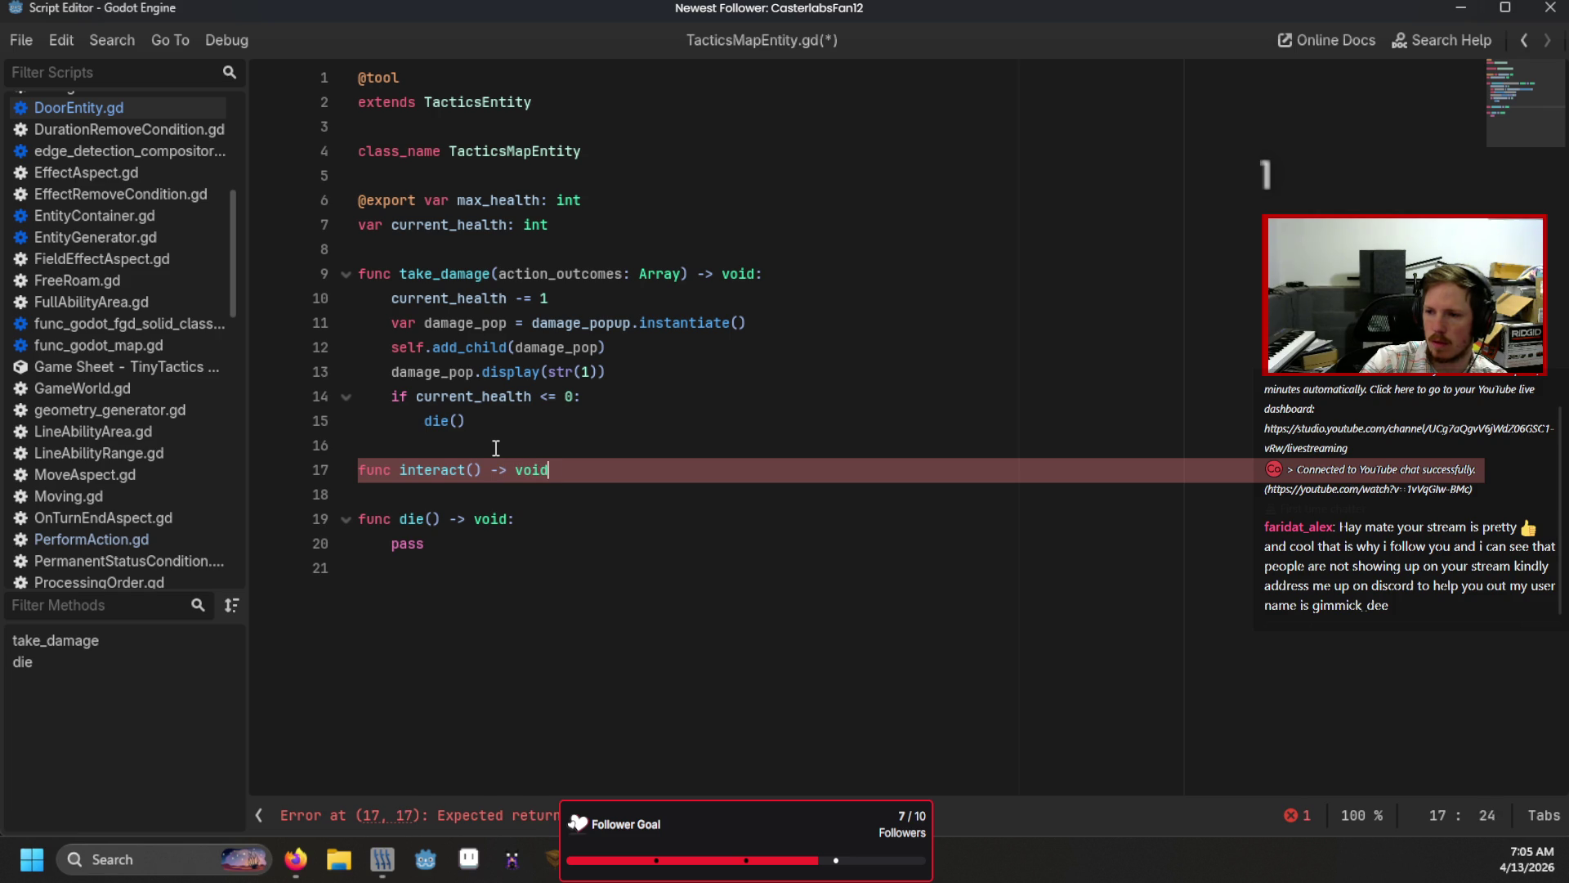
key(Return)
text(pass)
click(496, 448)
Step: Save TacticsMapEntity.gd and return to DoorEntity.gd with set_open folded
key(ctrl+s)
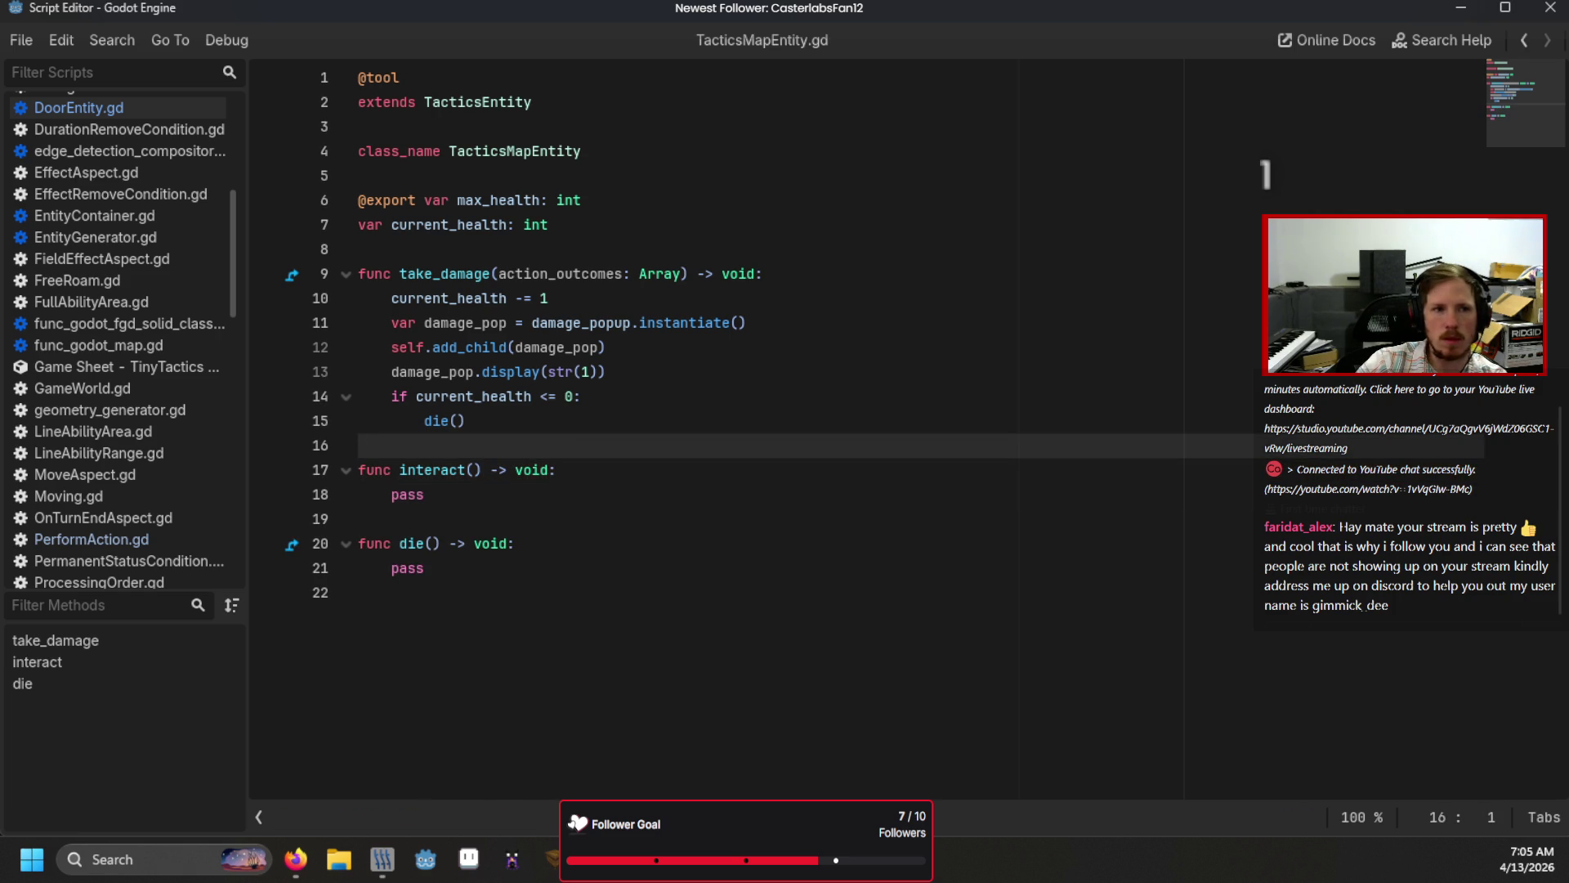
click(78, 107)
click(346, 398)
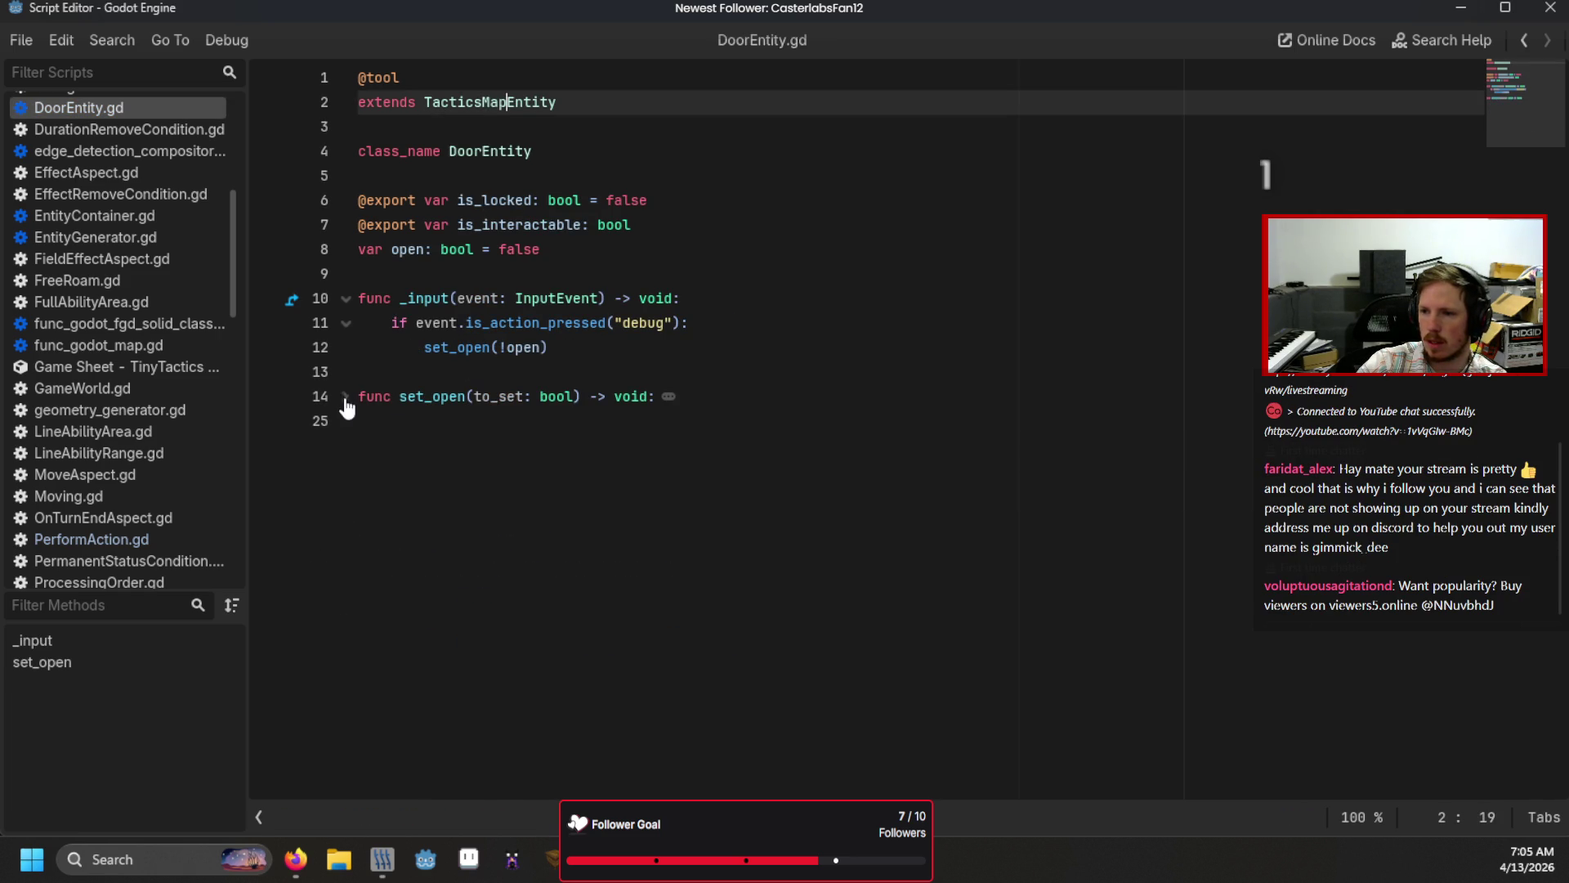
Step: Add 'func interact() -> void: set_open(!open)' at the end of DoorEntity.gd and save
click(387, 442)
key(Return)
key(Return)
click(387, 443)
text(func inte)
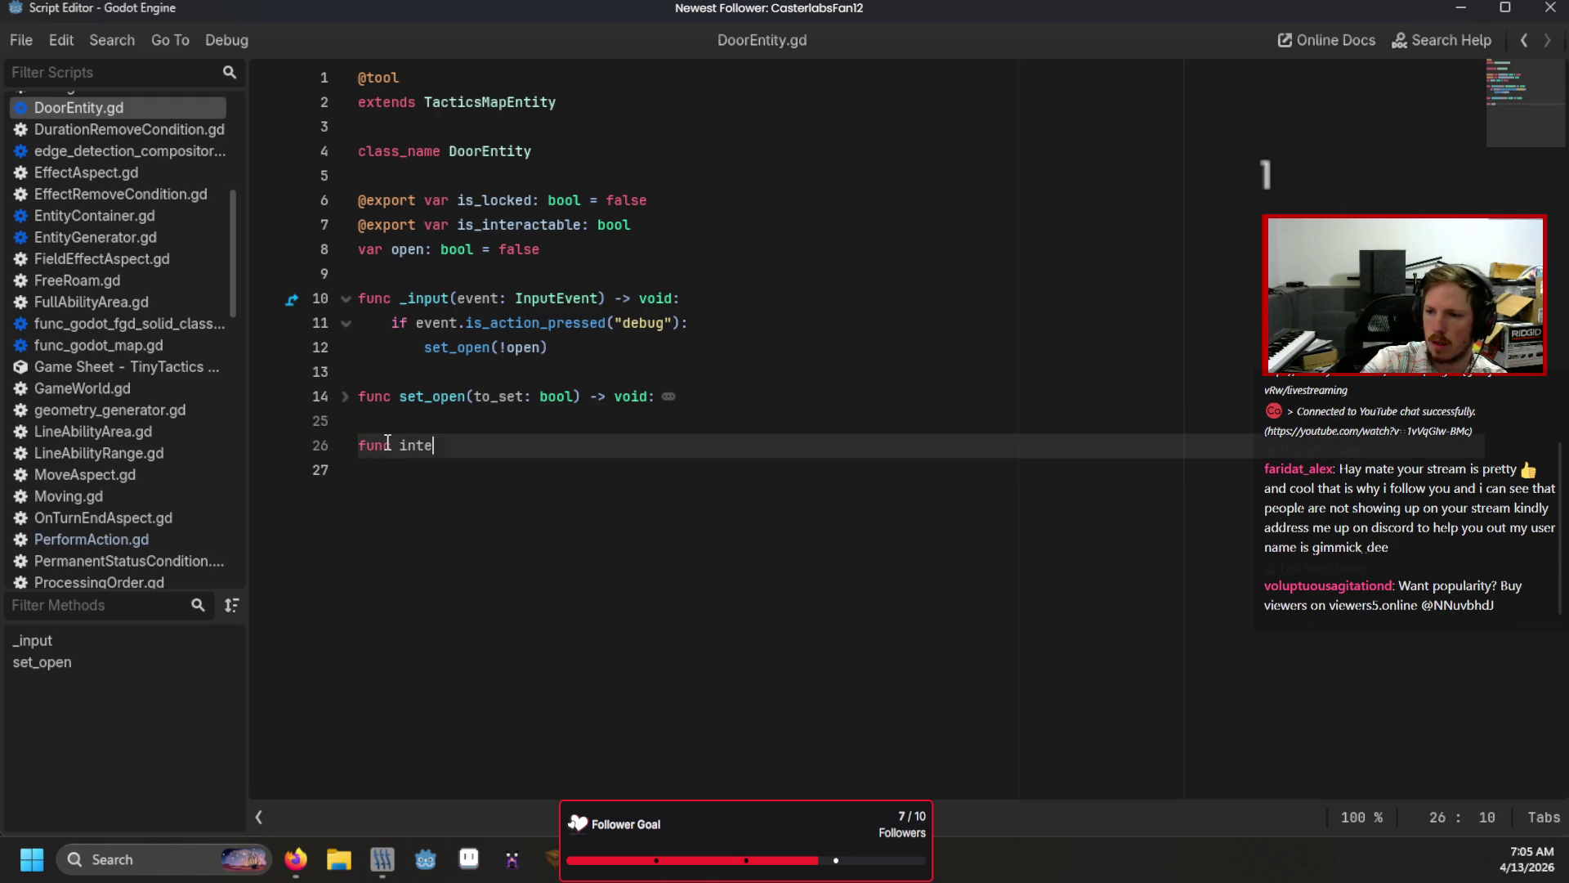
text(ract() -> void:)
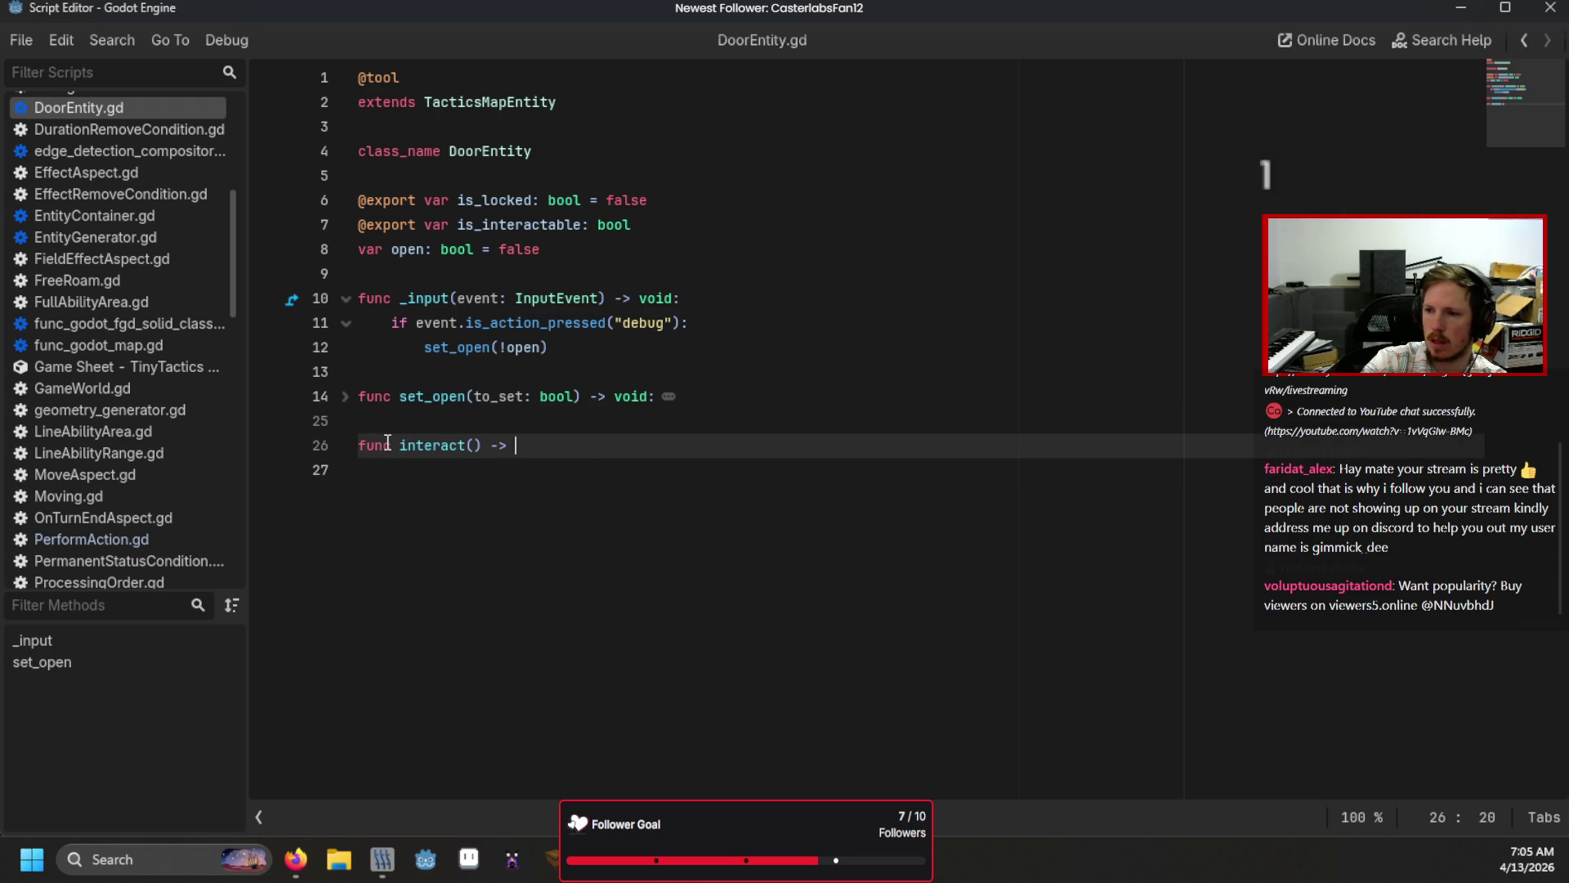
key(Return)
text(set)
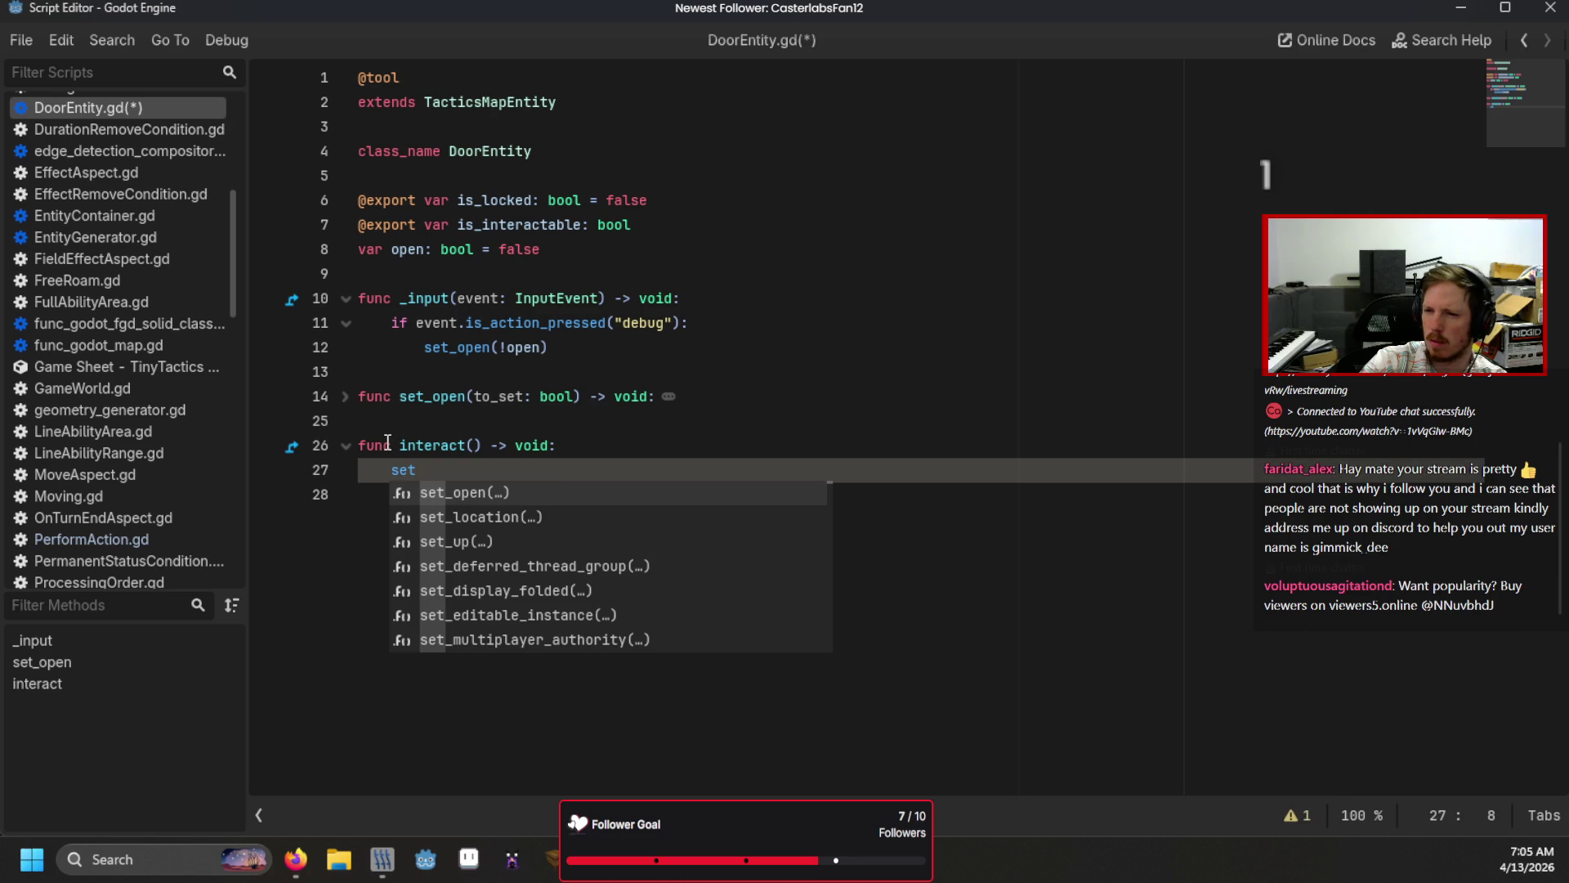
key(Return)
text(!open)
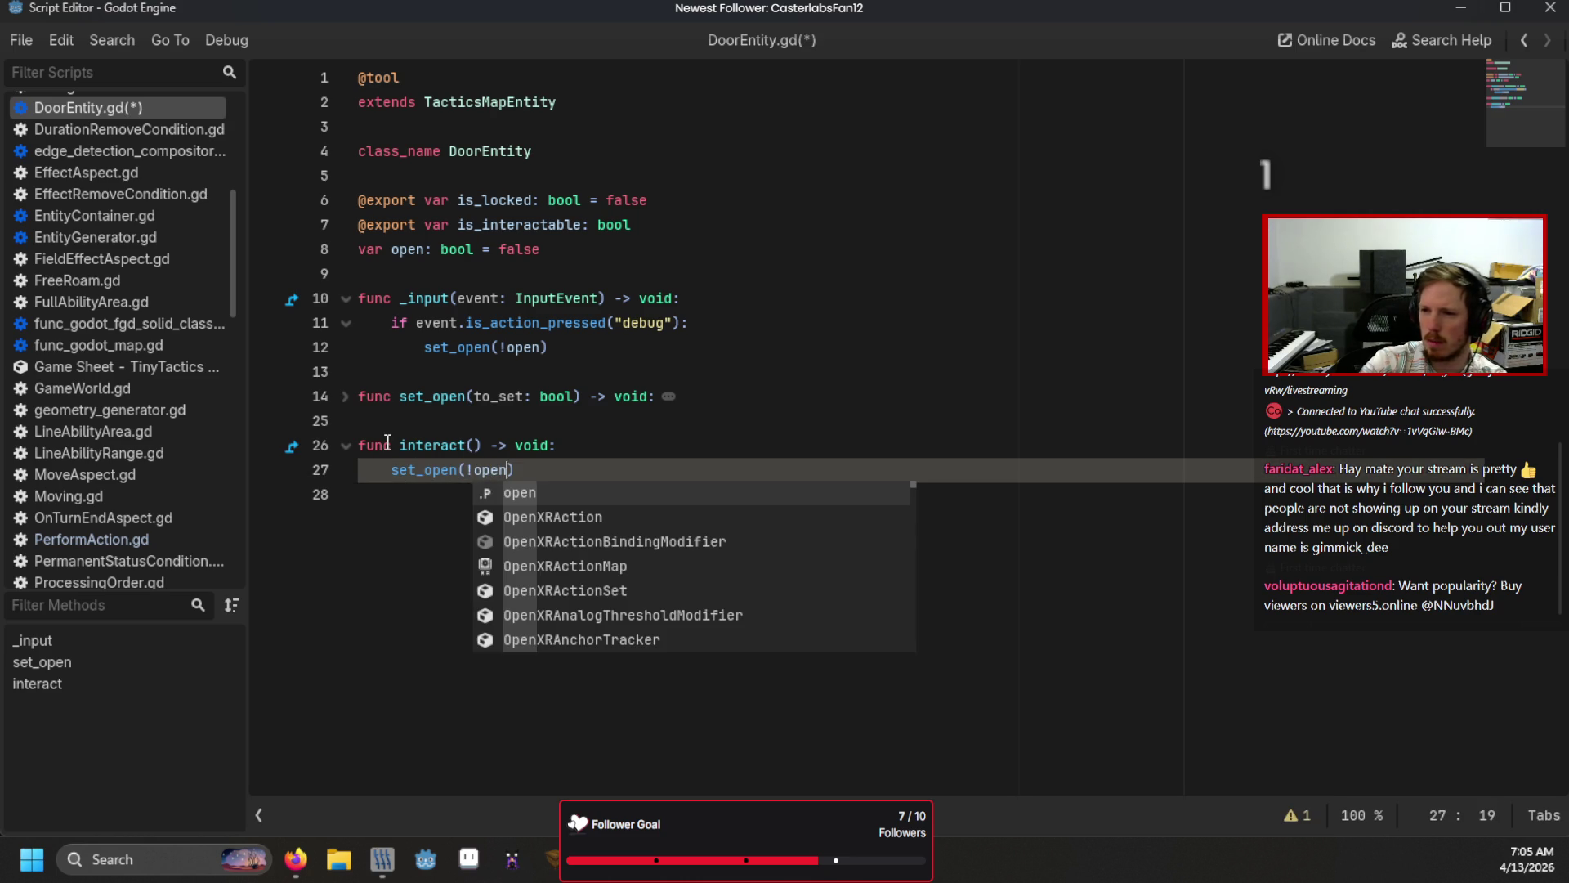
key(ctrl+s)
Step: Run the game, use Adalram's Interact action on the door, end the turn, and close the game
key(F5)
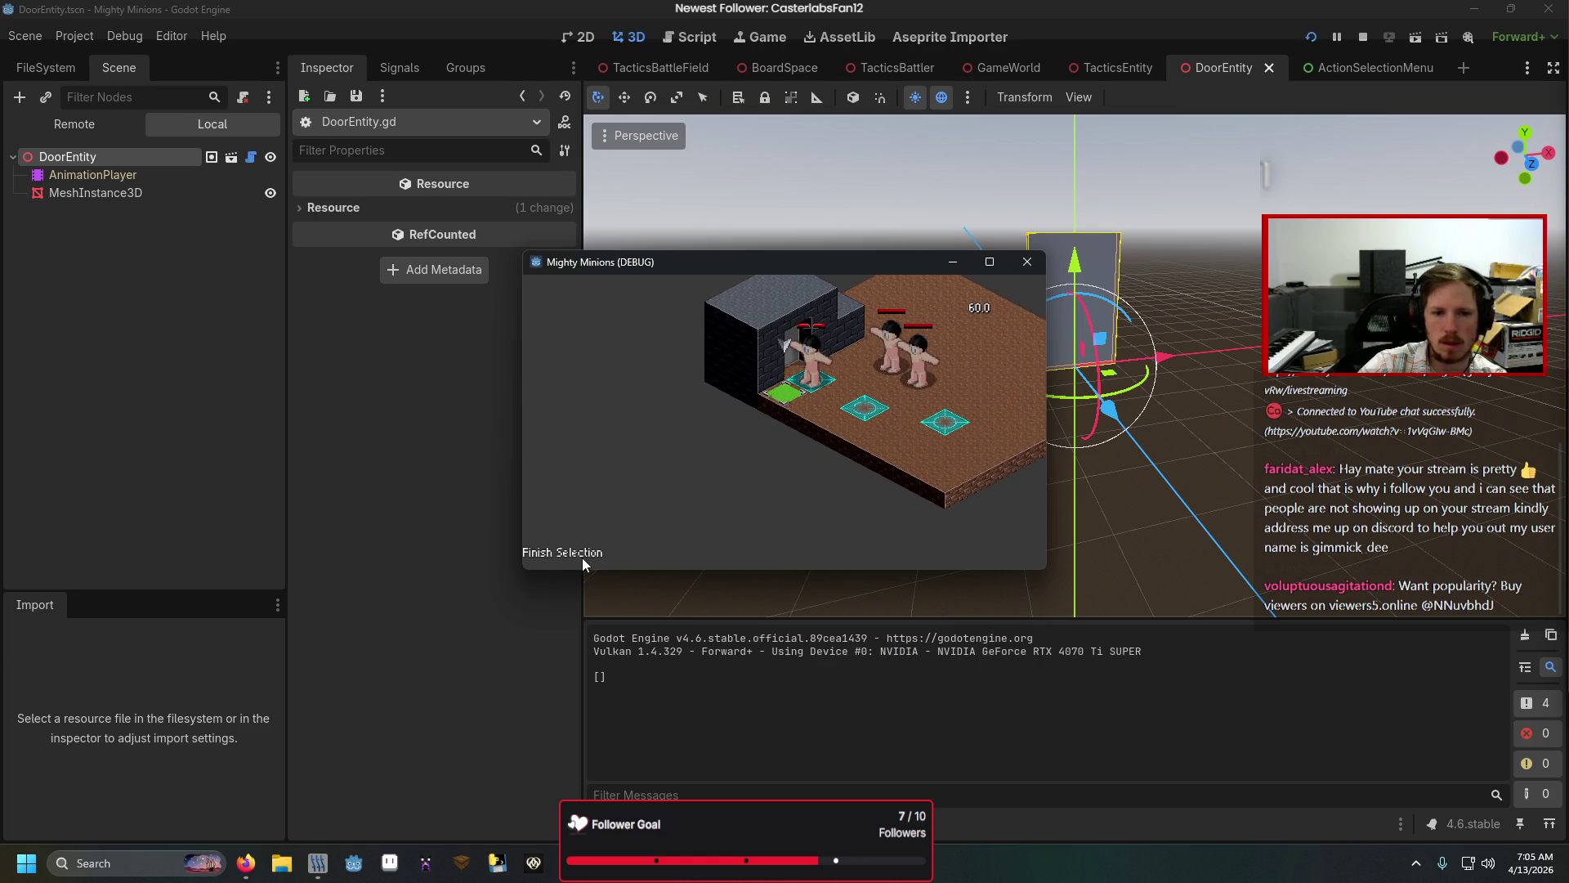
key(Down)
key(Down)
key(Down)
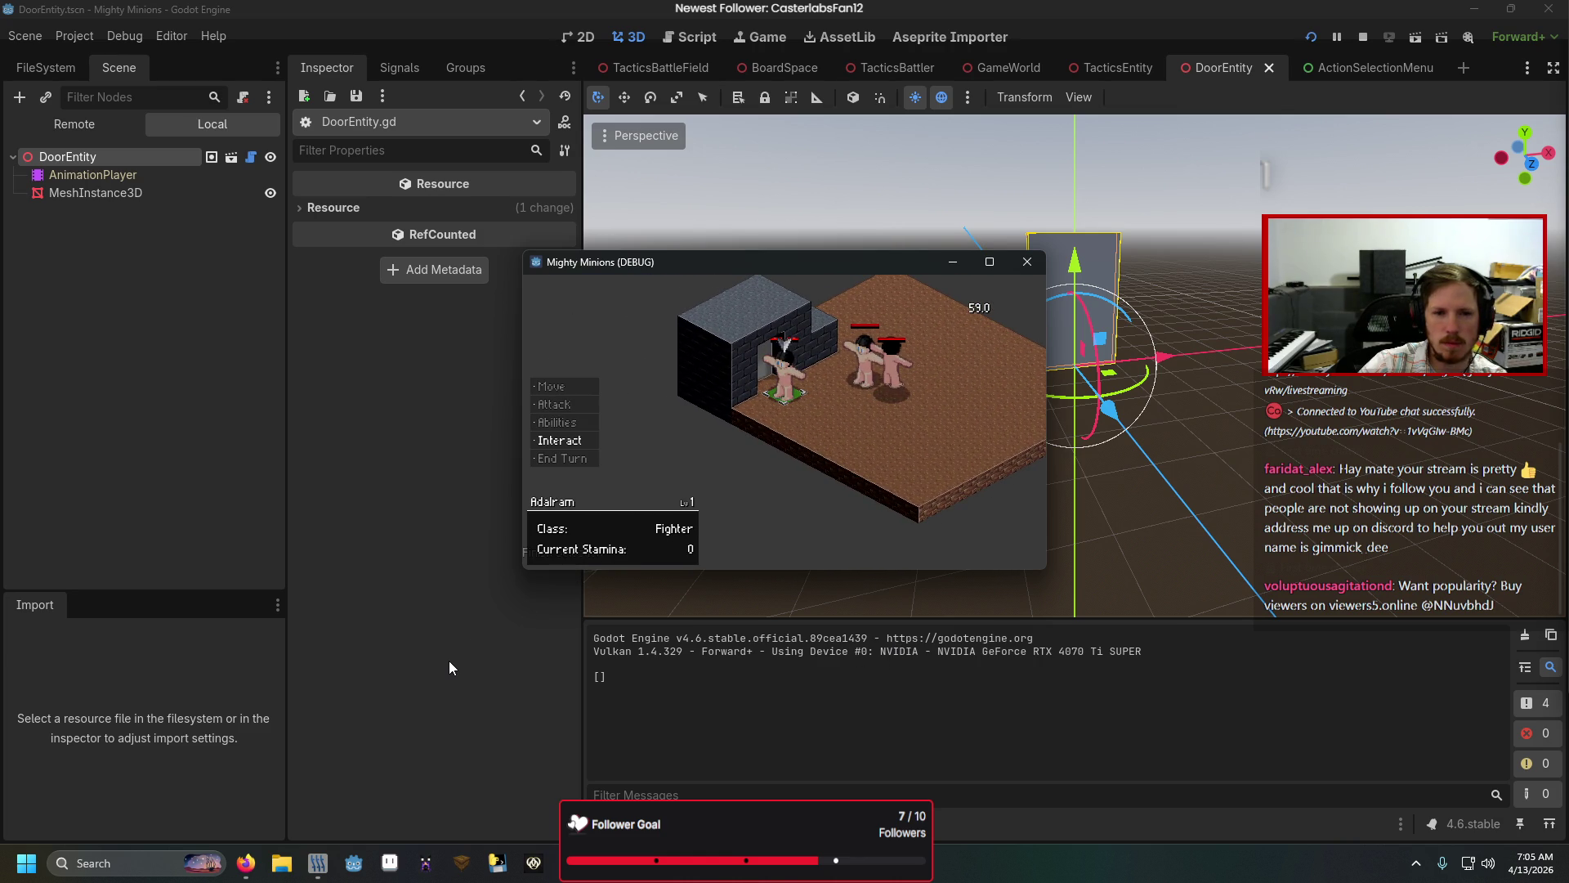
key(Return)
key(Return)
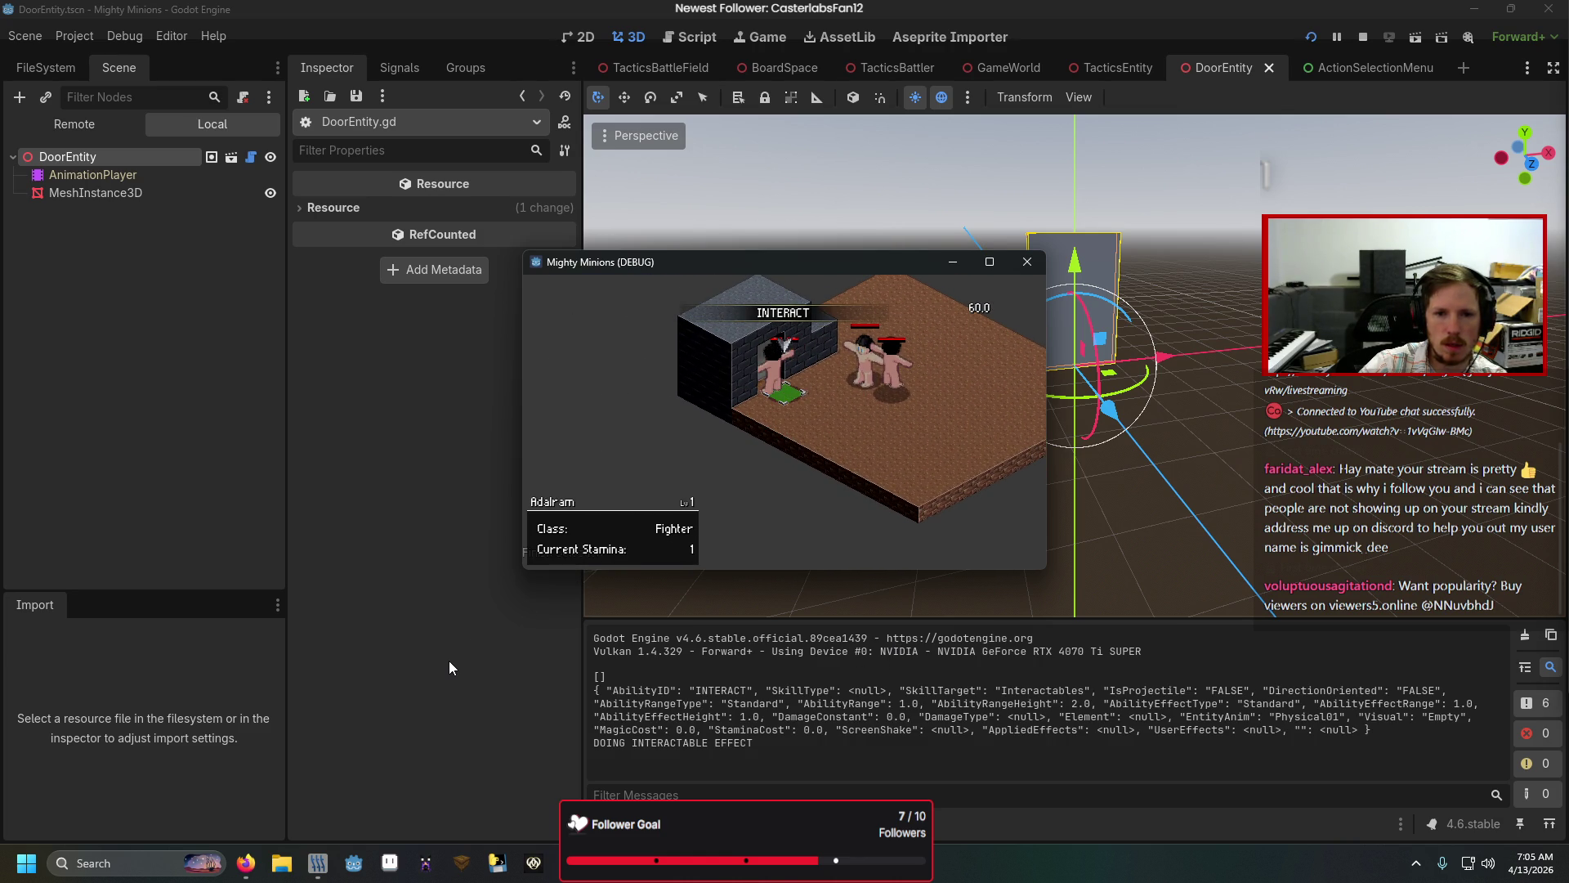
key(Down)
key(Down)
key(Down)
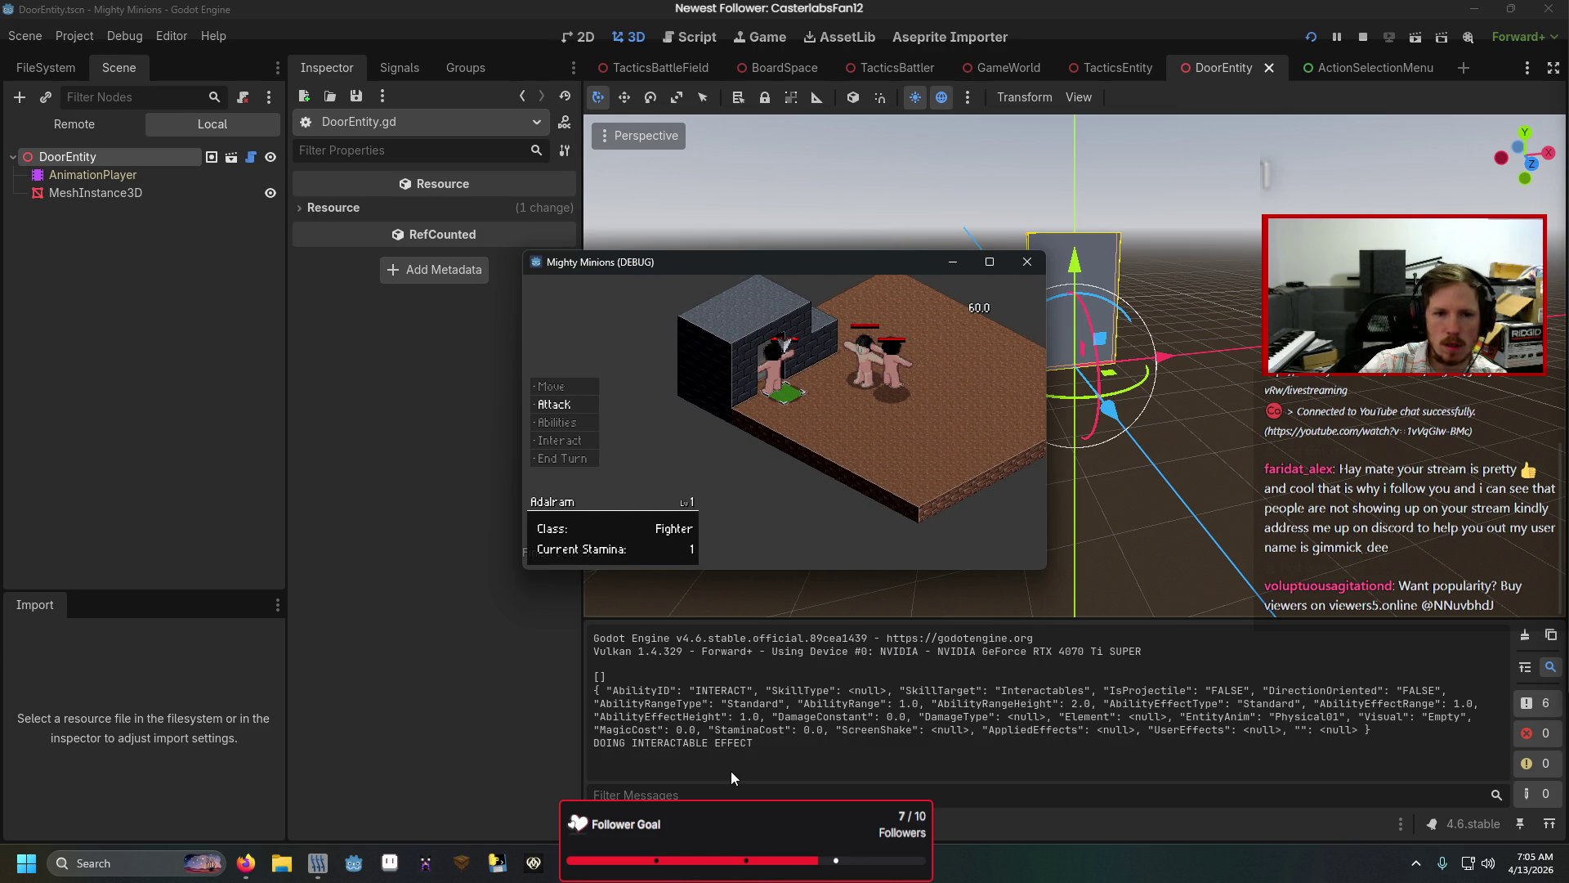
key(Down)
key(Return)
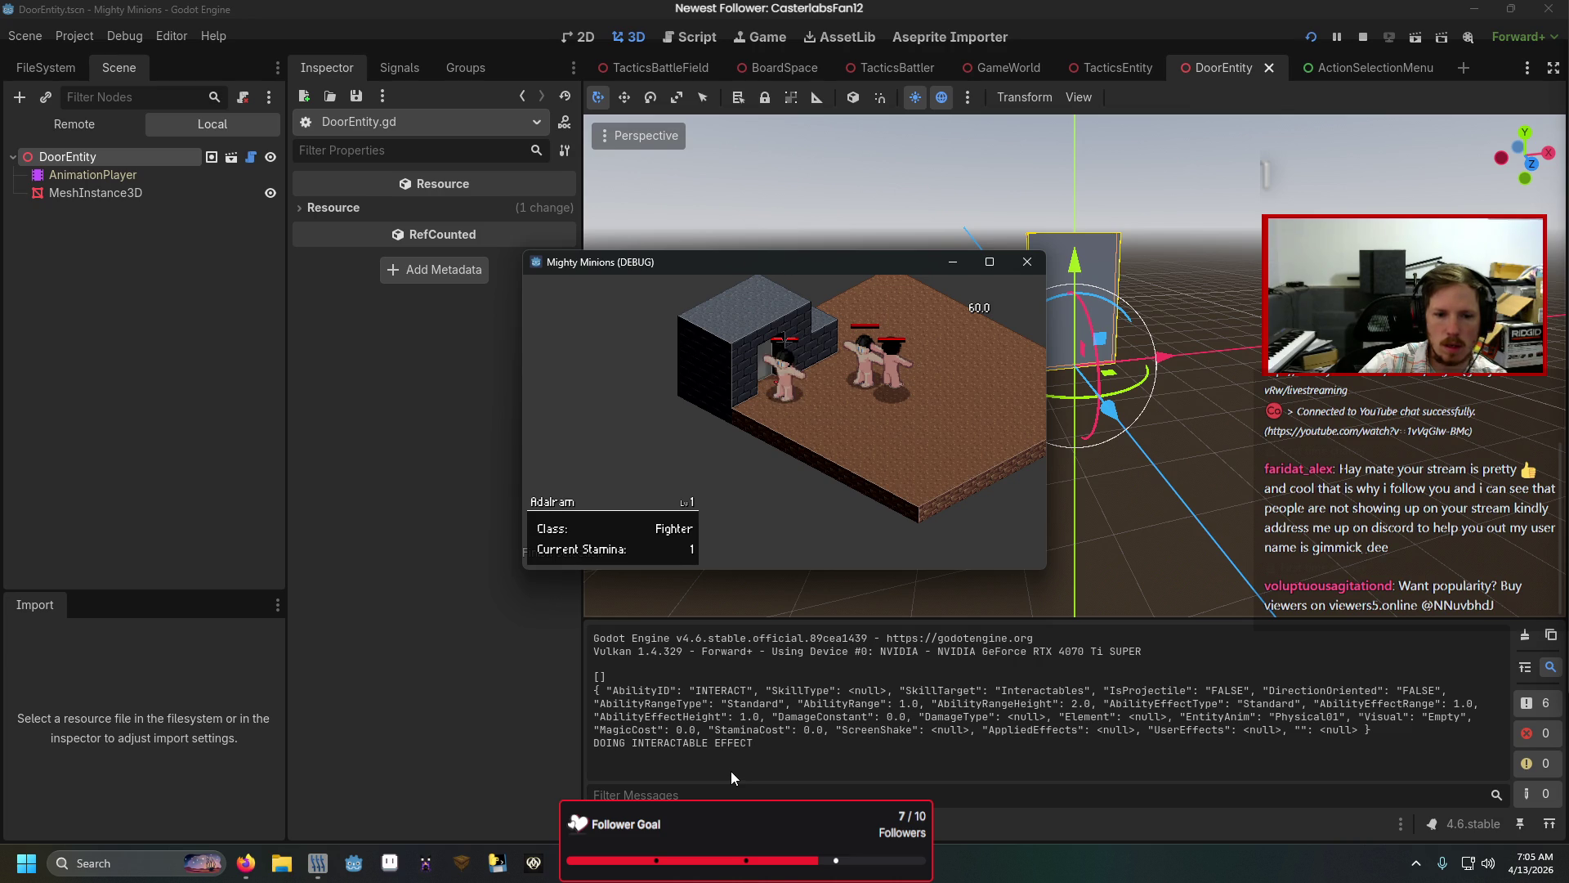
click(1032, 265)
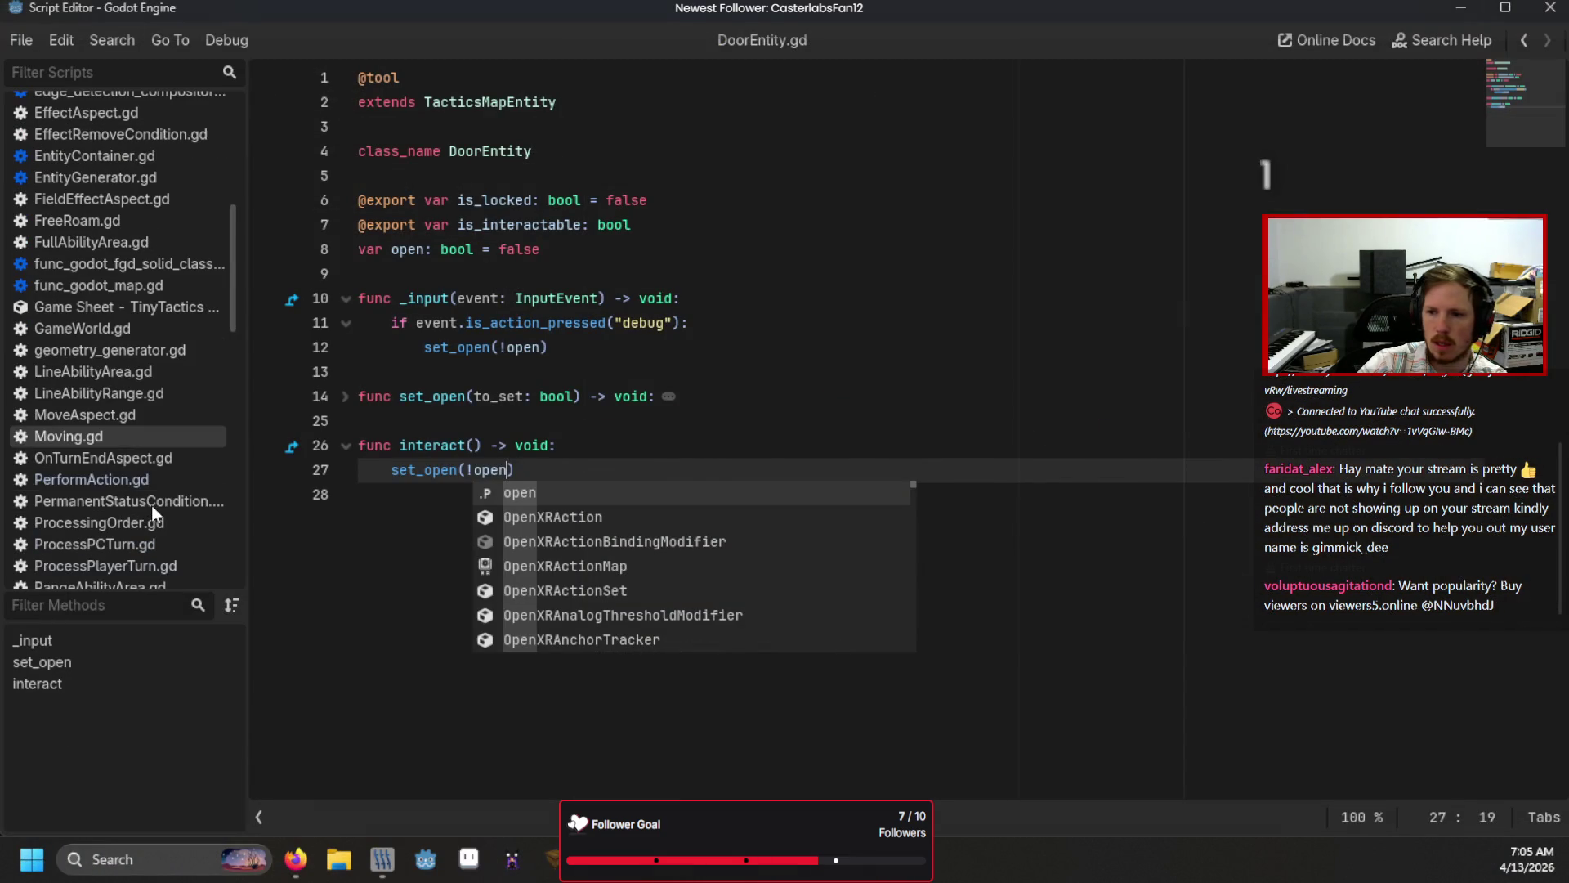
Step: In PerformAction.gd, replace the placeholder print on line 39 with target.interact()
click(90, 480)
scroll(738, 401, down, 5)
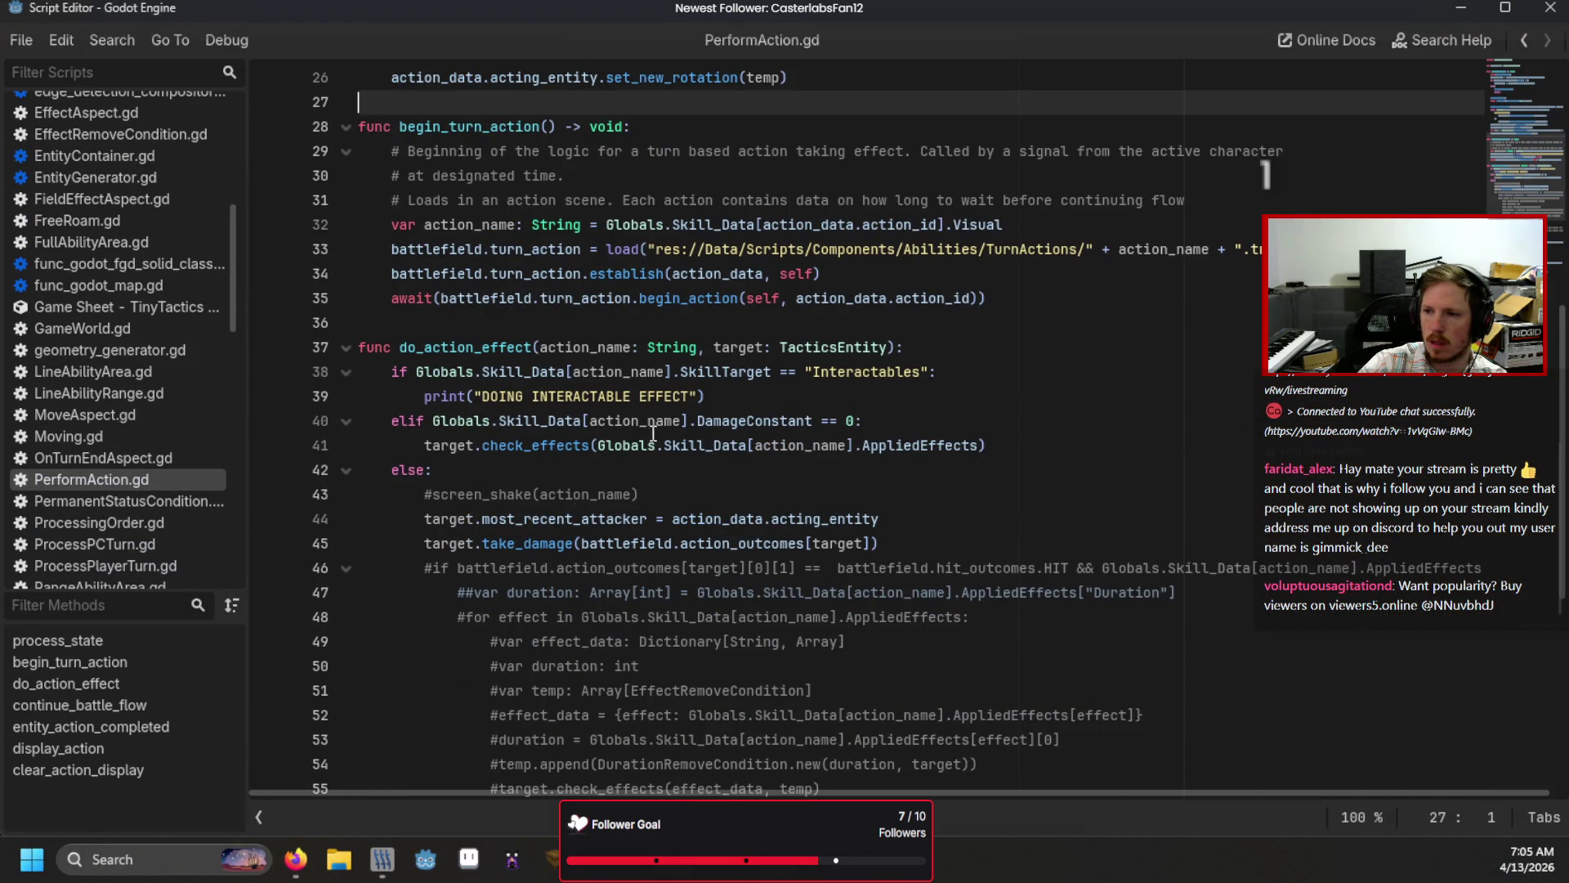
drag(738, 400, 425, 396)
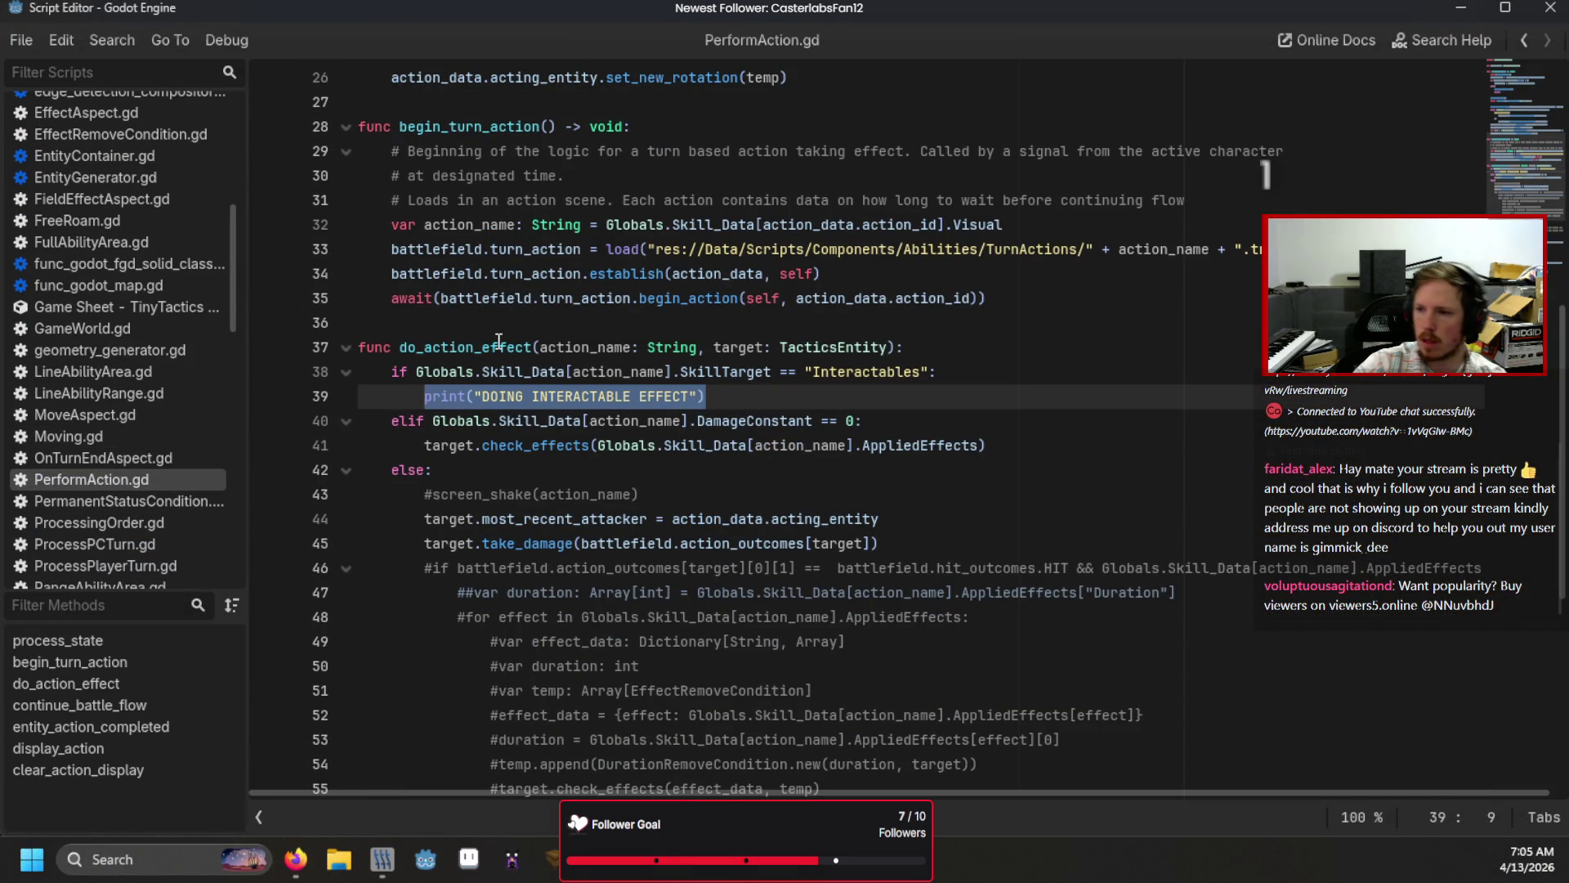
text(ta)
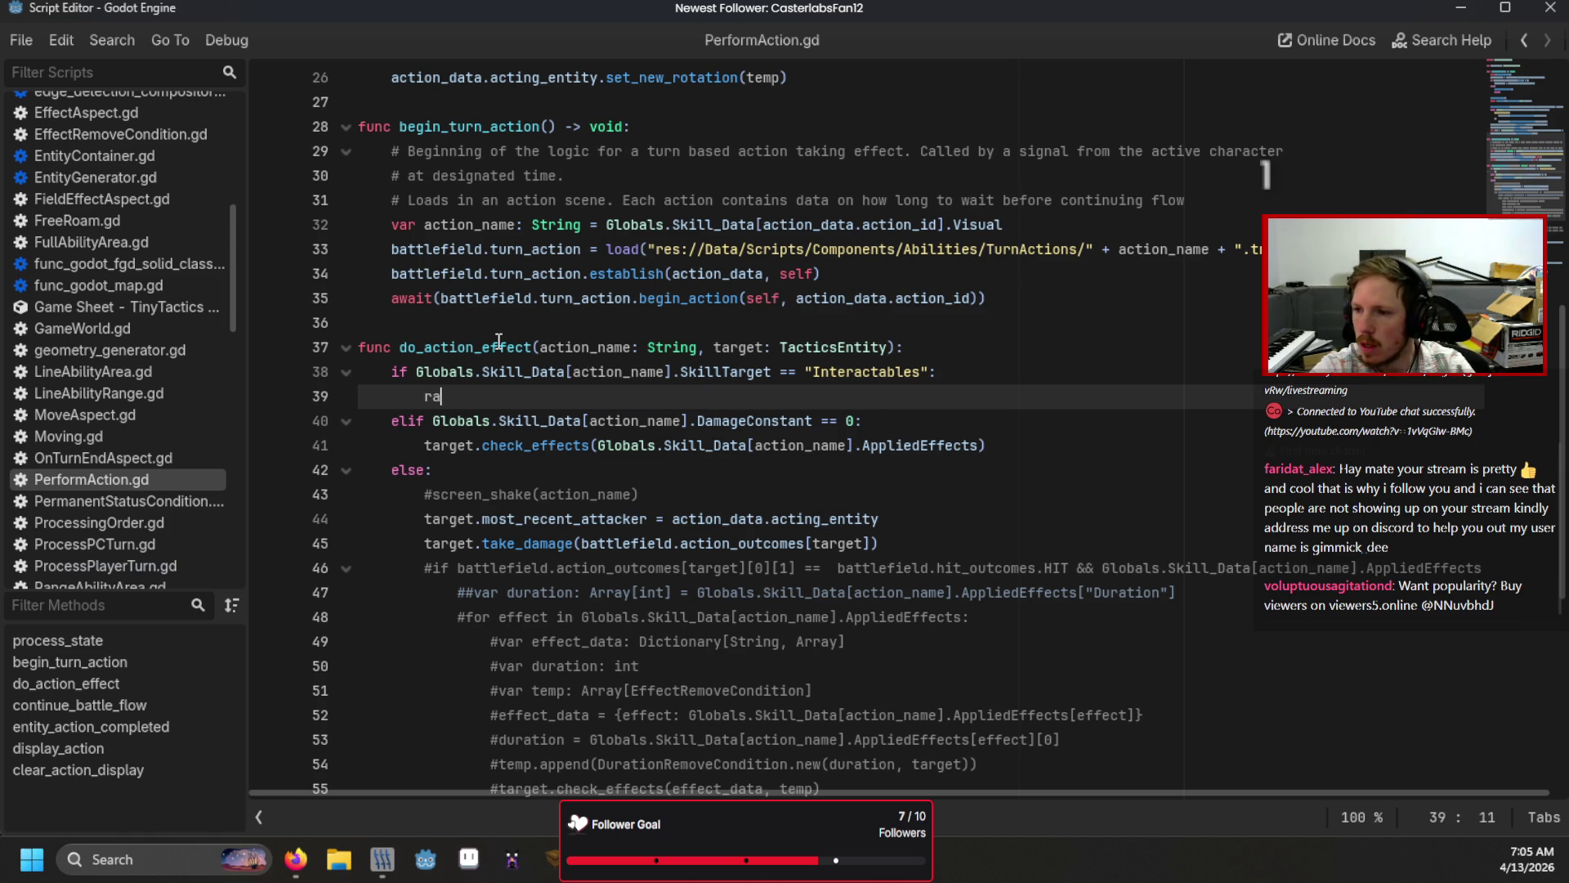
text(rget)
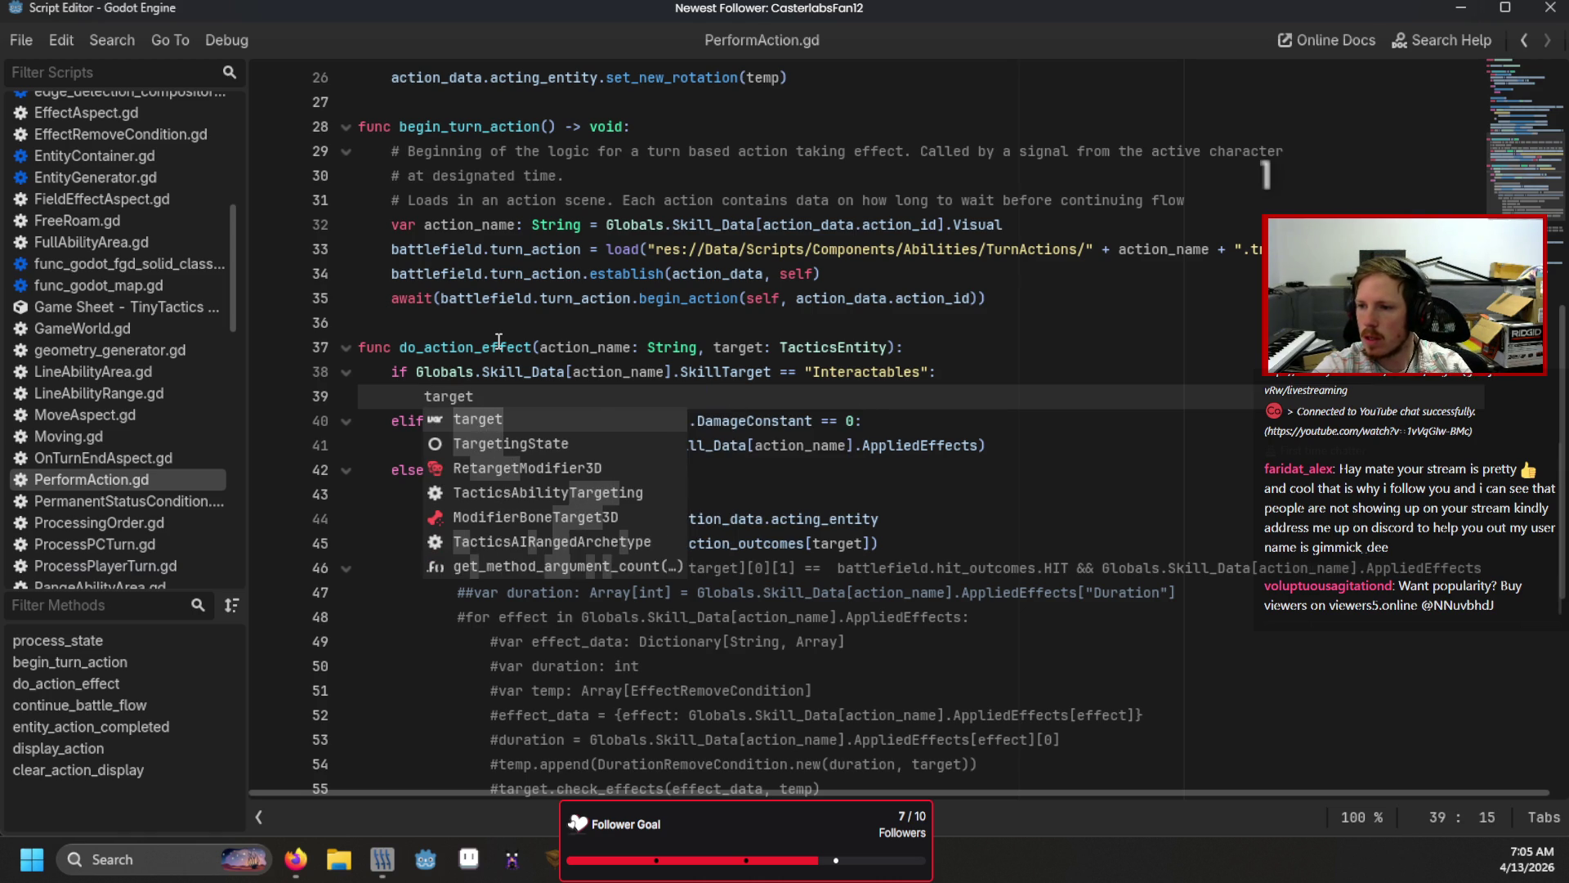
text(.interact()
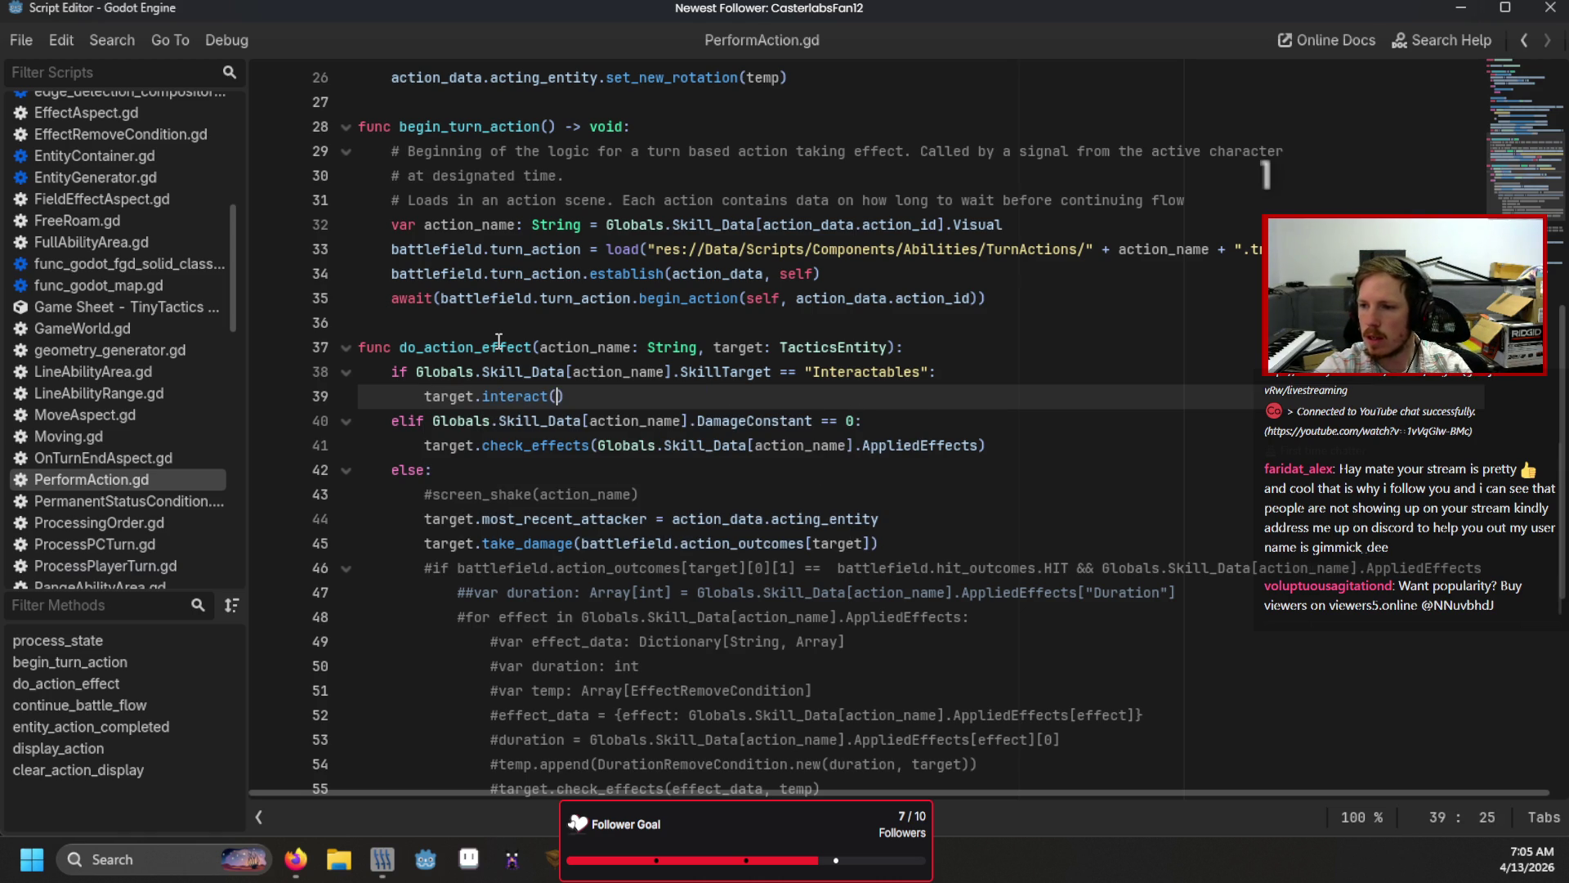
Step: Playtest Interact on the door, close the game, and return to DoorEntity.gd
key(F5)
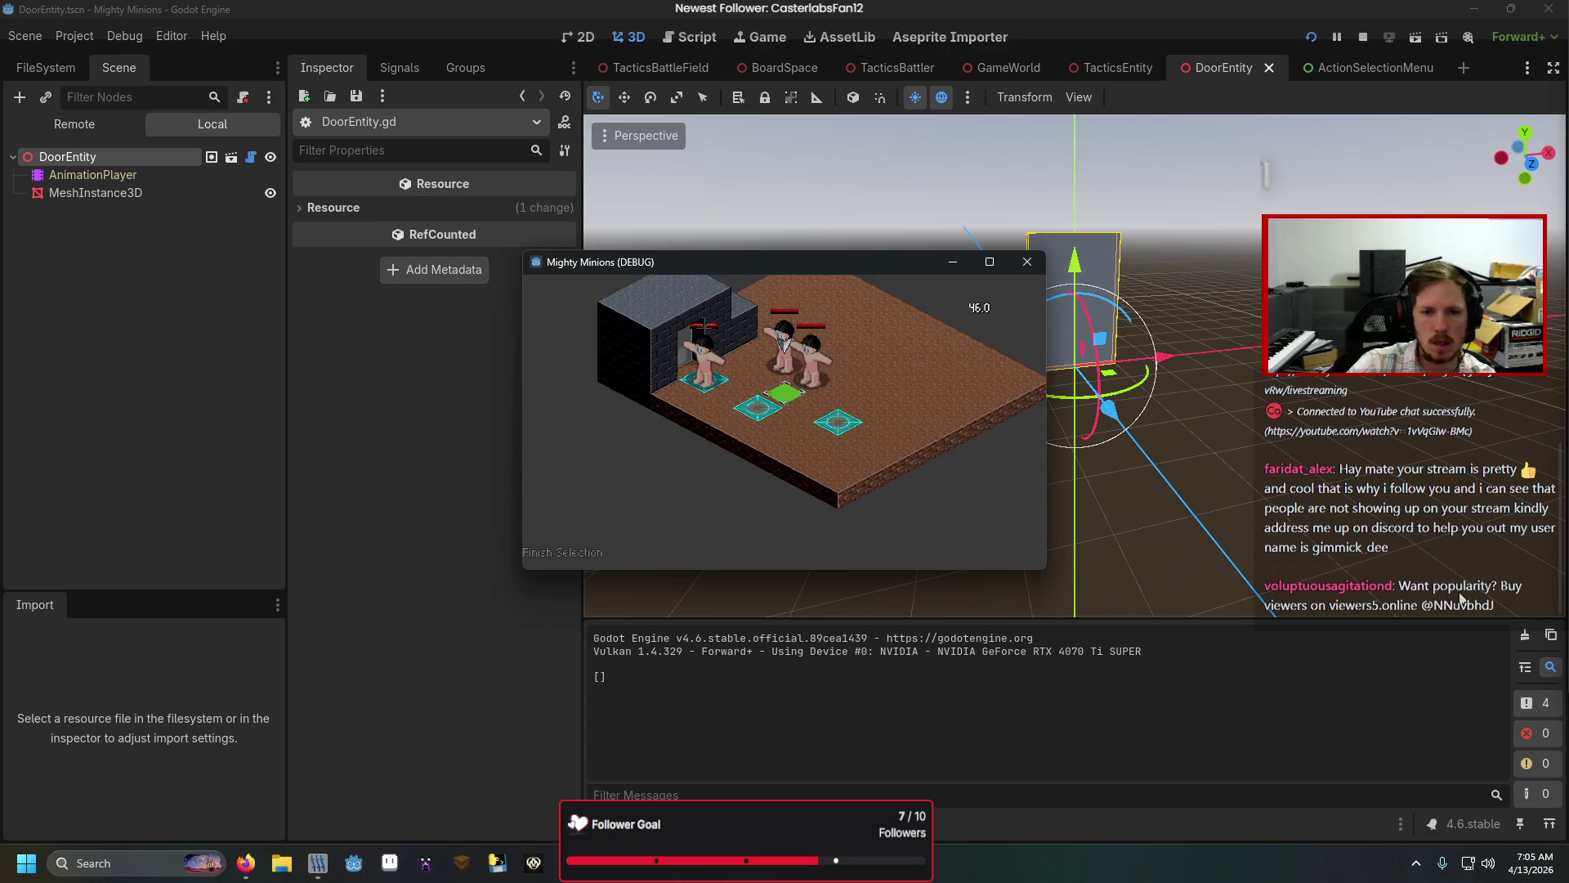
click(523, 556)
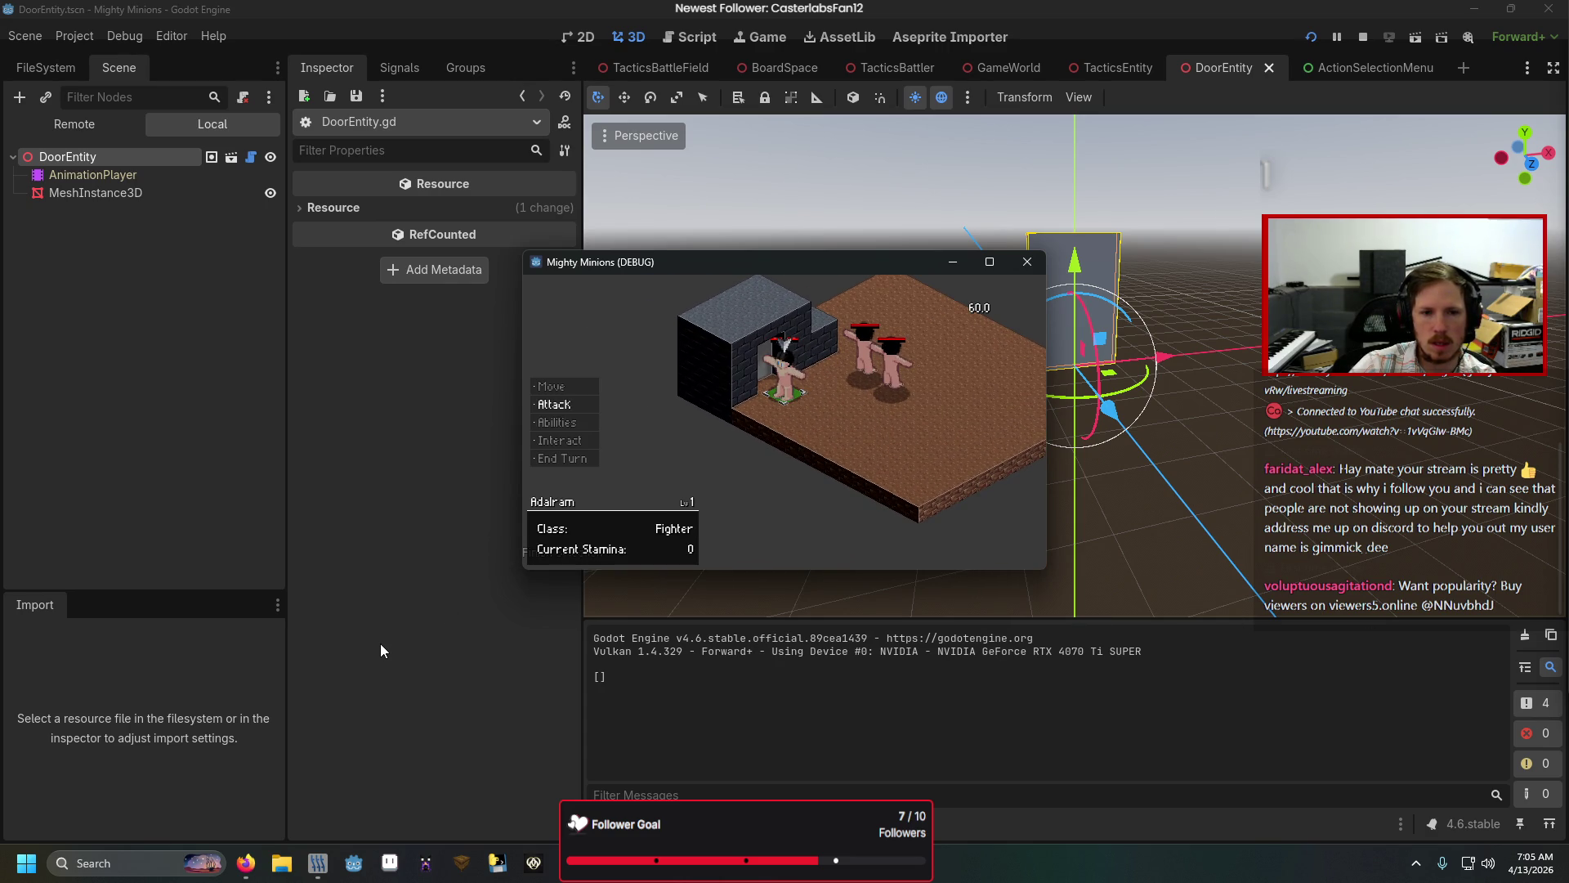
key(Down)
key(Down)
key(Return)
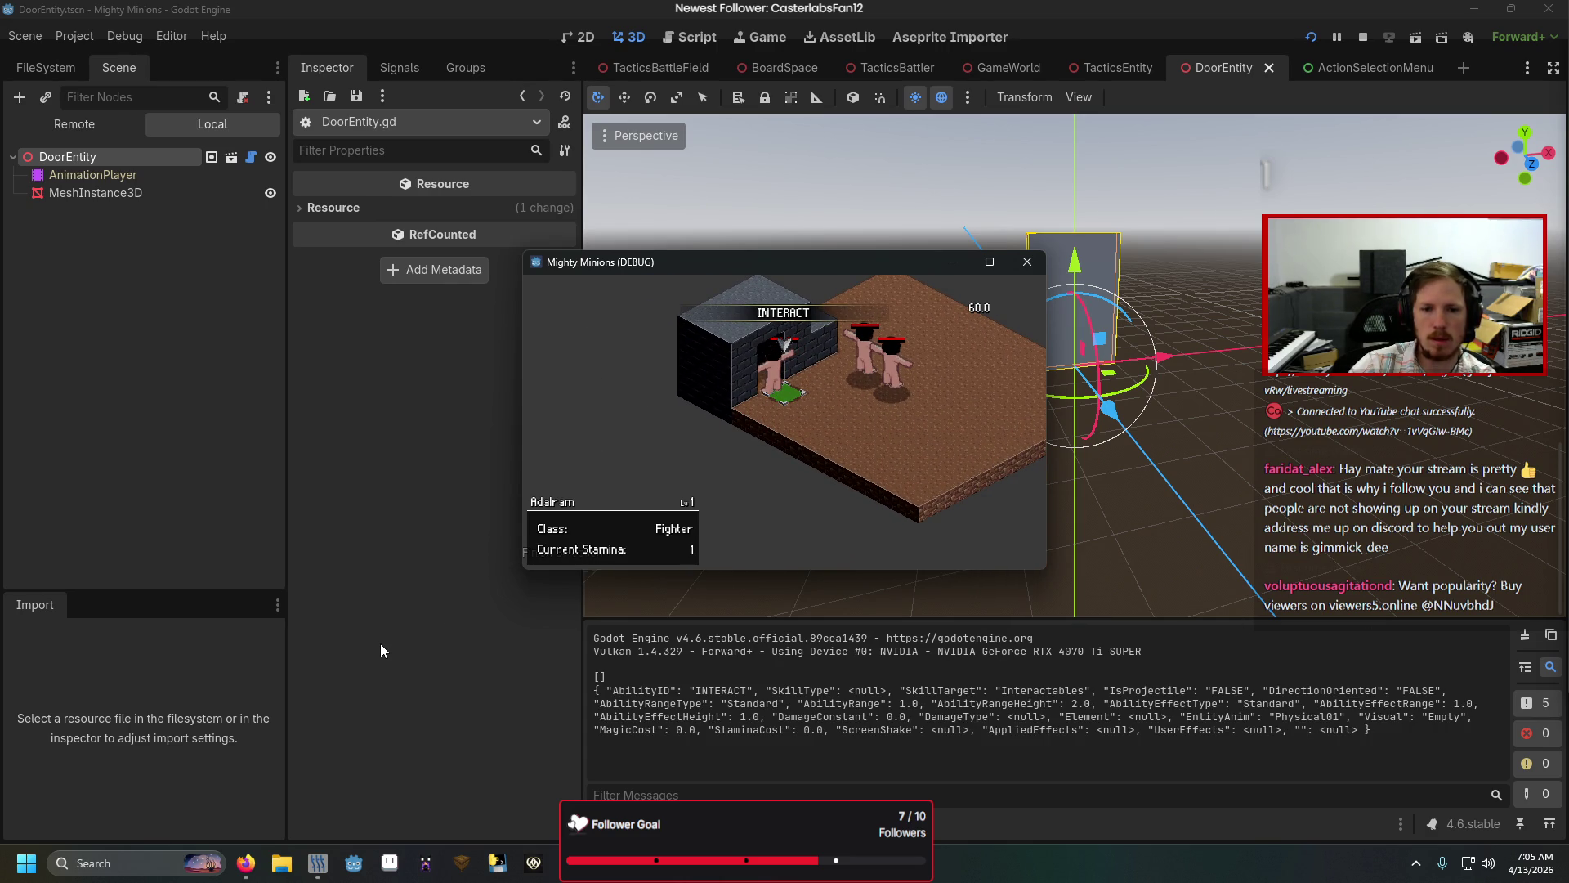
key(Return)
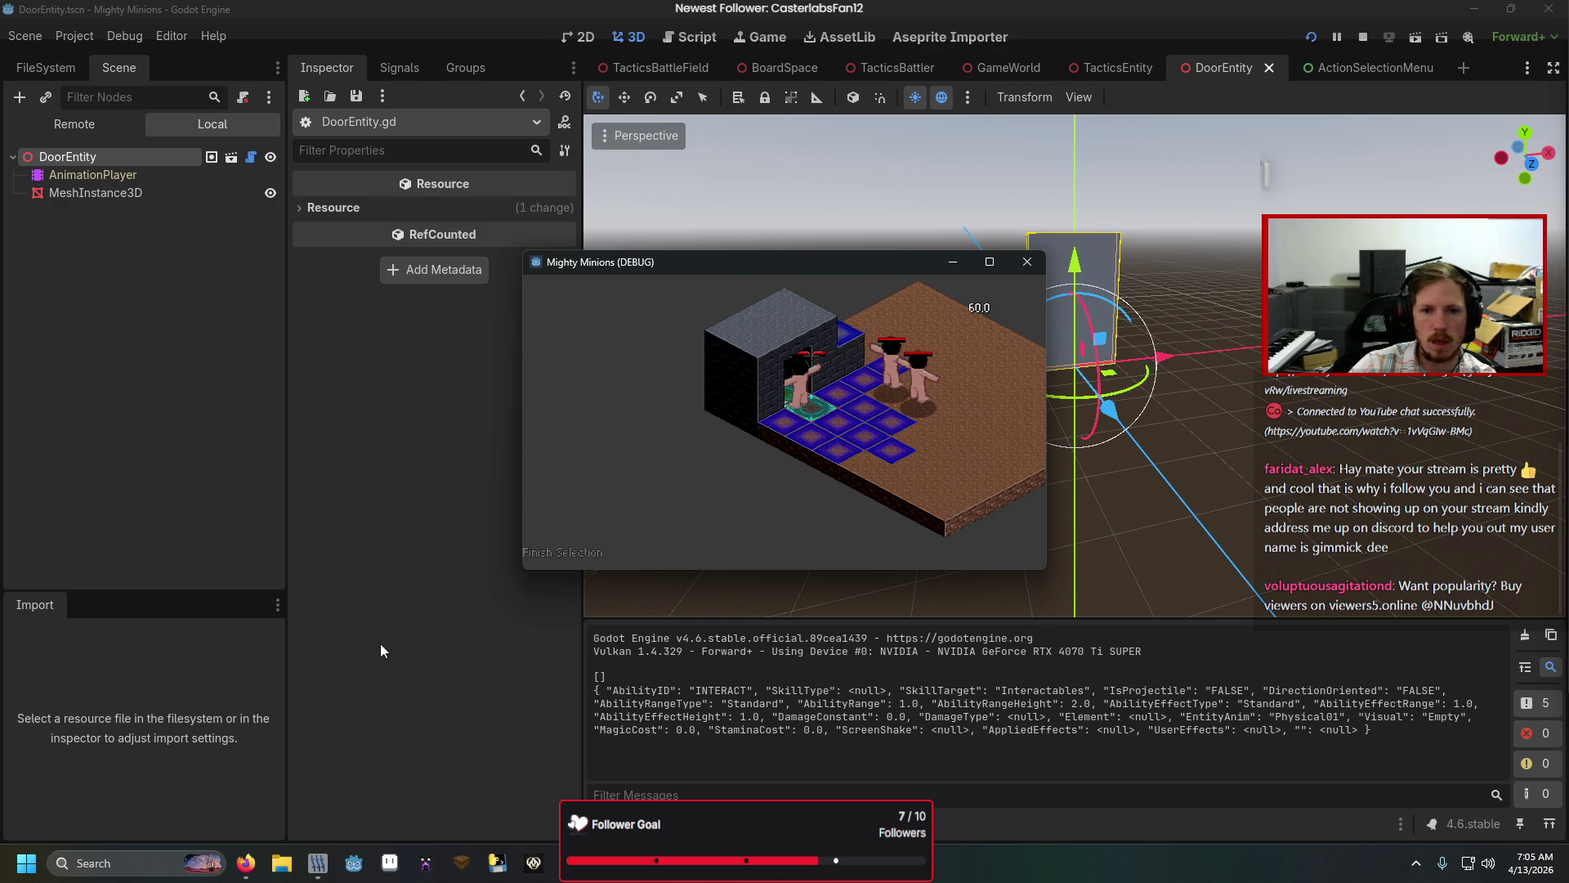
key(Return)
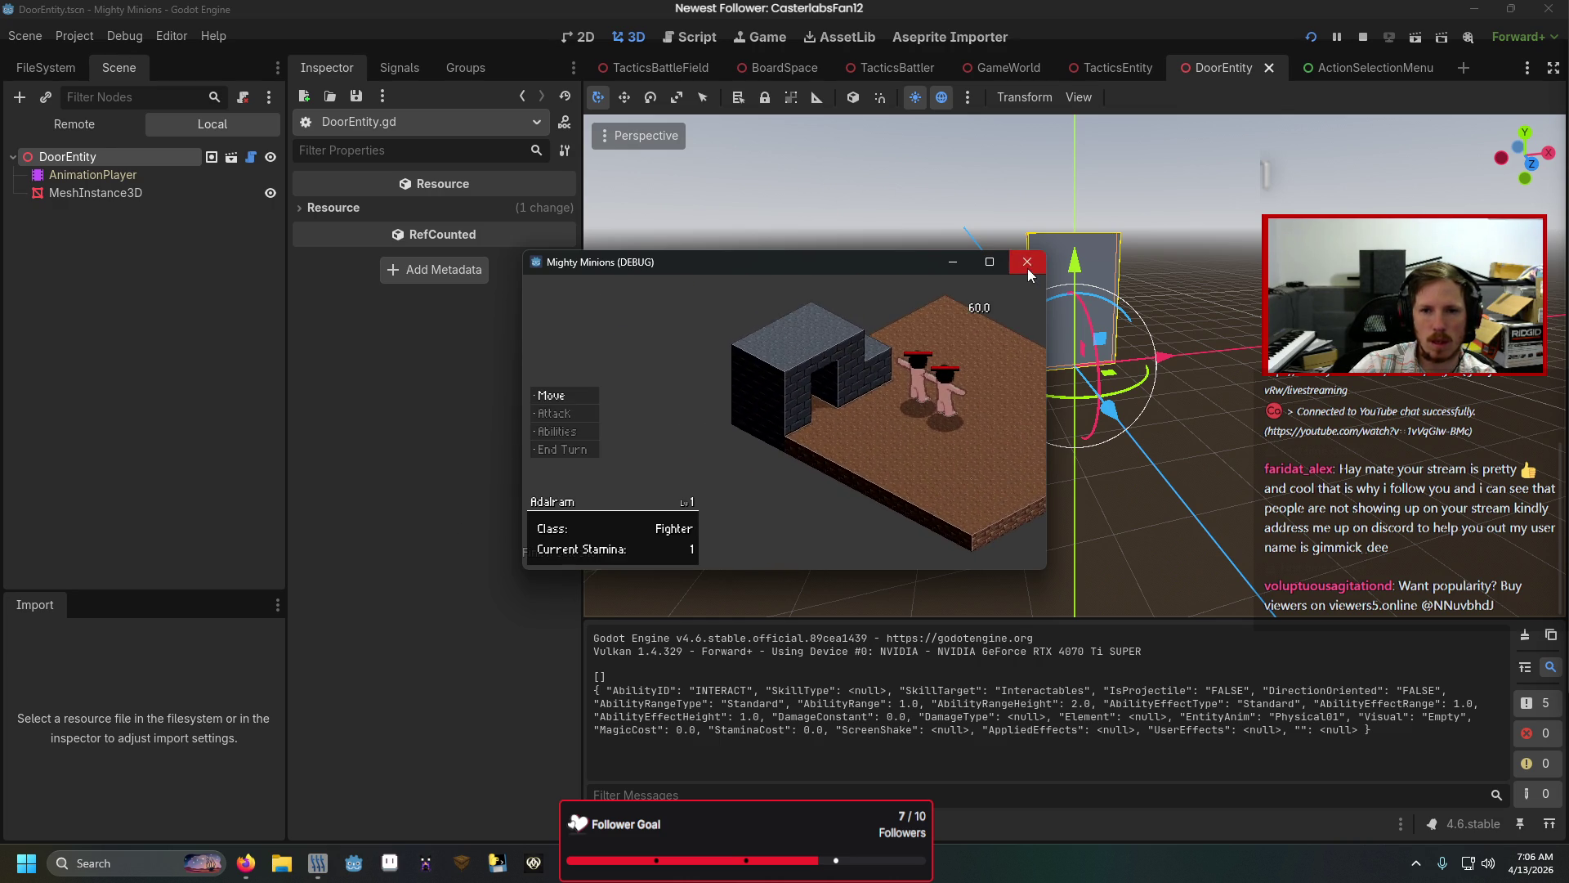
click(1027, 262)
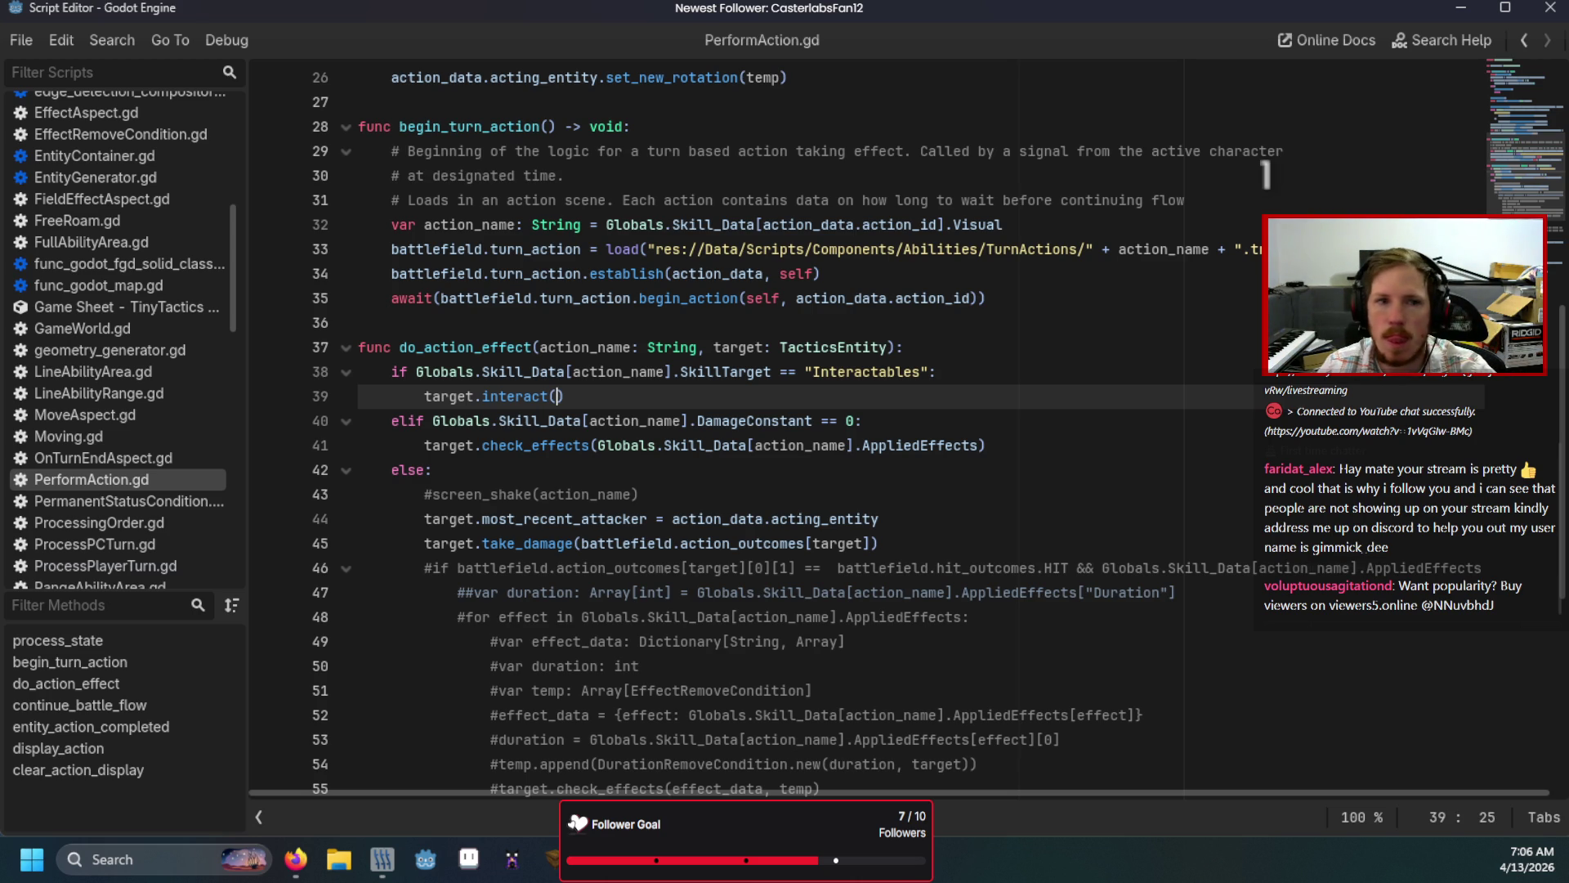
key(alt+Left)
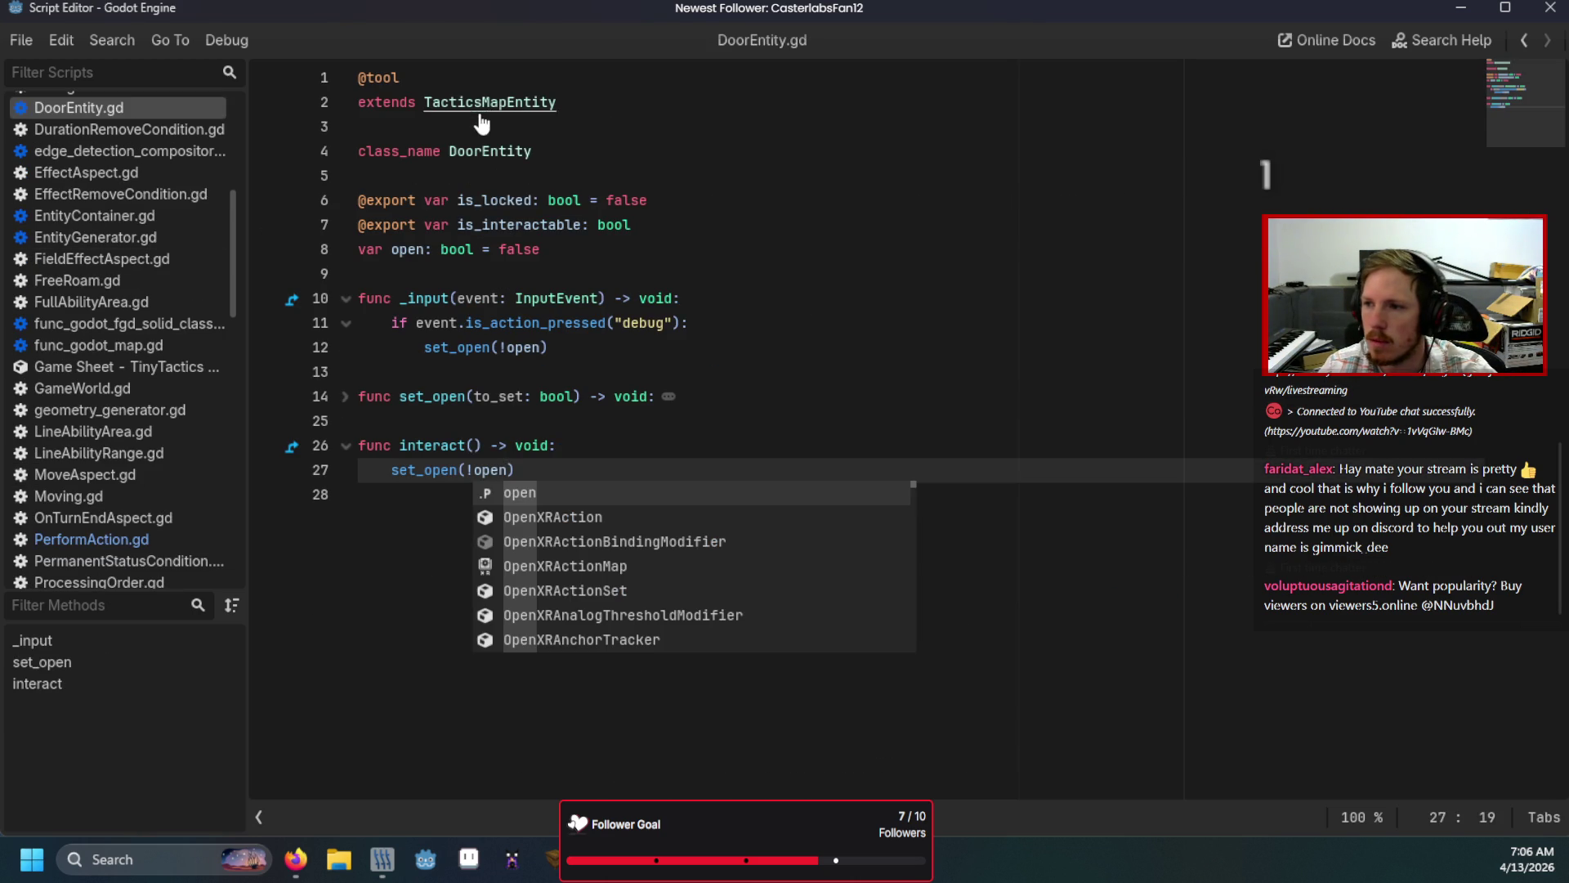
Step: Declare 'signal interacted_with' below the health variables in TacticsMapEntity.gd and save
ctrl+click(482, 102)
click(580, 249)
key(Return)
key(Return)
key(Up)
text(var)
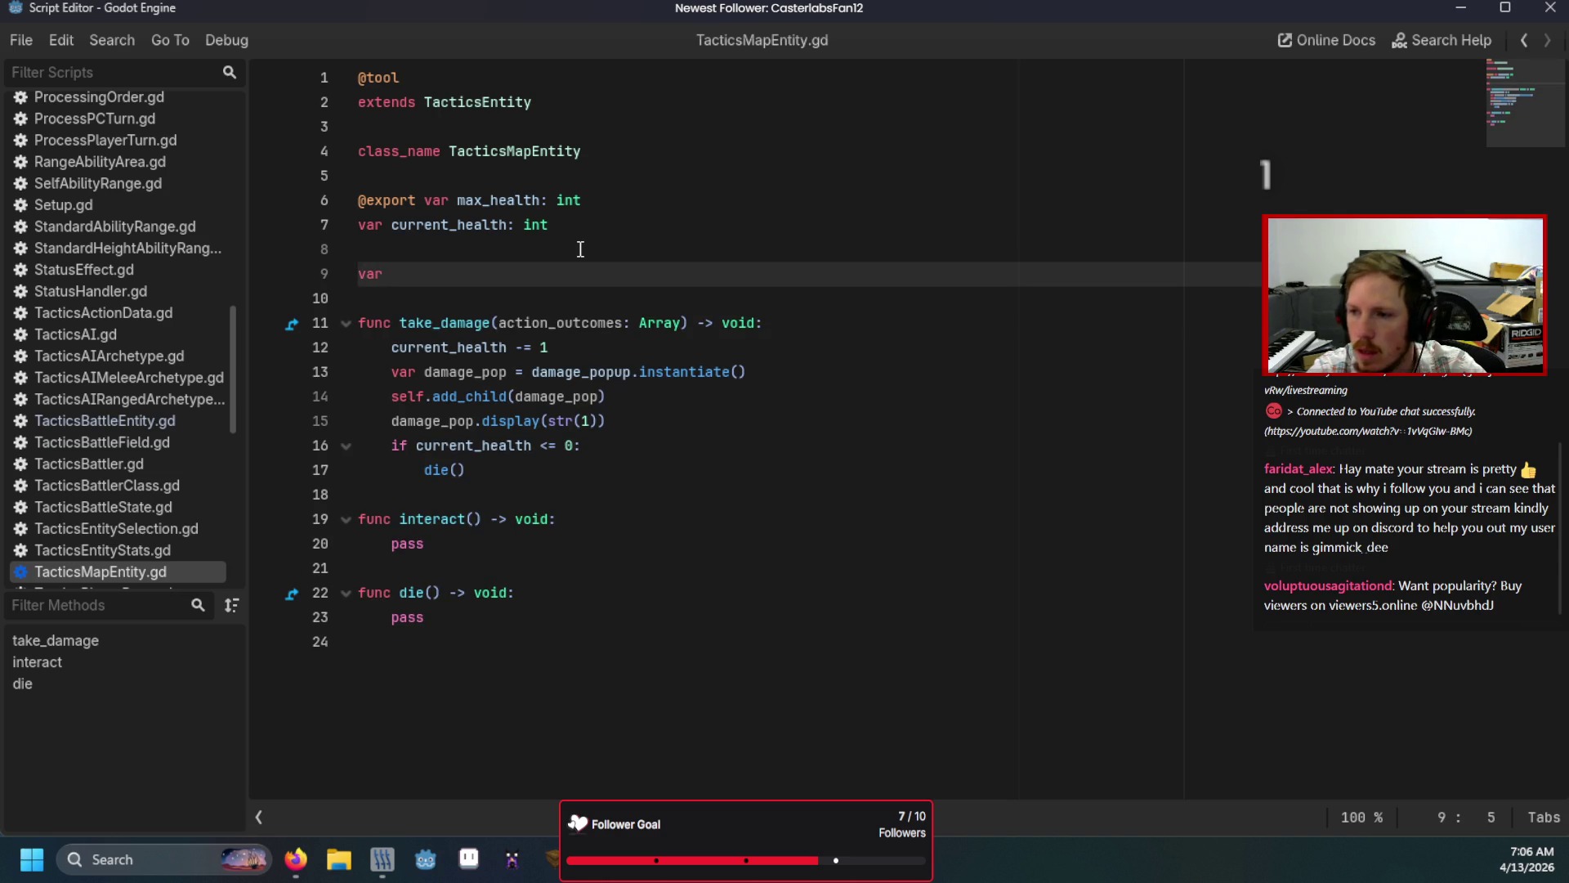
key(BackSpace)
key(BackSpace)
key(BackSpace)
text(s)
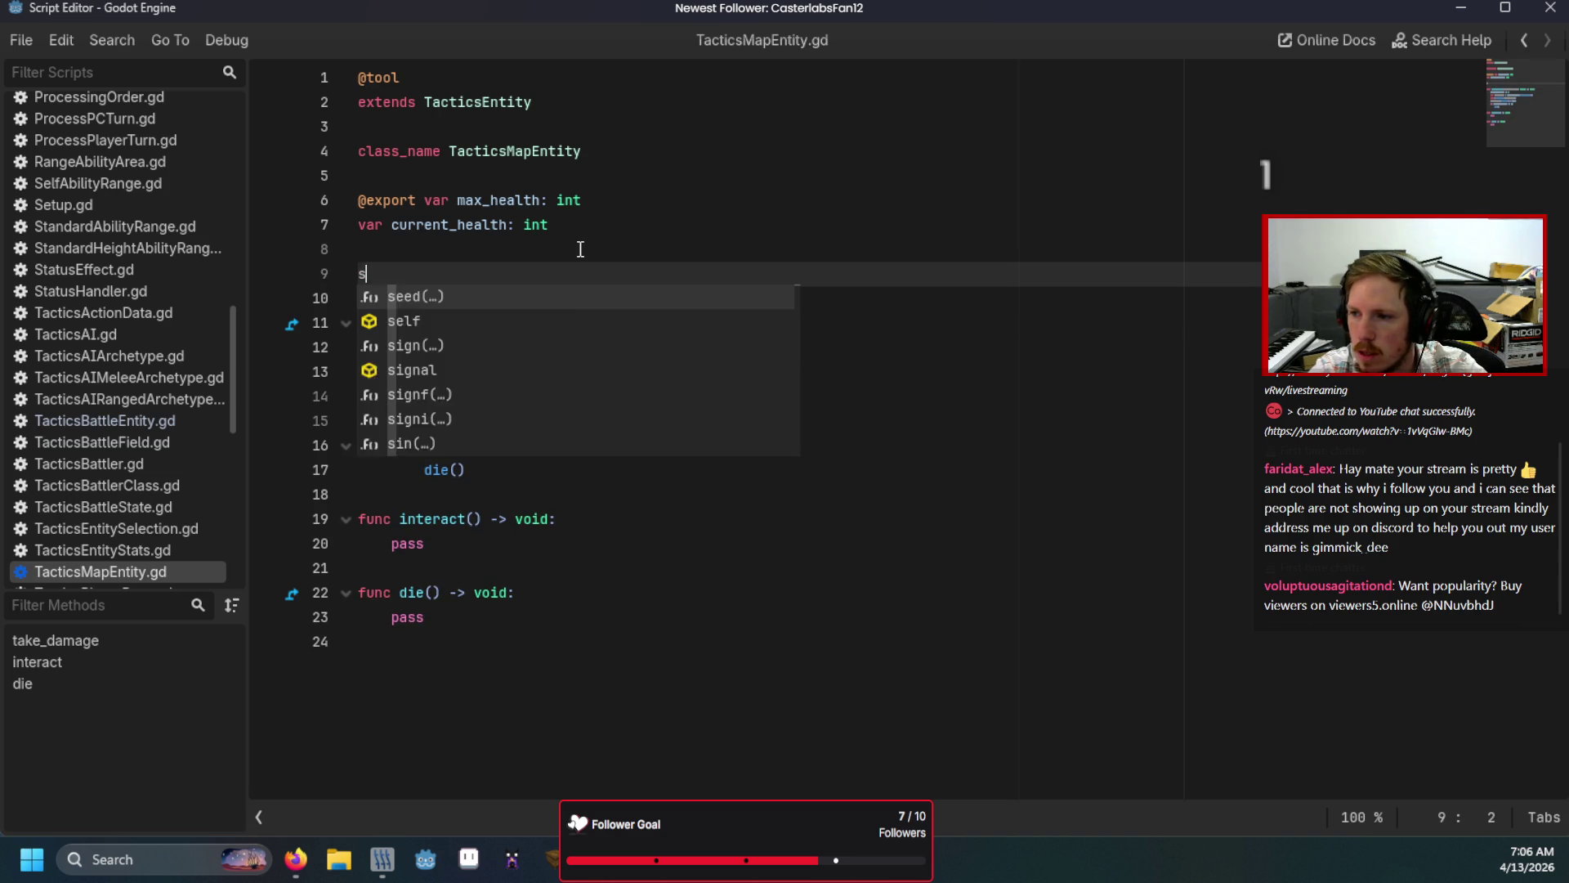
text(ignla)
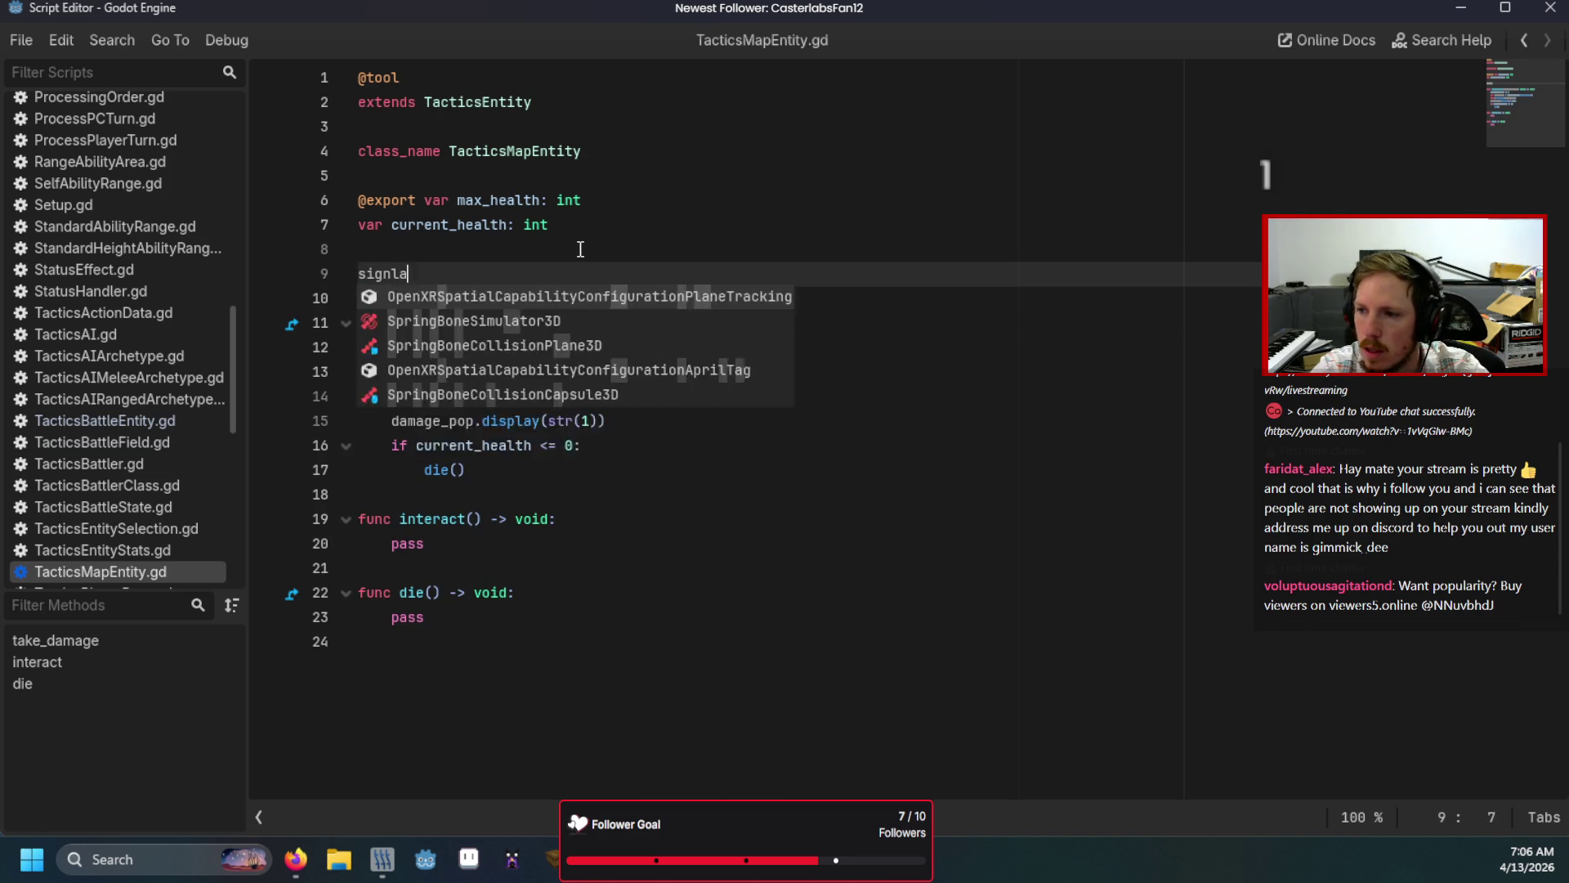
key(BackSpace)
key(BackSpace)
text(al interacted_with)
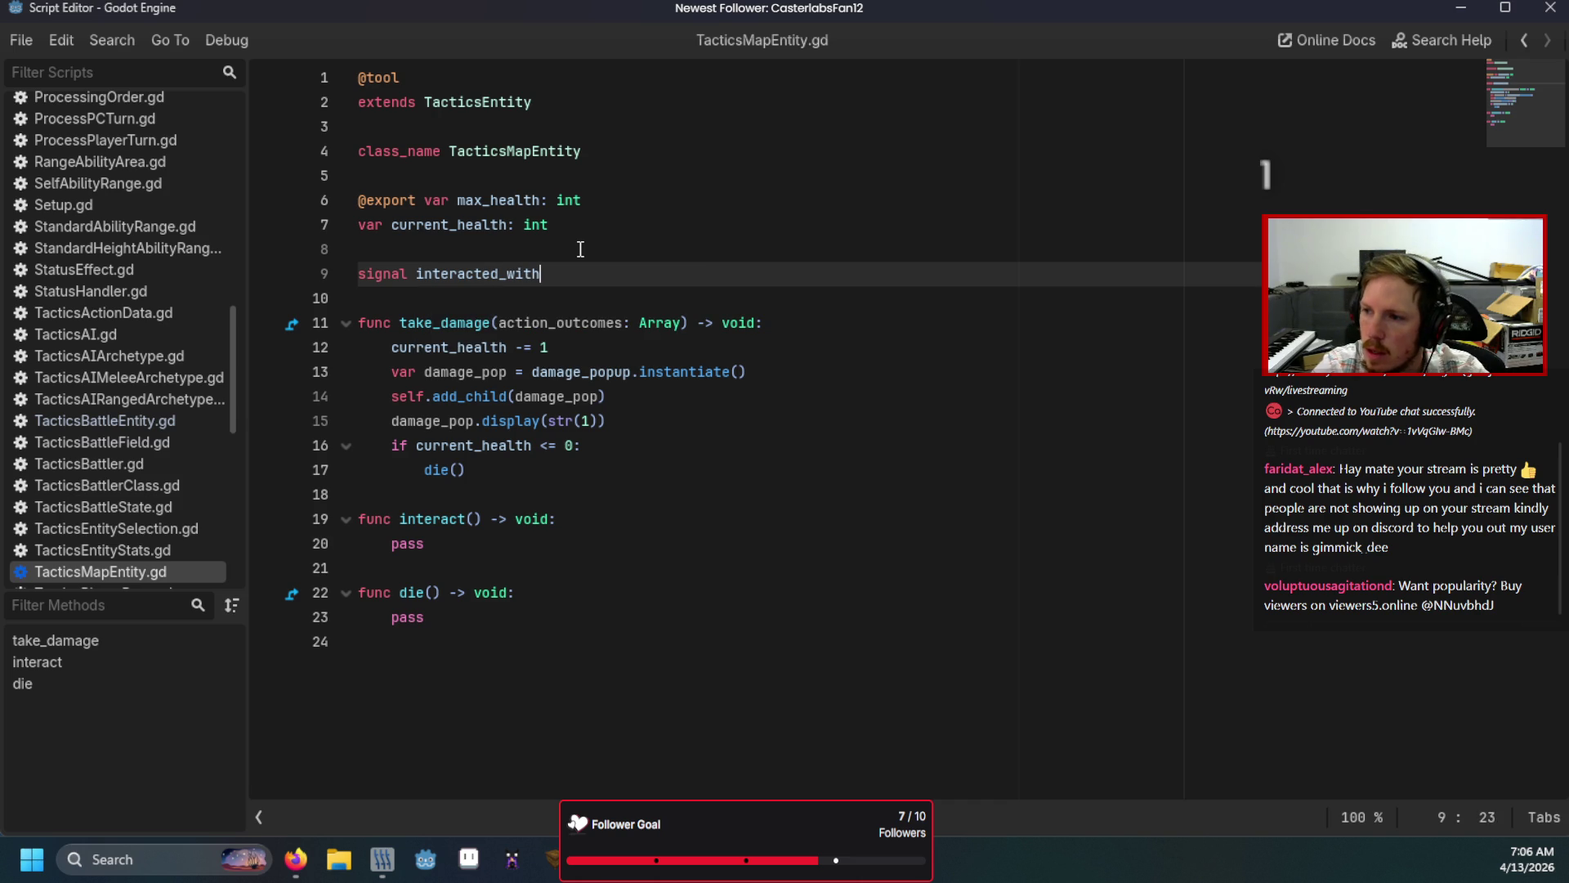
click(629, 417)
key(ctrl+s)
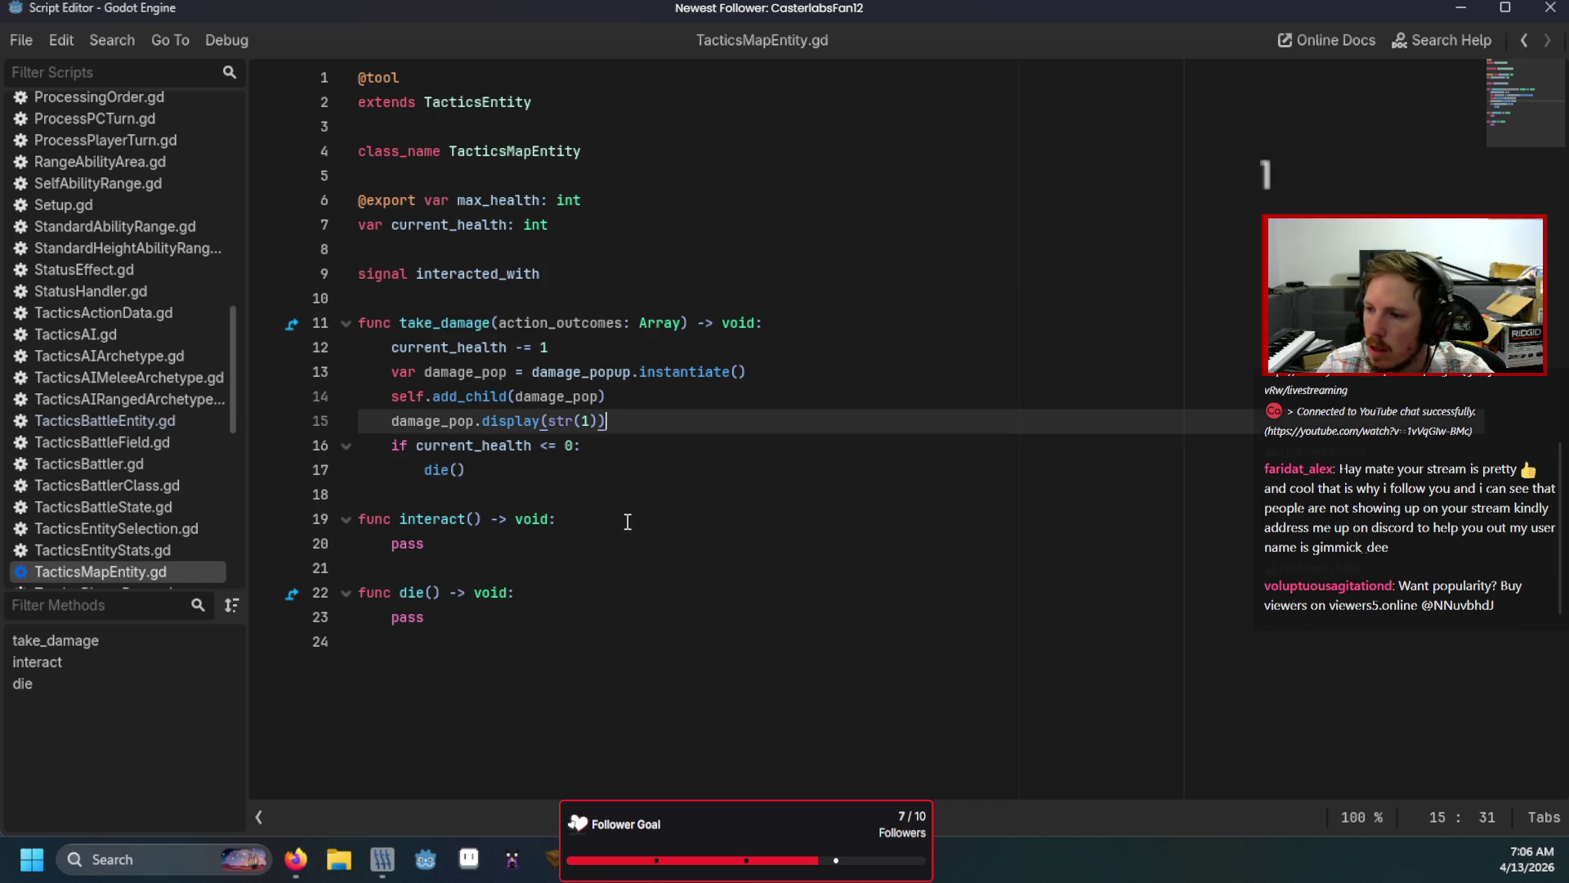
Step: Replace pass in interact() with interacted_with.emit(), save, and go back to DoorEntity.gd
click(628, 519)
key(Return)
text(in)
key(Down)
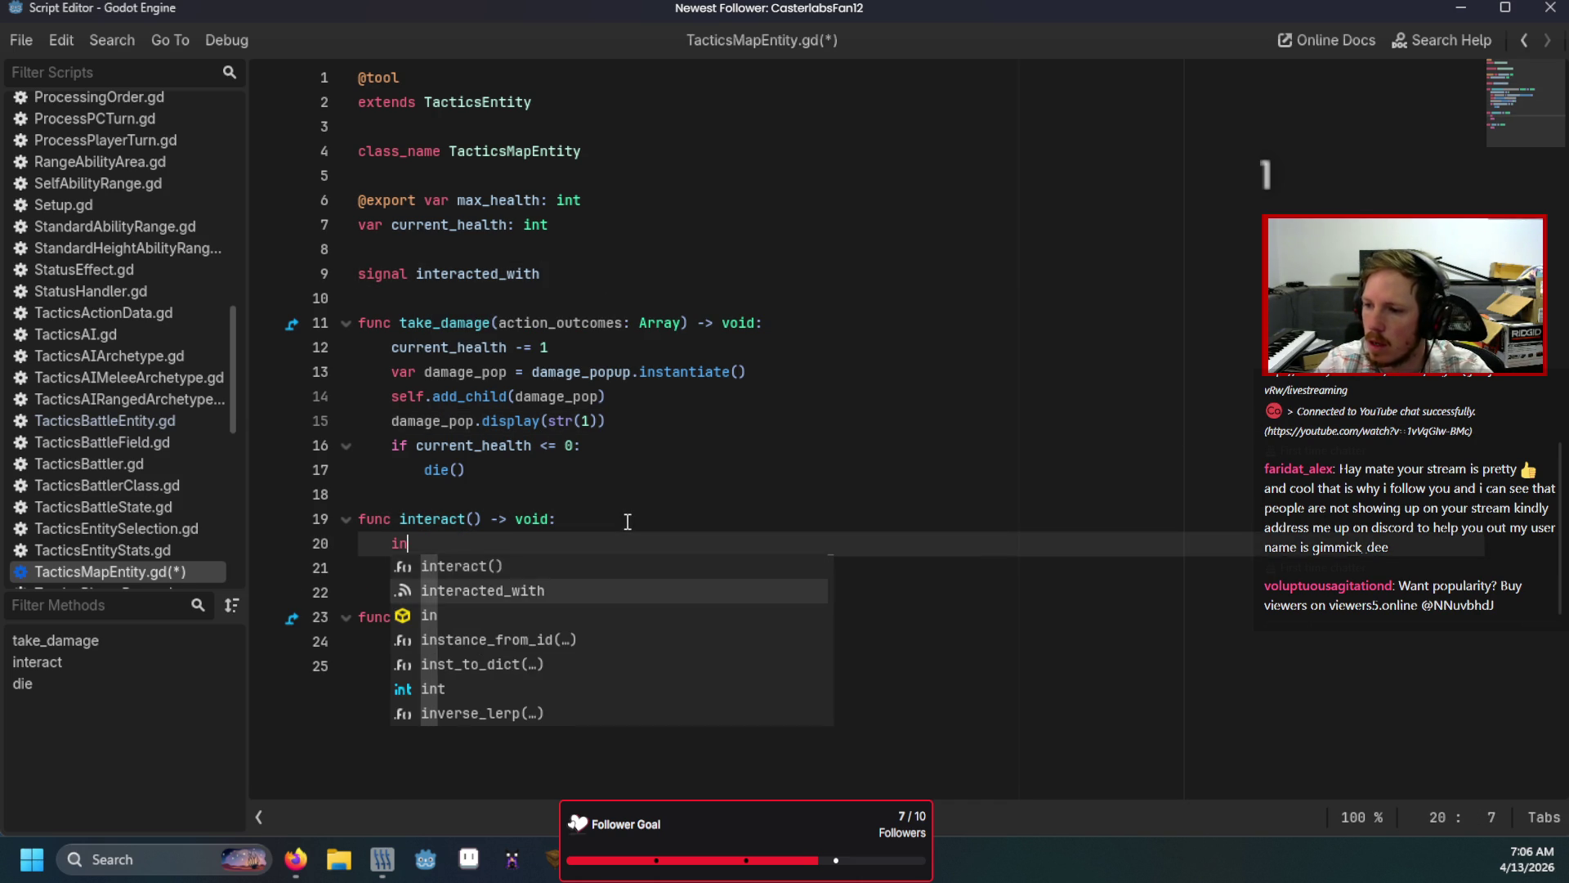
key(Return)
text(.e)
key(Return)
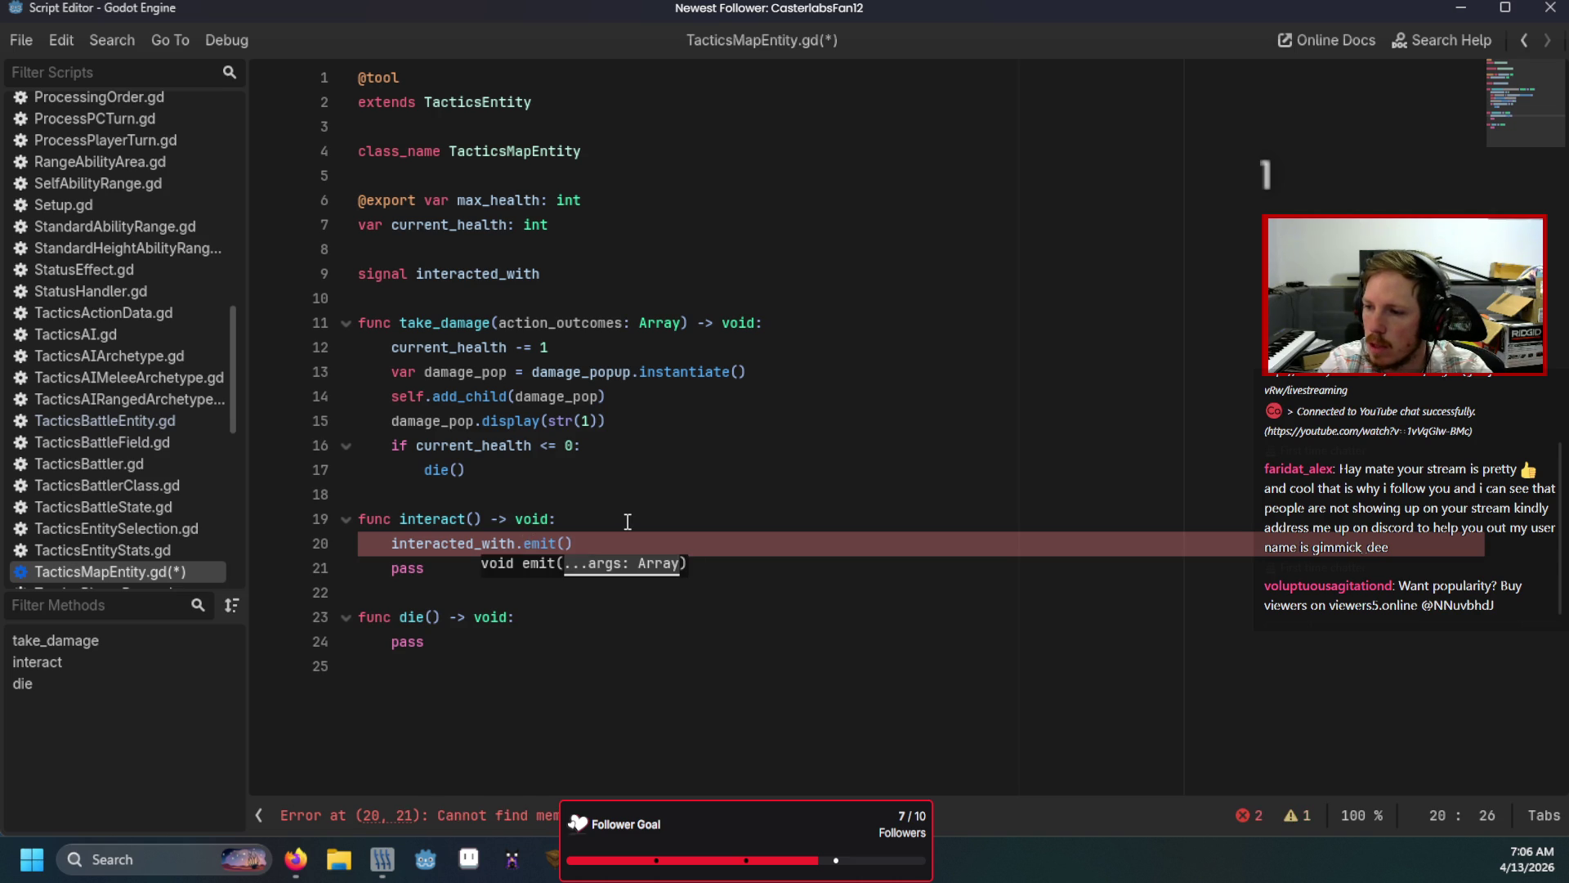
click(694, 569)
key(shift+Home)
key(BackSpace)
key(BackSpace)
key(ctrl+s)
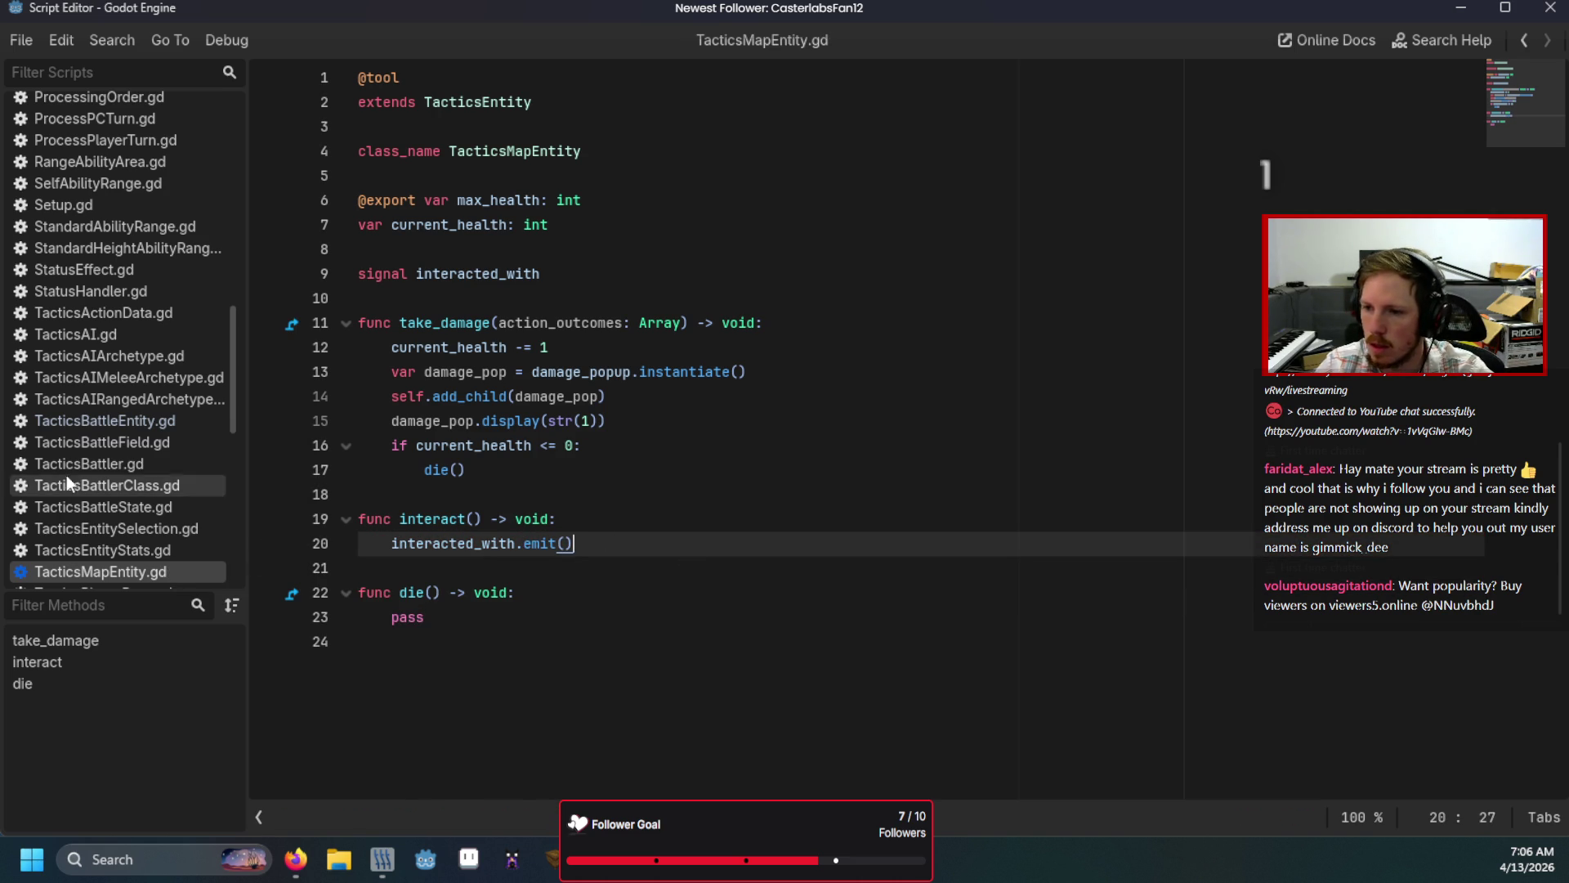
key(alt+Left)
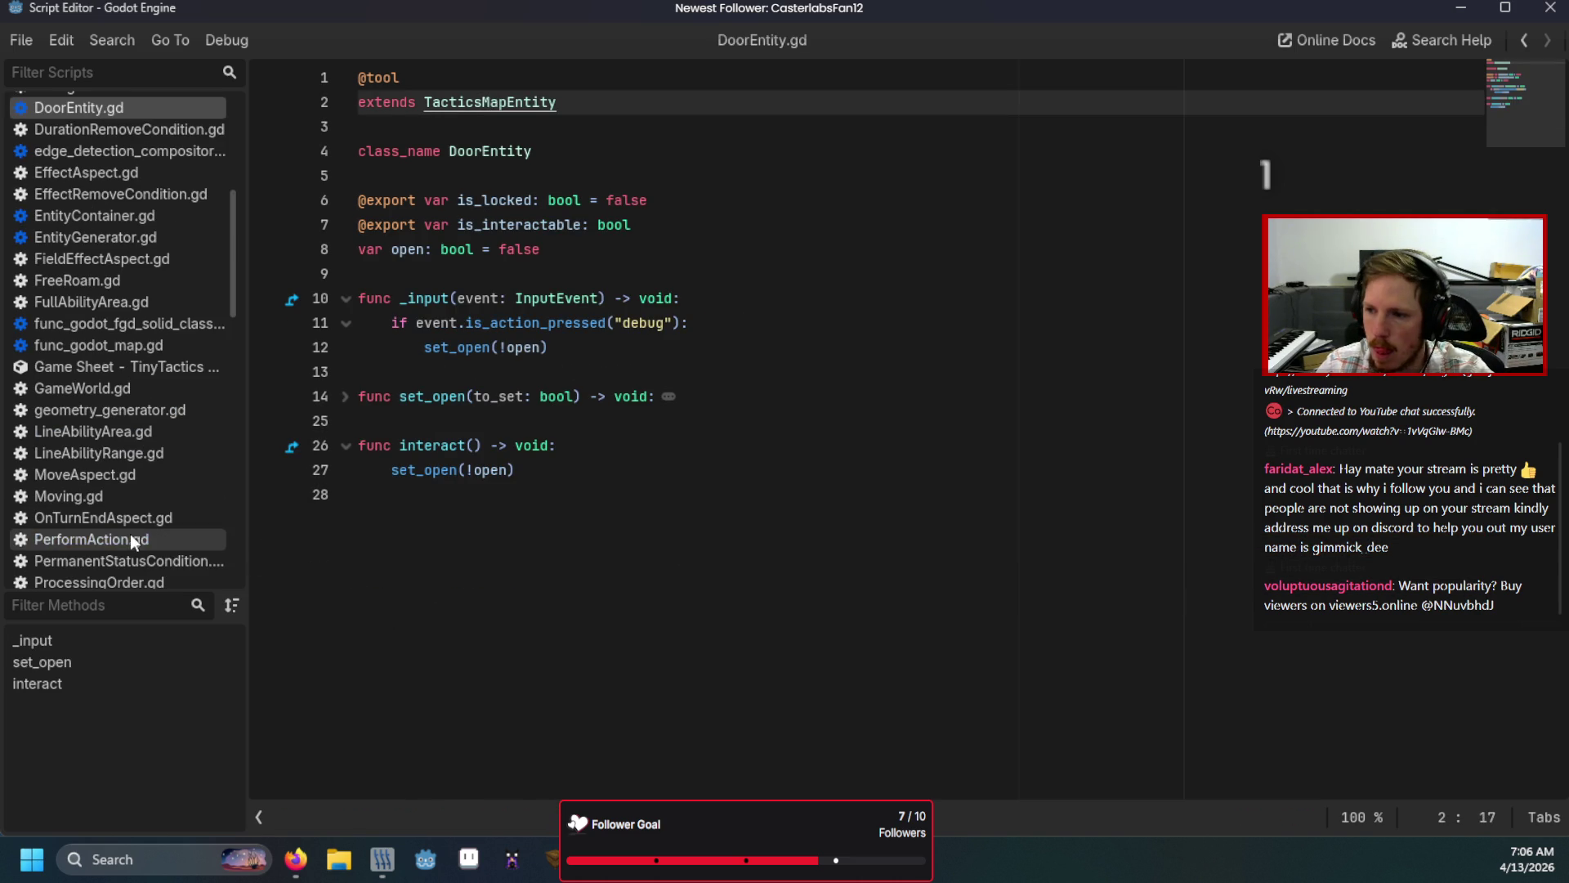
Step: Cut the is_interactable export line out of DoorEntity.gd
key(alt+Tab)
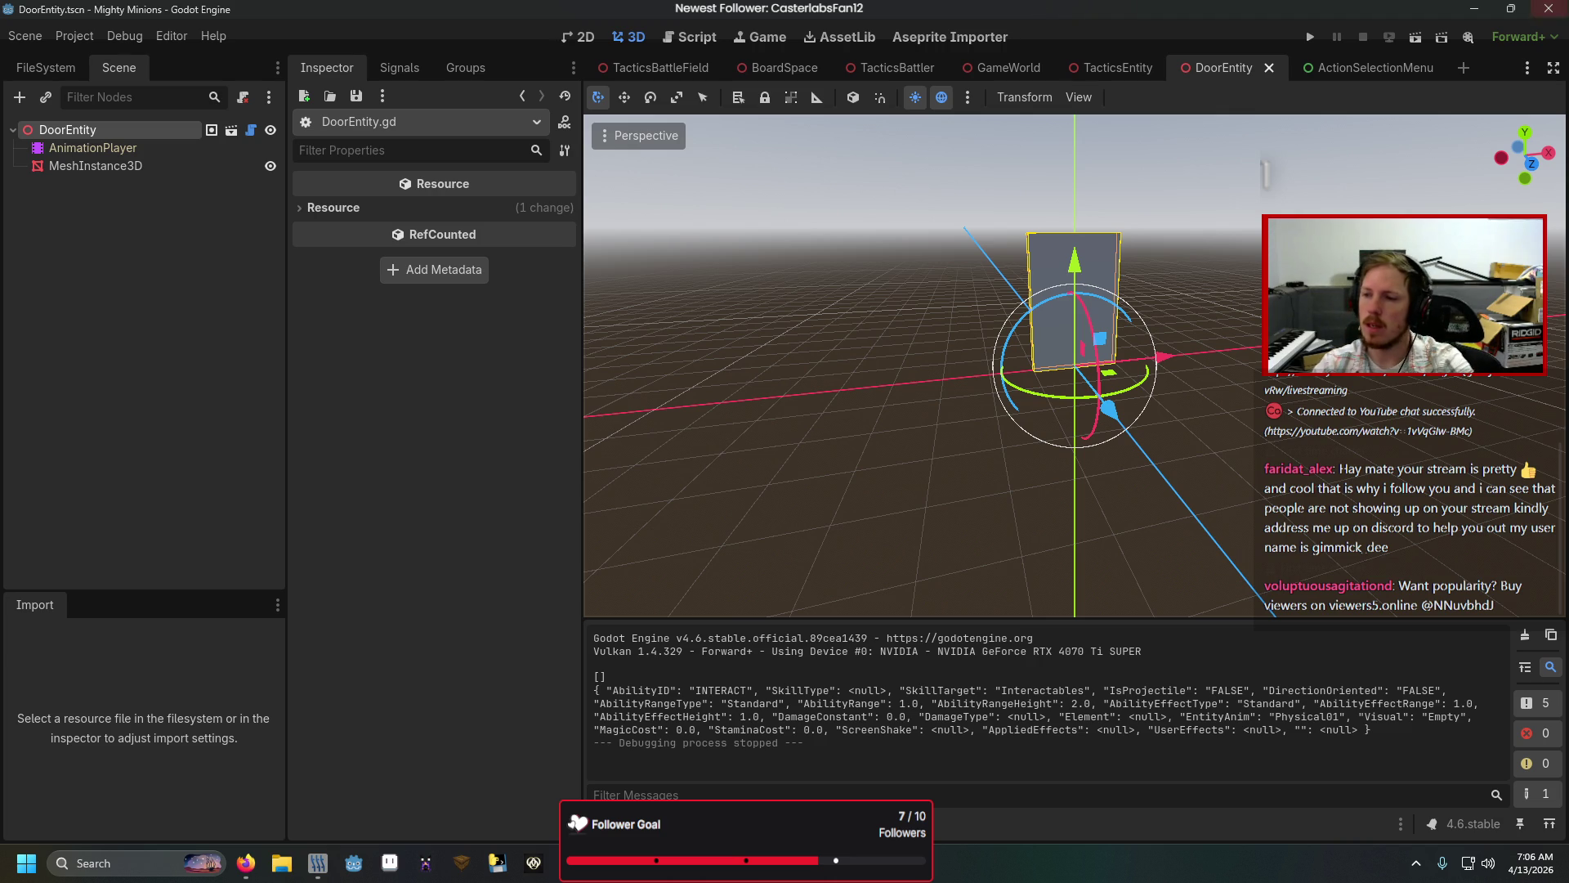
key(alt+Tab)
drag(632, 225, 343, 222)
key(ctrl+c)
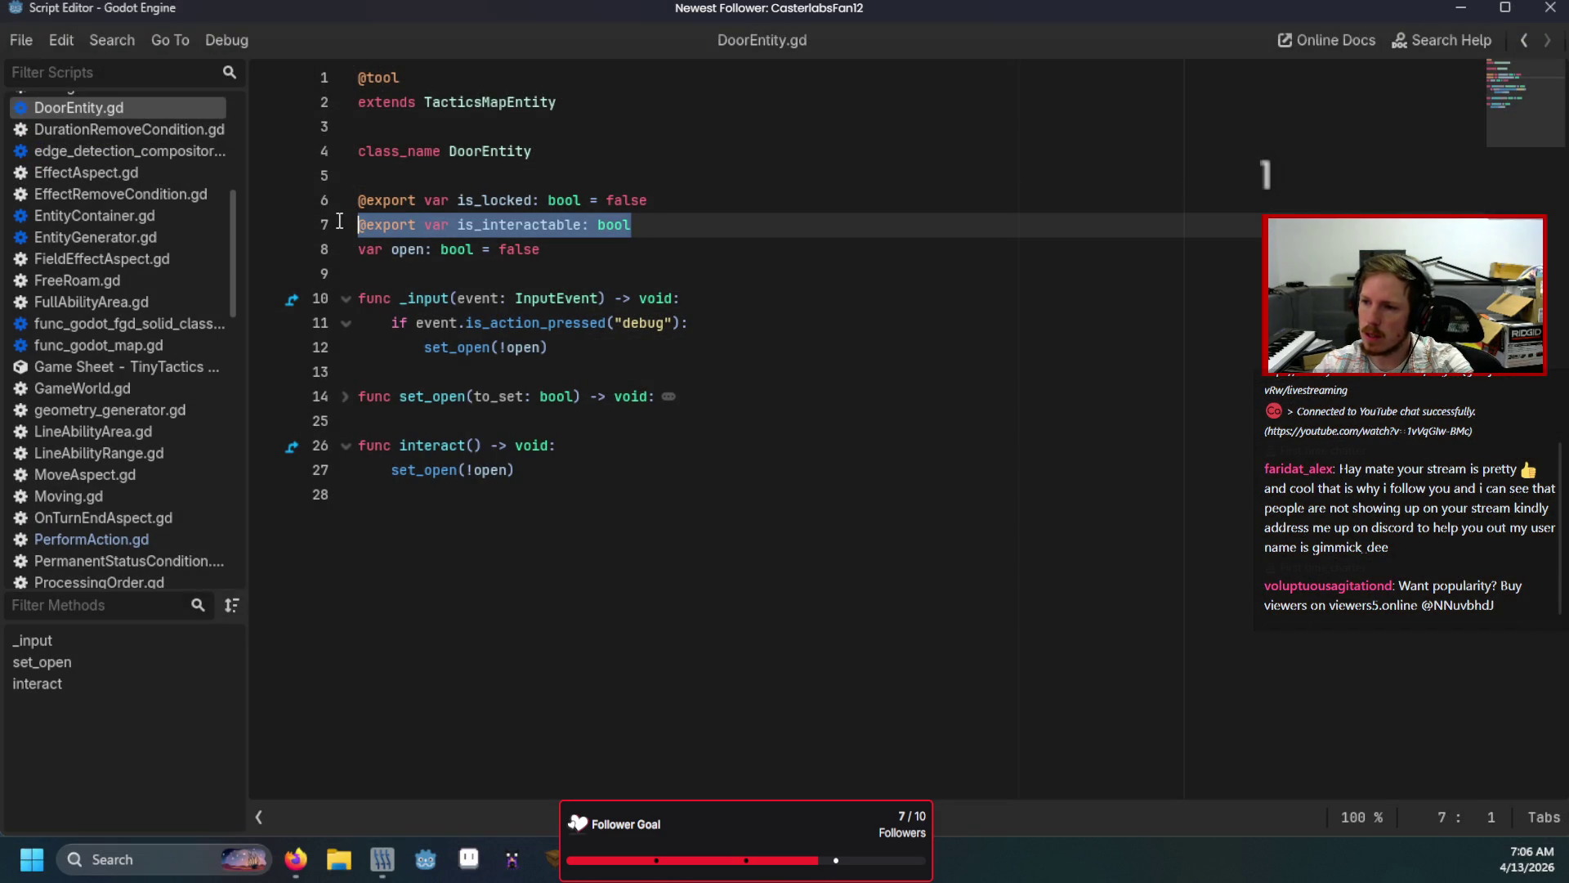
key(BackSpace)
key(BackSpace)
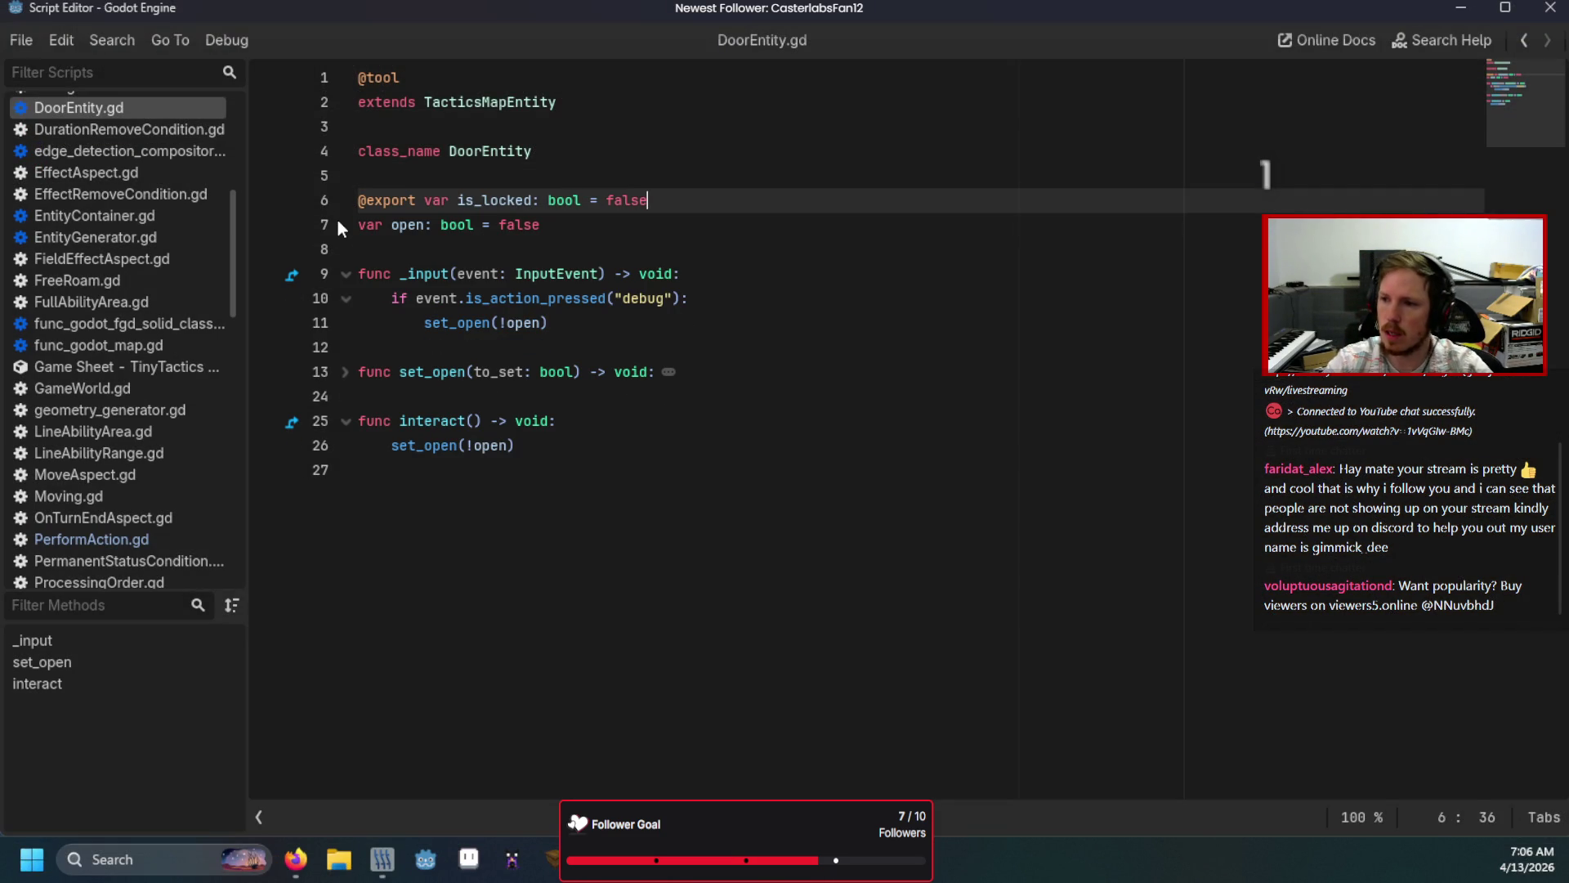
Step: Paste the is_interactable export under max_health in TacticsMapEntity.gd with '= true' and save
ctrl+click(489, 102)
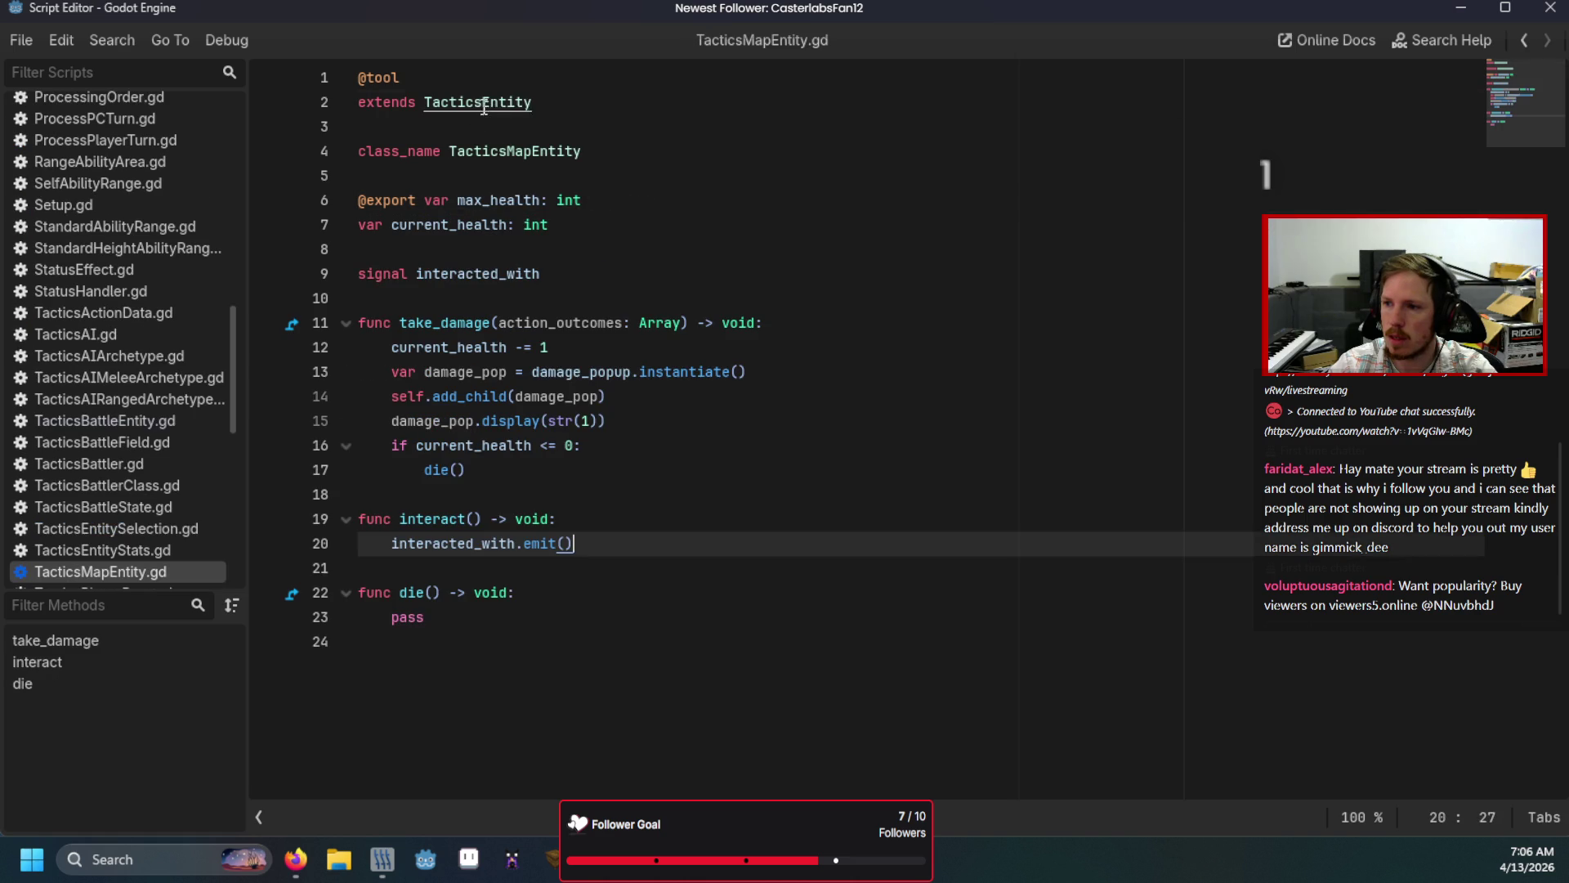
click(615, 199)
key(Return)
key(ctrl+v)
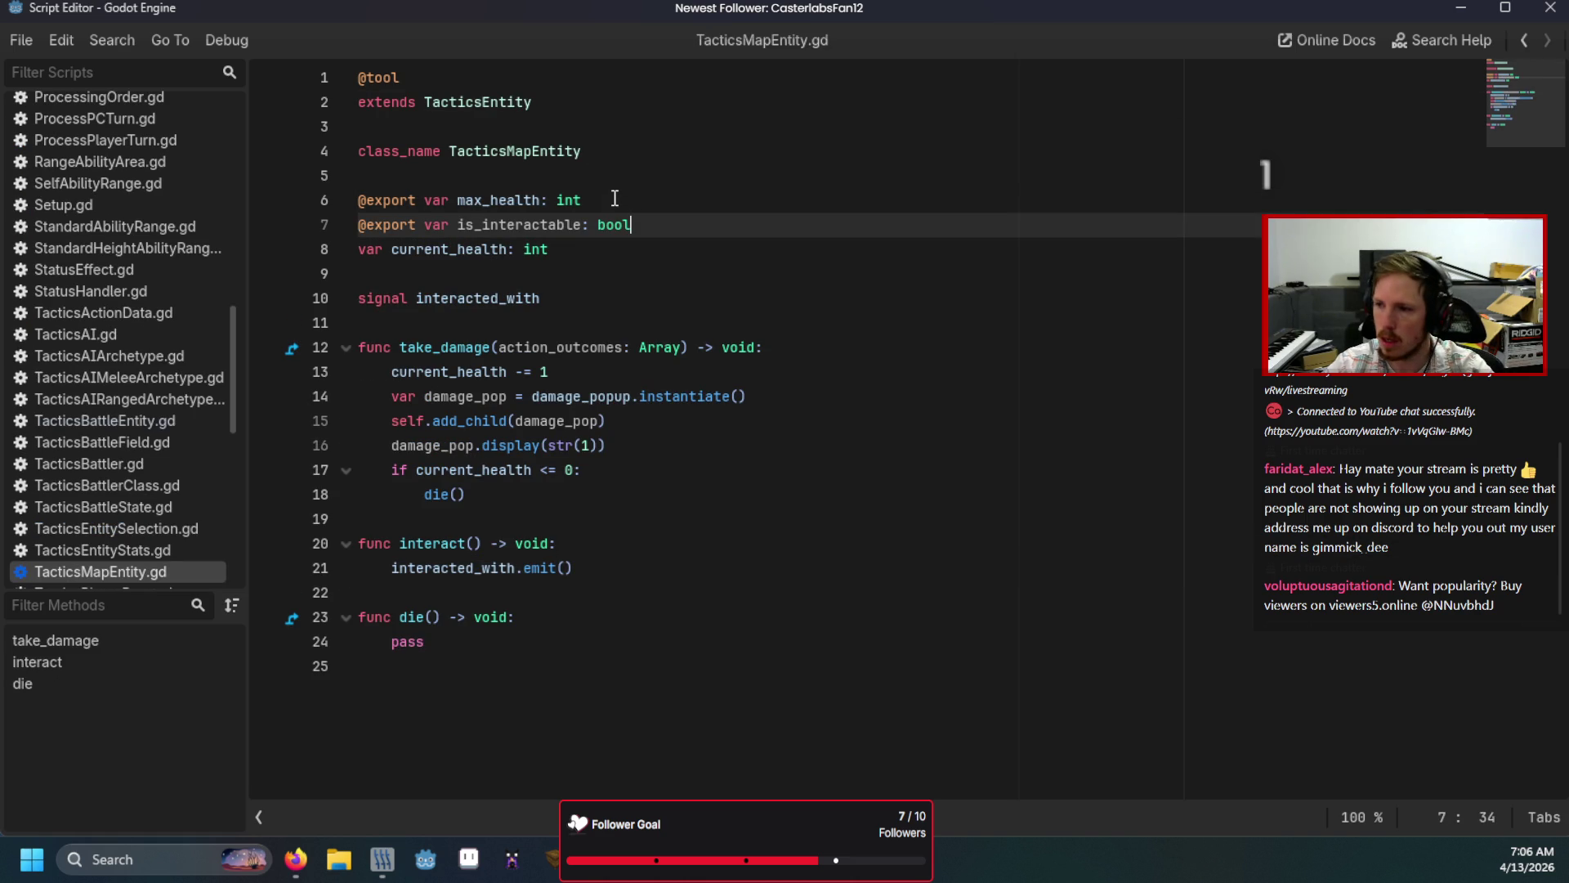
text( = true)
key(ctrl+s)
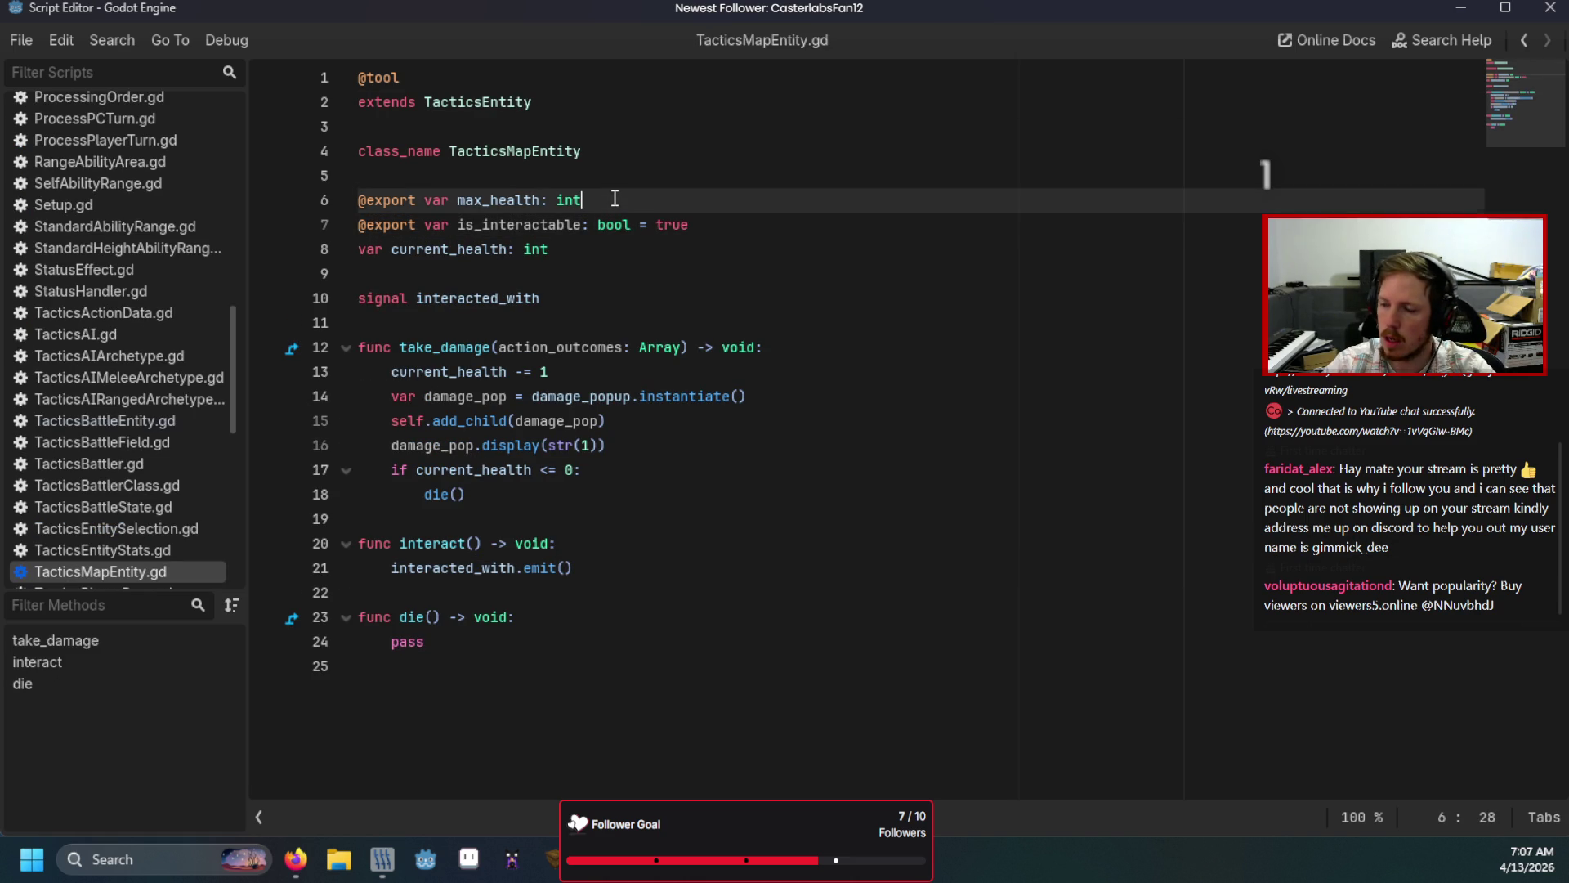
key(alt+Tab)
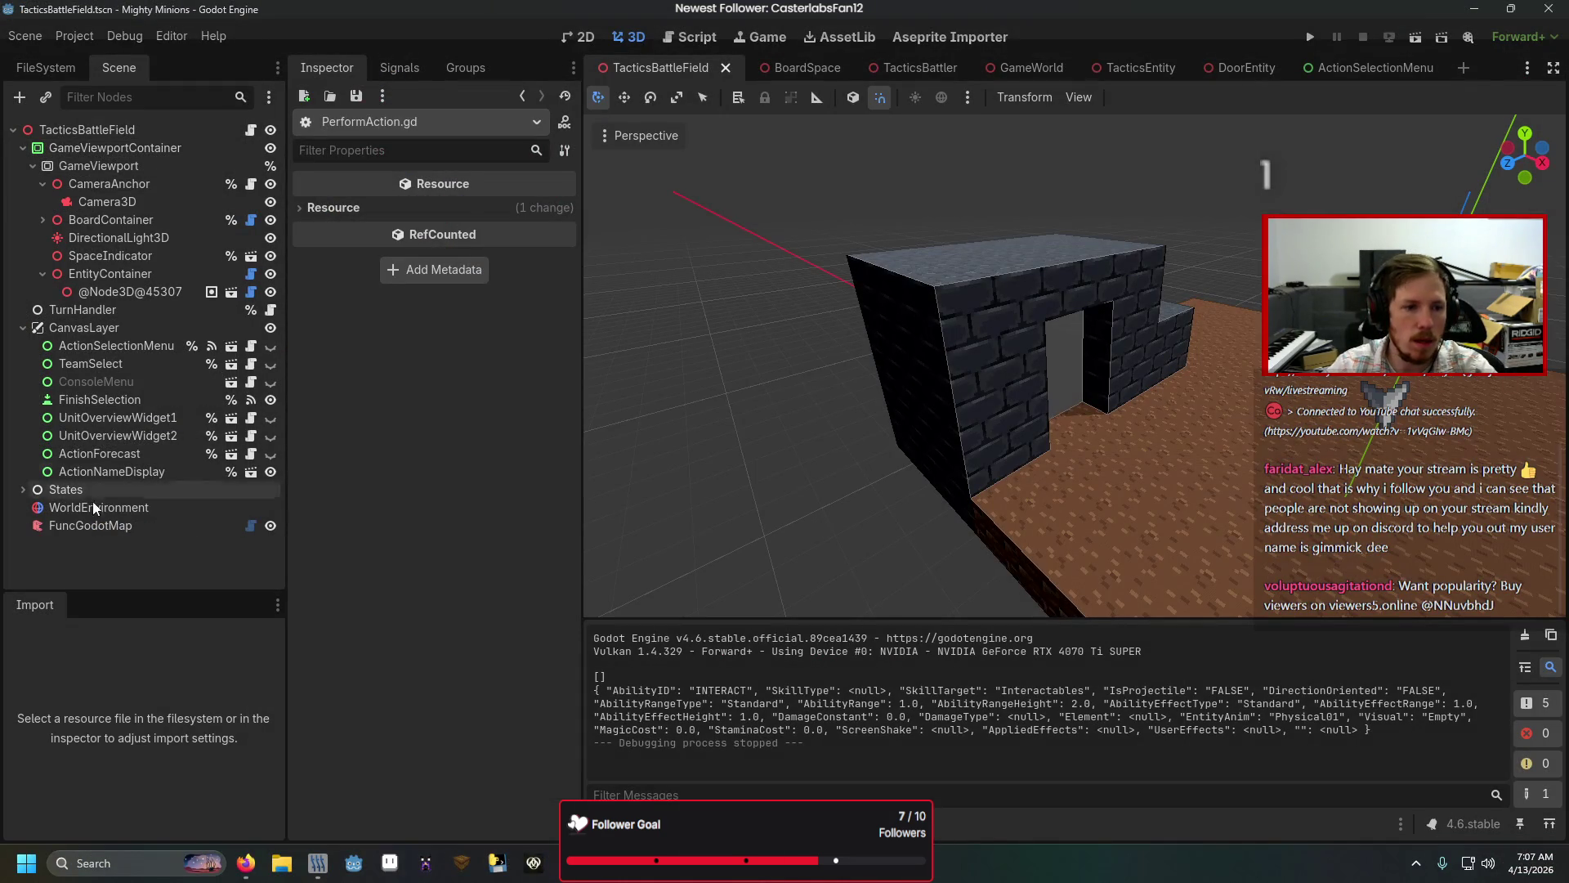
Step: Rebuild the FuncGodotMap, toggle the door's Is Interactable, and save the battlefield scene
click(97, 524)
click(443, 291)
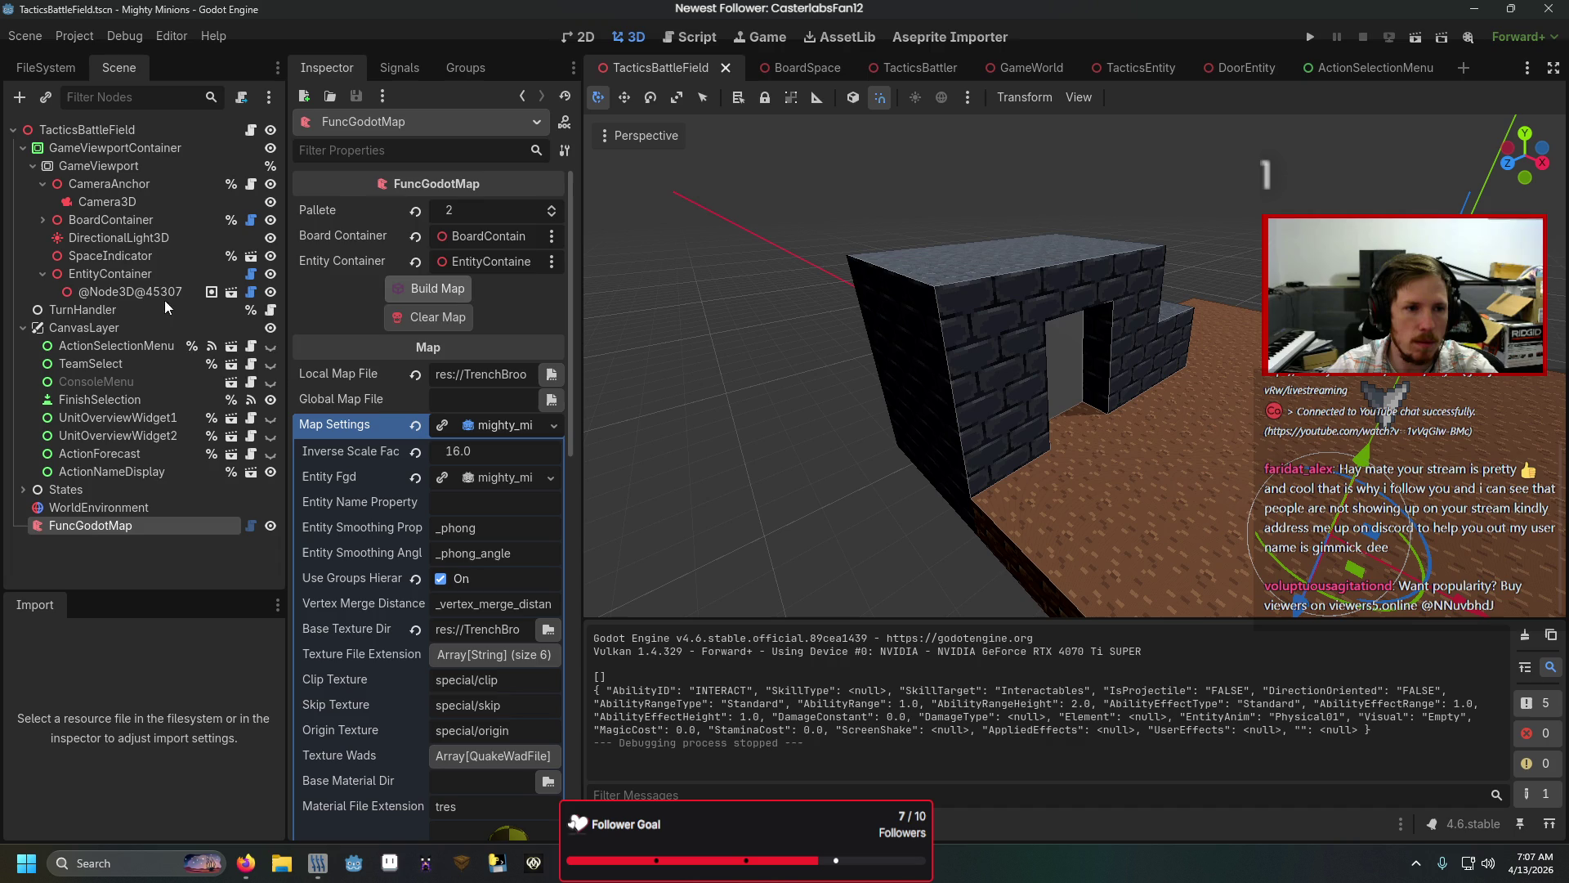
click(133, 292)
click(447, 291)
click(448, 292)
double_click(447, 292)
key(ctrl+s)
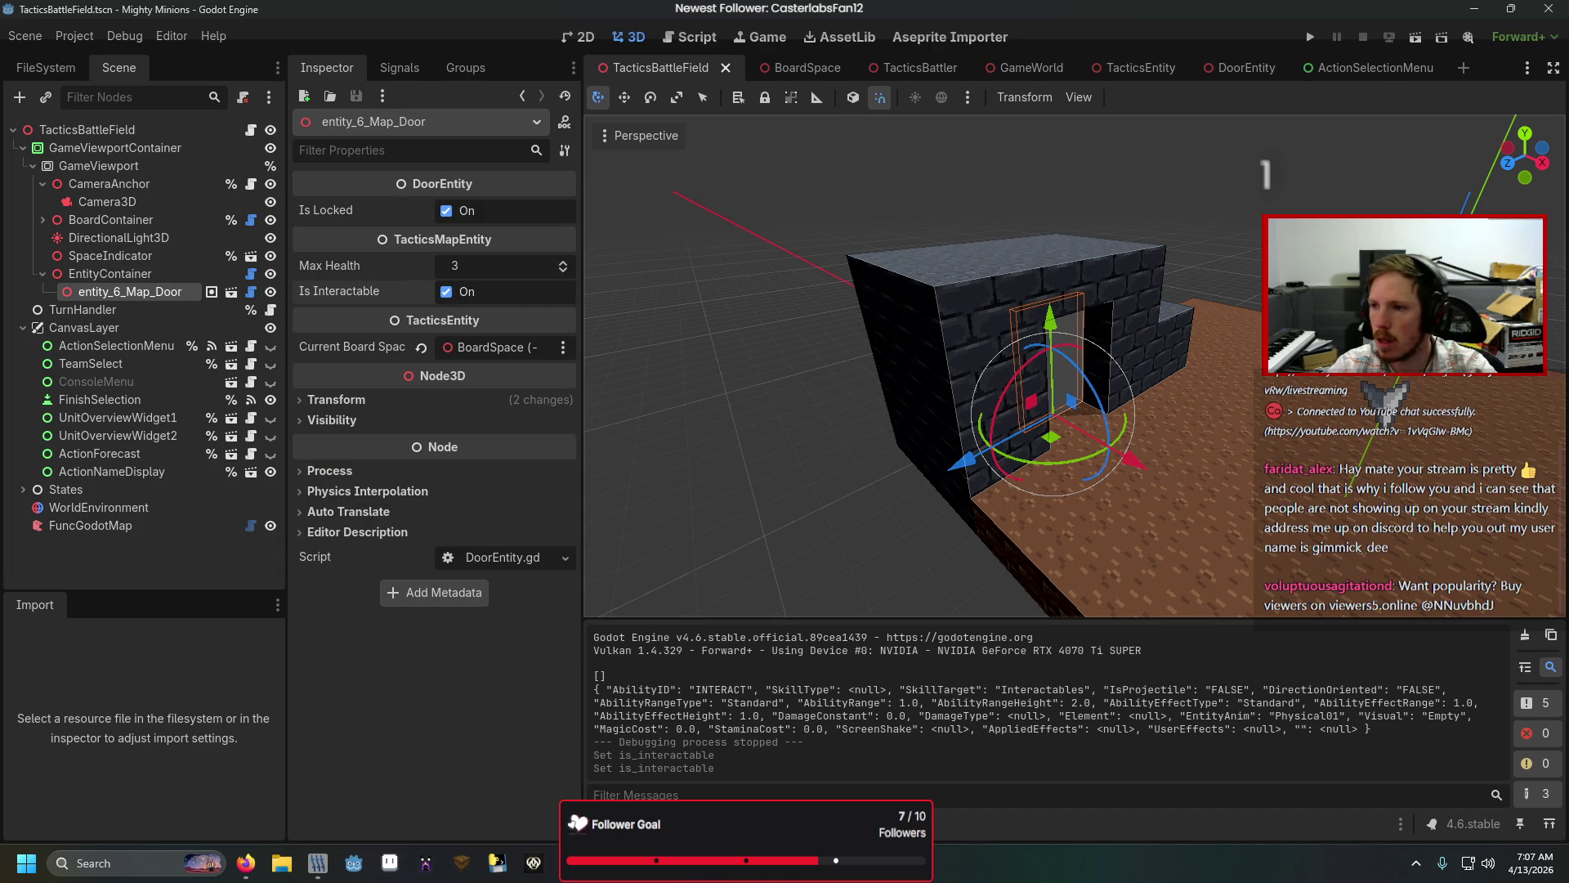
Step: Check TacticsMapEntity.gd, leave the door's Is Interactable off, and launch the game
click(689, 37)
click(705, 176)
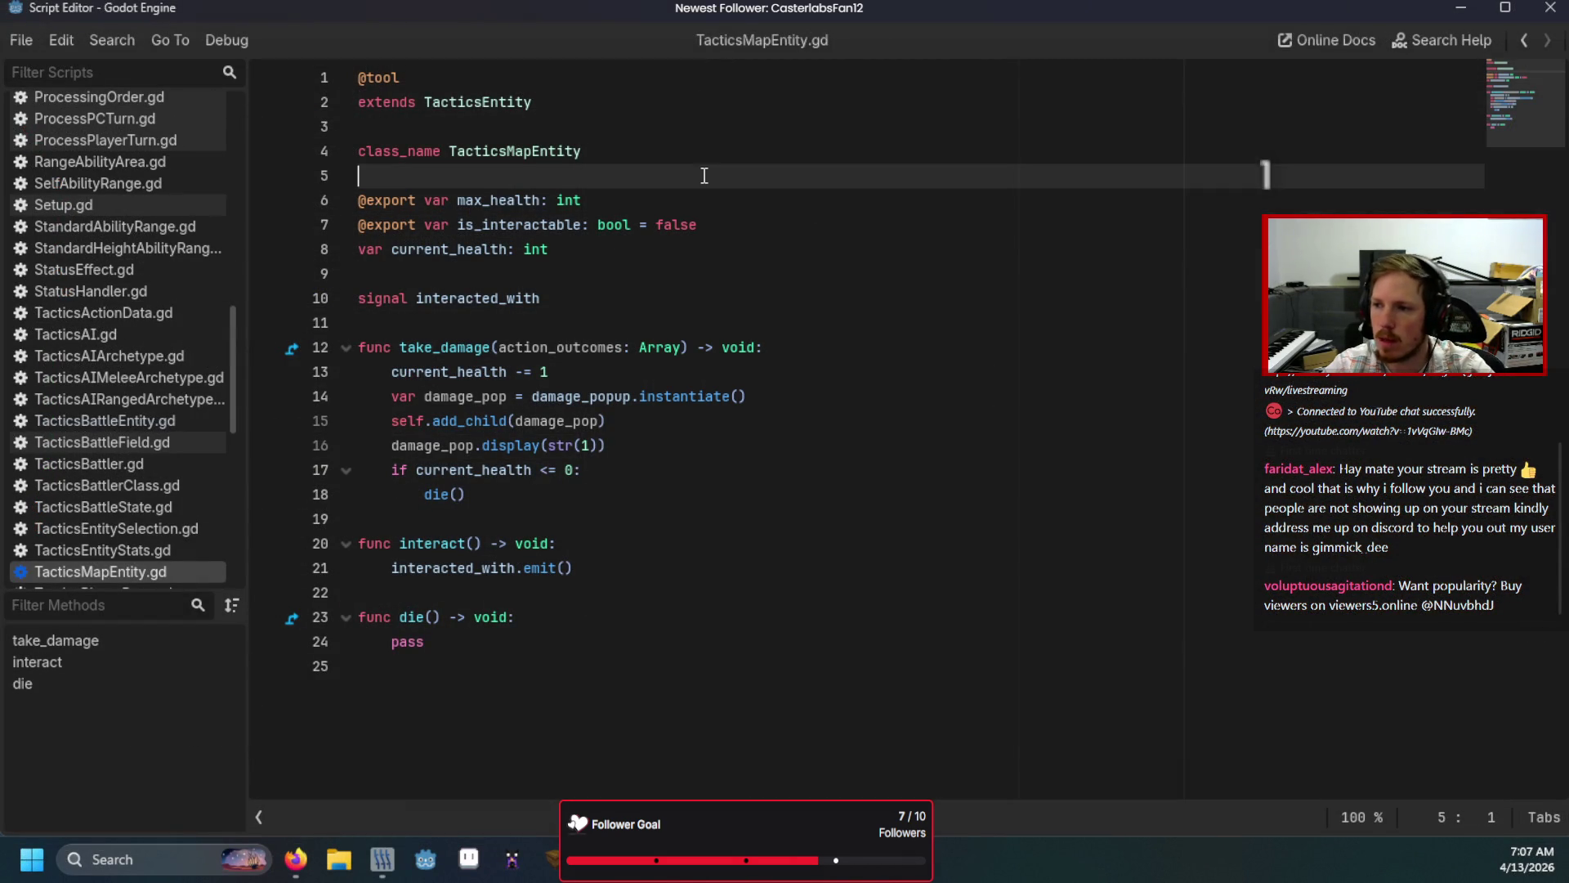
key(alt+Tab)
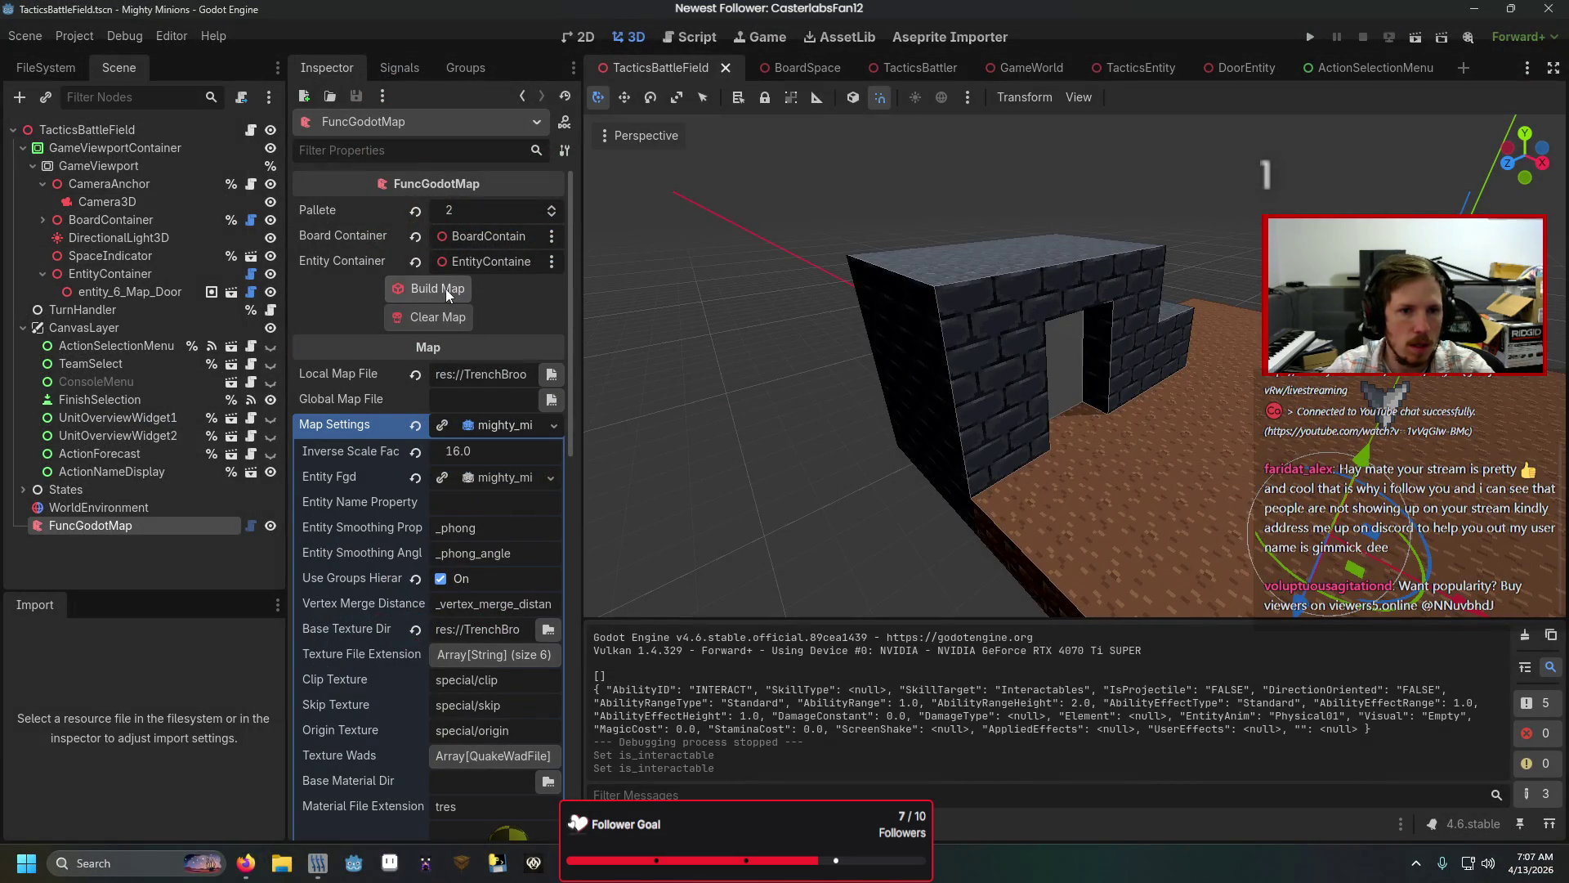
click(106, 296)
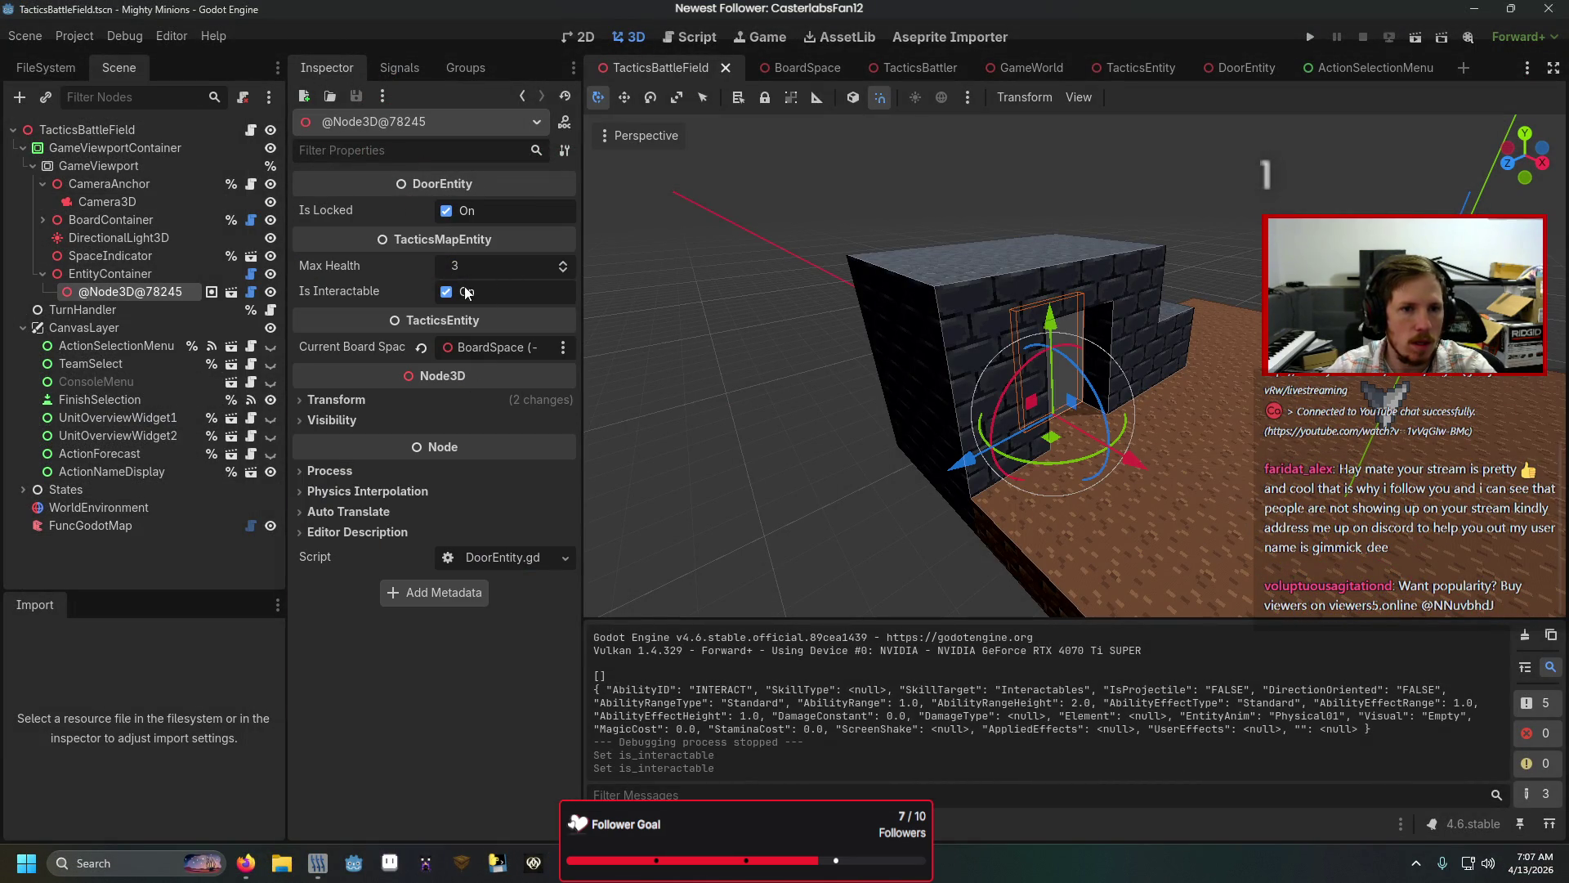
click(446, 292)
click(446, 293)
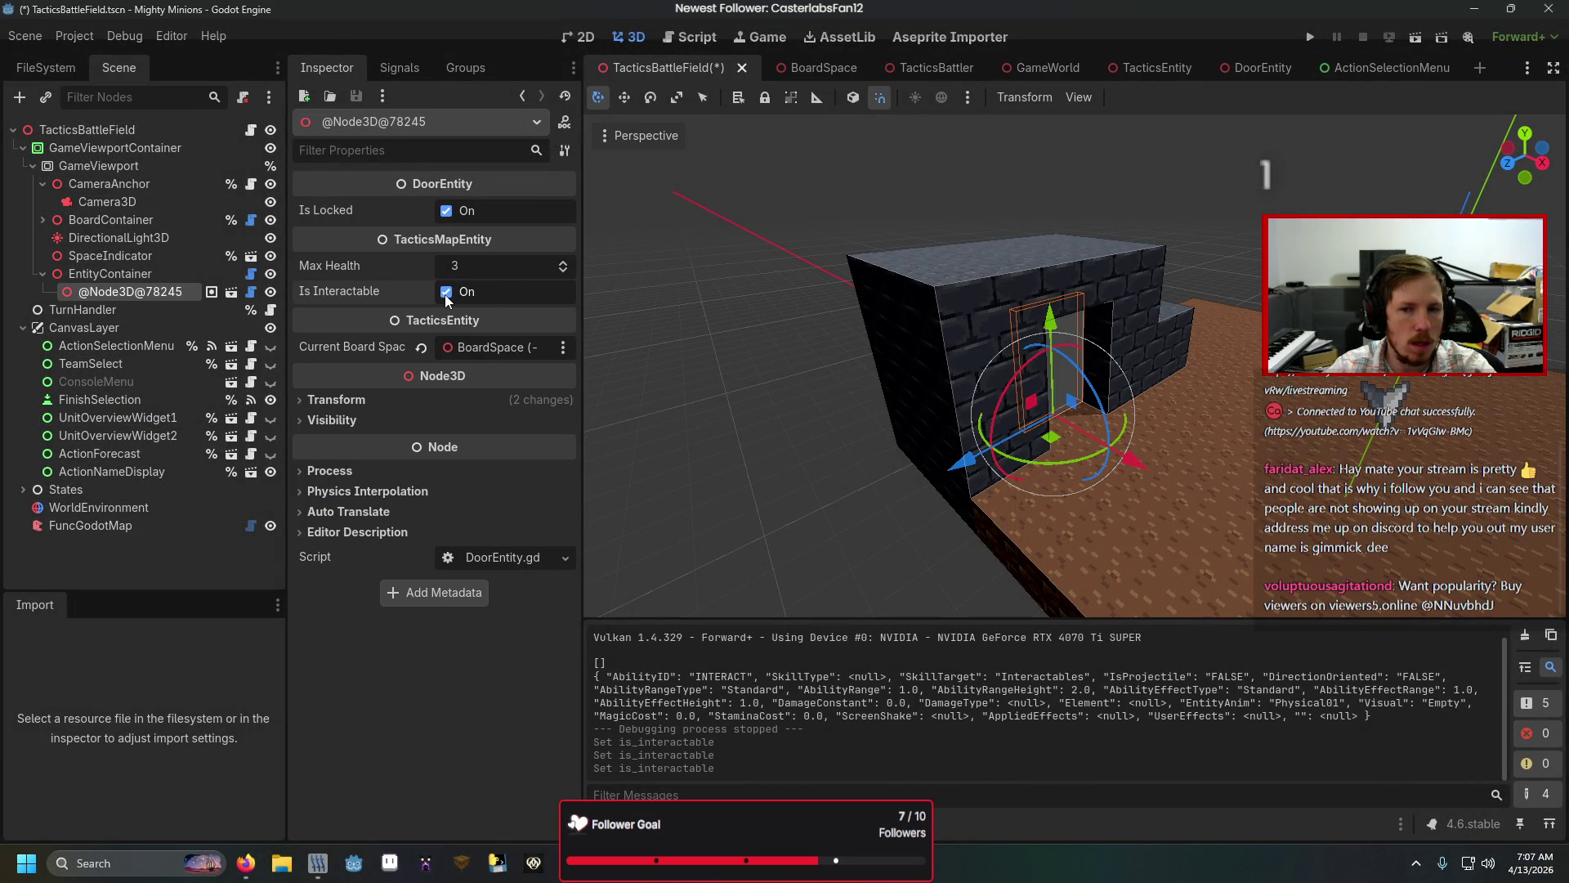
click(446, 292)
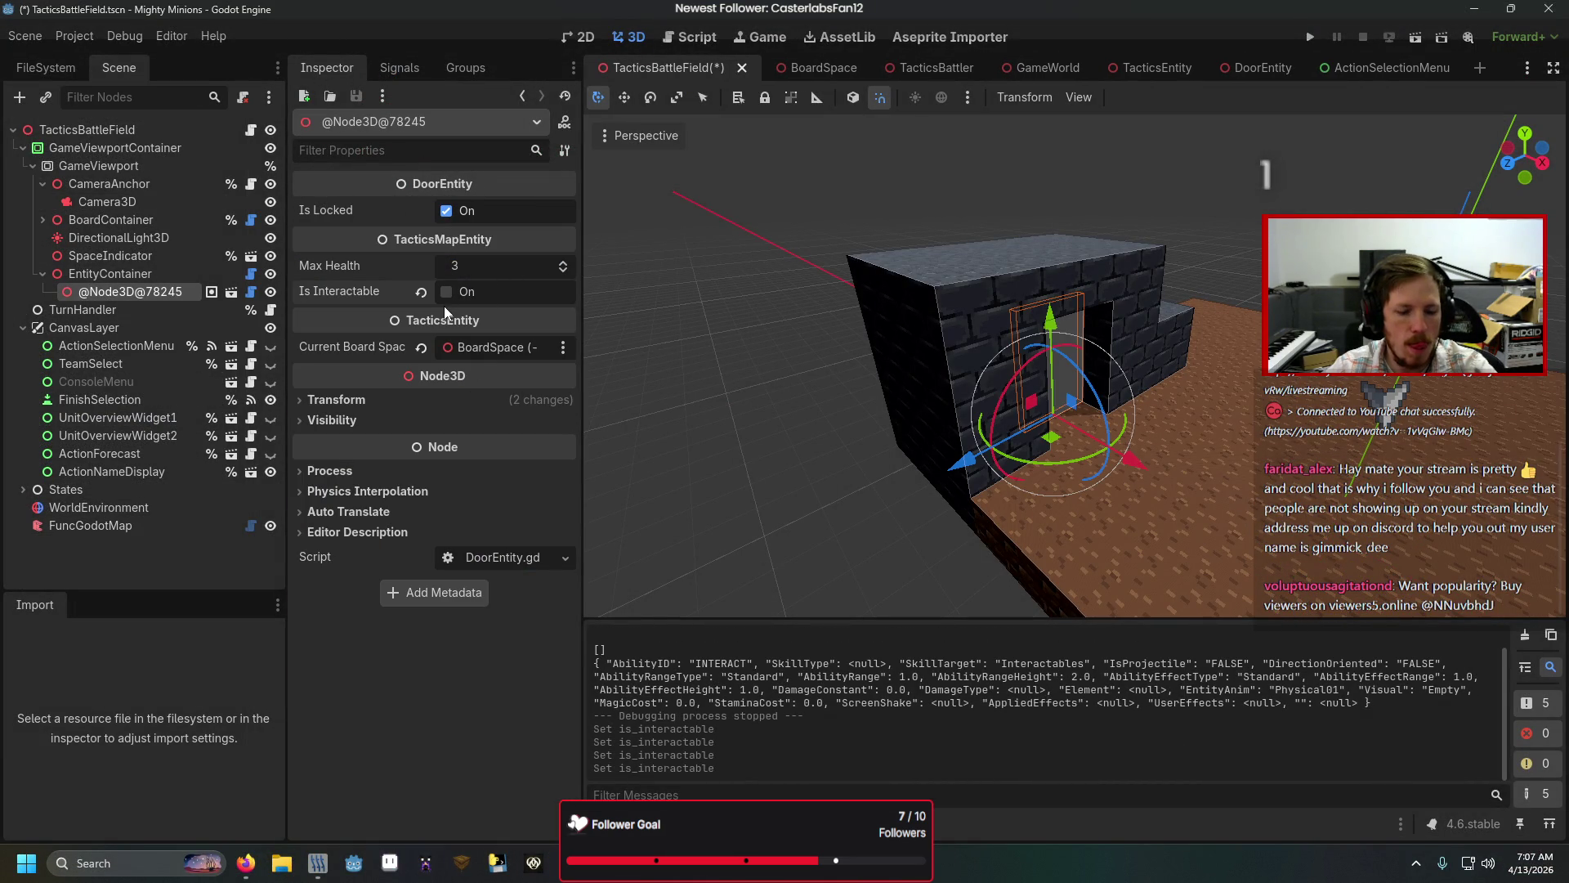
key(F5)
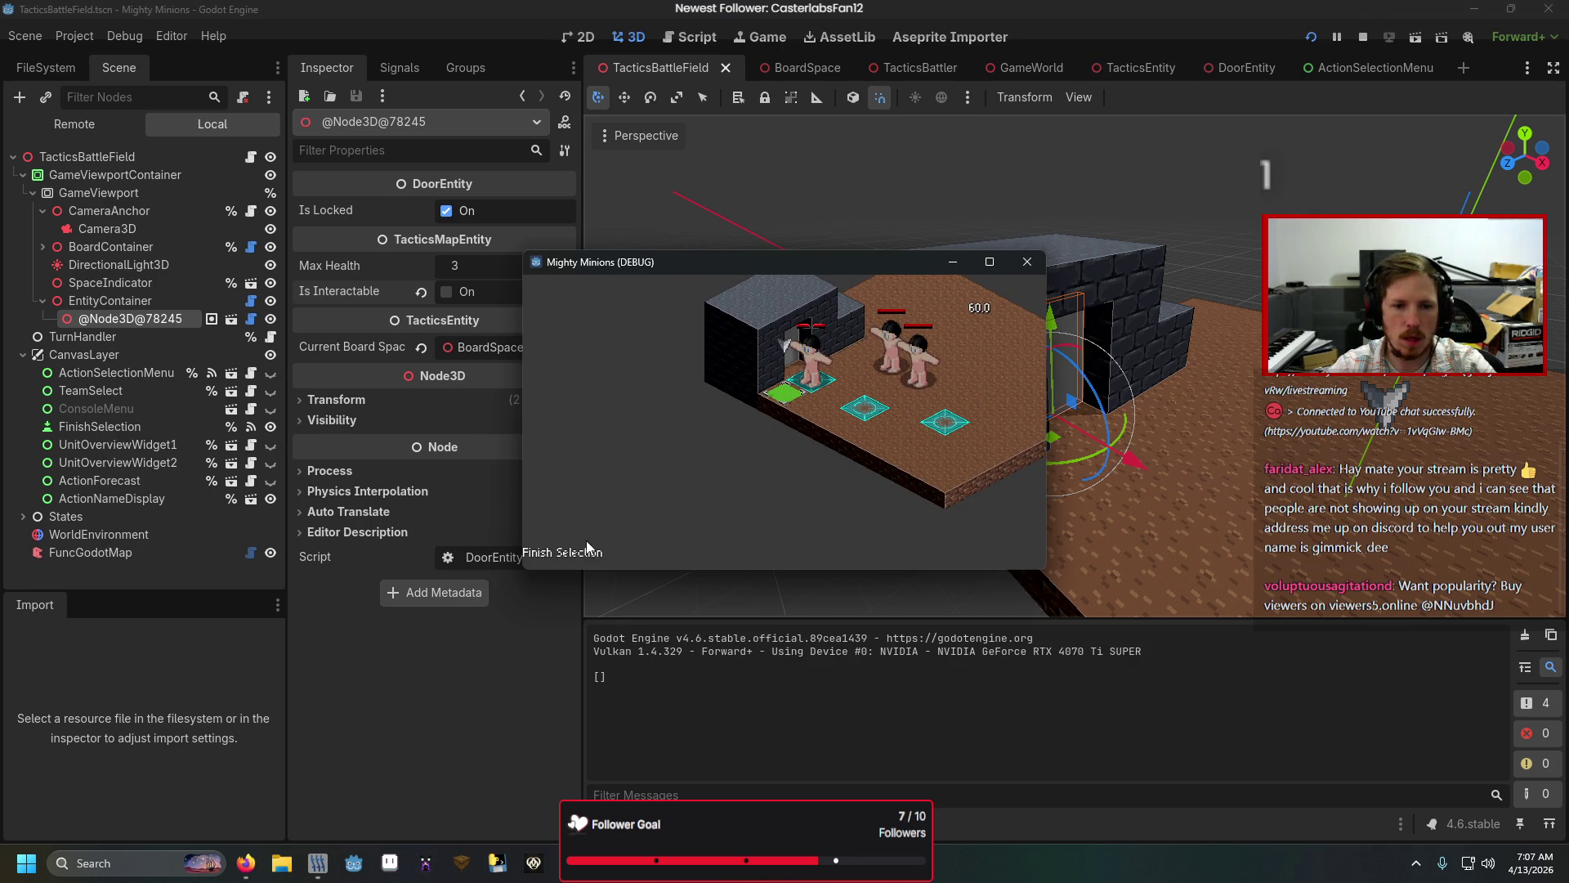
Step: Stop the test run, make the door interactable, and save the DoorEntity and TacticsBattleField scenes
click(586, 546)
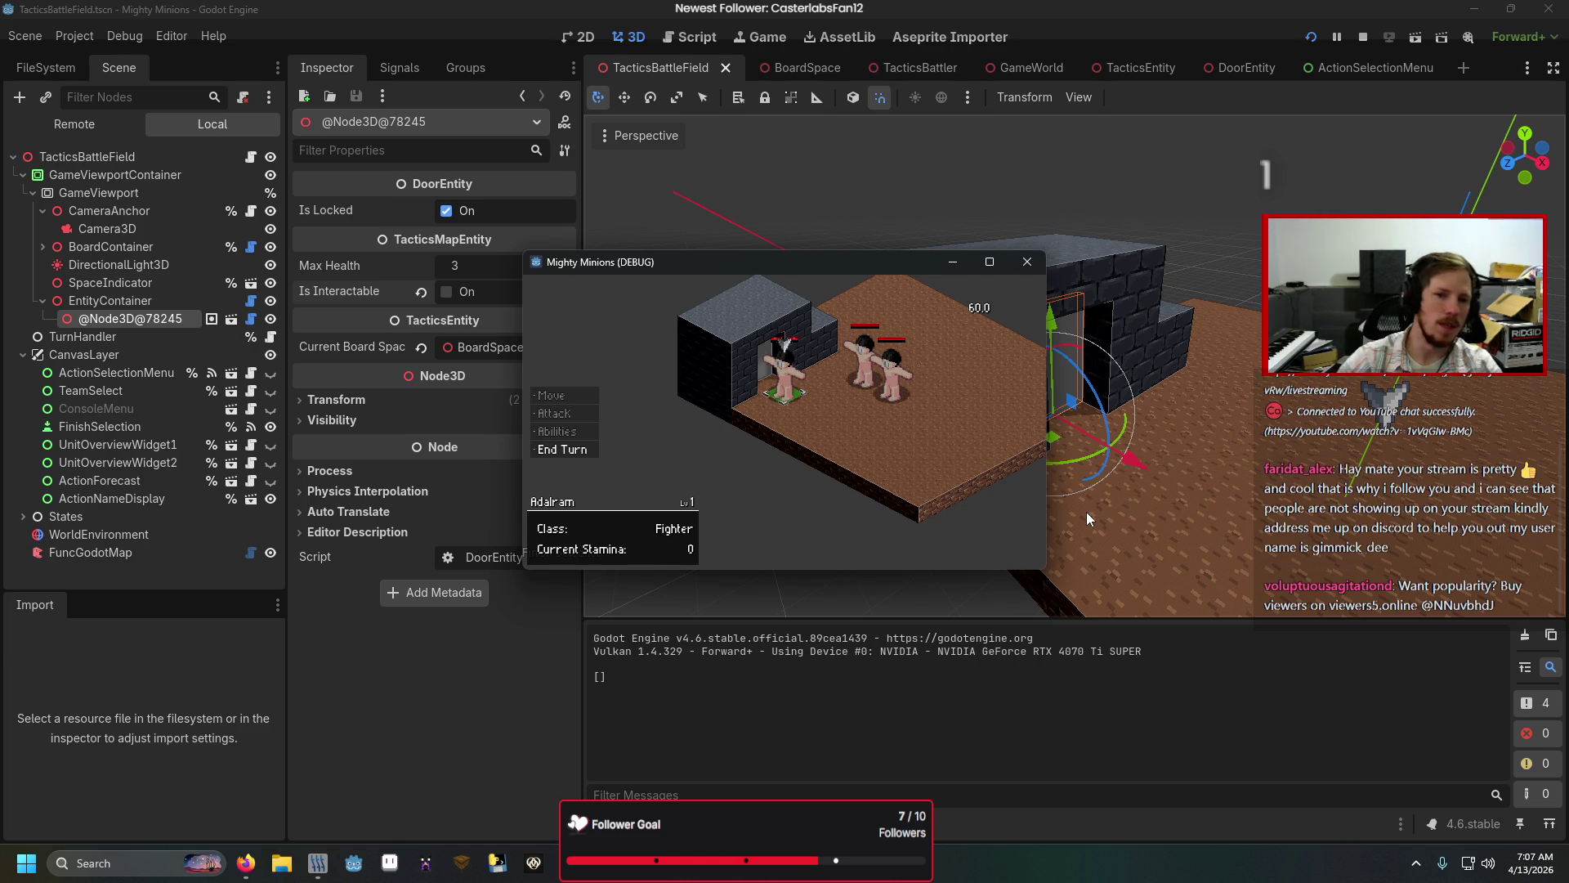
click(1027, 261)
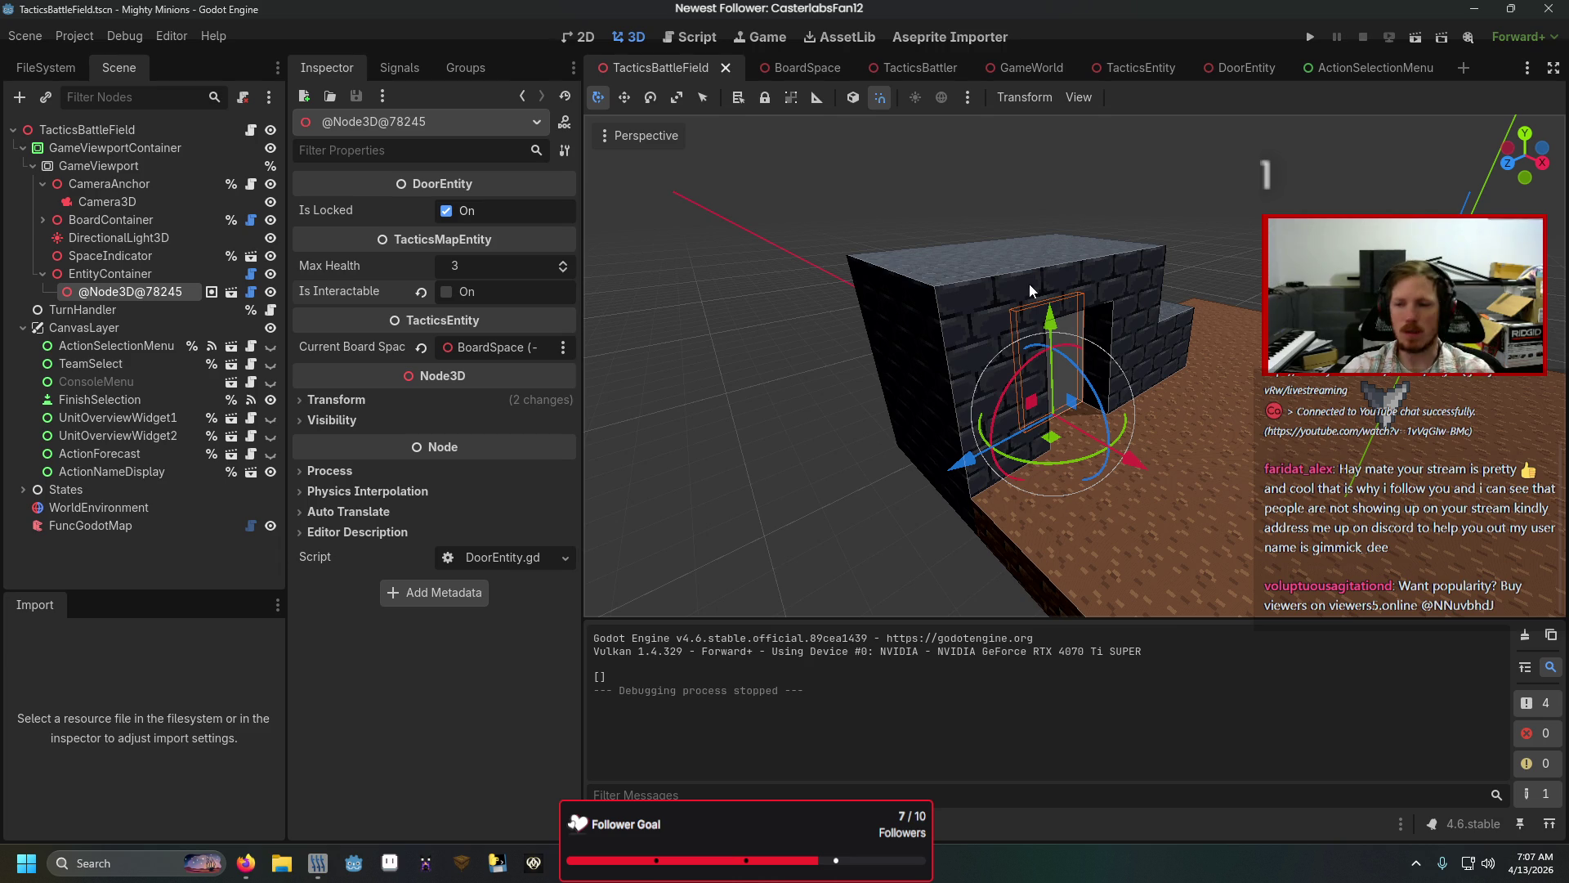
click(446, 292)
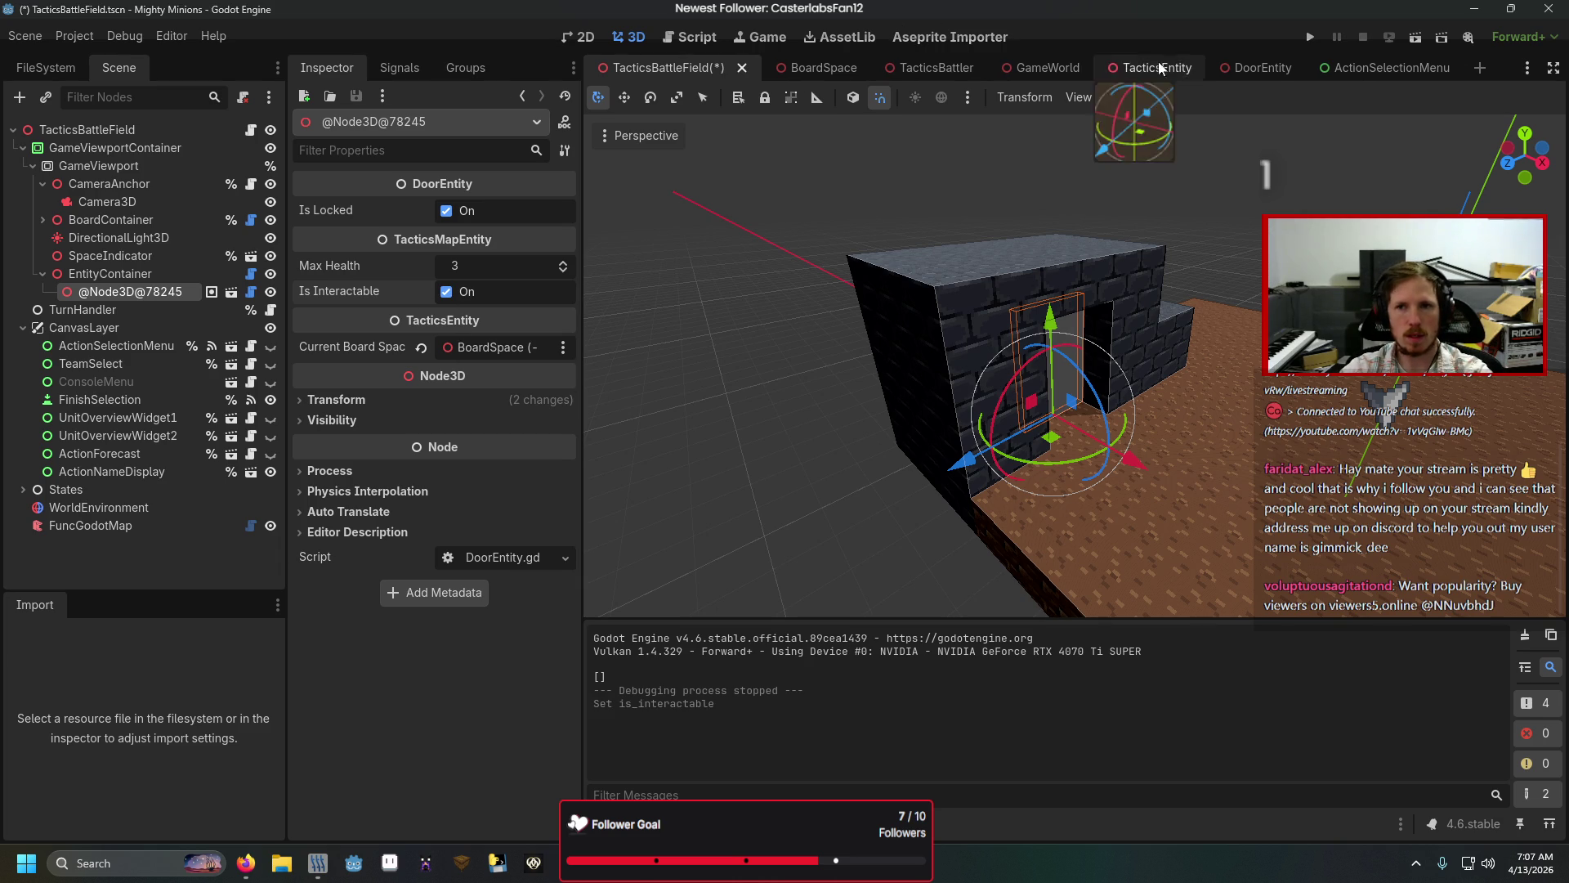
click(1264, 69)
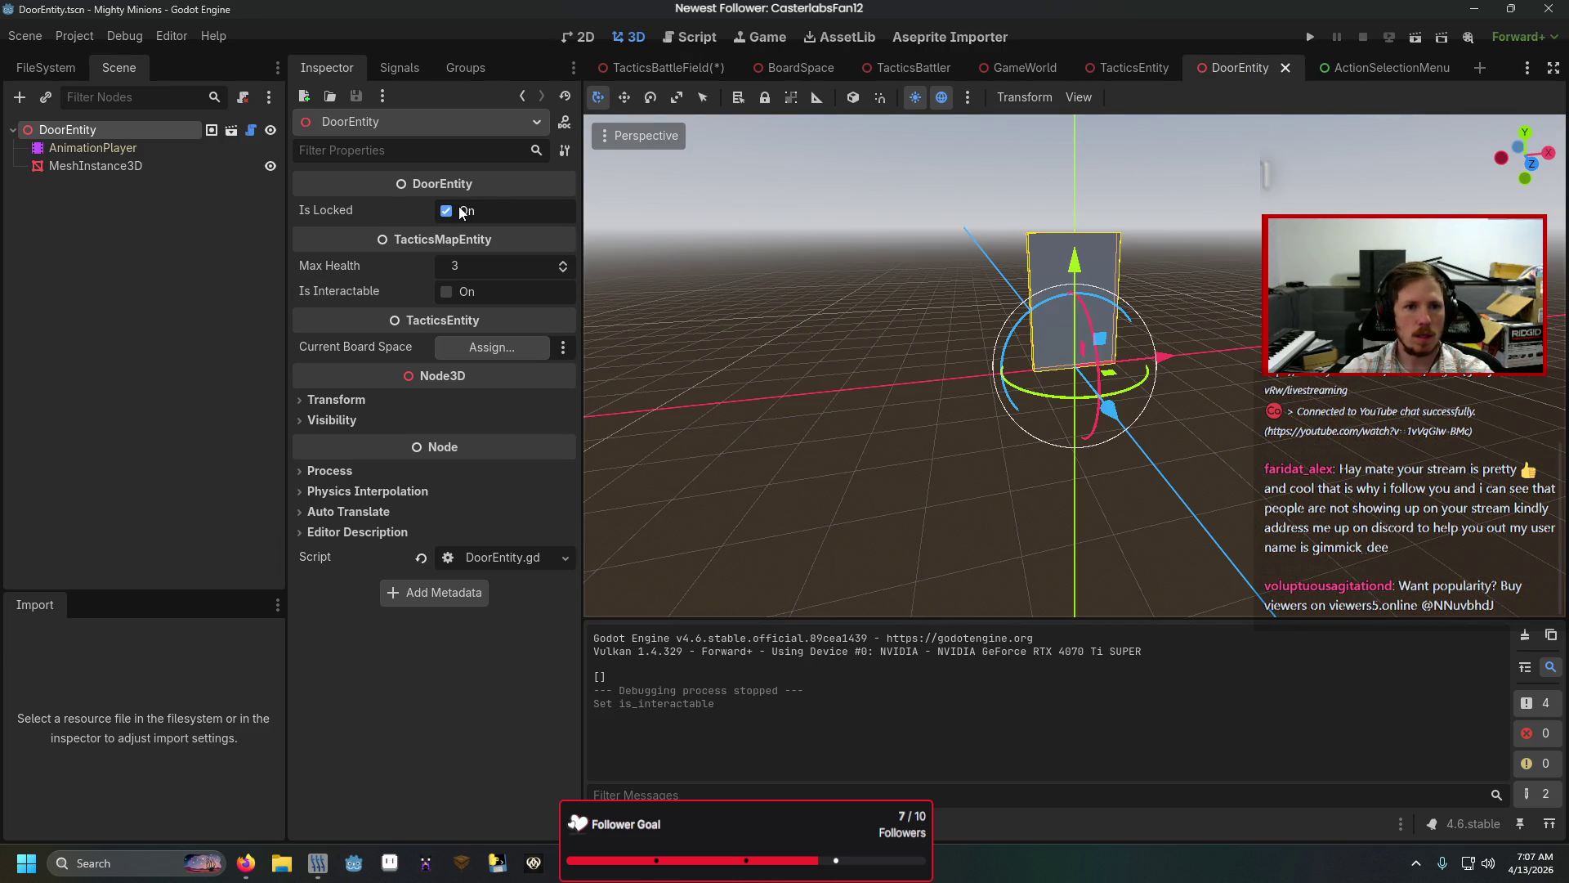
key(ctrl+s)
click(214, 306)
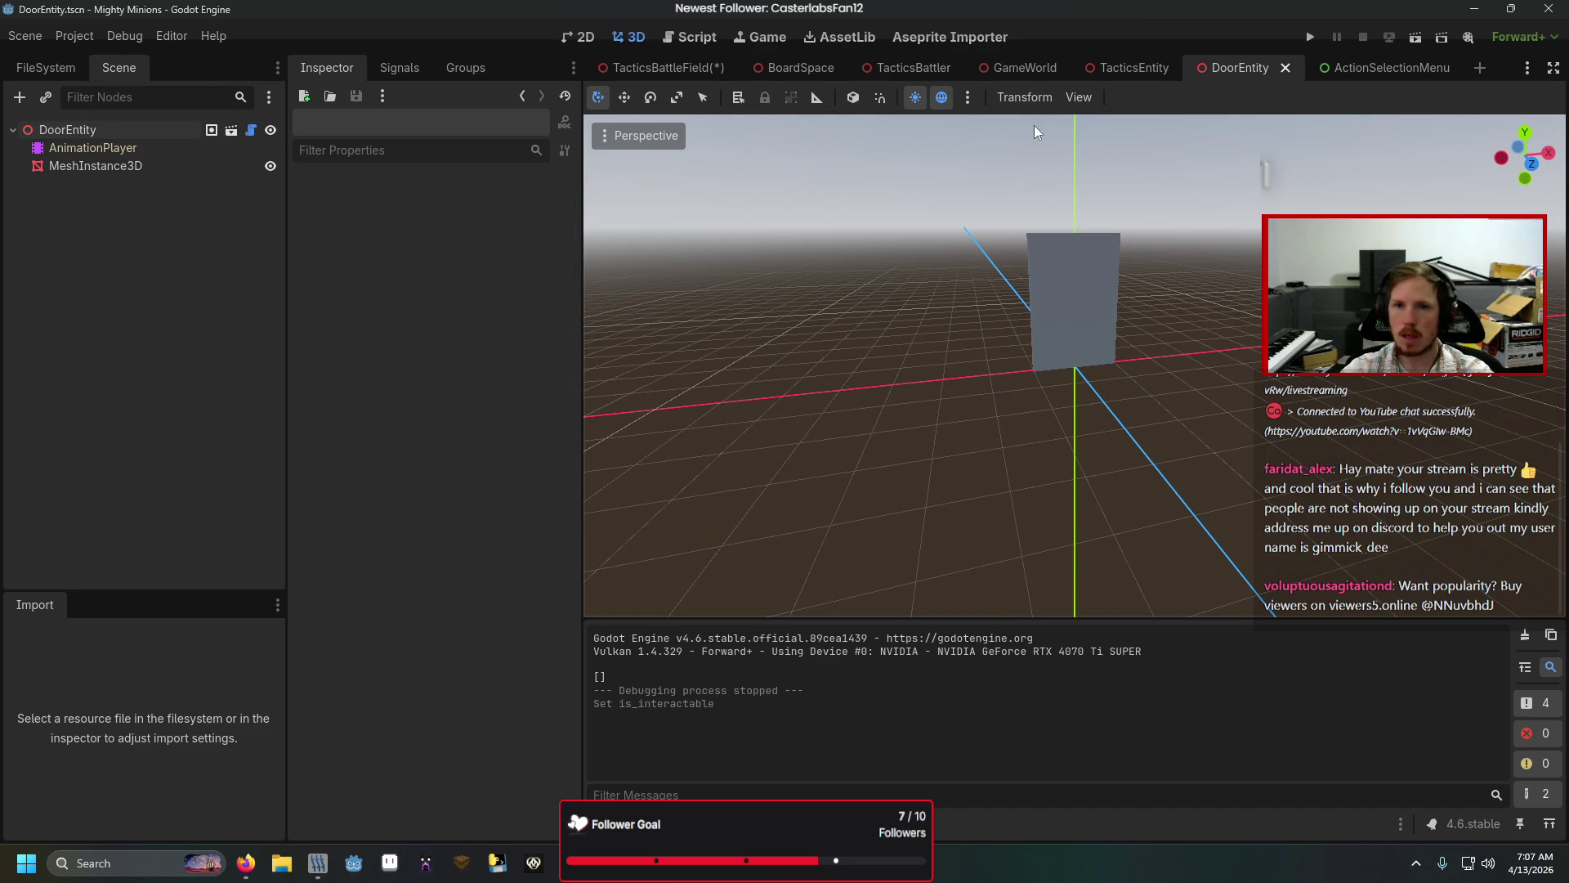
click(662, 68)
key(ctrl+s)
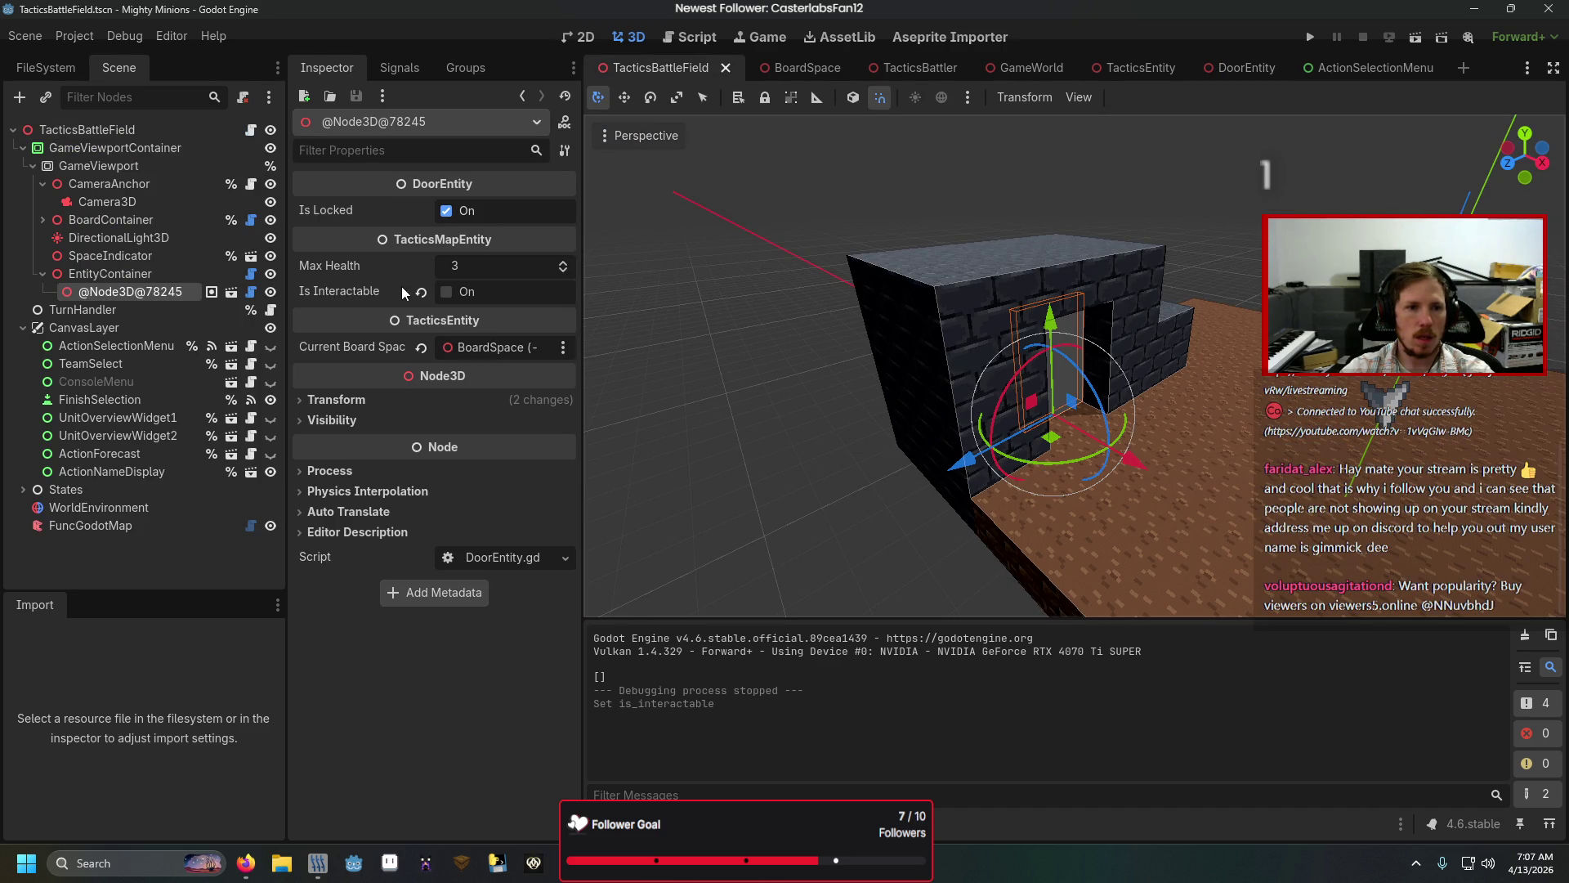
Step: Reselect entity_6_Map_Door, enable its Is Interactable, save the scene, and stop the game
click(153, 507)
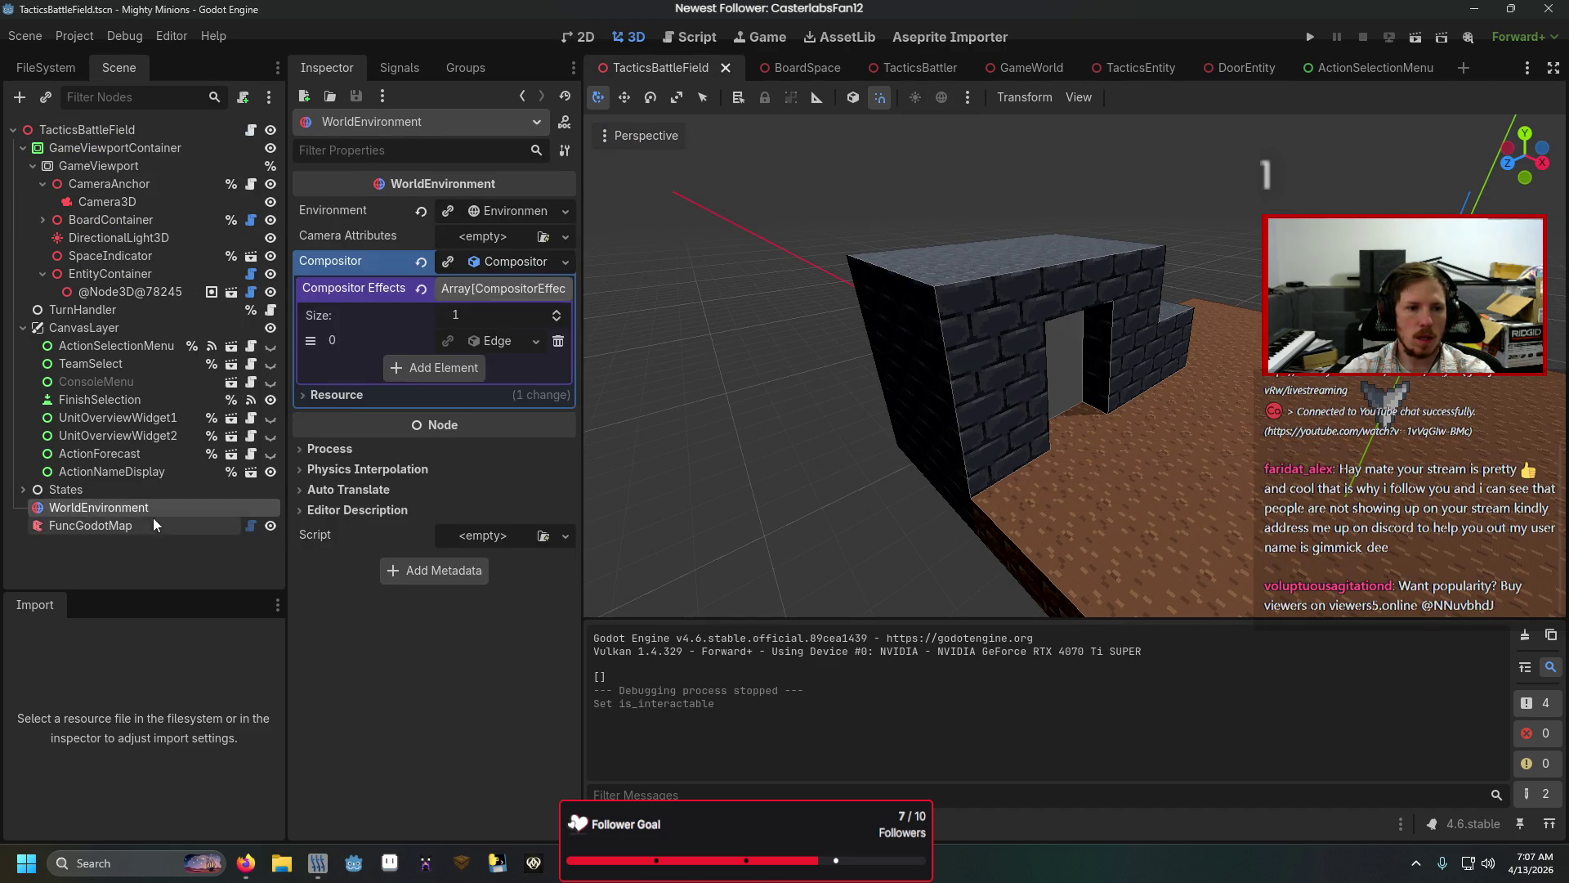
click(158, 524)
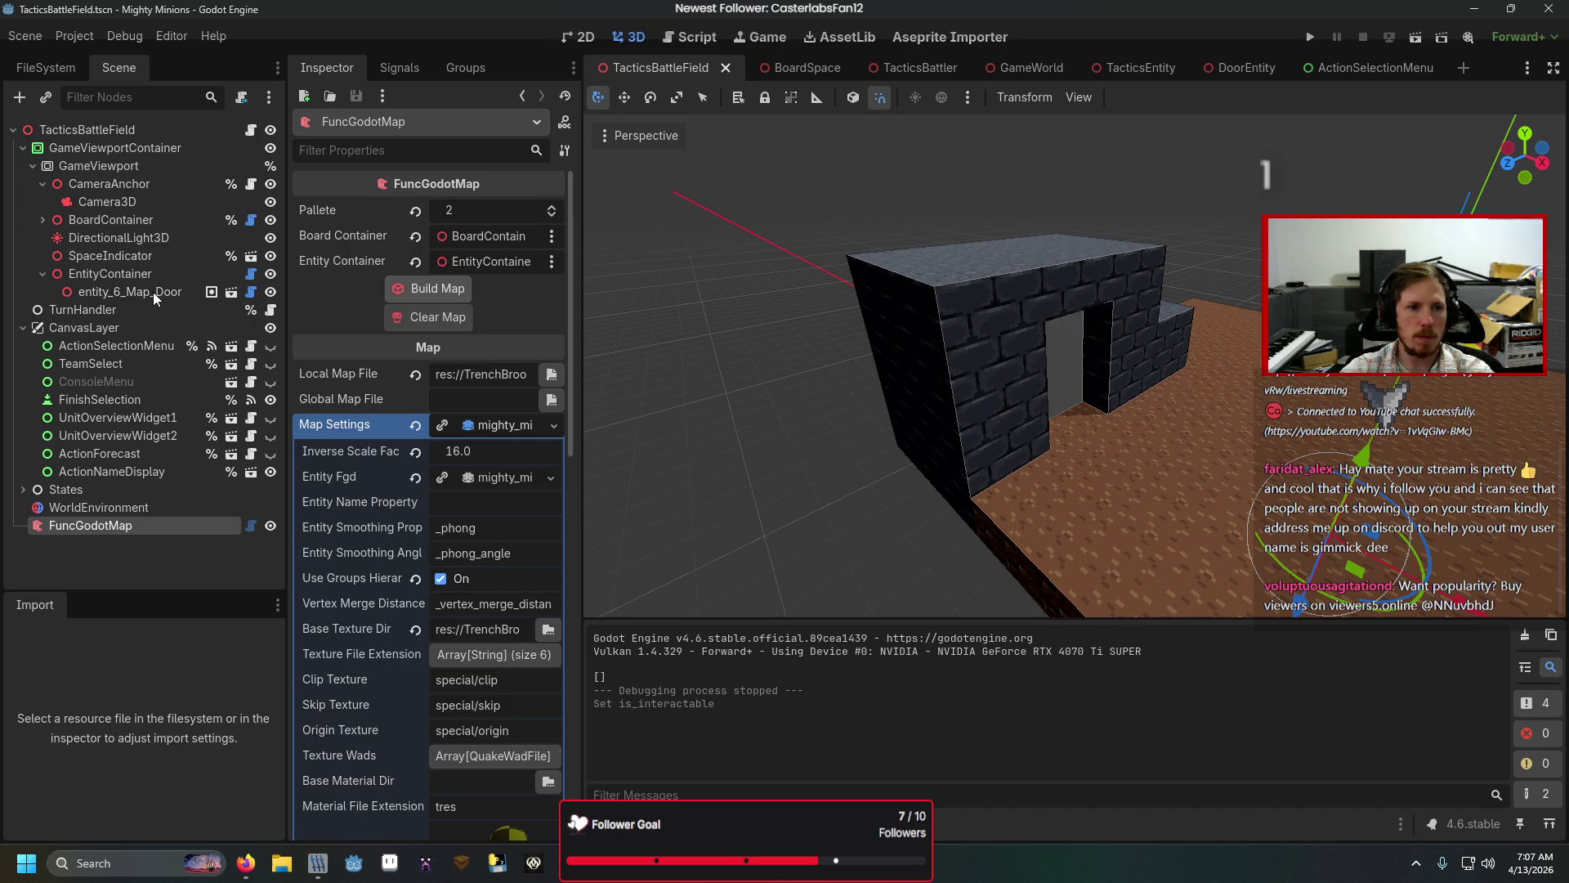
click(155, 292)
key(F5)
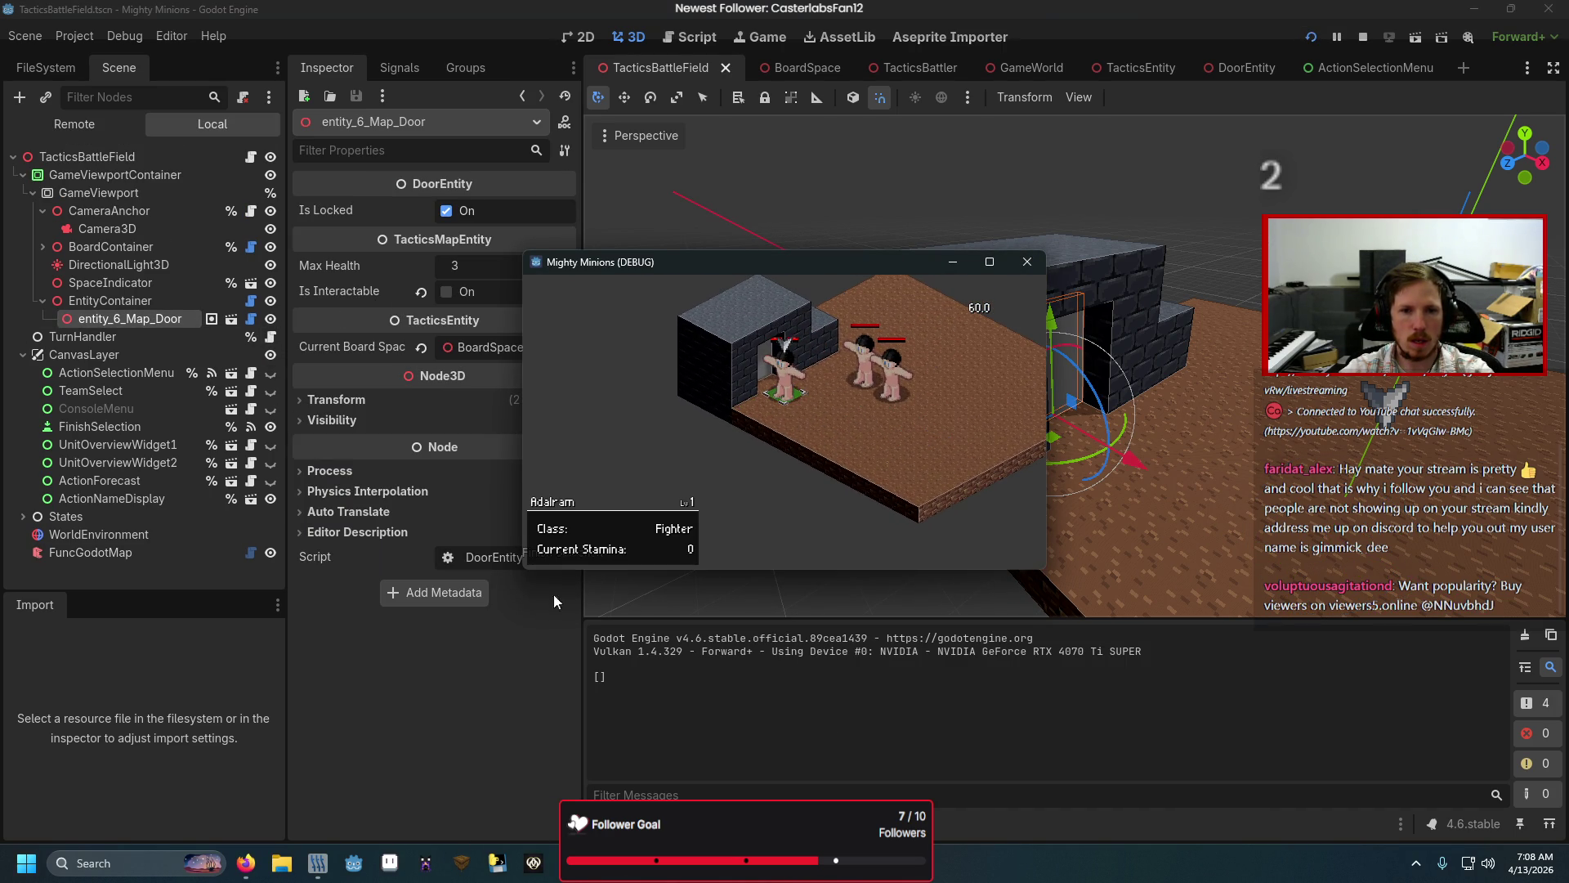
click(446, 292)
key(ctrl+s)
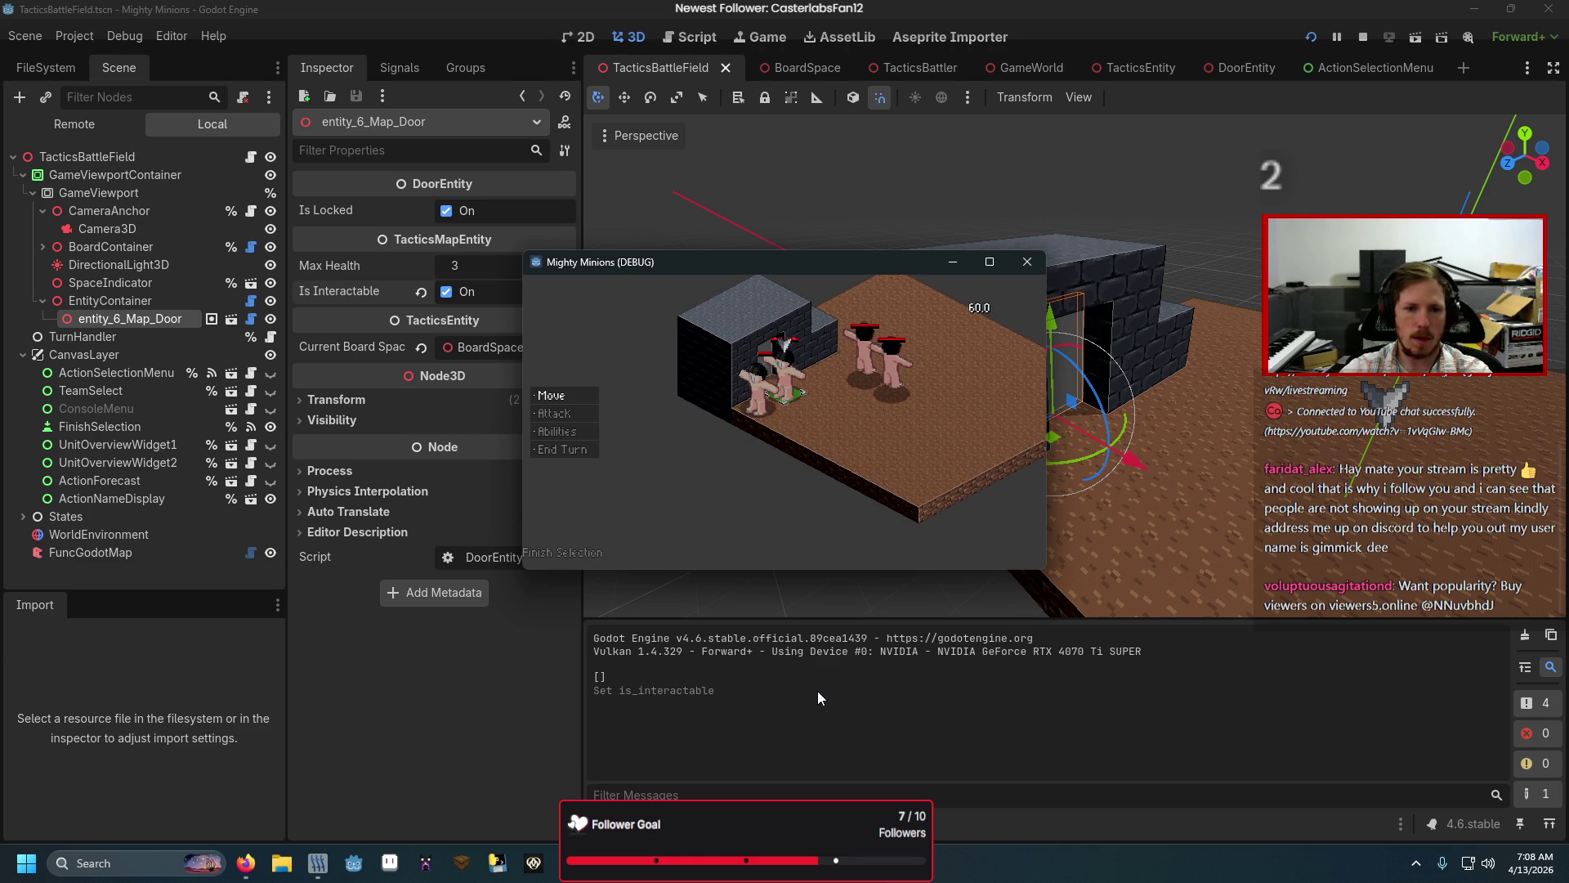
key(F8)
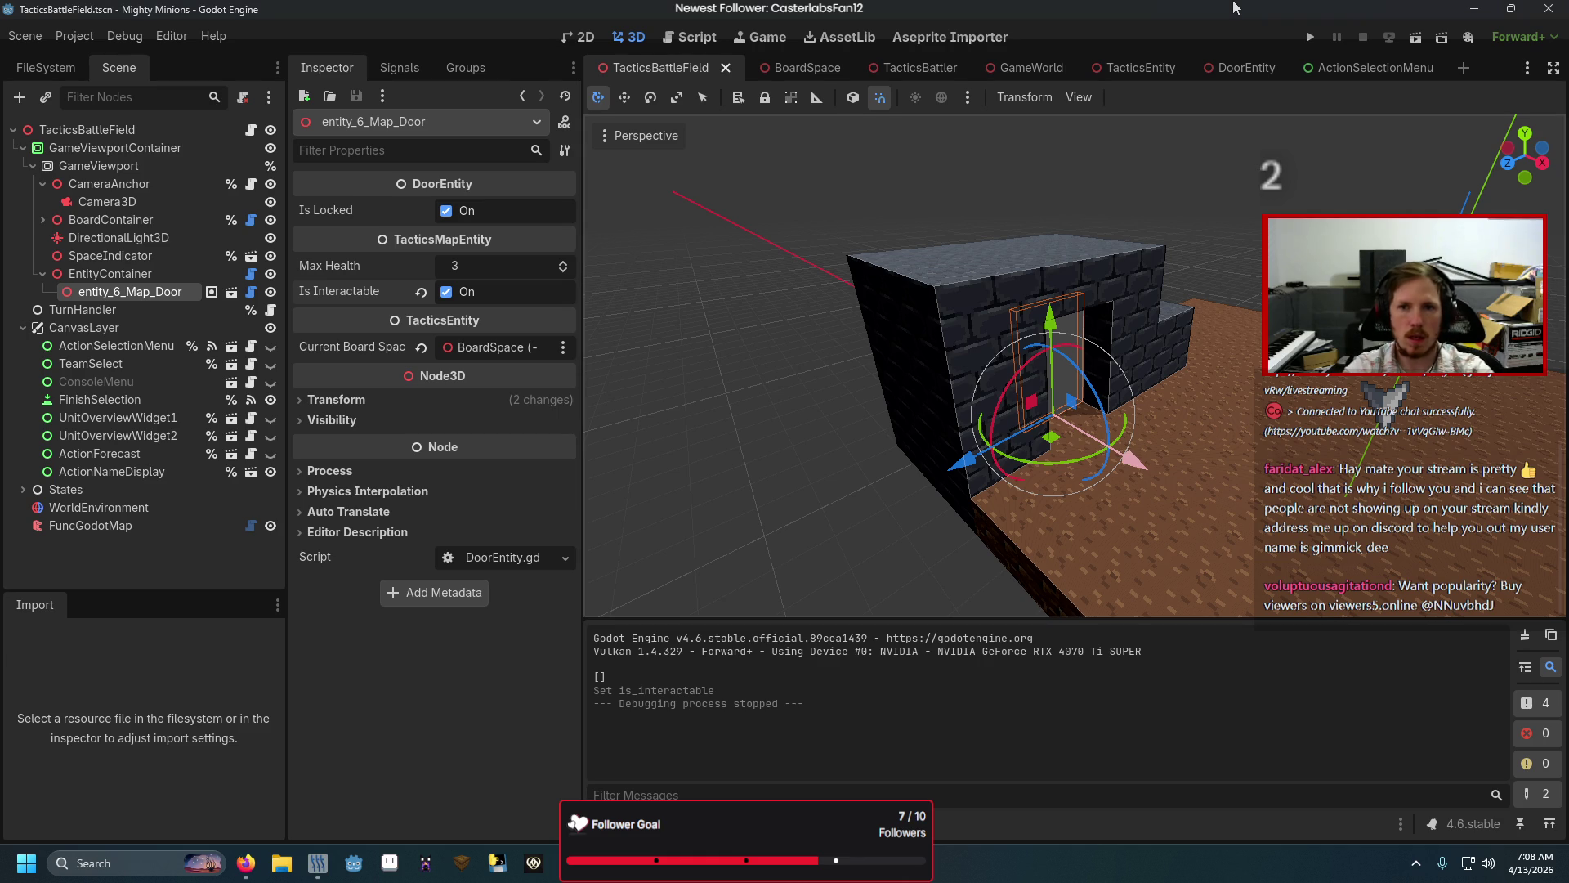
Step: Relaunch the game, use the unit's Interact action on the door, then close it
key(F5)
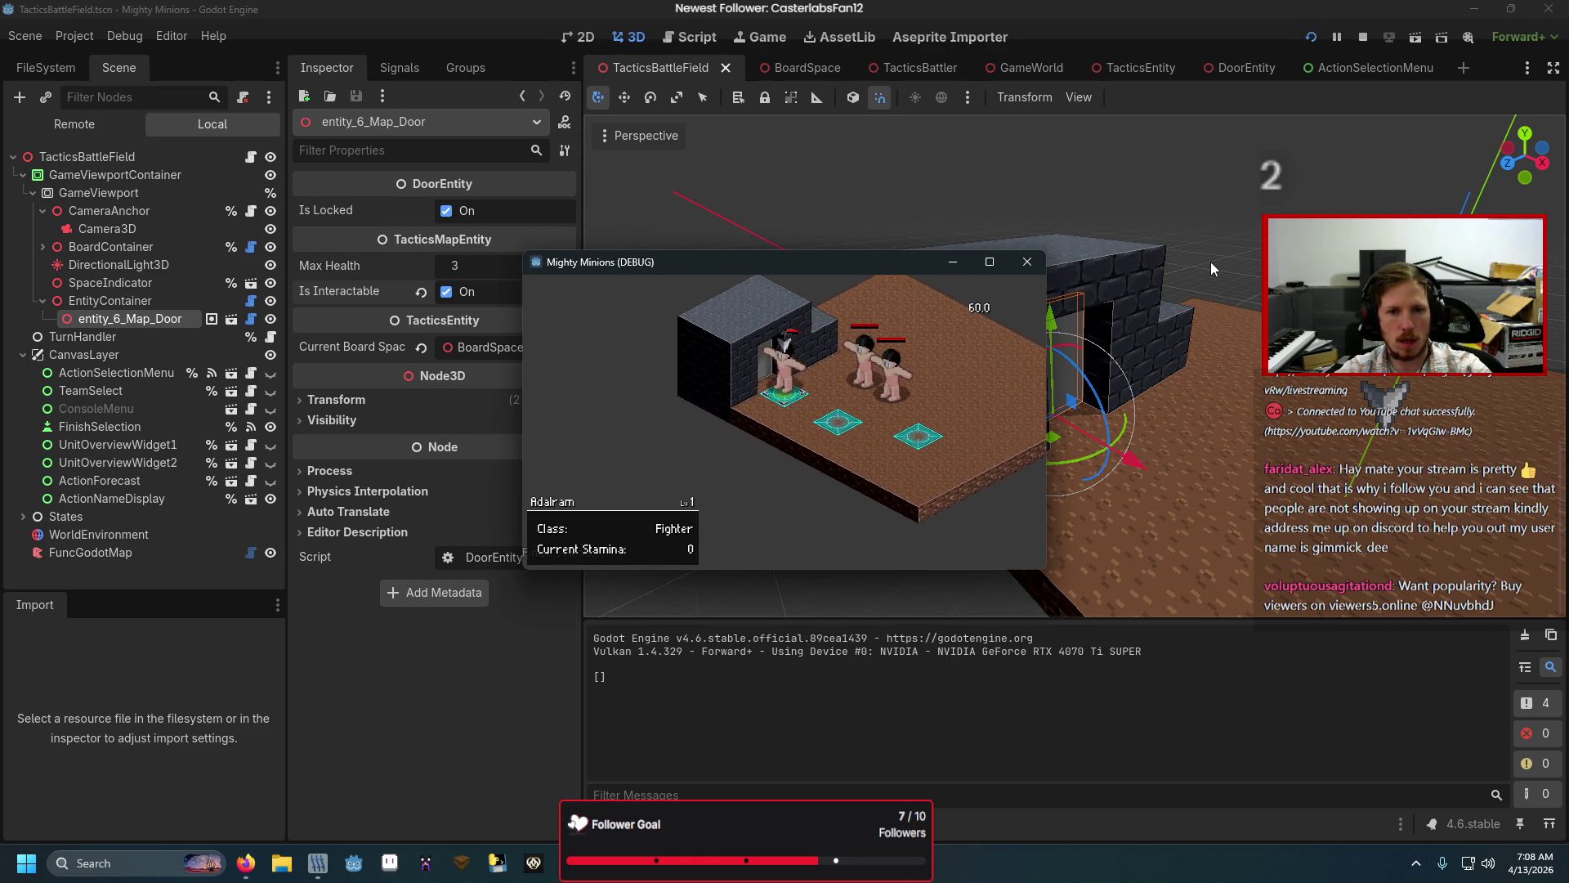
key(Down)
key(Down)
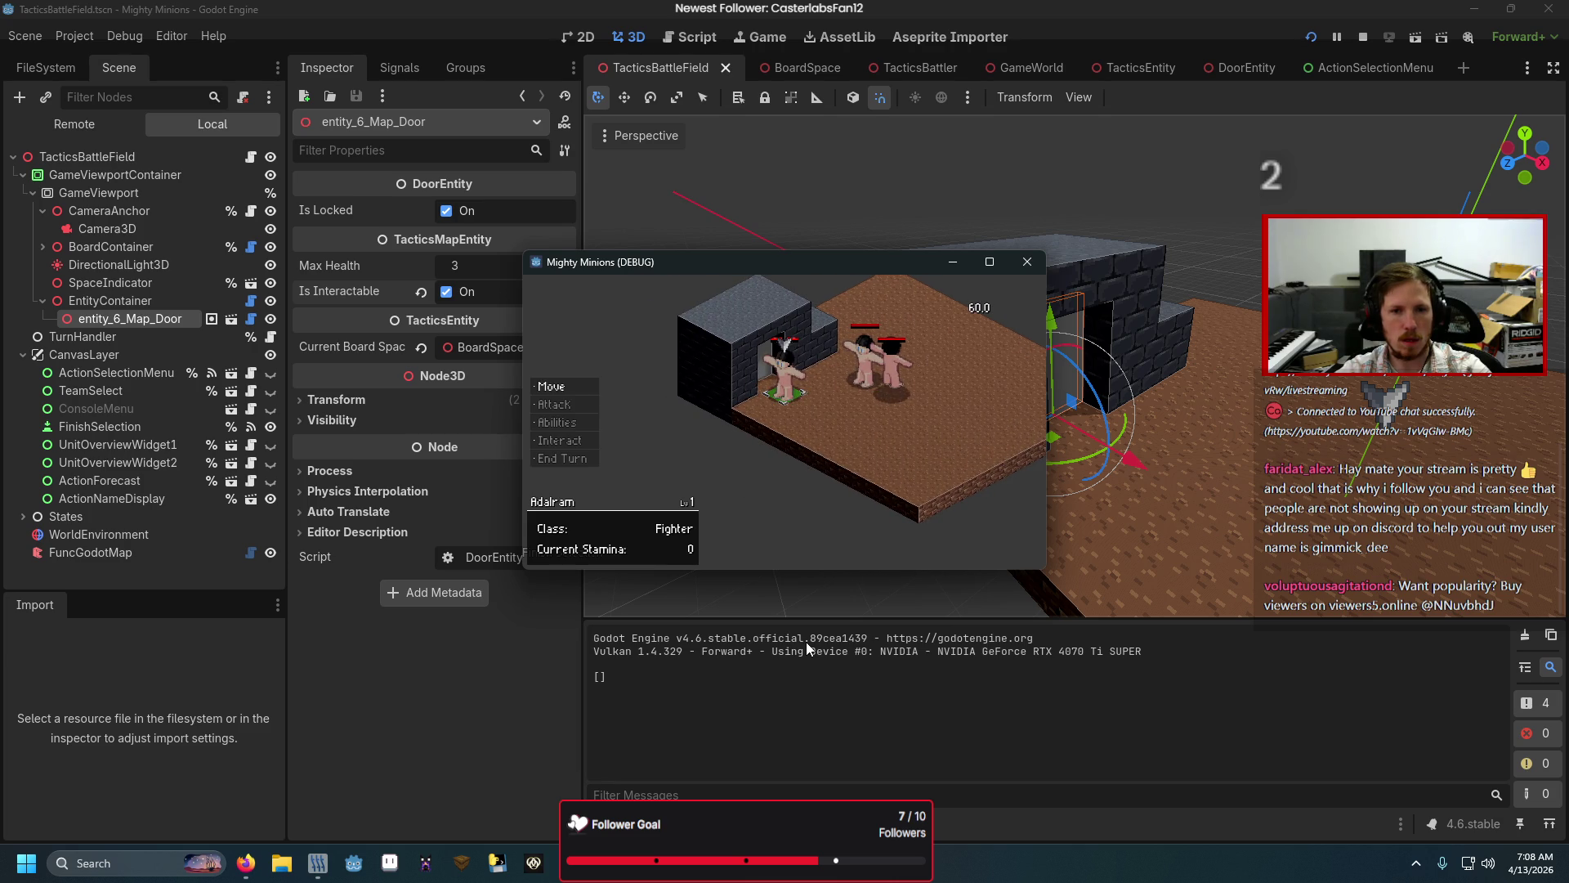
key(Return)
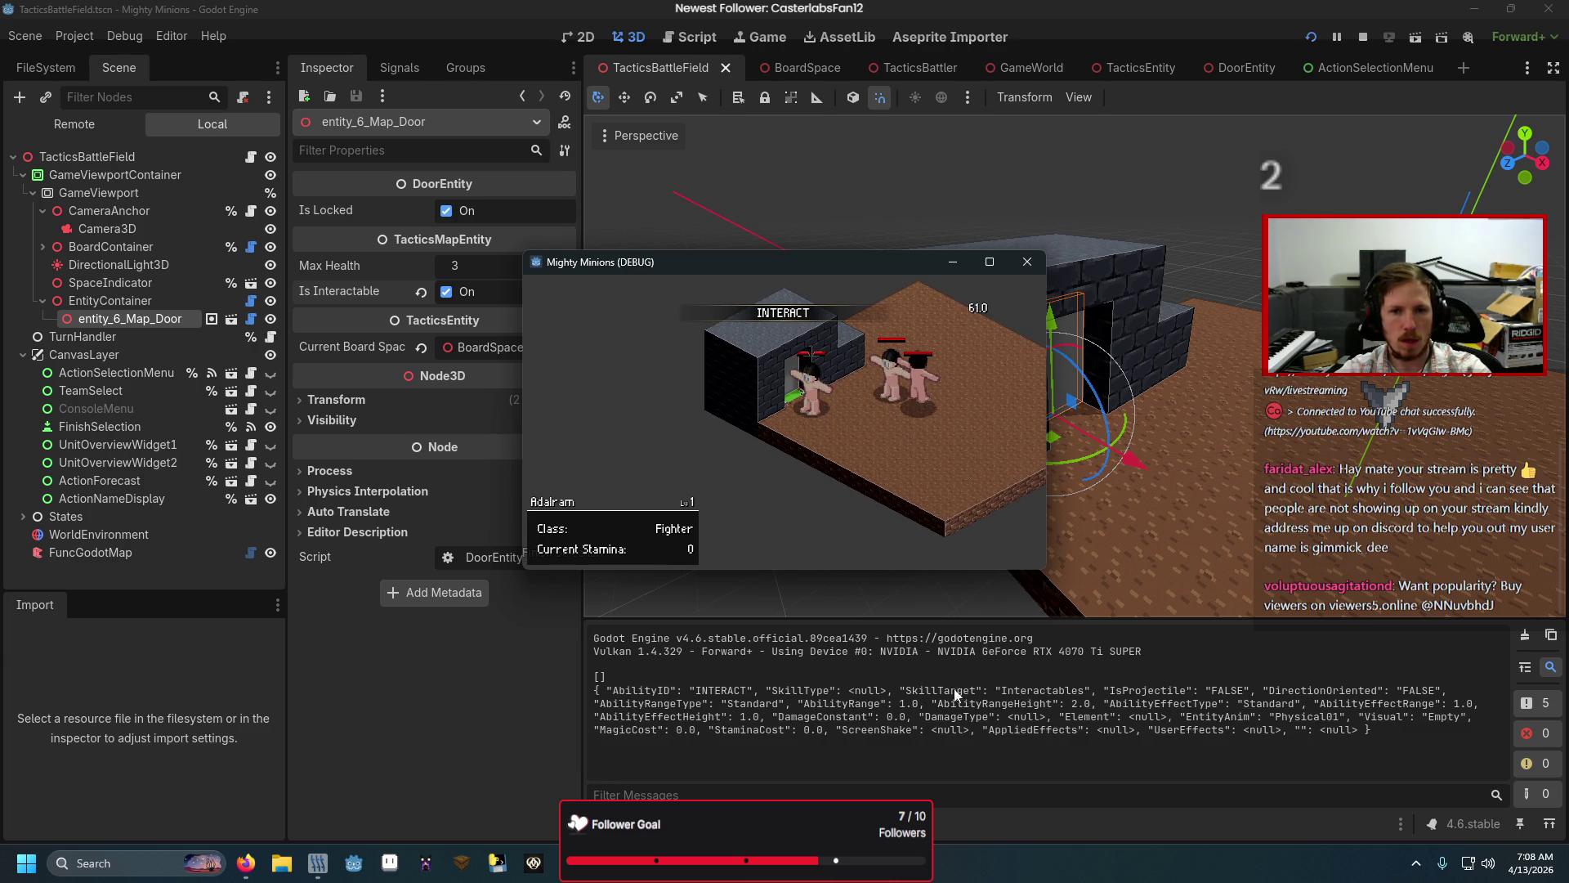
click(1024, 273)
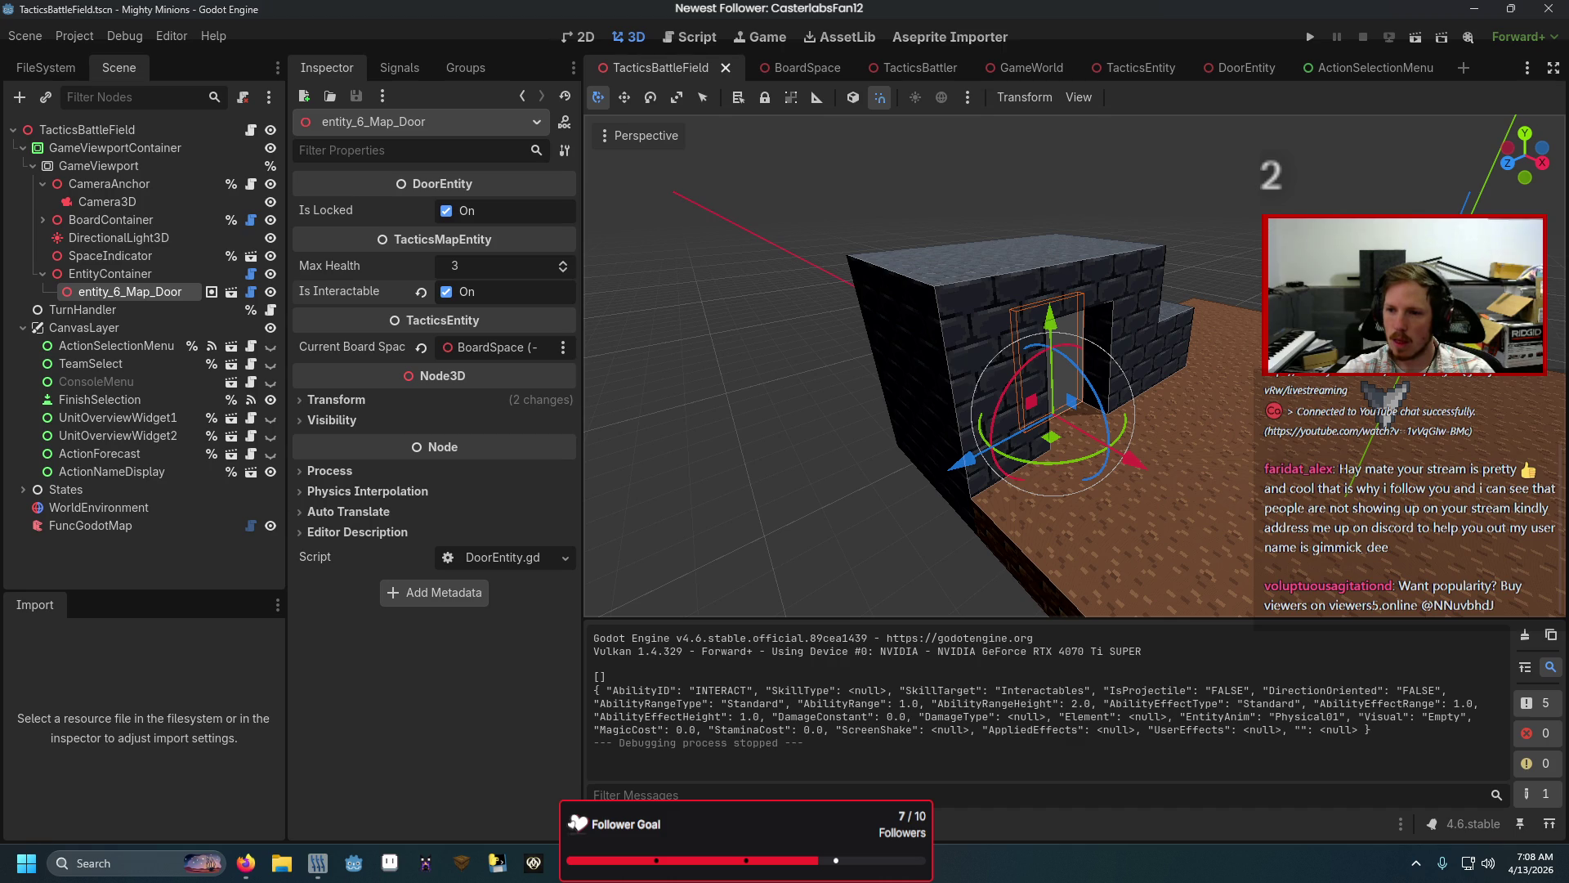
Step: Review Targeting.gd, then open PerformAction.gd at do_action_effect calling target.interact()
key(alt+Tab)
scroll(813, 562, down, 7)
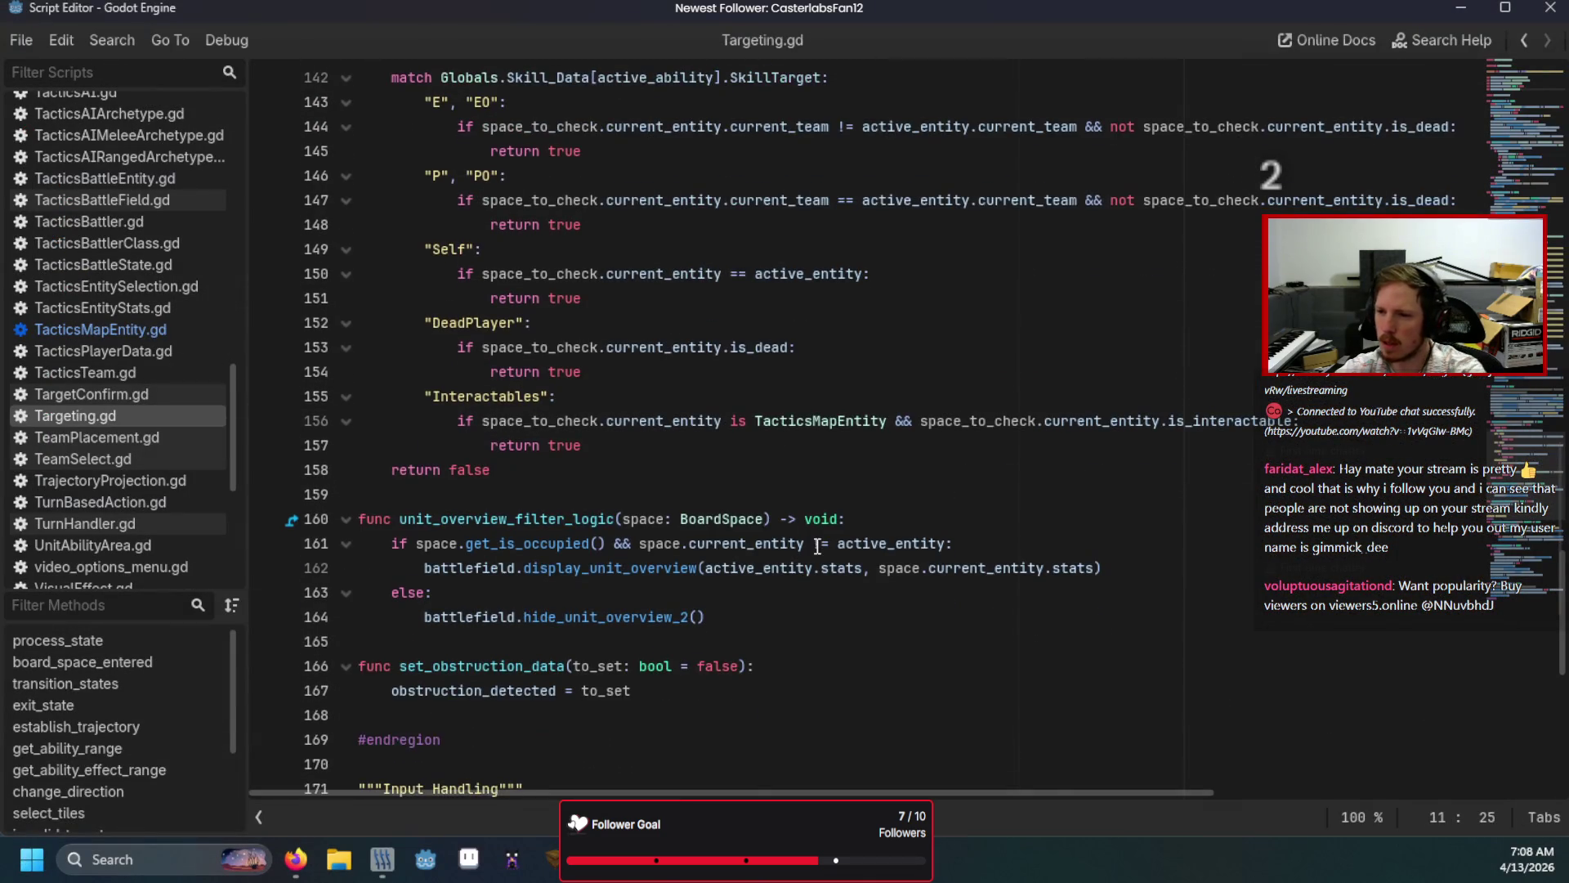
scroll(812, 563, down, 7)
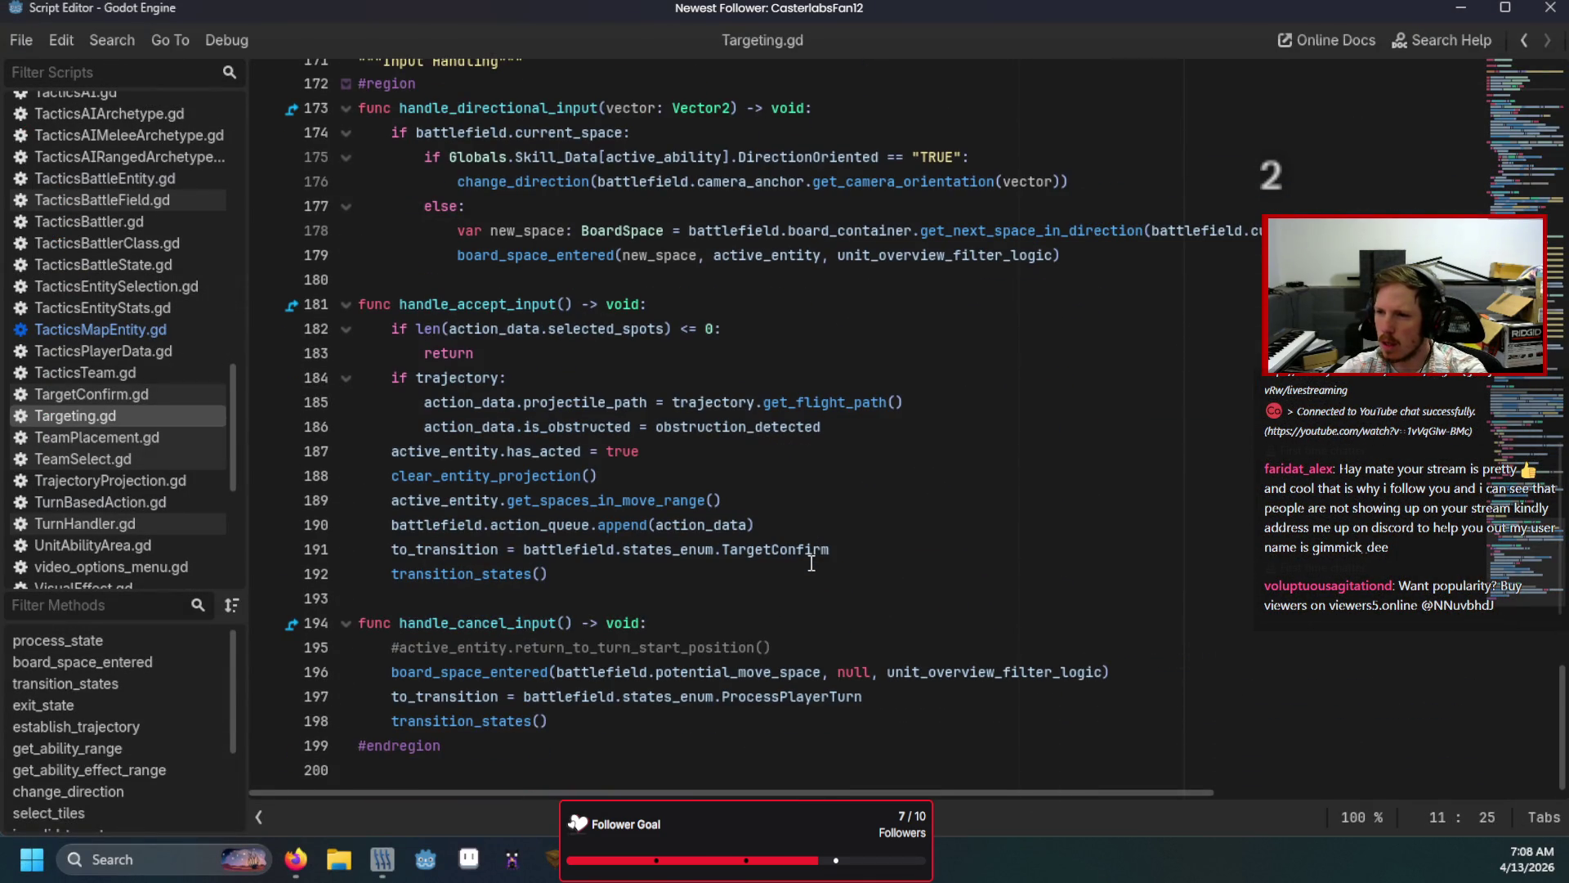
scroll(811, 562, up, 20)
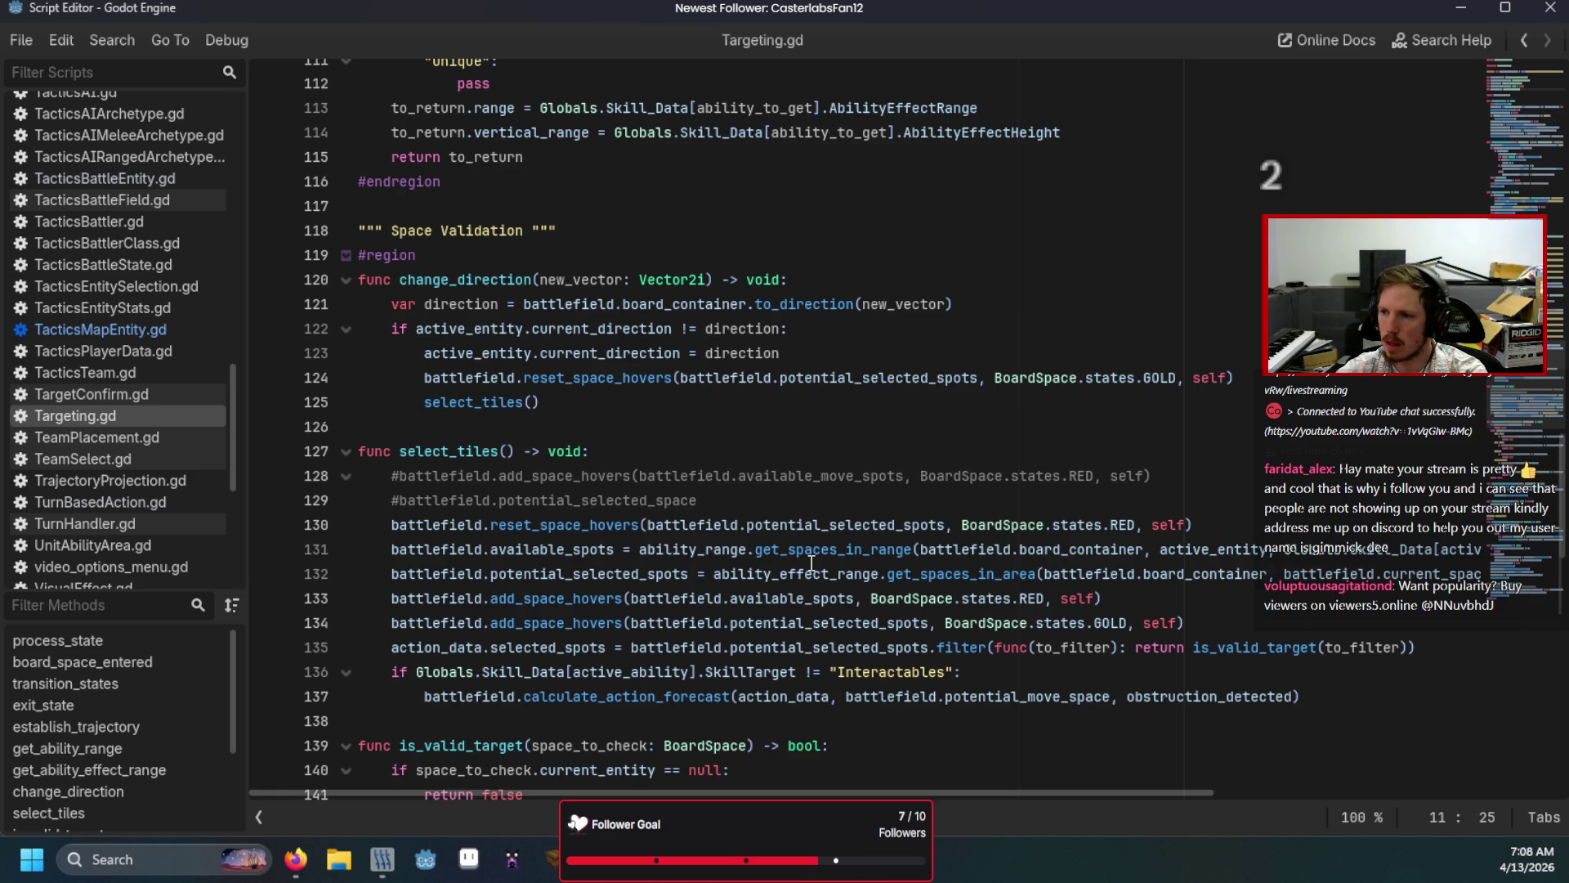
scroll(812, 563, down, 4)
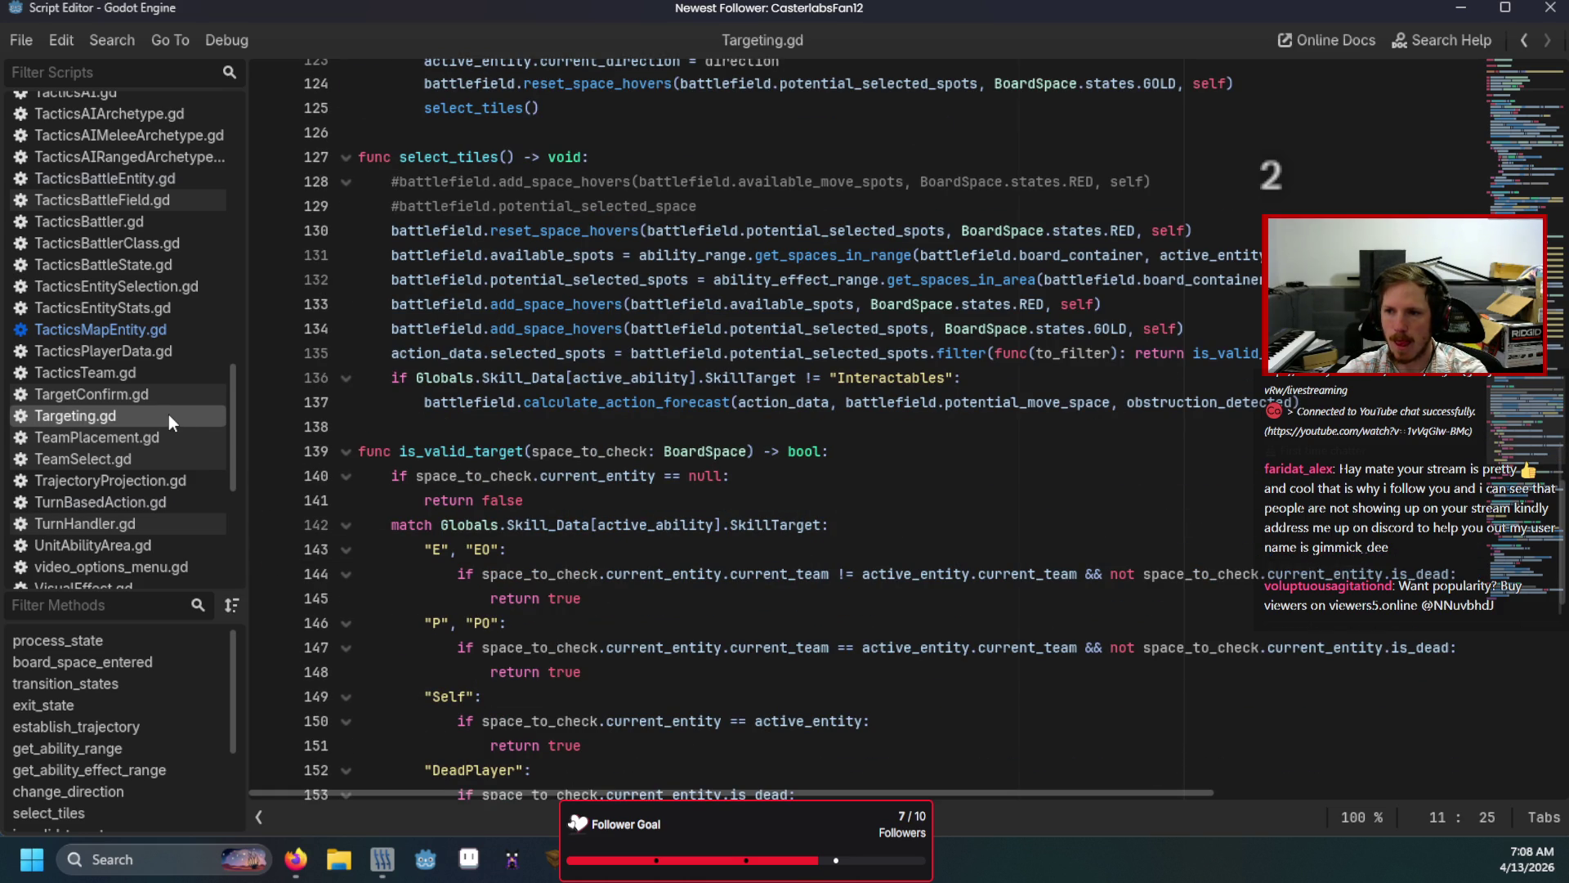
scroll(169, 415, up, 6)
click(91, 174)
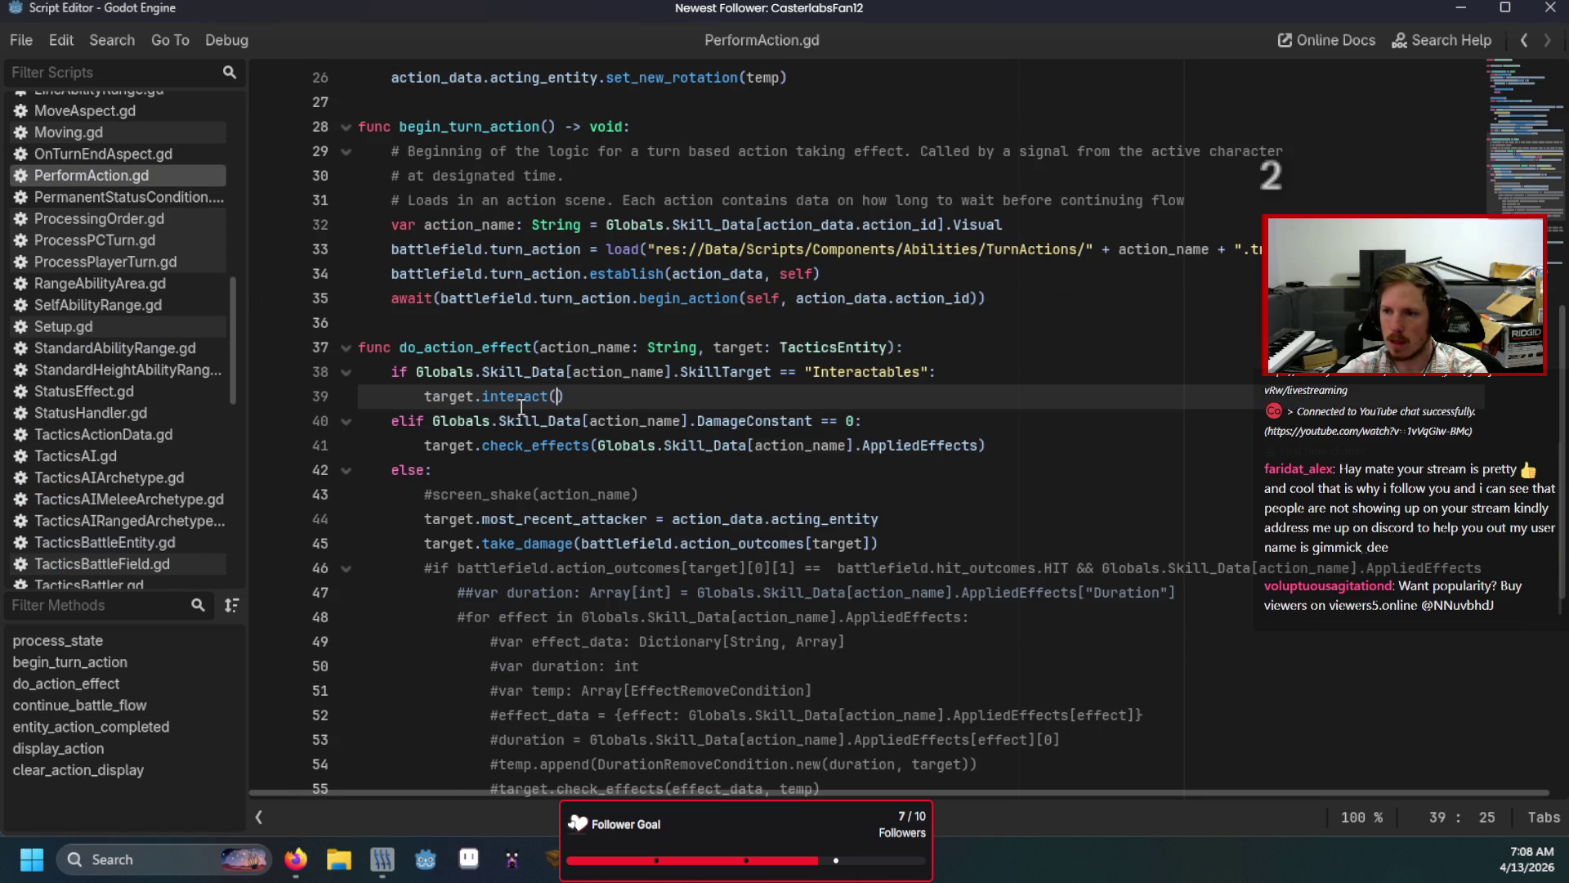